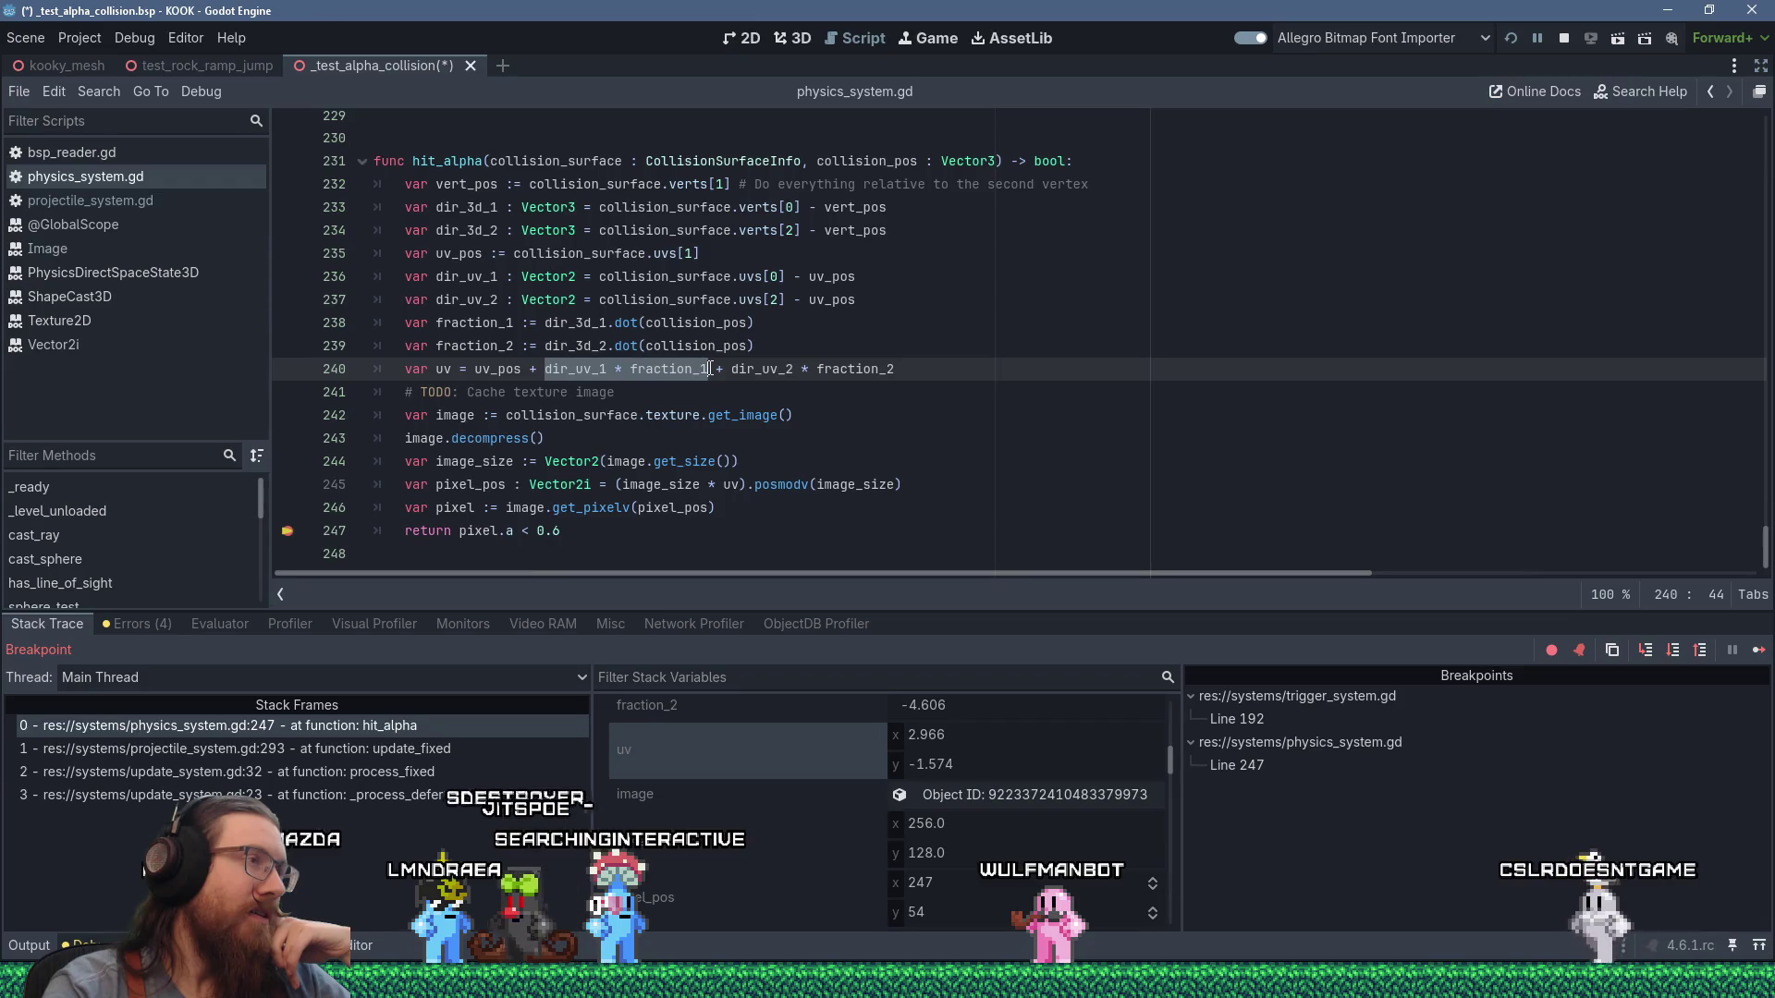
Inspect the dir_uv_2 * fraction_2 term and dir_3d_1's value, then switch to Paint.
{"action": "left_click_drag", "start_coordinate": [731, 370], "coordinate": [897, 363]}
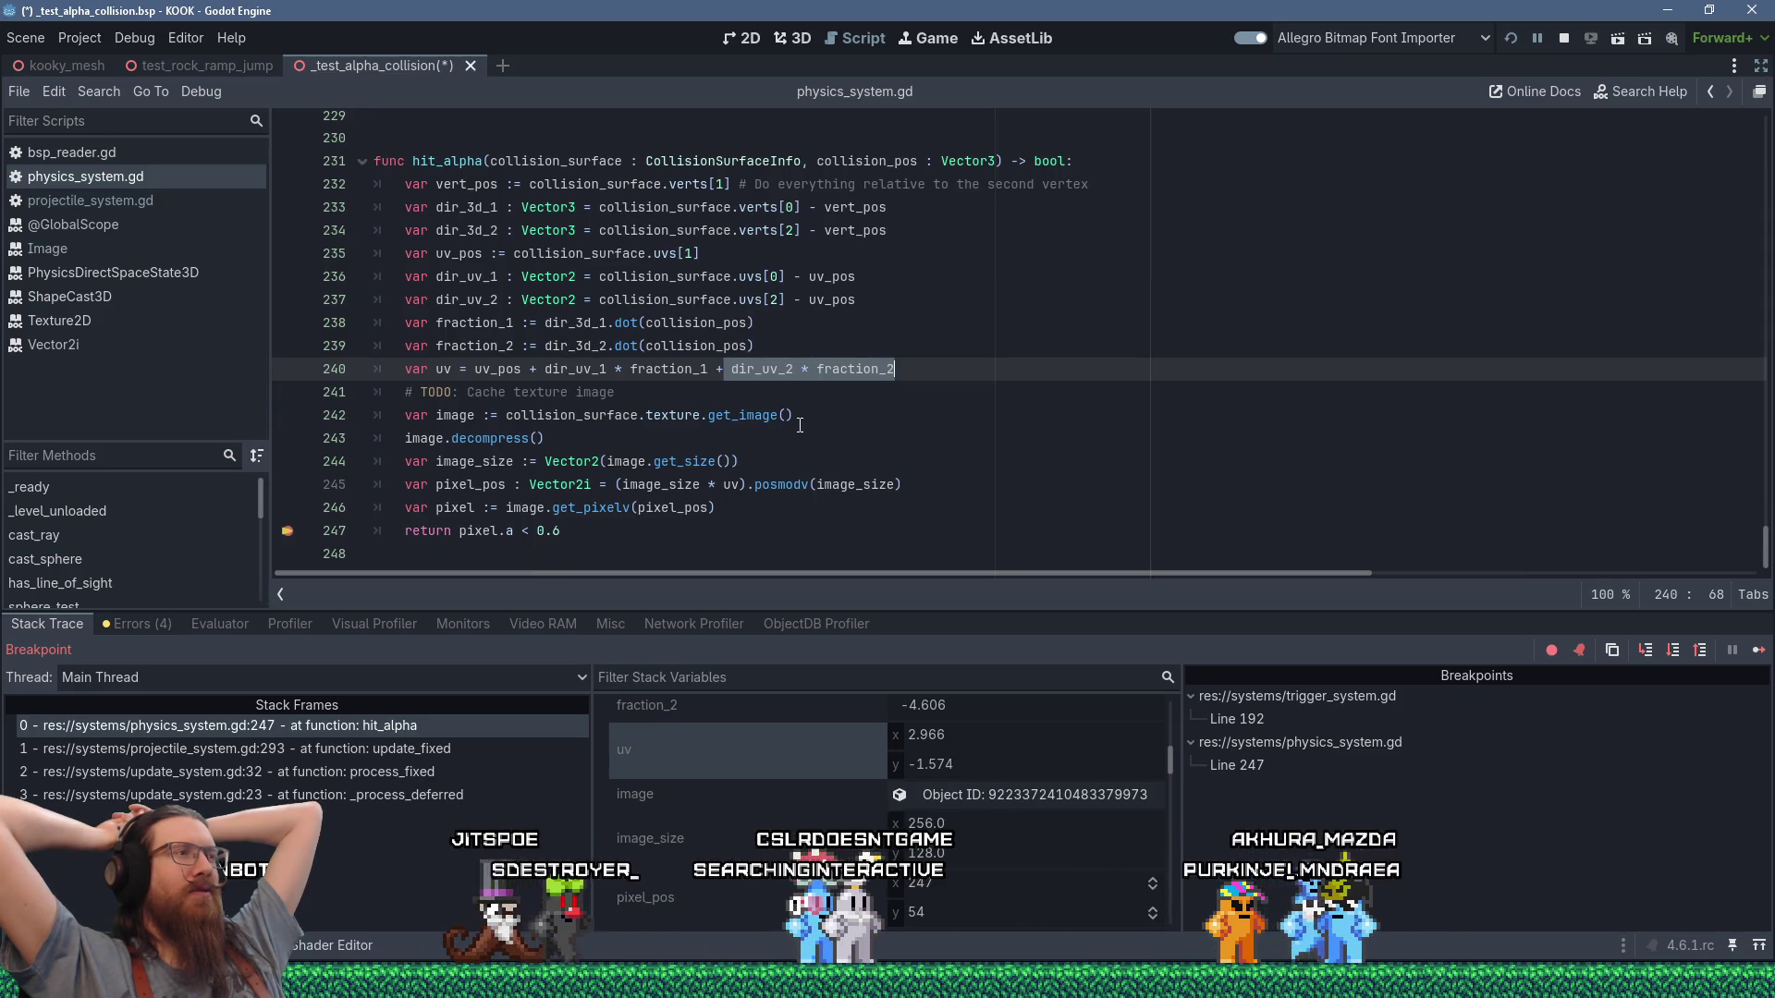
{"action": "left_click", "coordinate": [462, 207]}
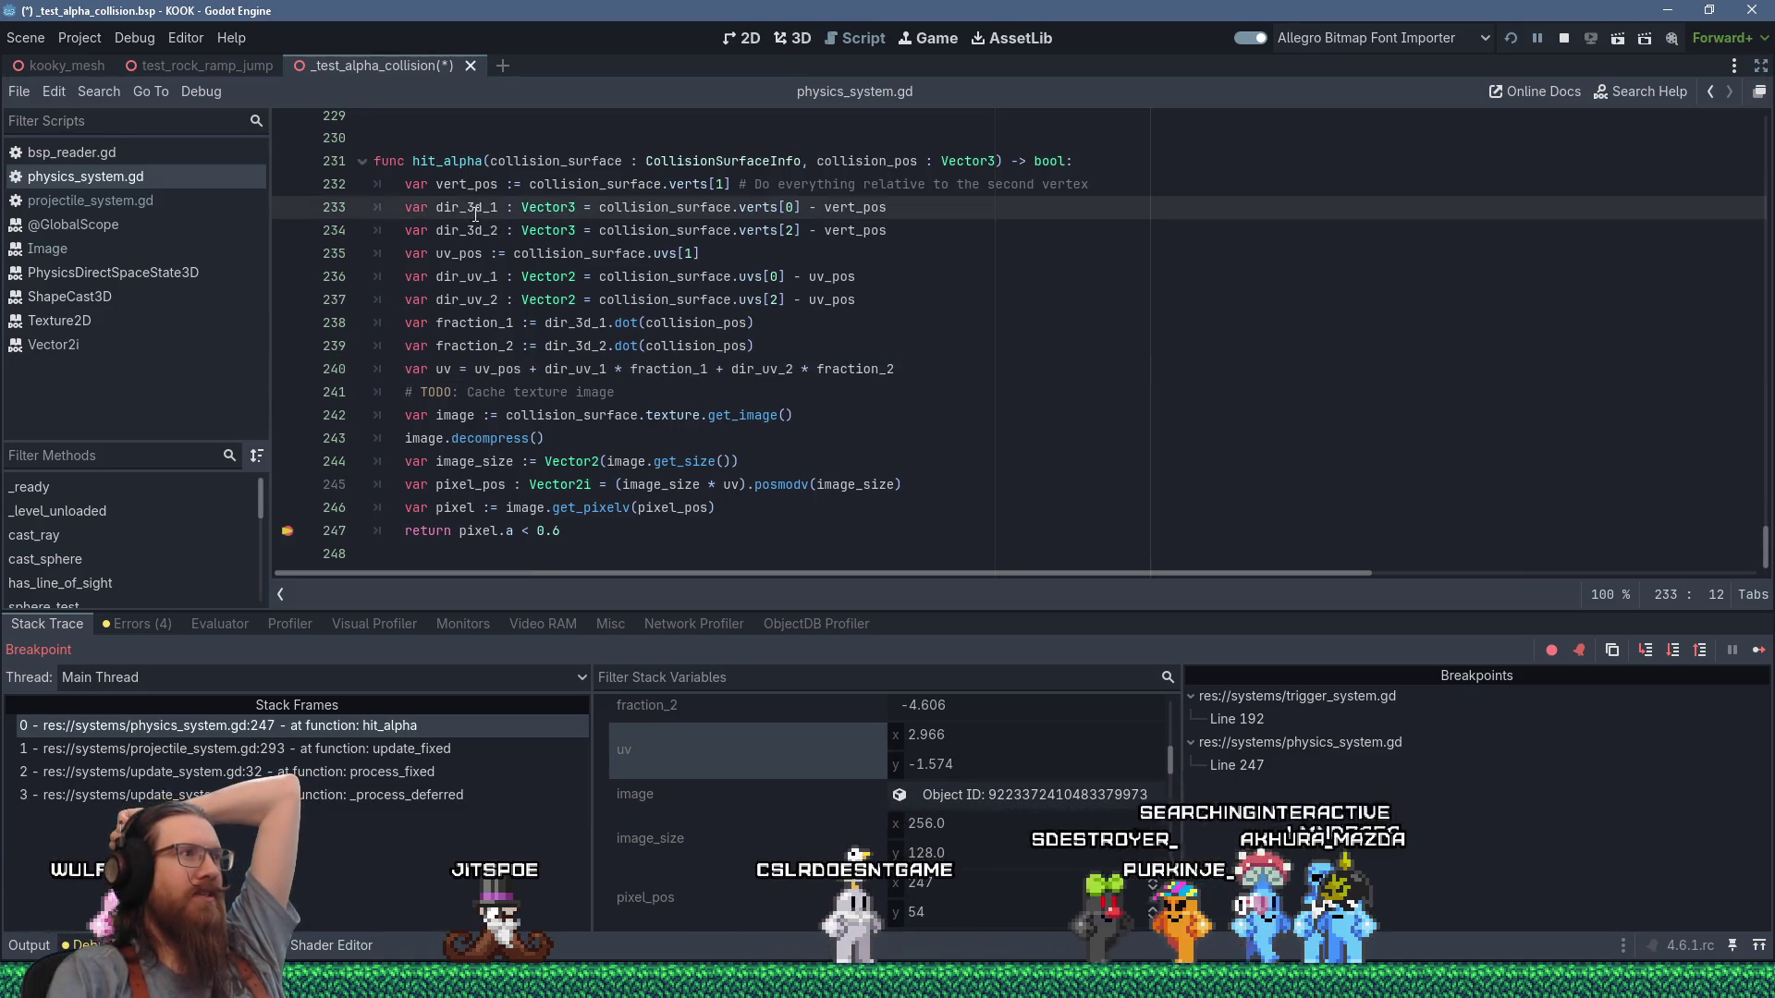
{"action": "mouse_move", "coordinate": [474, 210]}
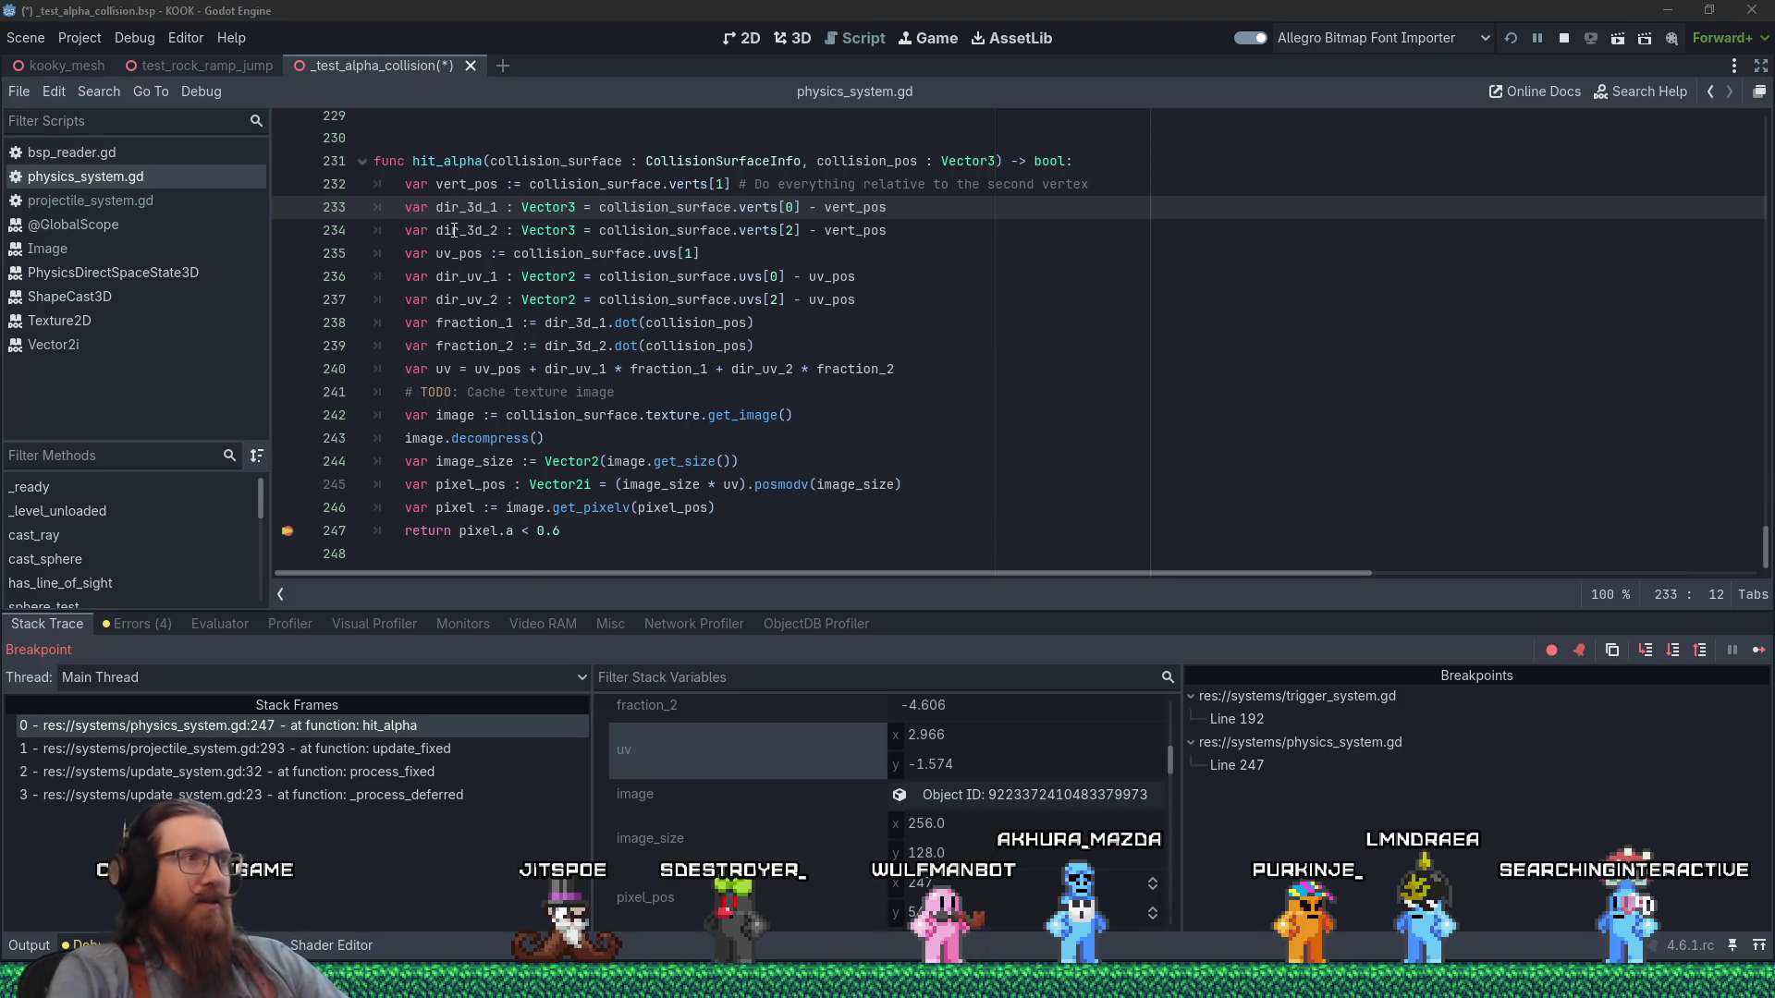
{"action": "key", "text": "alt+Tab"}
{"action": "key", "text": "alt+Tab"}
{"action": "key", "text": "alt+Tab"}
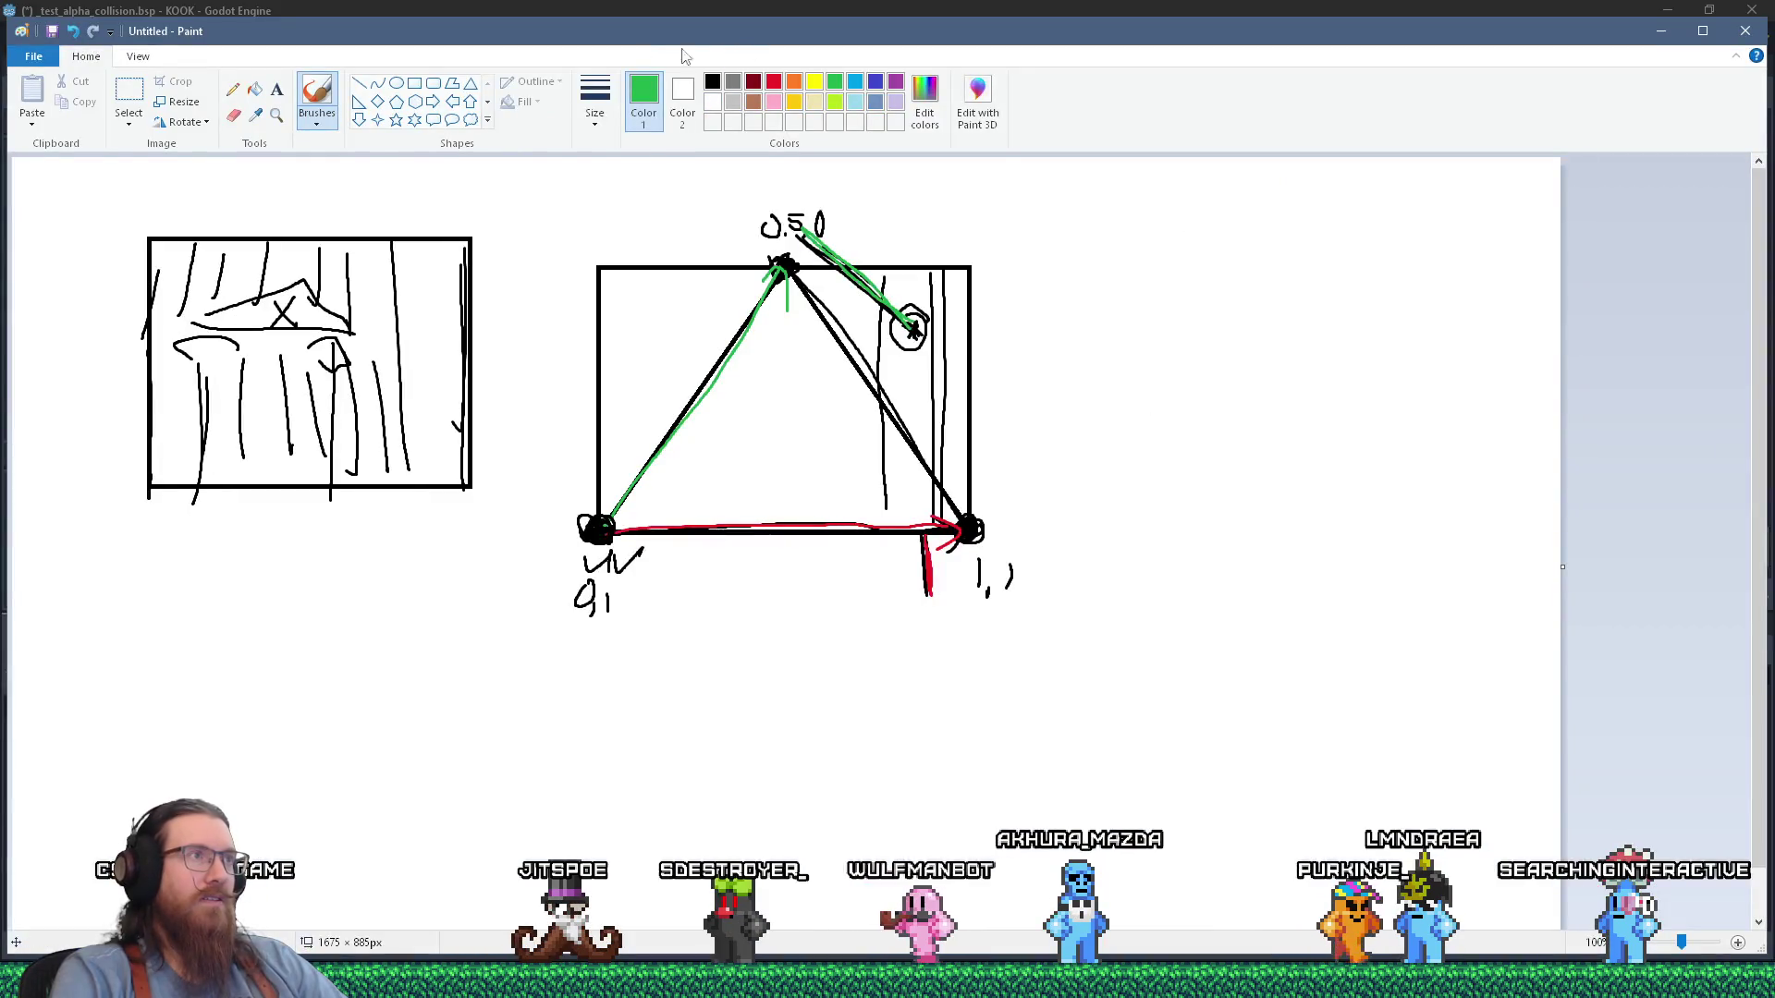
Draw a black-outlined rectangle to the right of the triangle diagram.
{"action": "left_click", "coordinate": [414, 82]}
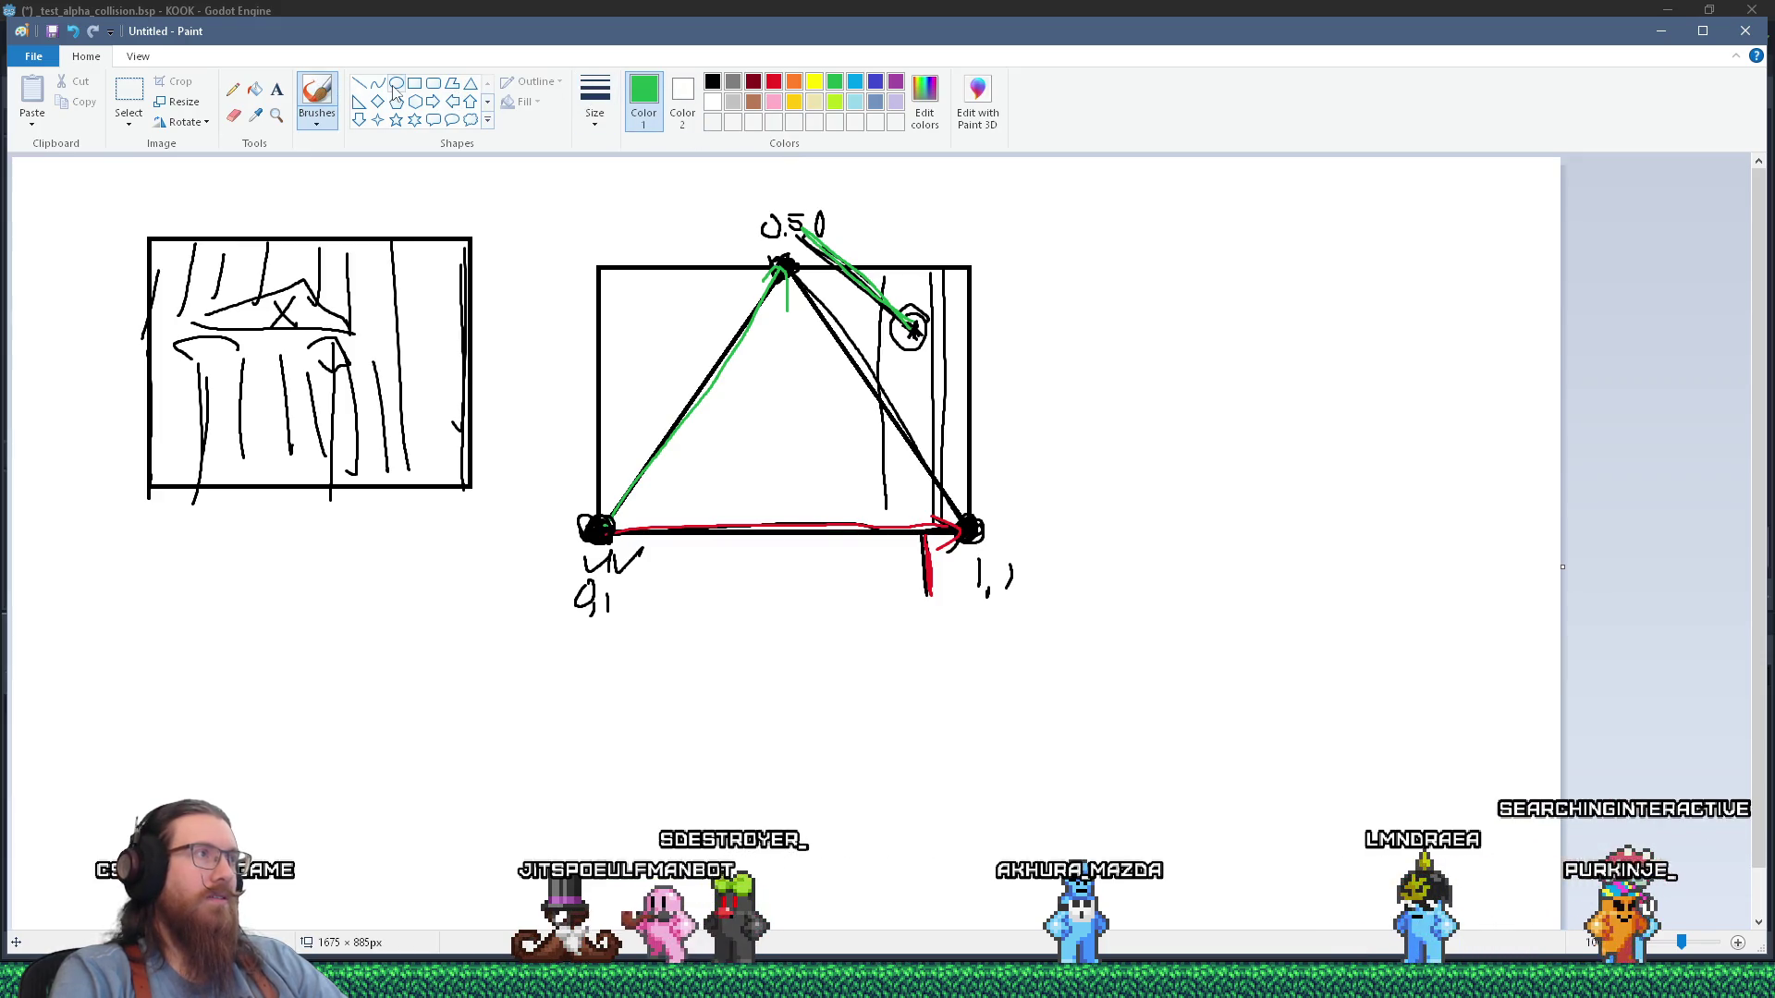
{"action": "left_click_drag", "start_coordinate": [1114, 276], "coordinate": [1538, 423]}
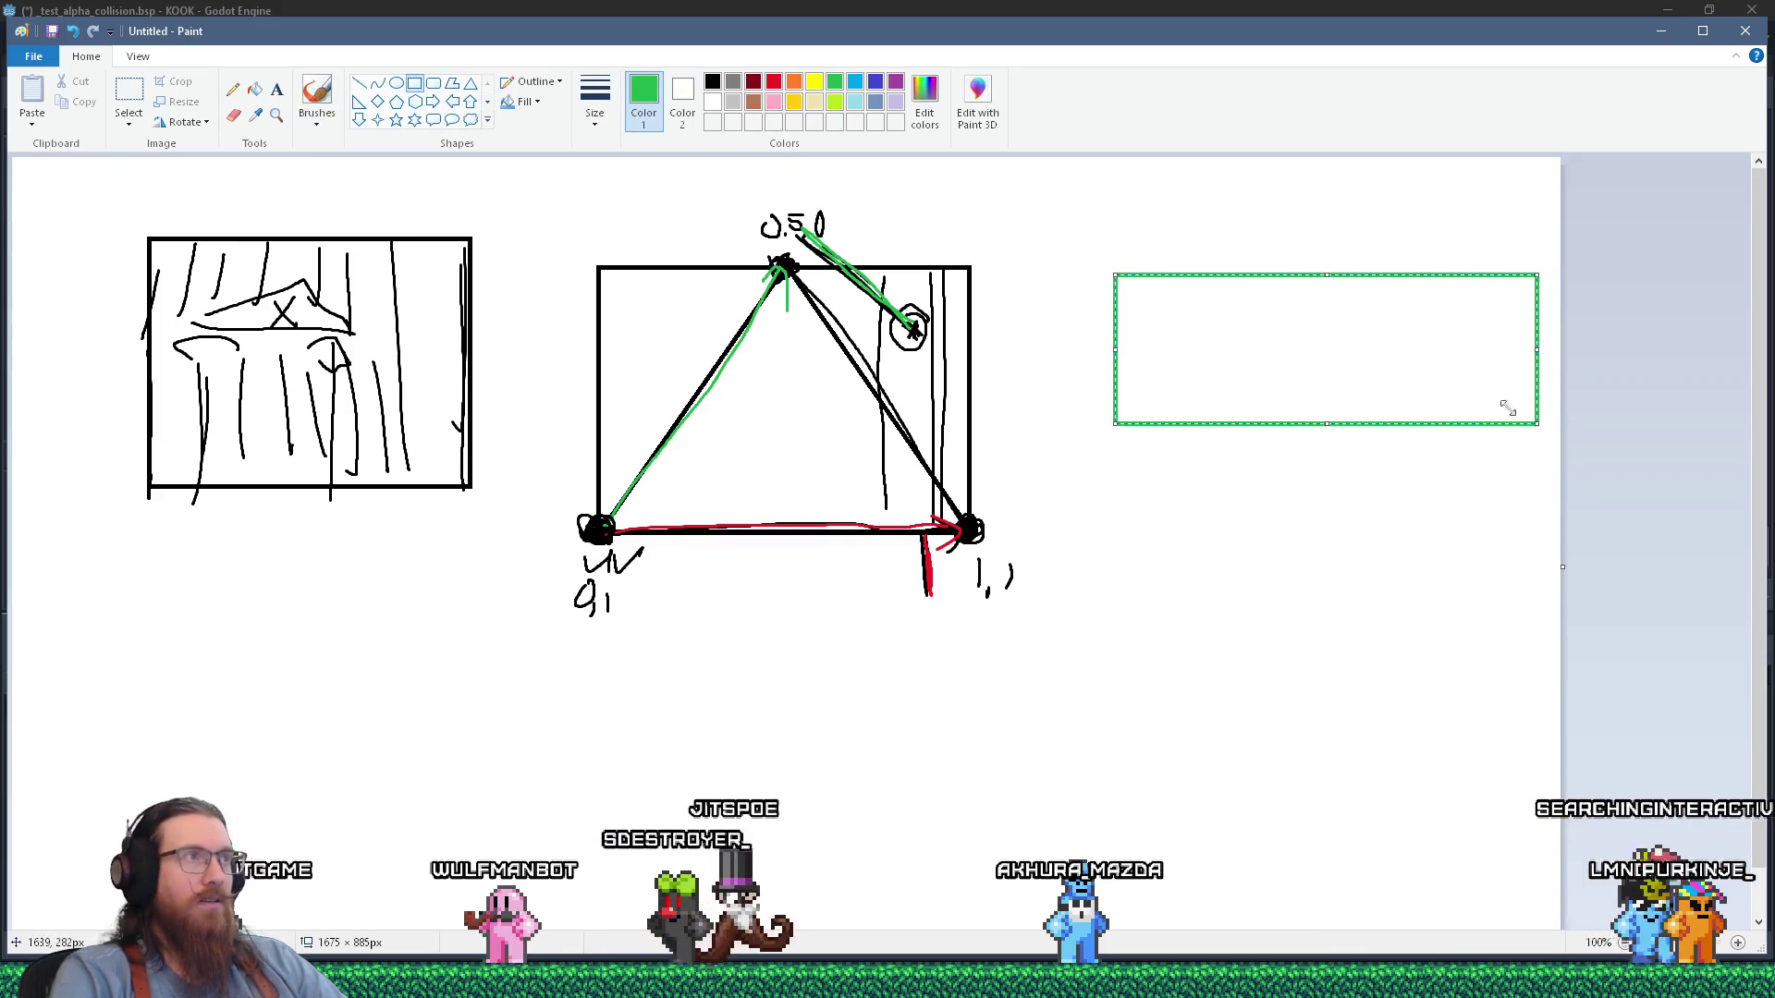
{"action": "left_click", "coordinate": [711, 81]}
{"action": "left_click_drag", "start_coordinate": [1399, 350], "coordinate": [1334, 364]}
{"action": "left_click", "coordinate": [1347, 256]}
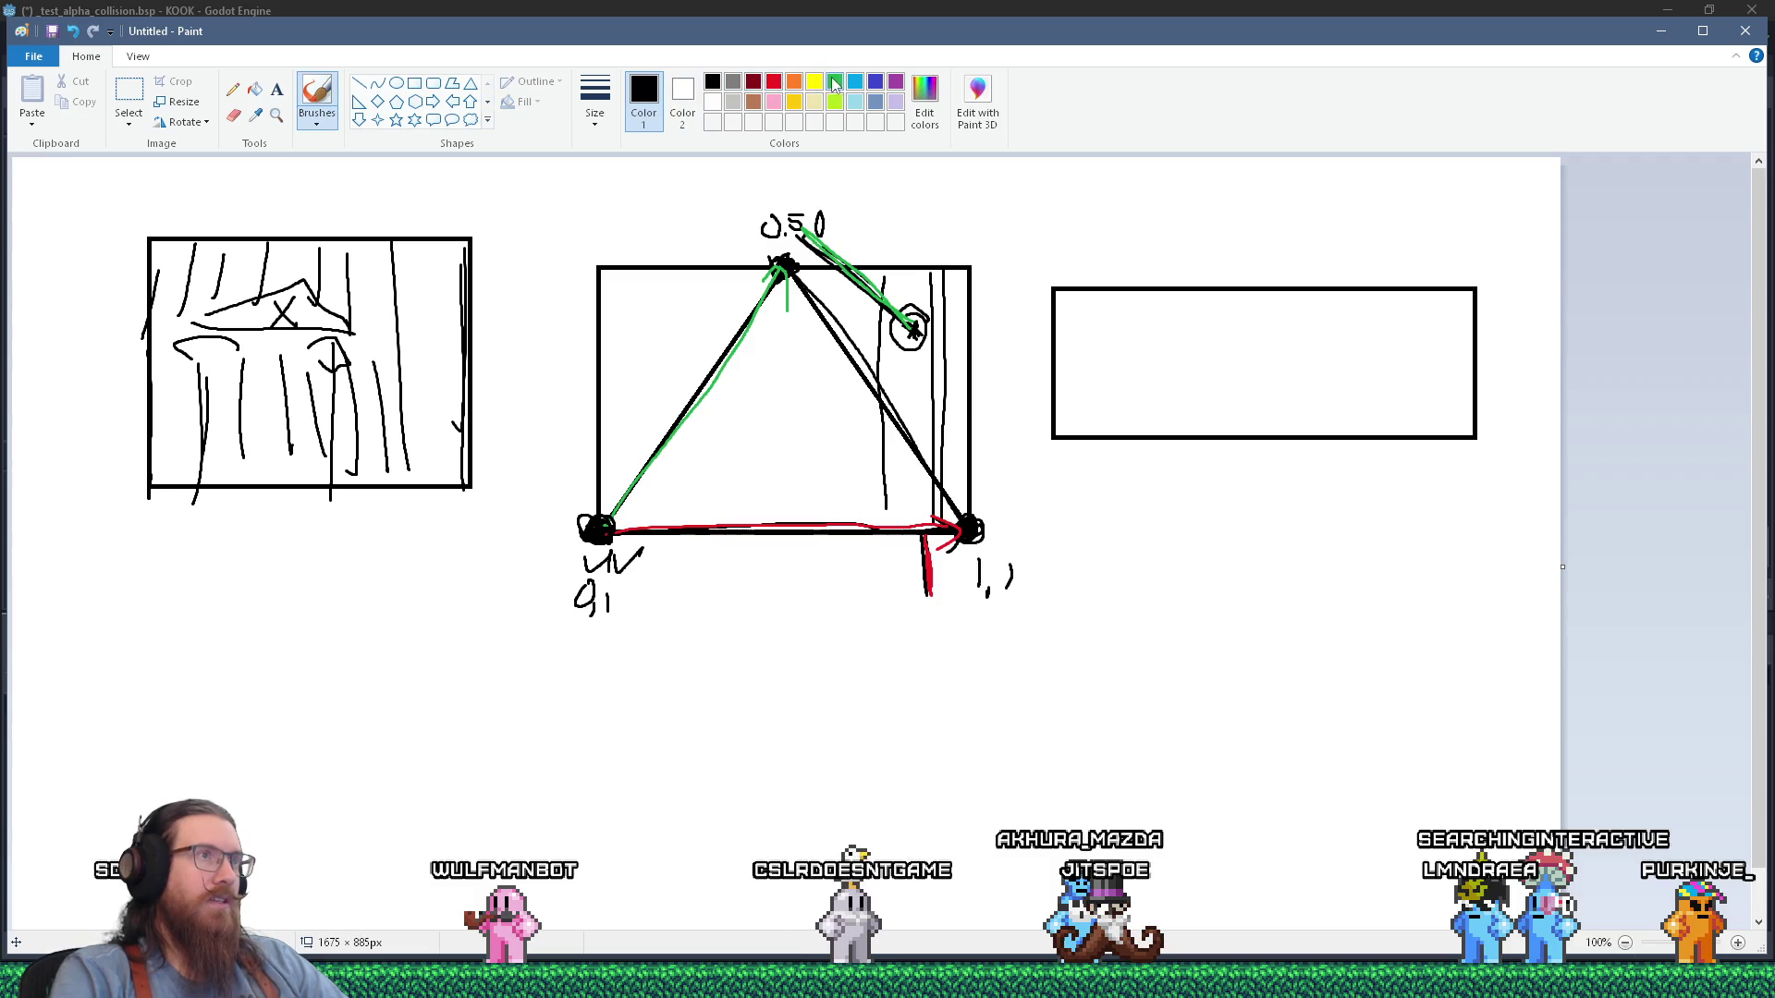
Add a green upward arrow labelled 2 and a red -4.5 label, then return to Godot.
{"action": "left_click_drag", "start_coordinate": [1475, 434], "coordinate": [1473, 284]}
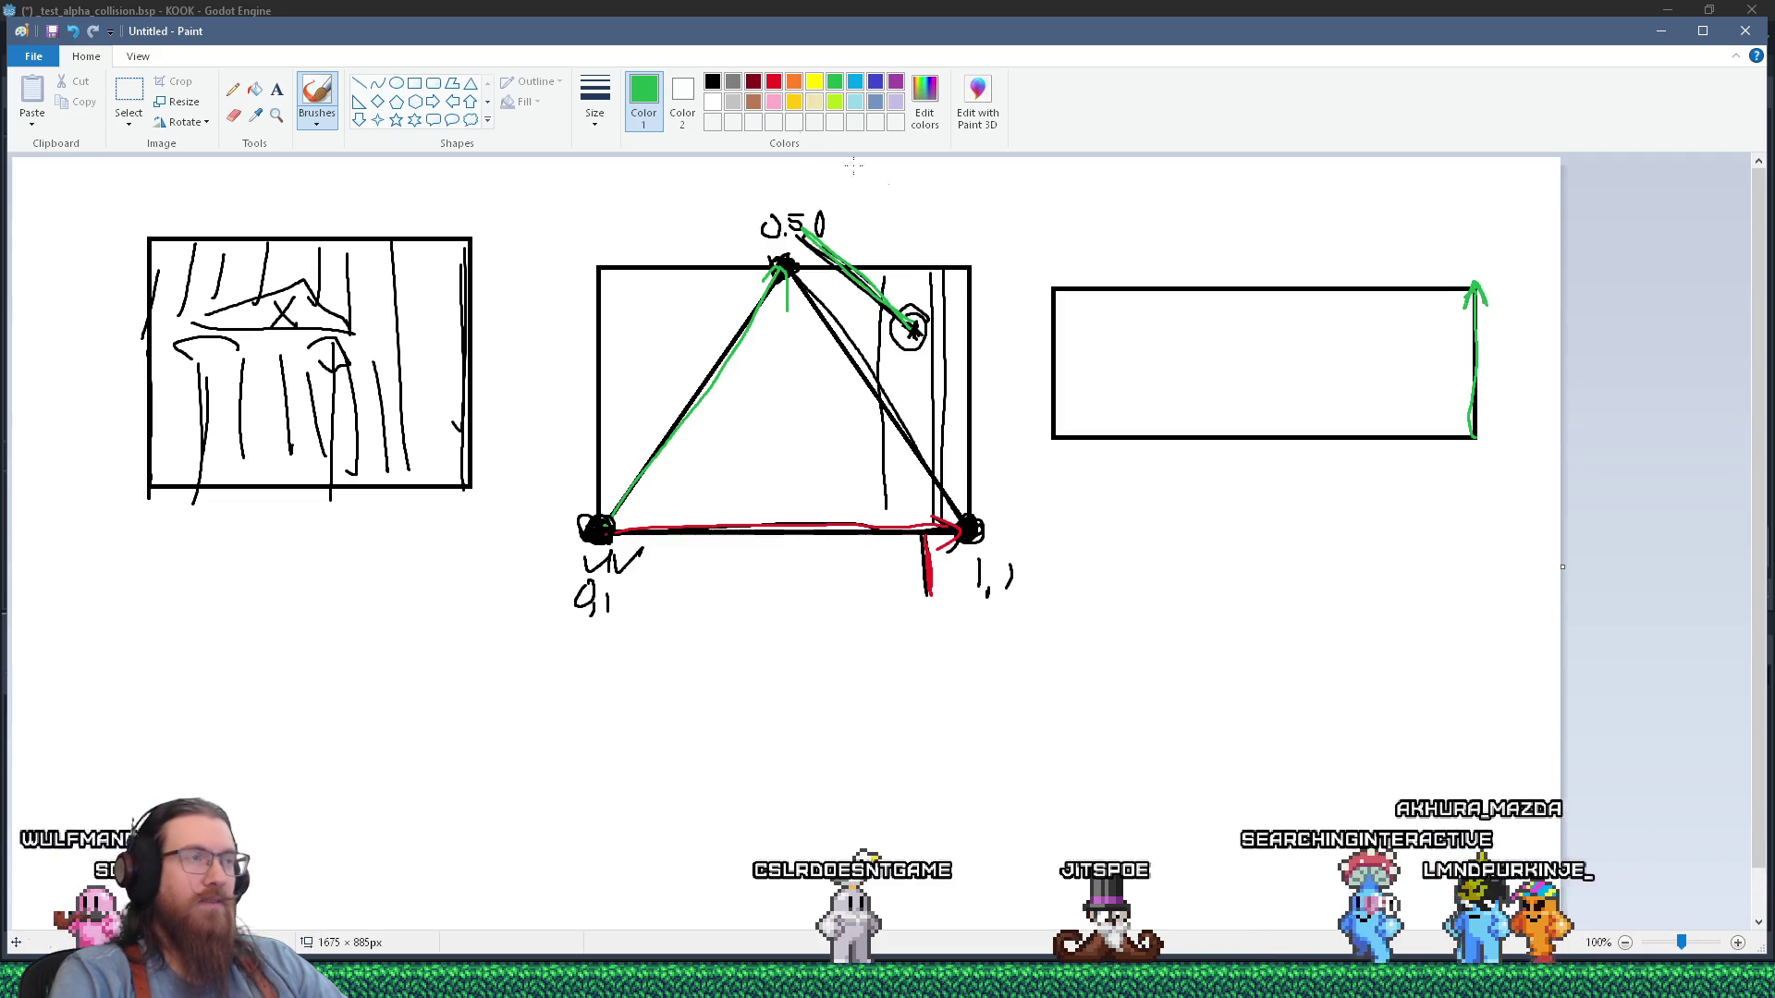
{"action": "left_click", "coordinate": [773, 82]}
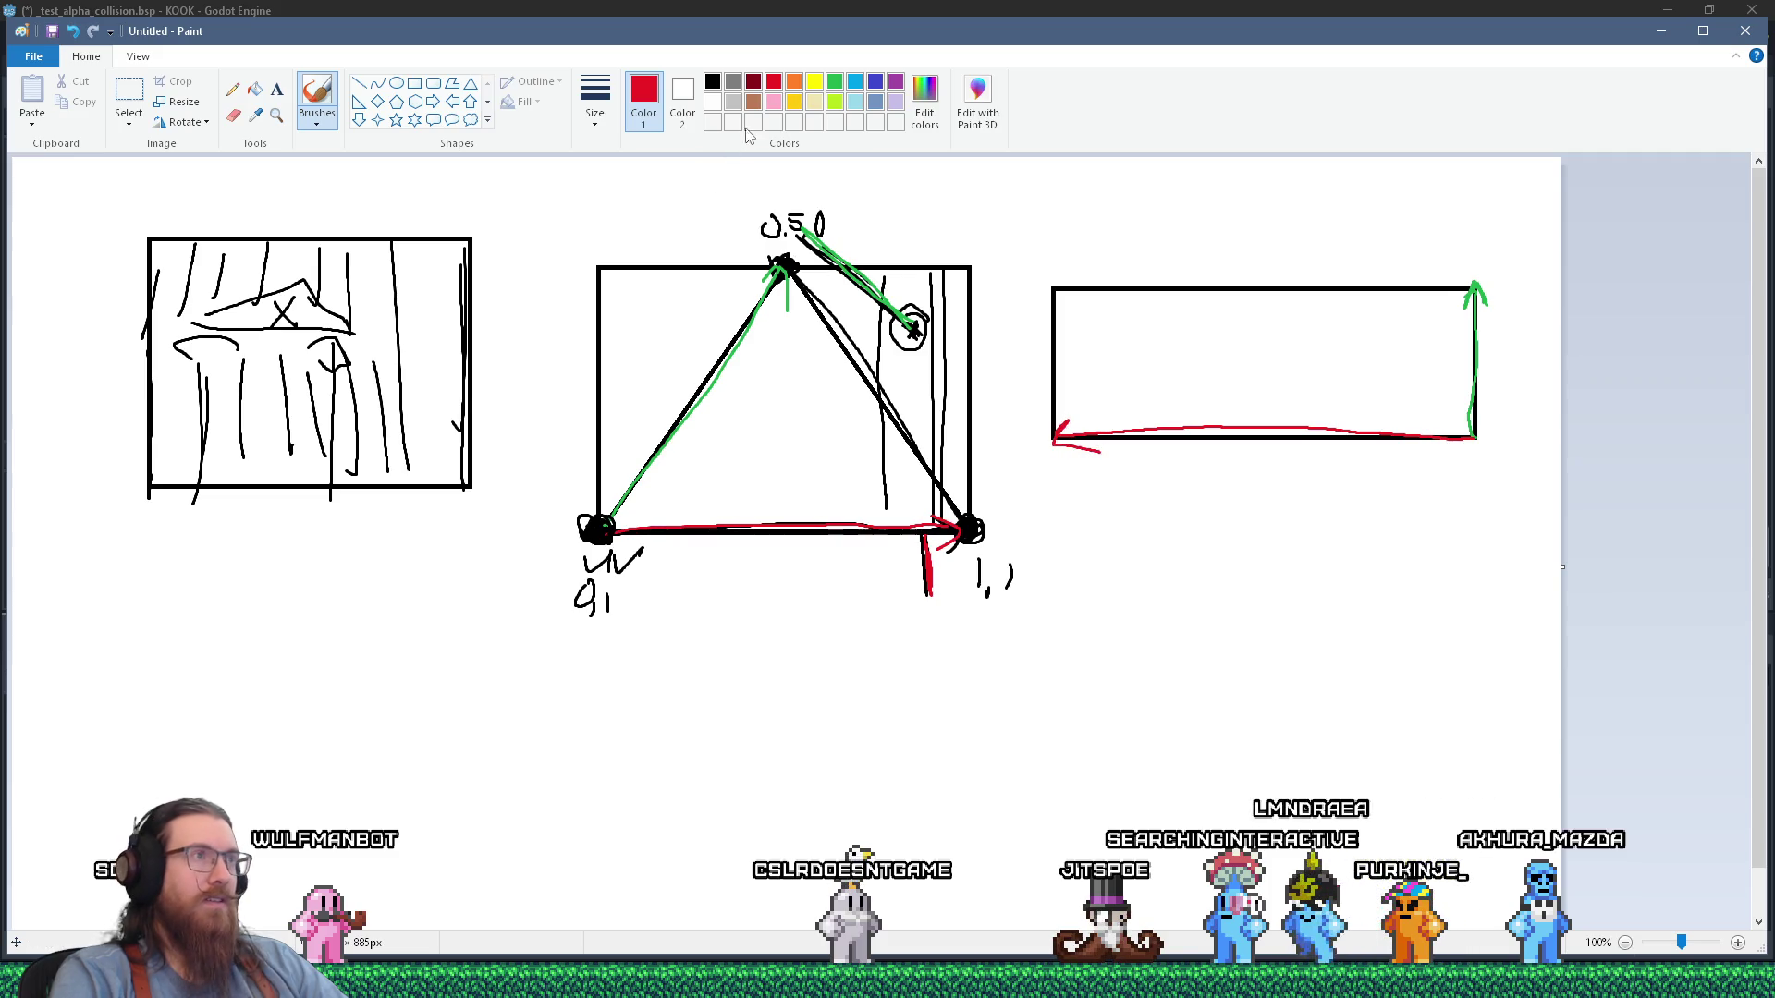
{"action": "left_click_drag", "start_coordinate": [1113, 480], "coordinate": [1133, 481]}
{"action": "mouse_move", "coordinate": [1125, 459]}
{"action": "left_mouse_down"}
{"action": "mouse_move", "coordinate": [1123, 503]}
{"action": "mouse_move", "coordinate": [1150, 499]}
{"action": "left_mouse_up"}
{"action": "left_click", "coordinate": [1139, 488]}
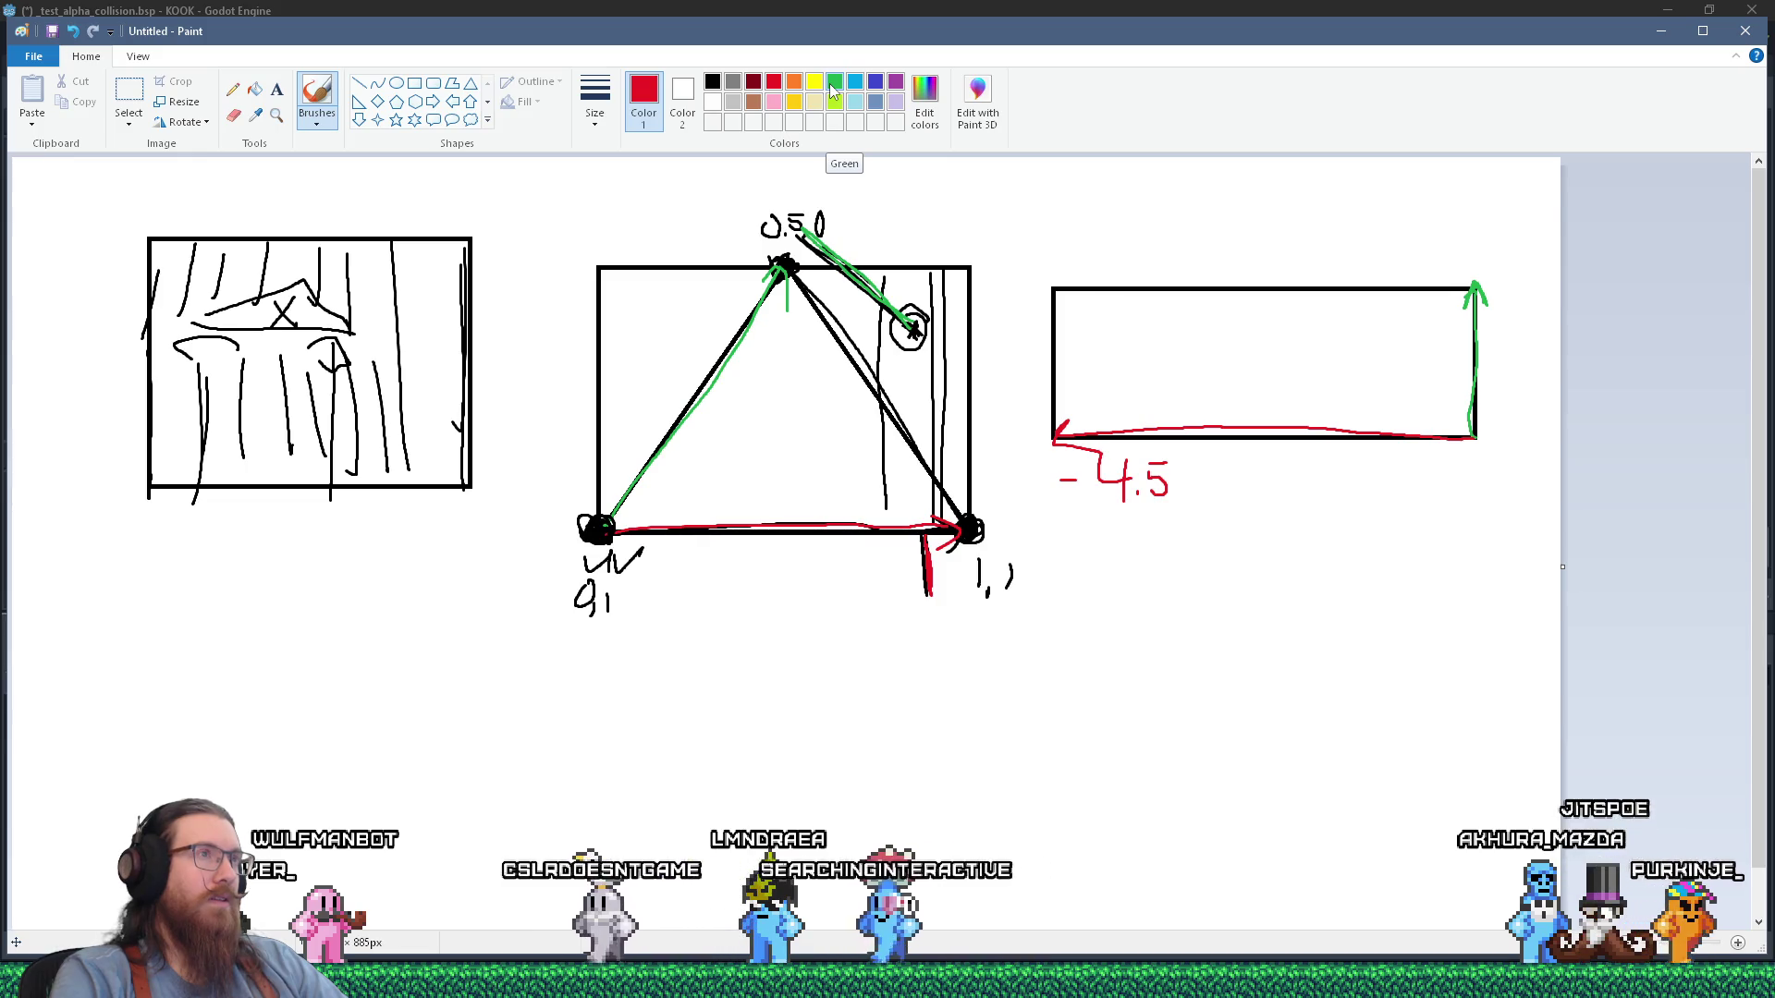
{"action": "left_click", "coordinate": [833, 83]}
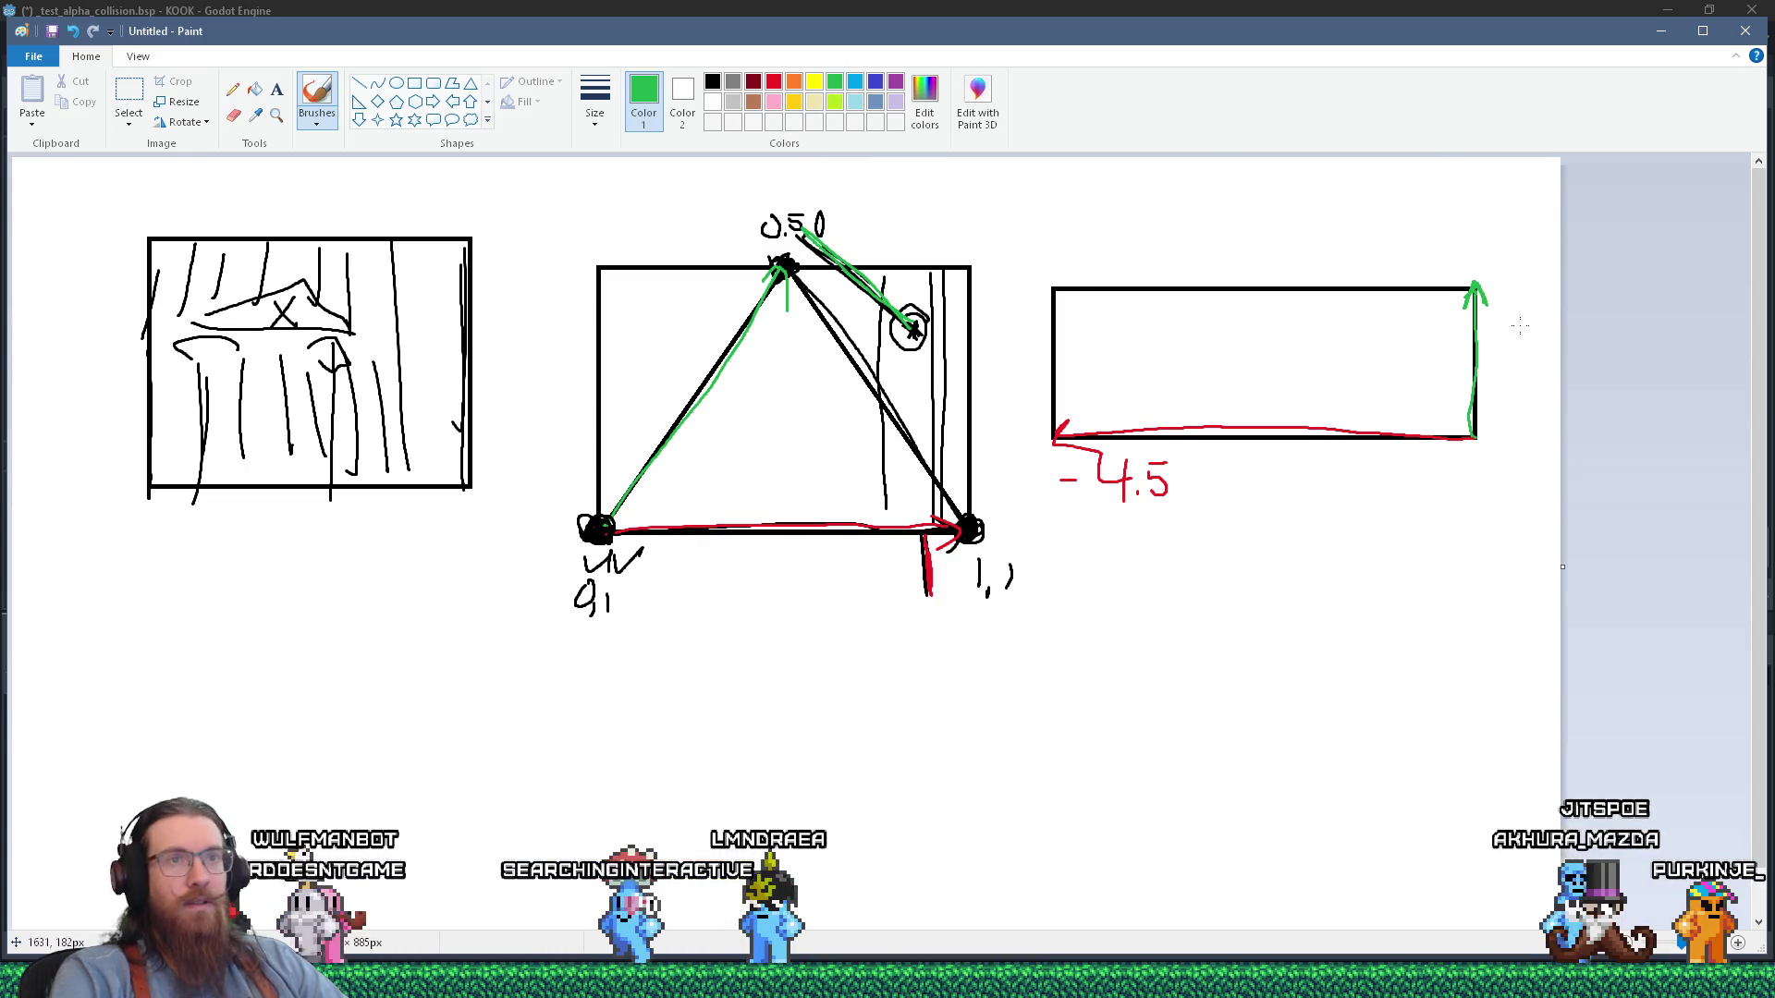
{"action": "left_click_drag", "start_coordinate": [1504, 275], "coordinate": [1541, 311]}
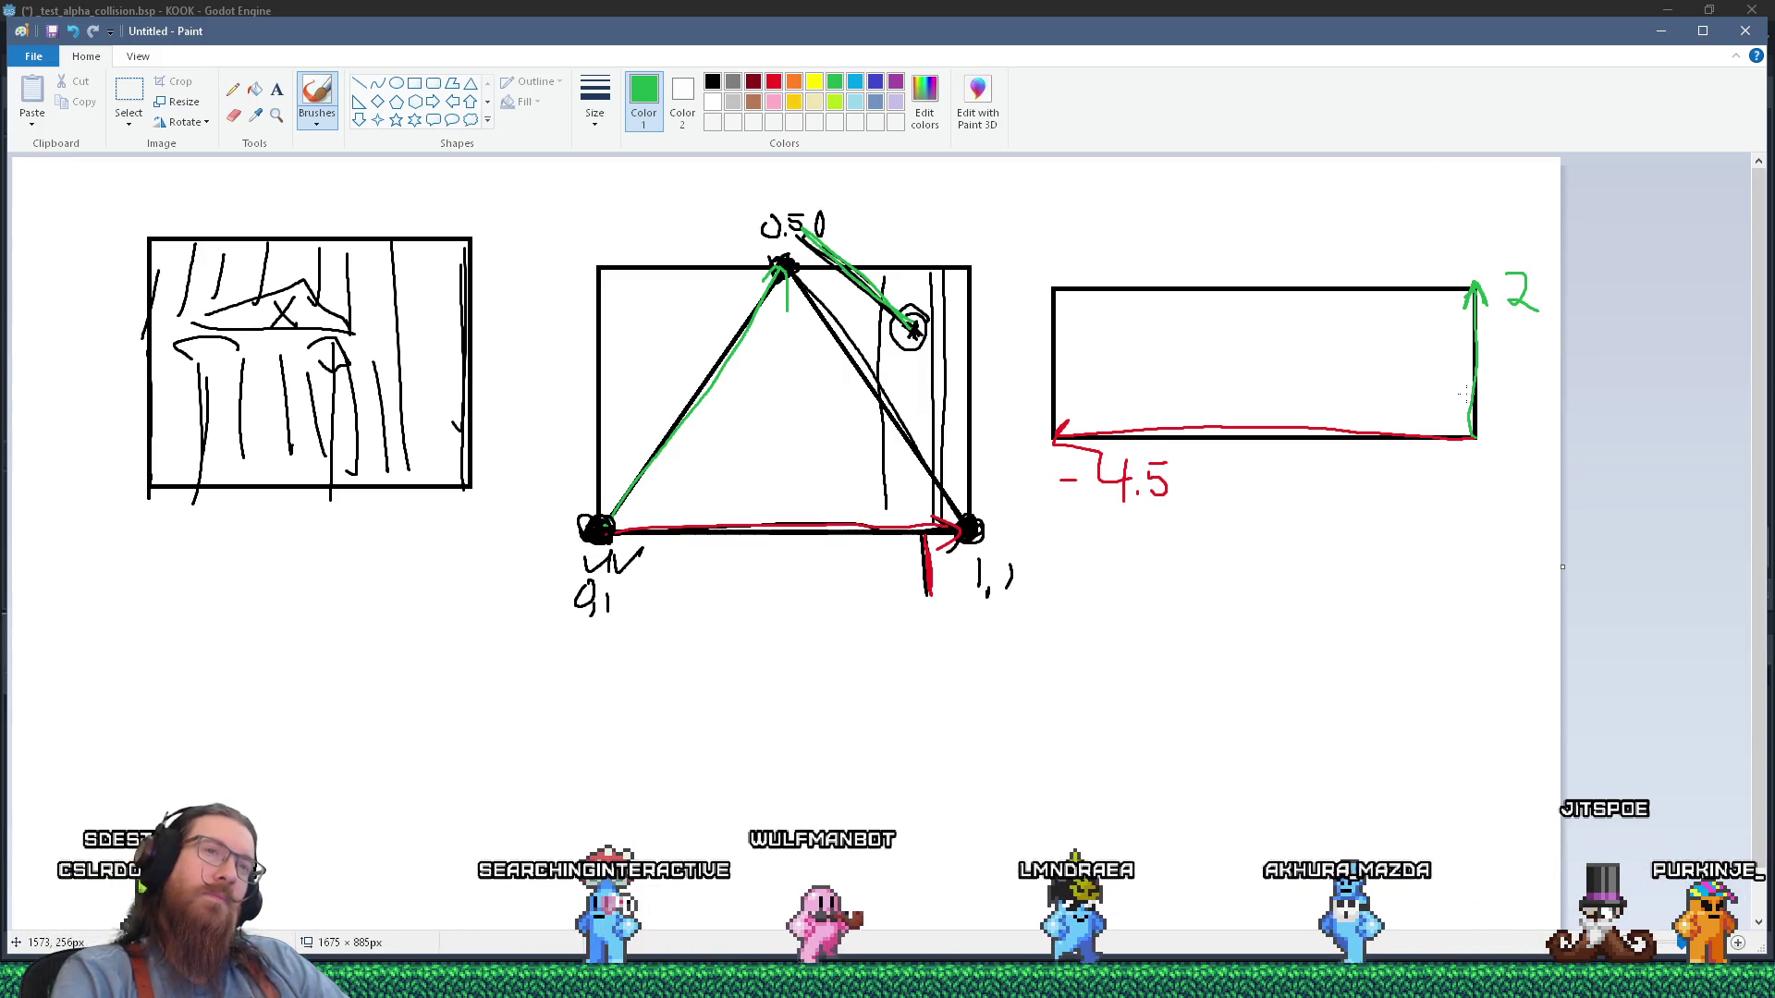
{"action": "key", "text": "alt+Tab"}
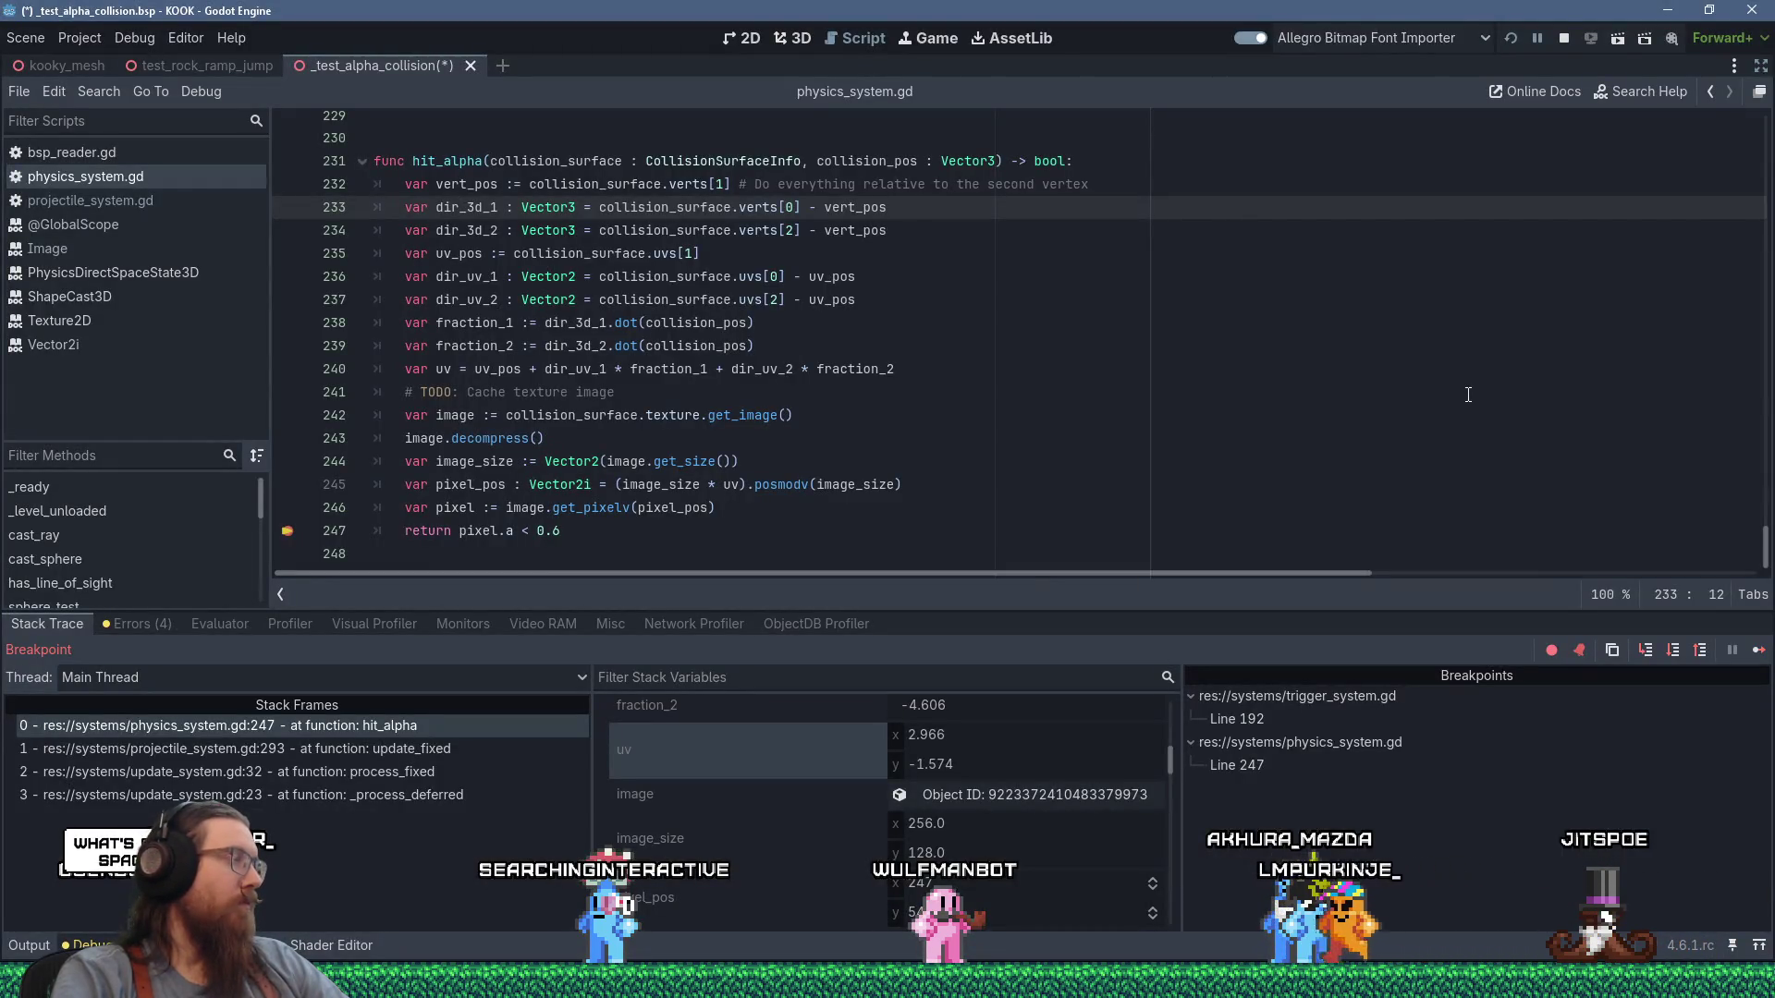
Select the dir_3d_1 and dir_3d_2 lines 233–234, then switch back to Paint.
{"action": "left_click_drag", "start_coordinate": [467, 201], "coordinate": [940, 239]}
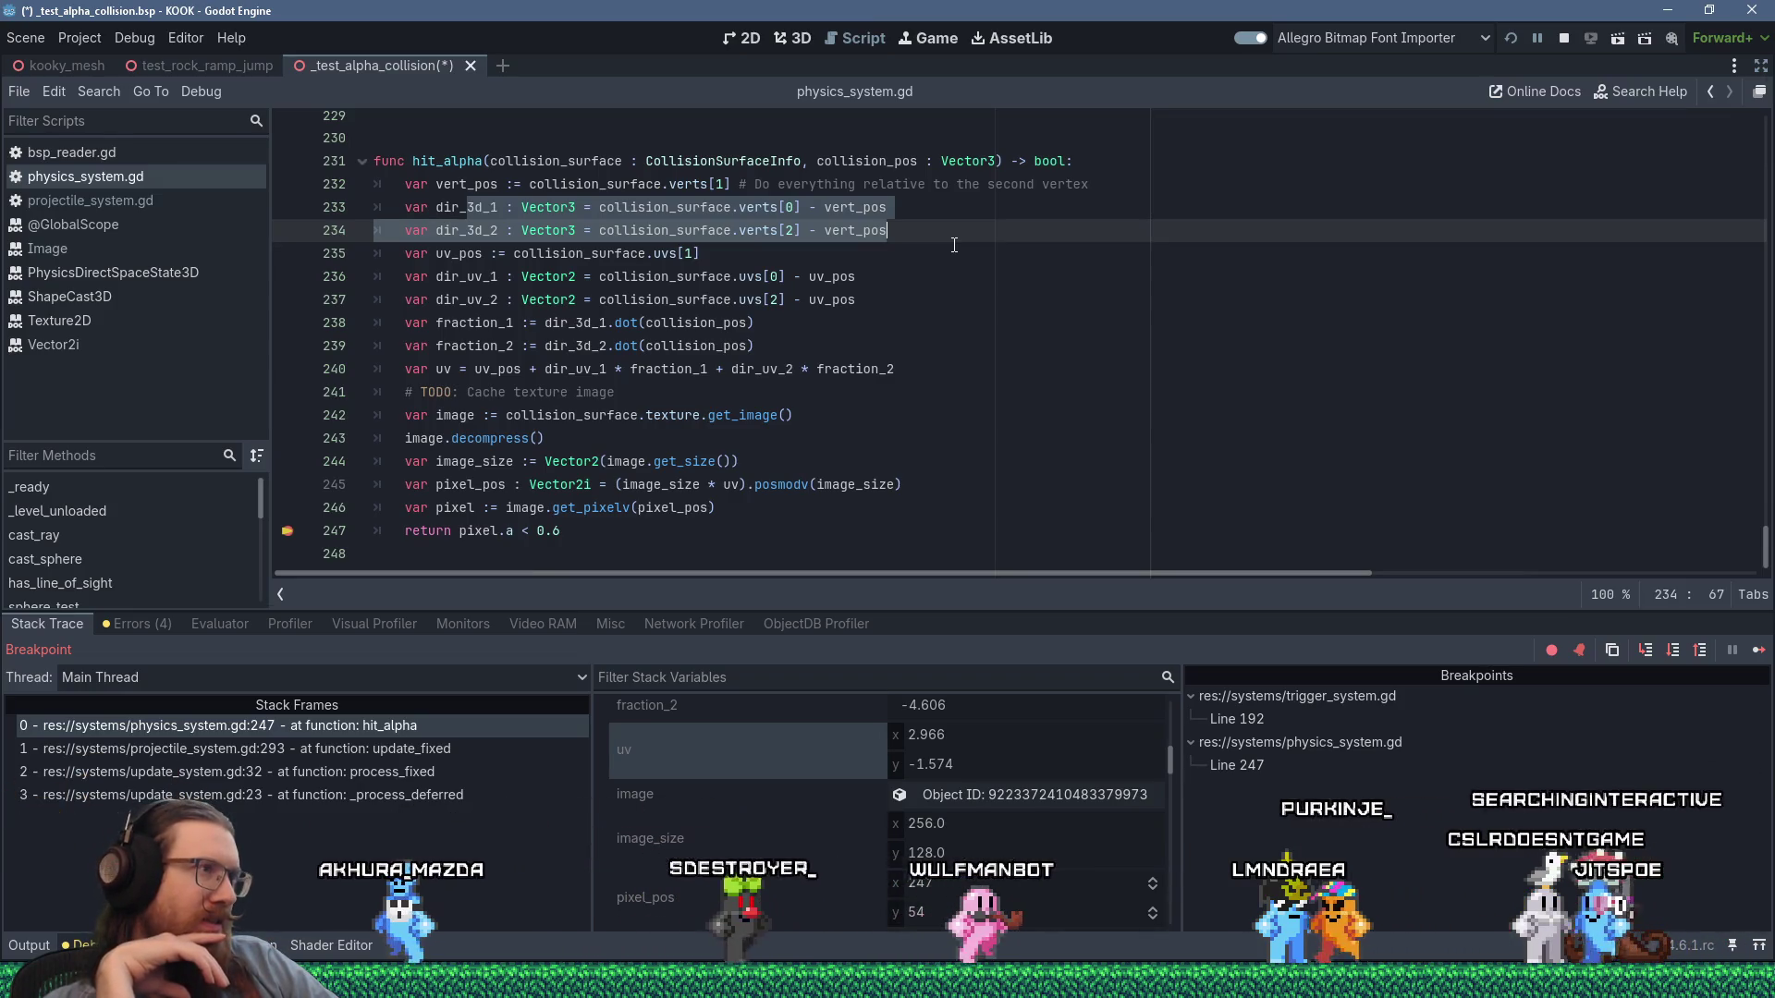
{"action": "key", "text": "alt+Tab"}
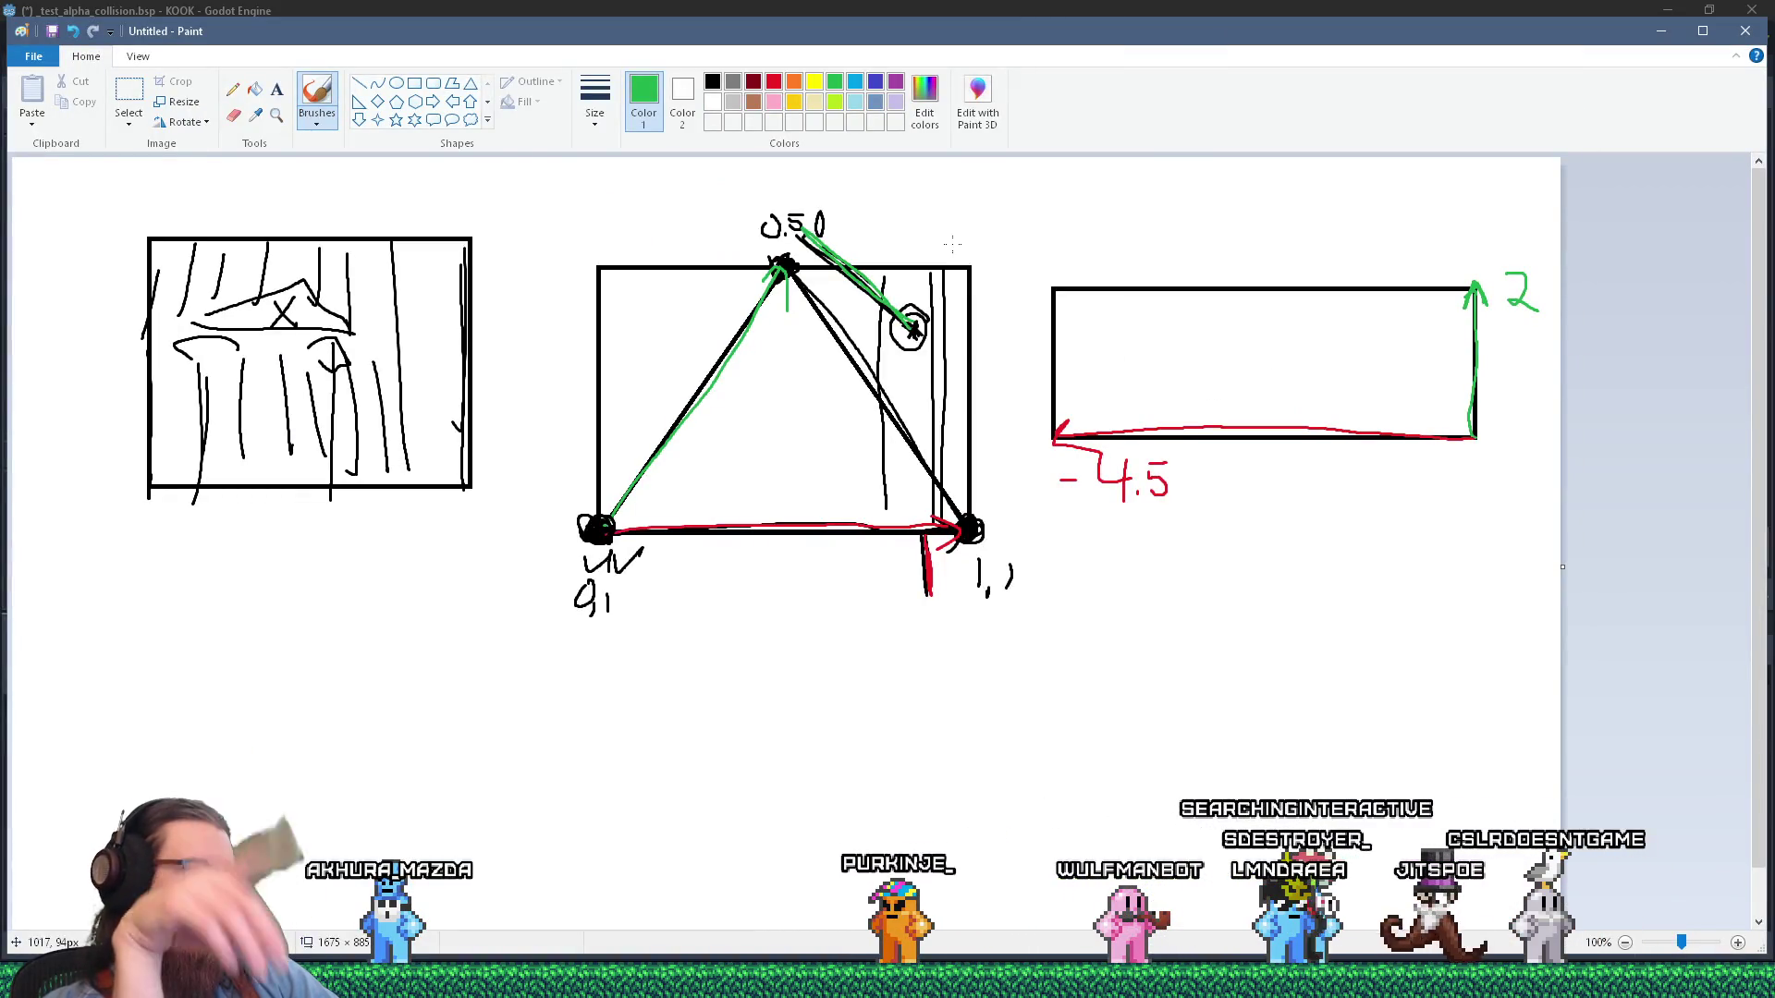
Cycle through Calculator and the running KOOK (DEBUG) game, then return to Godot's script editor.
{"action": "key", "text": "alt+Tab"}
{"action": "key", "text": "Tab"}
{"action": "key", "text": "Tab"}
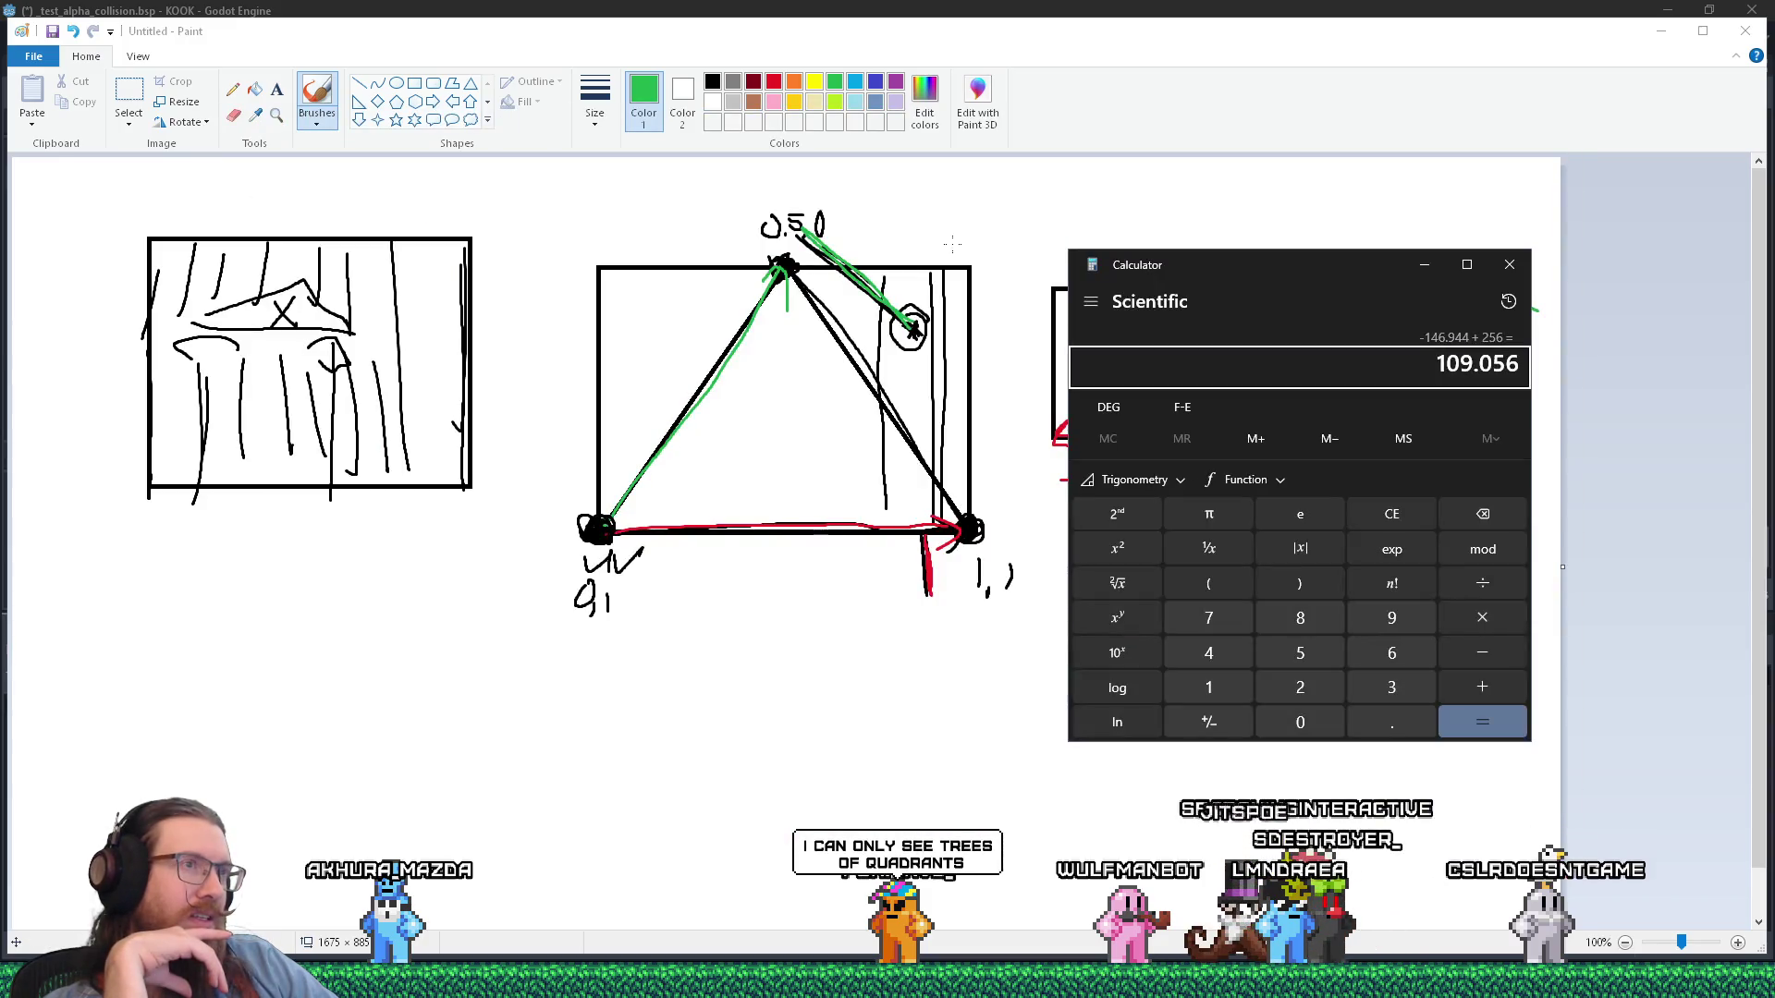
{"action": "key", "text": "alt+Tab"}
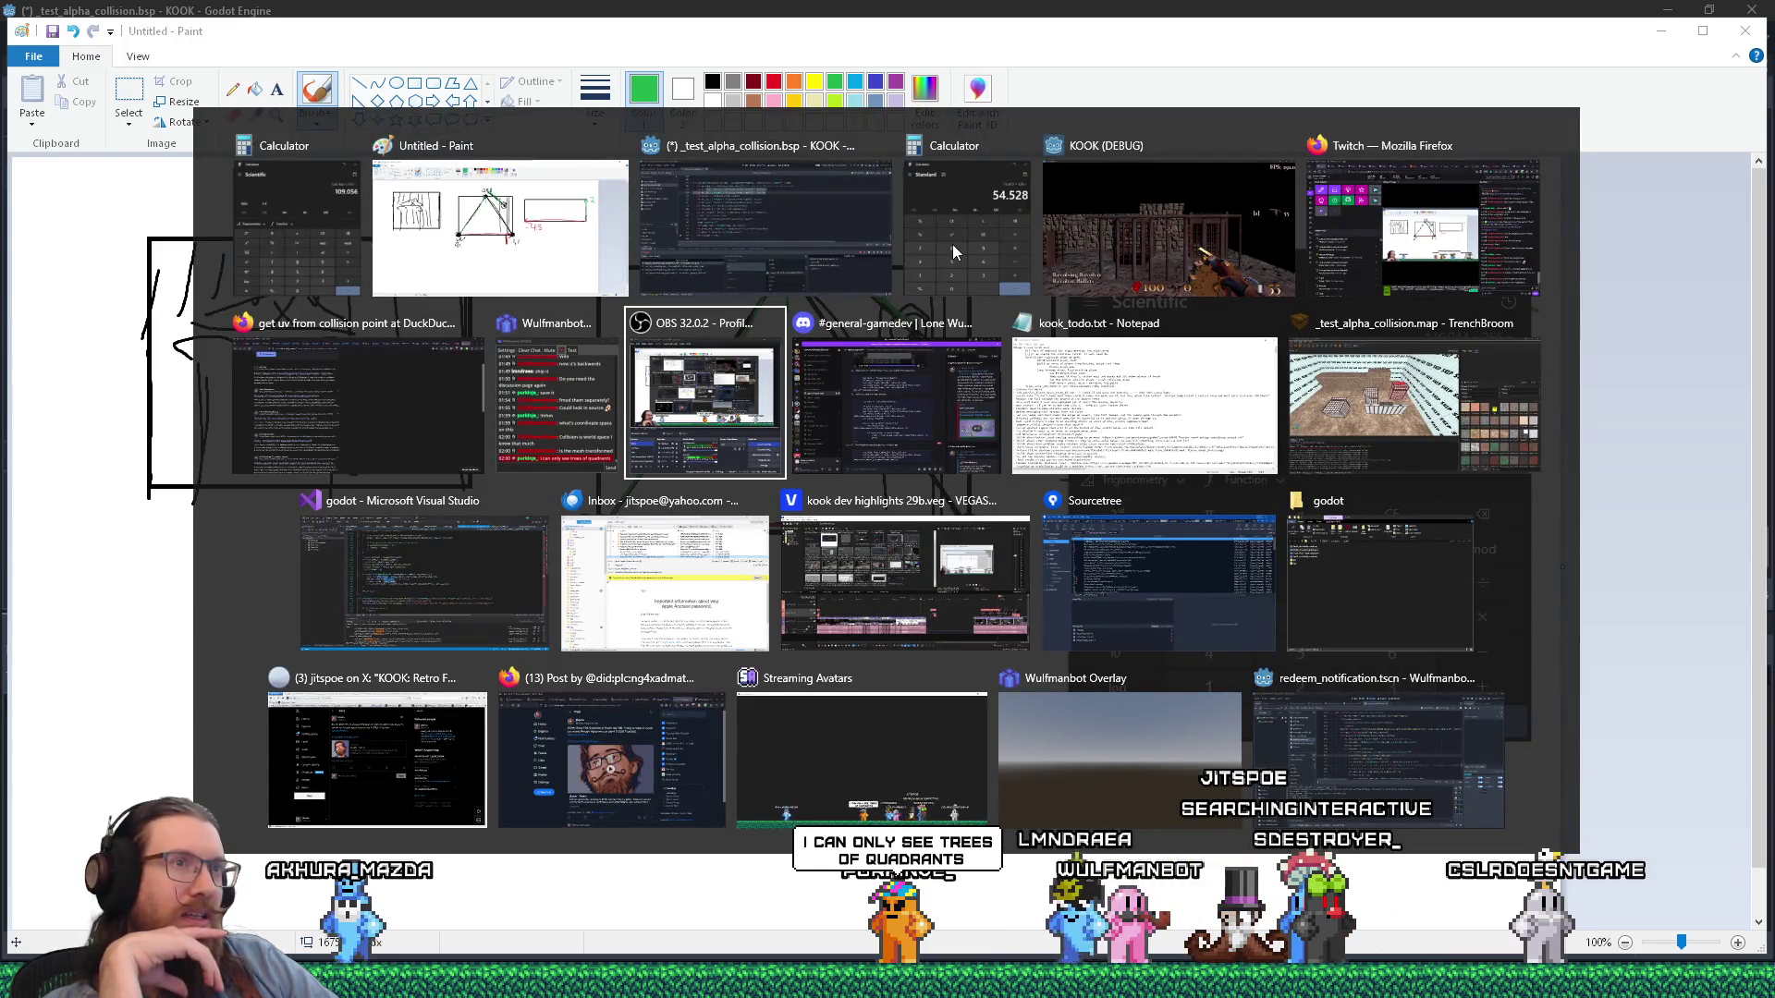
{"action": "key", "text": "shift+Tab"}
{"action": "key", "text": "shift+Tab"}
{"action": "key", "text": "shift+Tab"}
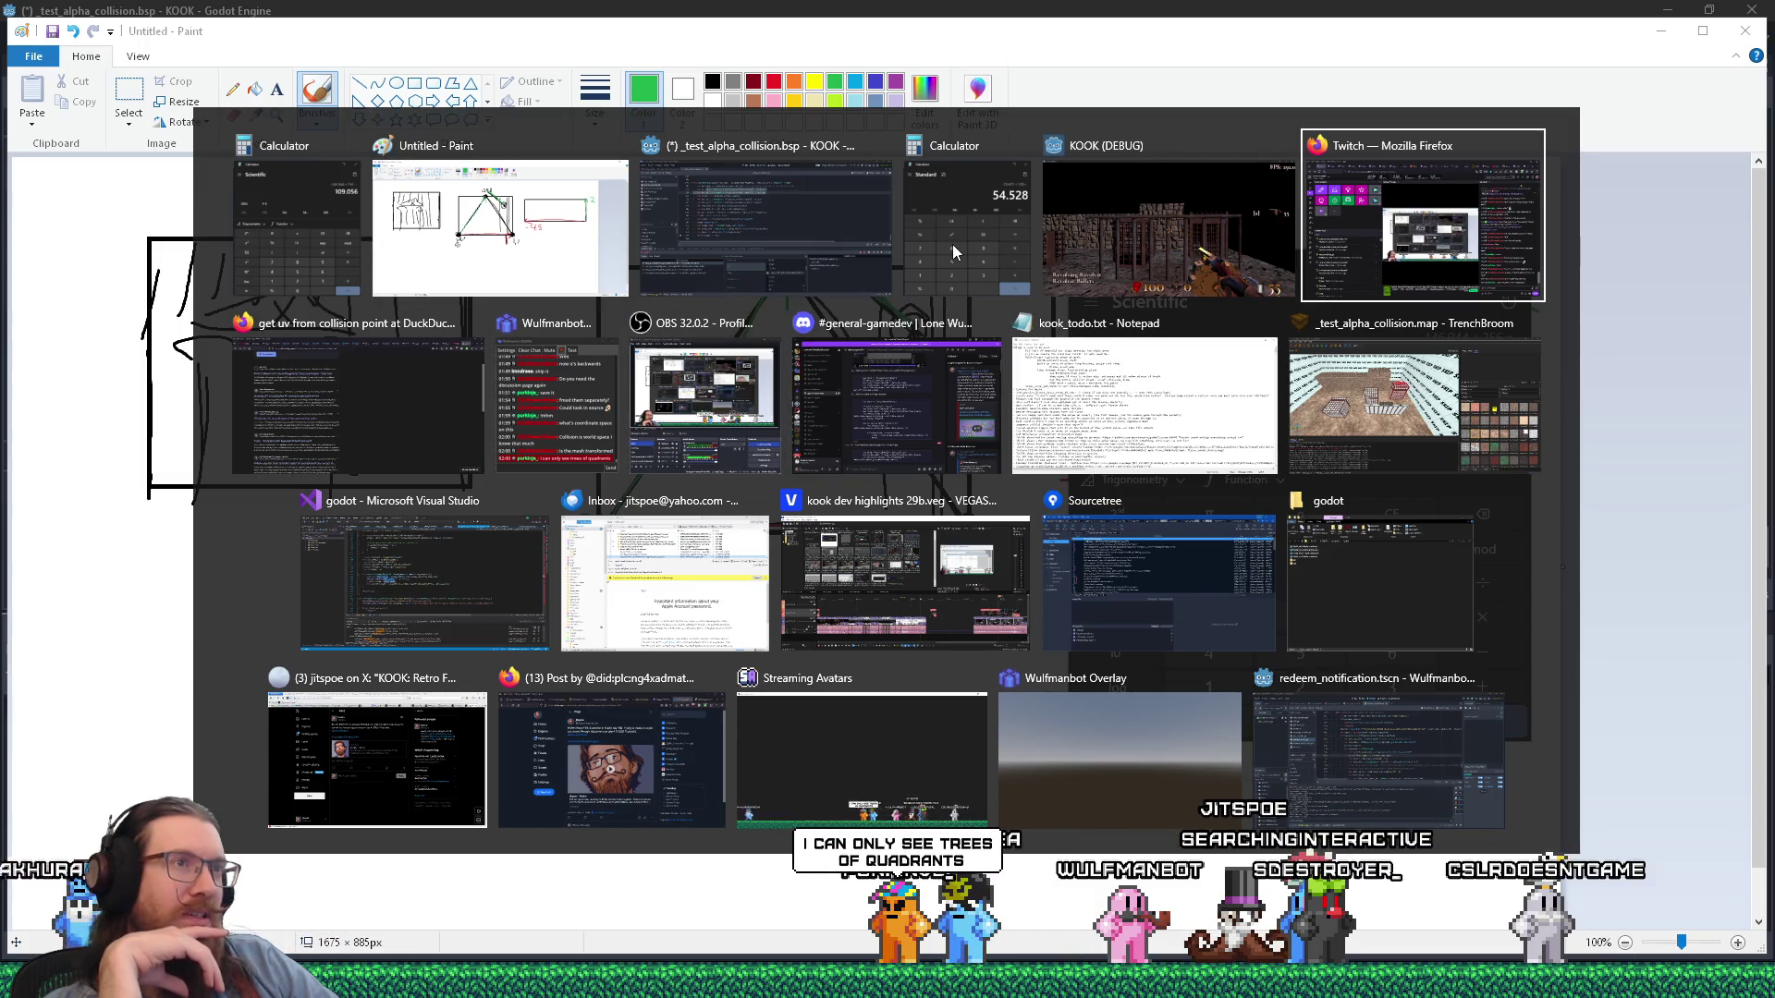
{"action": "key", "text": "shift+Tab"}
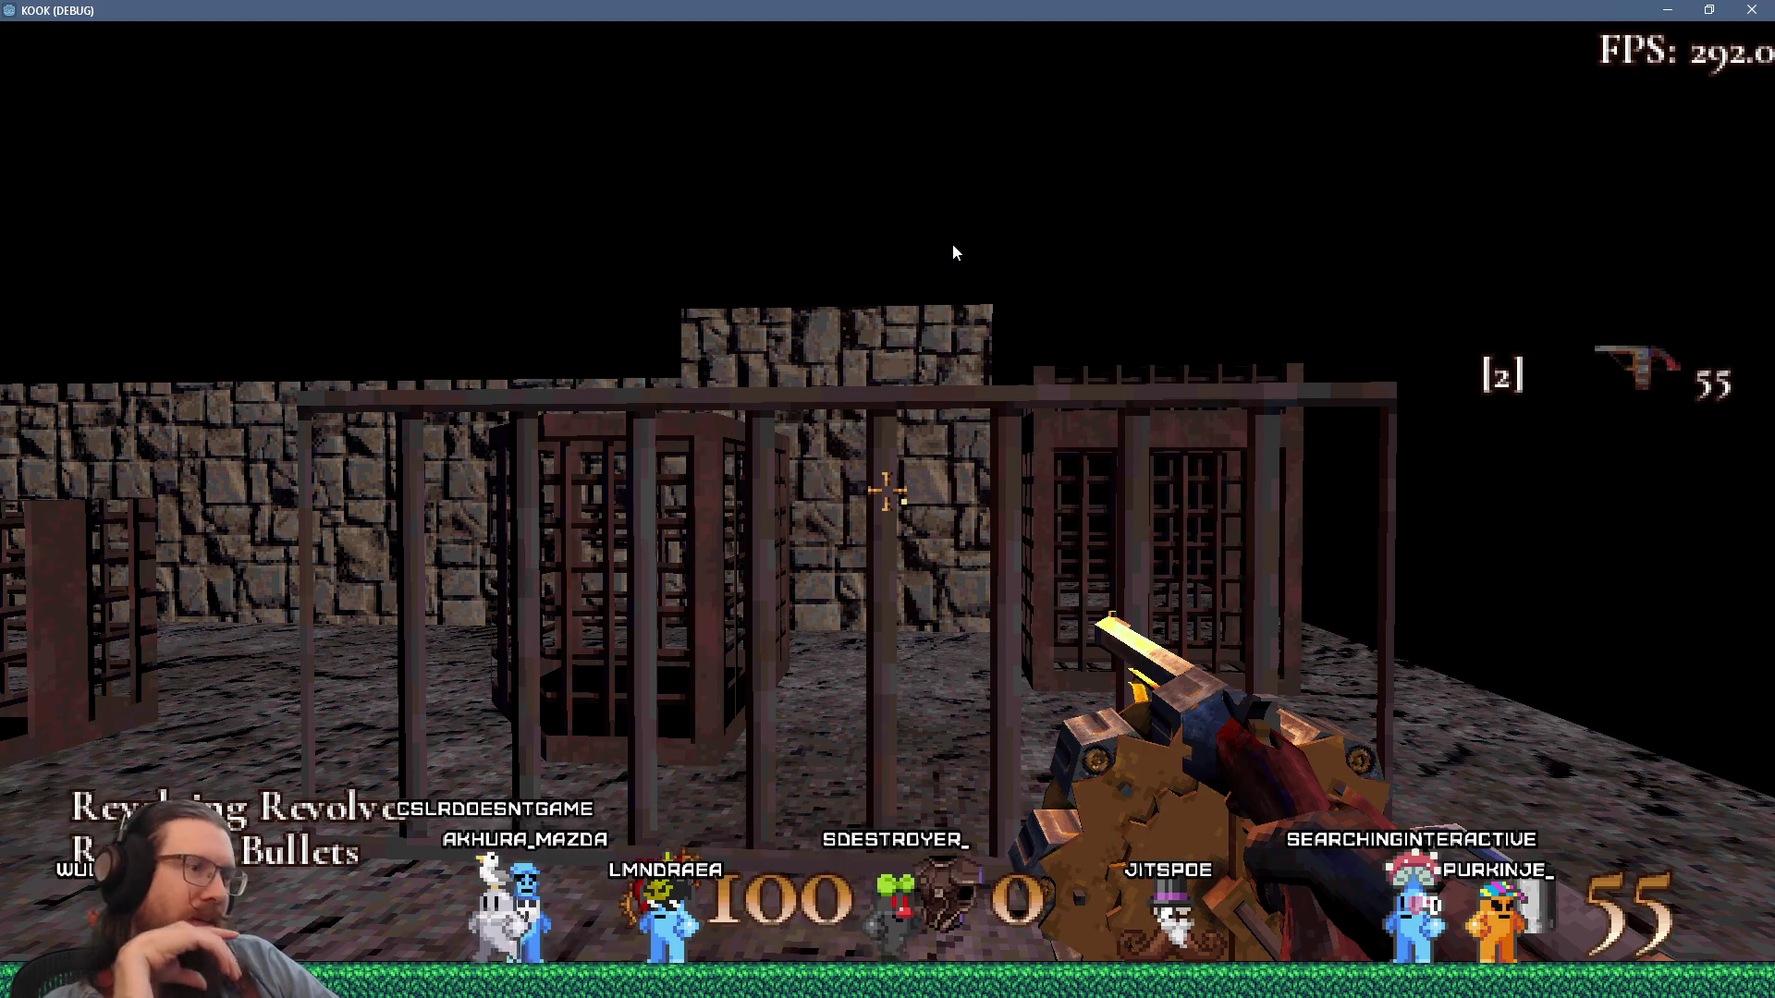
{"action": "key", "text": "alt+Tab"}
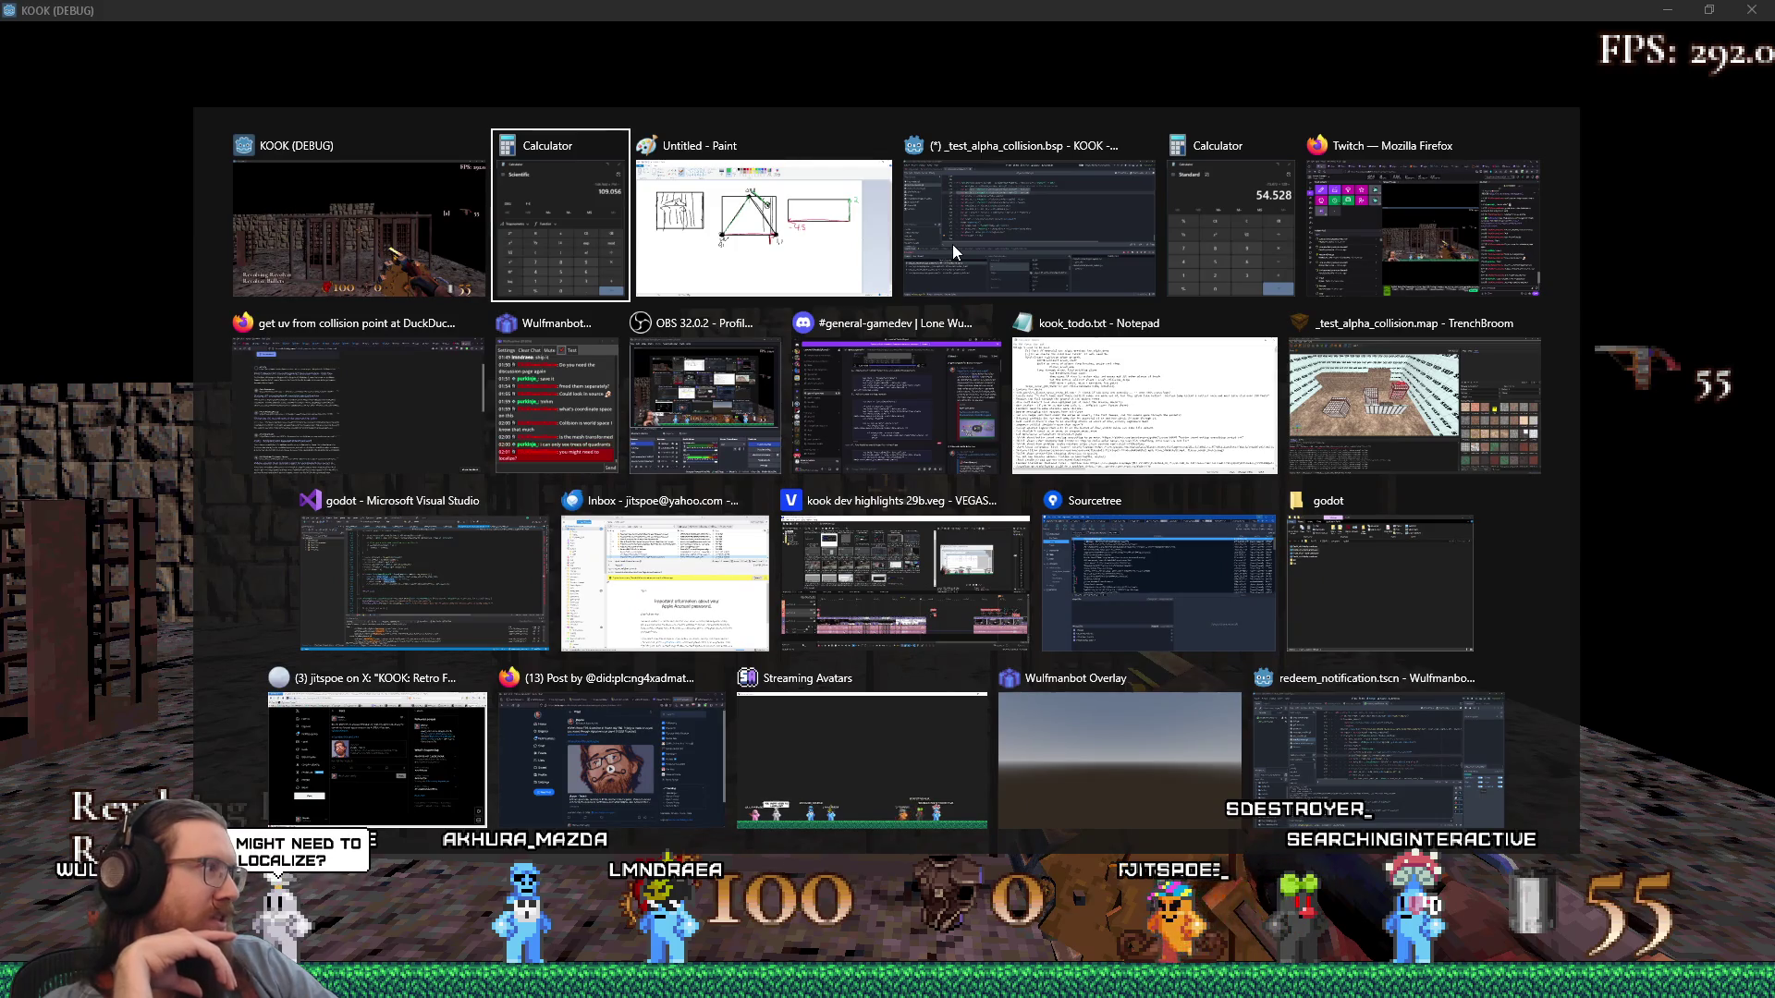
{"action": "left_click", "coordinate": [952, 245]}
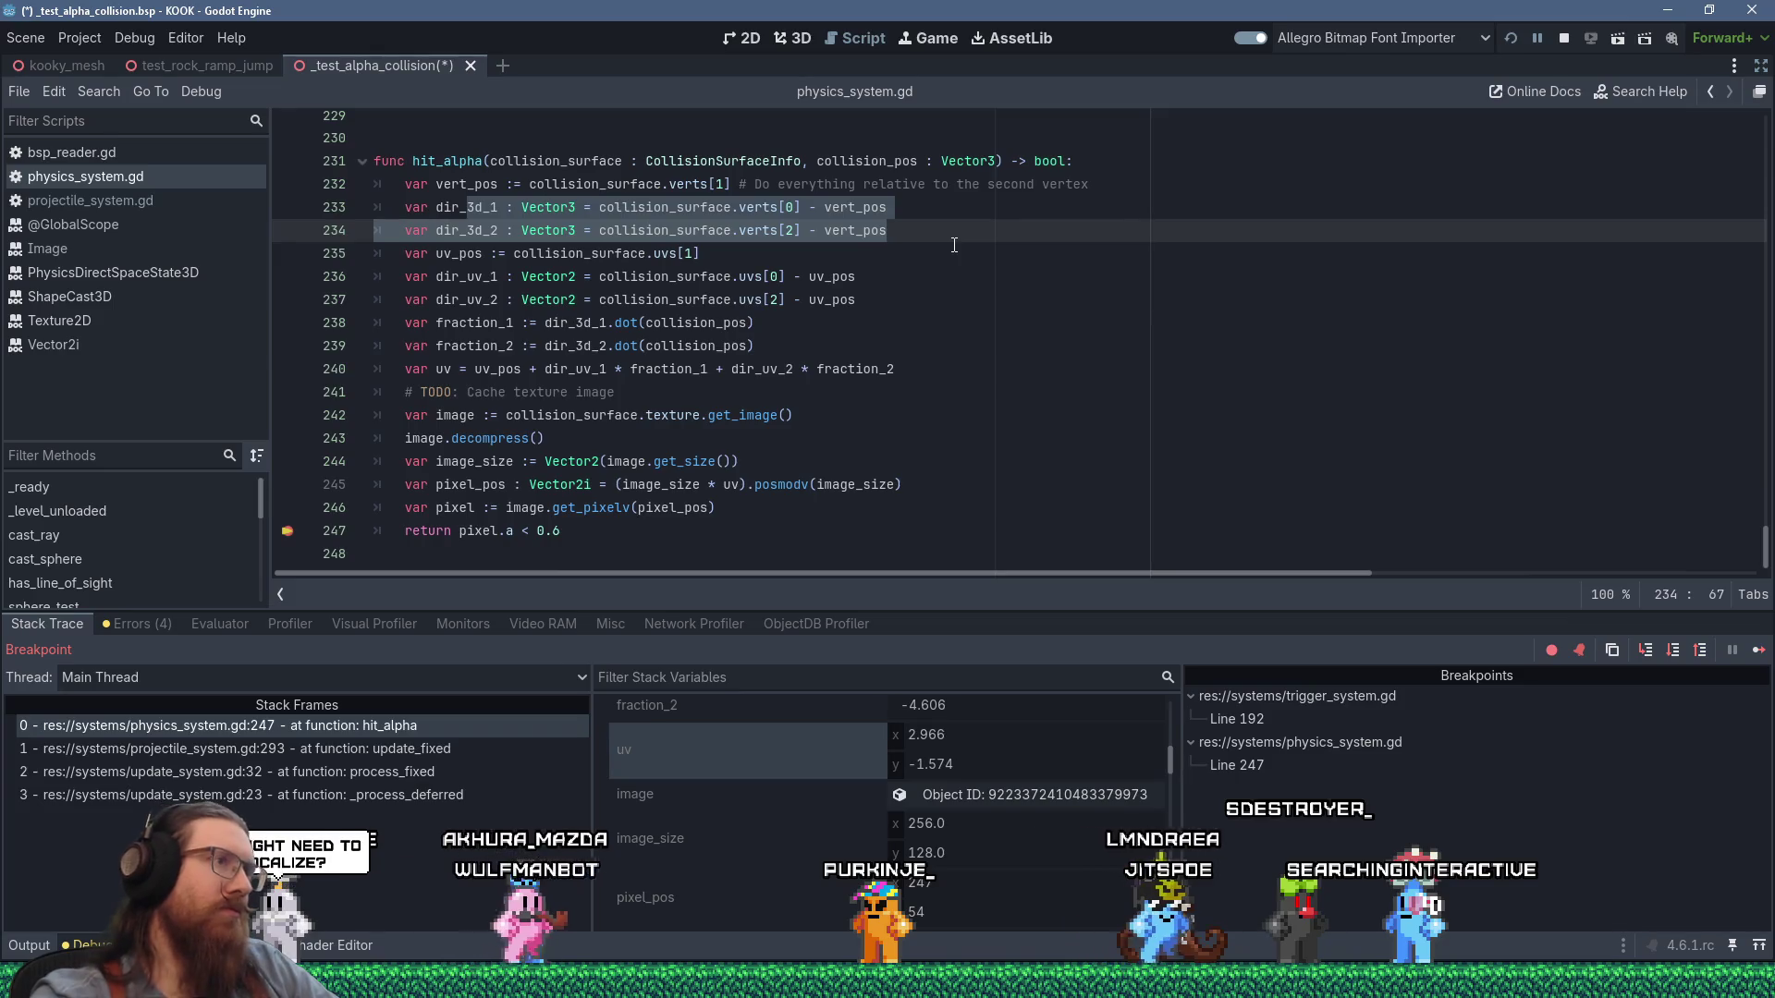
{"action": "key", "text": "Down"}
{"action": "key", "text": "Down"}
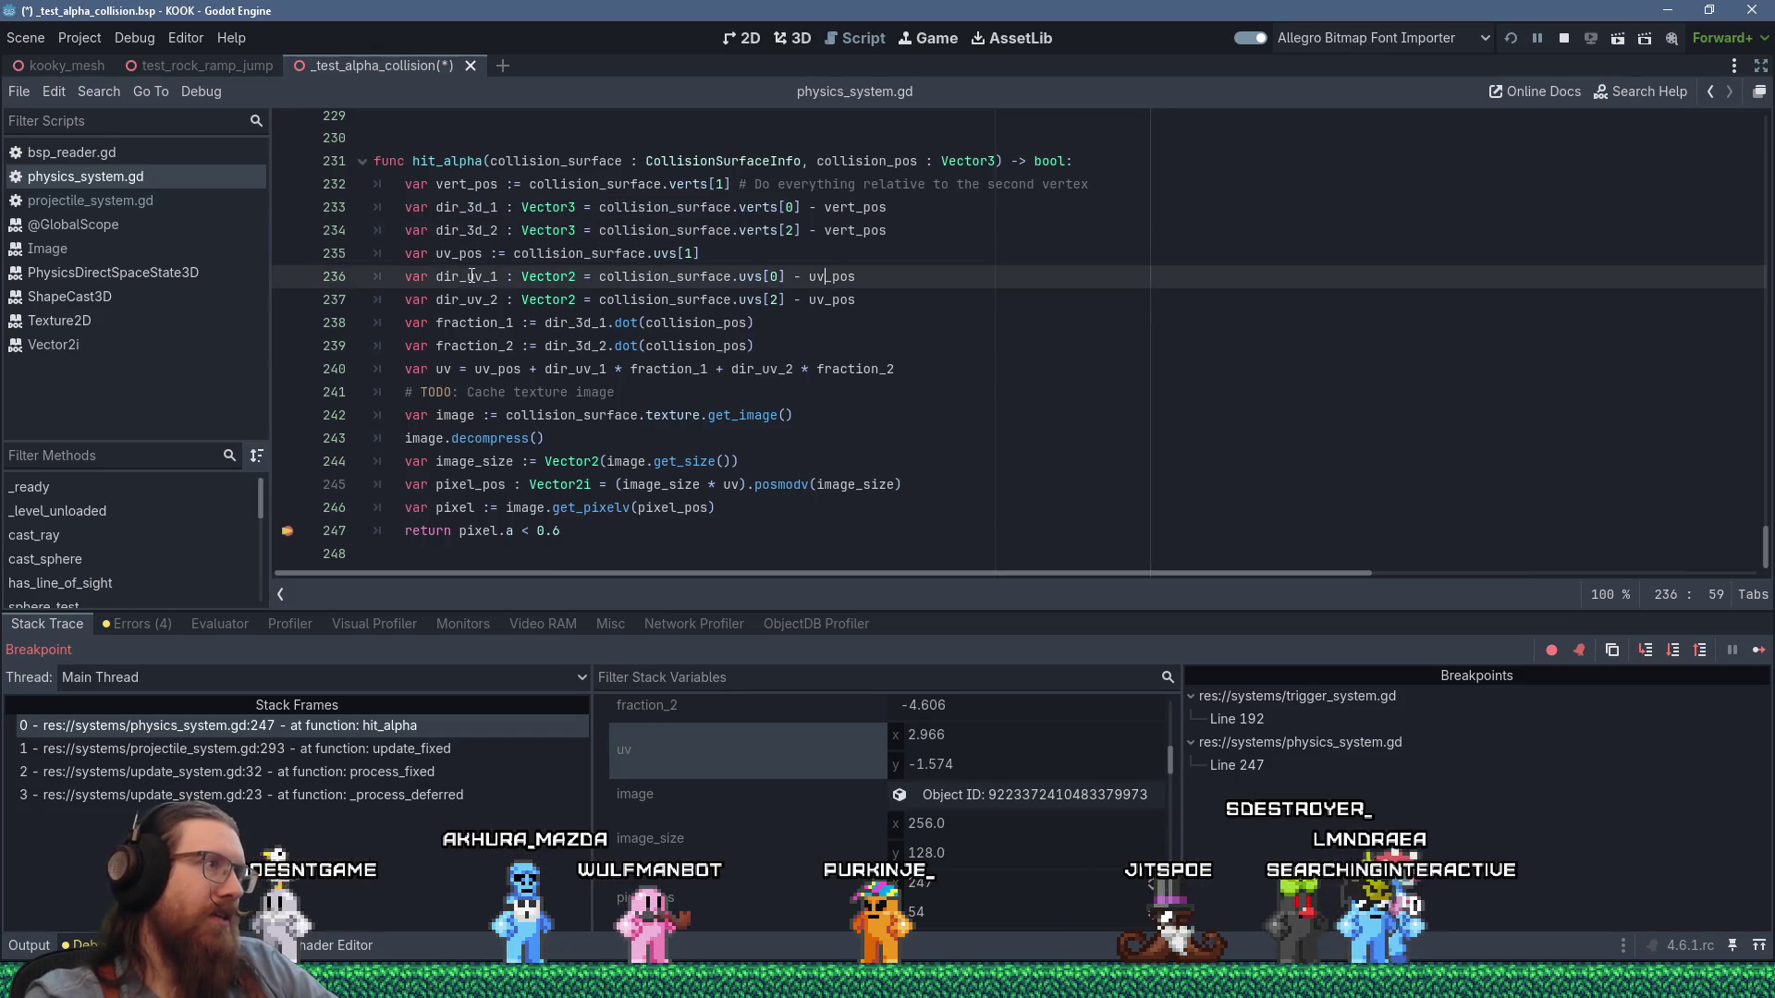
{"action": "mouse_move", "coordinate": [472, 277]}
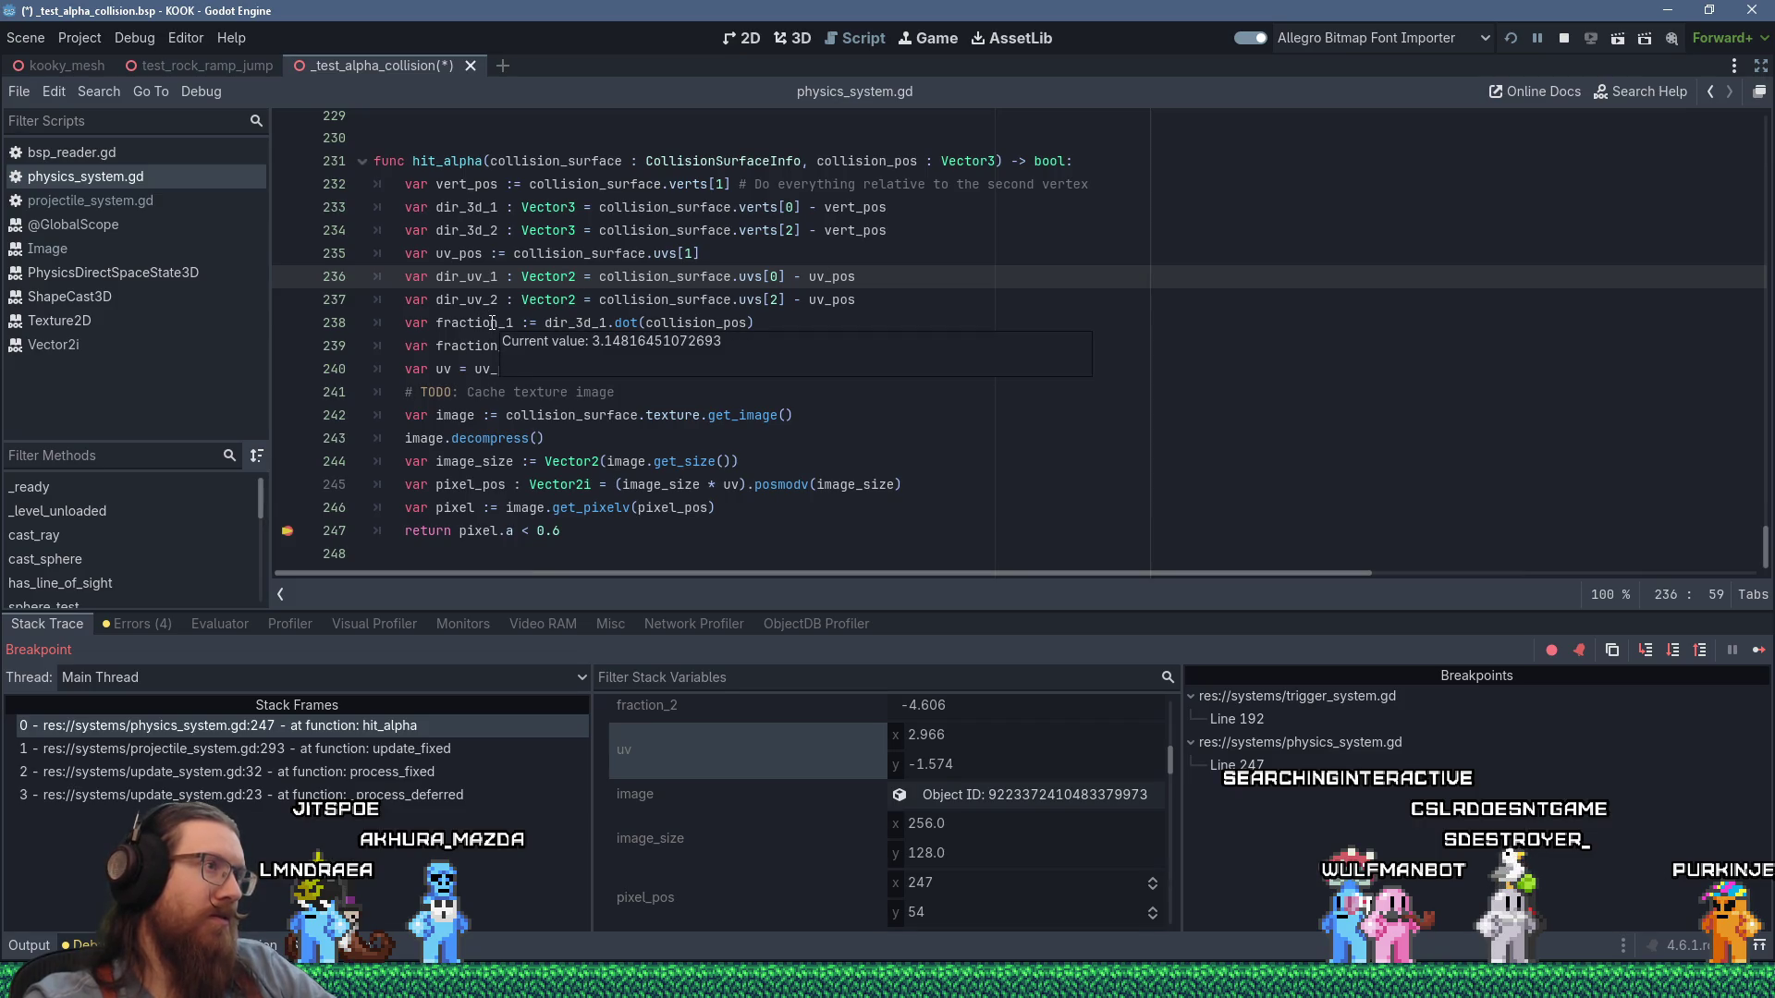
{"action": "mouse_move", "coordinate": [460, 345]}
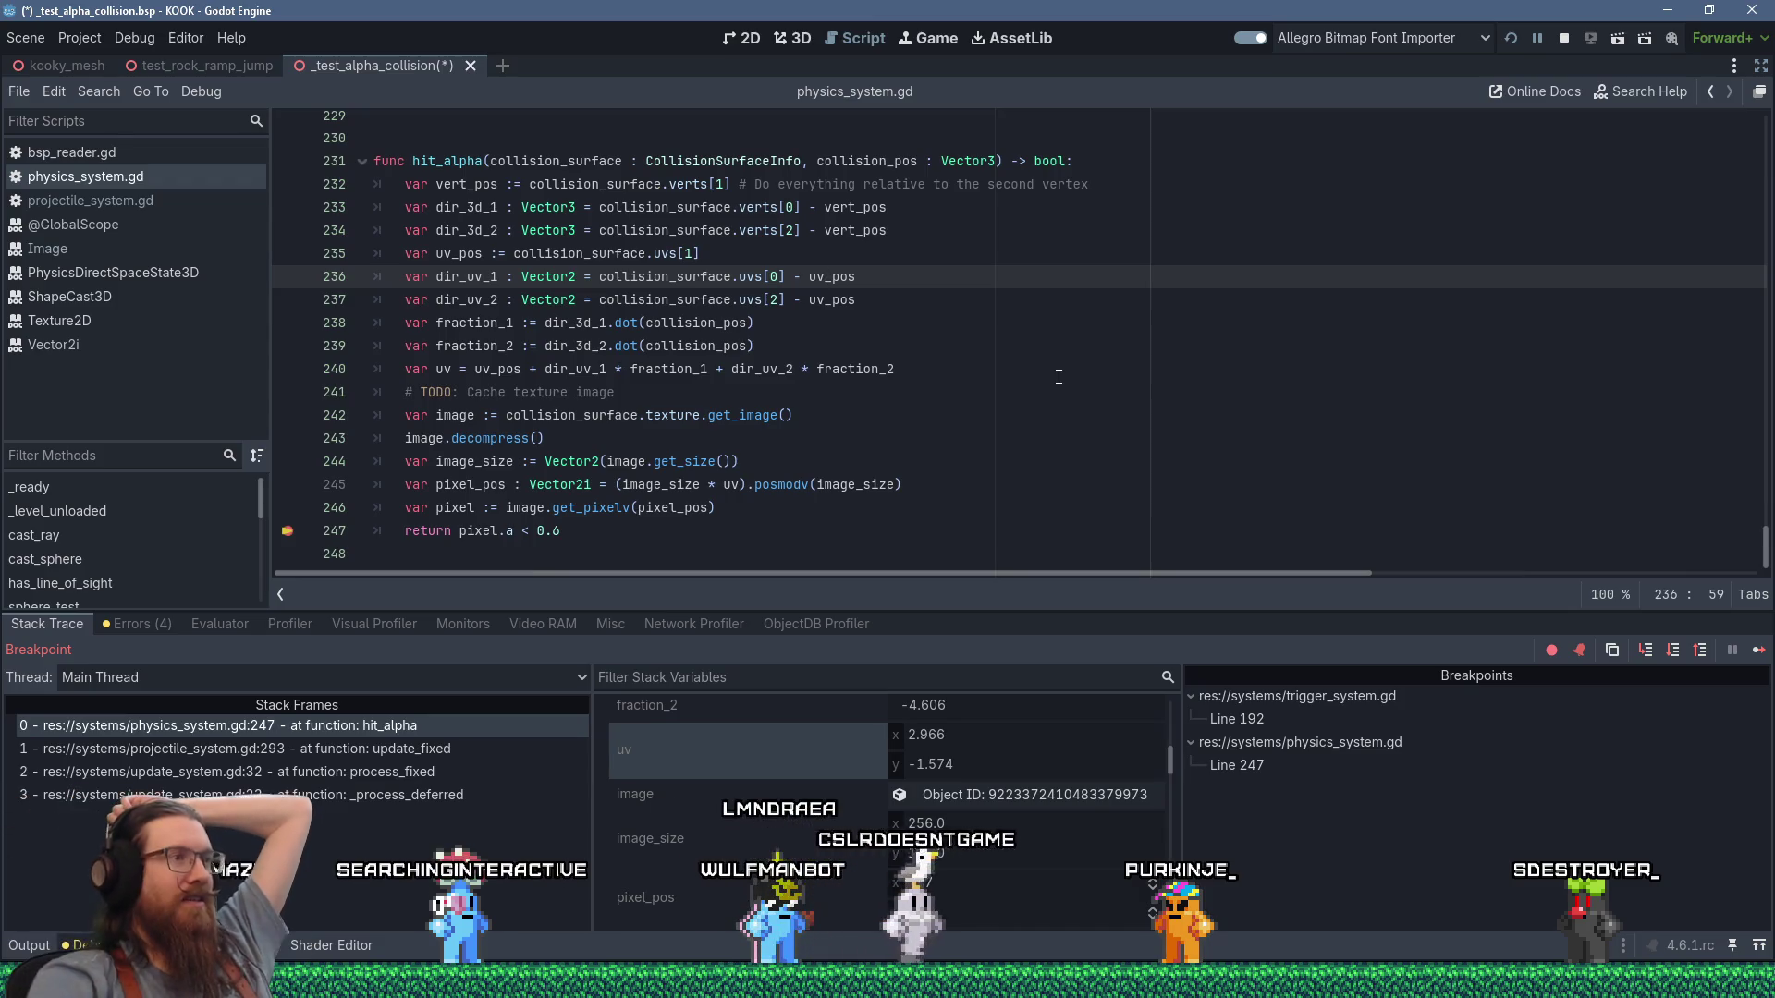
Check uses of fraction_1, dir_uv_1, uv_pos and collision_pos, then start declaring relative_collision_position on new line 238.
{"action": "double_click", "coordinate": [703, 370]}
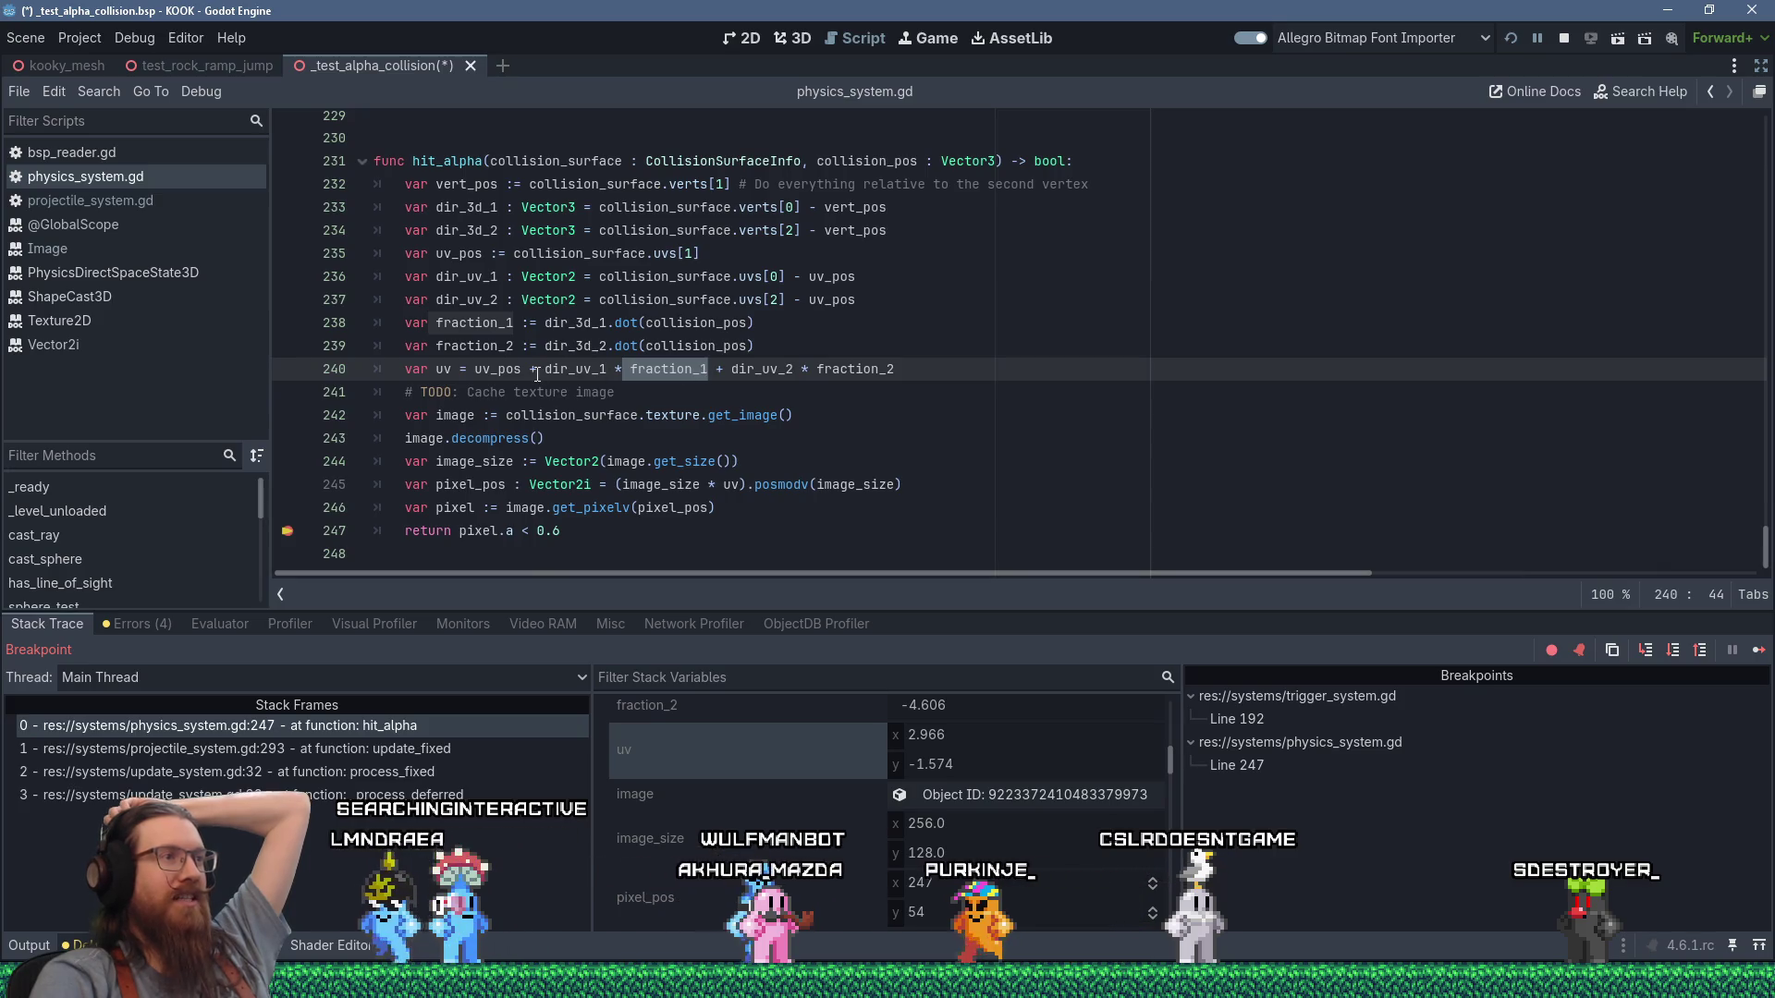
{"action": "left_click_drag", "start_coordinate": [542, 369], "coordinate": [601, 369]}
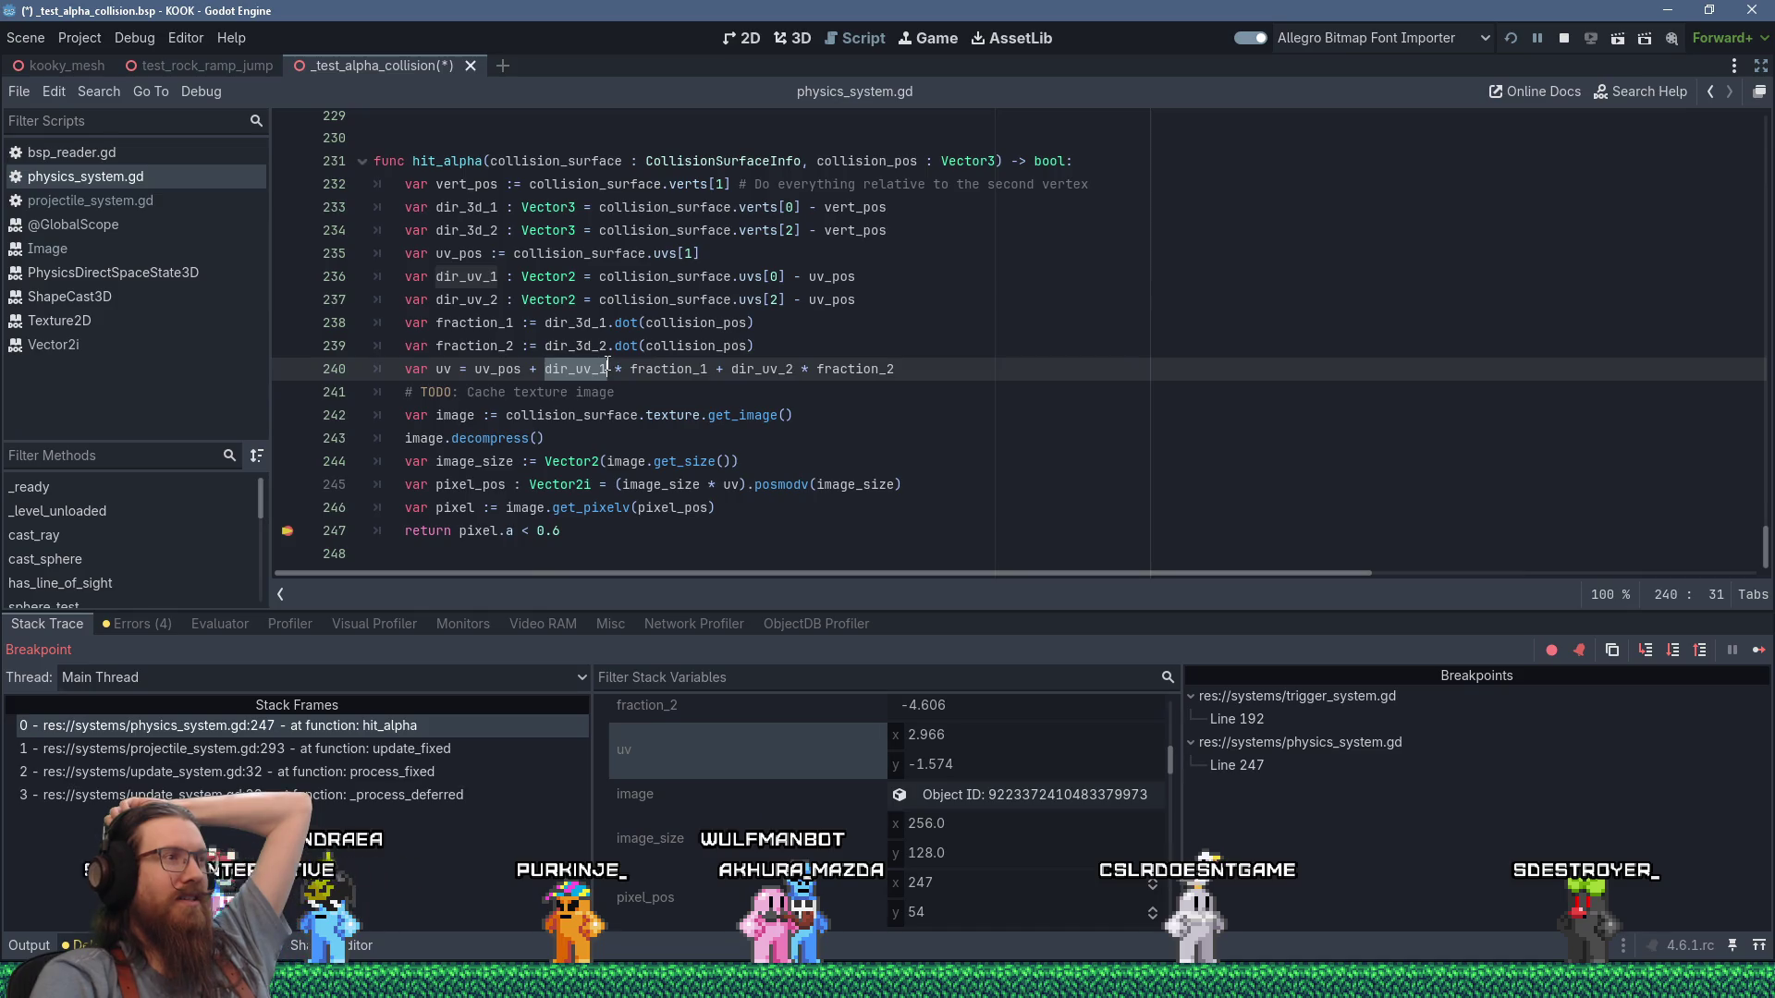
{"action": "double_click", "coordinate": [500, 370]}
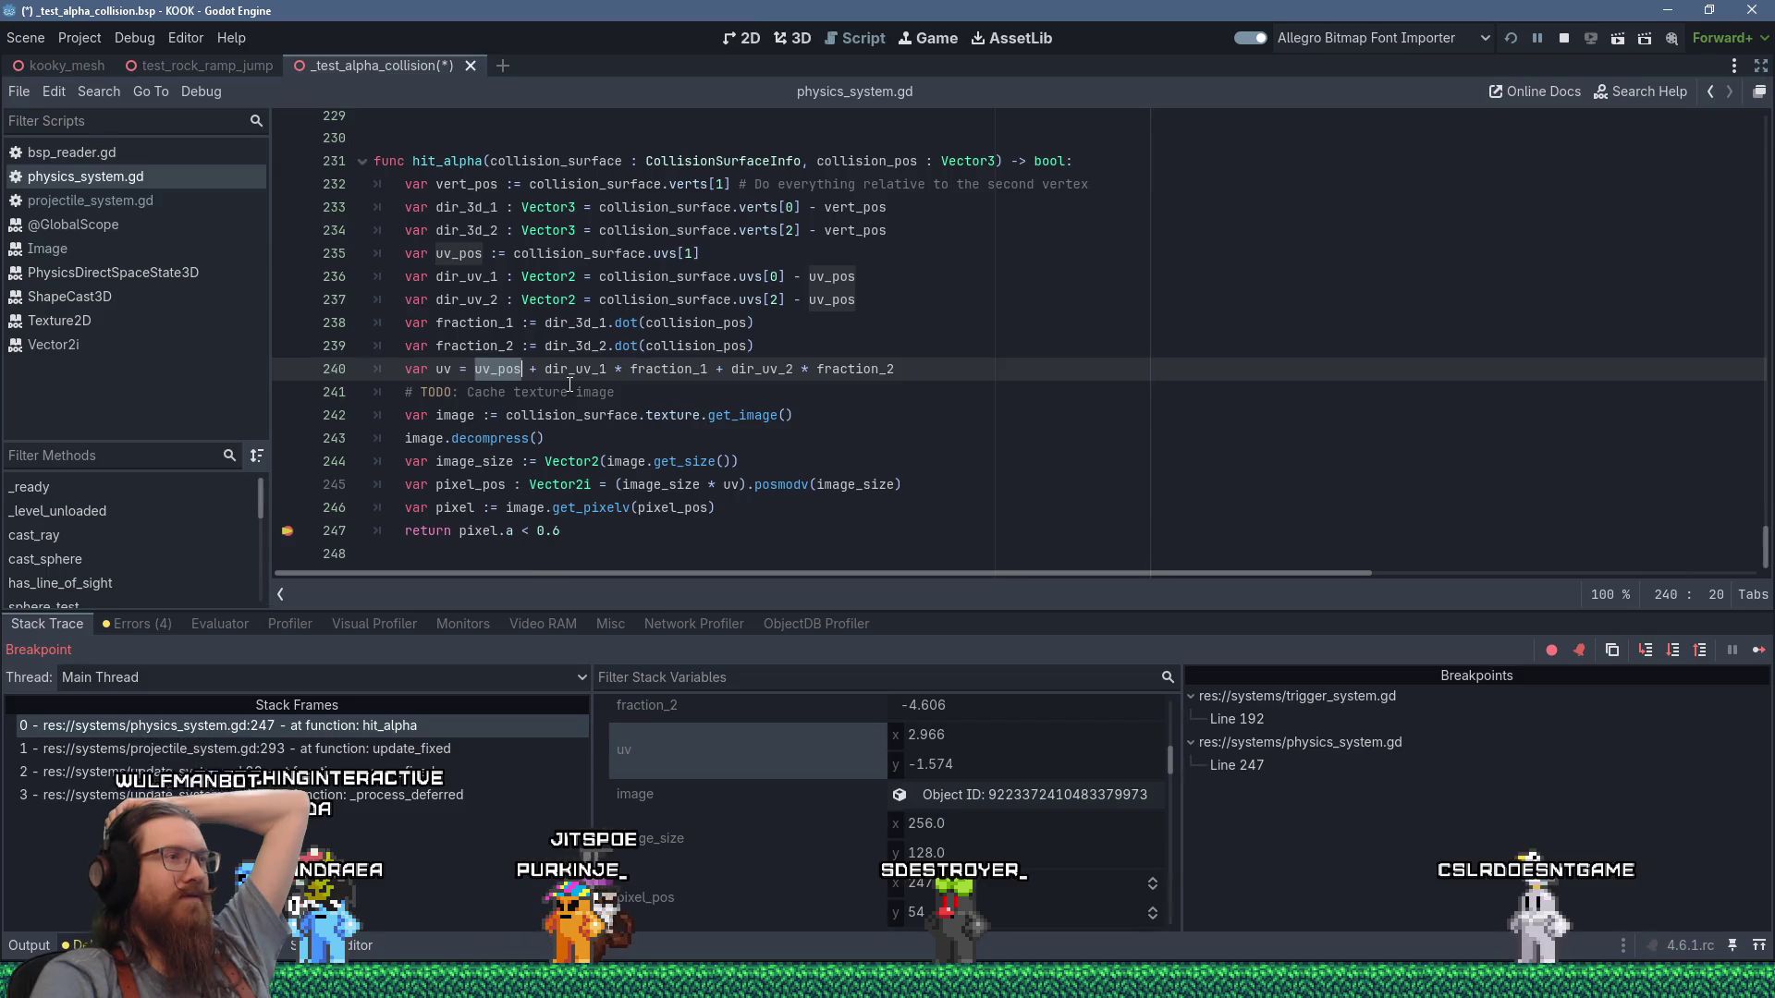
{"action": "double_click", "coordinate": [647, 321]}
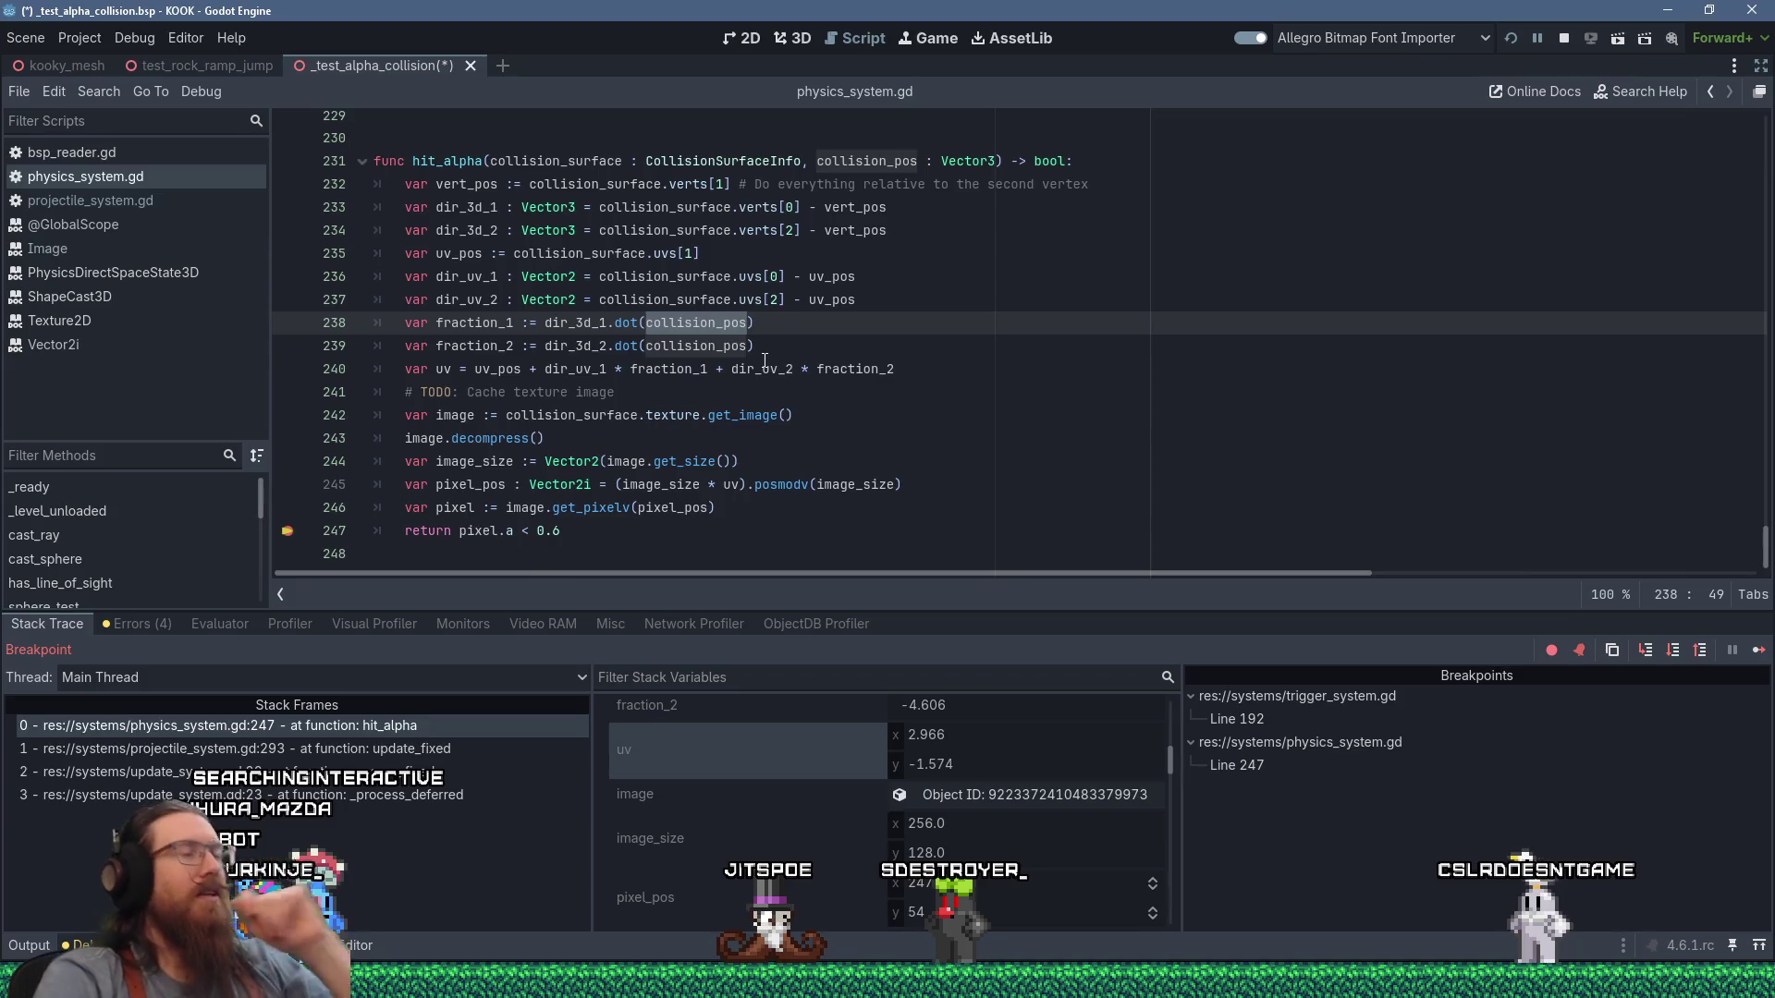
{"action": "left_click", "coordinate": [744, 320]}
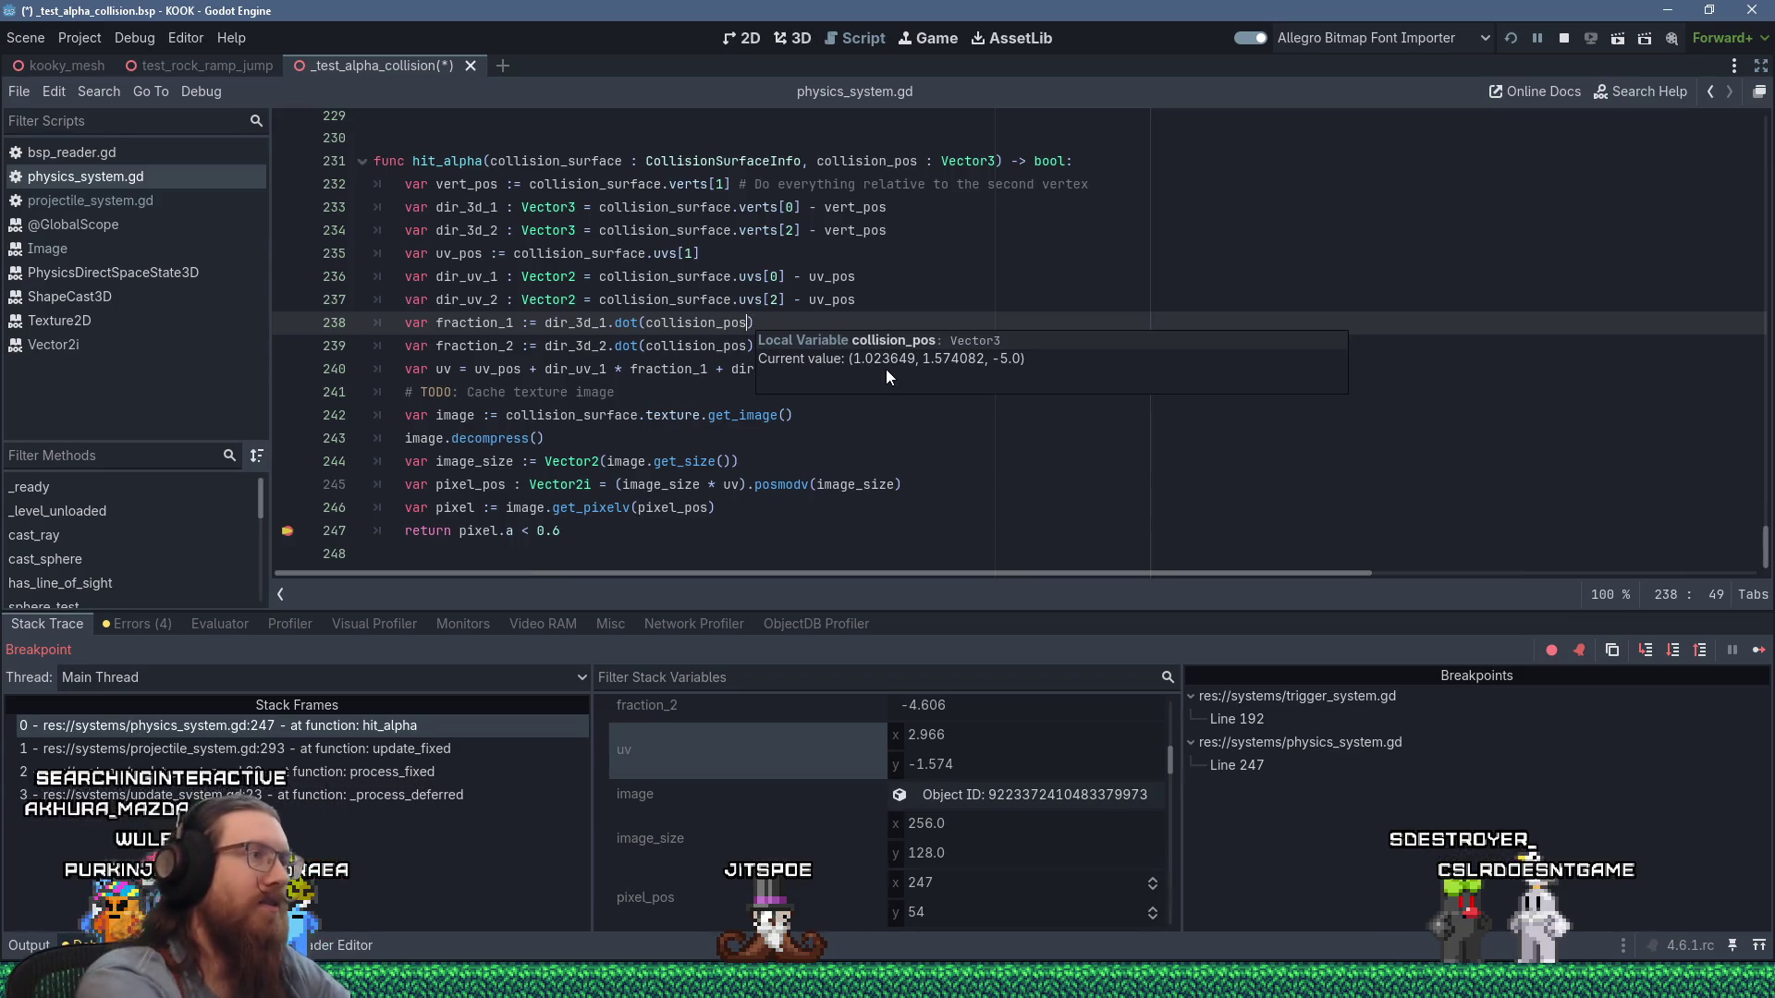
{"action": "key", "text": "ctrl+shift+Return"}
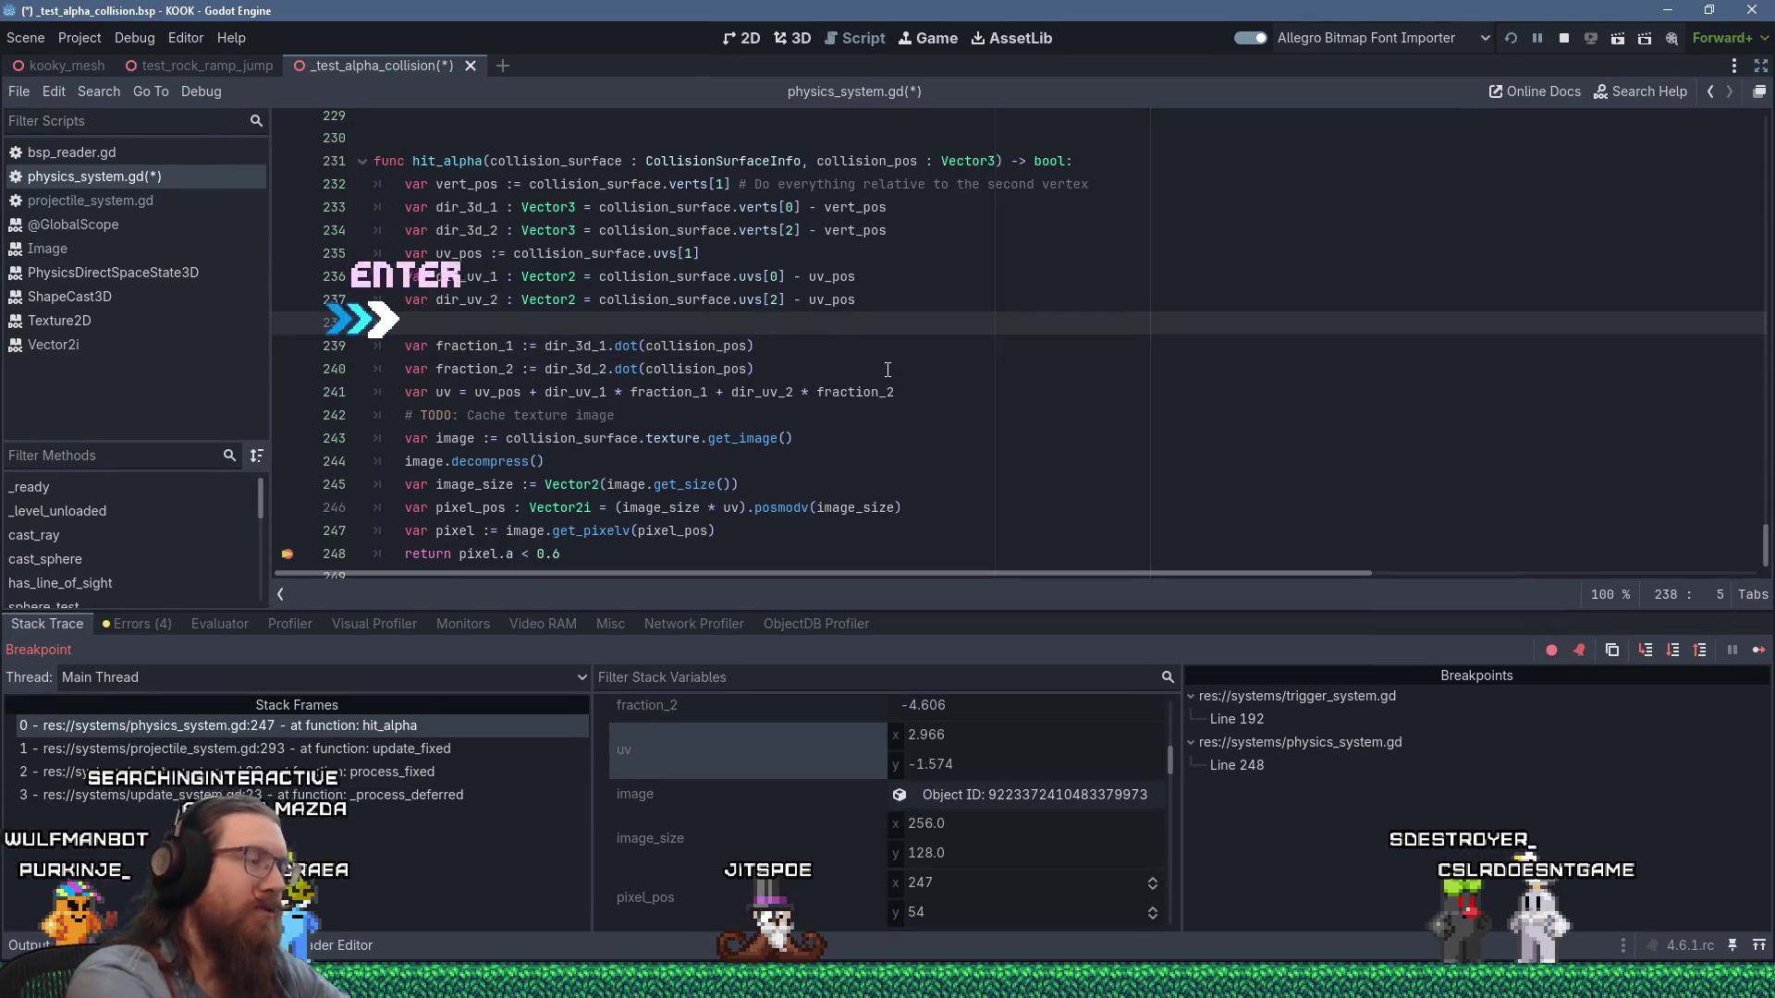
{"action": "type", "text": "vartive"}
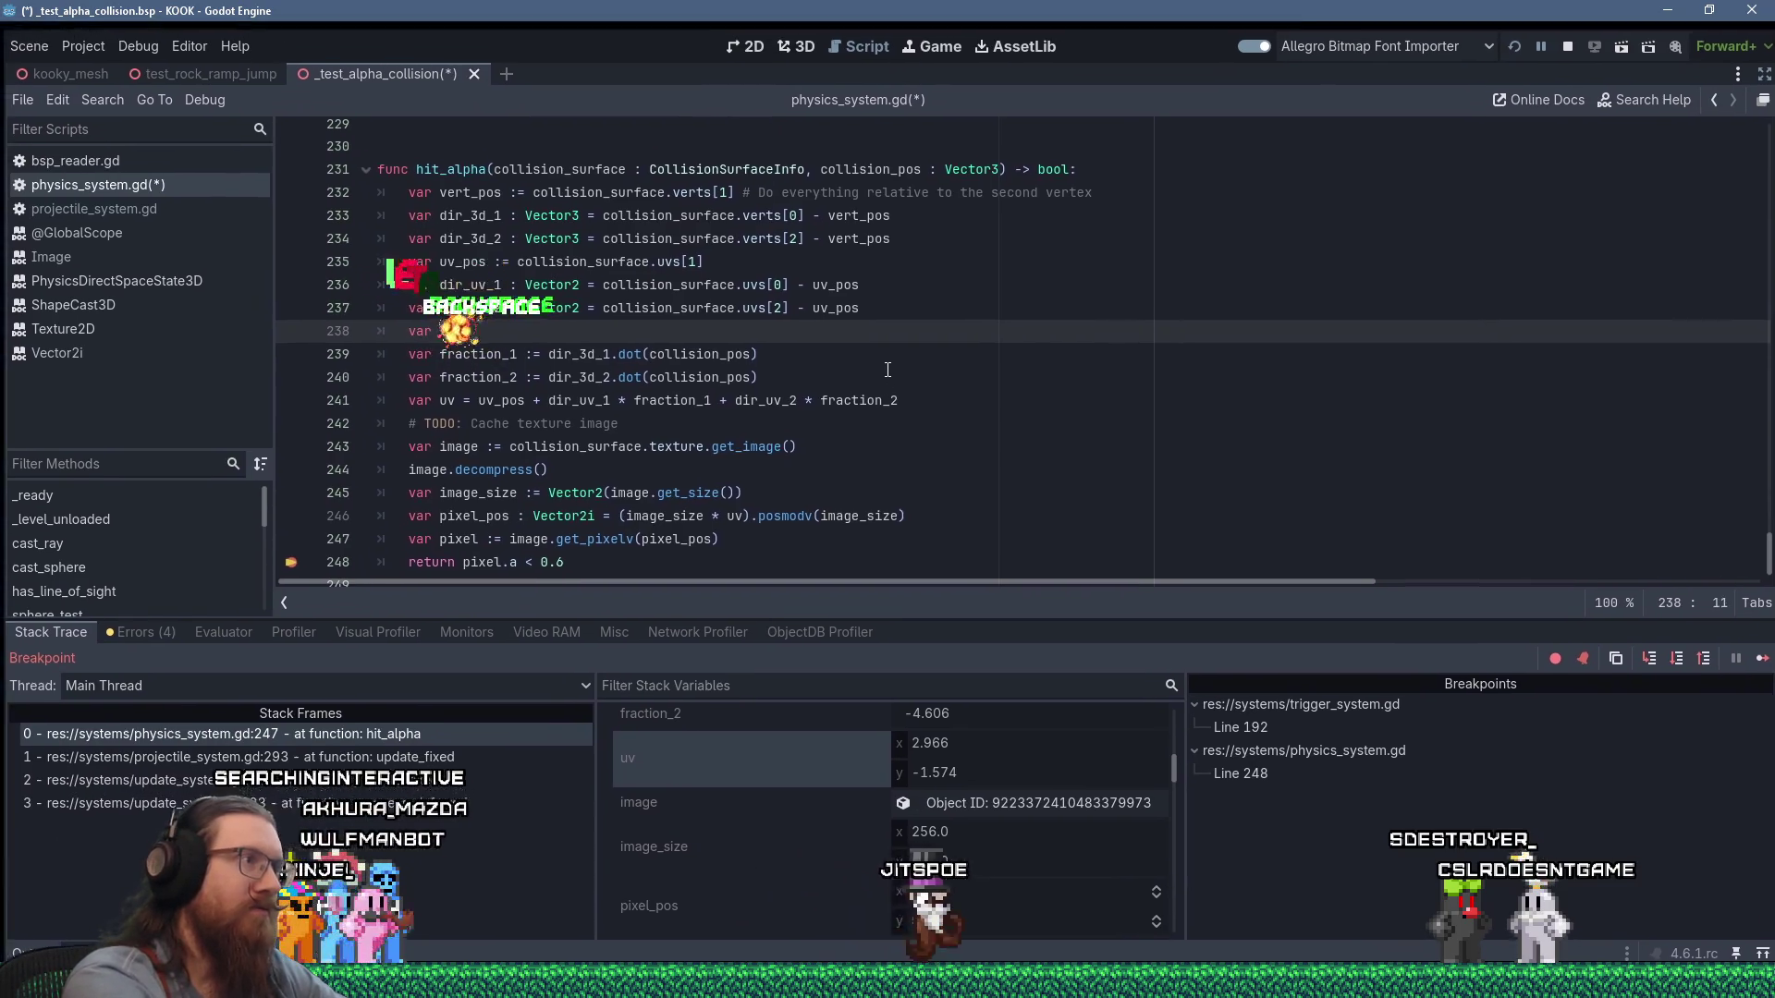
{"action": "type", "text": "_coll"}
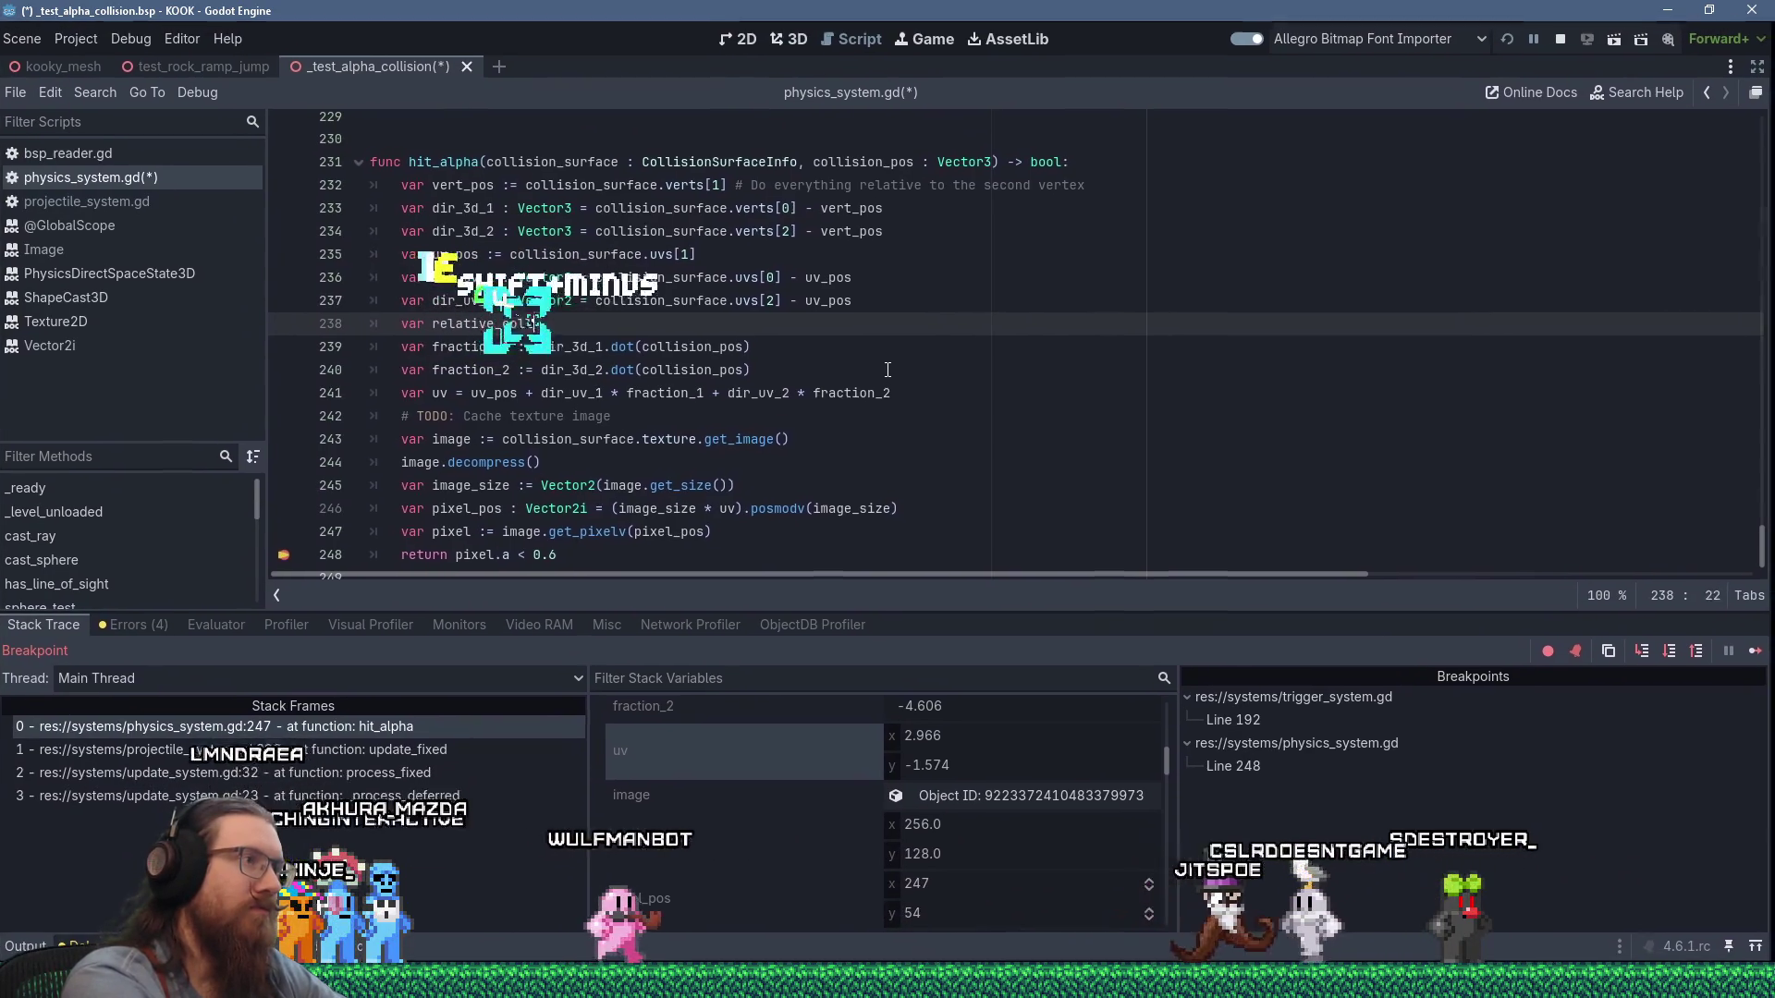
{"action": "type", "text": "ision_position := "}
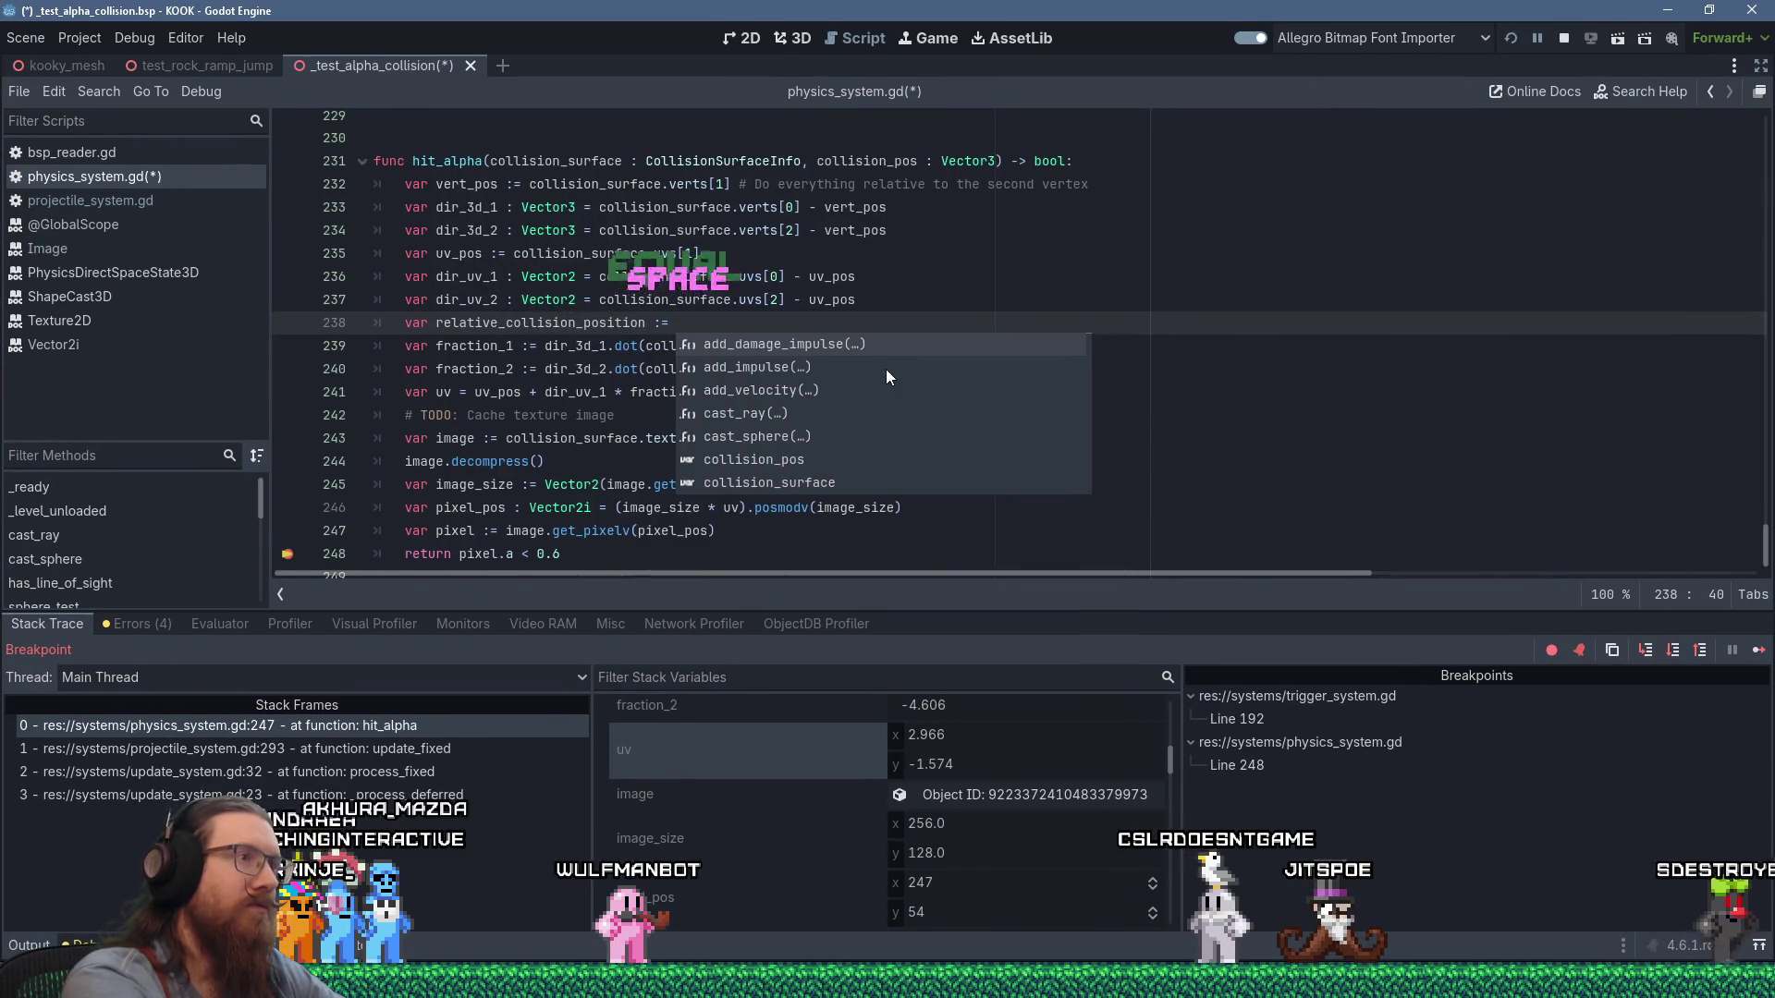
{"action": "type", "text": "collision_pos -"}
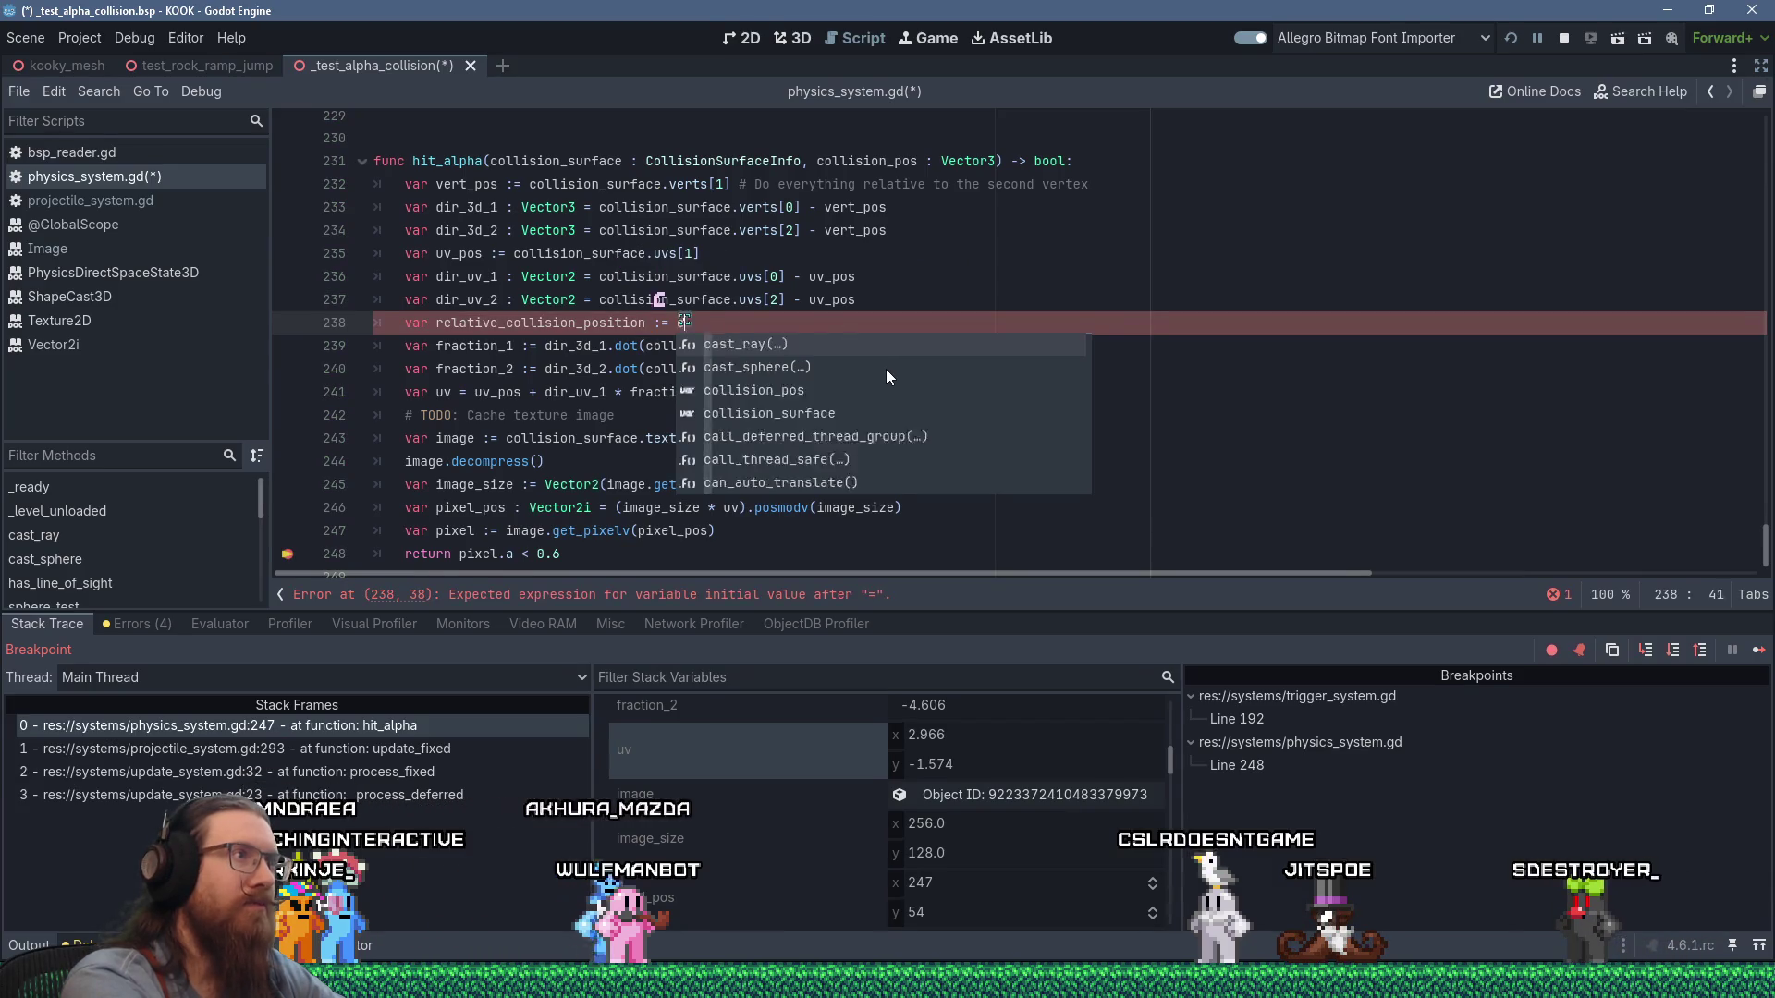
{"action": "type", "text": "ion - vert_pos"}
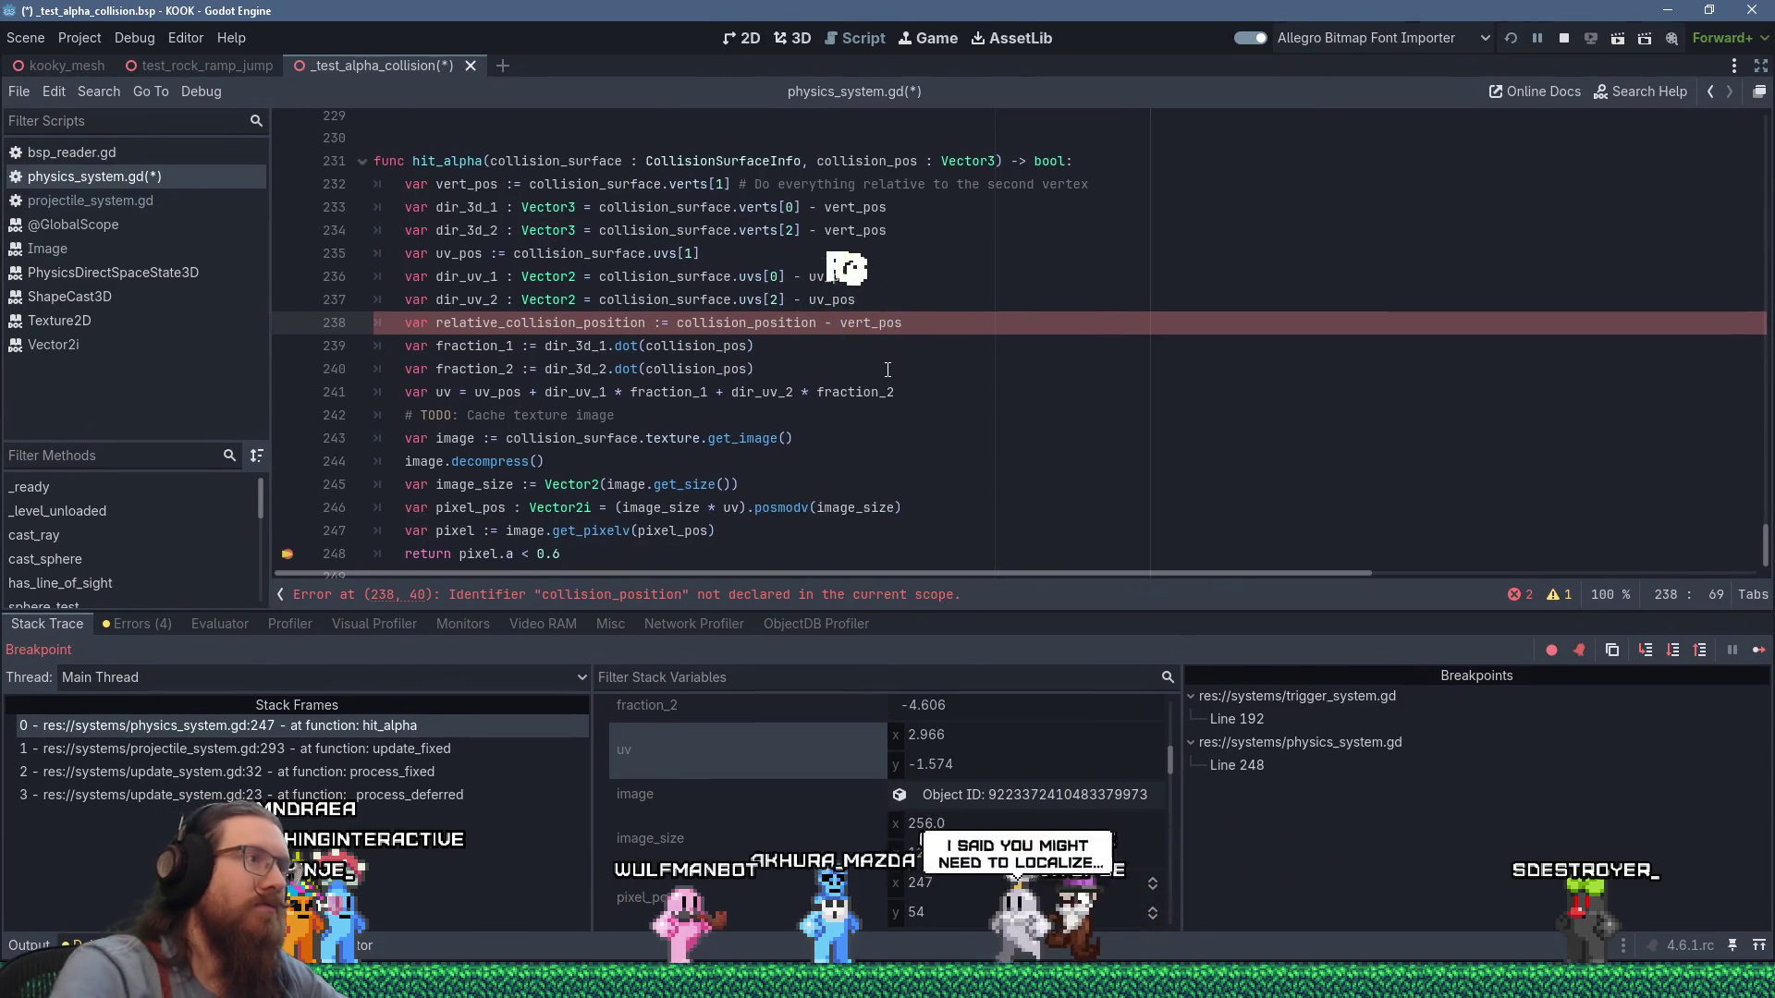
Replace collision_pos with relative_collision_position in the fraction_1 and fraction_2 dot() calls.
{"action": "right_click", "coordinate": [591, 319]}
{"action": "left_click", "coordinate": [694, 345]}
{"action": "double_click", "coordinate": [694, 345]}
{"action": "right_click", "coordinate": [721, 355]}
{"action": "left_click", "coordinate": [741, 513]}
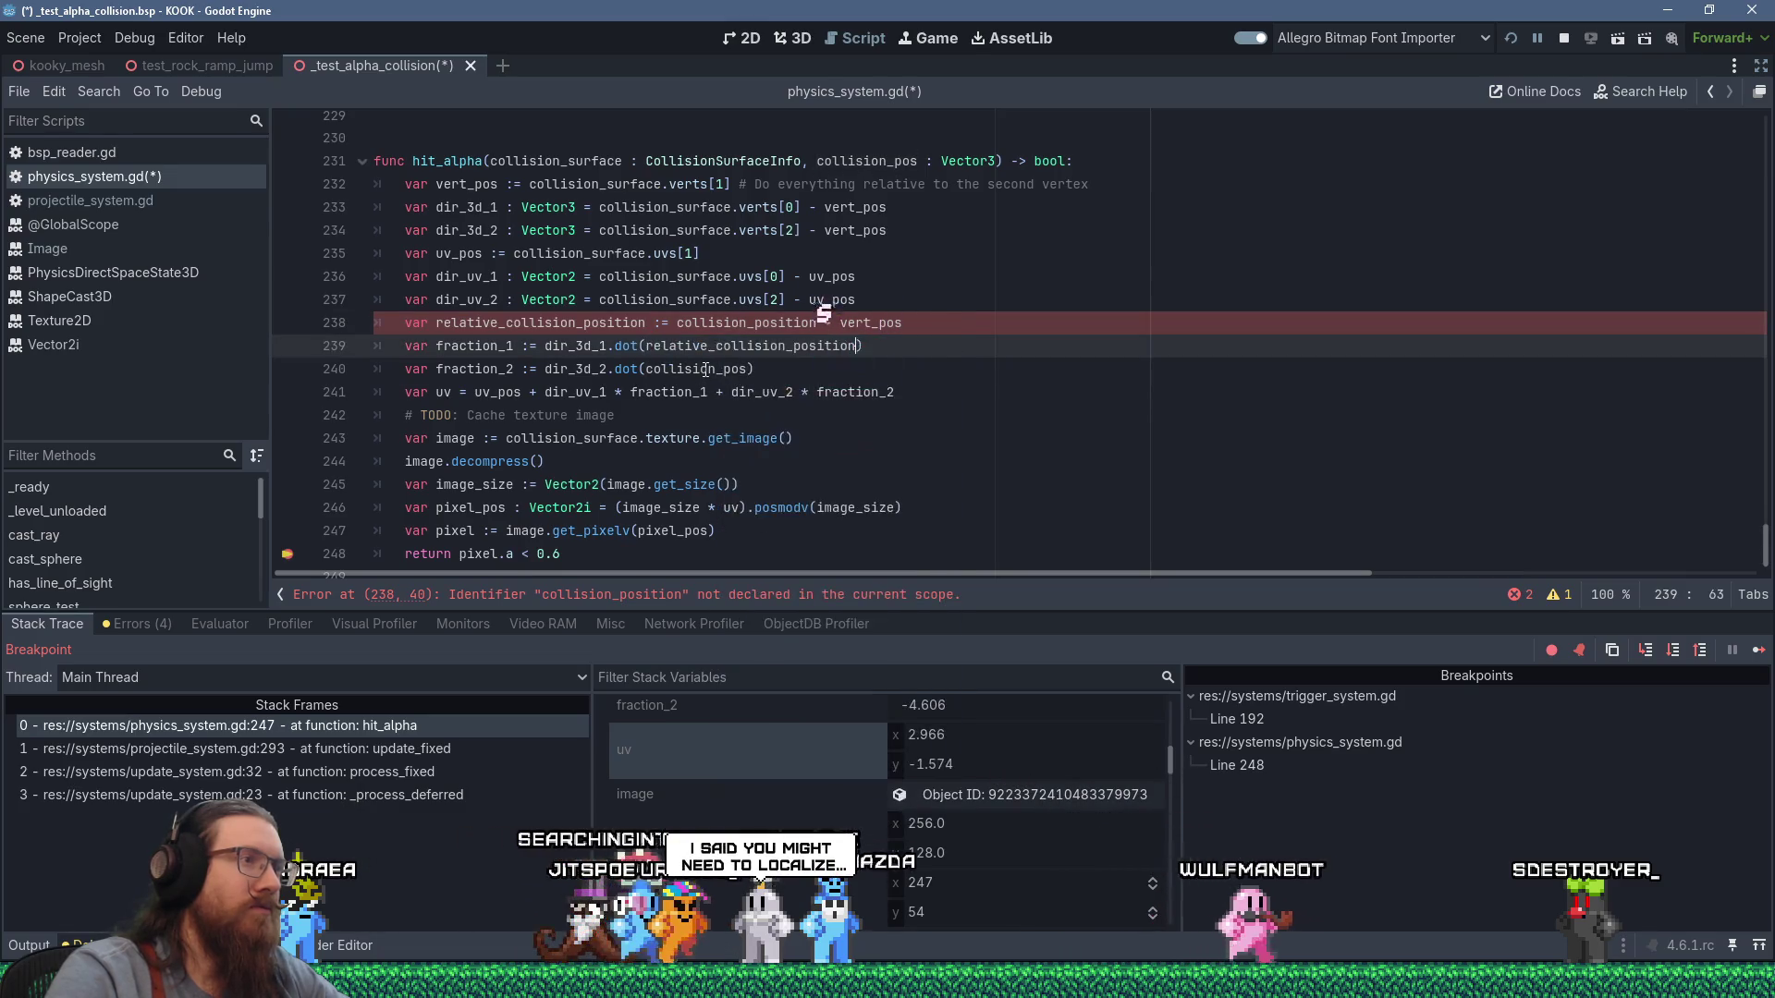
{"action": "double_click", "coordinate": [694, 369]}
{"action": "right_click", "coordinate": [708, 378]}
{"action": "left_click", "coordinate": [748, 533]}
Begin a '# TODO' comment at the end of line 238 about transformed BSP scenes.
{"action": "left_click", "coordinate": [972, 335]}
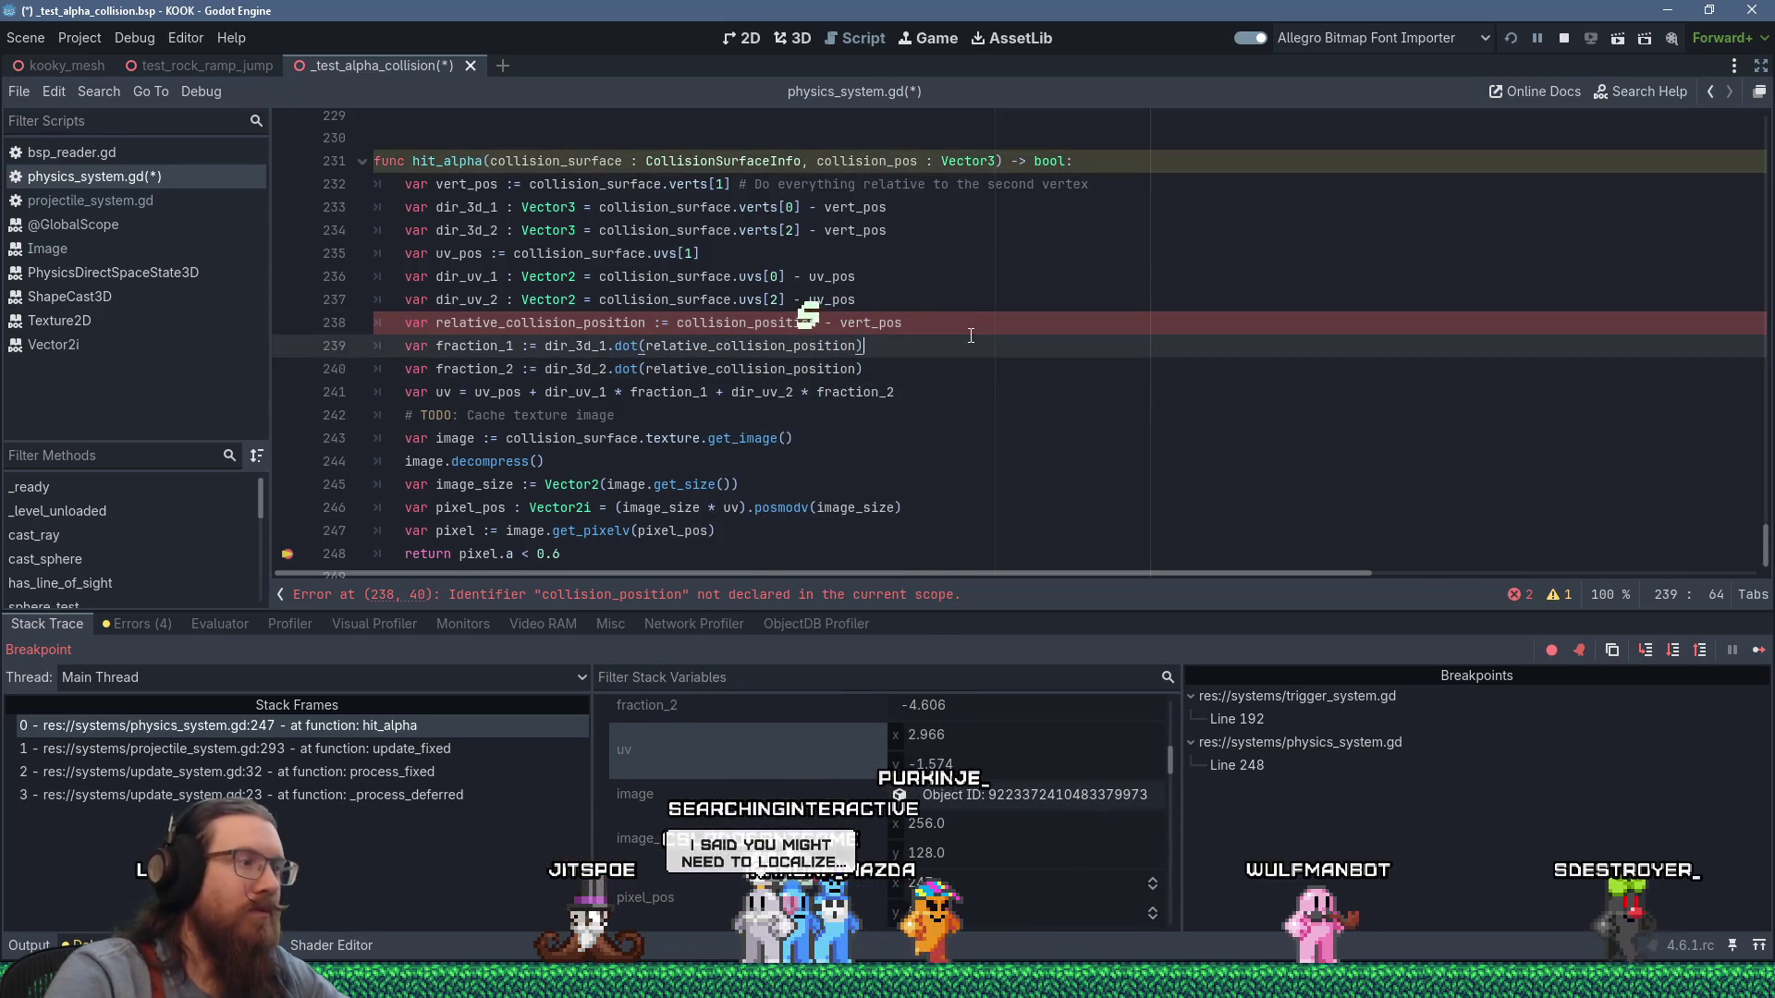
{"action": "left_click", "coordinate": [952, 329]}
{"action": "type", "text": "# TODO"}
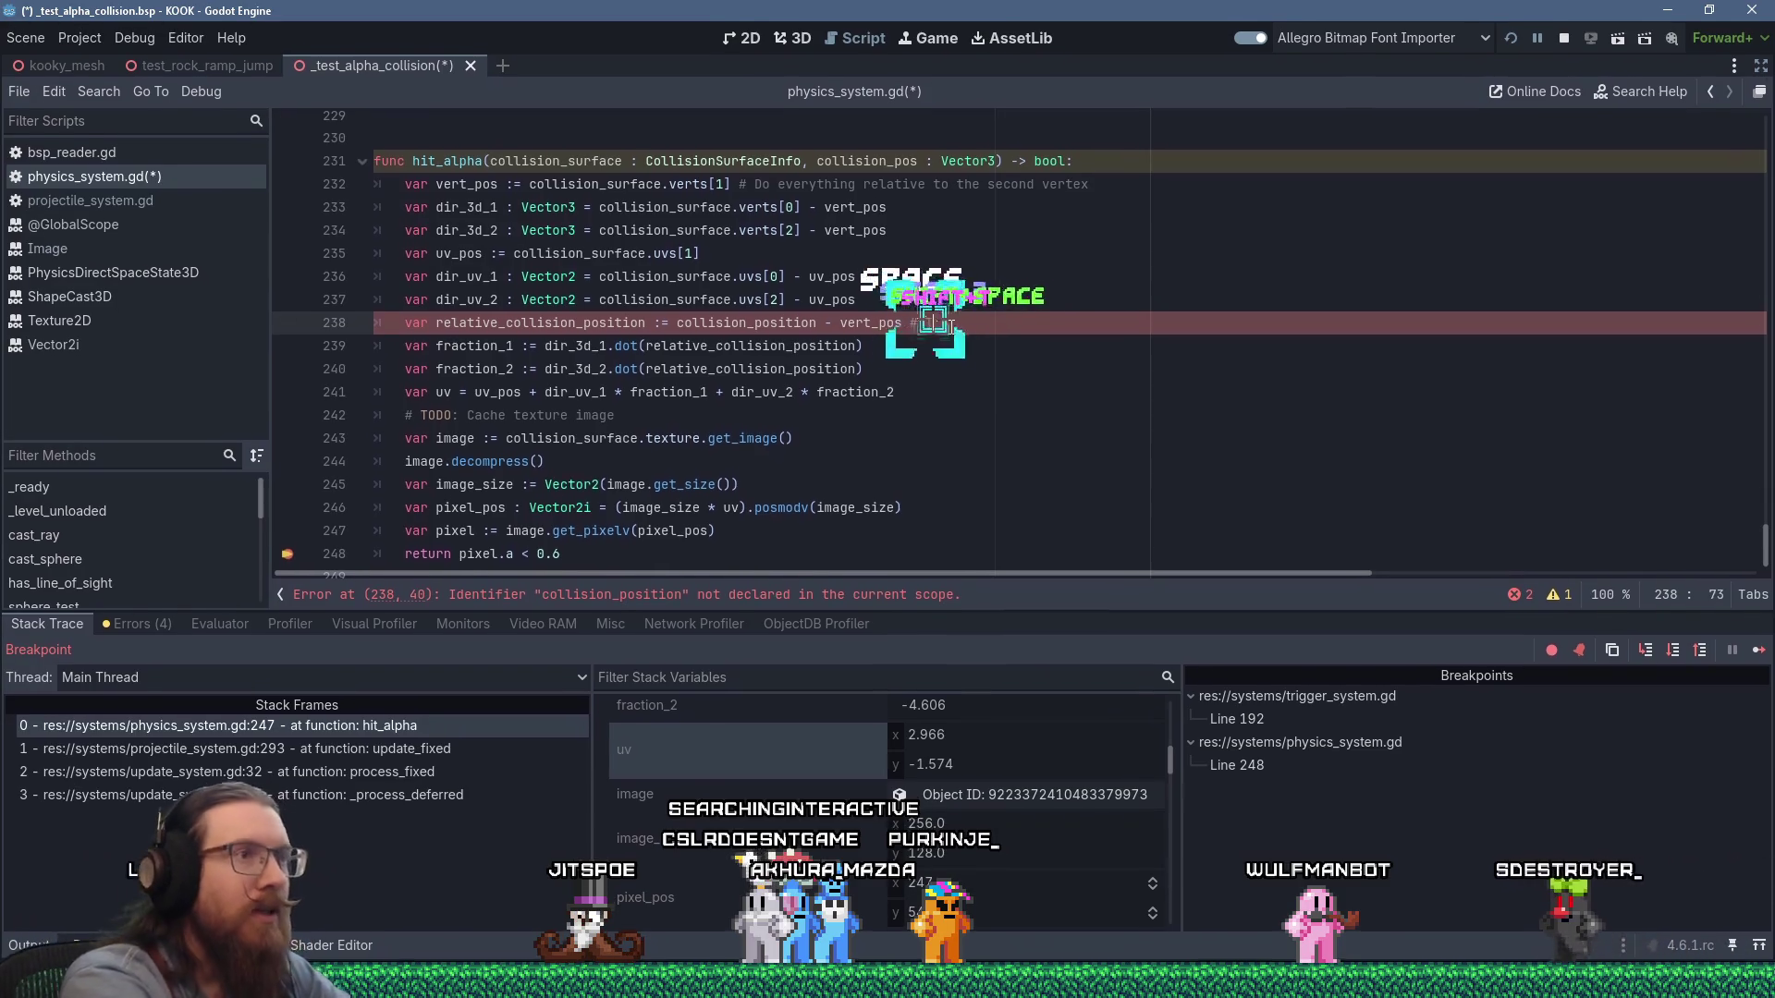
{"action": "type", "text": " :"}
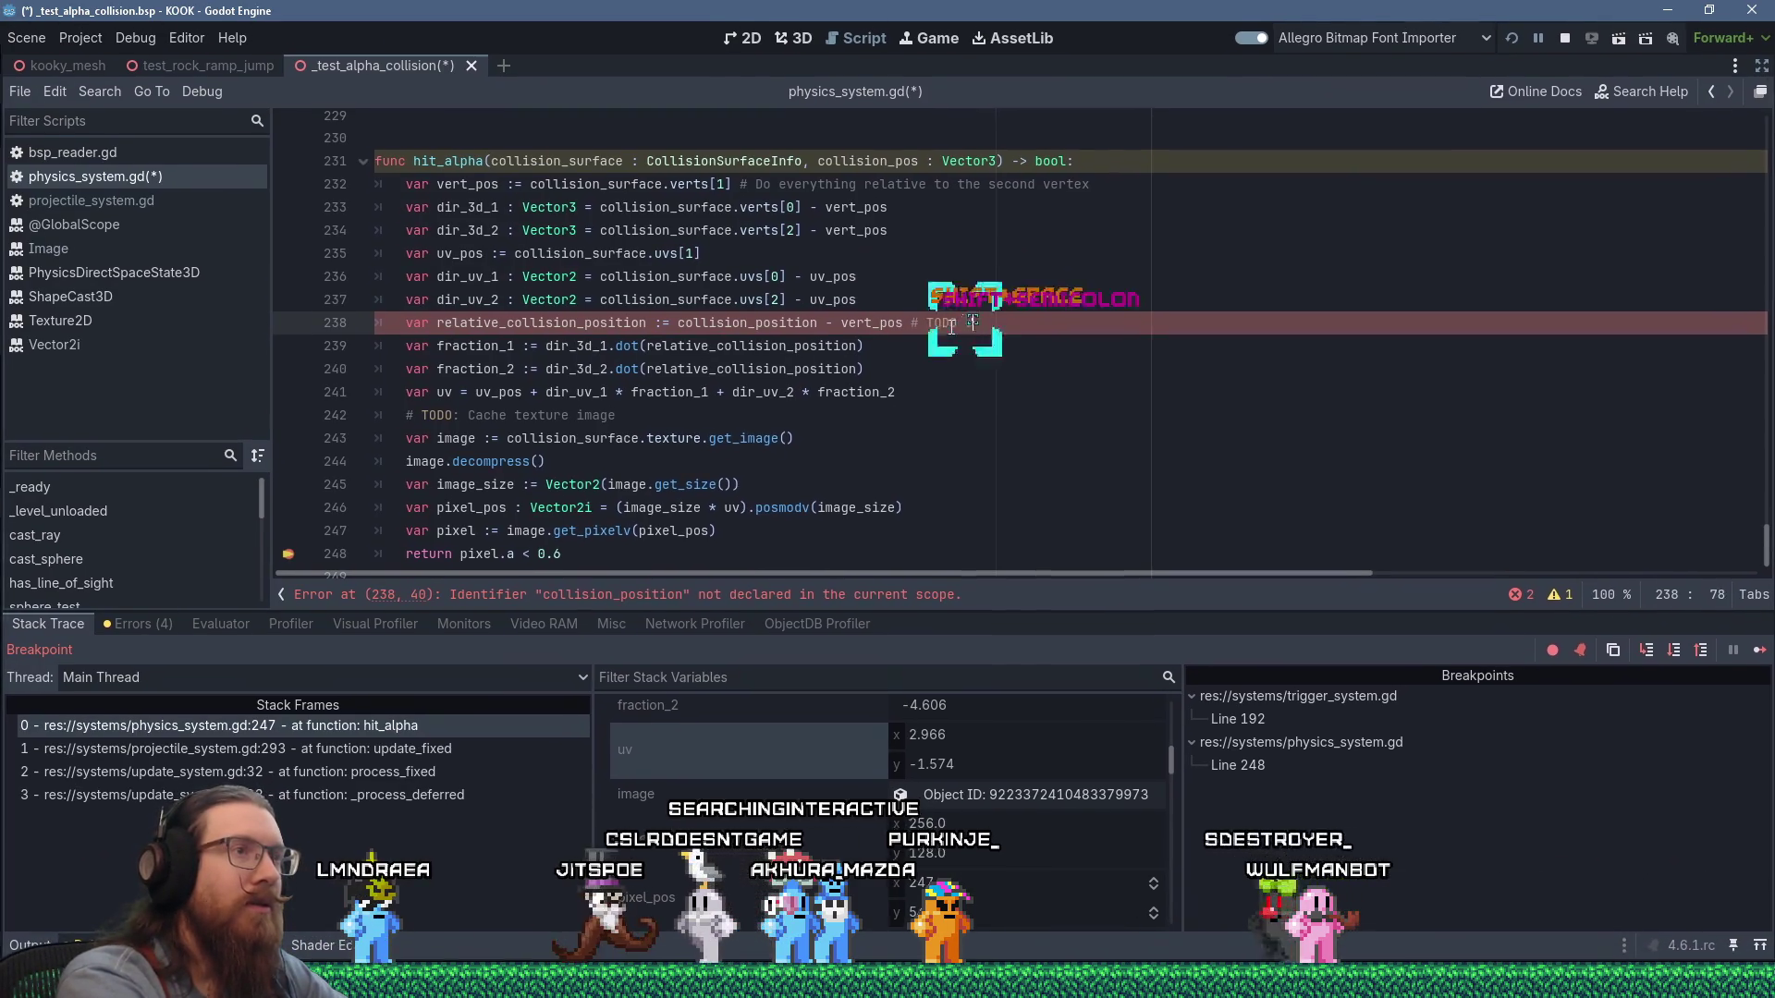
{"action": "type", "text": " Might beed to account for"}
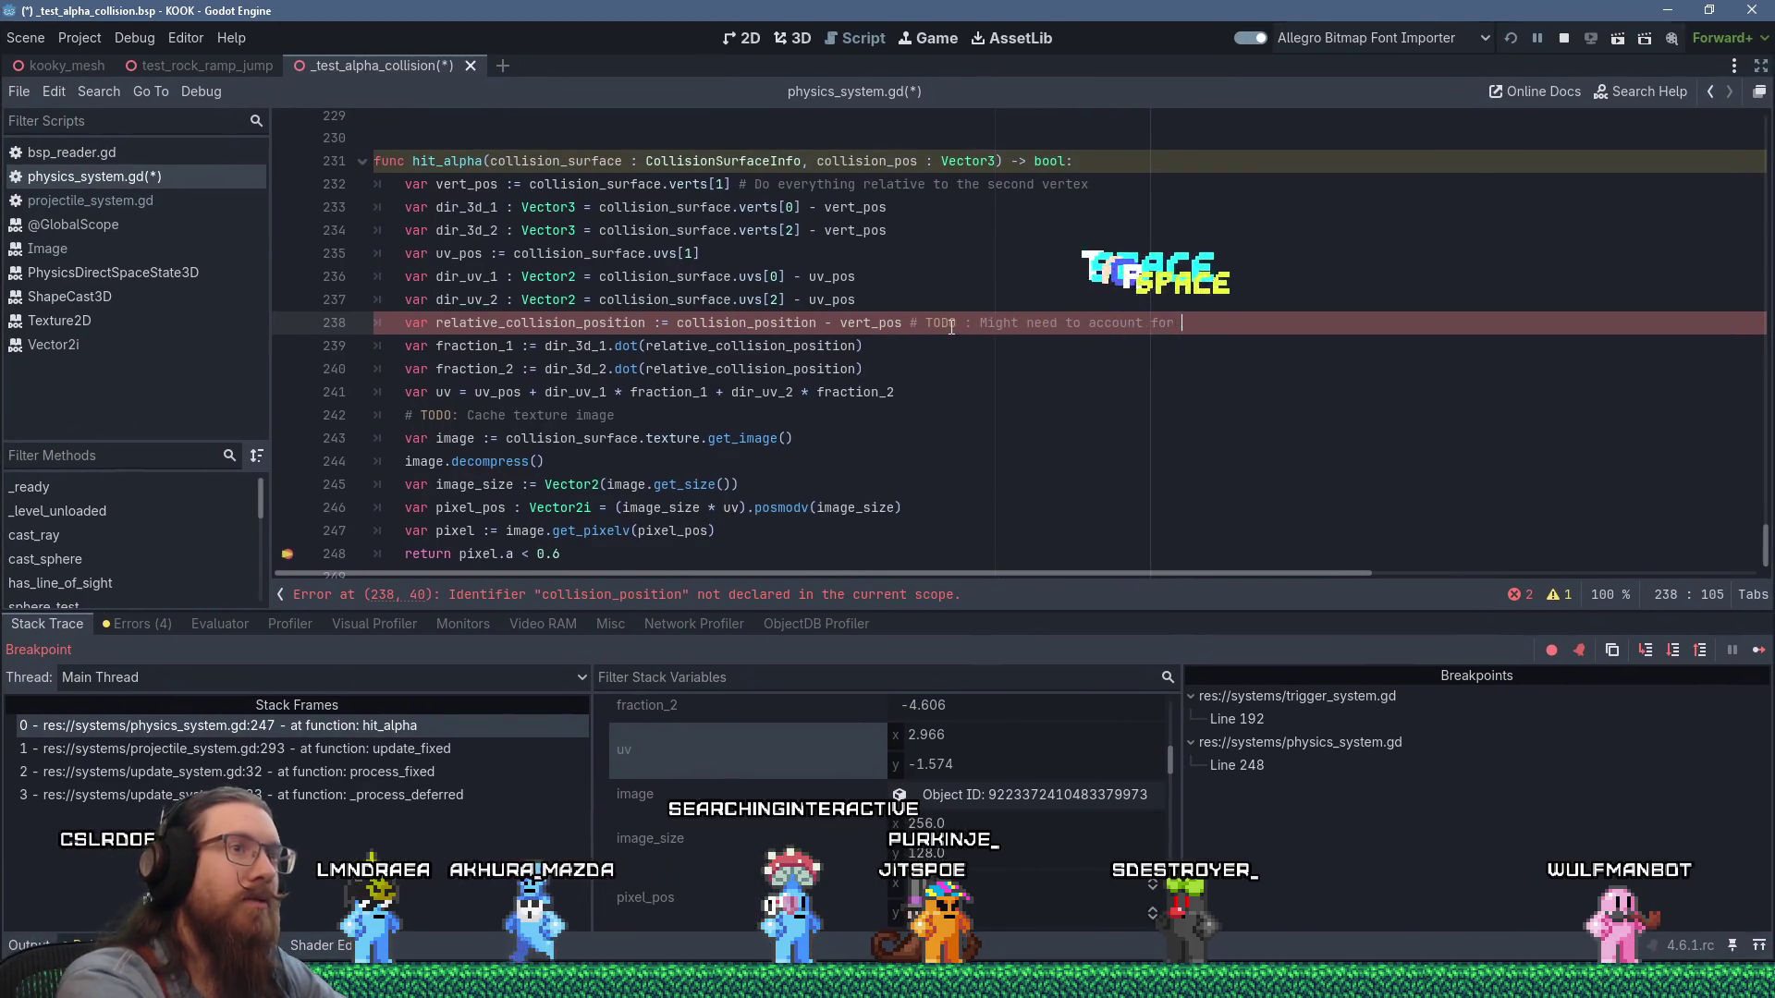
{"action": "type", "text": "transformed"}
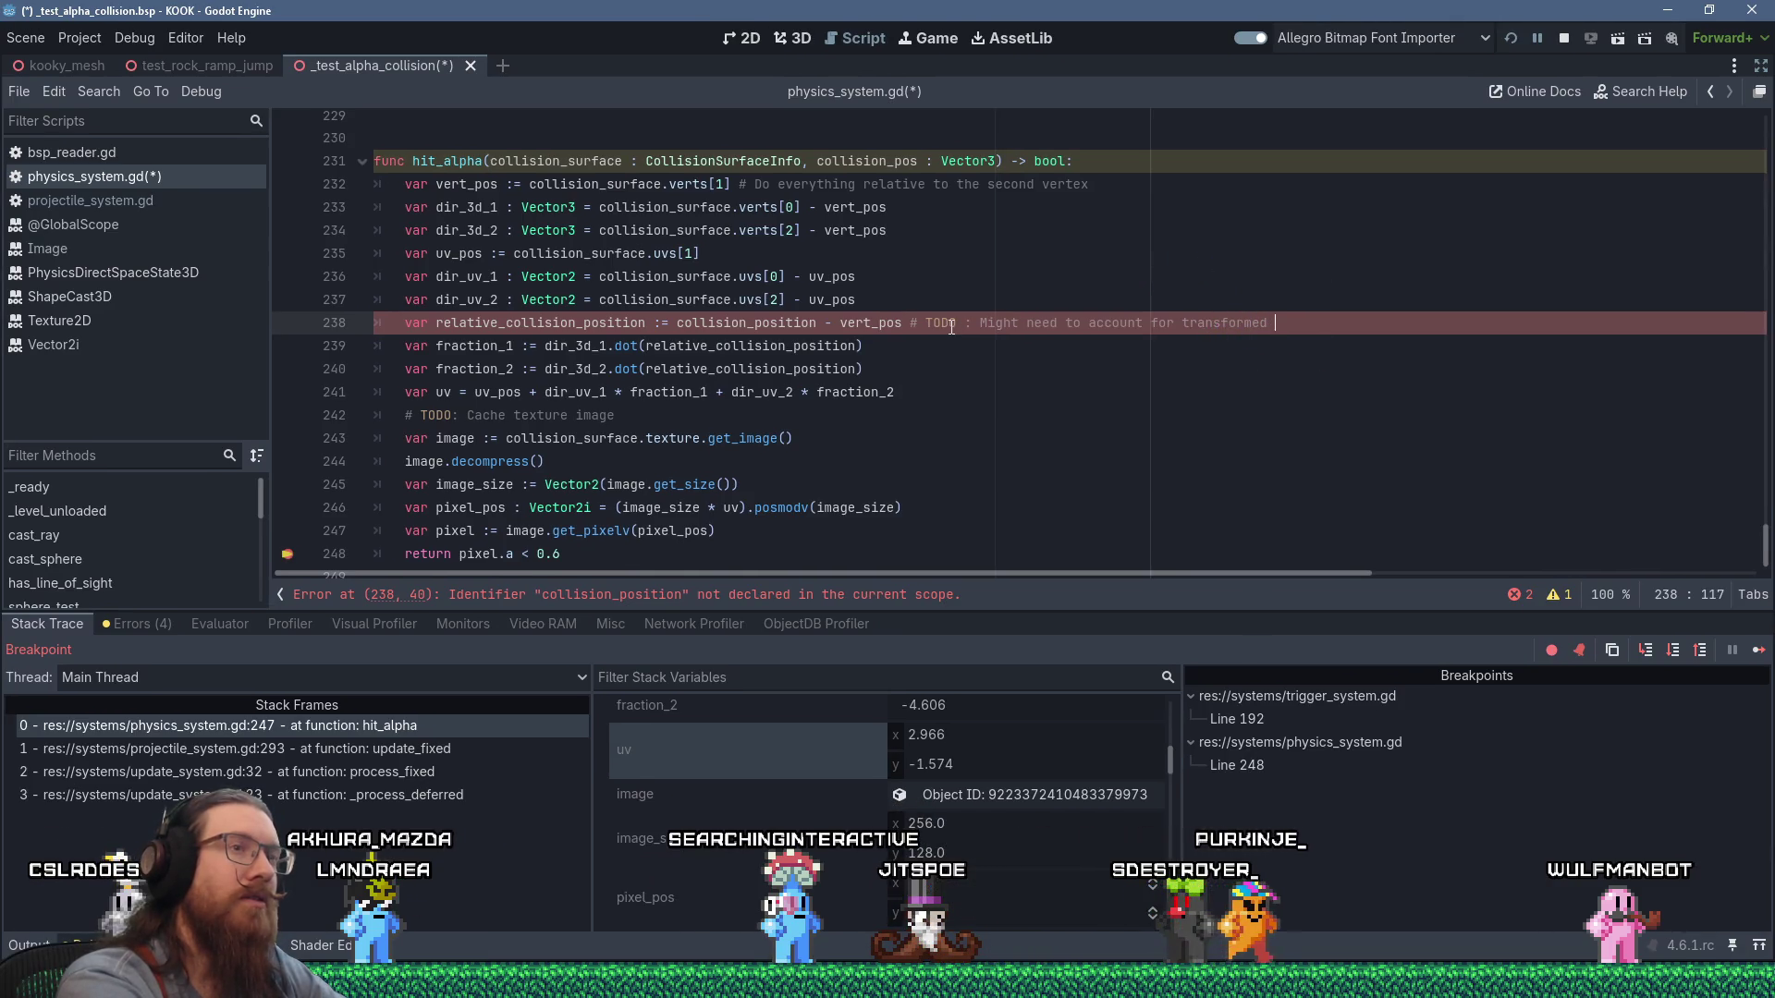
{"action": "type", "text": "BSP"}
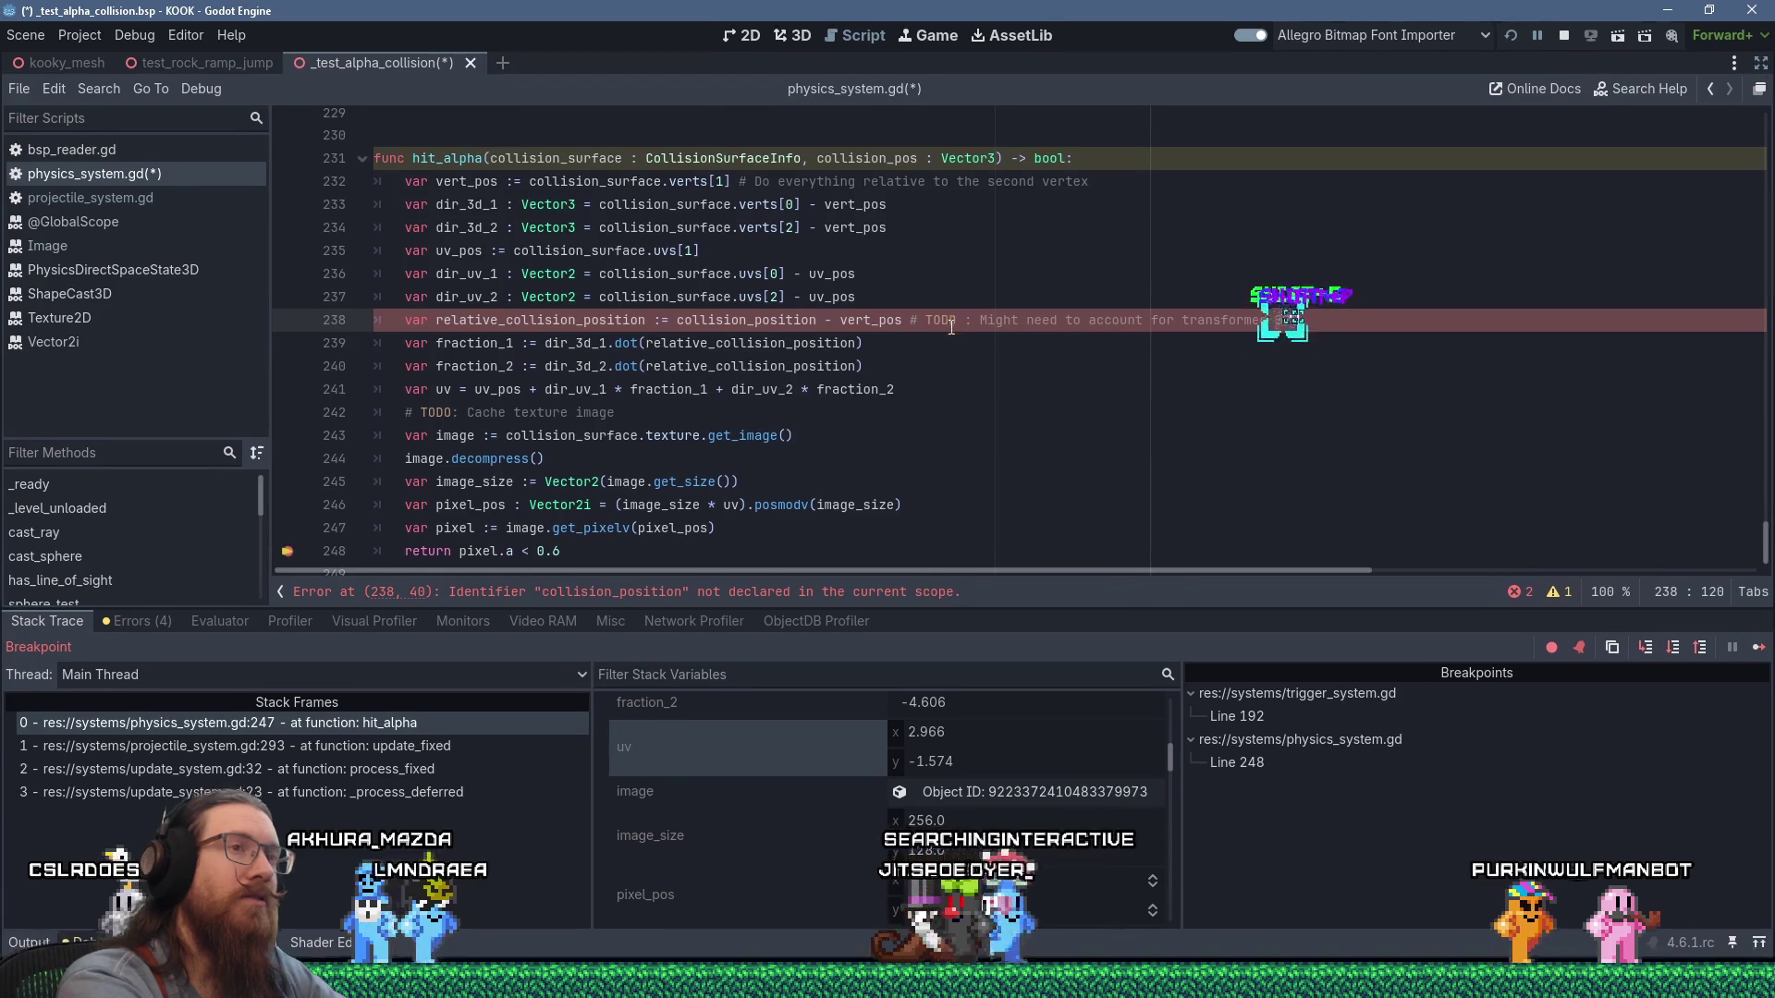
Complete the TODO: account for the imported BSP scene being moved or rotated.
{"action": "key", "text": "BackSpace"}
{"action": "key", "text": "BackSpace"}
{"action": "key", "text": "BackSpace"}
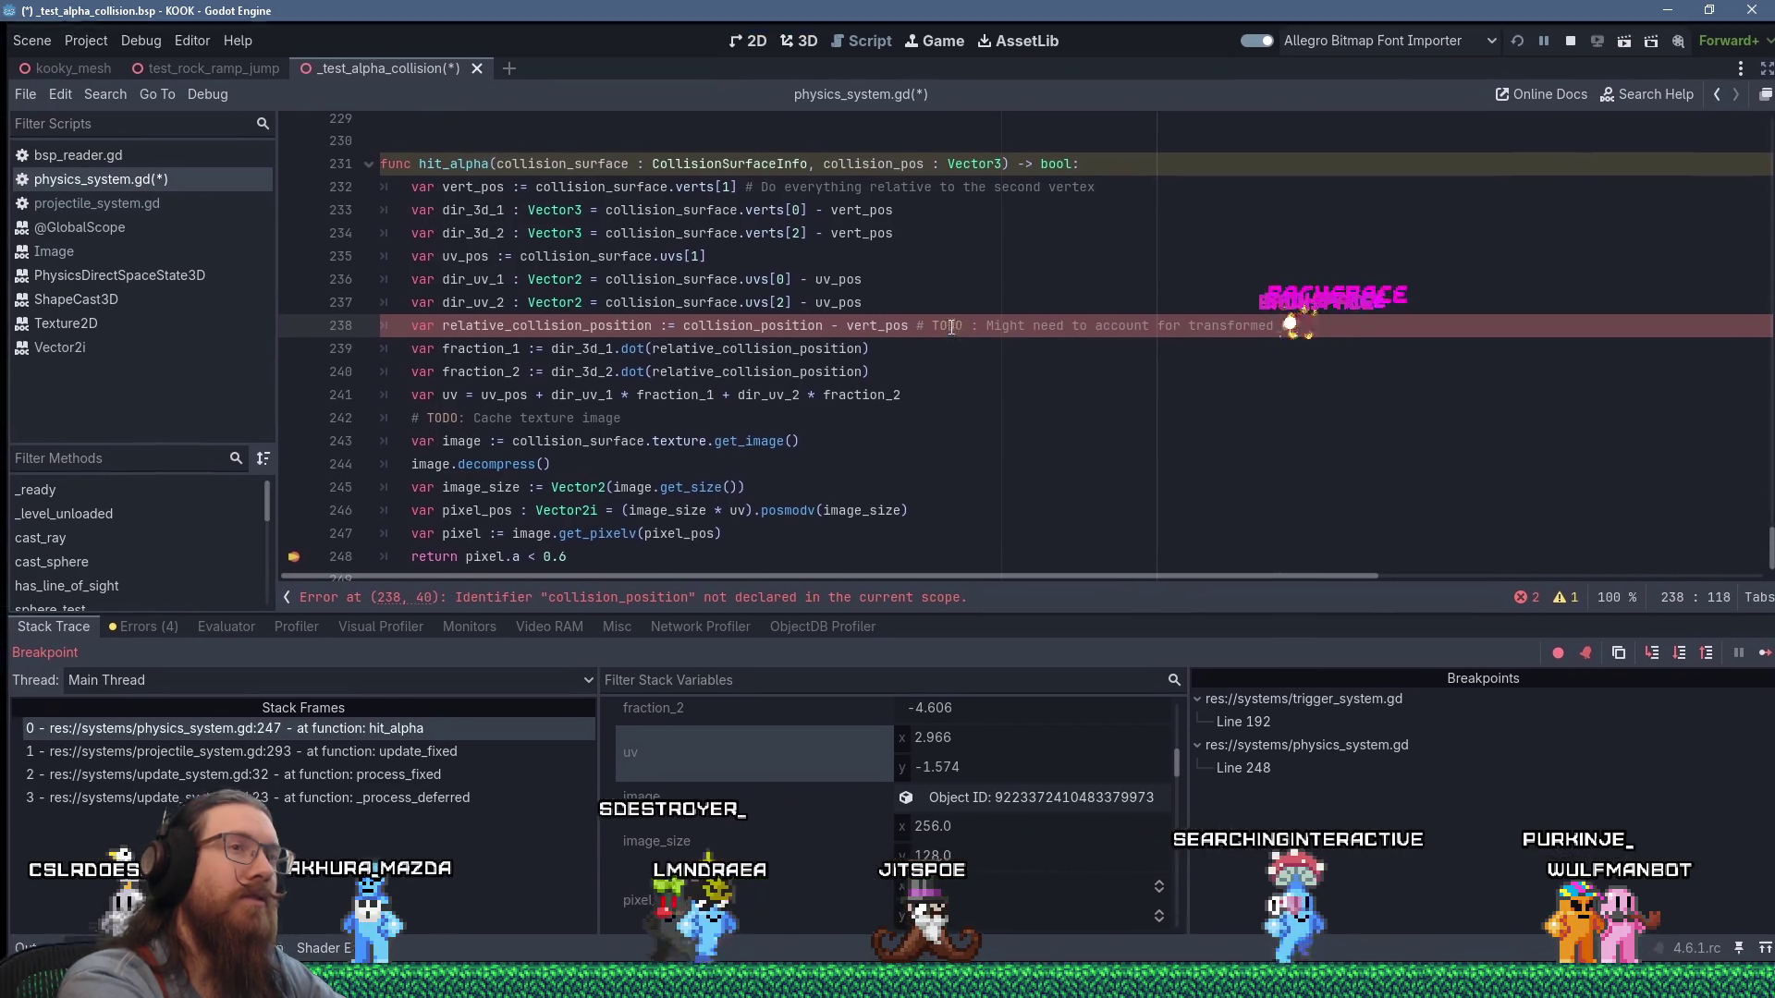
{"action": "type", "text": "scene"}
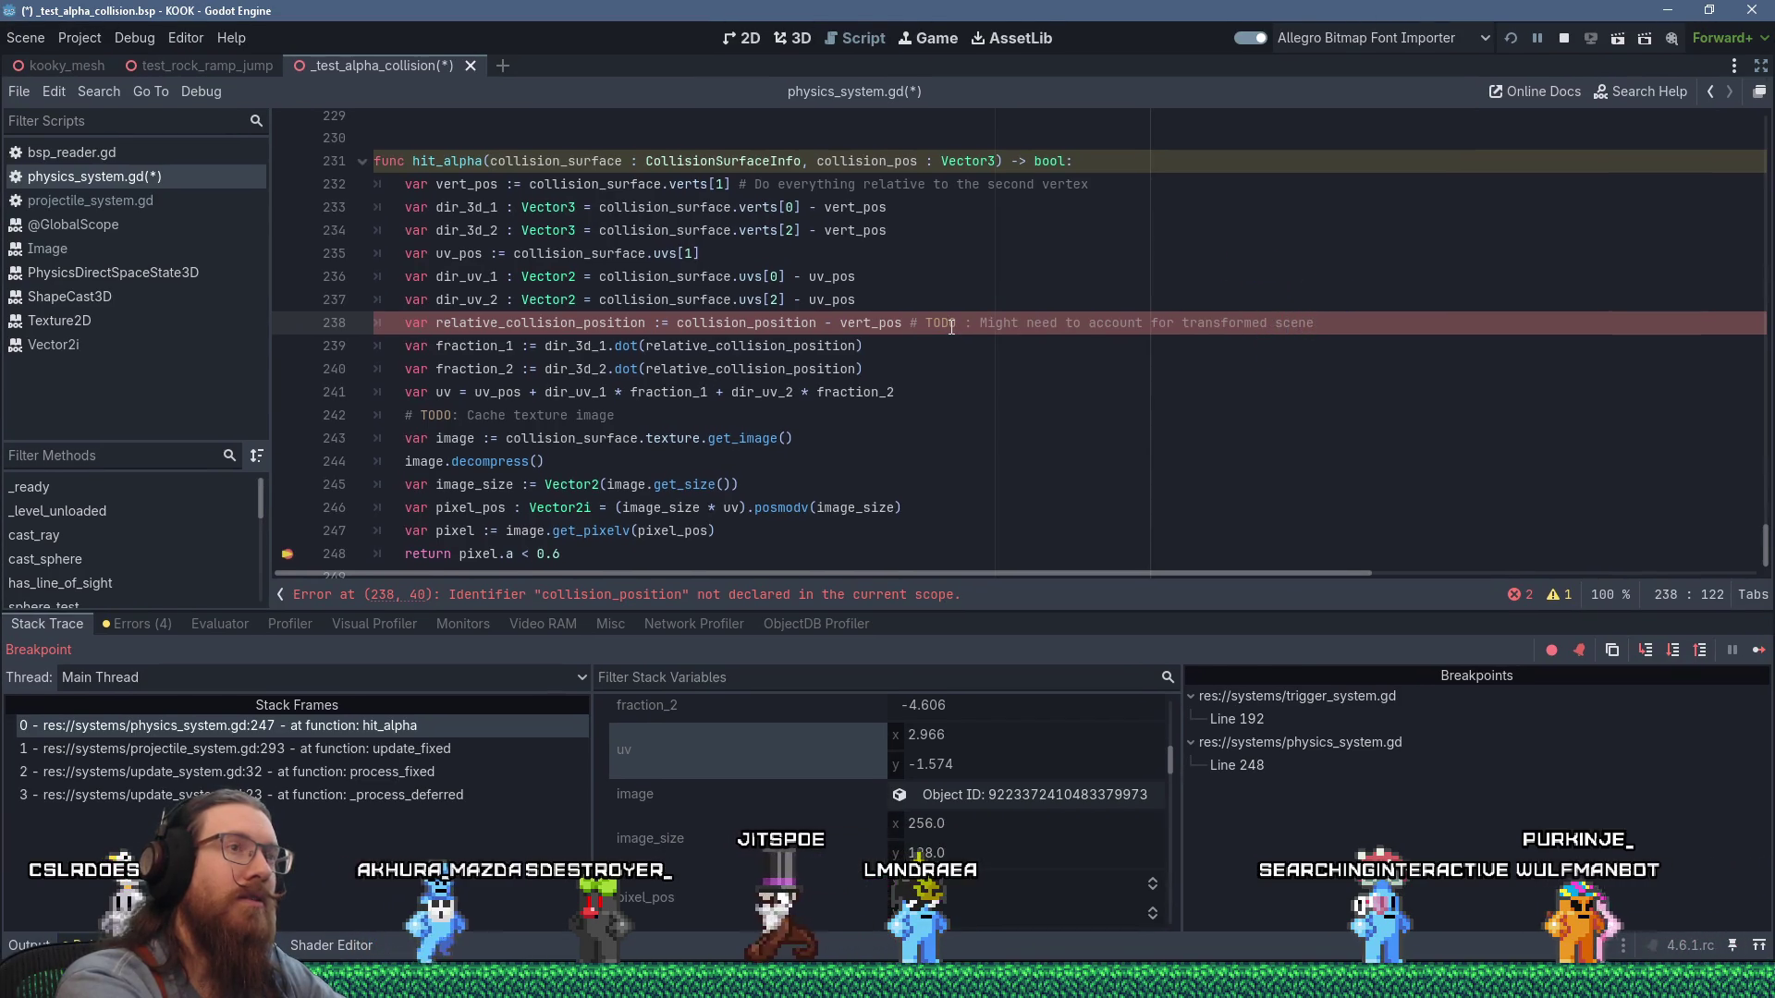
{"action": "type", "text": " if the who"}
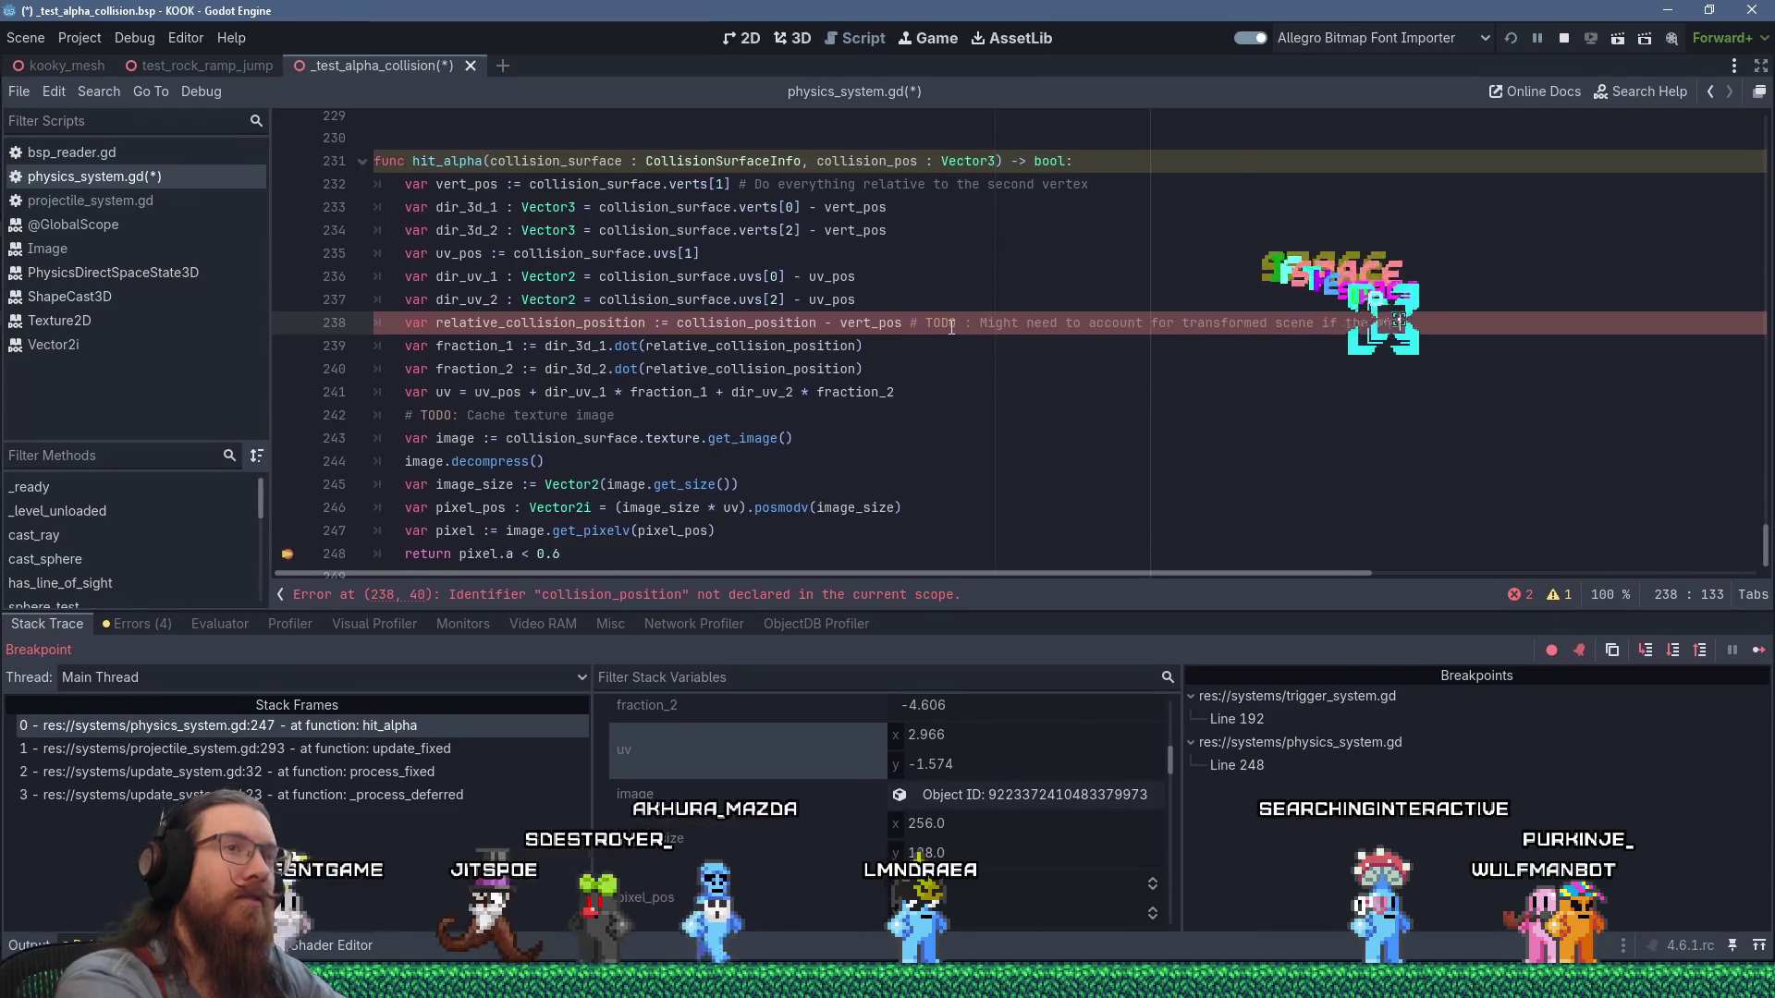
{"action": "type", "text": "le imported BSP "}
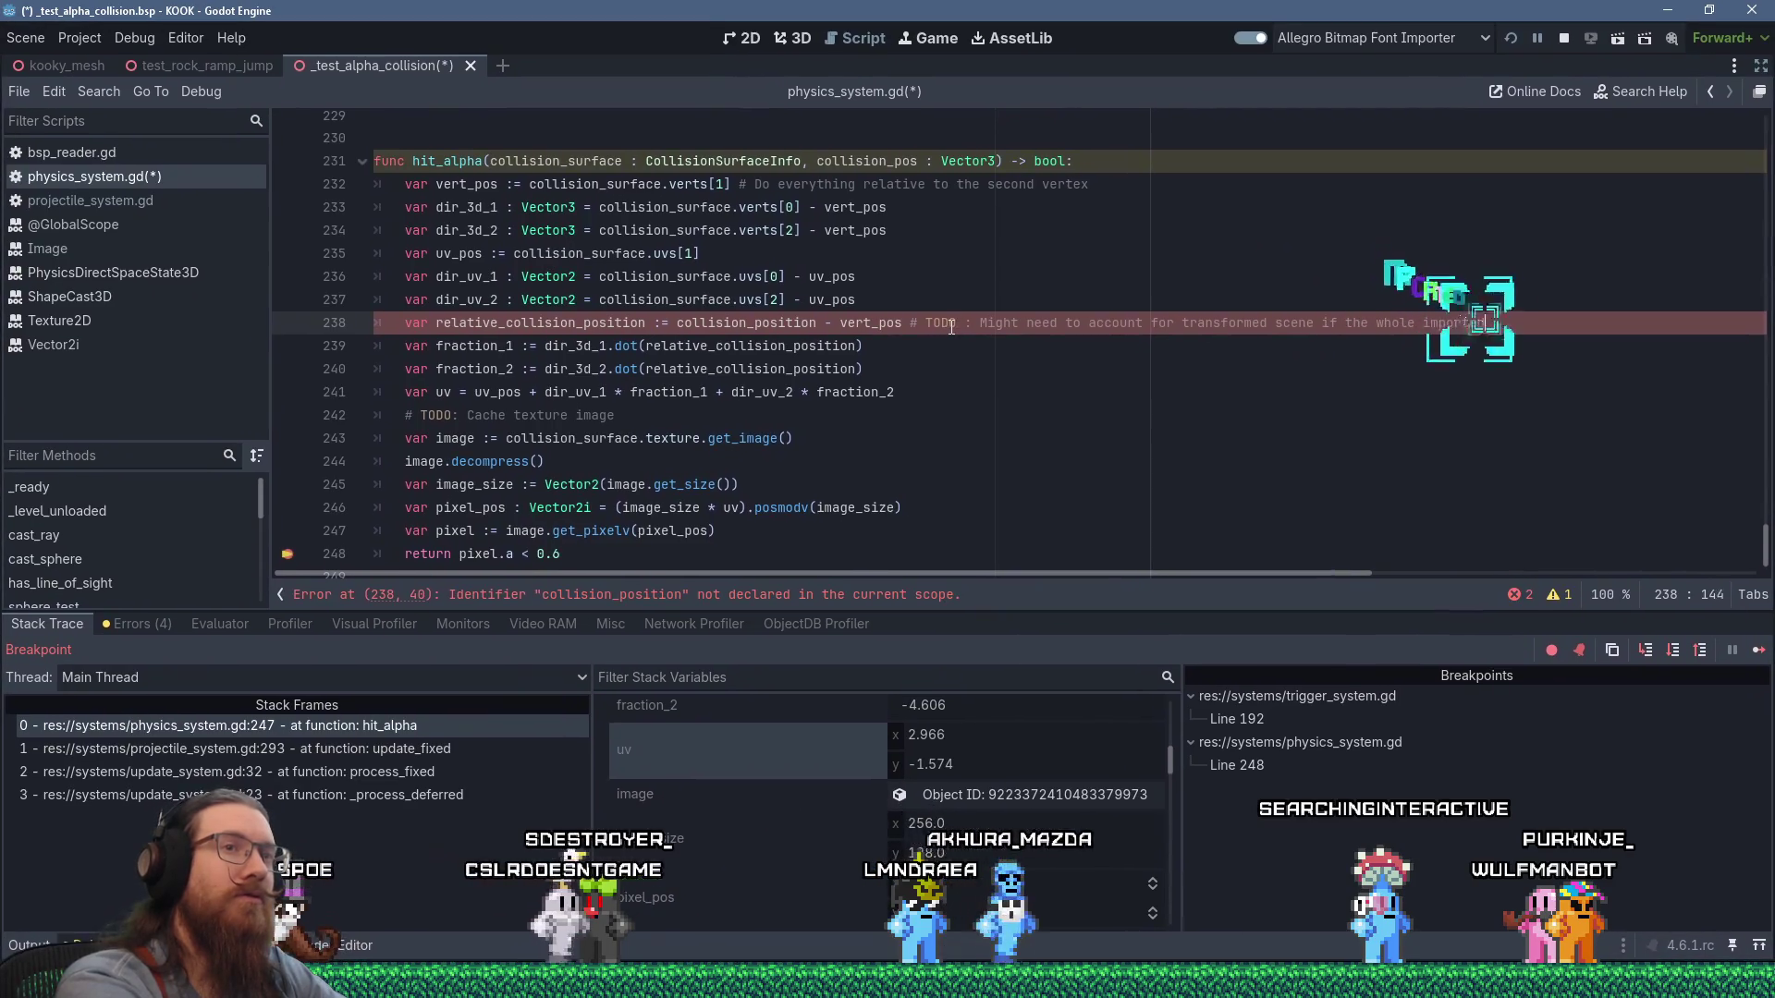
{"action": "type", "text": "scene is"}
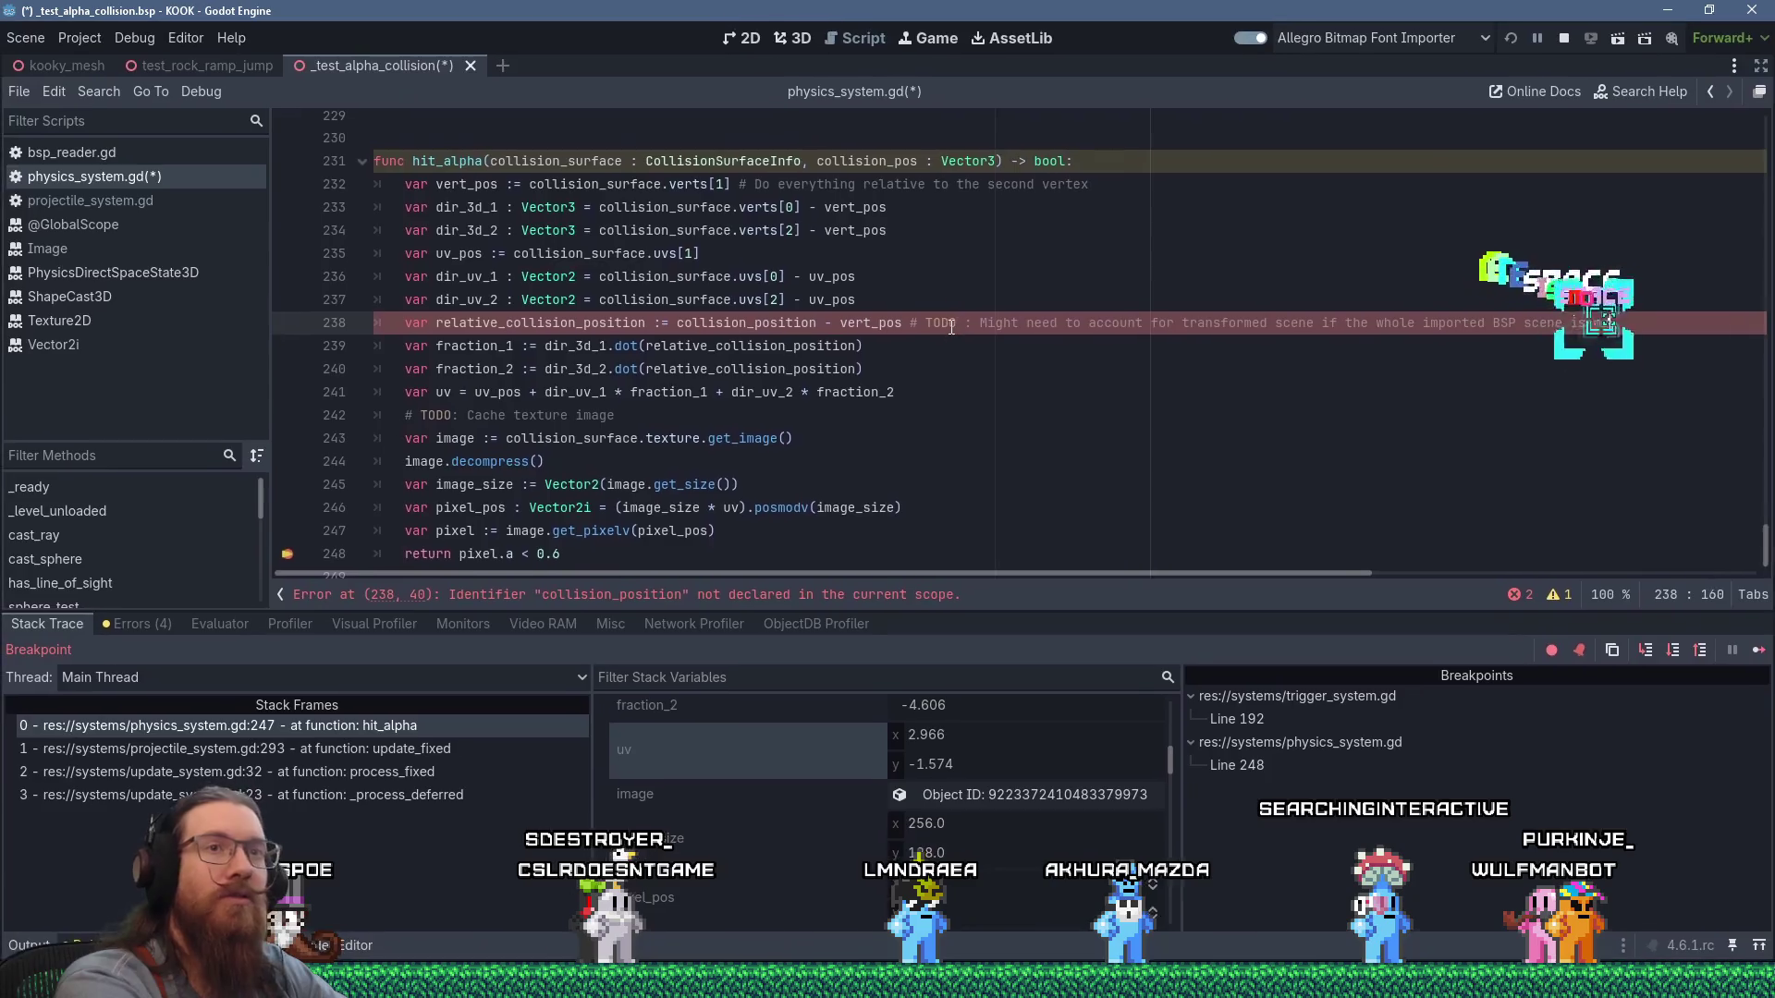
{"action": "type", "text": " moved or rotated."}
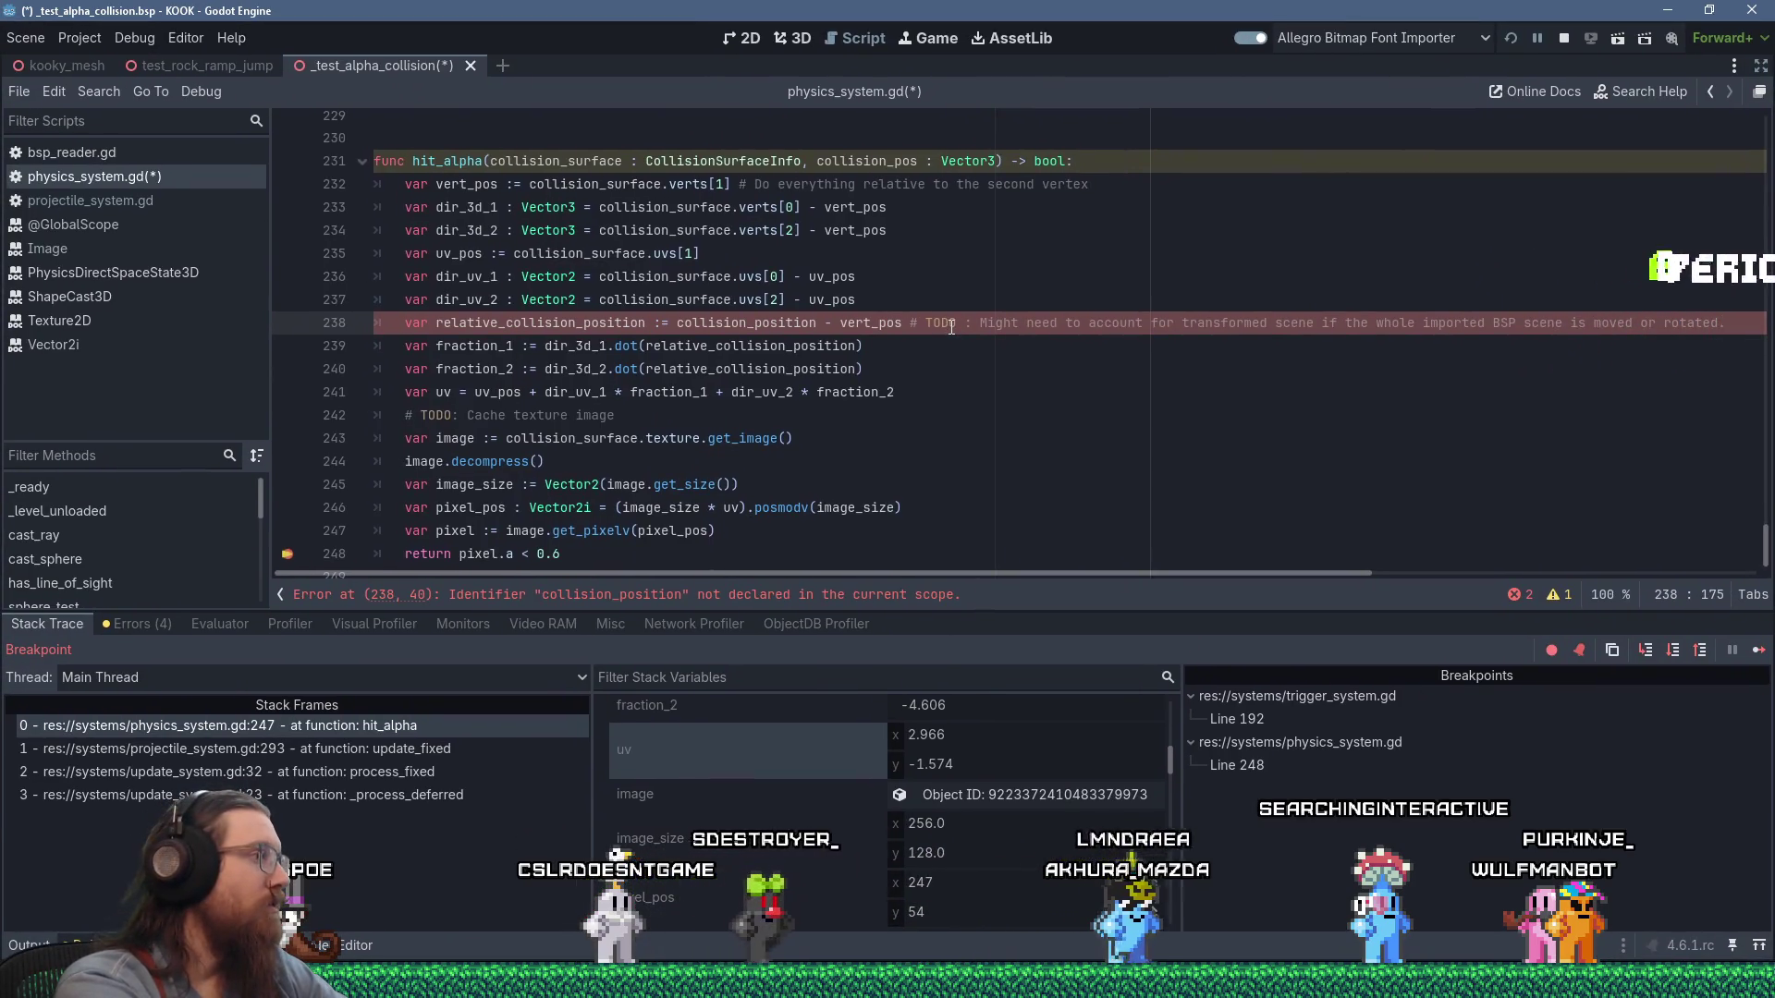
{"action": "key", "text": "Home"}
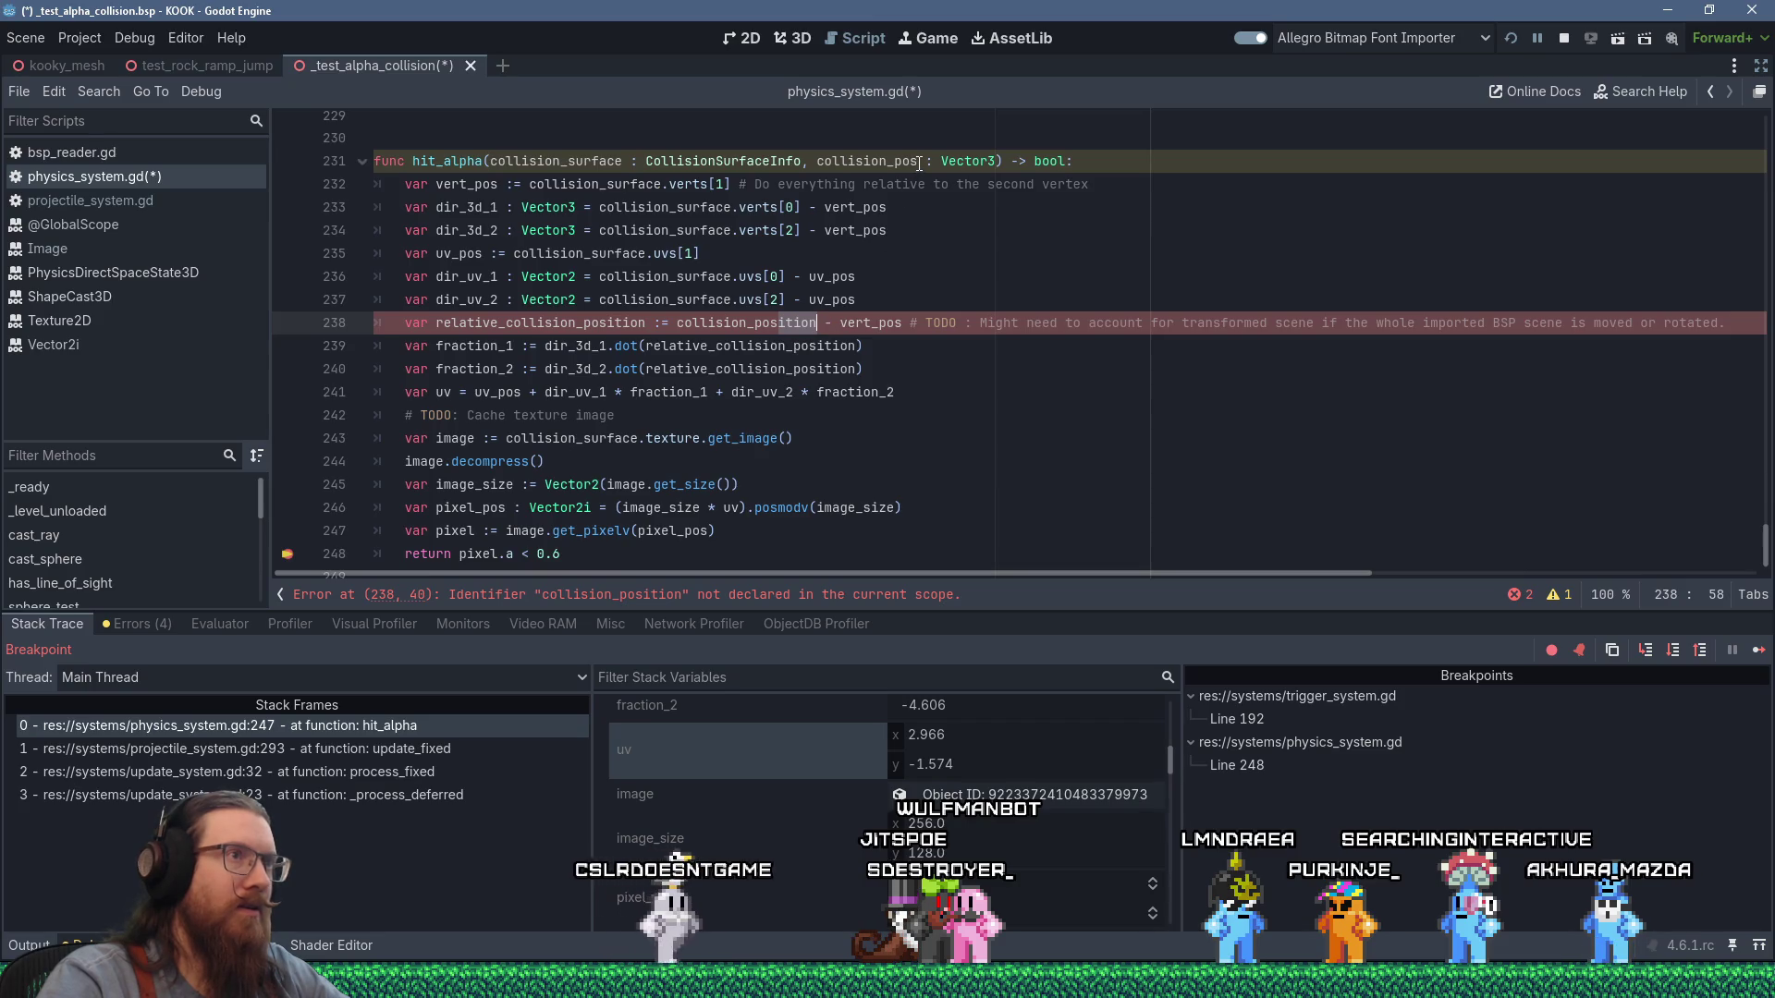
Rename the parameter to collision_position, remove the line 248 breakpoint, and run with F5.
{"action": "left_click", "coordinate": [920, 163]}
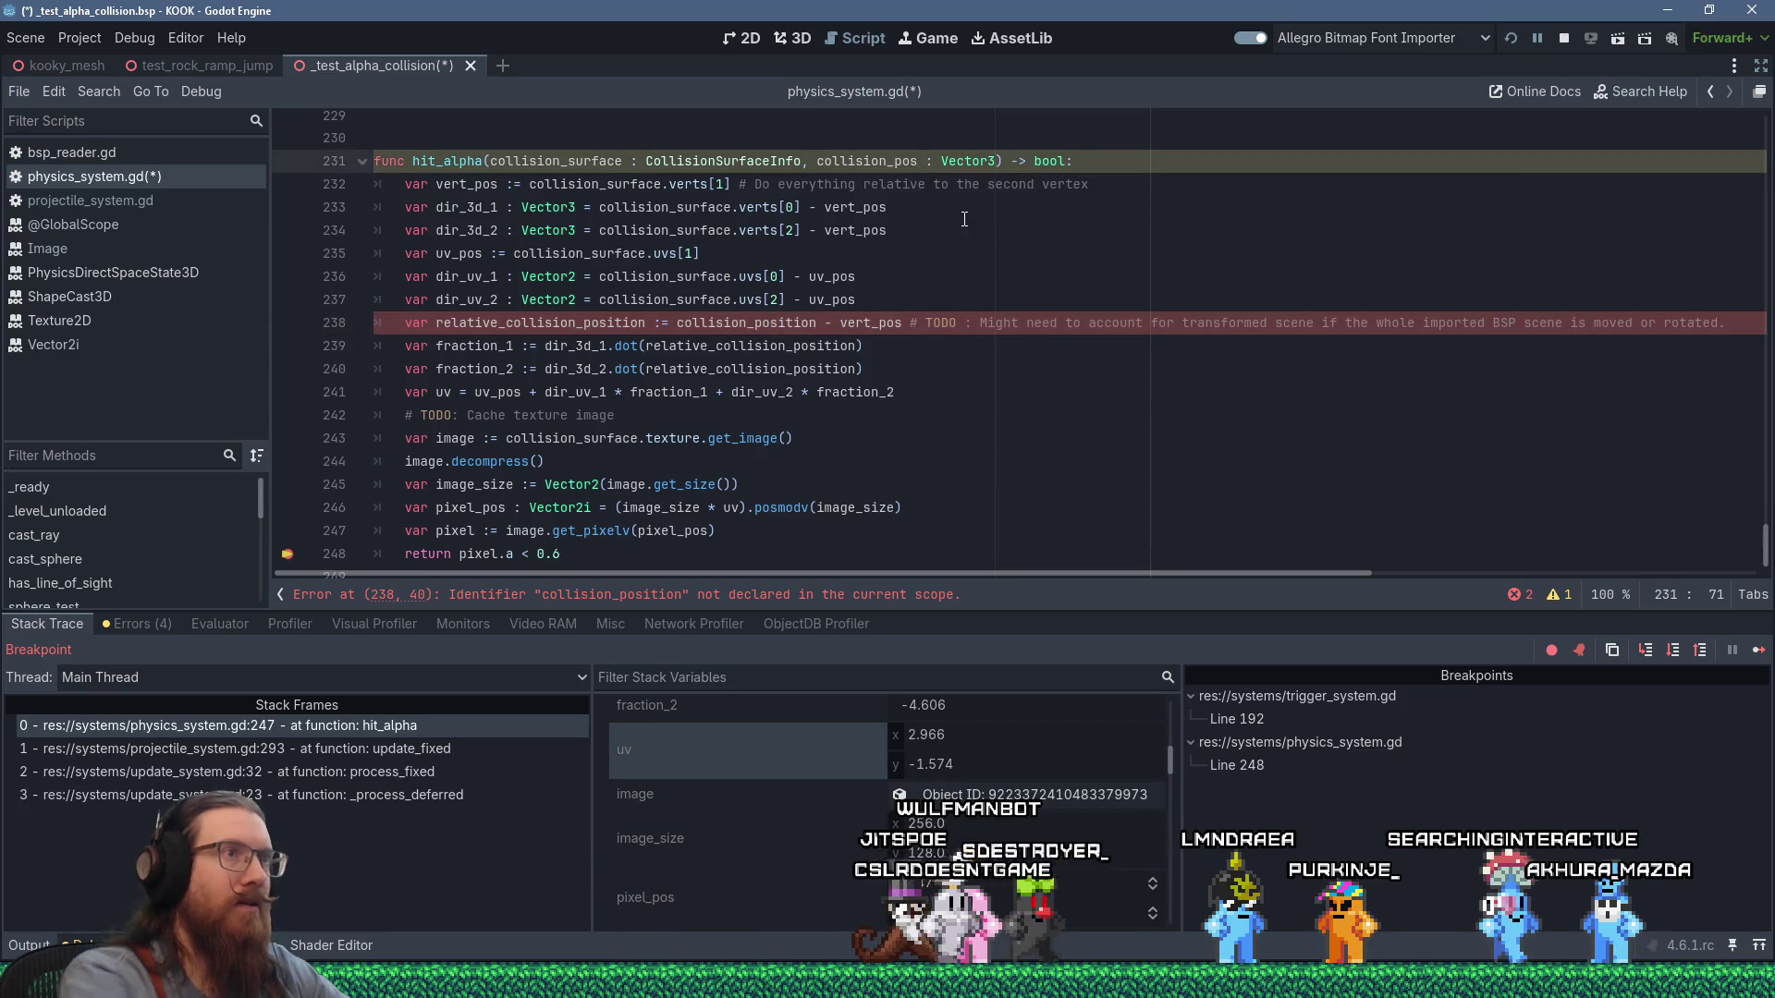
{"action": "type", "text": "ition"}
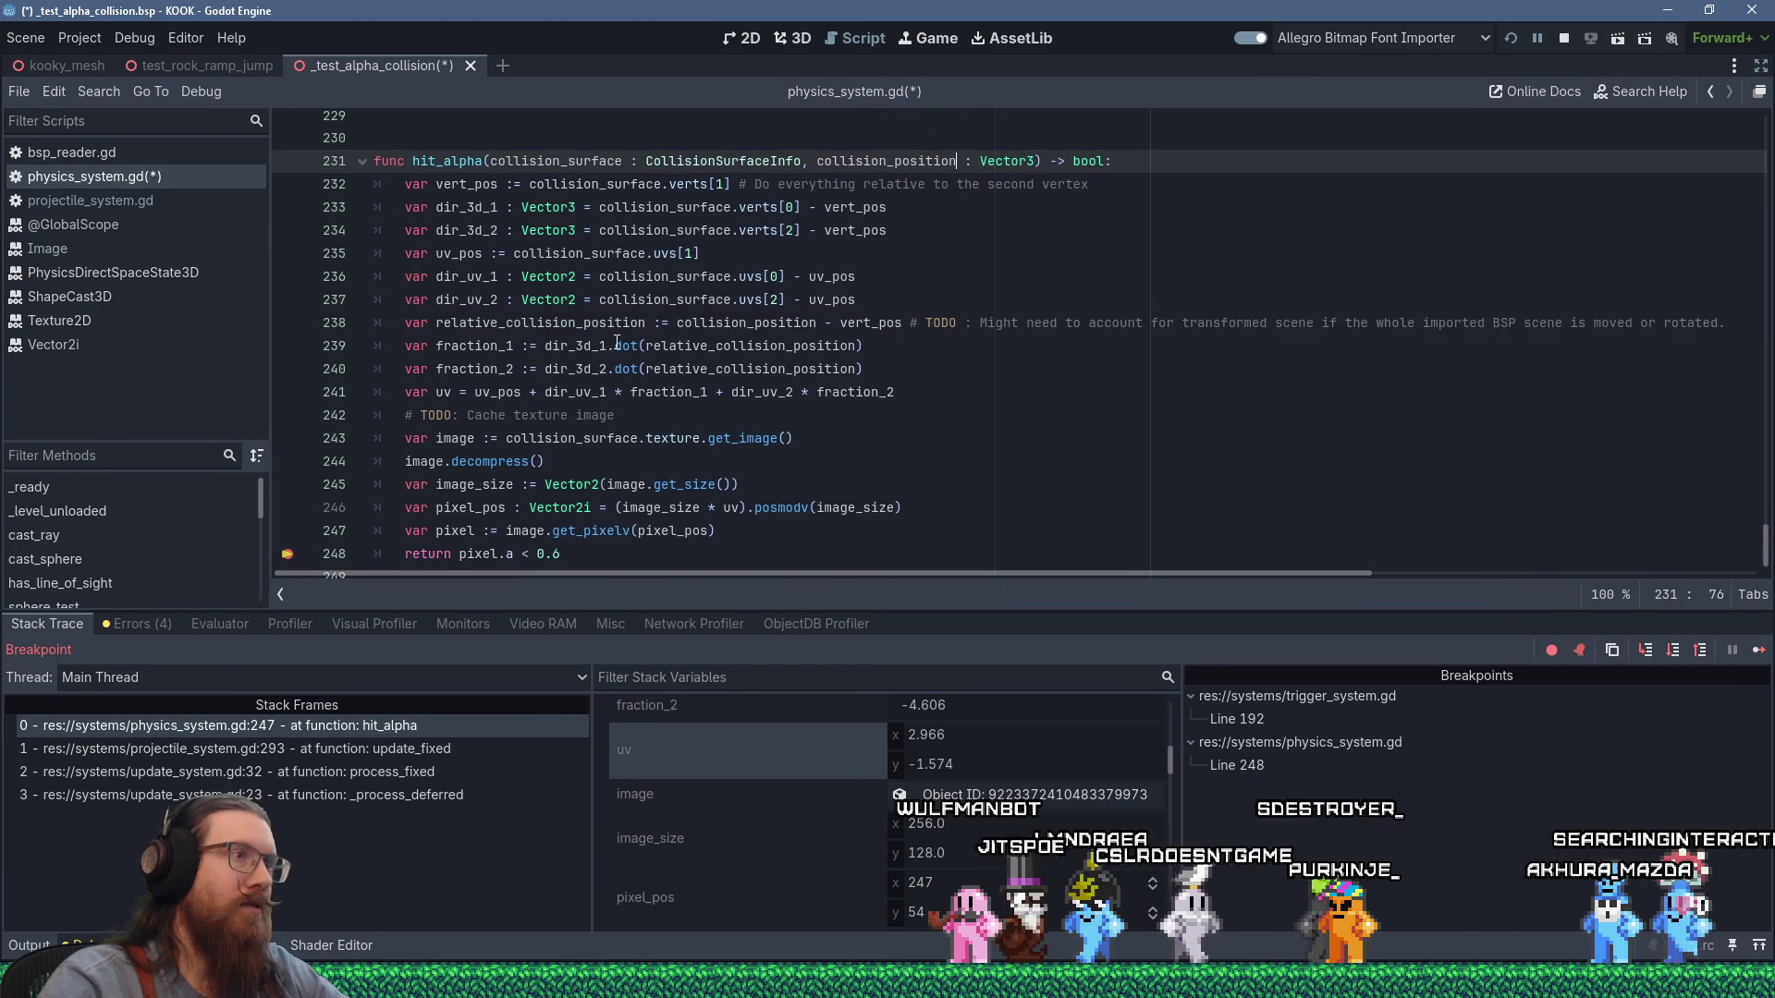
{"action": "scroll", "coordinate": [616, 343], "scroll_direction": "down", "scroll_amount": 1}
{"action": "left_click", "coordinate": [592, 312]}
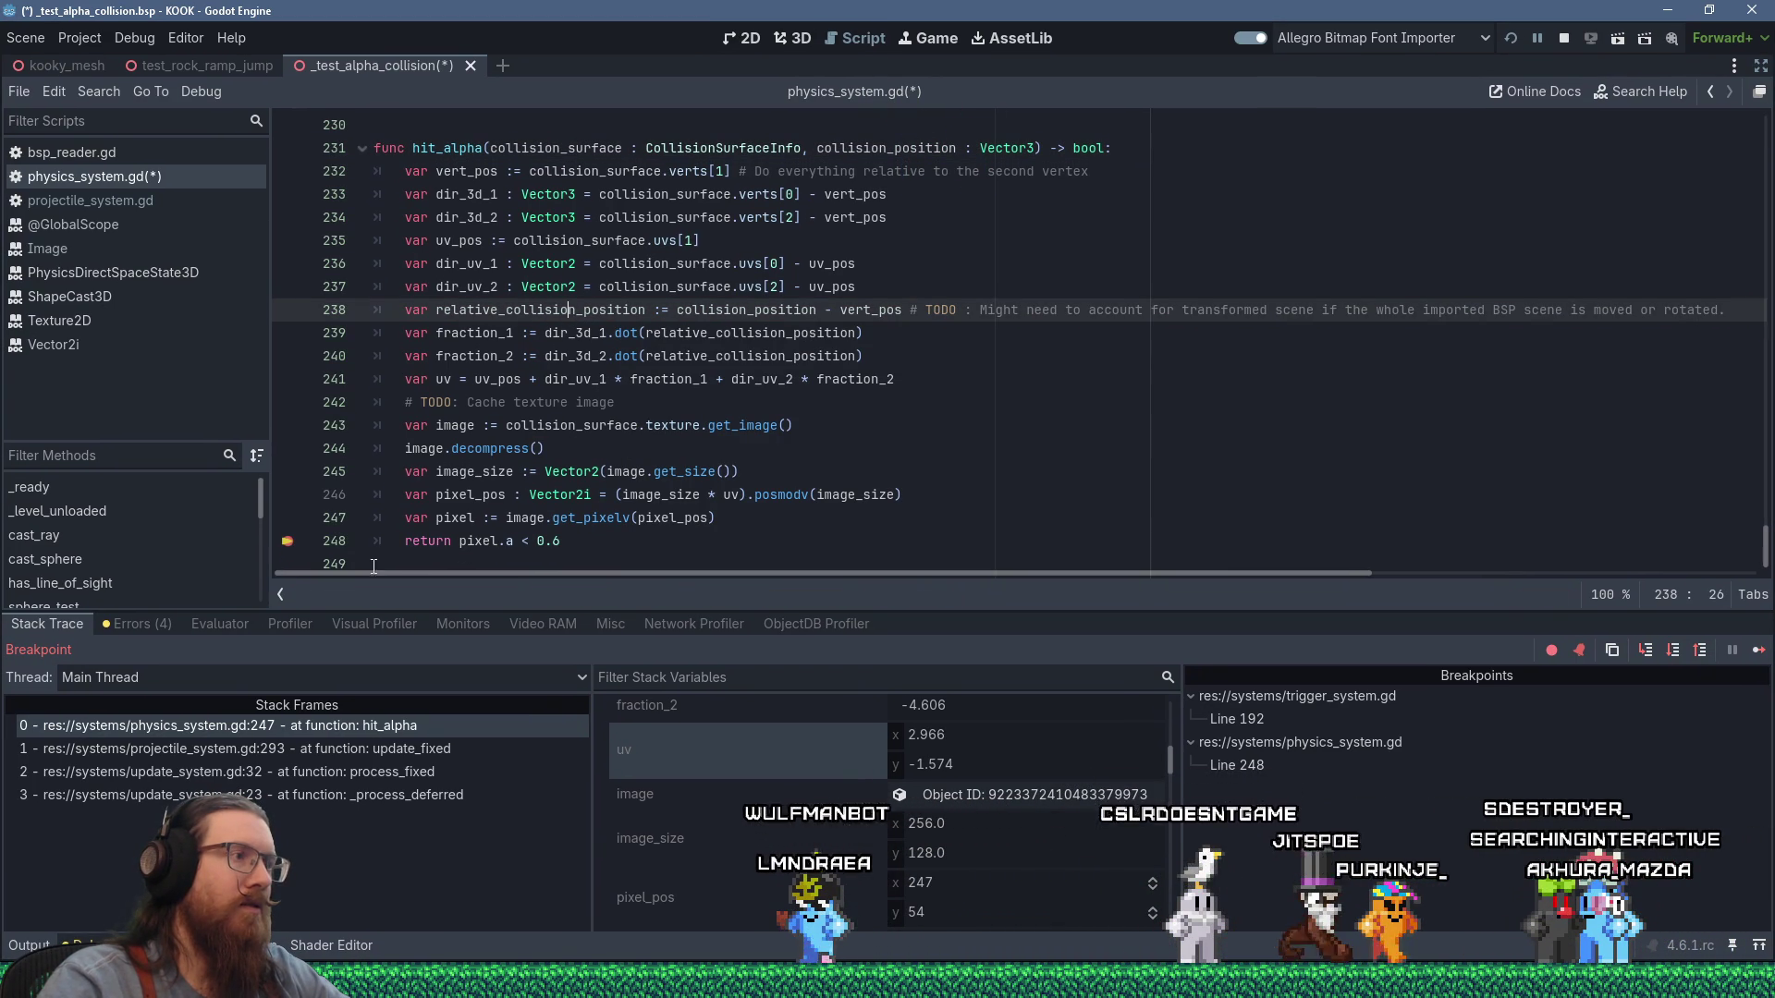
{"action": "left_click", "coordinate": [287, 542]}
{"action": "key", "text": "F5"}
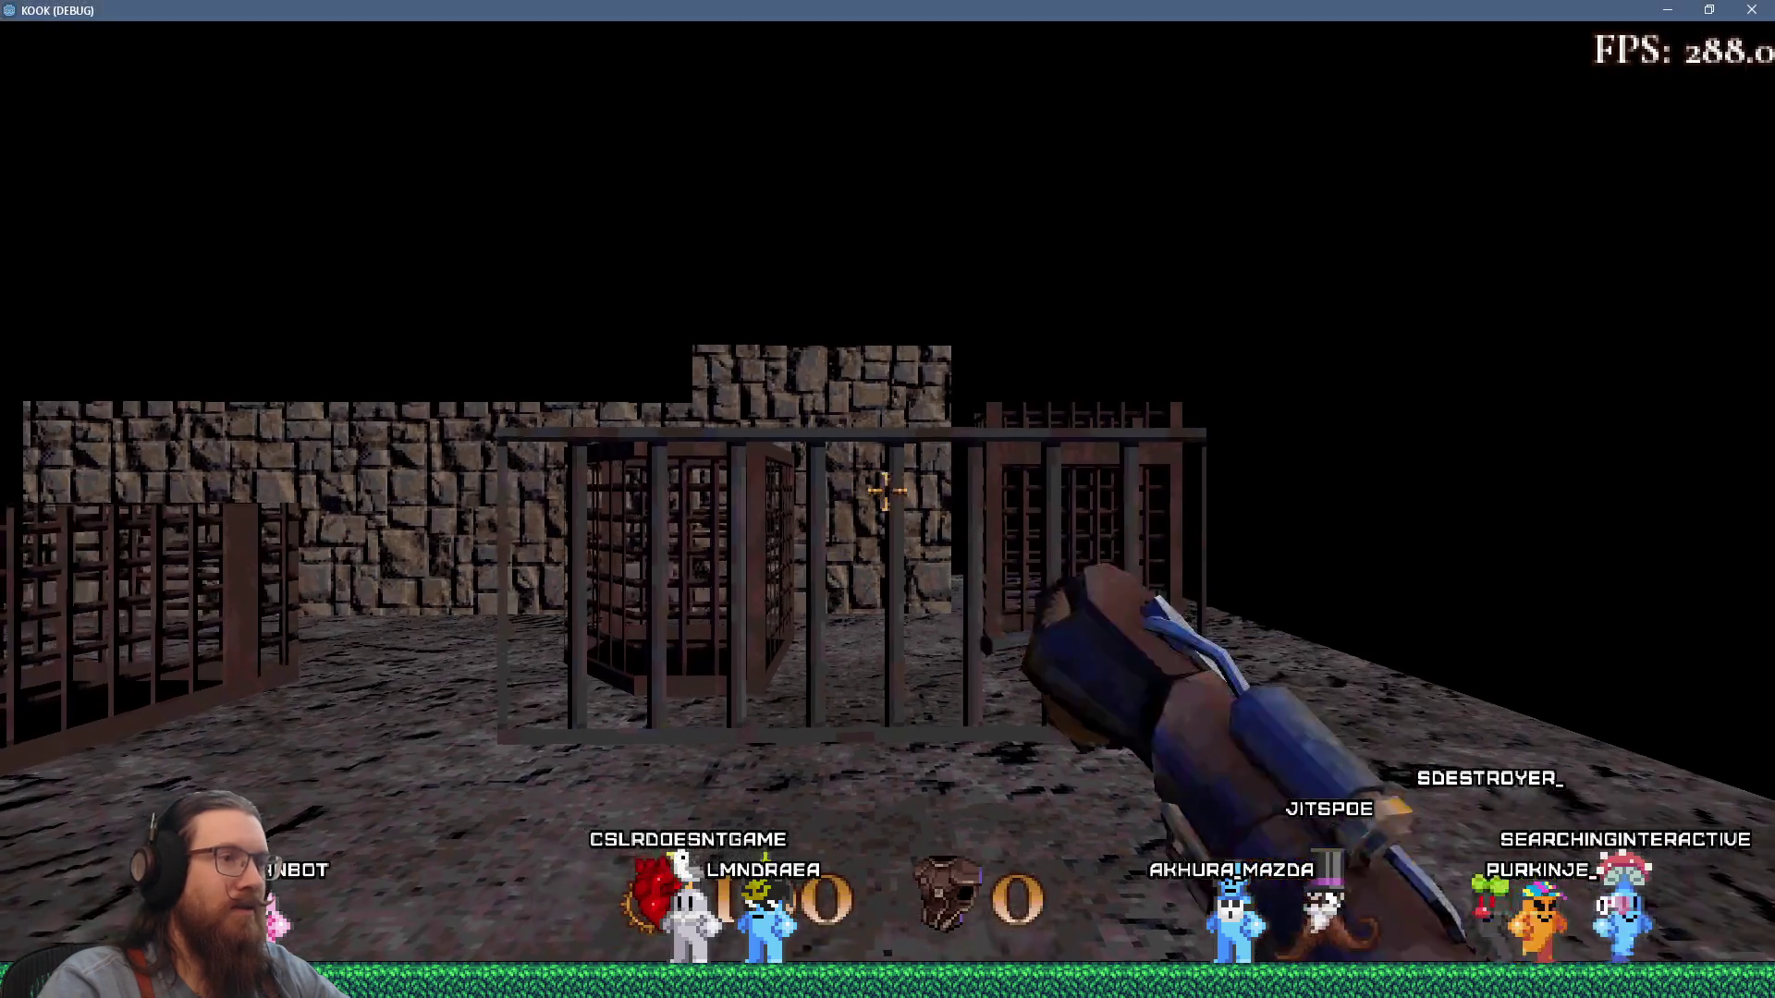
Walk toward the cages and fire the revolver repeatedly at their bars, tops and gaps.
{"action": "key", "text": "w"}
{"action": "left_click", "coordinate": [886, 492]}
{"action": "left_click", "coordinate": [886, 491]}
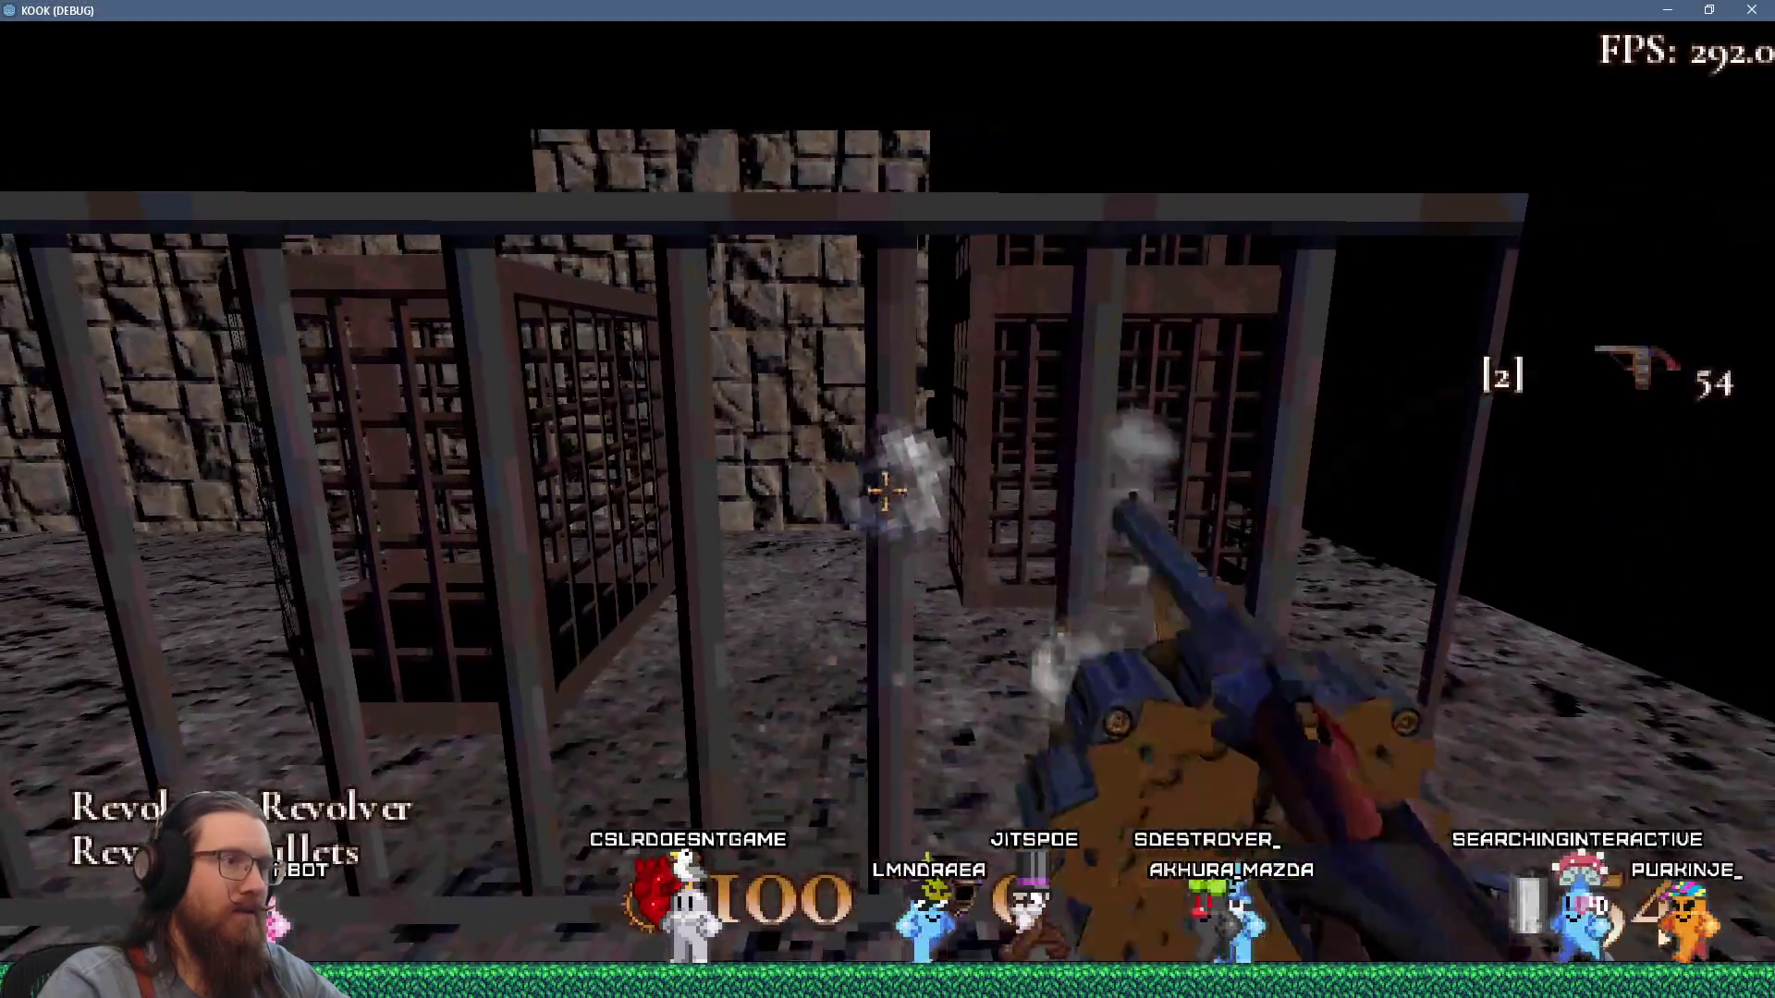
{"action": "left_click", "coordinate": [886, 492]}
{"action": "left_click", "coordinate": [886, 492]}
{"action": "left_click", "coordinate": [886, 491]}
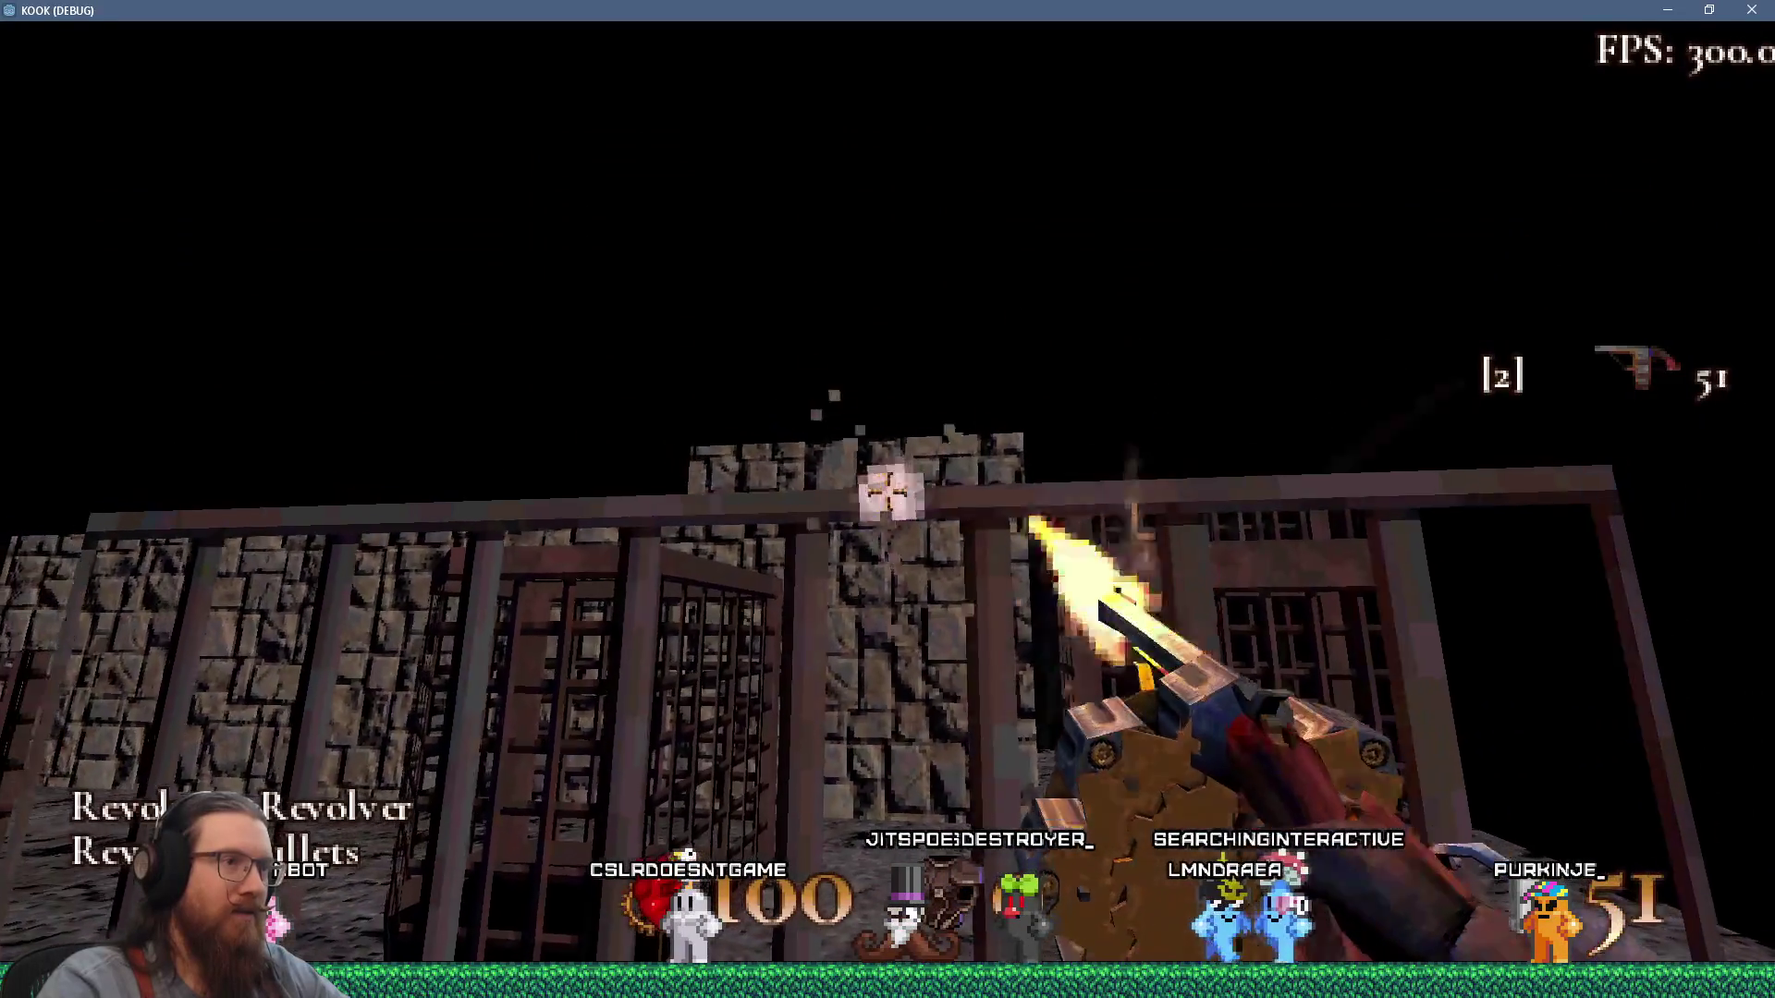
{"action": "left_click", "coordinate": [886, 491]}
{"action": "left_click", "coordinate": [887, 491]}
{"action": "left_click", "coordinate": [885, 491]}
{"action": "left_click", "coordinate": [886, 491]}
{"action": "left_click", "coordinate": [887, 492]}
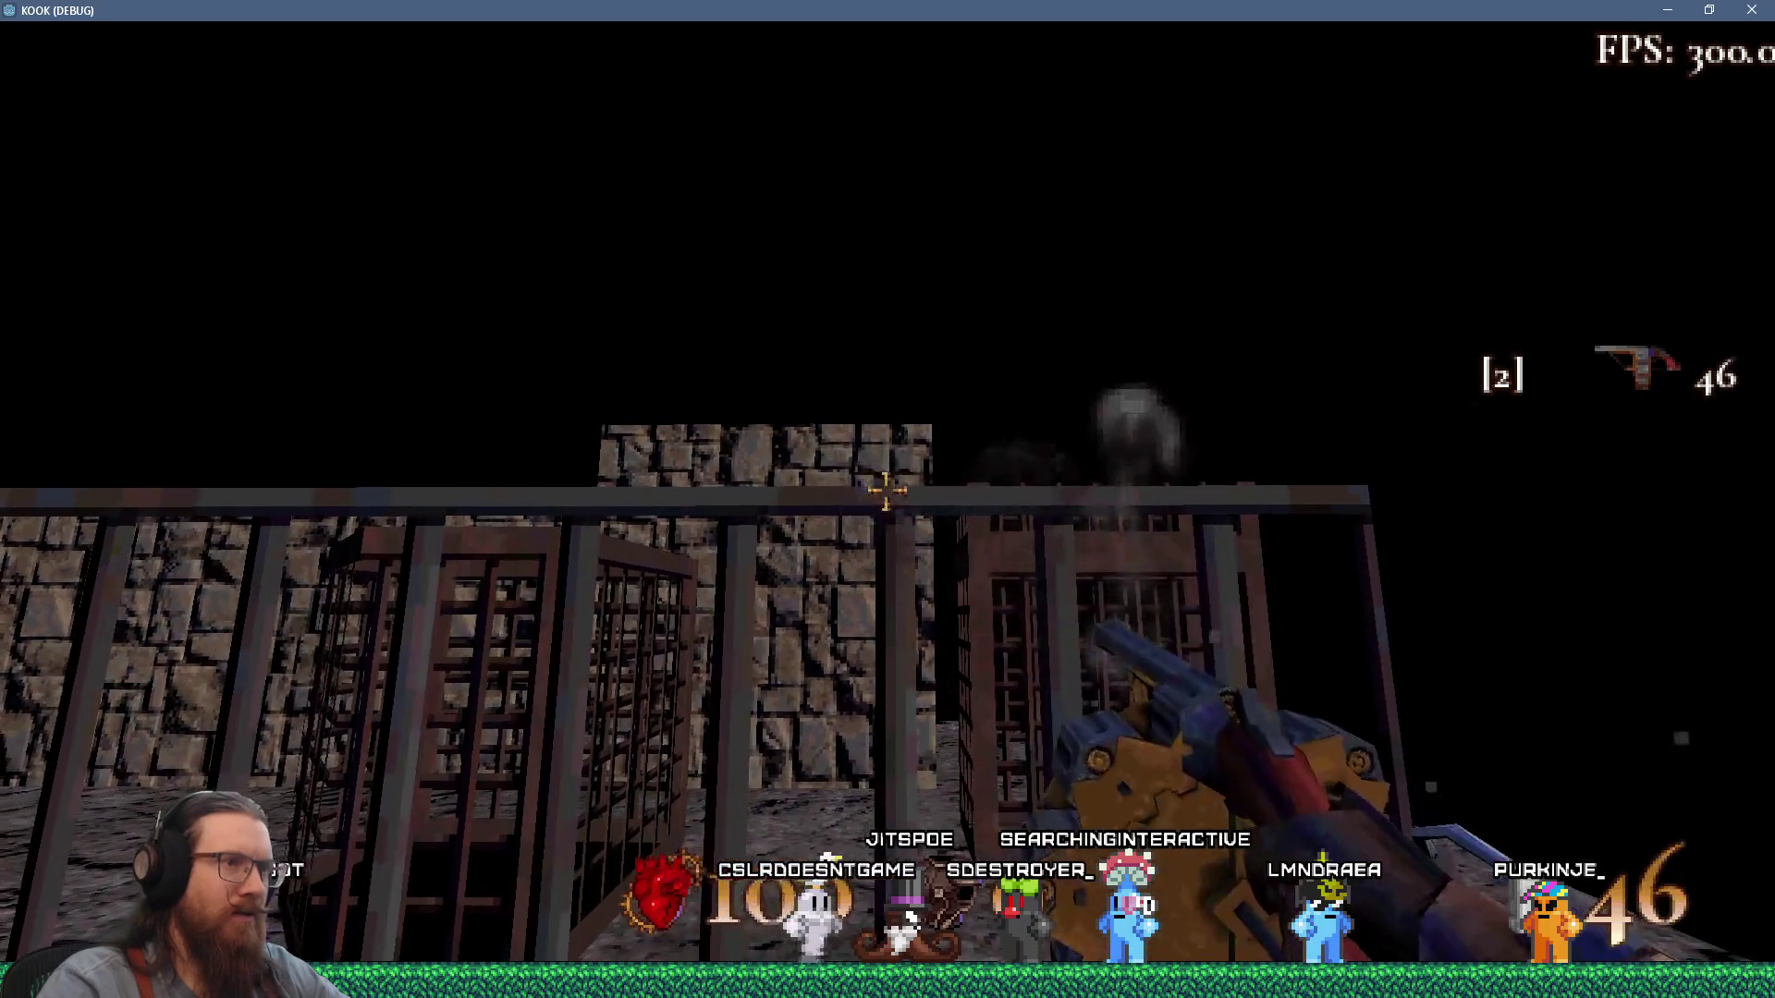
{"action": "left_click", "coordinate": [887, 491]}
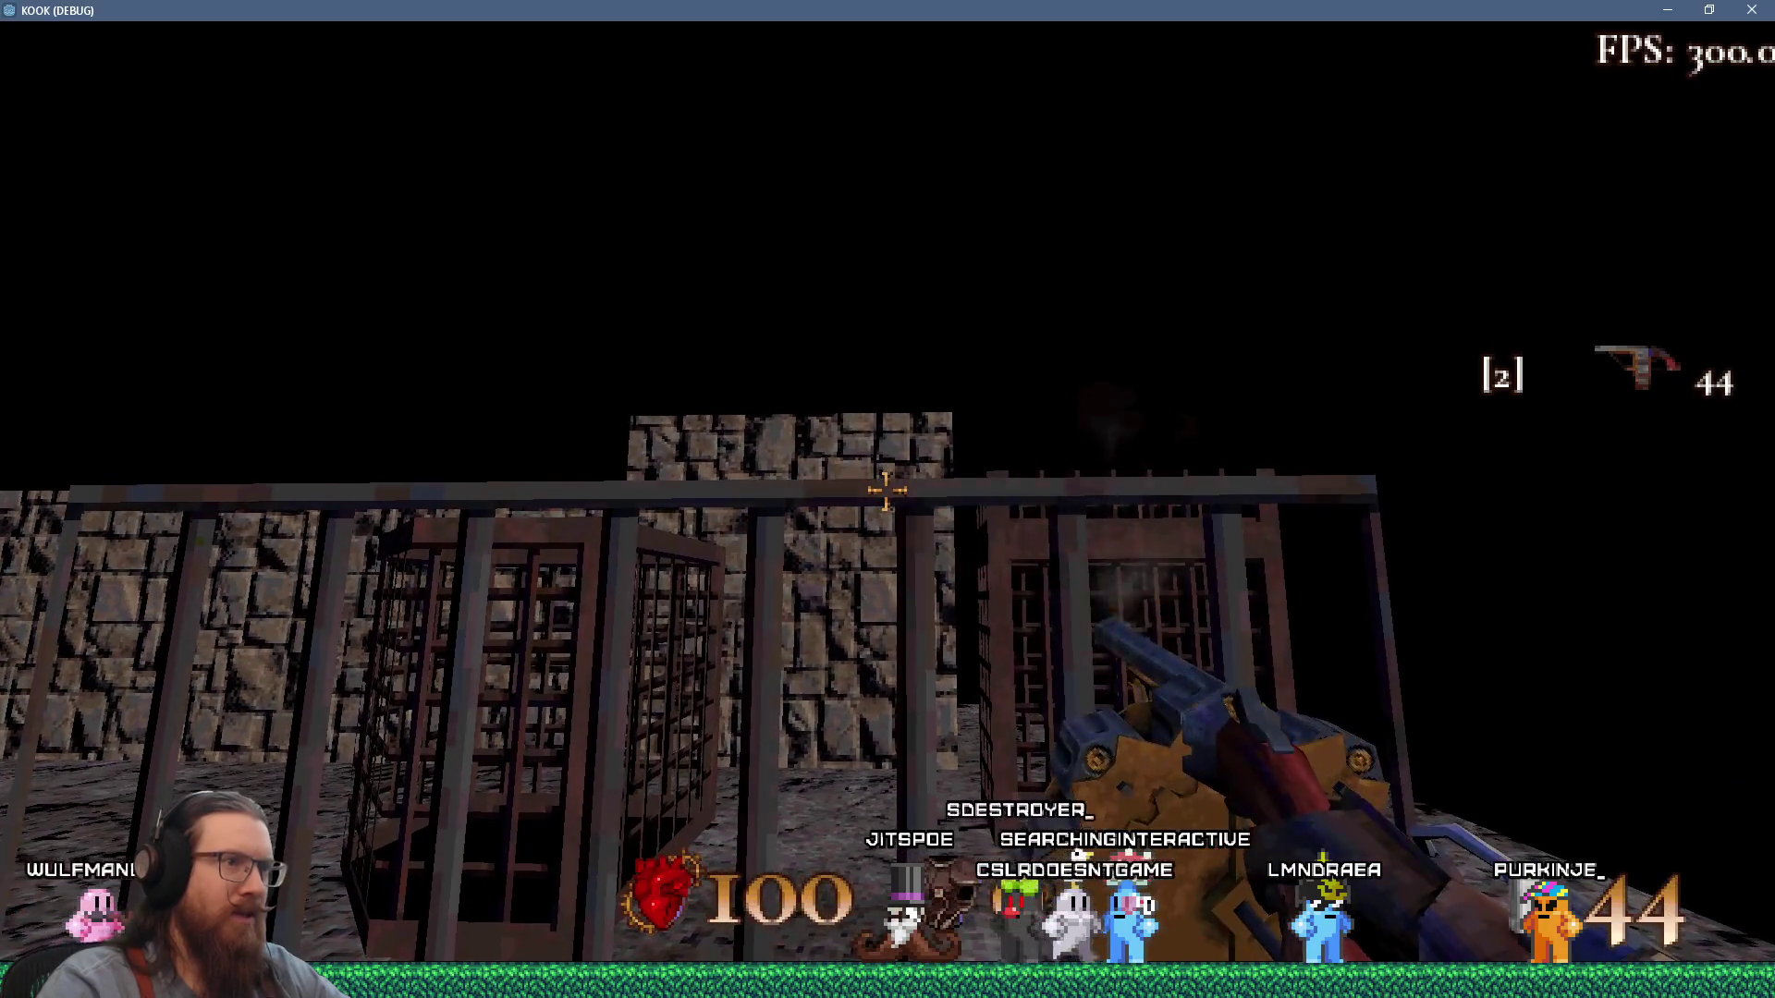
{"action": "left_click", "coordinate": [886, 490]}
{"action": "left_click", "coordinate": [886, 491]}
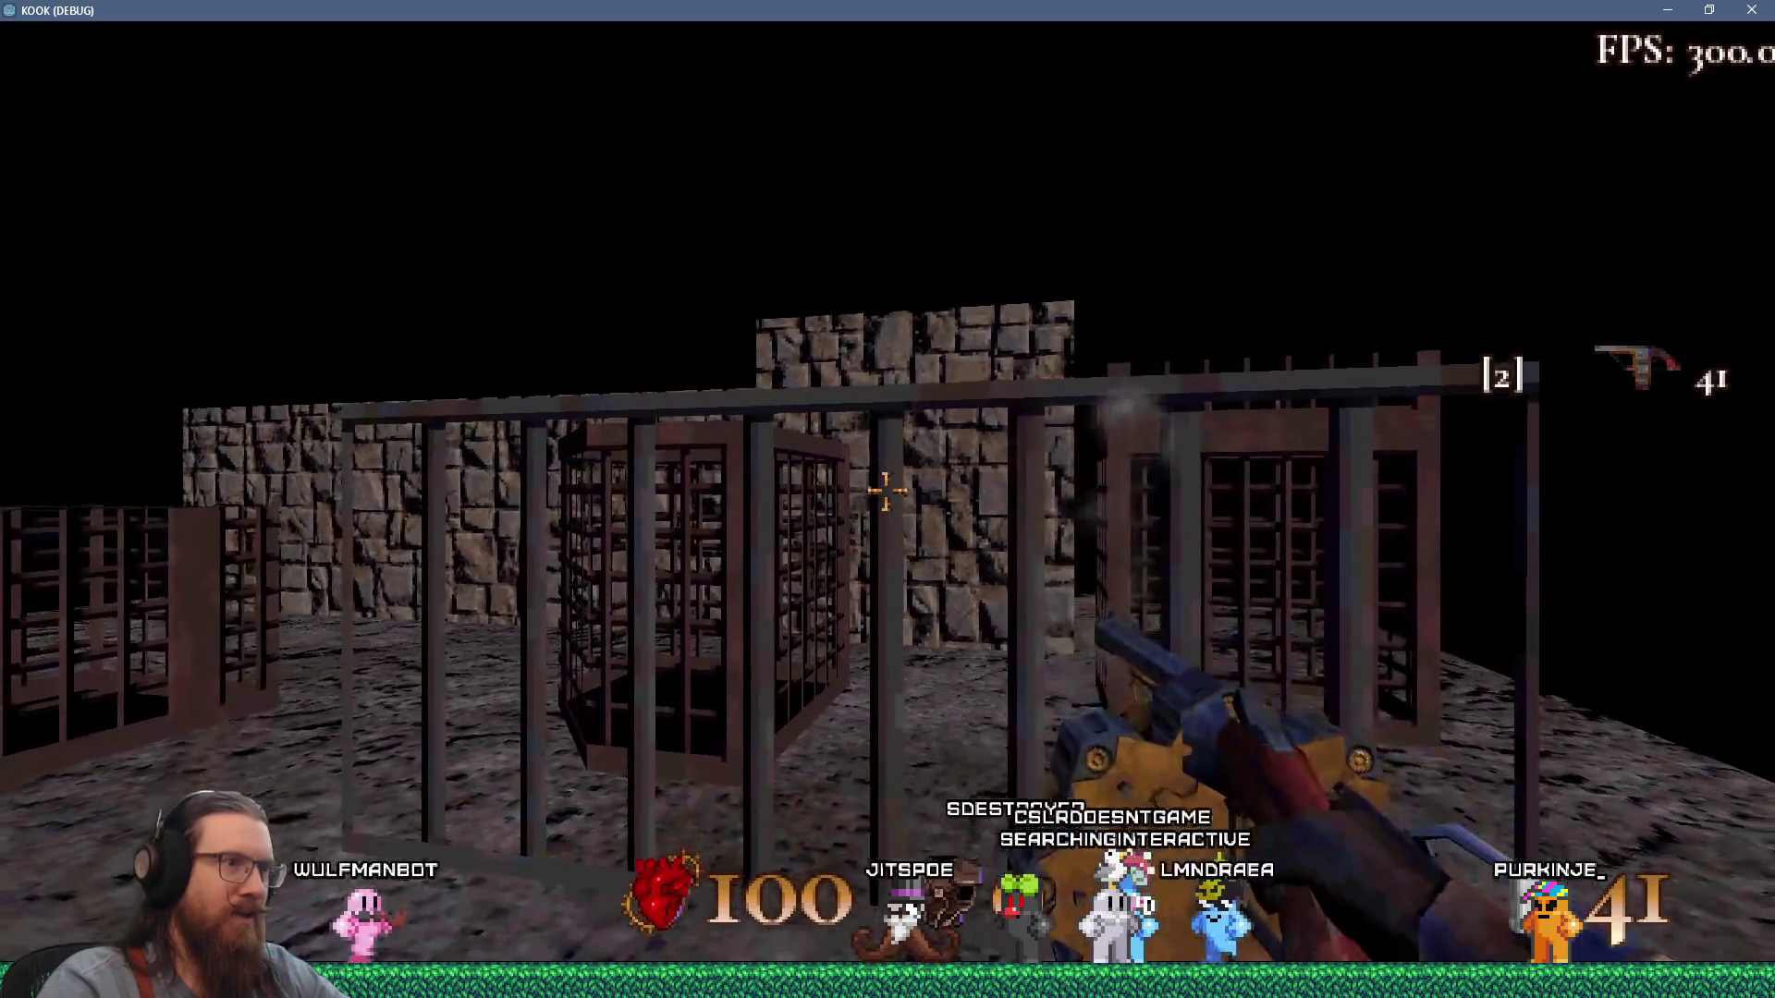
{"action": "left_click", "coordinate": [887, 491]}
{"action": "left_click", "coordinate": [886, 492]}
{"action": "left_click", "coordinate": [885, 491]}
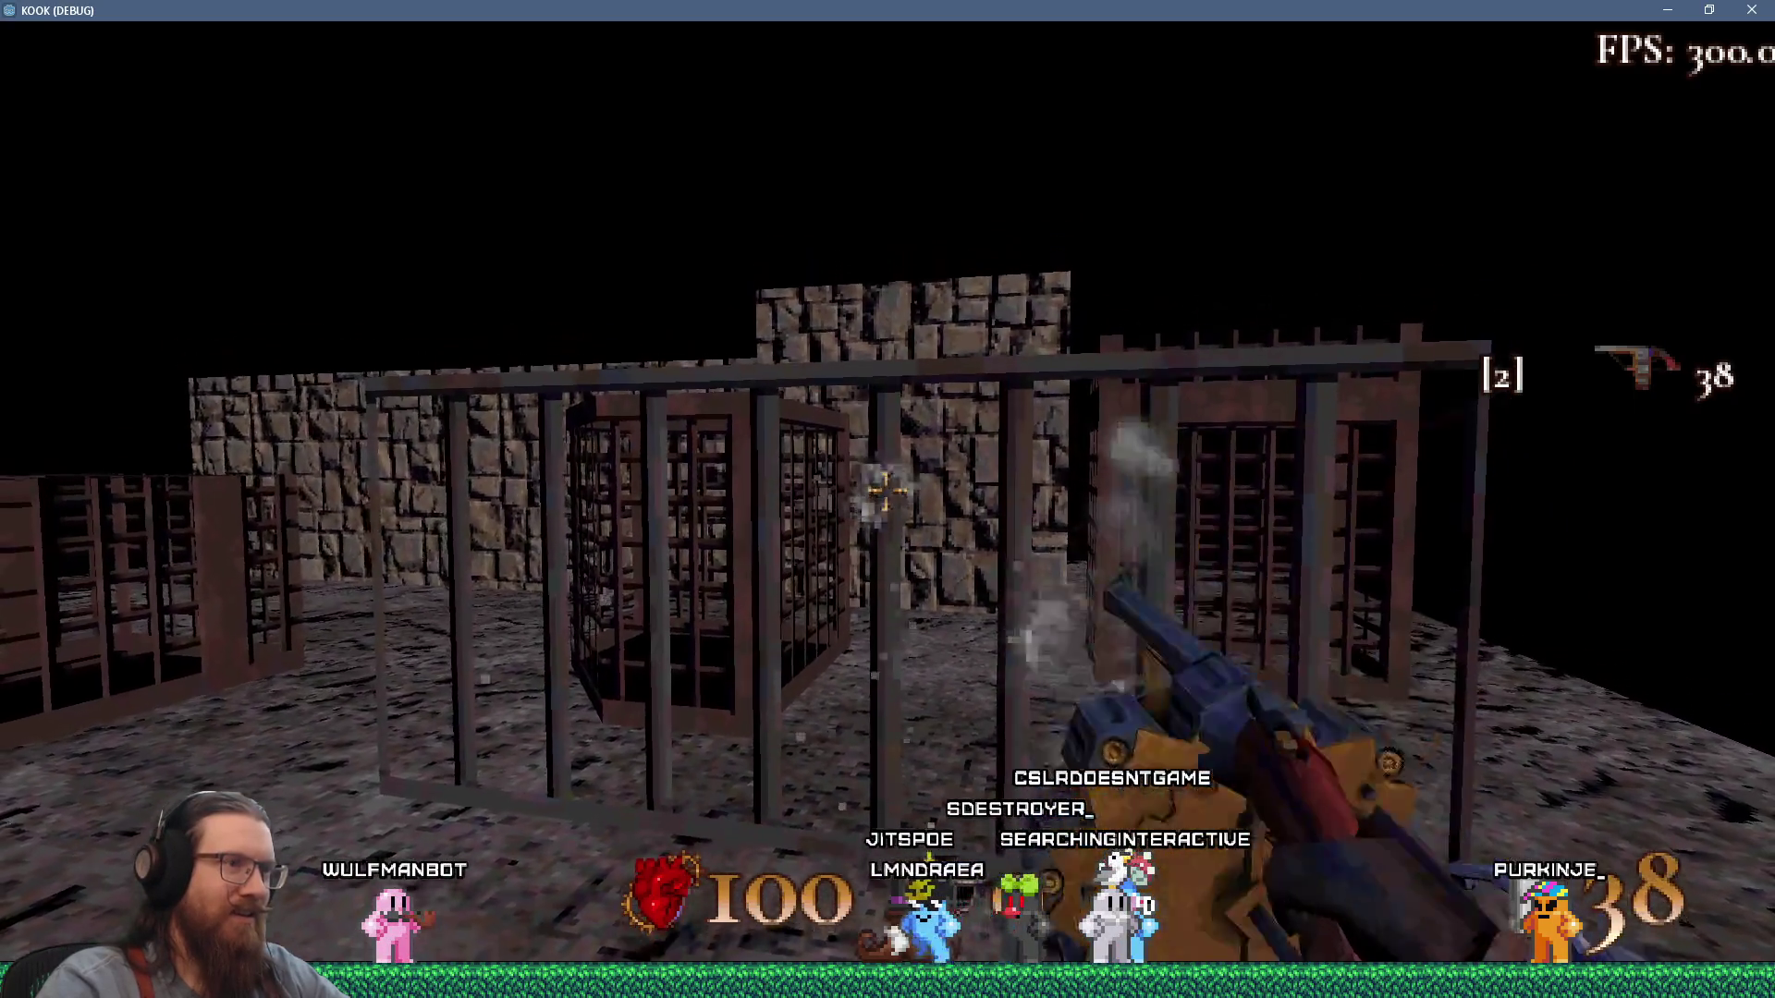
{"action": "left_click", "coordinate": [886, 491]}
{"action": "left_click", "coordinate": [886, 492]}
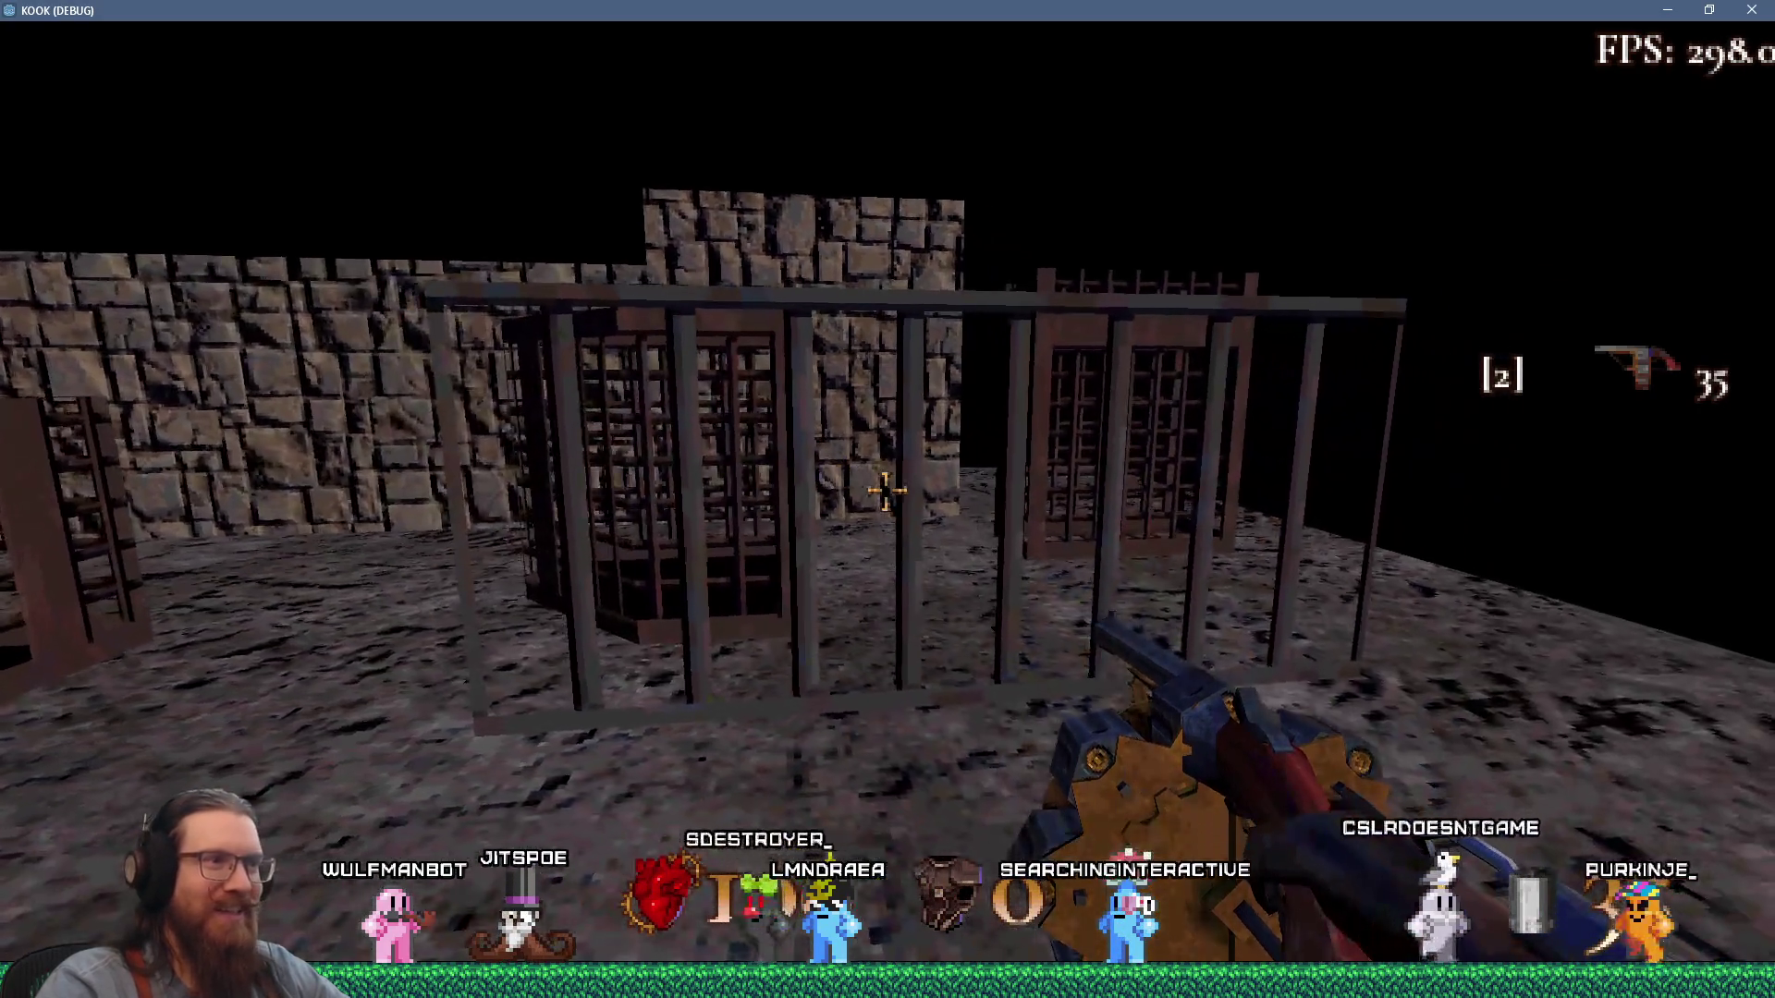
{"action": "left_click", "coordinate": [886, 492]}
{"action": "left_click", "coordinate": [887, 491]}
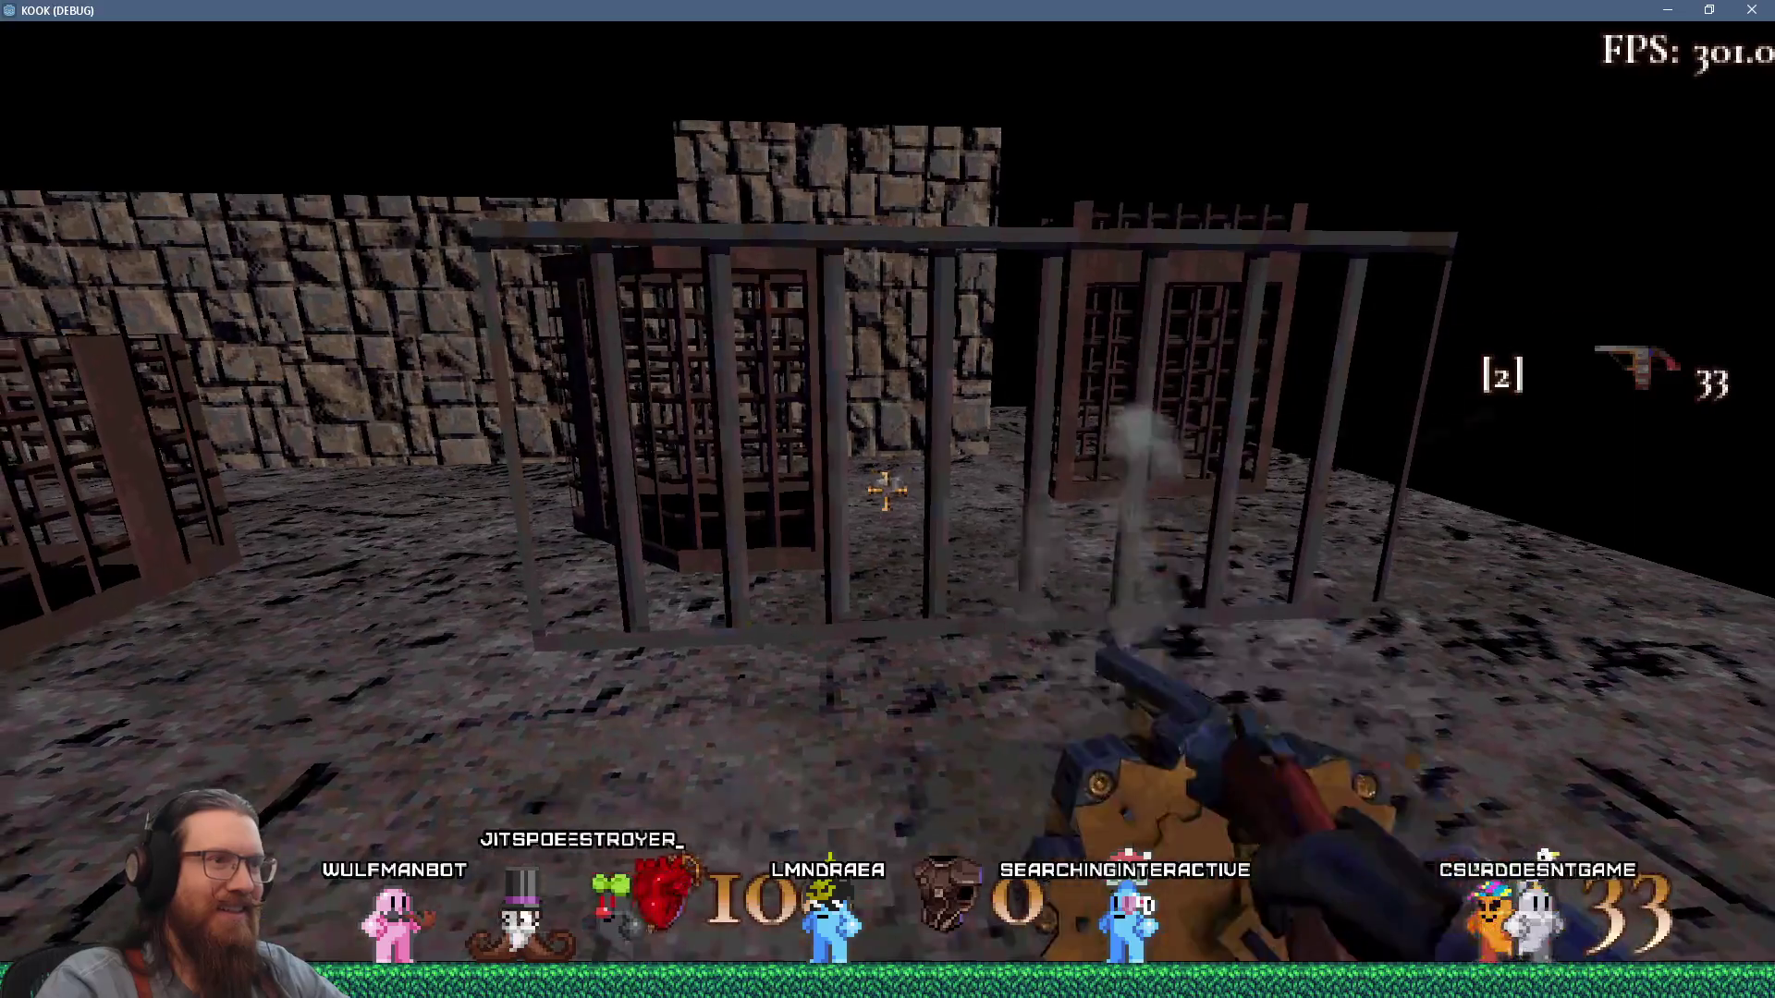
{"action": "left_click", "coordinate": [886, 491]}
{"action": "left_click", "coordinate": [887, 491]}
{"action": "left_click", "coordinate": [886, 491]}
{"action": "left_click", "coordinate": [887, 491]}
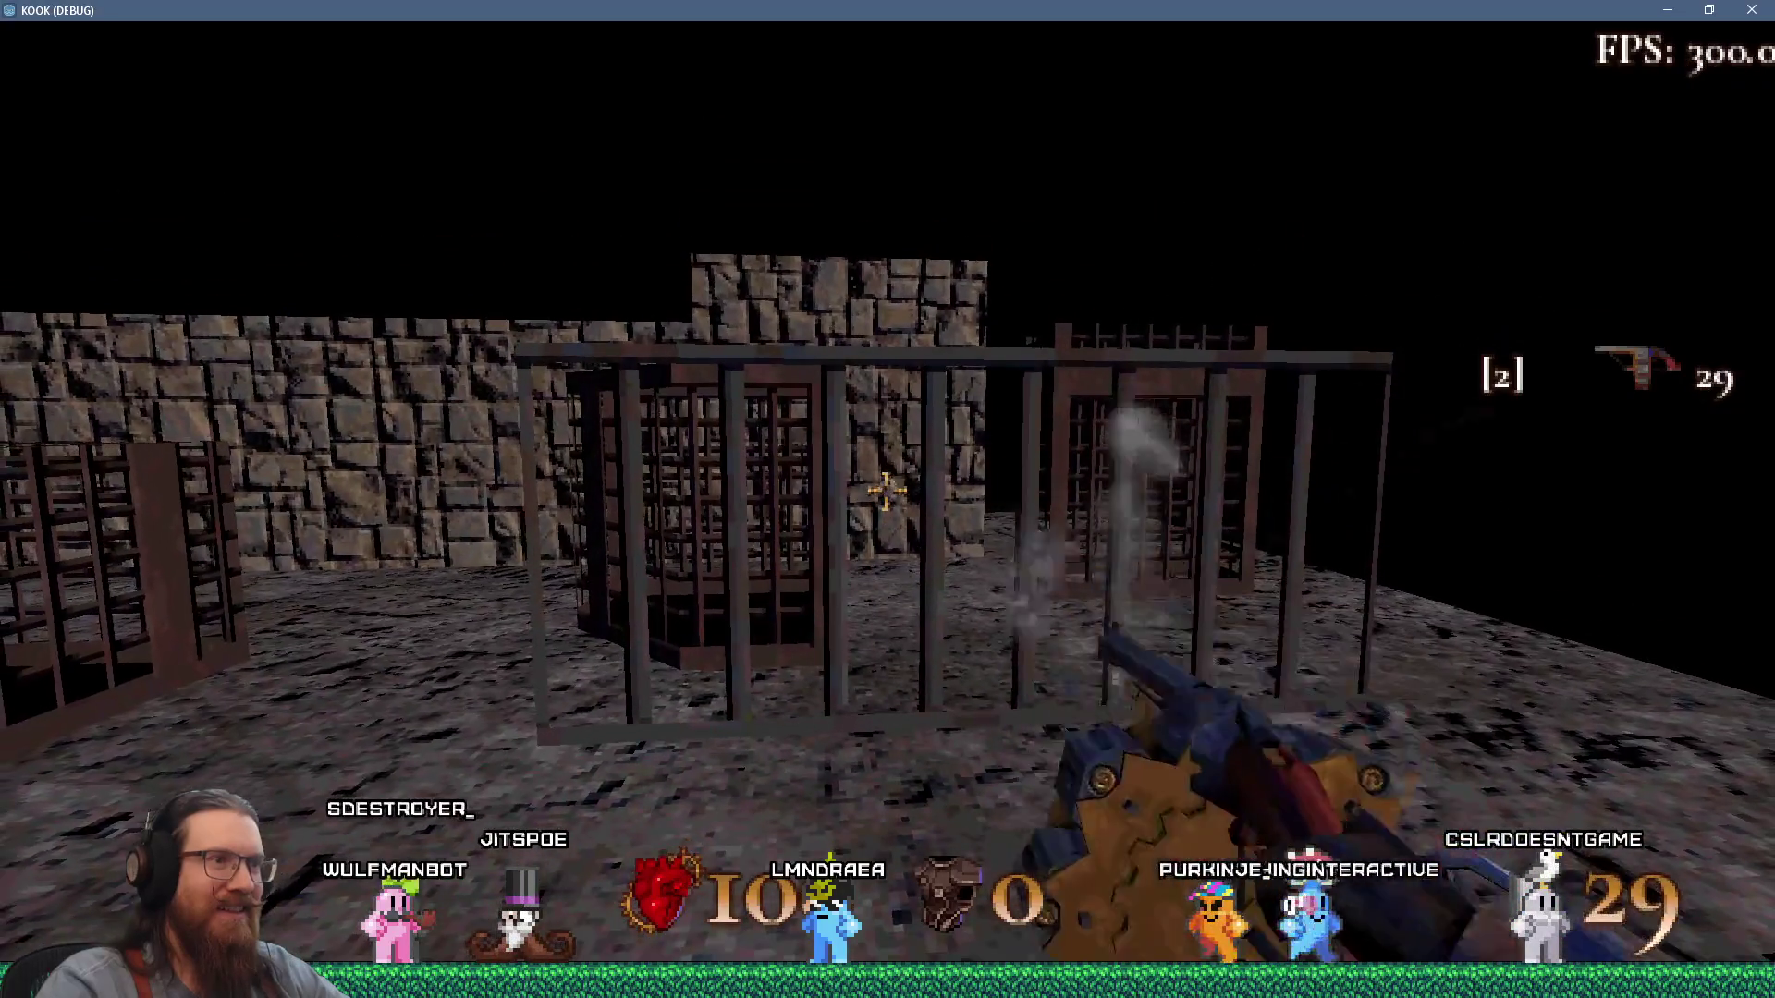
{"action": "left_click", "coordinate": [887, 490]}
{"action": "left_click", "coordinate": [887, 490]}
{"action": "left_click", "coordinate": [887, 491]}
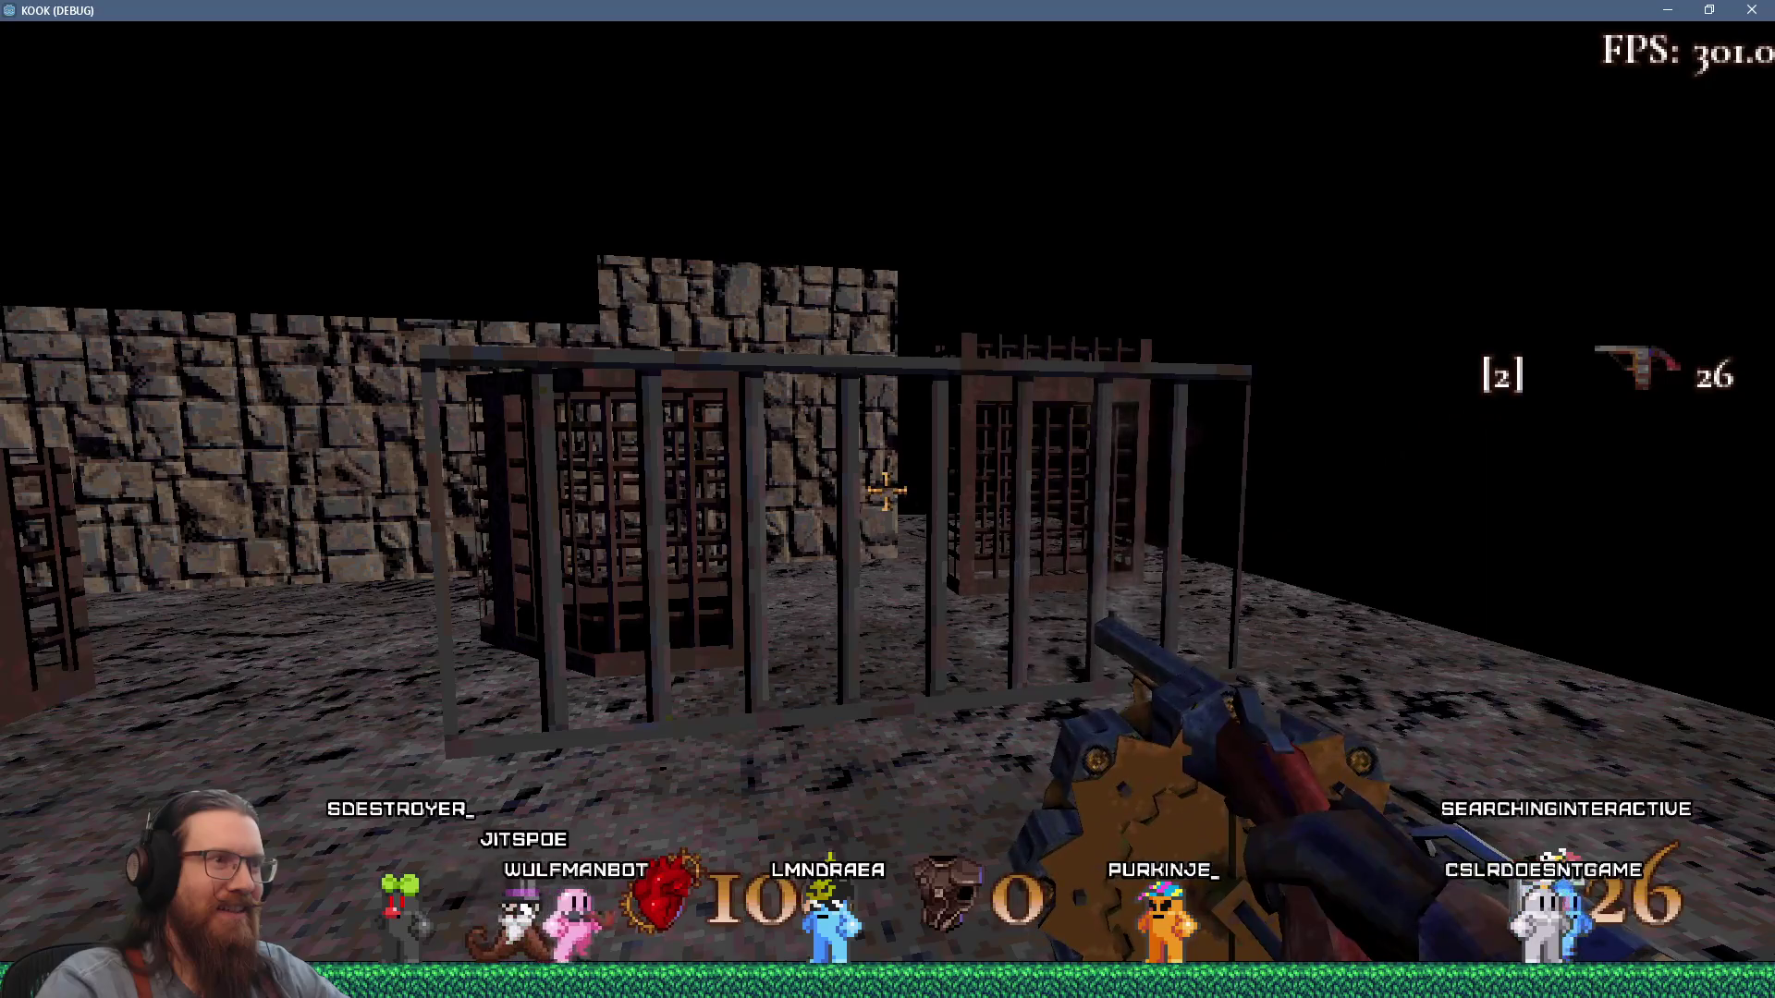
Move closer and keep shooting the cages until the revolver's ammo reaches 0.
{"action": "key", "text": "w"}
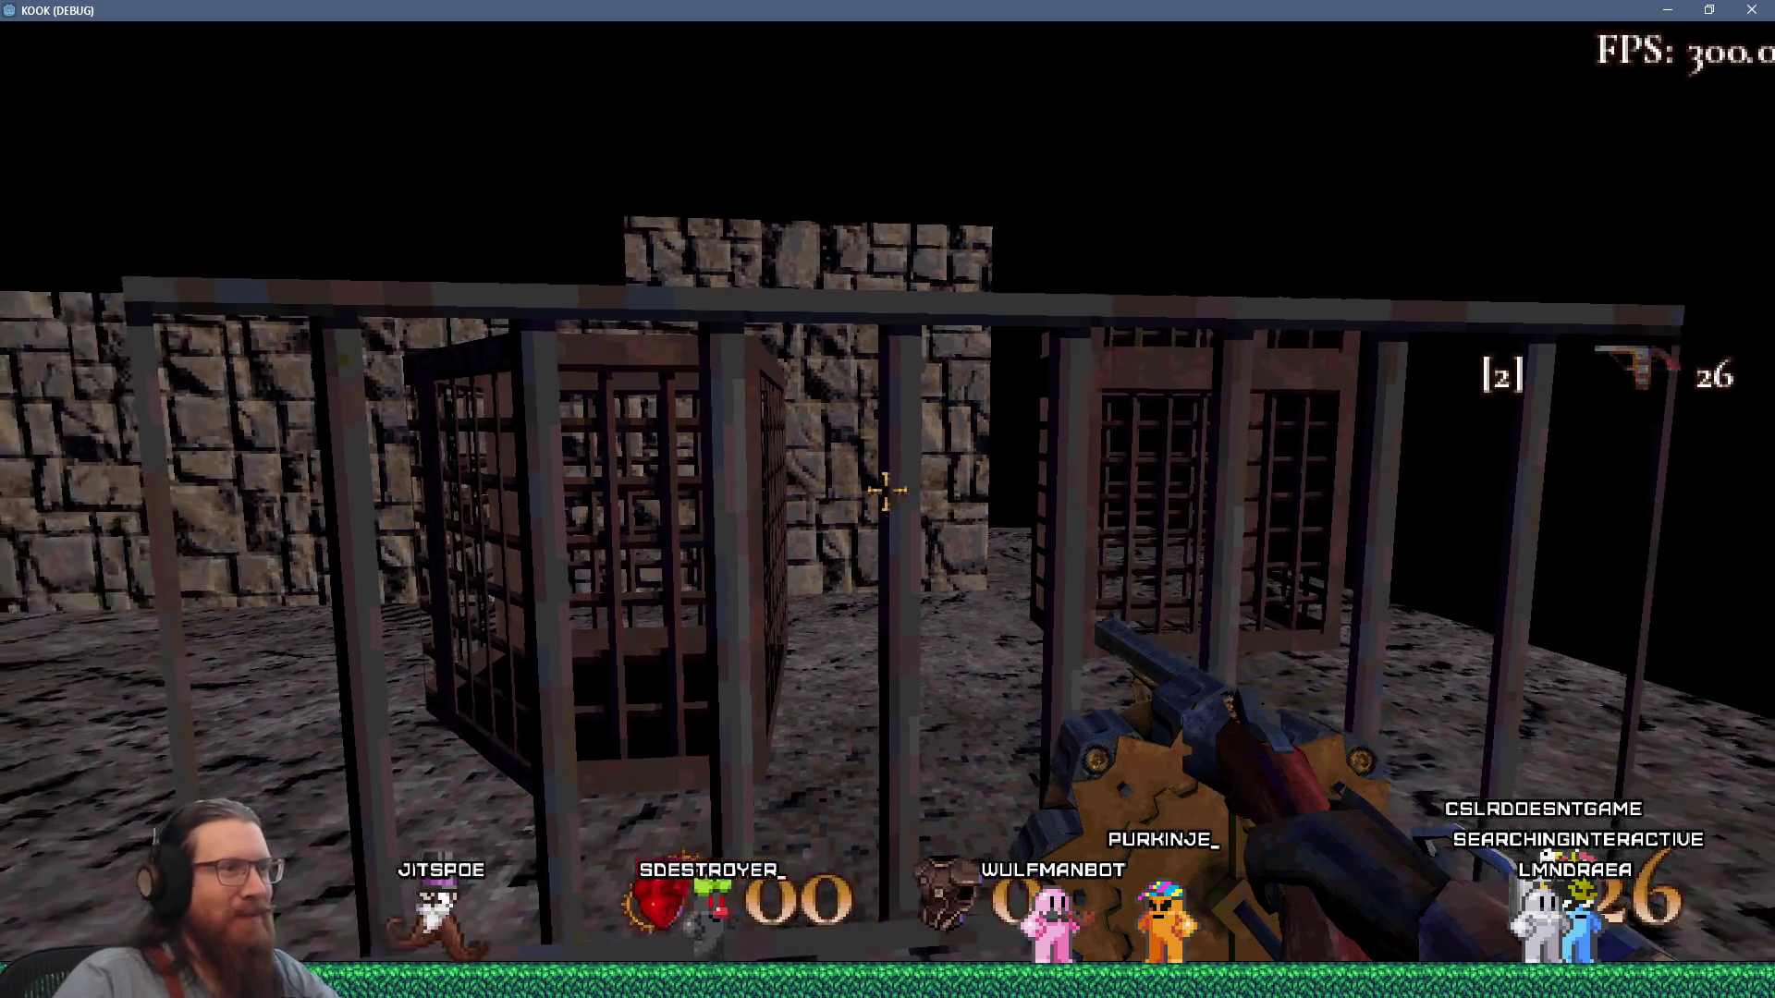
{"action": "left_click", "coordinate": [887, 491]}
{"action": "left_click", "coordinate": [886, 490]}
{"action": "left_click", "coordinate": [886, 491]}
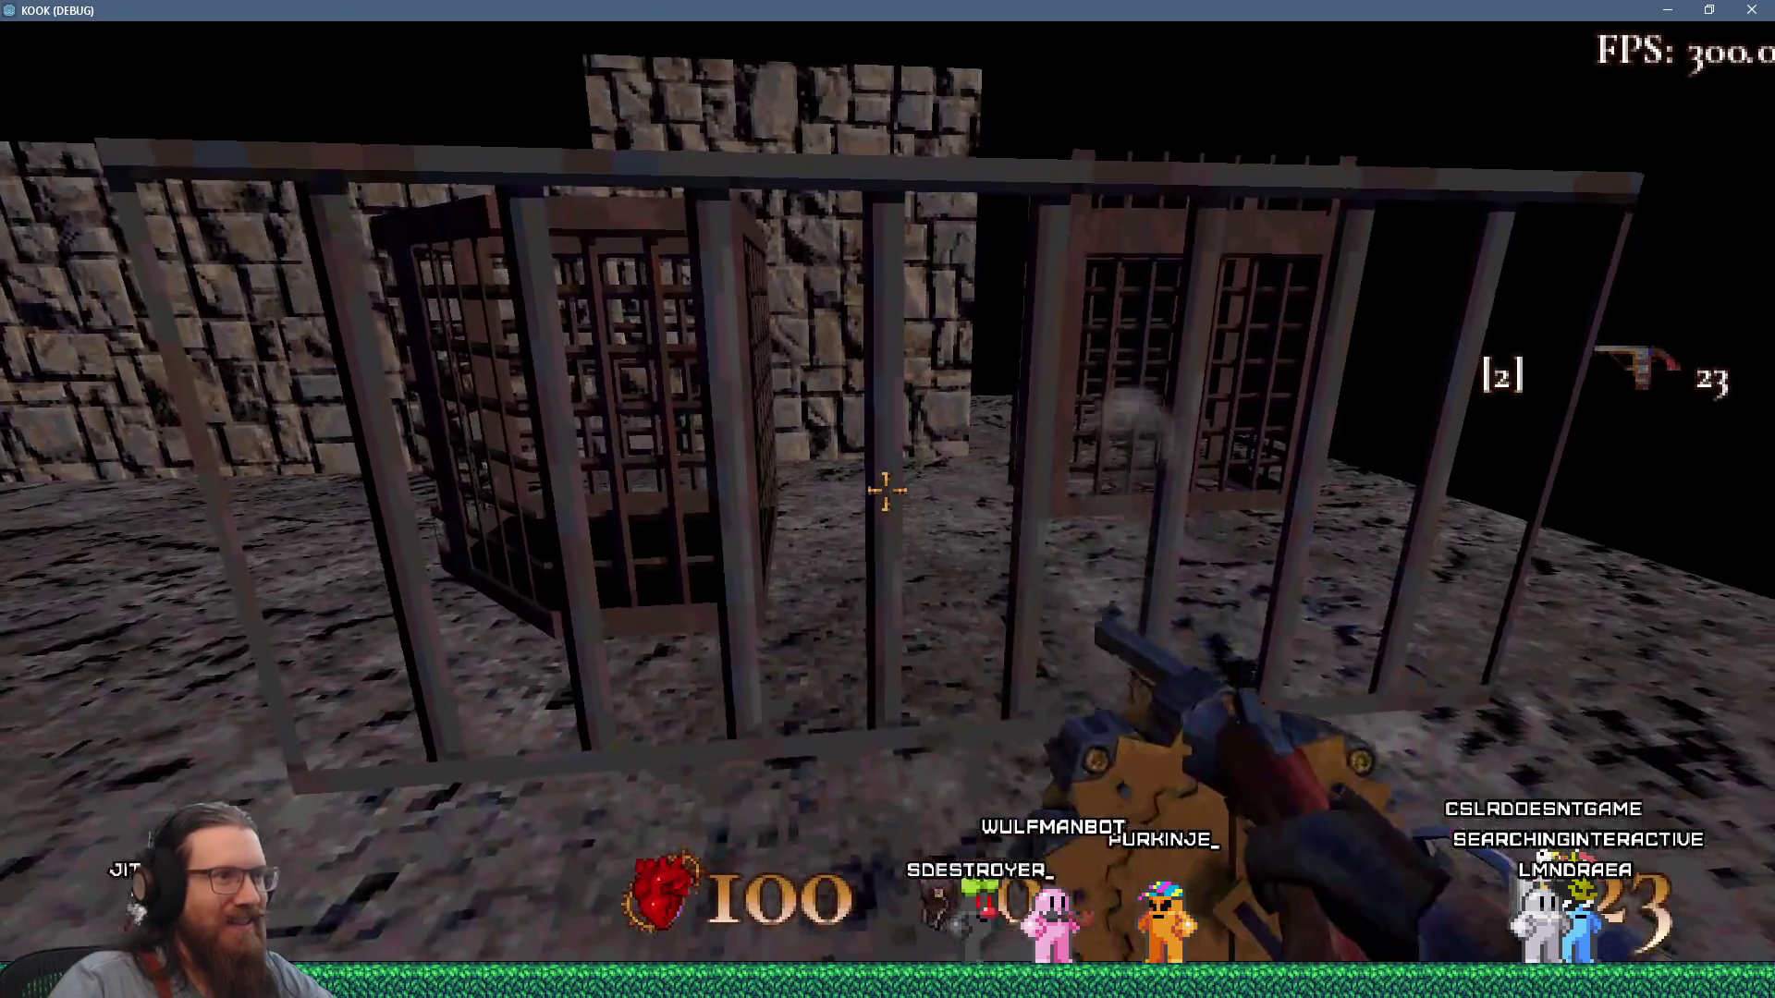
{"action": "left_click", "coordinate": [886, 491]}
{"action": "left_click", "coordinate": [886, 491]}
{"action": "left_click", "coordinate": [885, 492]}
{"action": "left_click", "coordinate": [887, 492]}
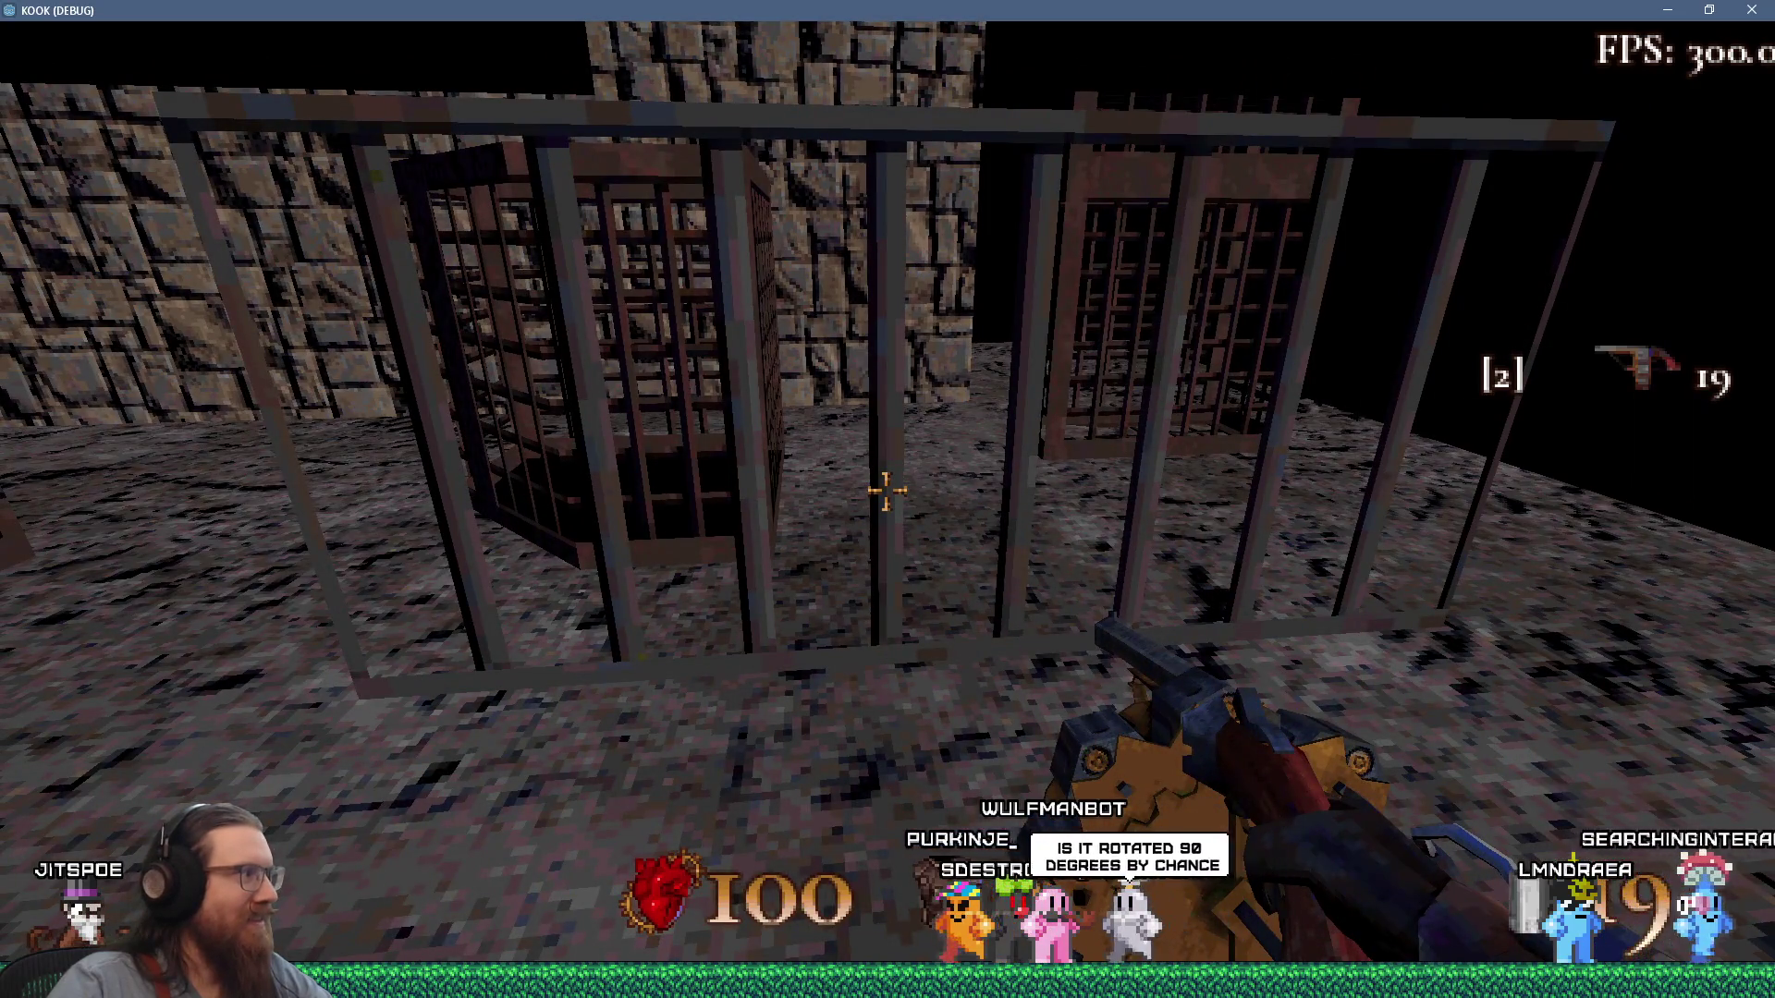
{"action": "left_click", "coordinate": [886, 491]}
{"action": "left_click", "coordinate": [887, 490]}
{"action": "left_click", "coordinate": [885, 492]}
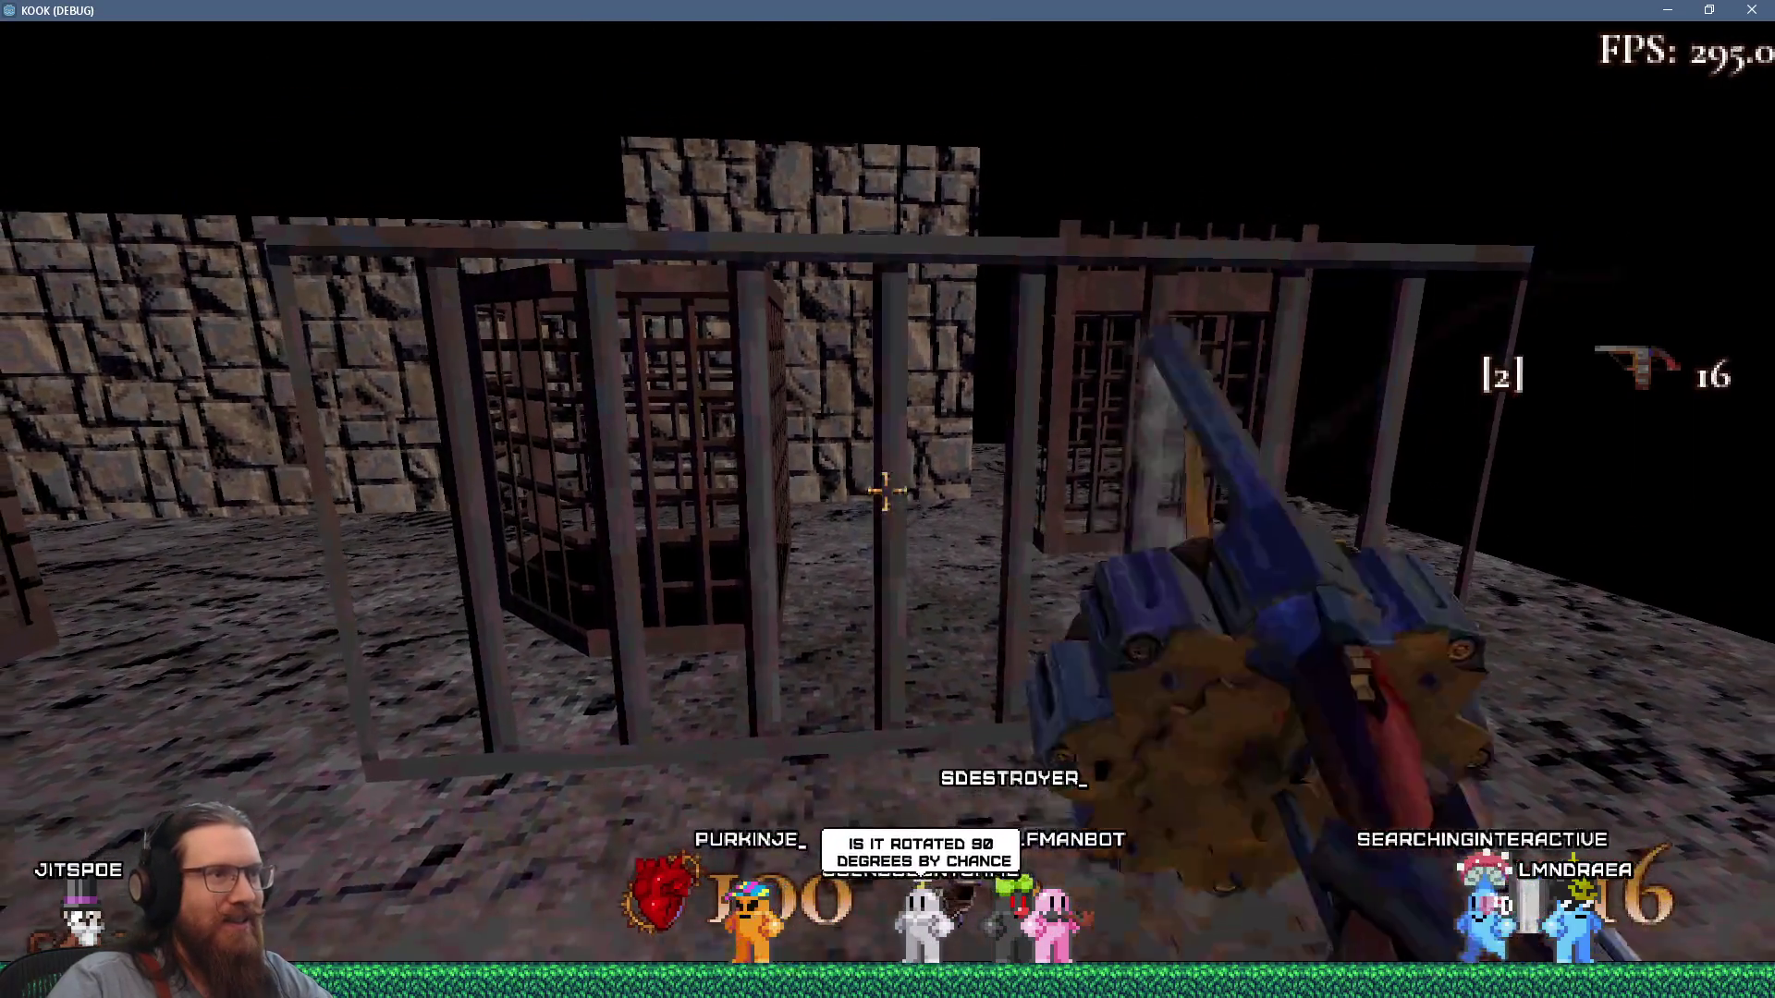
{"action": "left_click", "coordinate": [886, 492]}
{"action": "left_click", "coordinate": [887, 492]}
{"action": "left_click", "coordinate": [887, 491]}
{"action": "left_click", "coordinate": [887, 490]}
{"action": "left_click", "coordinate": [886, 492]}
{"action": "left_click", "coordinate": [886, 490]}
{"action": "left_click", "coordinate": [886, 492]}
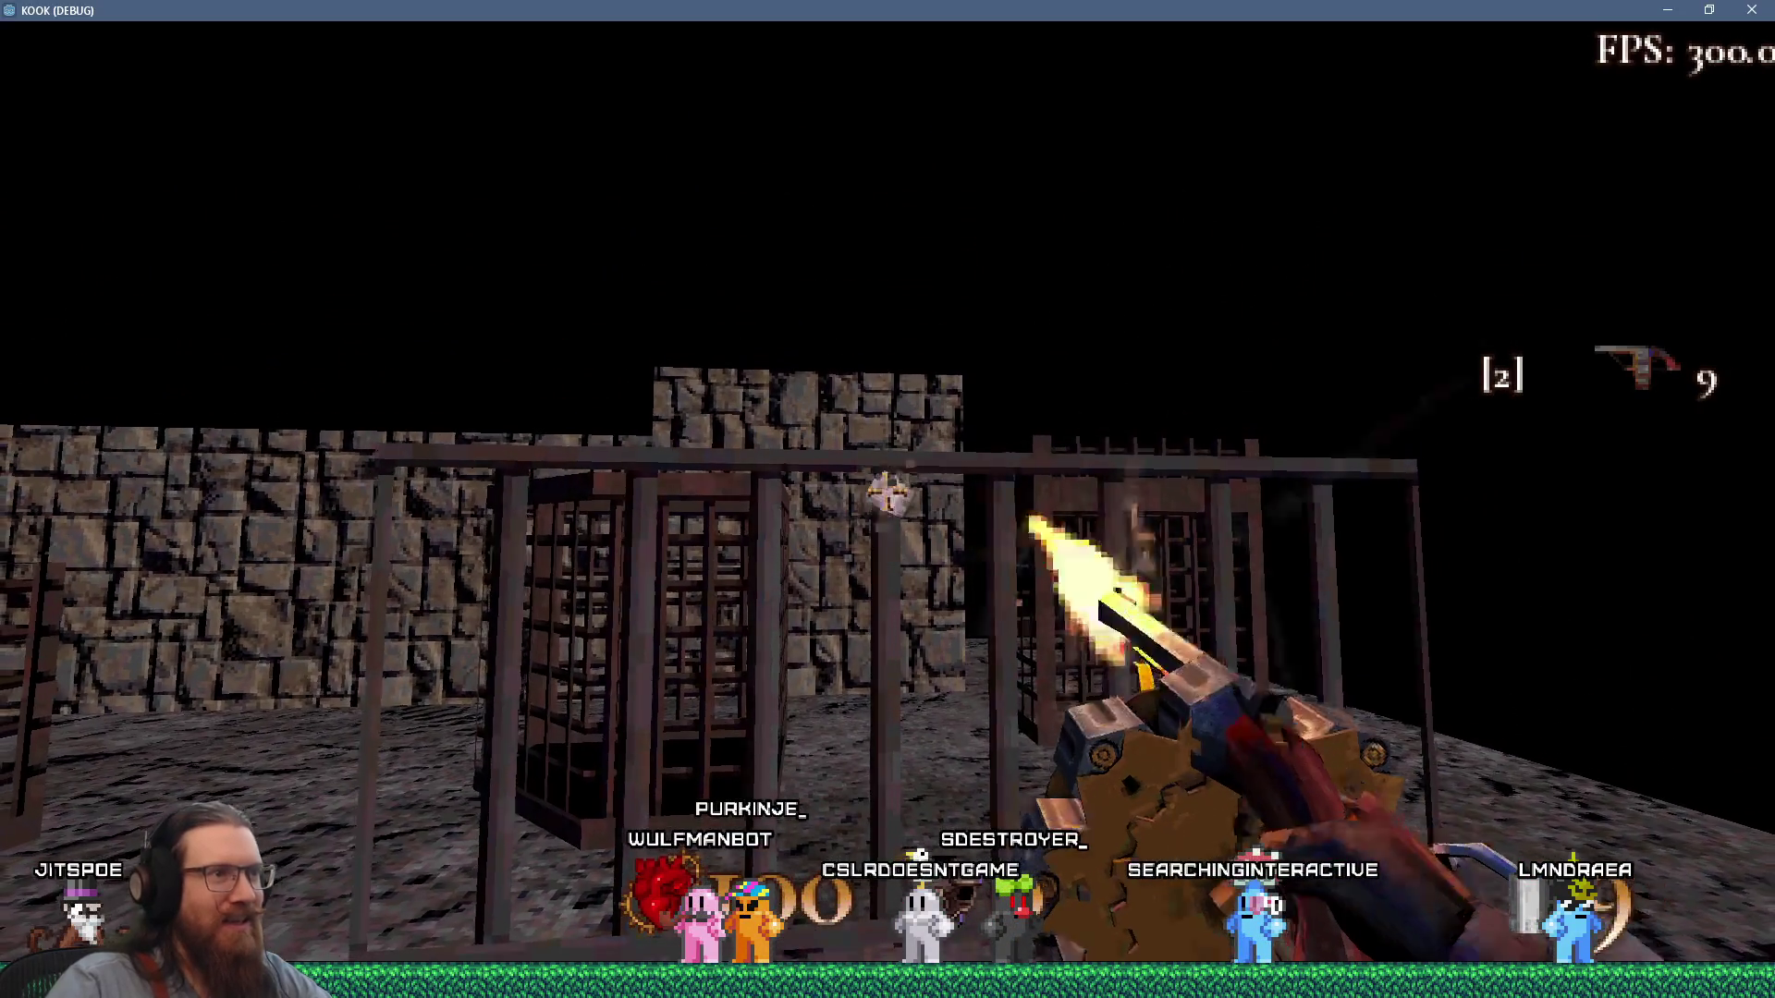
{"action": "left_click", "coordinate": [887, 491]}
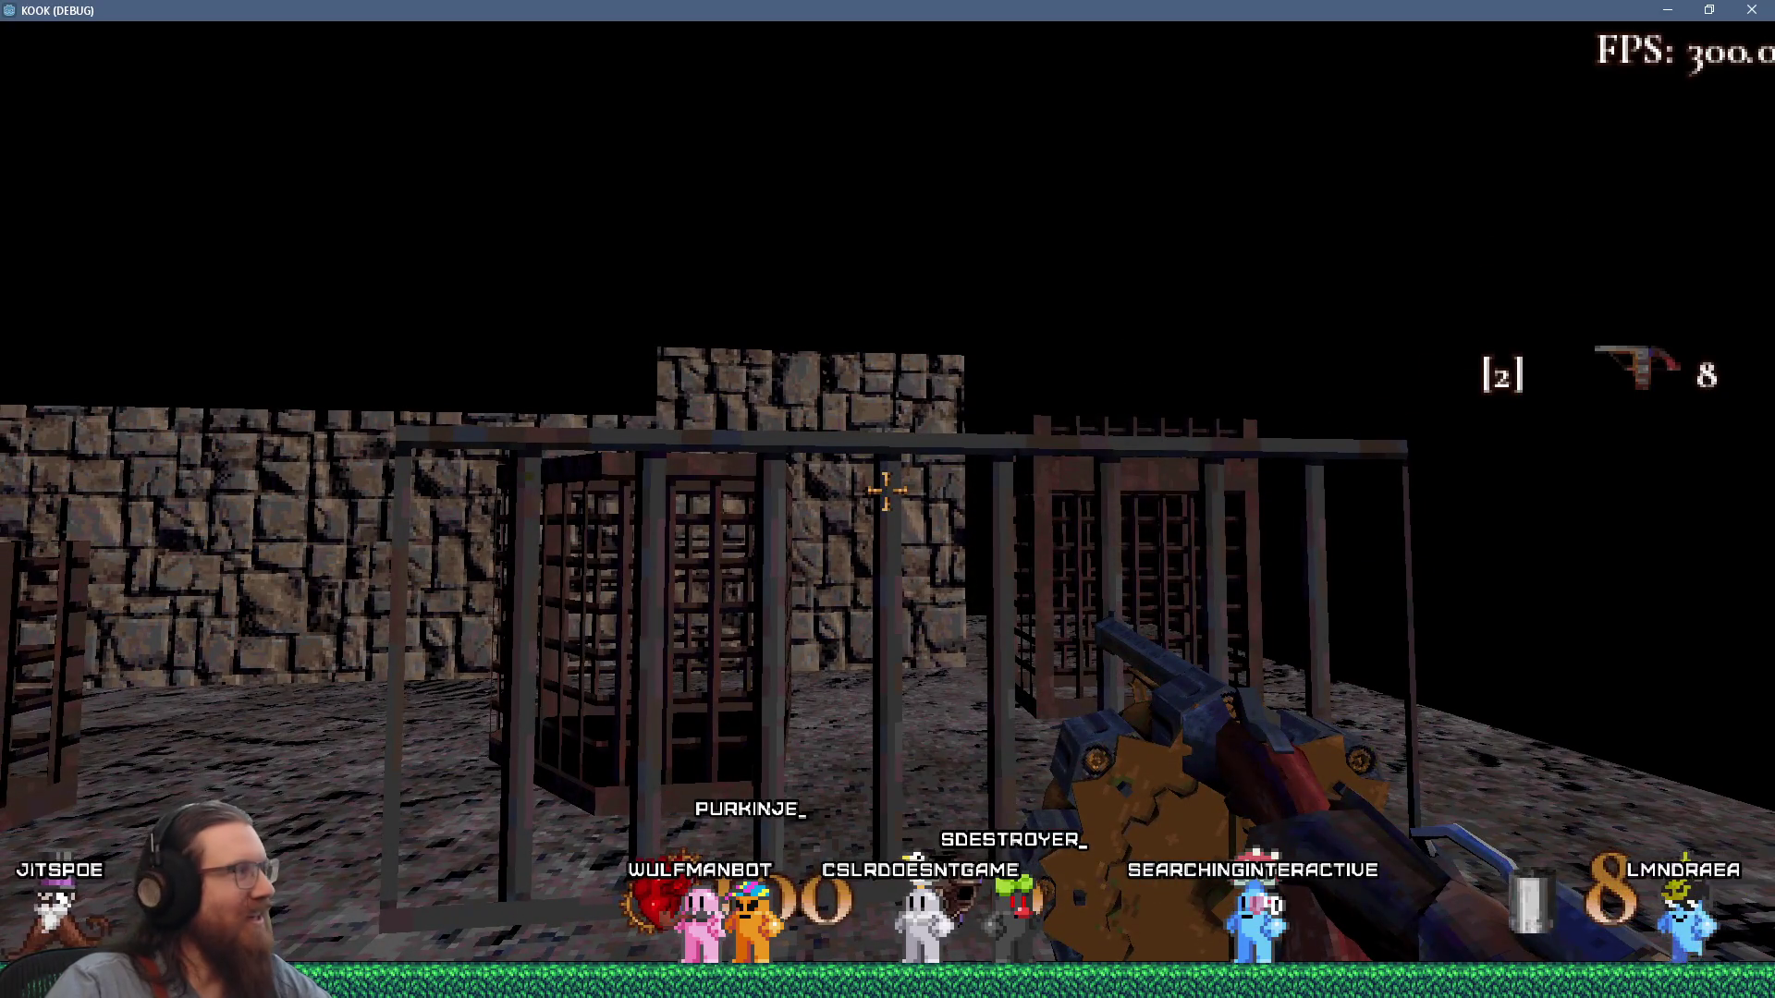
{"action": "left_click", "coordinate": [886, 492]}
{"action": "left_click", "coordinate": [885, 490]}
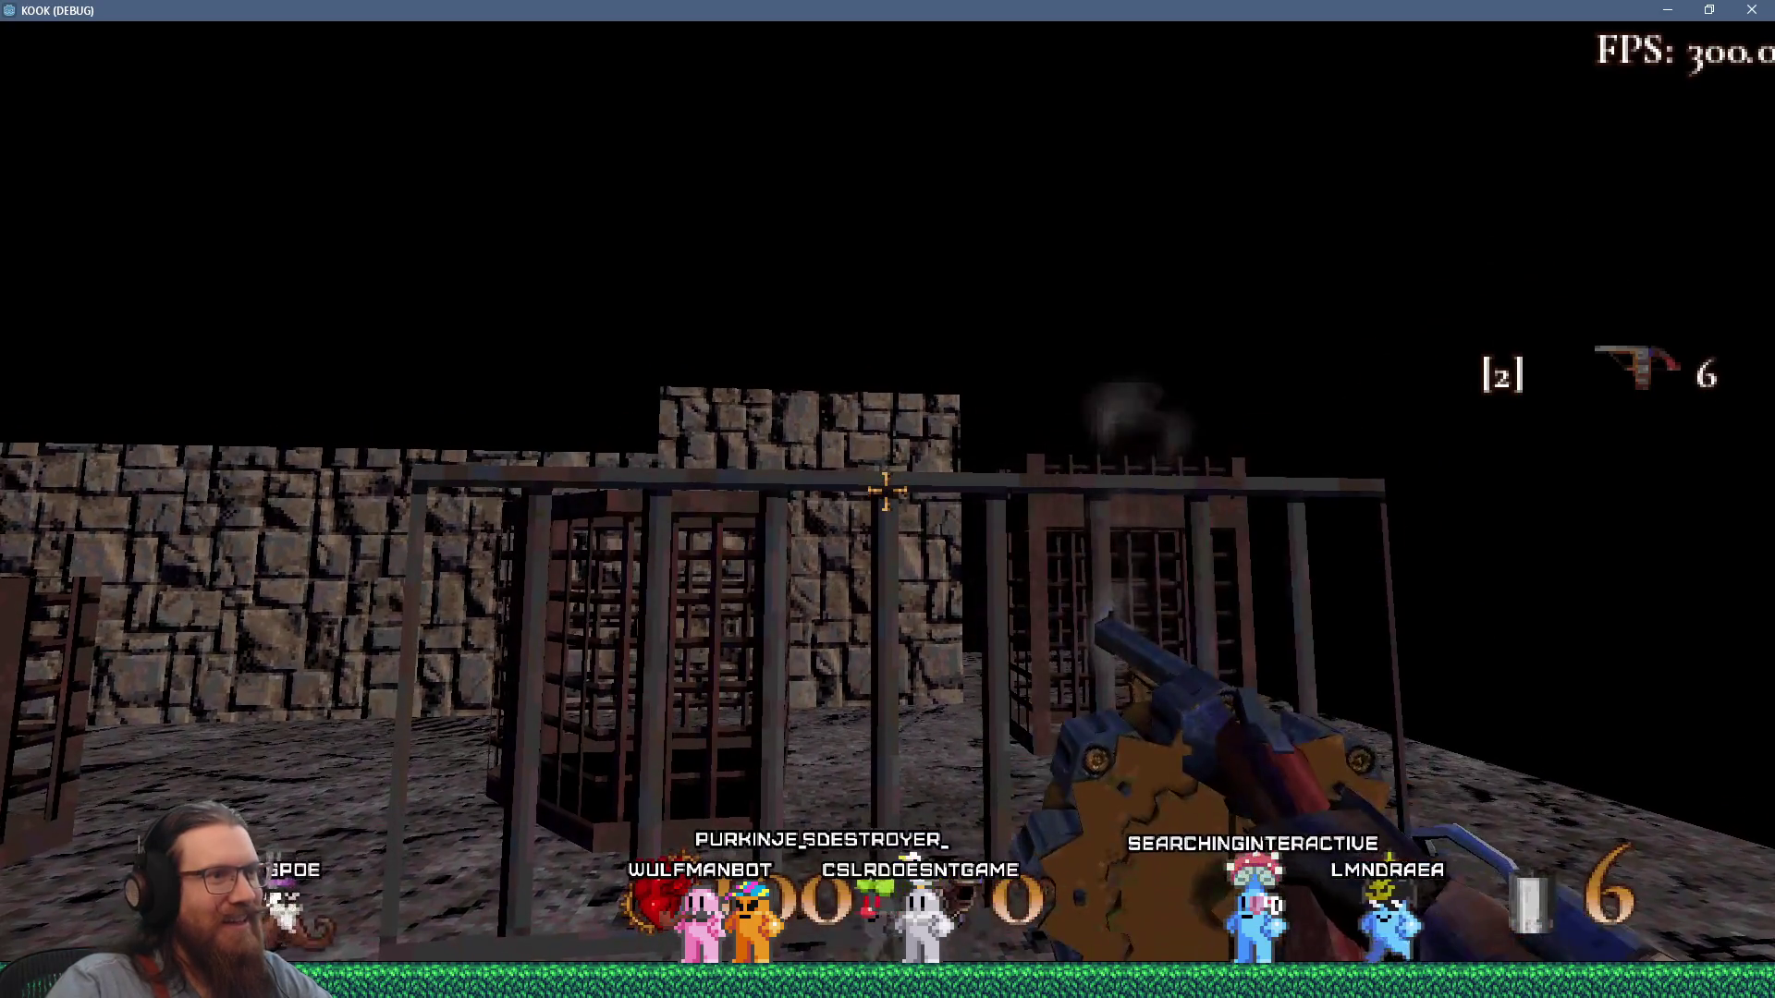
{"action": "left_click", "coordinate": [886, 491]}
{"action": "left_click", "coordinate": [887, 492]}
{"action": "left_click", "coordinate": [887, 491]}
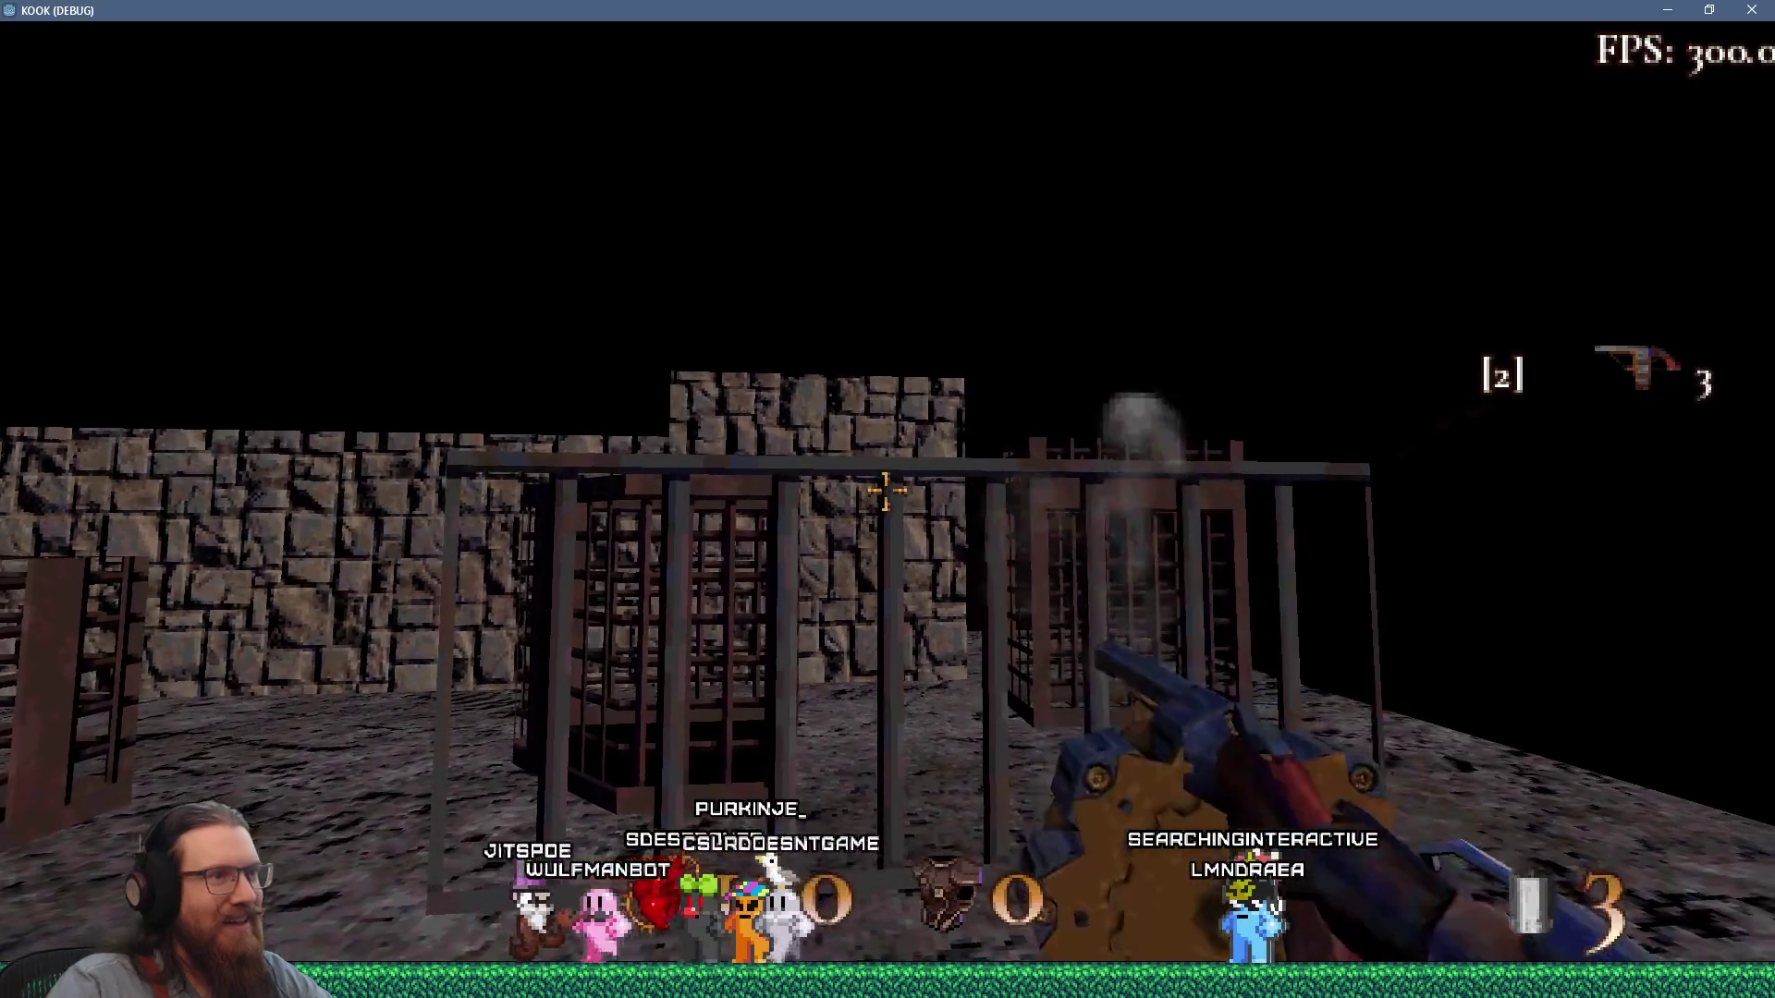
{"action": "left_click", "coordinate": [887, 491]}
{"action": "left_click", "coordinate": [886, 491]}
{"action": "left_click", "coordinate": [886, 491]}
{"action": "left_click", "coordinate": [887, 490]}
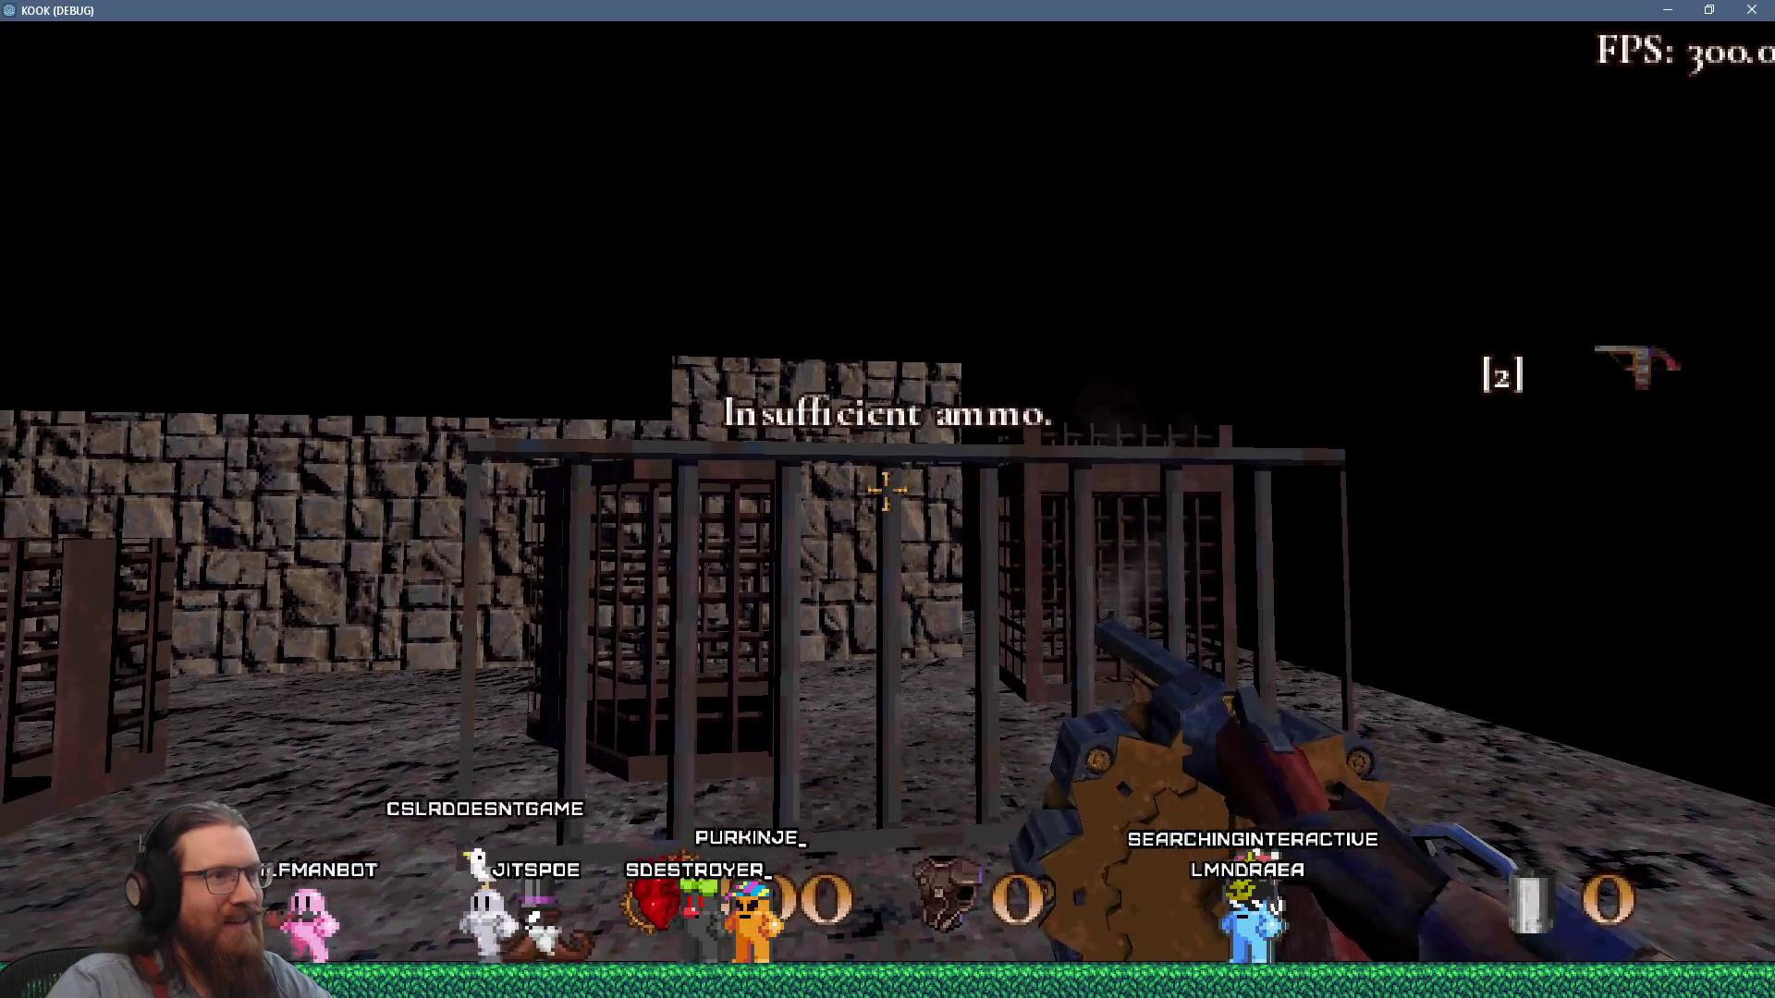
{"action": "key", "text": "grave"}
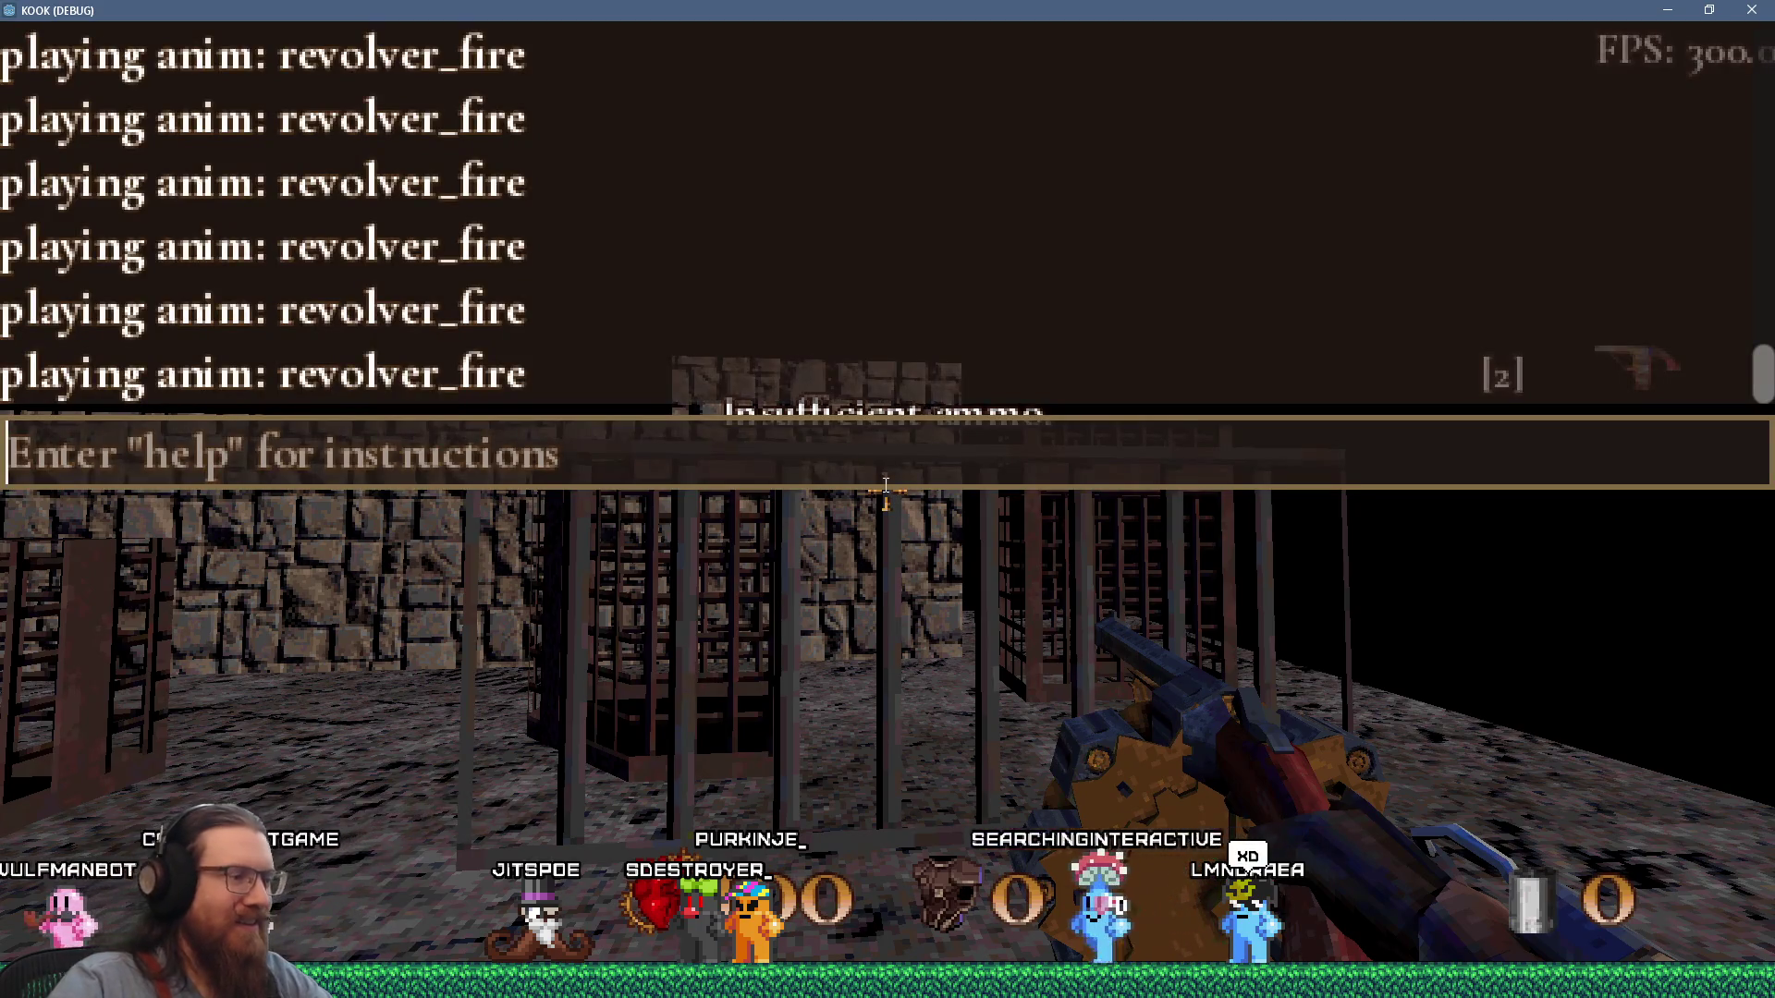
{"action": "type", "text": "gievall"}
Run the giveall console command to restock every weapon, revolver at 36, and close the console.
{"action": "key", "text": "Return"}
{"action": "key", "text": "grave"}
{"action": "key", "text": "grave"}
{"action": "type", "text": "give"}
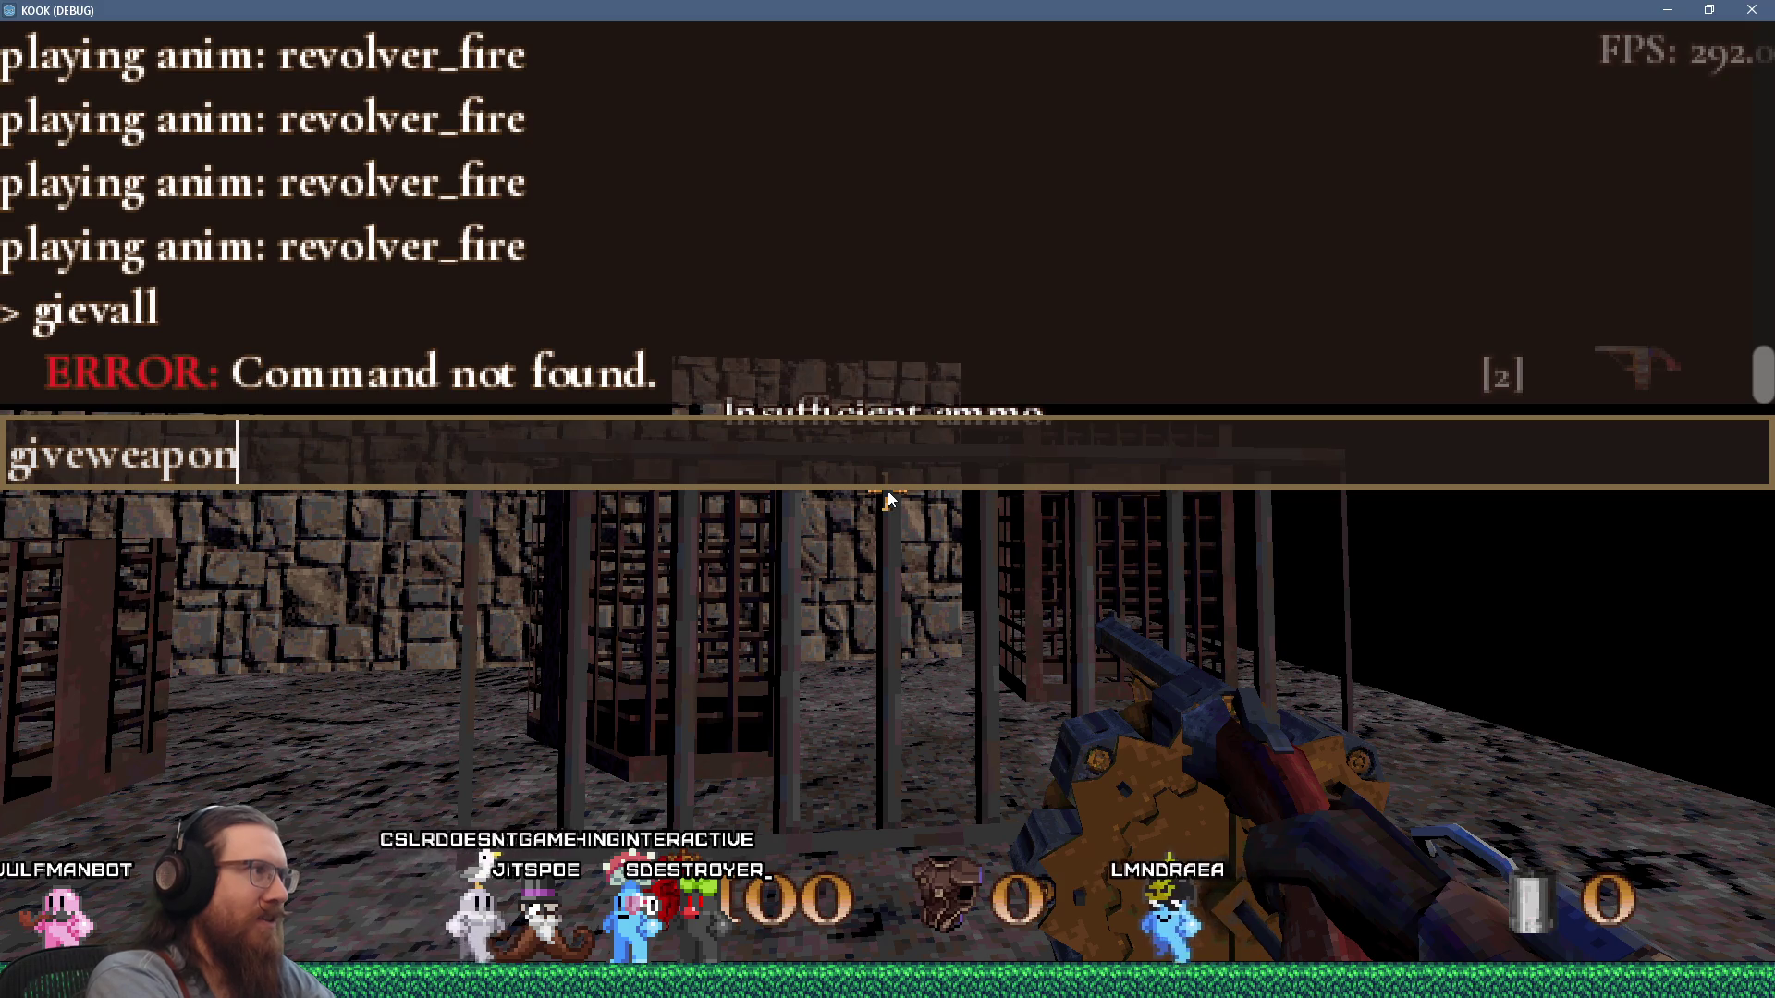
{"action": "type", "text": "all"}
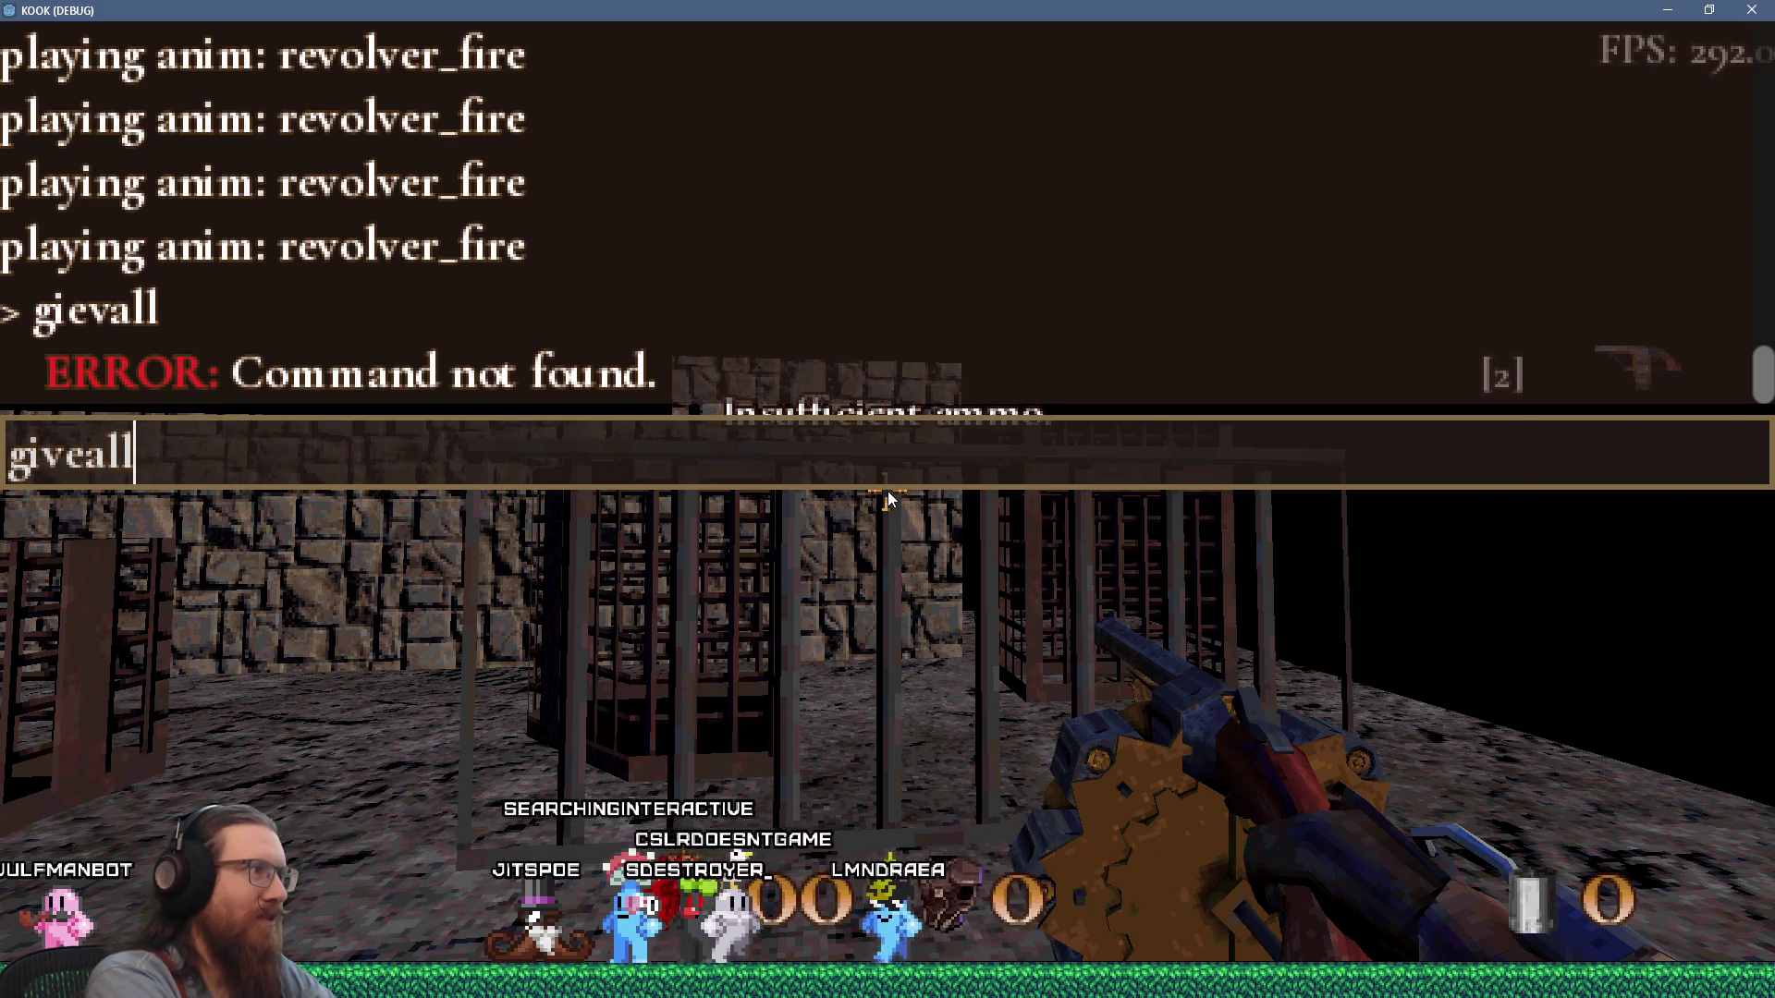
{"action": "key", "text": "Return"}
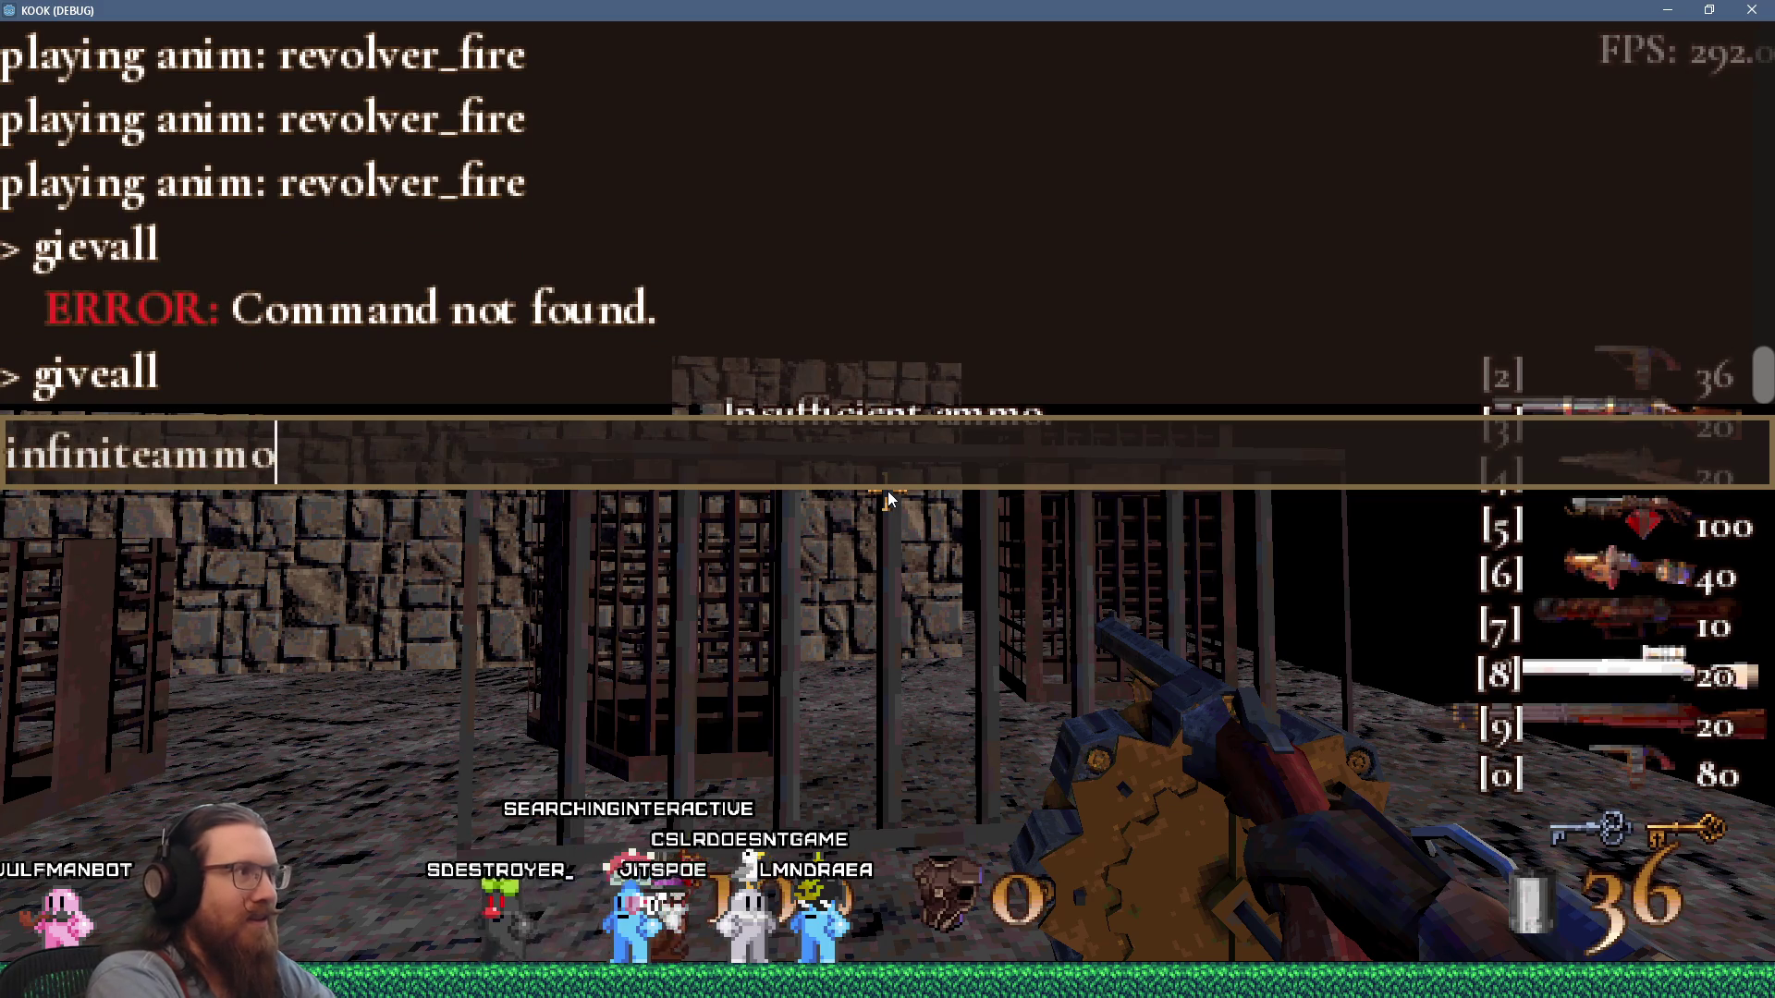
{"action": "key", "text": "Escape"}
{"action": "left_click", "coordinate": [885, 489]}
{"action": "key", "text": "grave"}
{"action": "key", "text": "Escape"}
Fire eight more revolver shots at the cages.
{"action": "left_click", "coordinate": [885, 489]}
{"action": "left_click", "coordinate": [885, 490]}
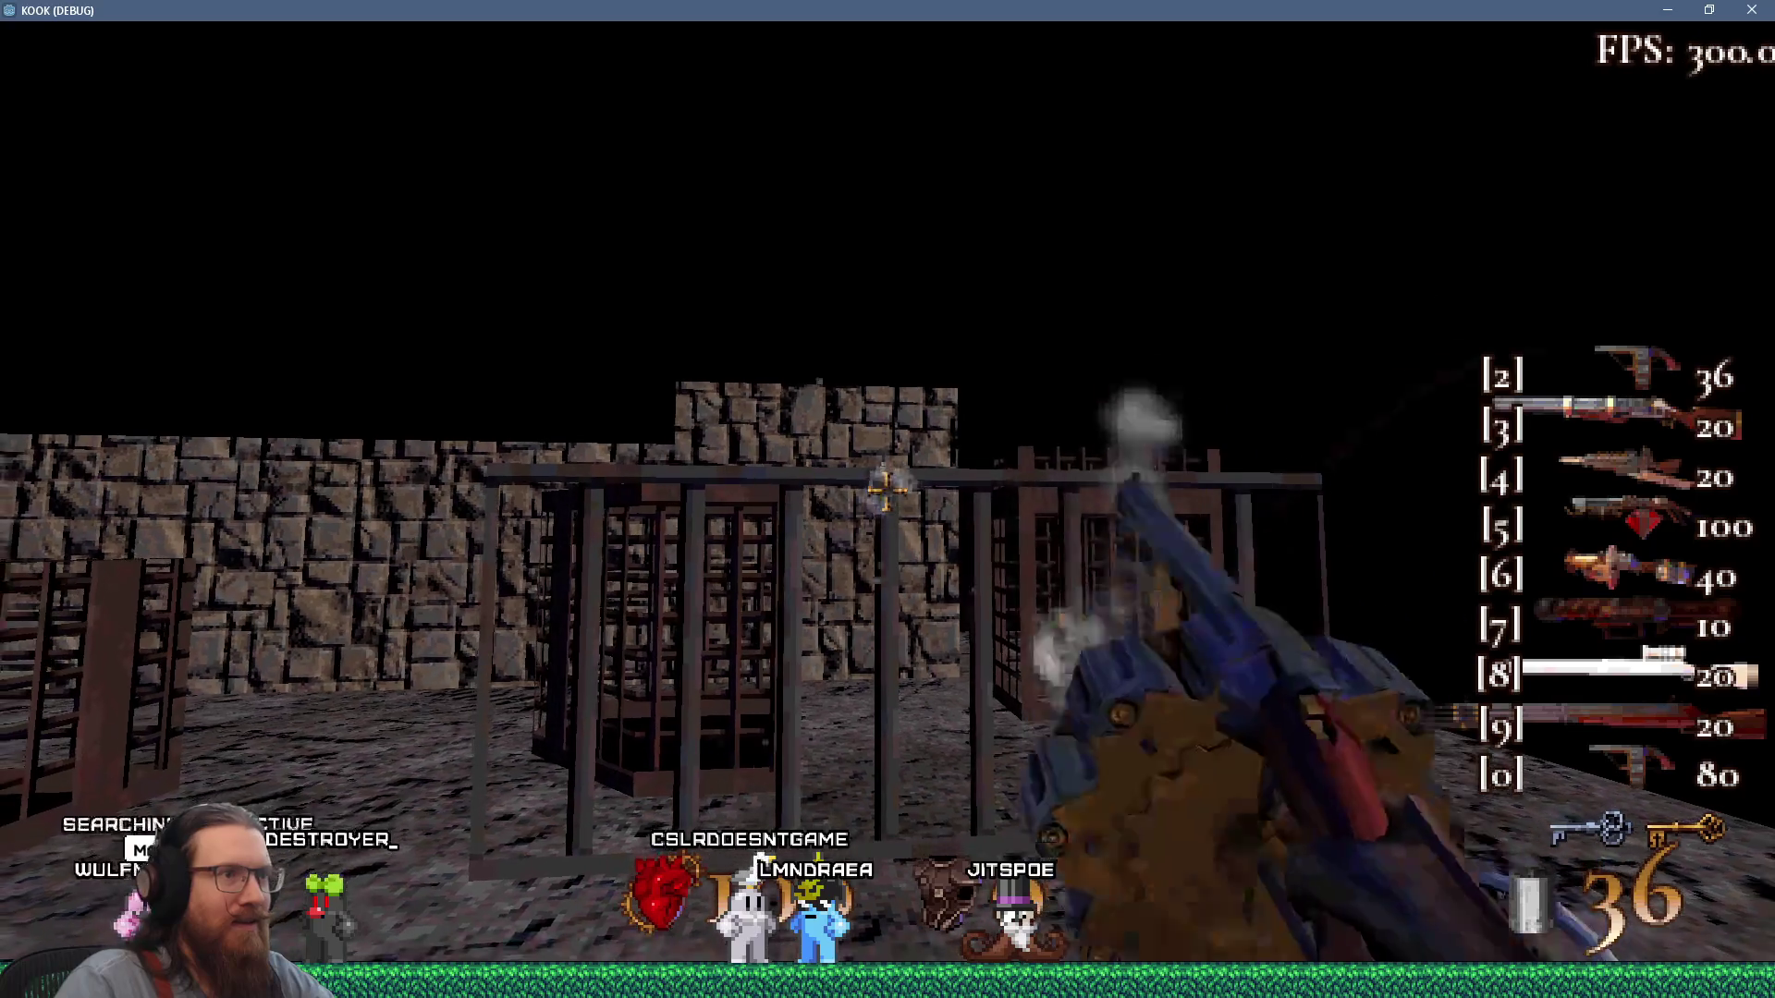
{"action": "left_click", "coordinate": [886, 490]}
{"action": "left_click", "coordinate": [886, 490]}
{"action": "left_click", "coordinate": [887, 490]}
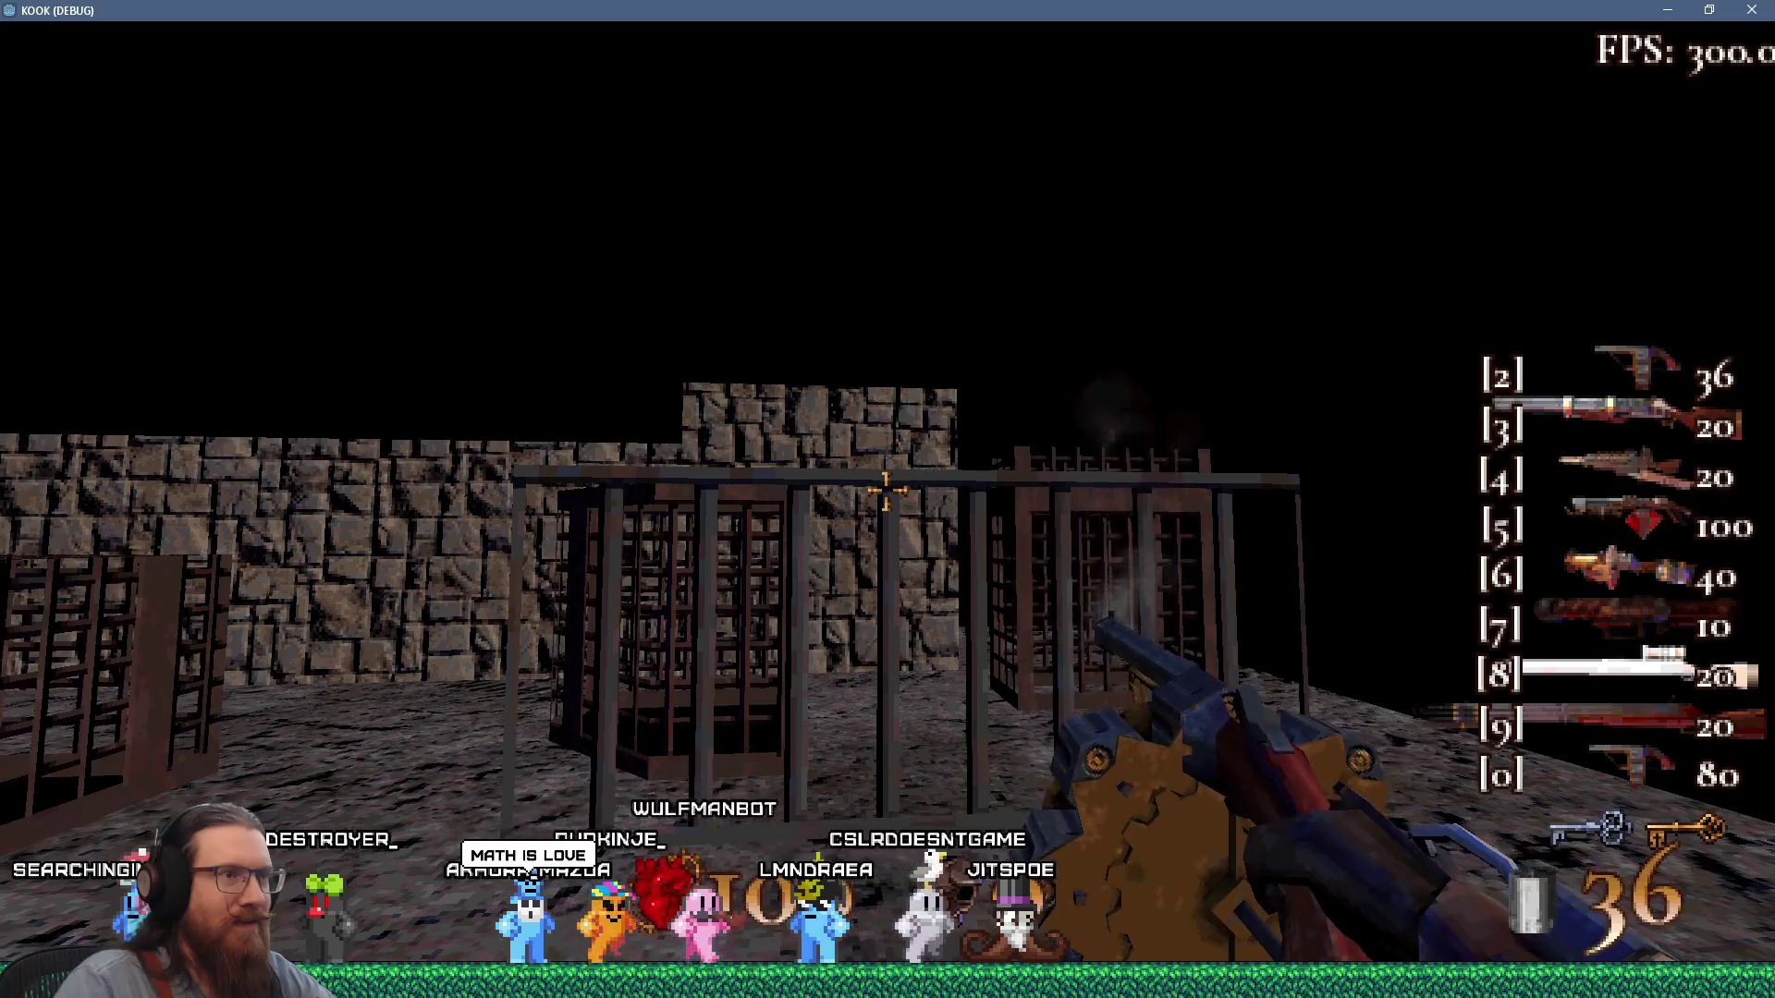
{"action": "left_click", "coordinate": [886, 490]}
{"action": "left_click", "coordinate": [886, 490]}
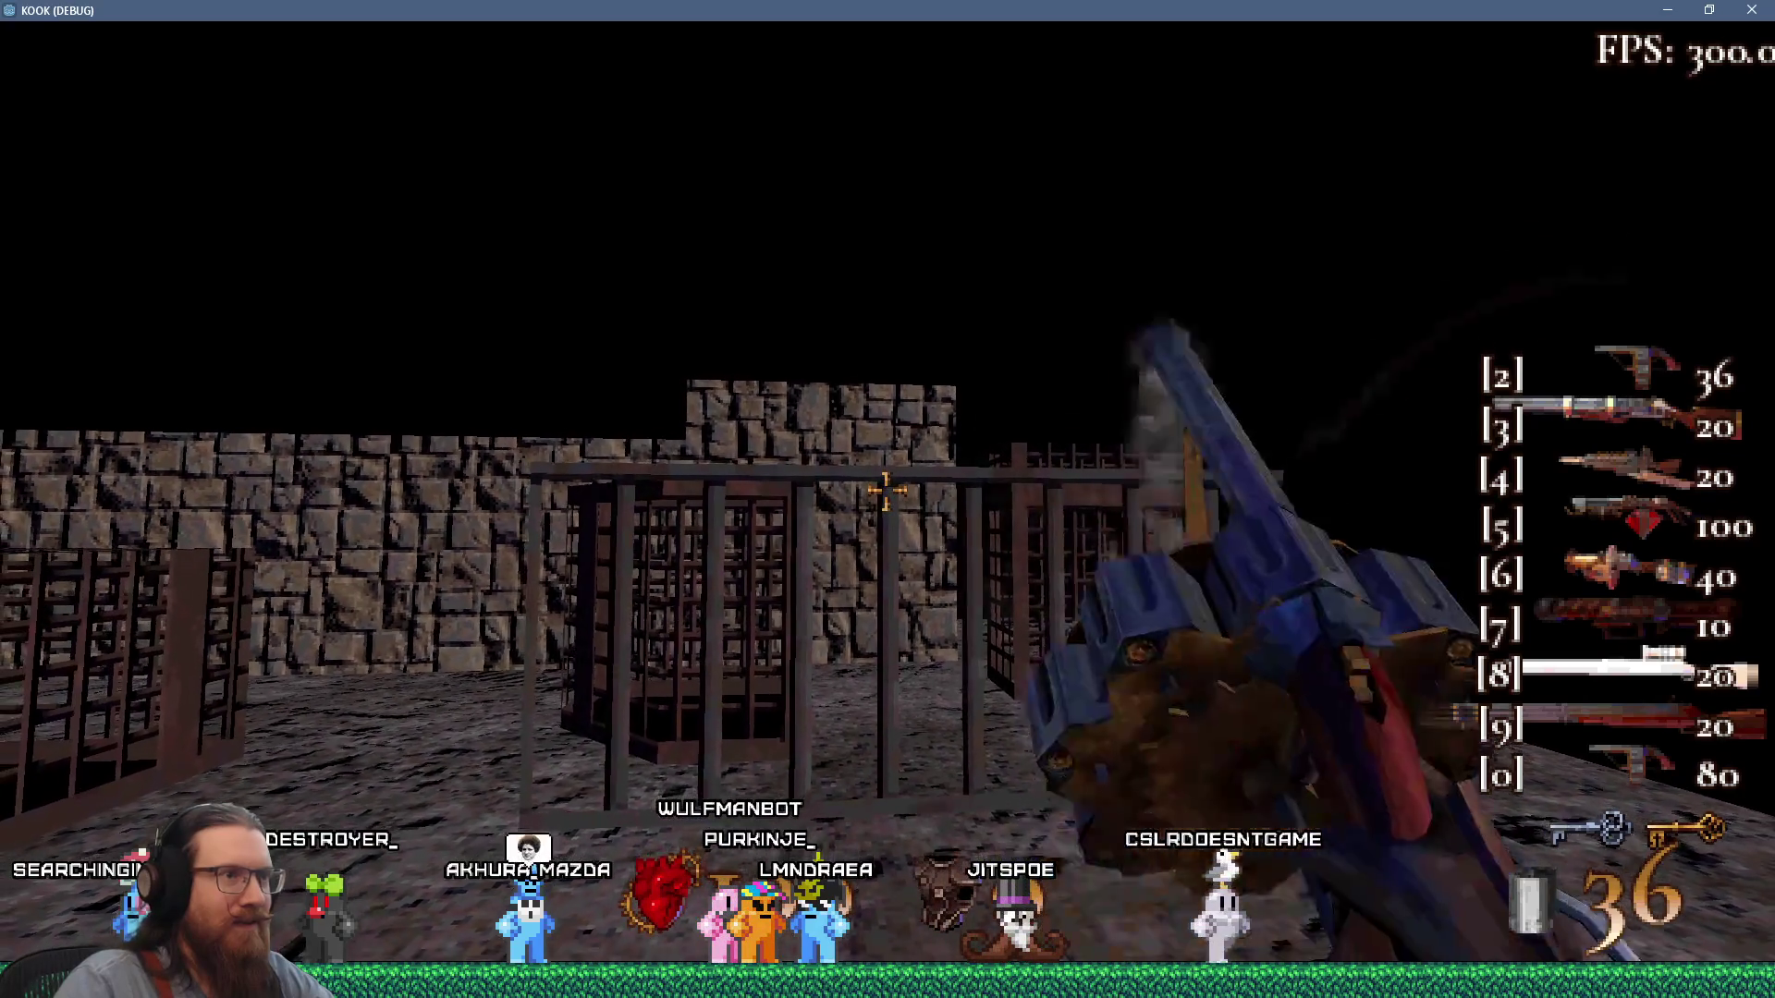
{"action": "left_click", "coordinate": [886, 490]}
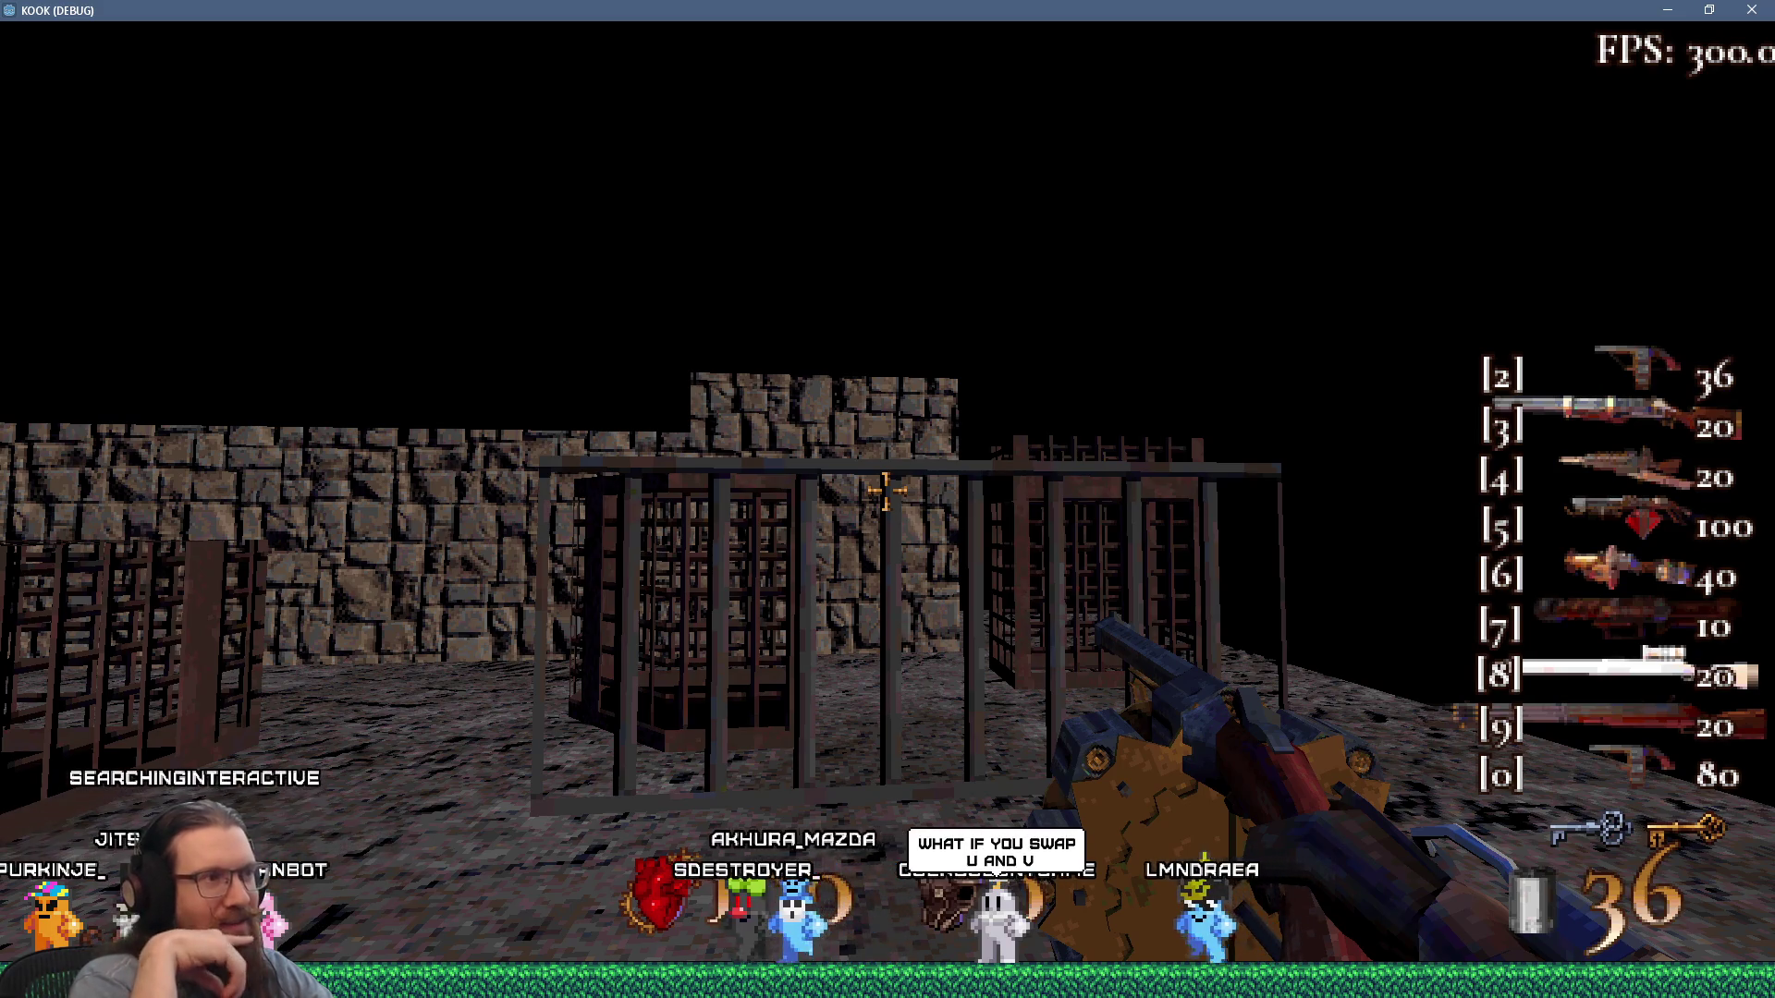
Strafe right and left past the cages, then quit the game from the console.
{"action": "key", "text": "d"}
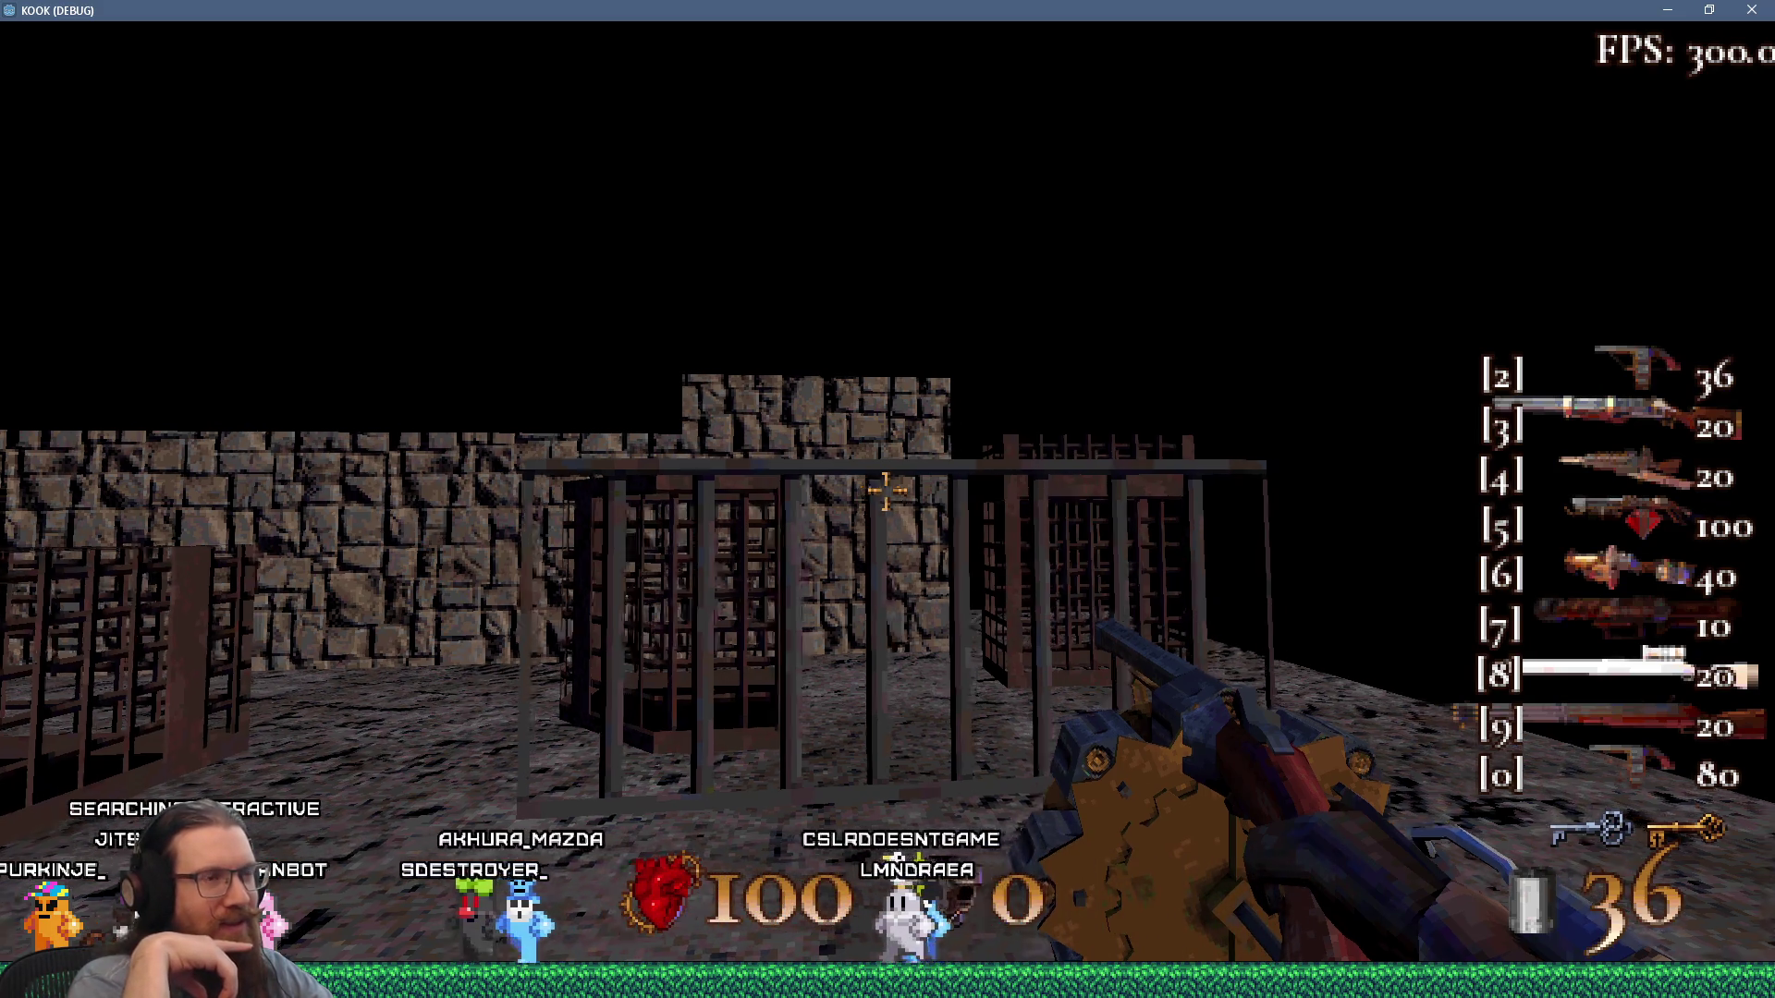
{"action": "key", "text": "a"}
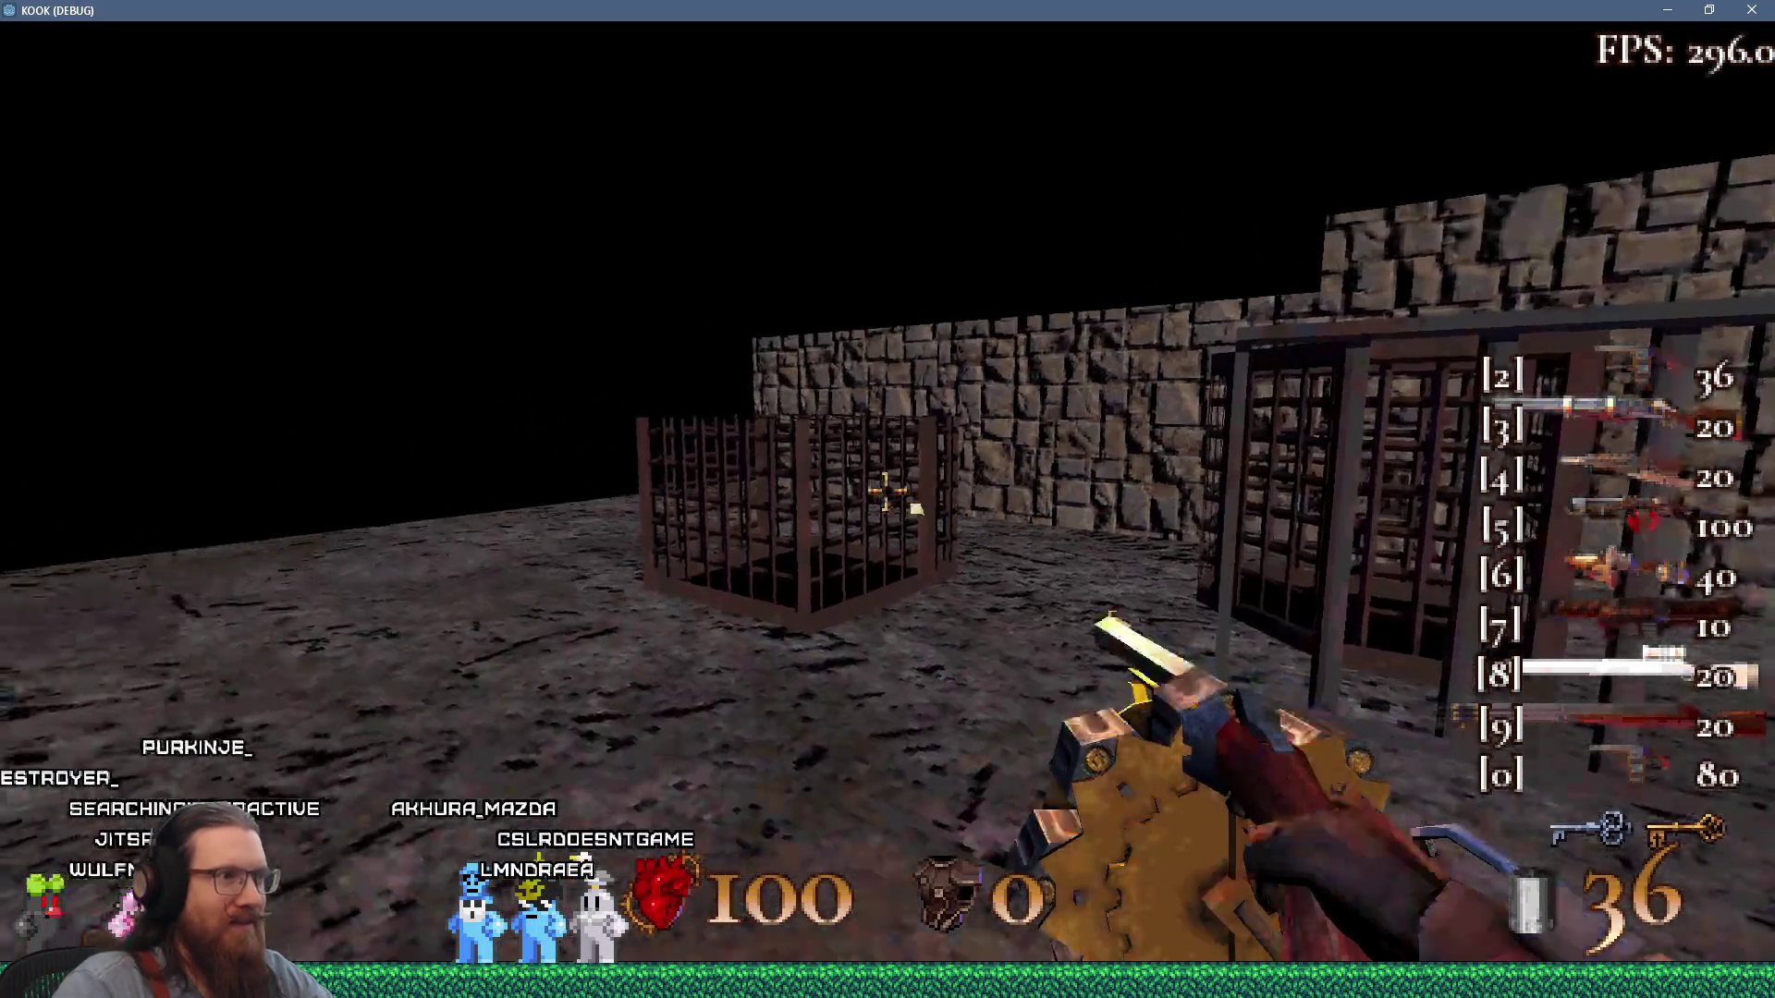
{"action": "key", "text": "grave"}
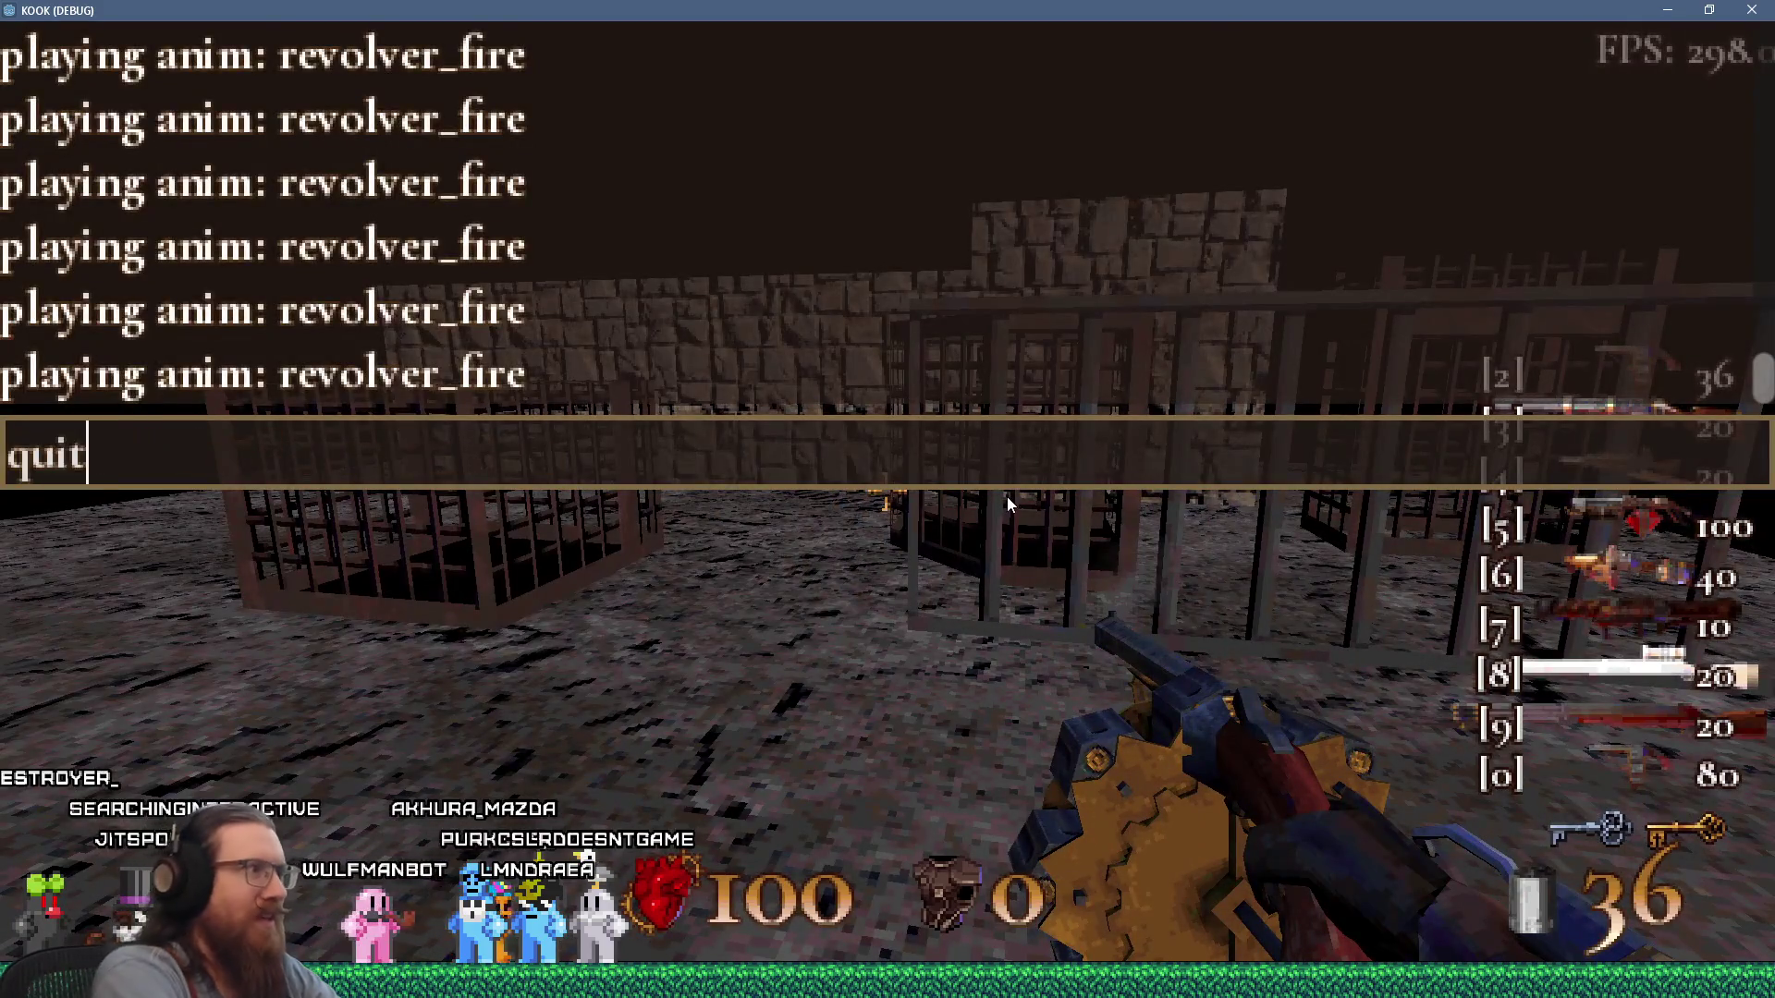
{"action": "key", "text": "Return"}
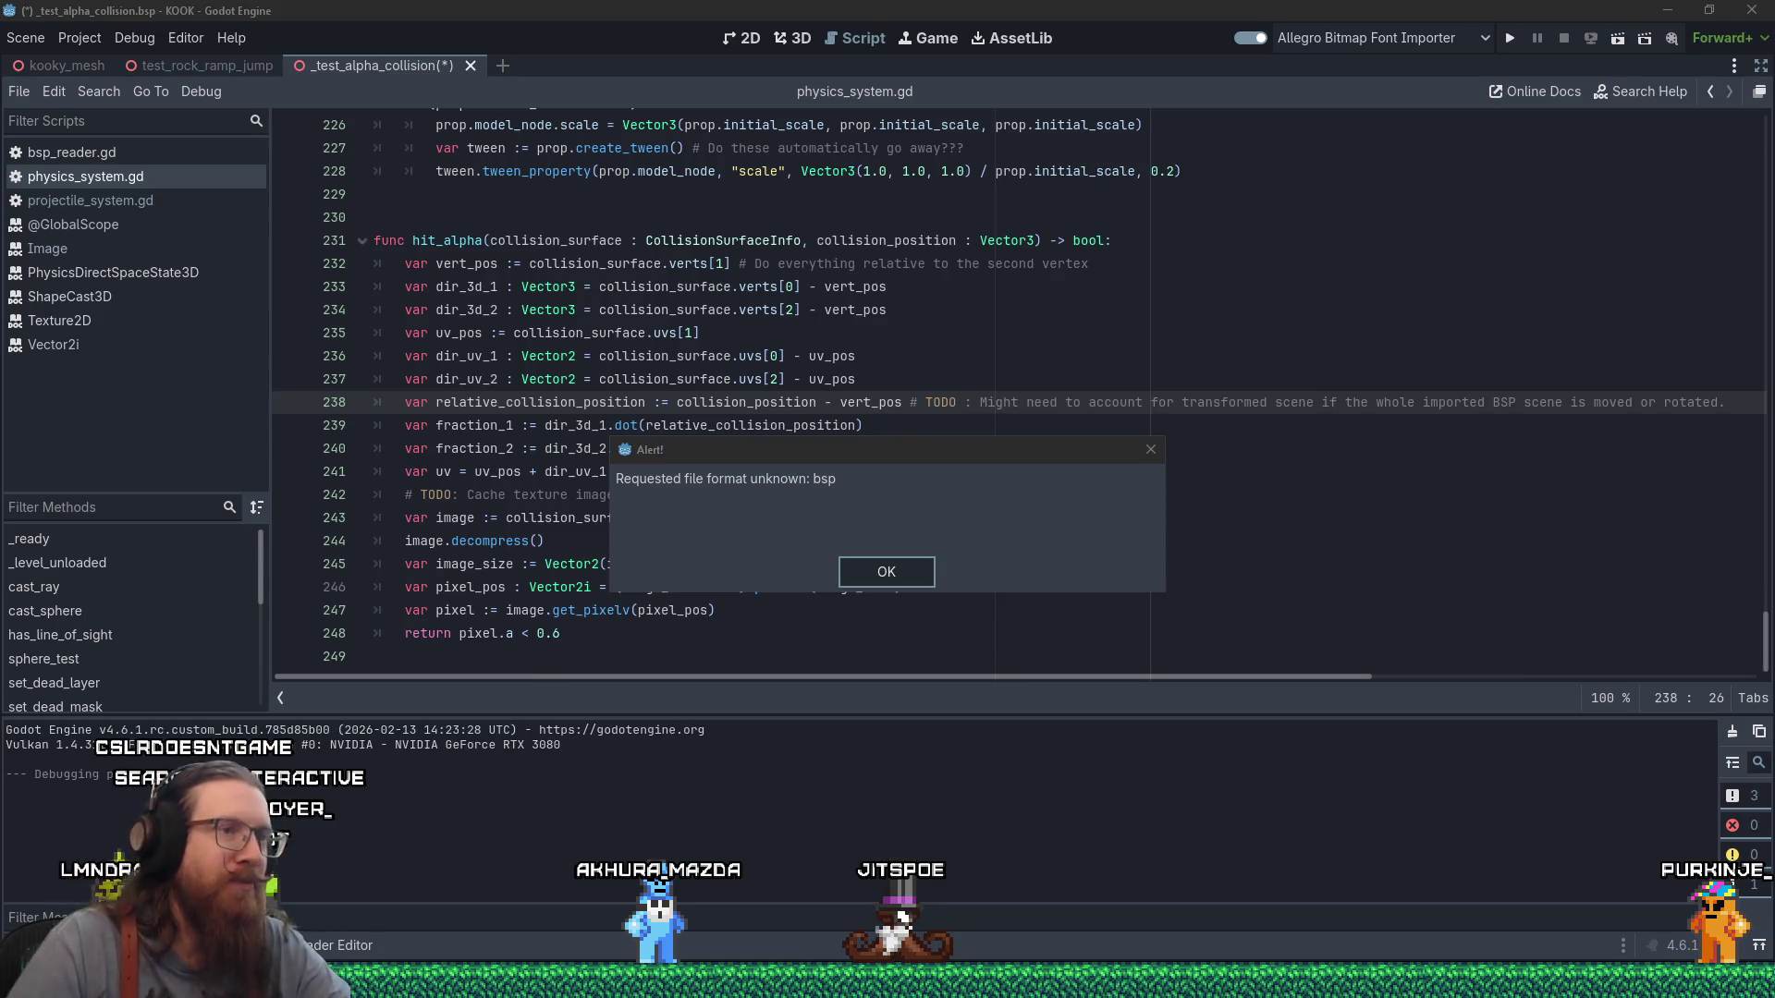
Dismiss the 'Requested file format unknown: bsp' alert over physics_system.gd.
{"action": "left_click", "coordinate": [1150, 453]}
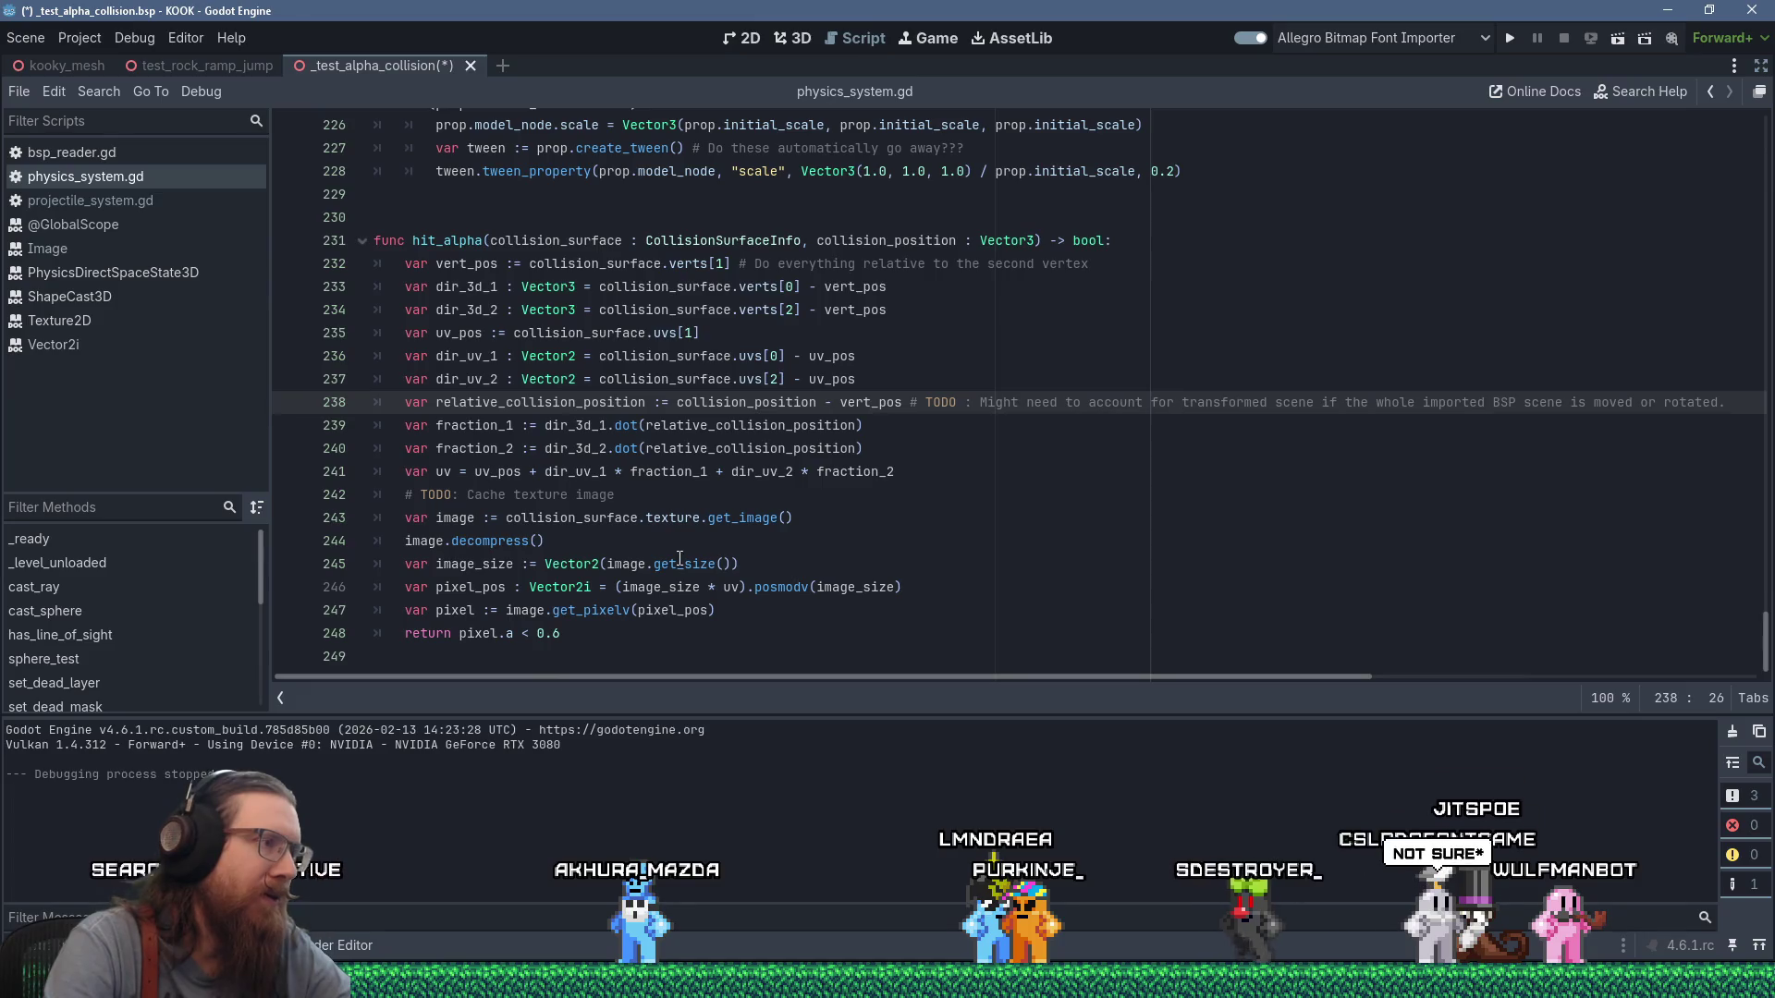
Place the cursor at the end of the TODO comment line in hit_alpha.
{"action": "mouse_move", "coordinate": [554, 472]}
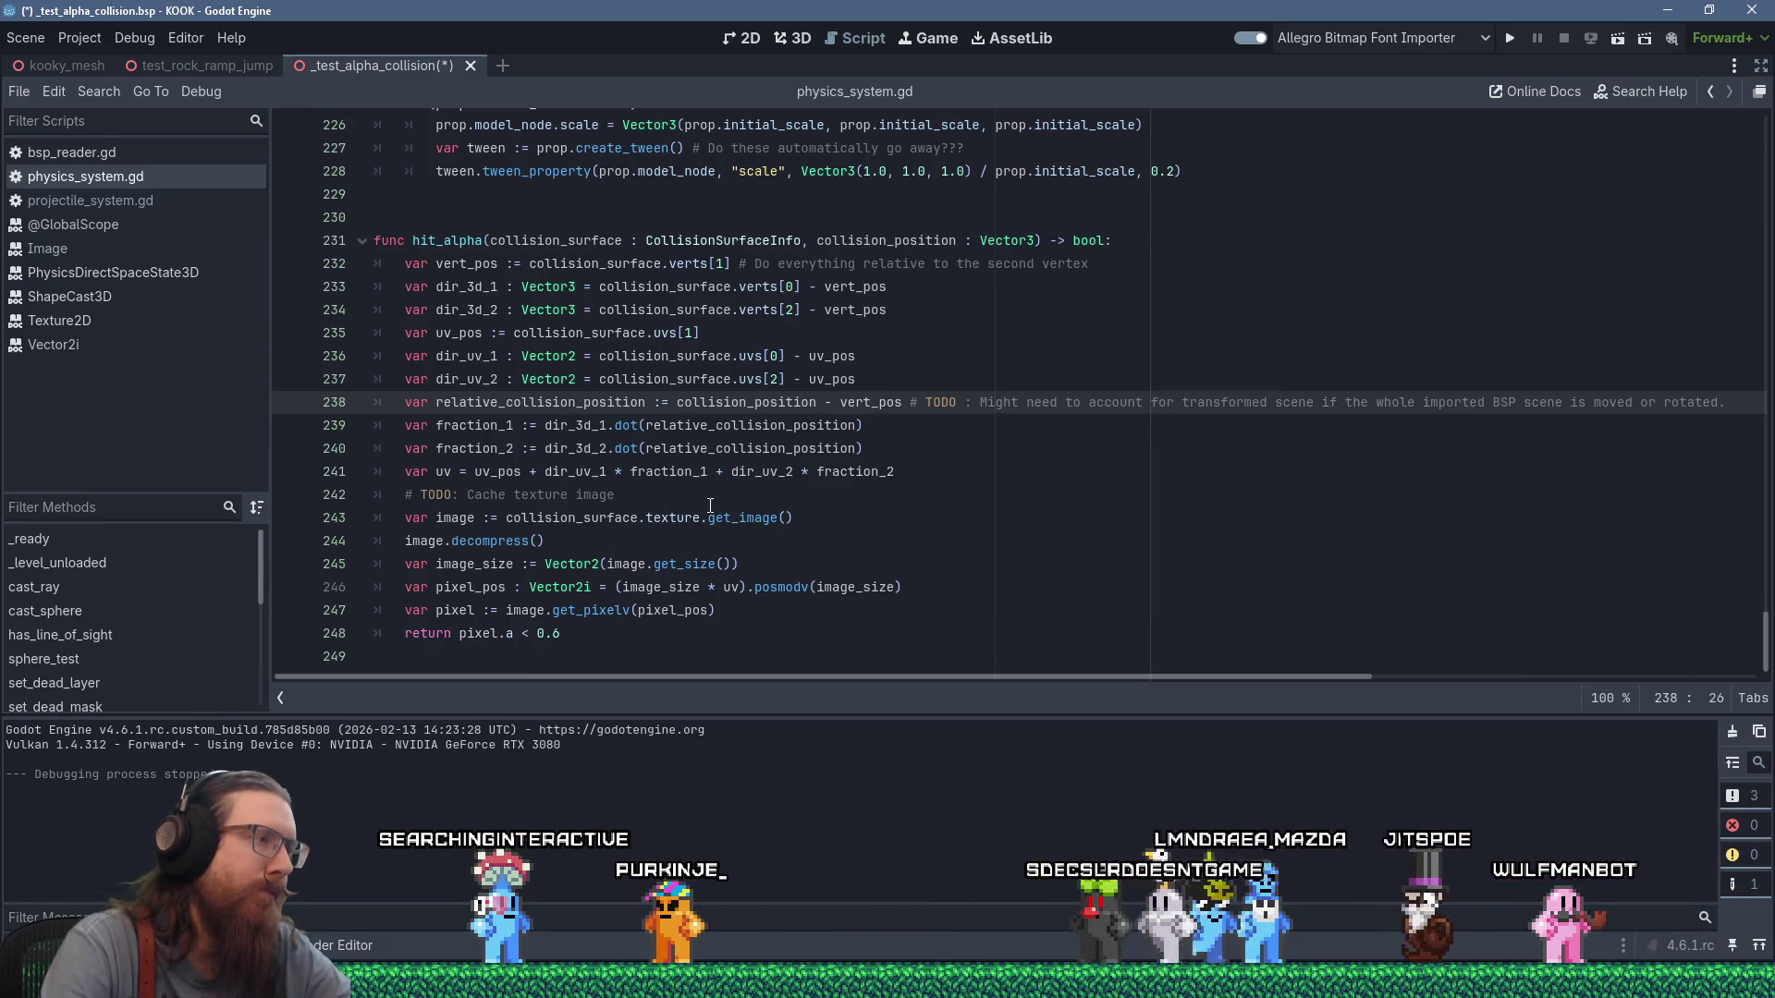
{"action": "left_click", "coordinate": [713, 498]}
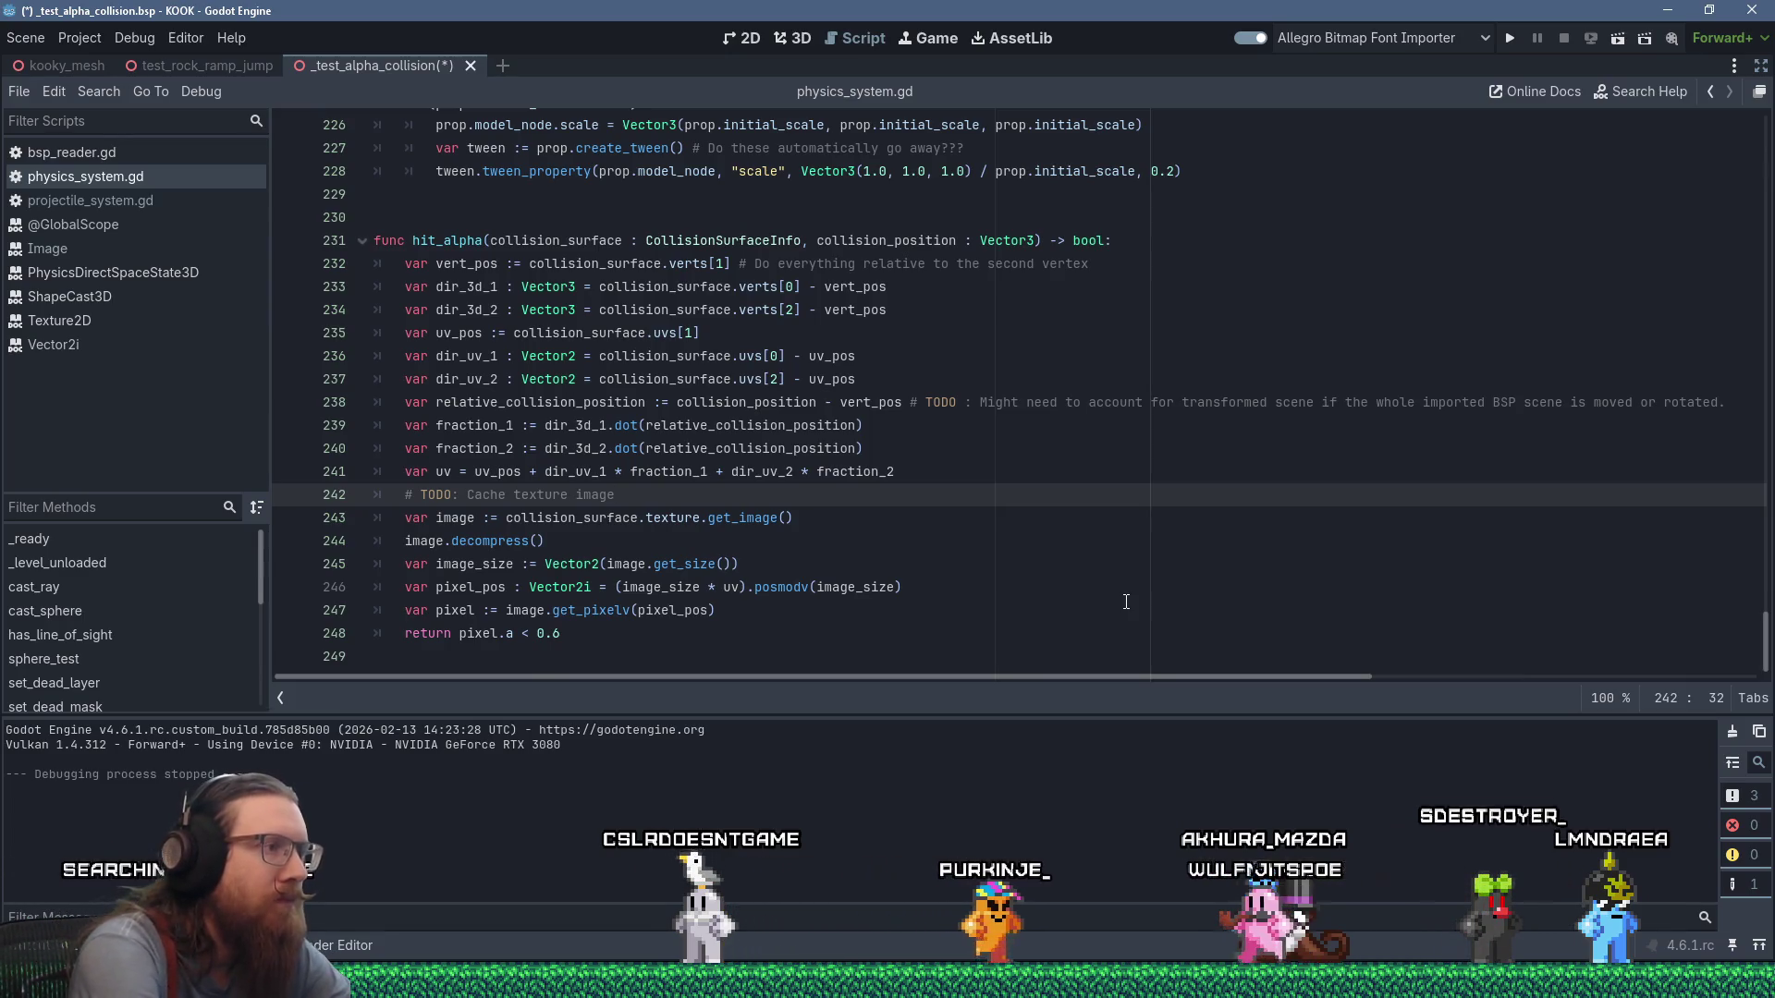
Add 'var hit := pixel.a < 0.6' and make hit_alpha return hit.
{"action": "key", "text": "Down"}
{"action": "key", "text": "Down"}
{"action": "key", "text": "Down"}
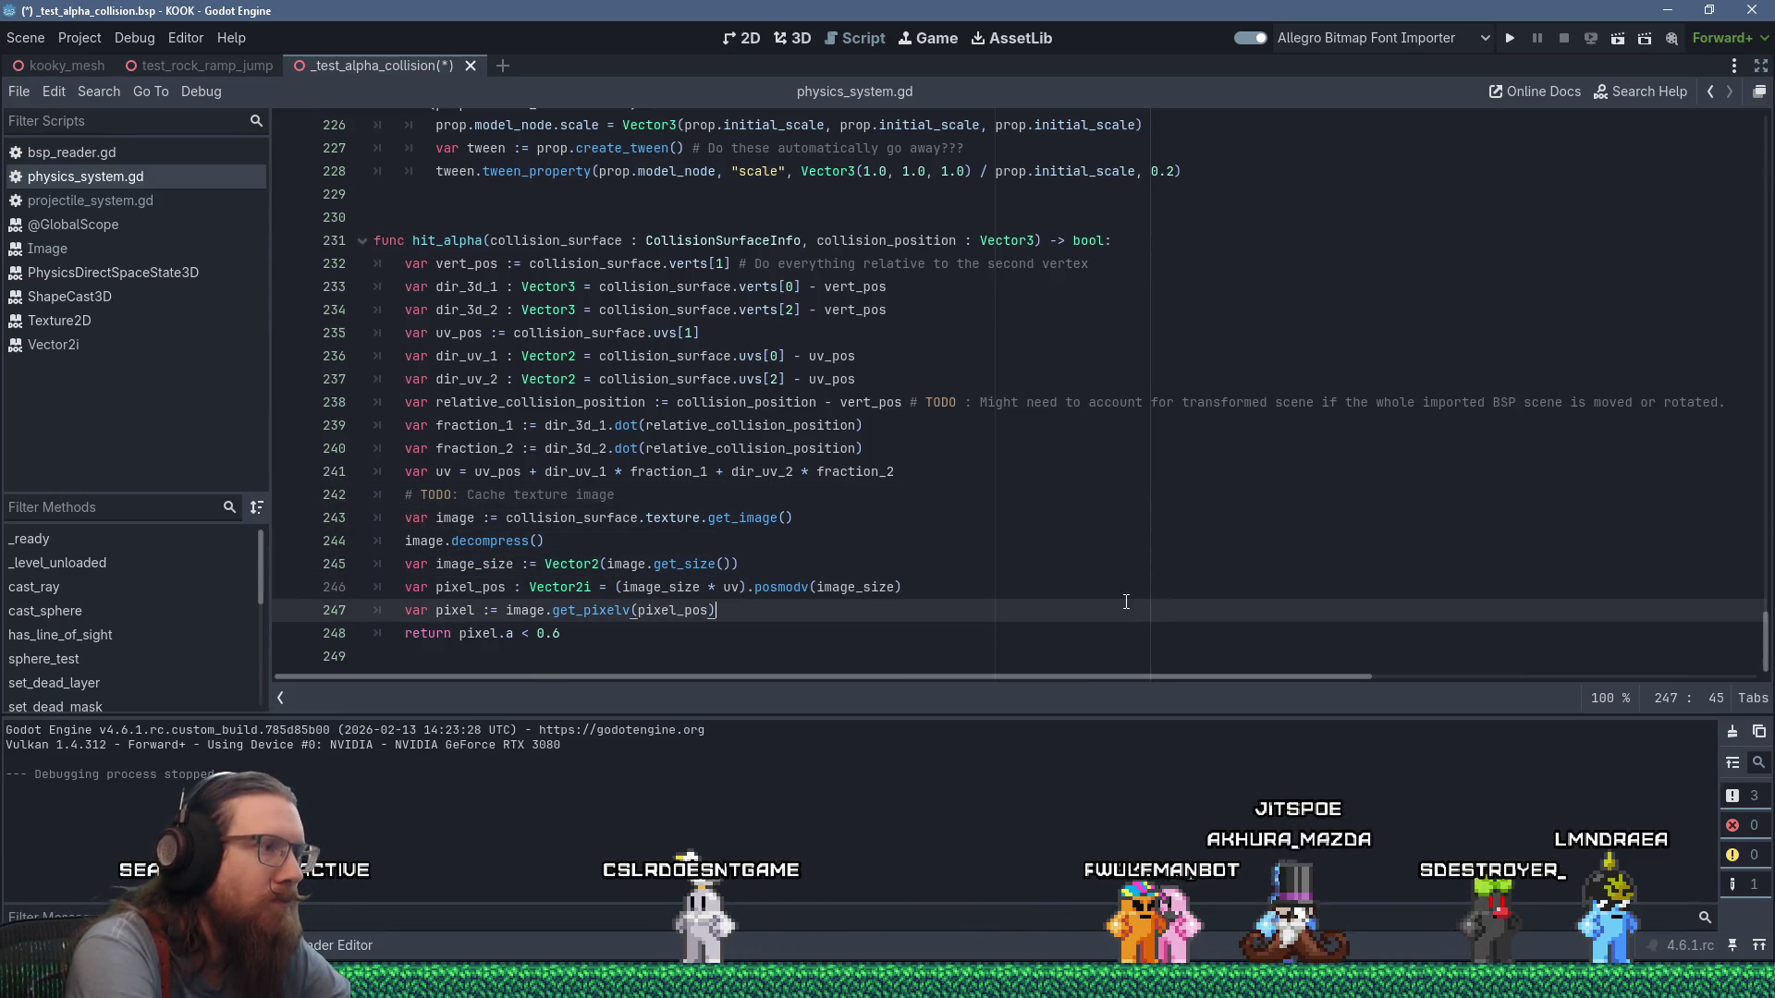
{"action": "key", "text": "Return"}
{"action": "type", "text": "var"}
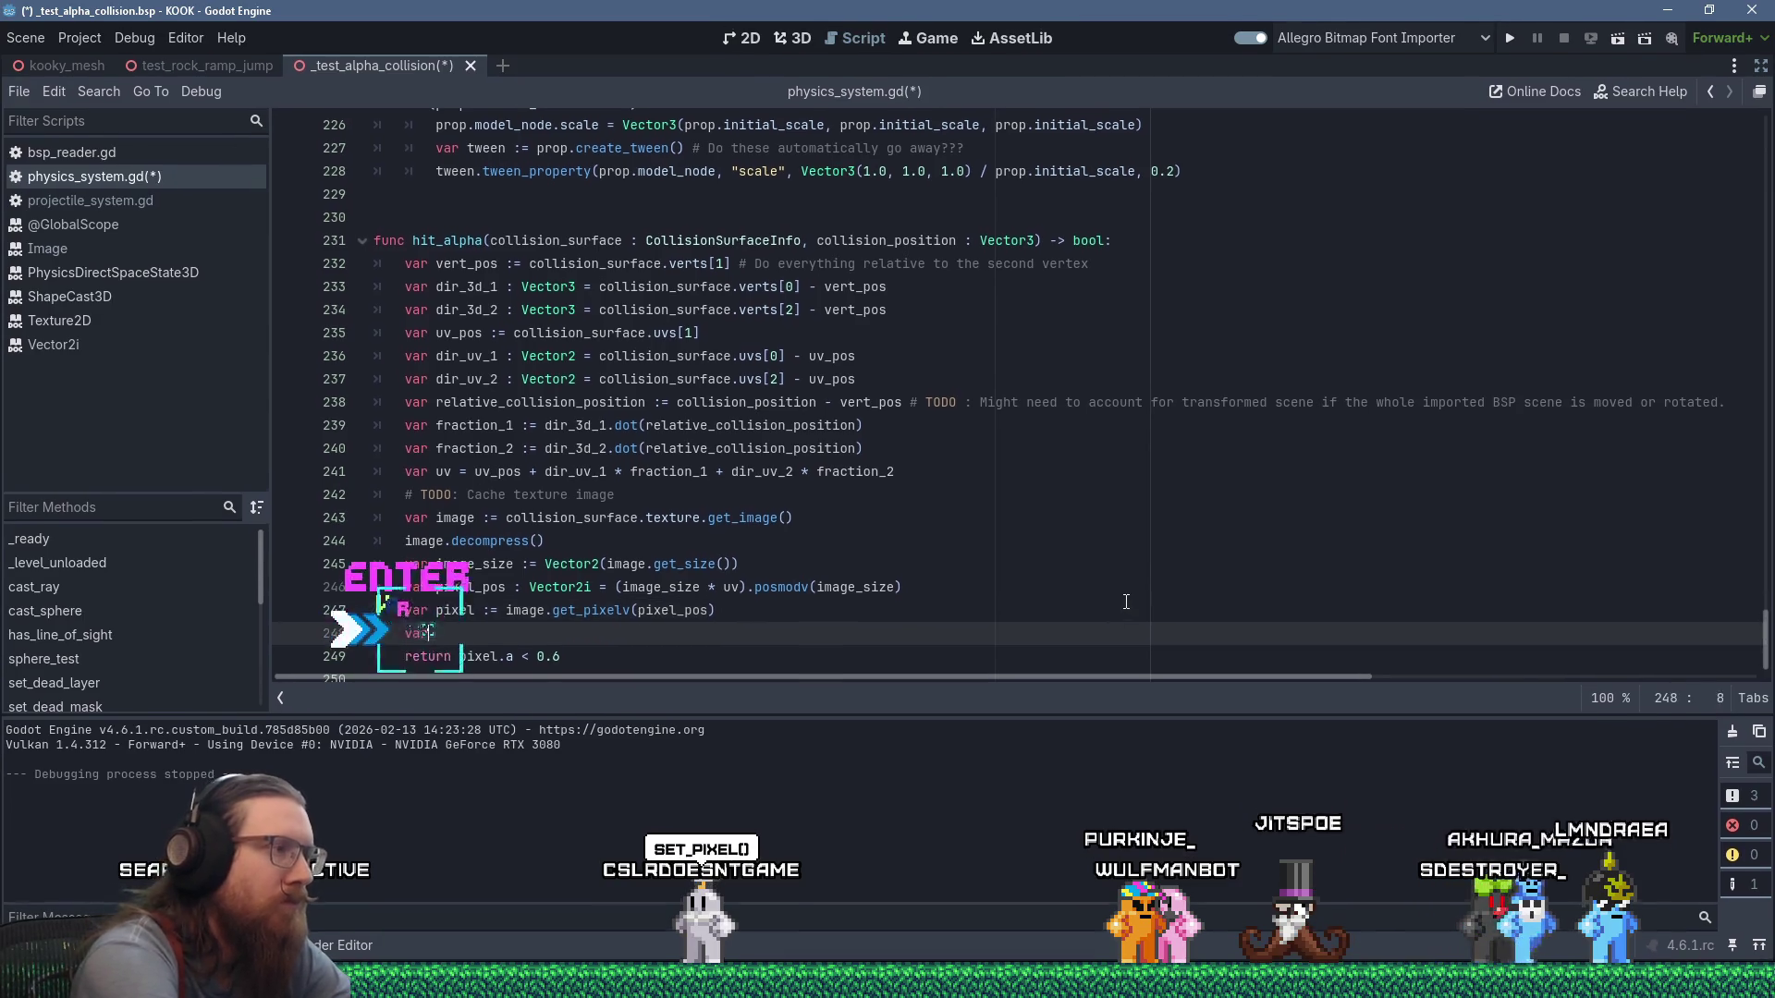
{"action": "type", "text": " hit pixel."}
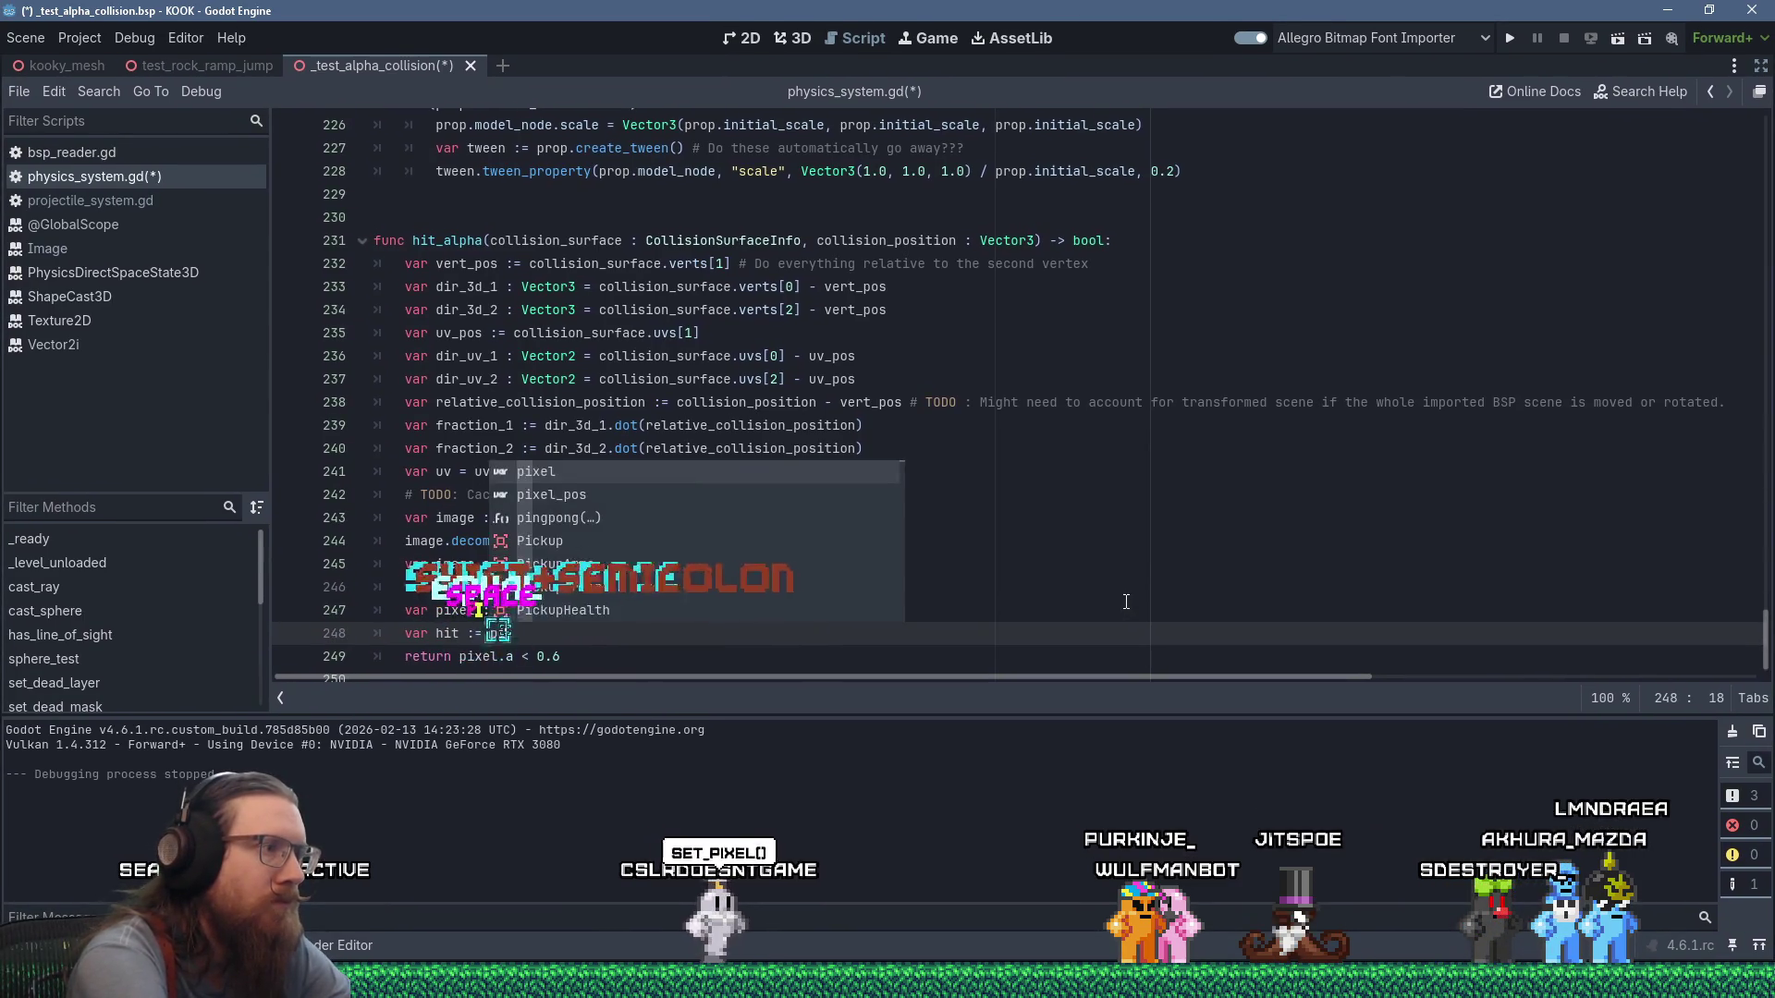
{"action": "key", "text": "BackSpace"}
{"action": "key", "text": "BackSpace"}
{"action": "type", "text": "l."}
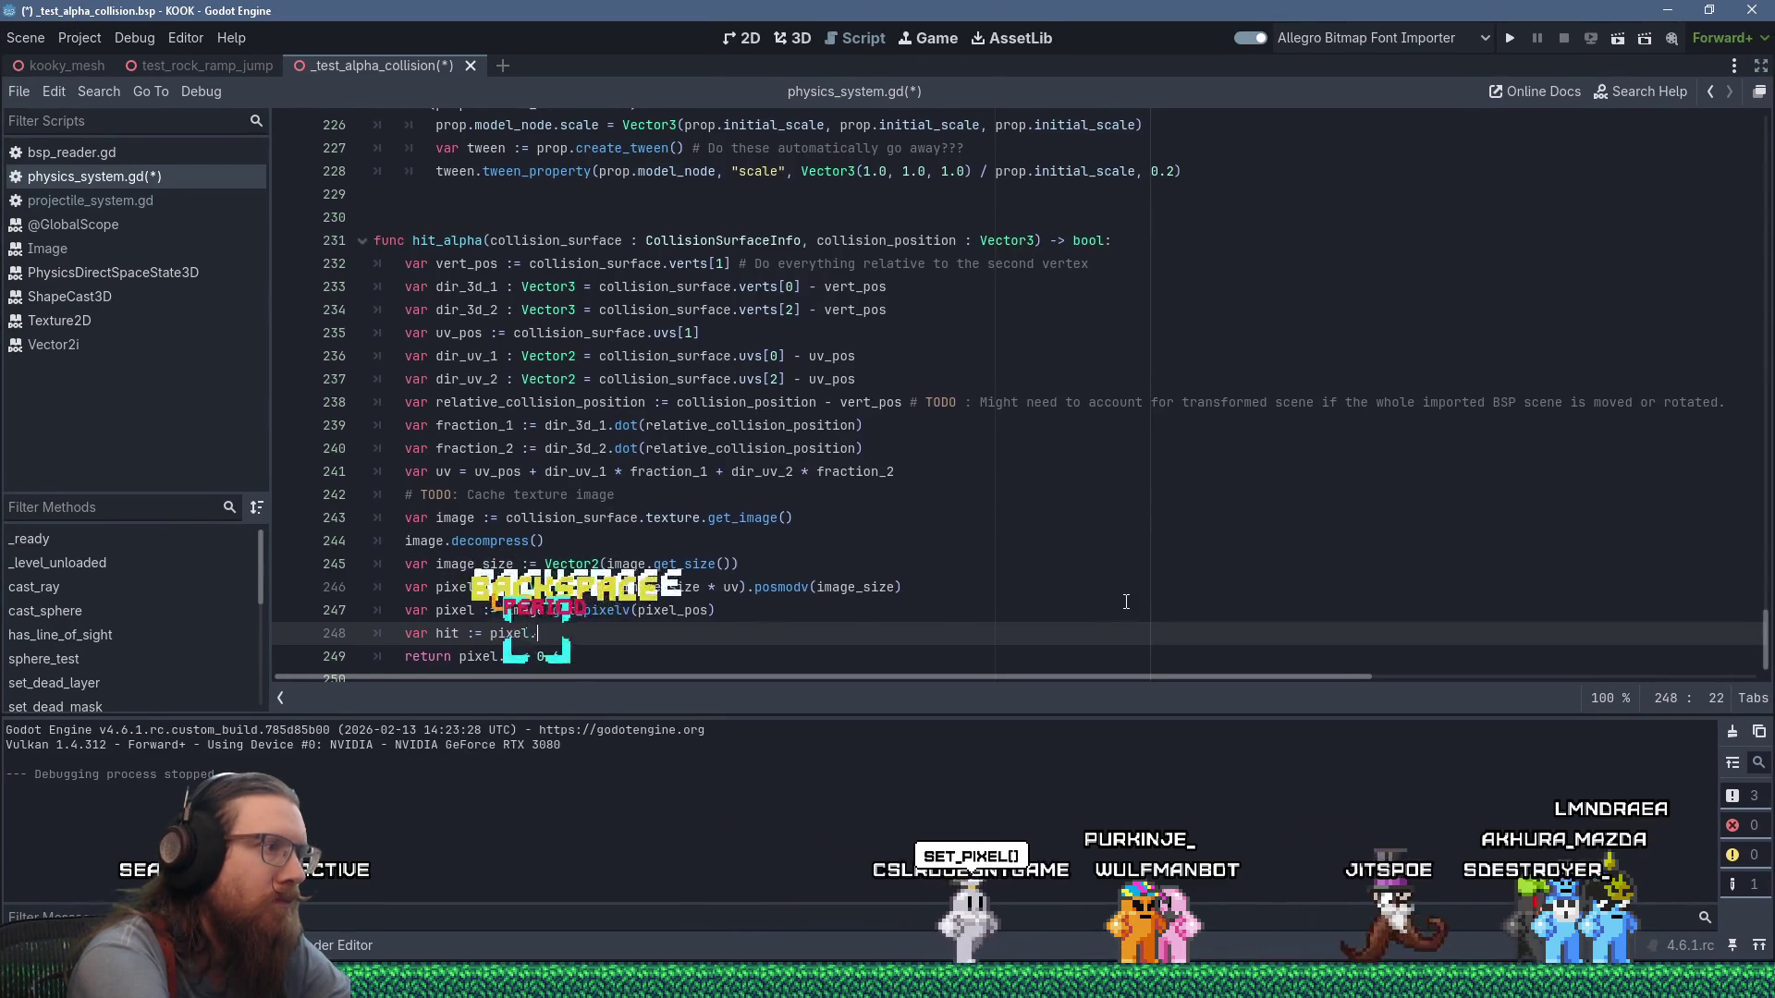
{"action": "type", "text": "a < 0.6"}
{"action": "key", "text": "Down"}
{"action": "key", "text": "shift+Left"}
{"action": "key", "text": "shift+Left"}
{"action": "key", "text": "shift+Left"}
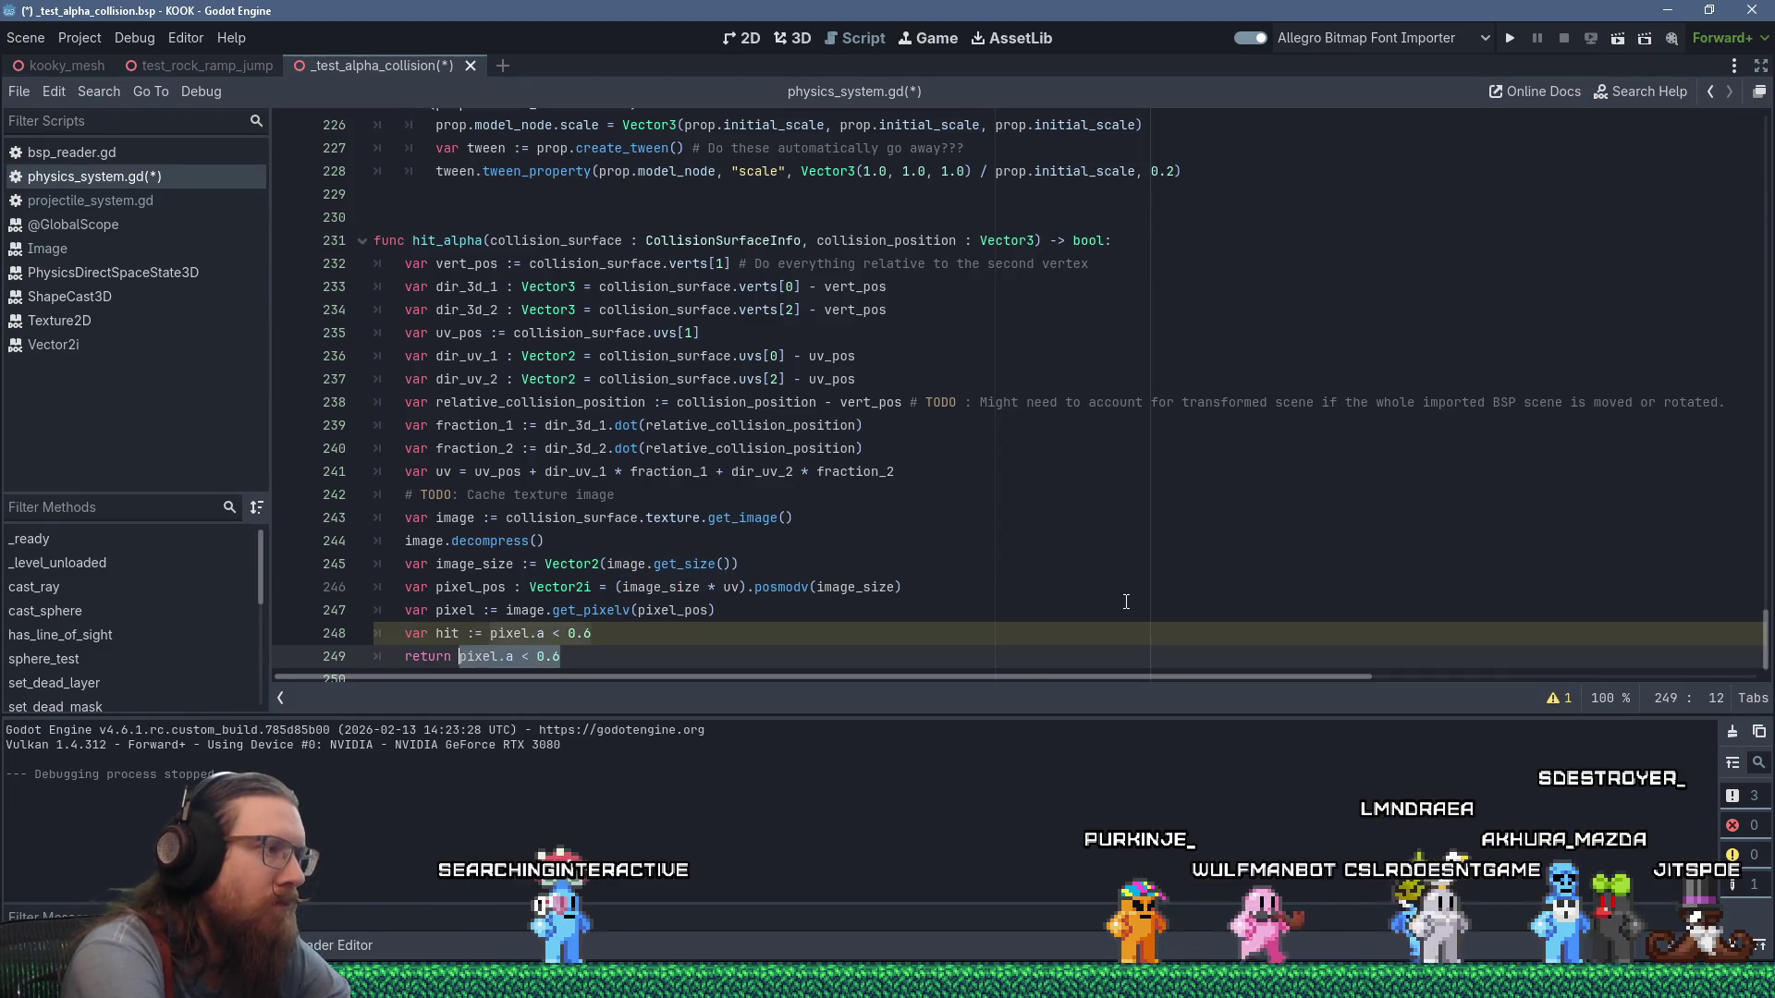
{"action": "type", "text": "return hit"}
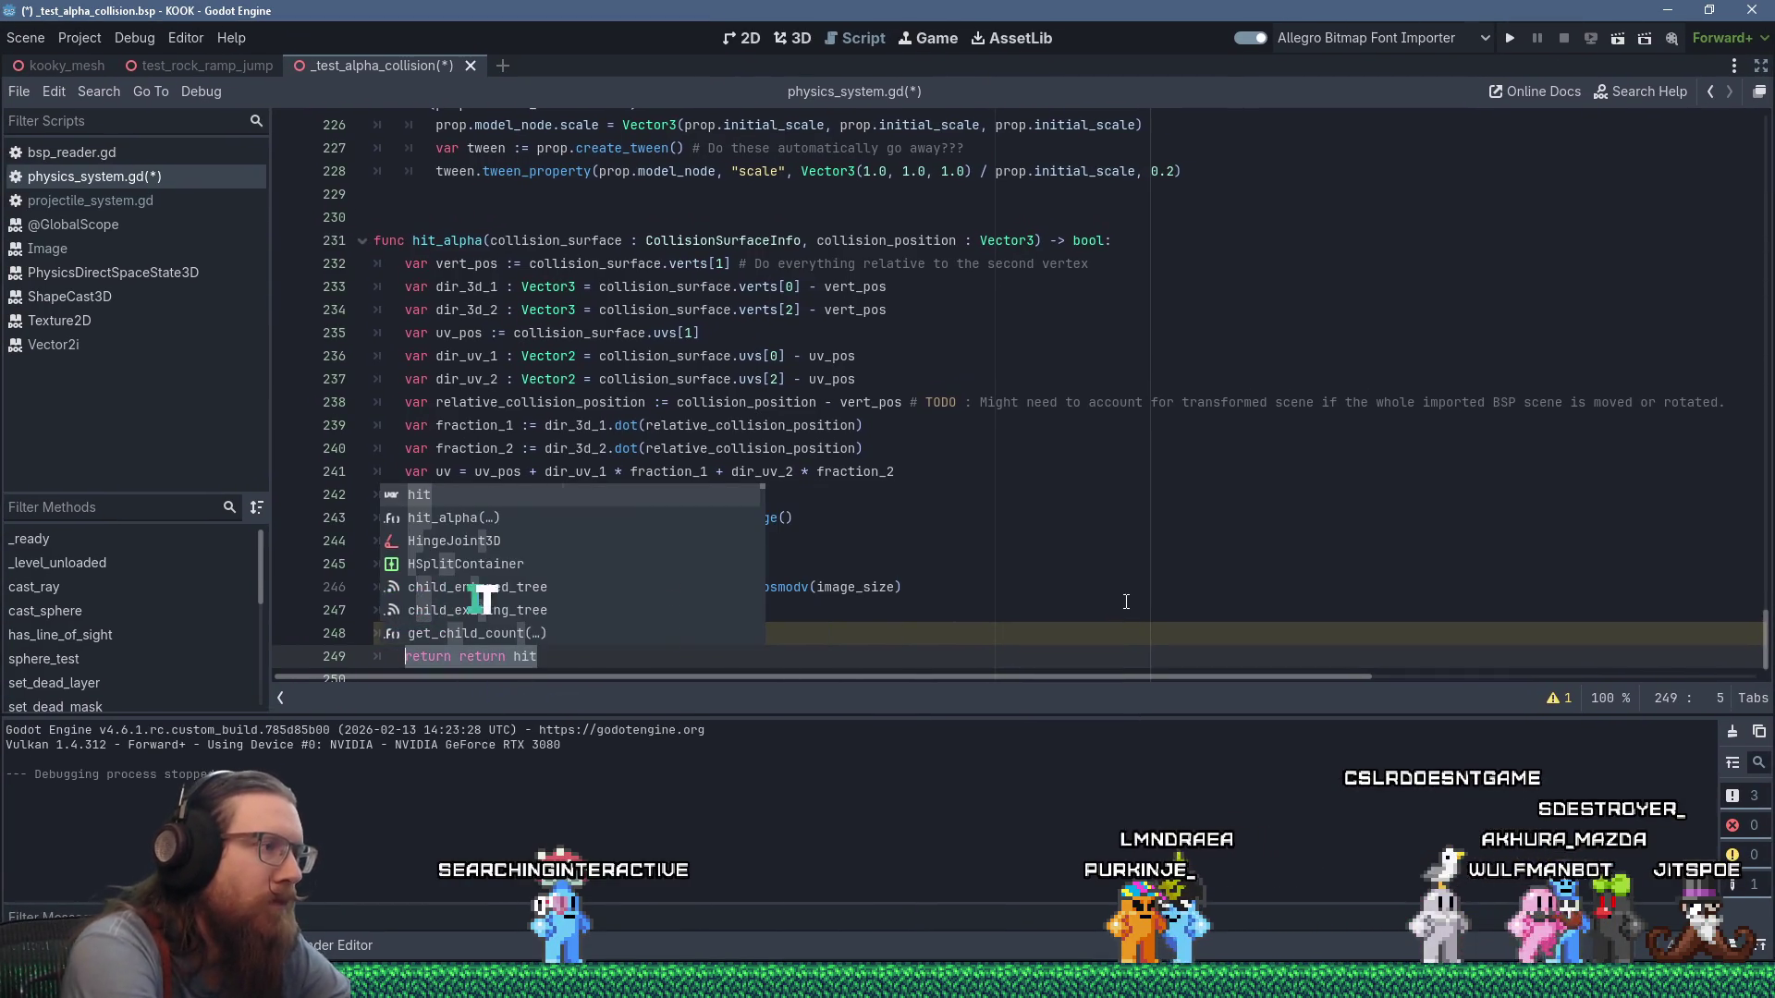
{"action": "key", "text": "BackSpace"}
{"action": "key", "text": "BackSpace"}
{"action": "key", "text": "BackSpace"}
{"action": "type", "text": "hit"}
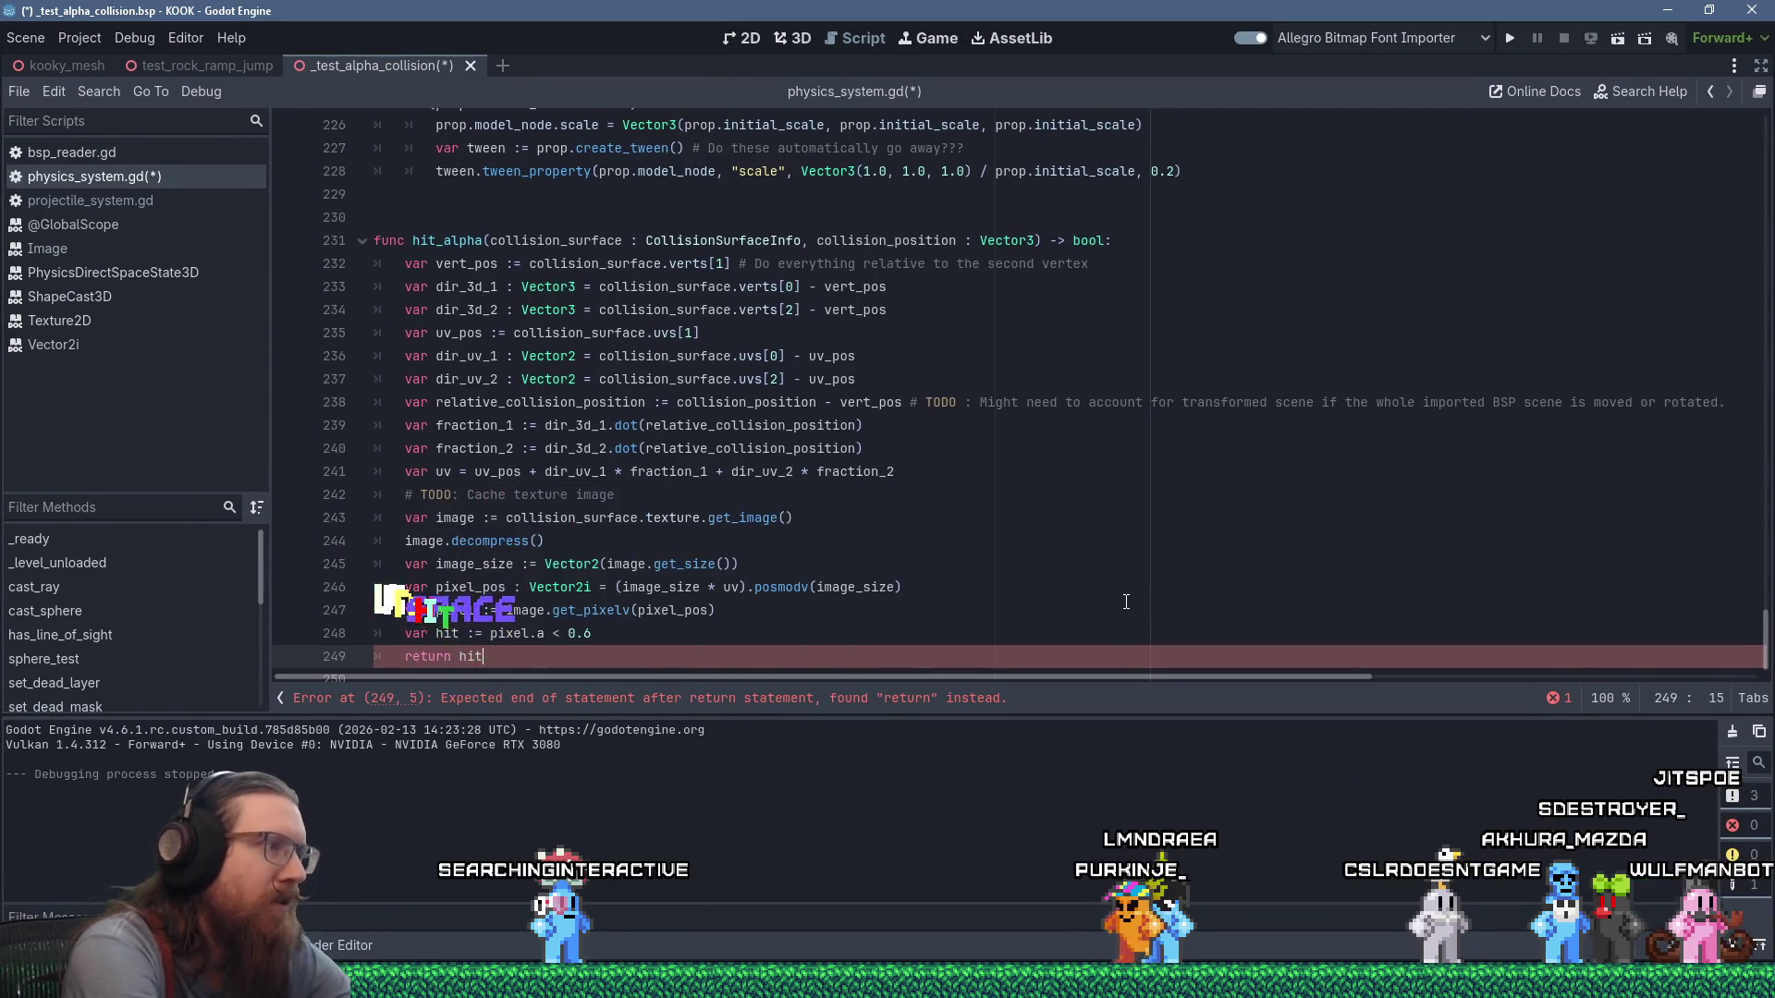
Add an if (hit) block drawing a permanent debug line along collision_surface.normal * 0.01, and save.
{"action": "key", "text": "Up"}
{"action": "key", "text": "End"}
{"action": "key", "text": "Return"}
{"action": "type", "text": "if ("}
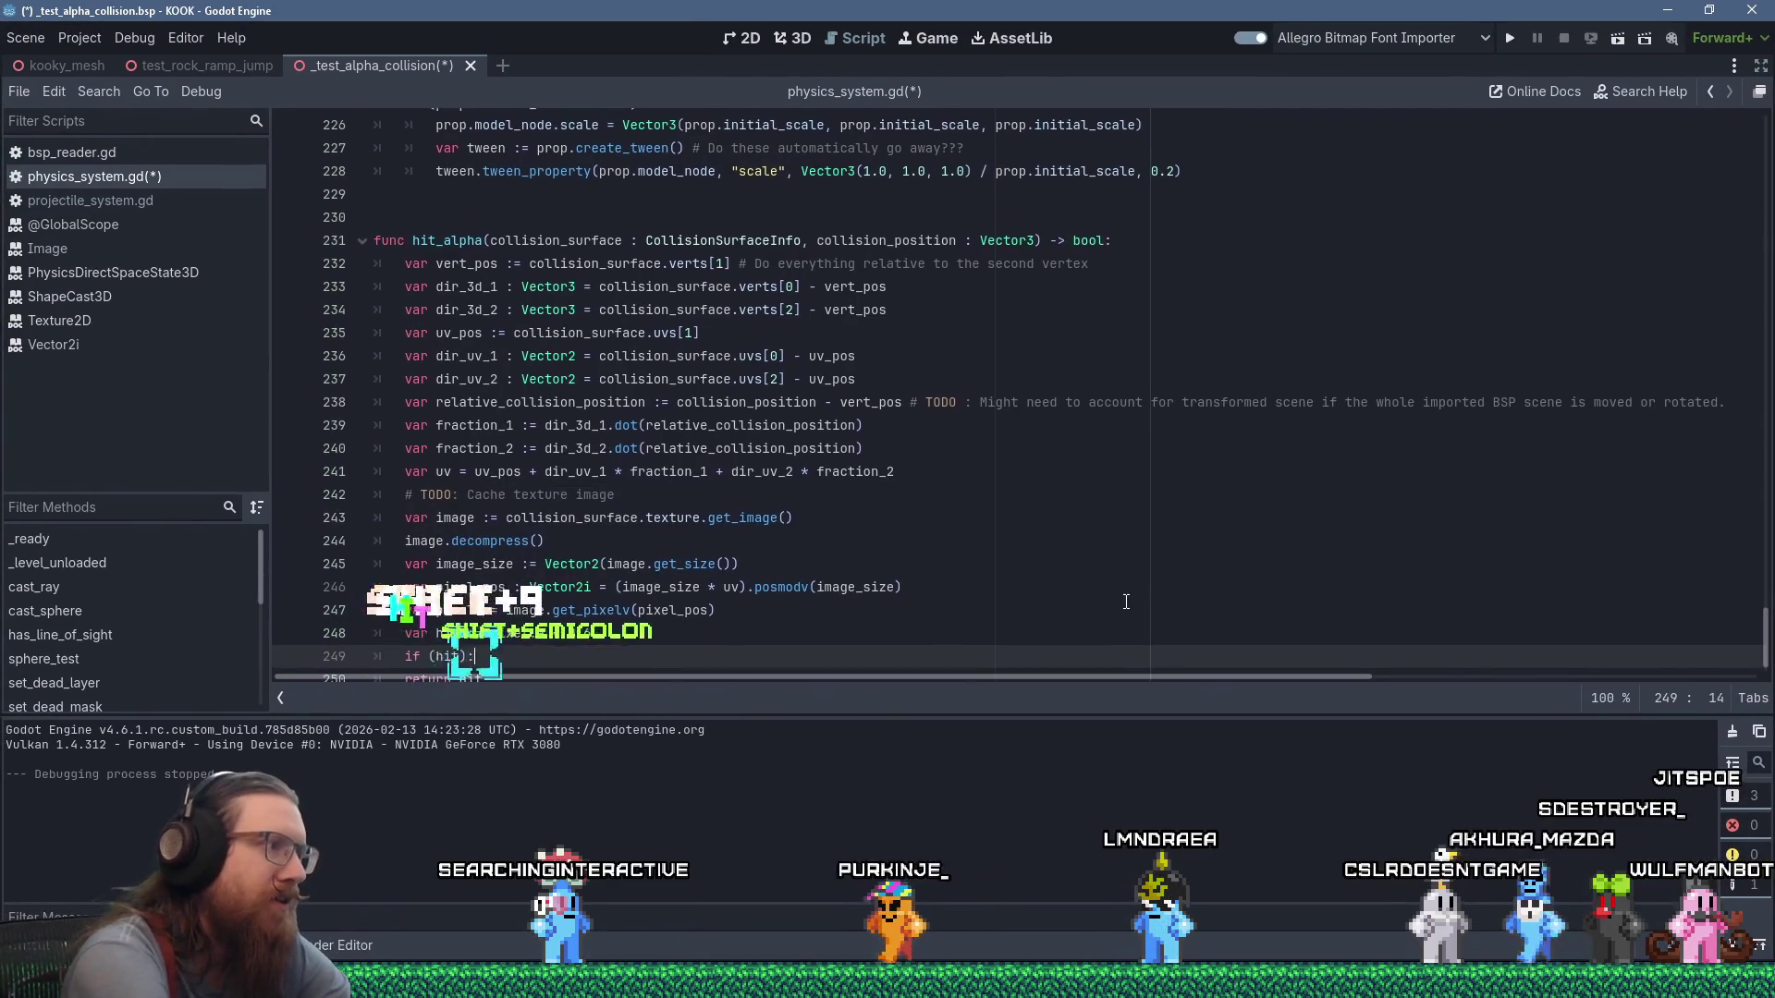
{"action": "key", "text": "Return"}
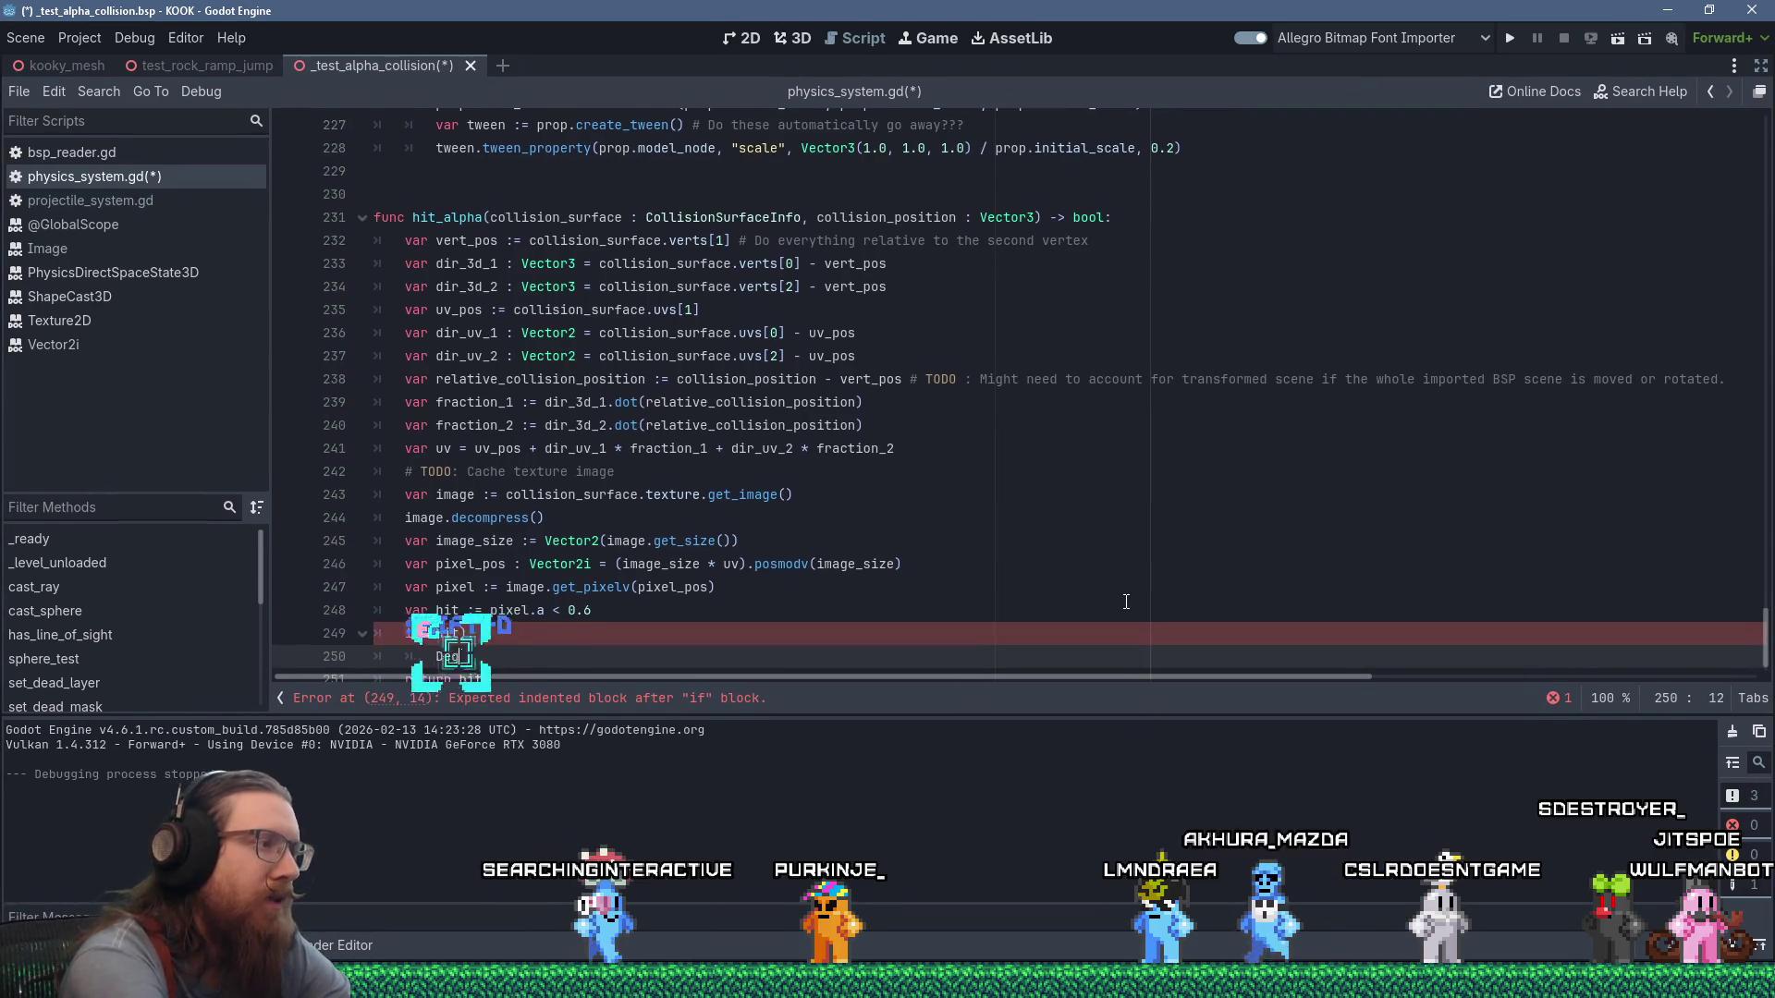
{"action": "type", "text": "Debug.draw_line"}
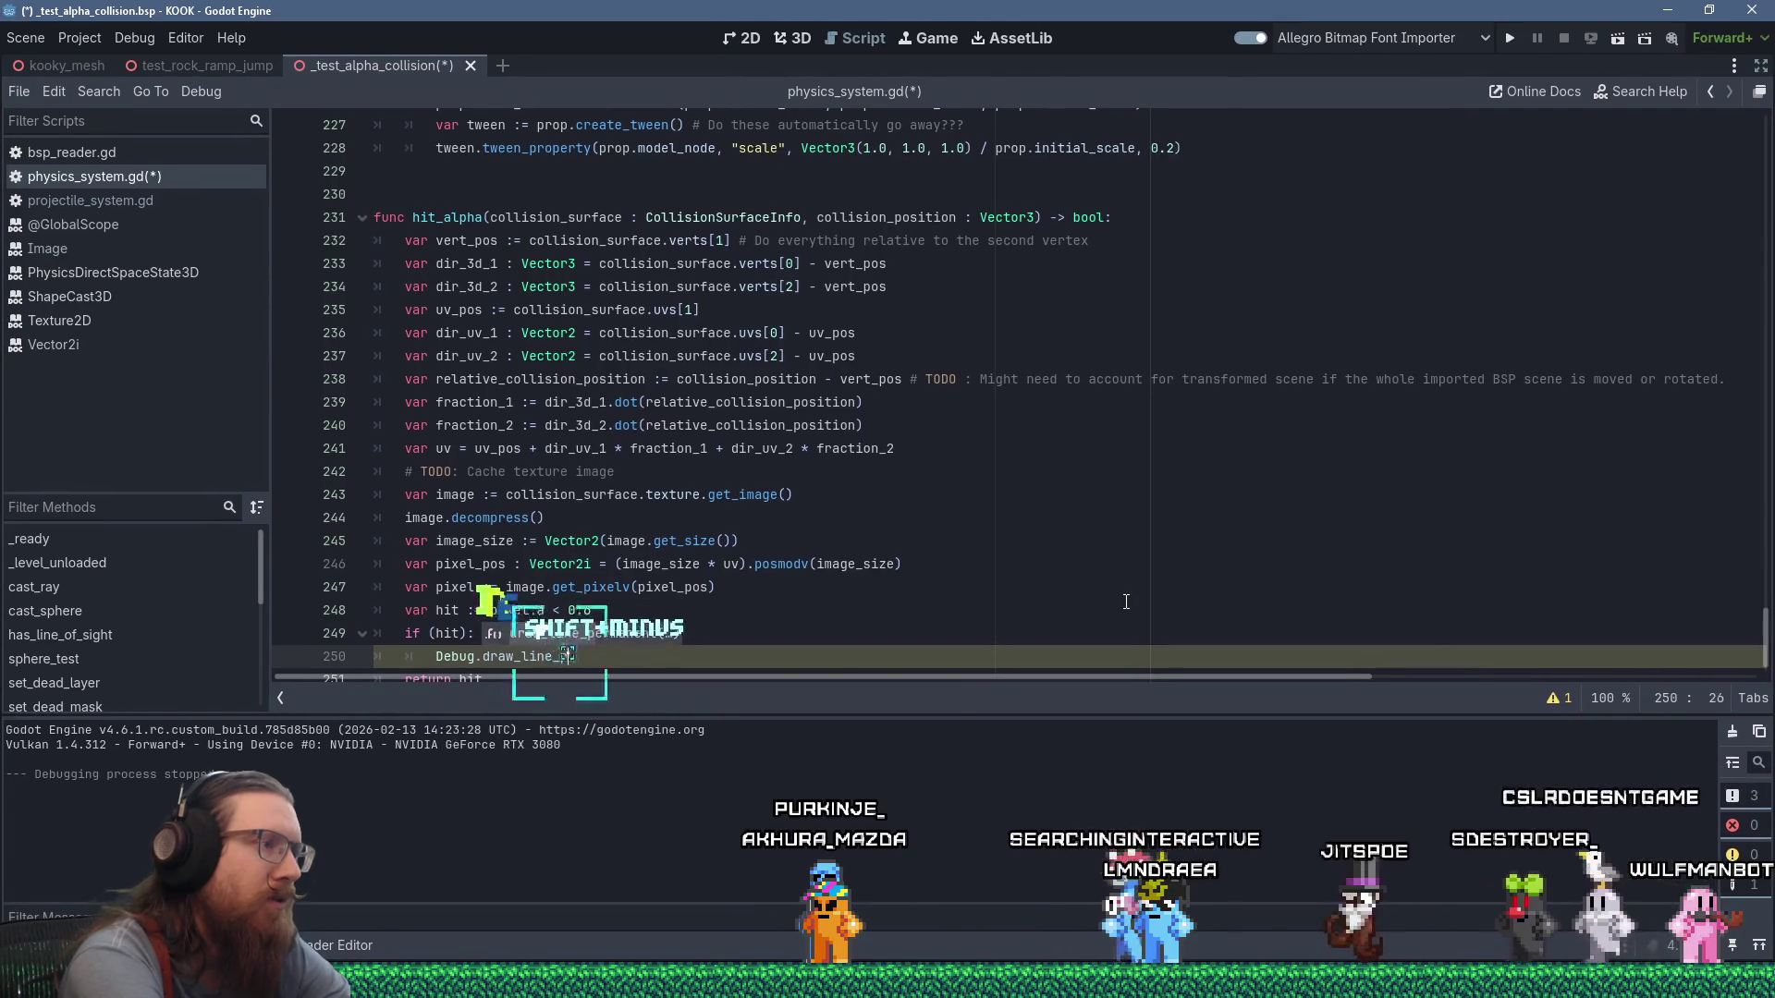
{"action": "type", "text": "_"}
{"action": "key", "text": "Return"}
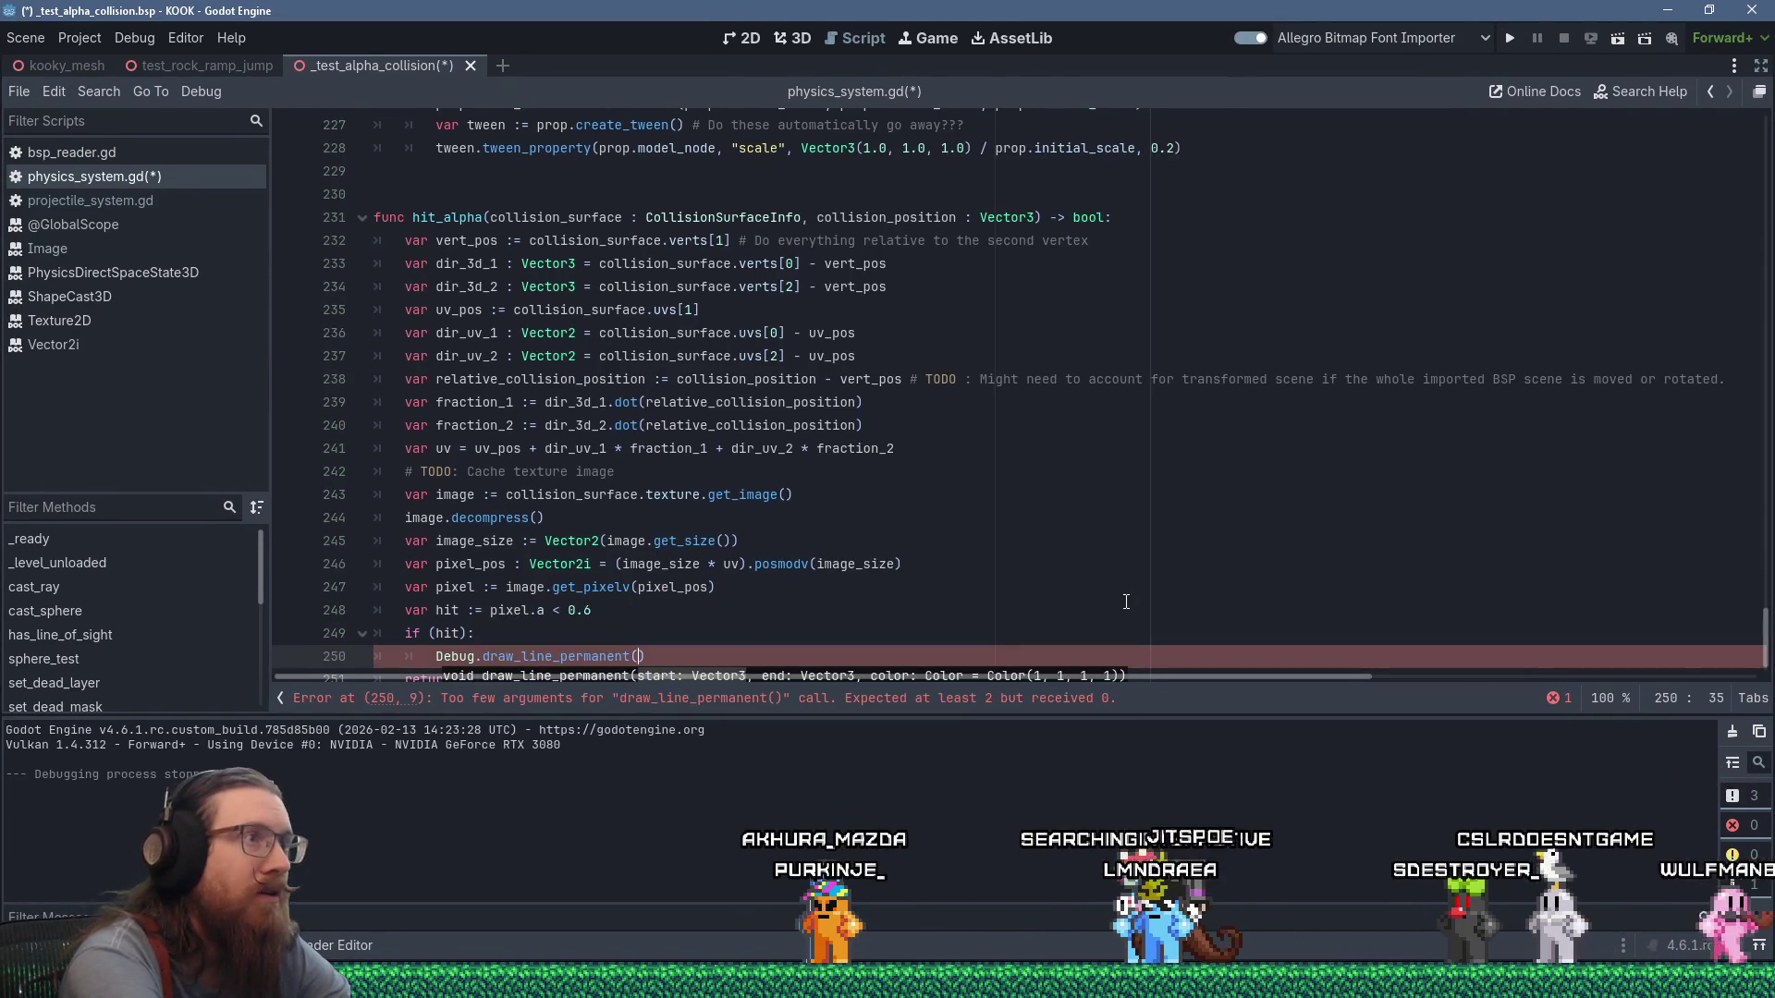
{"action": "type", "text": "collision_position"}
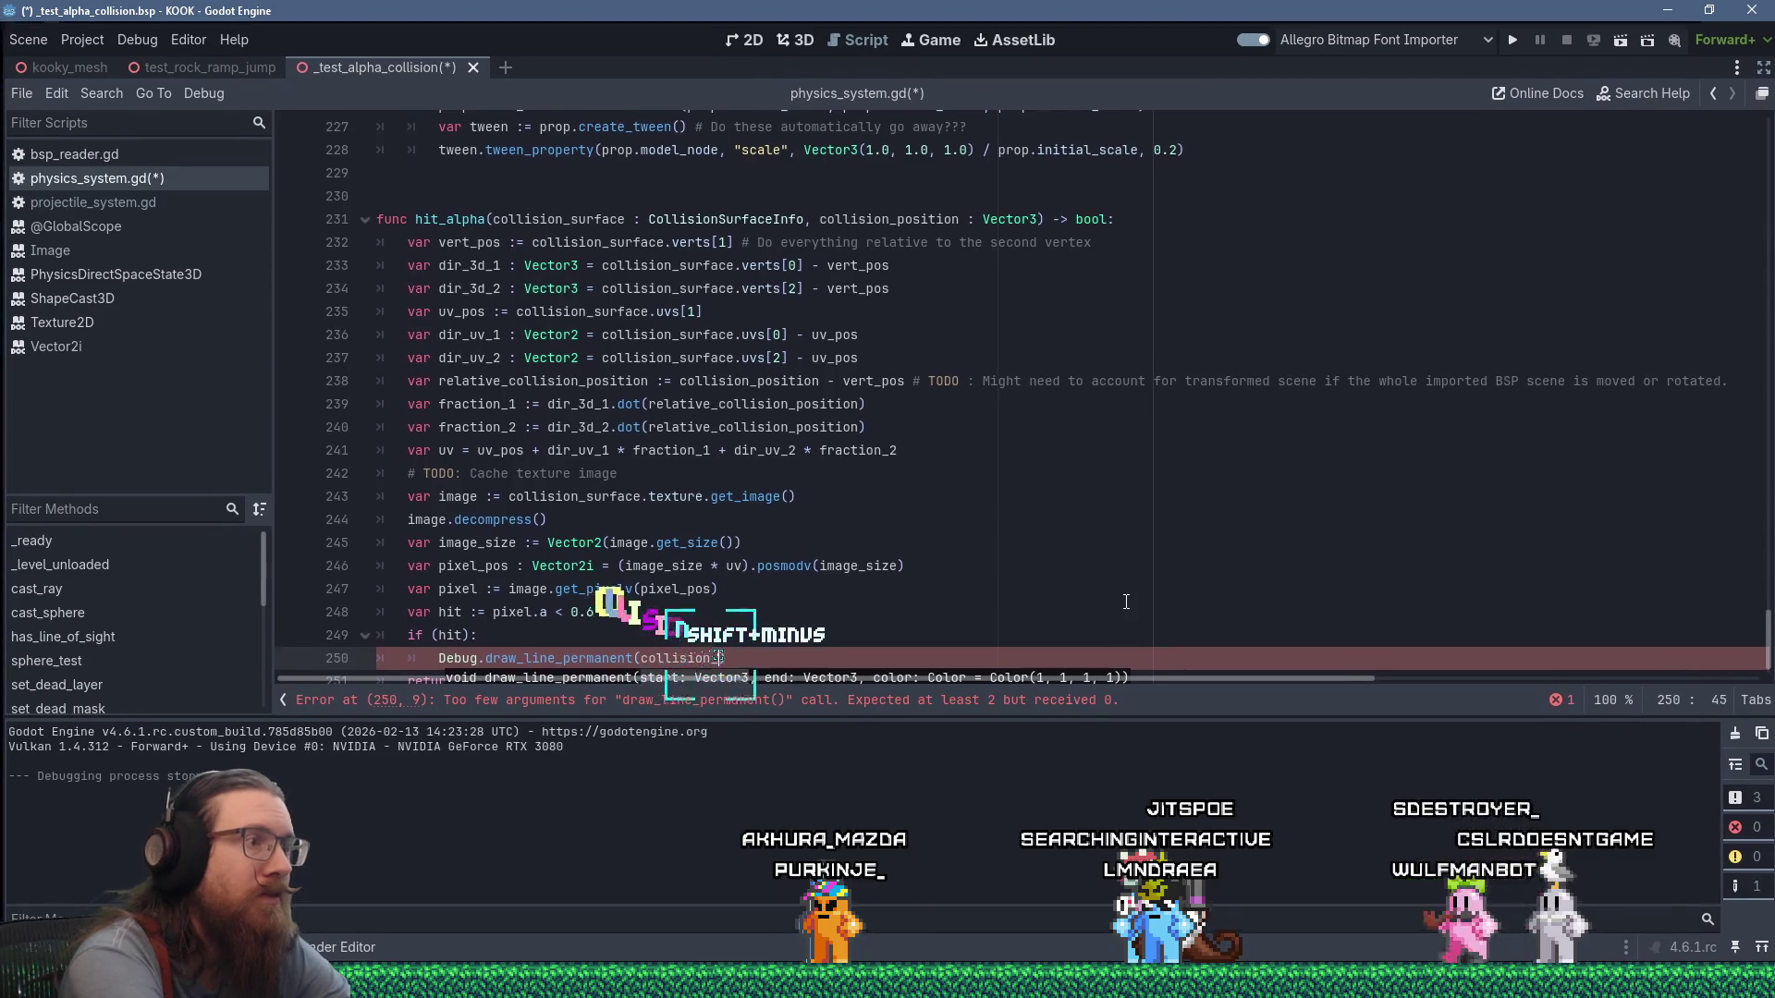
{"action": "type", "text": ", coll"}
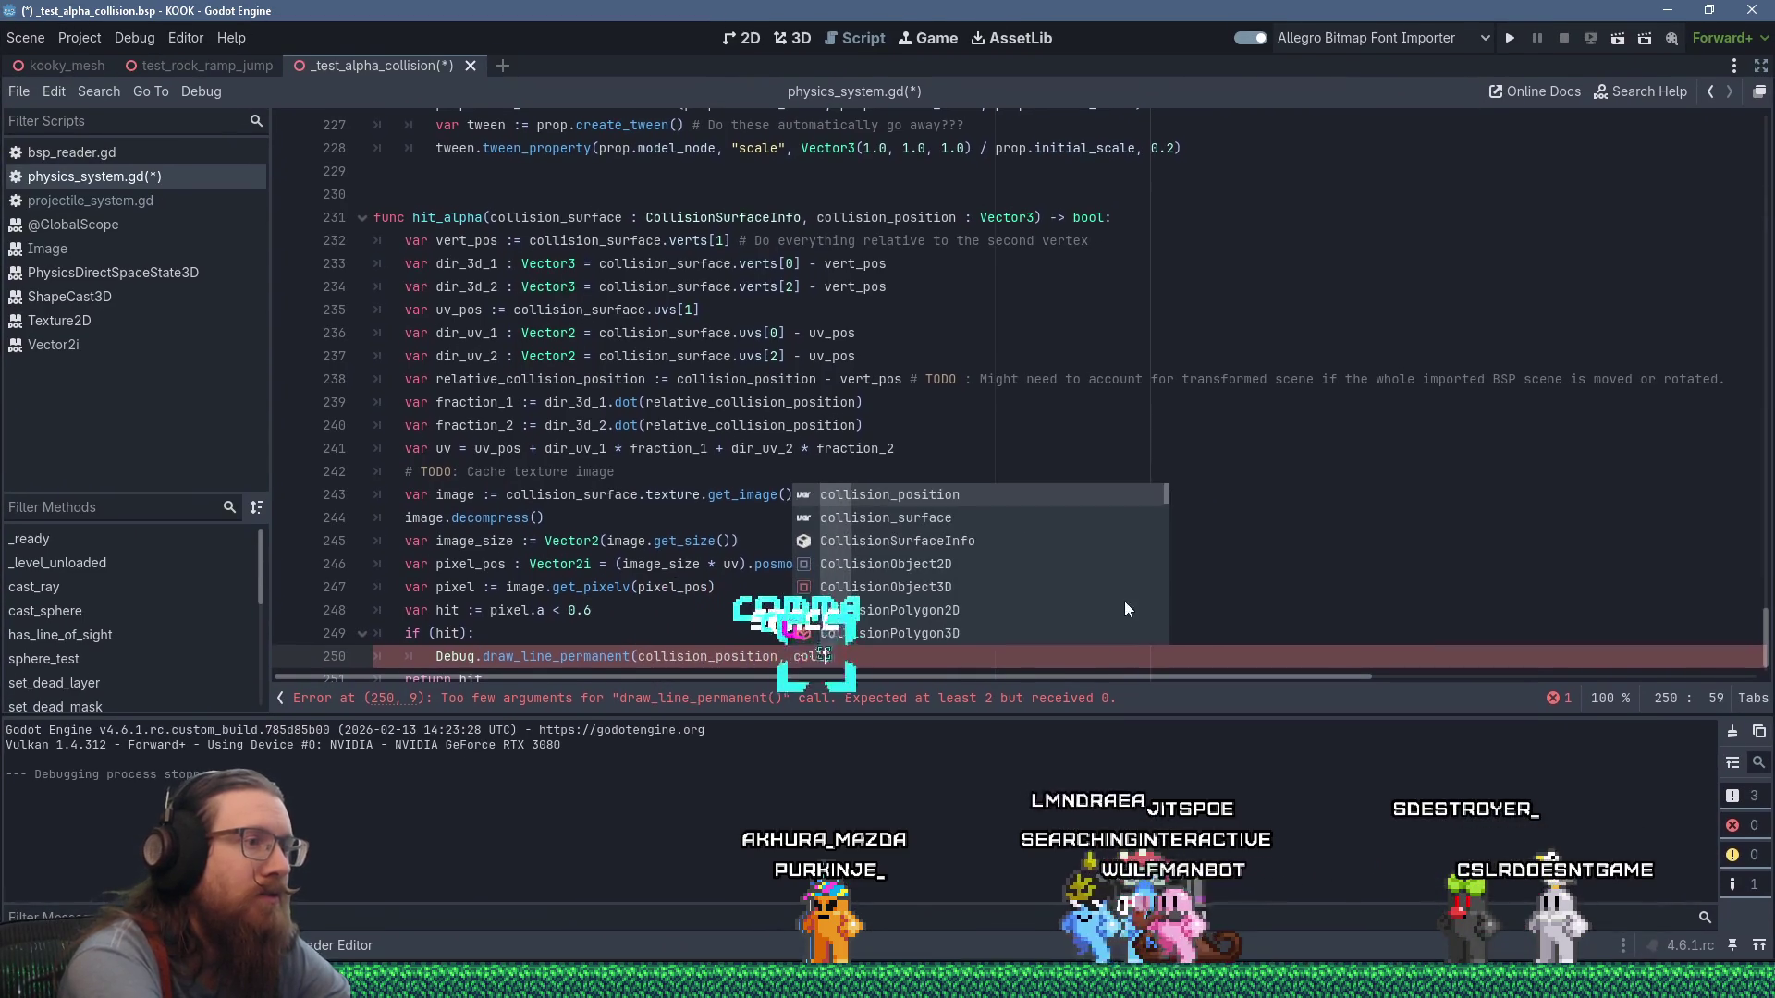
{"action": "type", "text": "ision_position"}
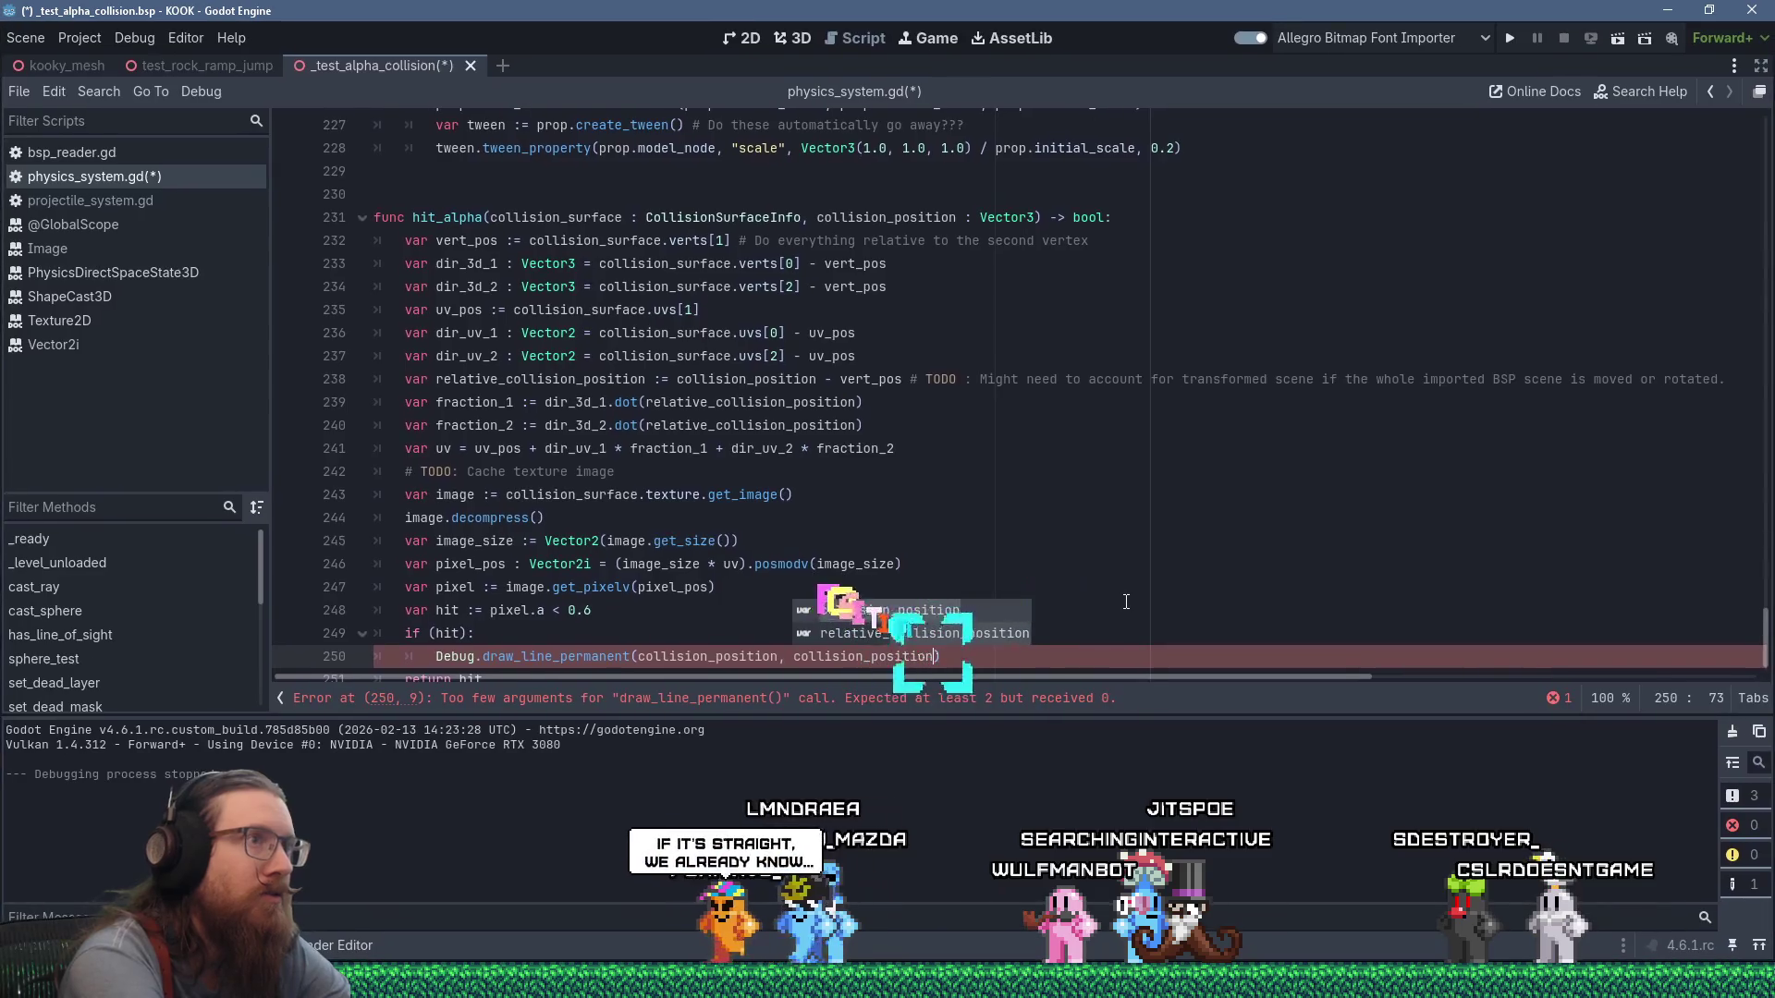
{"action": "type", "text": " +"}
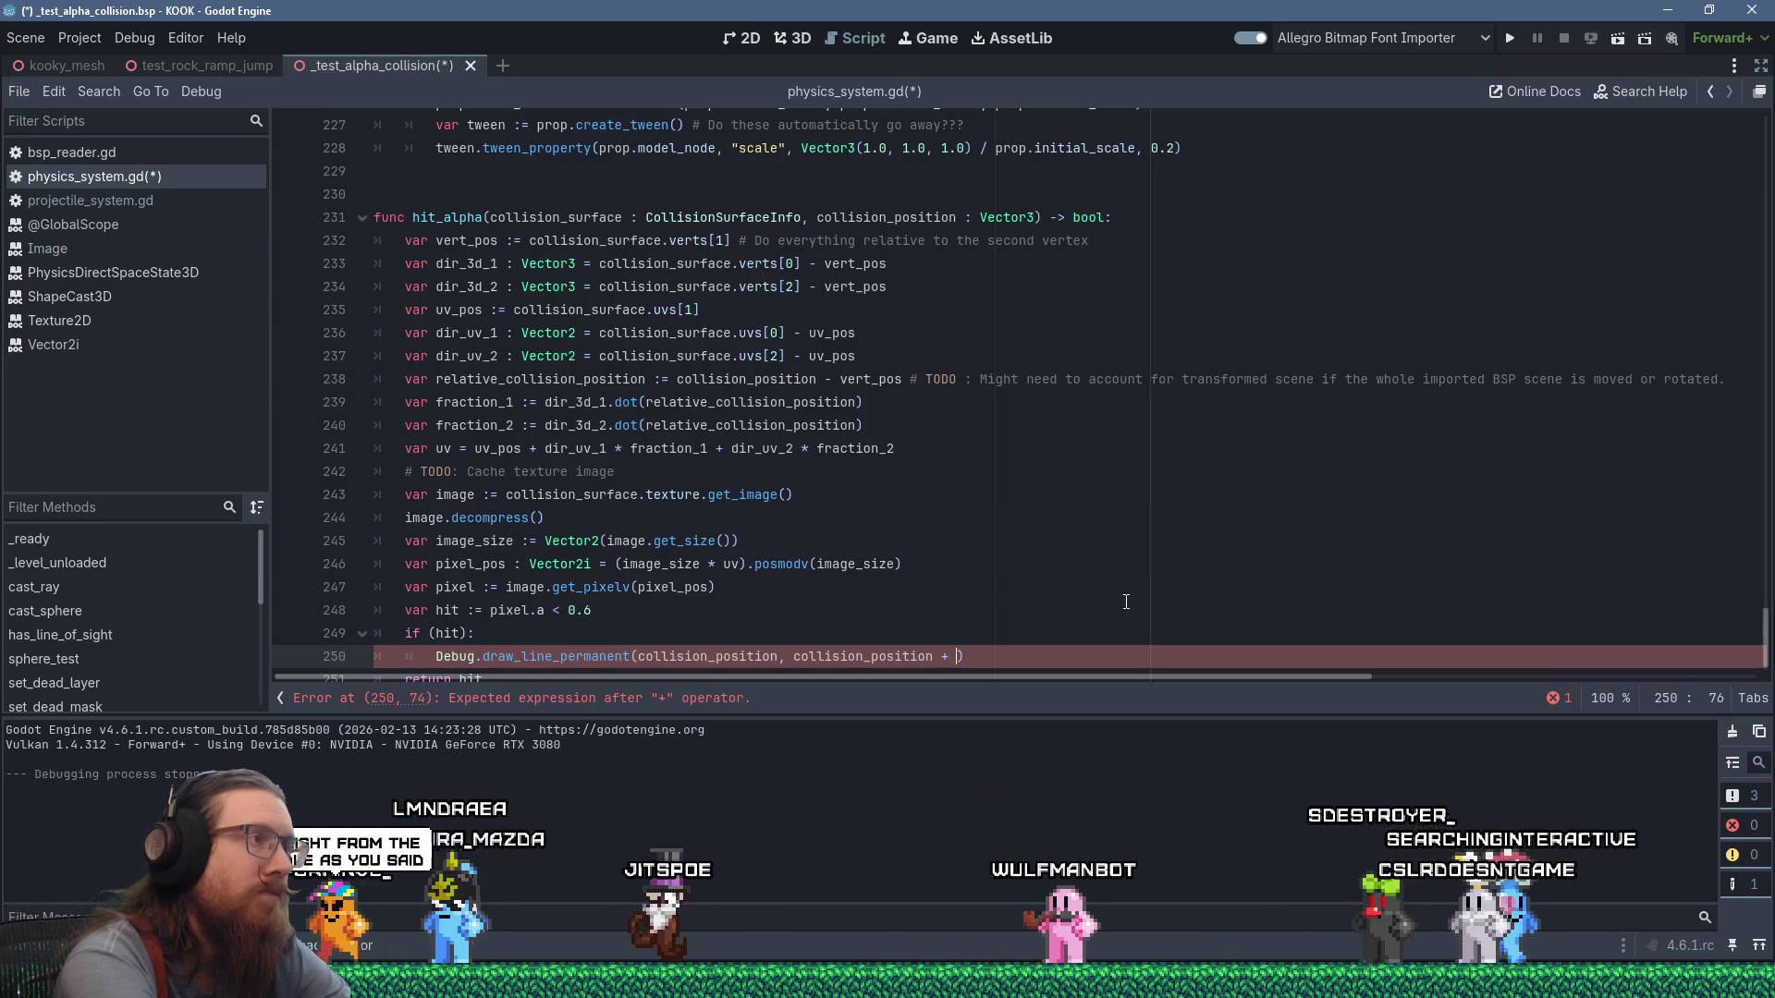
{"action": "type", "text": "Collision_"}
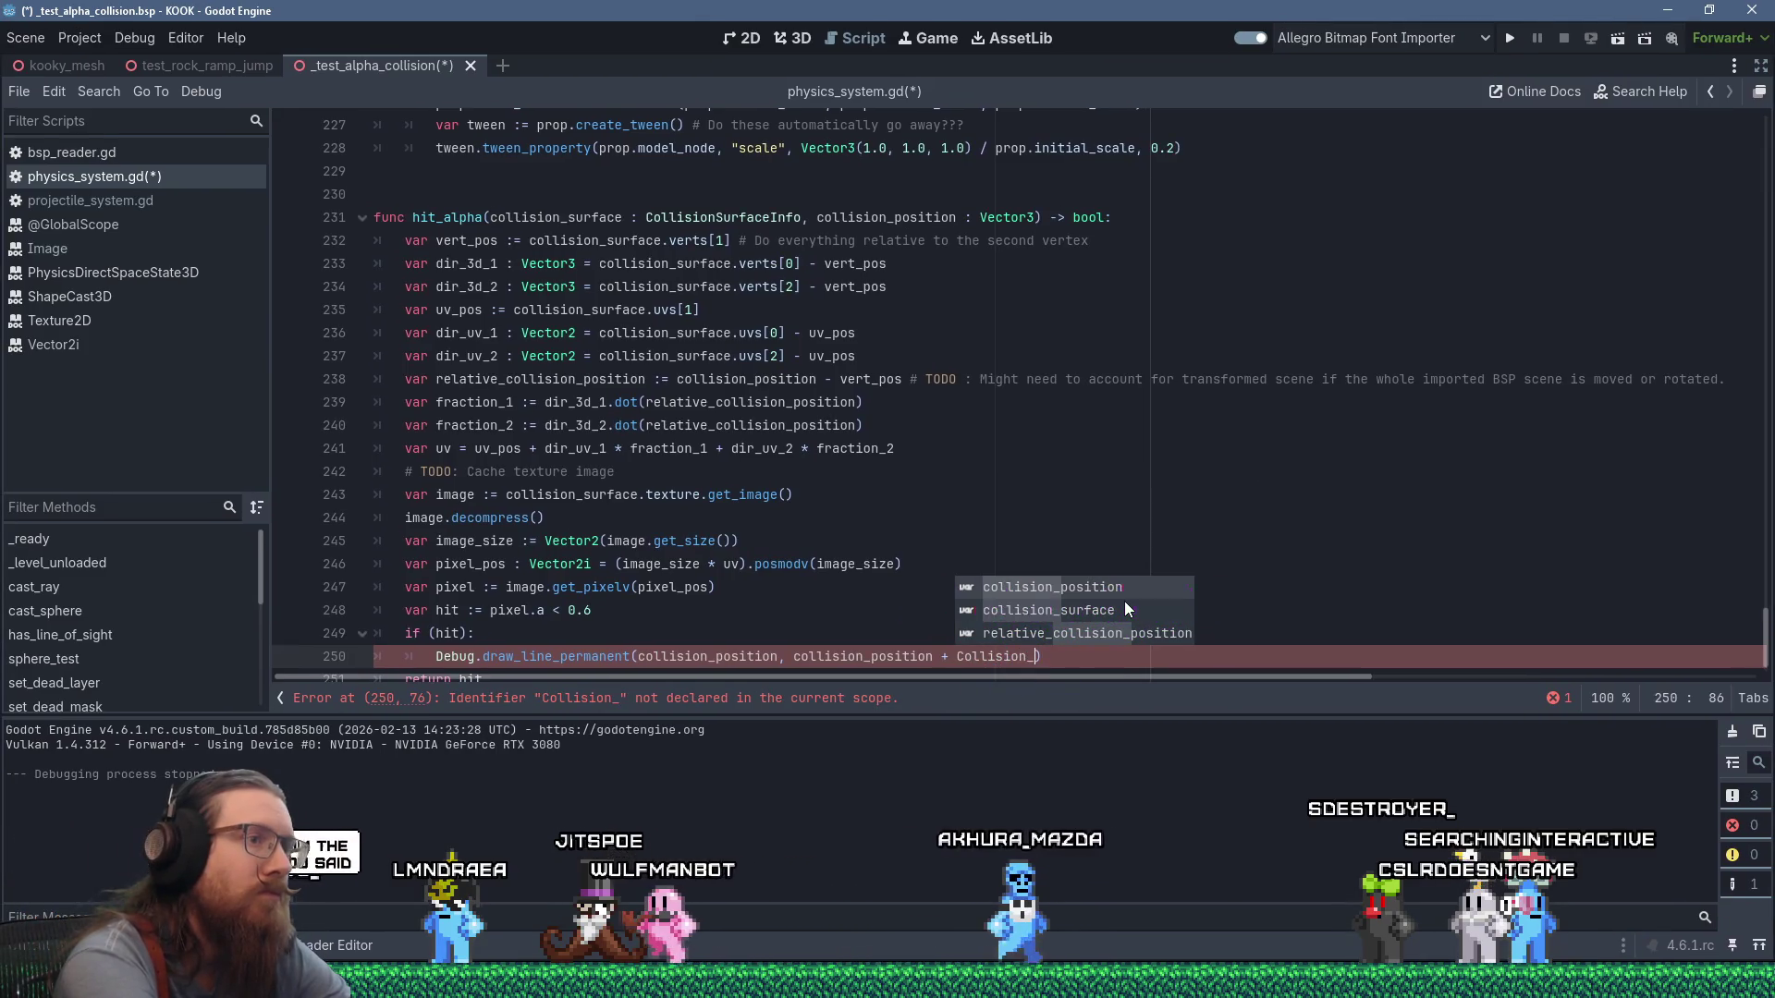
{"action": "key", "text": "Left"}
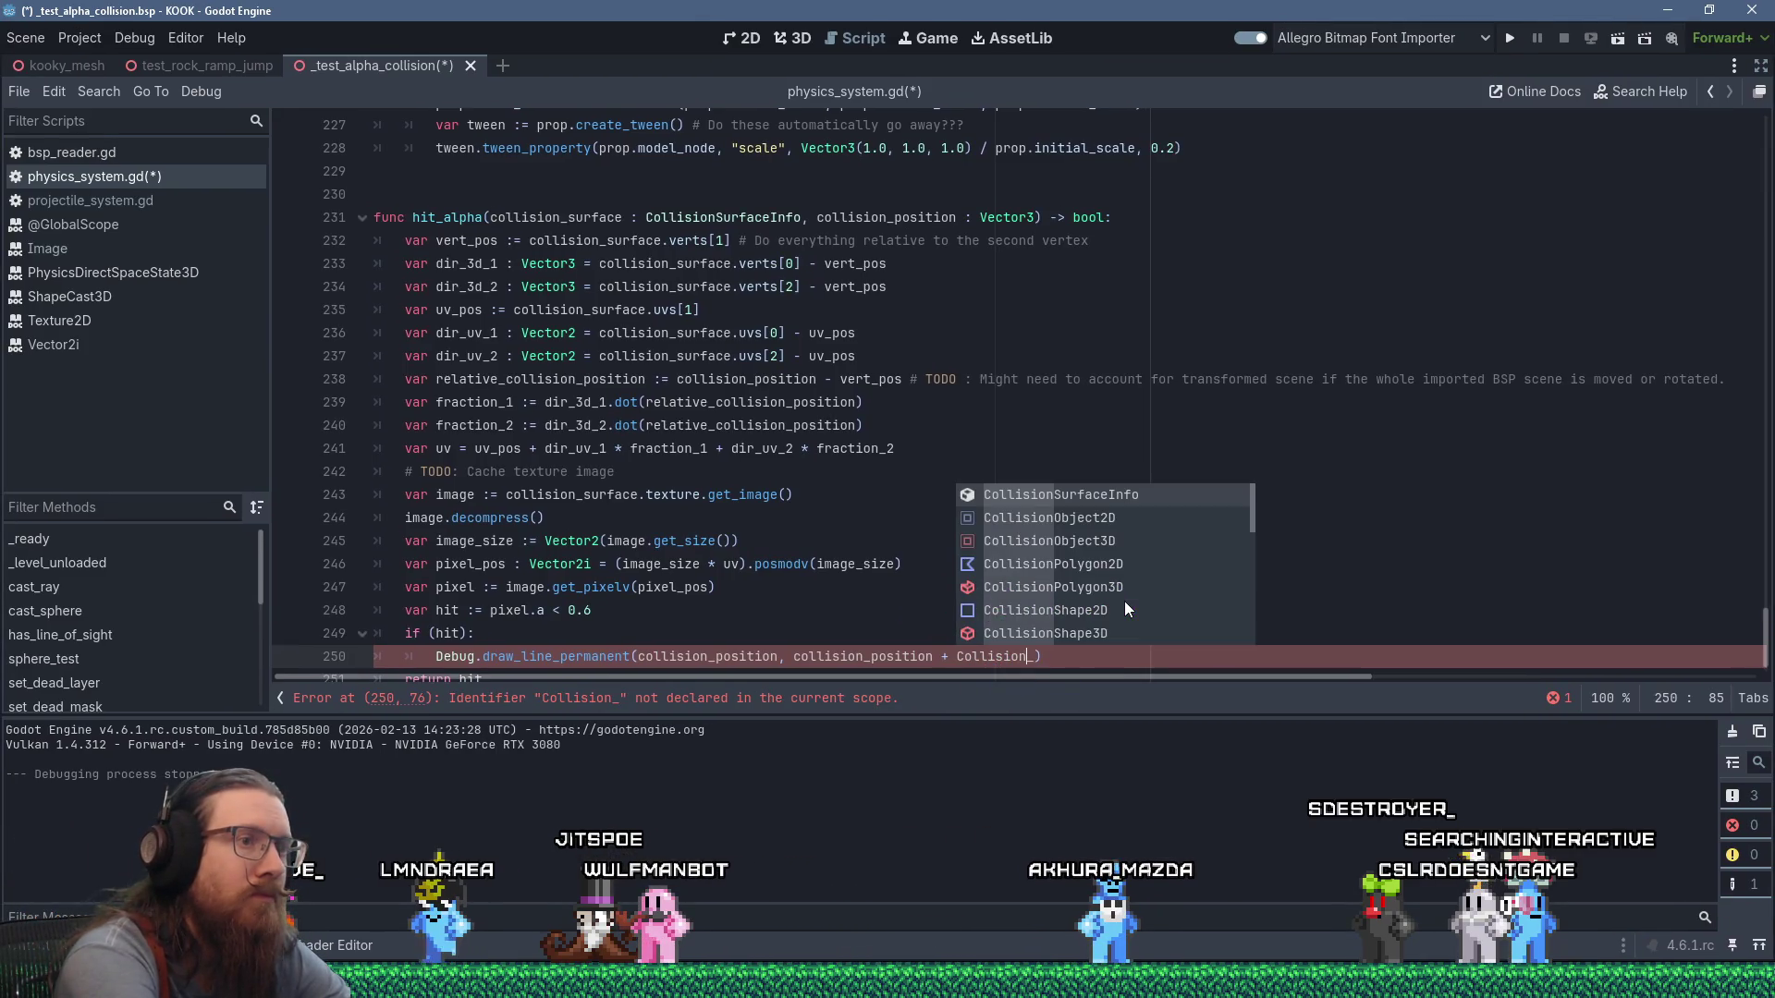
{"action": "key", "text": "Right"}
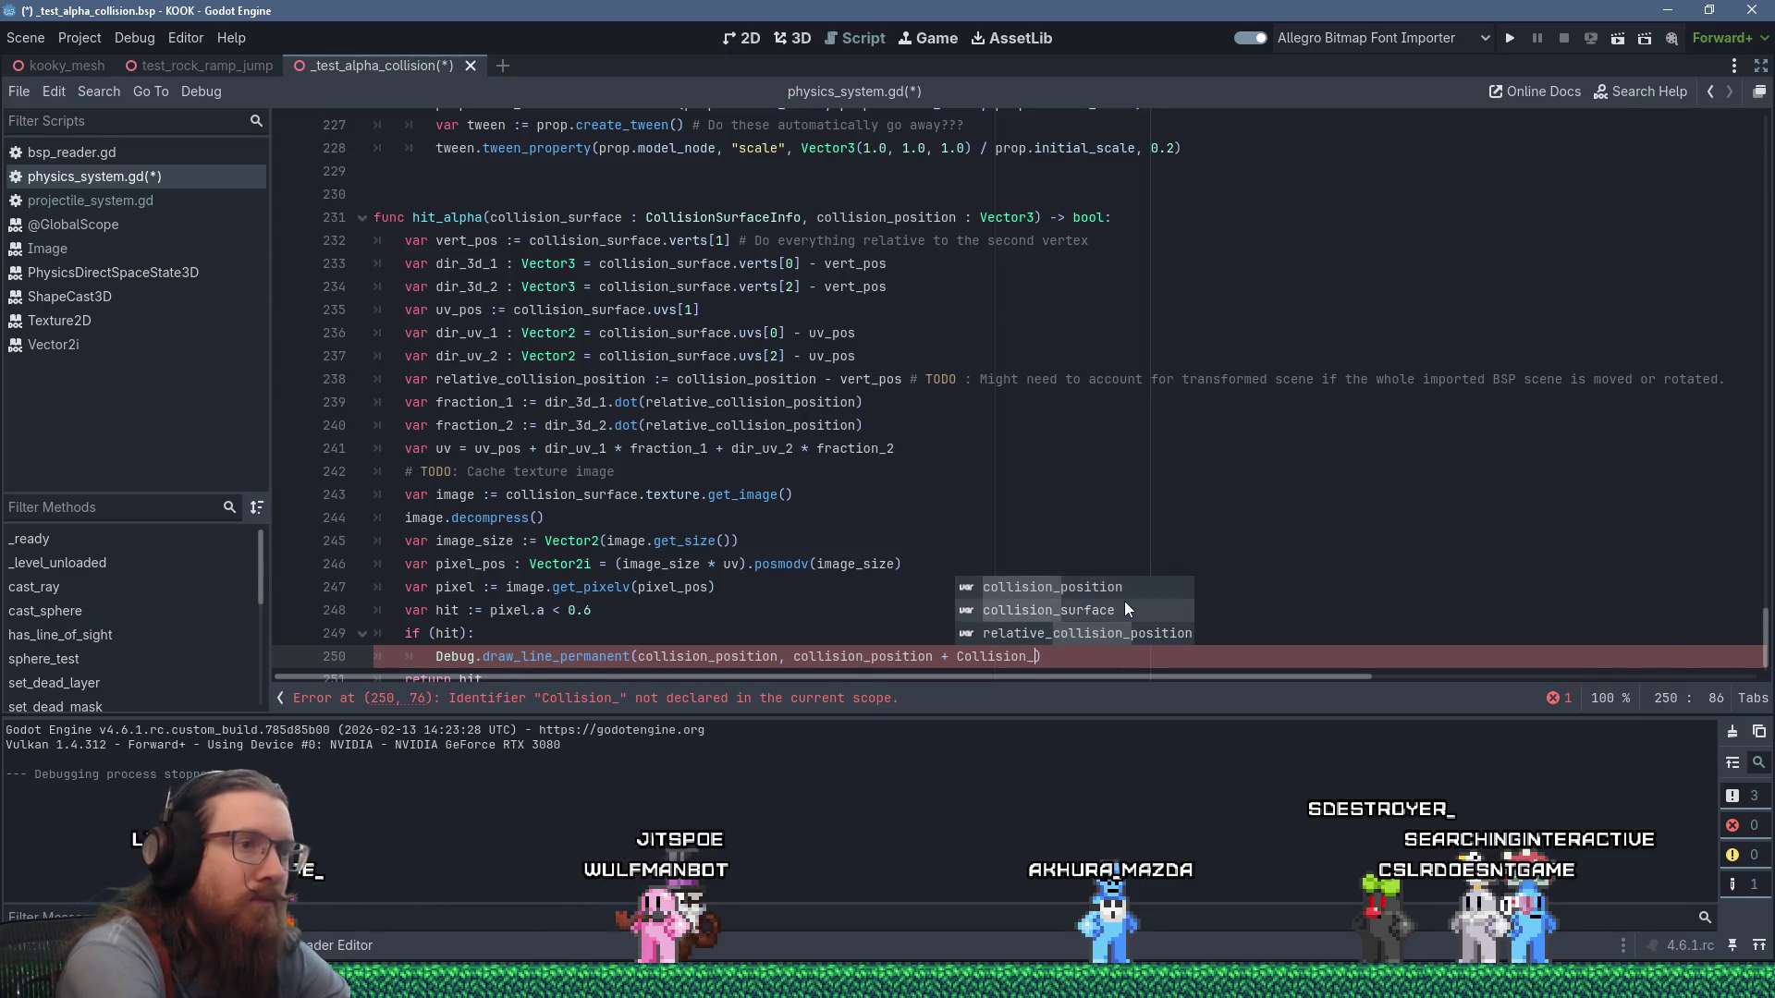
{"action": "left_click", "coordinate": [1125, 611]}
{"action": "type", "text": ".normal"}
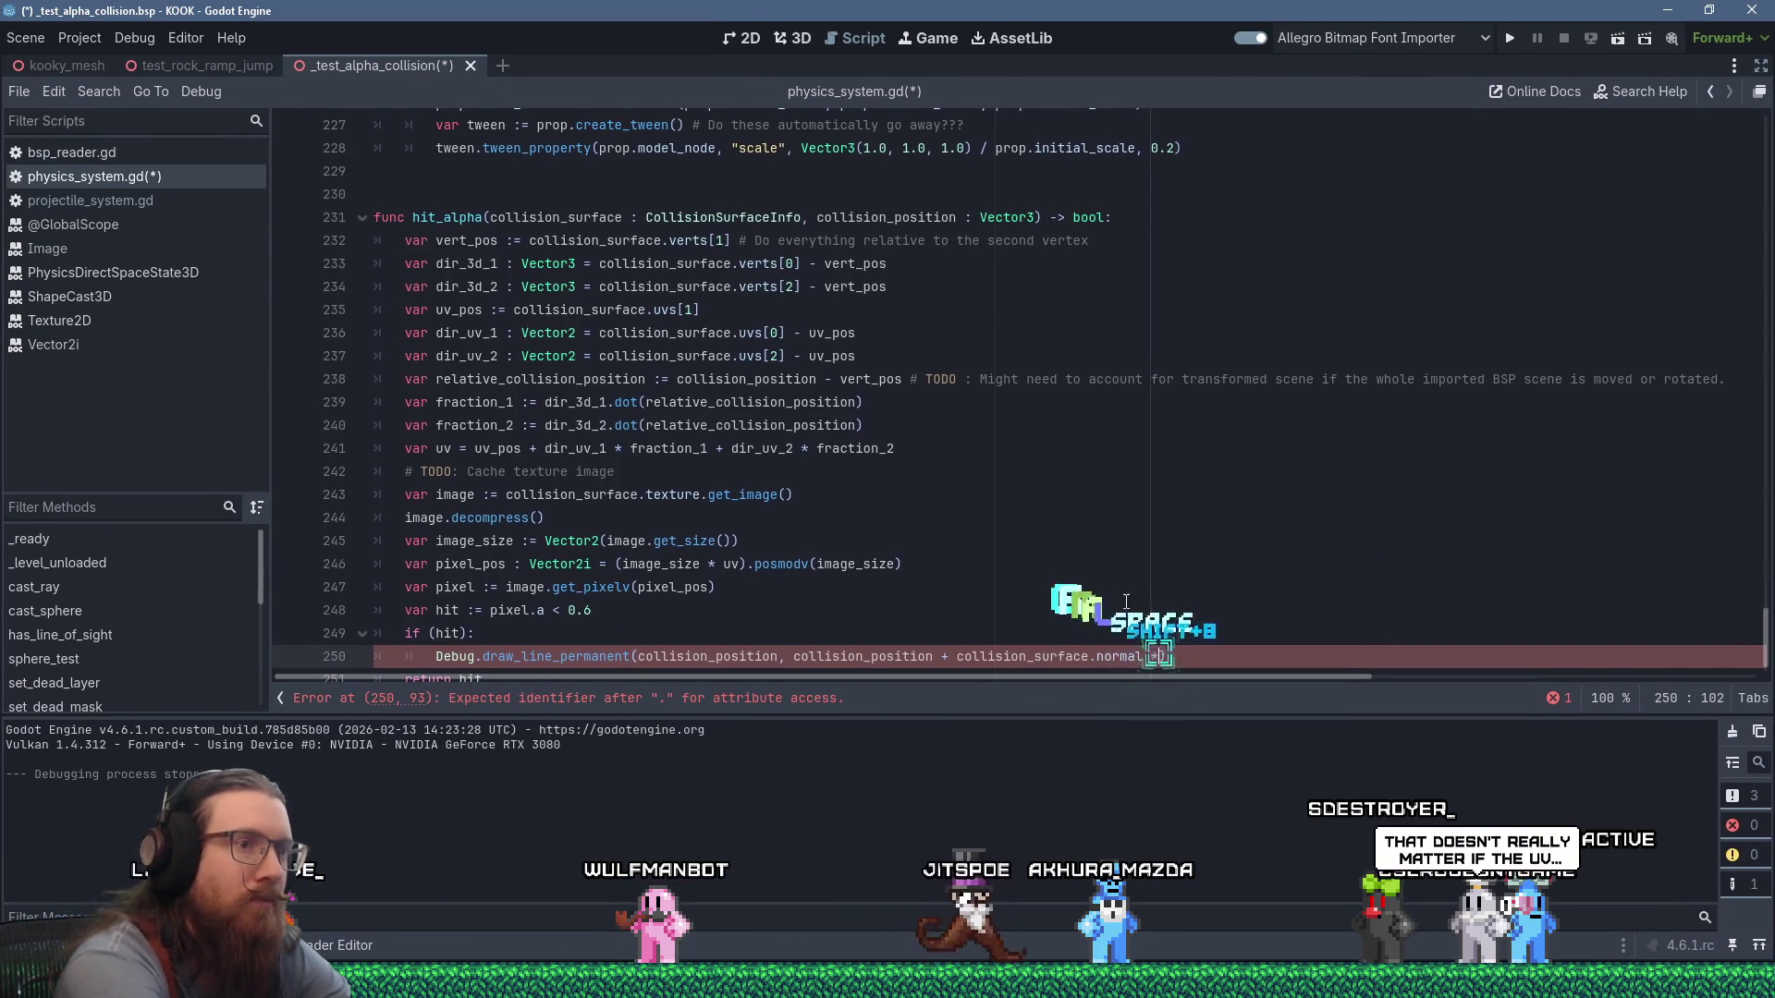
{"action": "type", "text": " * 0.01"}
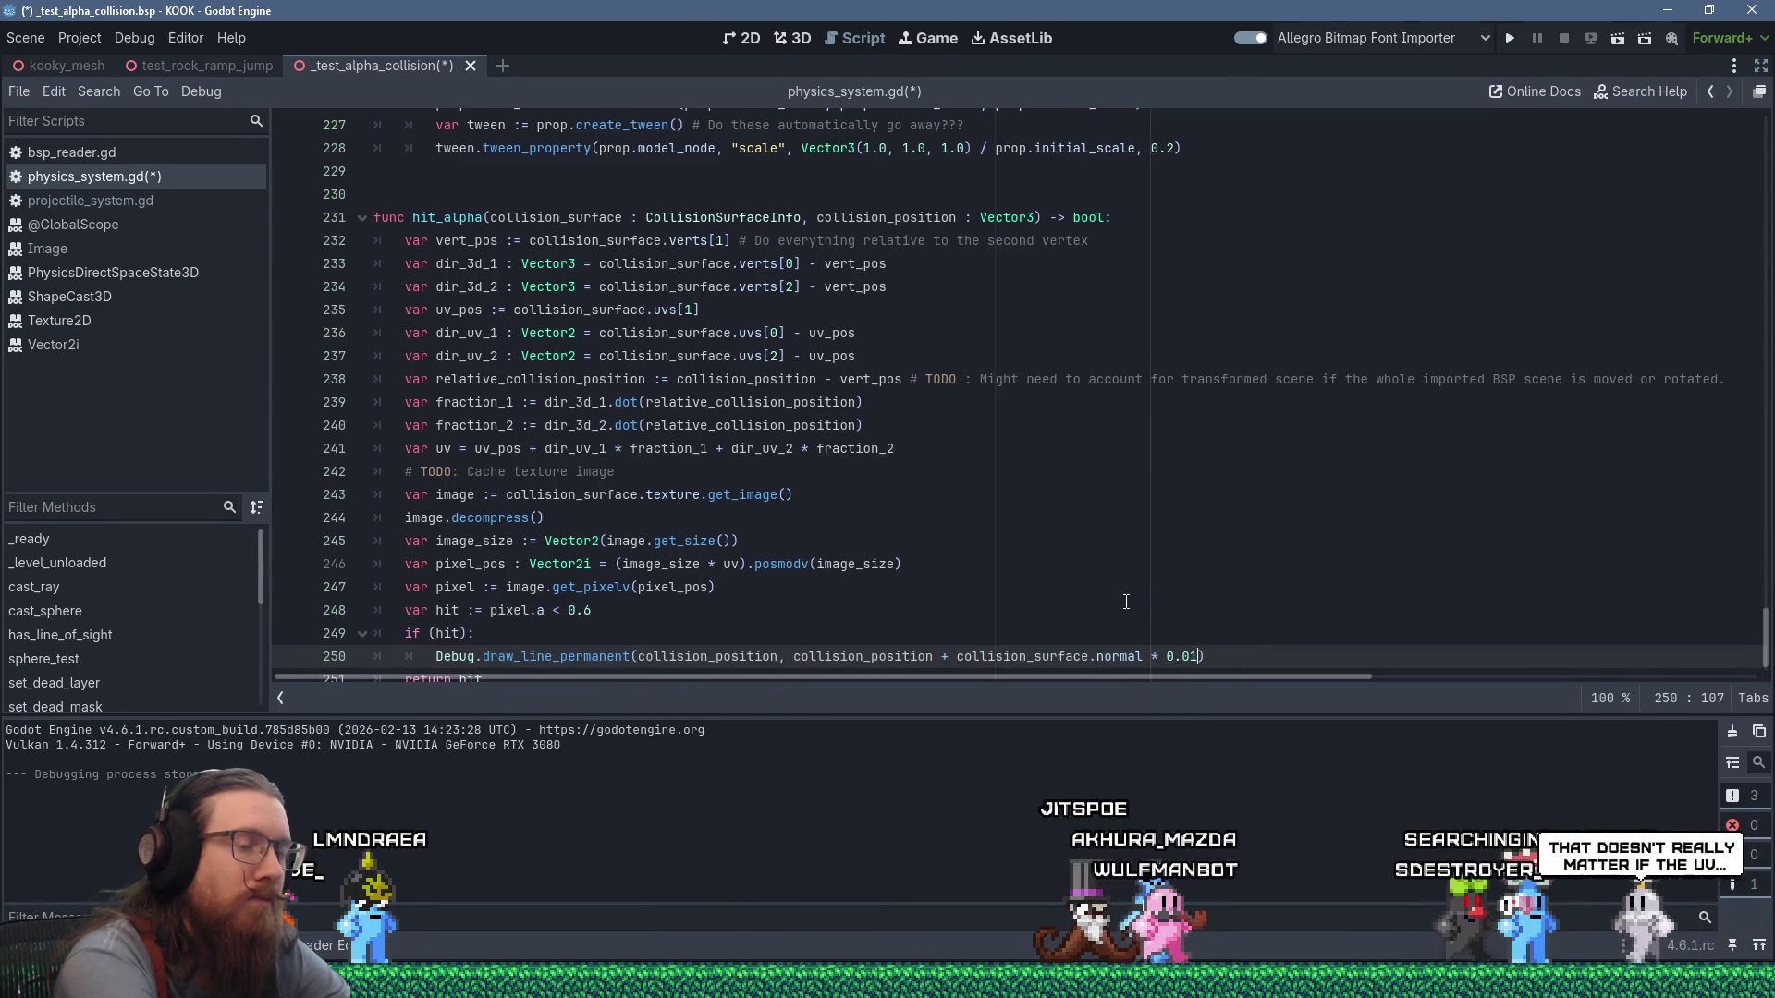
{"action": "key", "text": "ctrl+s"}
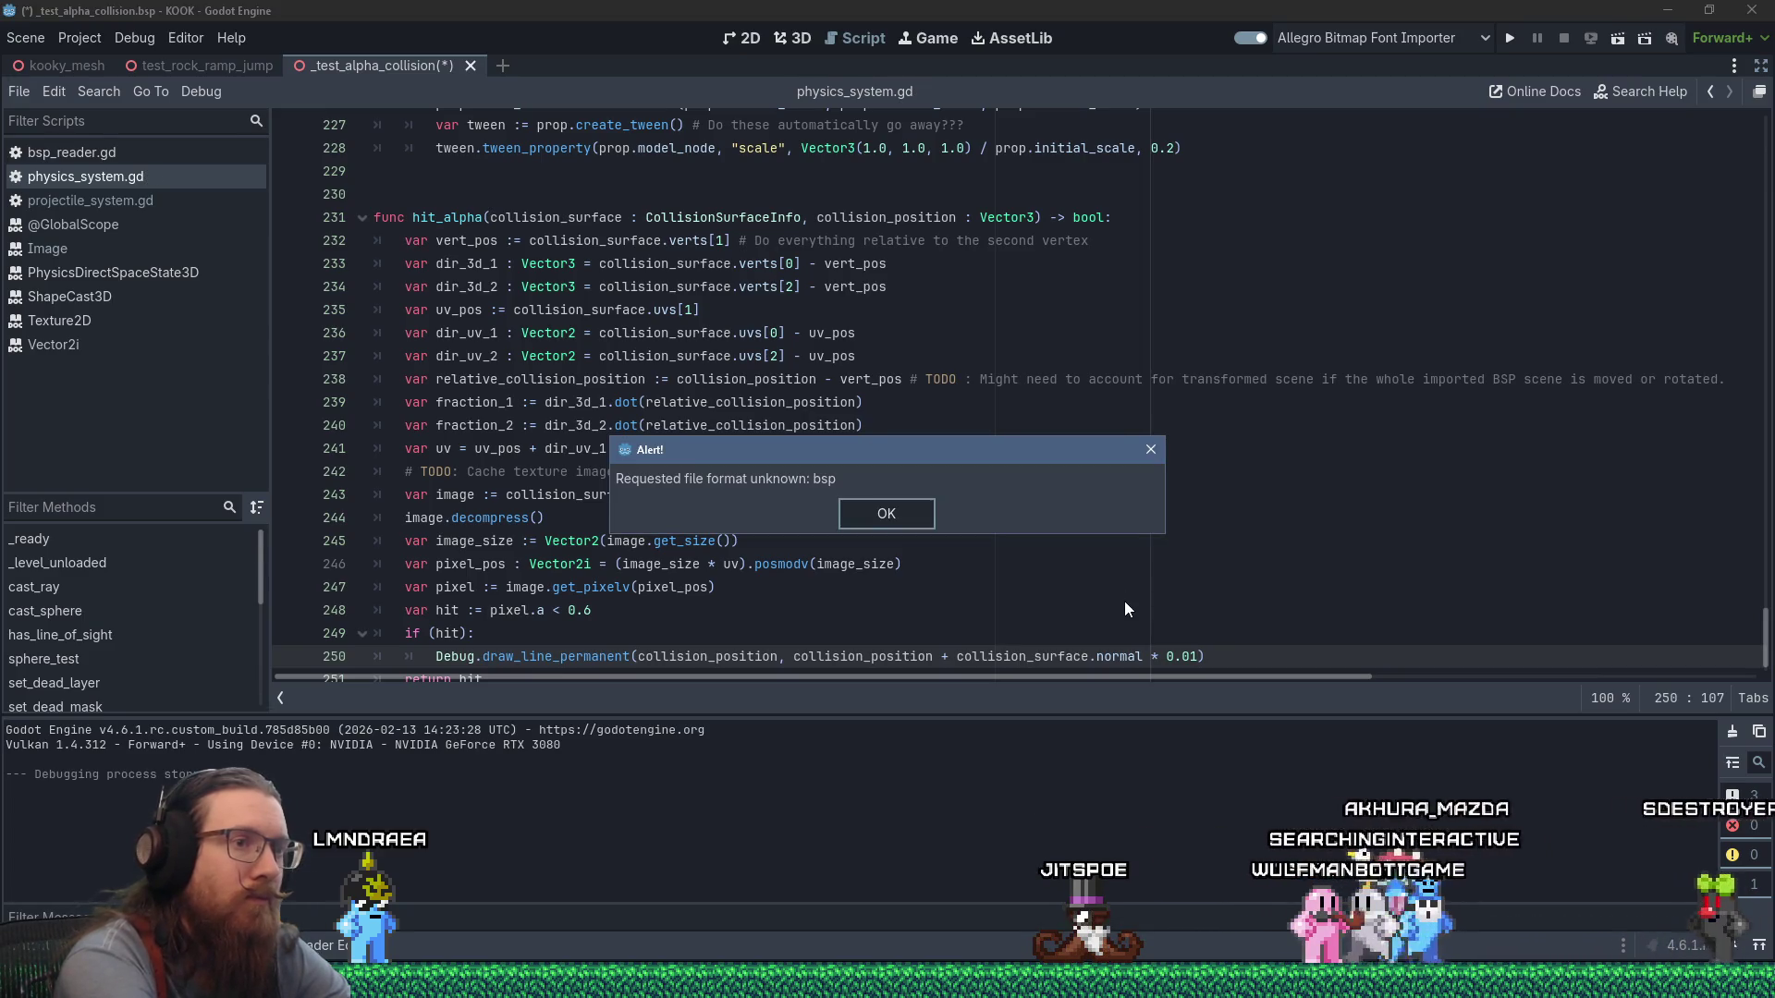
Dismiss the bsp alert and run the project to test the debug lines.
{"action": "left_click", "coordinate": [909, 523]}
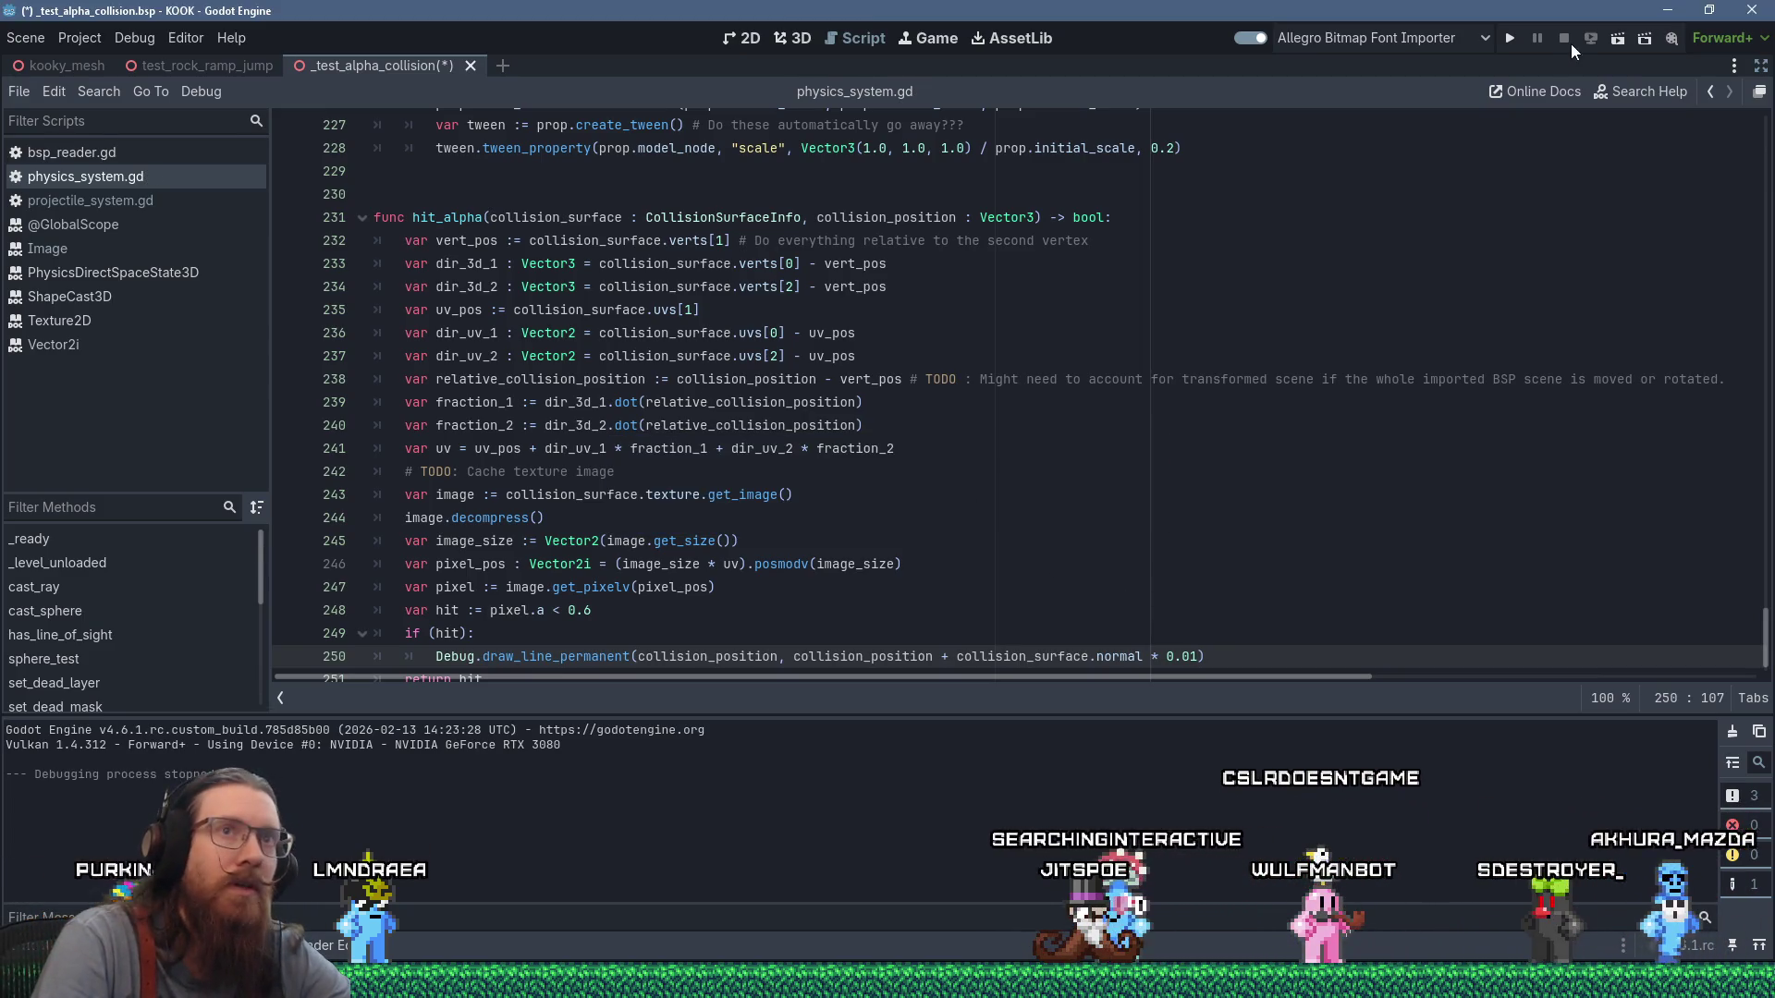
{"action": "left_click", "coordinate": [1509, 35]}
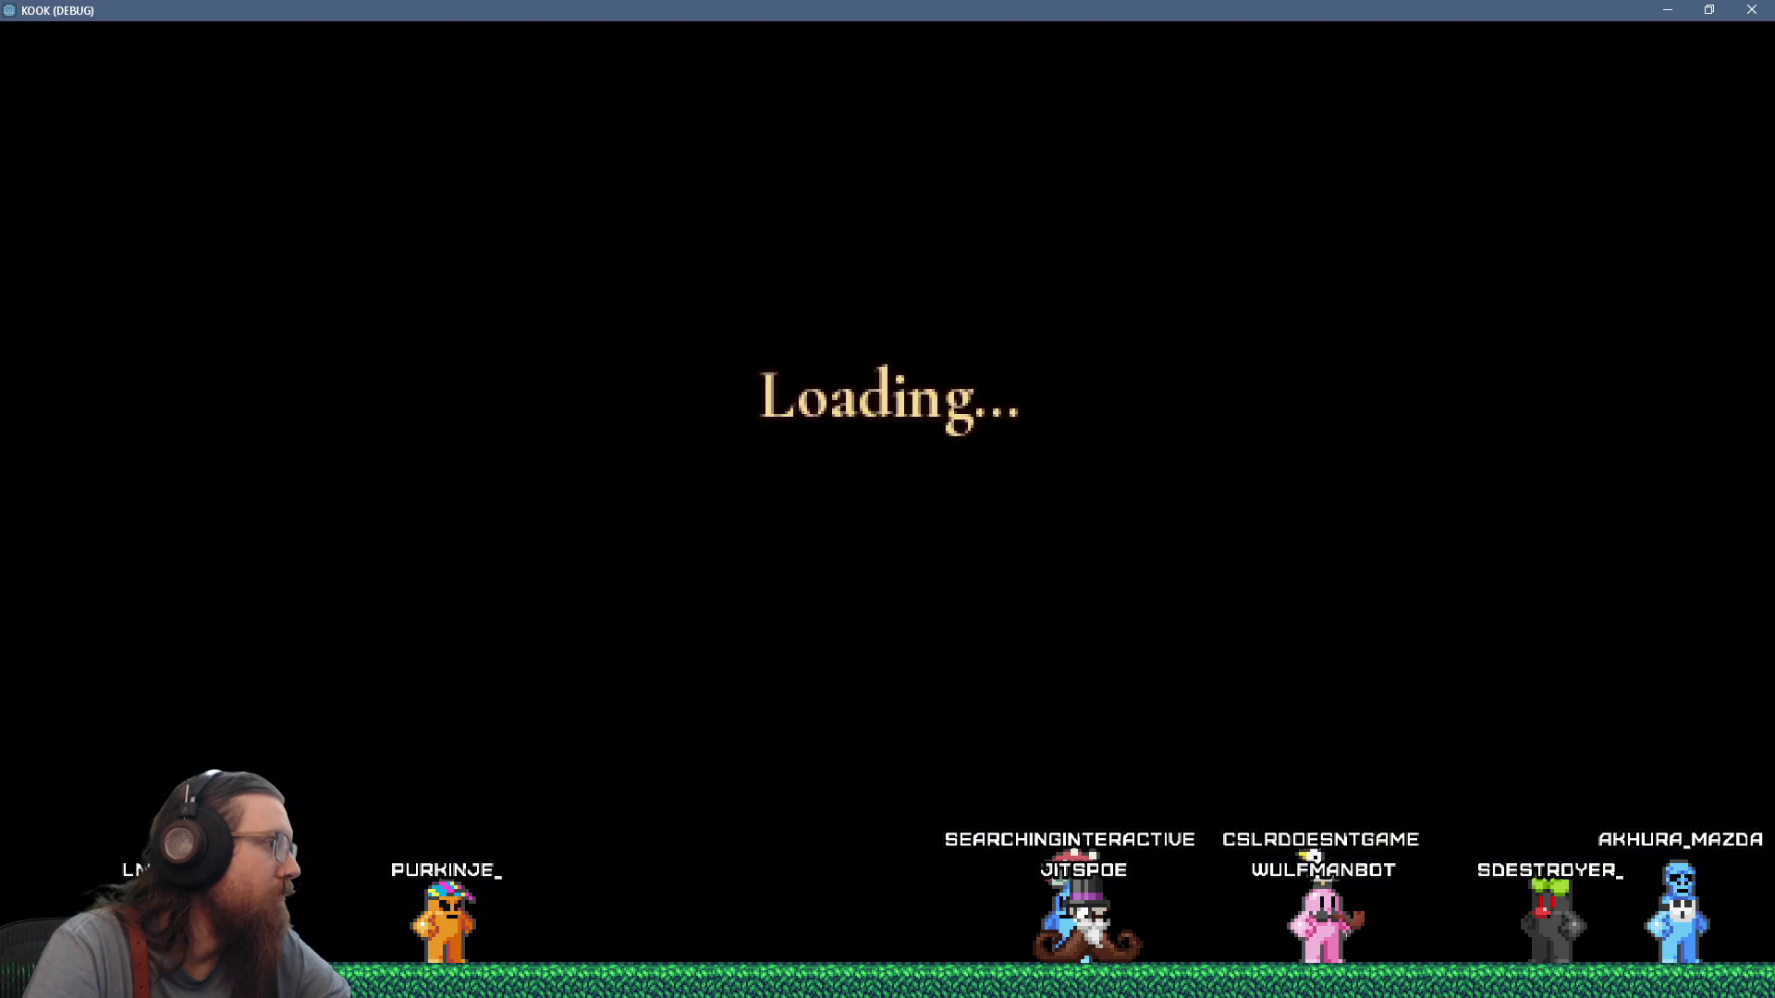
Walk among the cages in the debug build, firing a shot at them.
{"action": "key", "text": "w"}
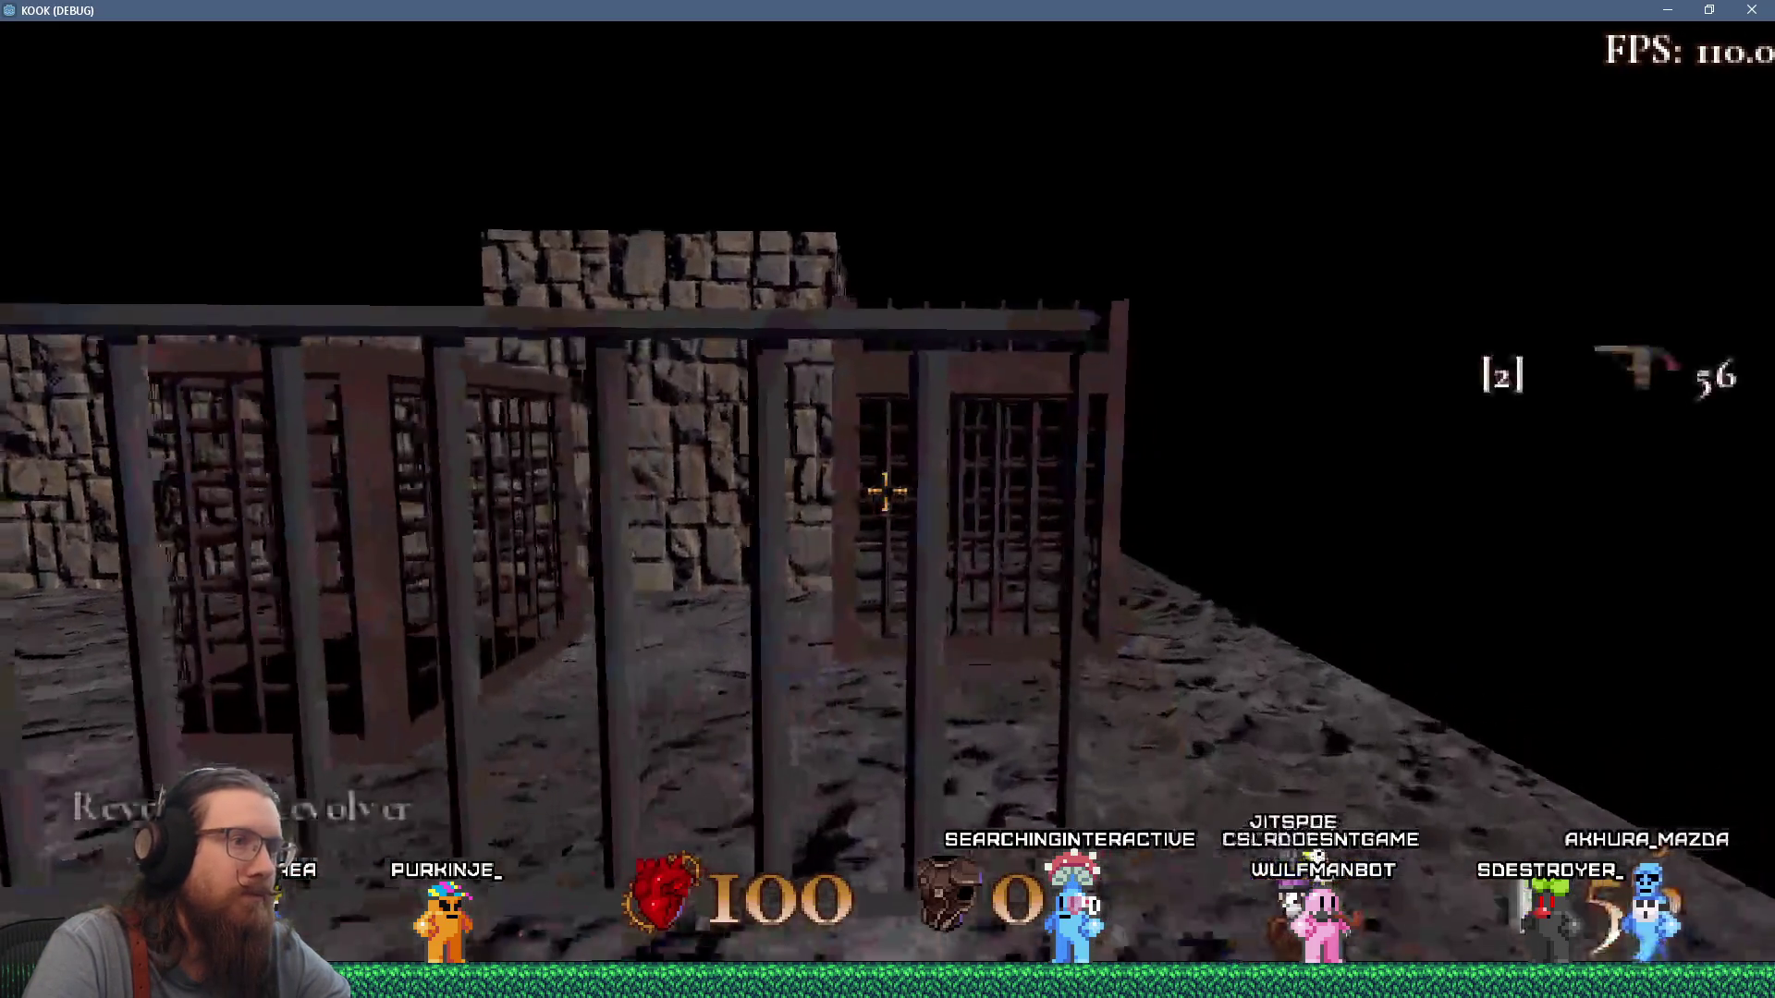
{"action": "key", "text": "grave"}
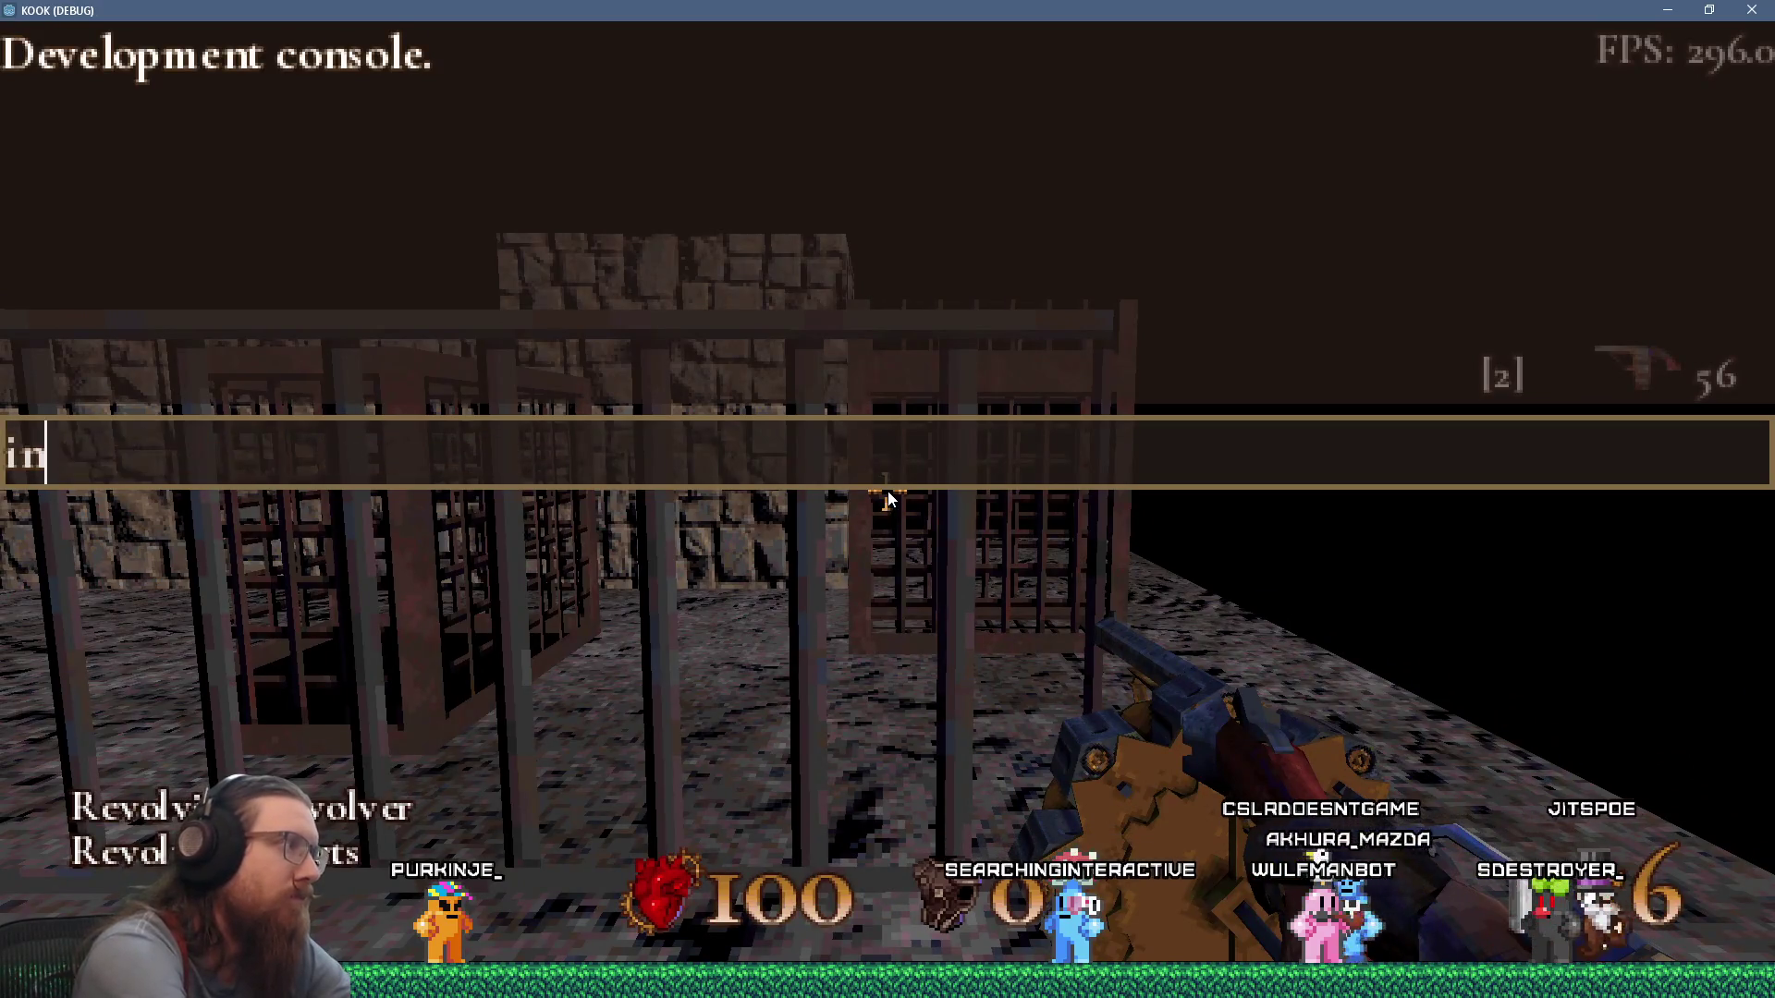
{"action": "key", "text": "grave"}
{"action": "key", "text": "w"}
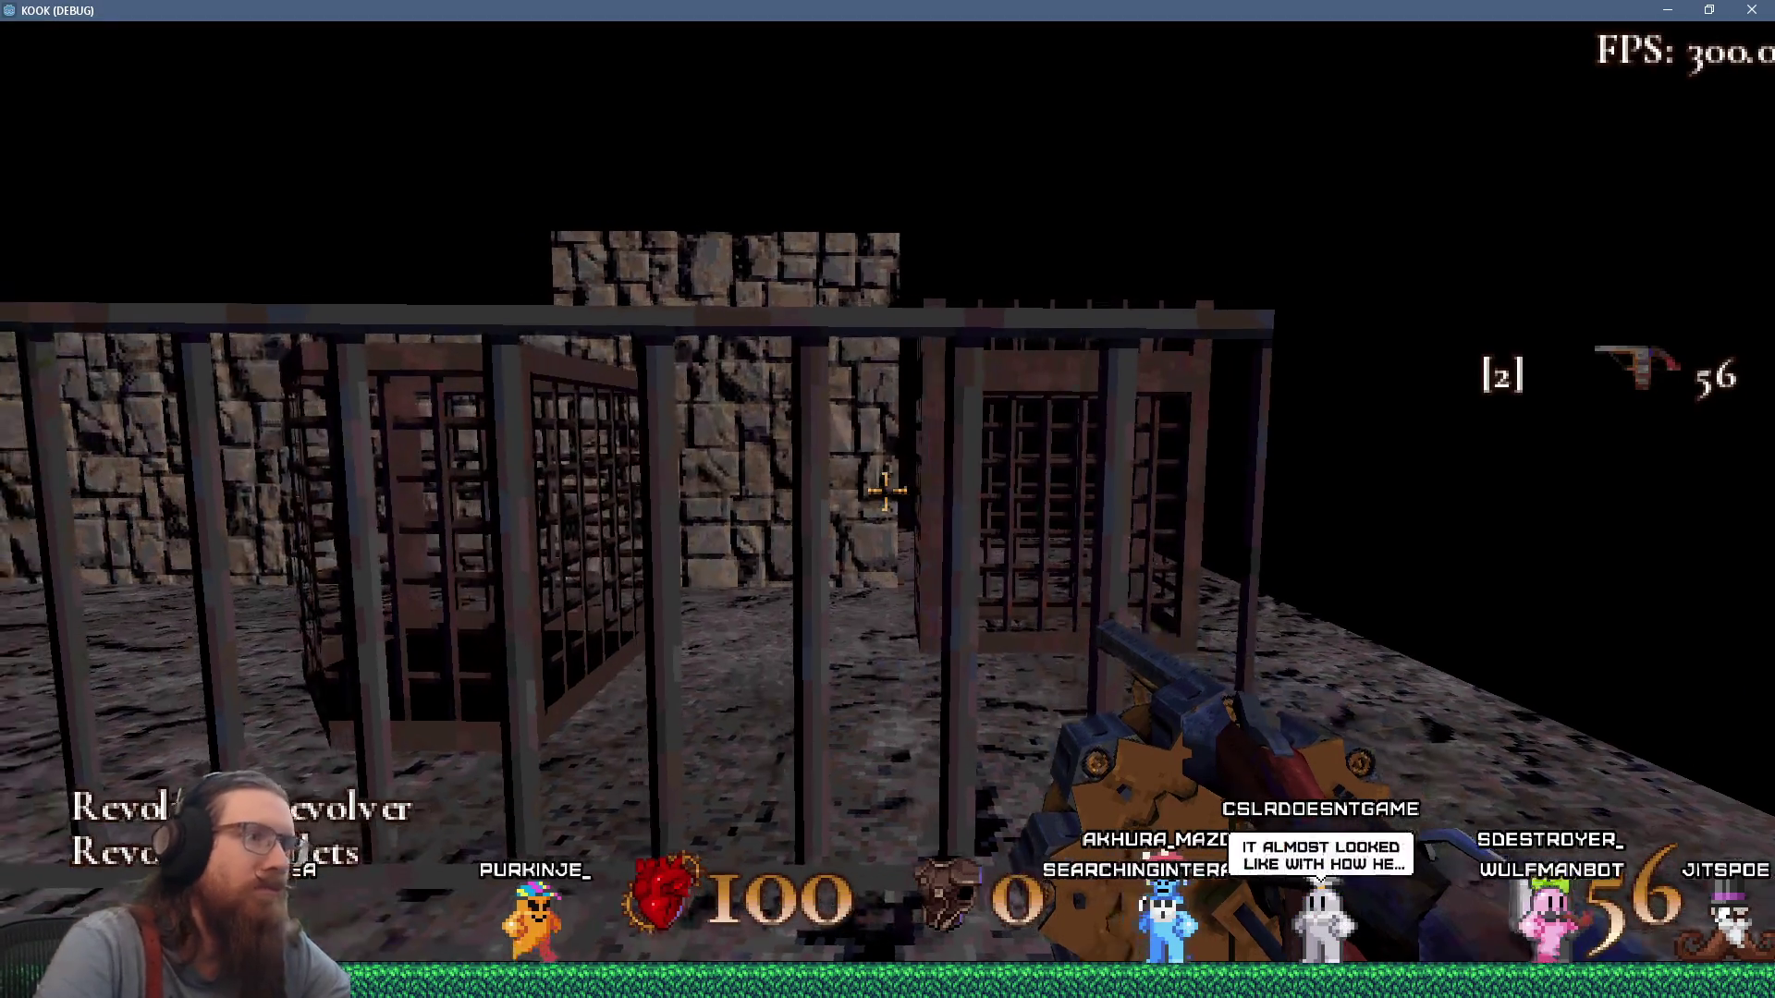
{"action": "key", "text": "w"}
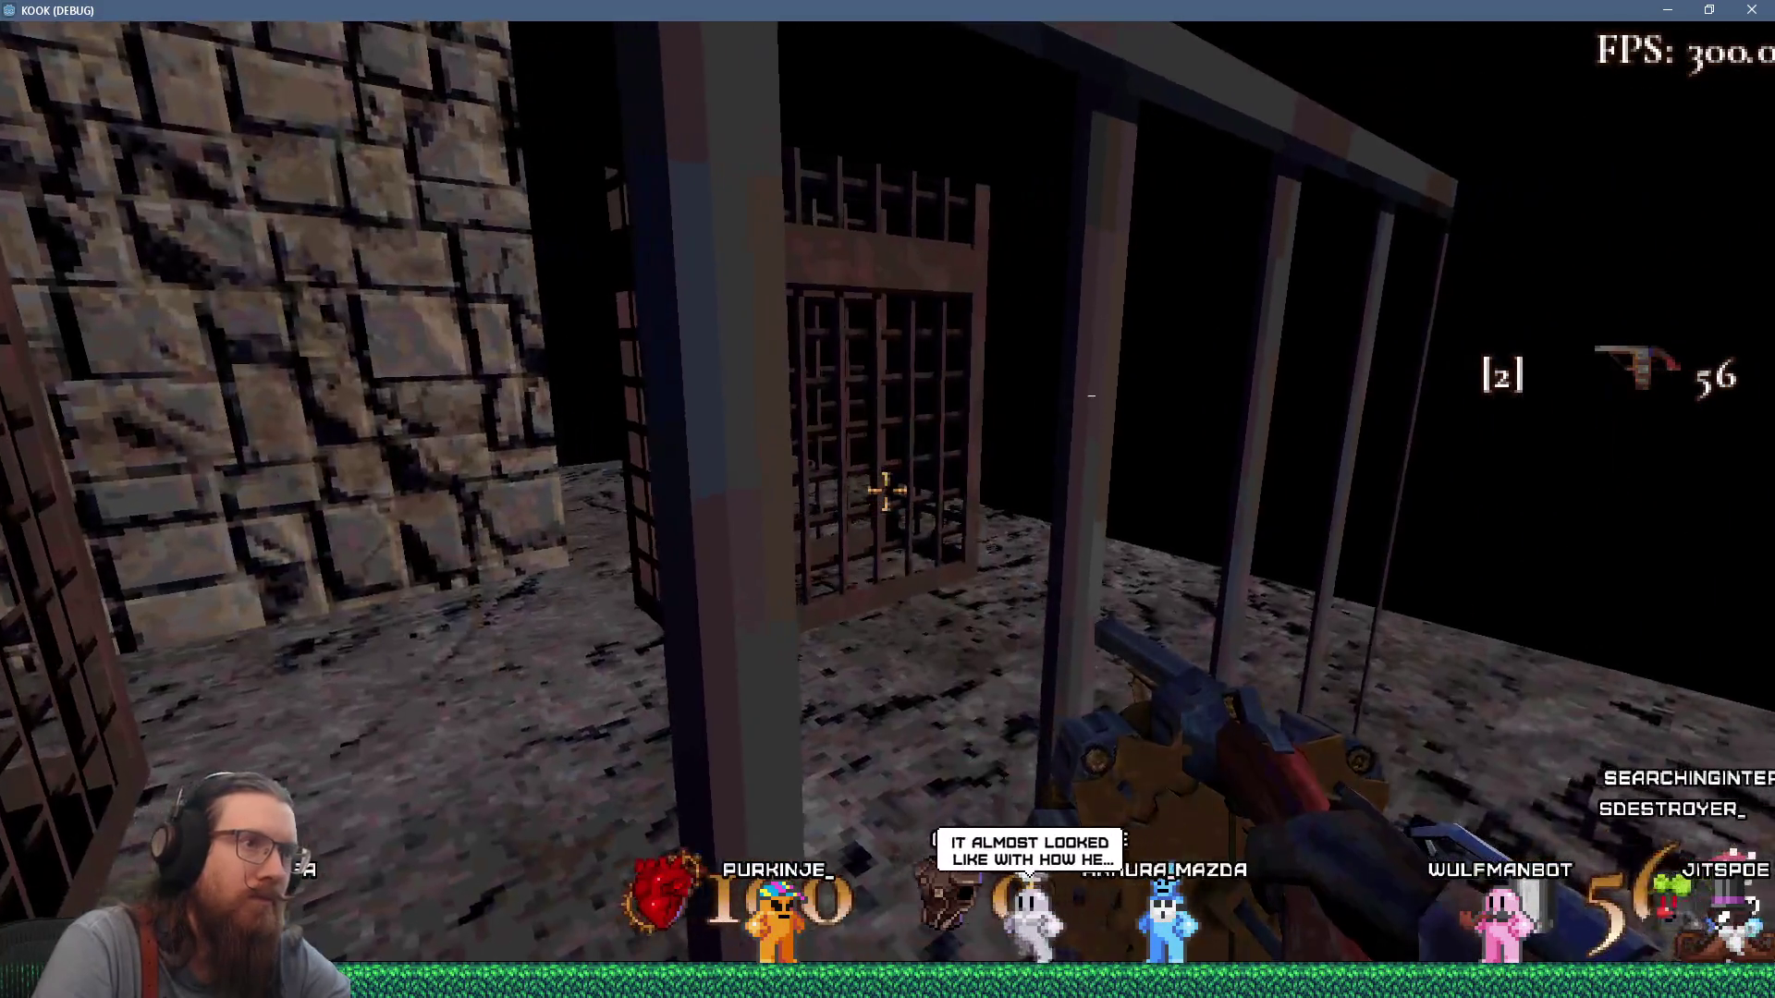
{"action": "key", "text": "s"}
{"action": "left_click", "coordinate": [887, 490]}
{"action": "key", "text": "w"}
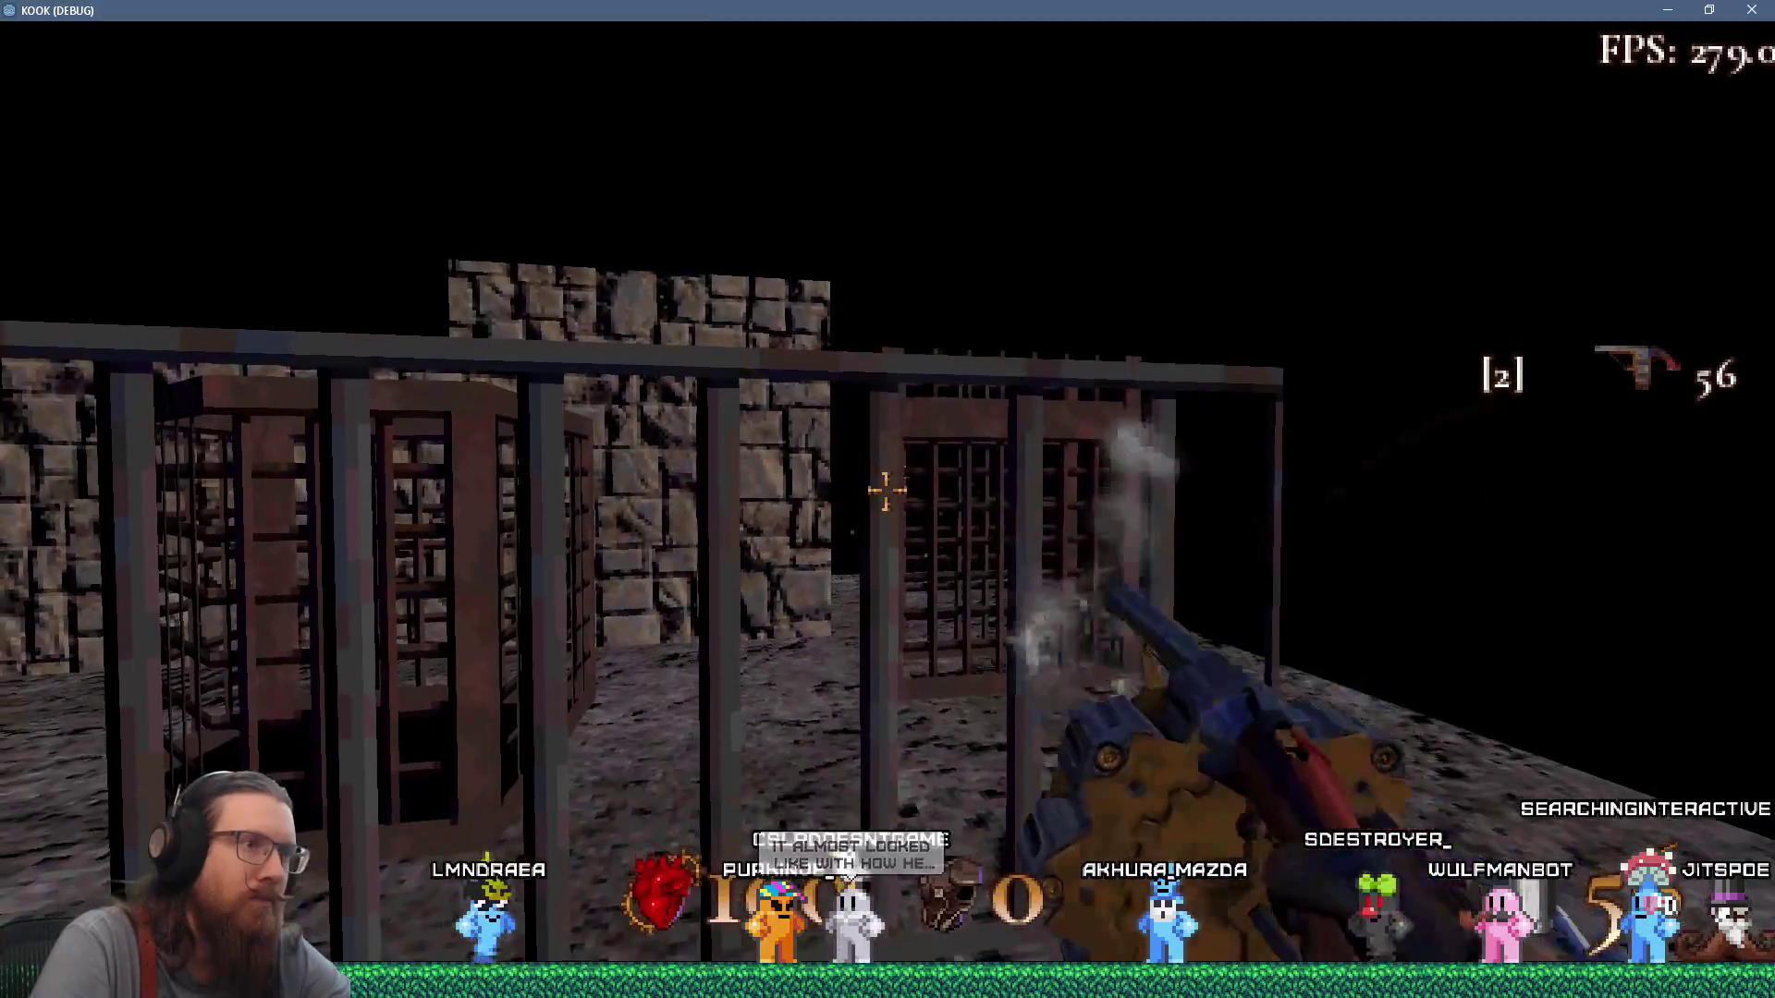
{"action": "key", "text": "w"}
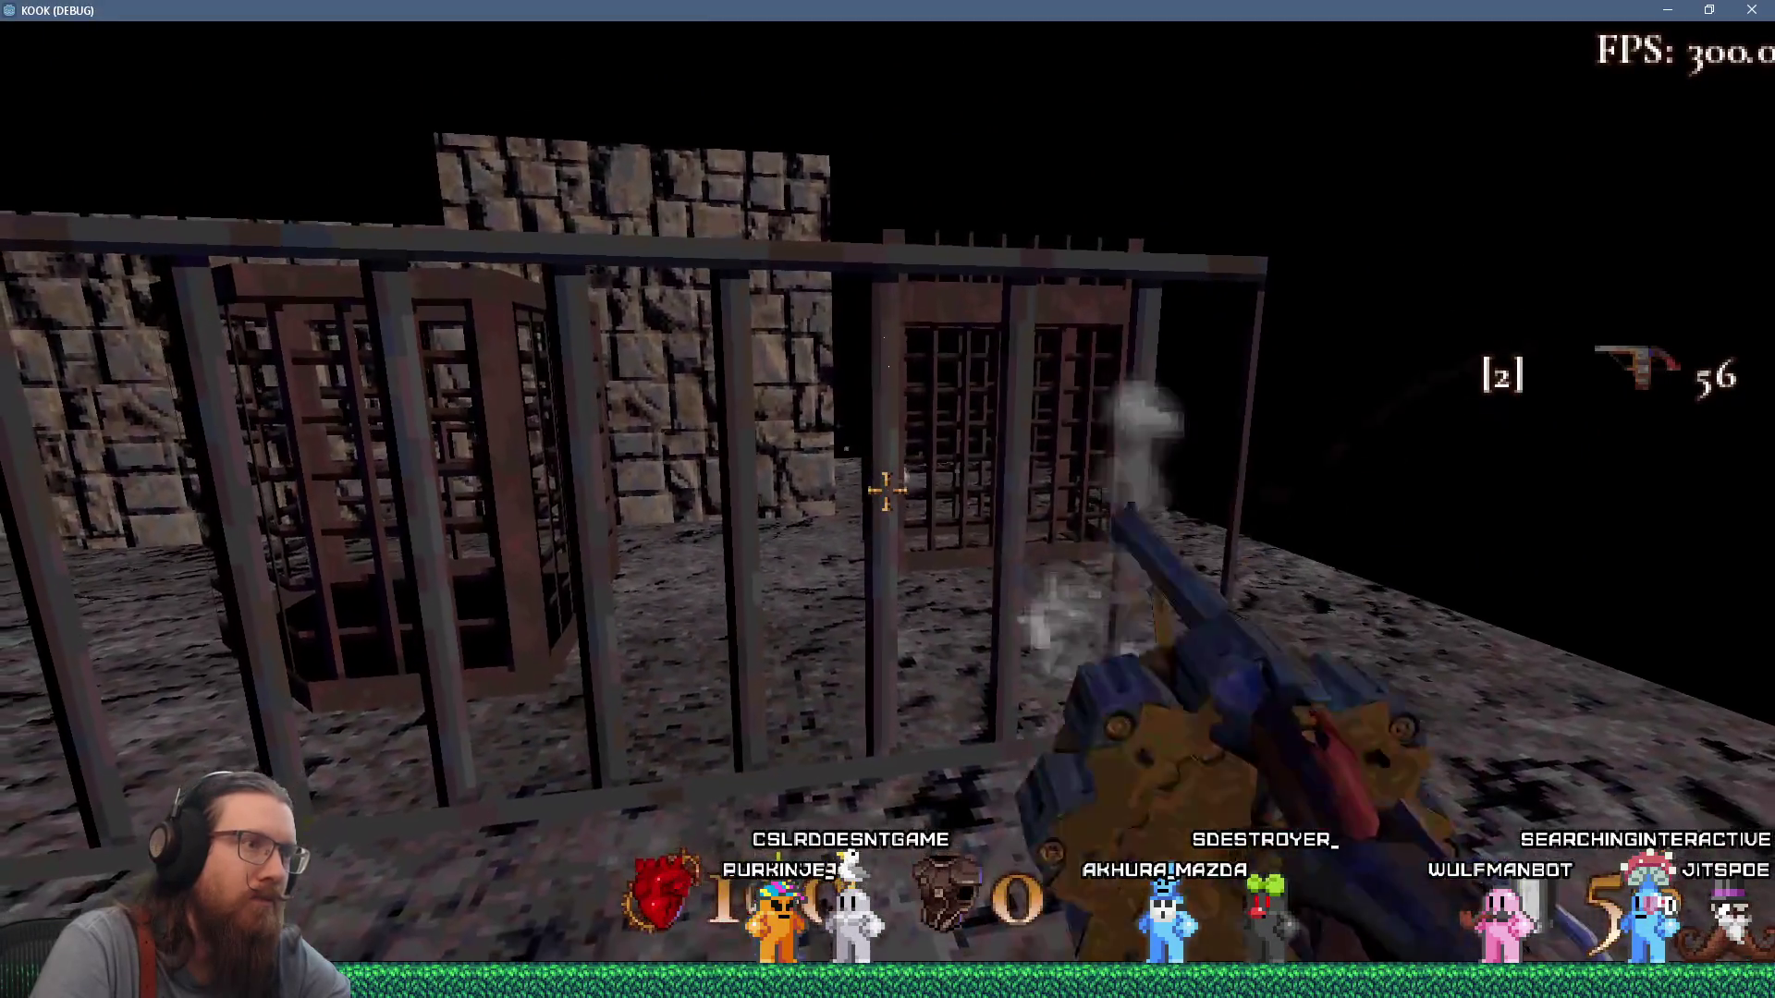
{"action": "key", "text": "w"}
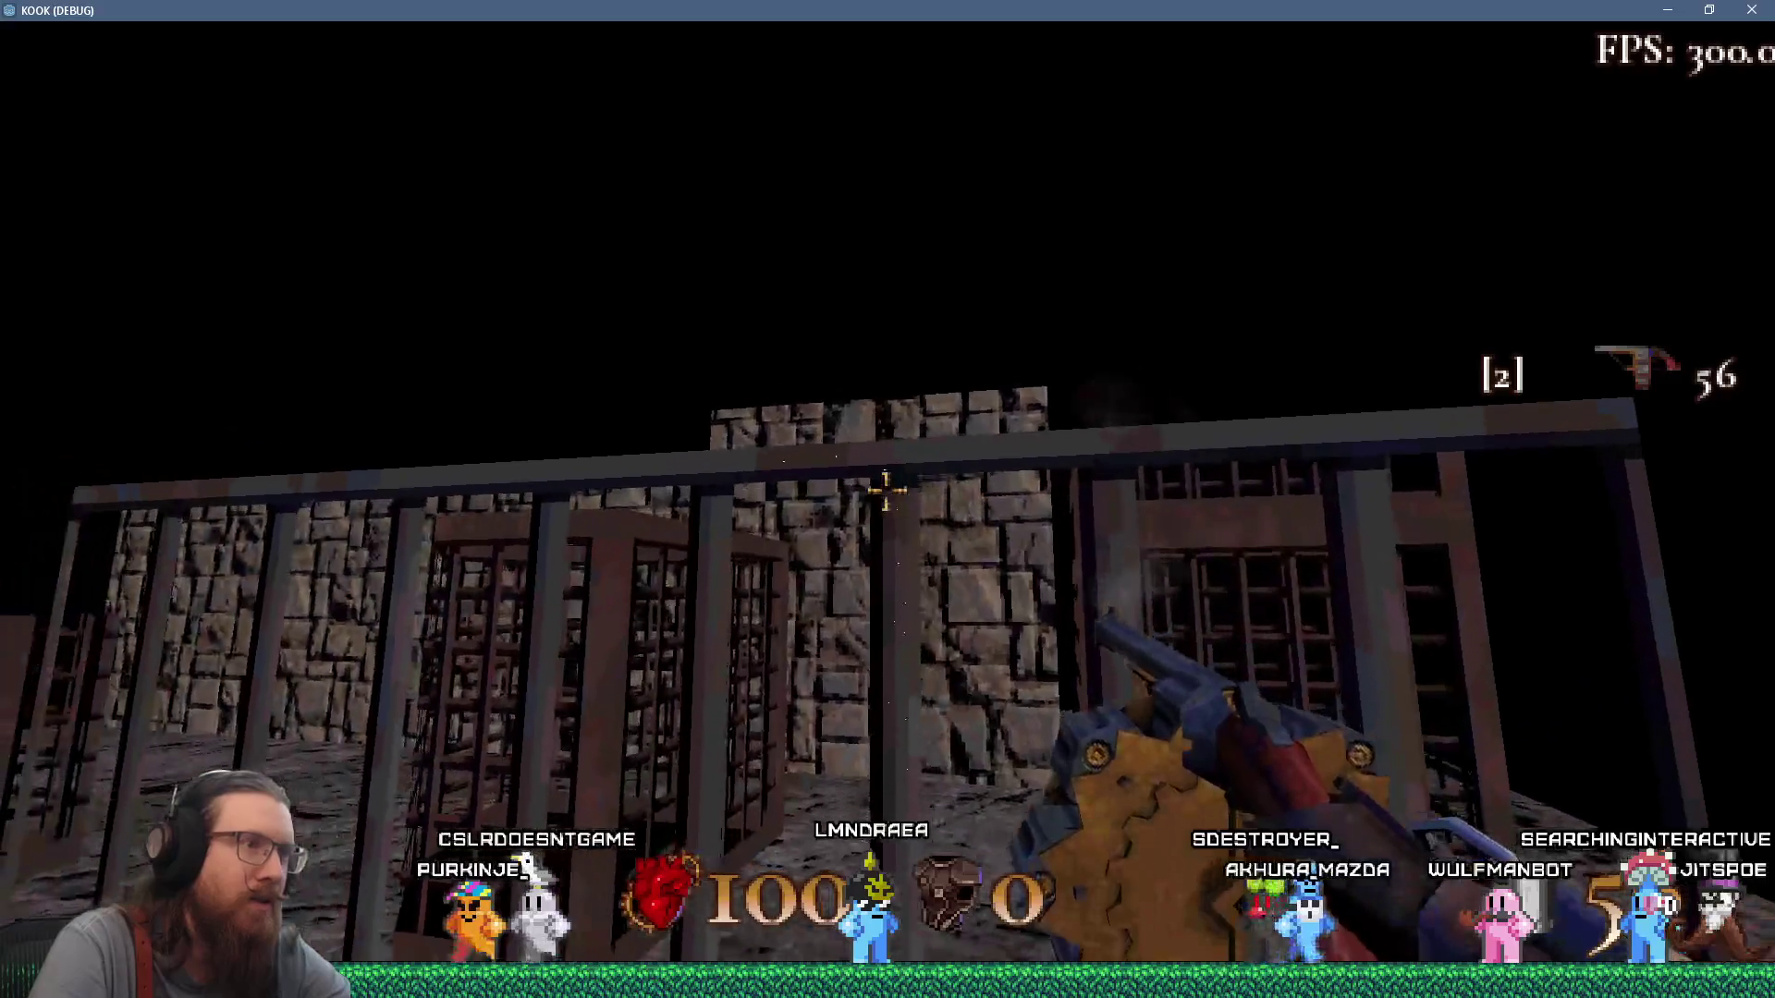
{"action": "key", "text": "w"}
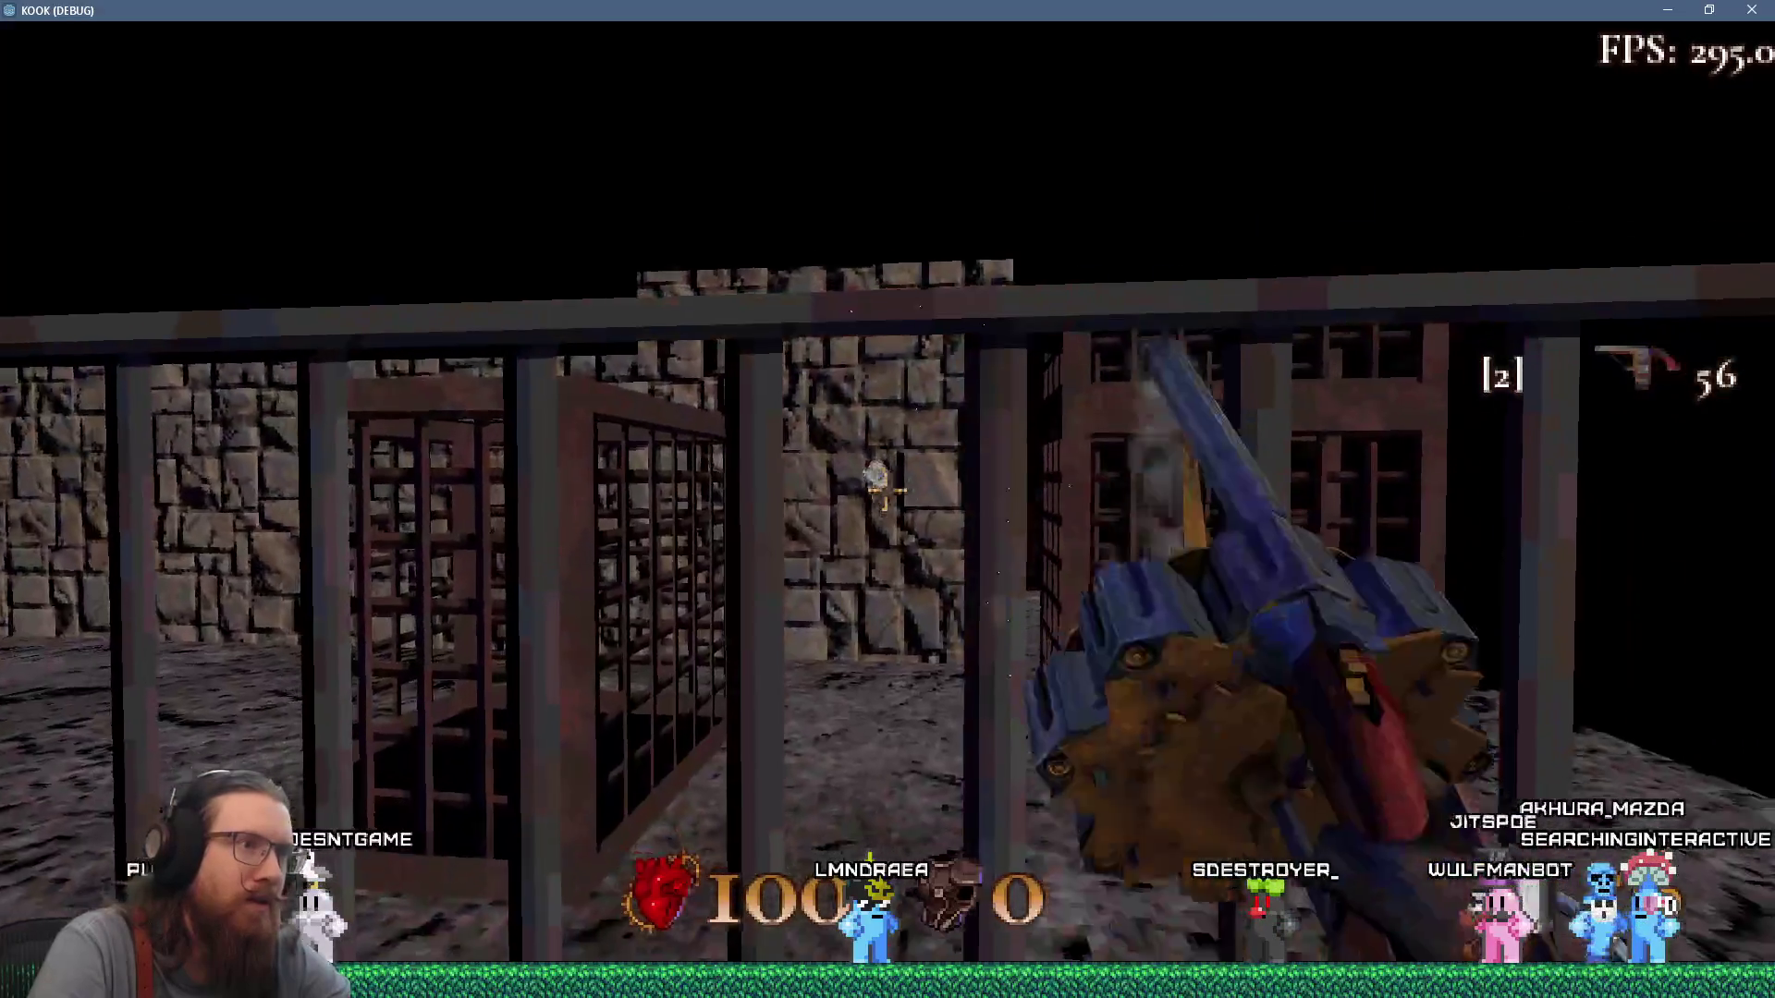
{"action": "key", "text": "w"}
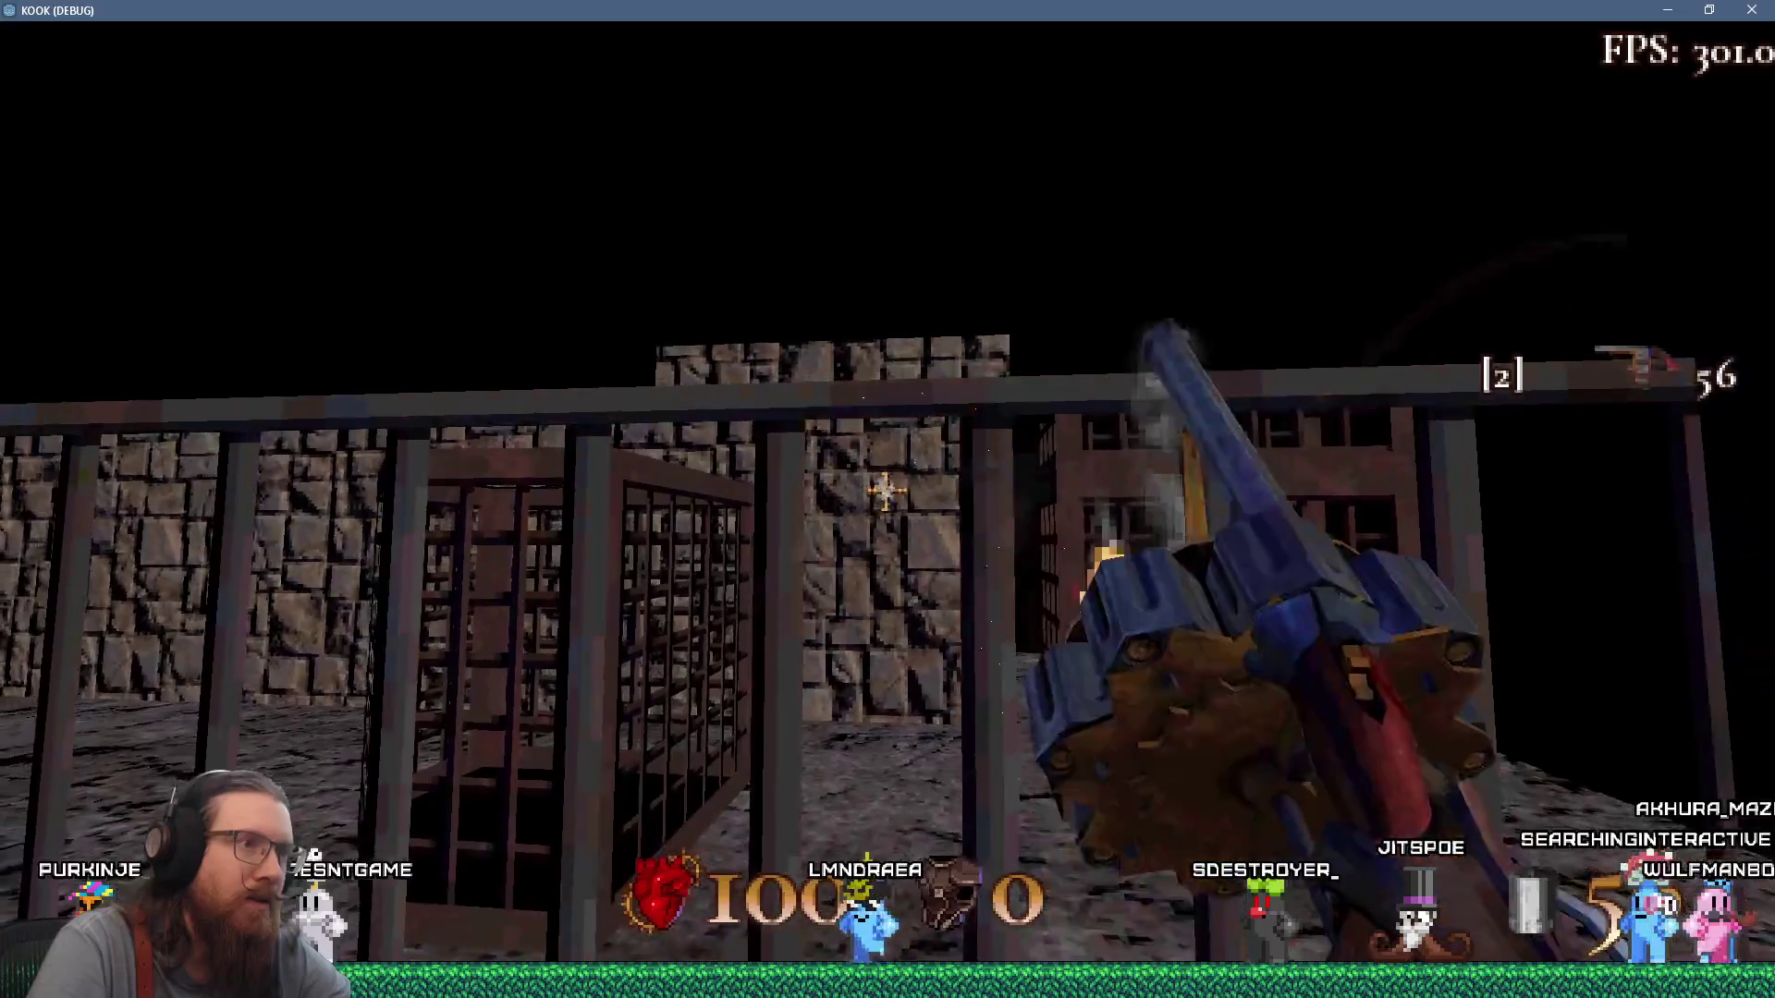
{"action": "key", "text": "w"}
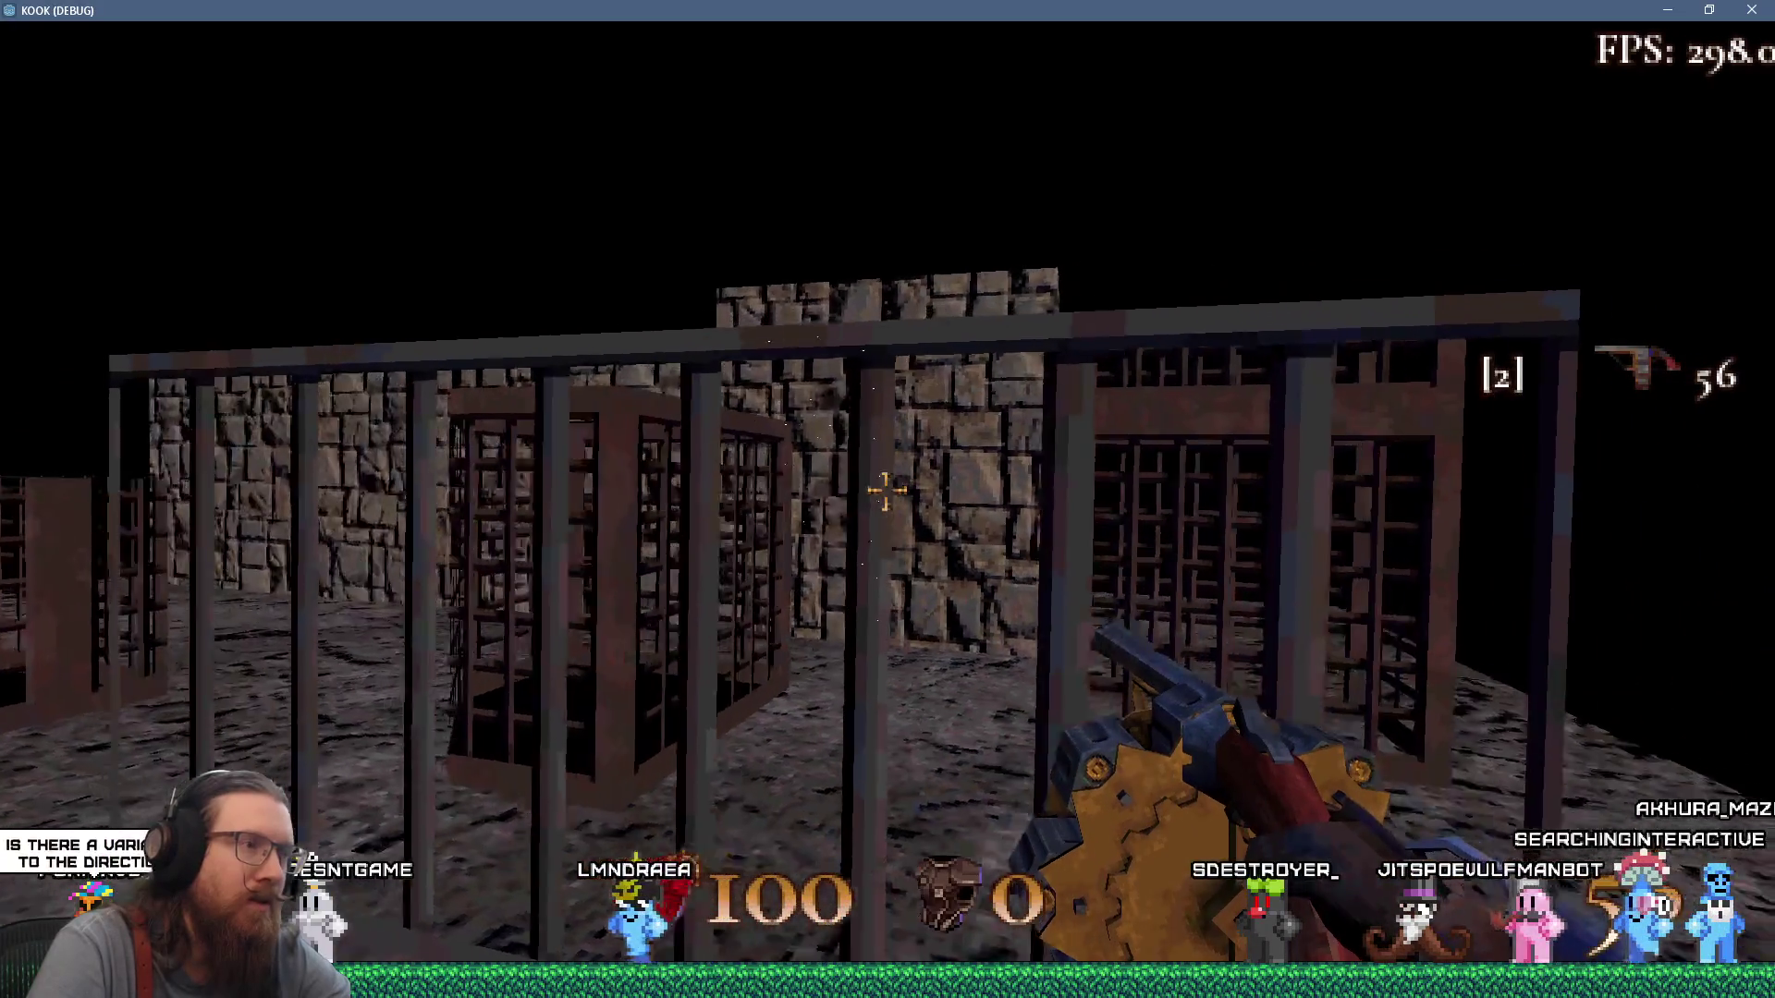
{"action": "key", "text": "w"}
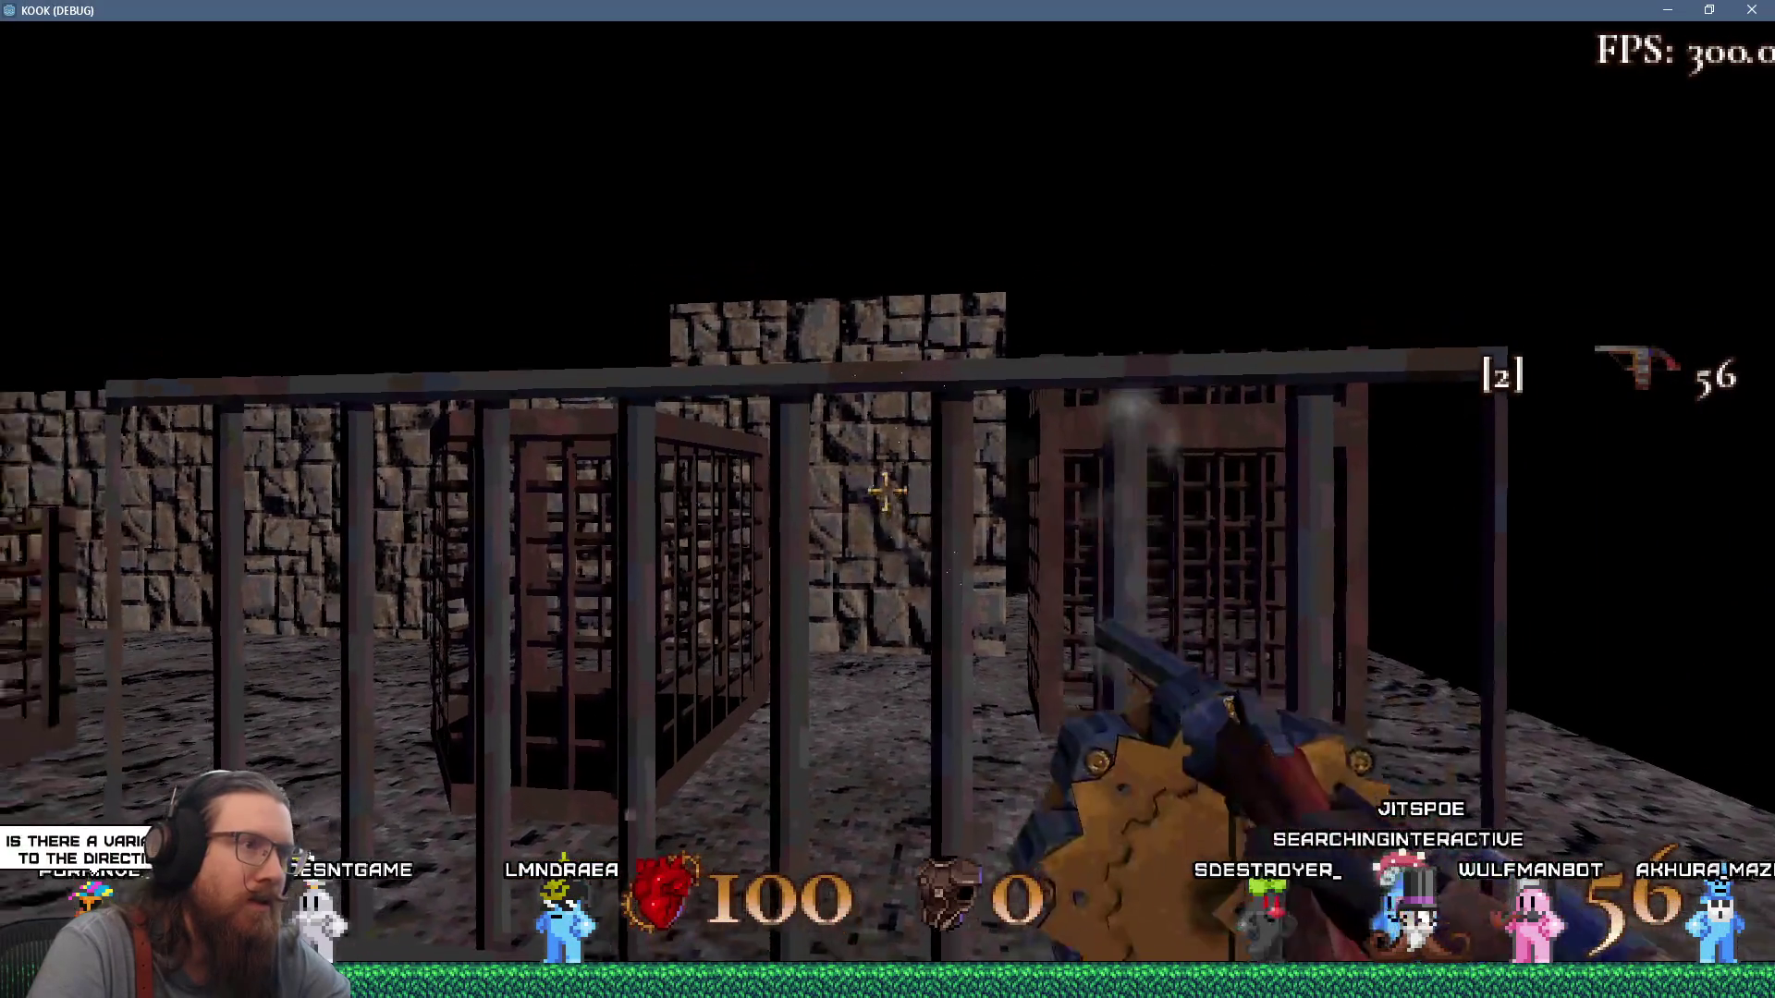
{"action": "key", "text": "w"}
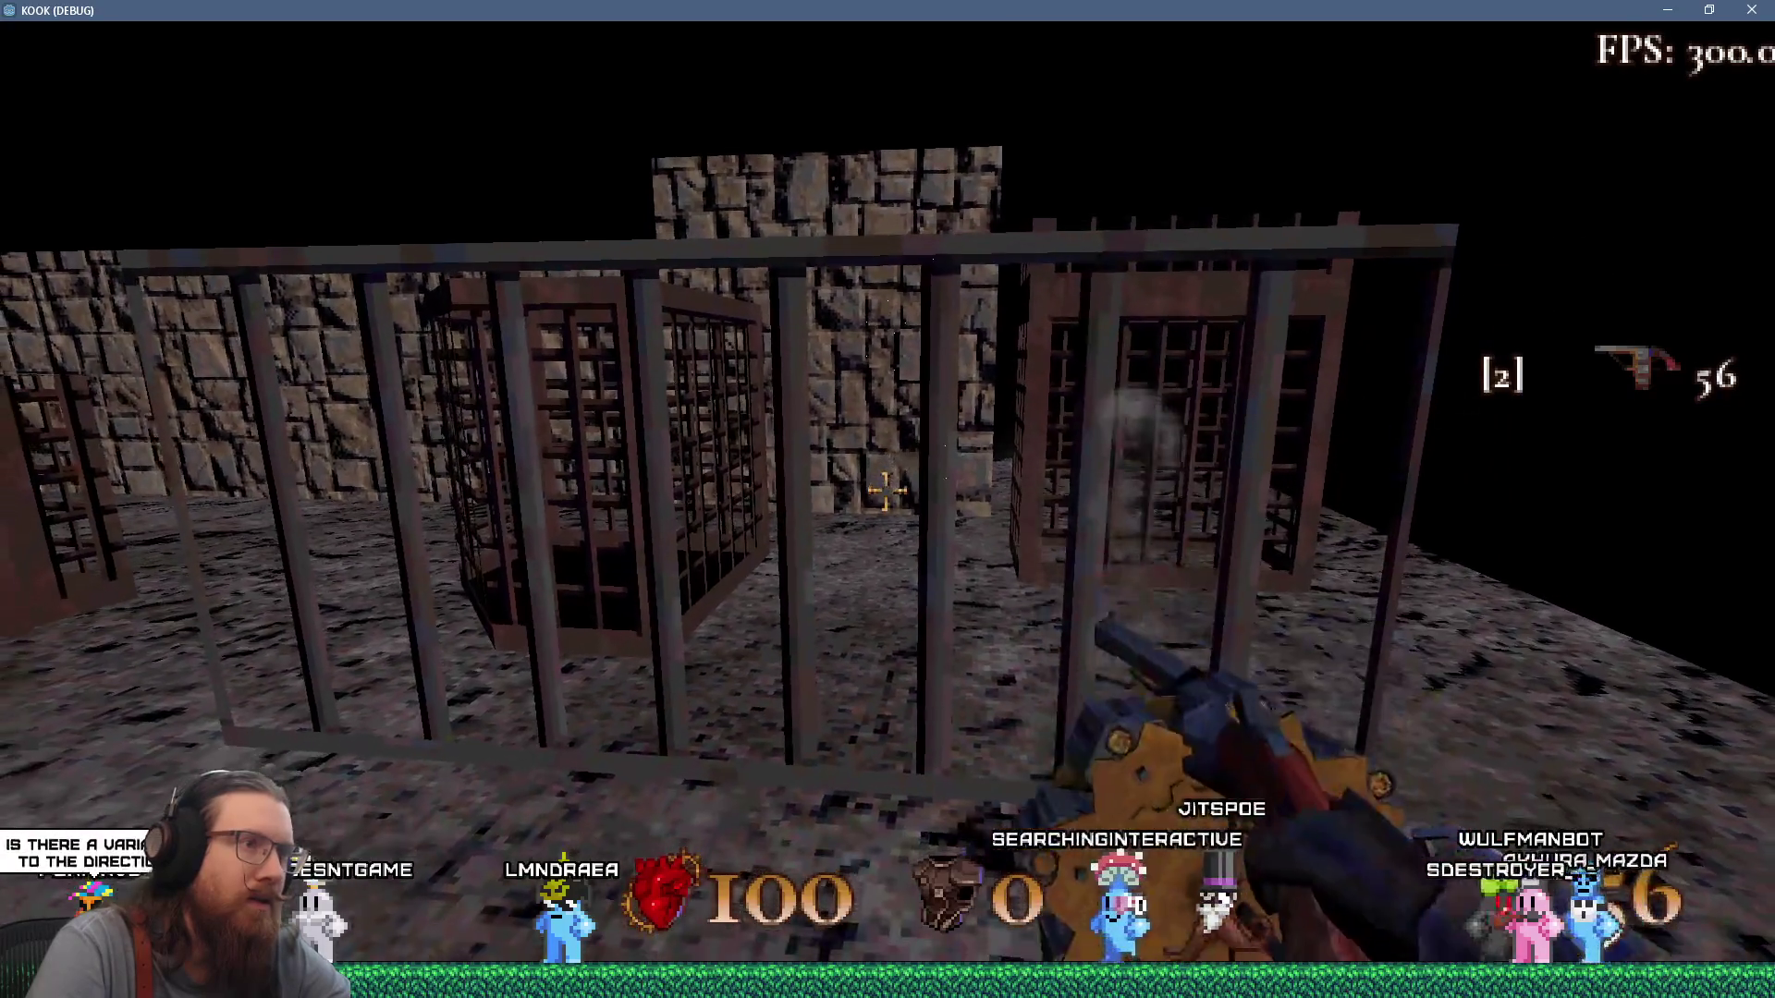
{"action": "key", "text": "w"}
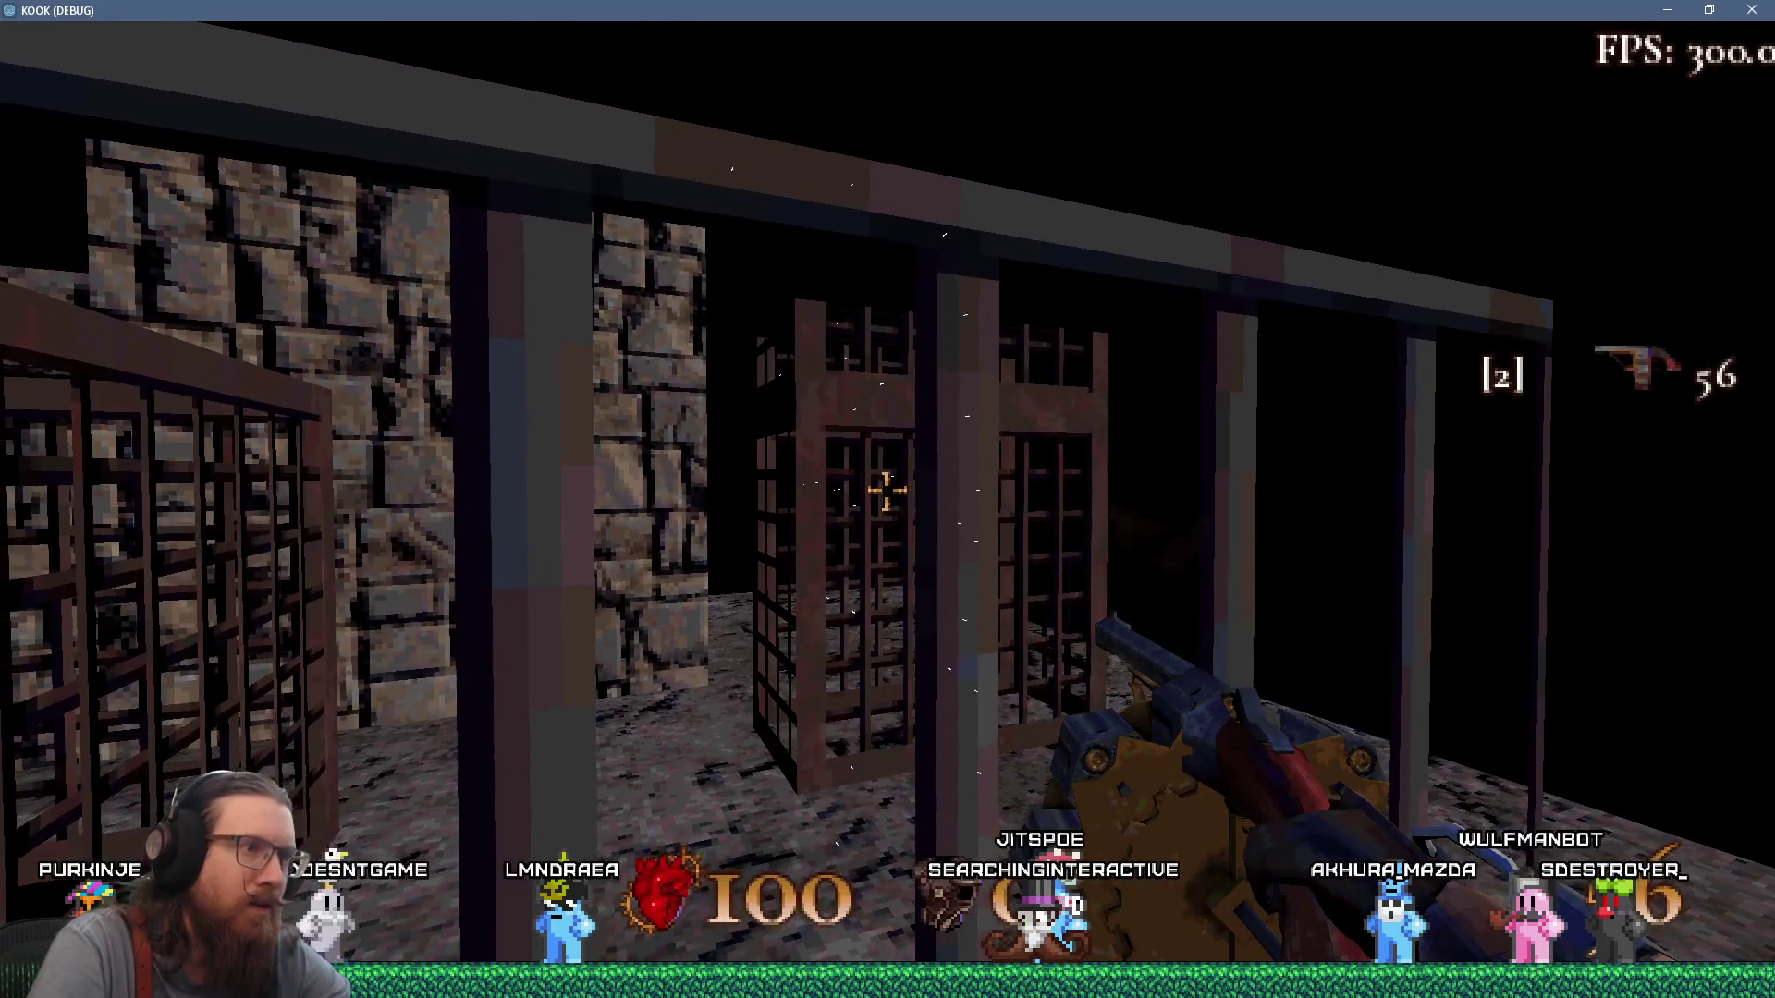
{"action": "key", "text": "w"}
Shoot at the stone wall and cages, then quit the game from the debug console.
{"action": "key", "text": "s"}
{"action": "left_click", "coordinate": [888, 489]}
{"action": "key", "text": "s"}
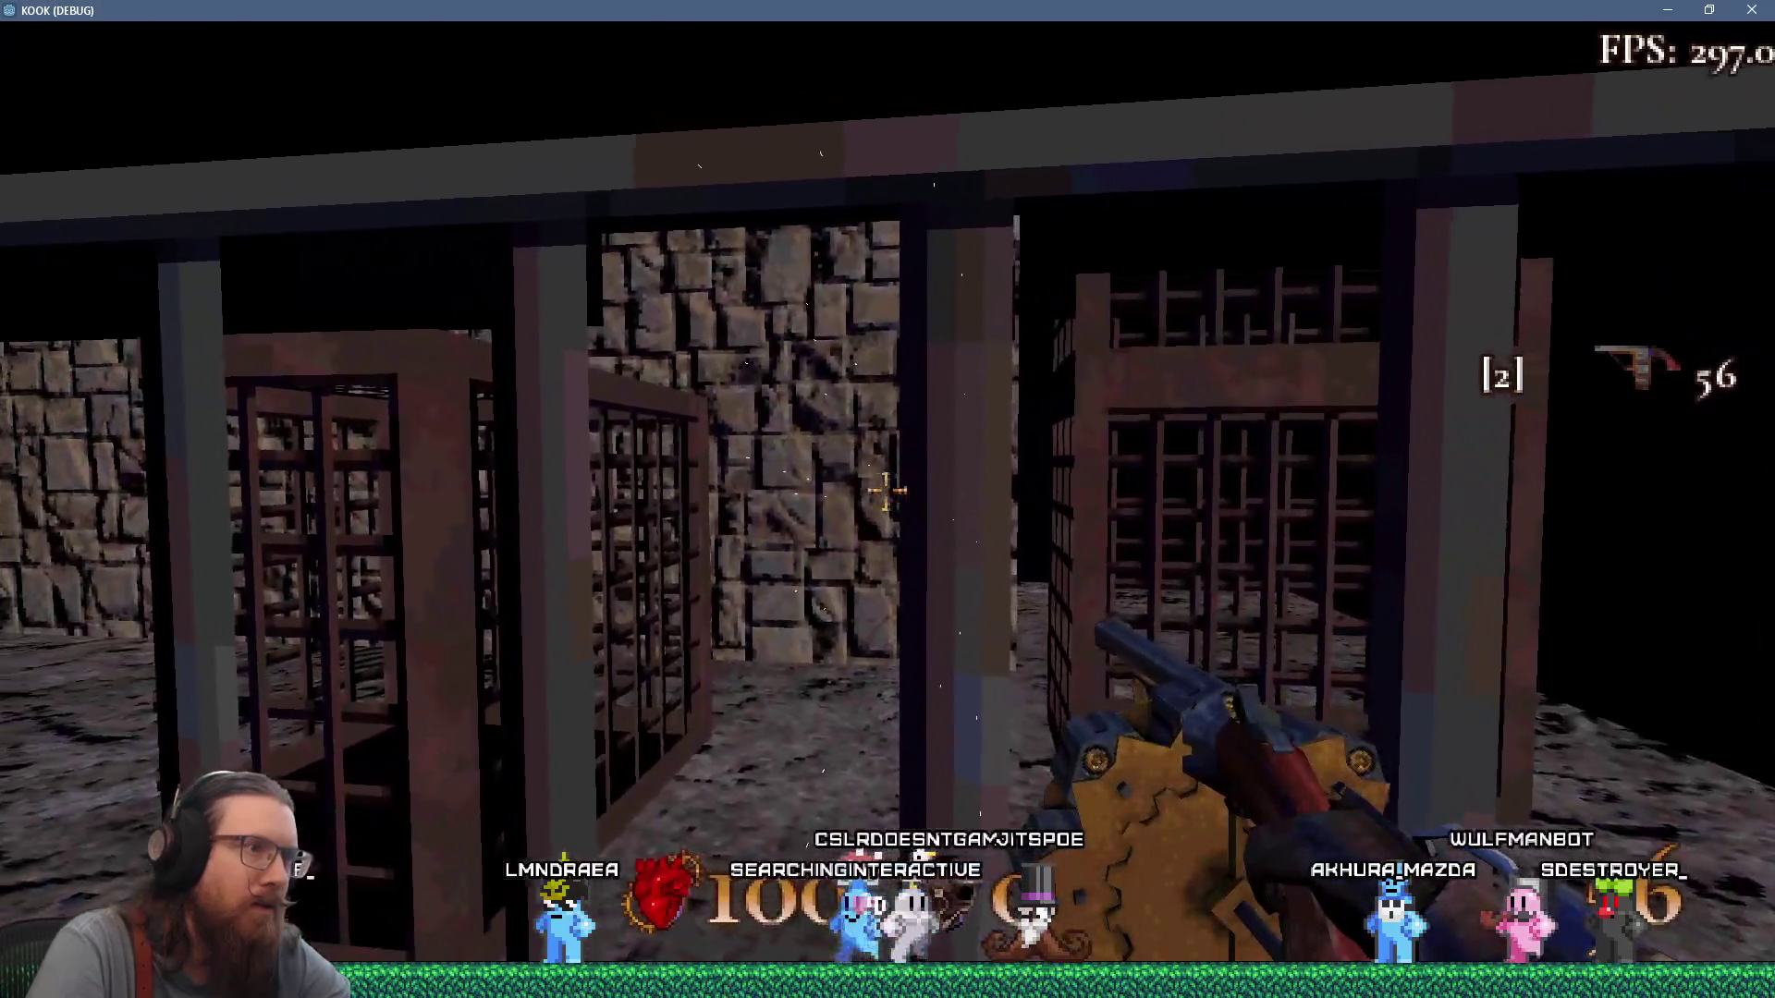
{"action": "left_click", "coordinate": [889, 490]}
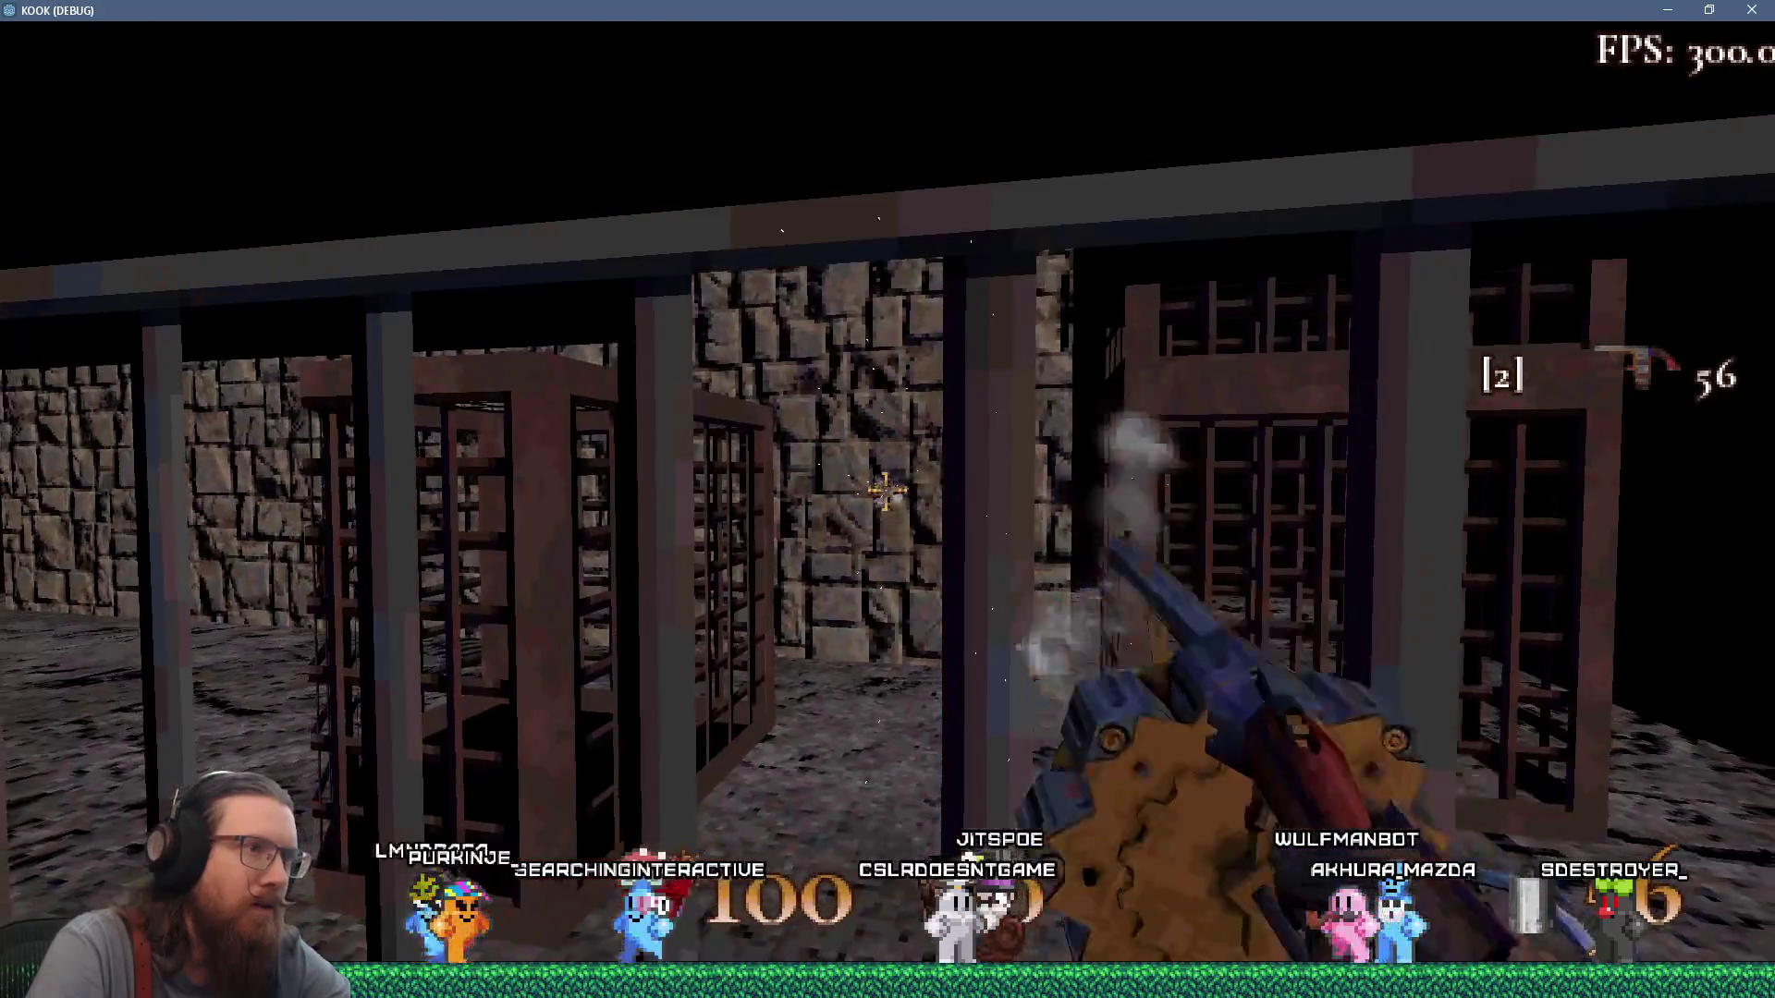
{"action": "left_click", "coordinate": [888, 490]}
{"action": "key", "text": "w"}
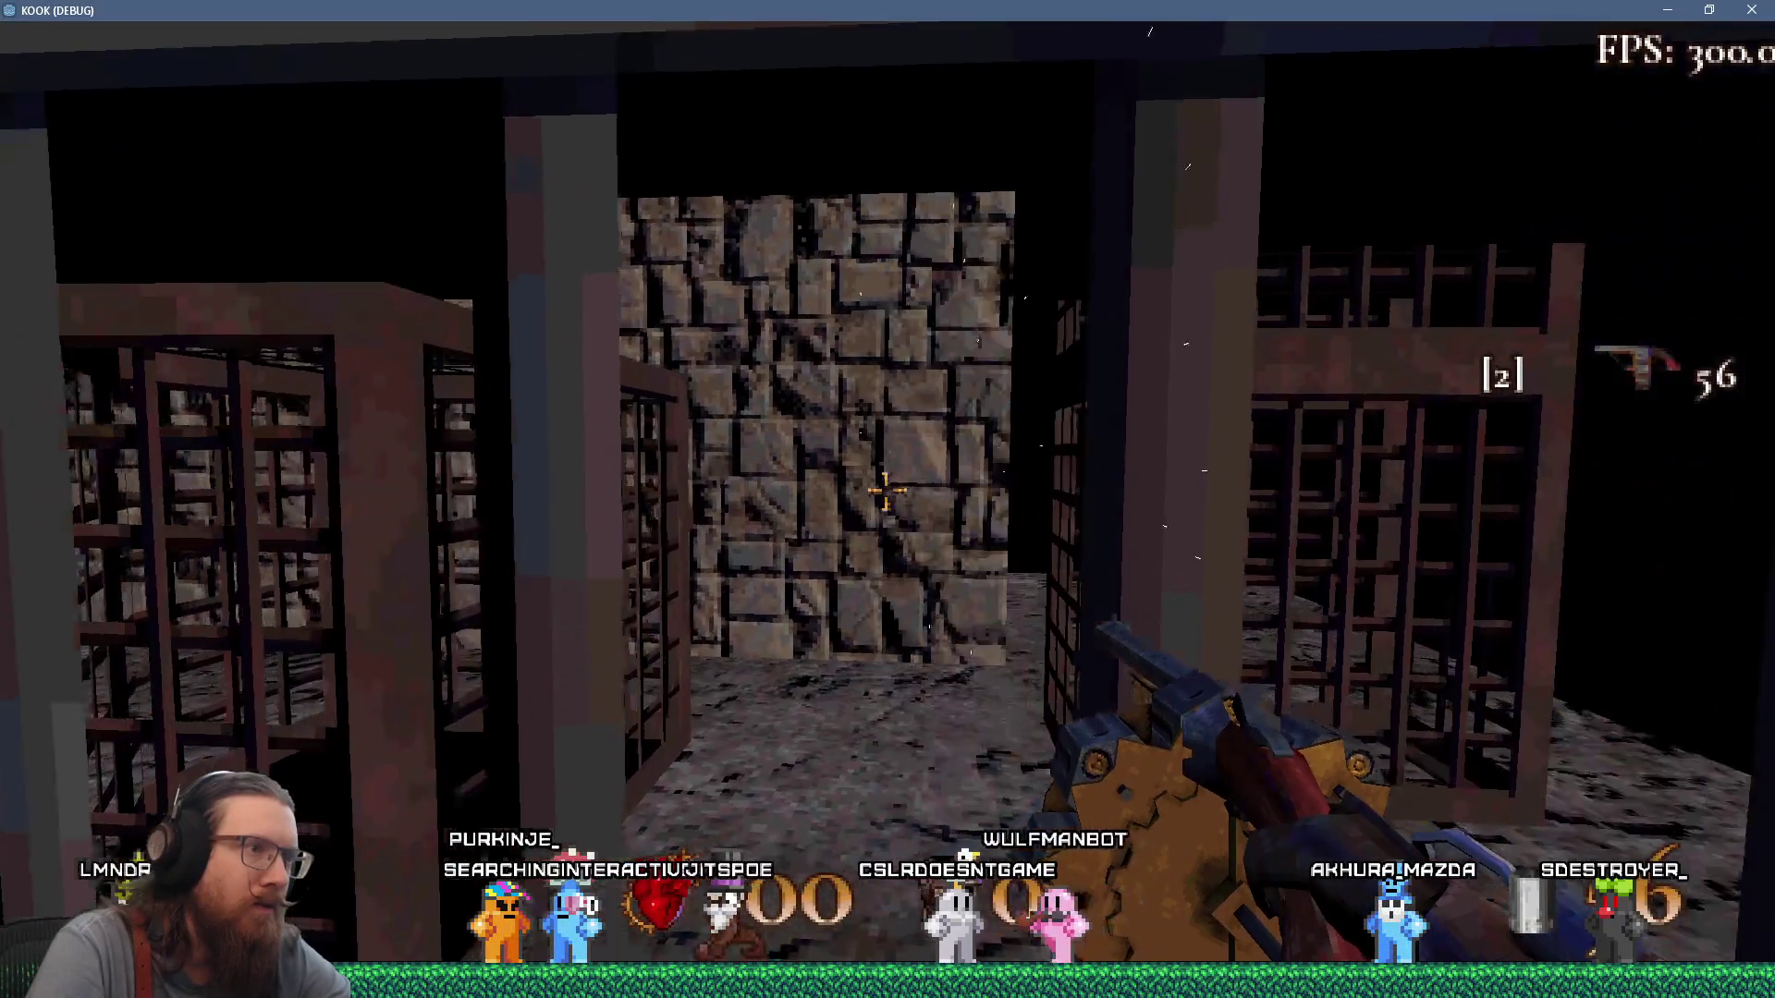
{"action": "key", "text": "s"}
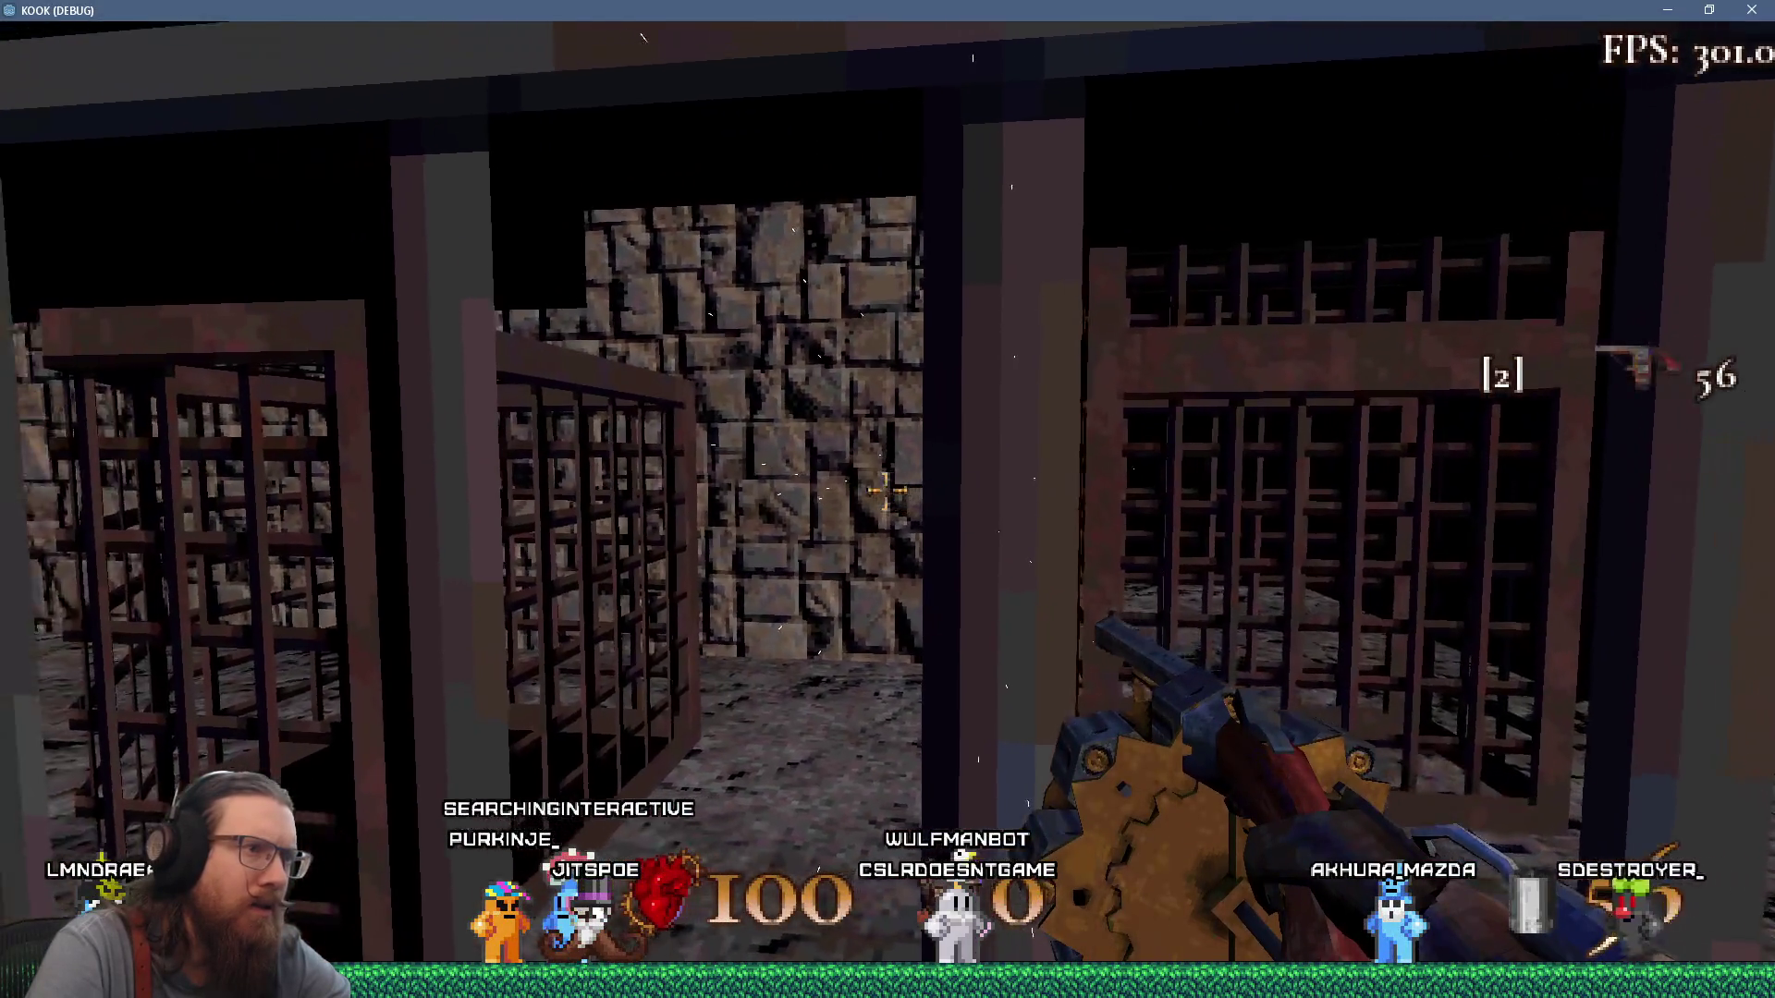
{"action": "left_click", "coordinate": [889, 490]}
{"action": "key", "text": "d"}
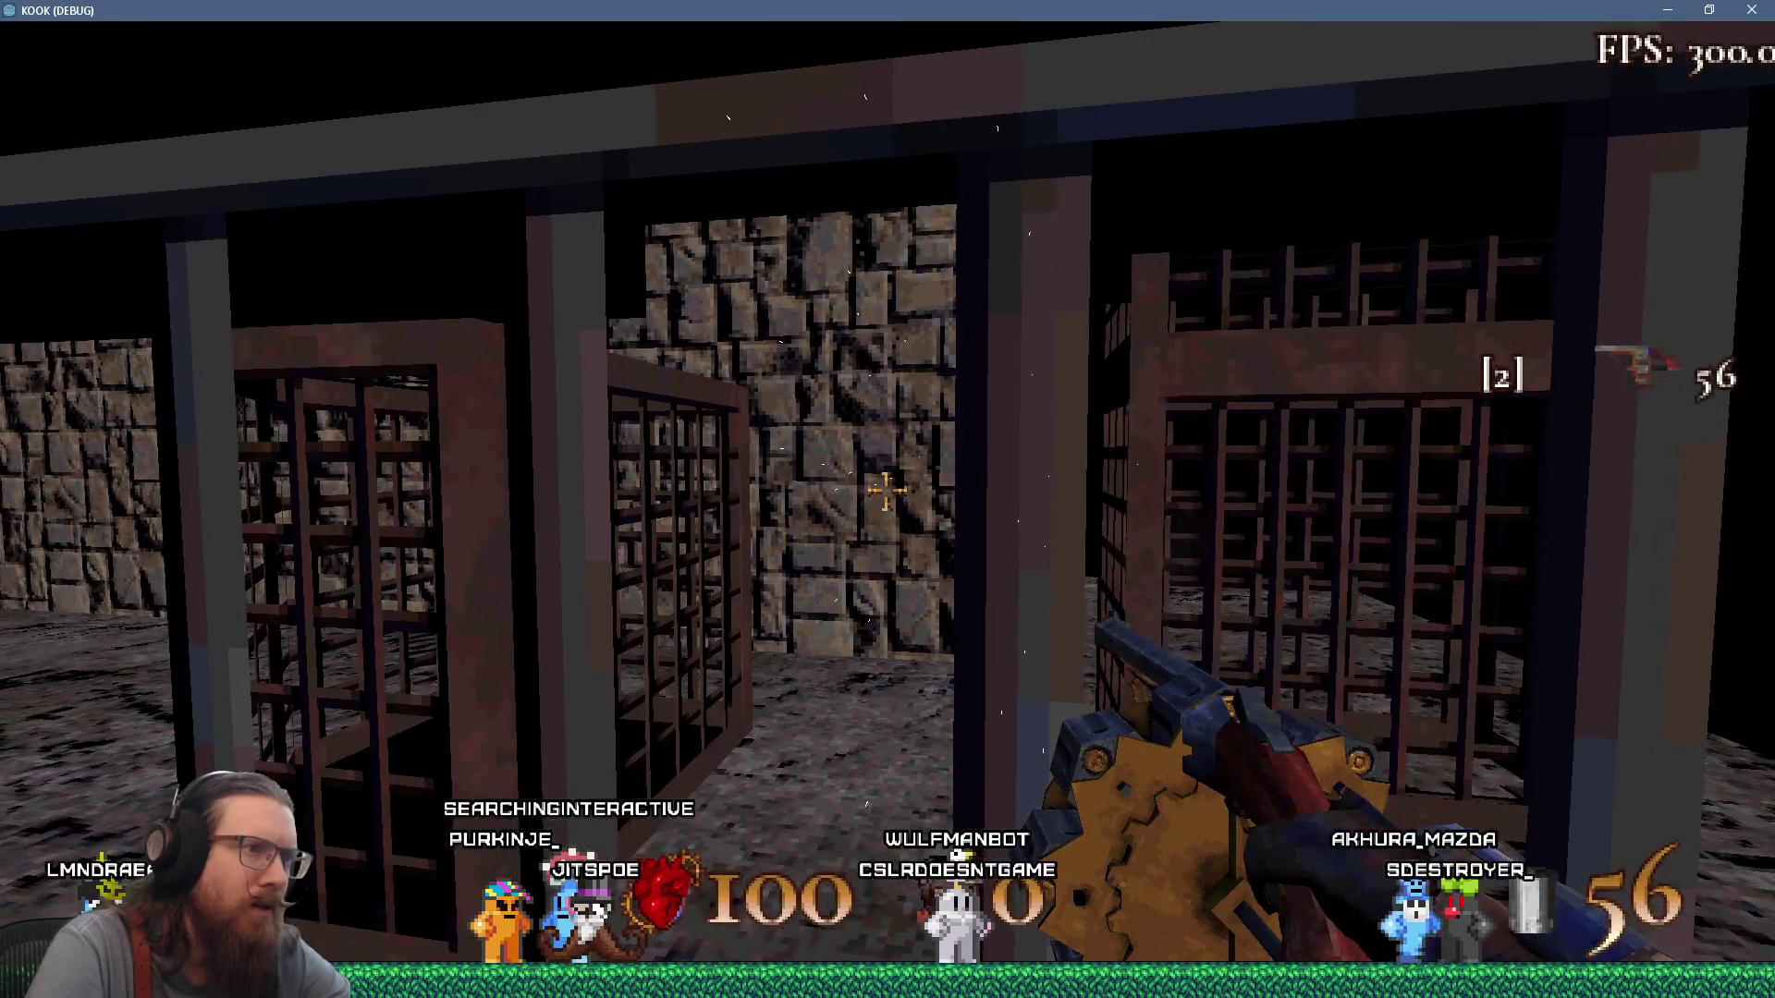
{"action": "key", "text": "a"}
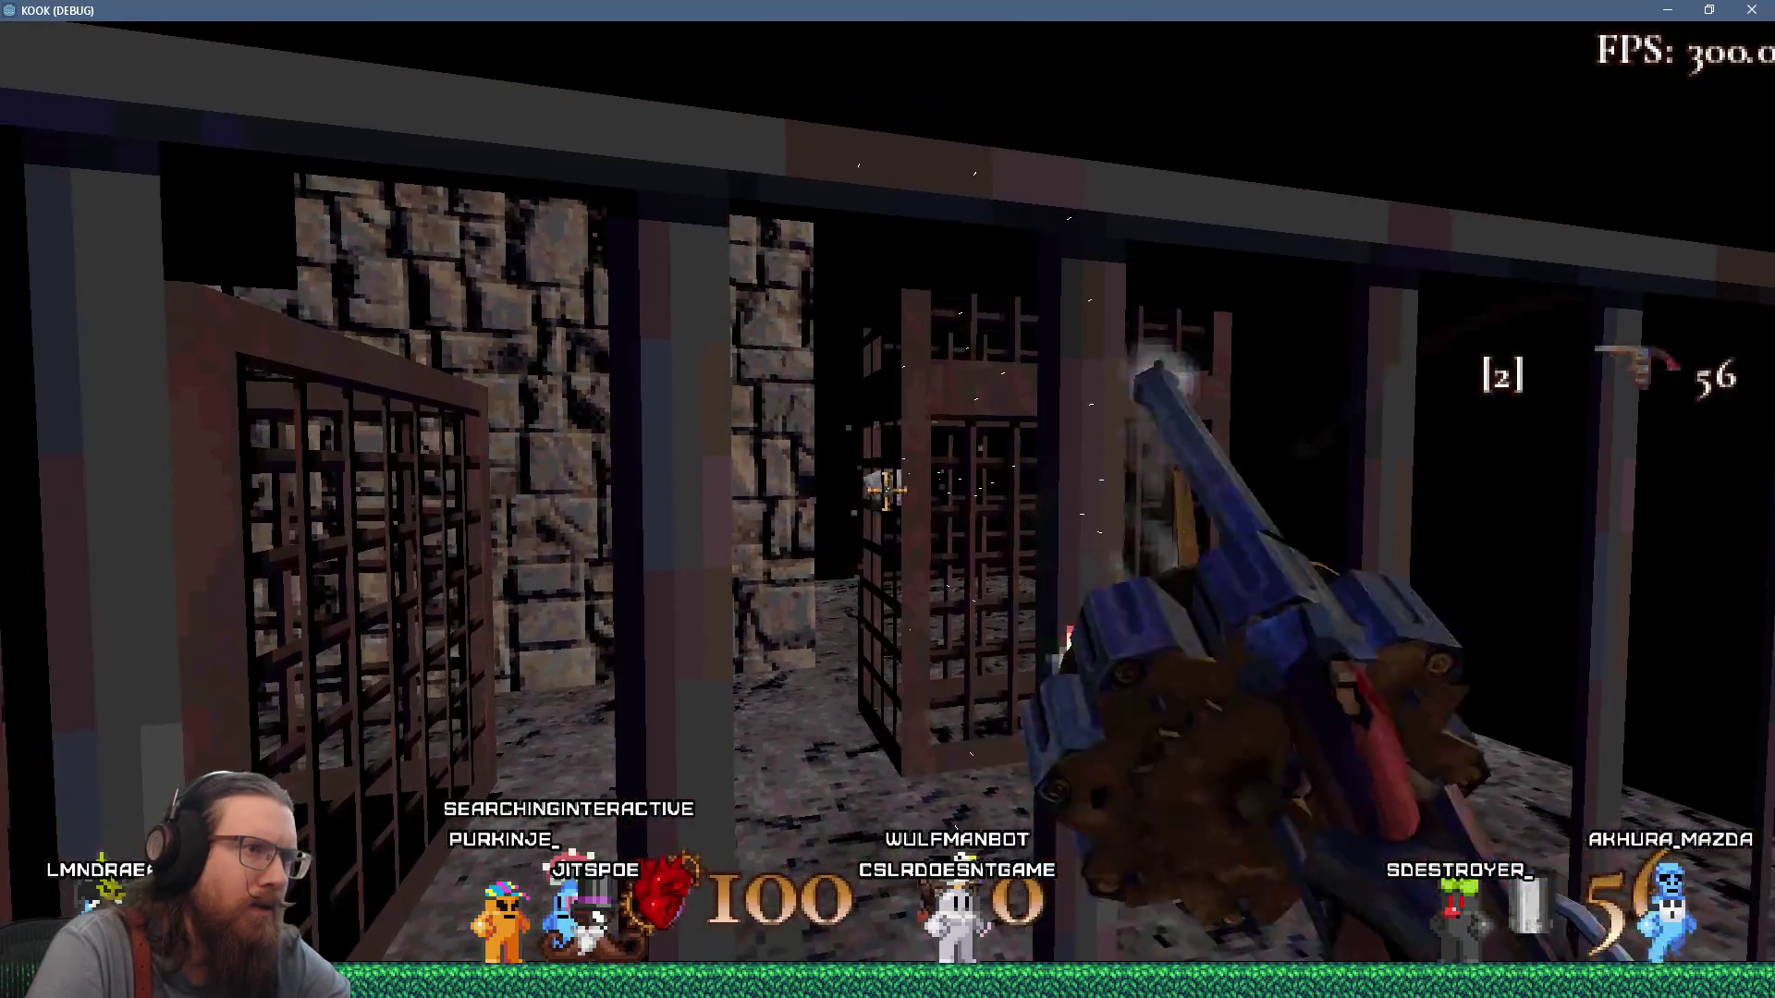
{"action": "key", "text": "grave"}
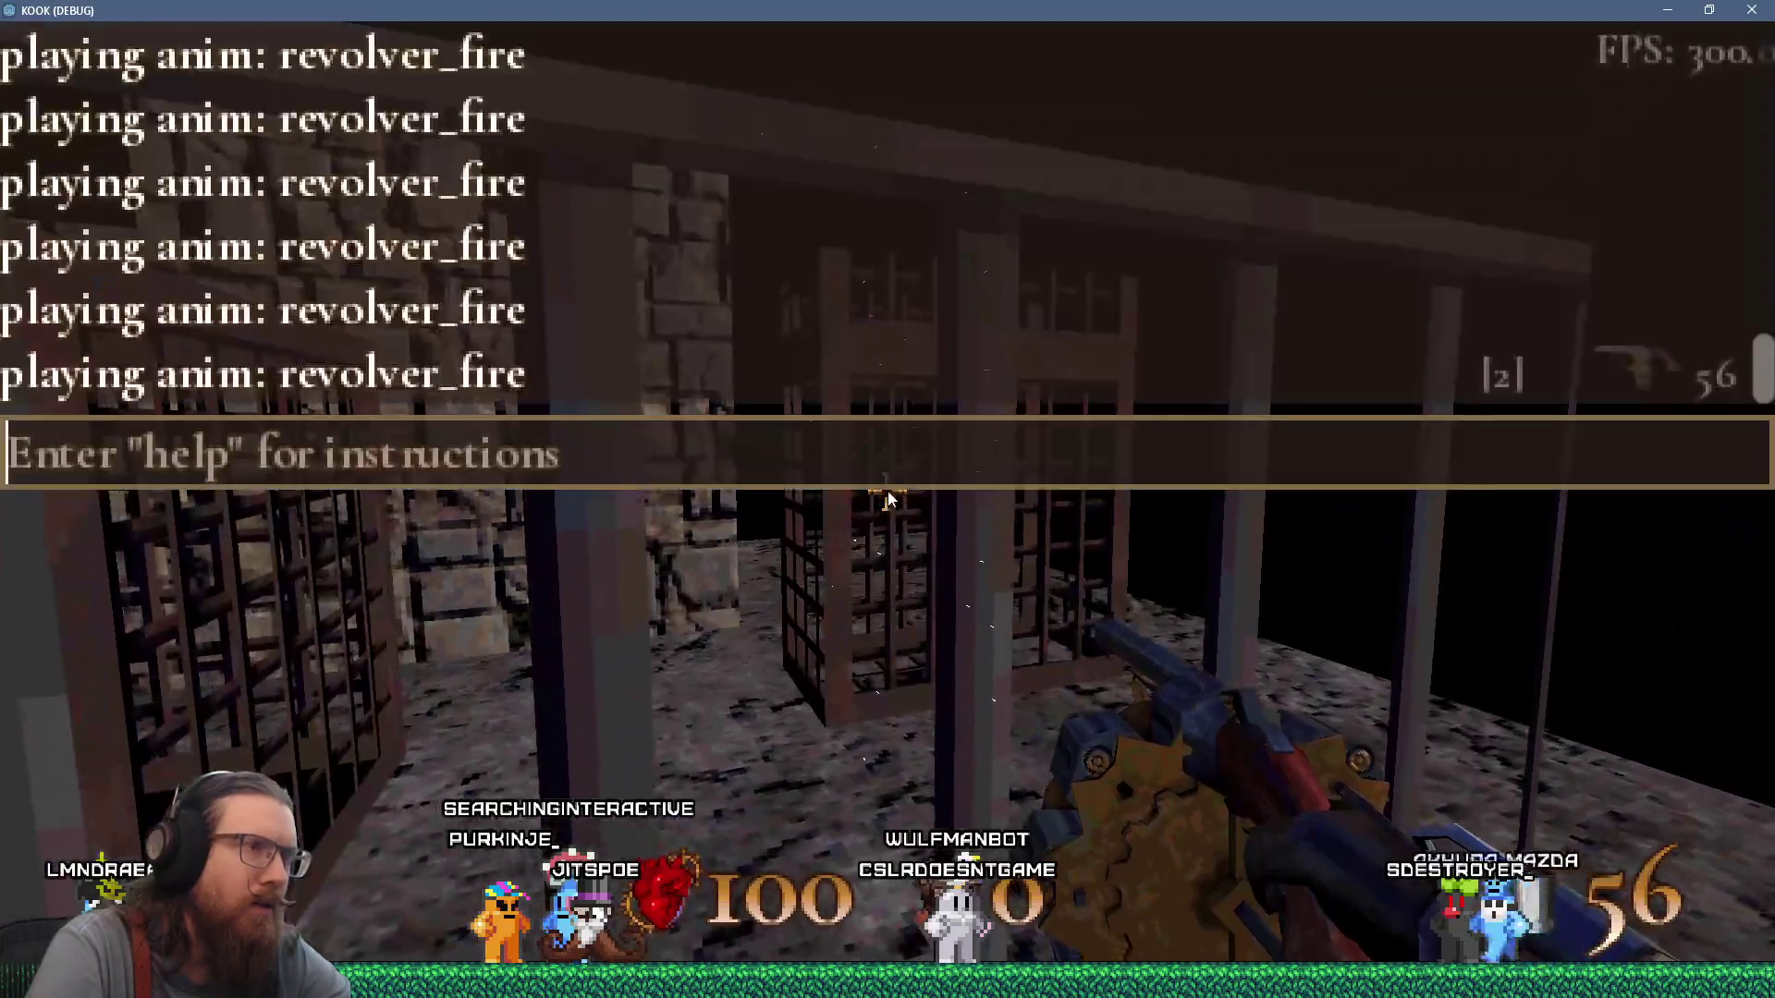
{"action": "type", "text": "qui"}
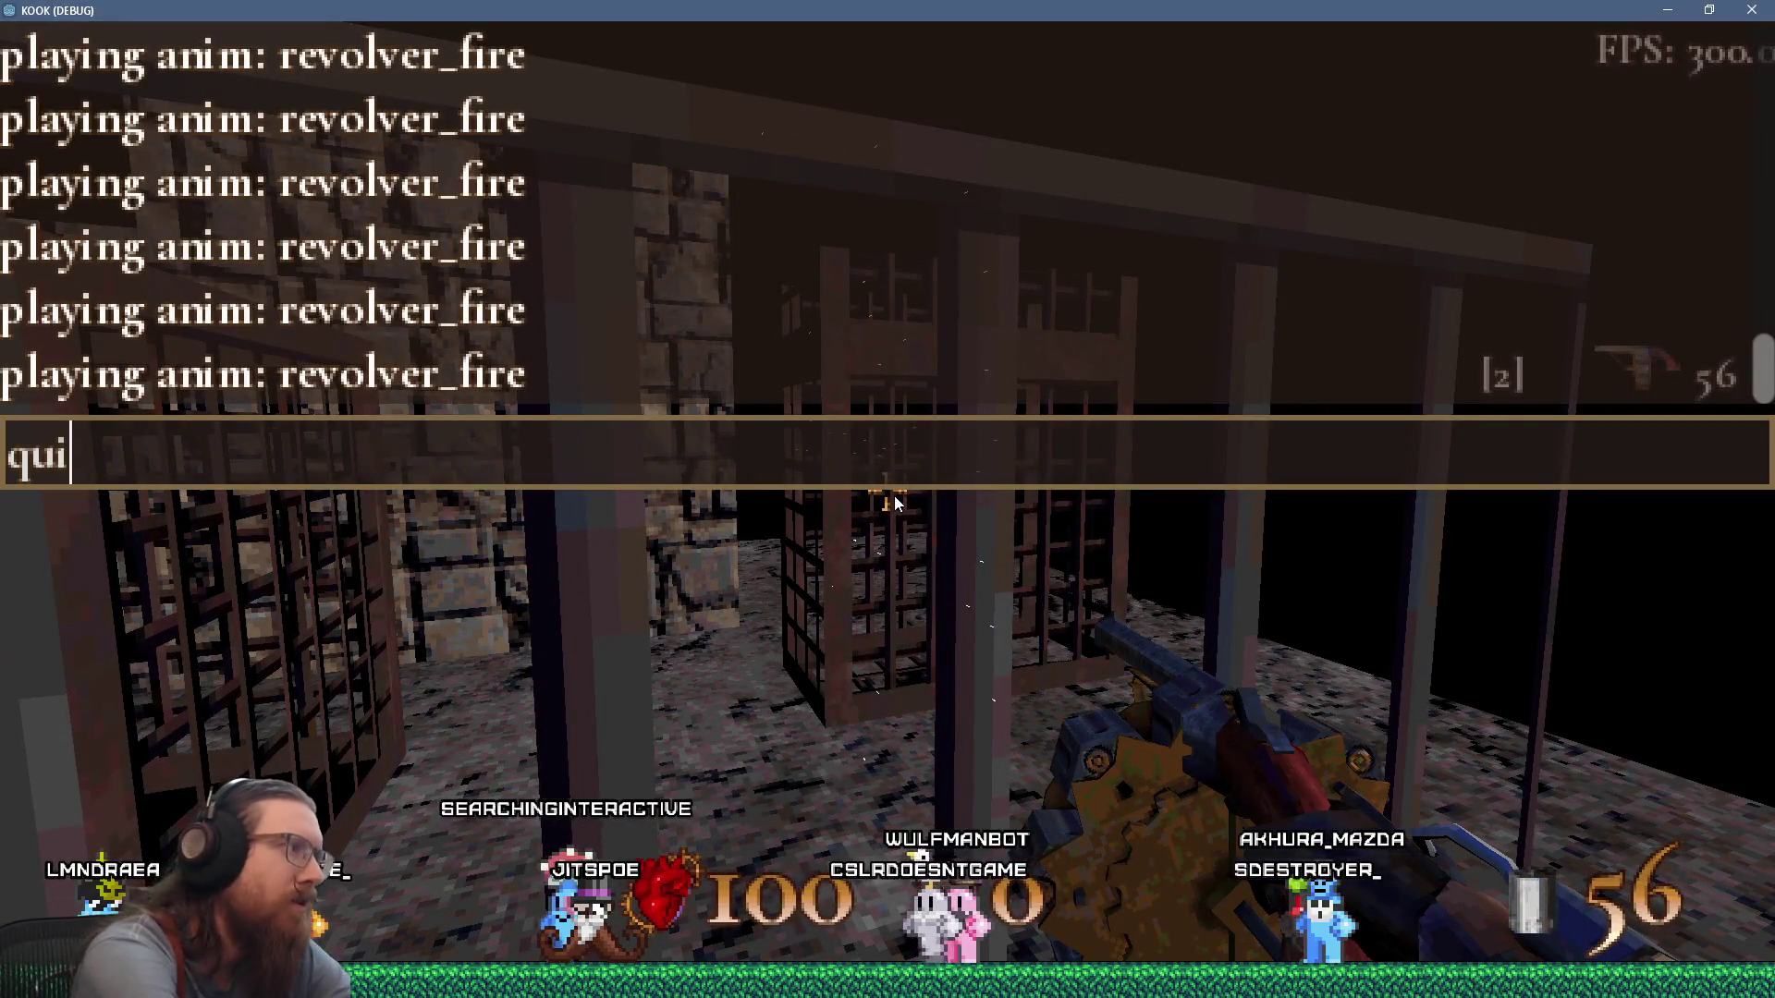
{"action": "type", "text": "t"}
{"action": "key", "text": "Return"}
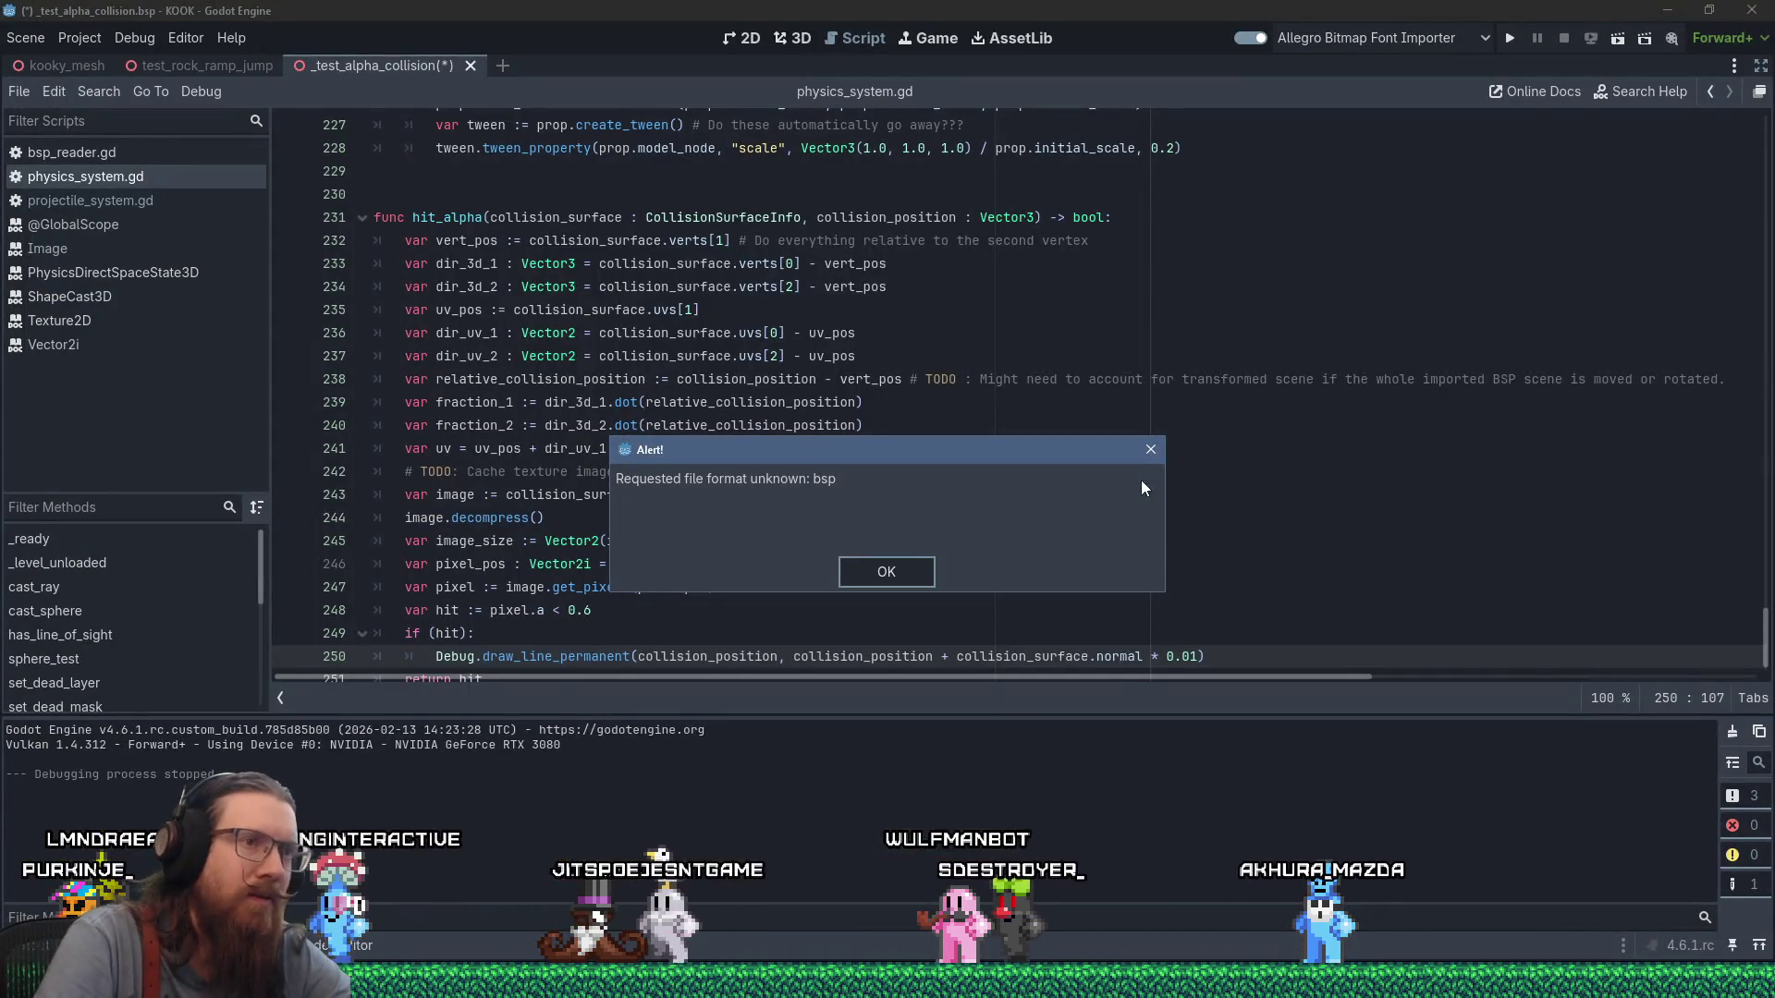
Dismiss the bsp alert and set the debug line colour to Color.RED.
{"action": "left_click", "coordinate": [1151, 451]}
{"action": "scroll", "coordinate": [1059, 639], "scroll_direction": "down", "scroll_amount": 1}
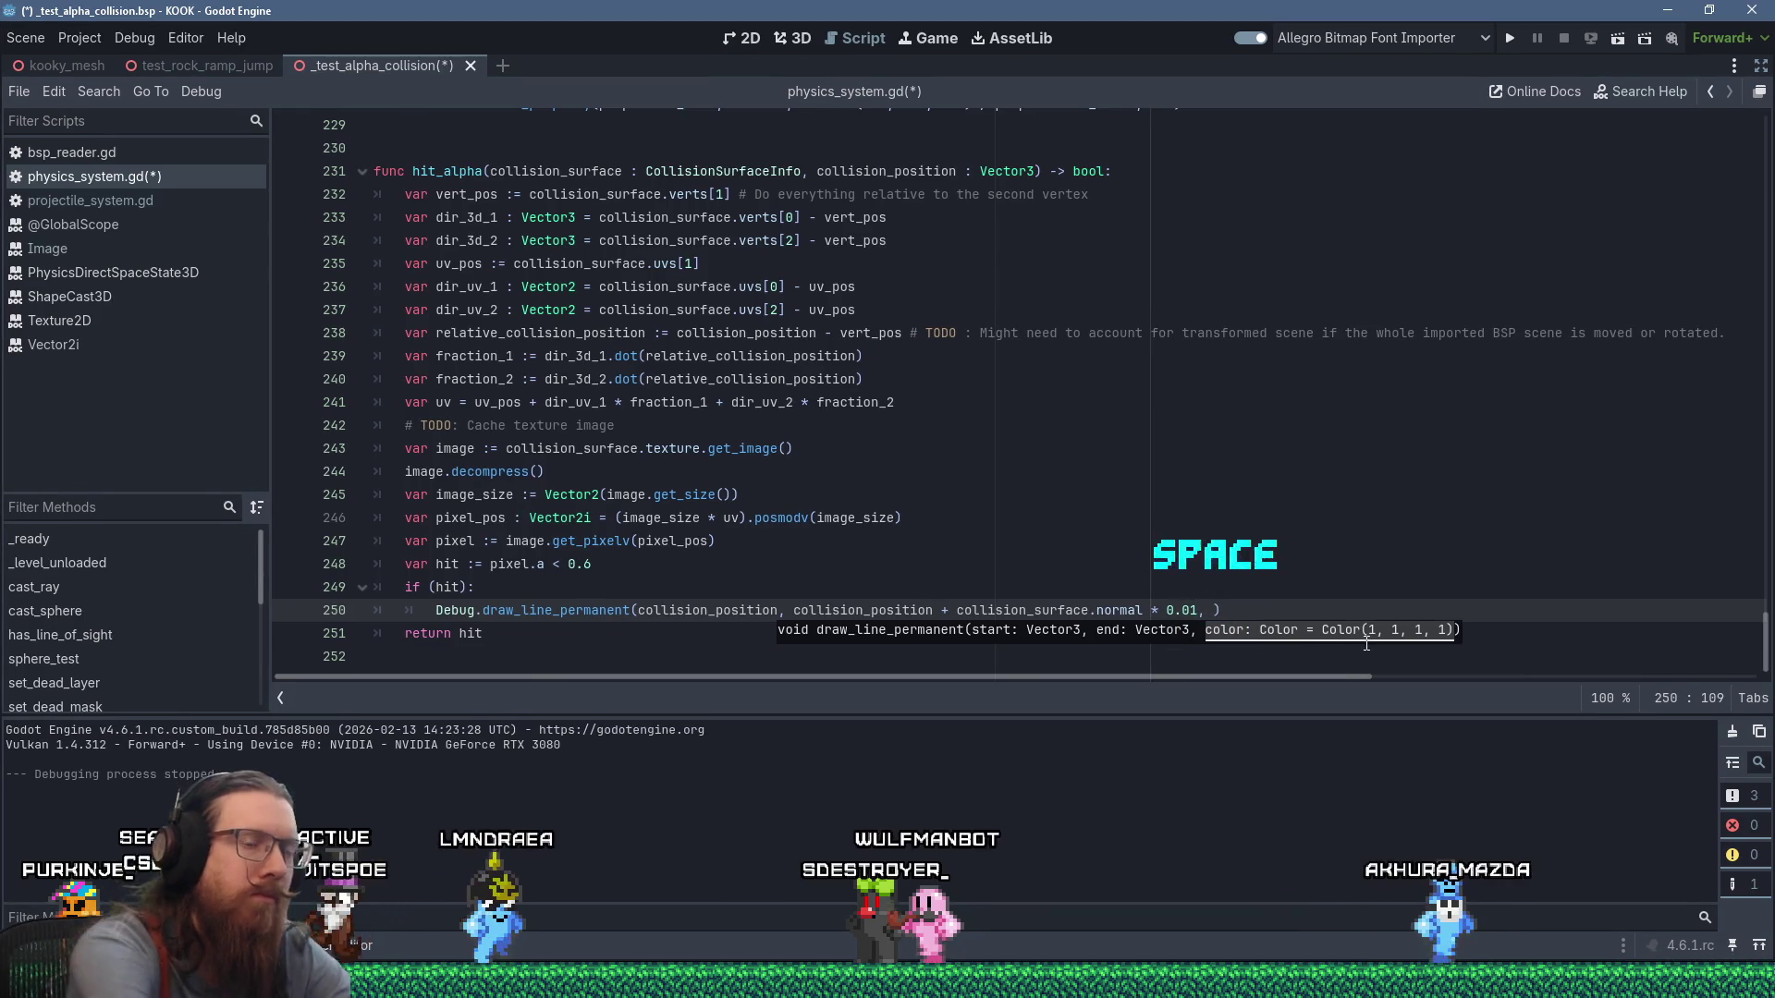
{"action": "type", "text": "r.RE"}
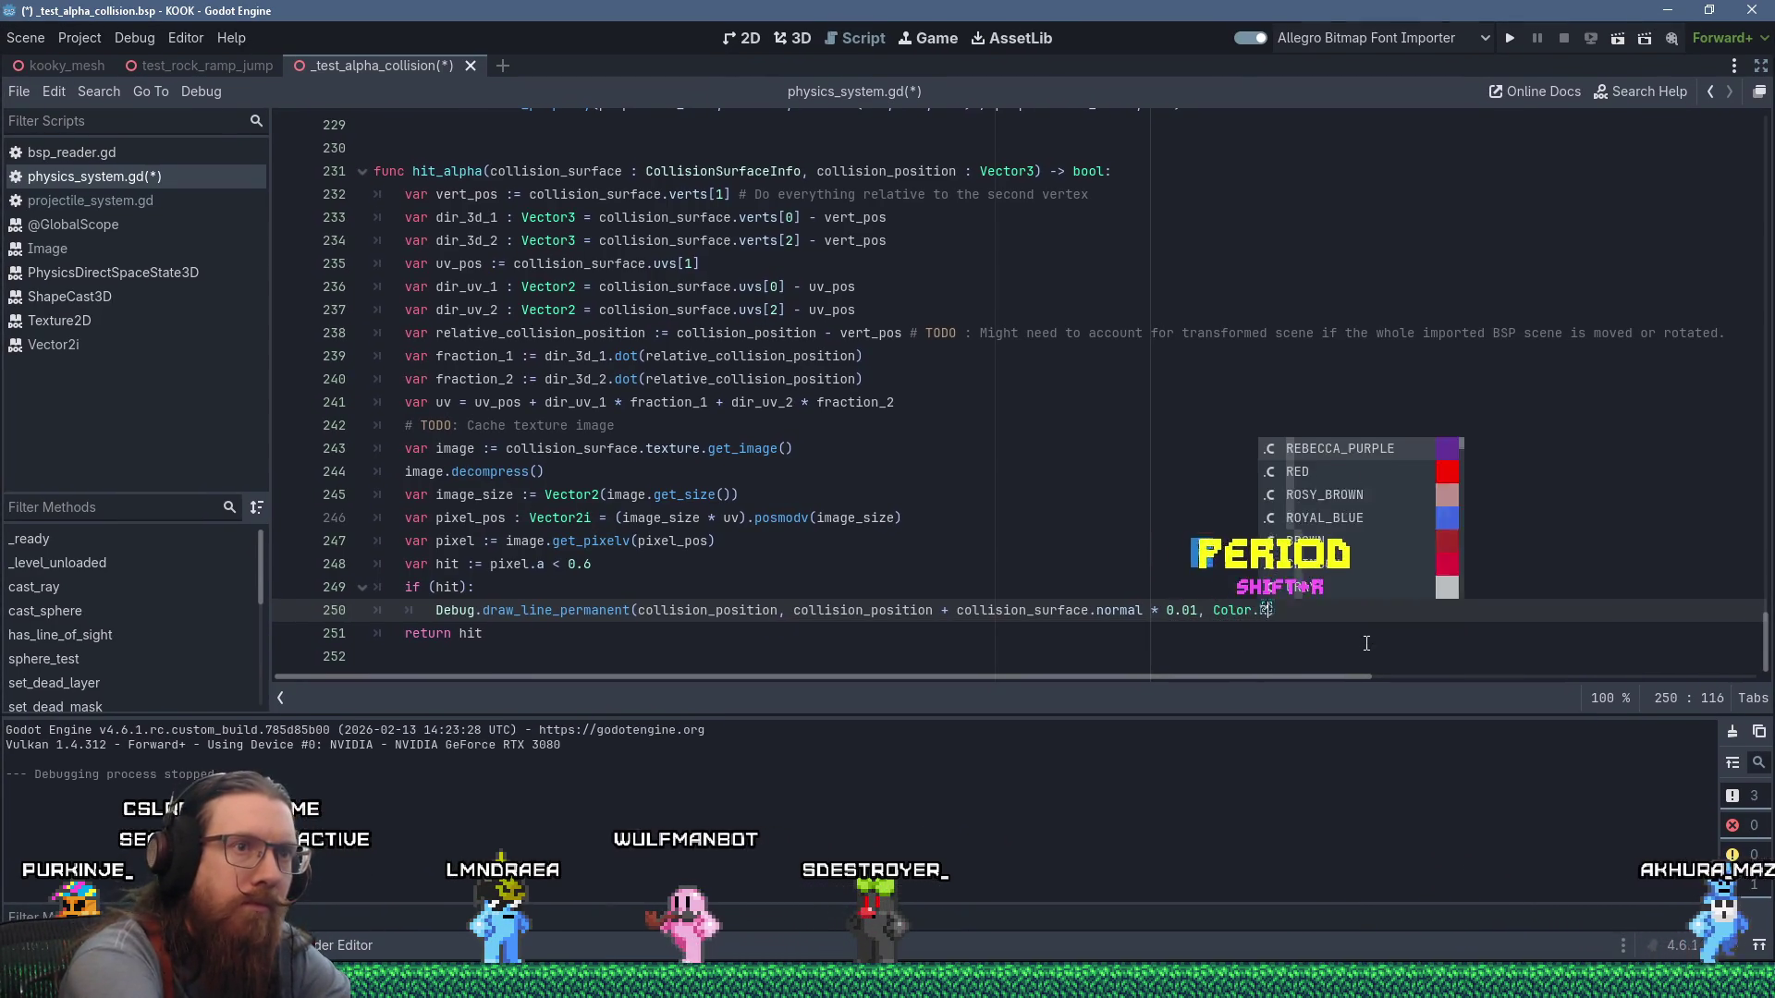
{"action": "type", "text": "D"}
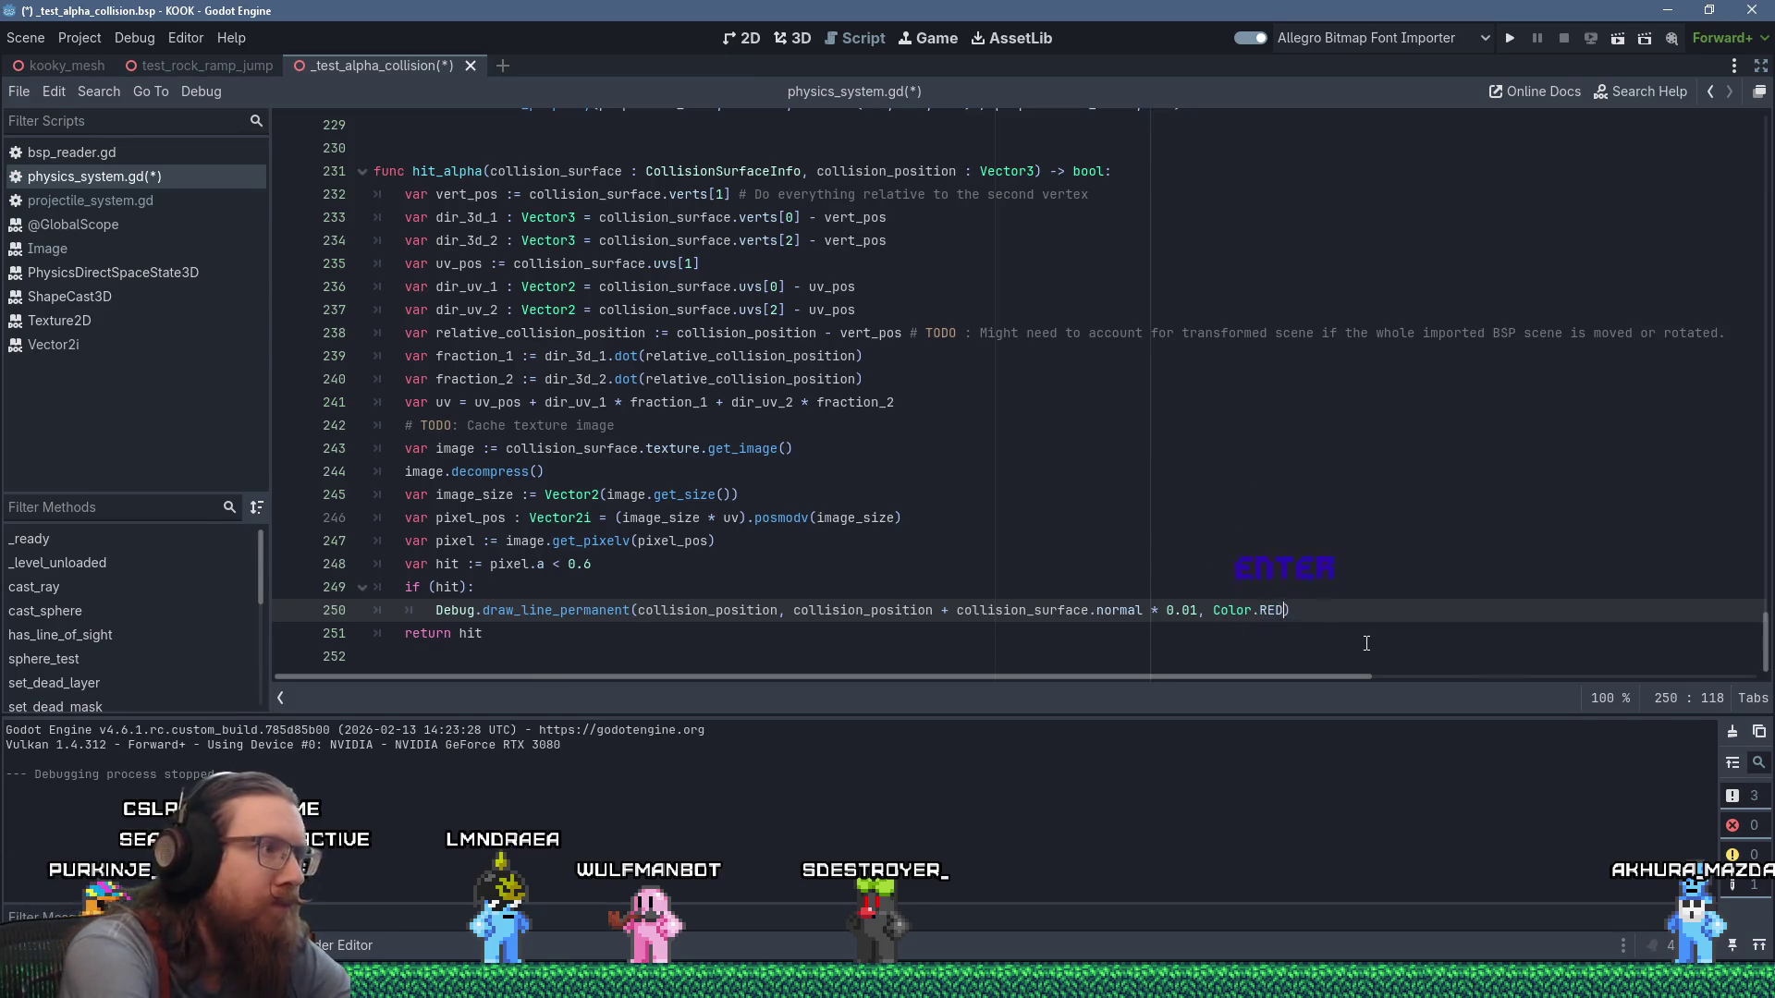
{"action": "key", "text": "Up"}
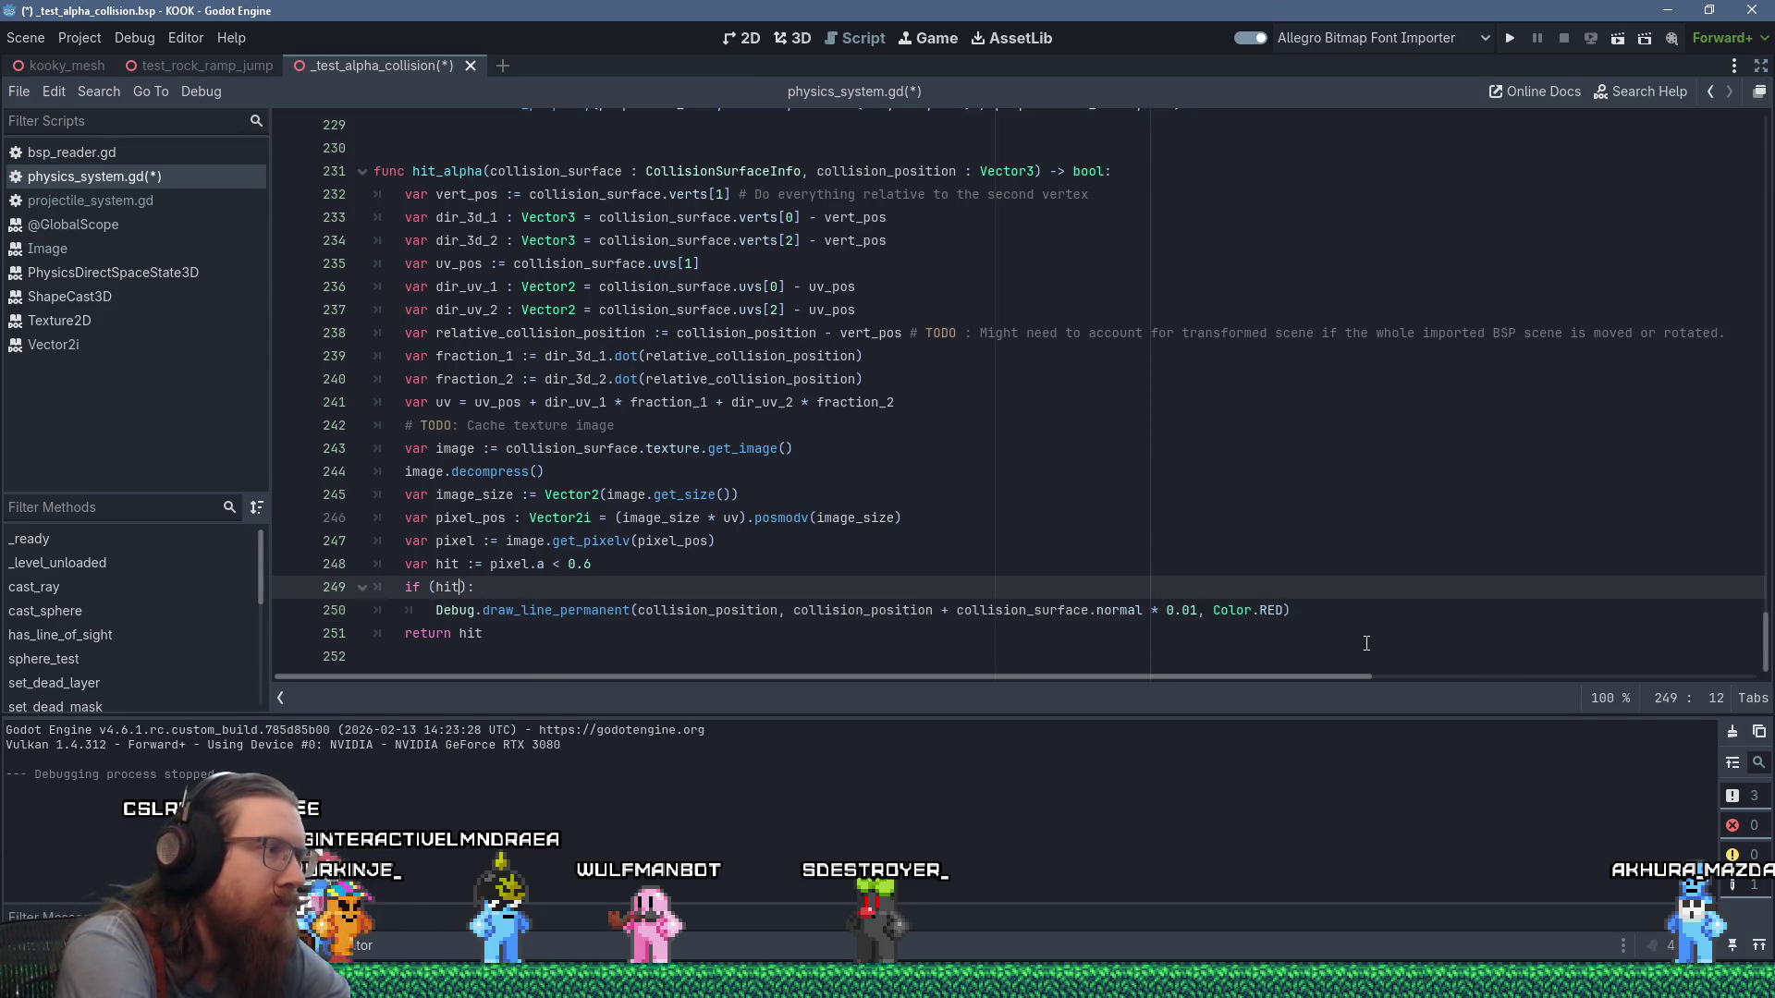
Rename hit to passed in its declaration, if condition and return, then select the colour name.
{"action": "key", "text": "Up"}
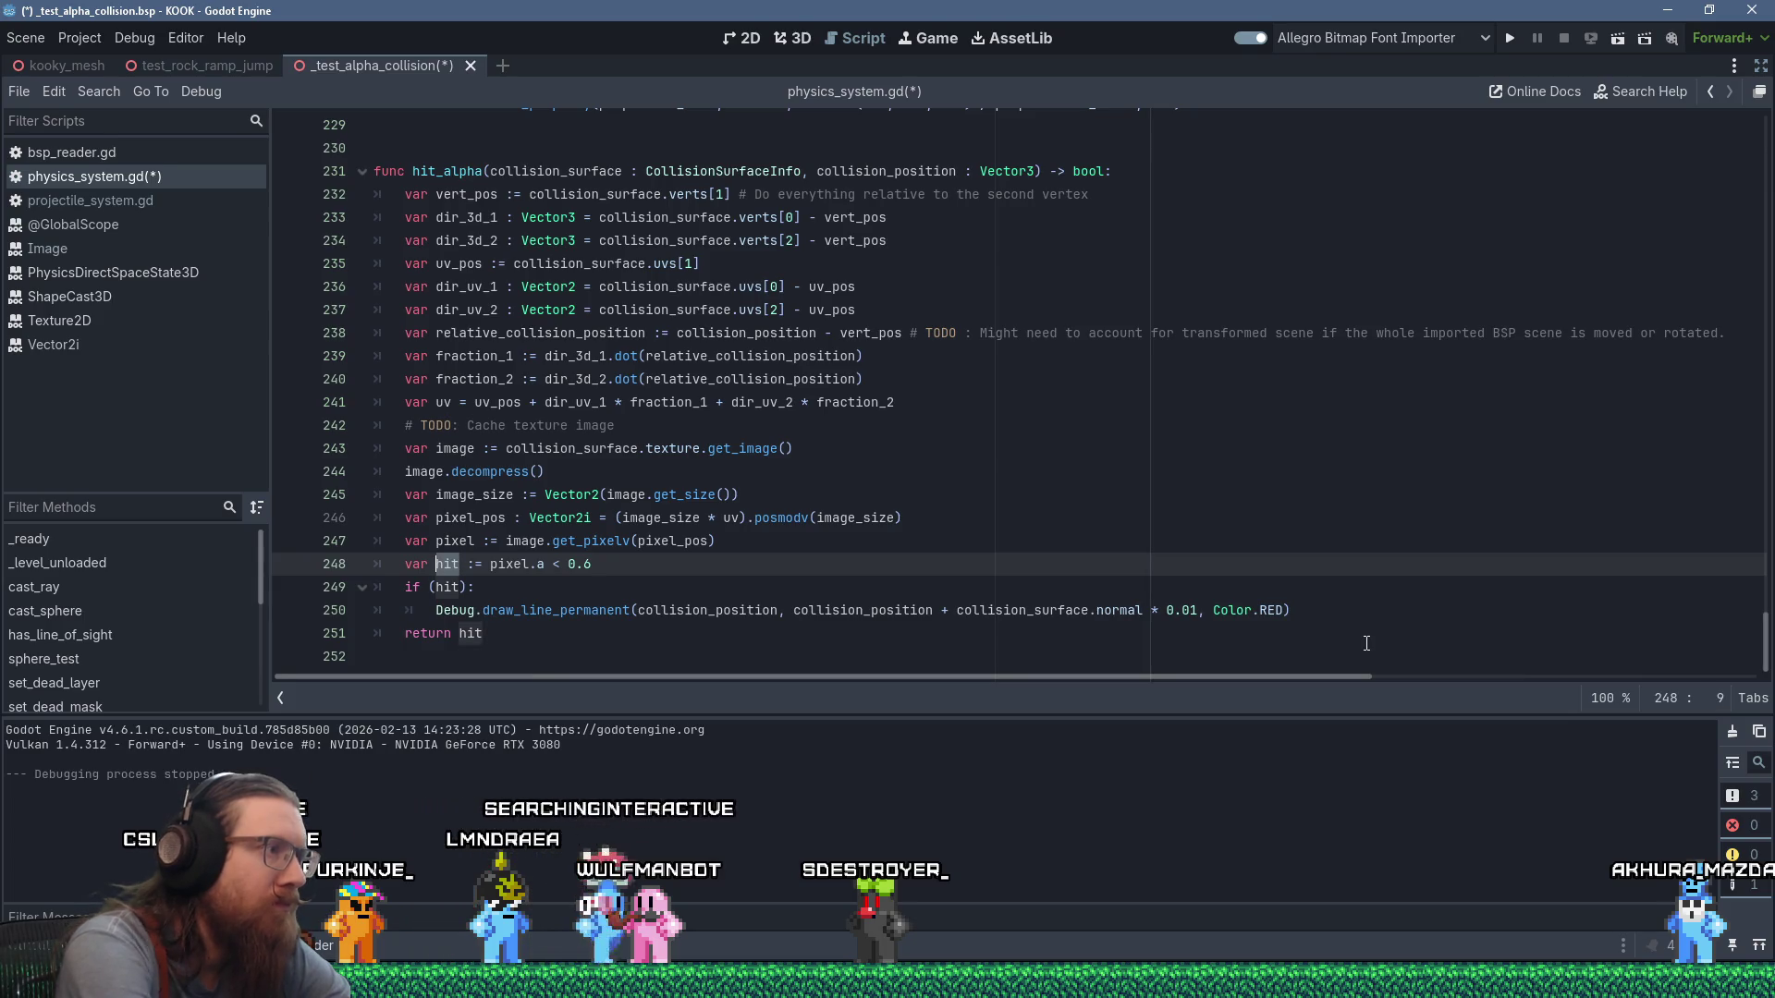
{"action": "type", "text": "pass"}
{"action": "key", "text": "Down"}
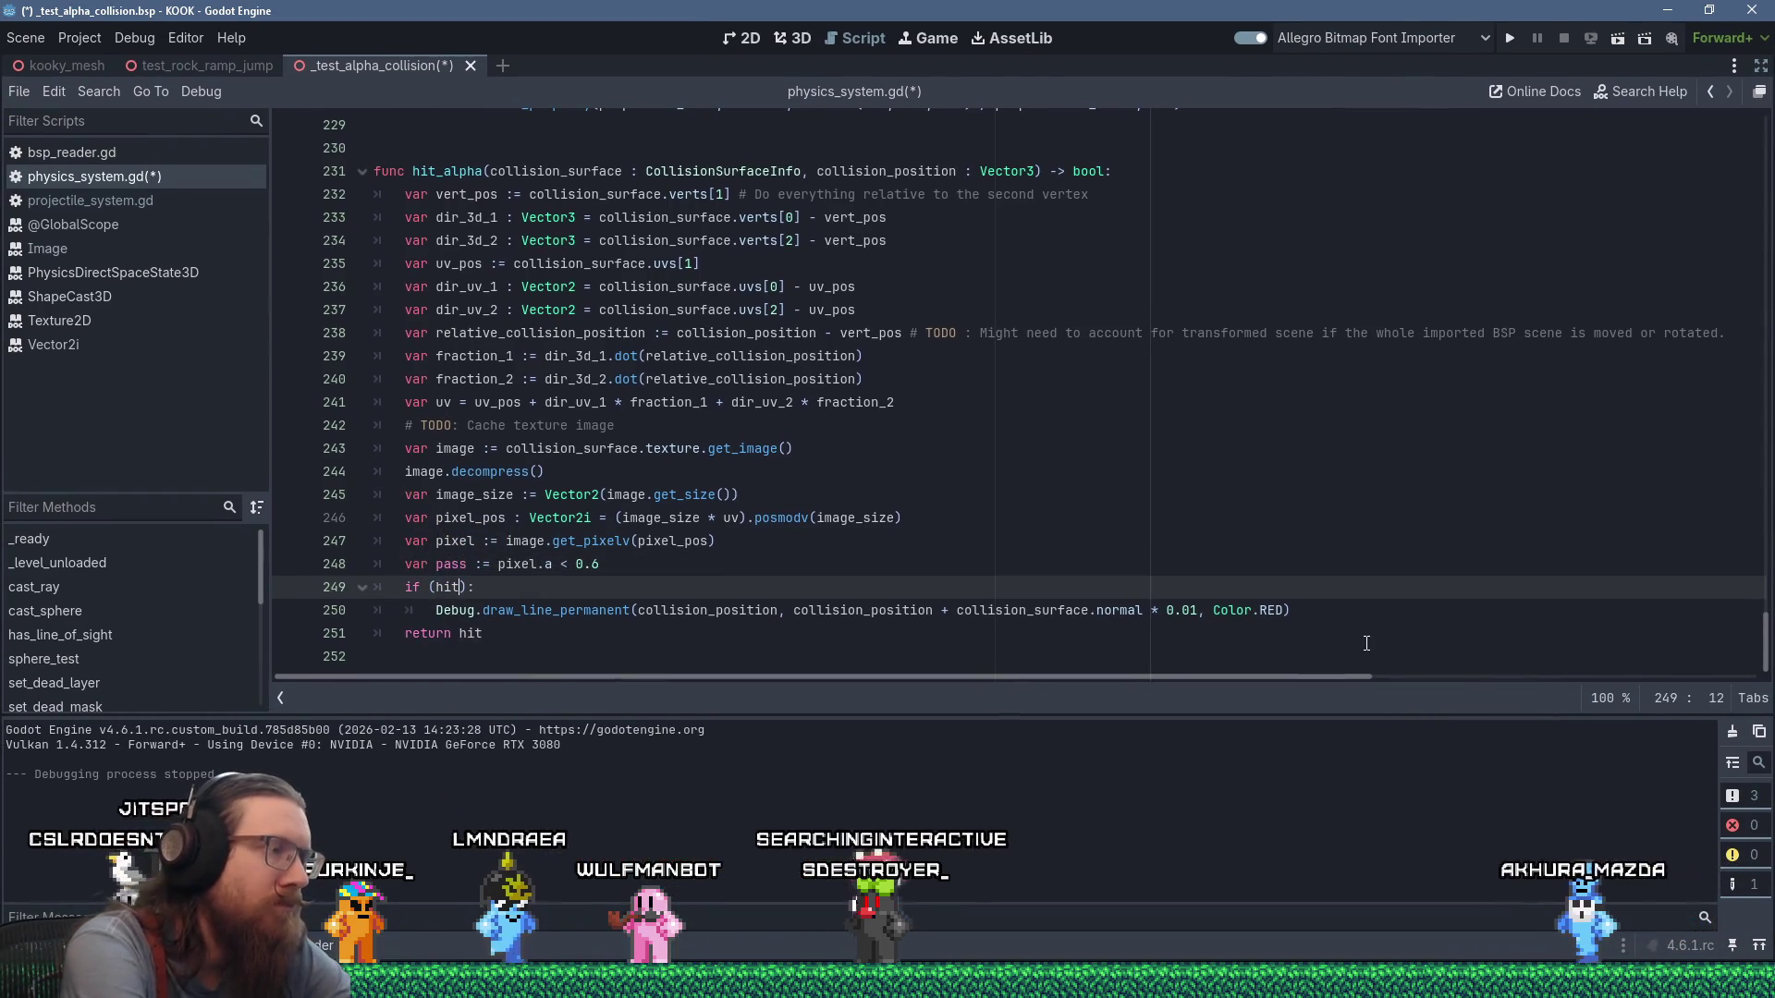
{"action": "key", "text": "Up"}
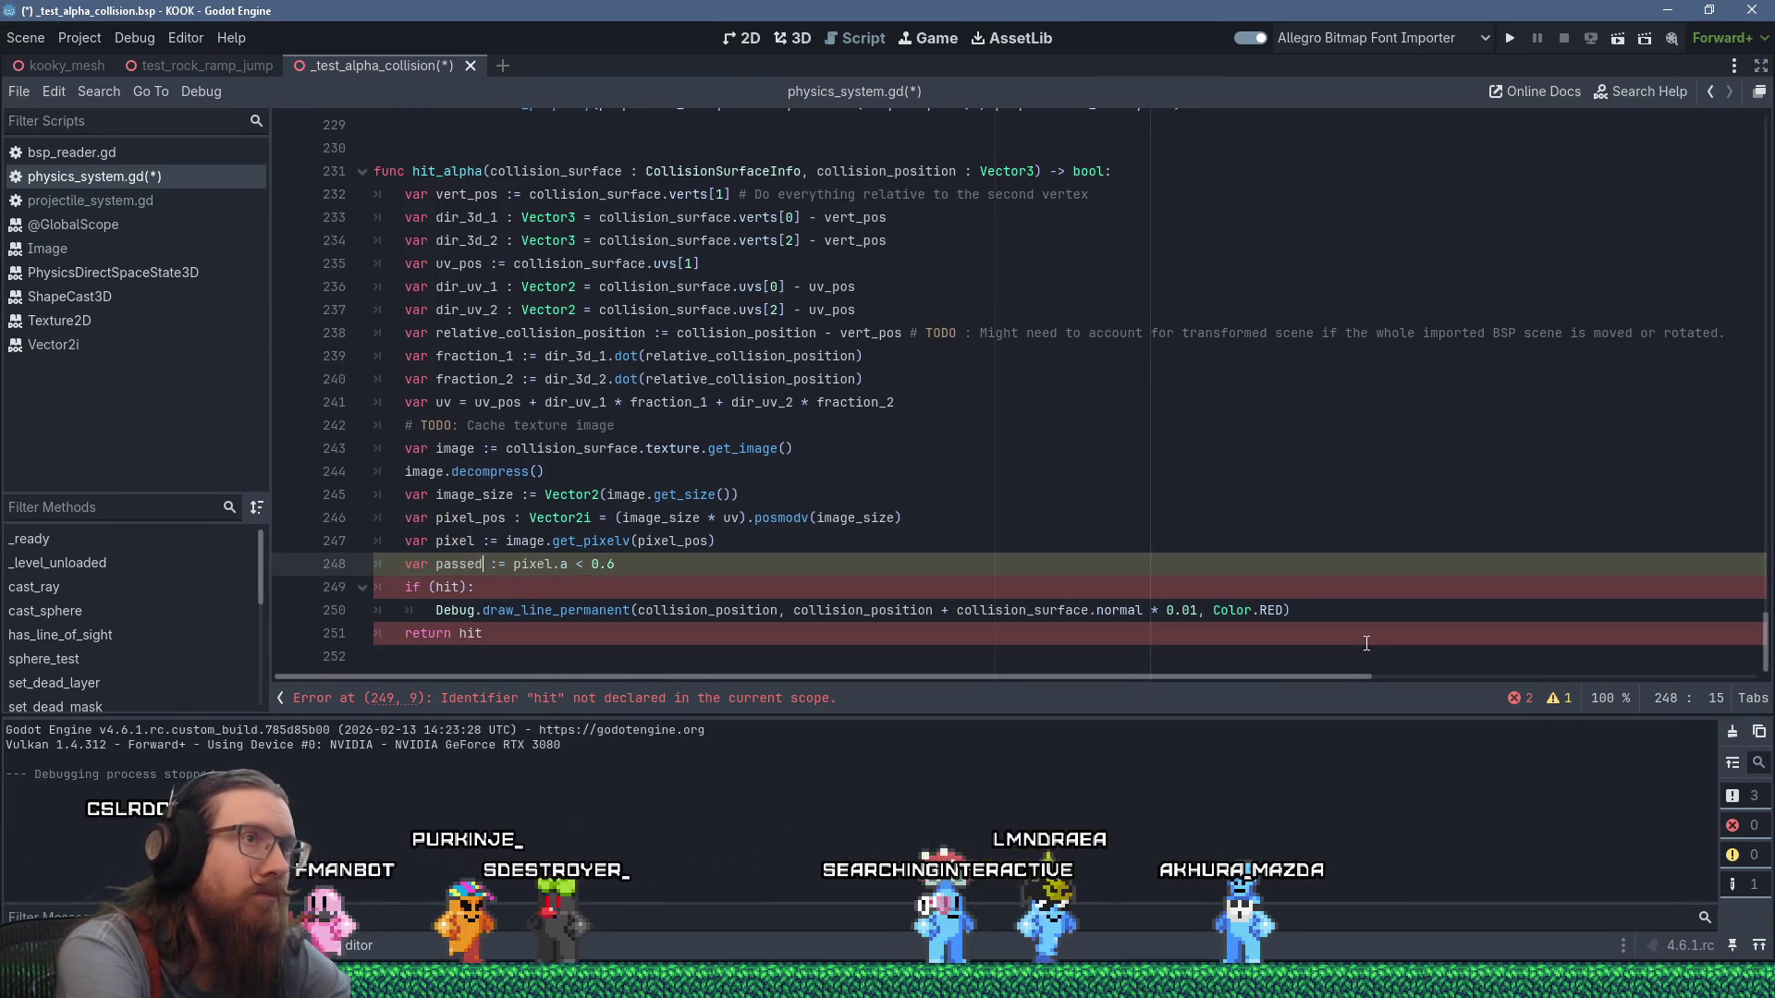
{"action": "key", "text": "Down"}
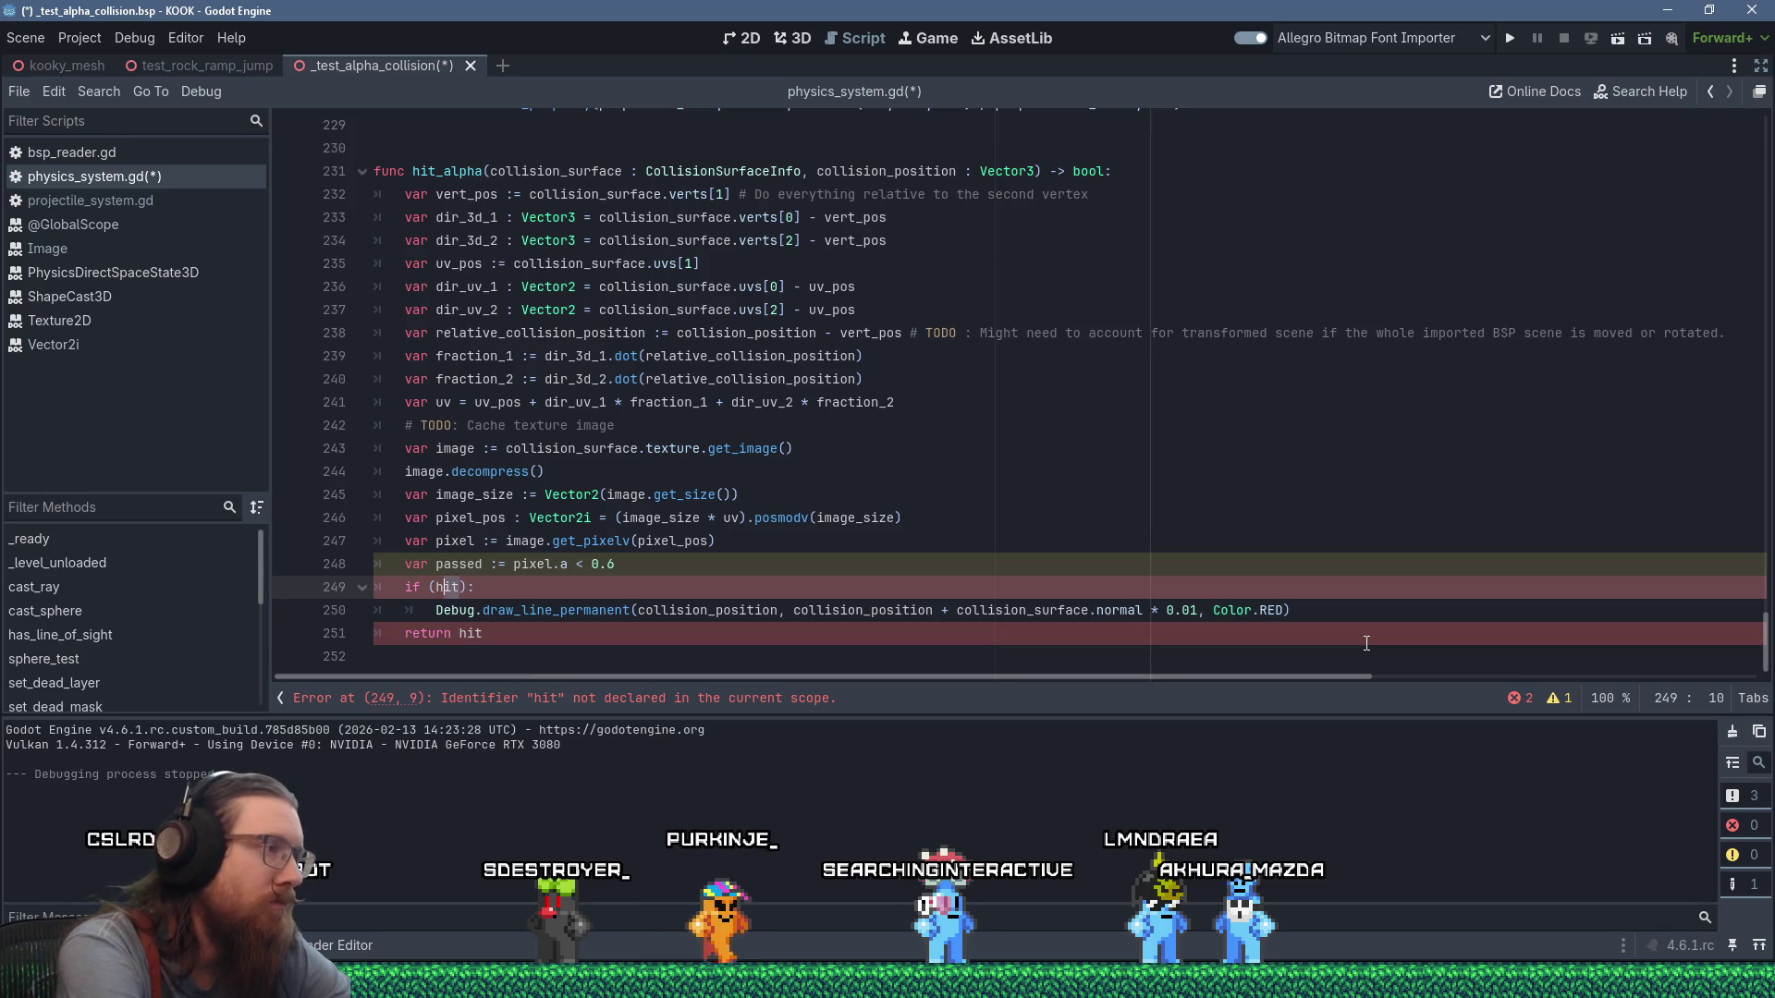
{"action": "type", "text": "p"}
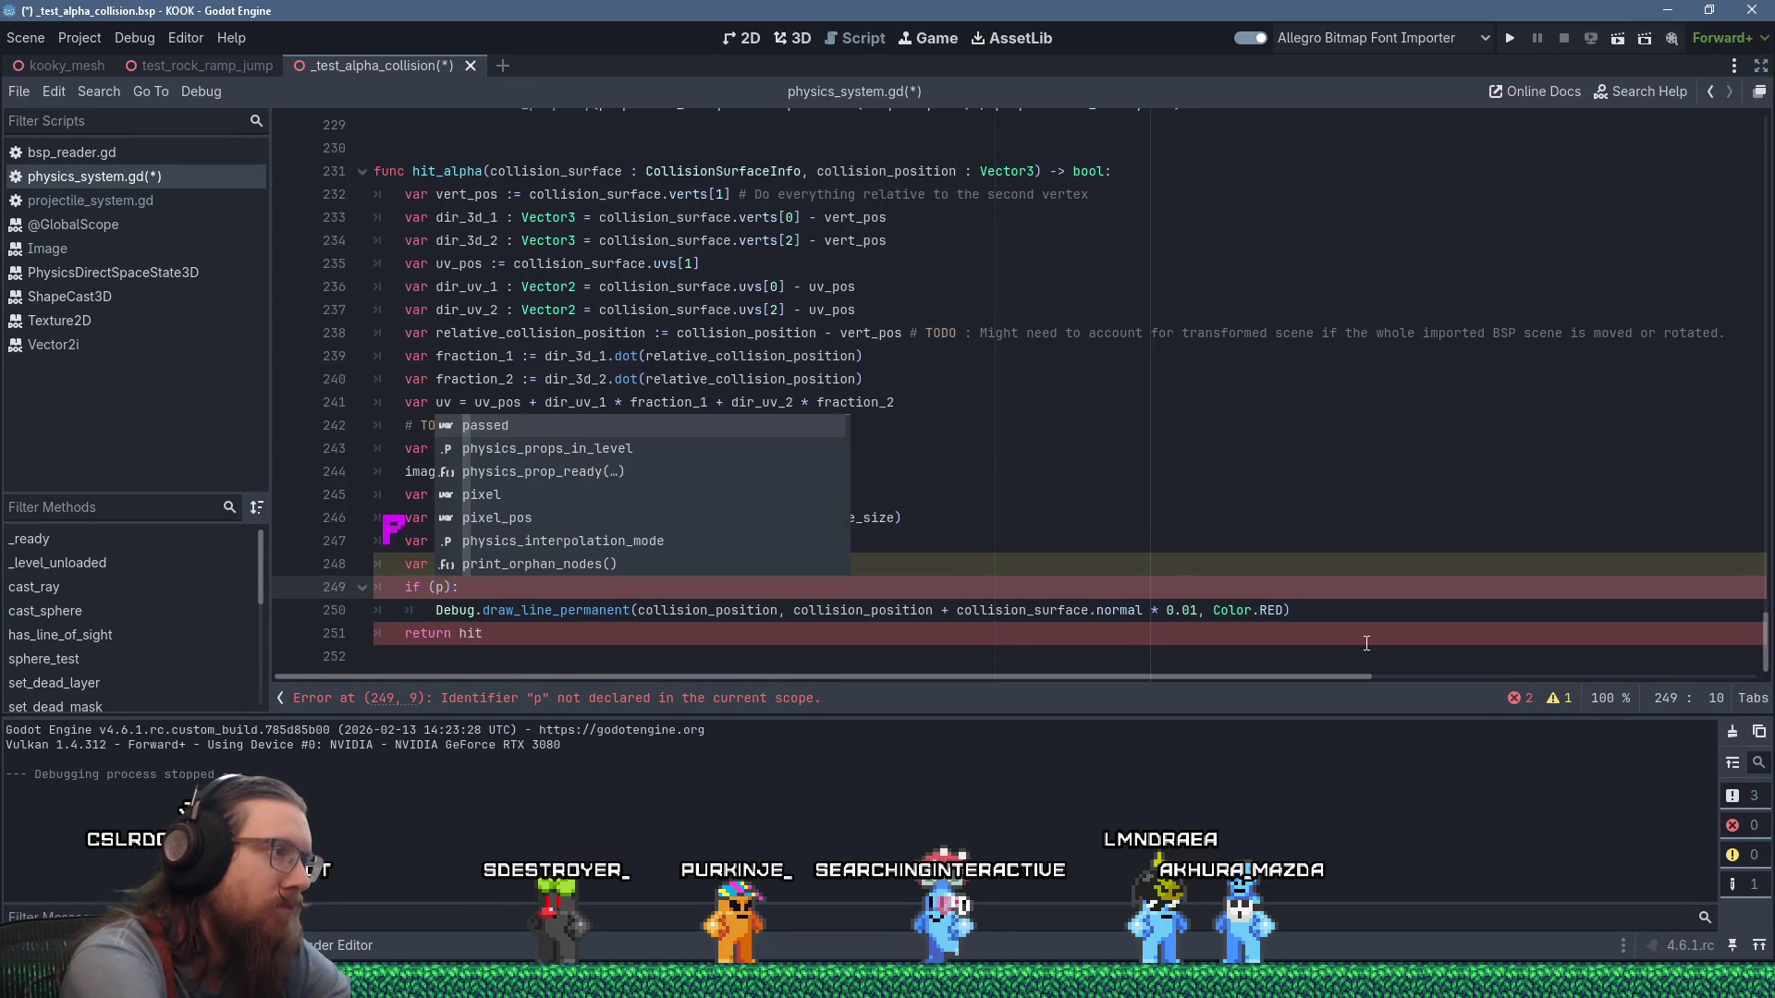
{"action": "key", "text": "Escape"}
{"action": "key", "text": "Up"}
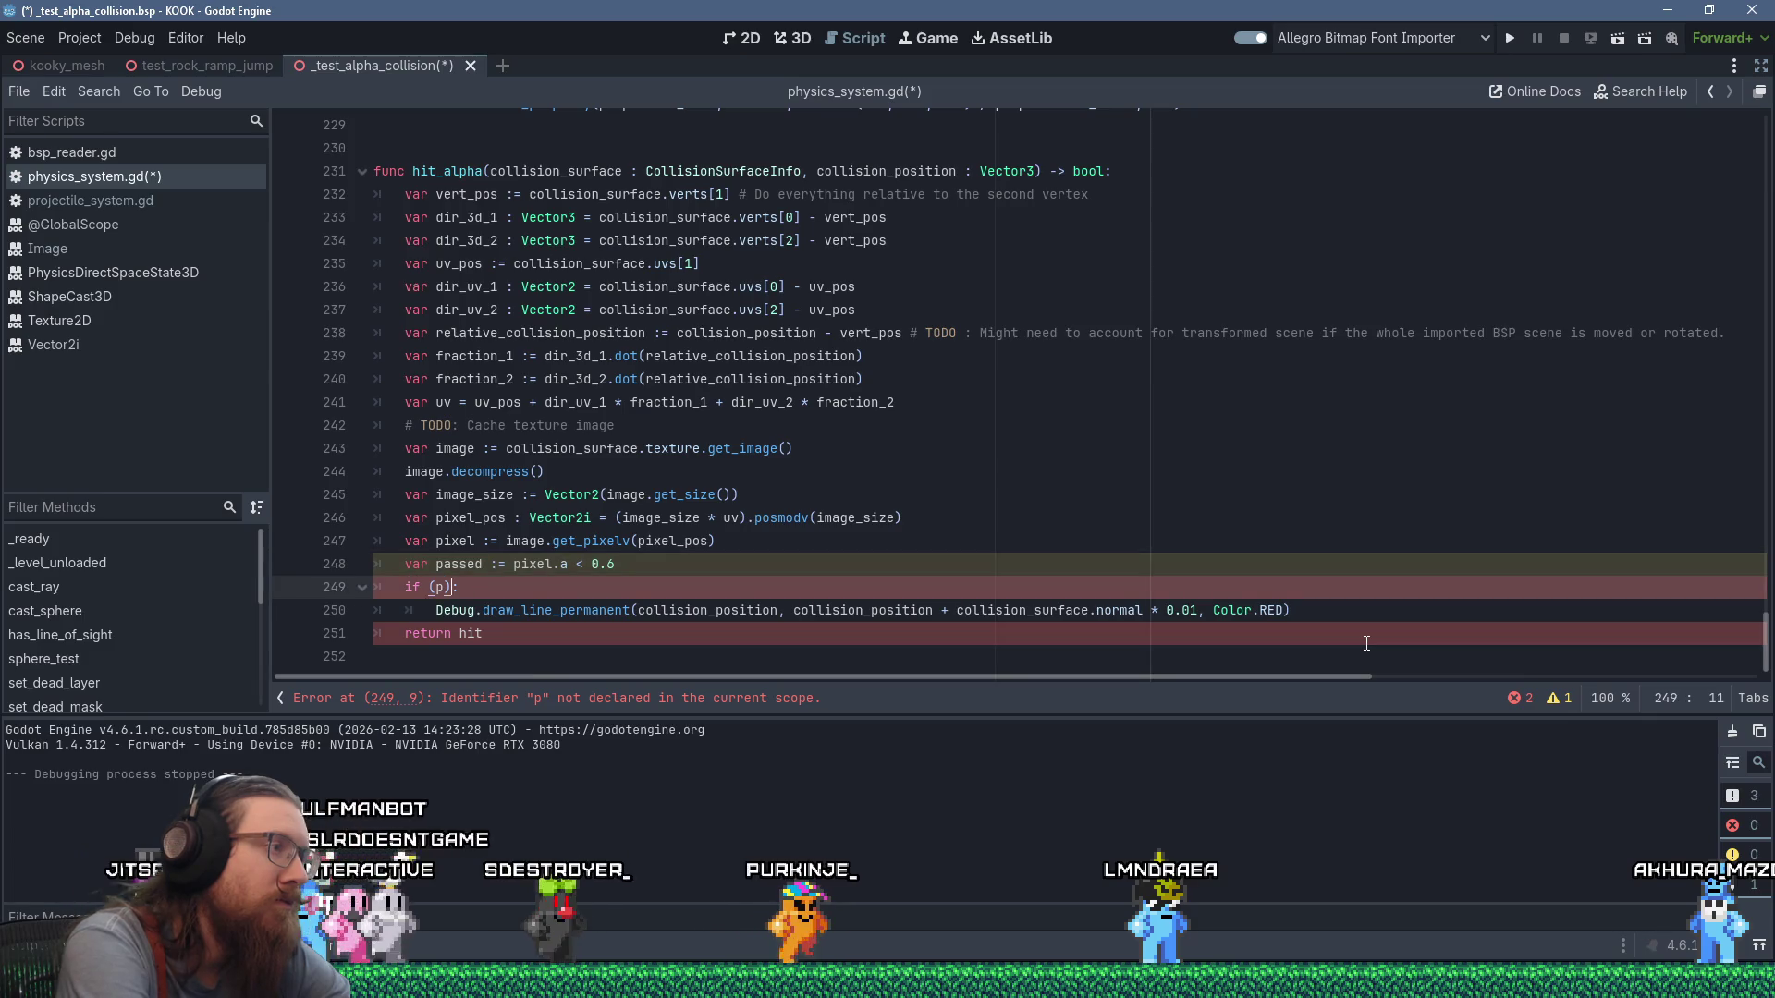
{"action": "key", "text": "Down"}
{"action": "type", "text": "assed"}
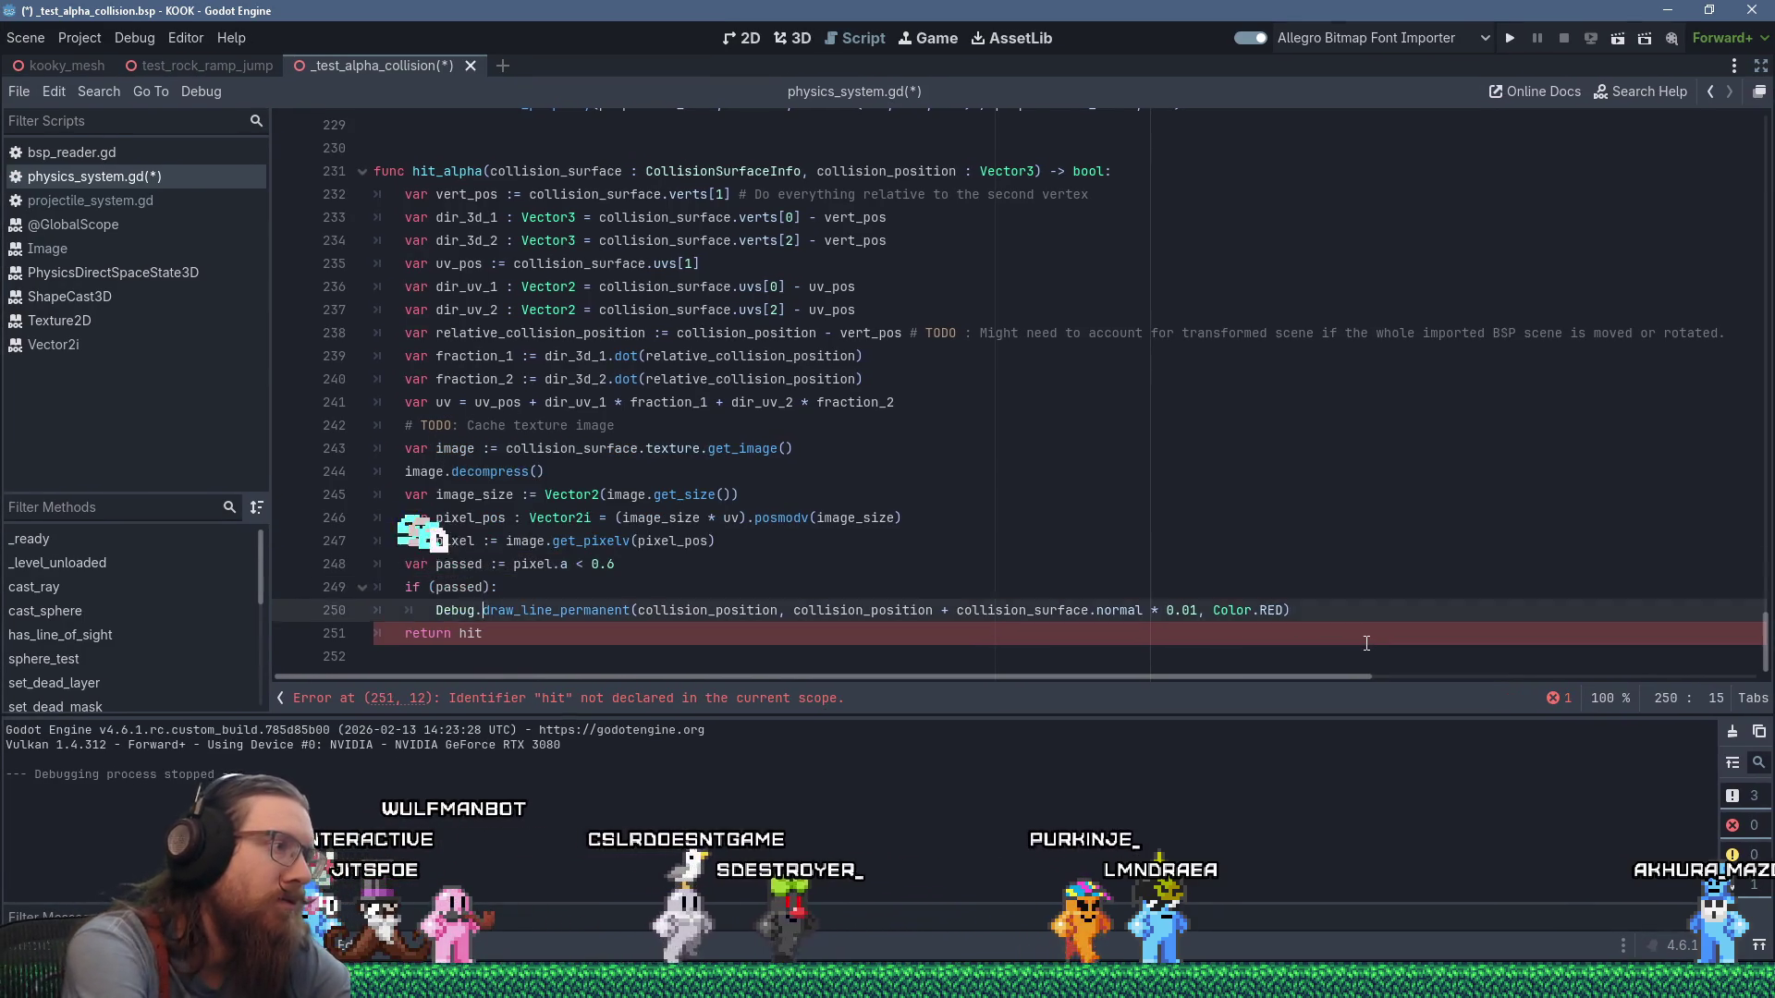
{"action": "left_click", "coordinate": [1366, 644]}
{"action": "key", "text": "BackSpace"}
{"action": "key", "text": "BackSpace"}
{"action": "key", "text": "BackSpace"}
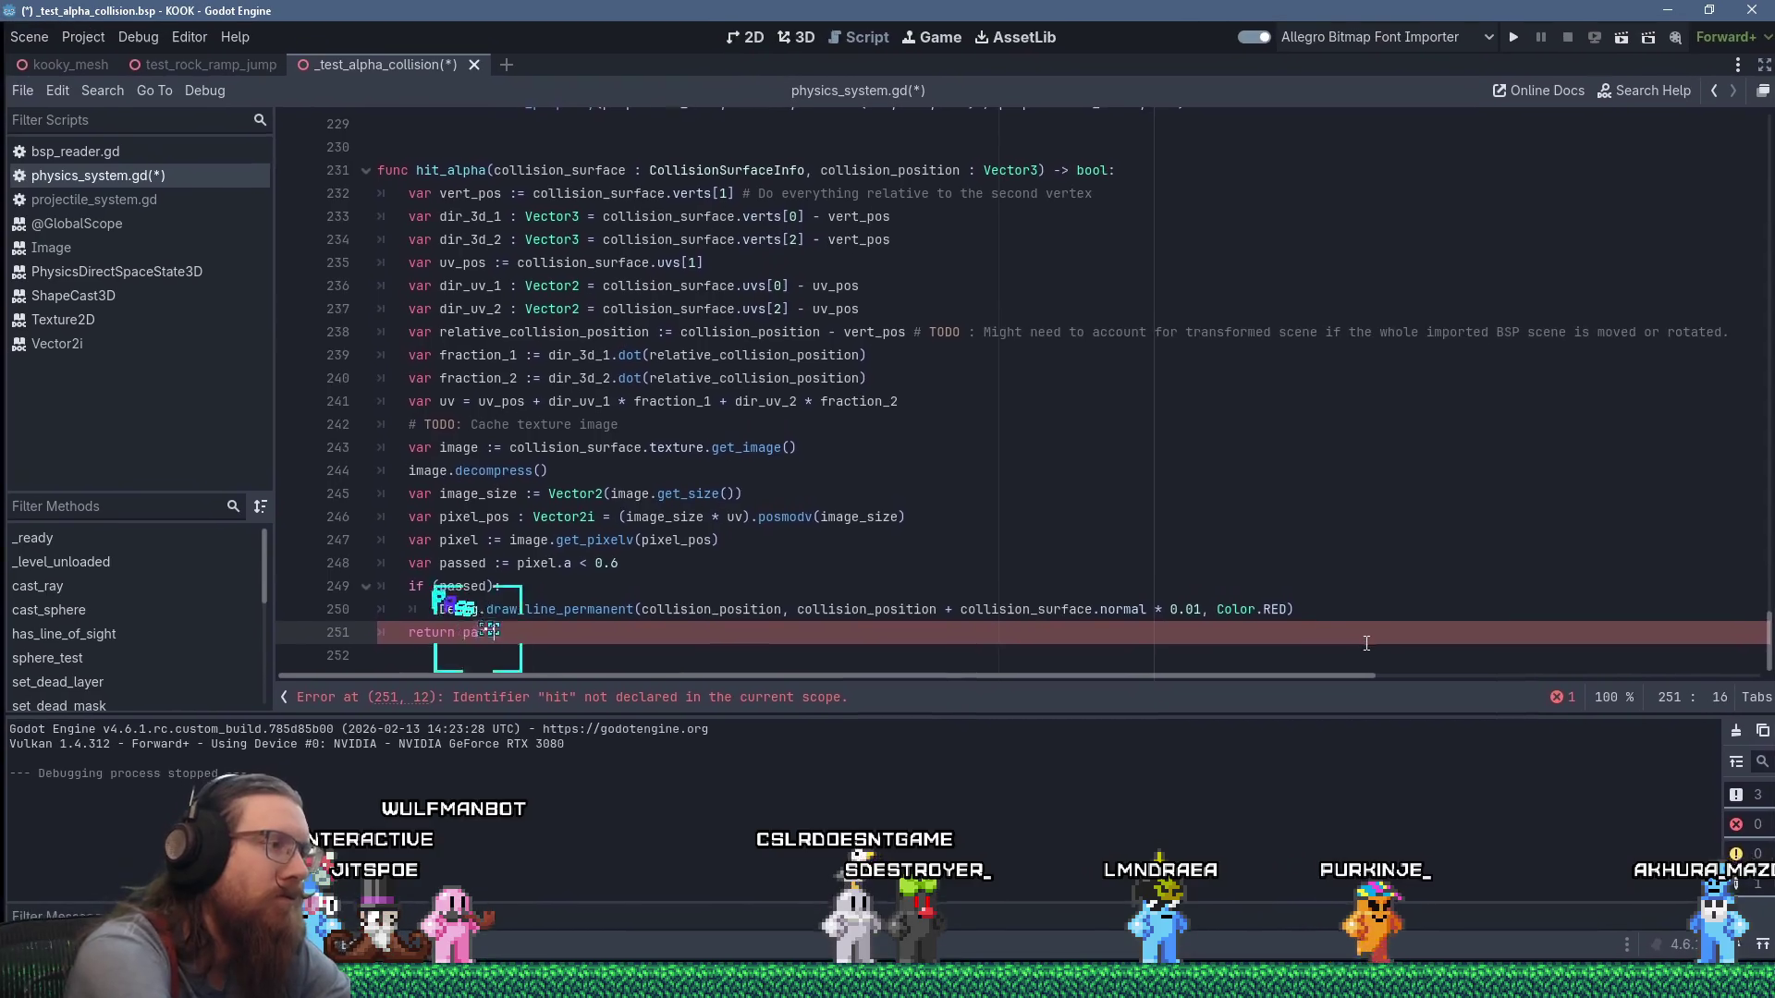
{"action": "type", "text": "passed"}
{"action": "key", "text": "Return"}
{"action": "key", "text": "Up"}
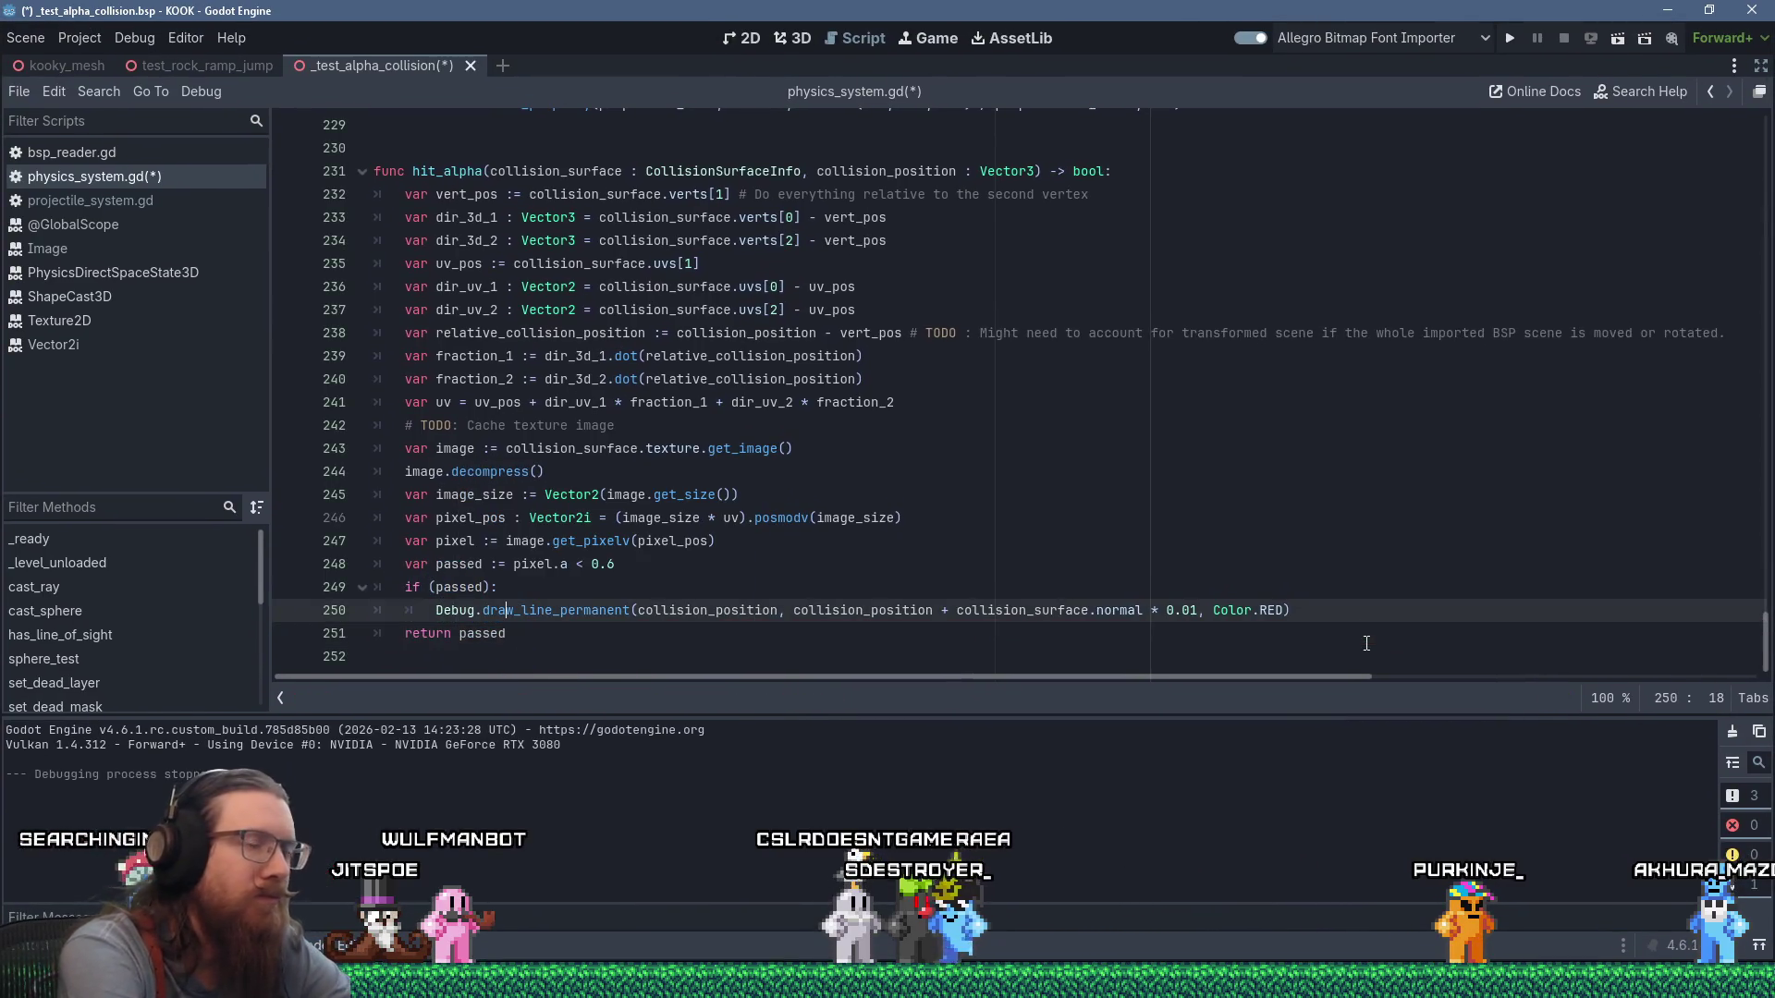
{"action": "key", "text": "ctrl+shift+Left"}
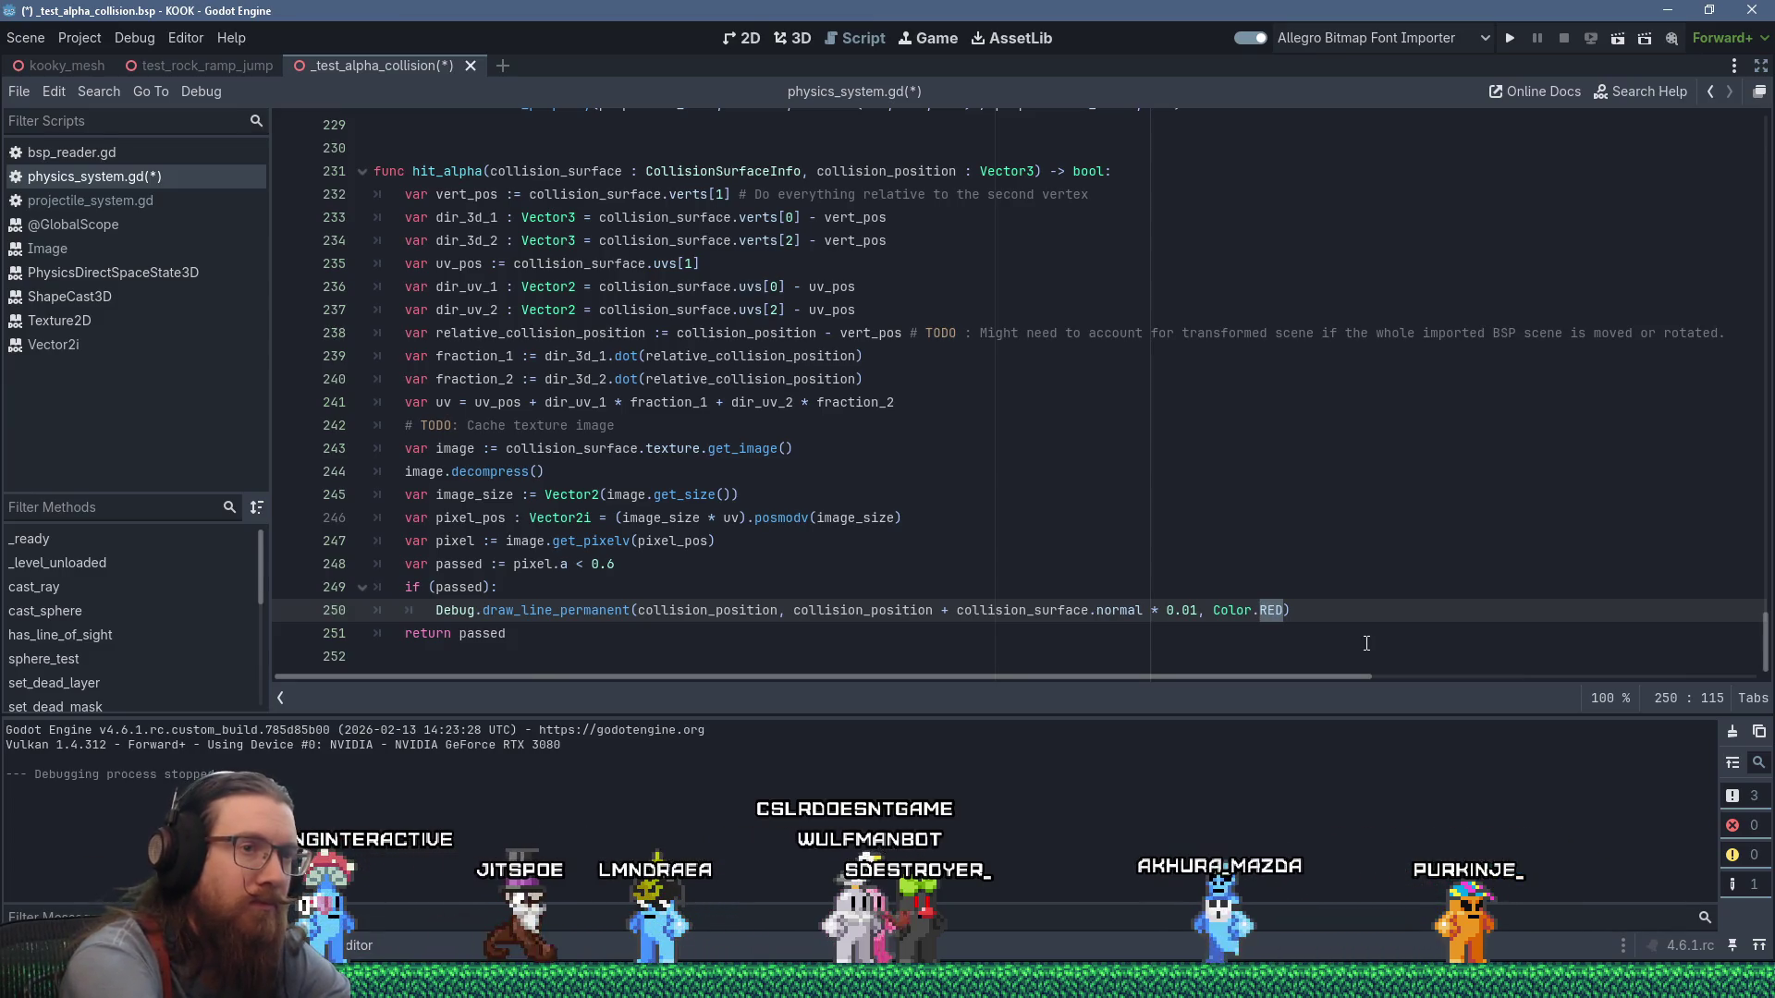
Make the pass line Color.WHITE and add an else branch with the pasted debug line call.
{"action": "type", "text": "WHITE"}
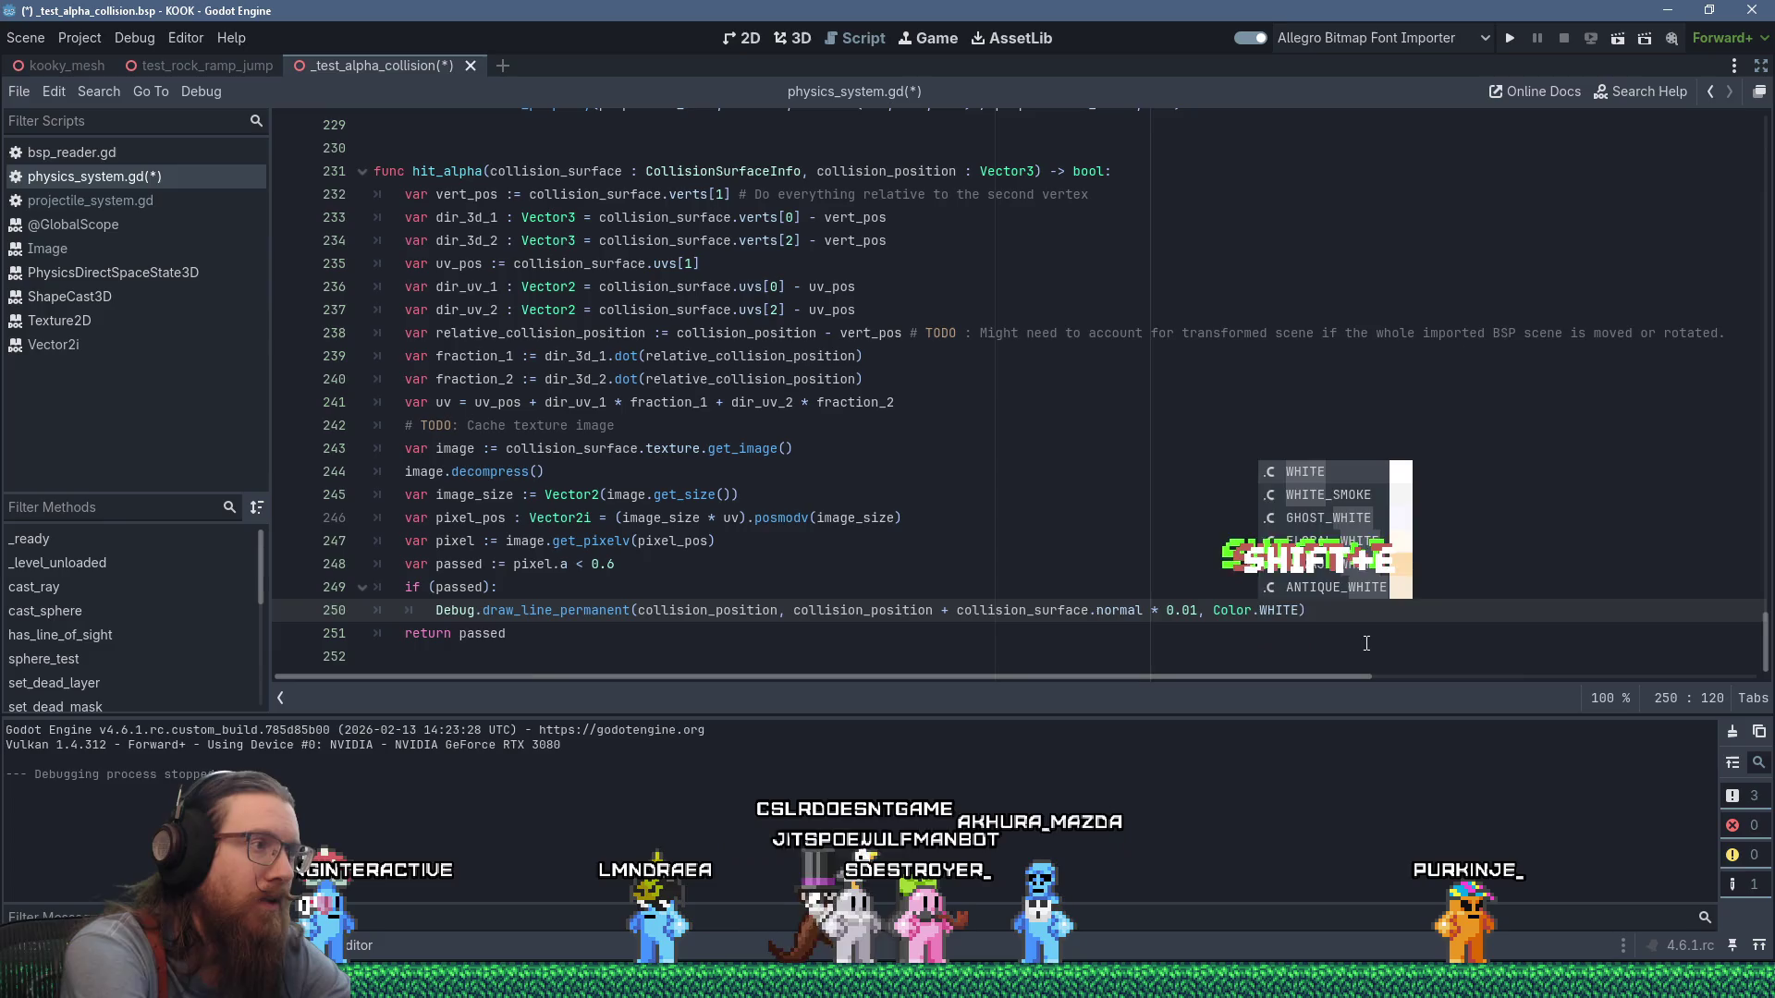
{"action": "key", "text": "End"}
{"action": "key", "text": "Return"}
{"action": "key", "text": "BackSpace"}
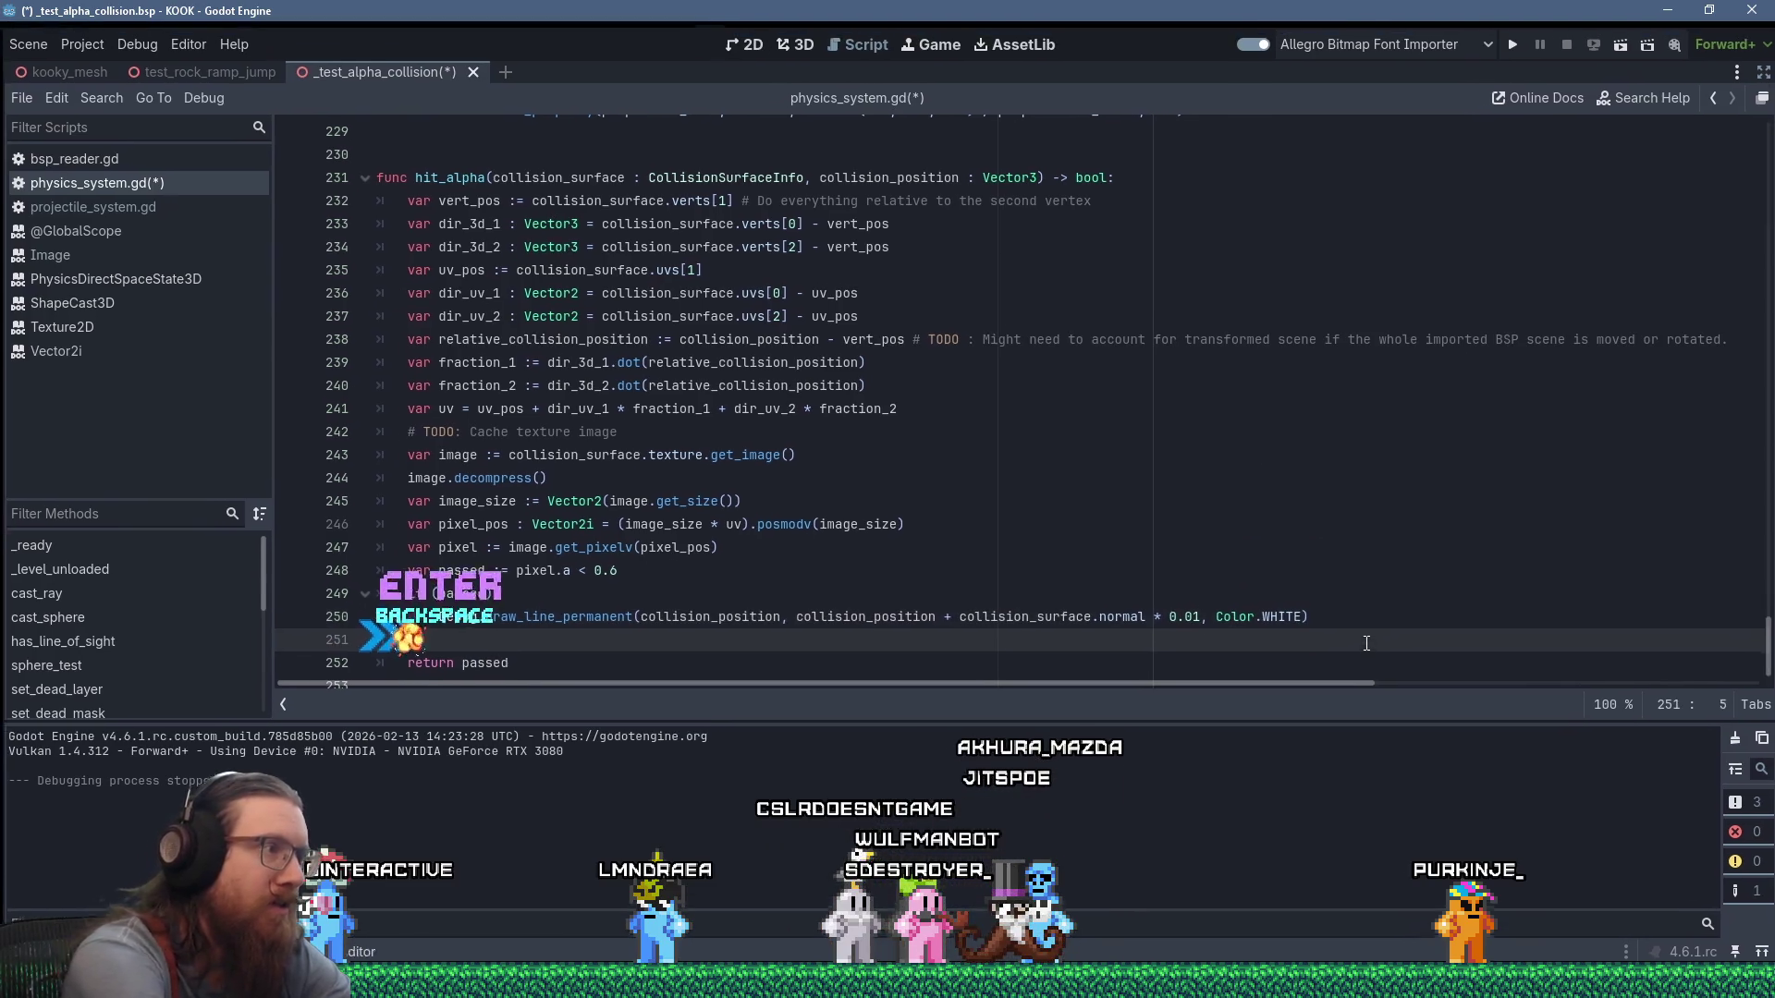
{"action": "type", "text": "else"}
{"action": "key", "text": "Return"}
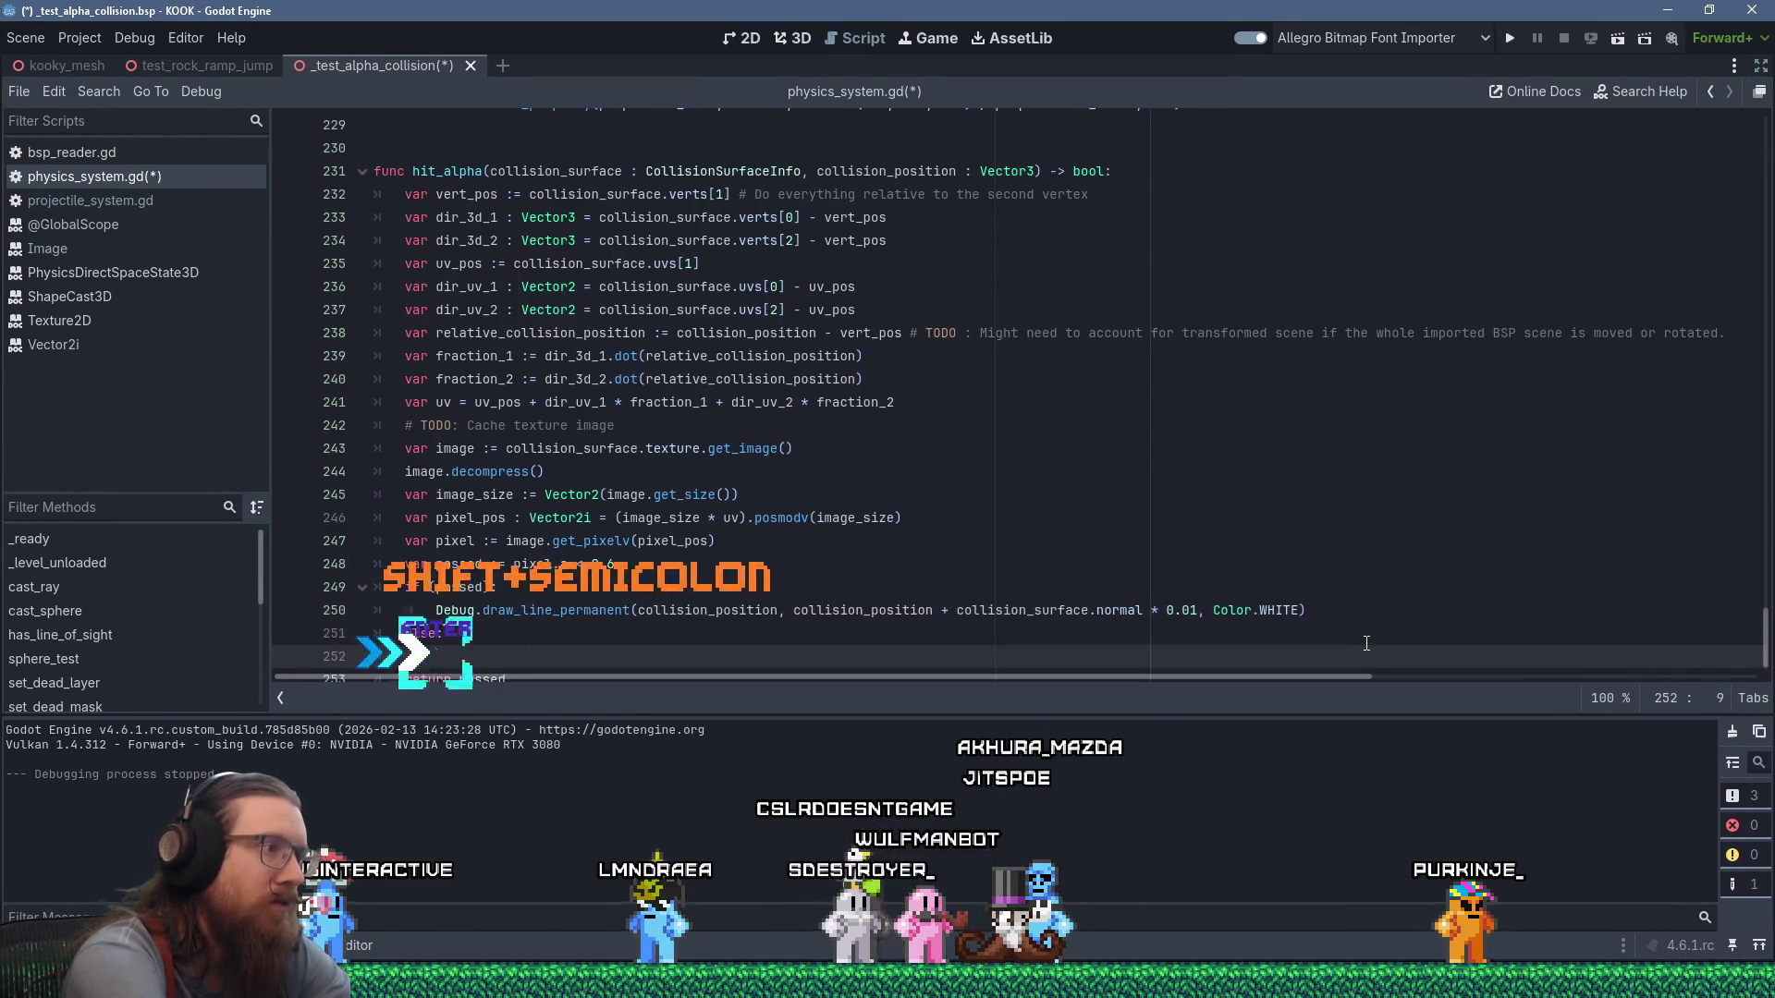
{"action": "type", "text": "Debug.draw_line_permanent(collision_position, collision_position + collision_surface.normal * 0.01, Color.WHITE)"}
Set the else-branch line to Color.RED and remove the last digit of its 0.01 length.
{"action": "key", "text": "ctrl+shift+Left"}
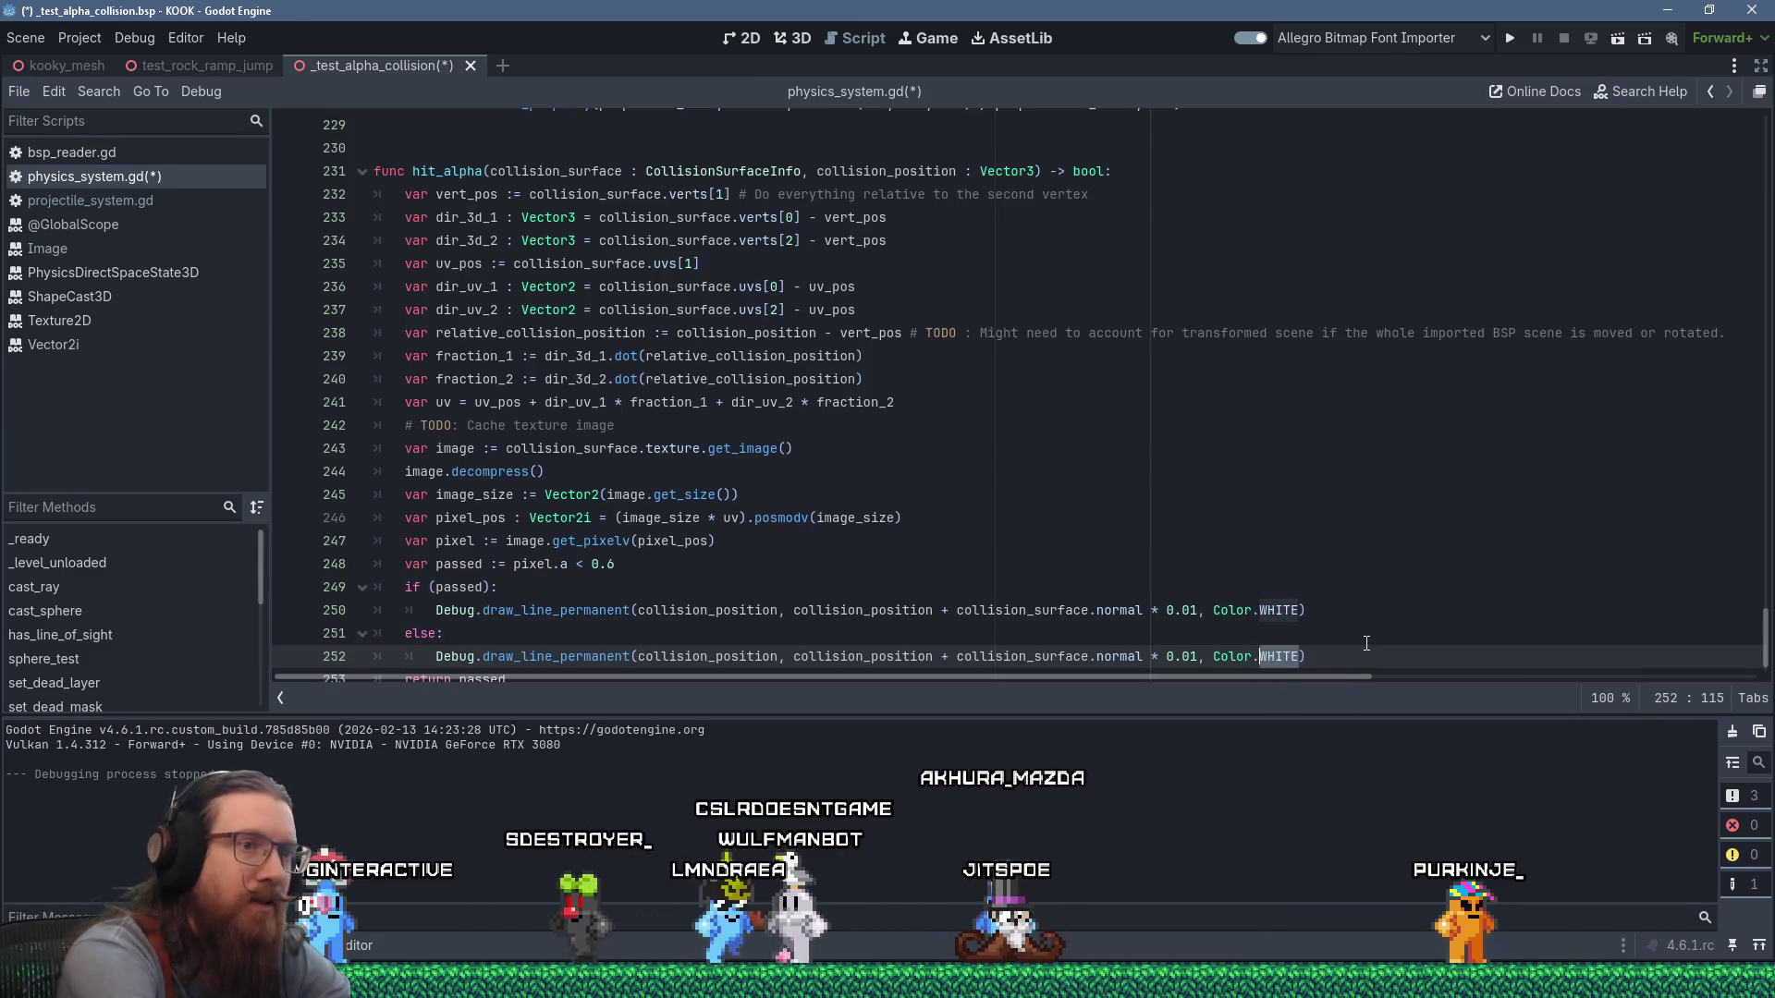
{"action": "type", "text": "RED"}
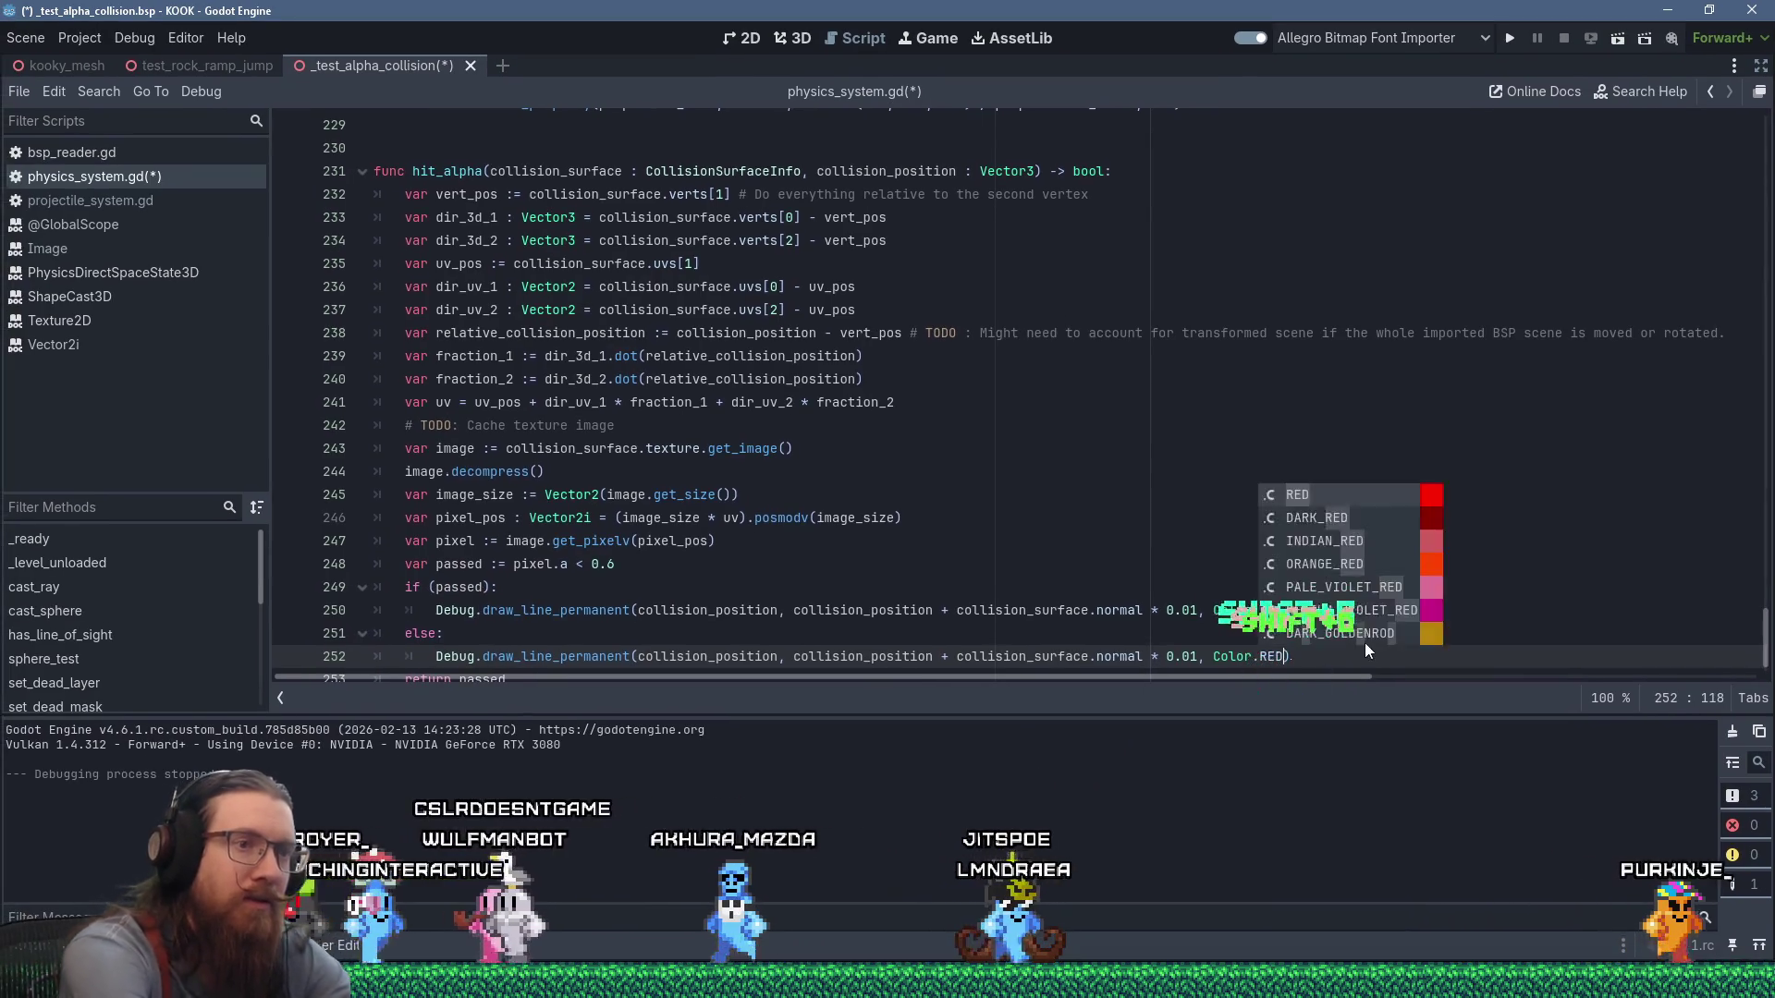
{"action": "key", "text": "Up"}
{"action": "key", "text": "Up"}
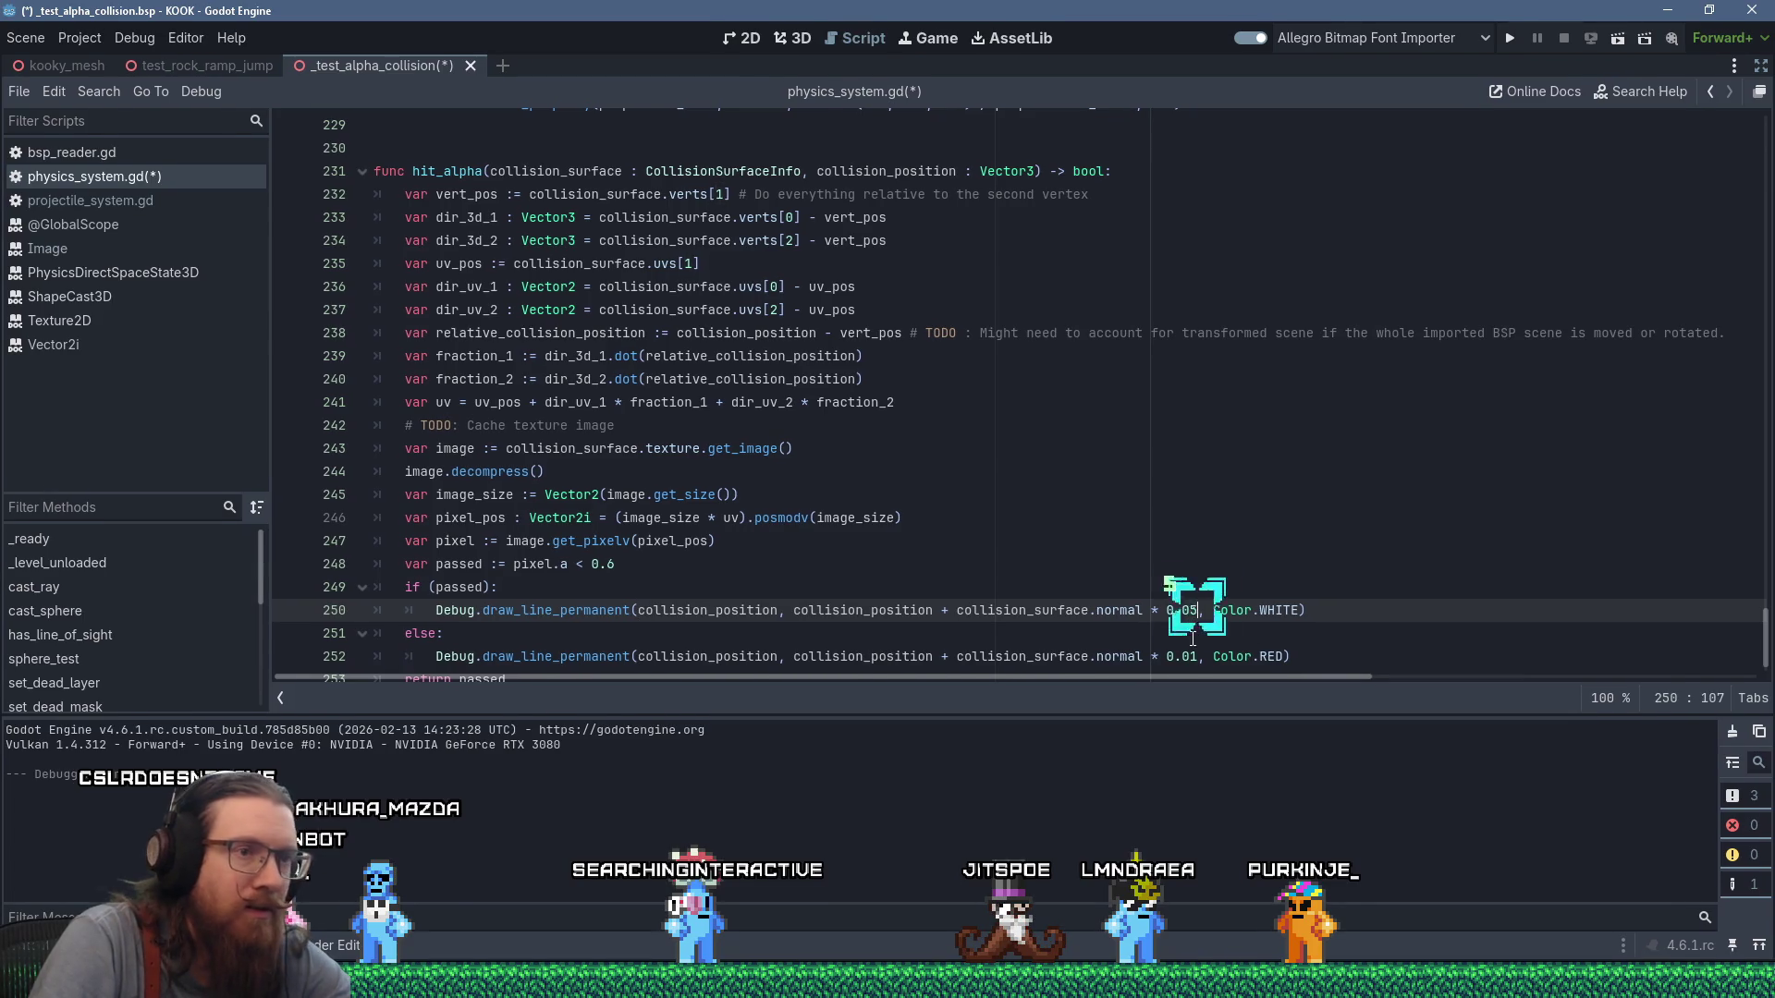
{"action": "key", "text": "Down"}
{"action": "key", "text": "Down"}
{"action": "key", "text": "BackSpace"}
Change the length to 0.05, run the game, and switch to the revolver.
{"action": "type", "text": "5"}
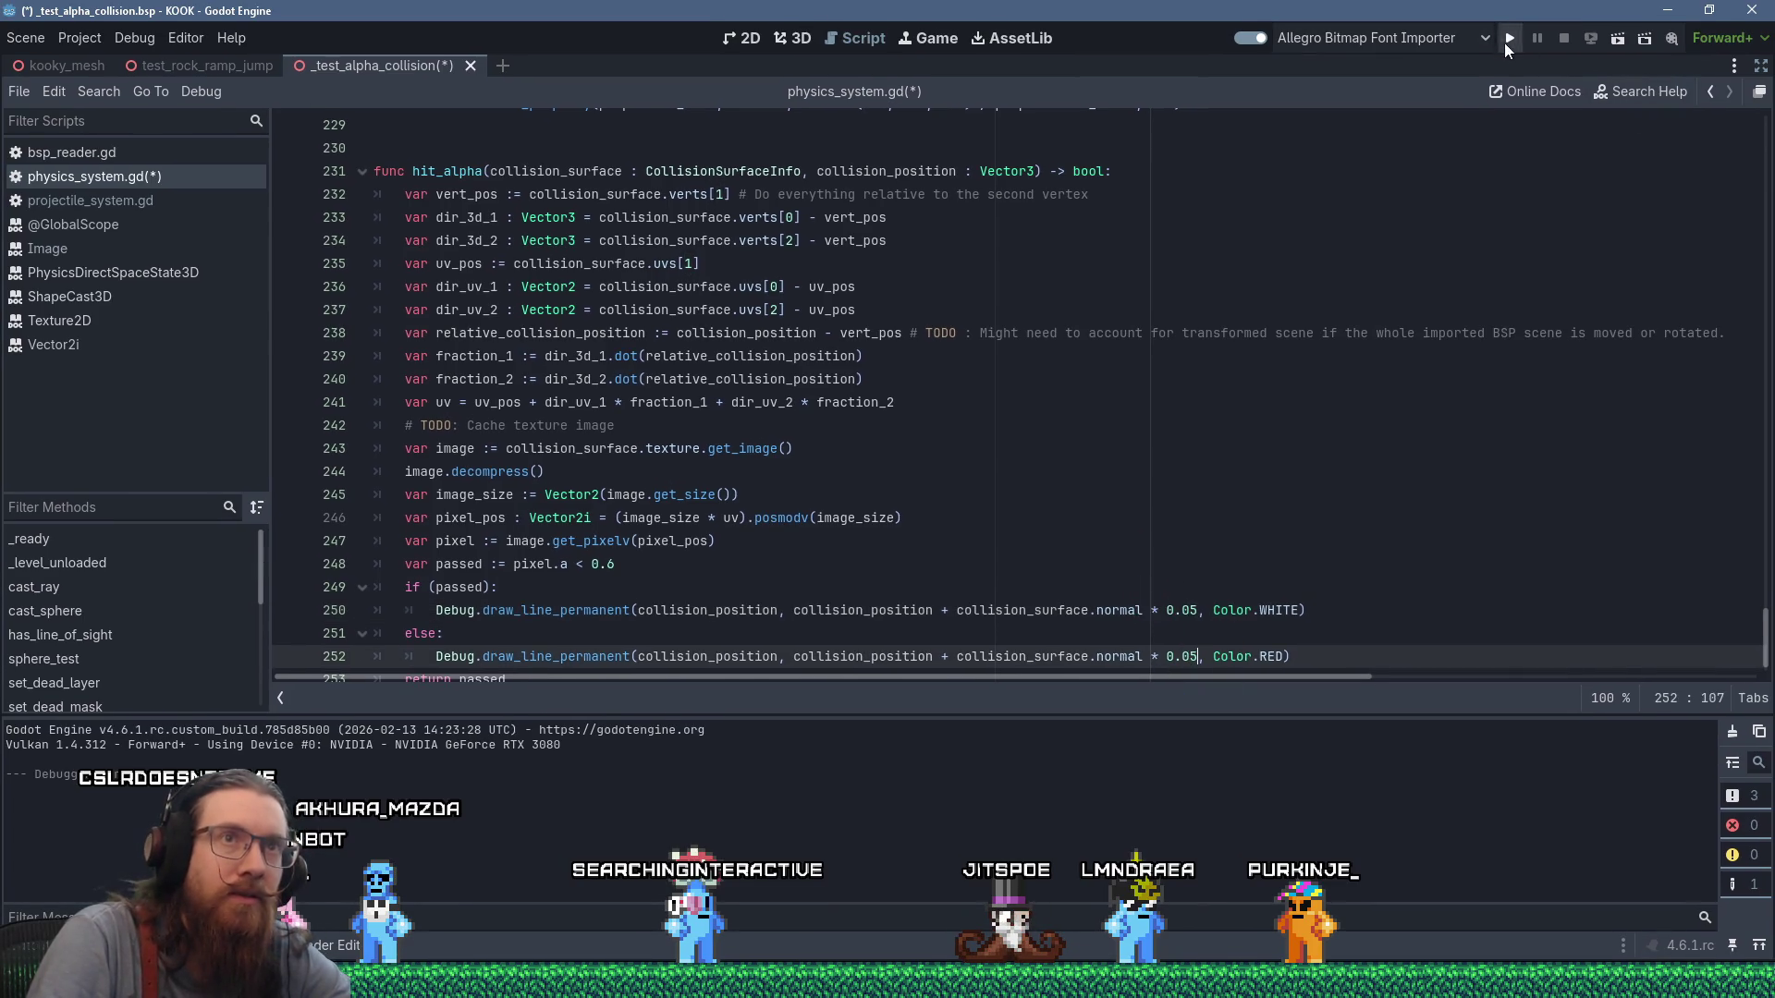
{"action": "left_click", "coordinate": [1505, 43]}
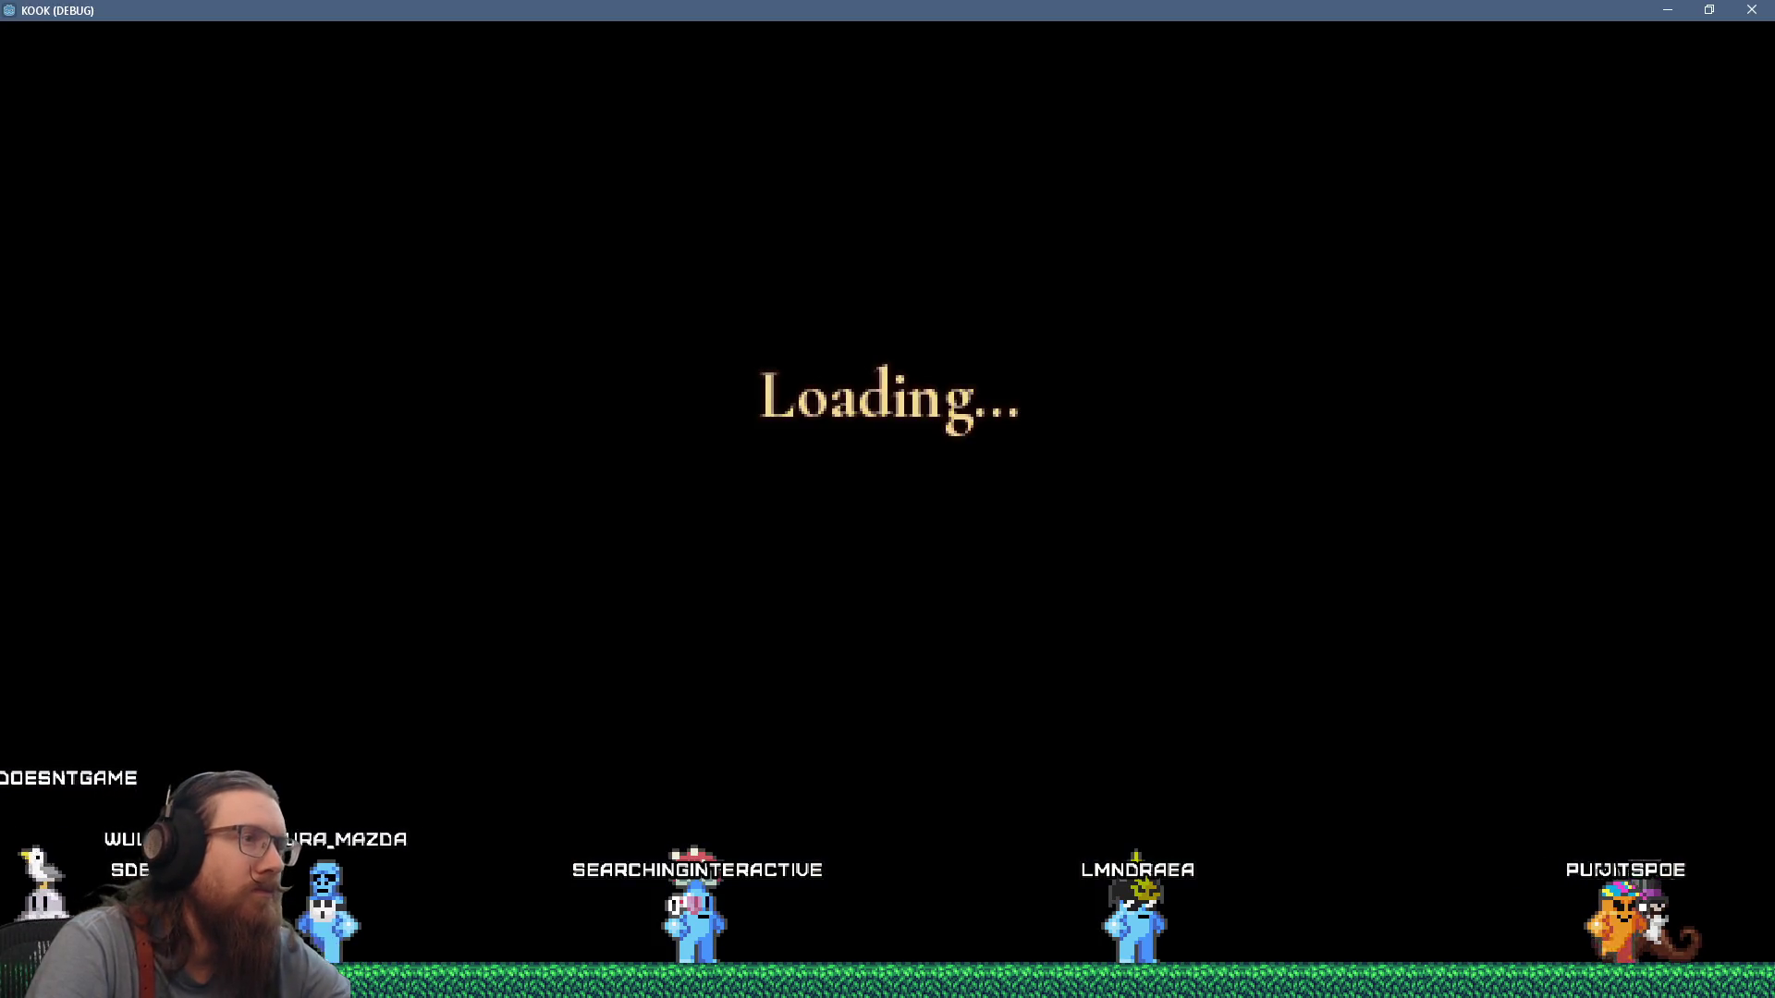
{"action": "key", "text": "2"}
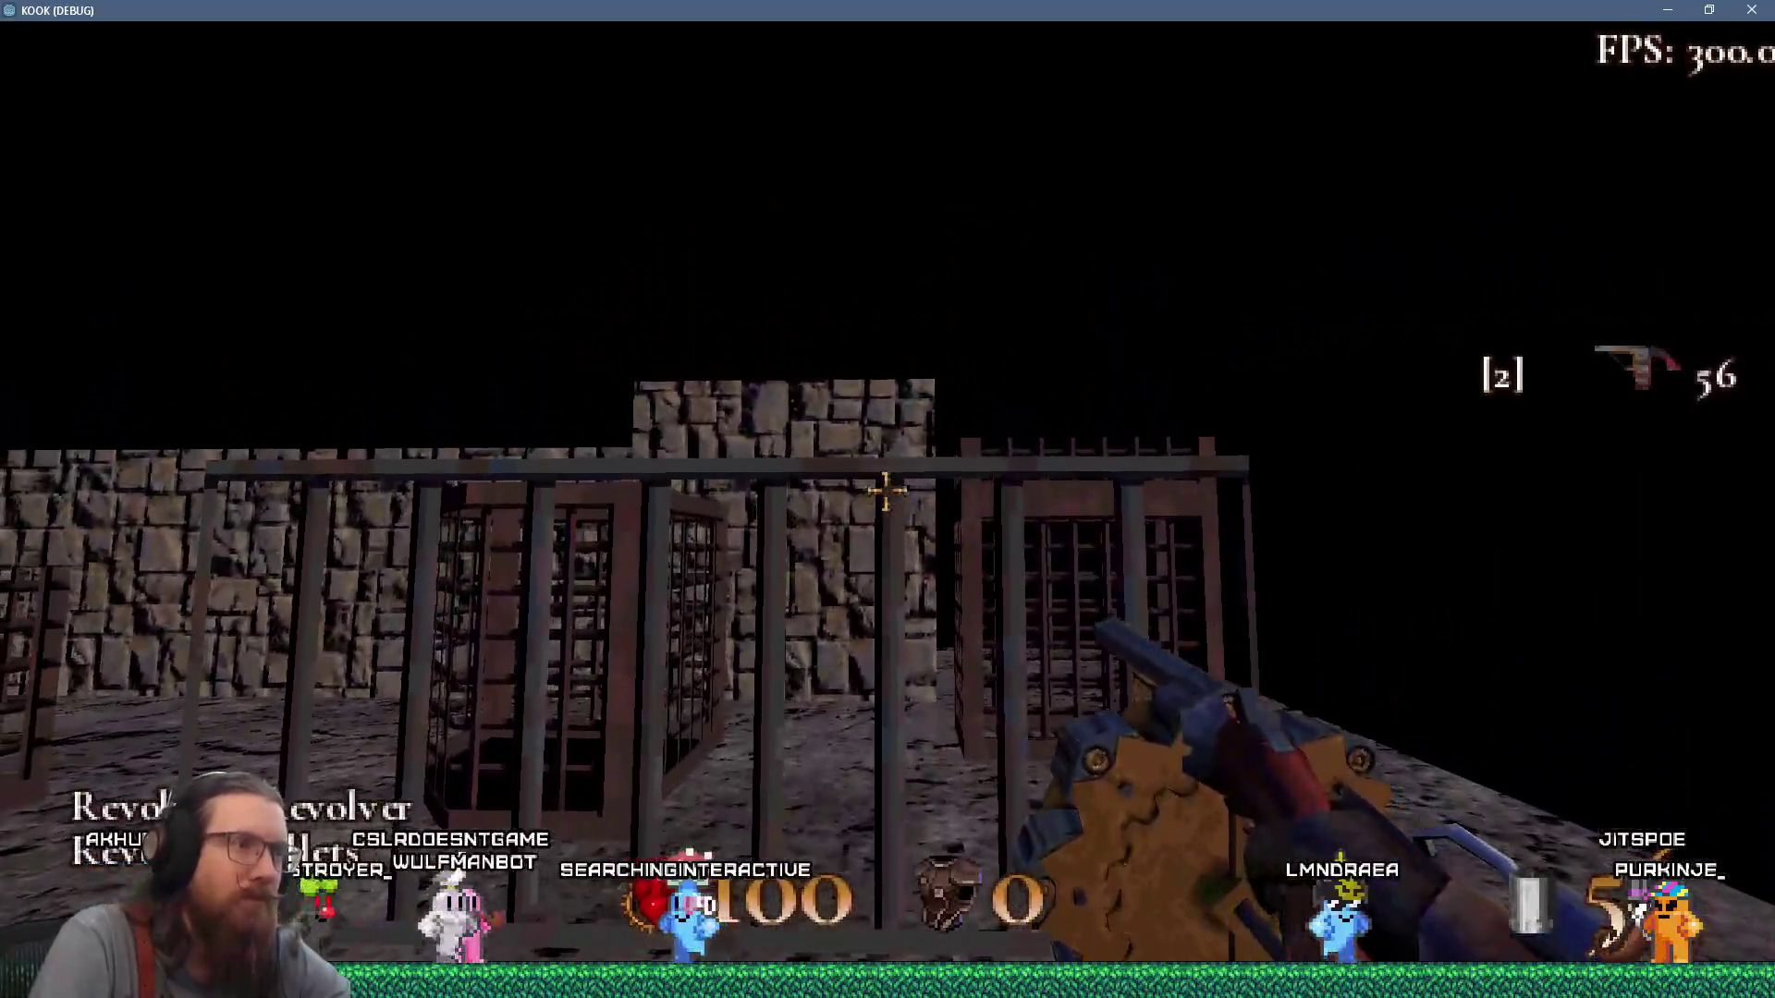
Fire 33 revolver shots at the cage bars, leaving debug line marks.
{"action": "left_click", "coordinate": [885, 492]}
{"action": "left_click", "coordinate": [887, 492]}
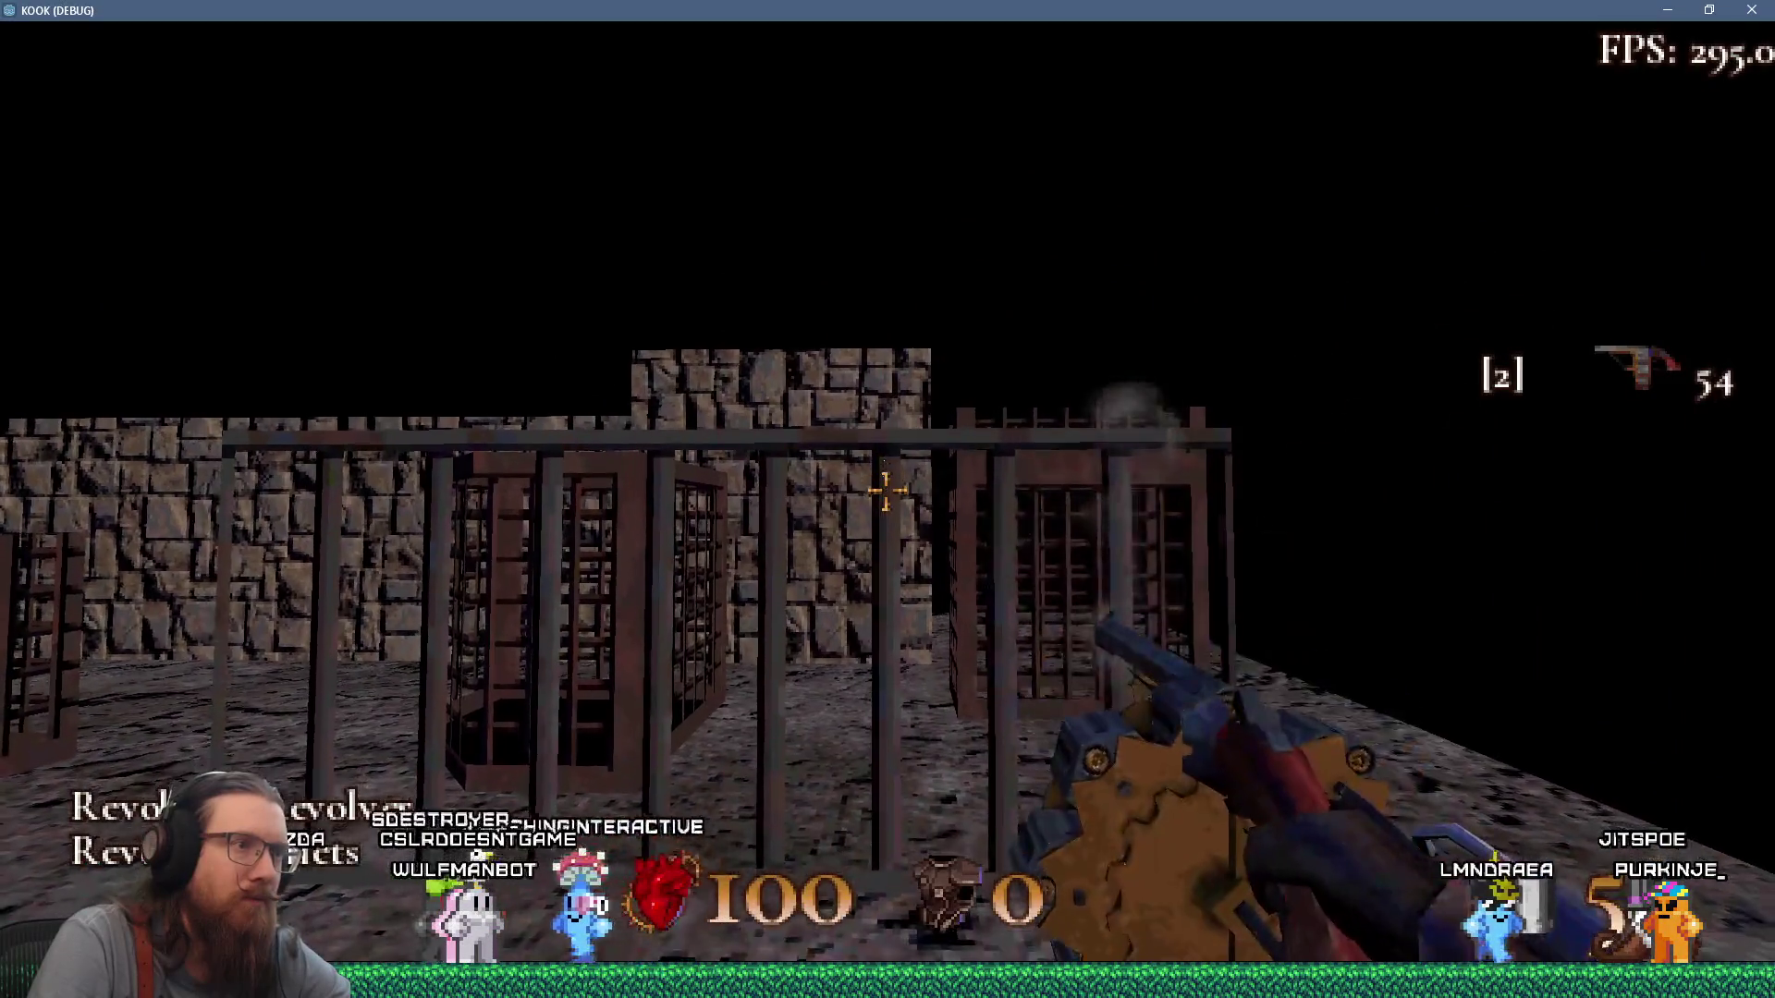
{"action": "left_click", "coordinate": [885, 491]}
{"action": "left_click", "coordinate": [886, 491]}
{"action": "left_click", "coordinate": [886, 492]}
{"action": "left_click", "coordinate": [886, 491]}
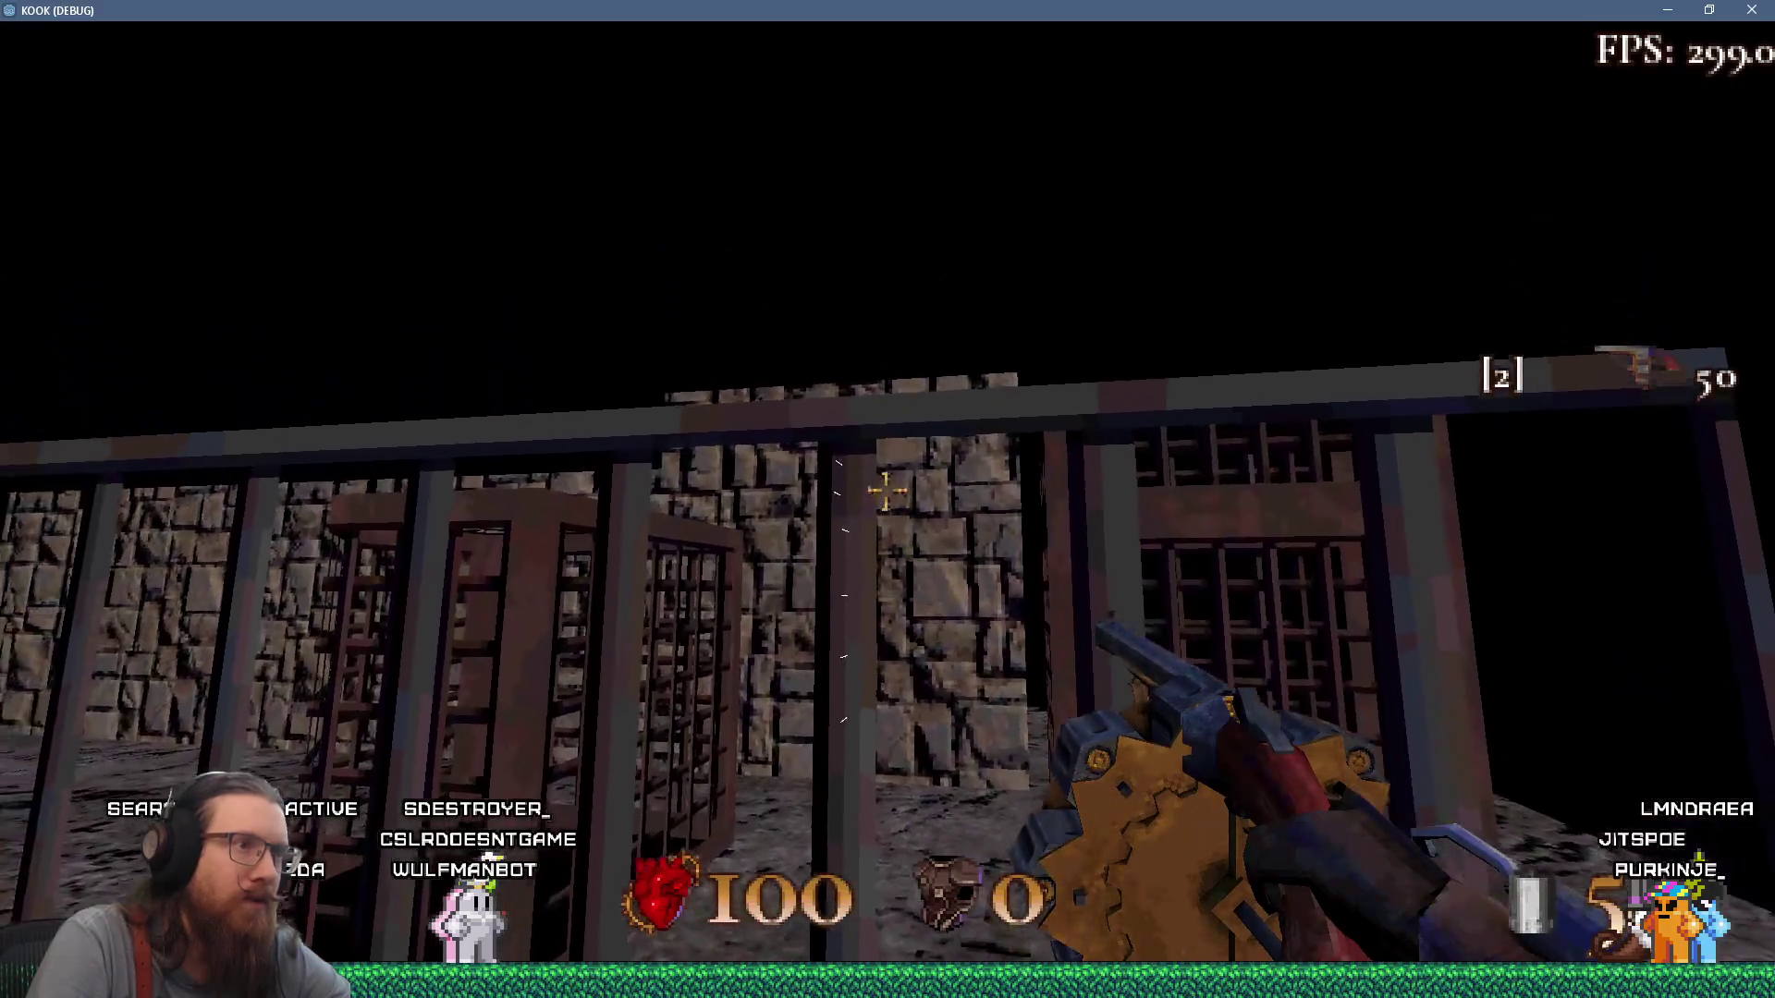
{"action": "left_click", "coordinate": [887, 491]}
{"action": "left_click", "coordinate": [885, 490]}
{"action": "left_click", "coordinate": [886, 491]}
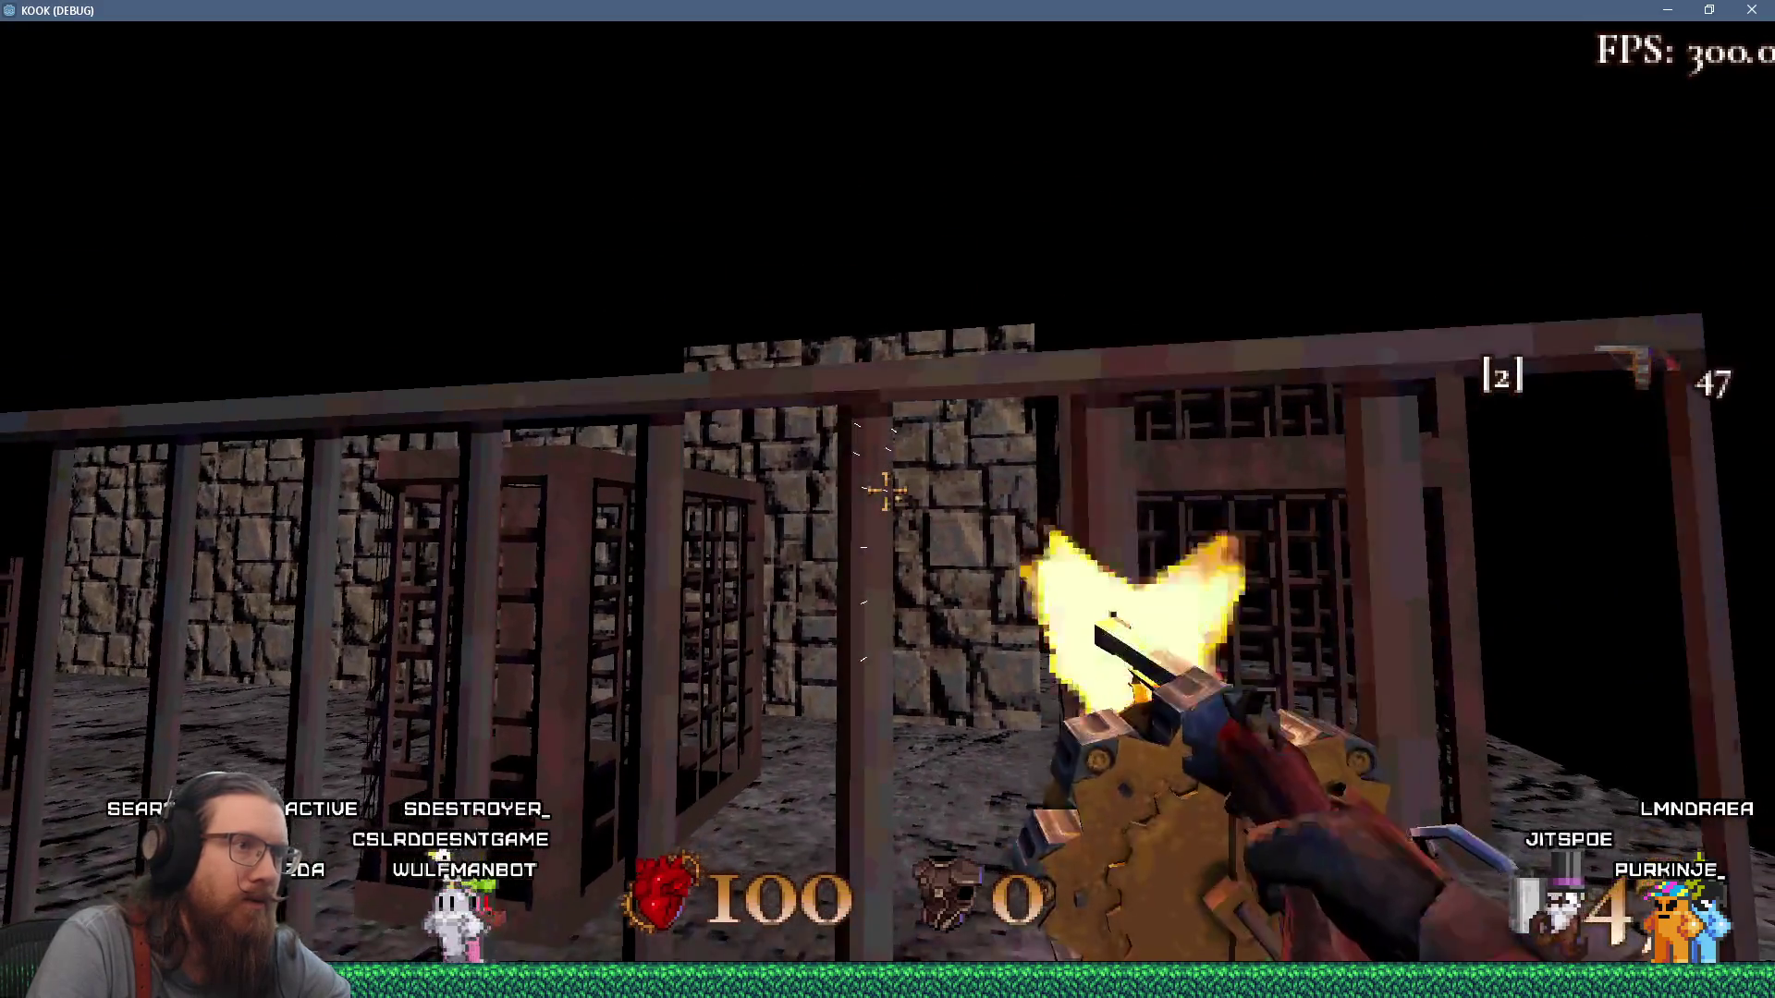
{"action": "left_click", "coordinate": [885, 491]}
{"action": "left_click", "coordinate": [885, 490]}
{"action": "left_click", "coordinate": [885, 491]}
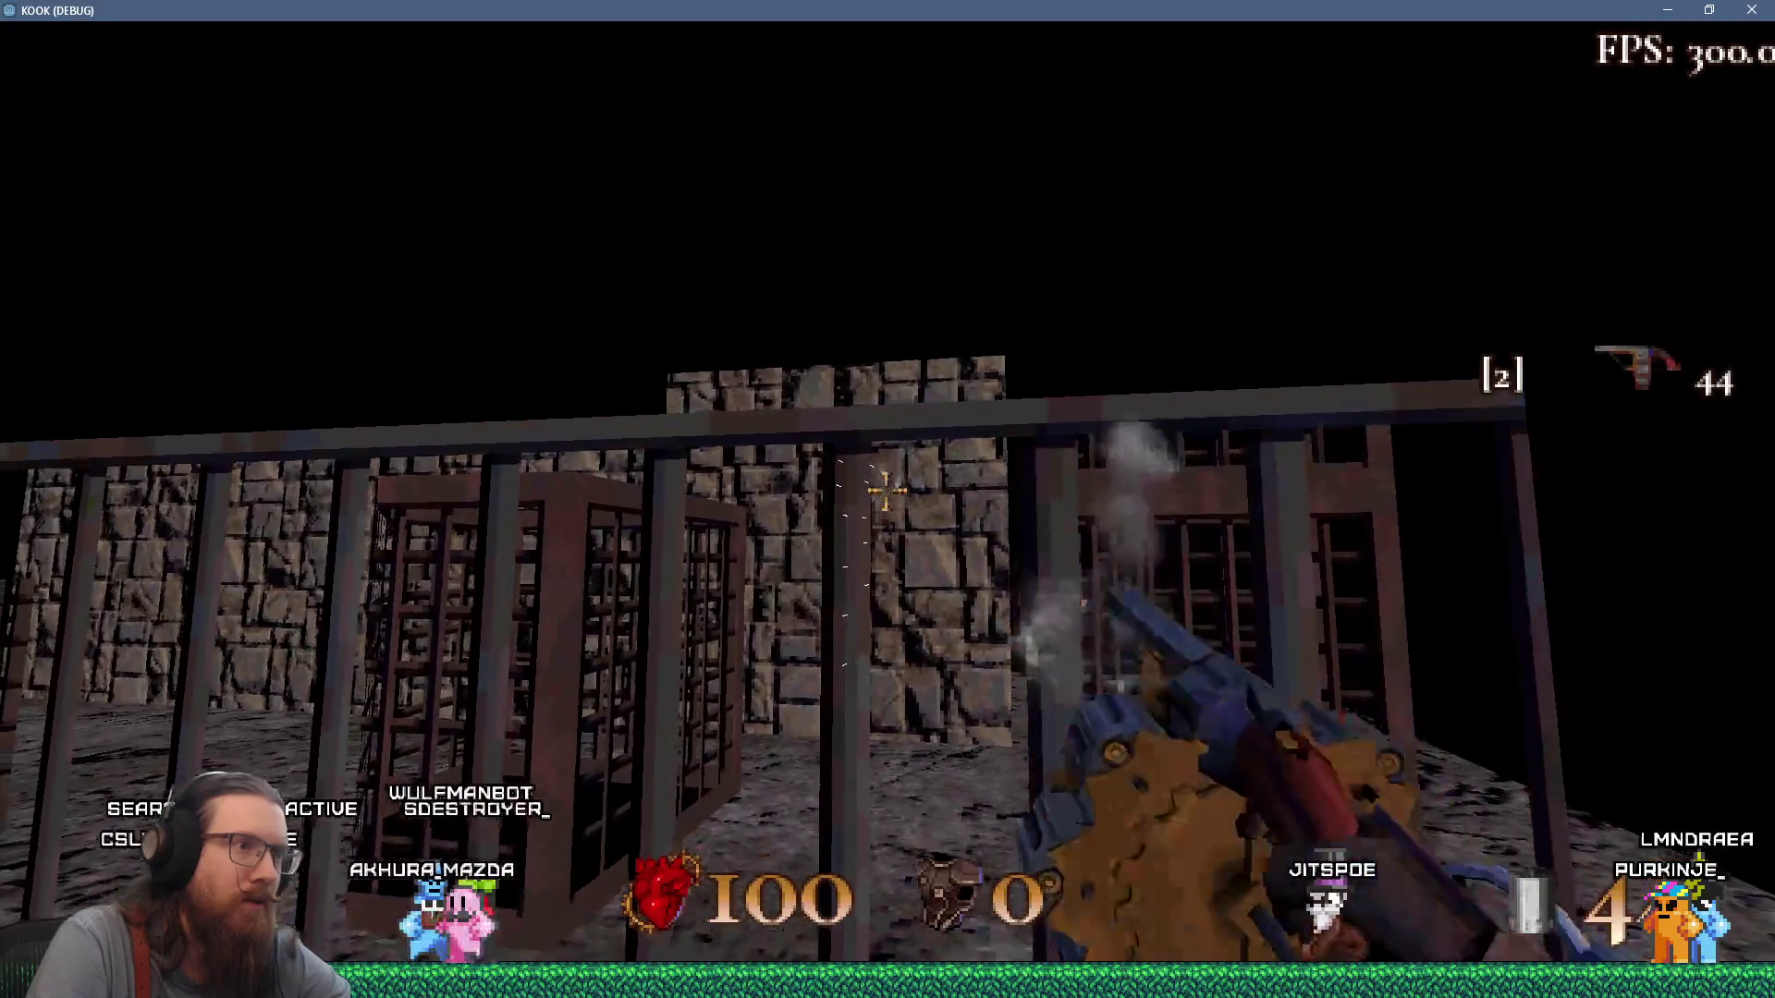
{"action": "left_click", "coordinate": [887, 492]}
{"action": "left_click", "coordinate": [885, 491]}
{"action": "left_click", "coordinate": [886, 491]}
{"action": "left_click", "coordinate": [885, 490]}
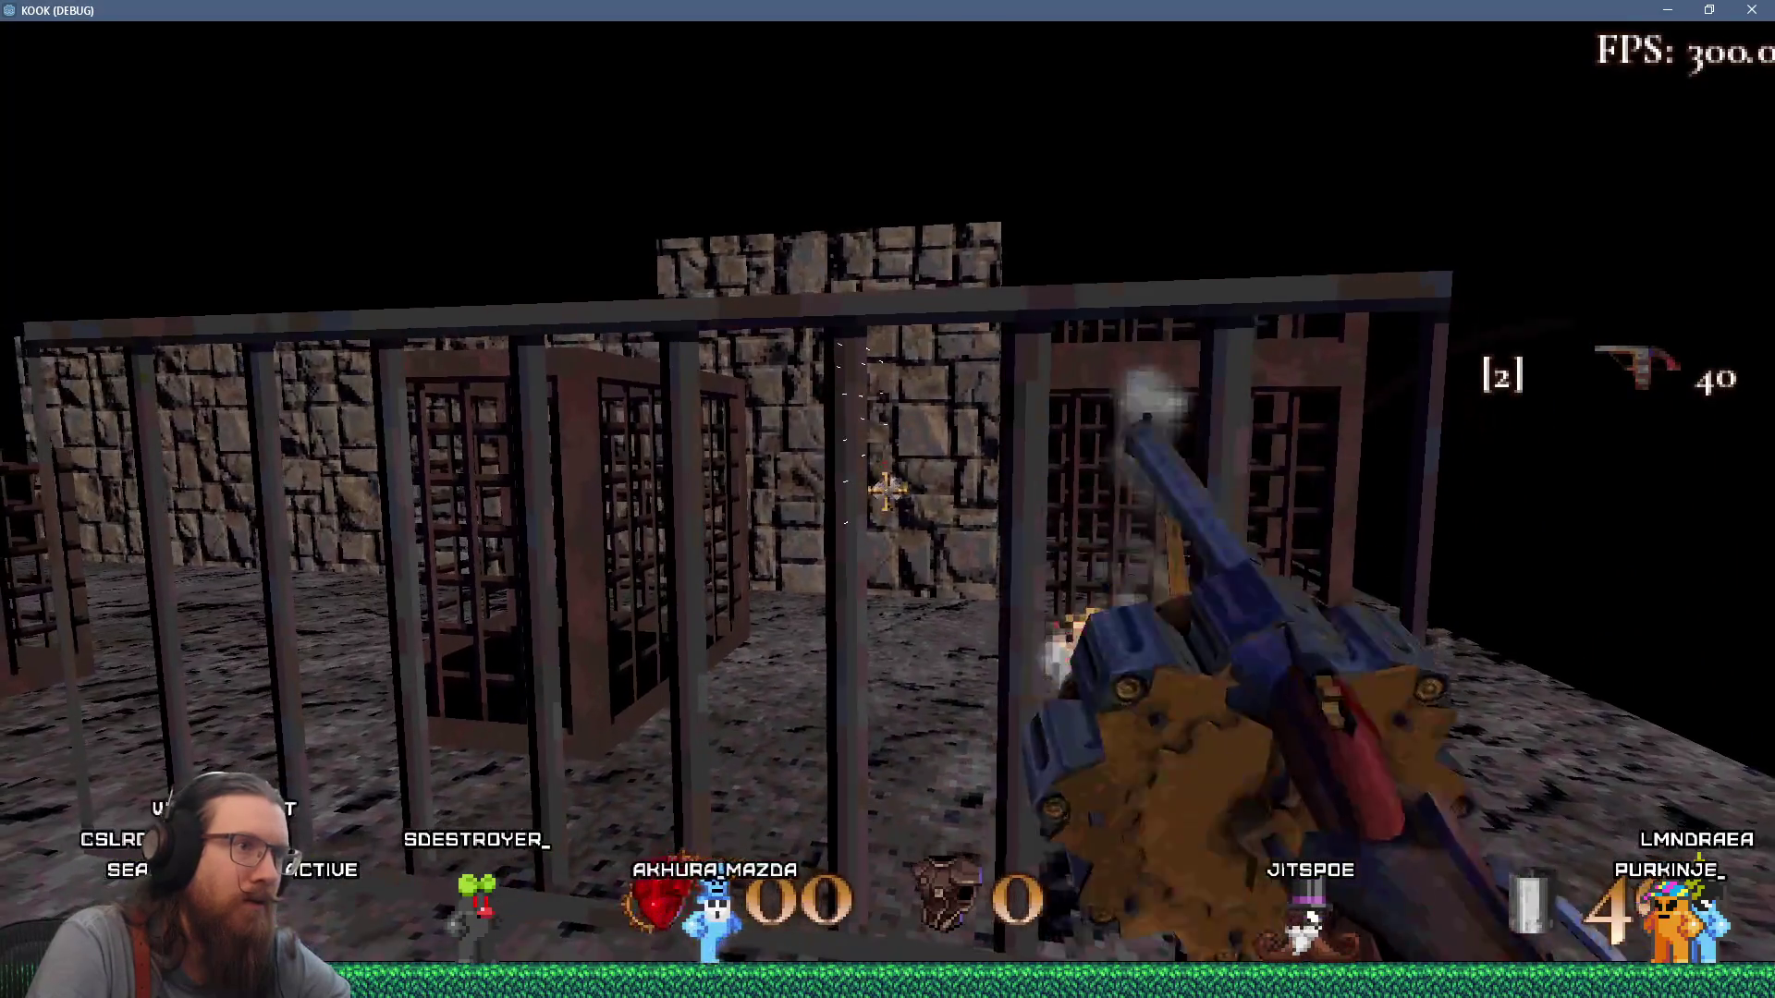
{"action": "left_click", "coordinate": [886, 491]}
{"action": "left_click", "coordinate": [886, 491]}
{"action": "left_click", "coordinate": [886, 491]}
{"action": "left_click", "coordinate": [885, 491]}
{"action": "left_click", "coordinate": [887, 490]}
{"action": "left_click", "coordinate": [887, 491]}
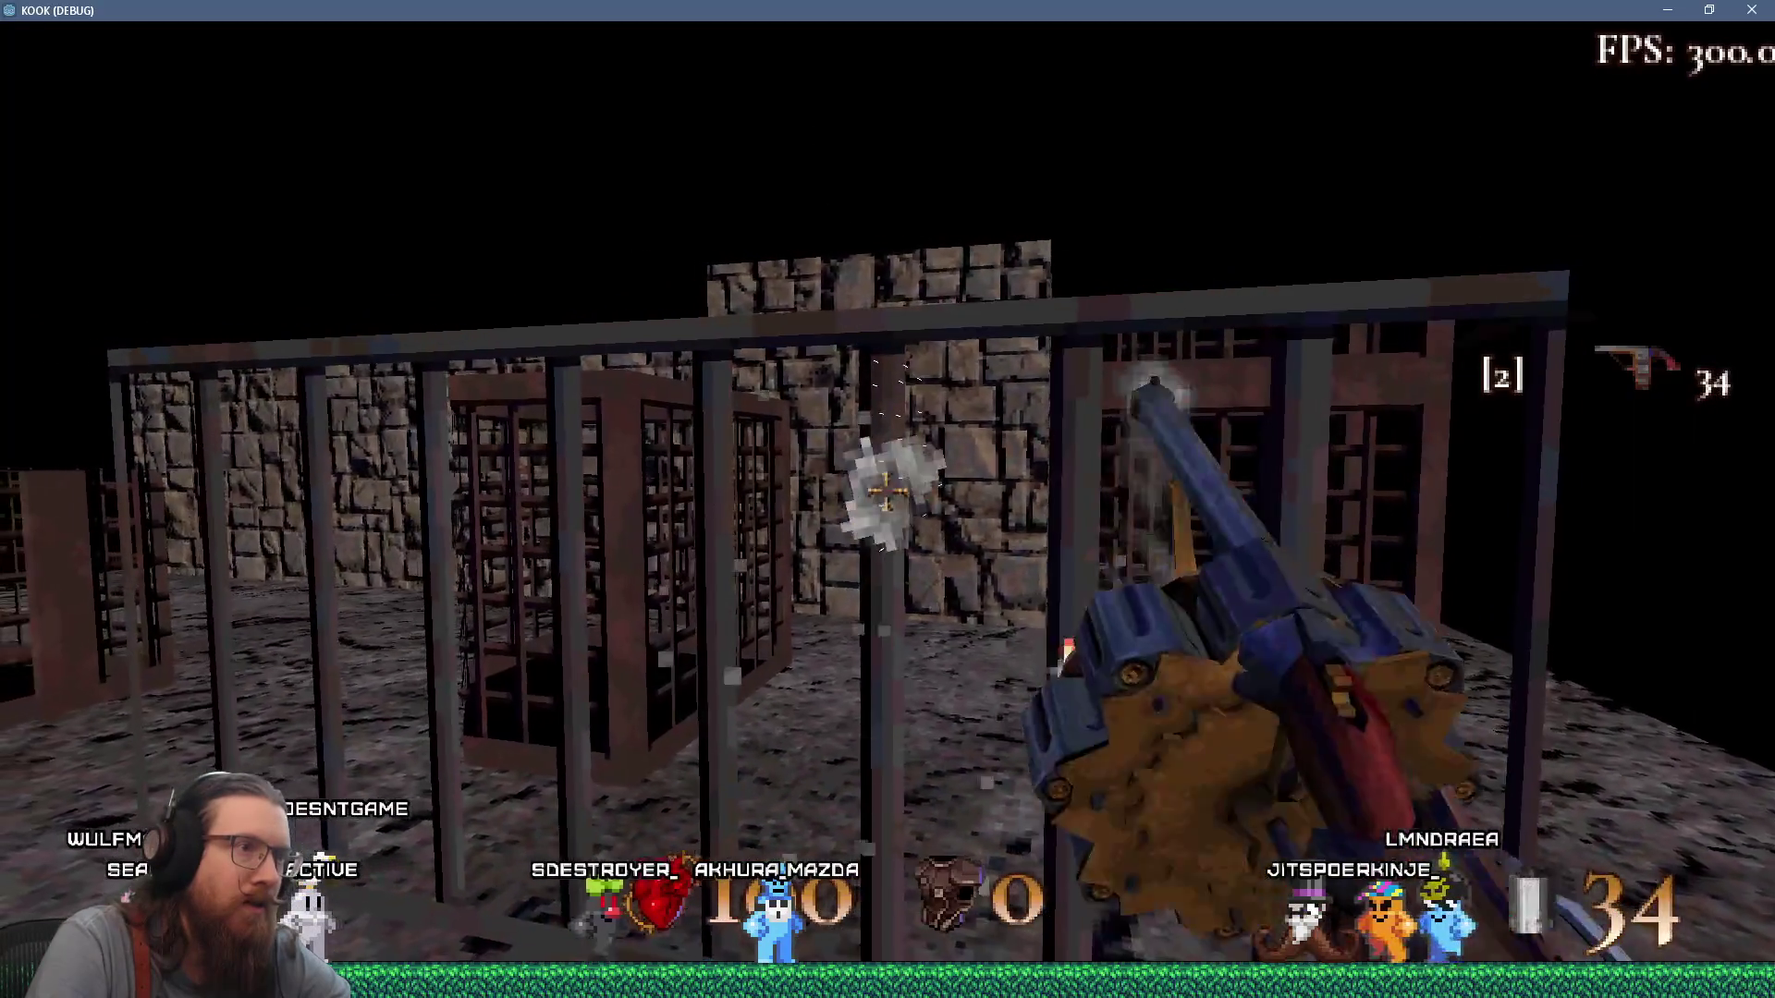
{"action": "left_click", "coordinate": [887, 492]}
{"action": "left_click", "coordinate": [887, 490]}
{"action": "left_click", "coordinate": [887, 491]}
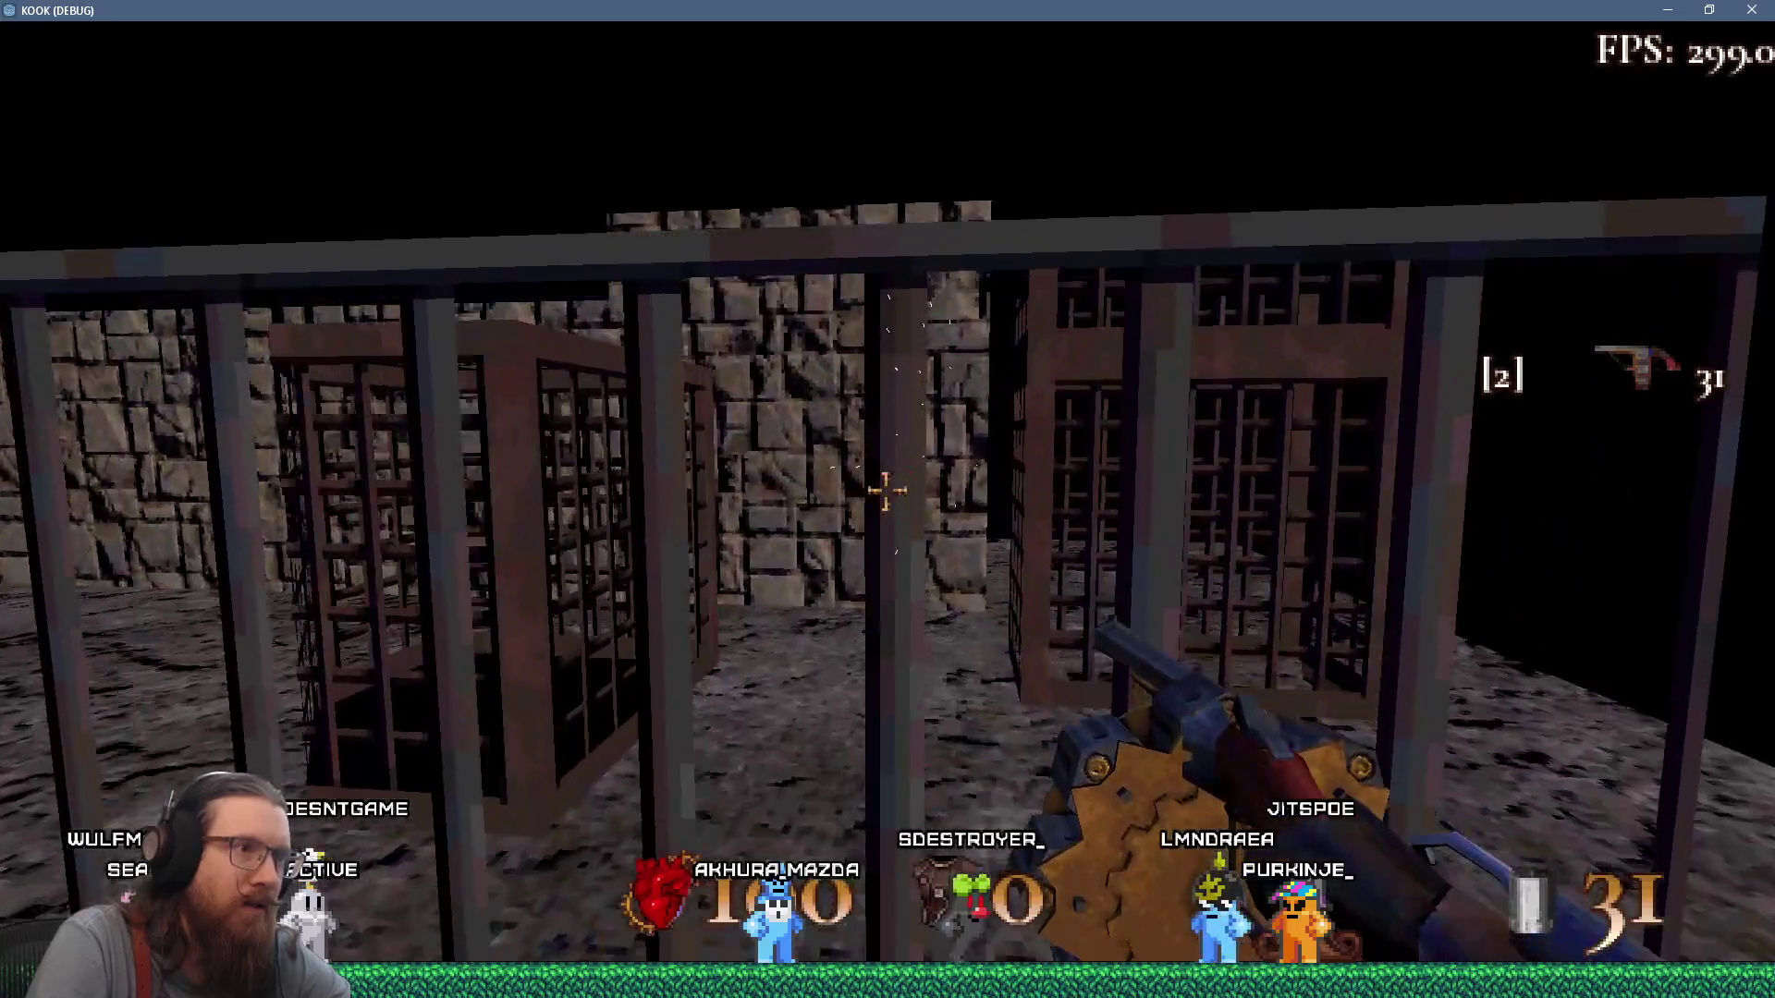
{"action": "left_click", "coordinate": [886, 492]}
{"action": "left_click", "coordinate": [885, 492]}
{"action": "left_click", "coordinate": [887, 491]}
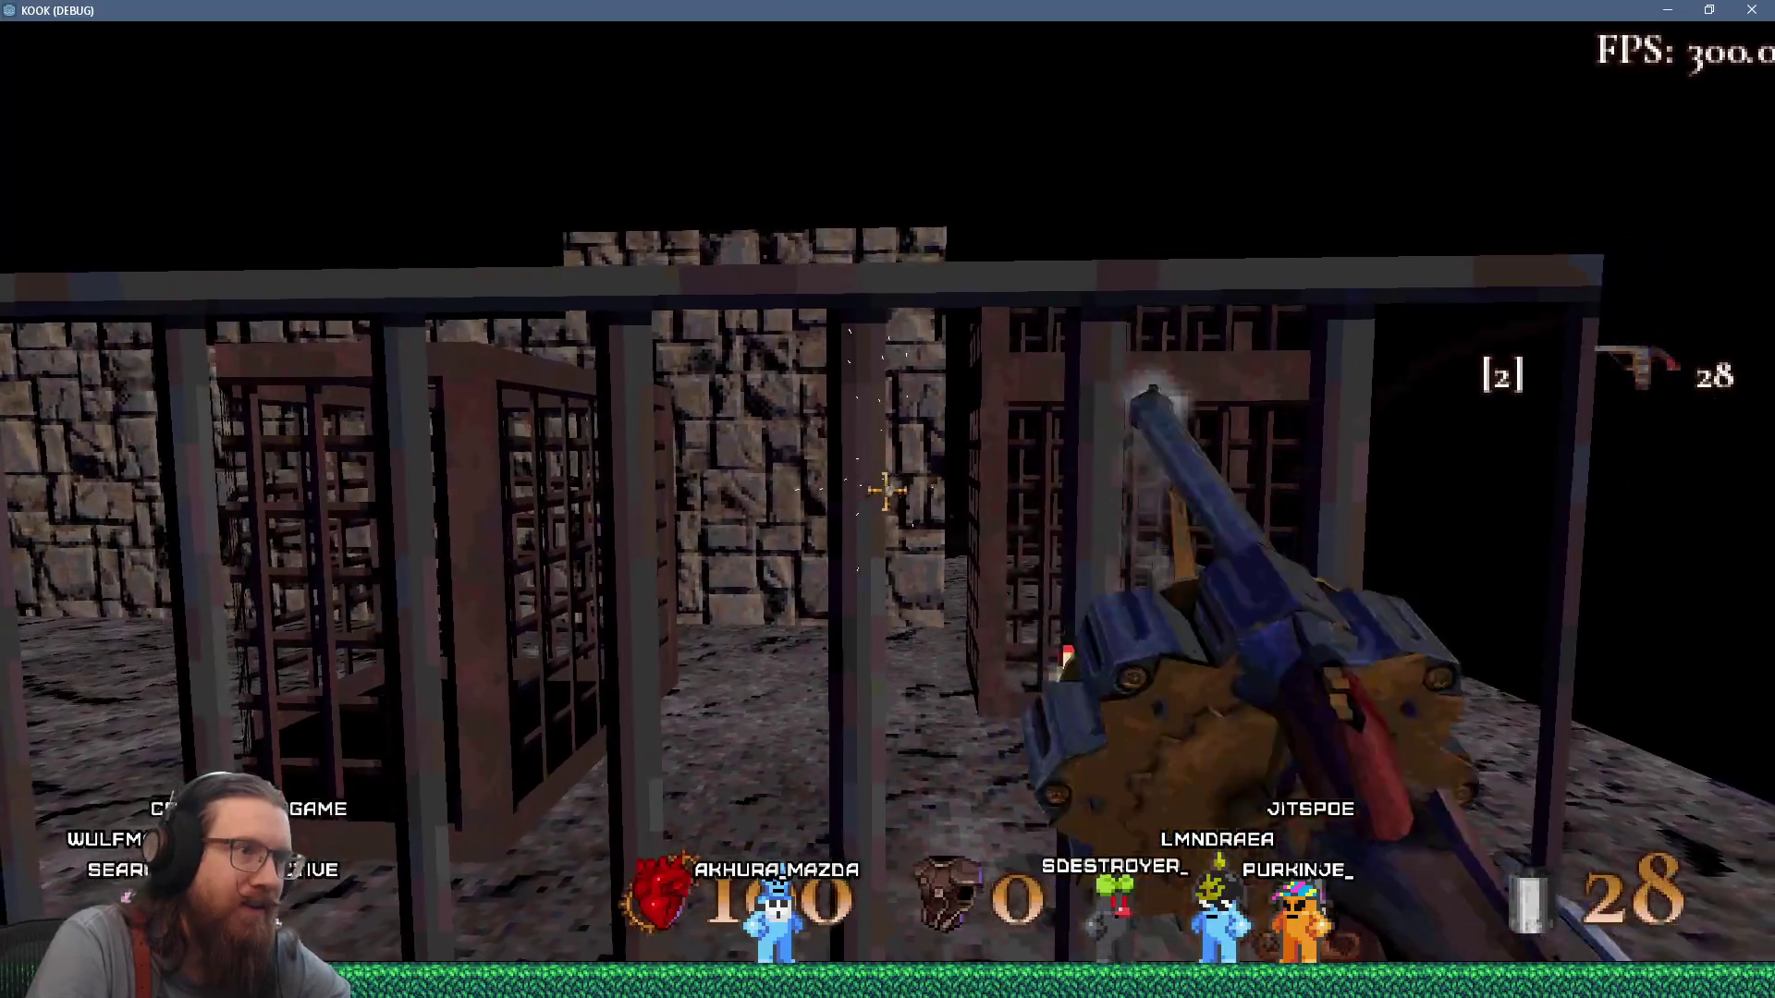
{"action": "left_click", "coordinate": [887, 491]}
{"action": "left_click", "coordinate": [886, 492]}
{"action": "left_click", "coordinate": [887, 491]}
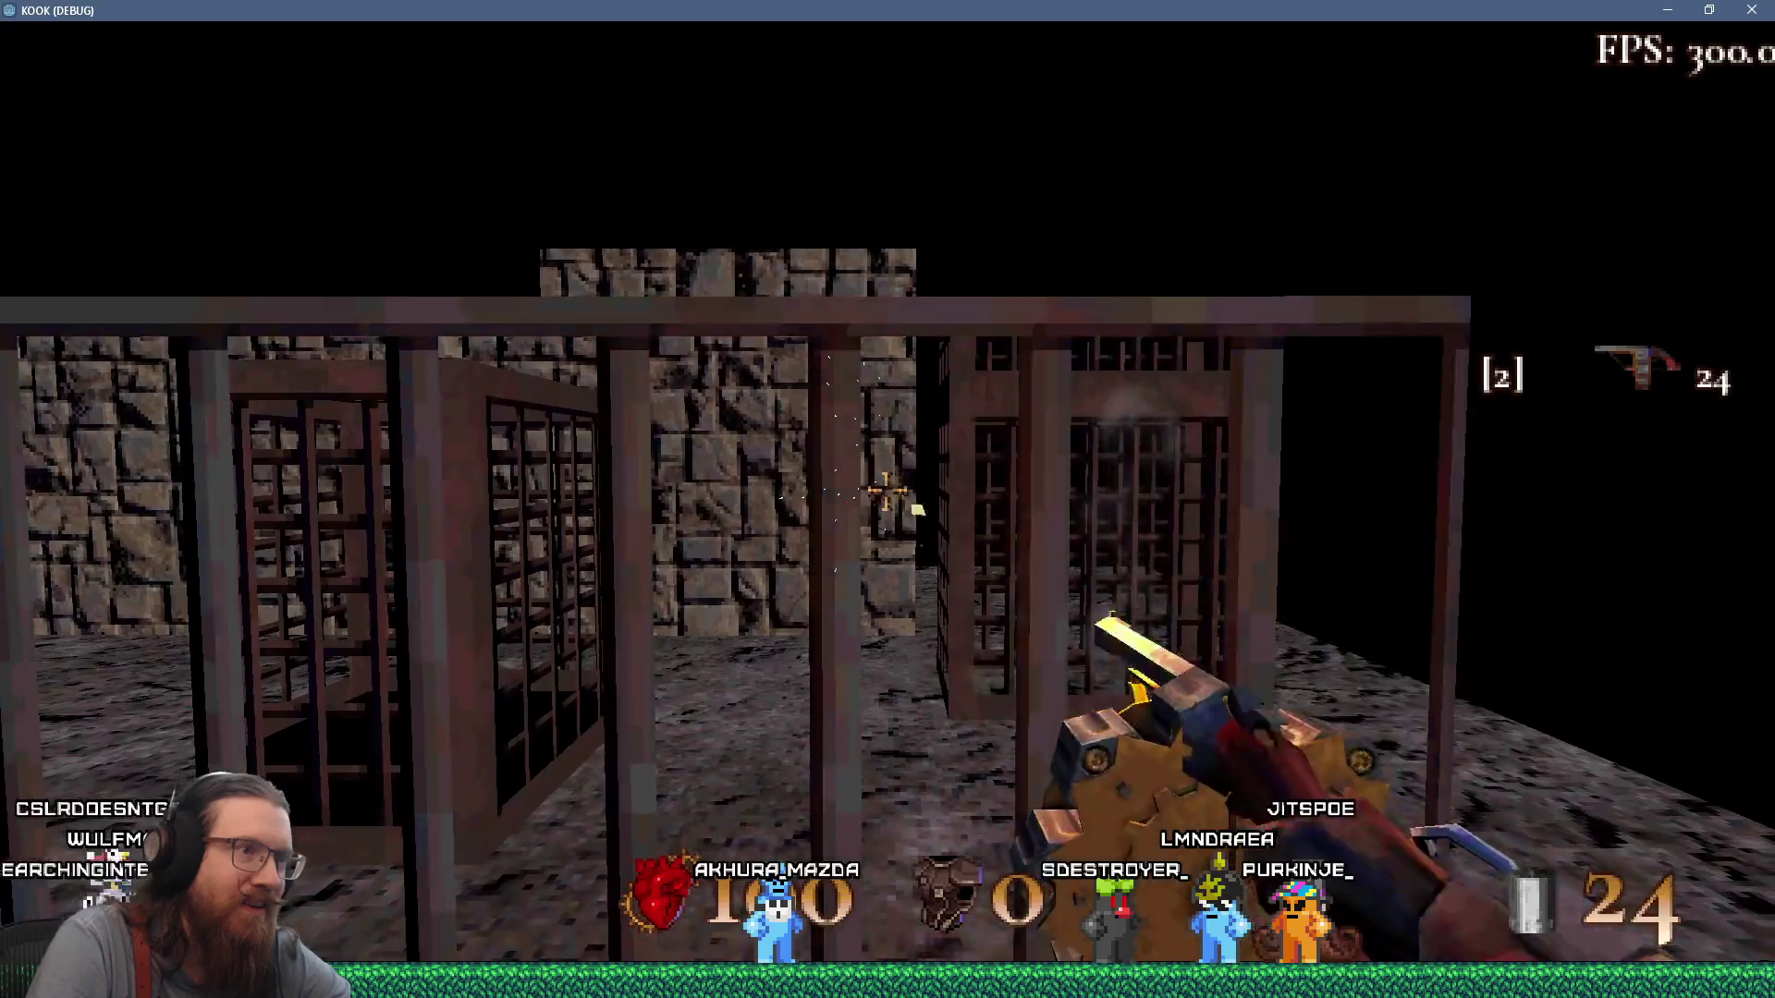
{"action": "left_click", "coordinate": [886, 490]}
{"action": "left_click", "coordinate": [886, 492]}
Enable infiniteammo in the debug console, then fire at the cages with the revolver held at 23 rounds.
{"action": "key", "text": "grave"}
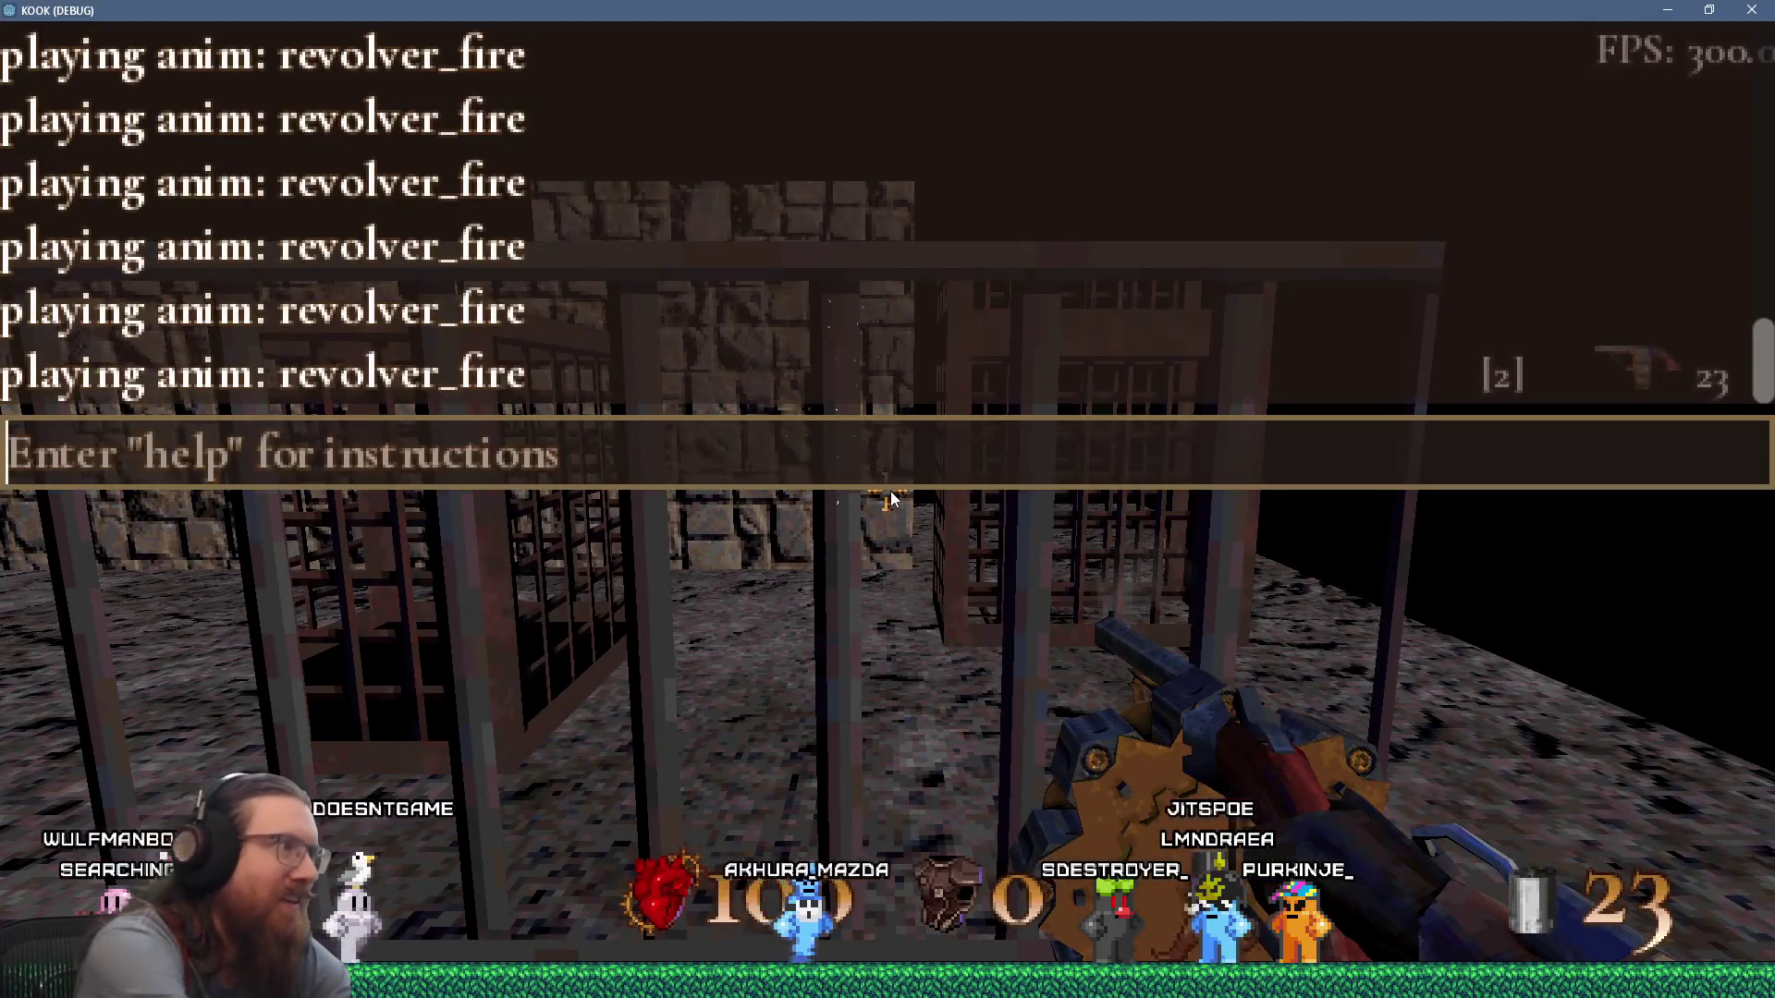
{"action": "type", "text": "infiniteammo"}
{"action": "key", "text": "Return"}
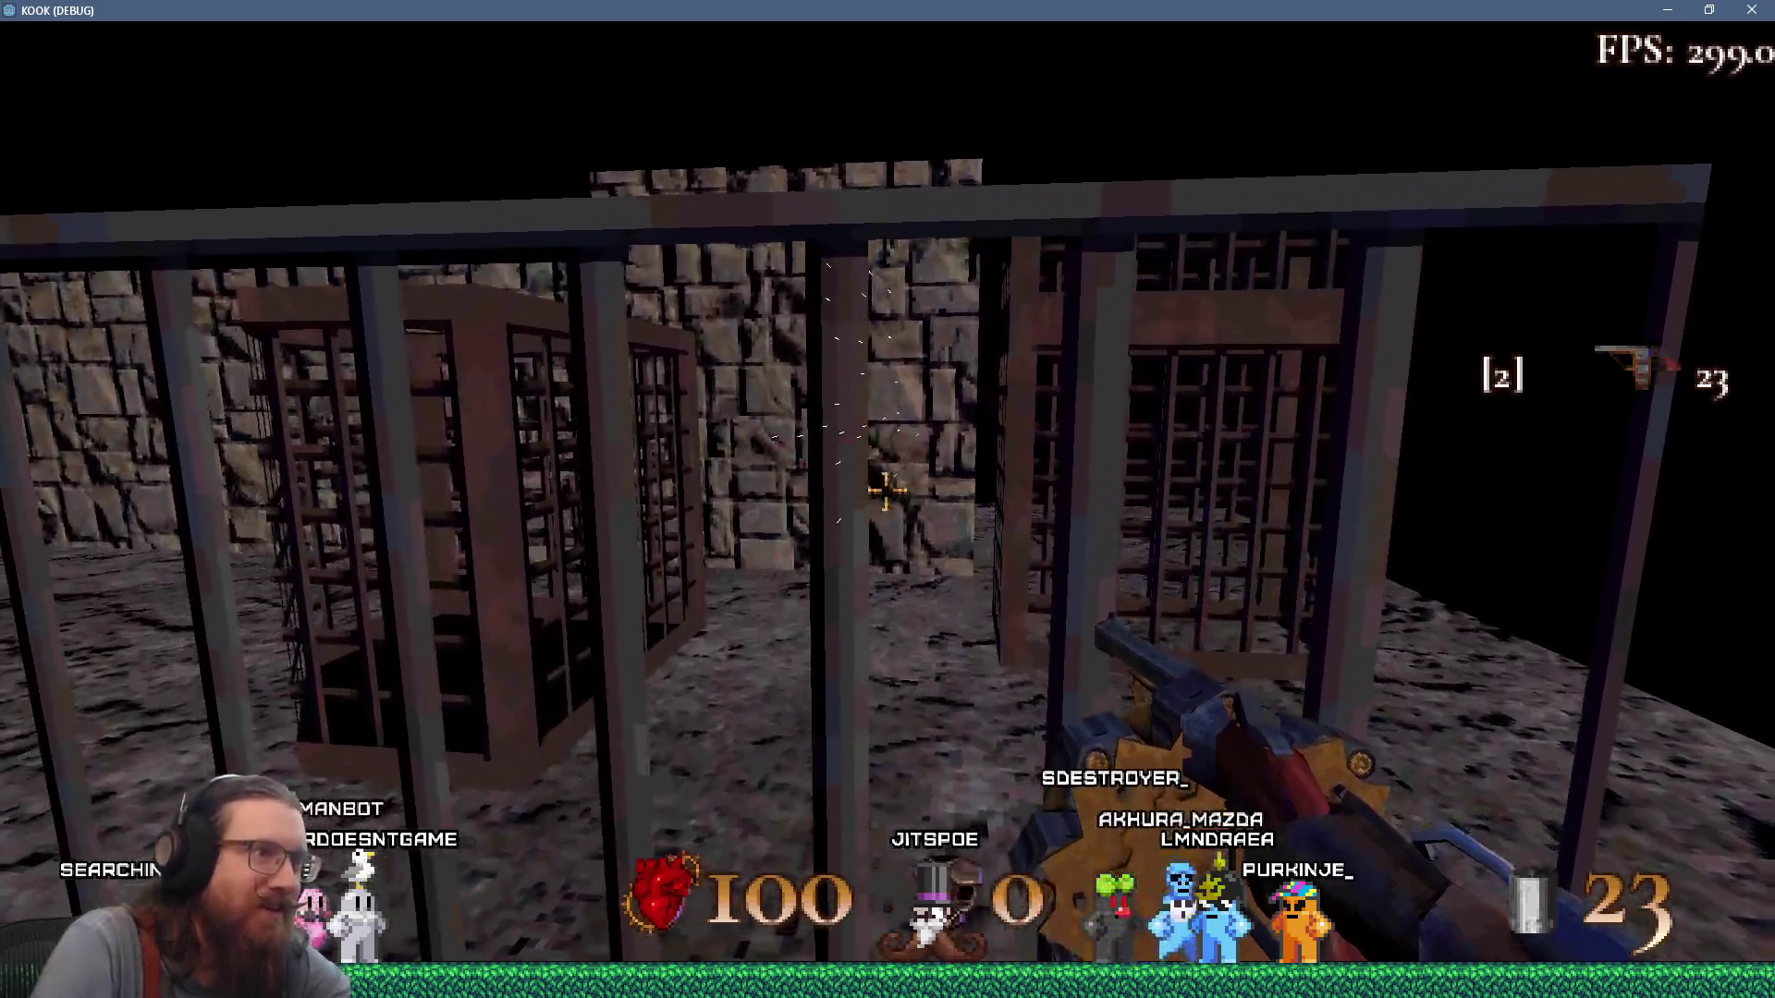
{"action": "left_click", "coordinate": [887, 491]}
{"action": "left_click", "coordinate": [887, 492]}
{"action": "left_click", "coordinate": [887, 491]}
{"action": "left_click", "coordinate": [887, 491]}
Keep shooting the cage bars from a new angle, then strafe left and walk forward among the cages.
{"action": "left_click", "coordinate": [887, 492]}
{"action": "left_click", "coordinate": [887, 491]}
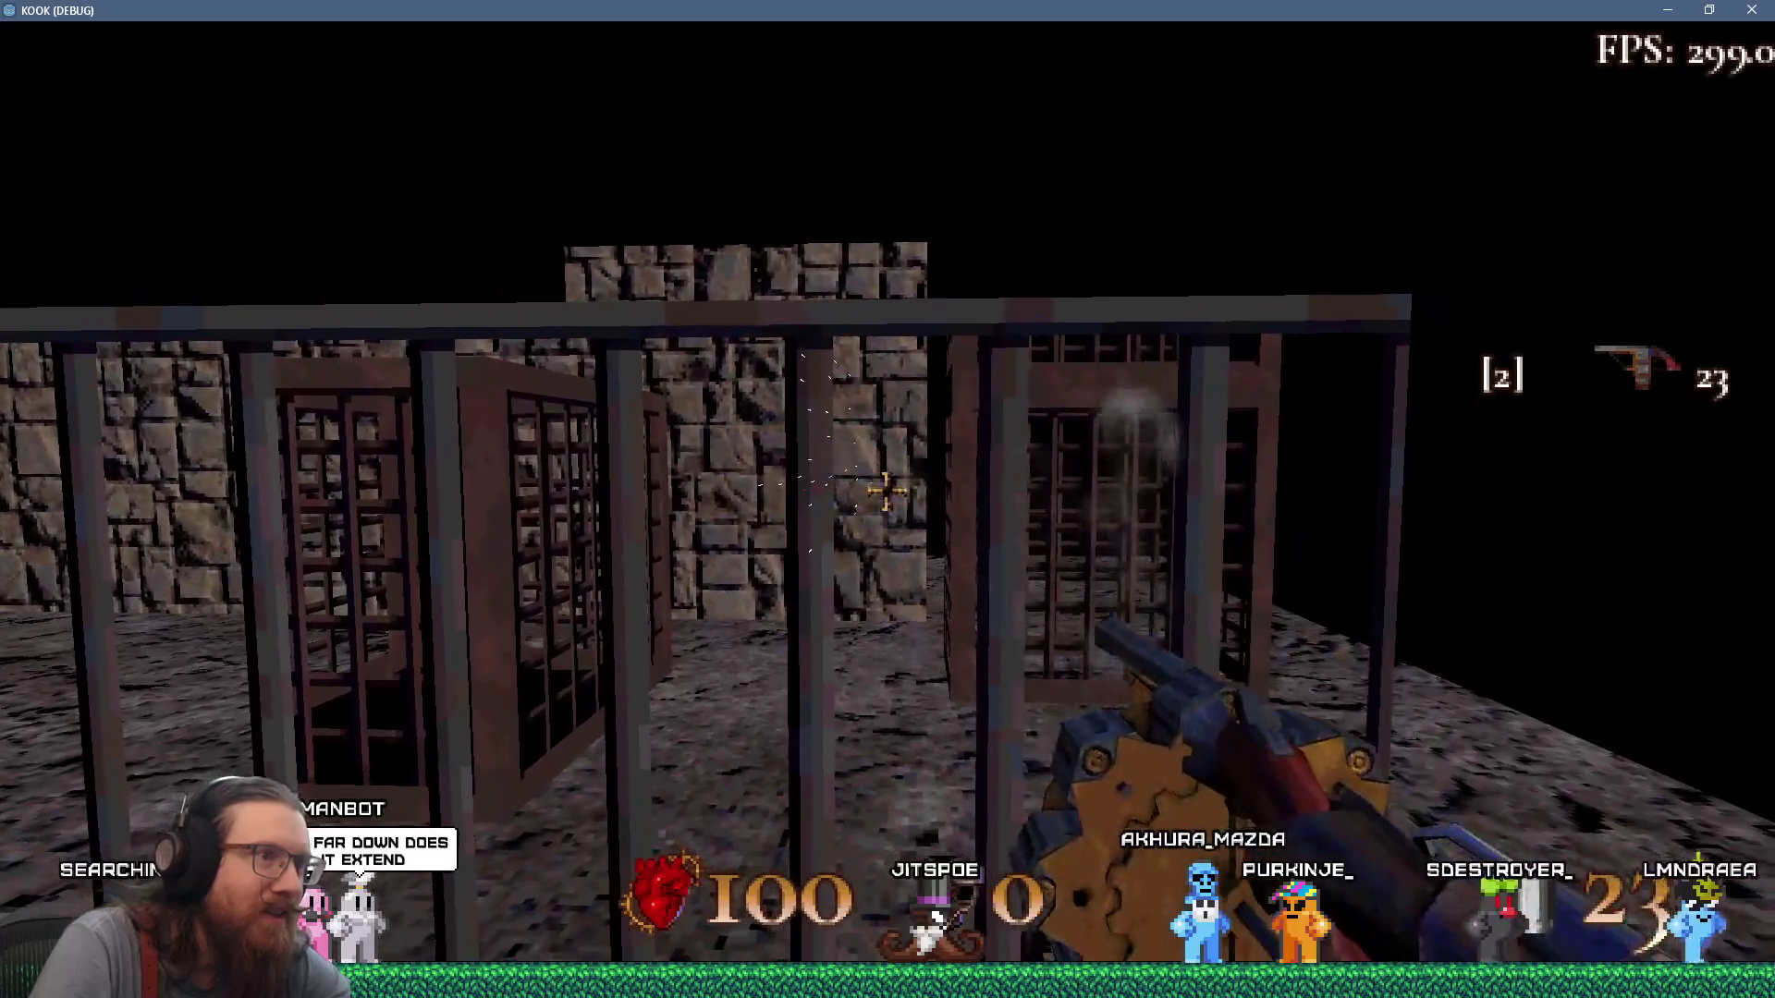
{"action": "left_click", "coordinate": [886, 492]}
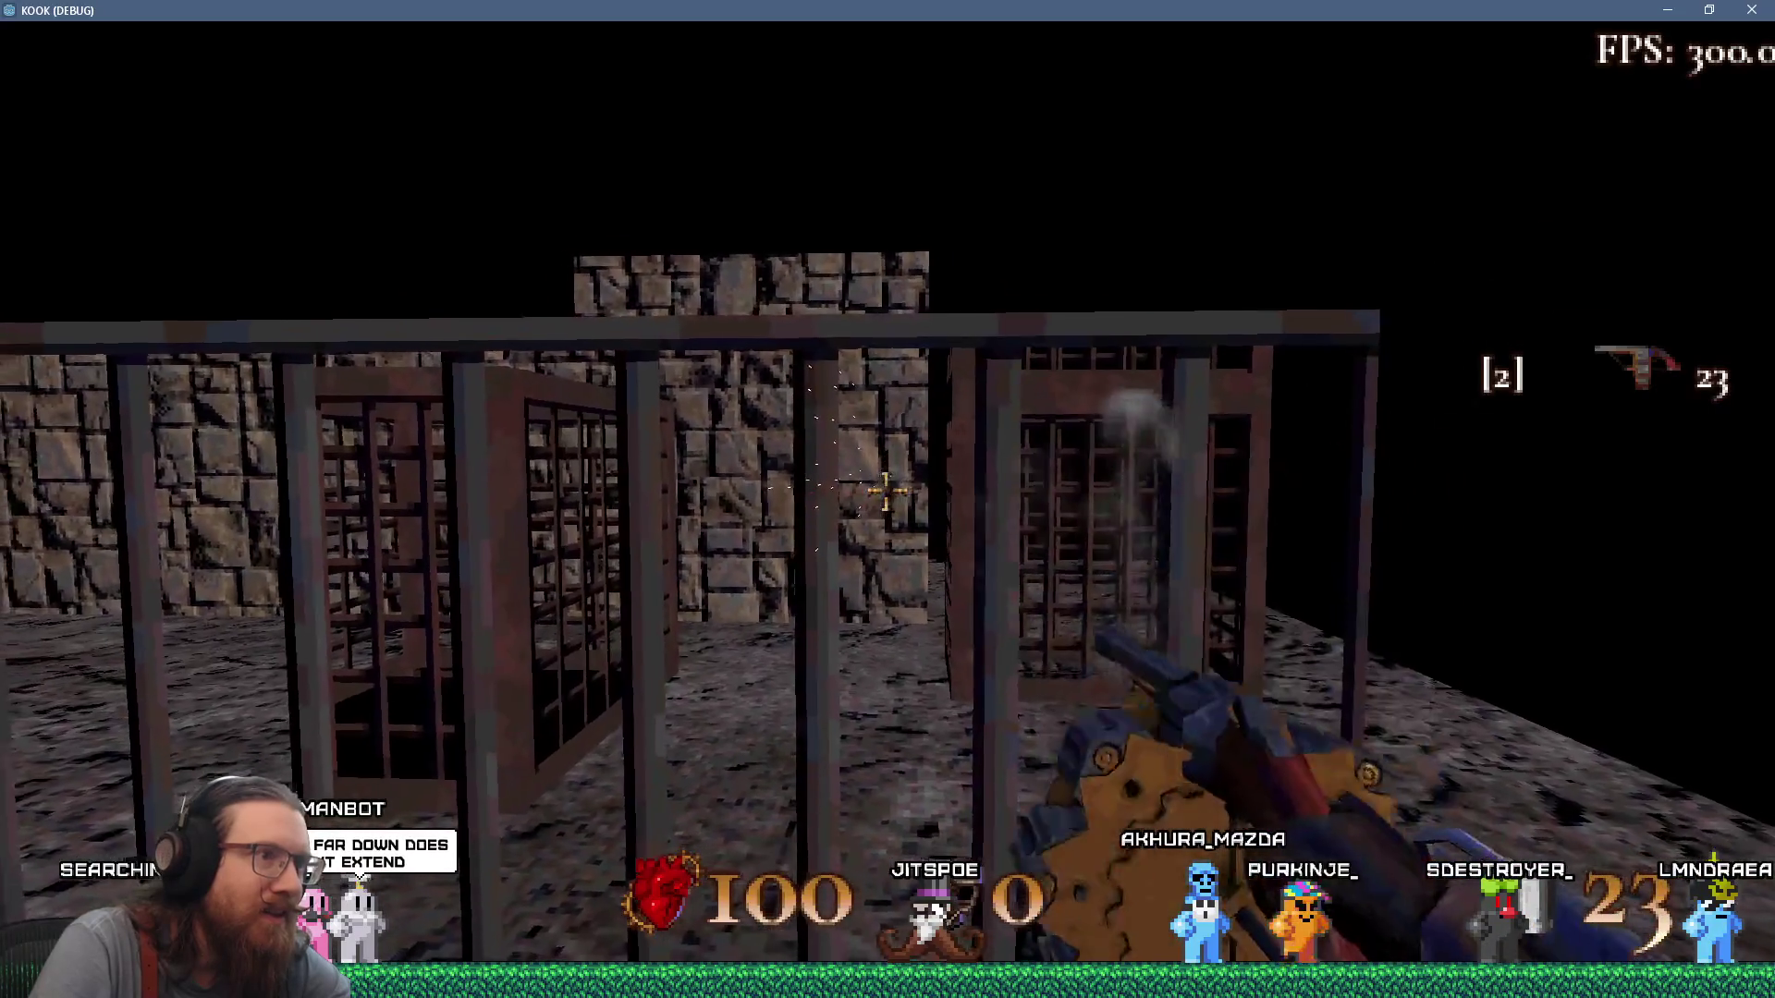
{"action": "left_click", "coordinate": [886, 490]}
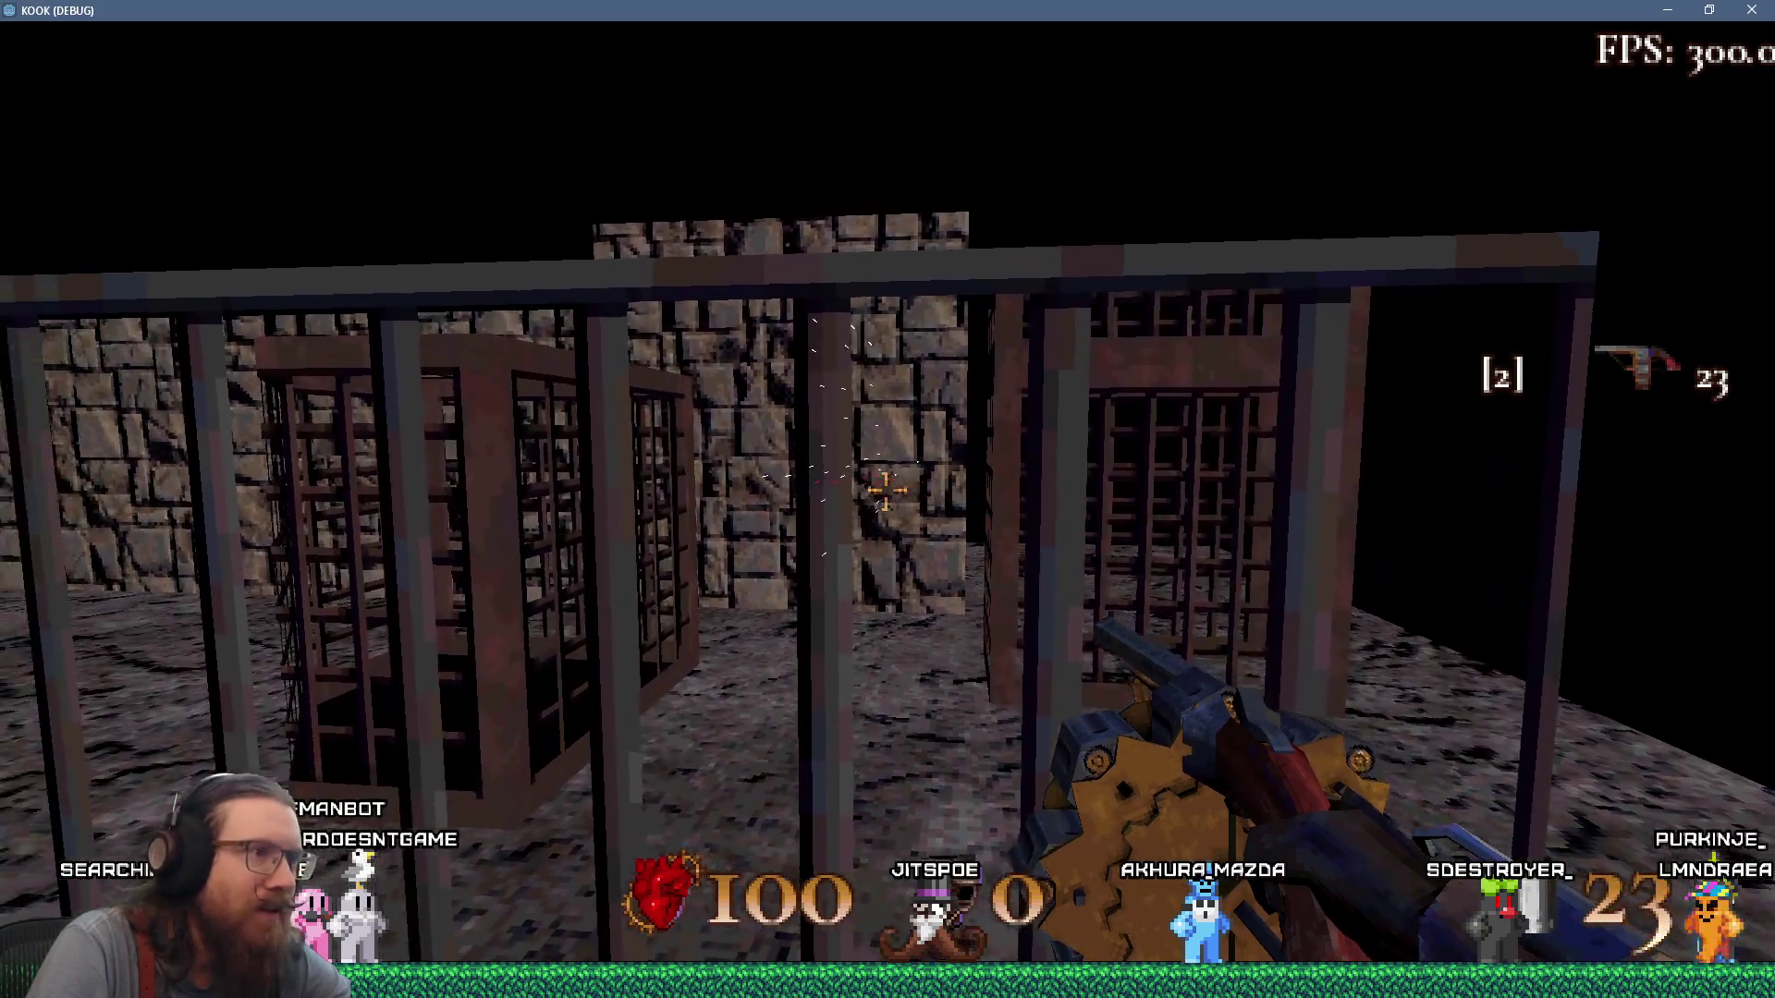
{"action": "left_click", "coordinate": [886, 492]}
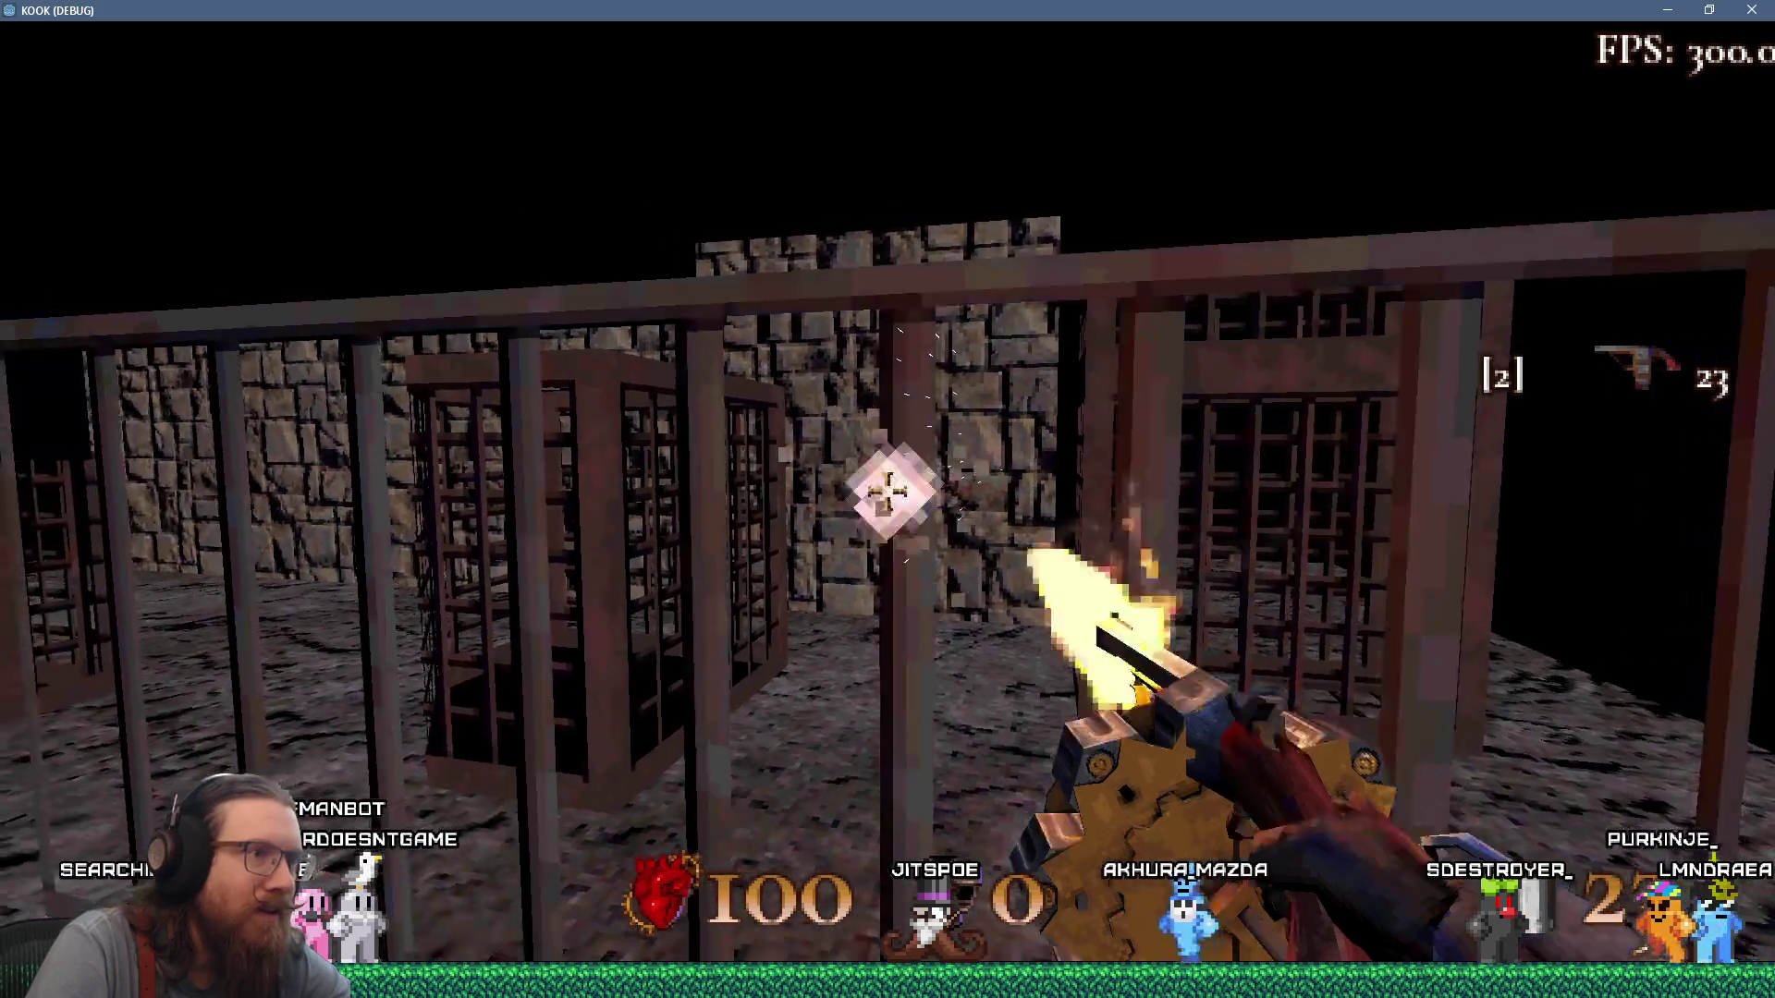
{"action": "left_click", "coordinate": [887, 492]}
{"action": "key", "text": "a"}
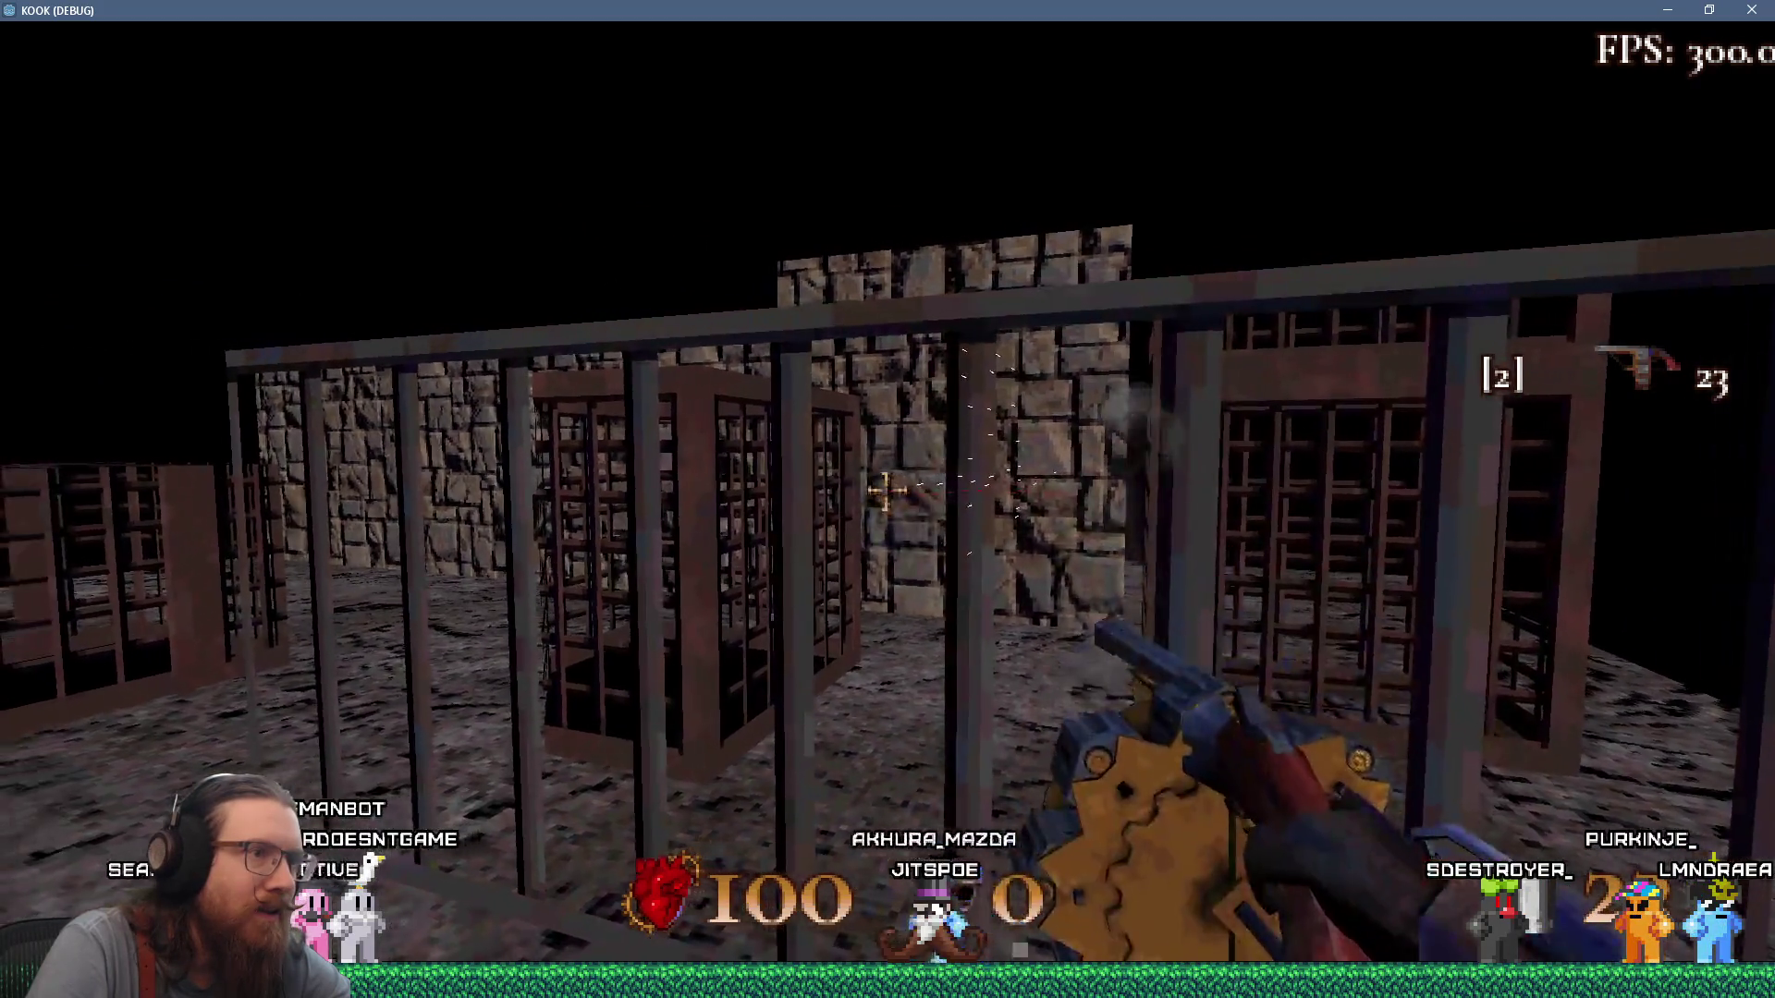
{"action": "key", "text": "a"}
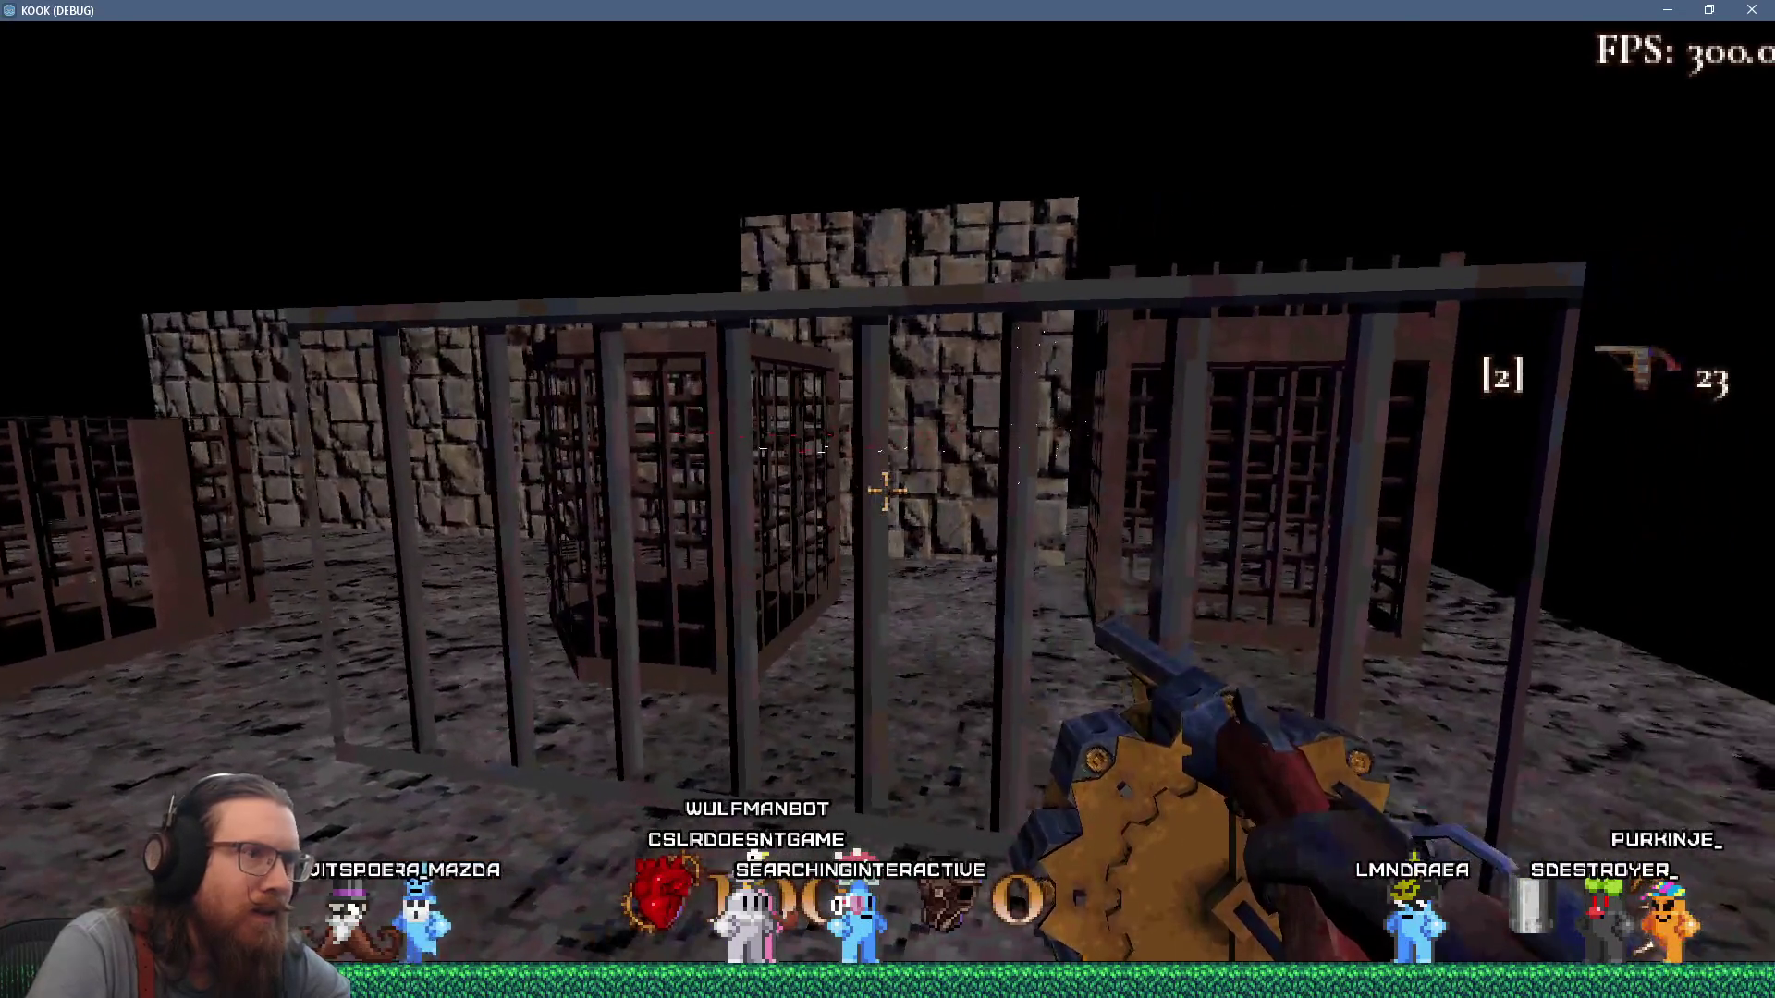
{"action": "key", "text": "w"}
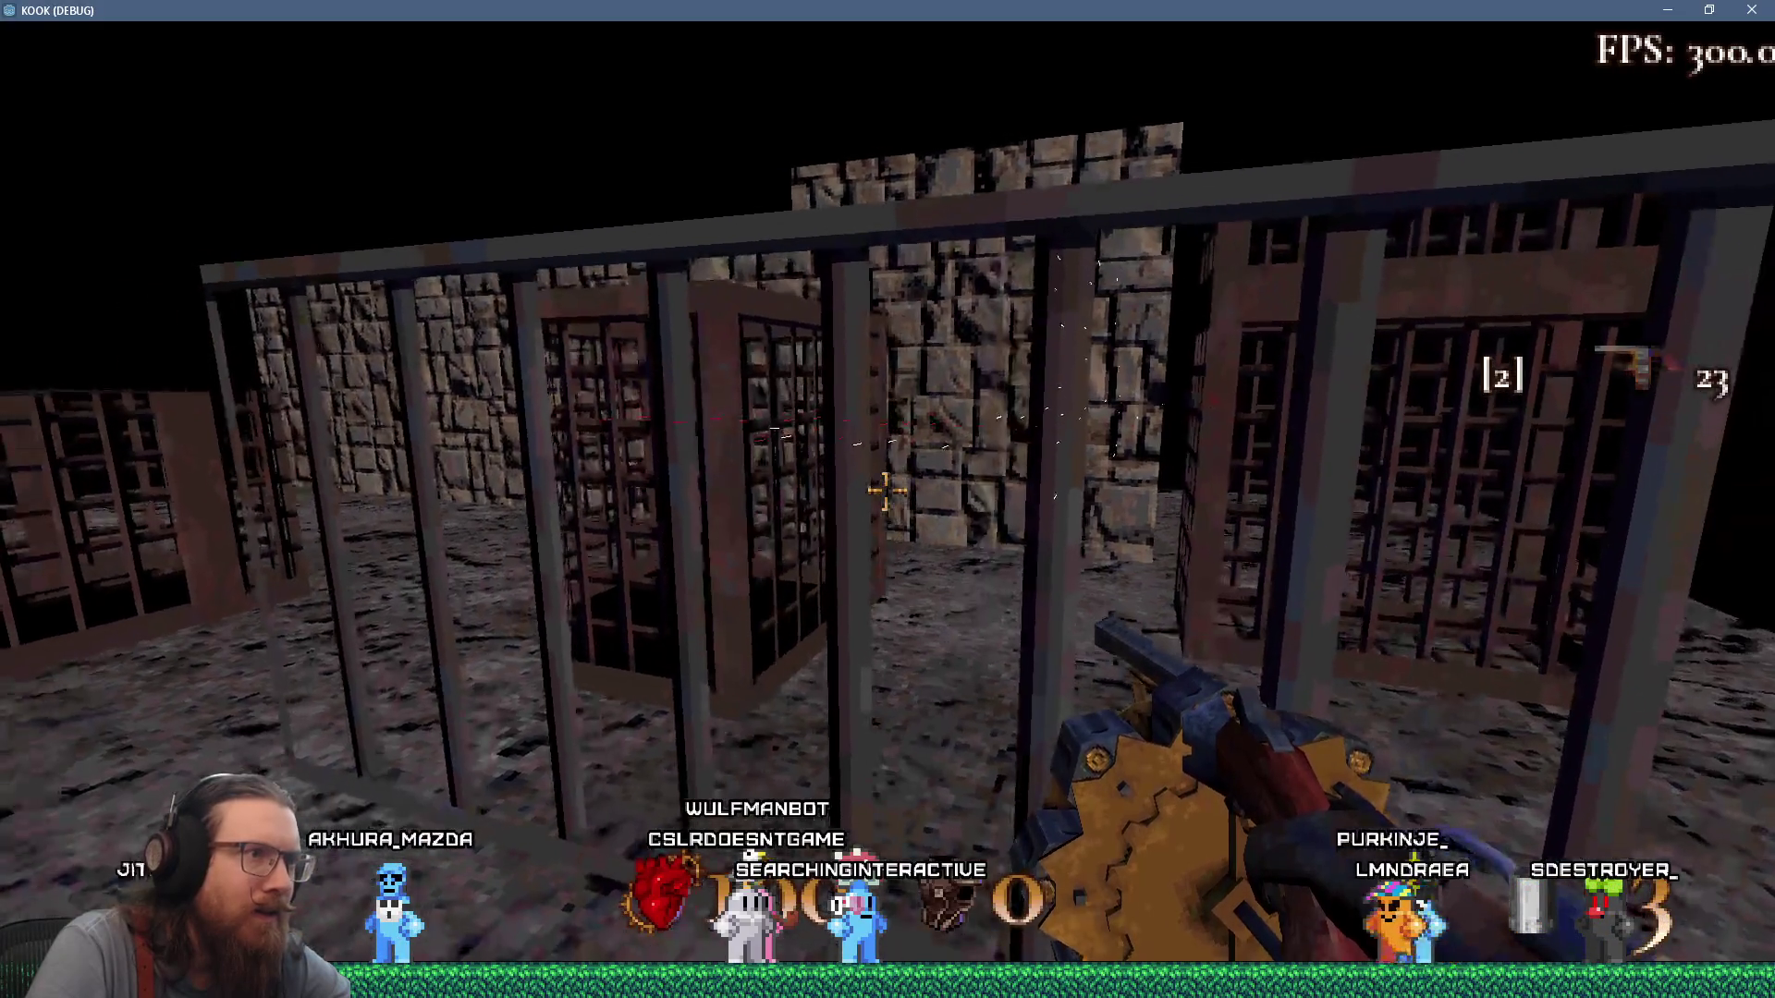
{"action": "key", "text": "w"}
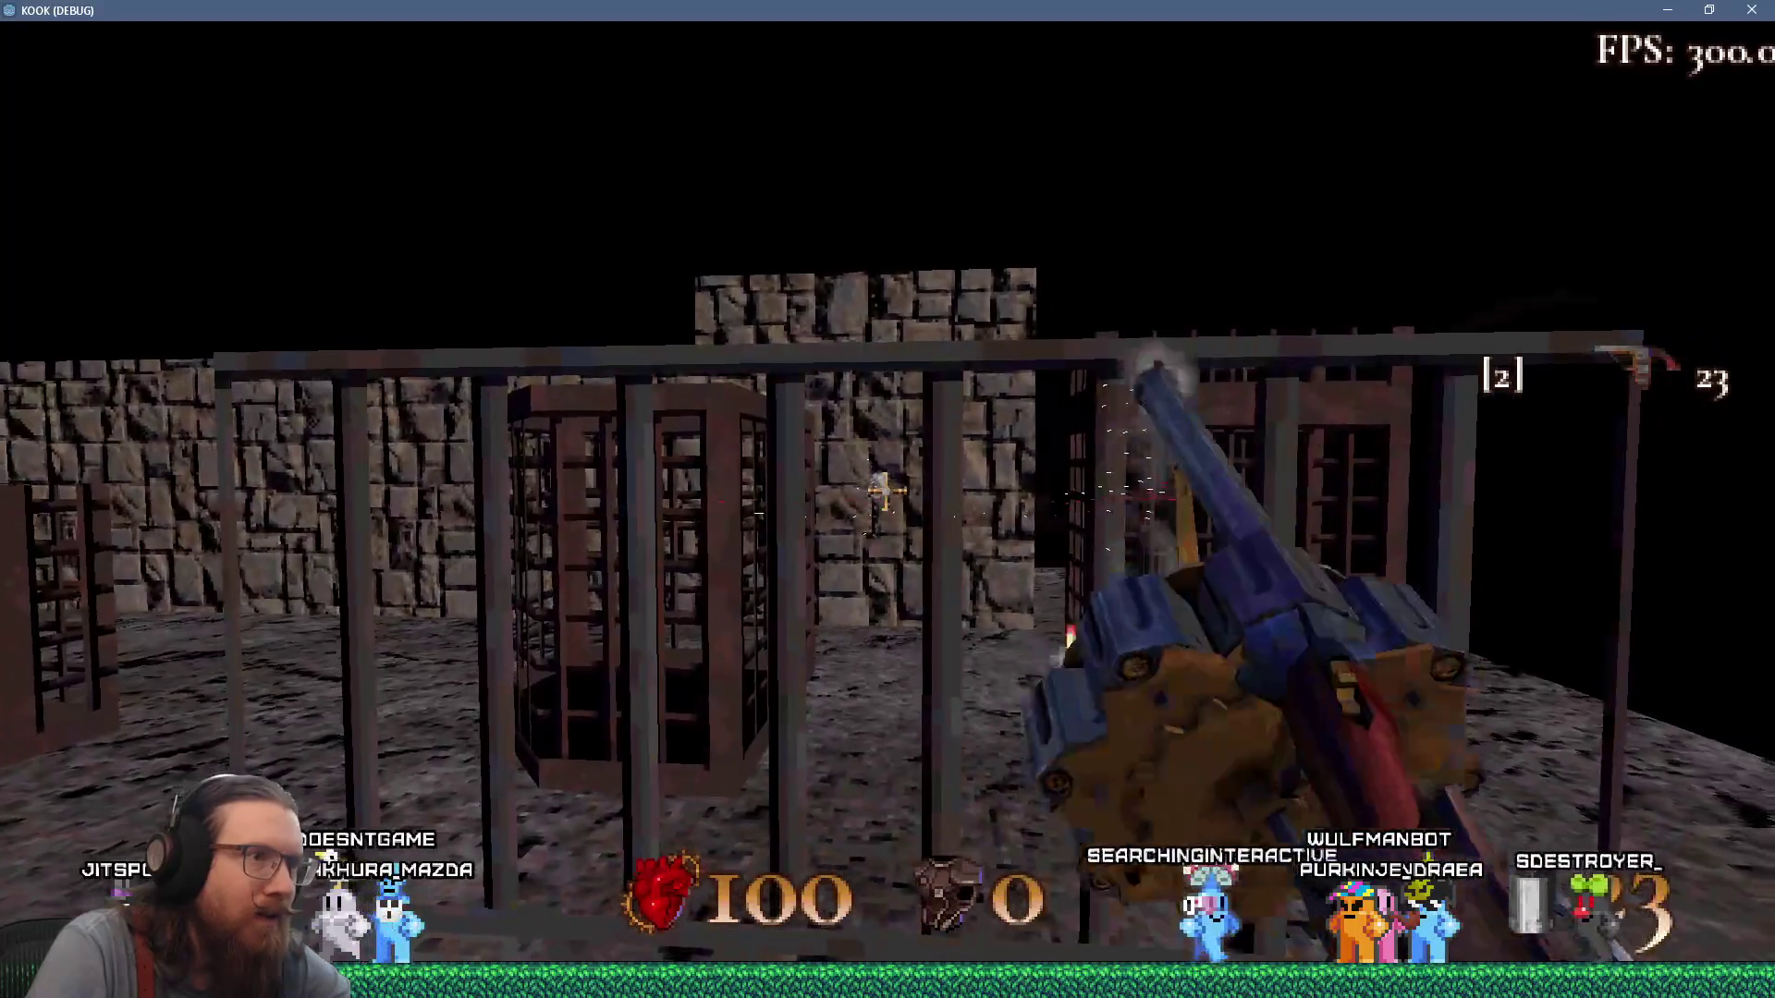
Walk between the cages up to the stone wall, back away, and fire a shot at a cage.
{"action": "key", "text": "w"}
{"action": "key", "text": "w"}
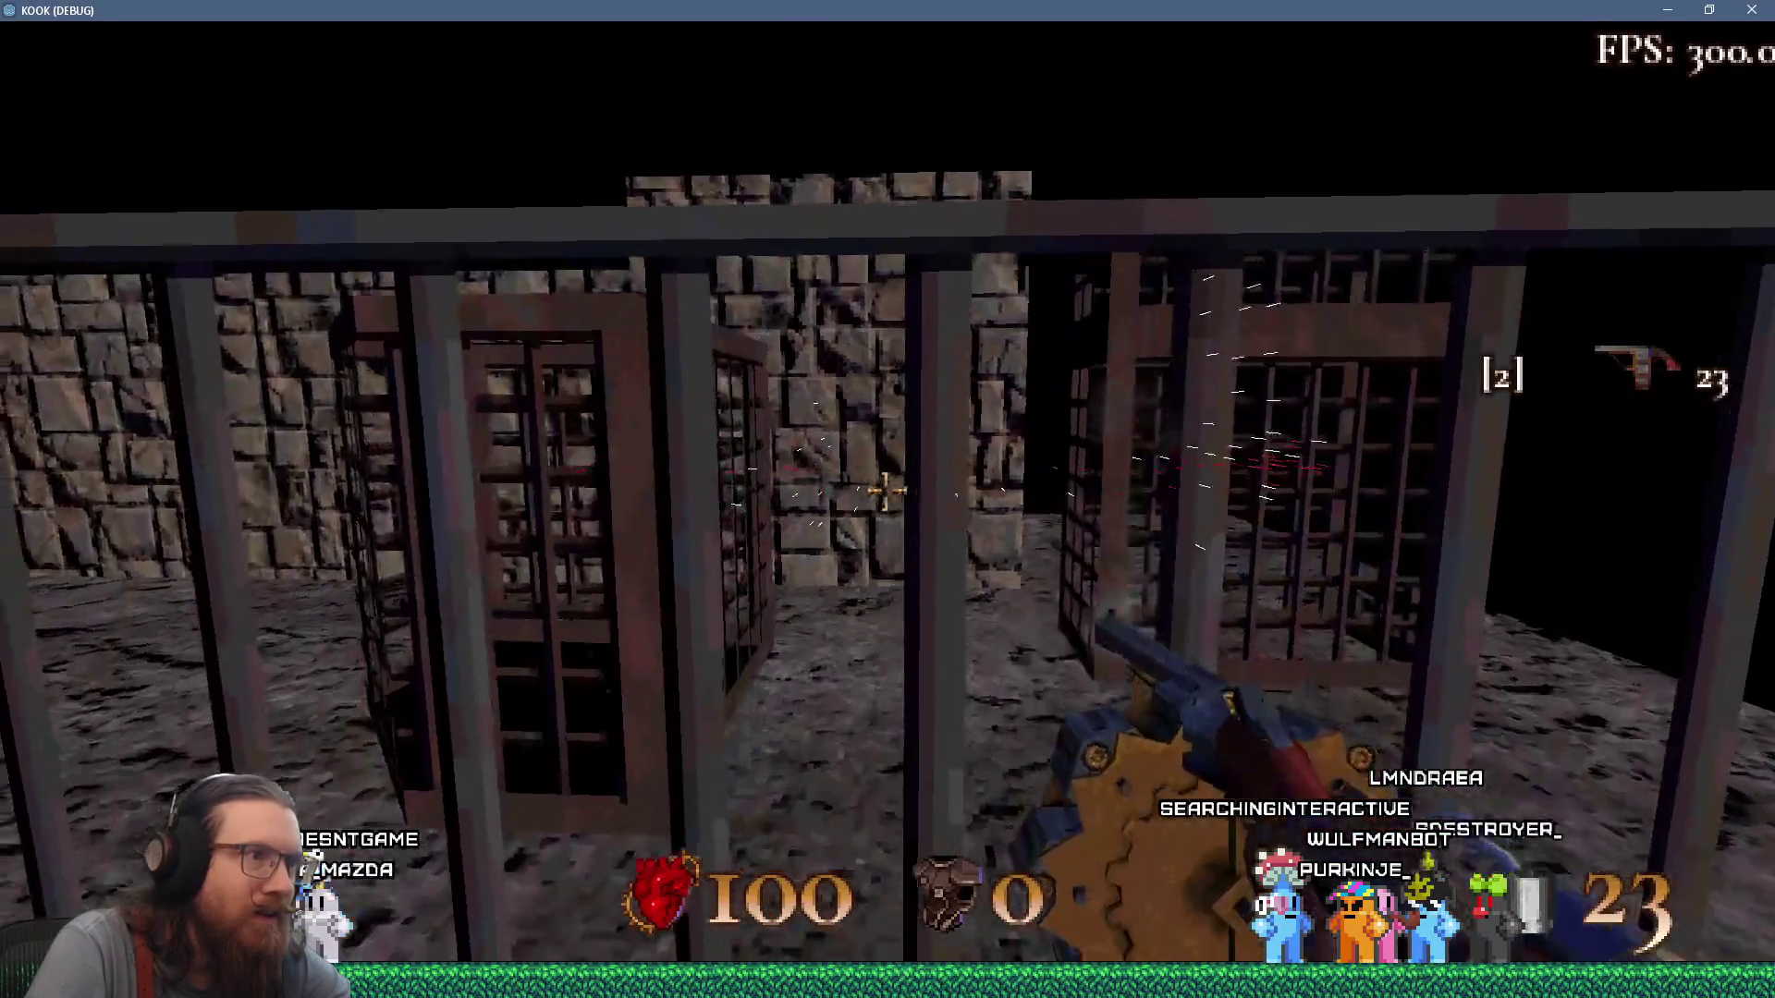
{"action": "key", "text": "w"}
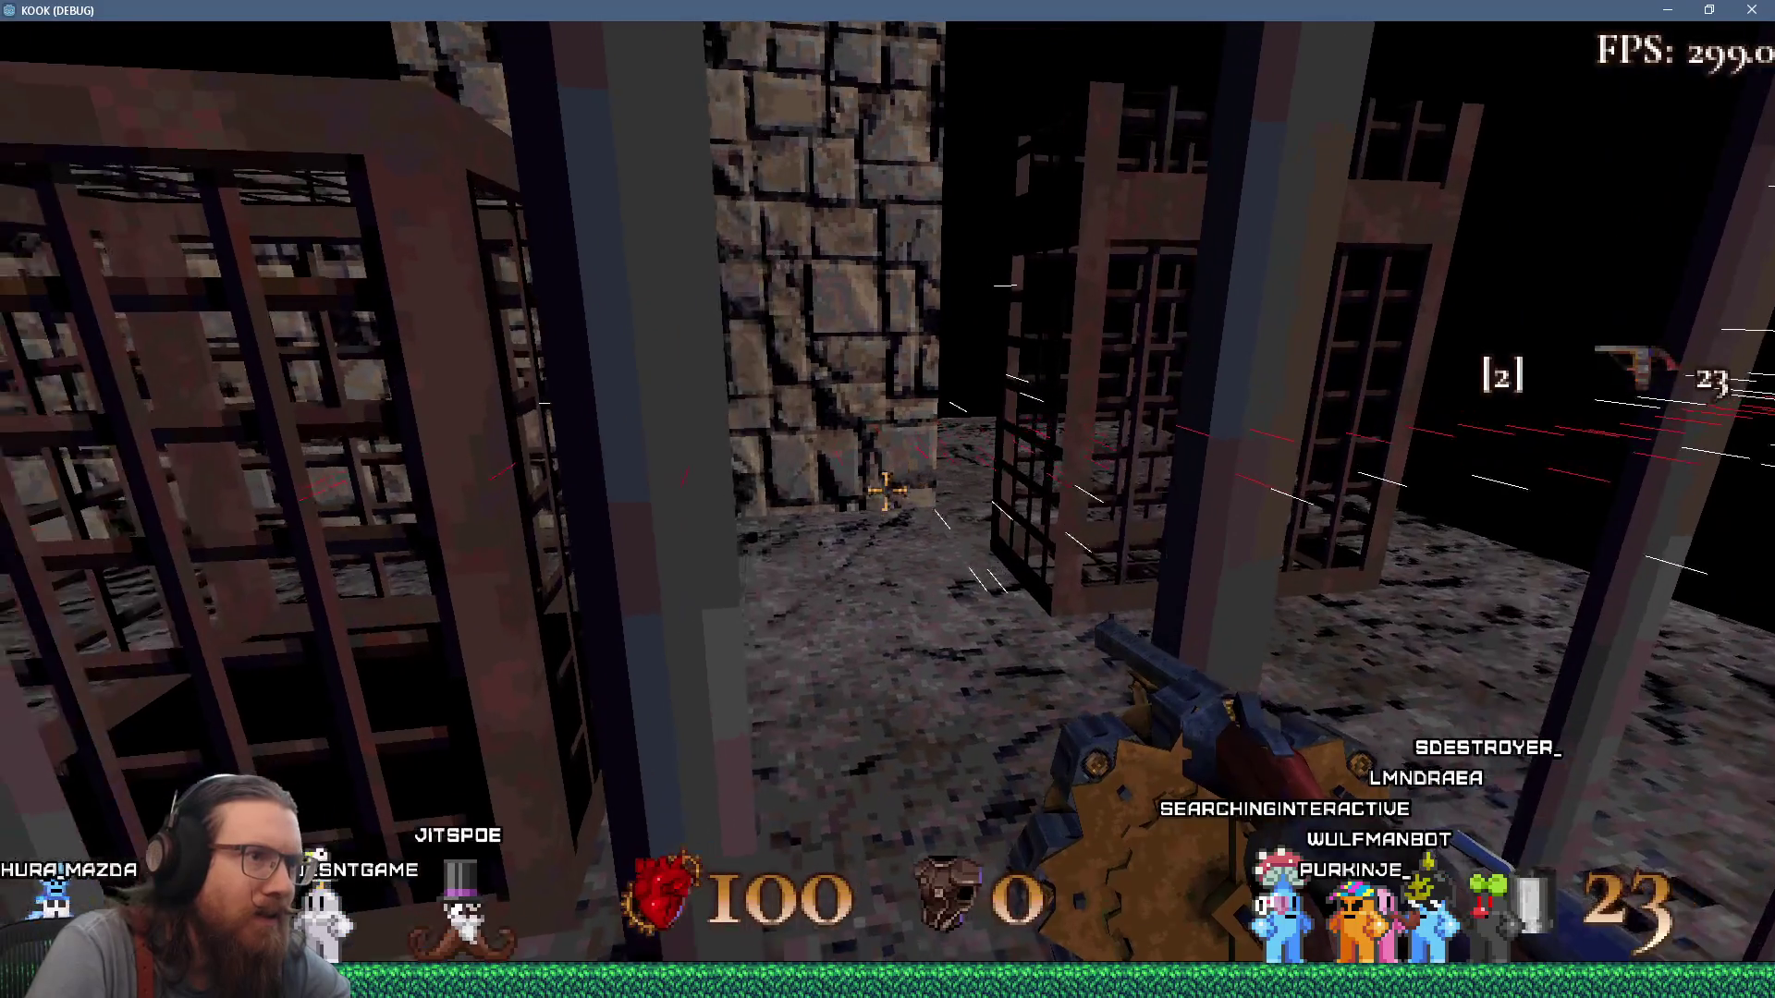
{"action": "key", "text": "w"}
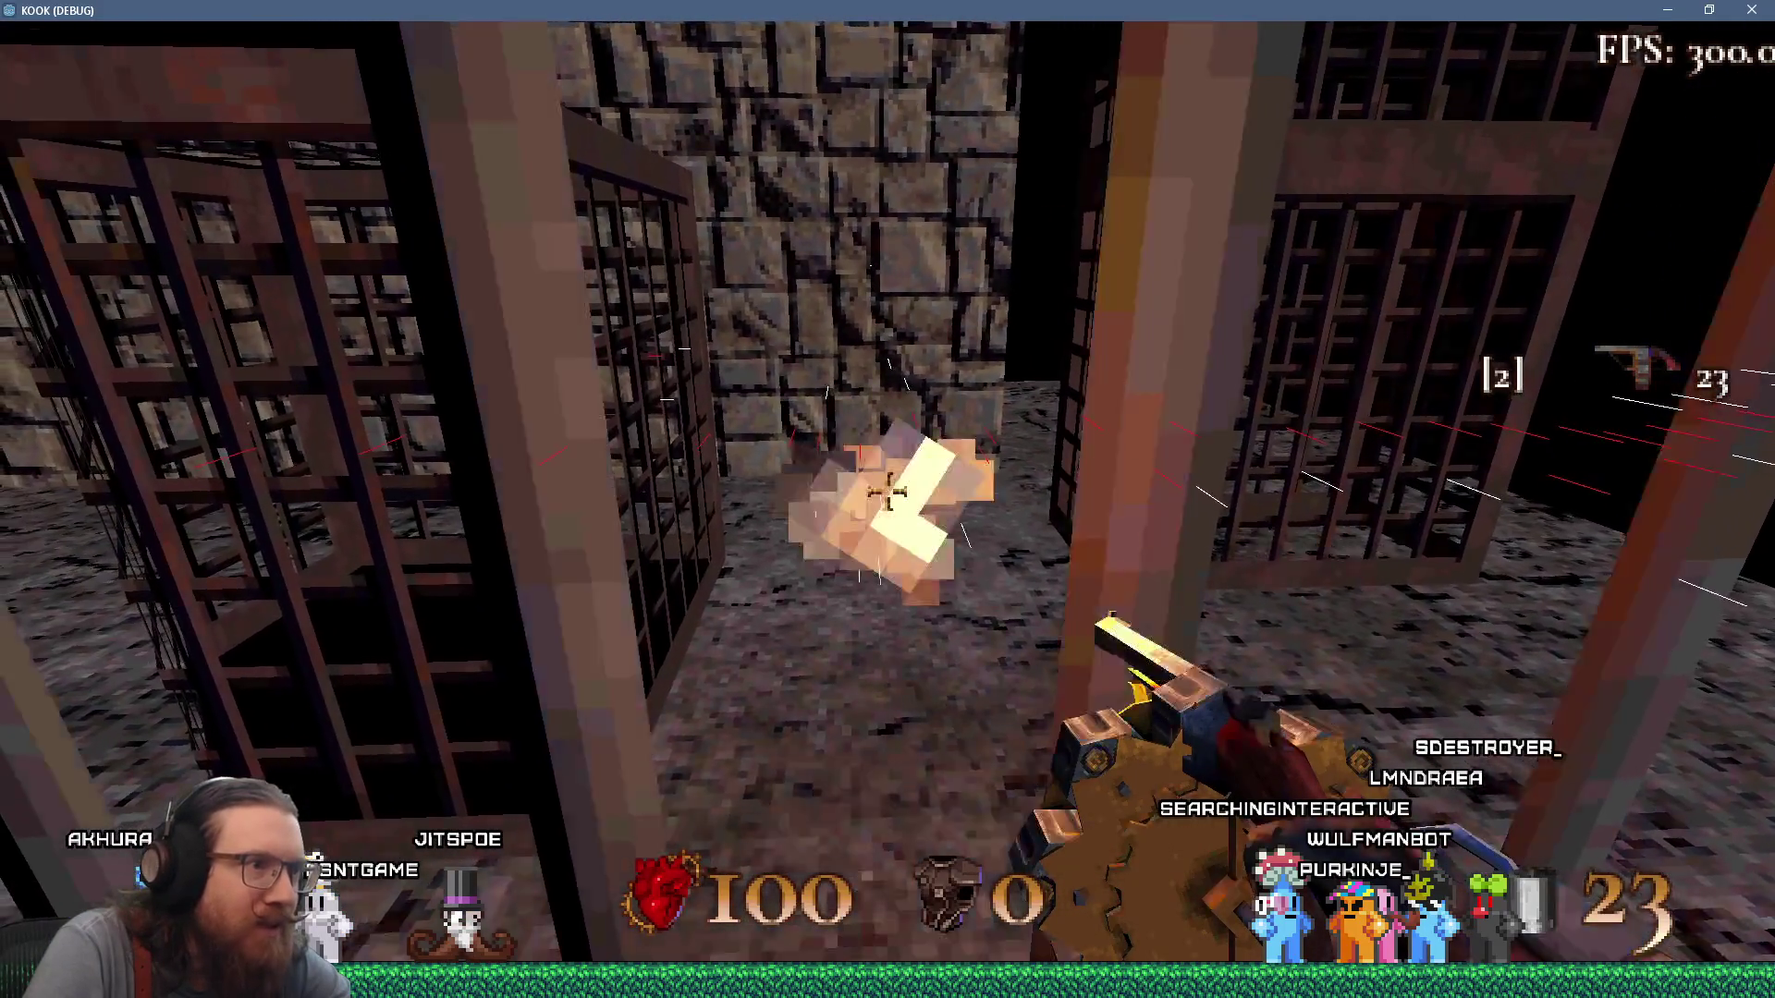
{"action": "key", "text": "w"}
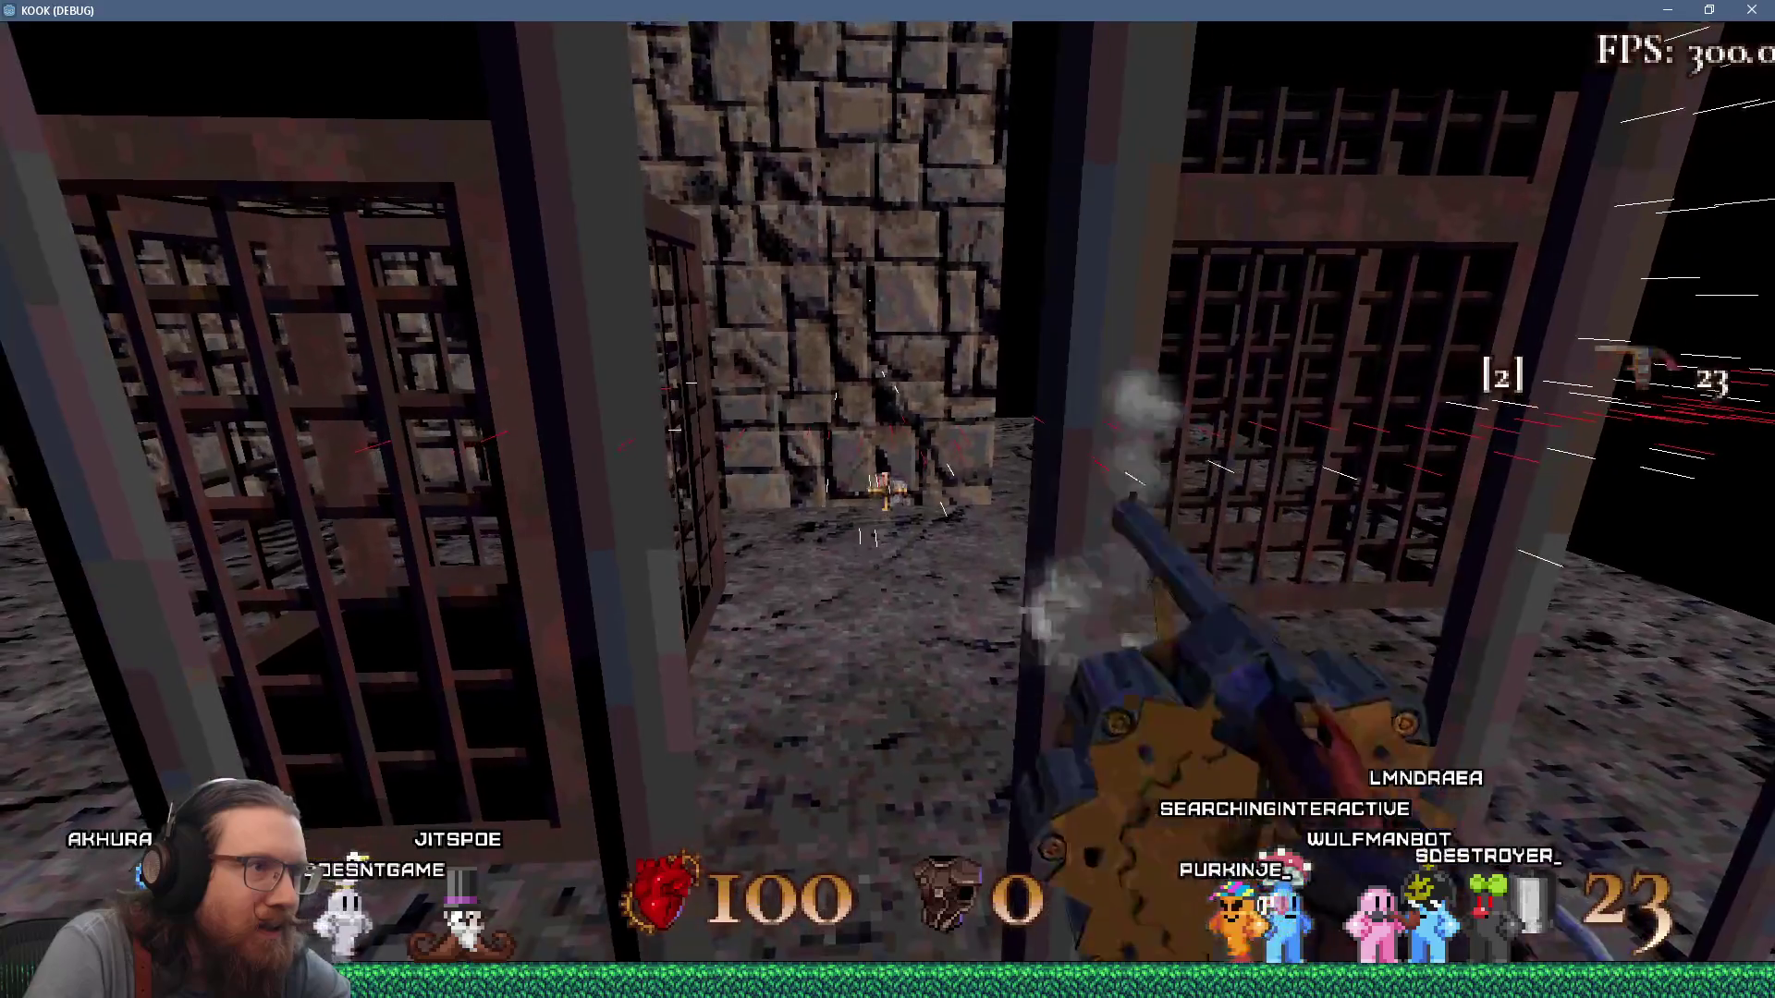
{"action": "key", "text": "s"}
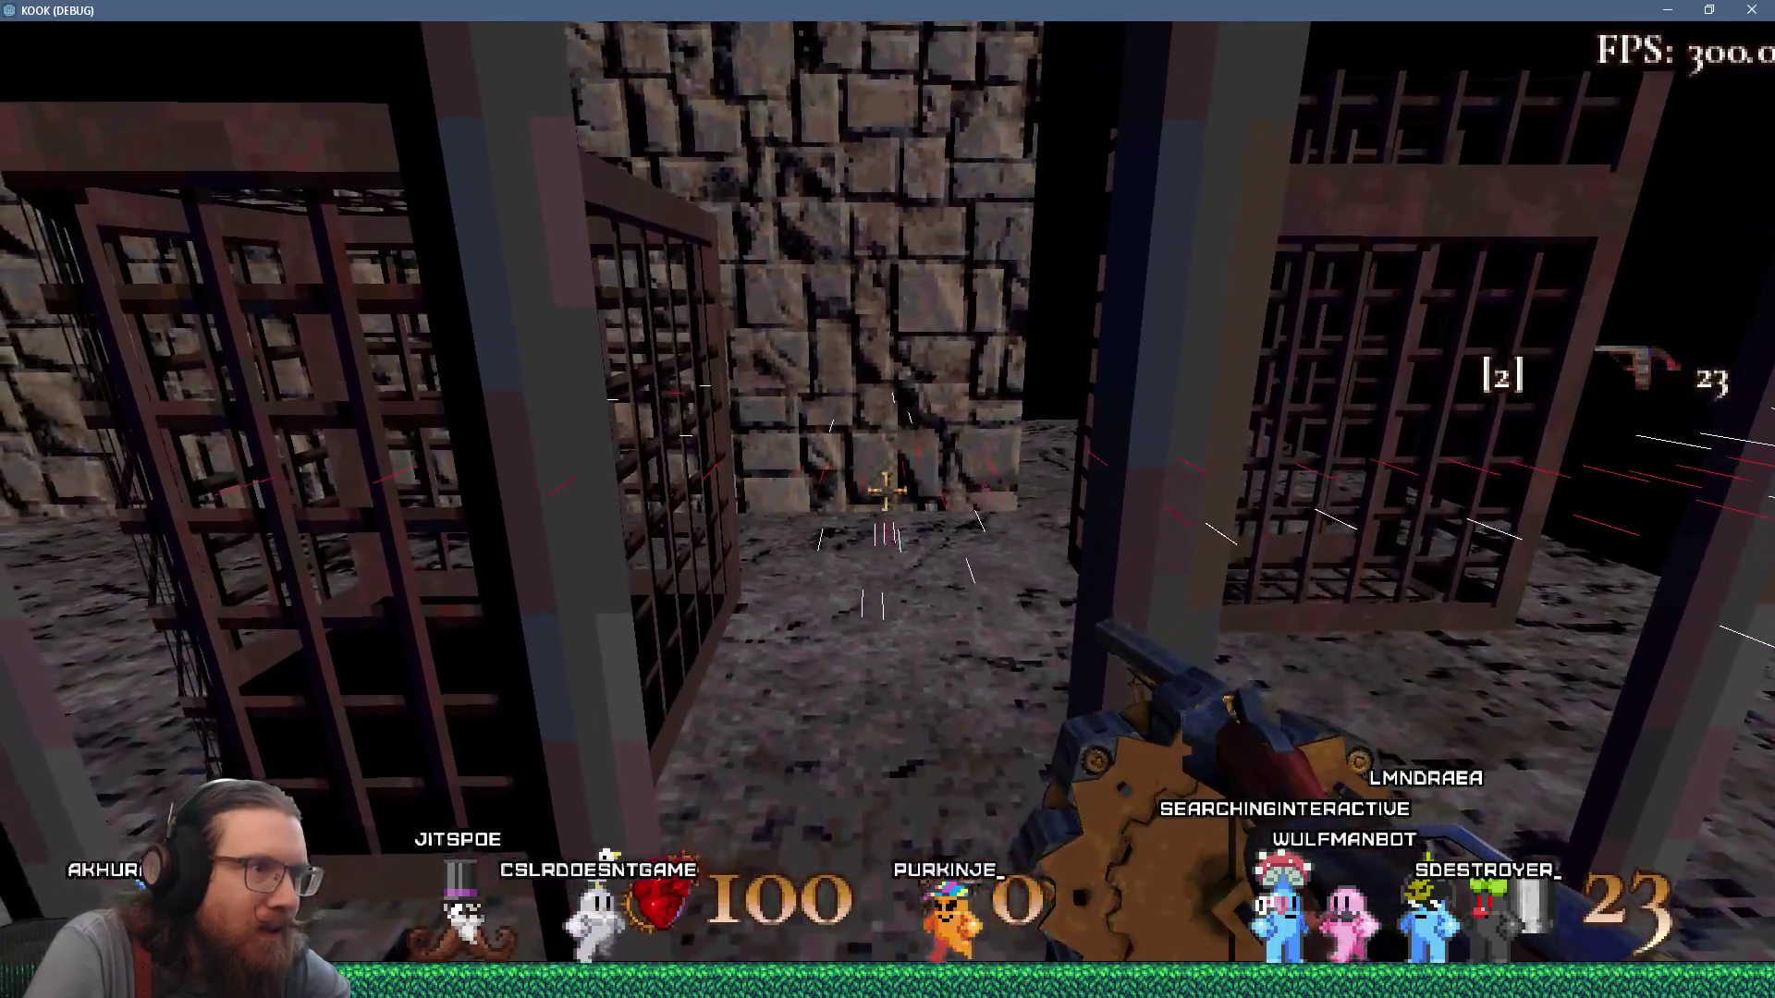
{"action": "key", "text": "s"}
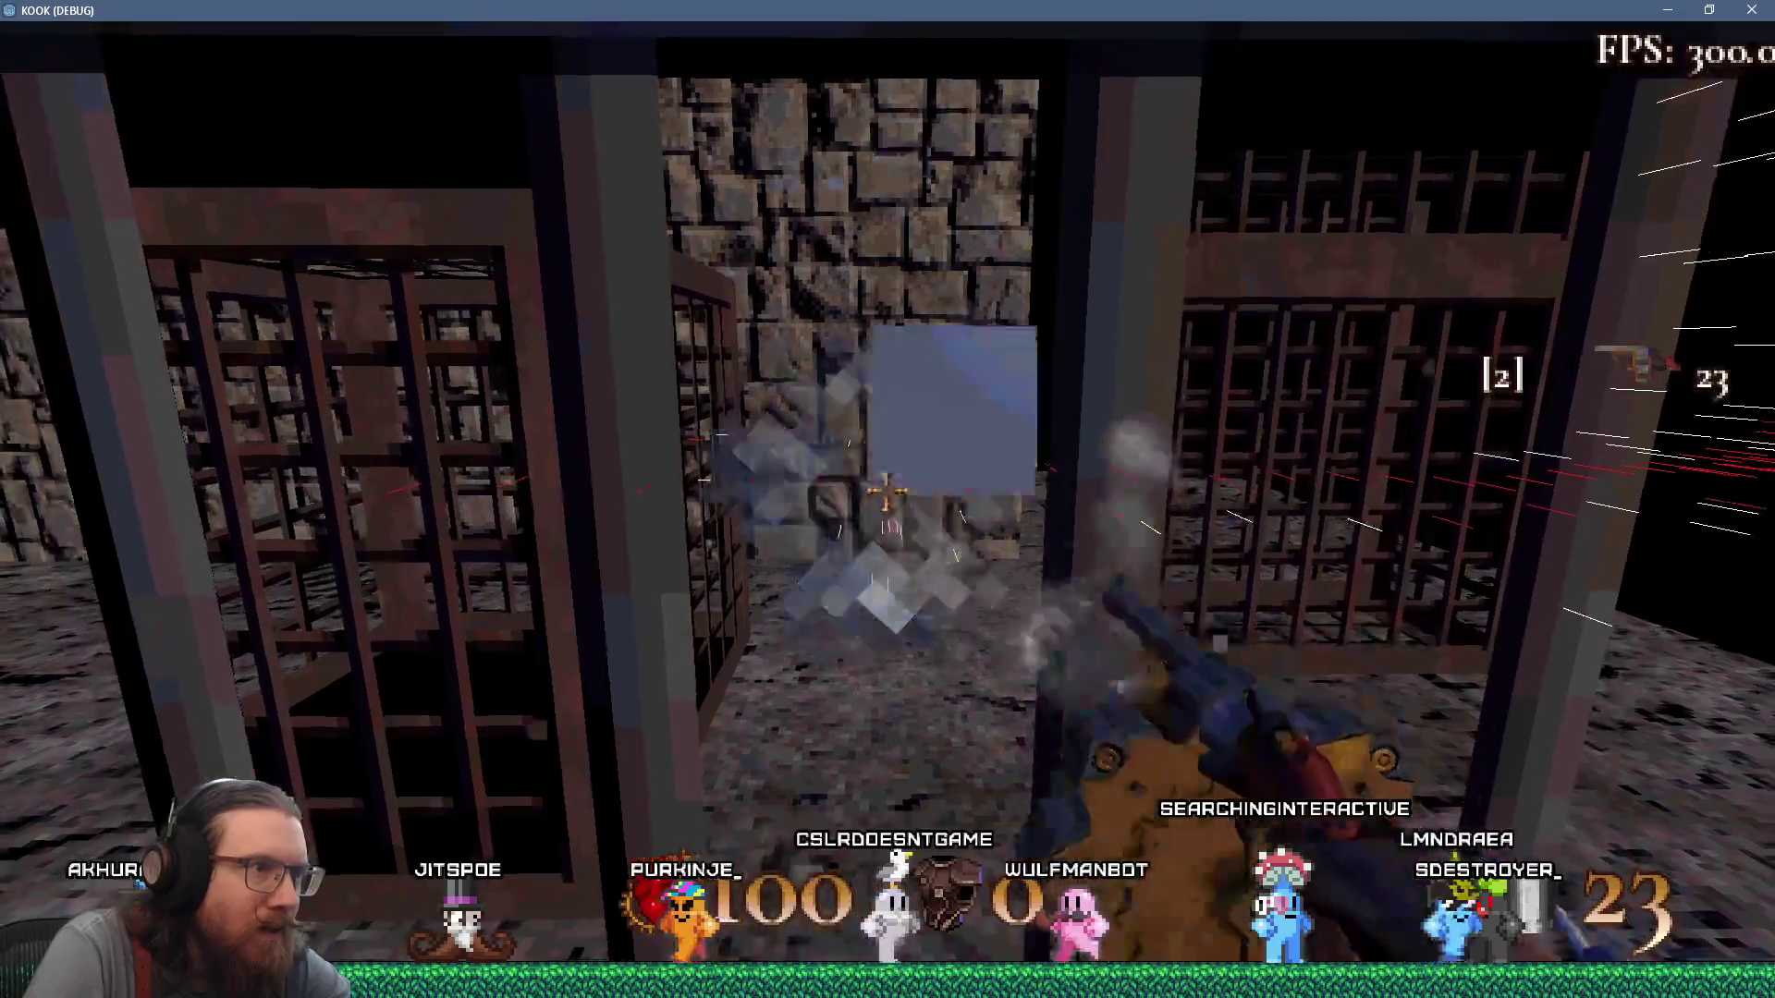
{"action": "left_click", "coordinate": [886, 490]}
Reposition among the cages and fire three more shots through the bars.
{"action": "key", "text": "s"}
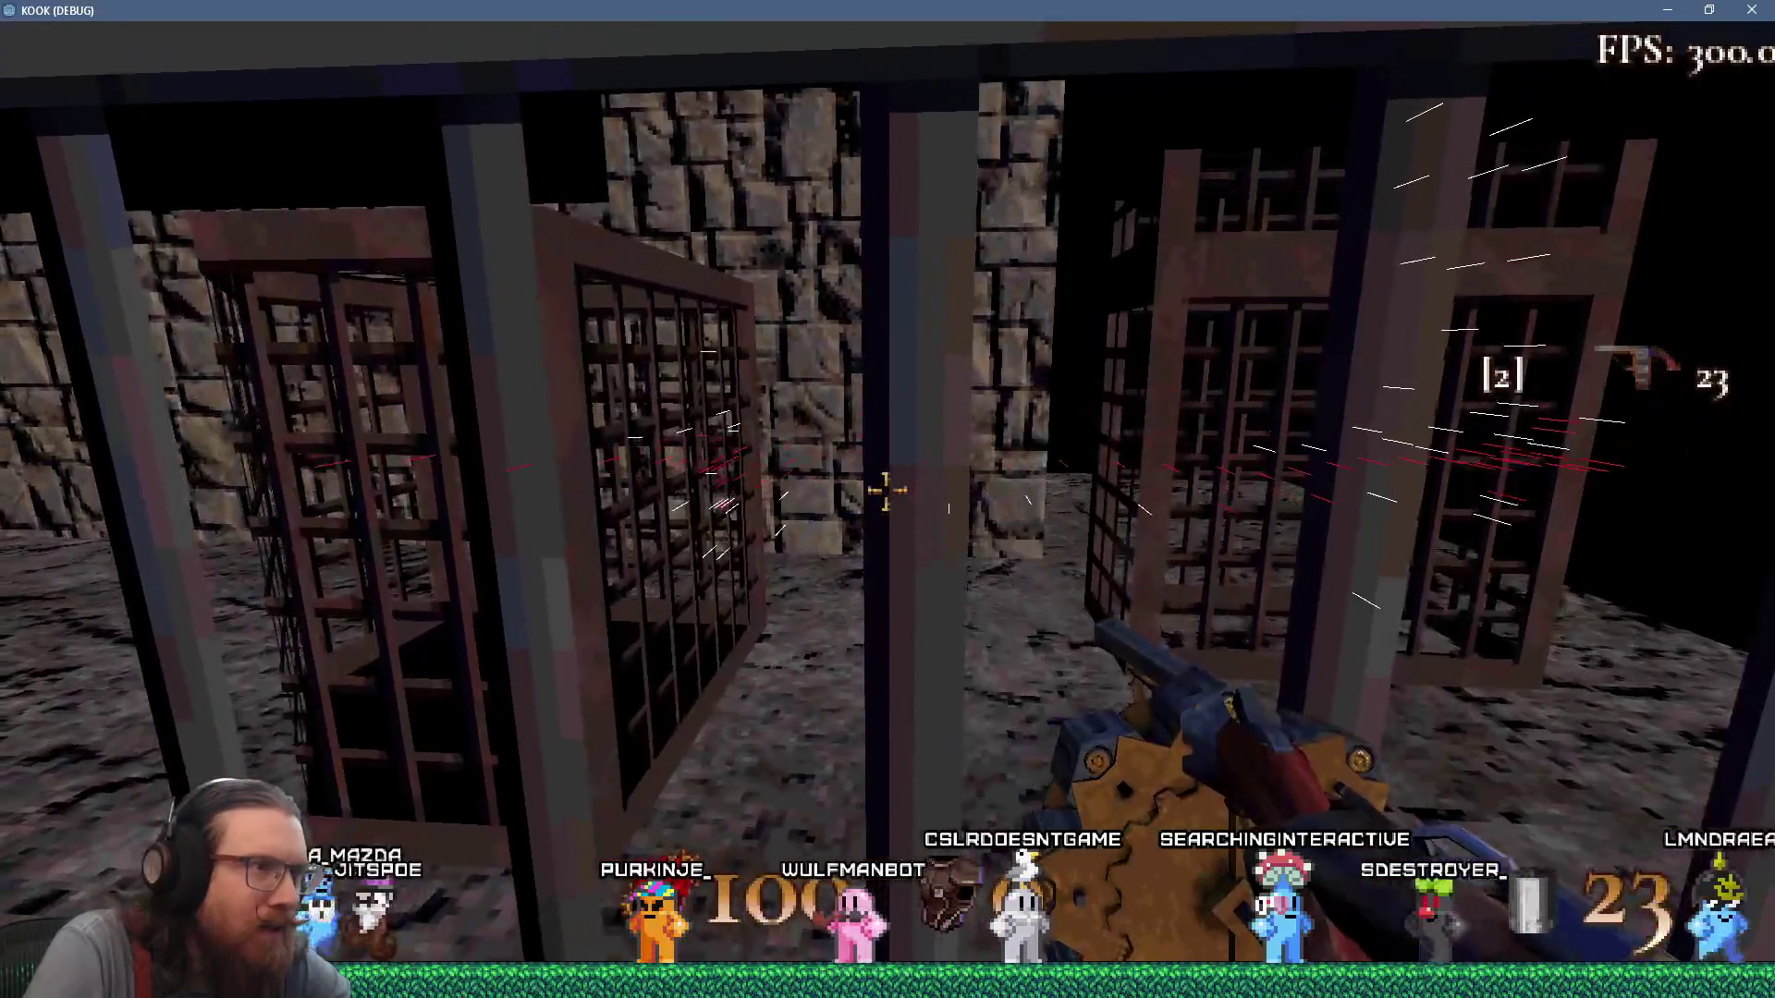
{"action": "key", "text": "w"}
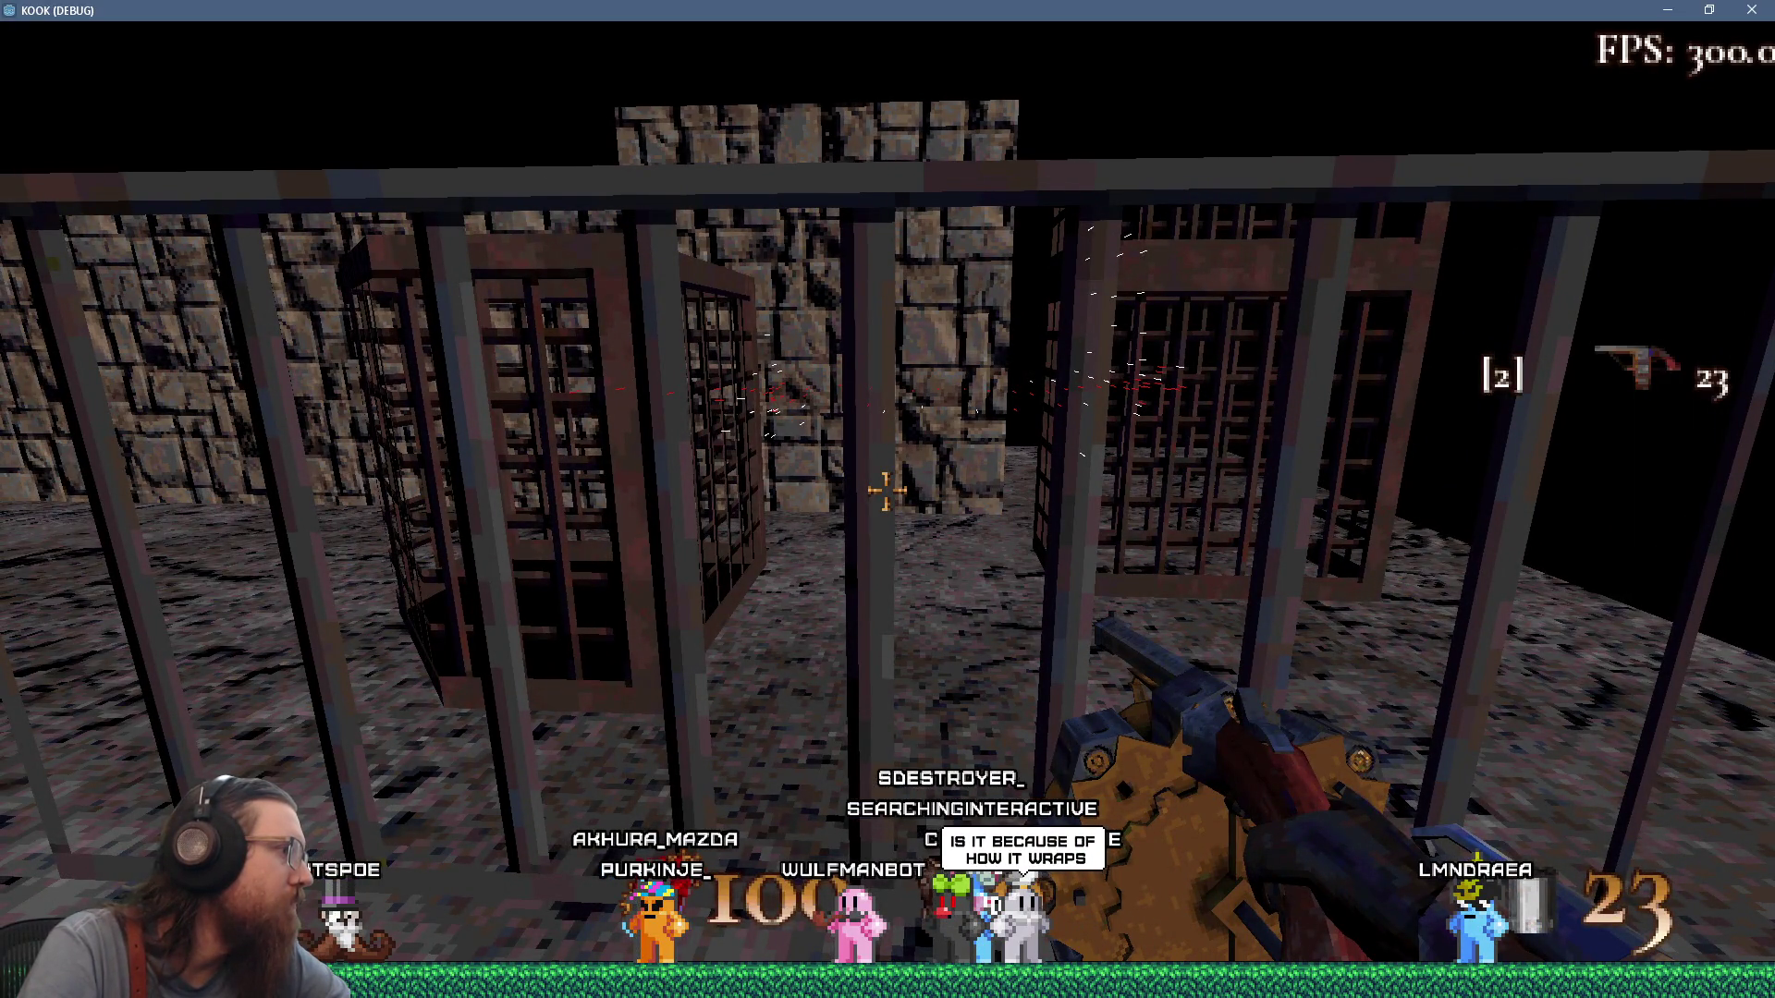
{"action": "key", "text": "w"}
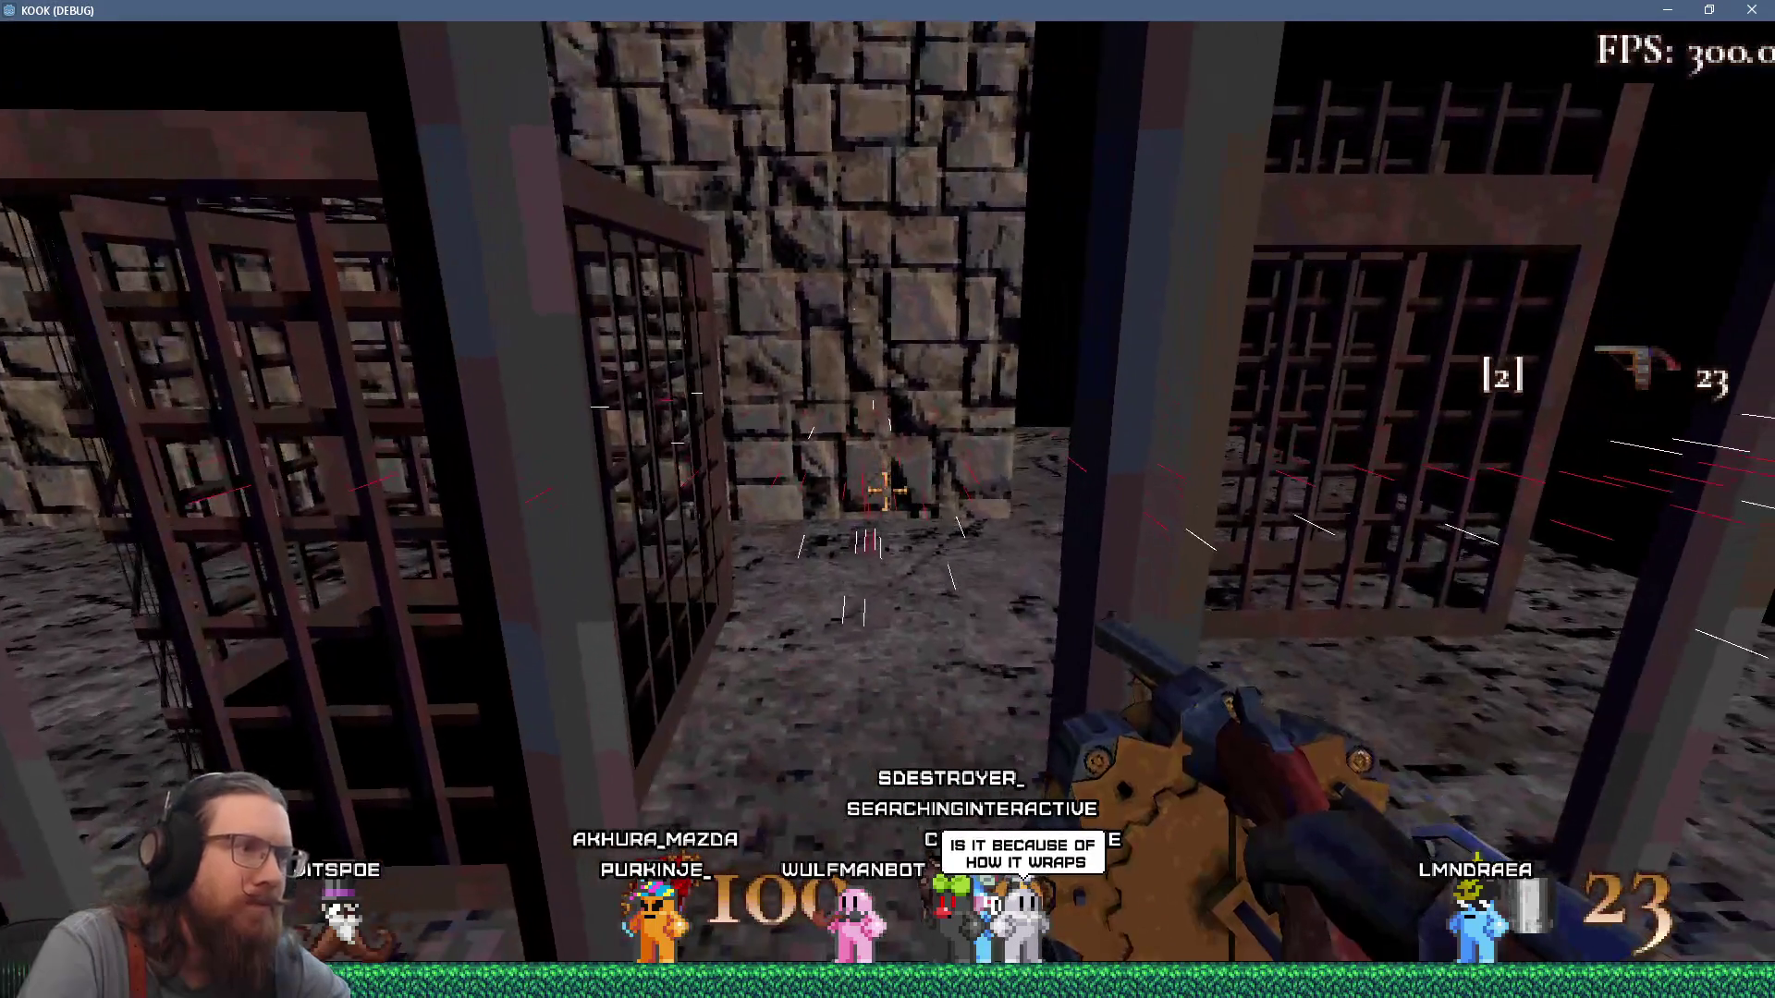
{"action": "key", "text": "s"}
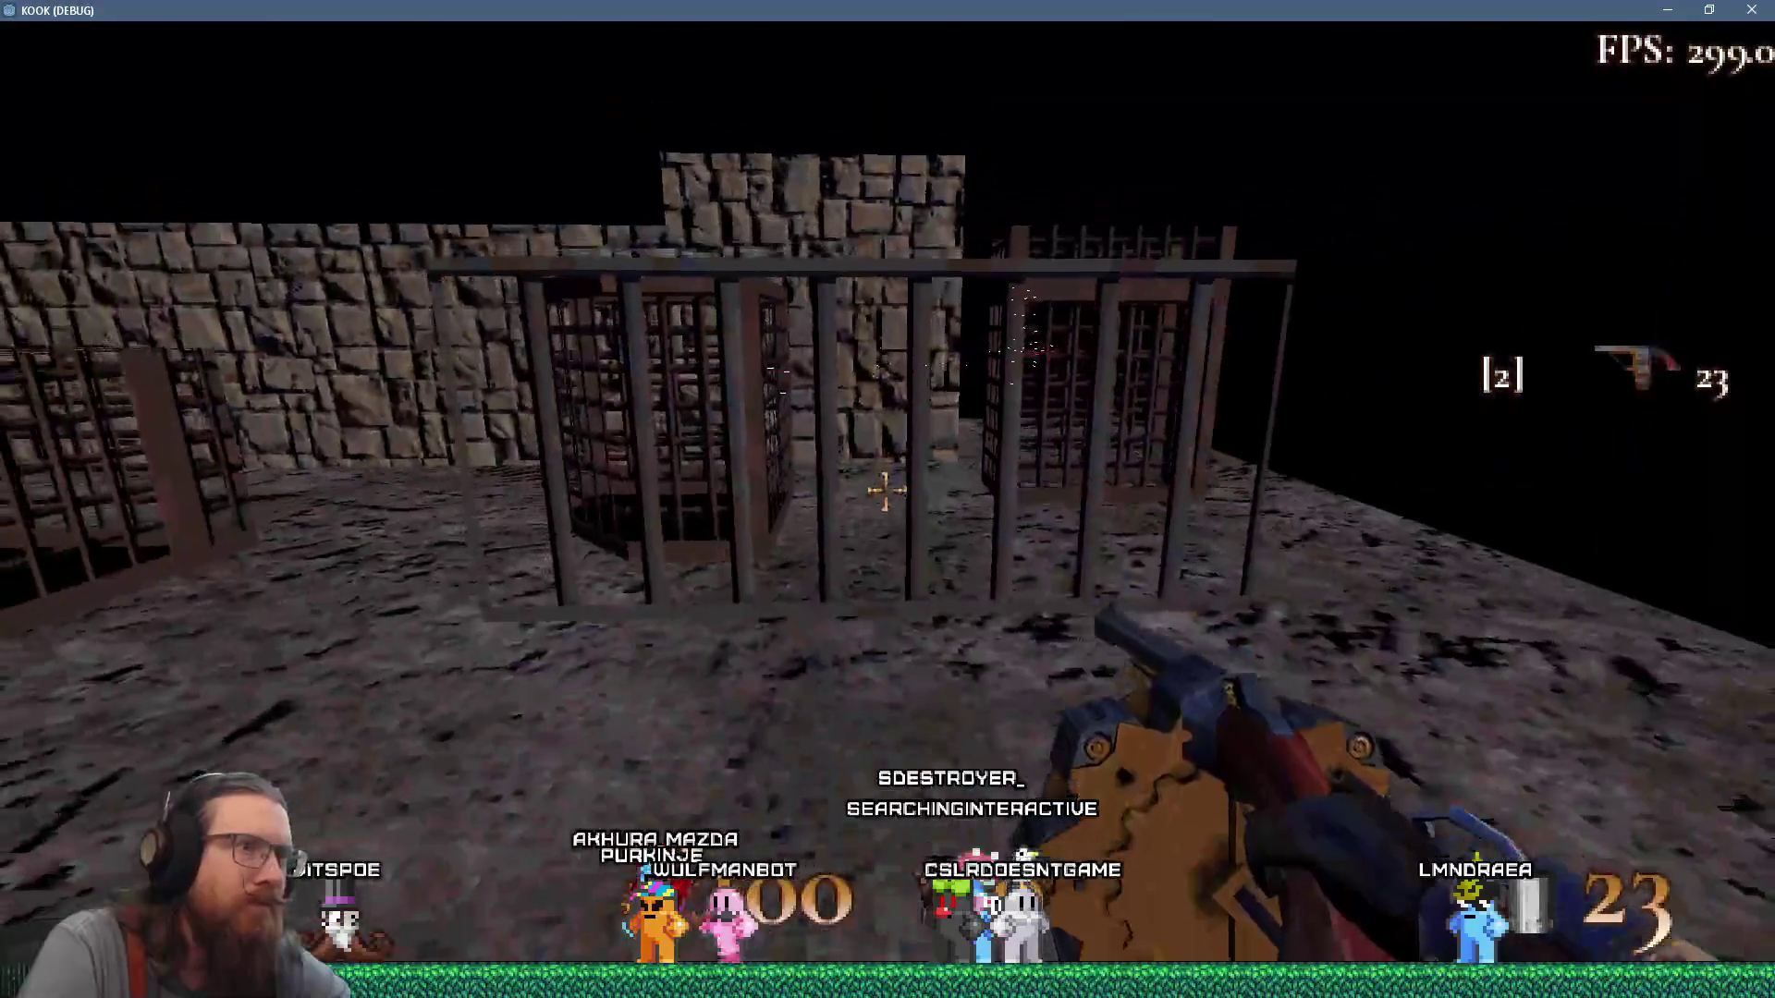
{"action": "key", "text": "w"}
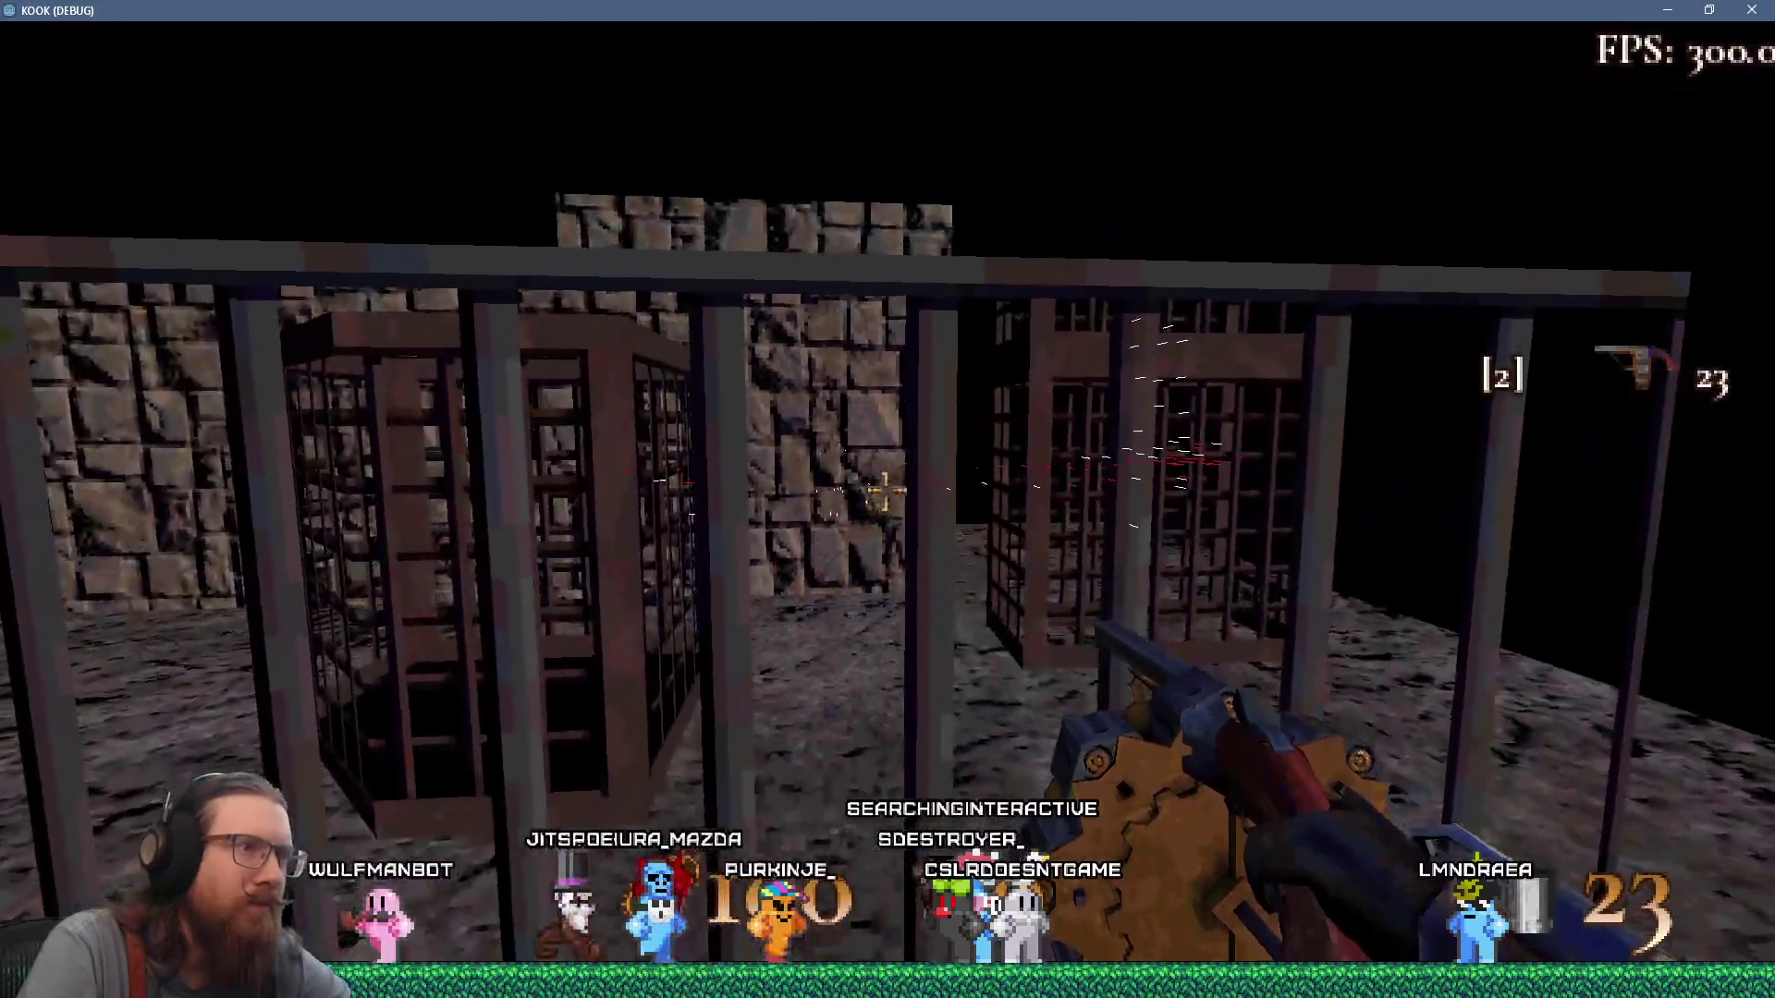
{"action": "key", "text": "w"}
{"action": "left_click", "coordinate": [887, 490]}
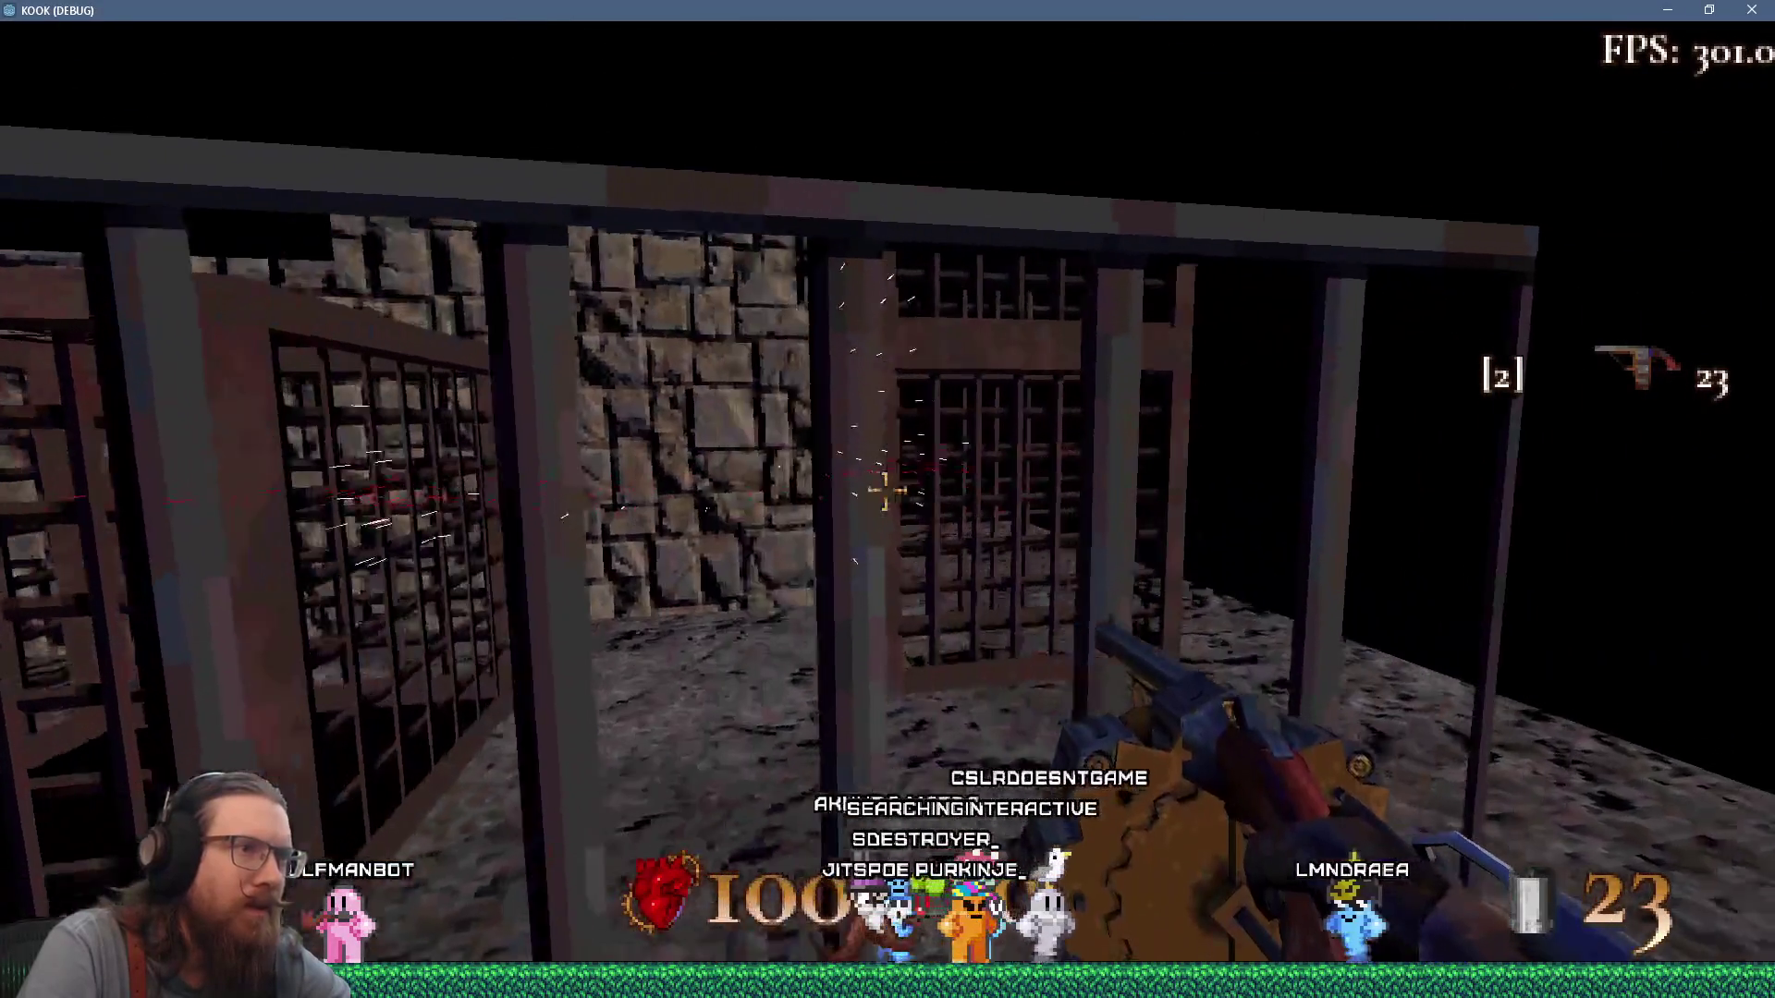
{"action": "key", "text": "a"}
{"action": "left_click", "coordinate": [885, 489]}
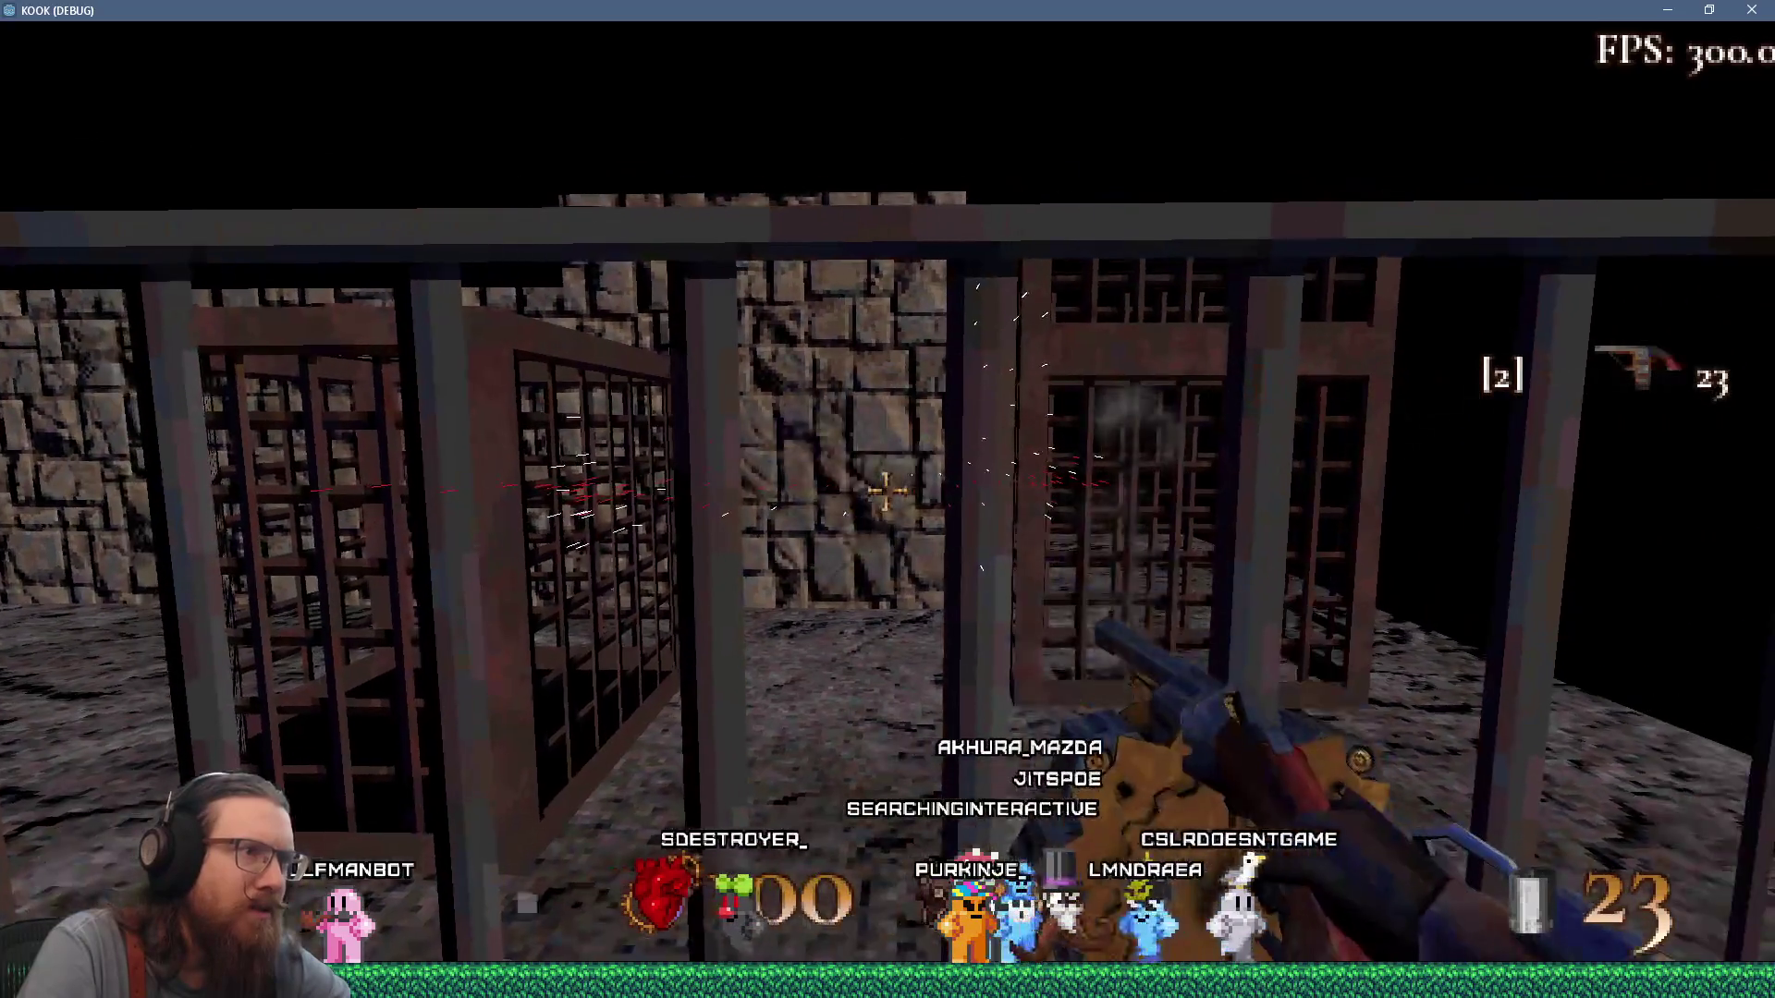
{"action": "key", "text": "d"}
{"action": "left_click", "coordinate": [887, 490]}
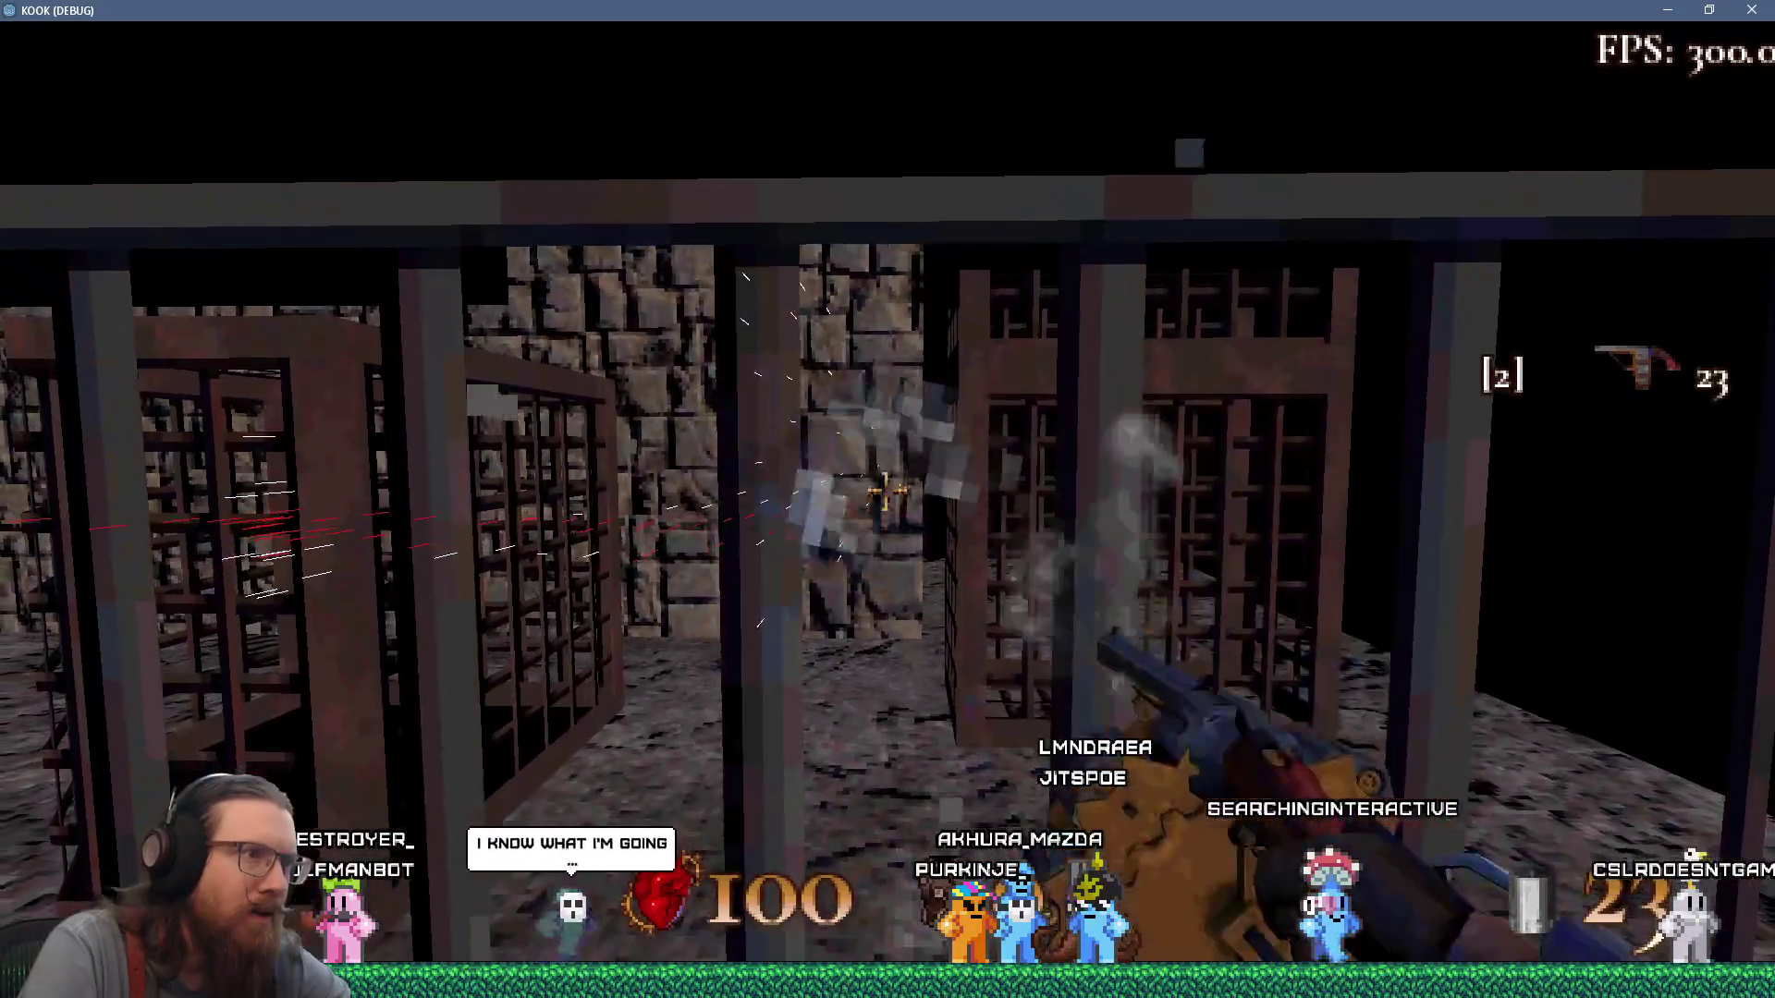
Advance toward the cages and fire three shots through them.
{"action": "key", "text": "w"}
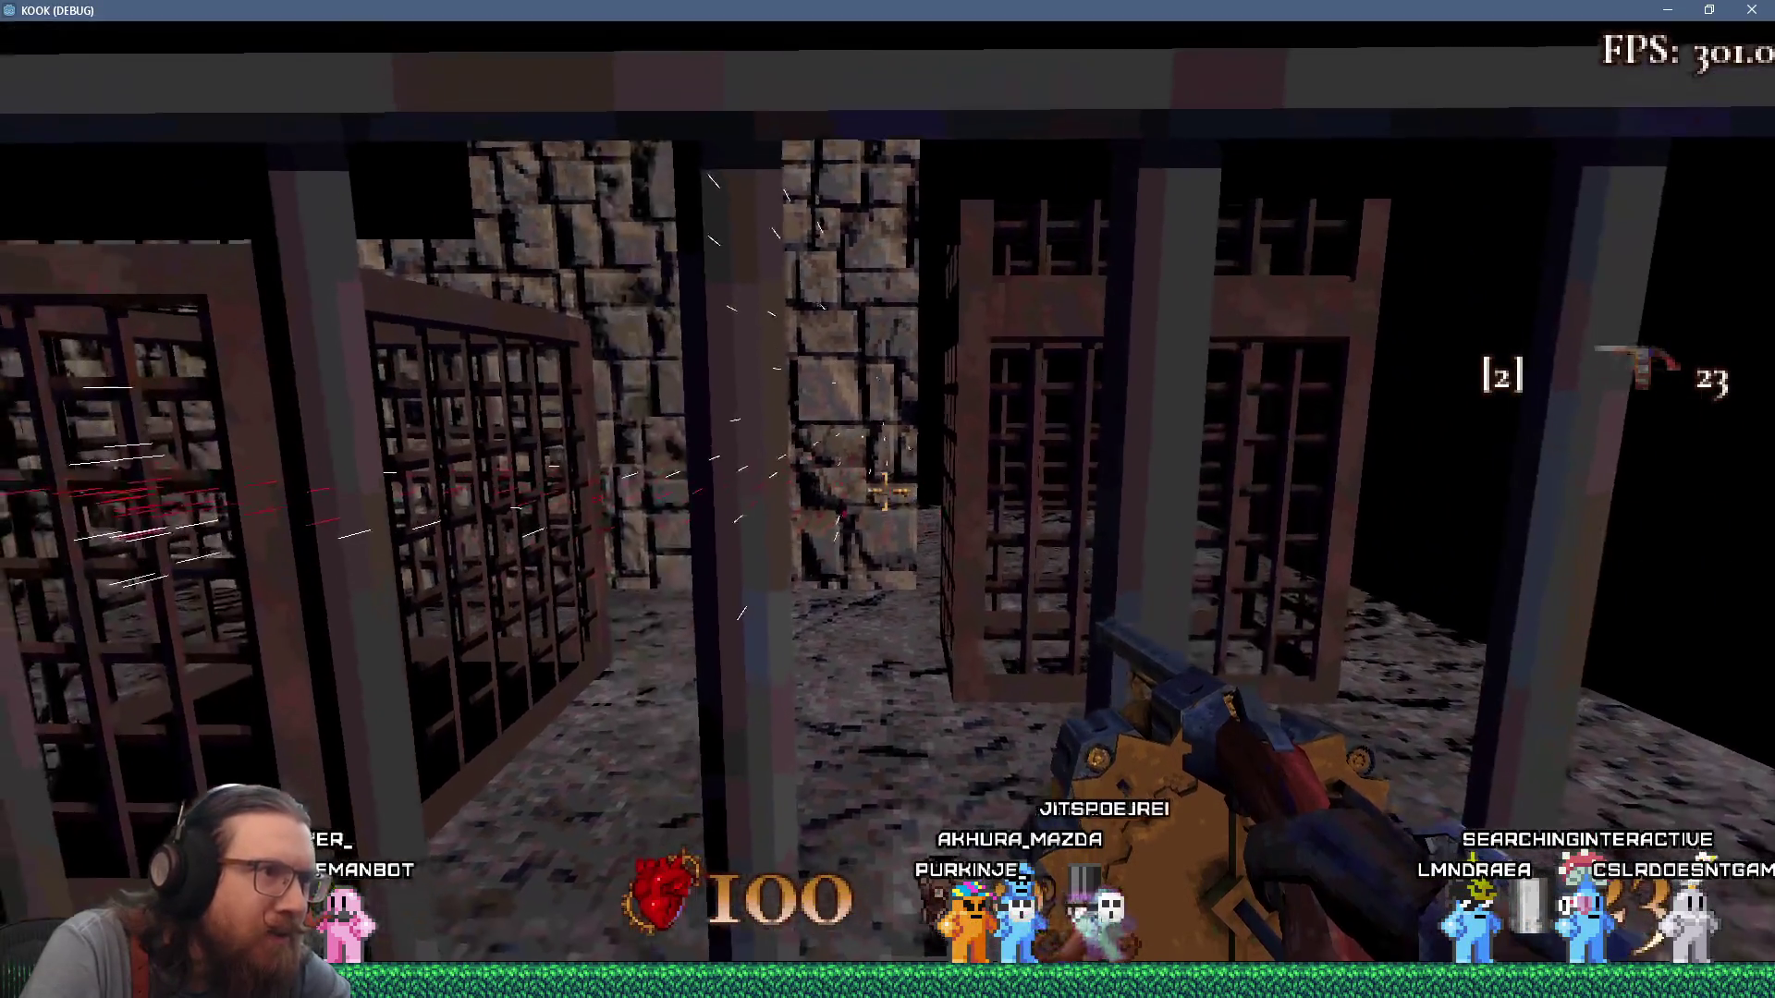
{"action": "left_click", "coordinate": [887, 490]}
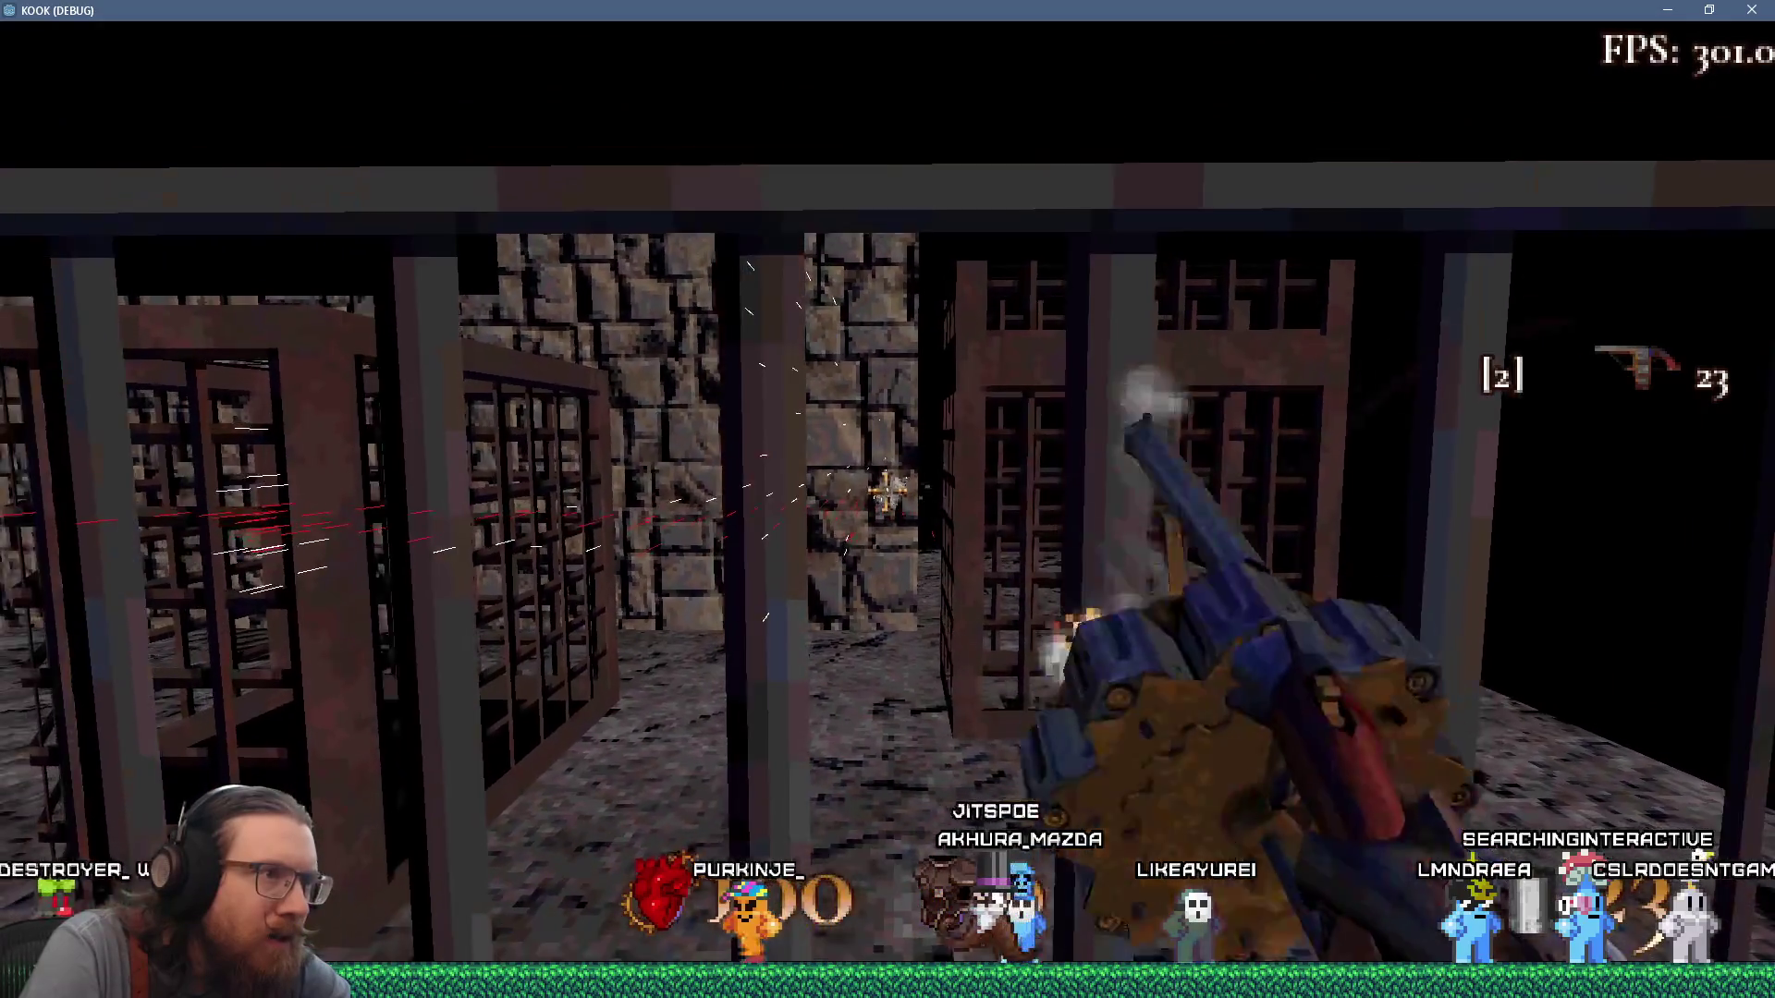
{"action": "left_click", "coordinate": [886, 490]}
{"action": "key", "text": "w"}
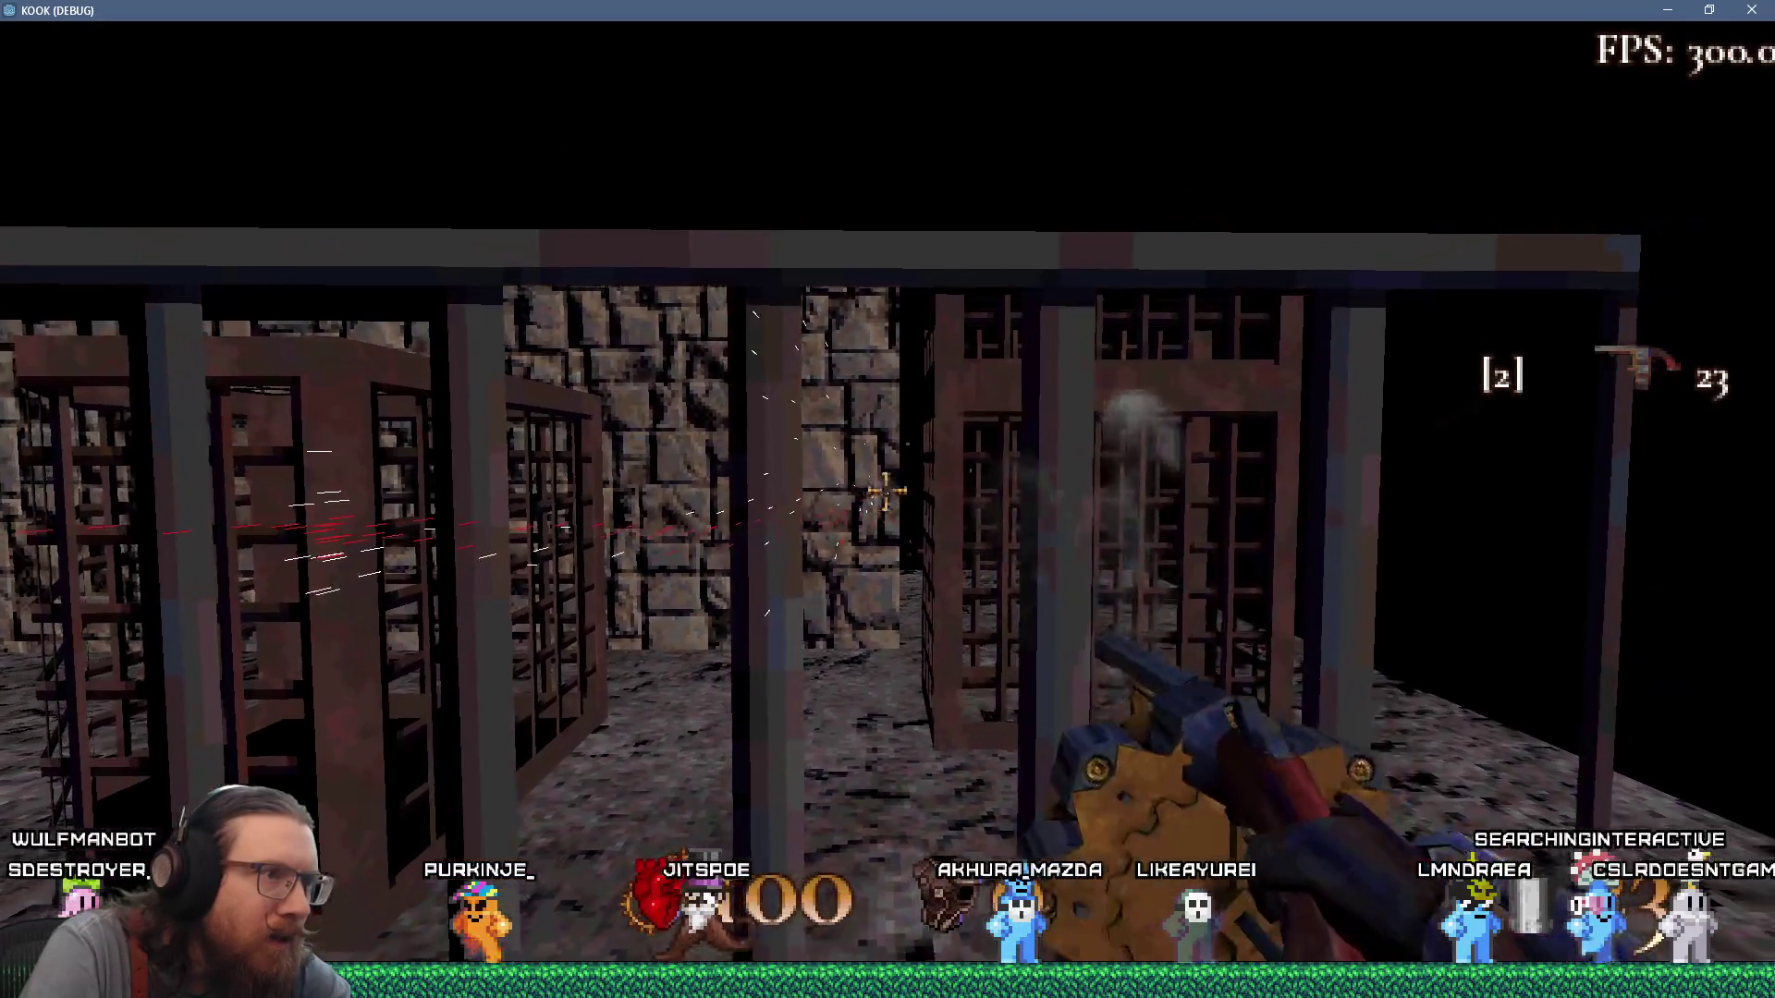
{"action": "key", "text": "w"}
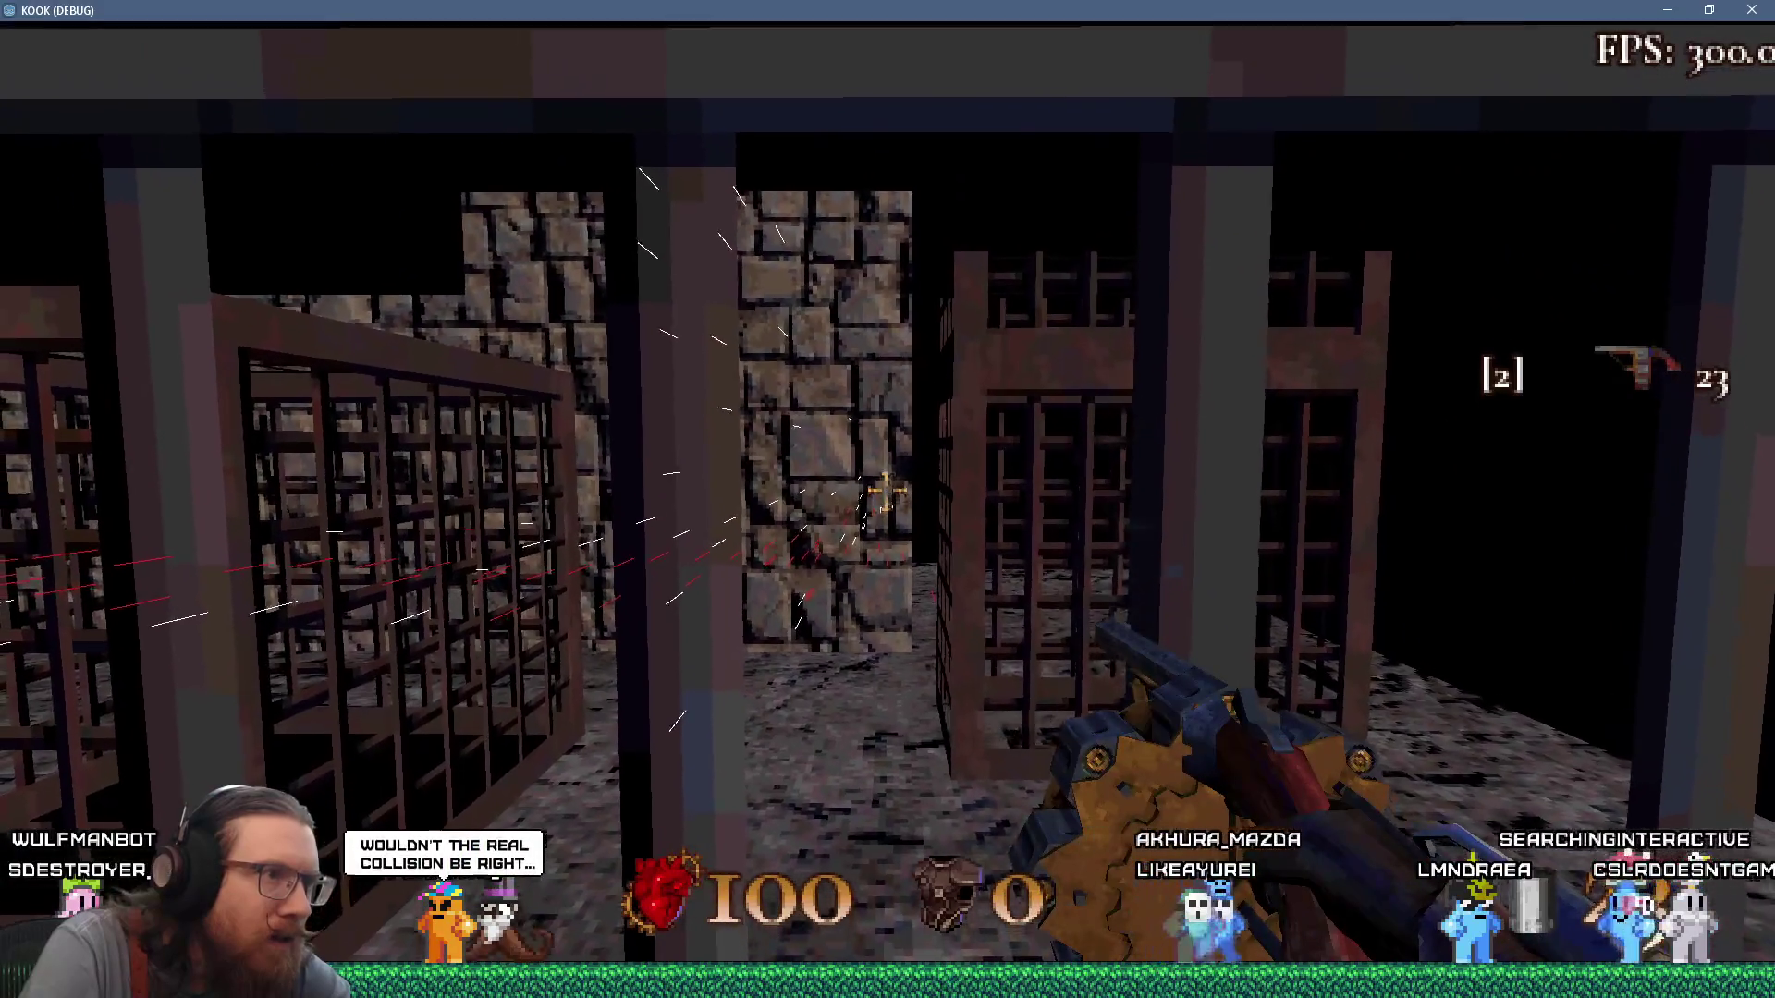
{"action": "key", "text": "w"}
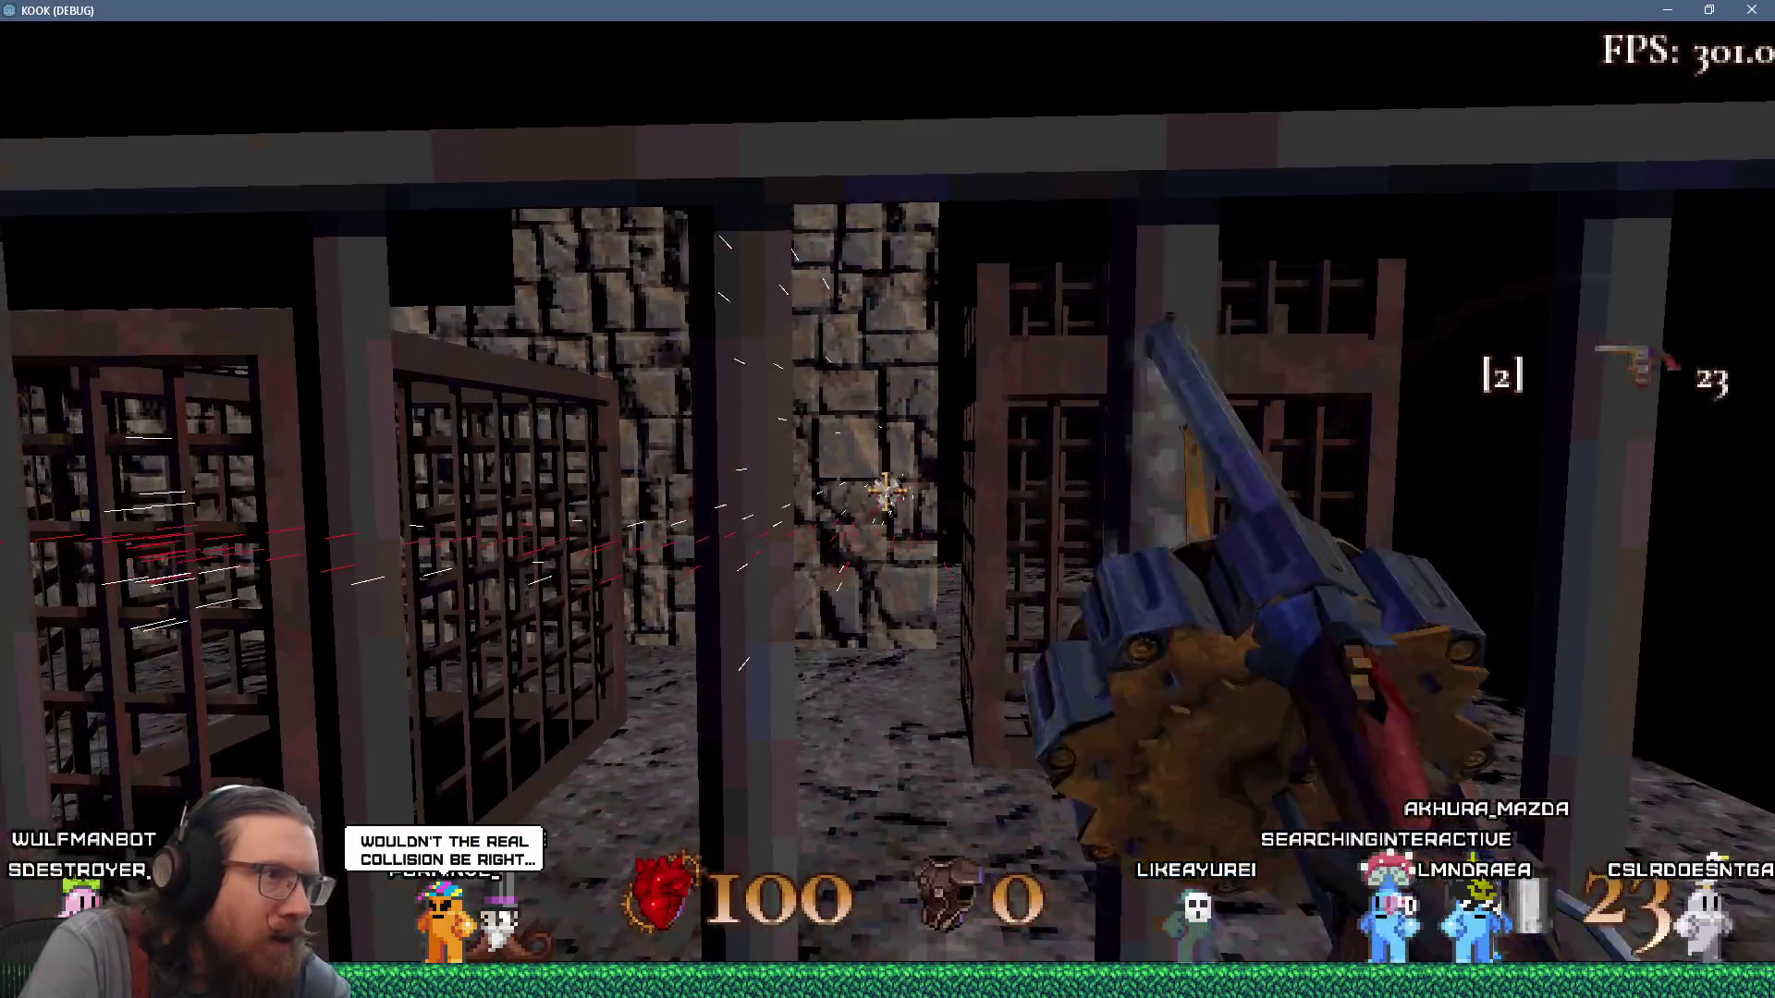
{"action": "key", "text": "w"}
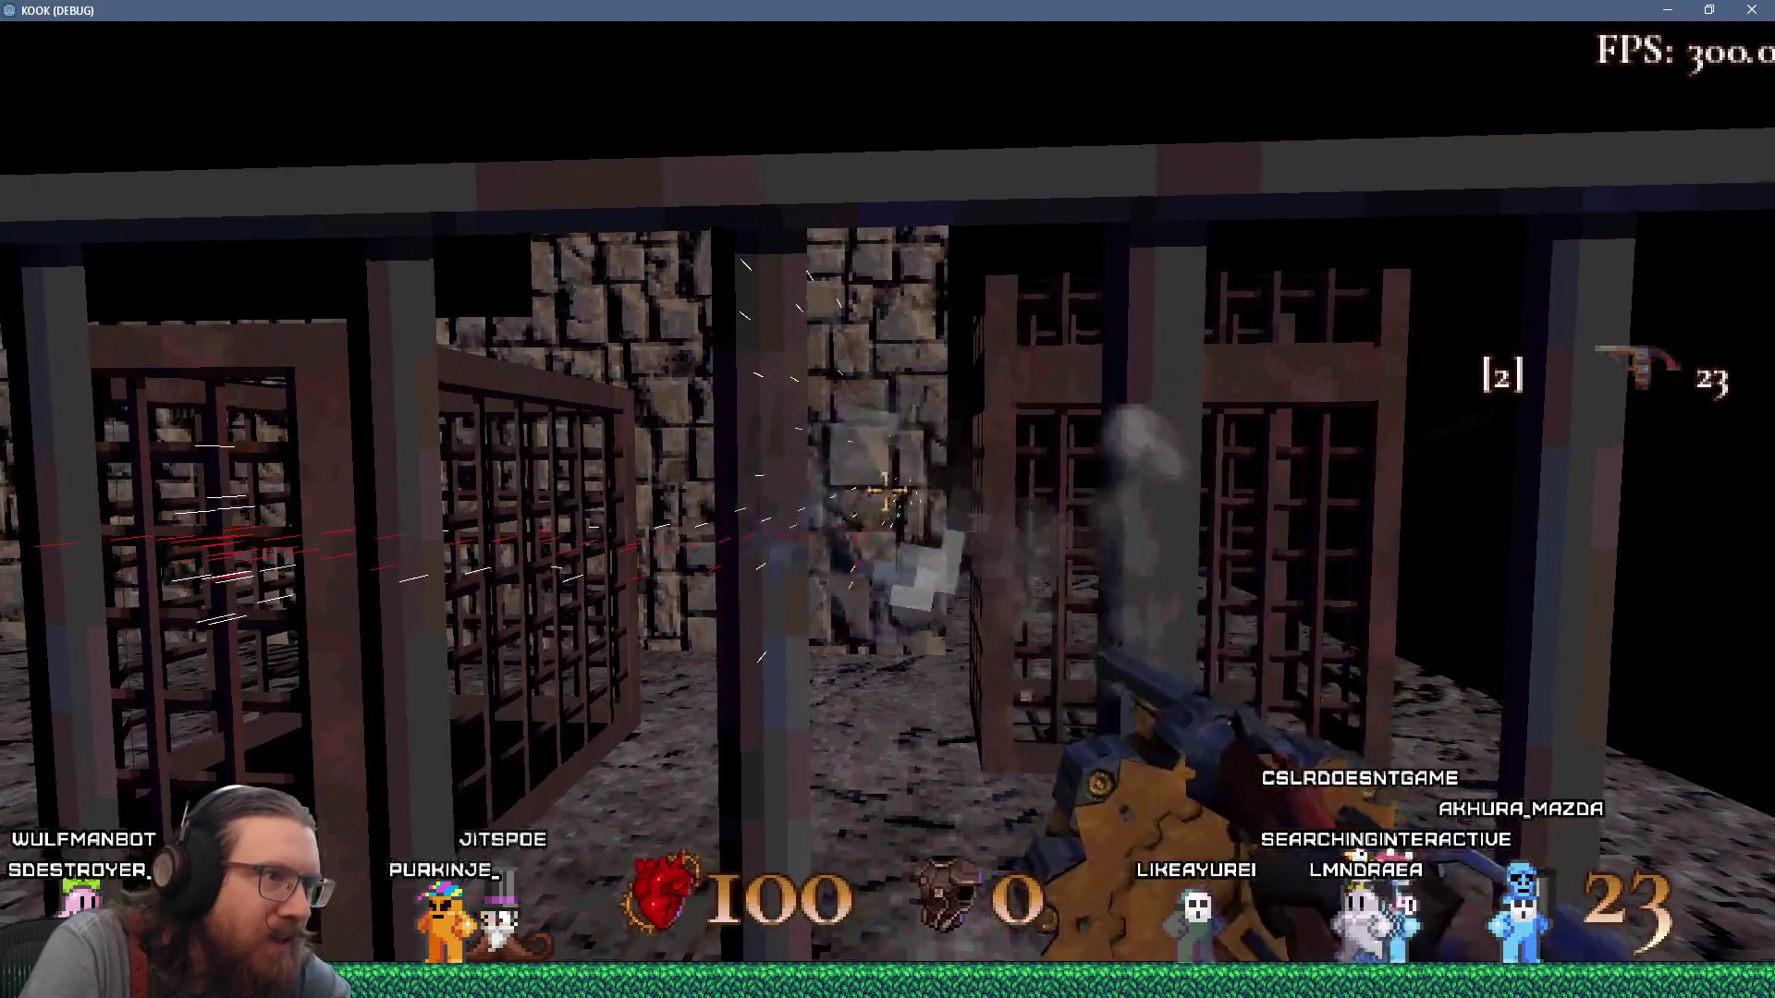
{"action": "left_click", "coordinate": [888, 490]}
Keep edging forward while firing five more shots at the cage bars.
{"action": "key", "text": "w"}
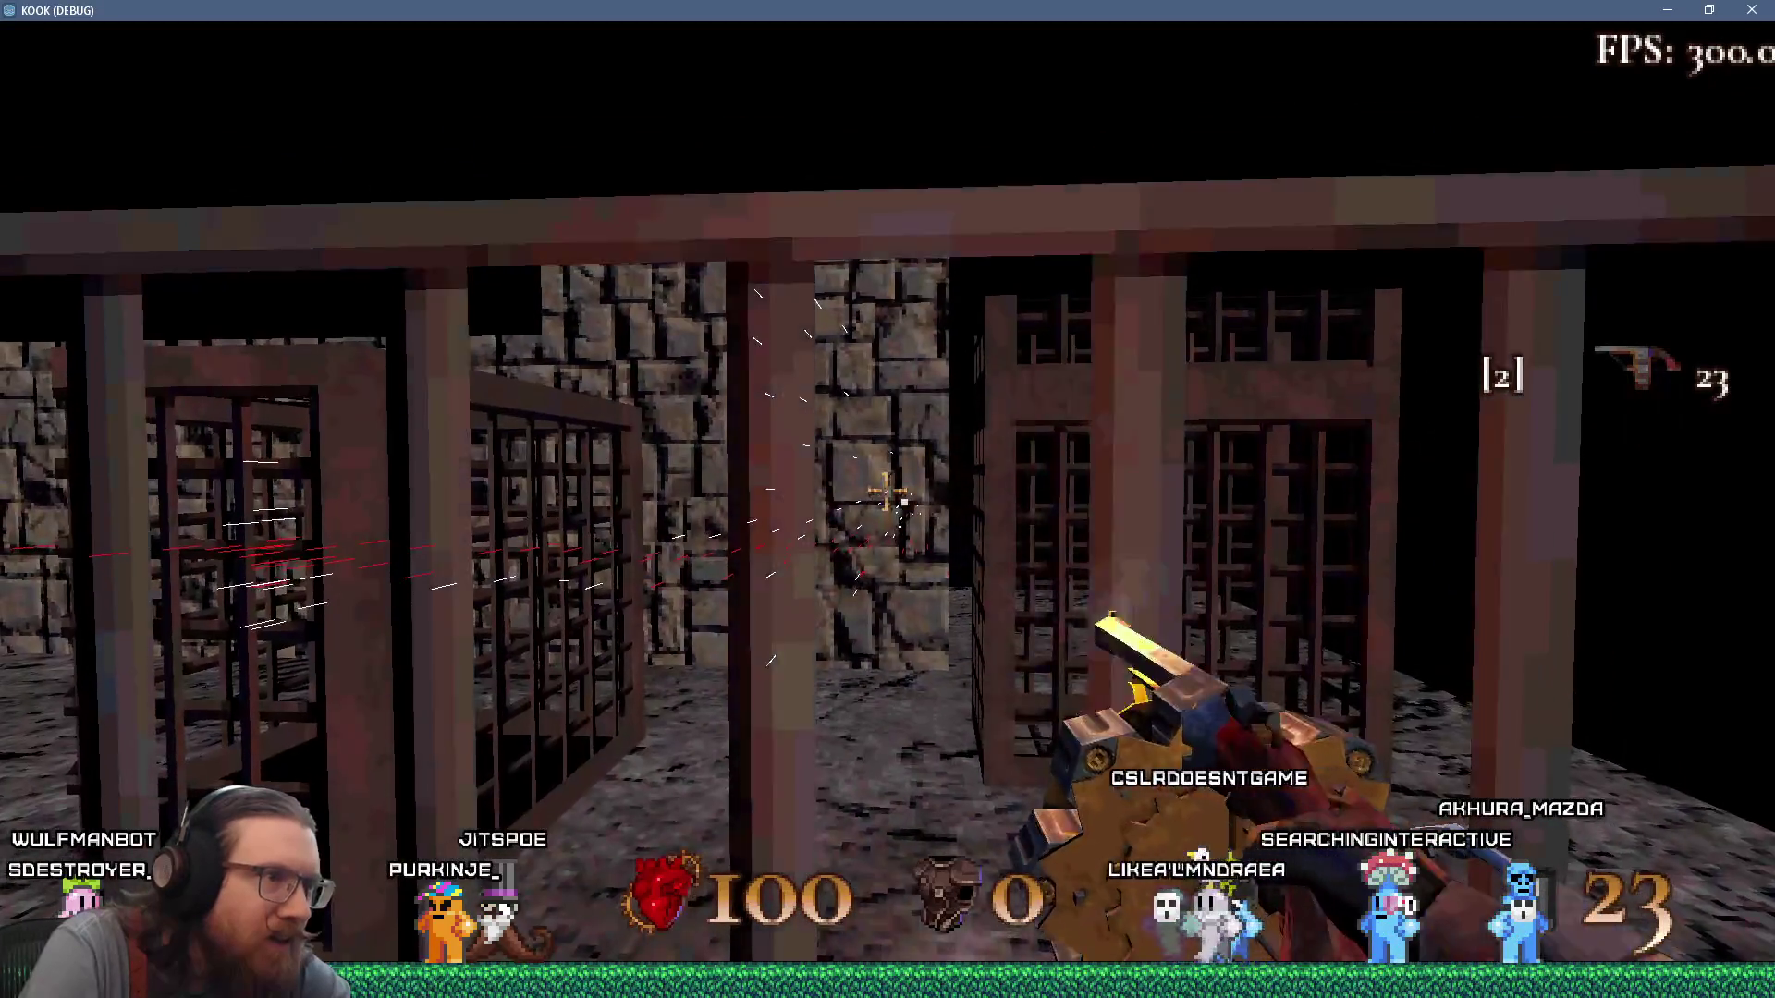
{"action": "left_click", "coordinate": [888, 490]}
{"action": "key", "text": "w"}
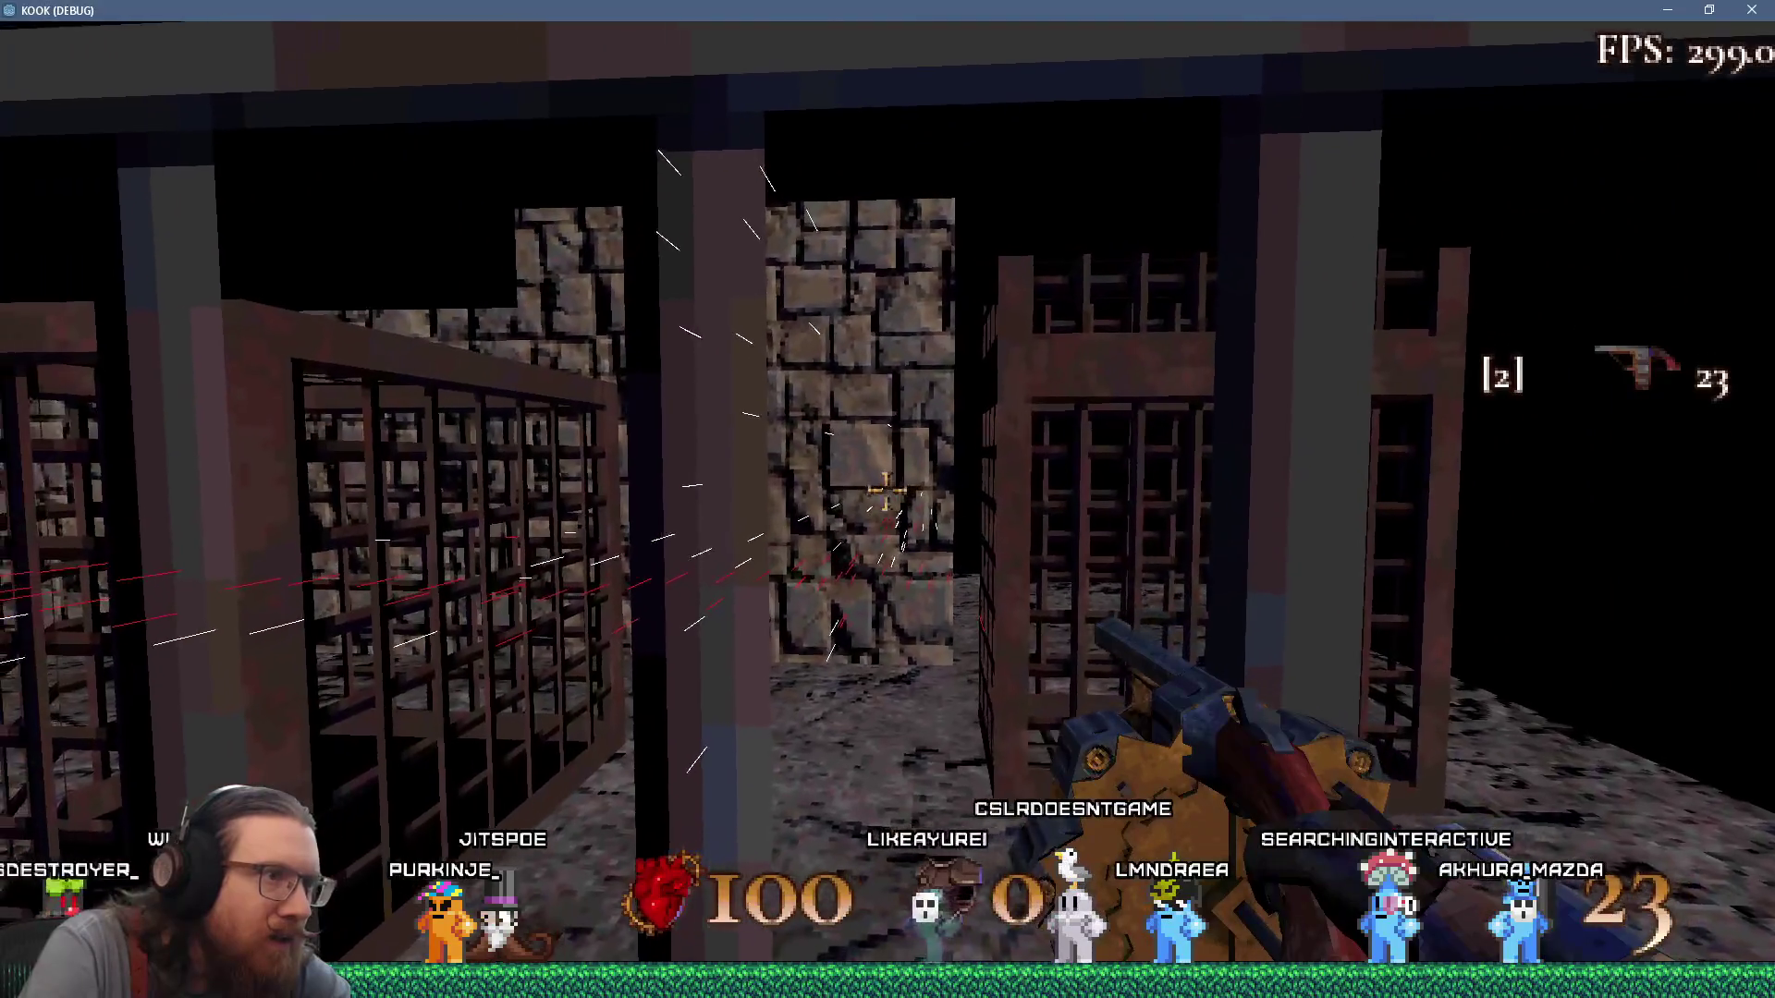
{"action": "left_click", "coordinate": [888, 490]}
{"action": "left_click", "coordinate": [887, 490]}
{"action": "key", "text": "w"}
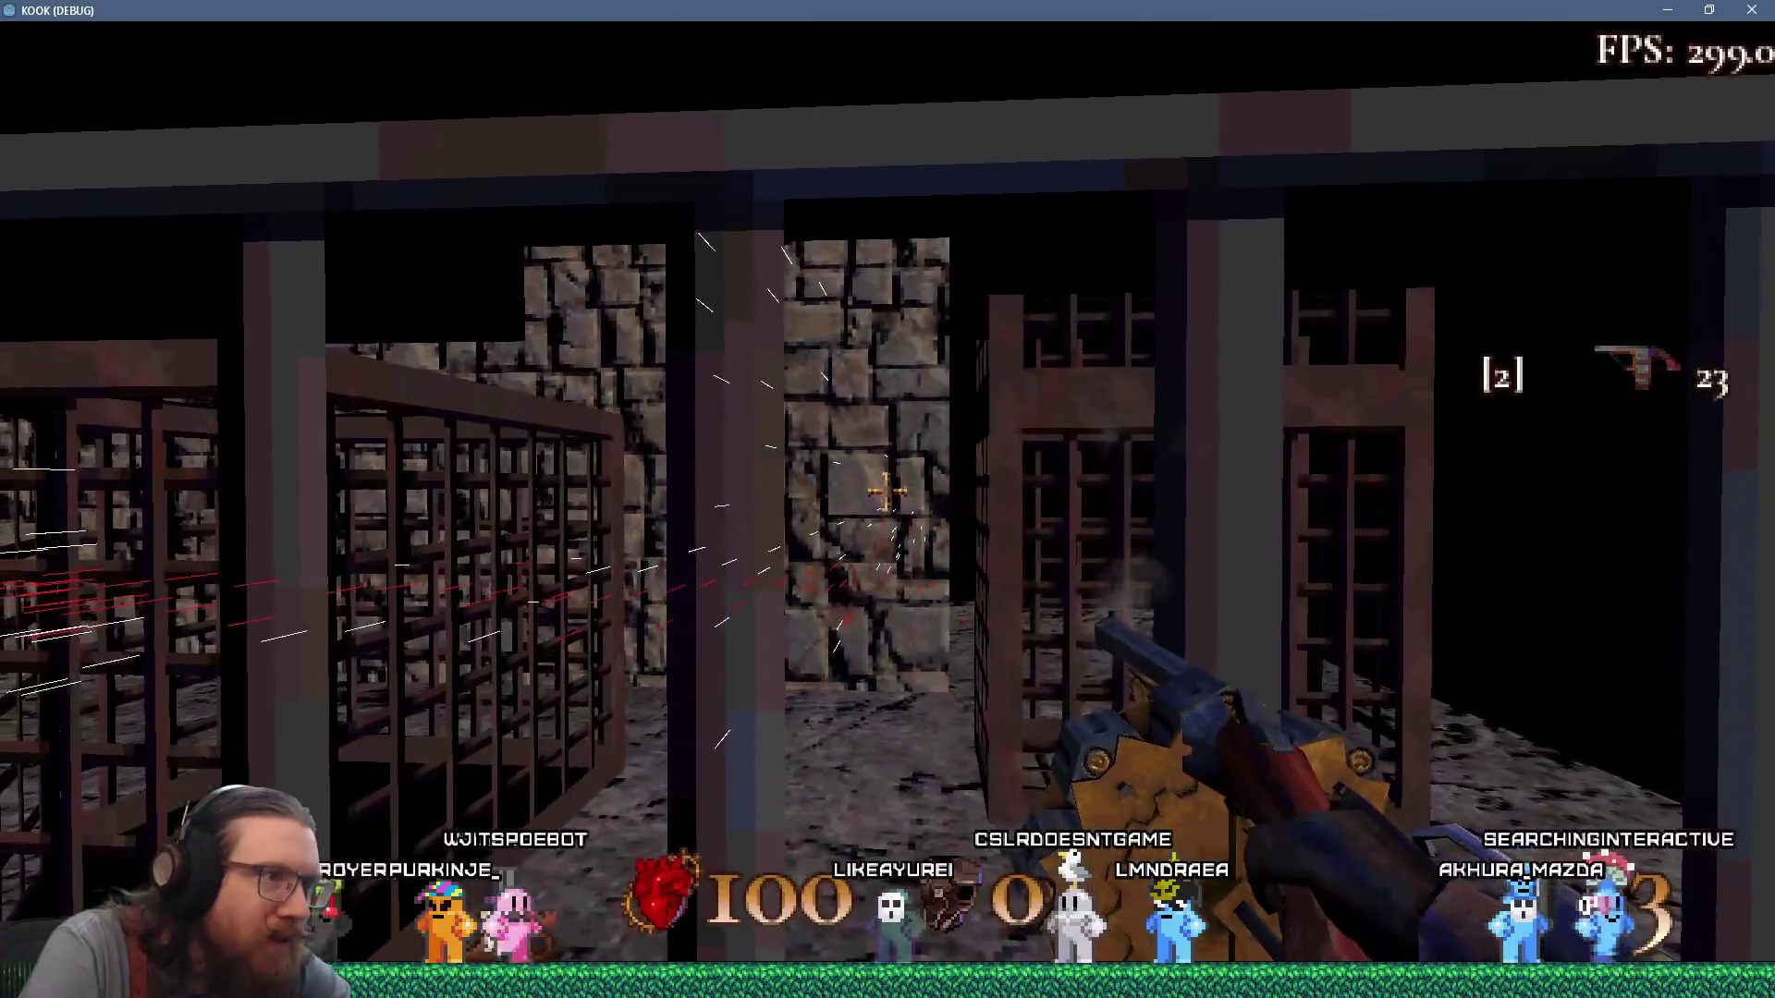
{"action": "left_click", "coordinate": [888, 490]}
{"action": "key", "text": "w"}
{"action": "left_click", "coordinate": [888, 489]}
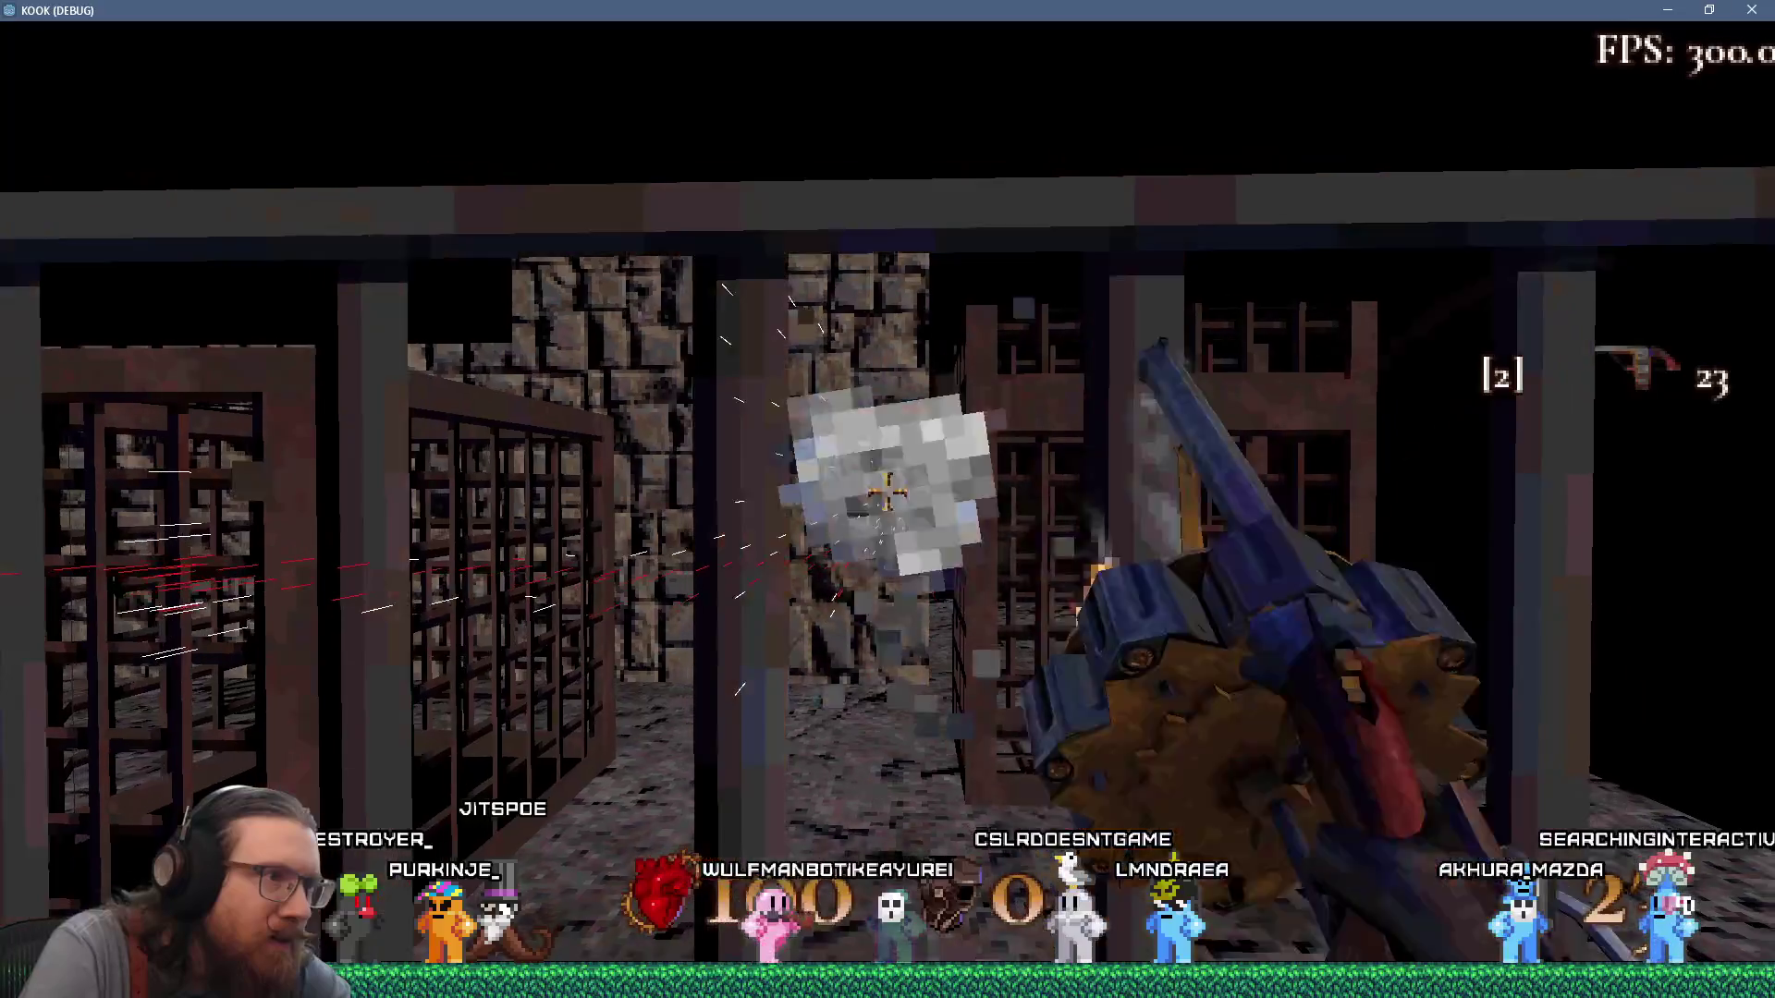
{"action": "key", "text": "w"}
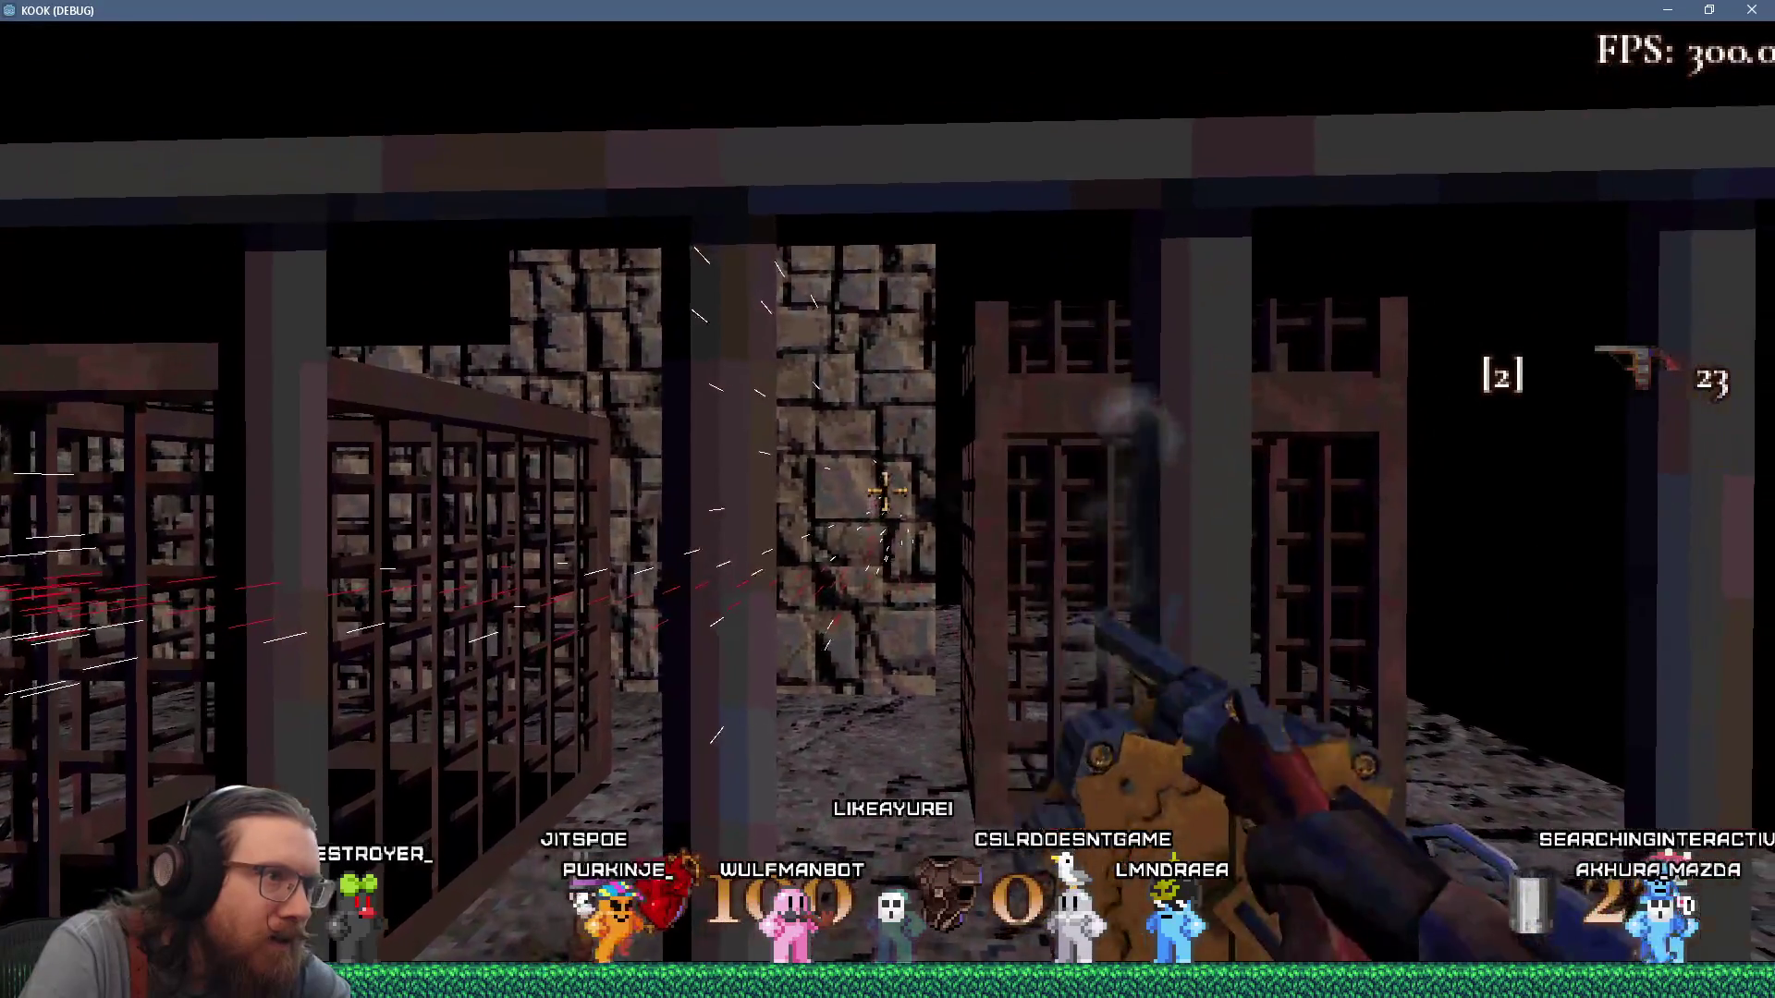
{"action": "key", "text": "w"}
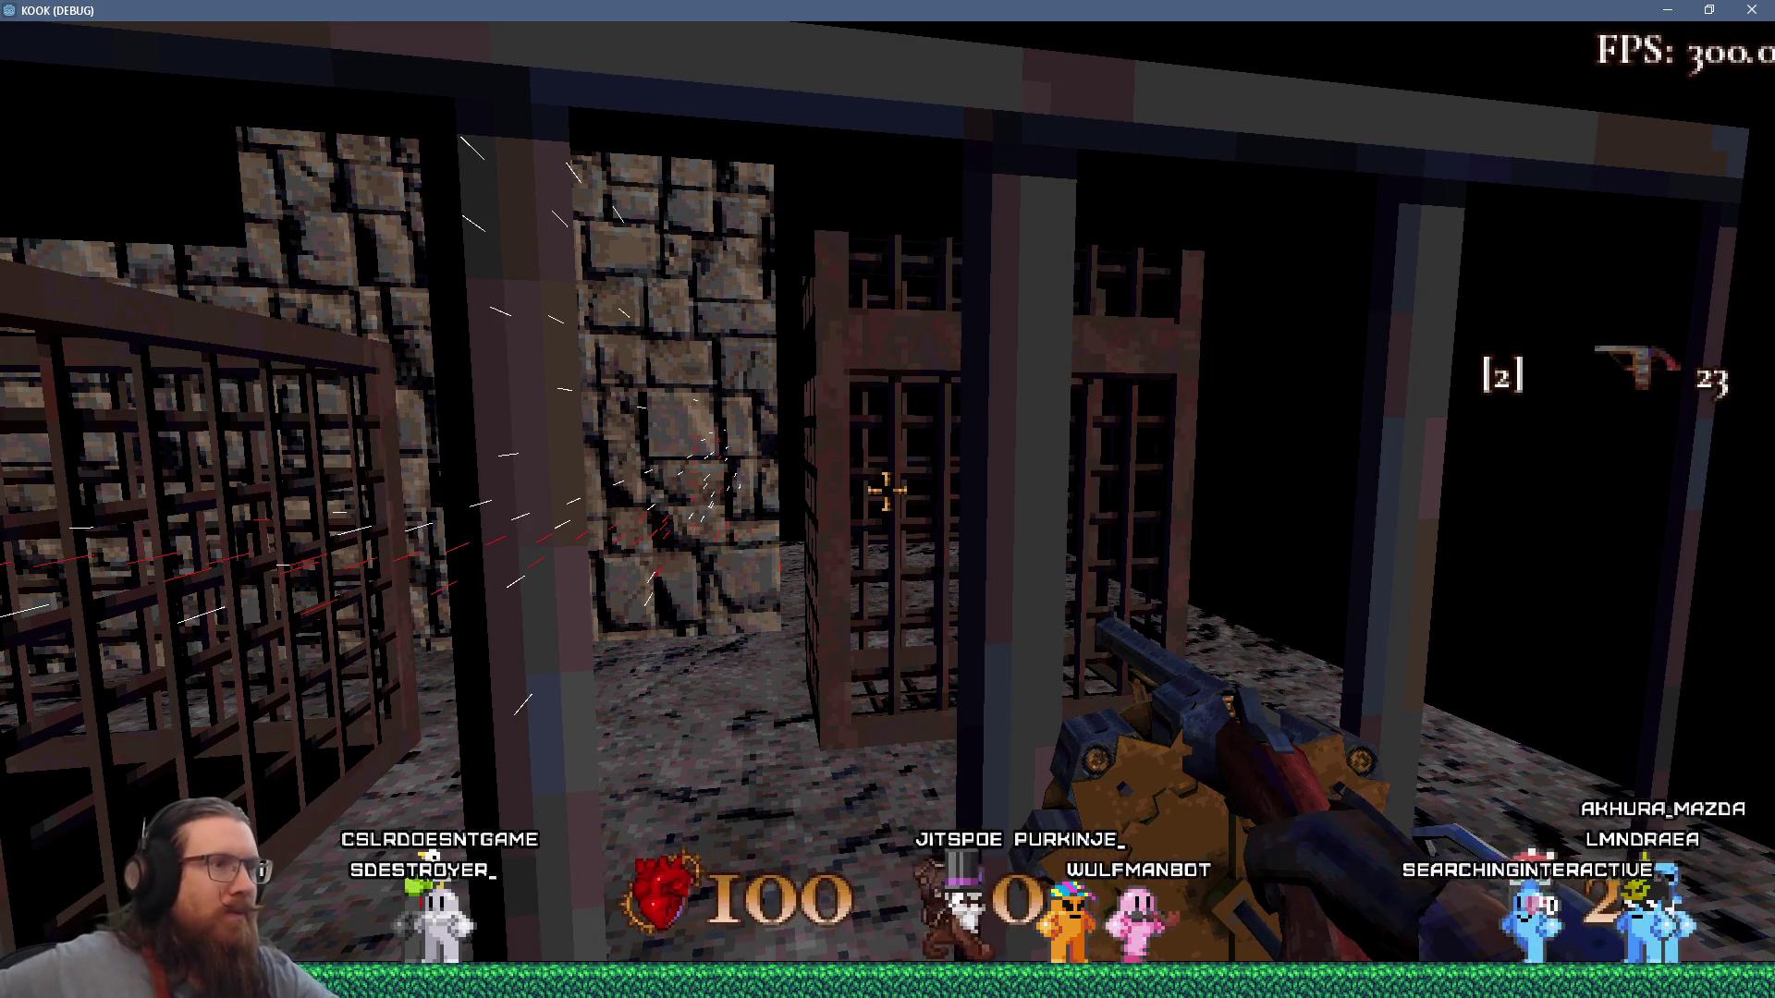
Walk through the cages toward the stone wall and shoot at a cage and the wall.
{"action": "key", "text": "w"}
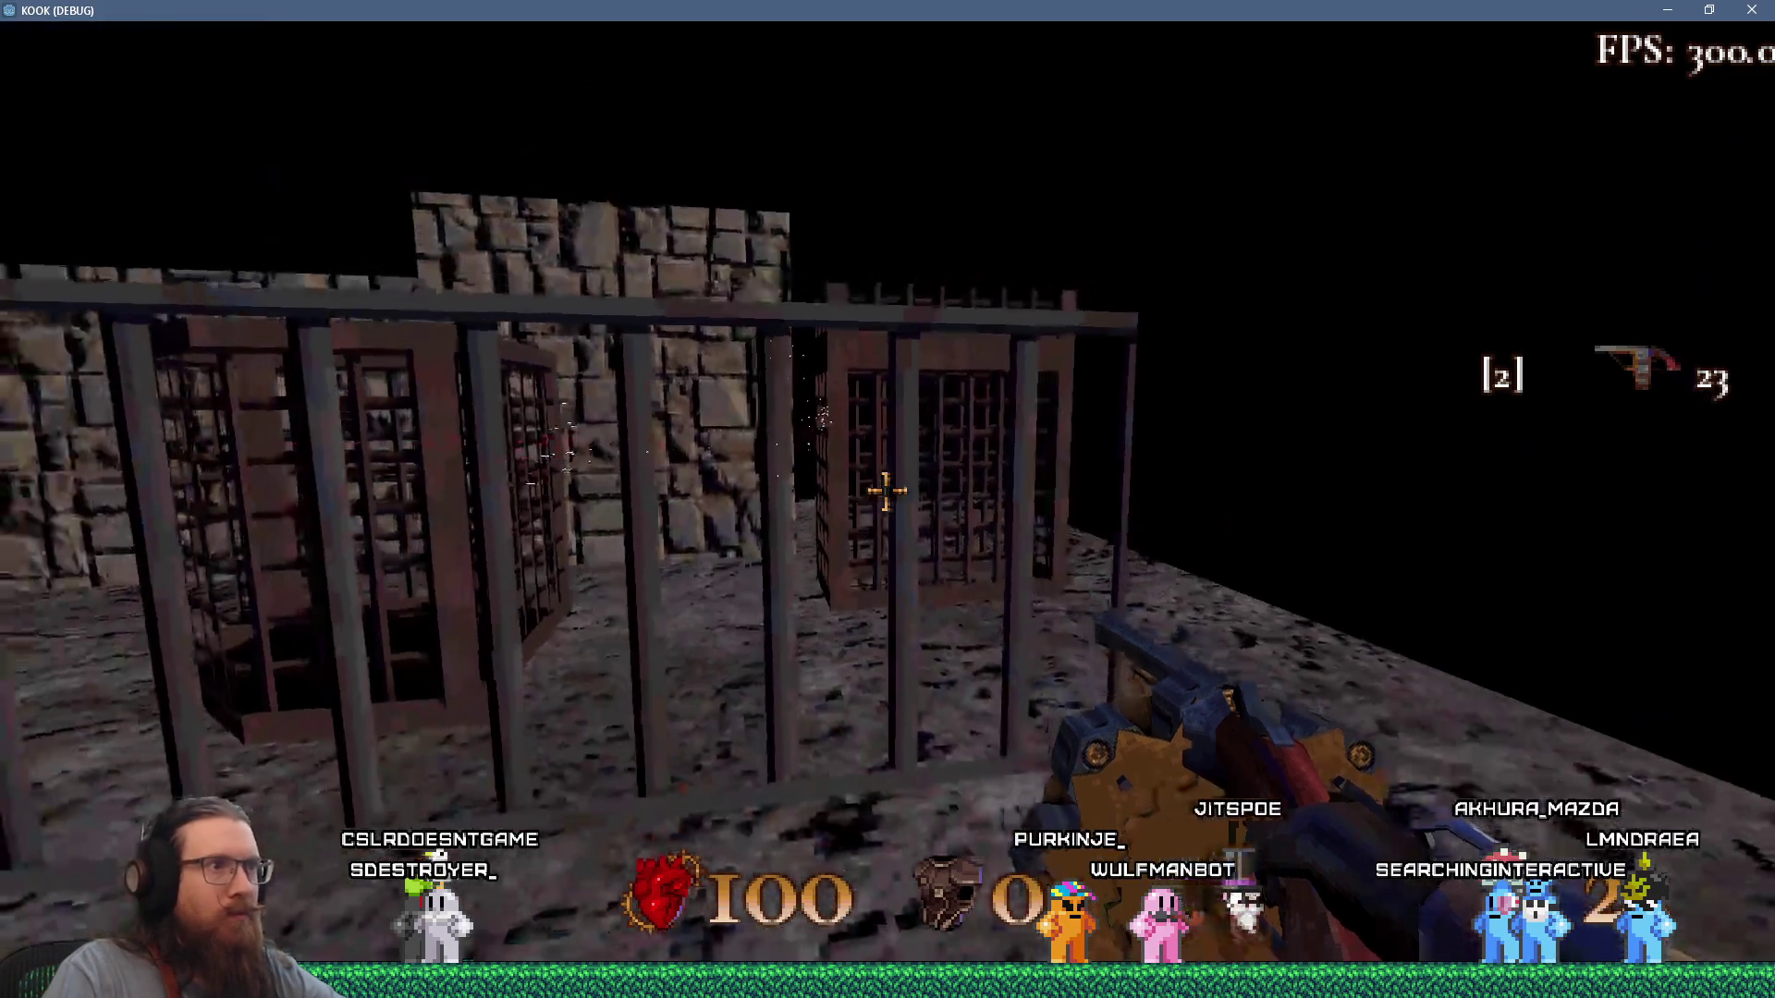
{"action": "key", "text": "w"}
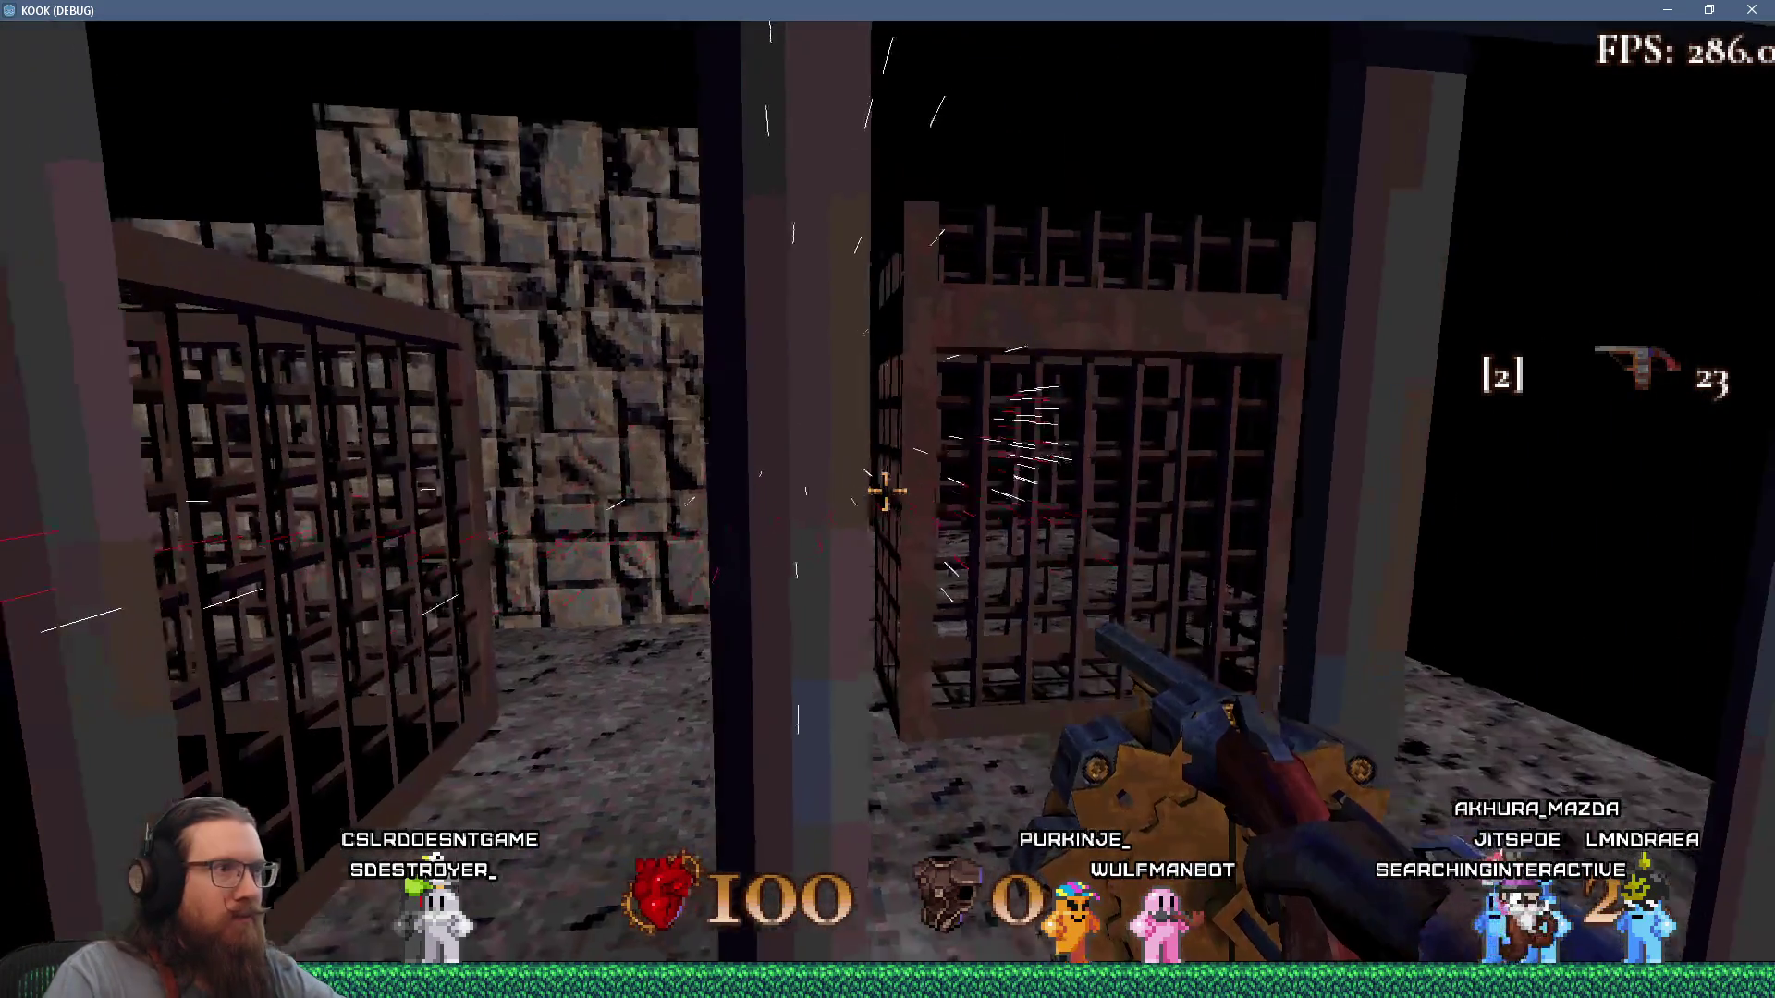
{"action": "key", "text": "w"}
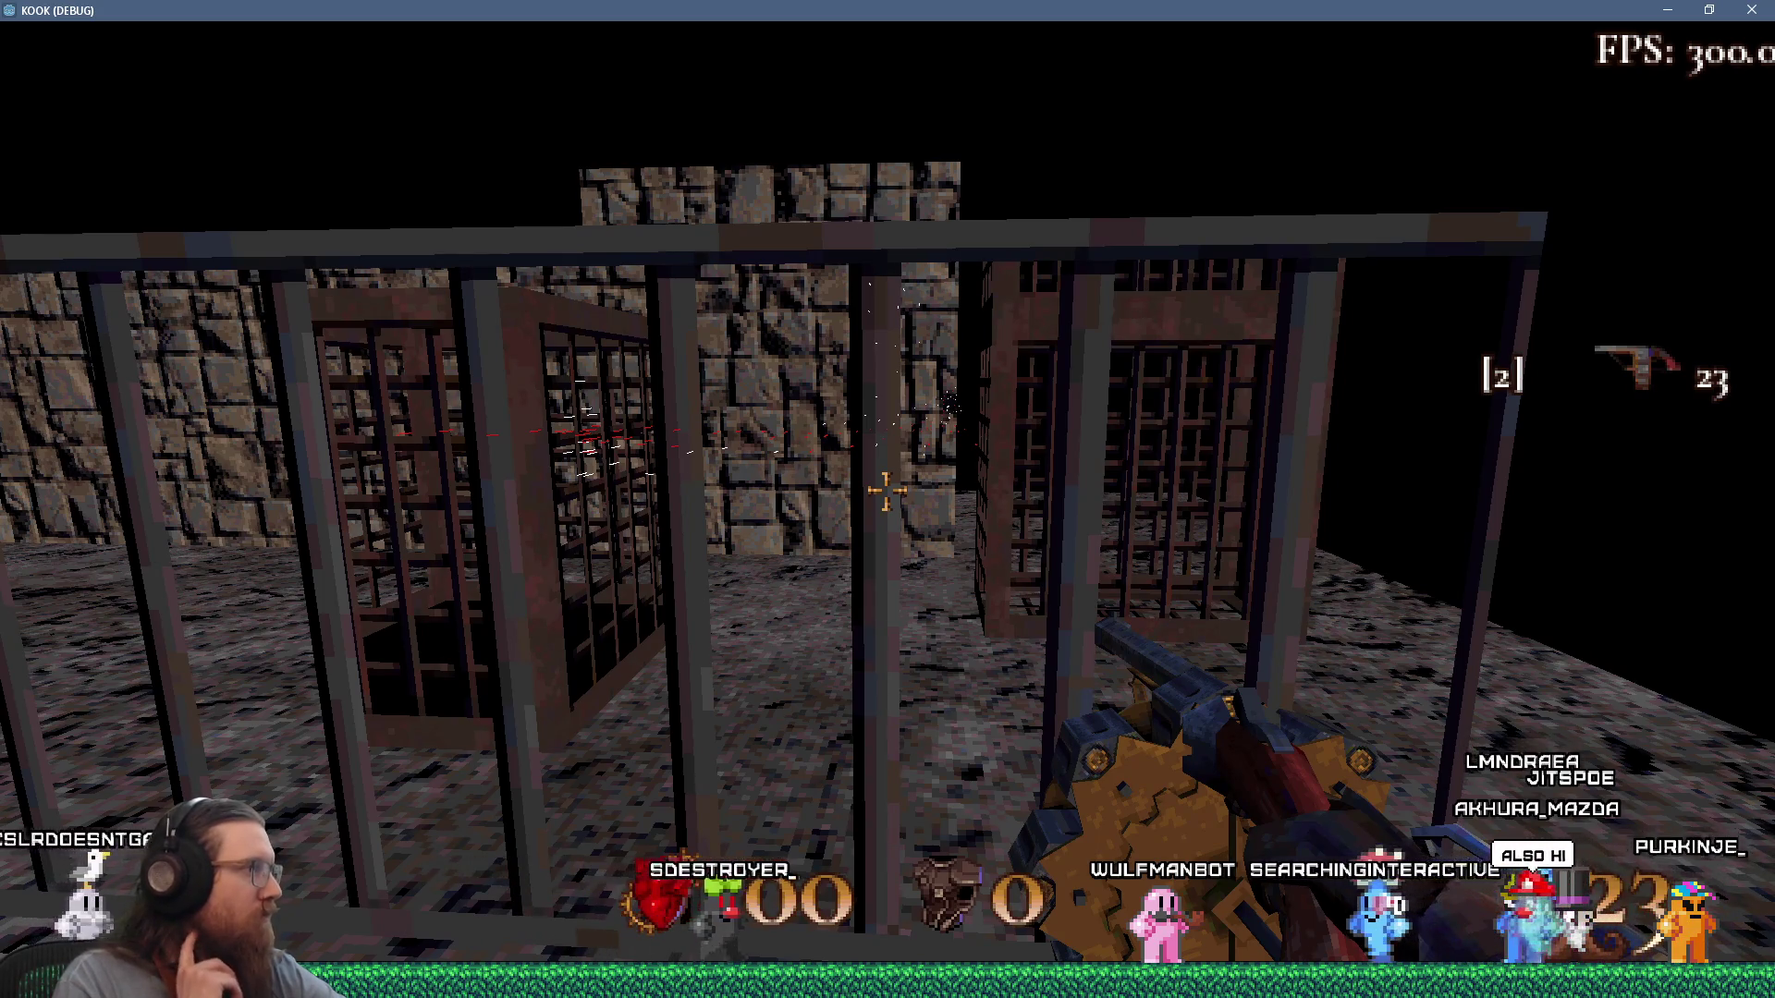
{"action": "key", "text": "w"}
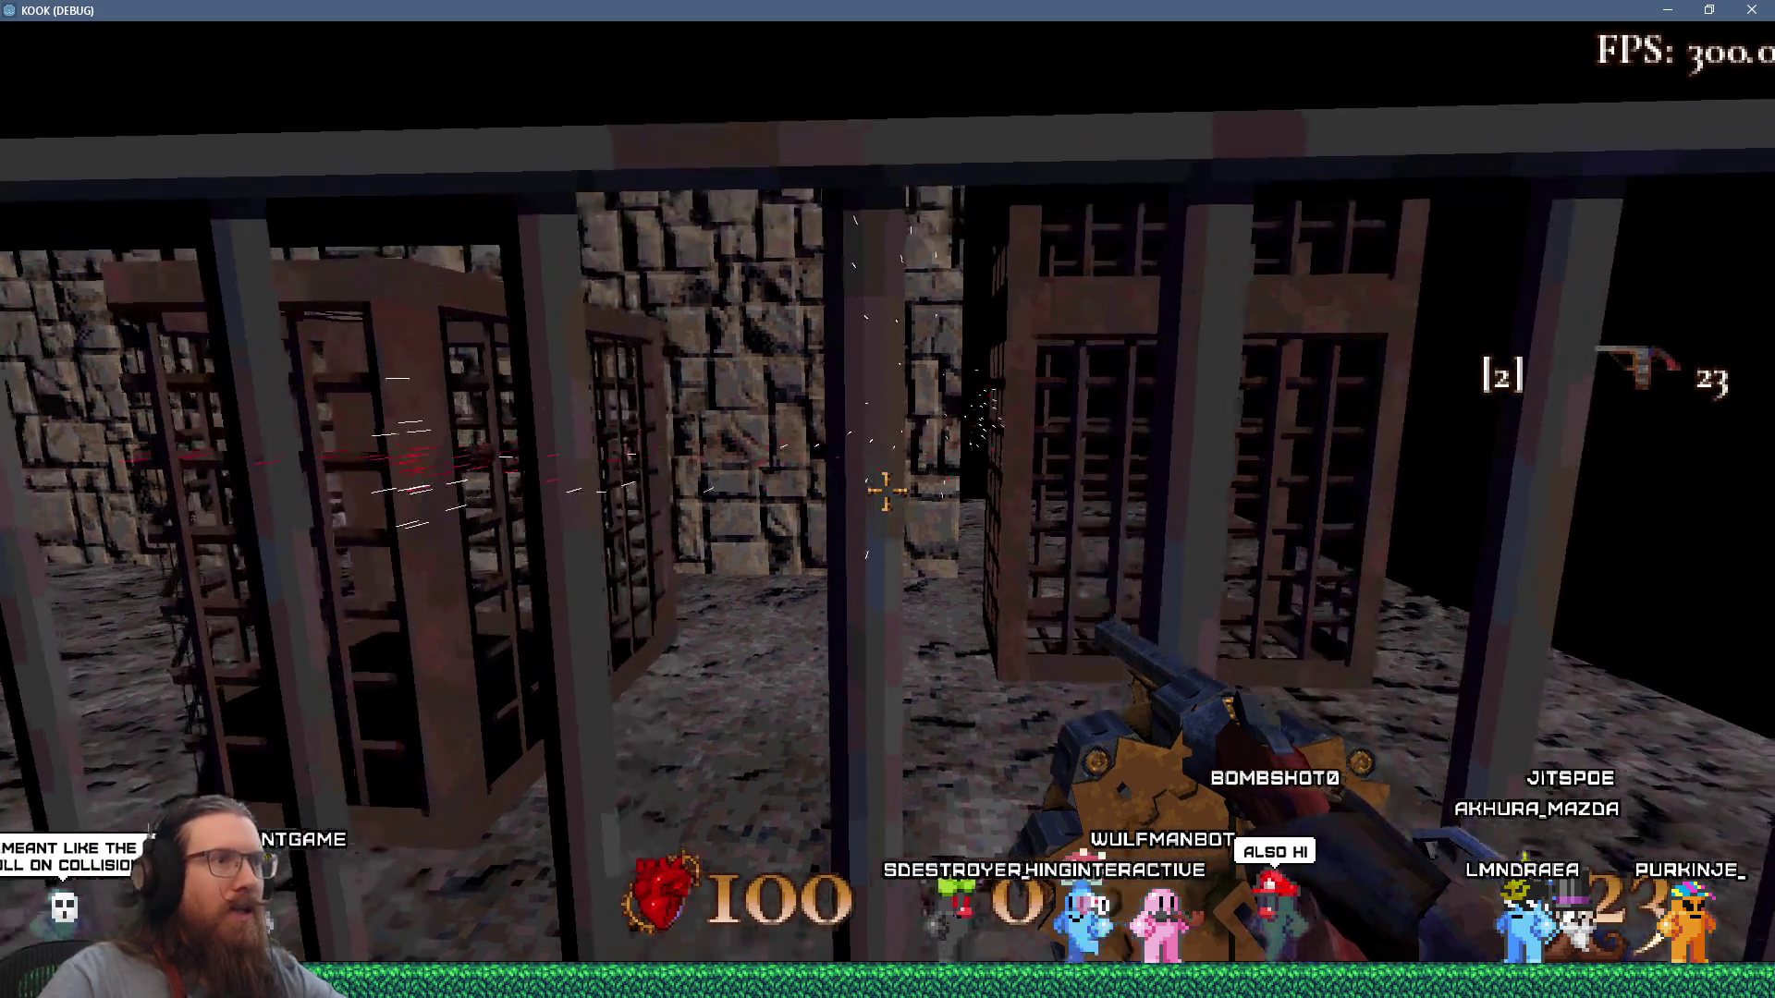
{"action": "key", "text": "w"}
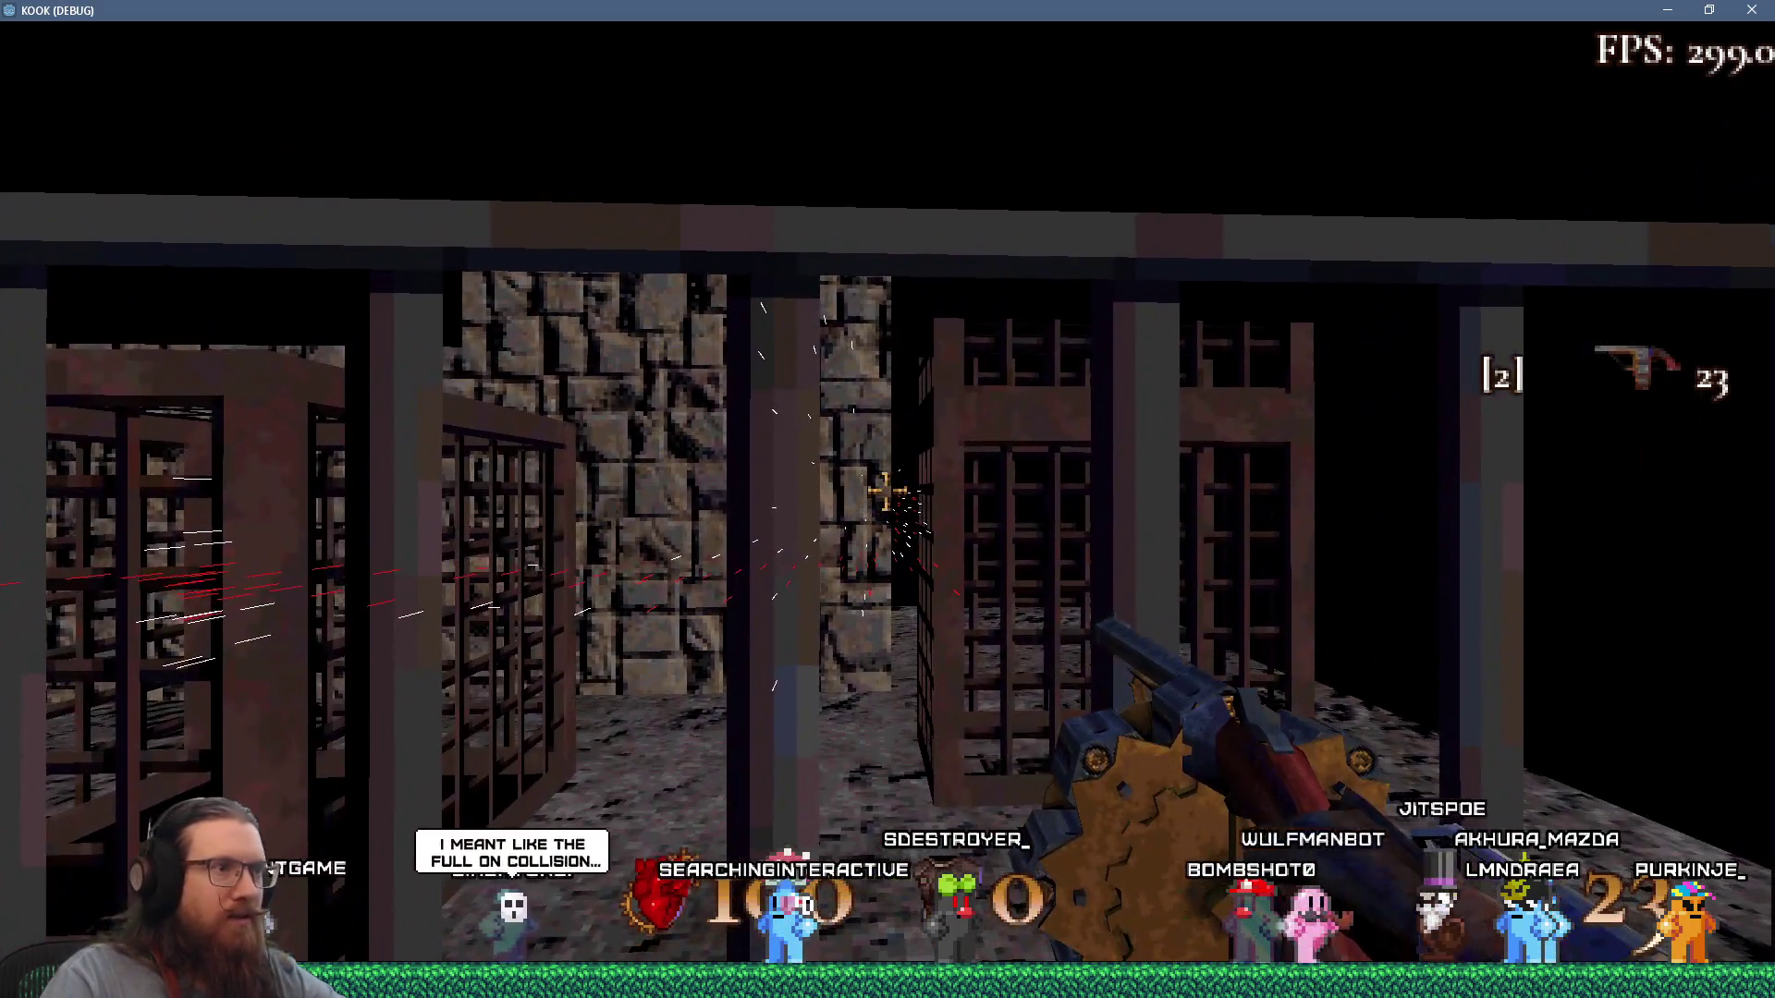
{"action": "left_click", "coordinate": [887, 492]}
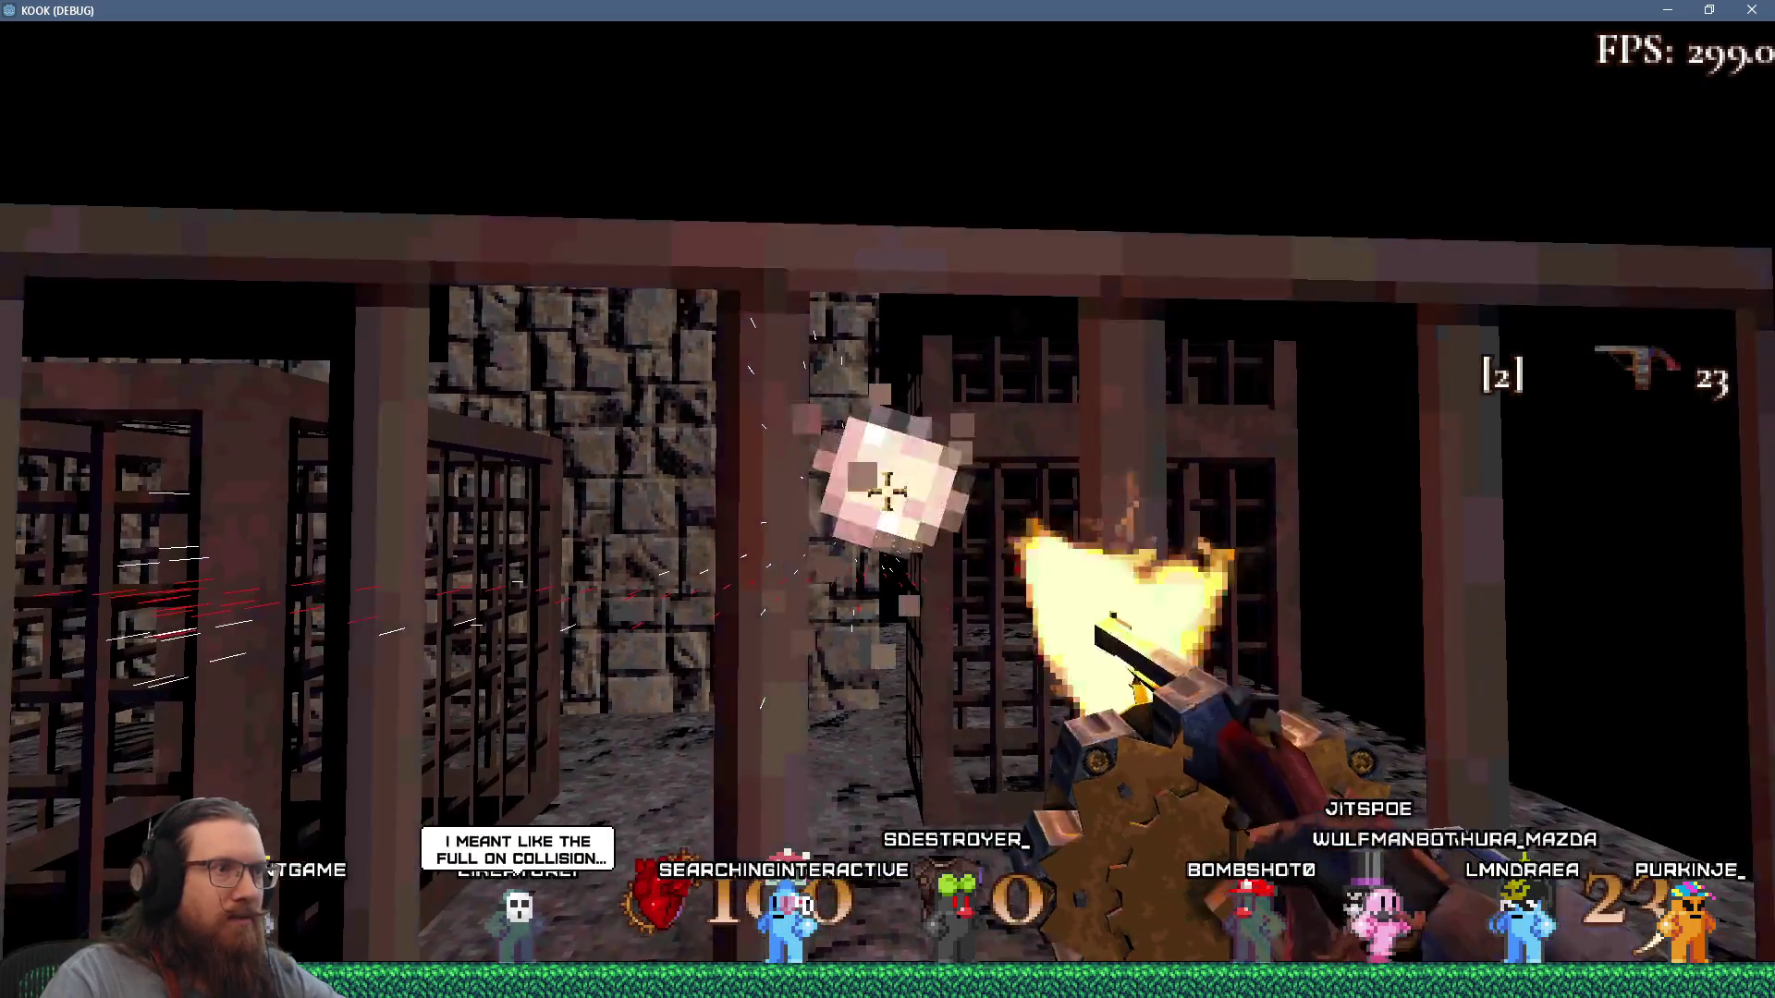
{"action": "key", "text": "w"}
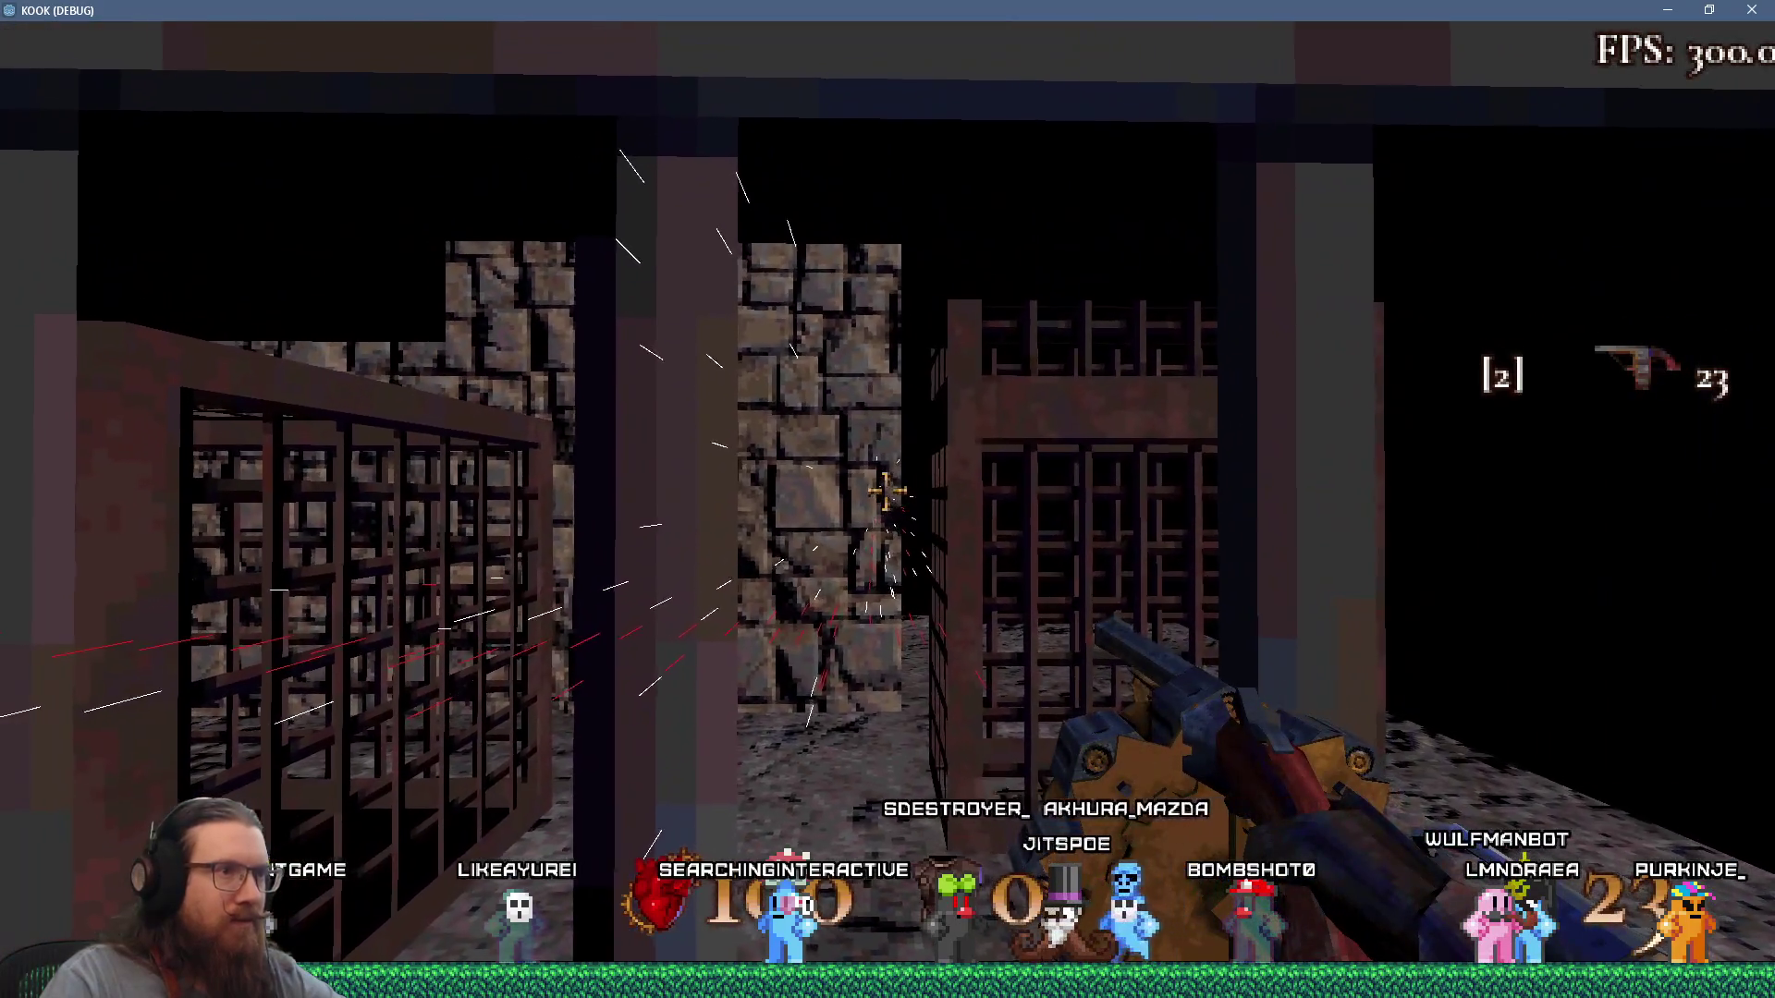
{"action": "left_click", "coordinate": [889, 489]}
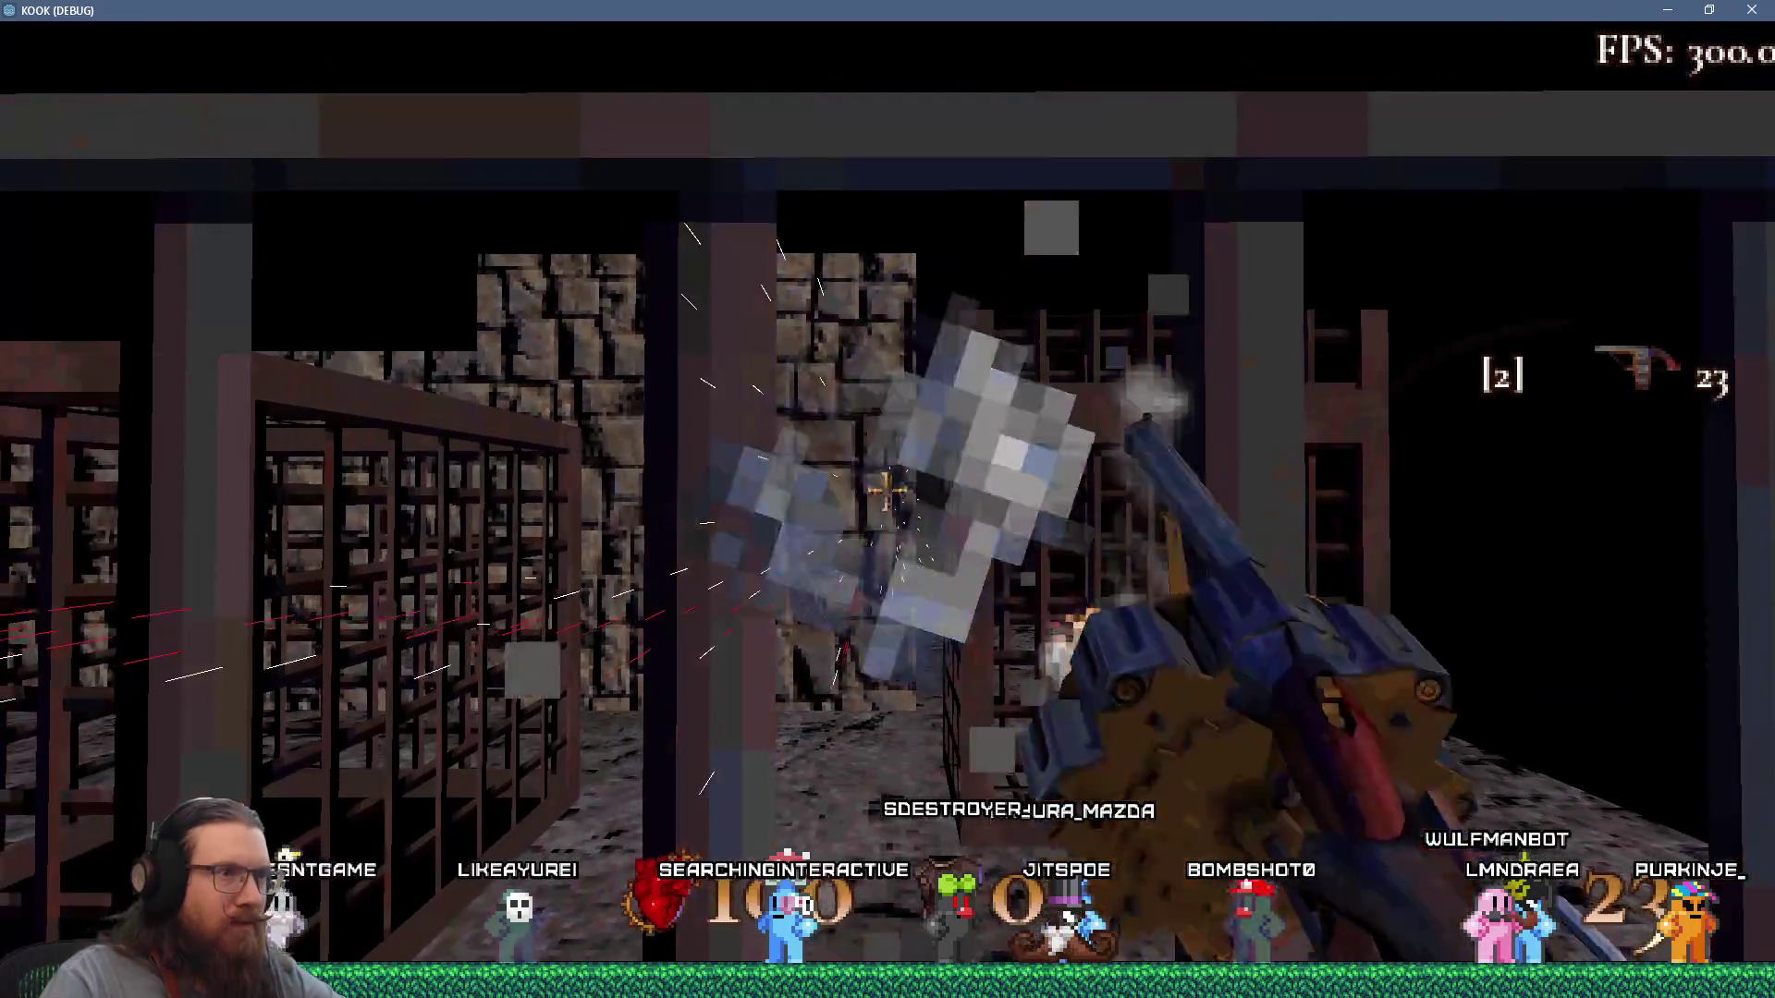
Step back and forth near the cages, firing three shots at the cage bars.
{"action": "key", "text": "w"}
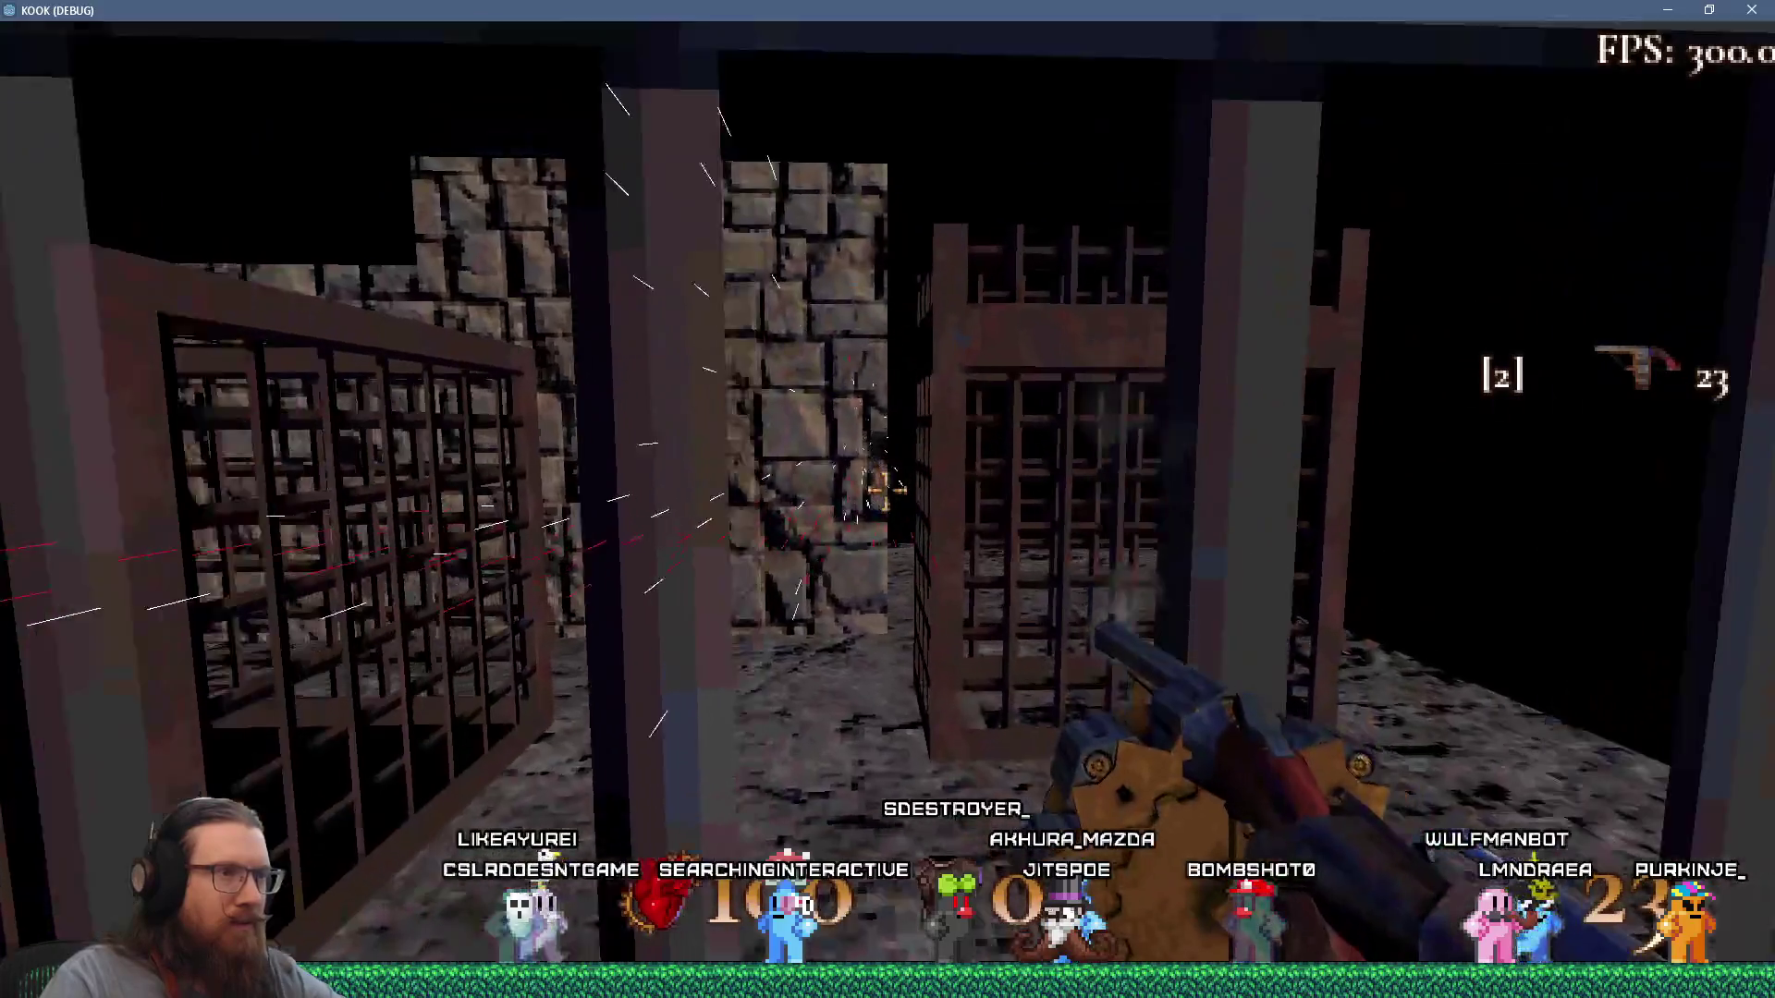
{"action": "key", "text": "s"}
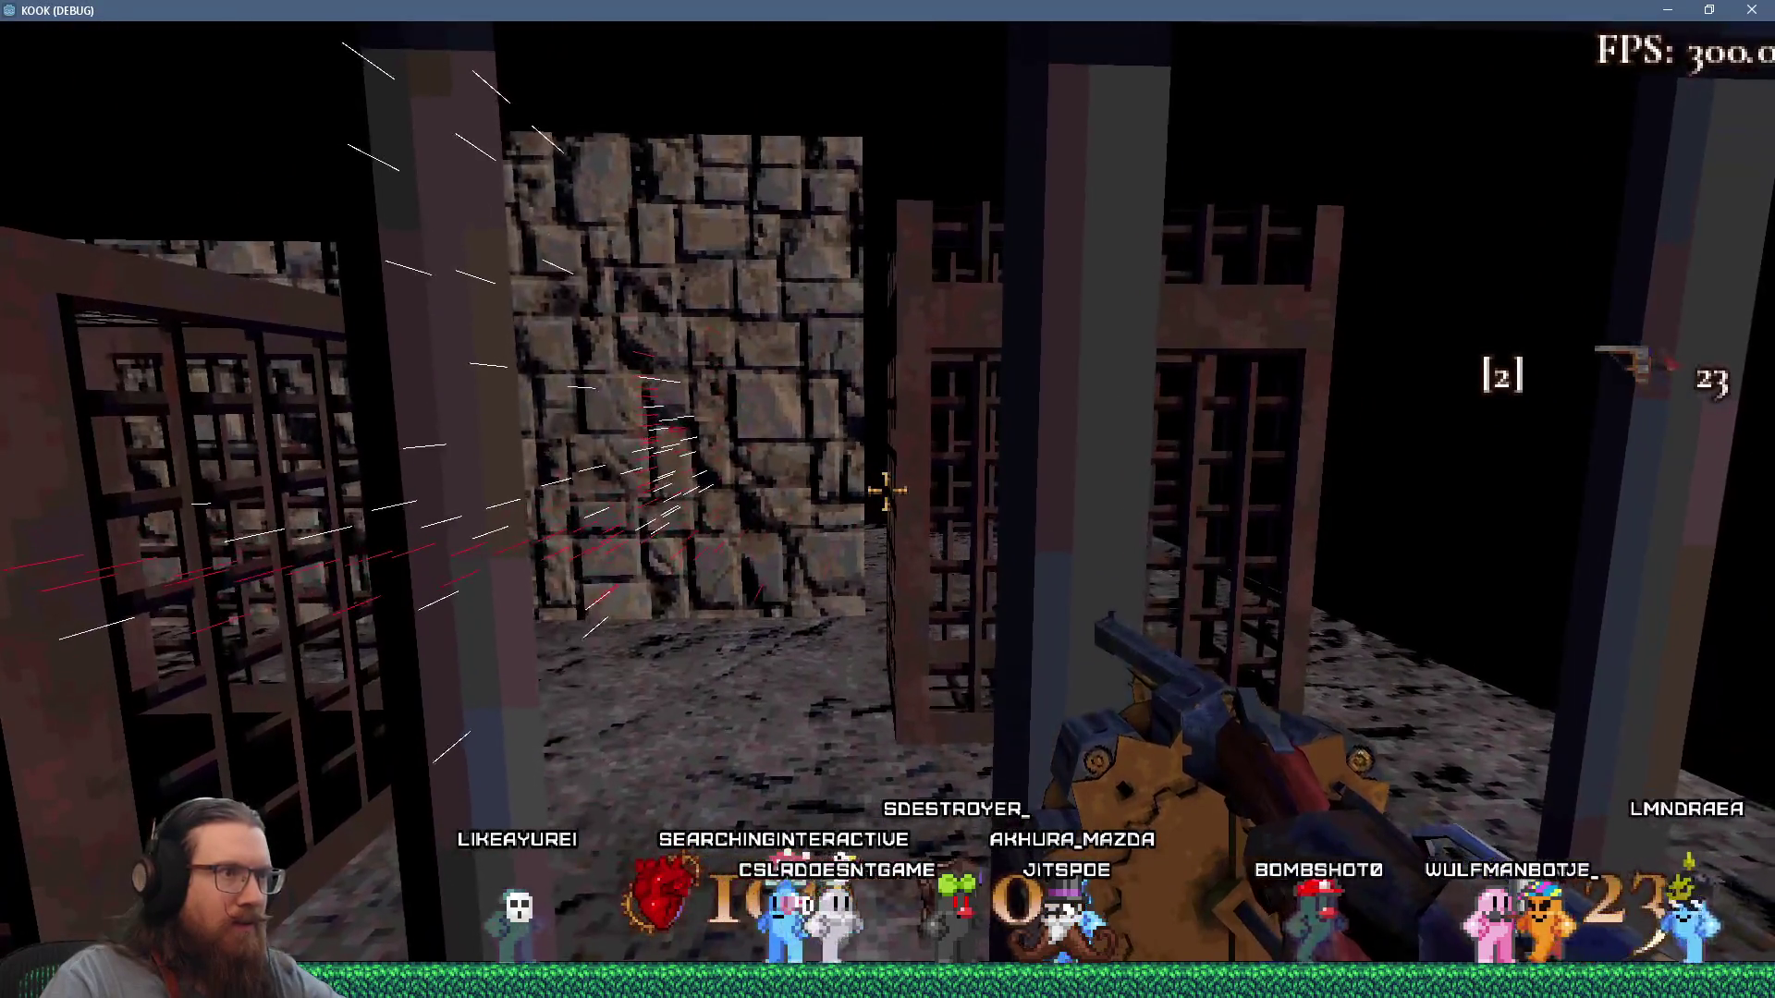
{"action": "key", "text": "w"}
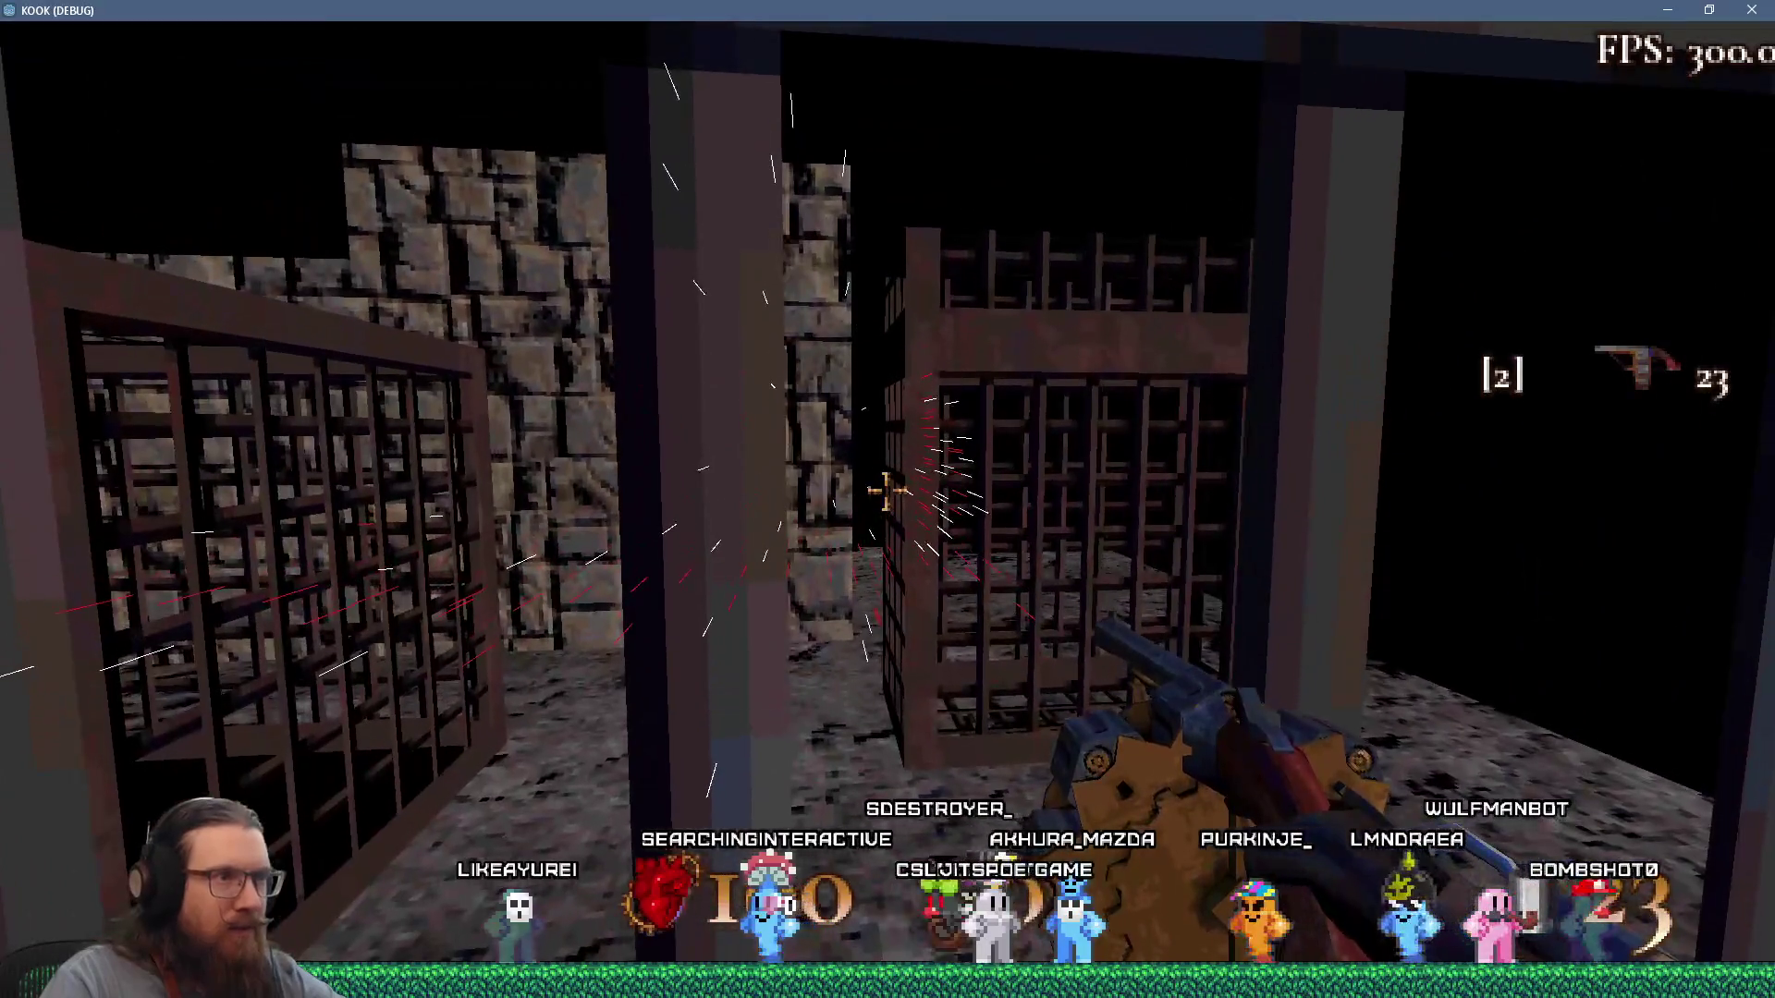
{"action": "key", "text": "s"}
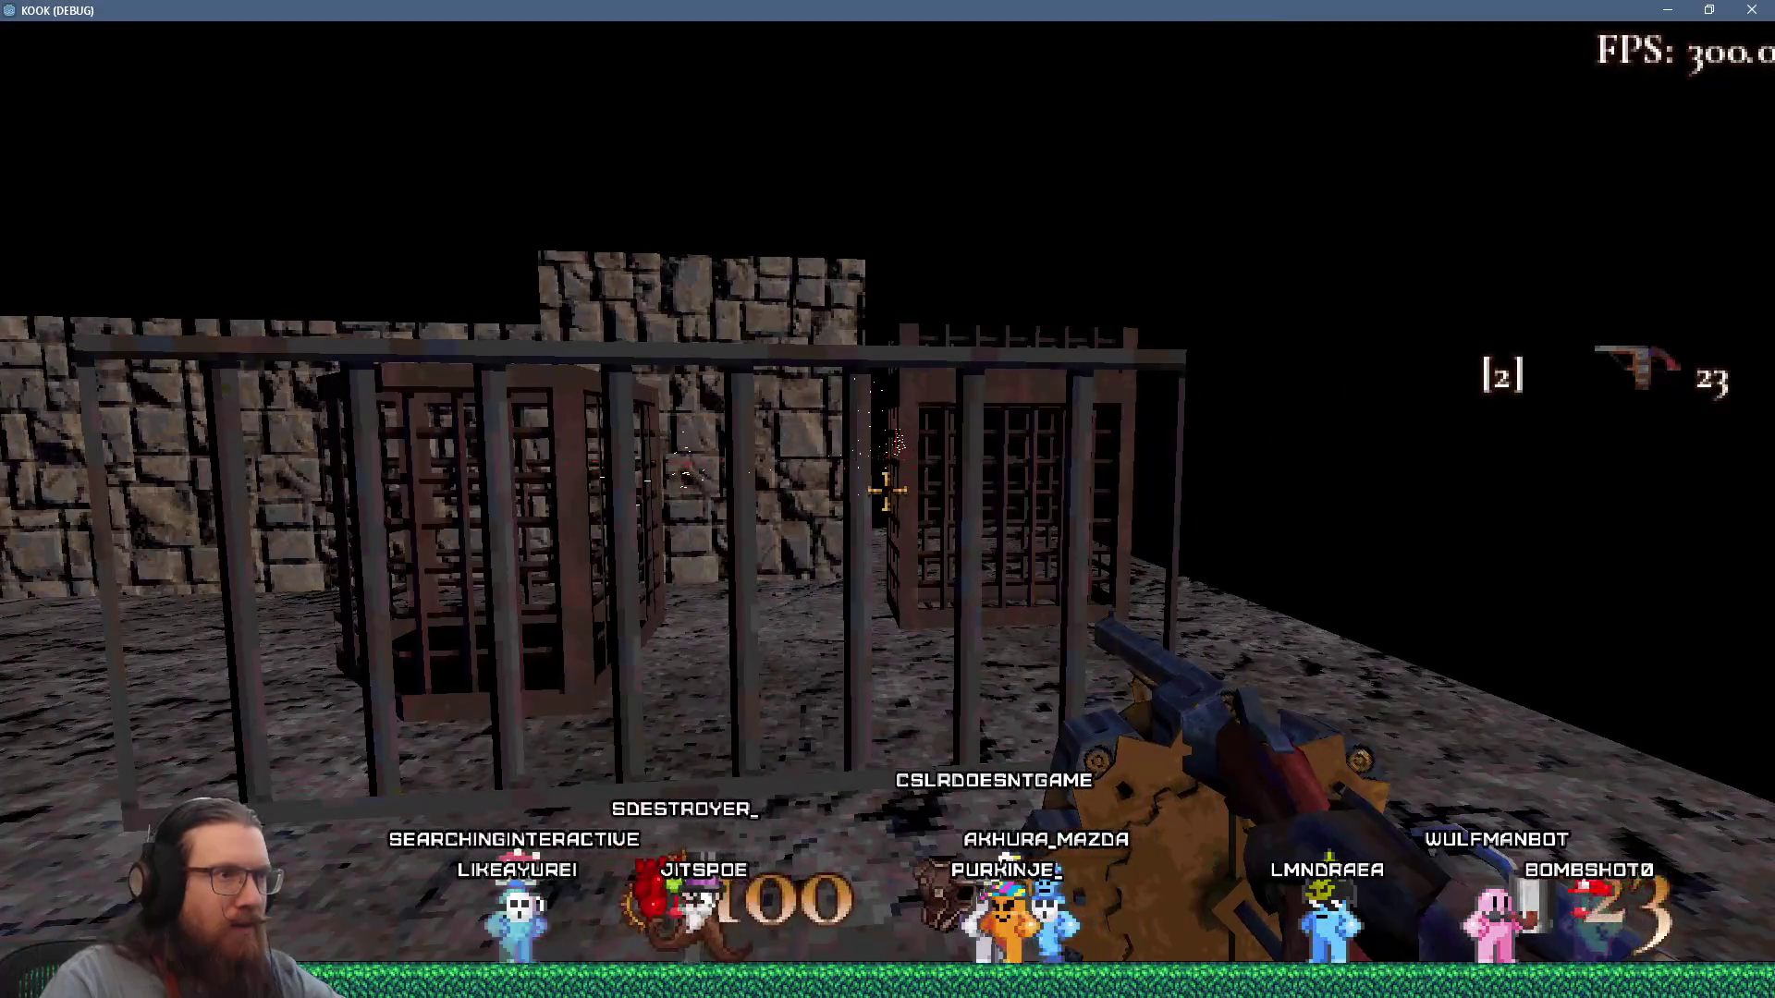
{"action": "key", "text": "w"}
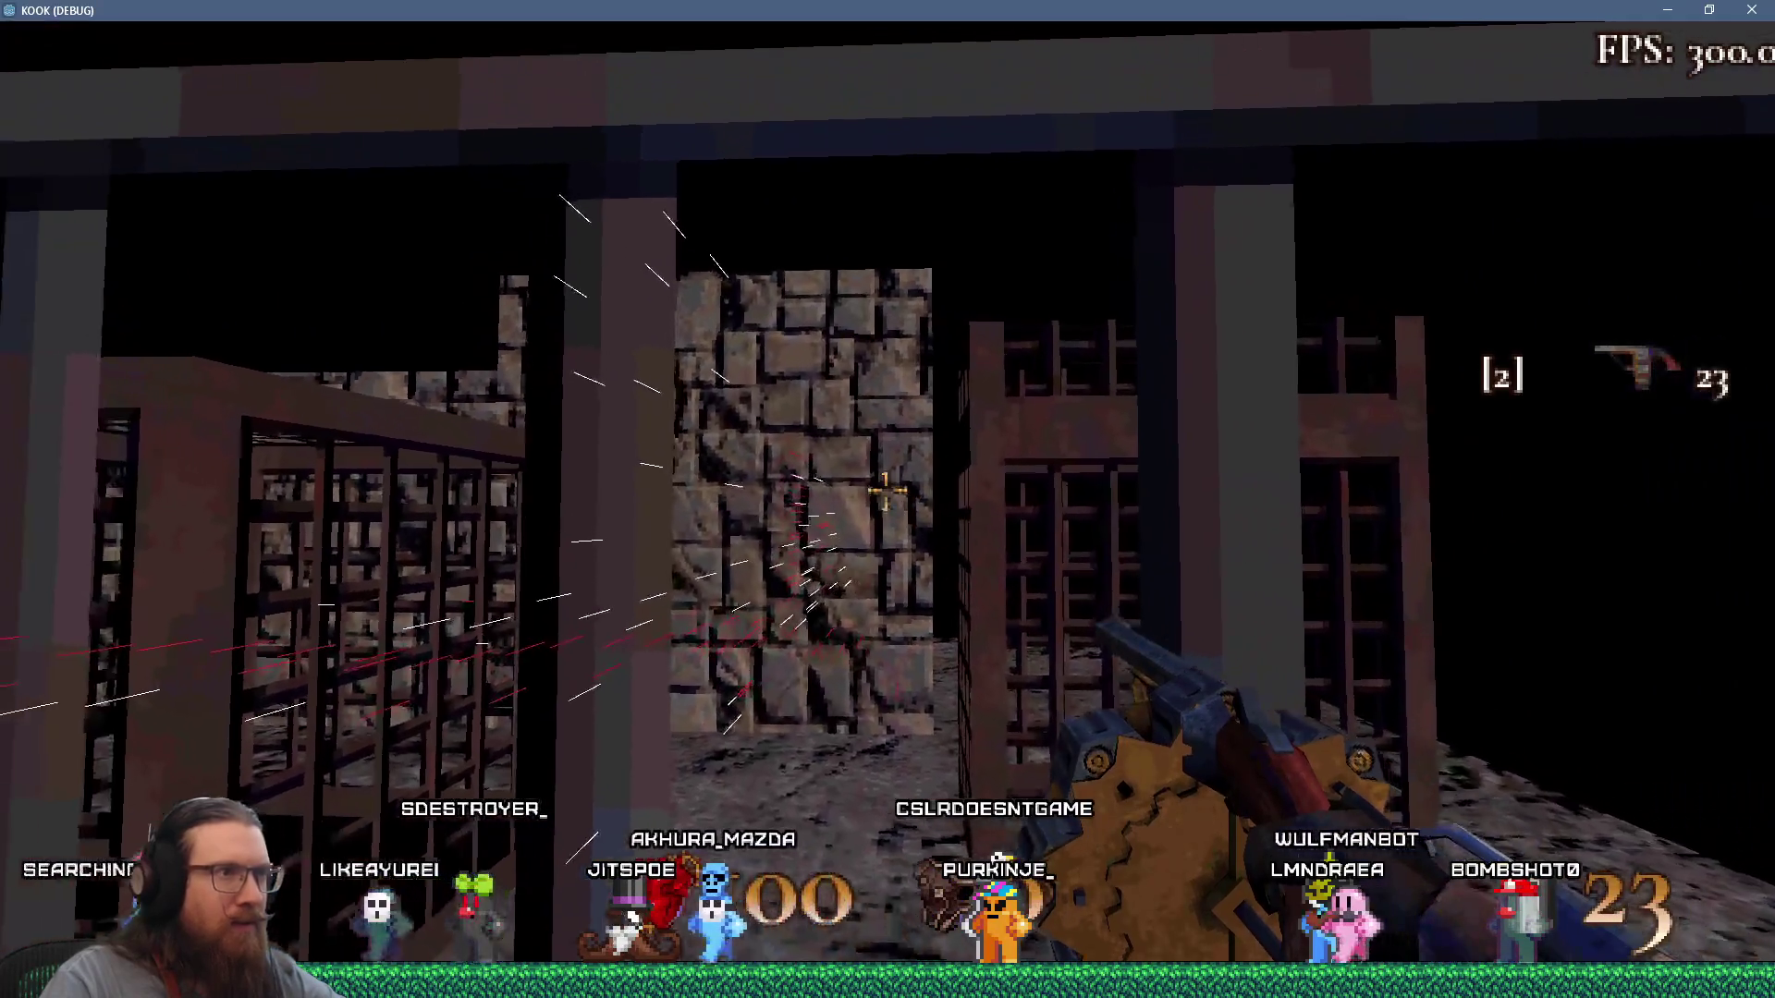
{"action": "key", "text": "s"}
{"action": "left_click", "coordinate": [887, 493]}
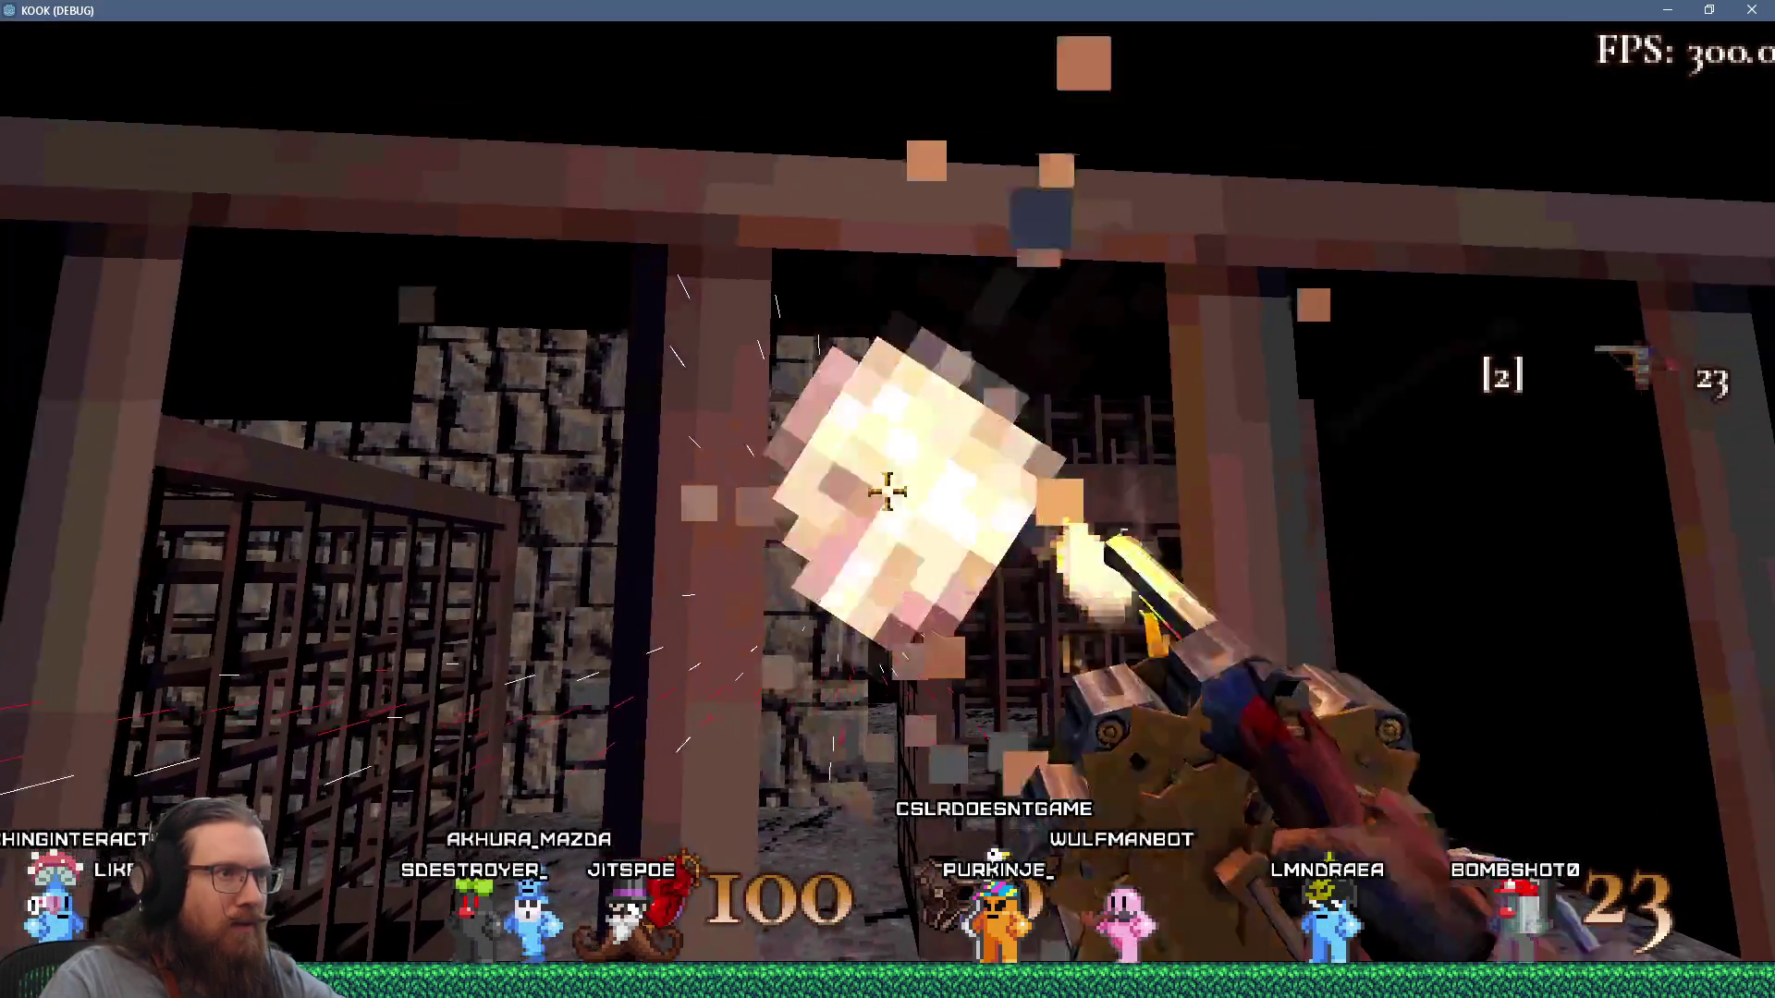
{"action": "key", "text": "w"}
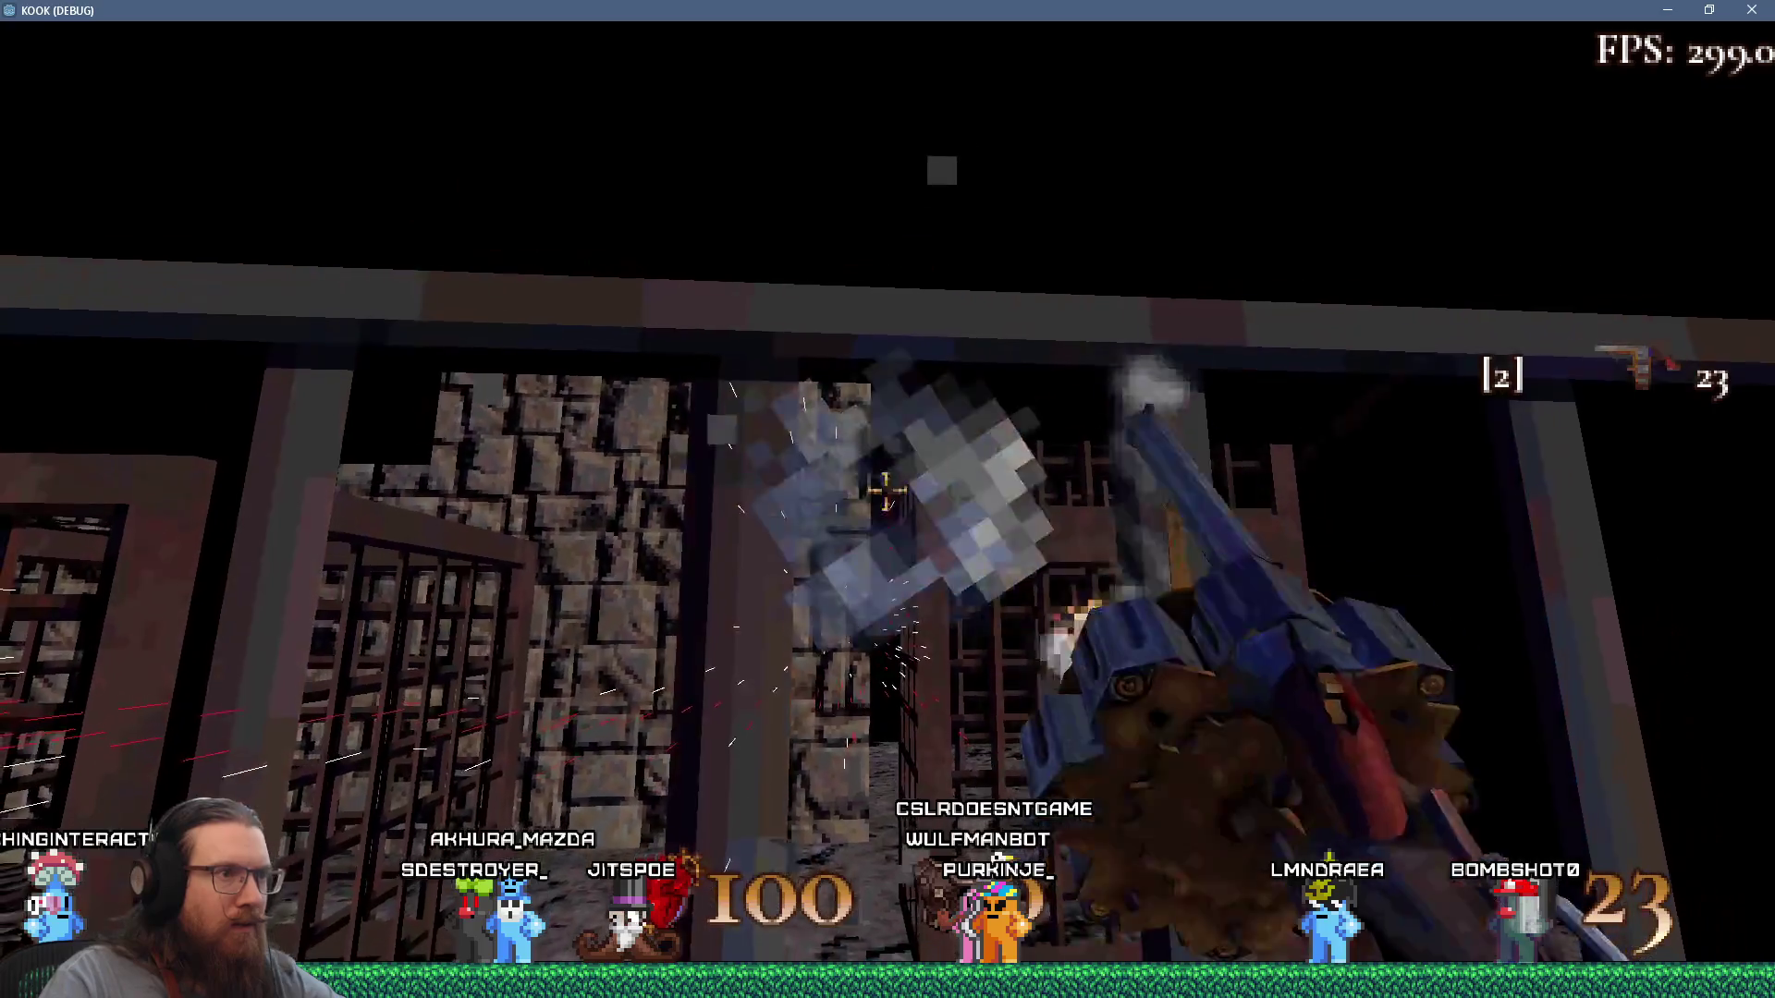
{"action": "key", "text": "s"}
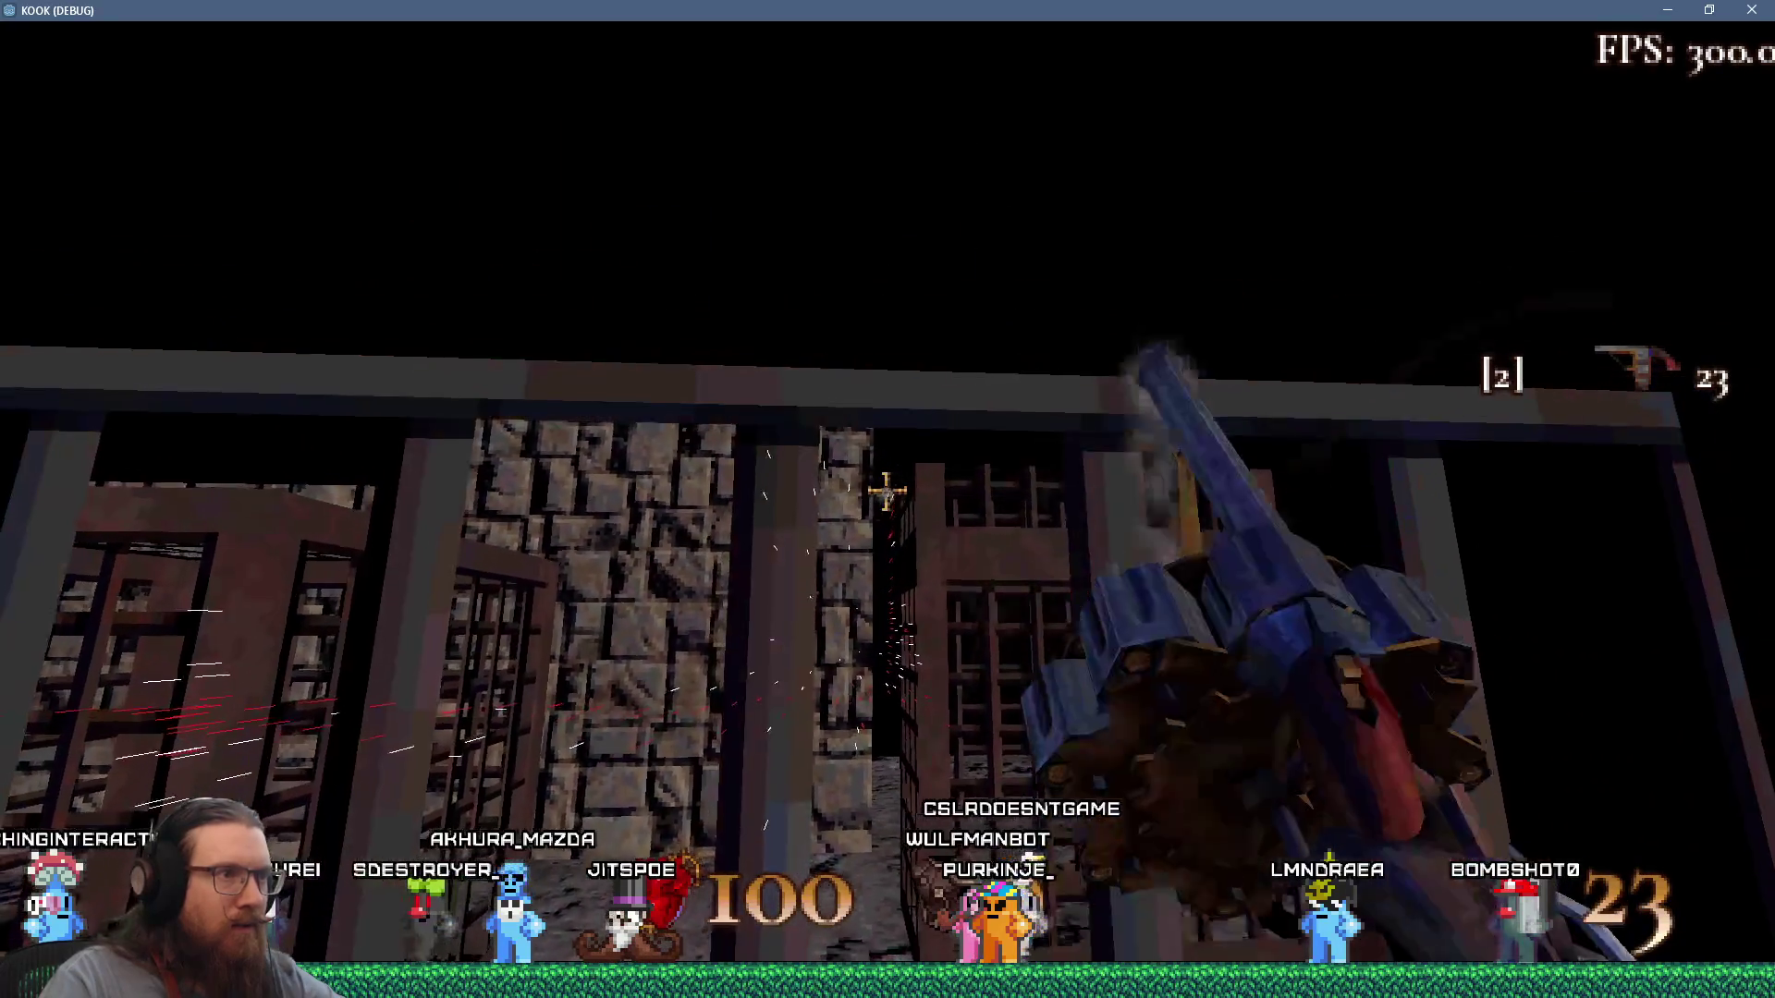
{"action": "left_click", "coordinate": [887, 491]}
{"action": "key", "text": "w"}
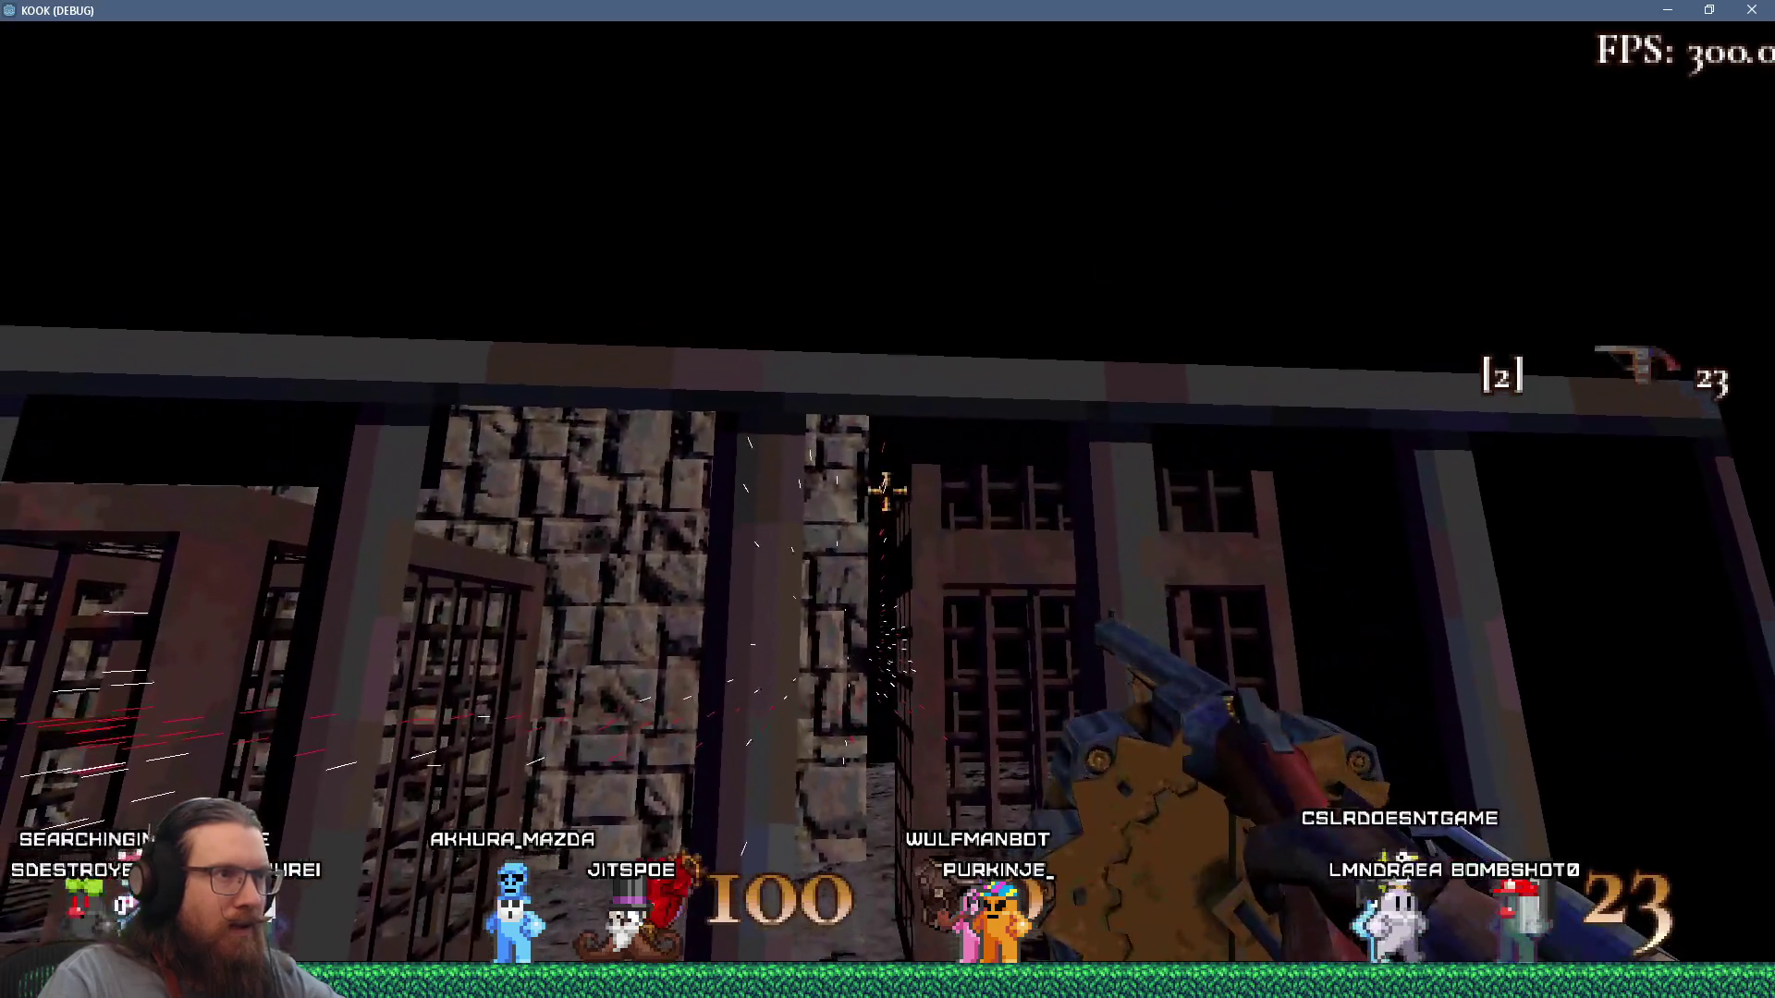
{"action": "left_click", "coordinate": [887, 493]}
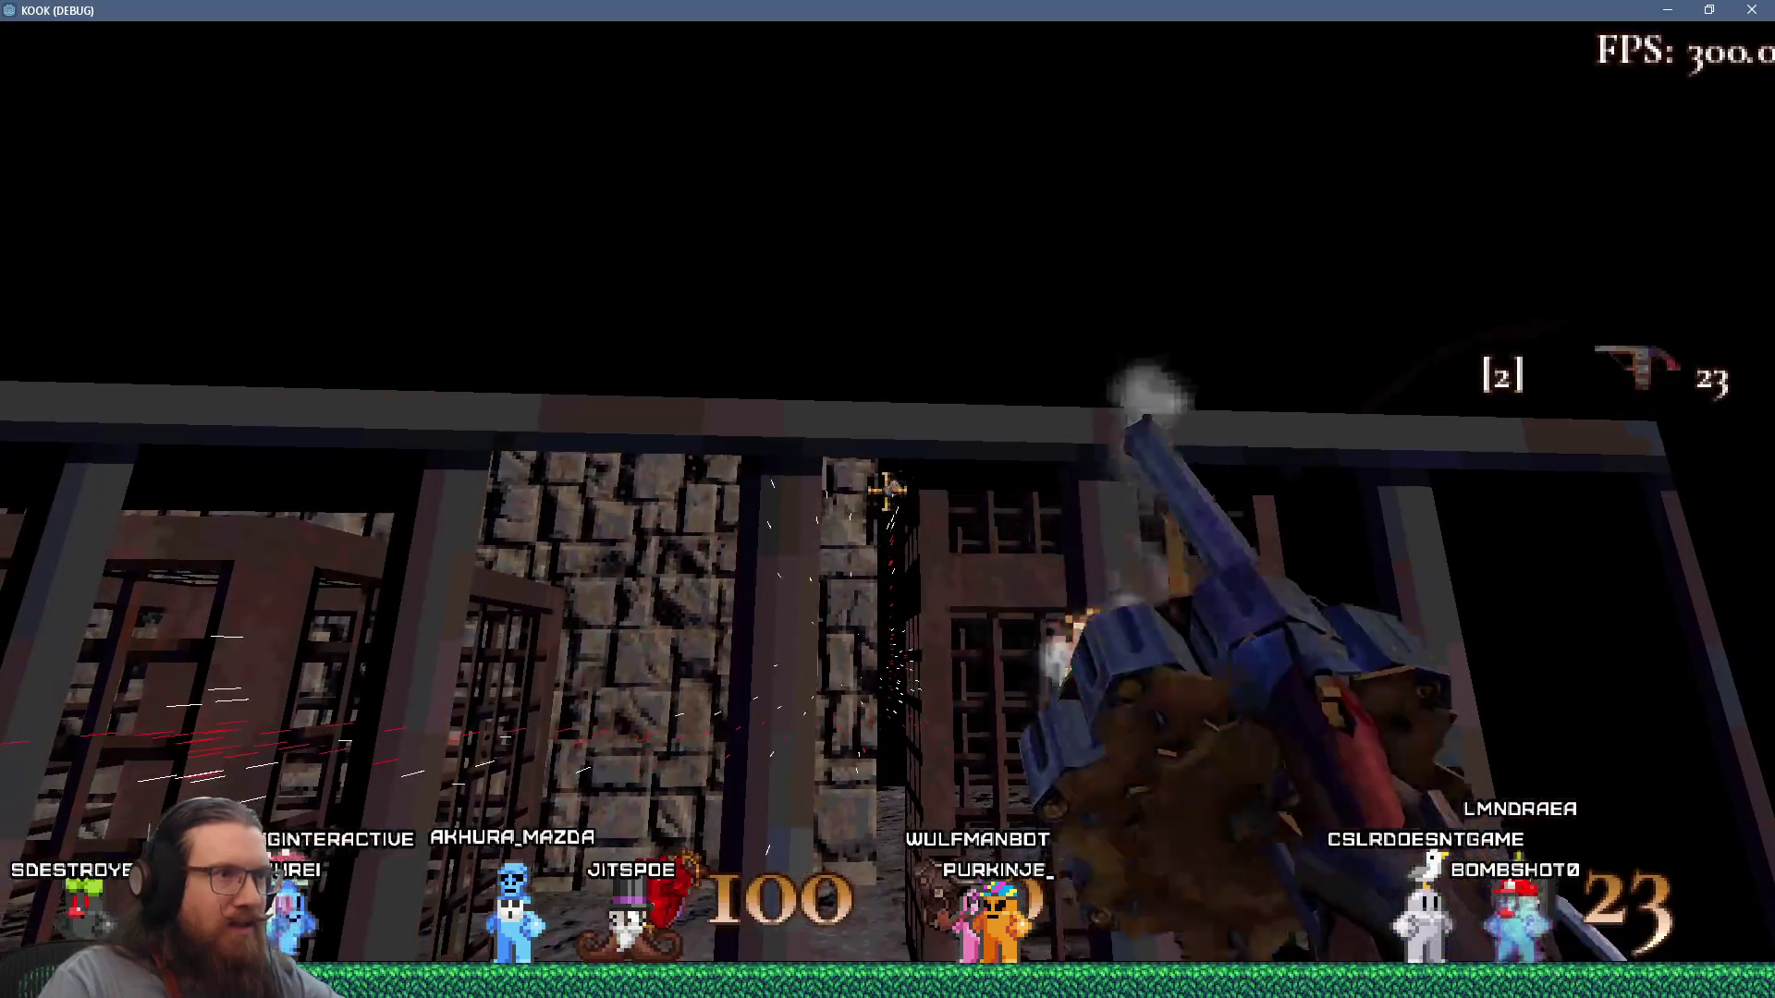
Move into the cage corridor and fire six shots at the cages and the wall between them.
{"action": "key", "text": "w"}
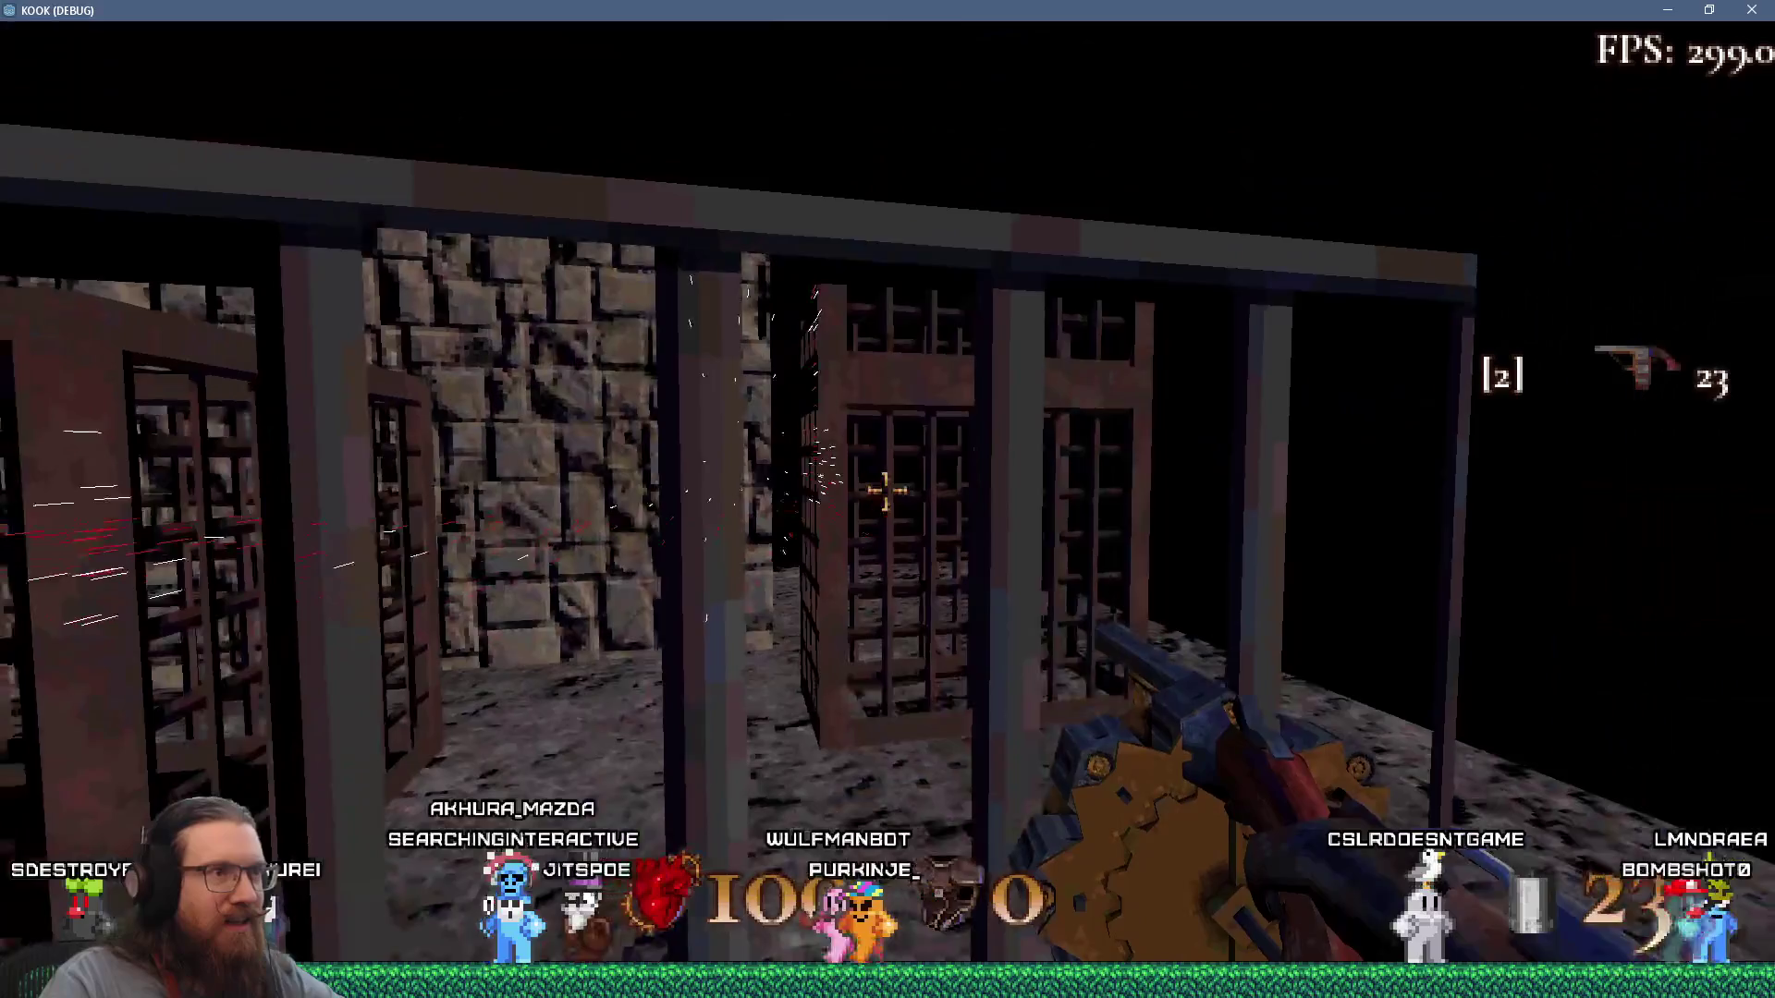
{"action": "key", "text": "w"}
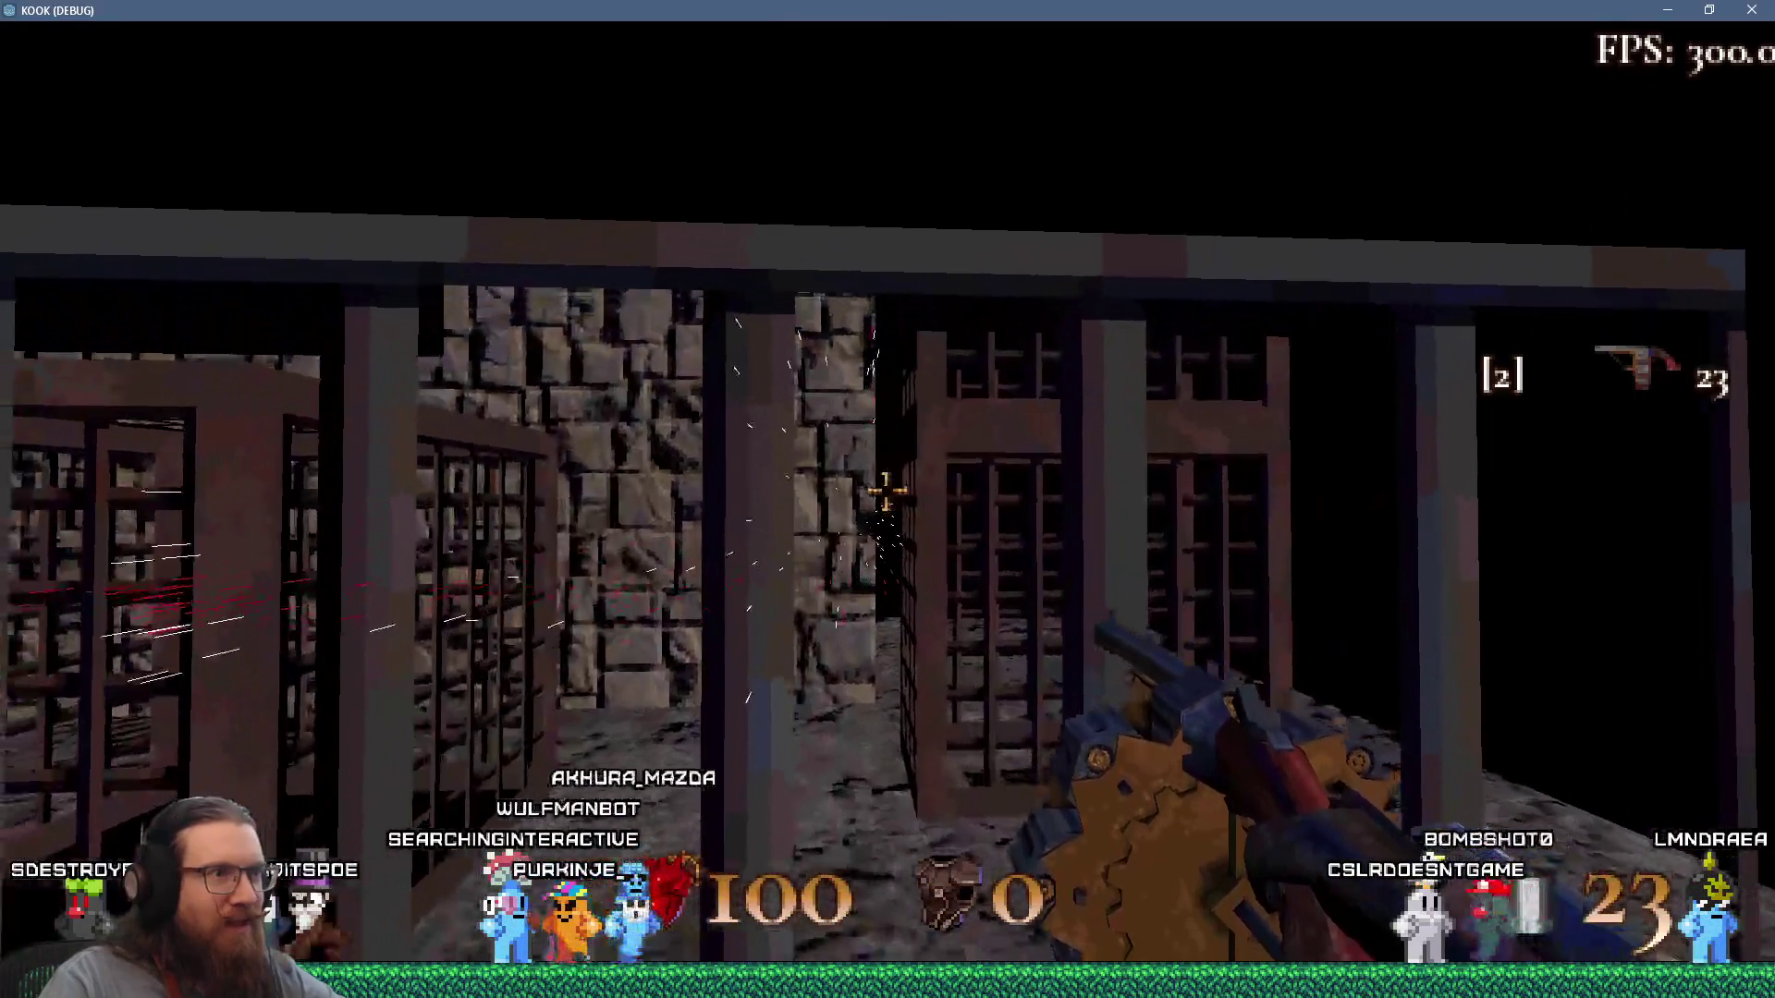
{"action": "left_click", "coordinate": [887, 492]}
{"action": "key", "text": "w"}
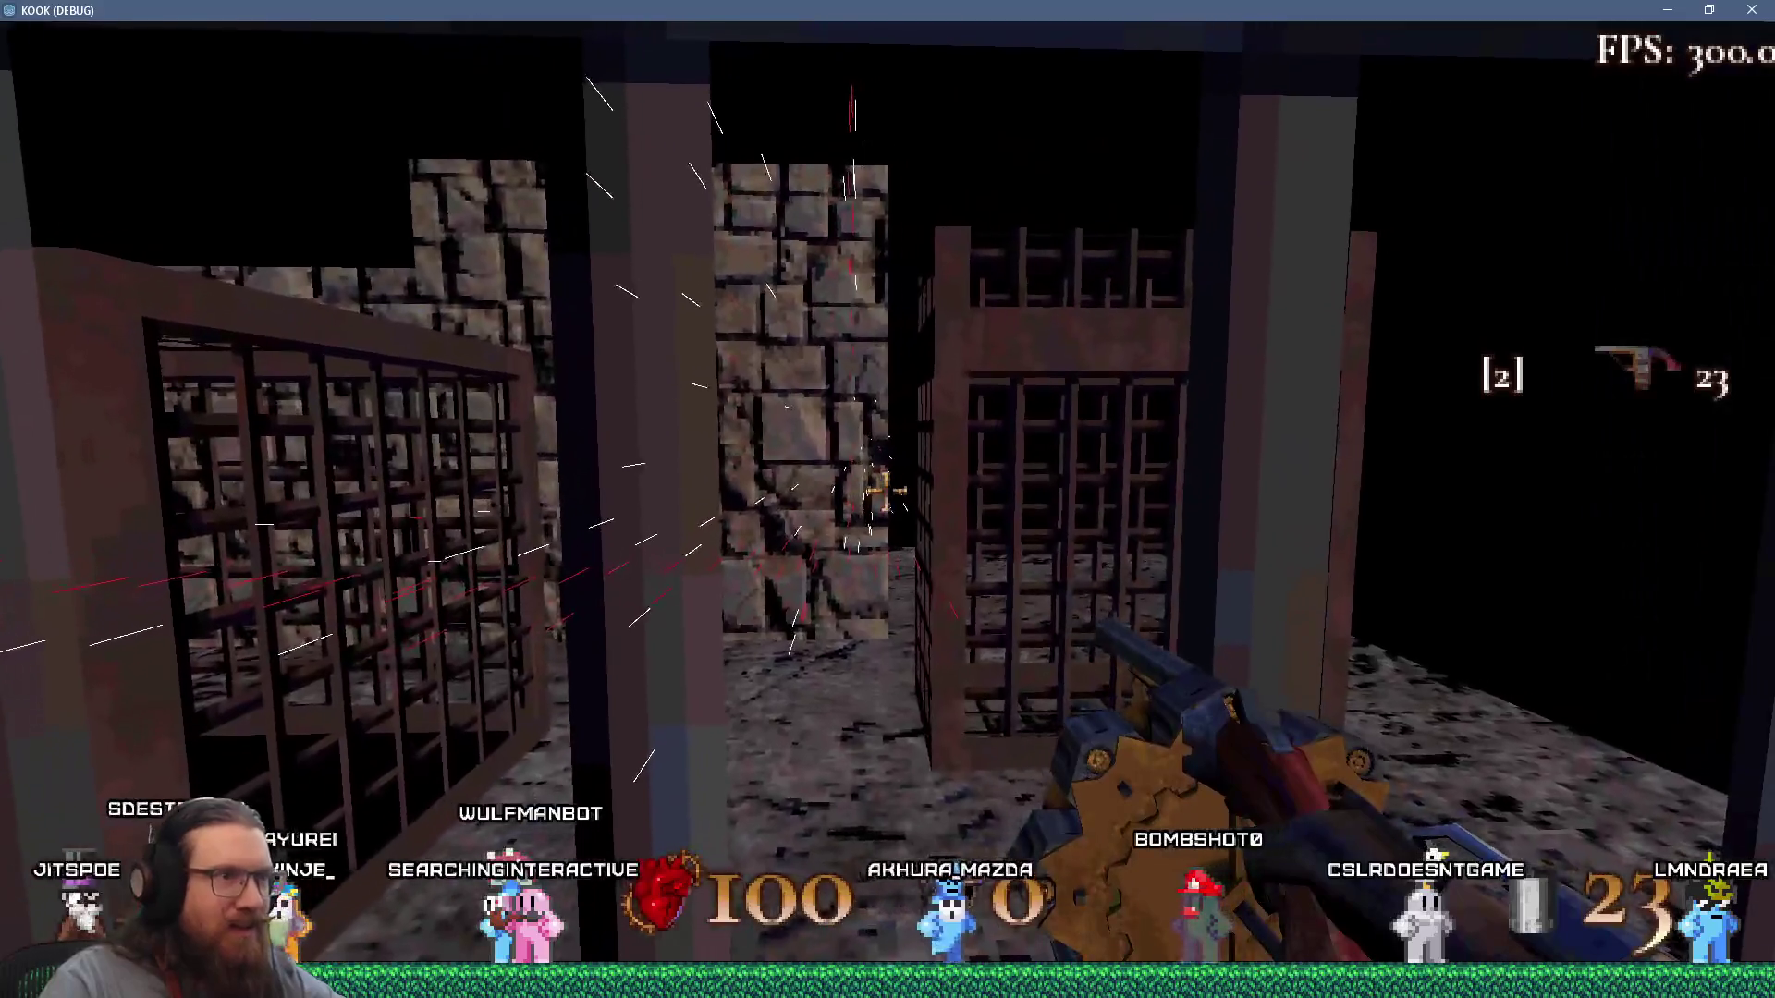
{"action": "key", "text": "s"}
{"action": "left_click", "coordinate": [886, 492]}
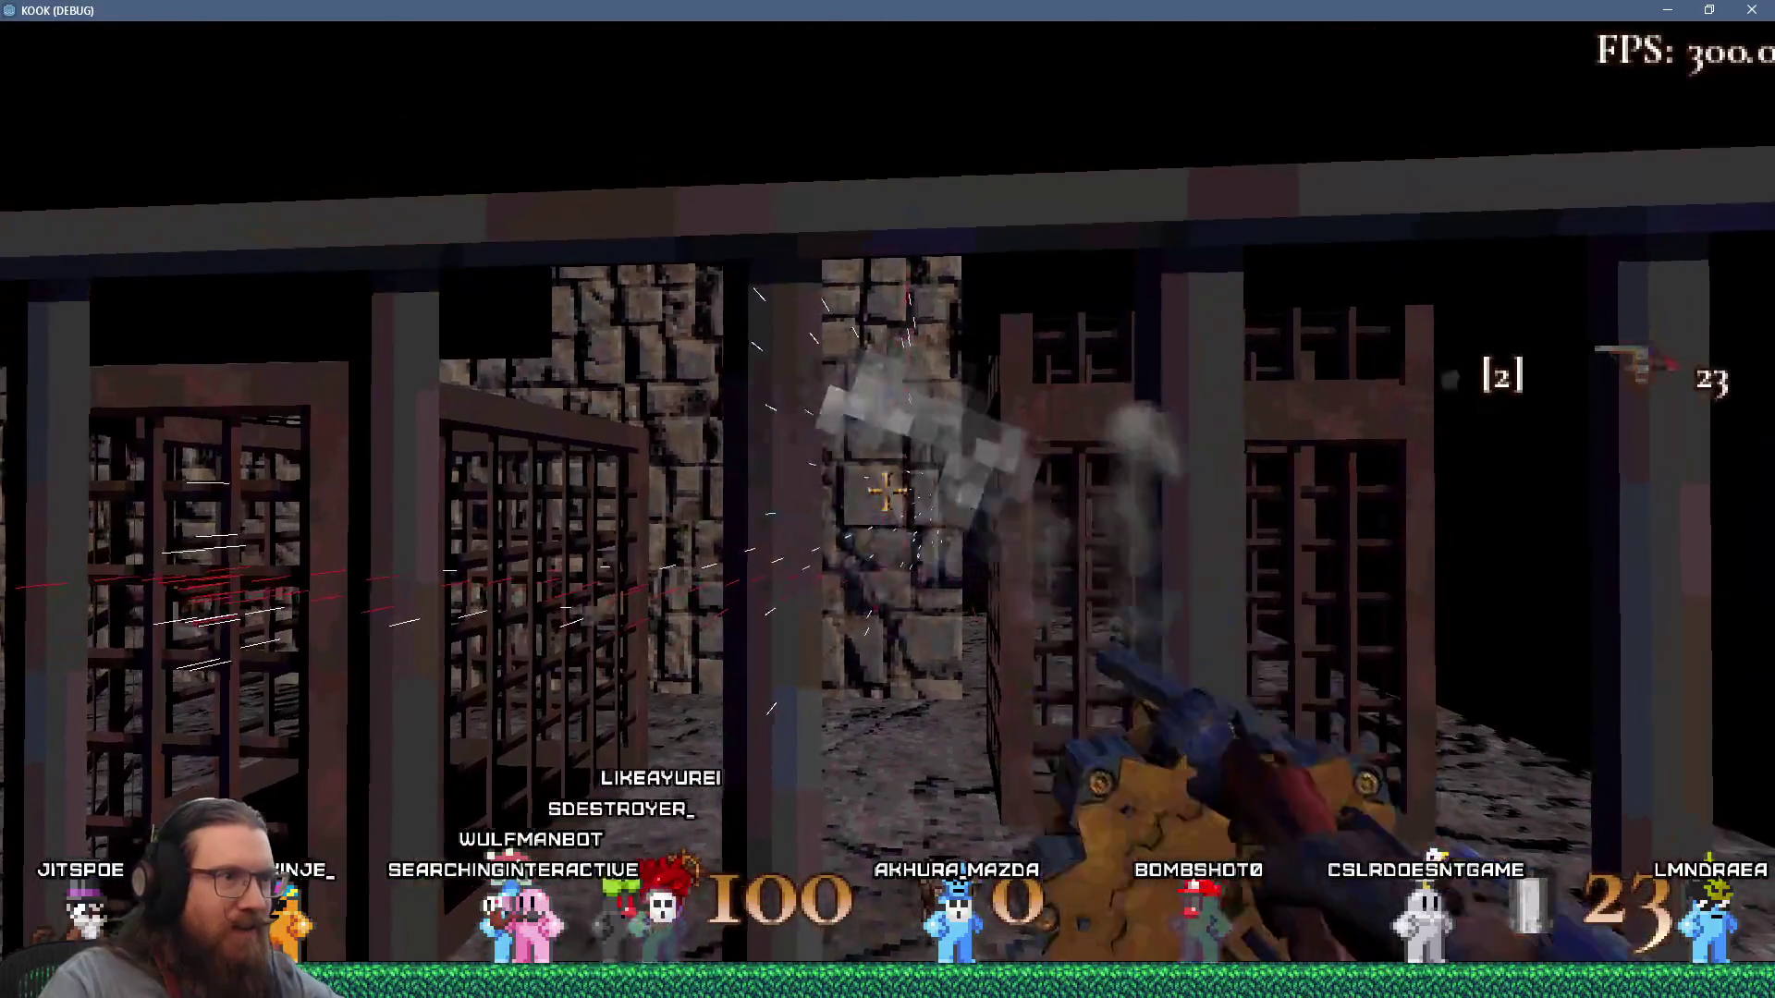
{"action": "left_click", "coordinate": [887, 493]}
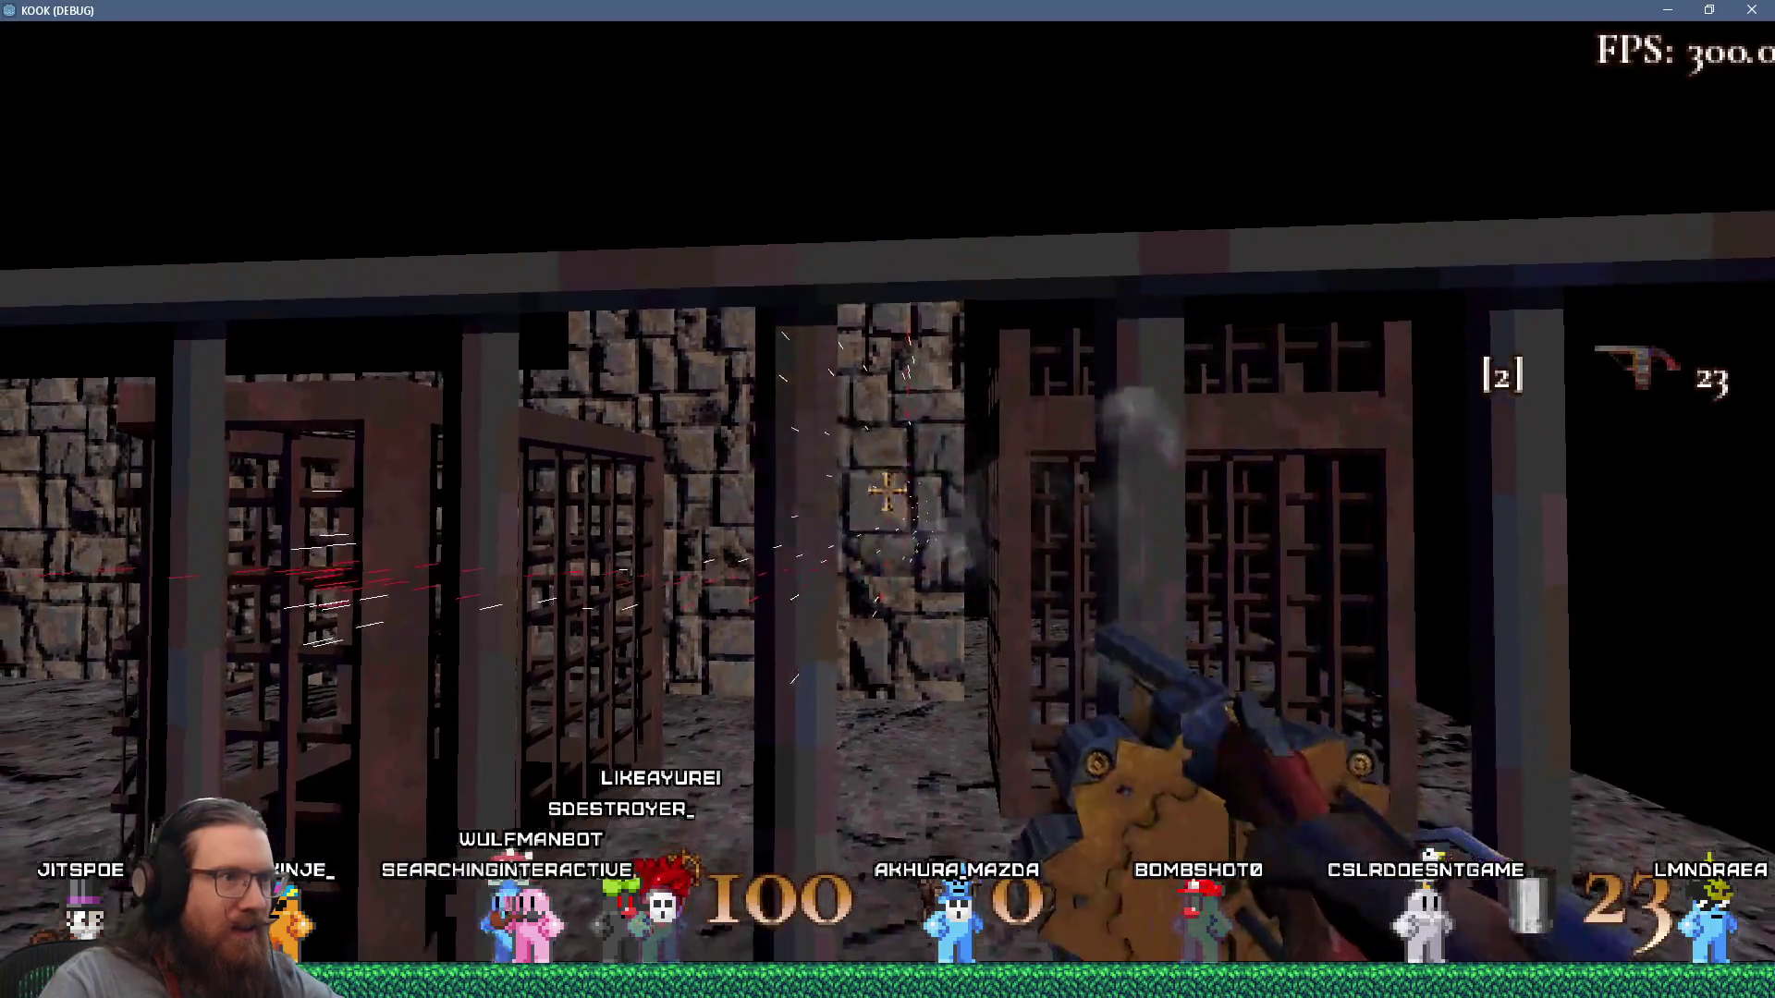
{"action": "key", "text": "w"}
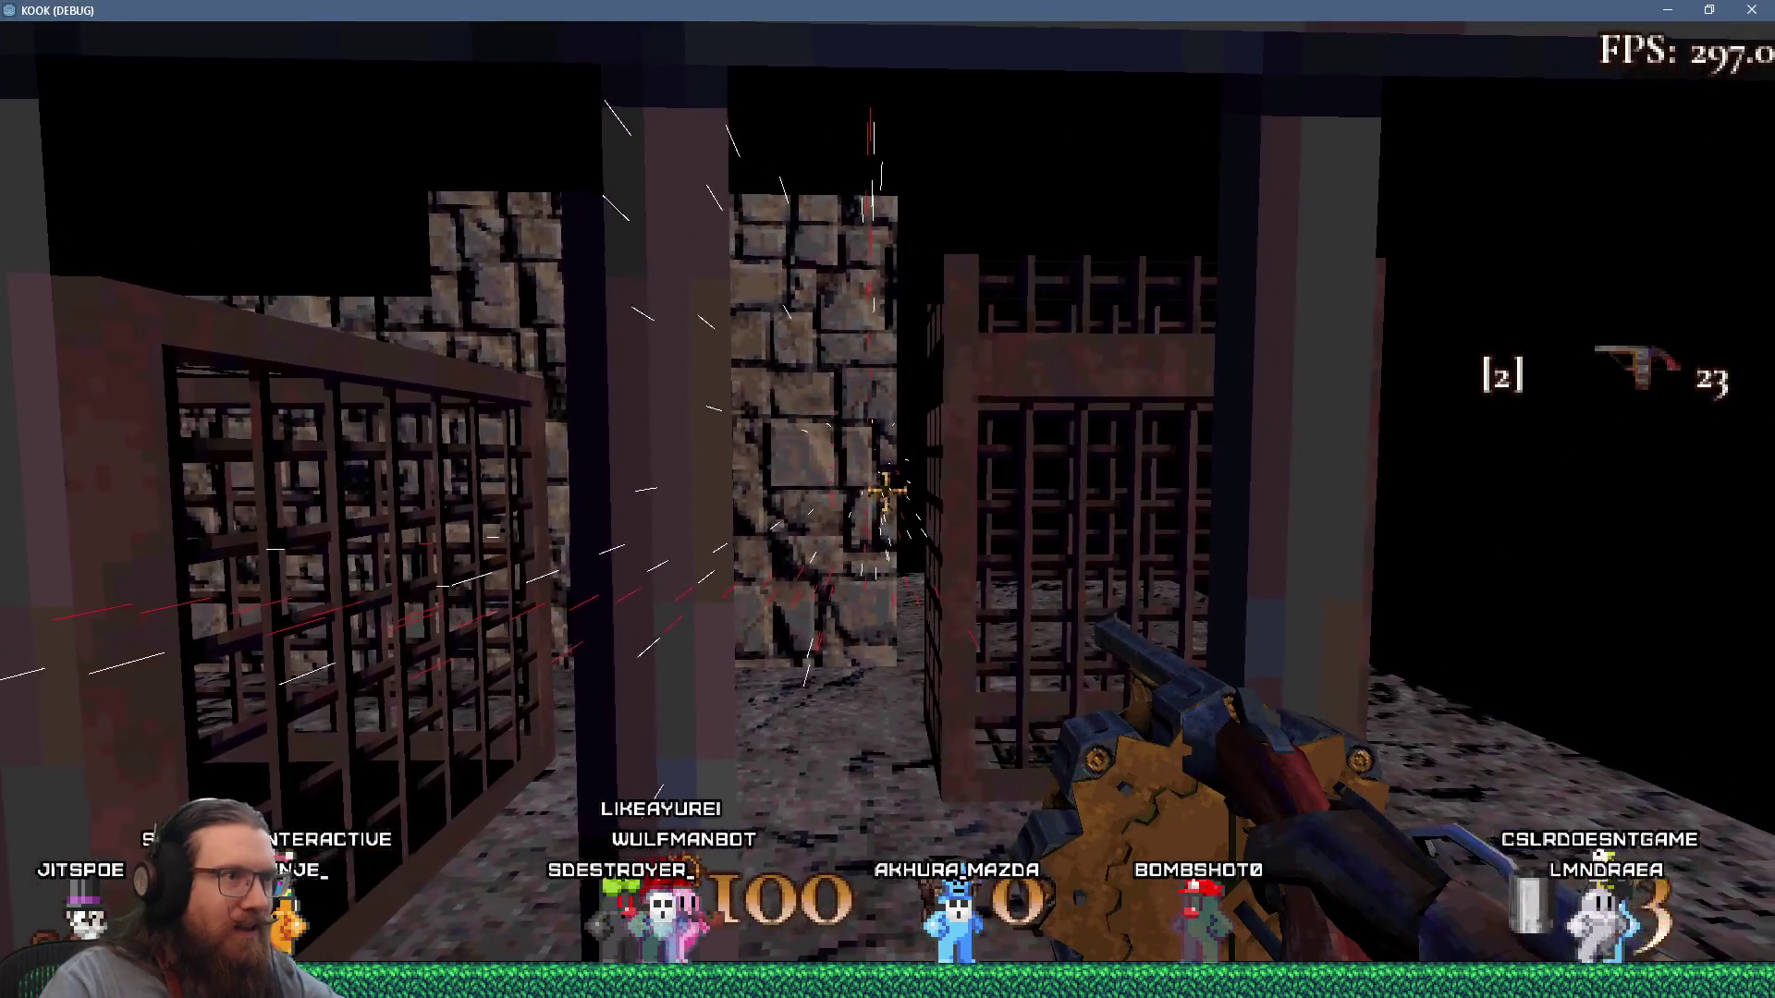
{"action": "left_click", "coordinate": [887, 493]}
{"action": "left_click", "coordinate": [886, 492]}
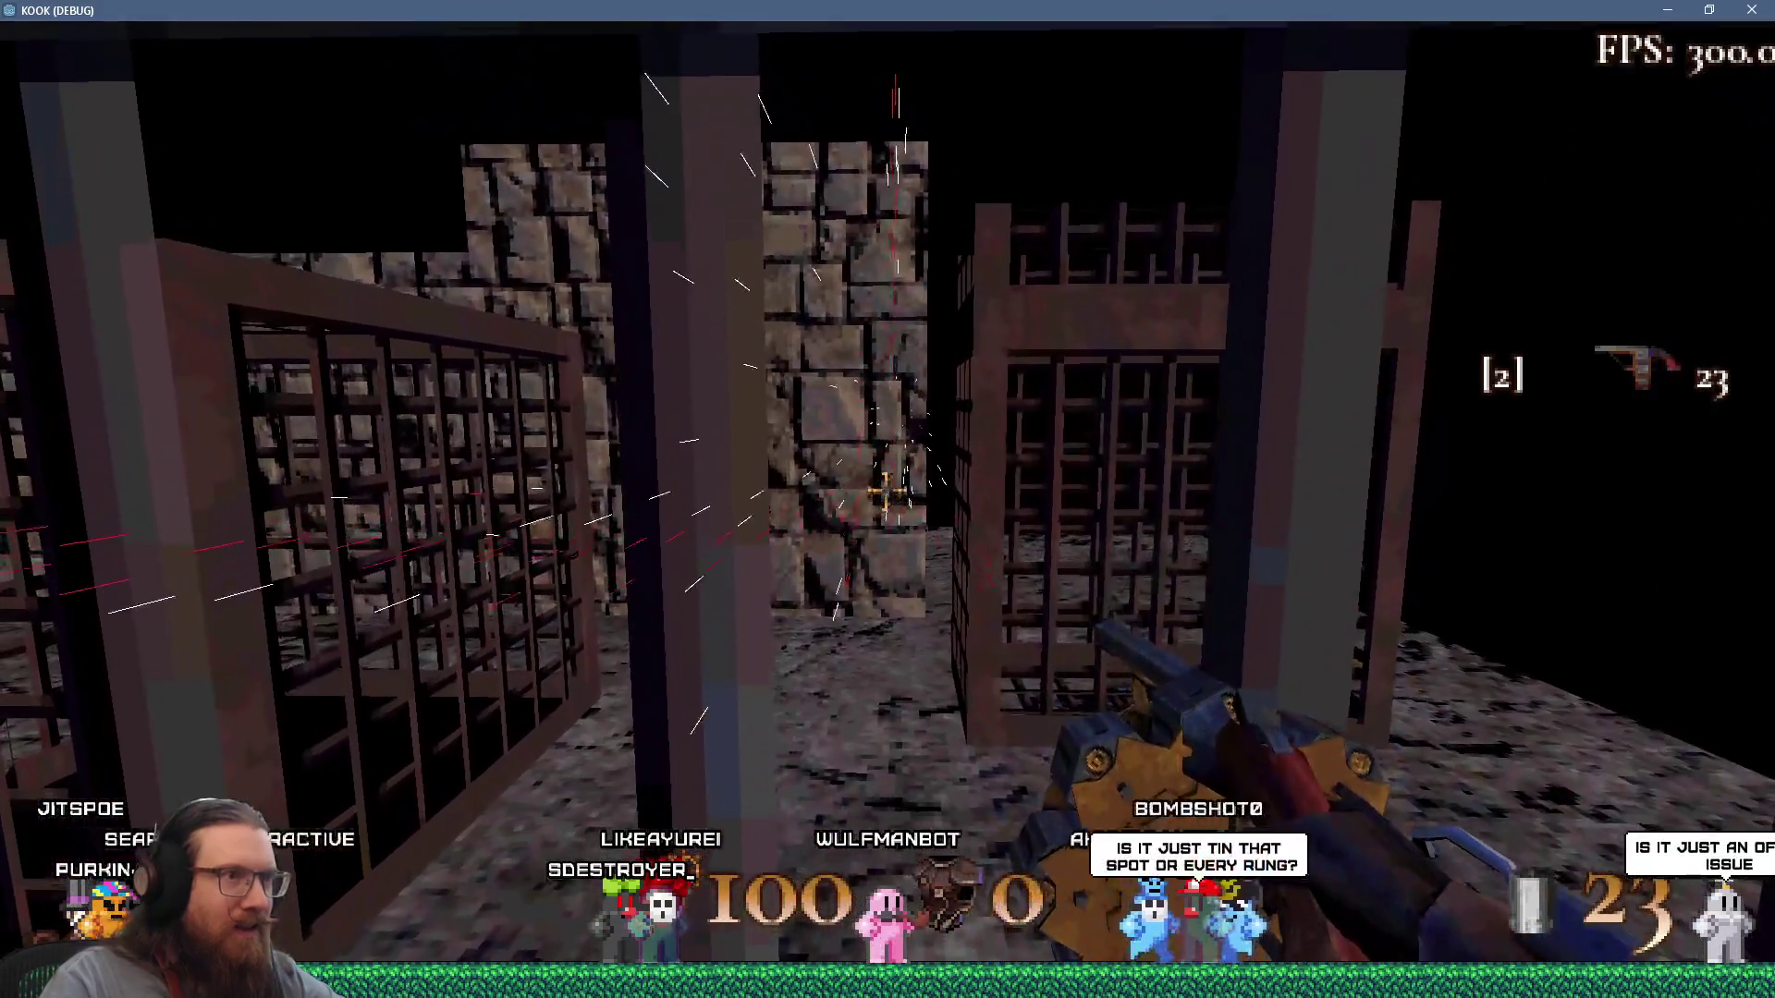
{"action": "left_click", "coordinate": [886, 492]}
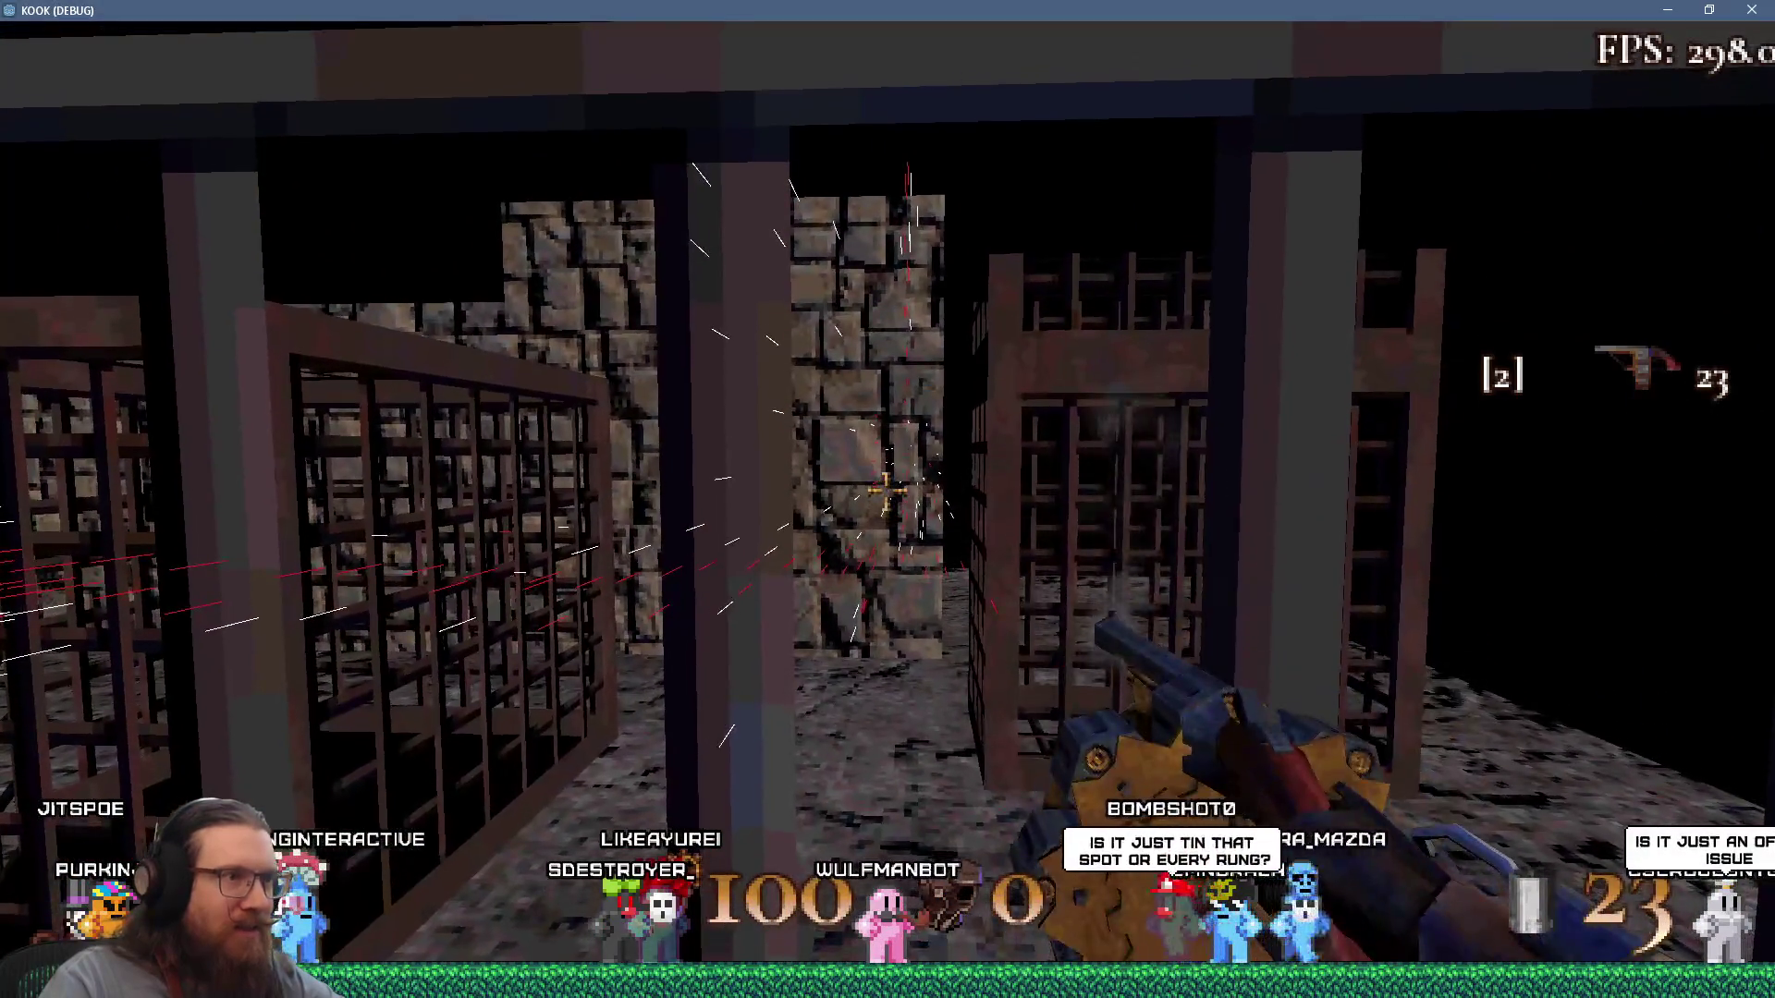
{"action": "key", "text": "w"}
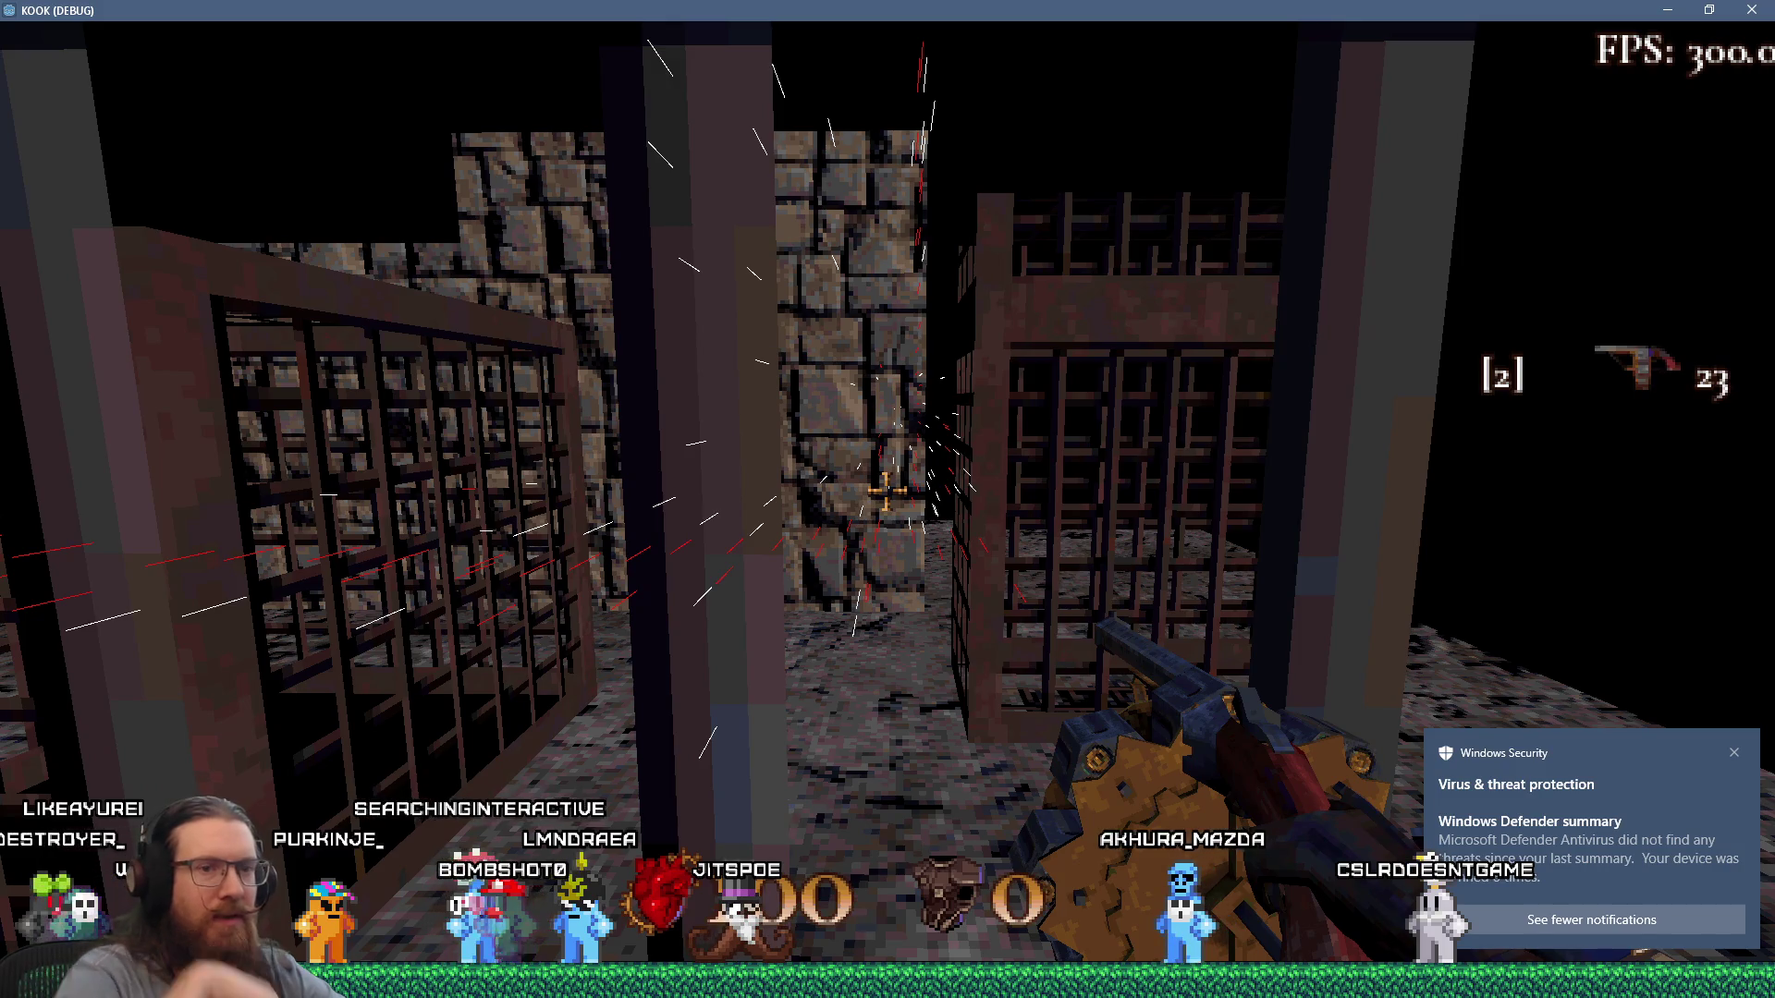
Dismiss the Windows security notification and close the debug console to resume play.
{"action": "key", "text": "grave"}
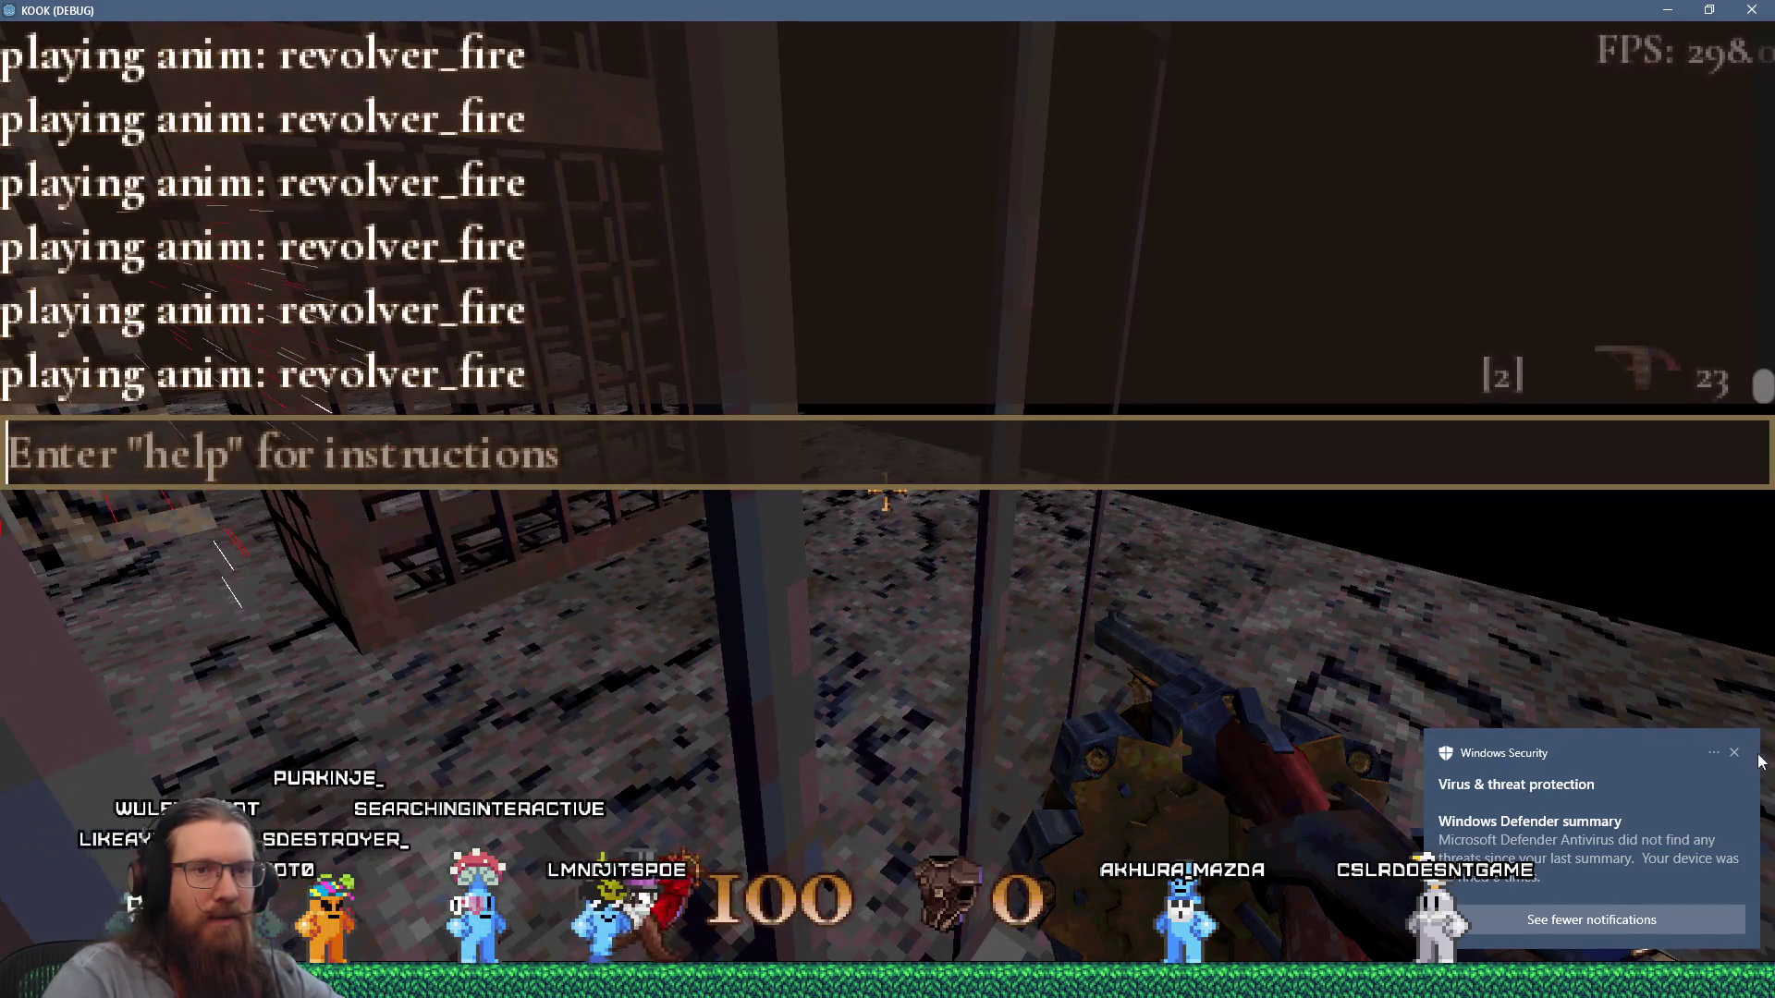
{"action": "left_click", "coordinate": [1735, 753]}
{"action": "key", "text": "grave"}
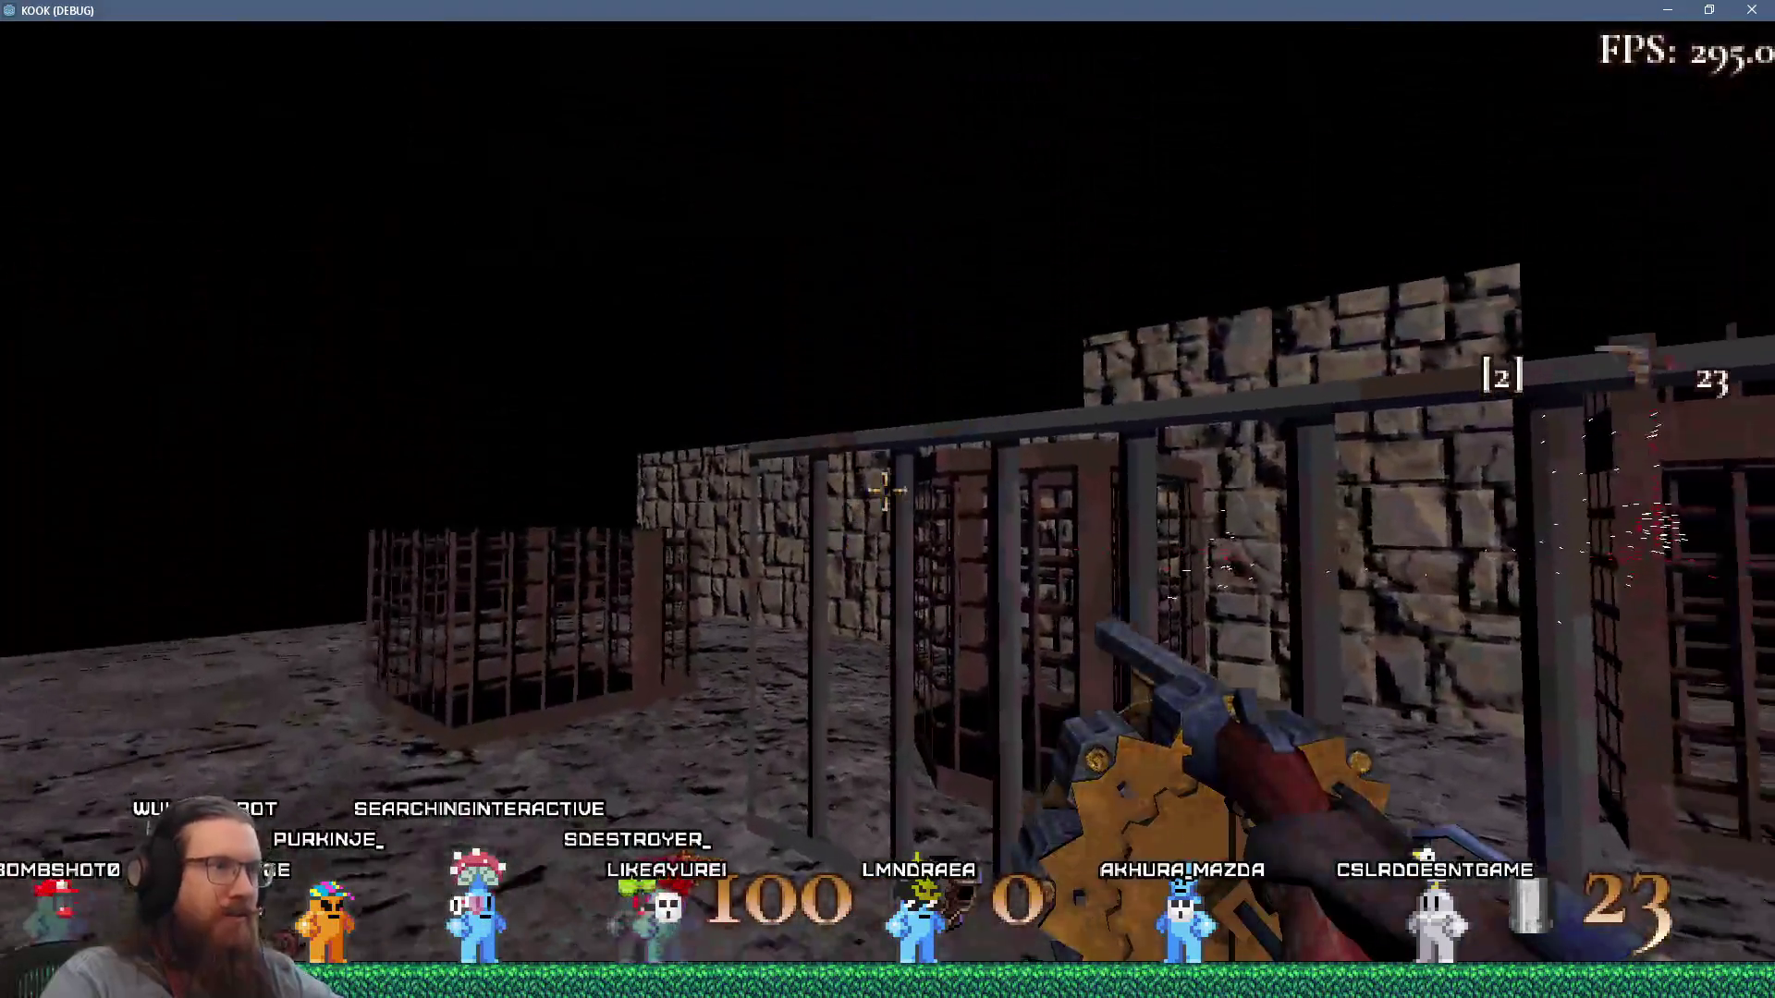
Move back and forth along the row of cages, then reopen the debug console to free the pointer.
{"action": "key", "text": "w"}
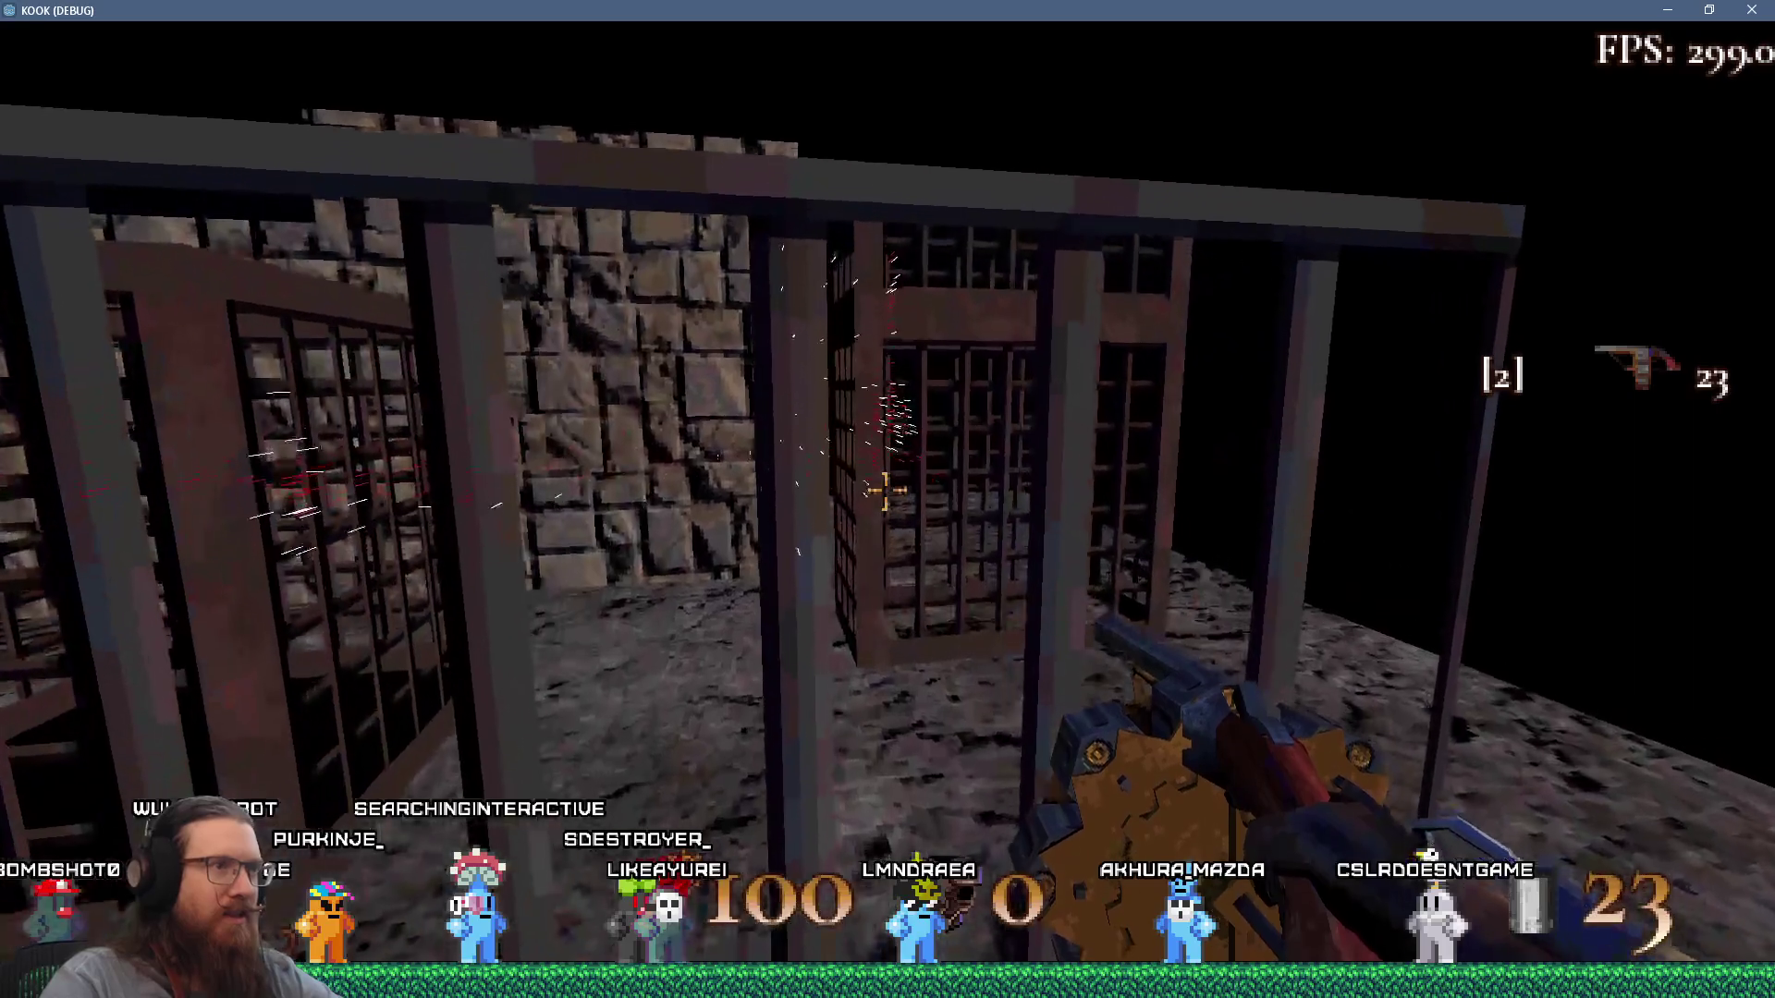
{"action": "key", "text": "s"}
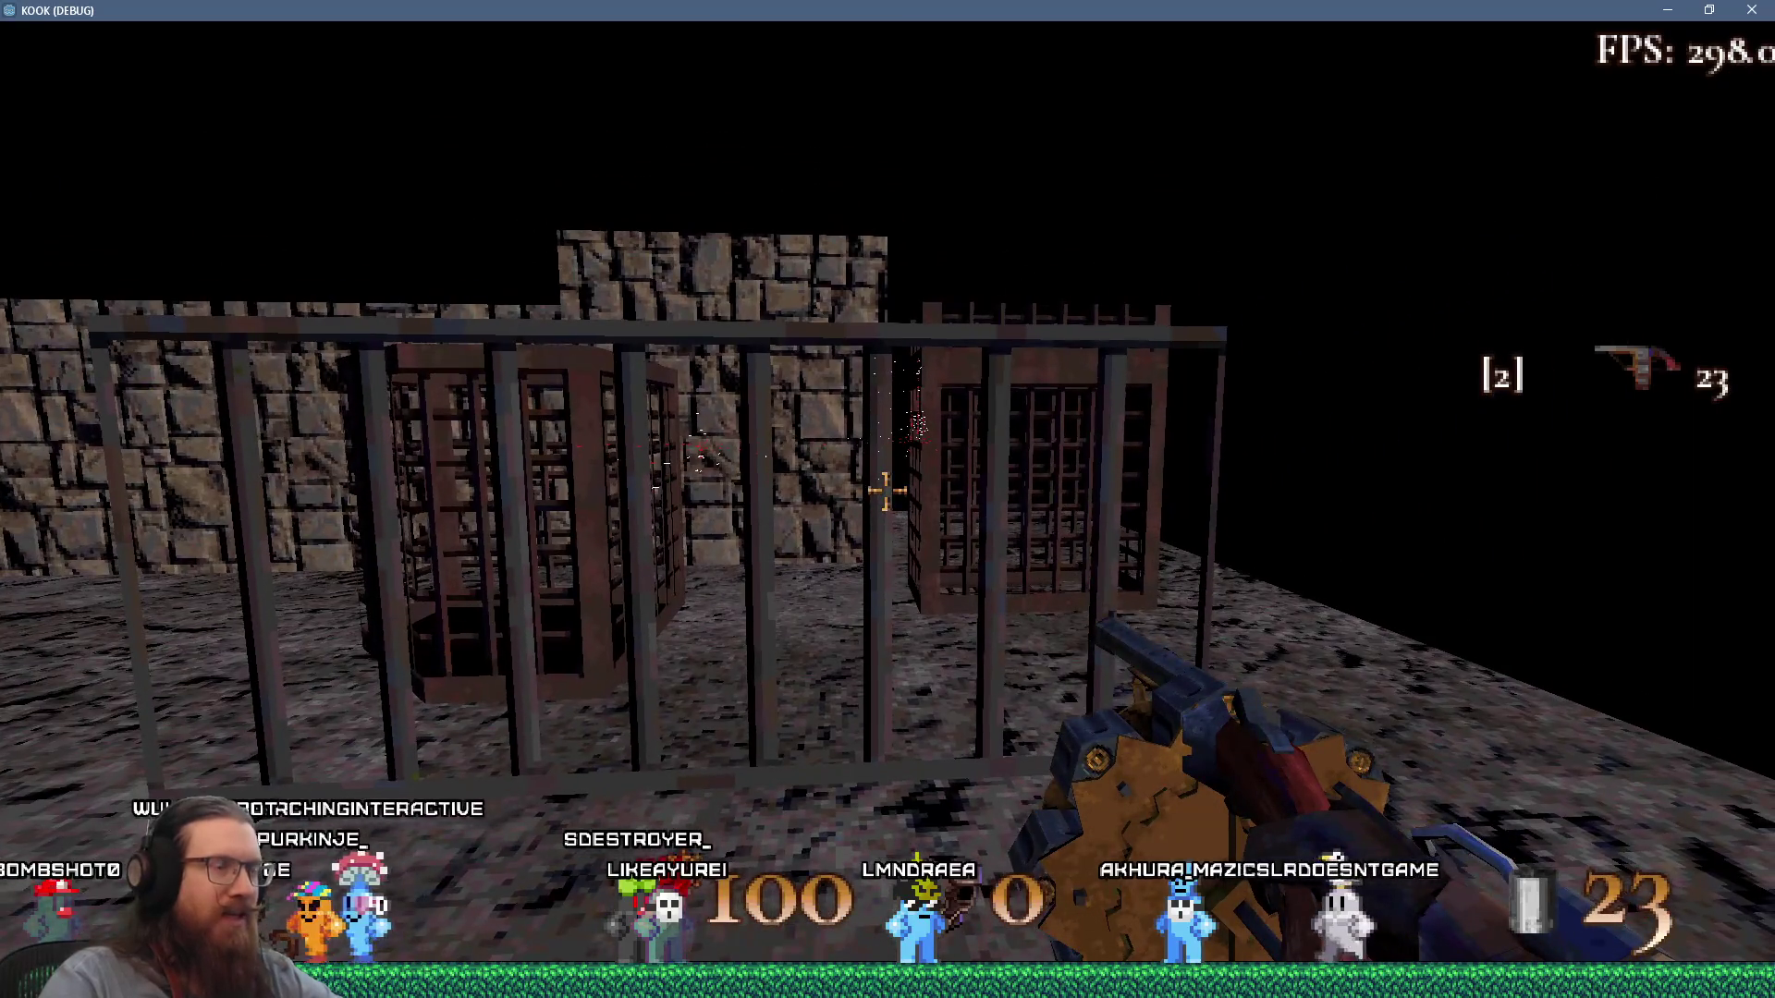
{"action": "key", "text": "s"}
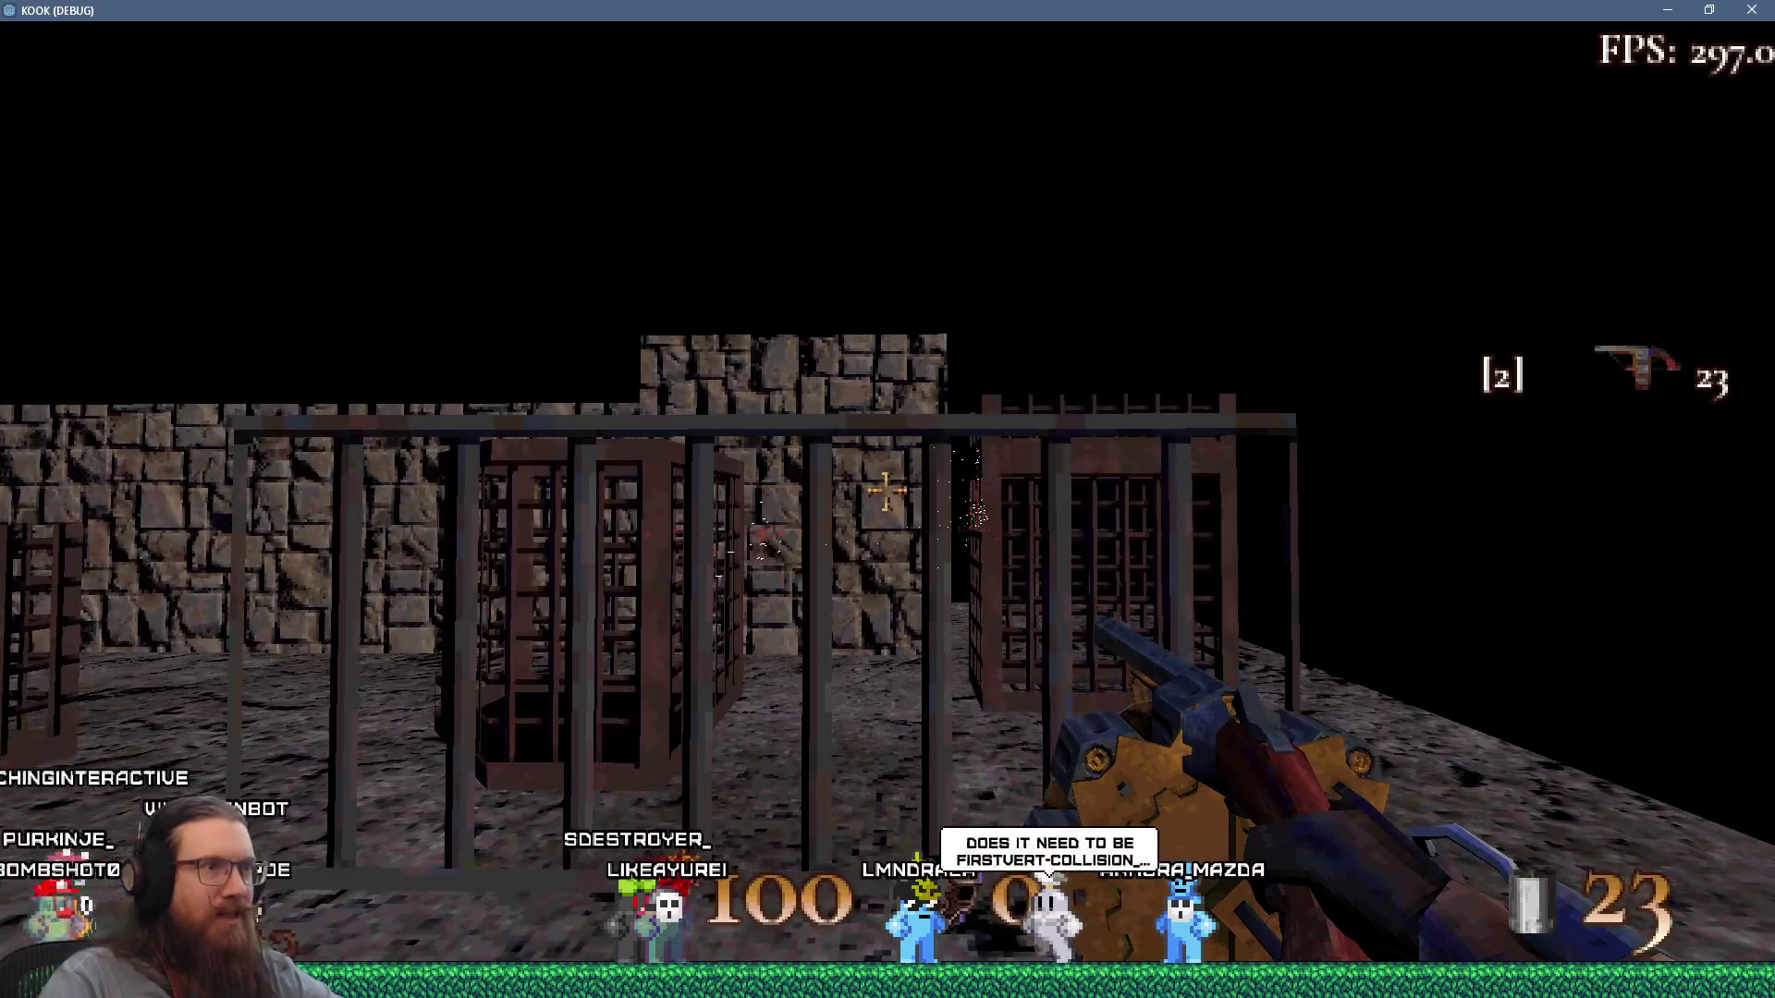
{"action": "key", "text": "w"}
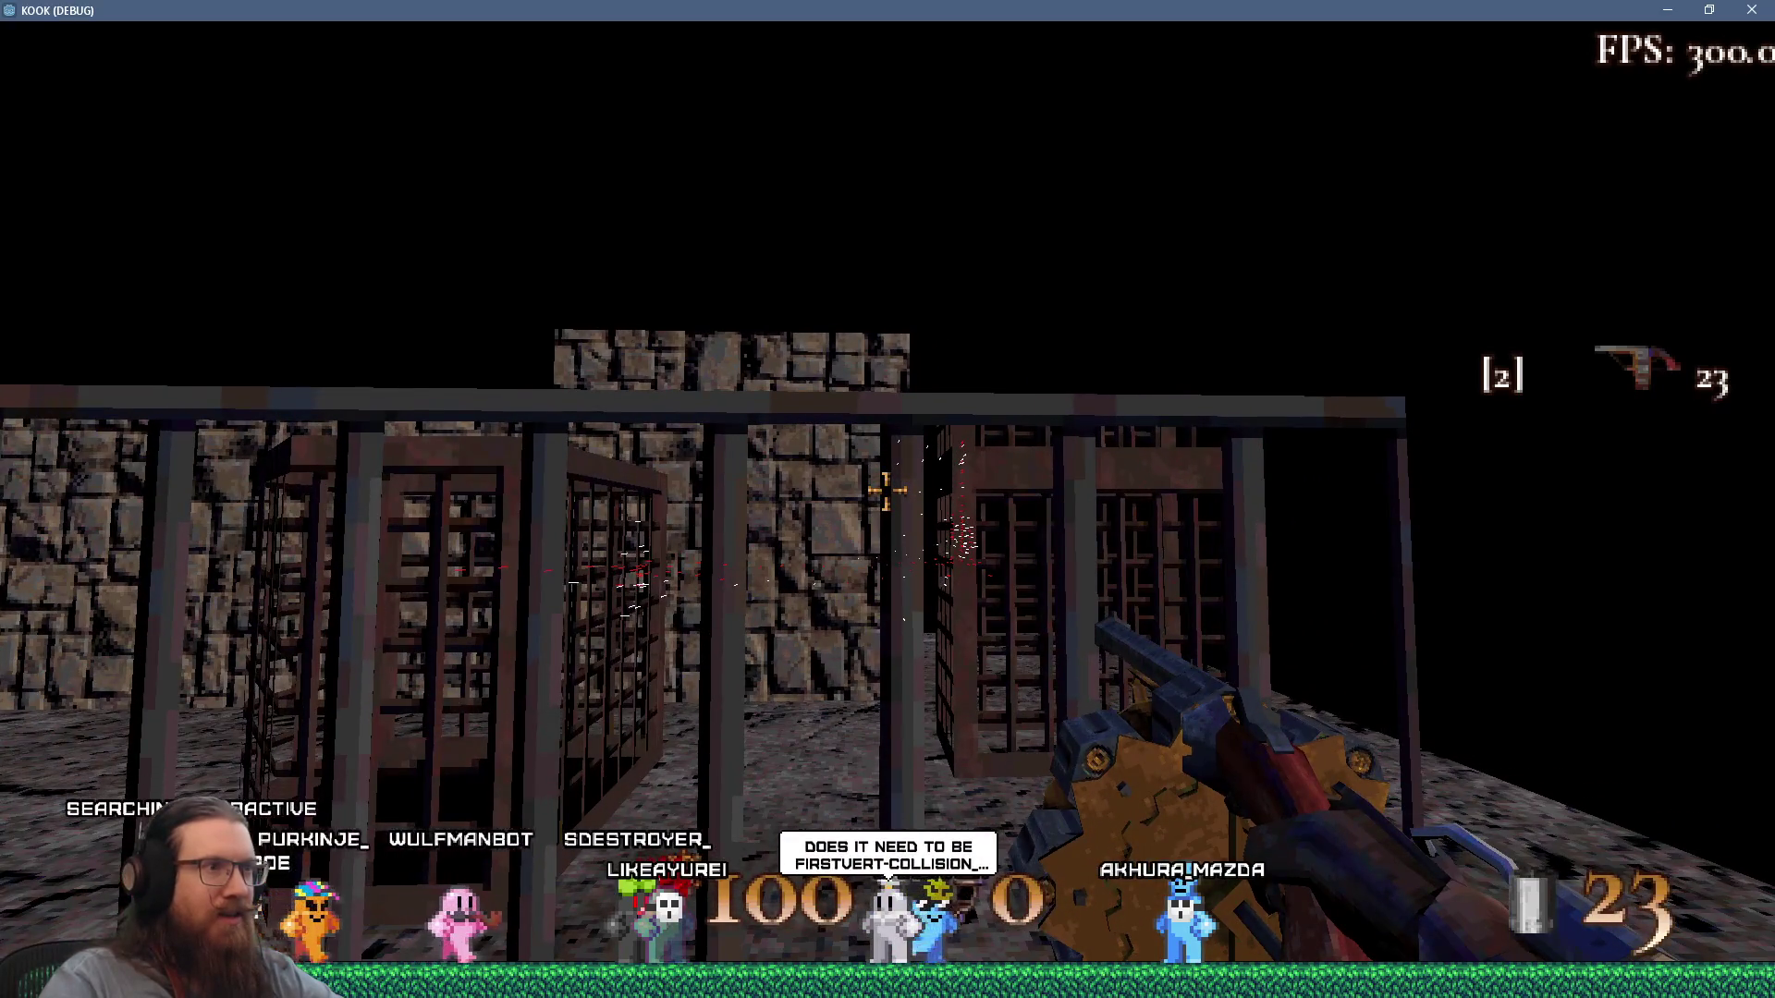
{"action": "key", "text": "w"}
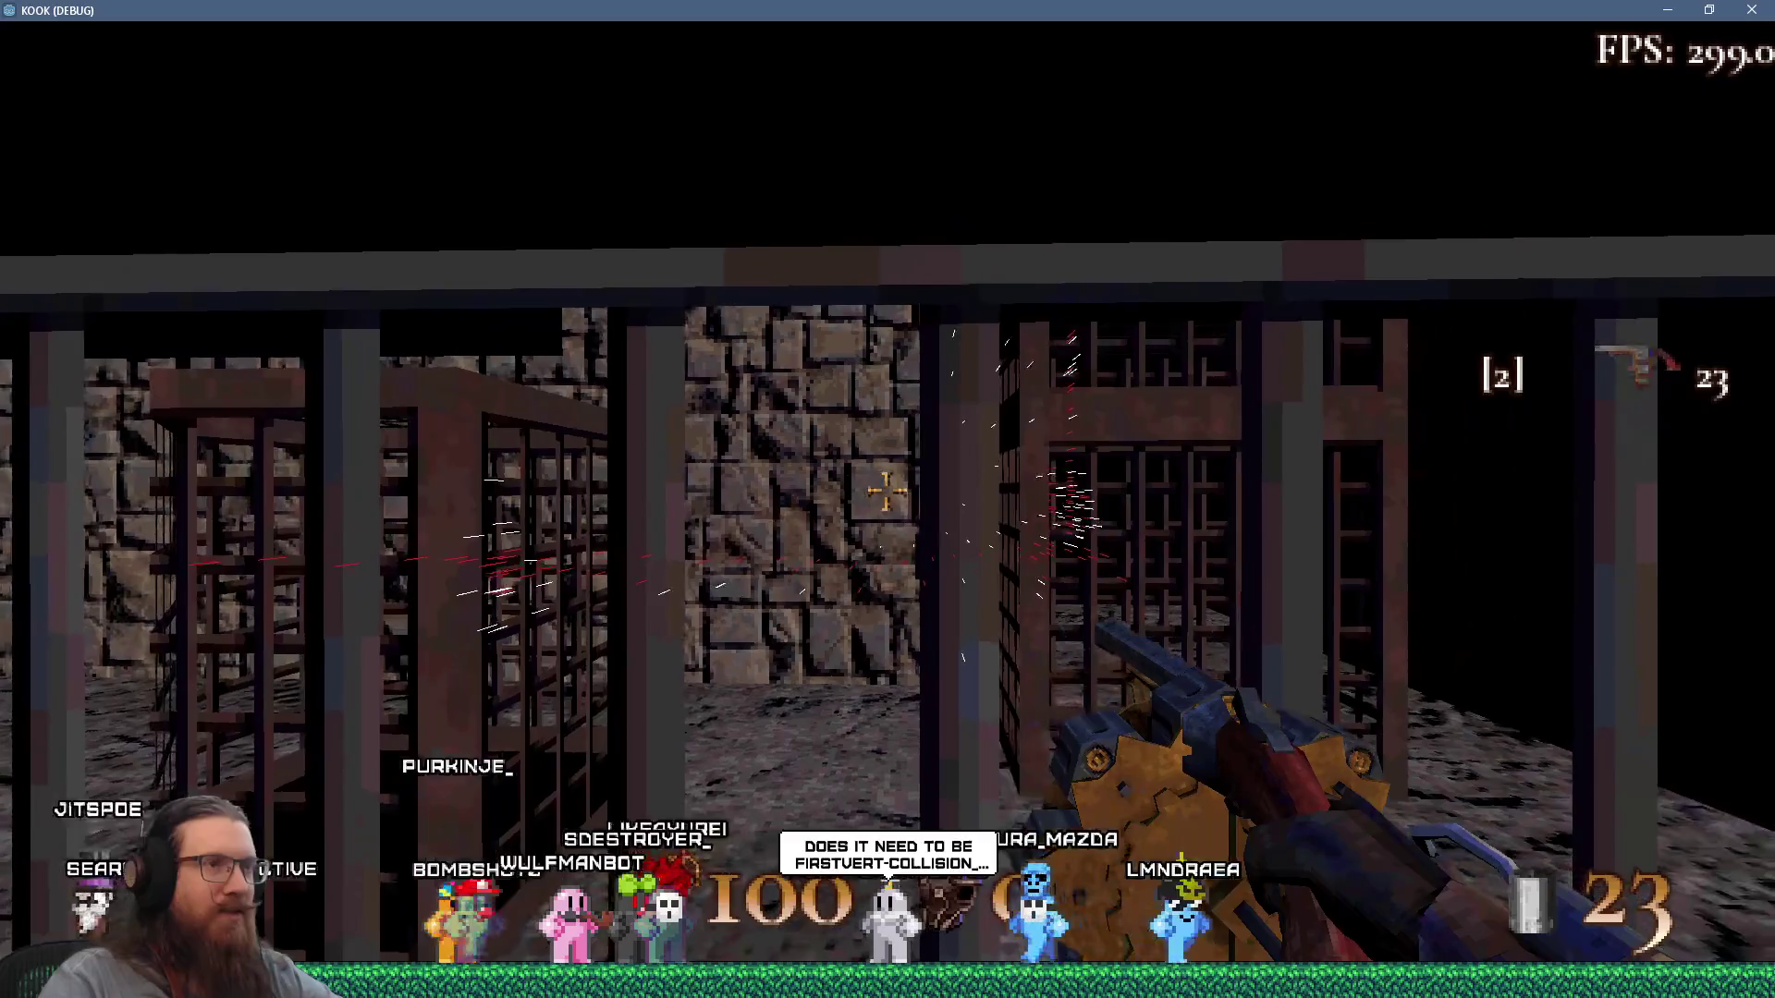
{"action": "key", "text": "d"}
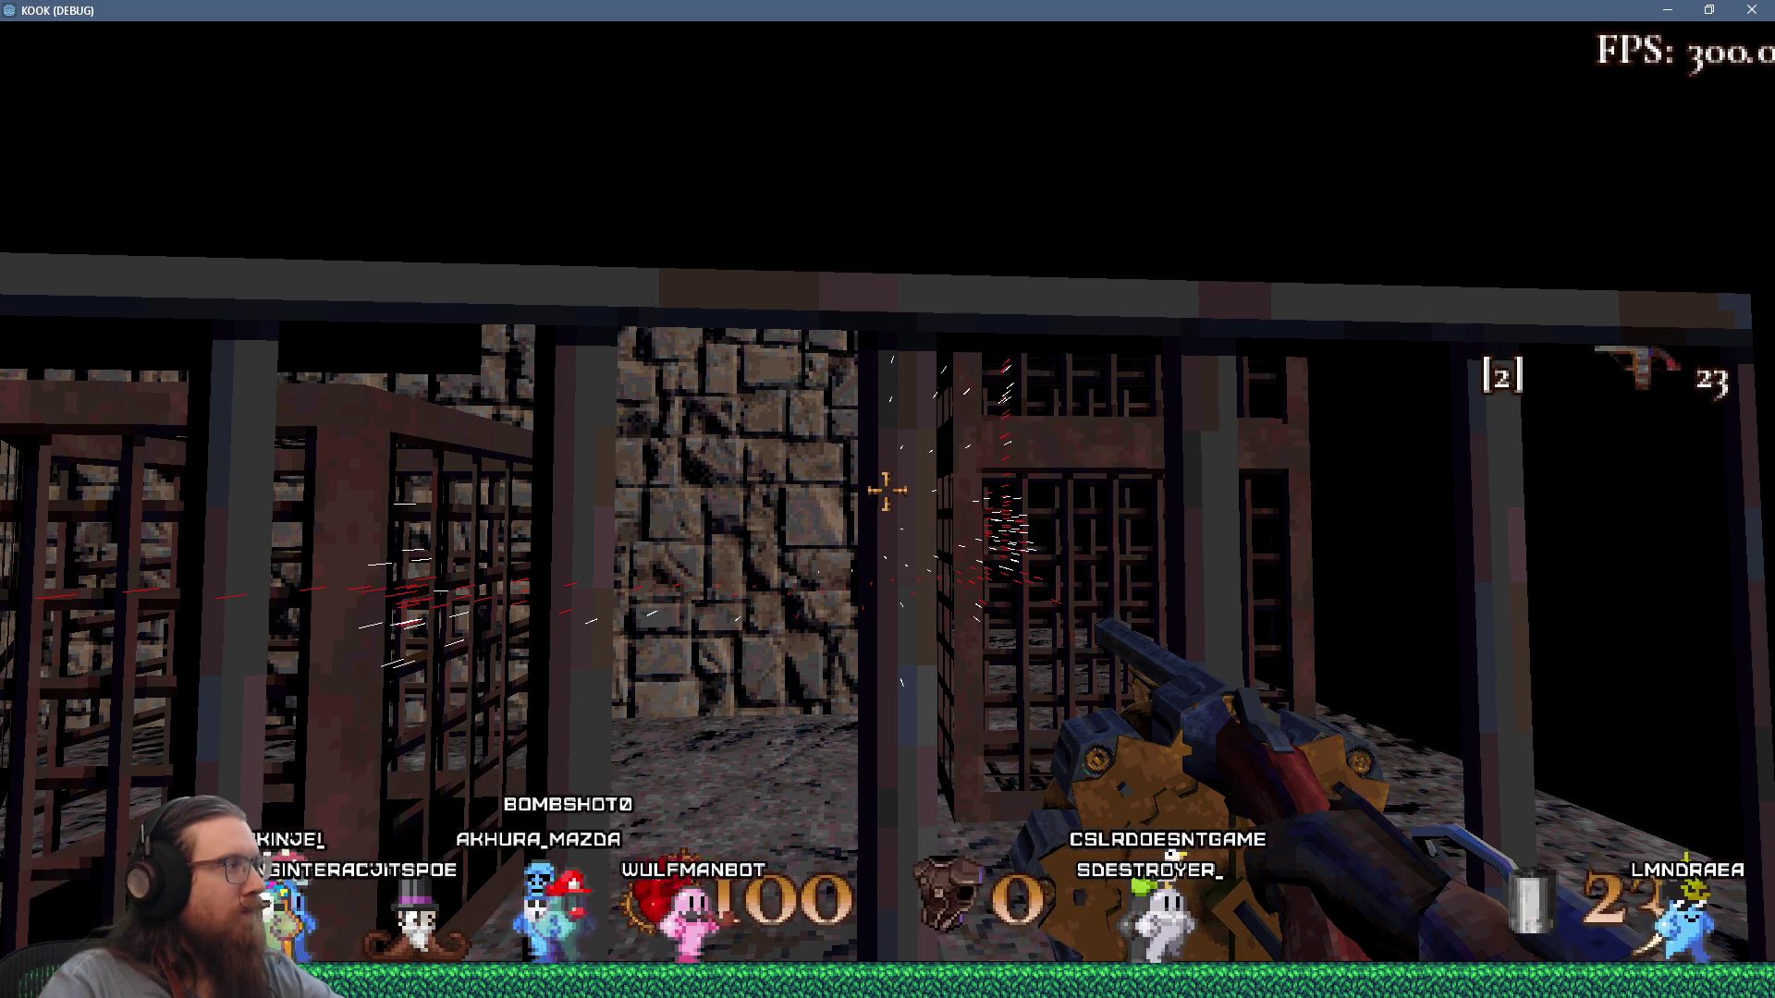
{"action": "key", "text": "grave"}
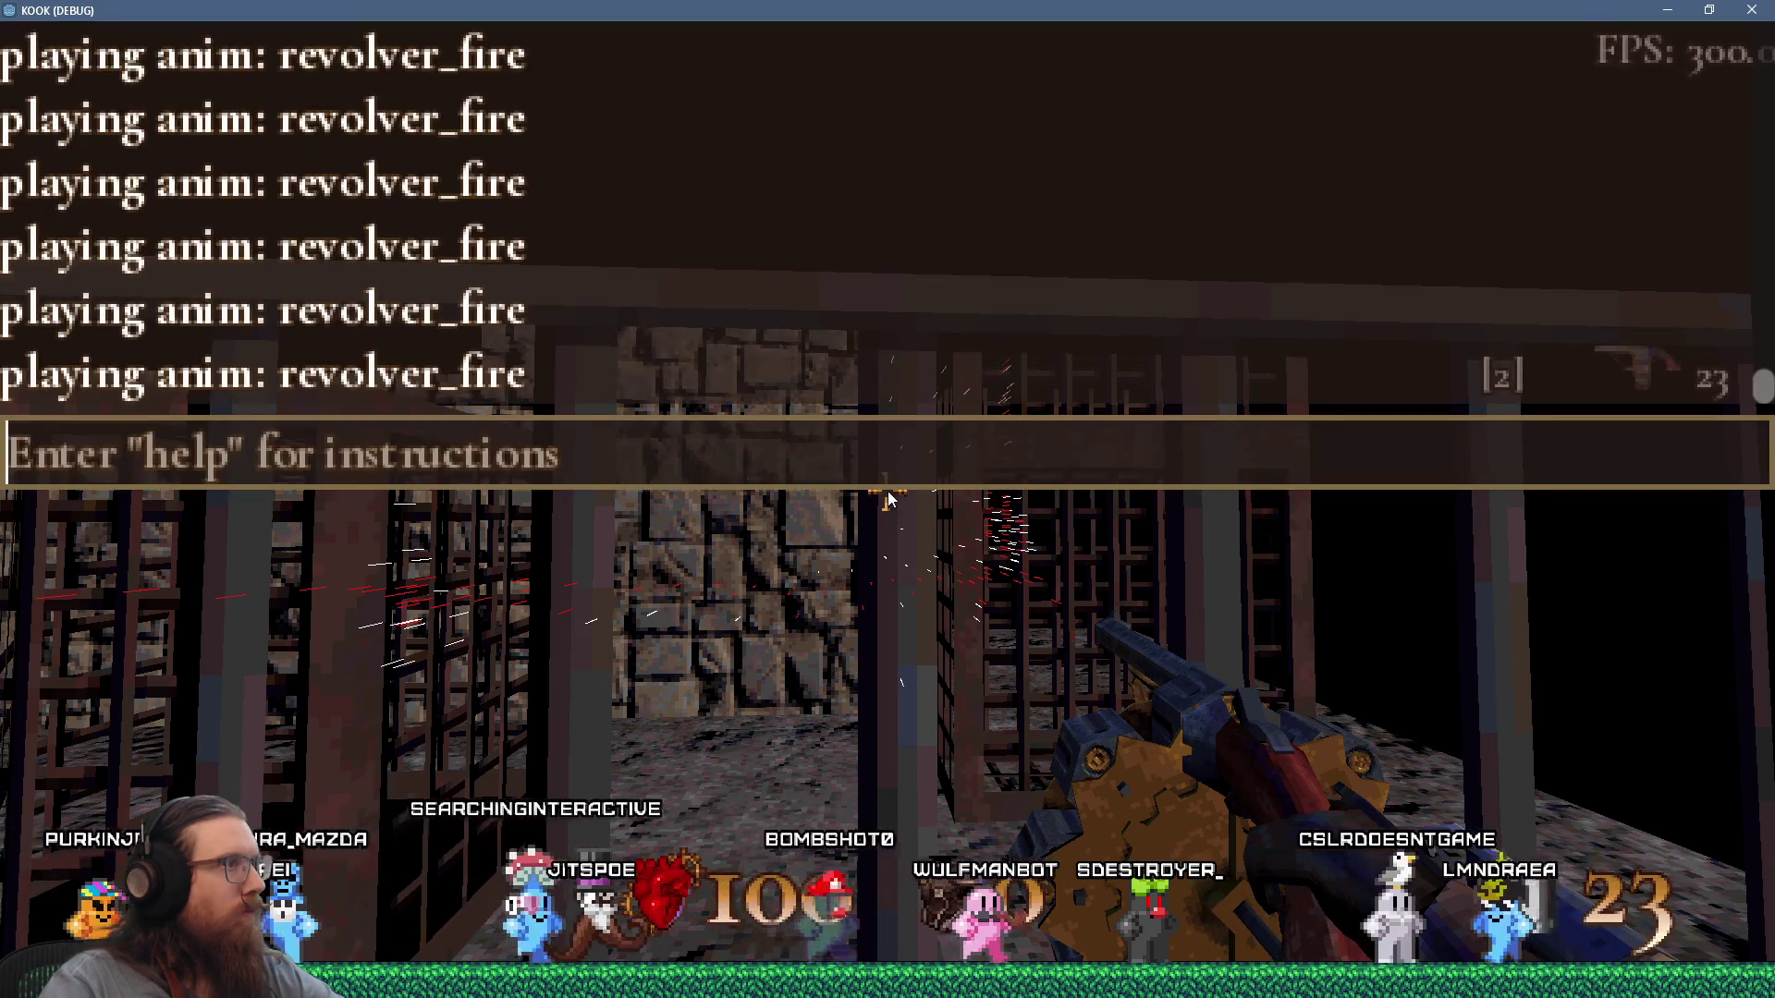
Return to the Godot editor, close the unknown bsp format alert, and select collision_position on line 238.
{"action": "key", "text": "alt+Tab"}
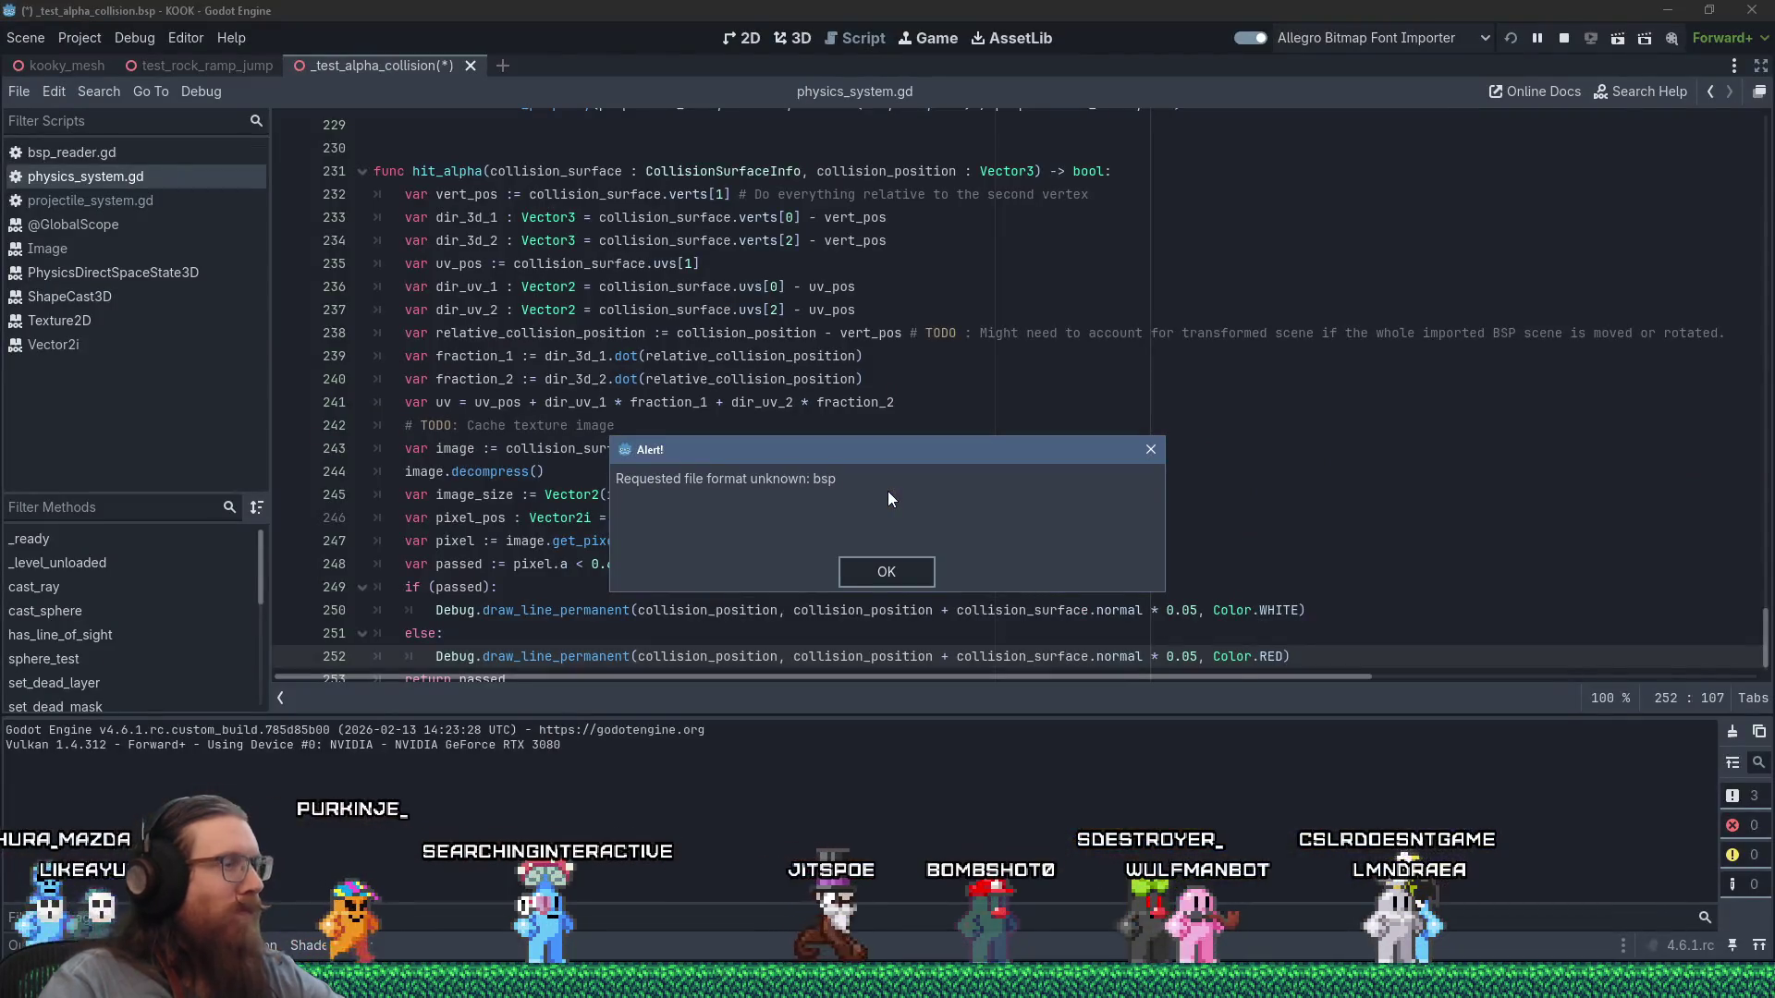
{"action": "left_click", "coordinate": [1155, 449]}
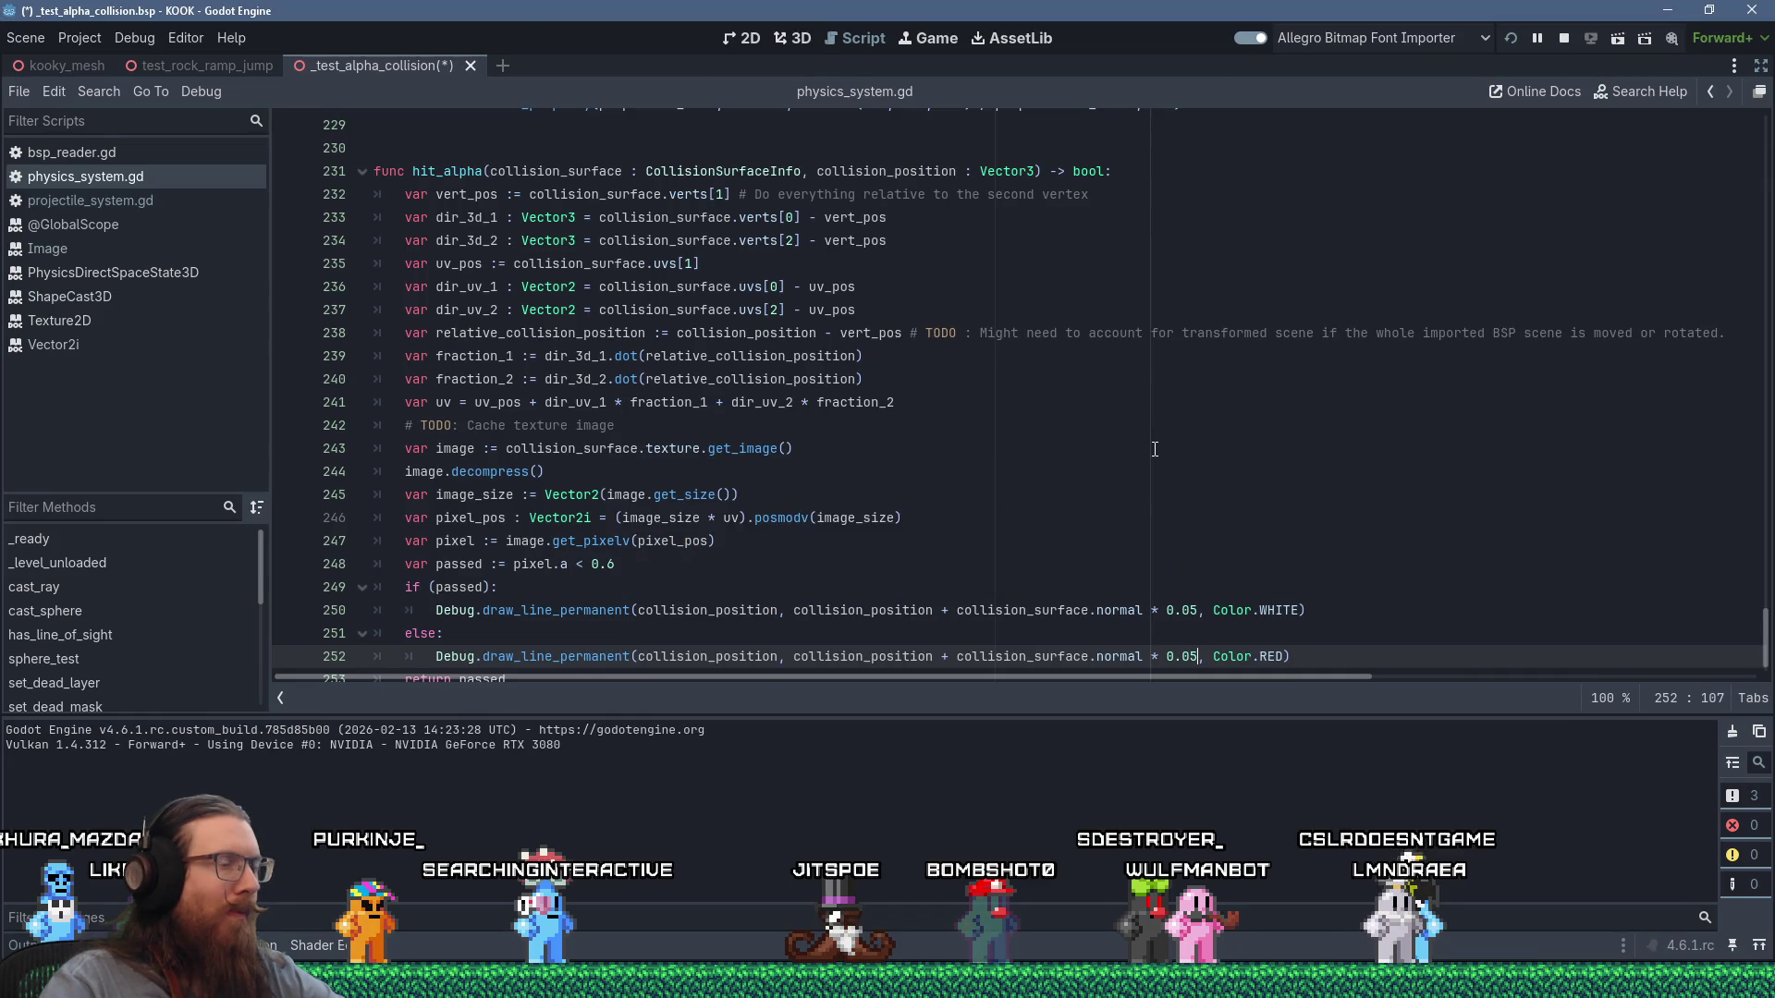
{"action": "left_click", "coordinate": [772, 334]}
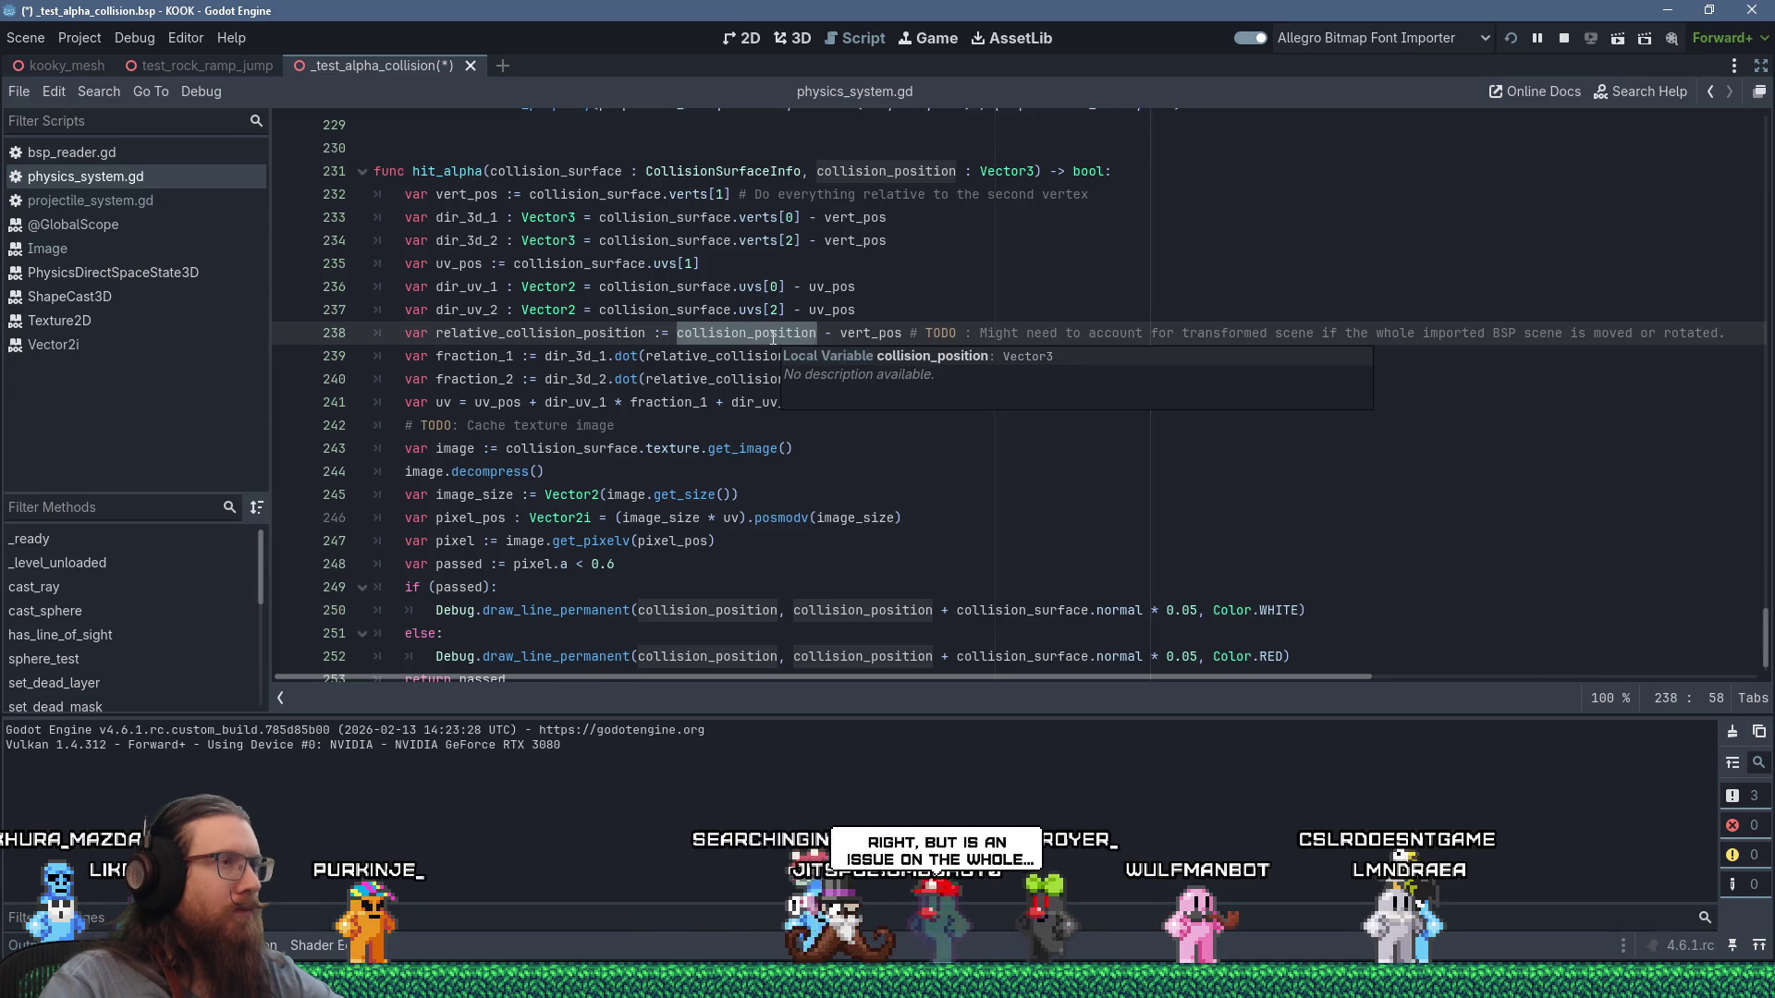
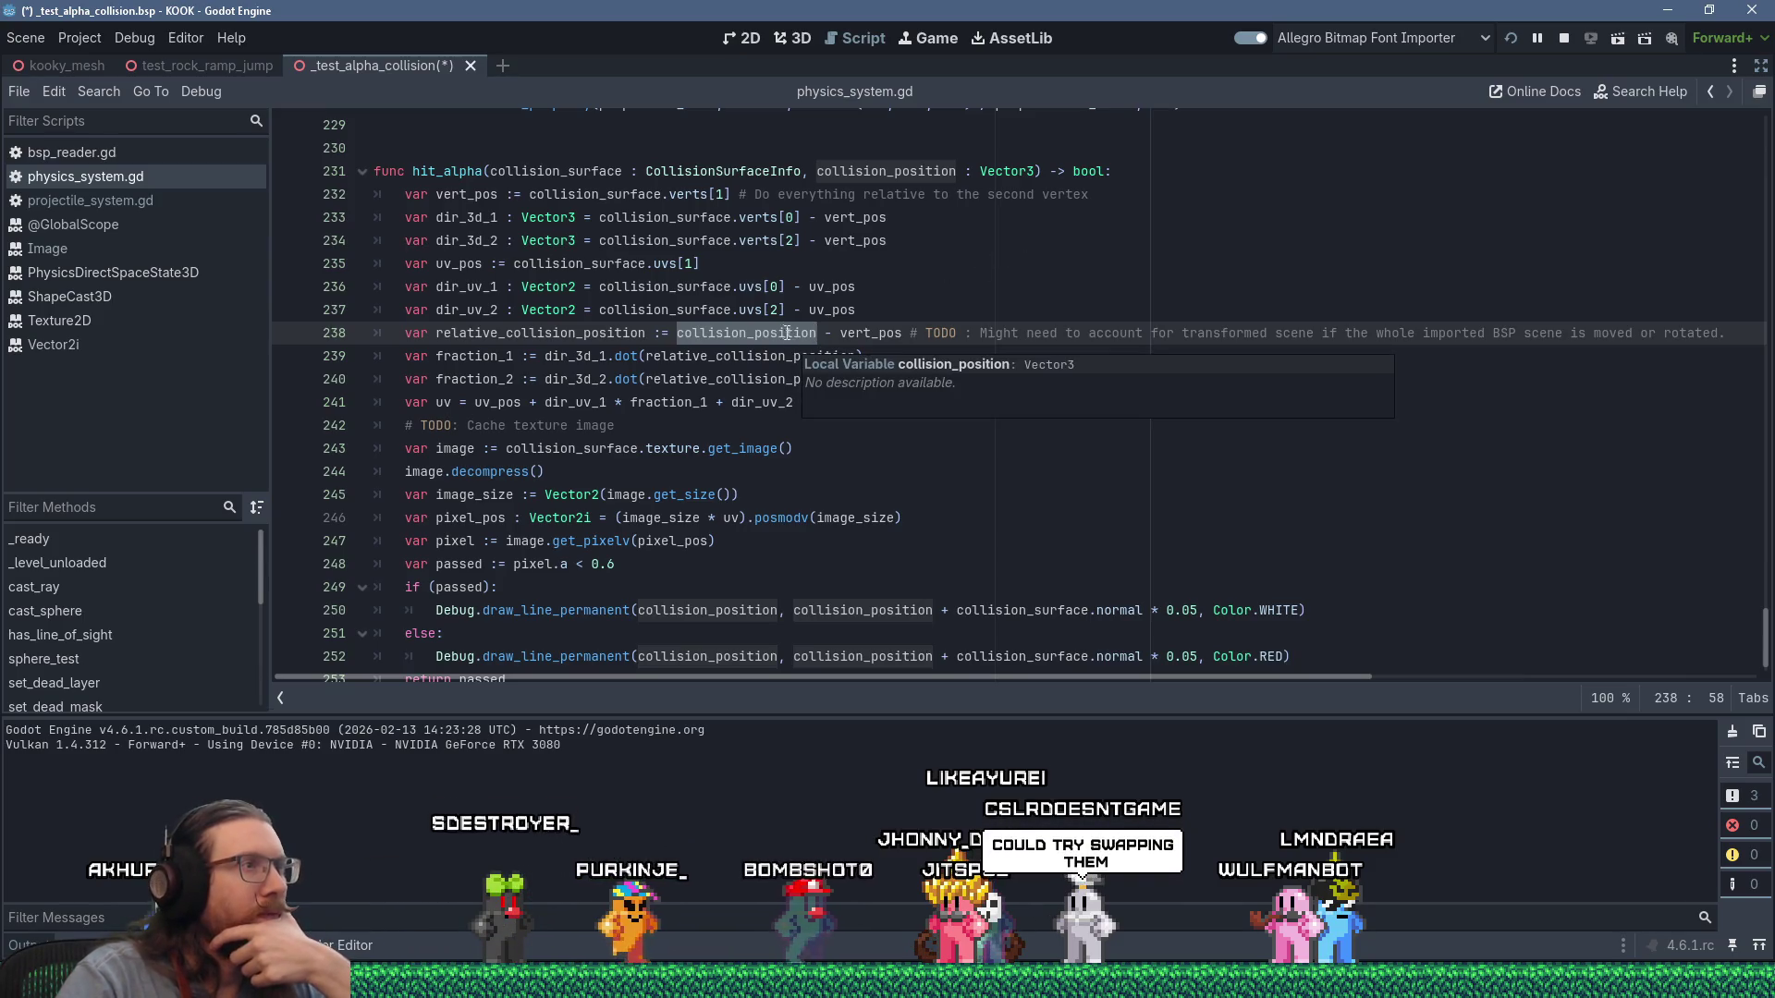
Inspect vert_pos and collision_position, then mark the - vert_pos subtraction and the dir_uv_1 * fraction term.
{"action": "double_click", "coordinate": [875, 332]}
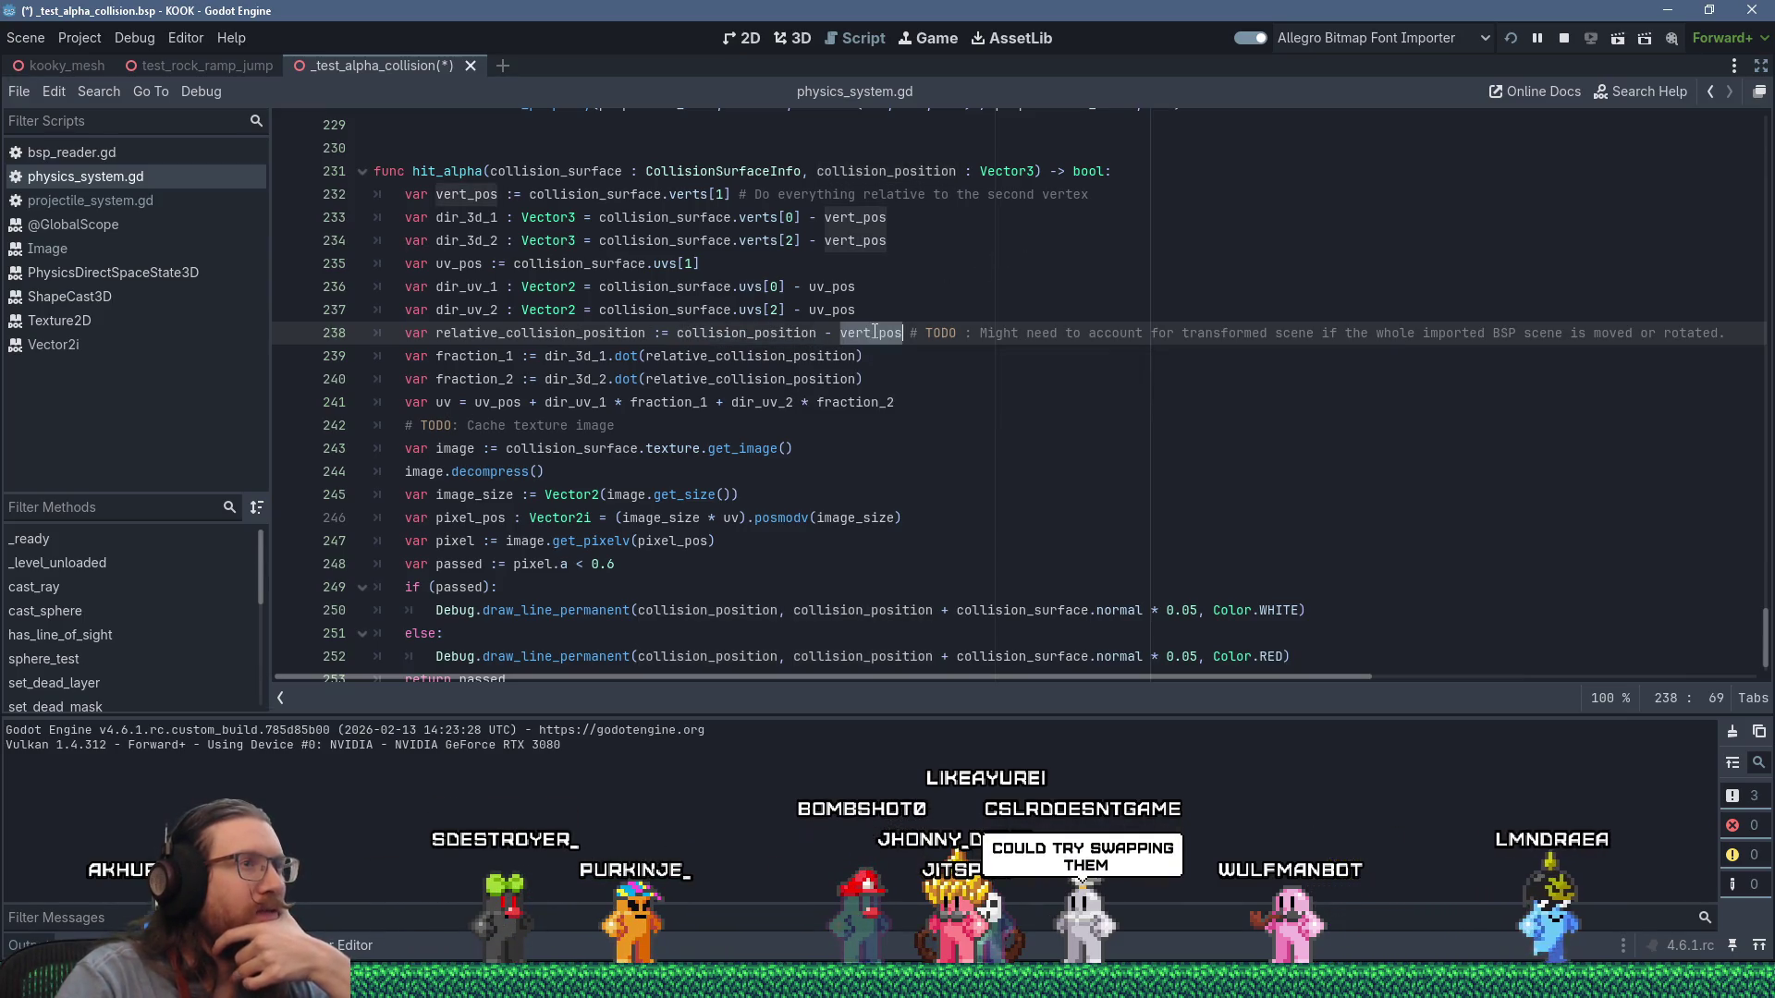
{"action": "double_click", "coordinate": [757, 333]}
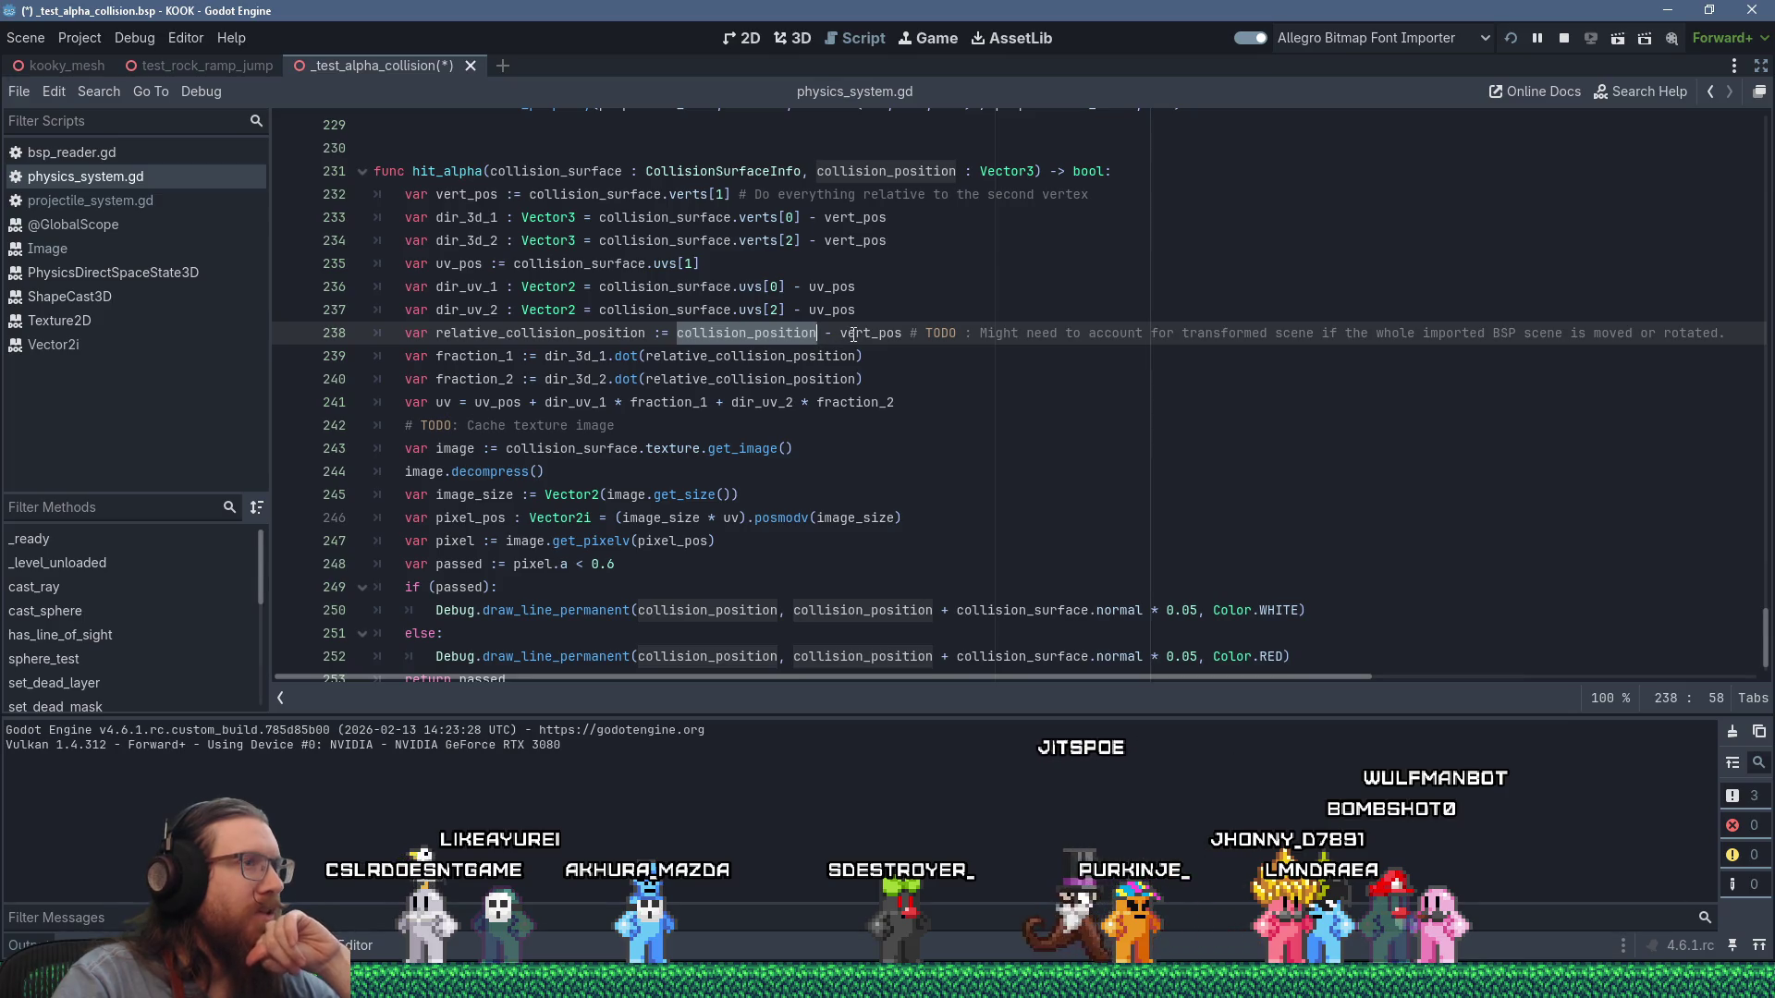
{"action": "mouse_move", "coordinate": [852, 335]}
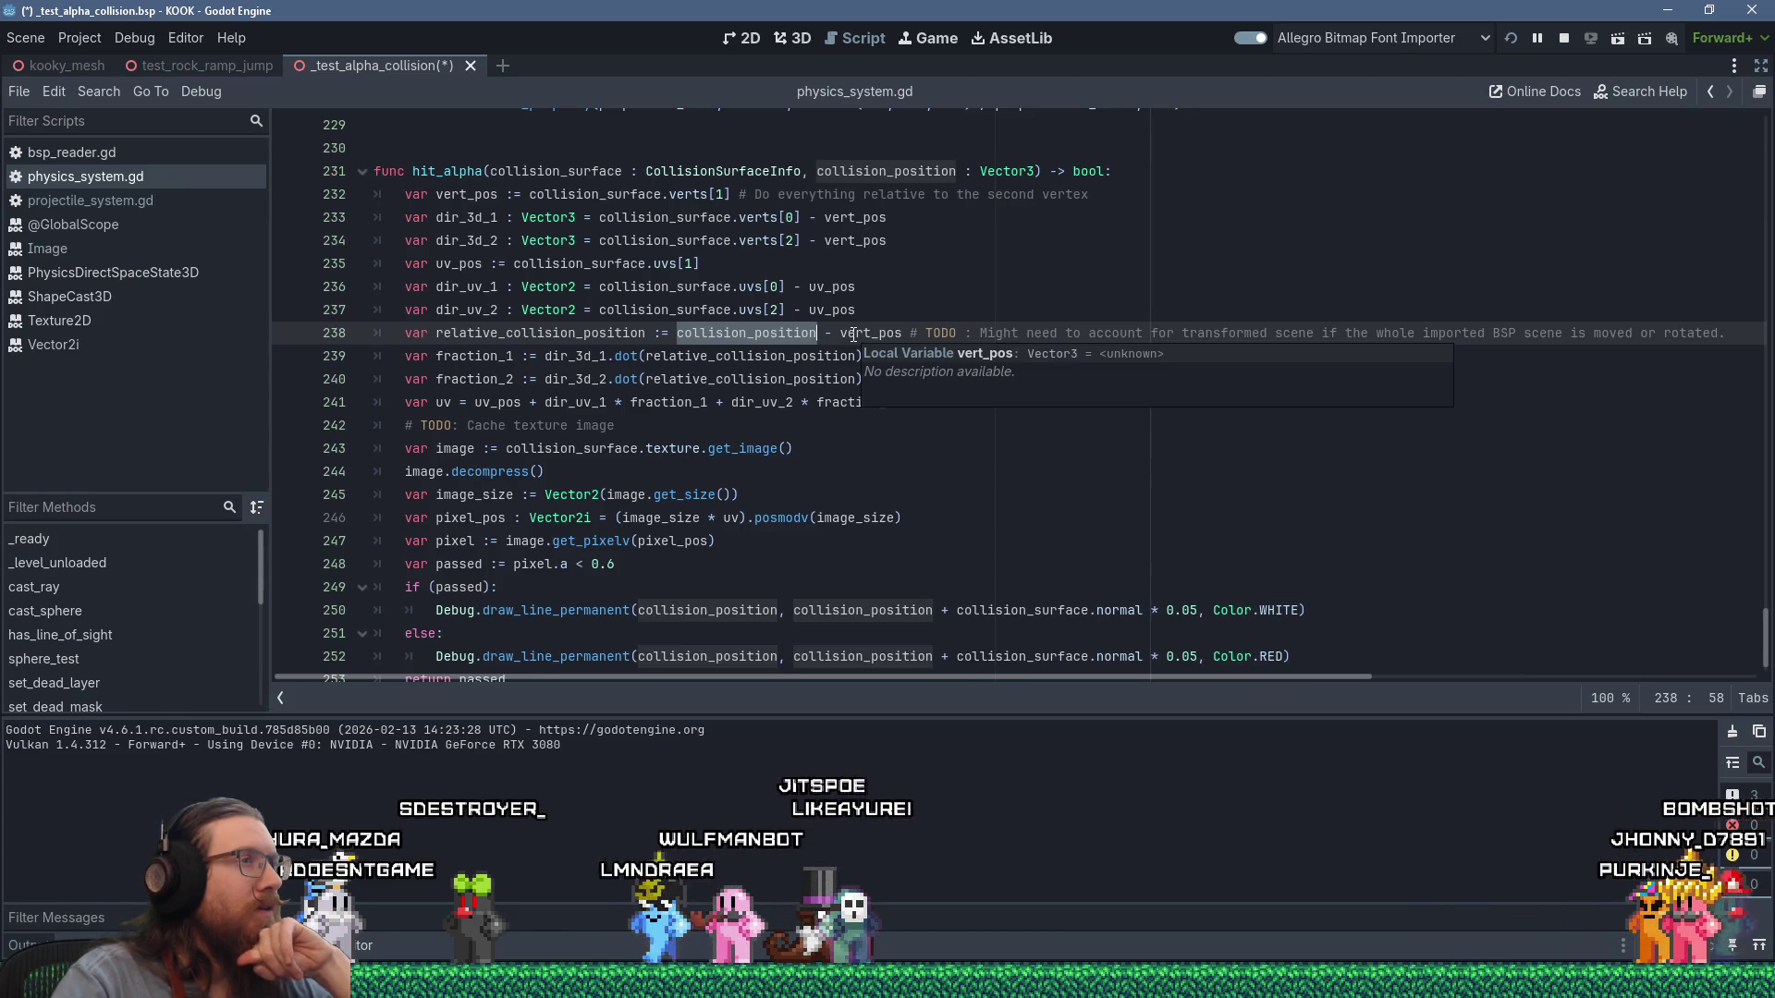
{"action": "left_click", "coordinate": [578, 335]}
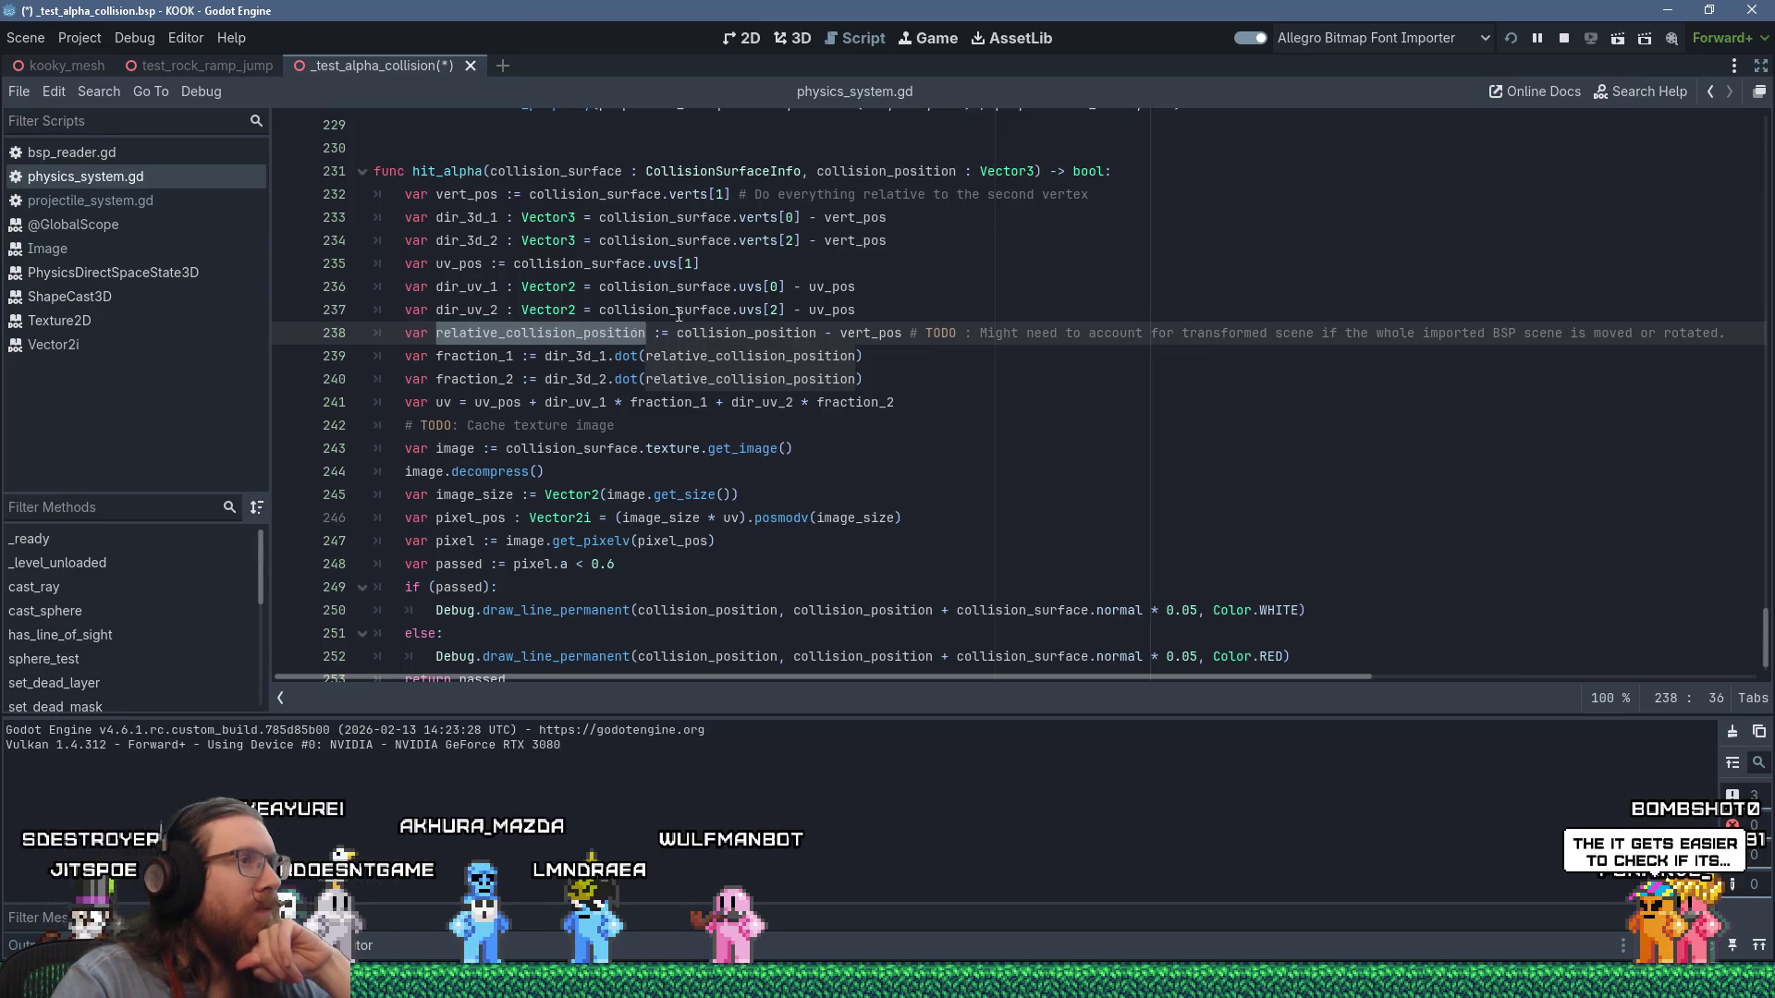
{"action": "left_click_drag", "start_coordinate": [804, 217], "coordinate": [901, 225]}
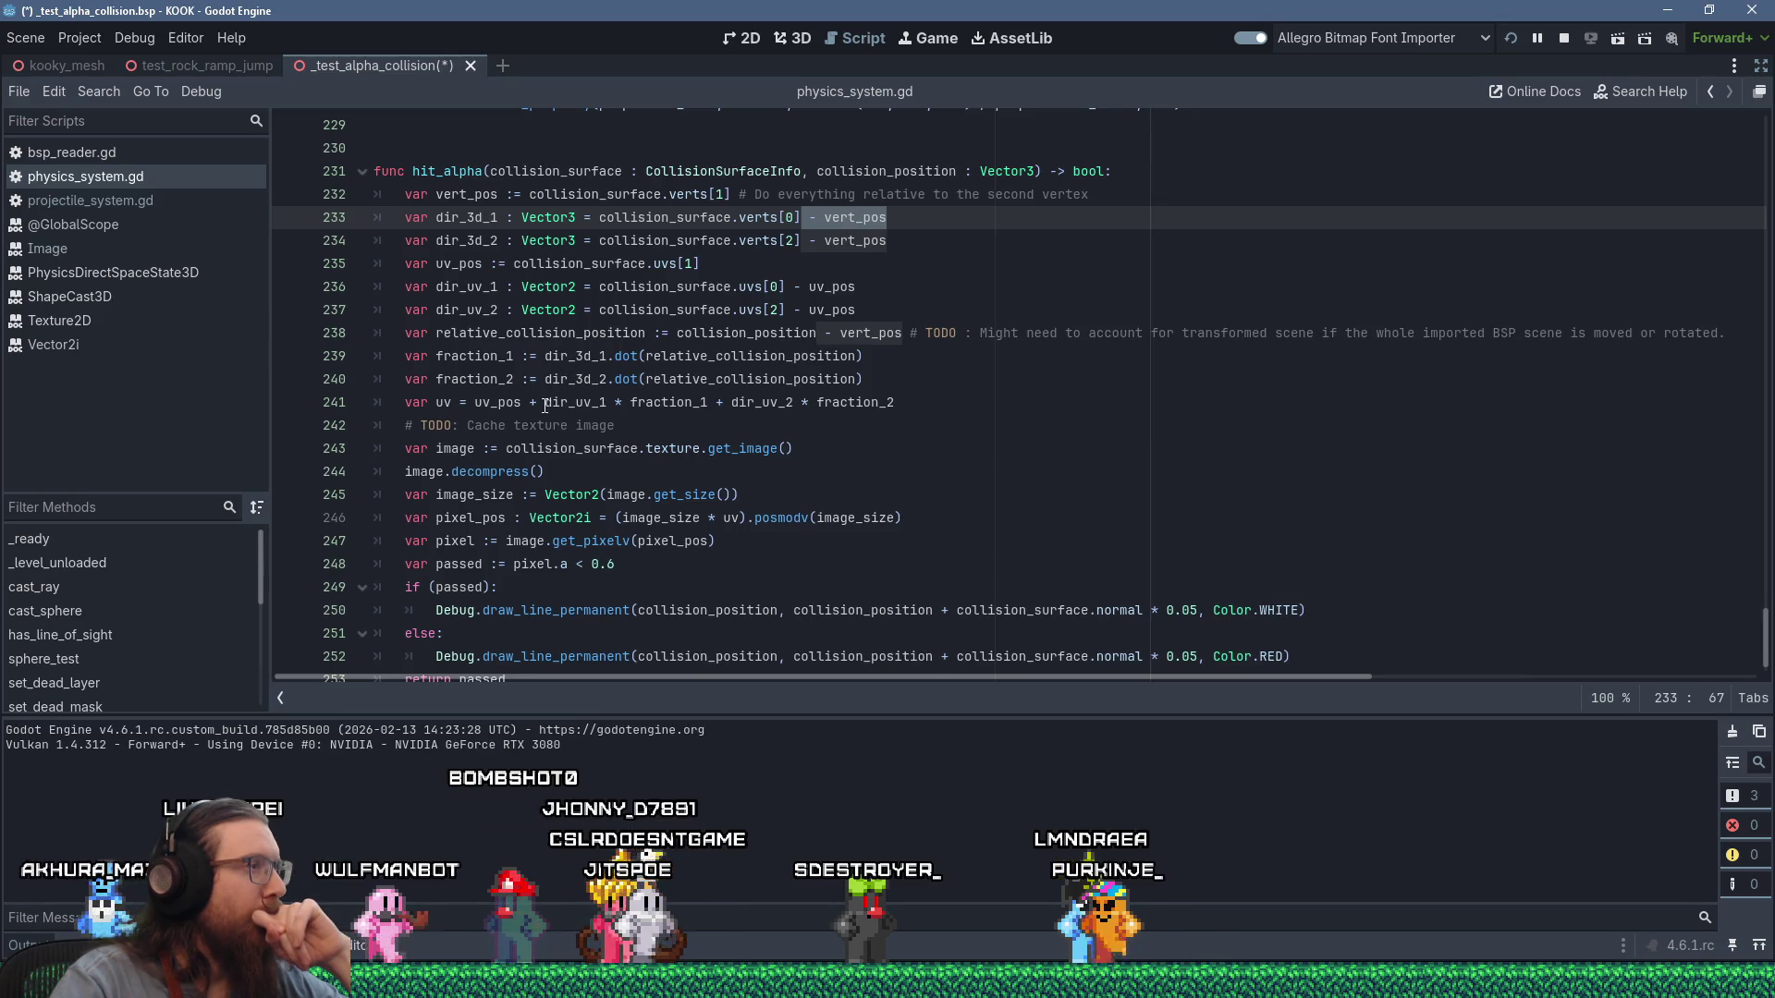
{"action": "left_click_drag", "start_coordinate": [546, 404], "coordinate": [687, 402]}
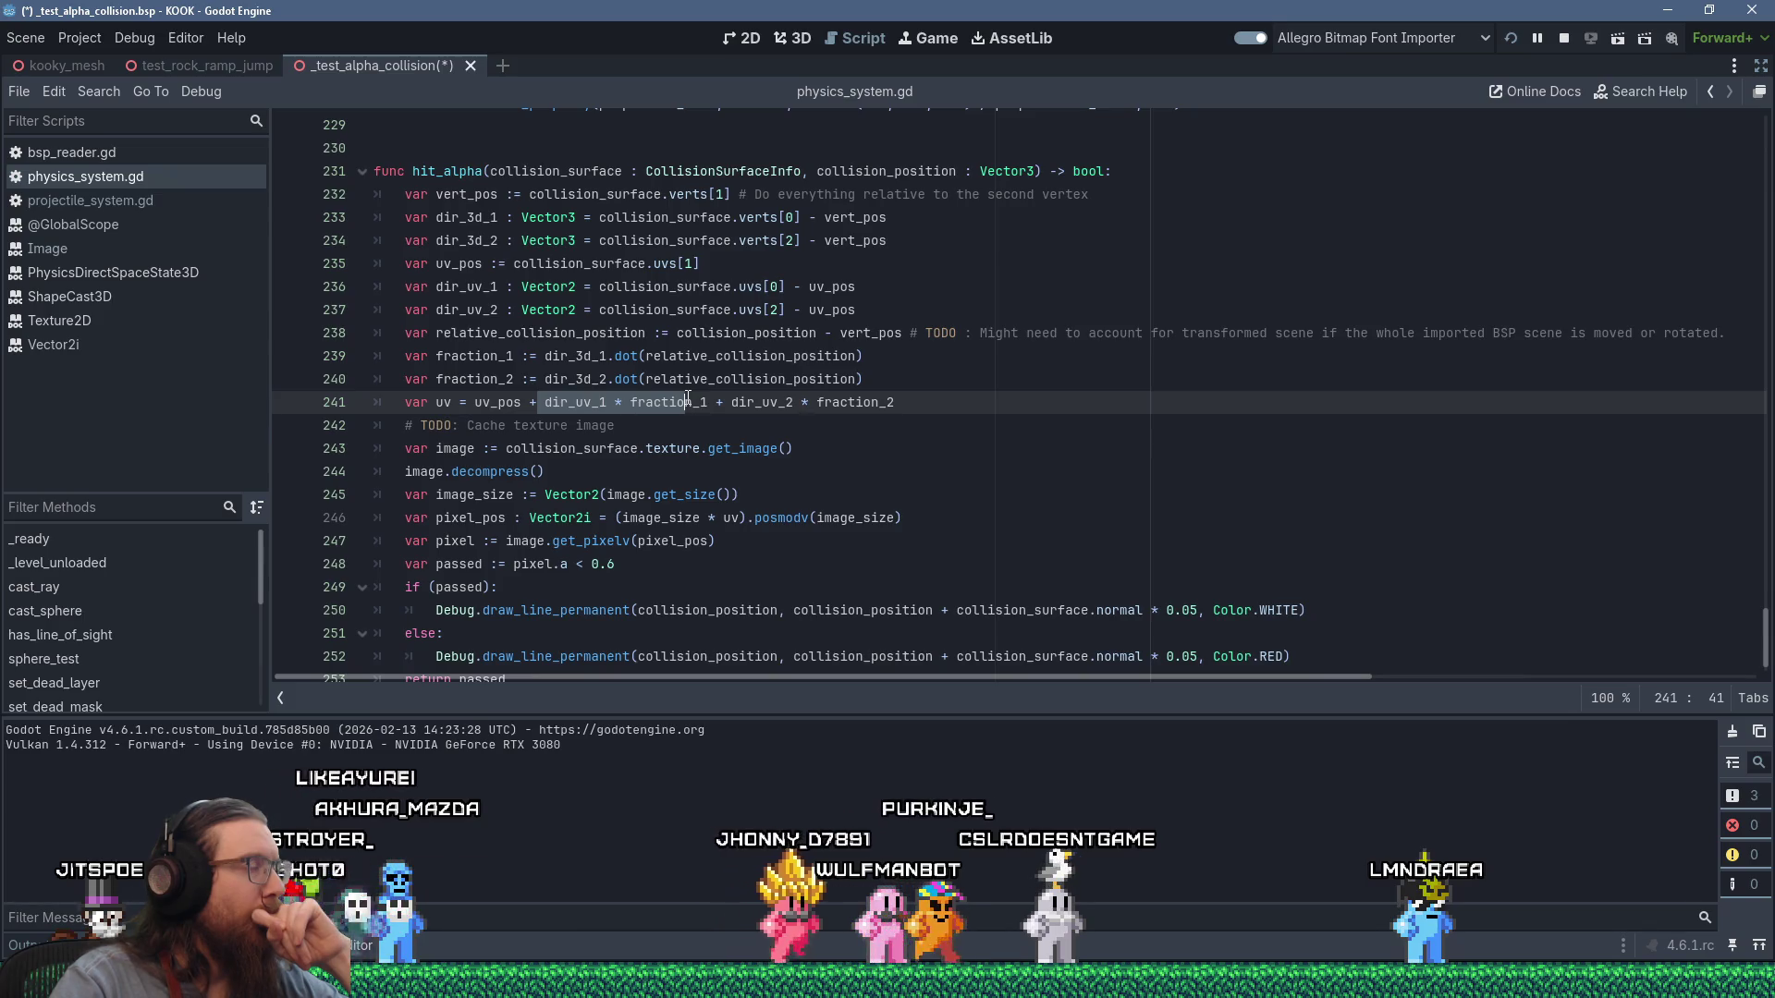
Check relative_collision_position and the Vector2 documentation on lines 237–239, then switch to the KOOK game.
{"action": "double_click", "coordinate": [837, 356]}
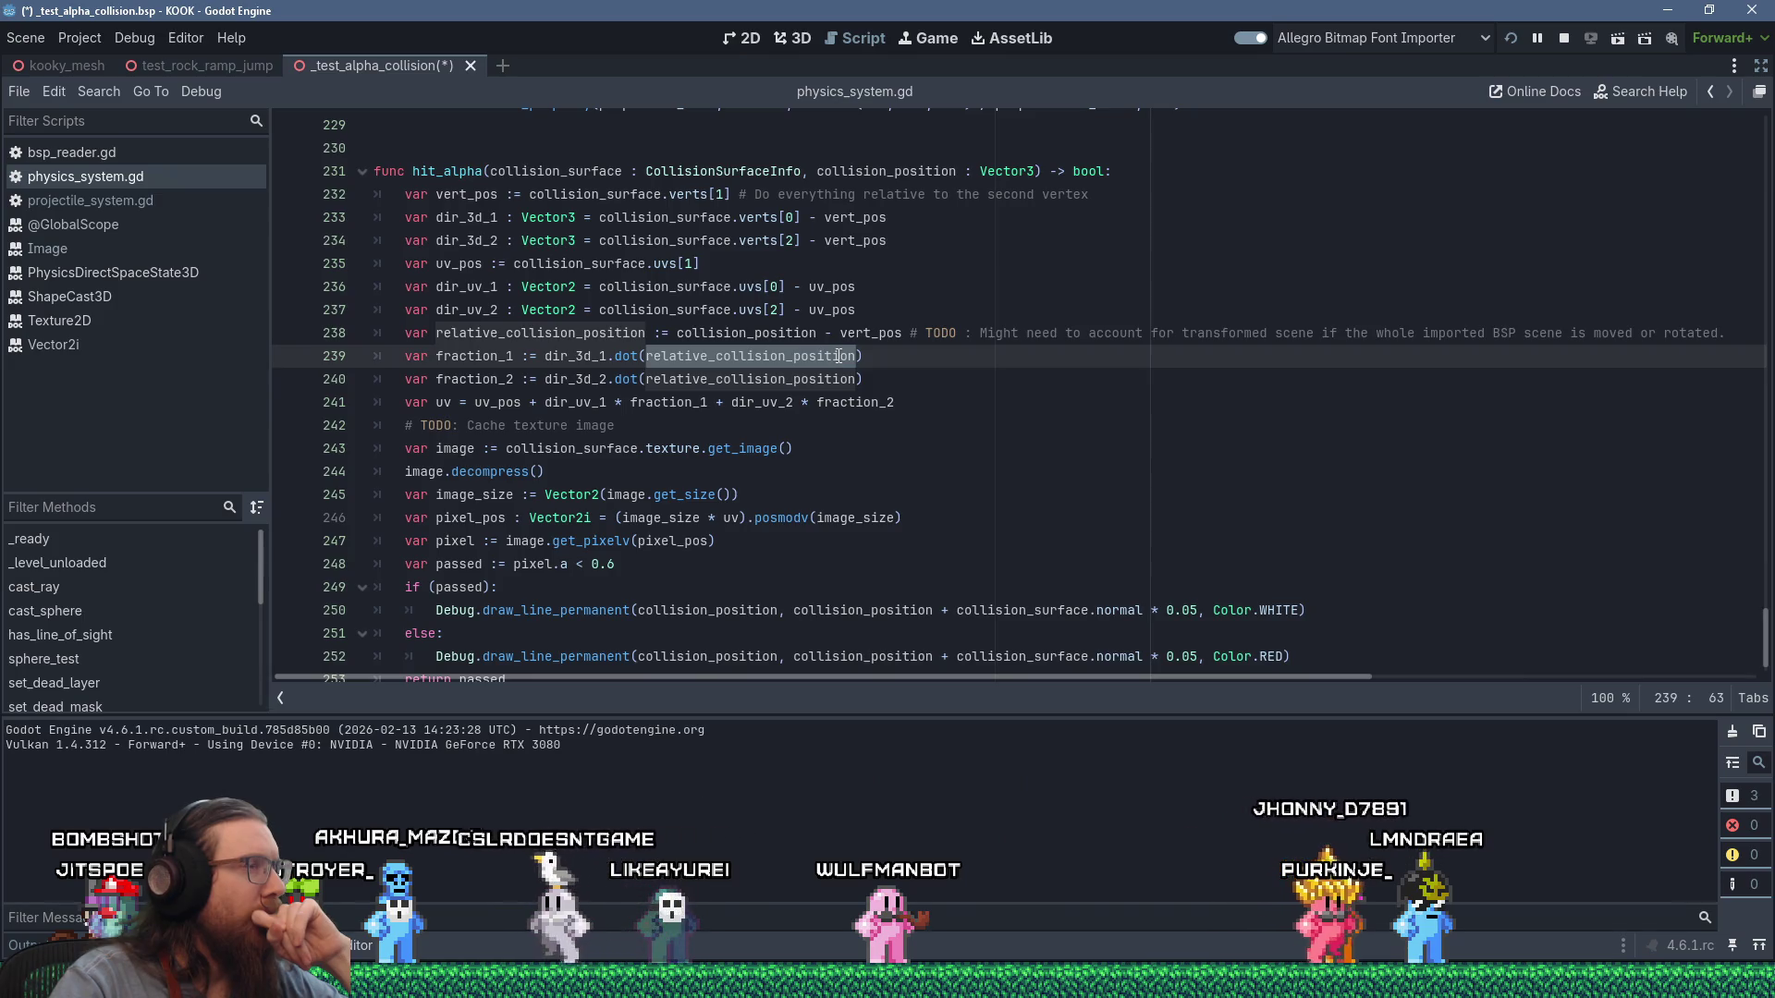
{"action": "mouse_move", "coordinate": [838, 356]}
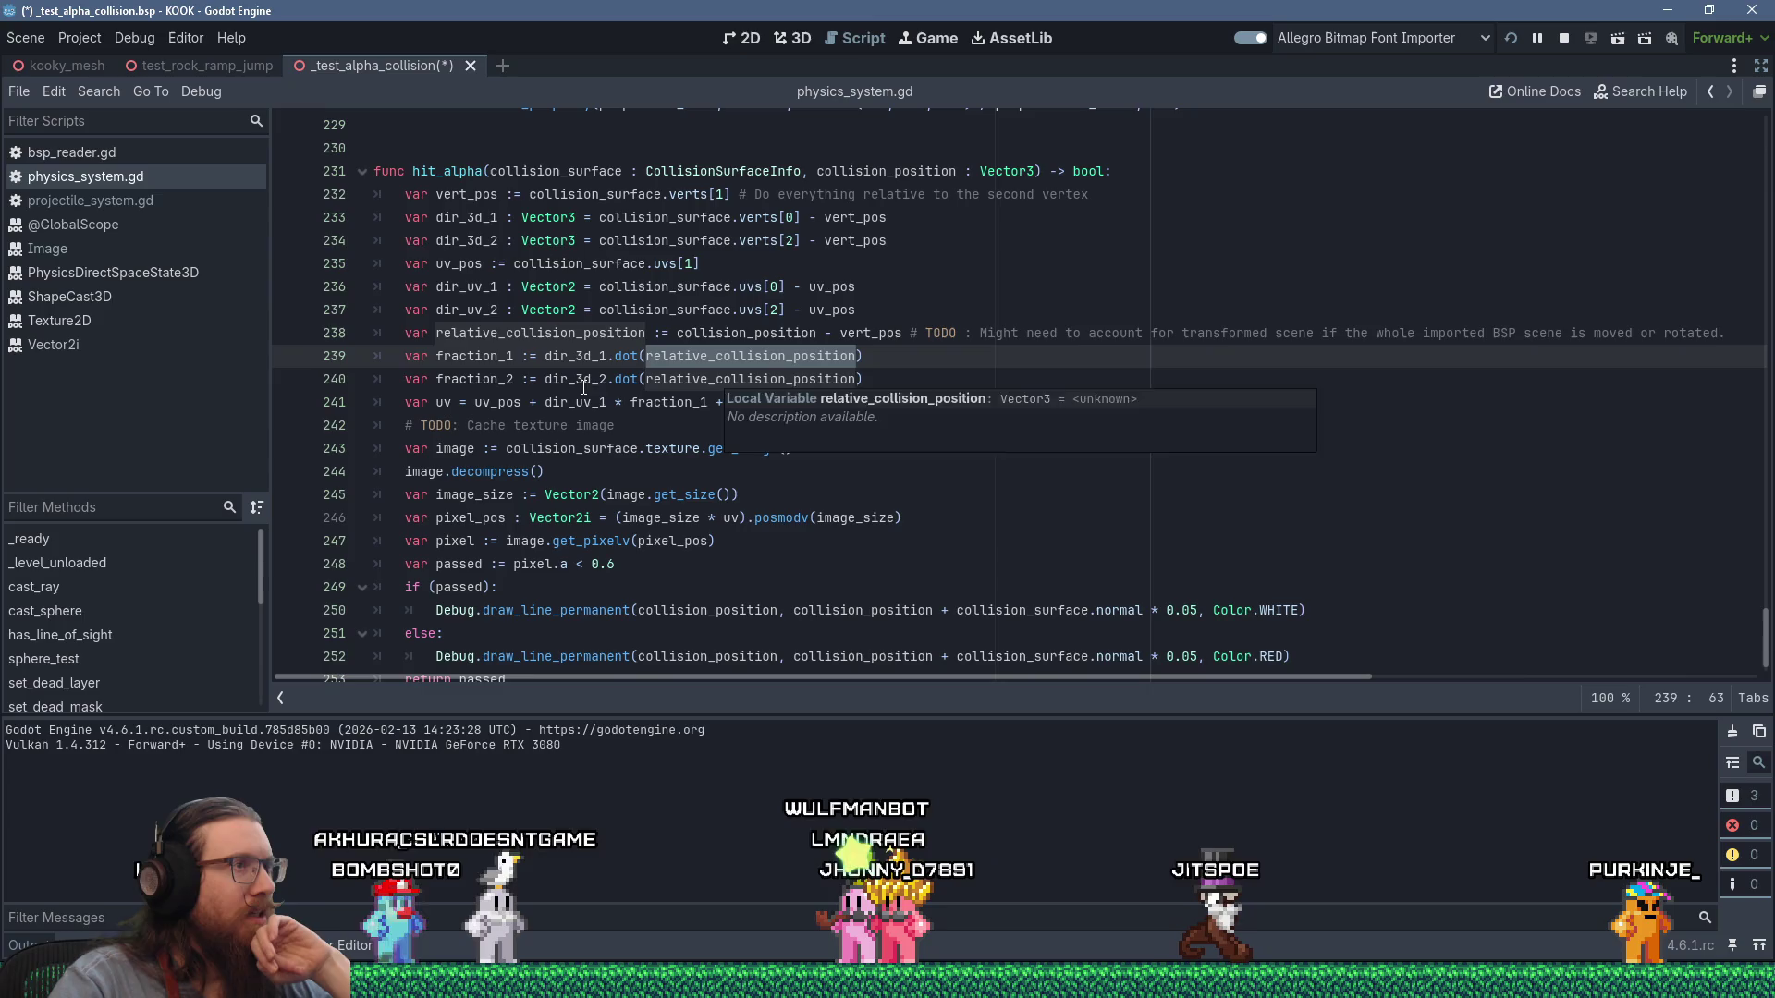
{"action": "mouse_move", "coordinate": [729, 414]}
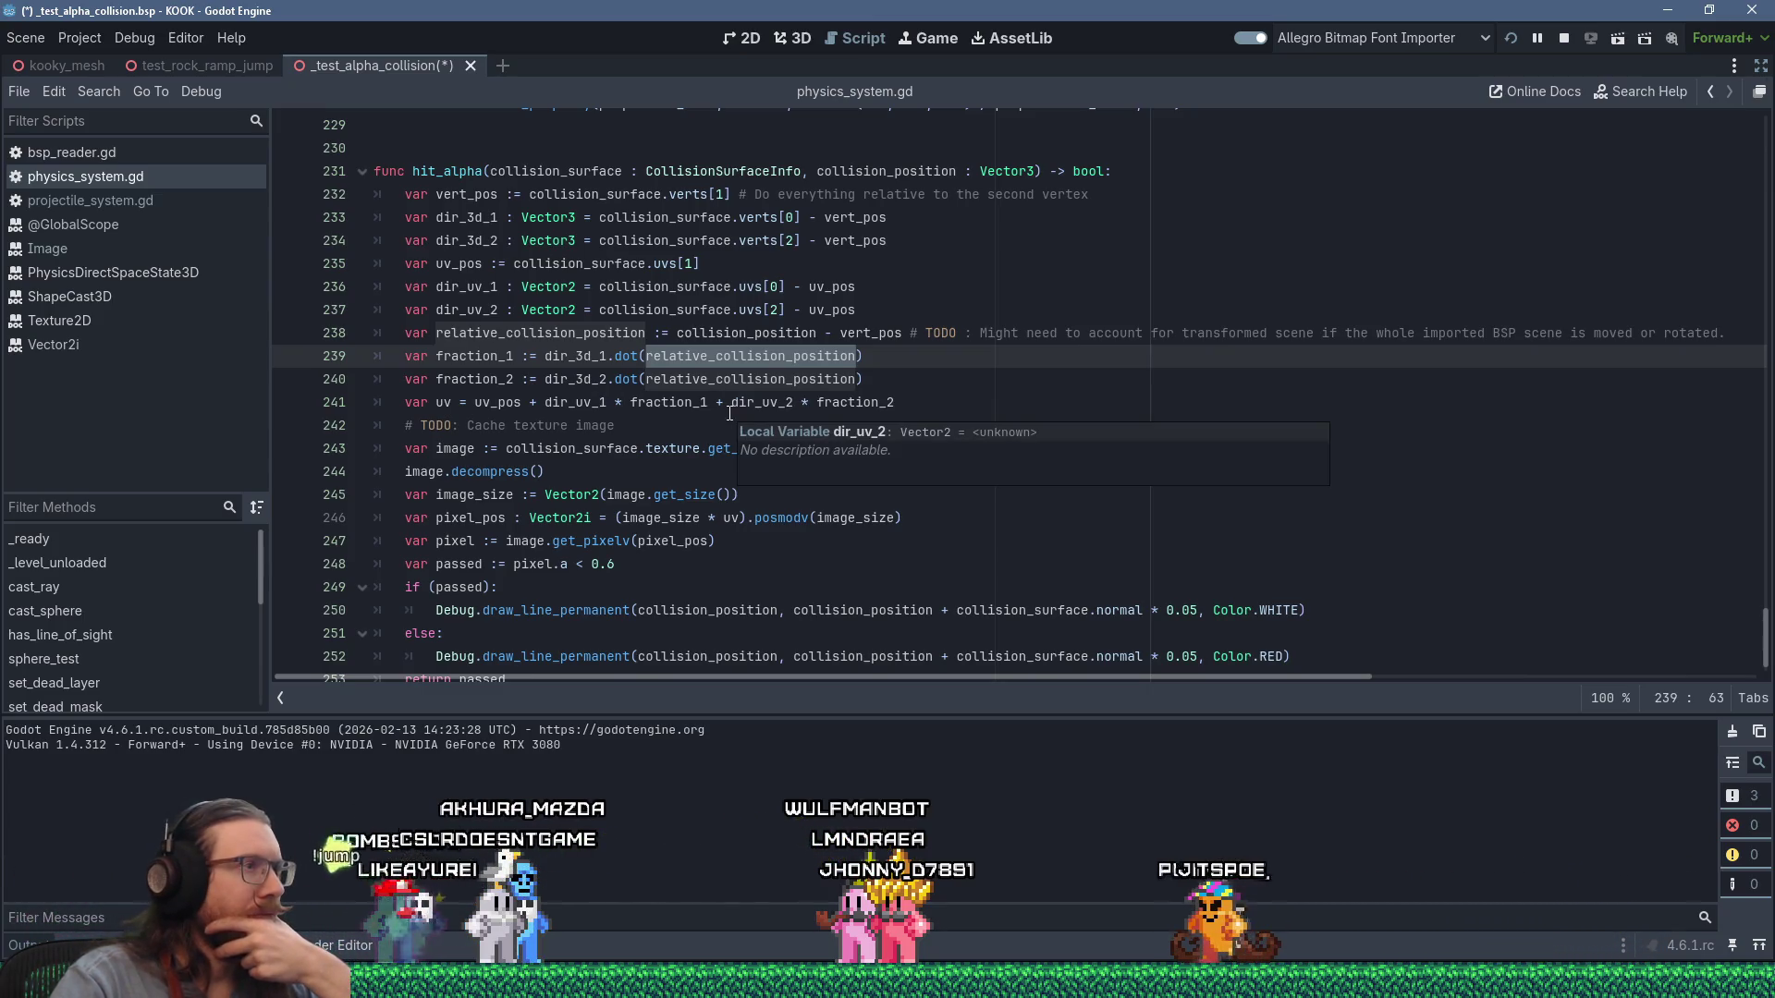
{"action": "mouse_move", "coordinate": [710, 456]}
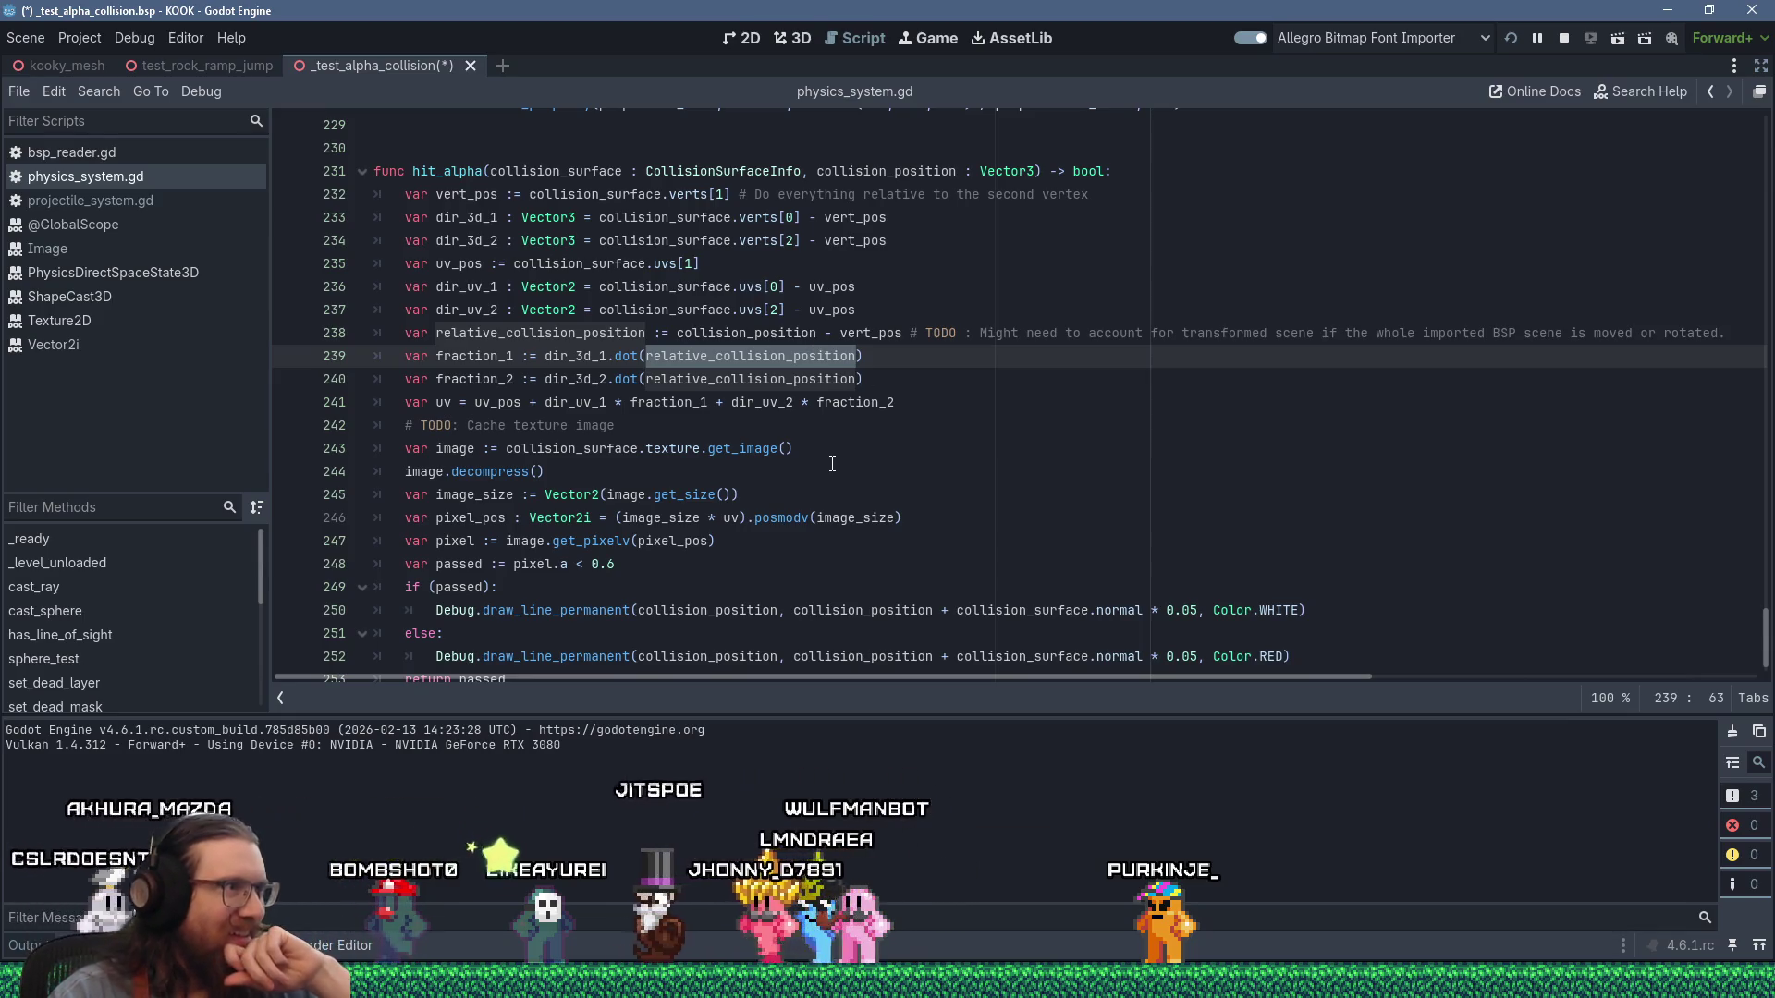
{"action": "double_click", "coordinate": [594, 334]}
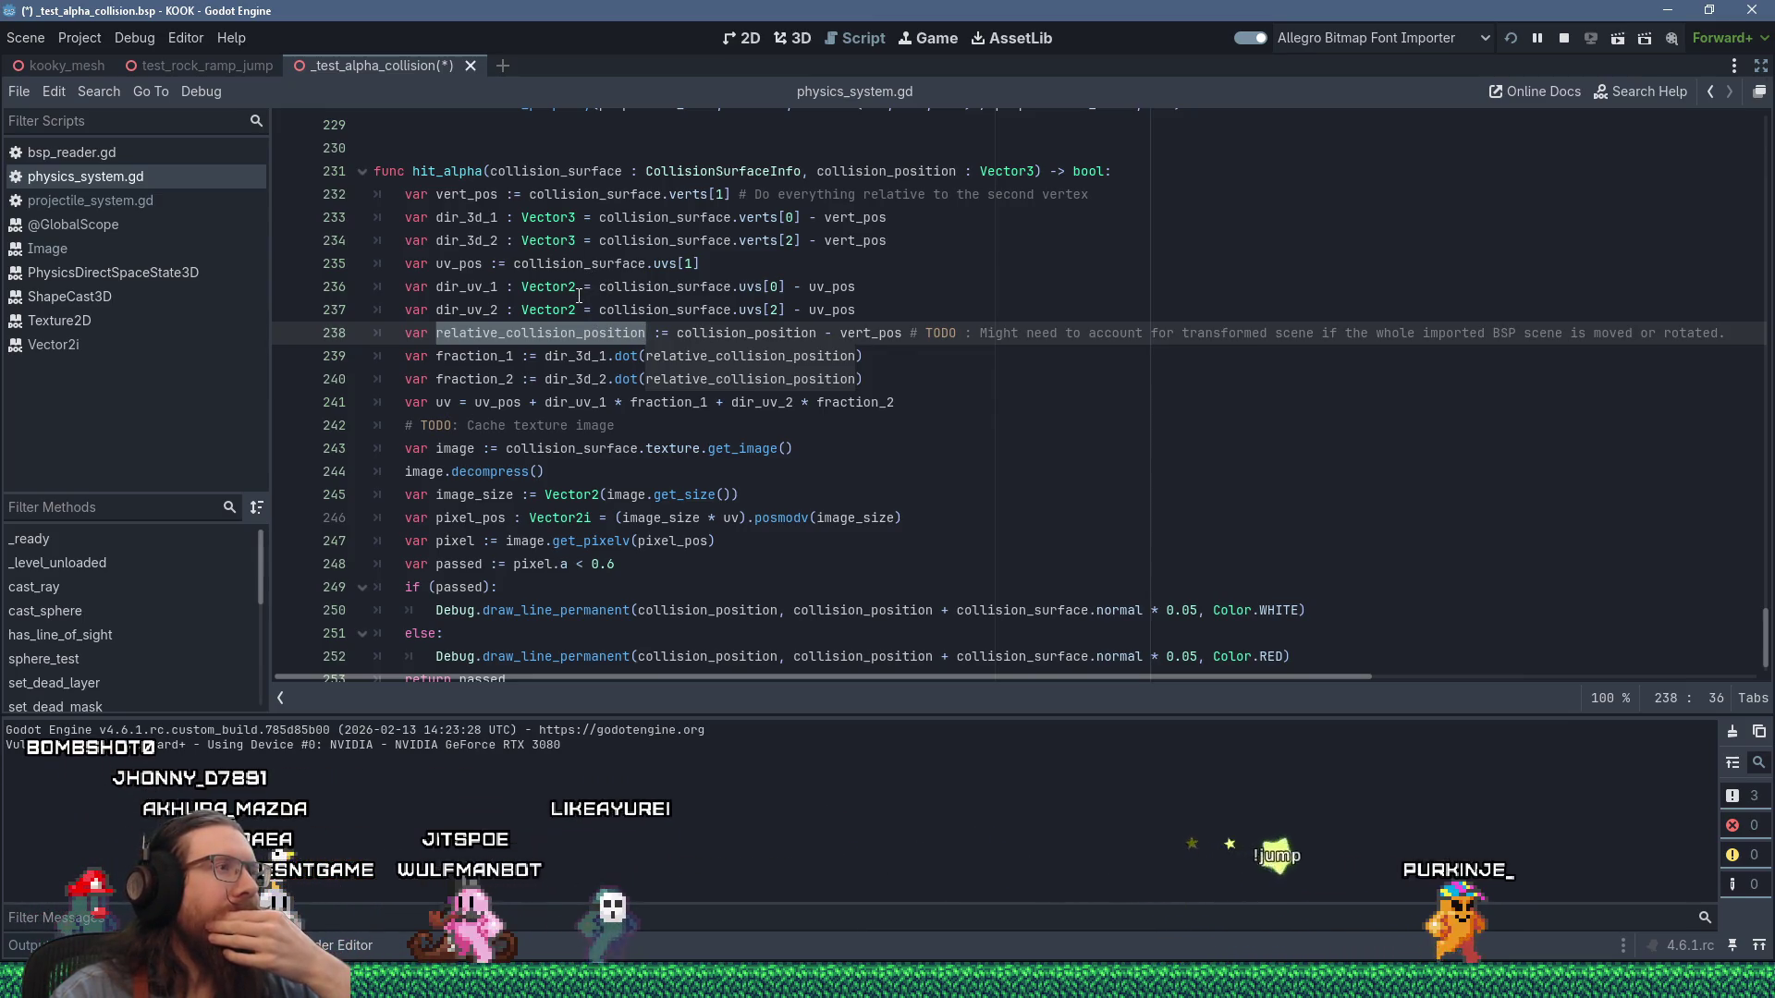
{"action": "mouse_move", "coordinate": [579, 295]}
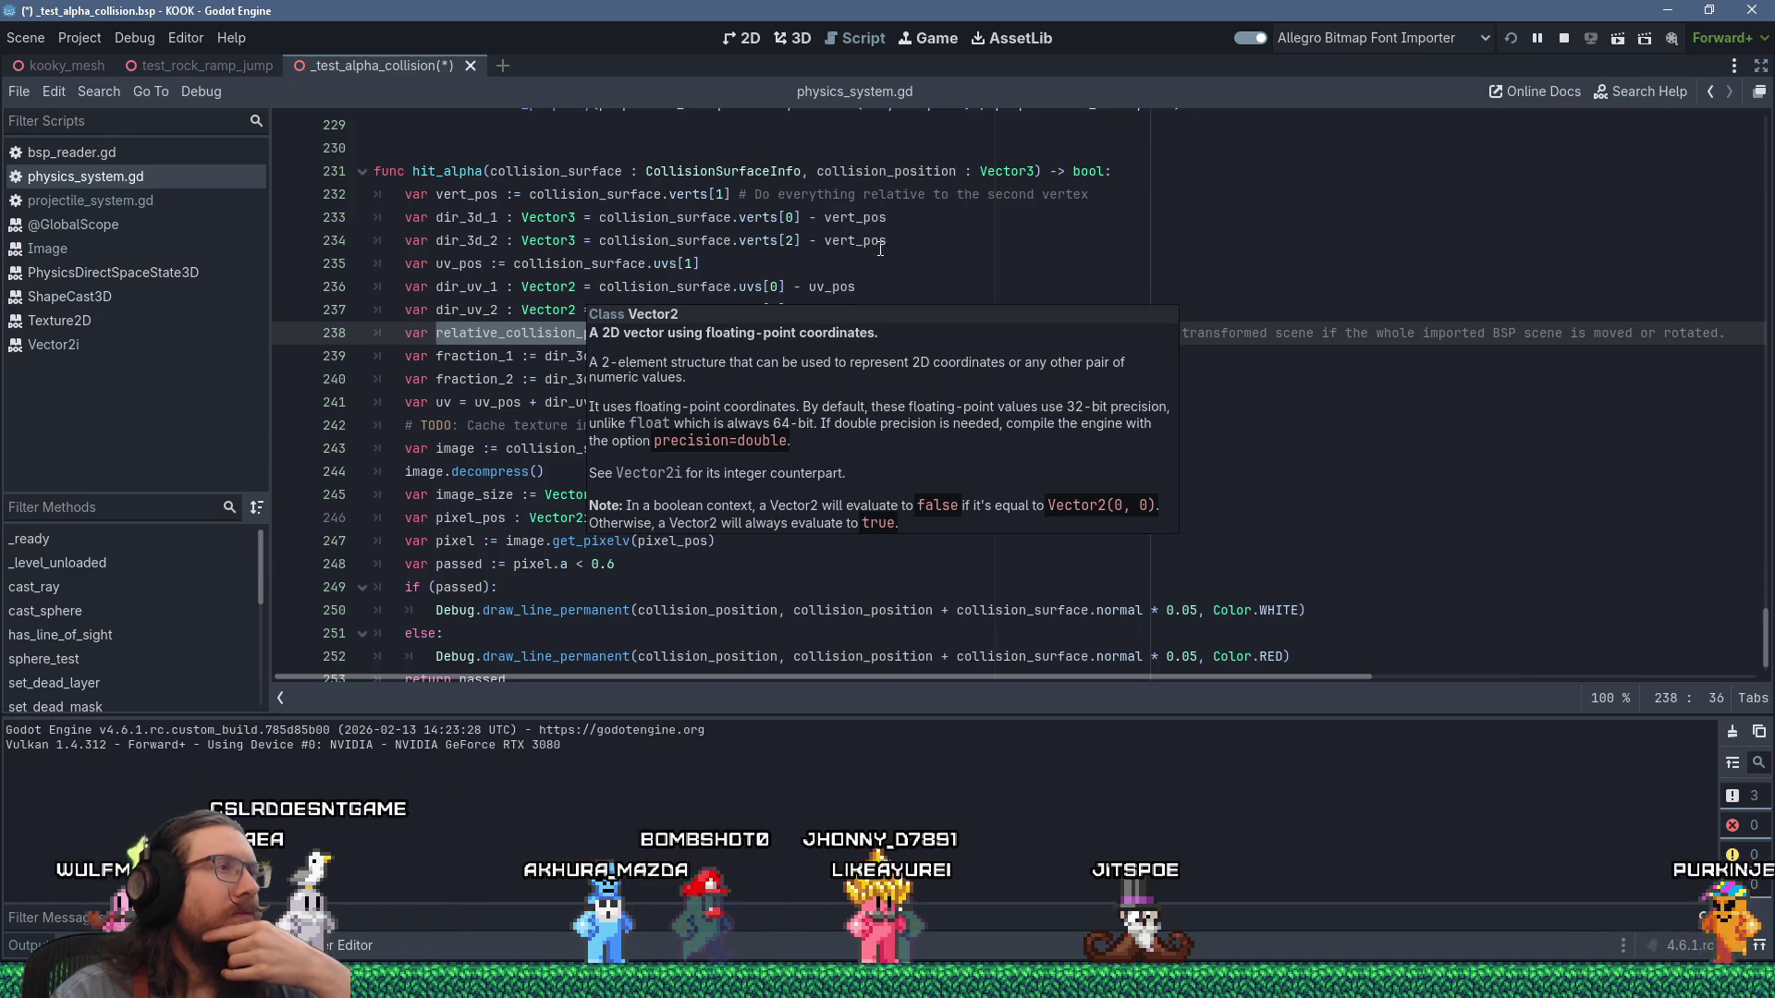
{"action": "left_click", "coordinate": [875, 287]}
{"action": "left_click", "coordinate": [878, 310]}
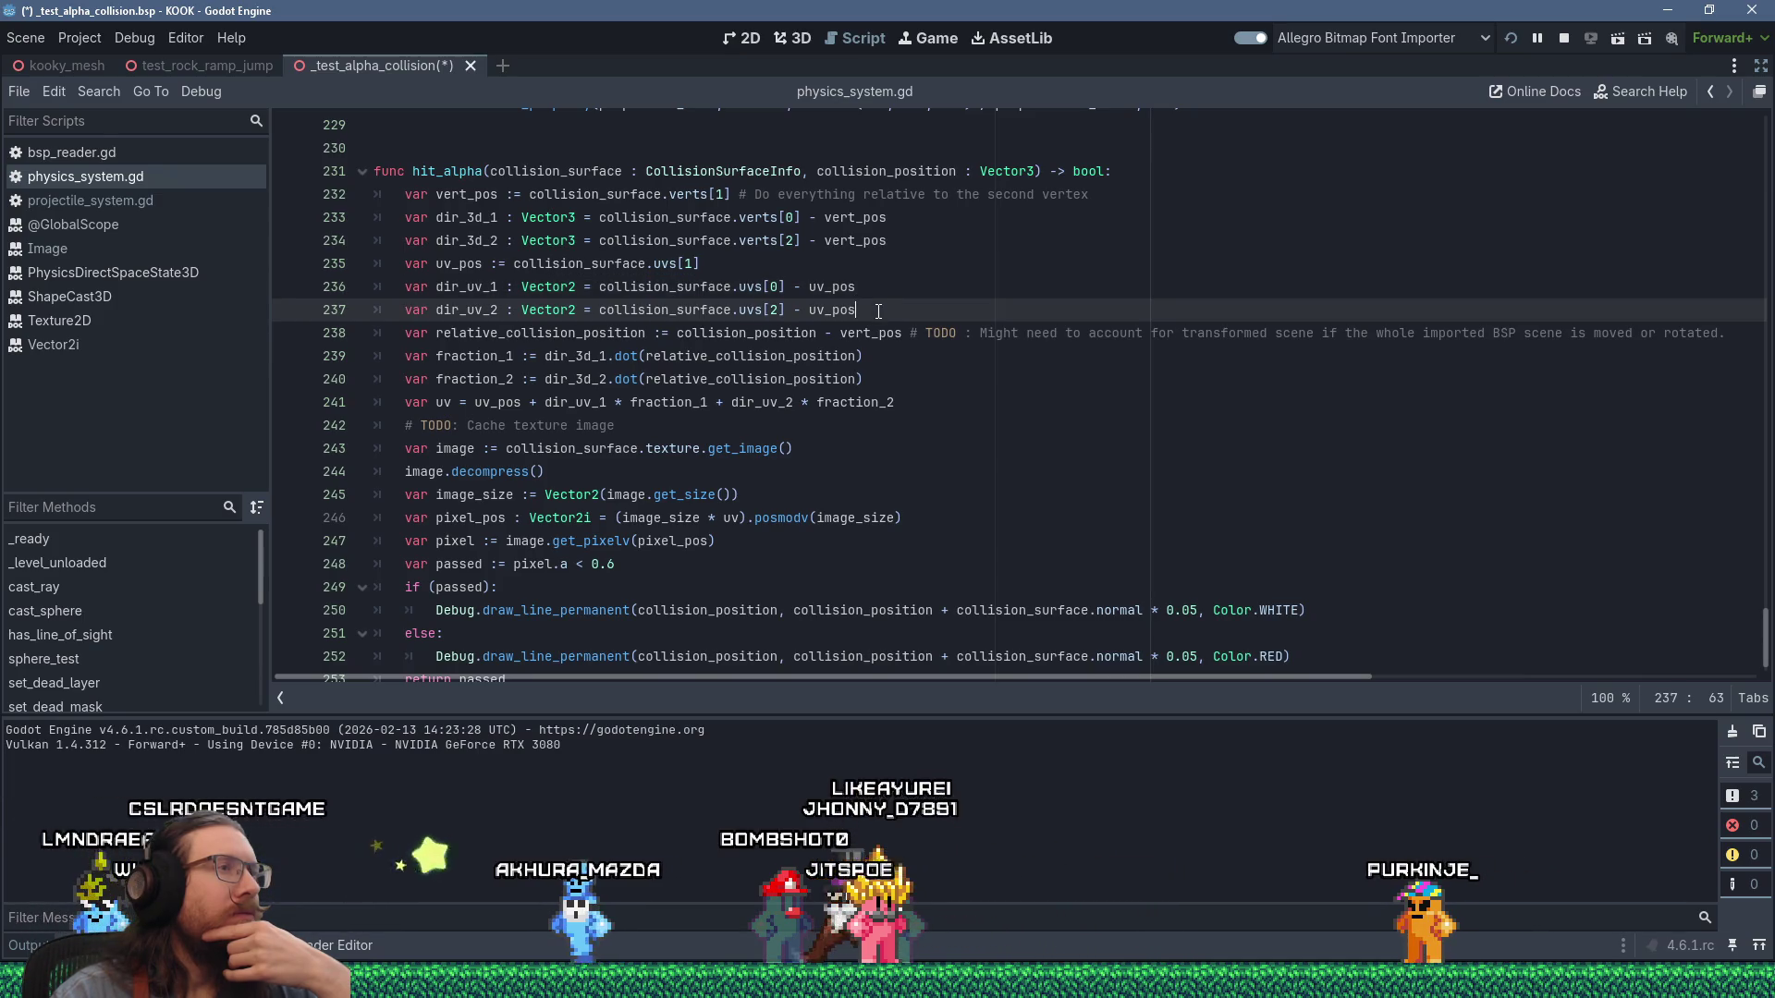
{"action": "left_click", "coordinate": [878, 359]}
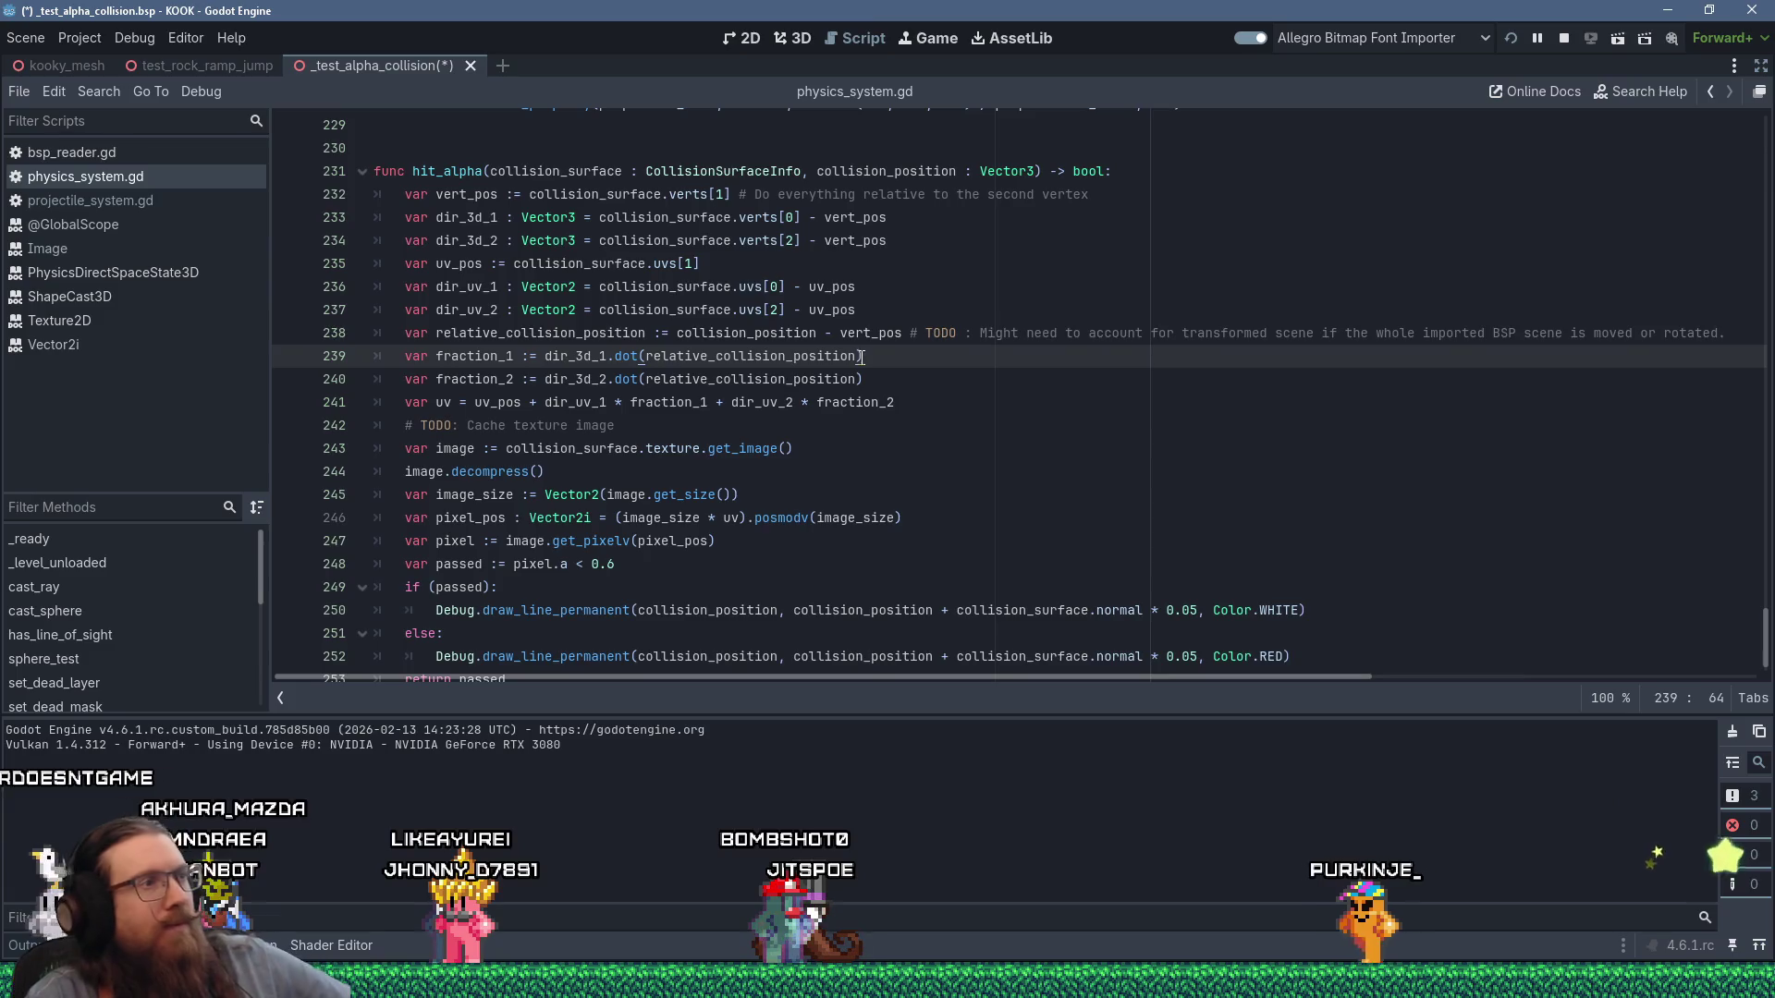
{"action": "key", "text": "alt+Tab"}
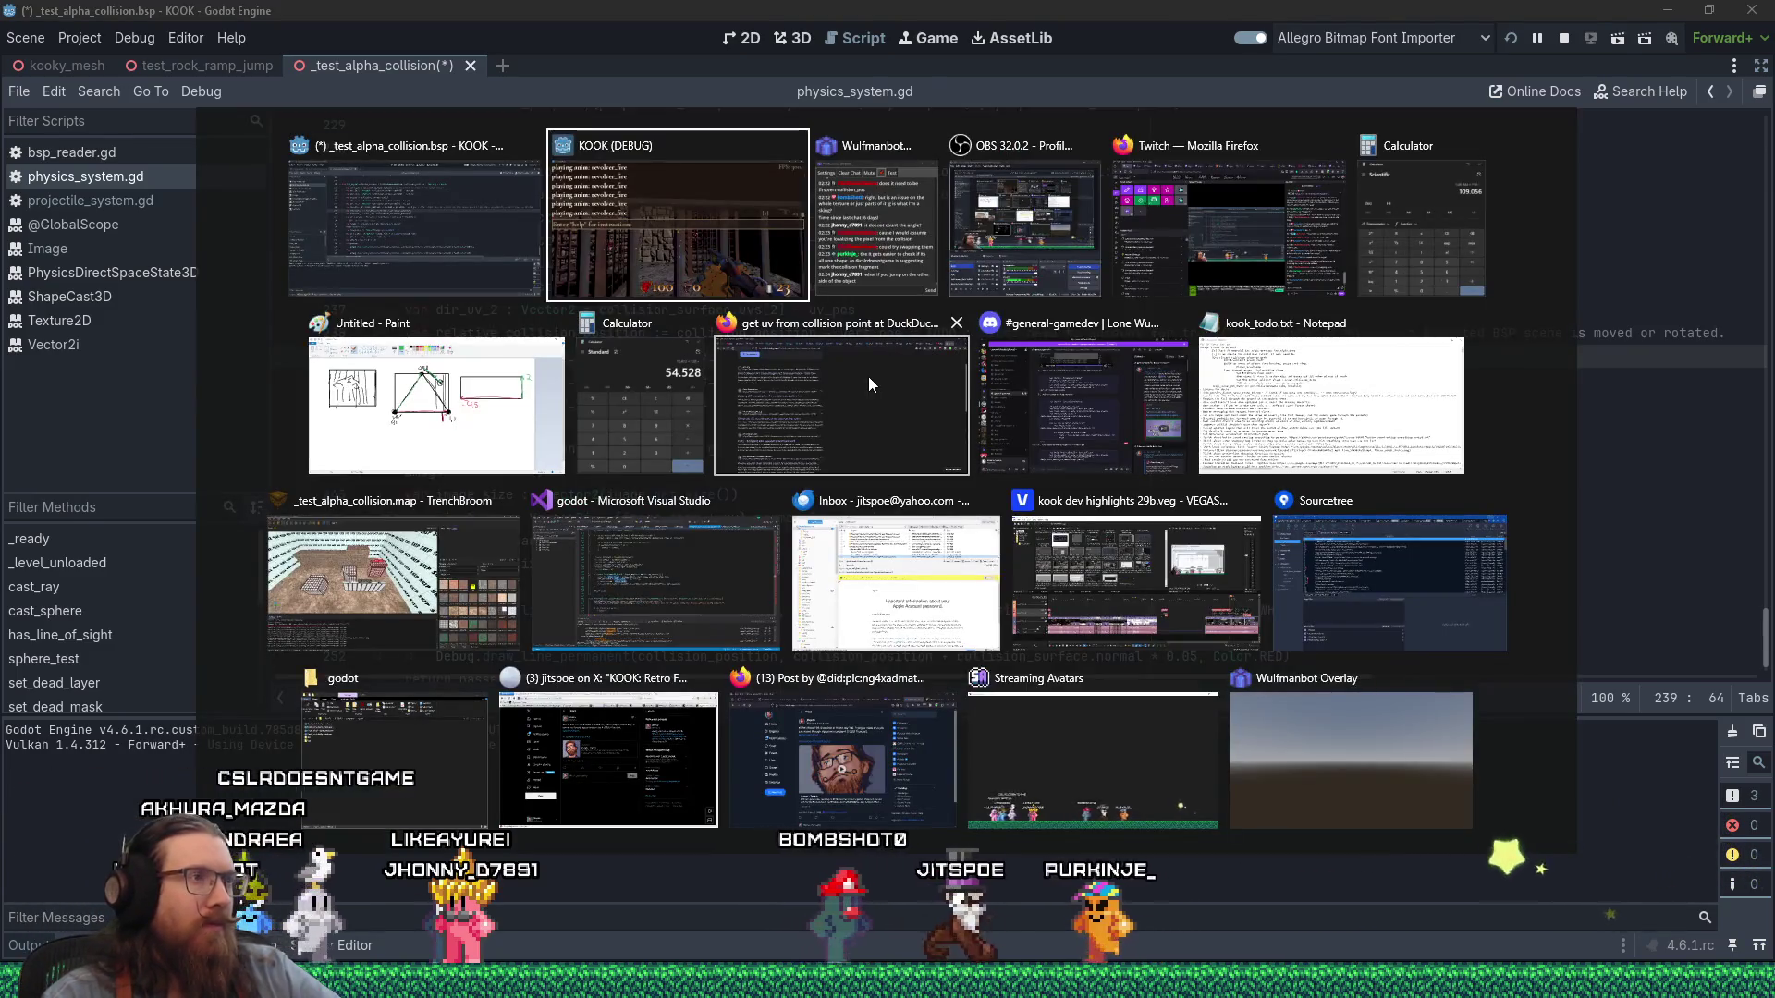
In the KOOK game, walk around the cages with WASD to line up with the grates.
{"action": "key", "text": "grave"}
{"action": "key", "text": "w"}
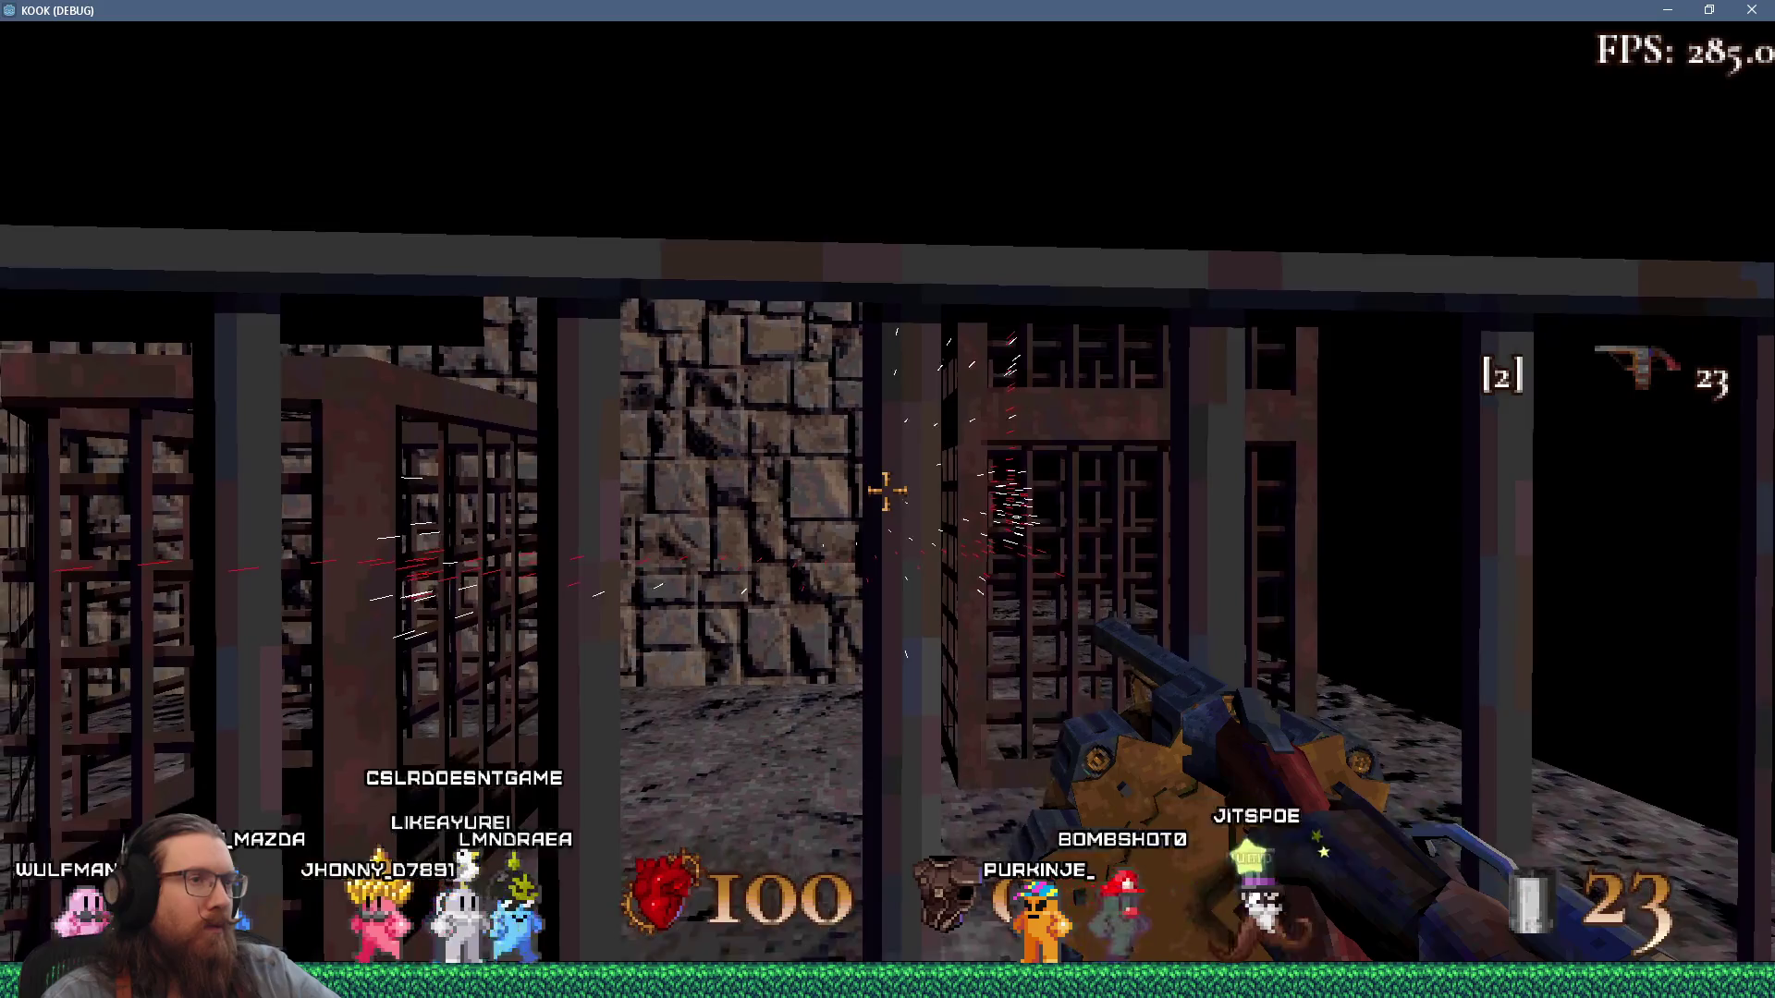
{"action": "key", "text": "w"}
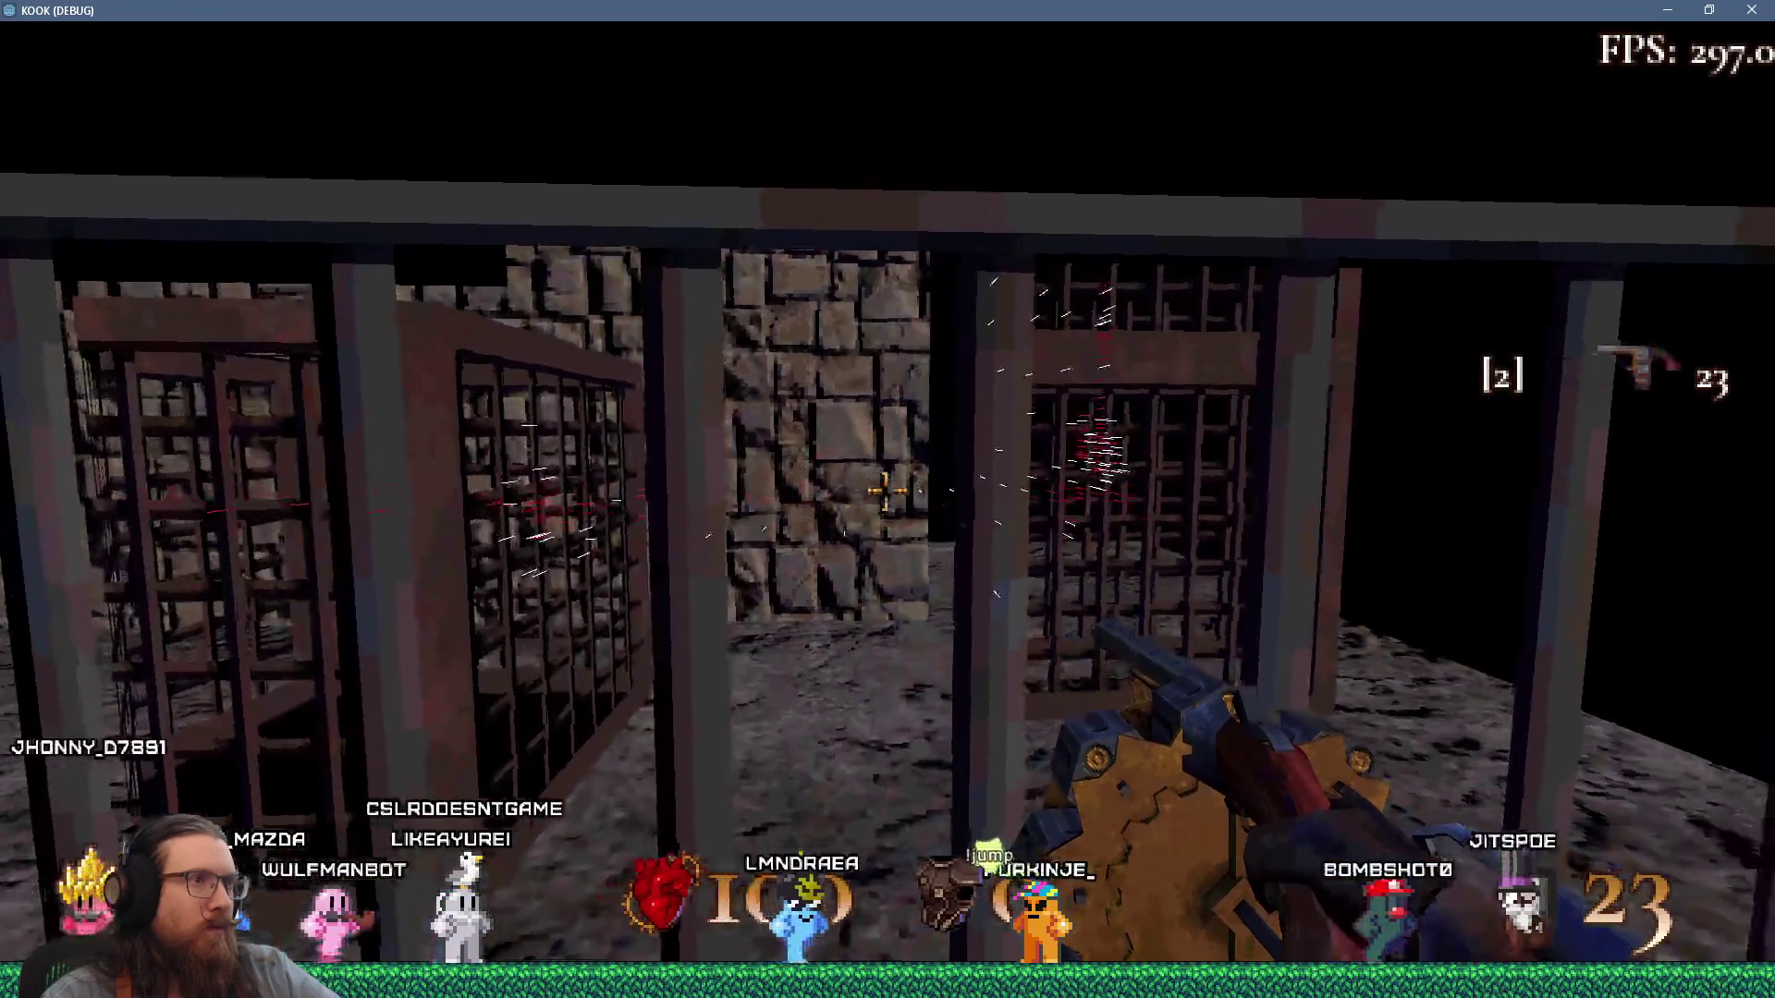
{"action": "key", "text": "w"}
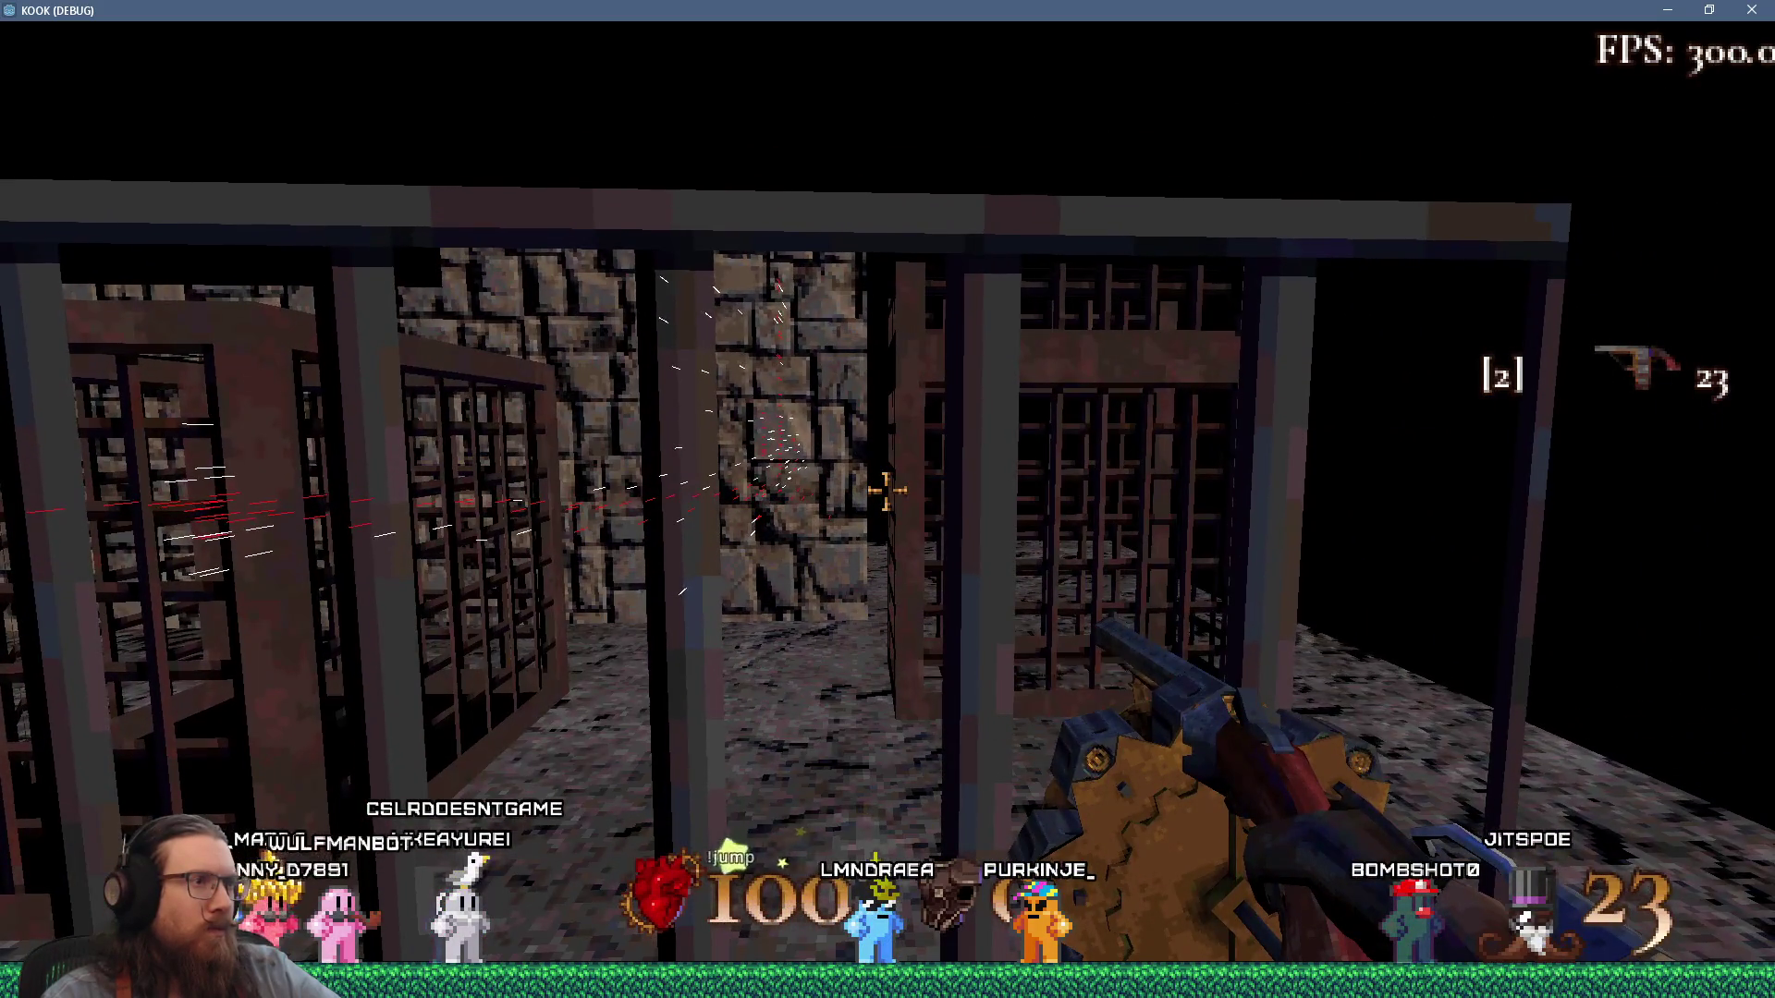
{"action": "key", "text": "w"}
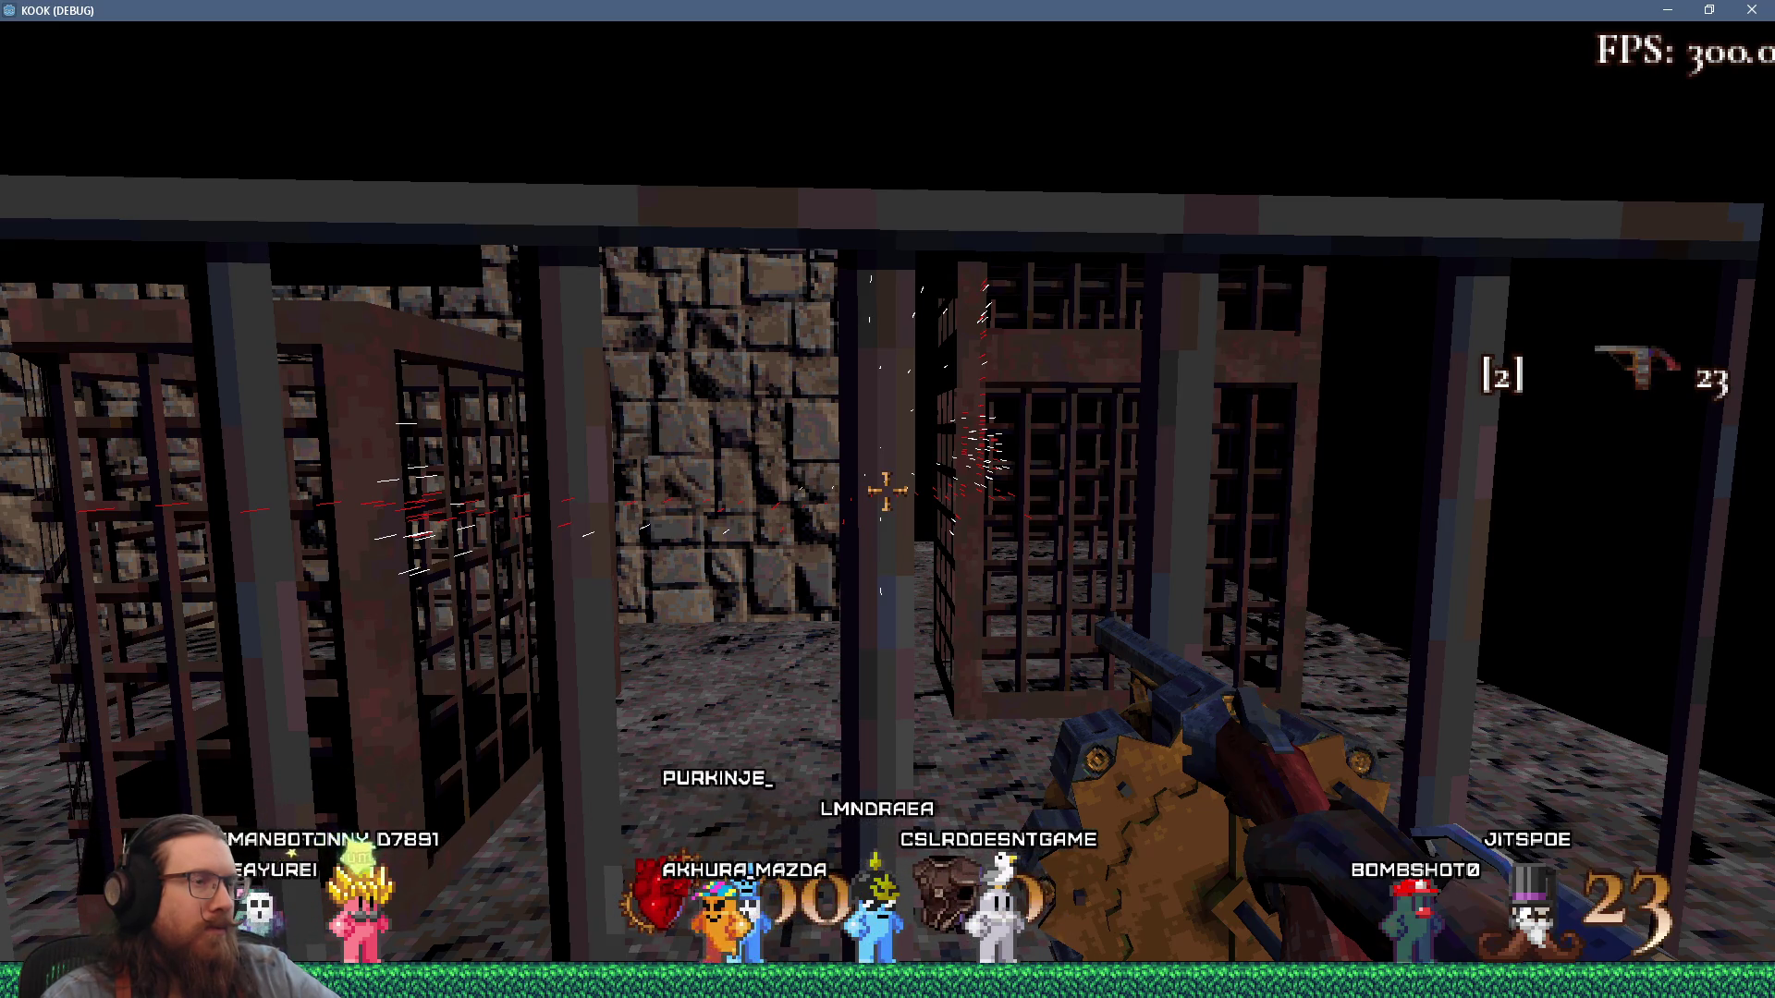
{"action": "key", "text": "s"}
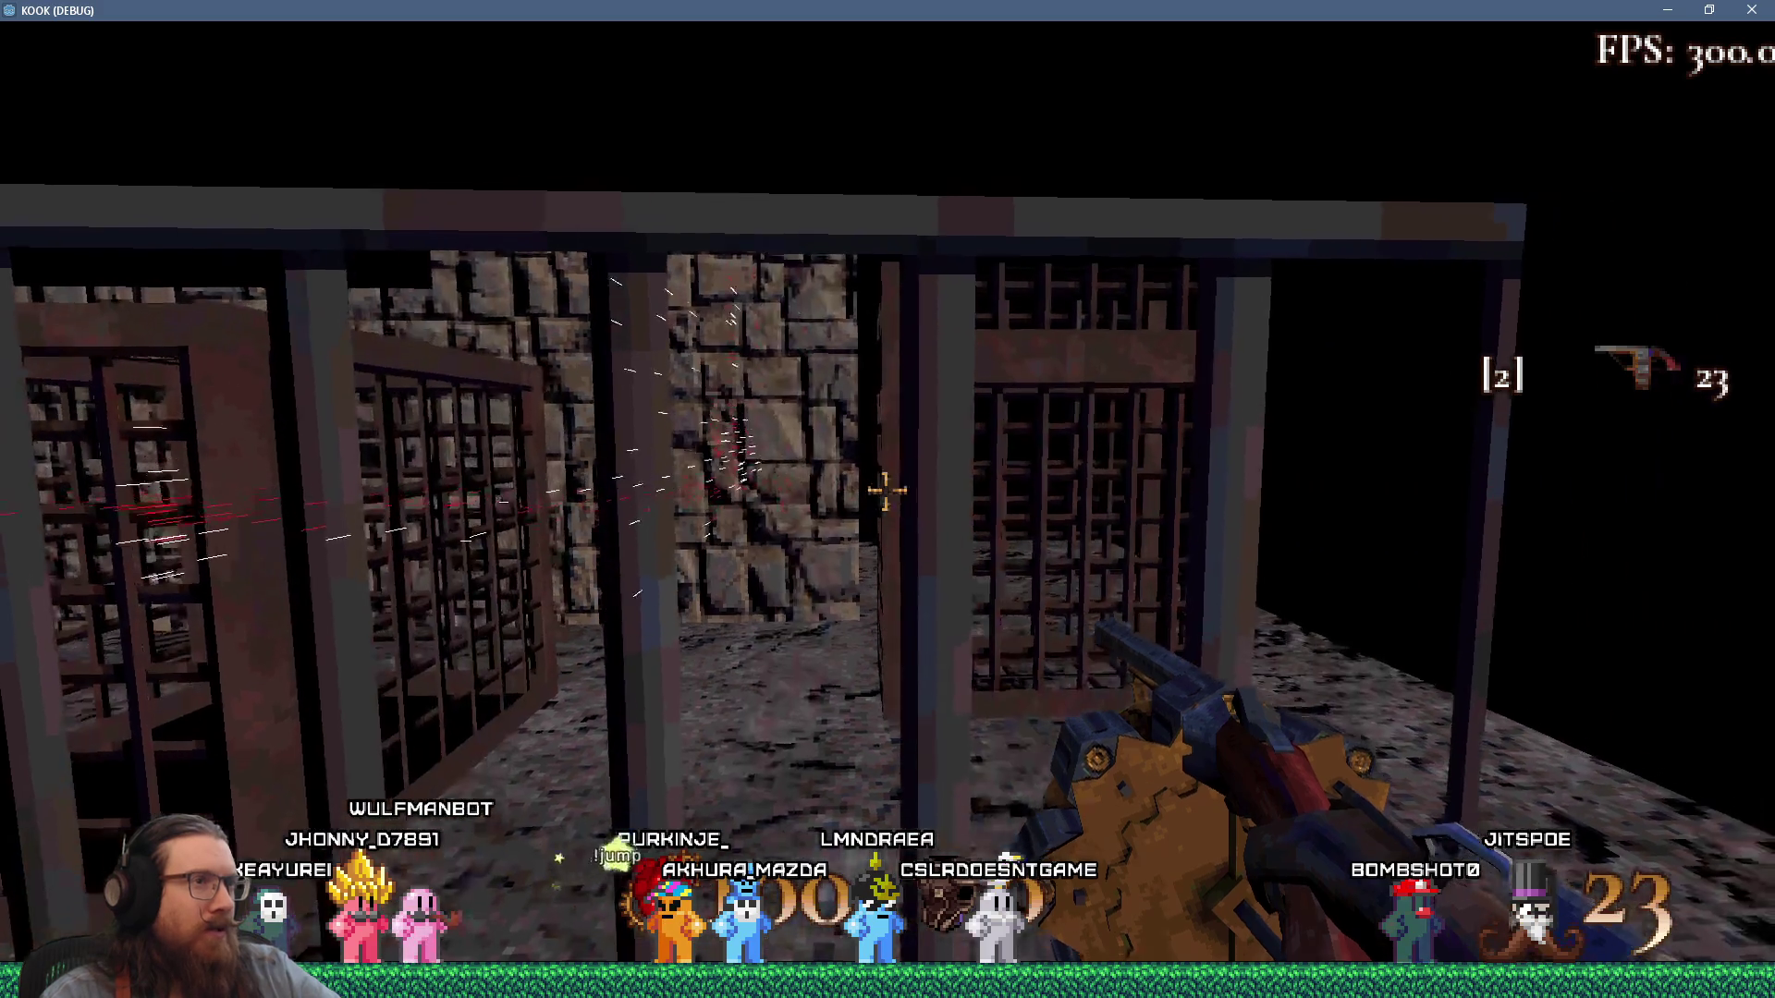
{"action": "key", "text": "a"}
{"action": "key", "text": "w"}
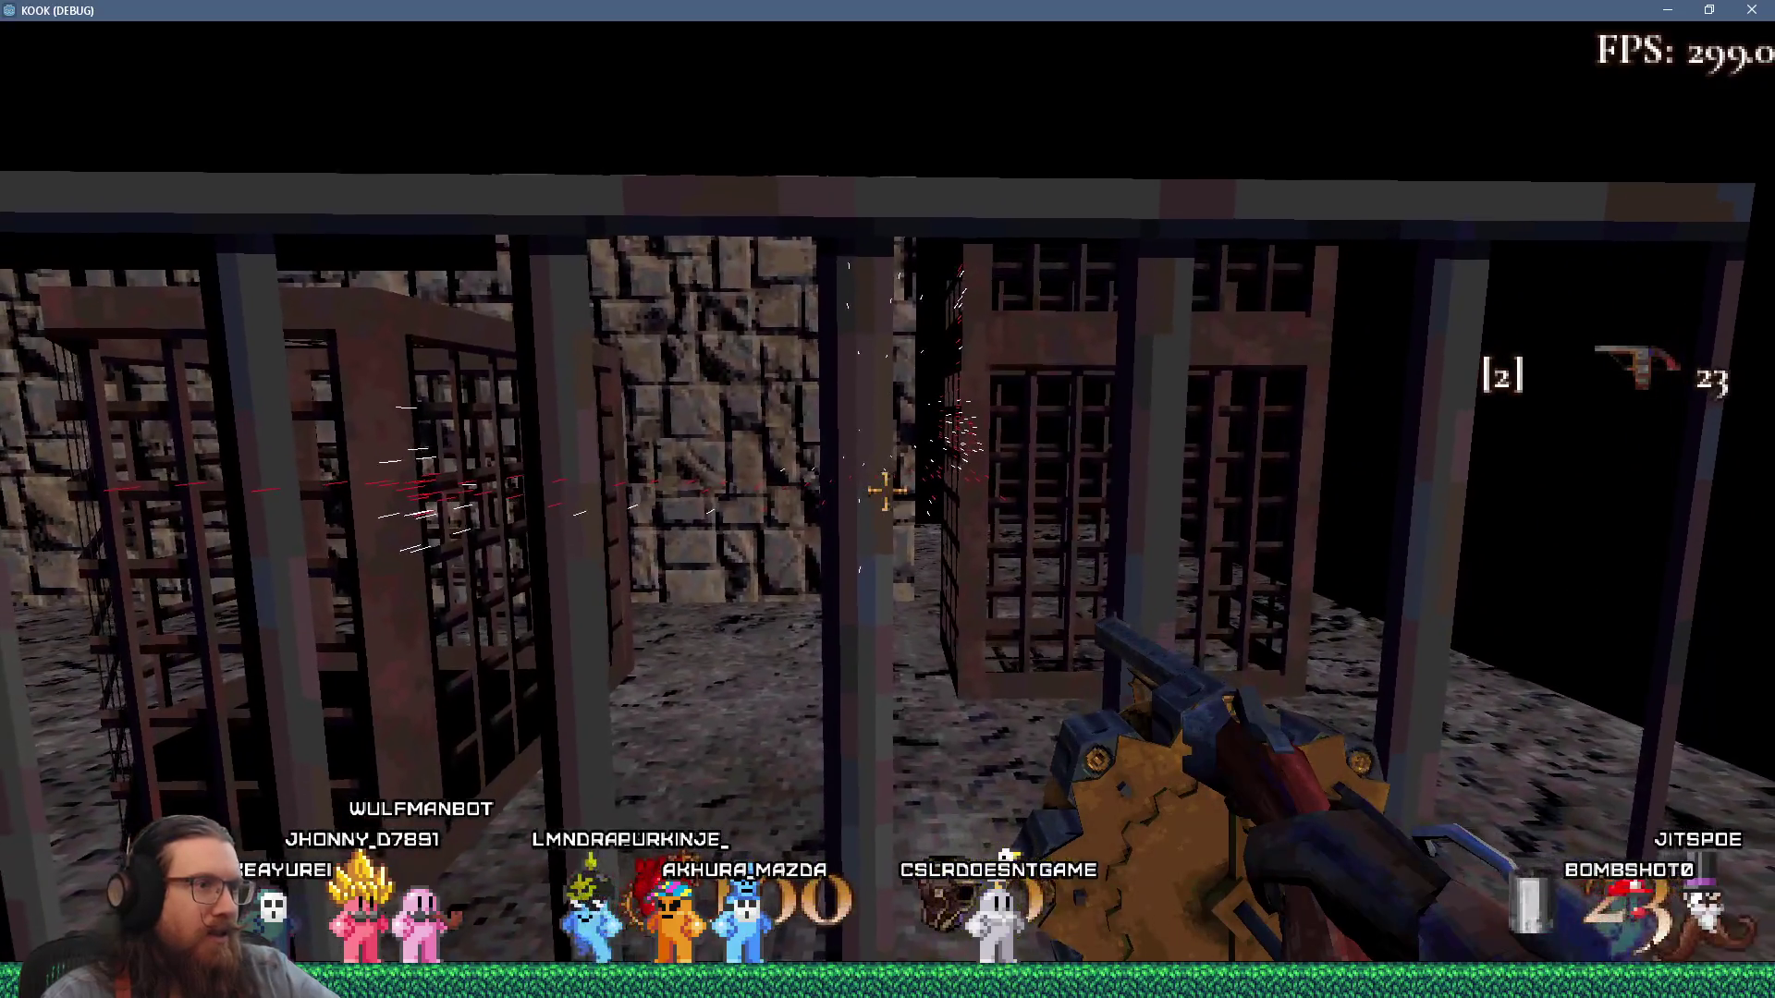
{"action": "key", "text": "d"}
{"action": "key", "text": "s"}
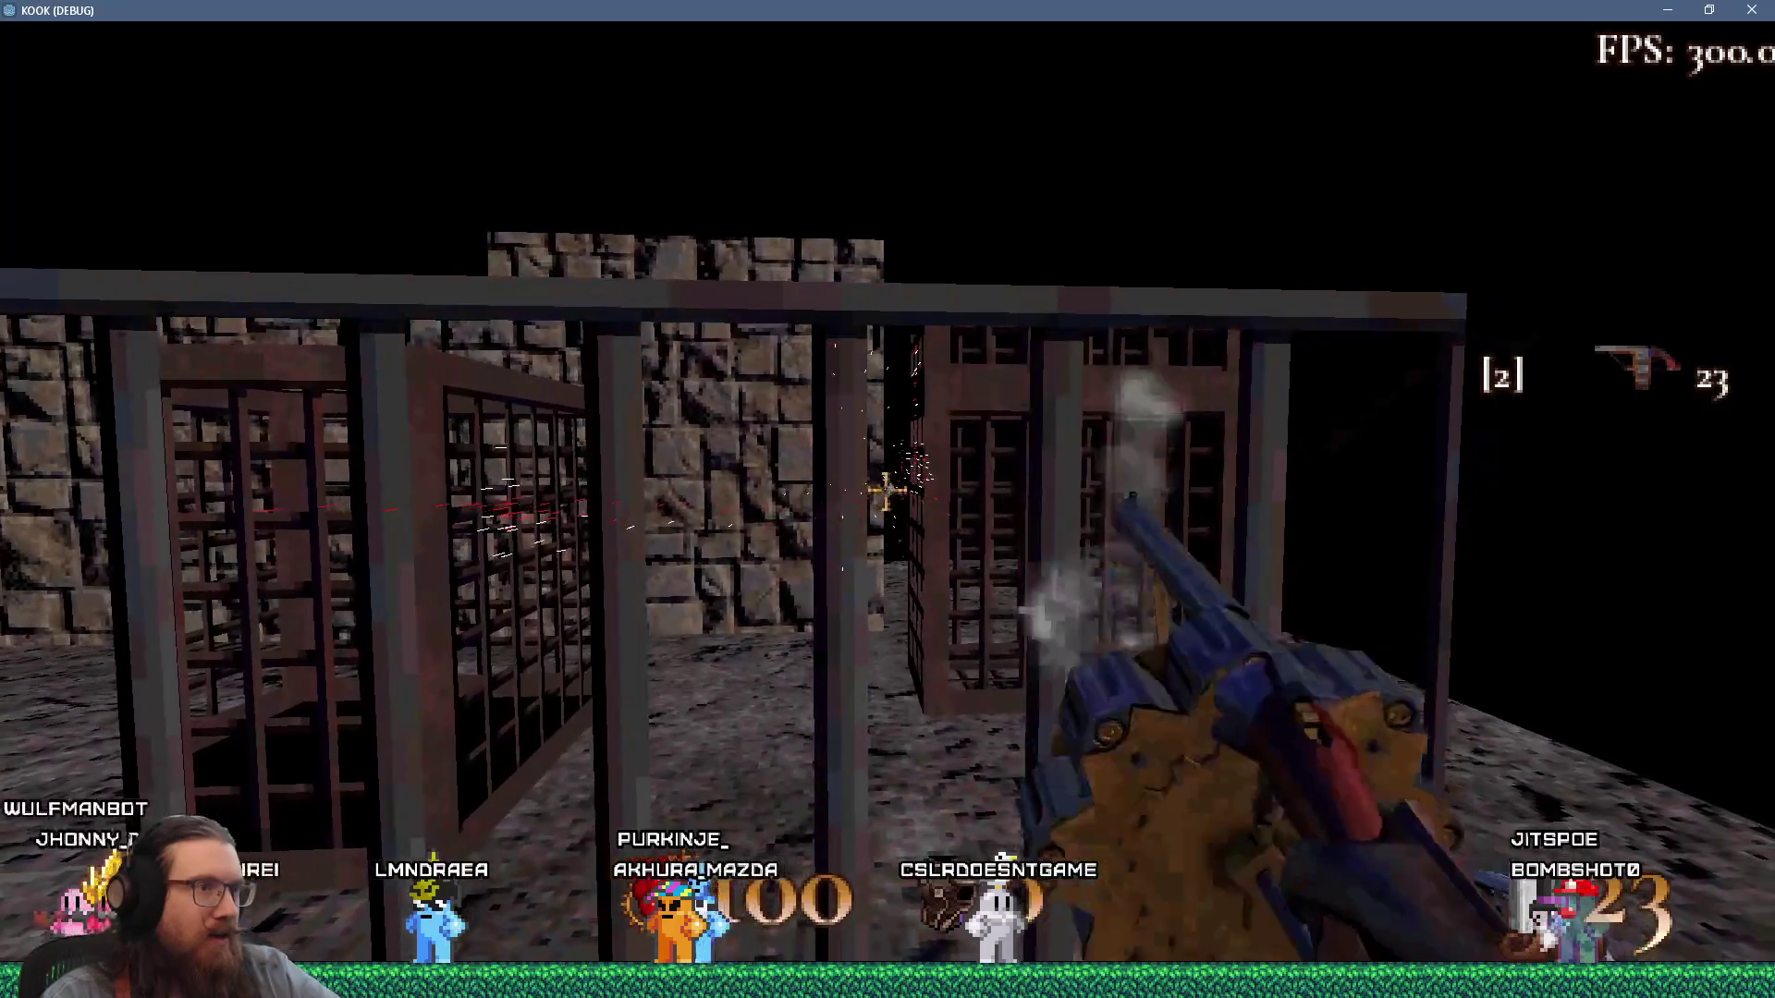
{"action": "key", "text": "w"}
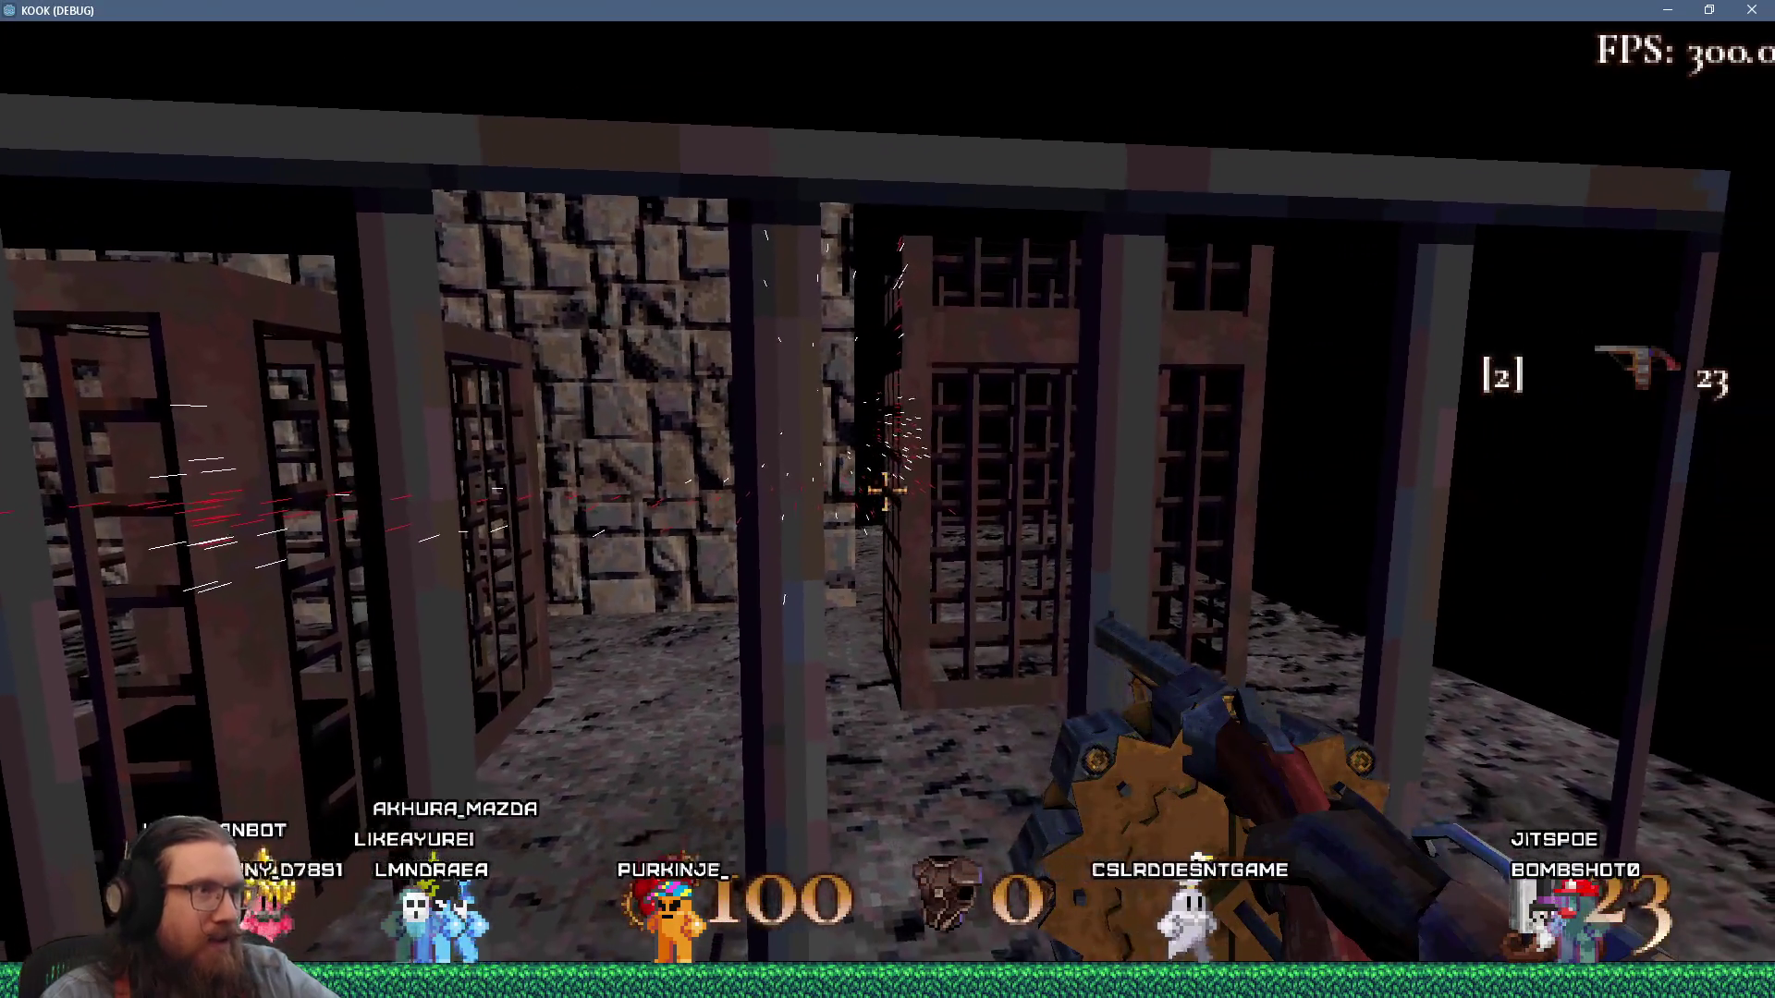
Fire two shots through the cage grate while stepping back and forth, then return to Godot.
{"action": "key", "text": "s"}
{"action": "key", "text": "w"}
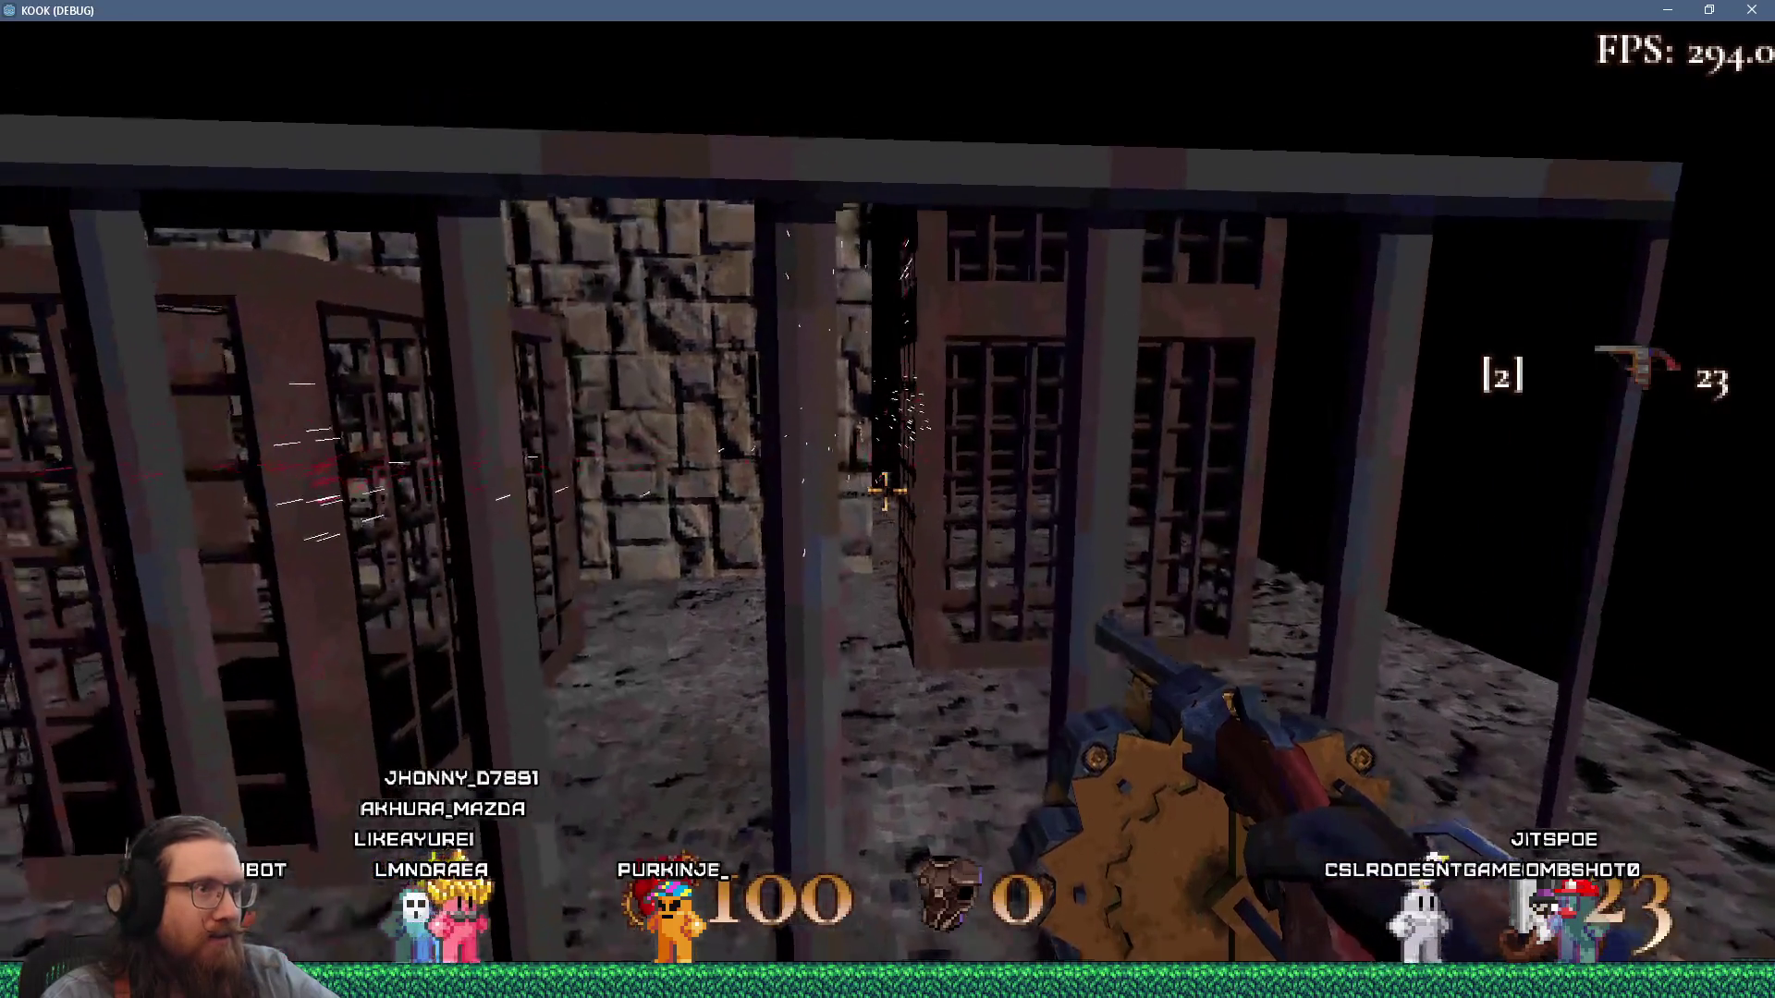
{"action": "left_click", "coordinate": [886, 494]}
{"action": "key", "text": "s"}
{"action": "left_click", "coordinate": [885, 494]}
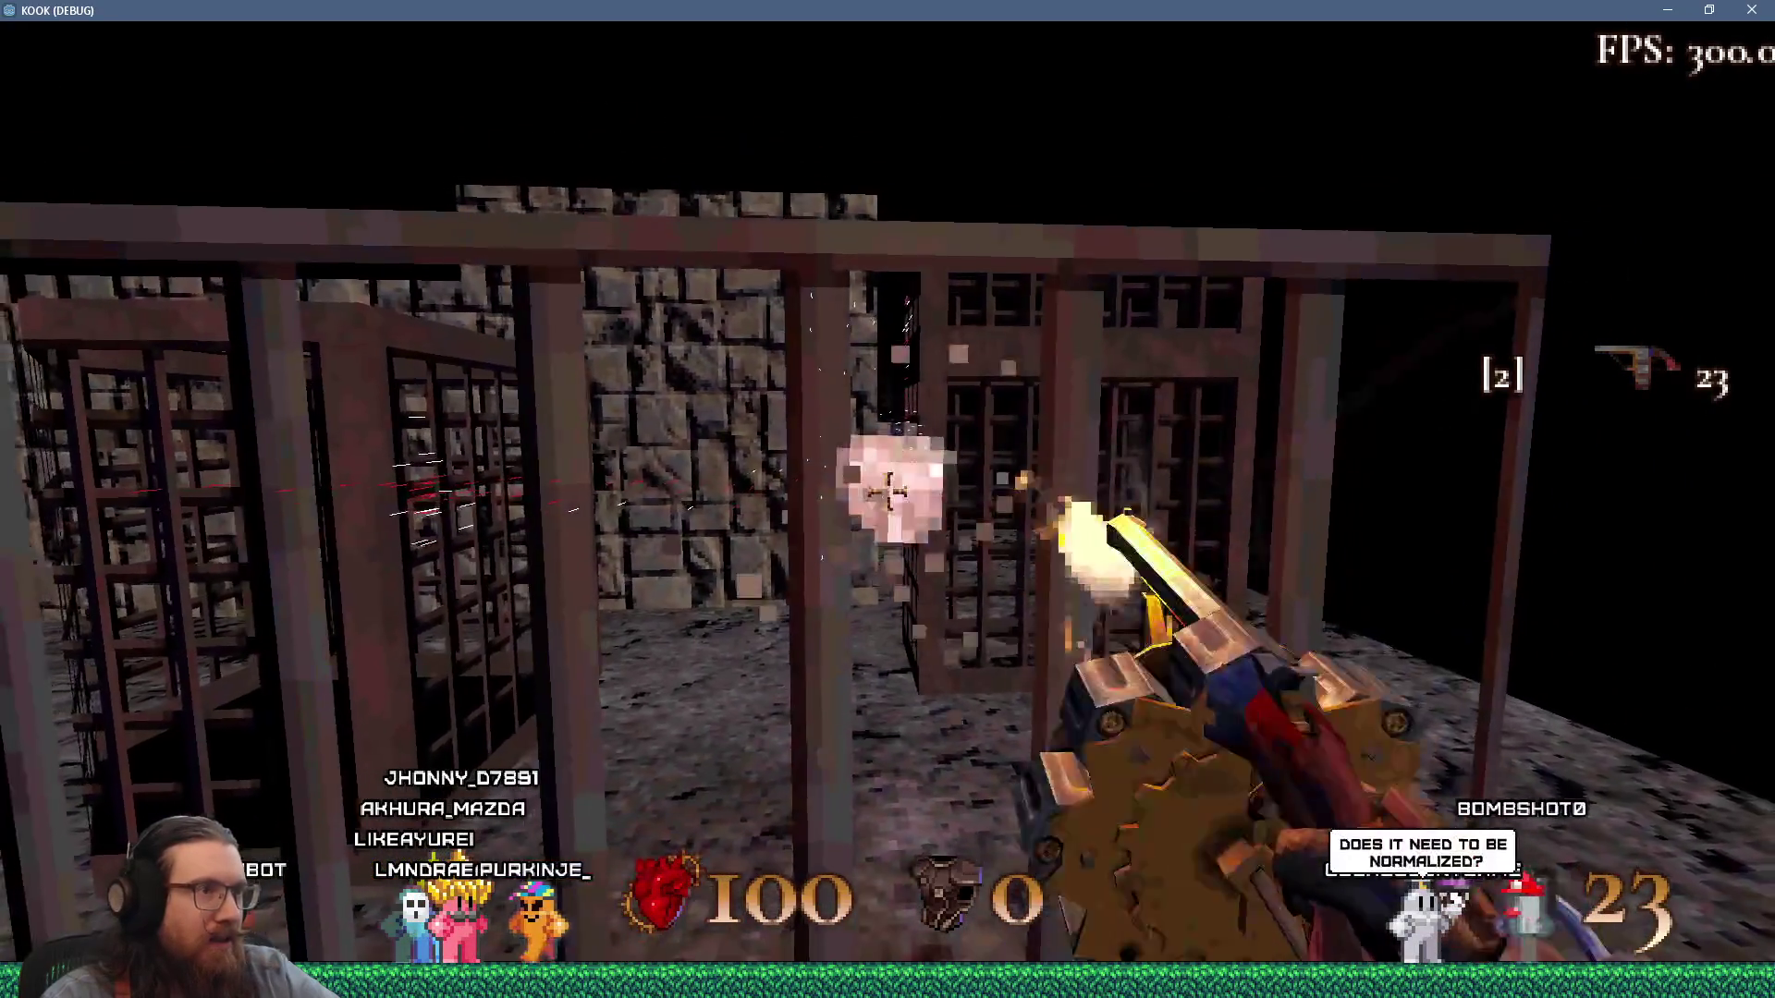
{"action": "key", "text": "d"}
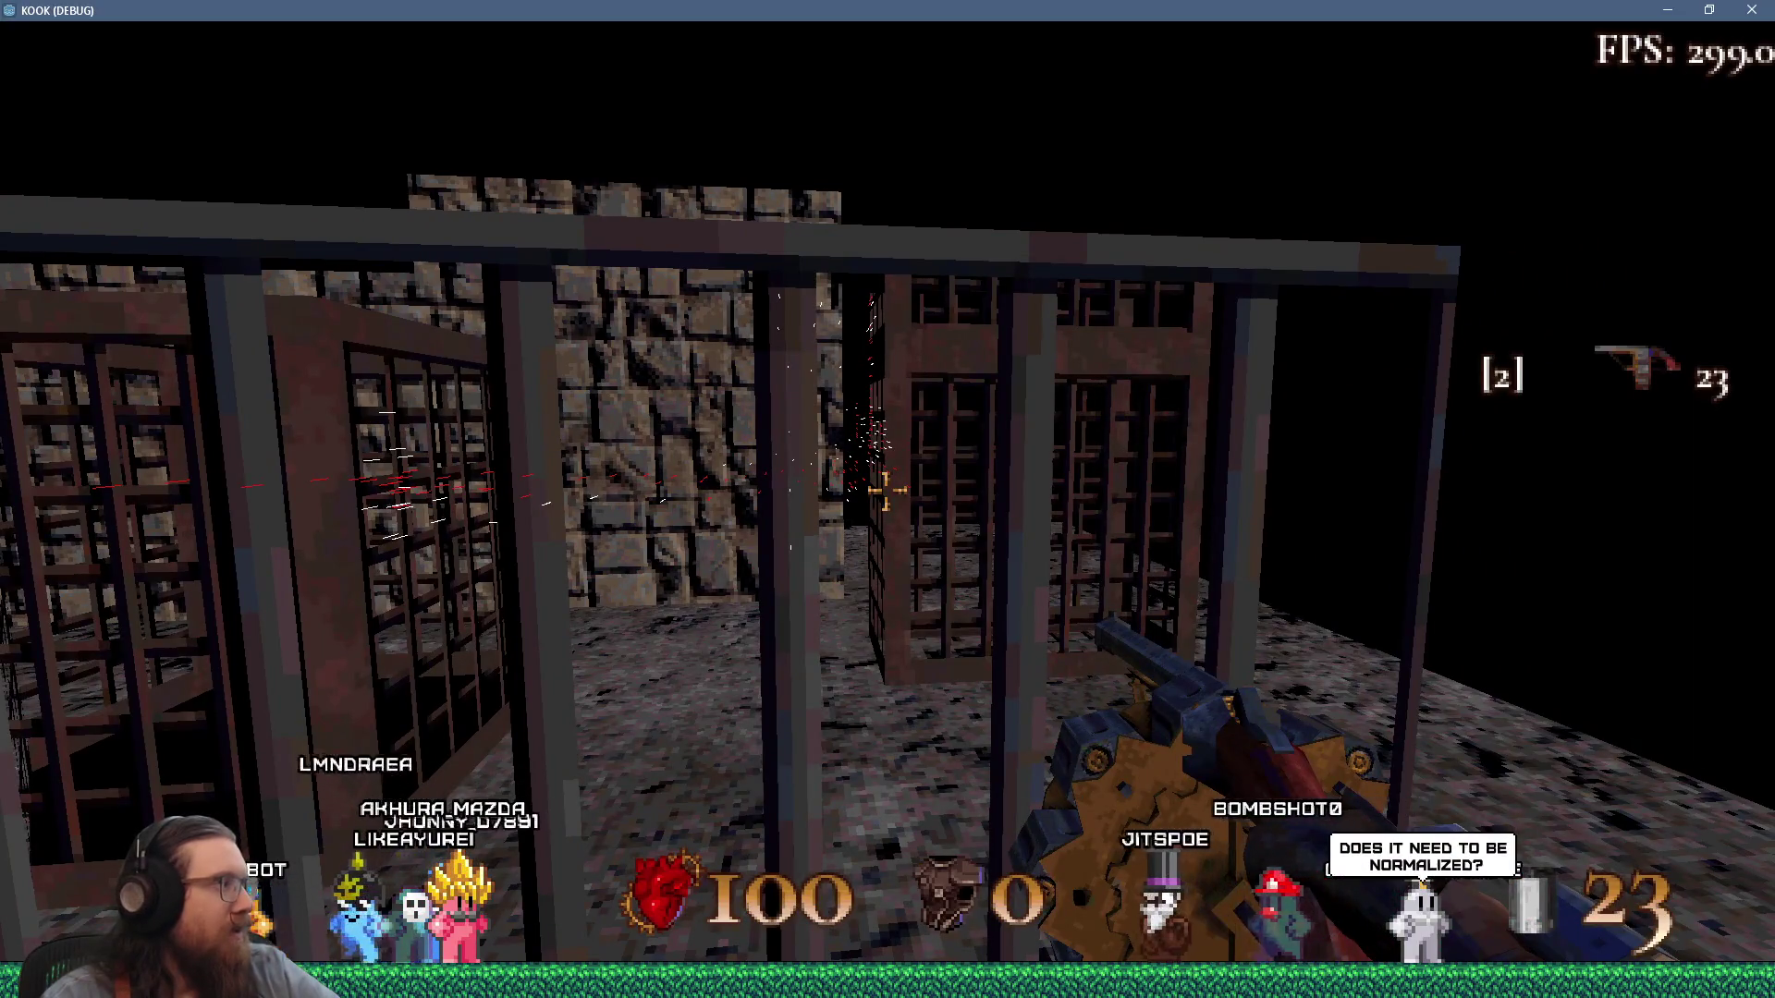
{"action": "key", "text": "w"}
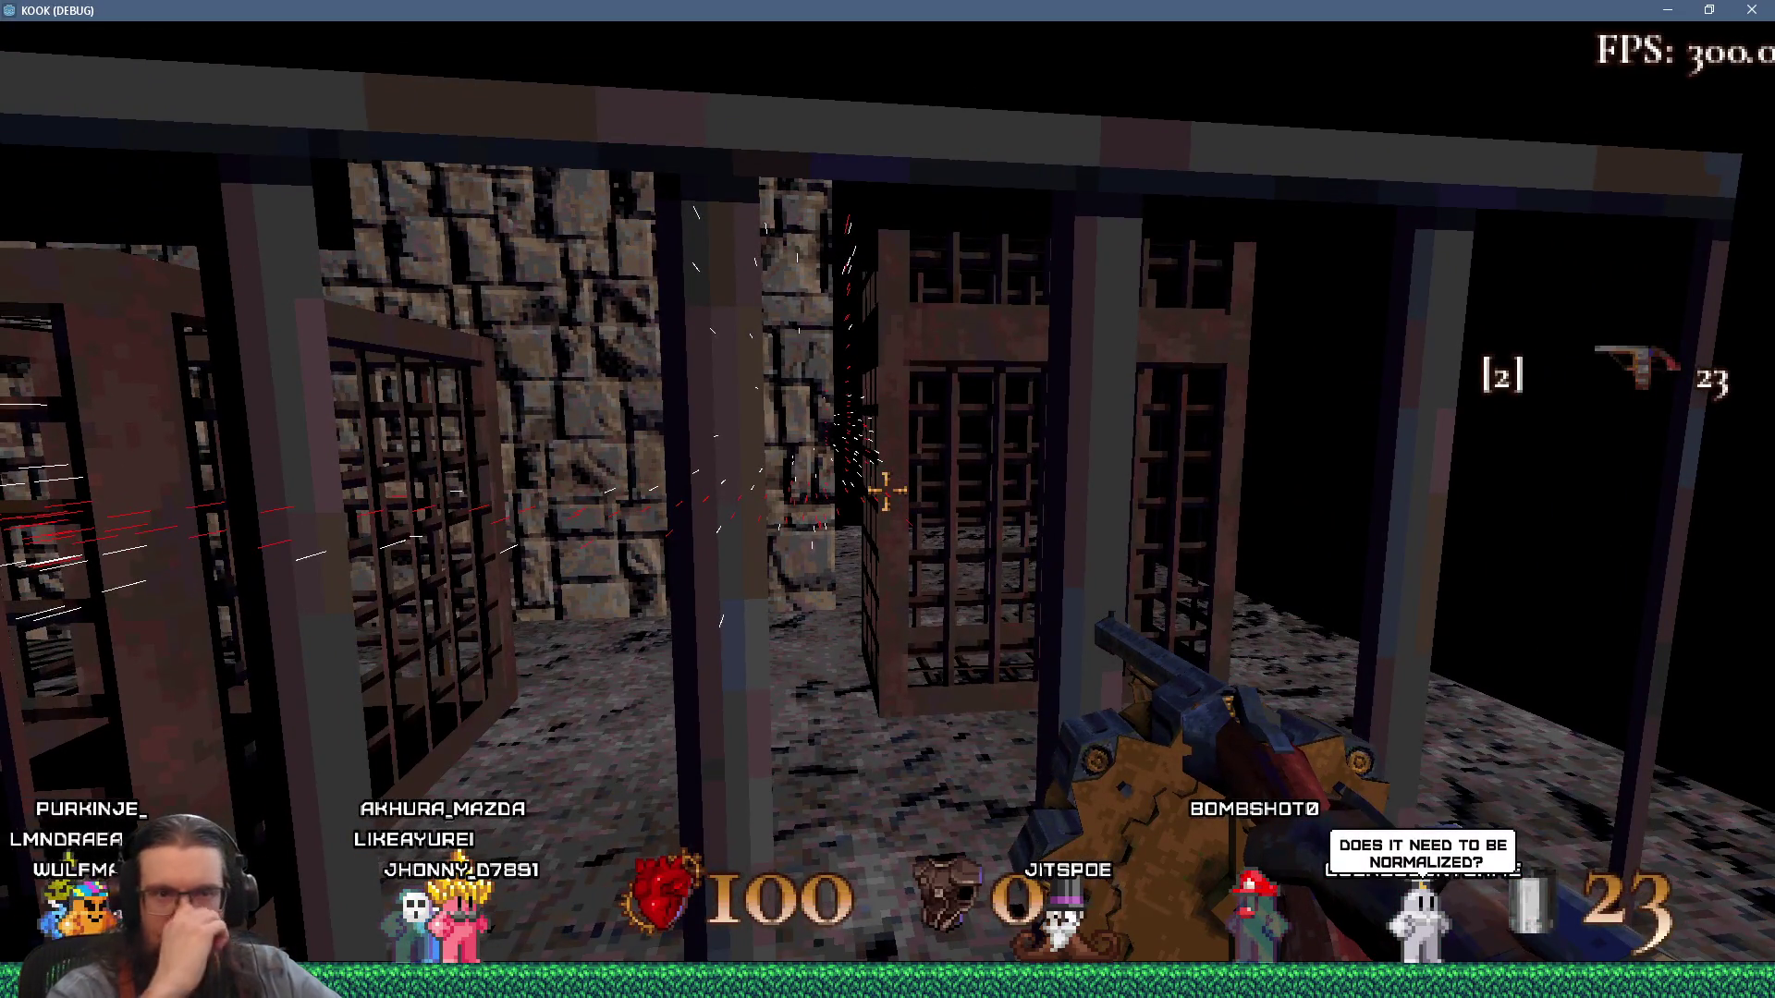
{"action": "key", "text": "alt+Tab"}
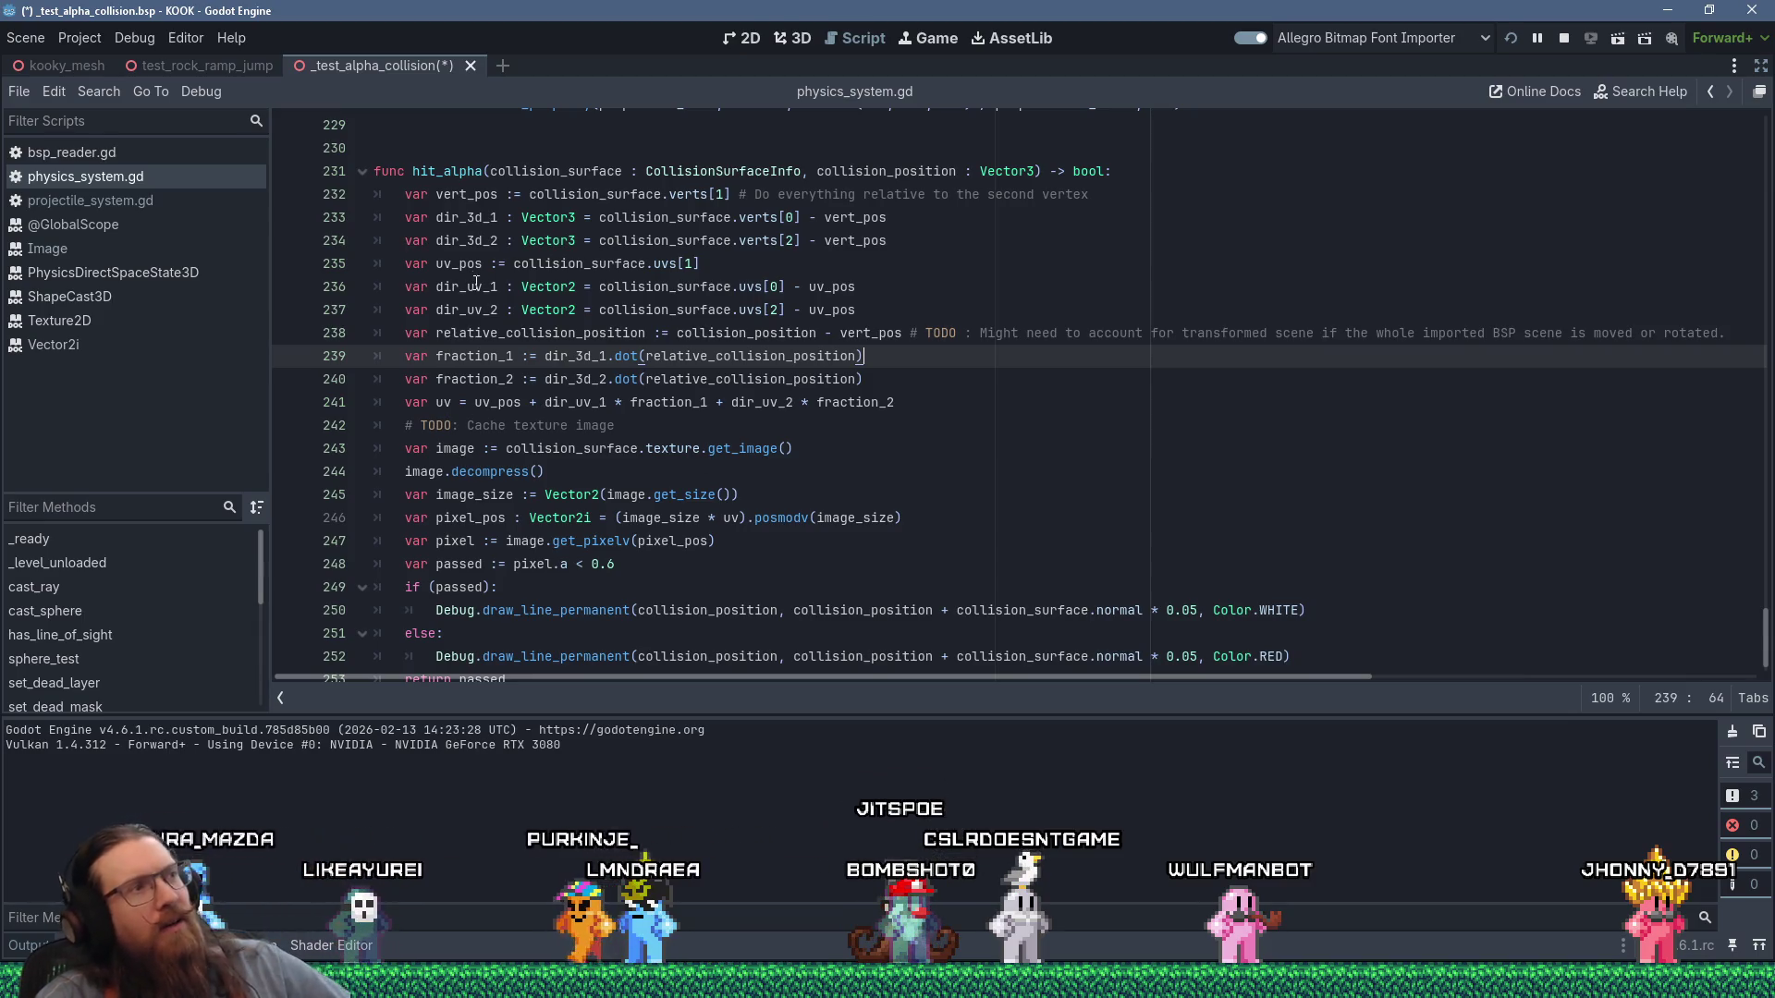
Bring the untitled Paint drawing of the UV triangle diagram in front of the Godot editor.
{"action": "left_click", "coordinate": [464, 216]}
{"action": "key", "text": "alt+Tab"}
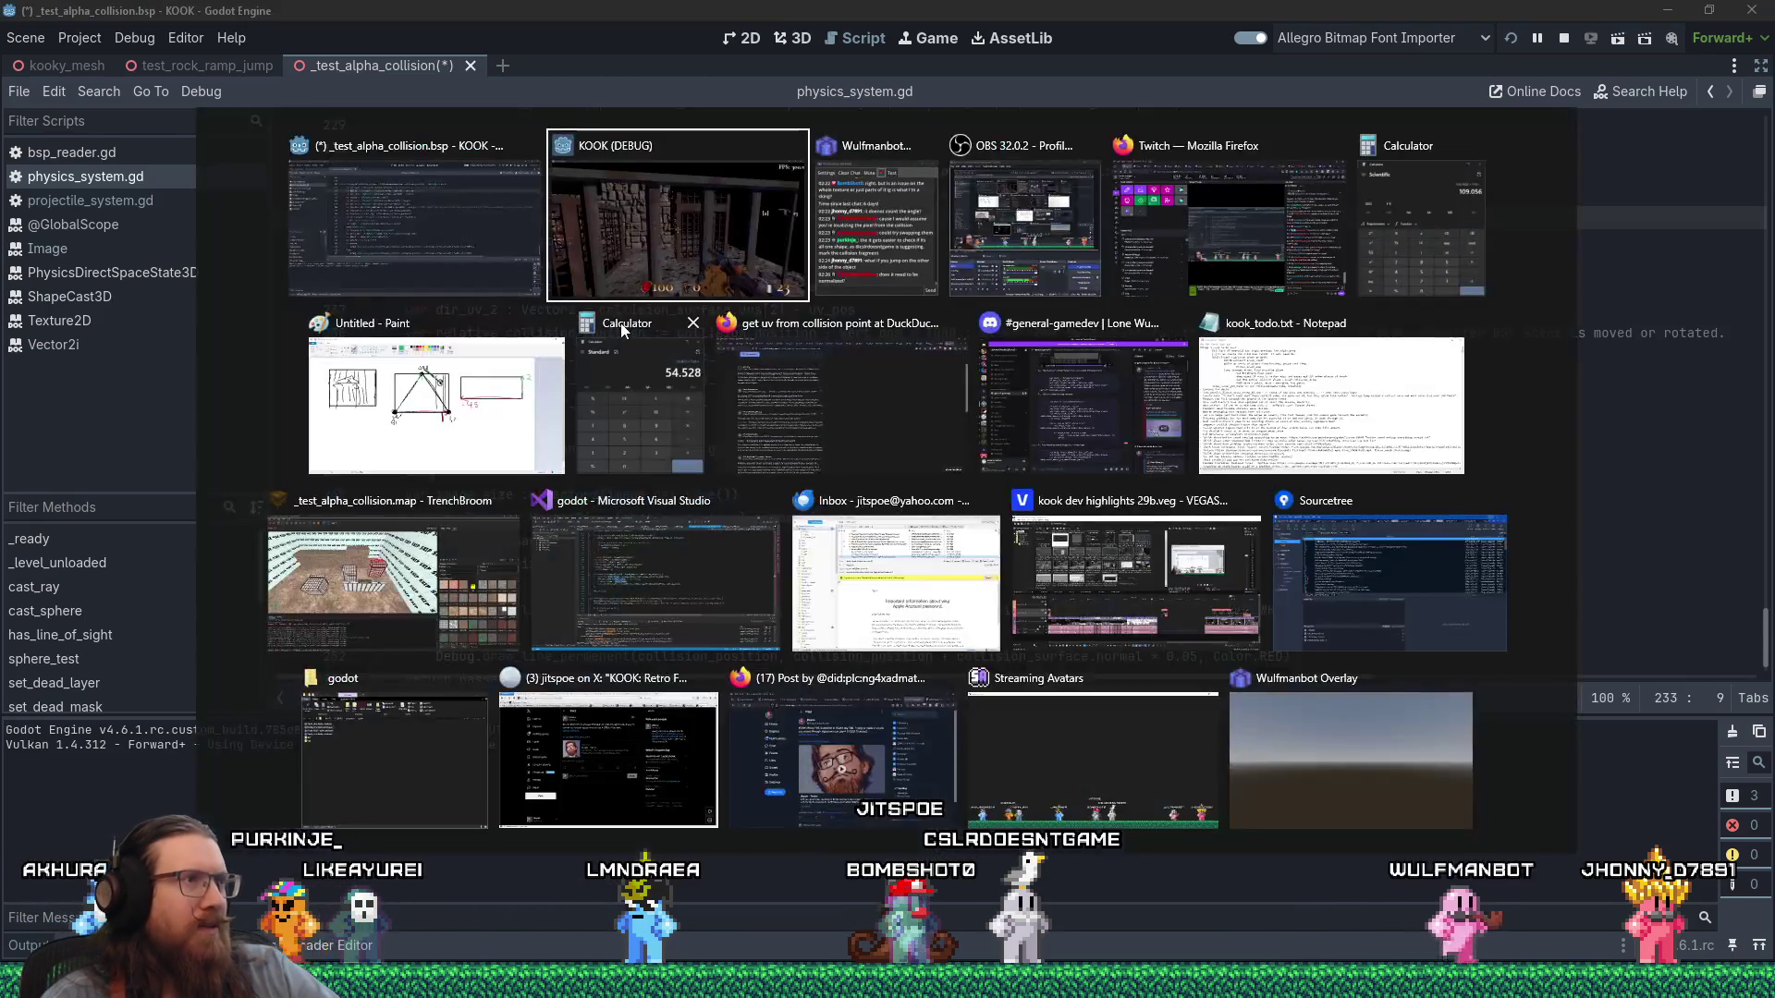
{"action": "left_click", "coordinate": [436, 405]}
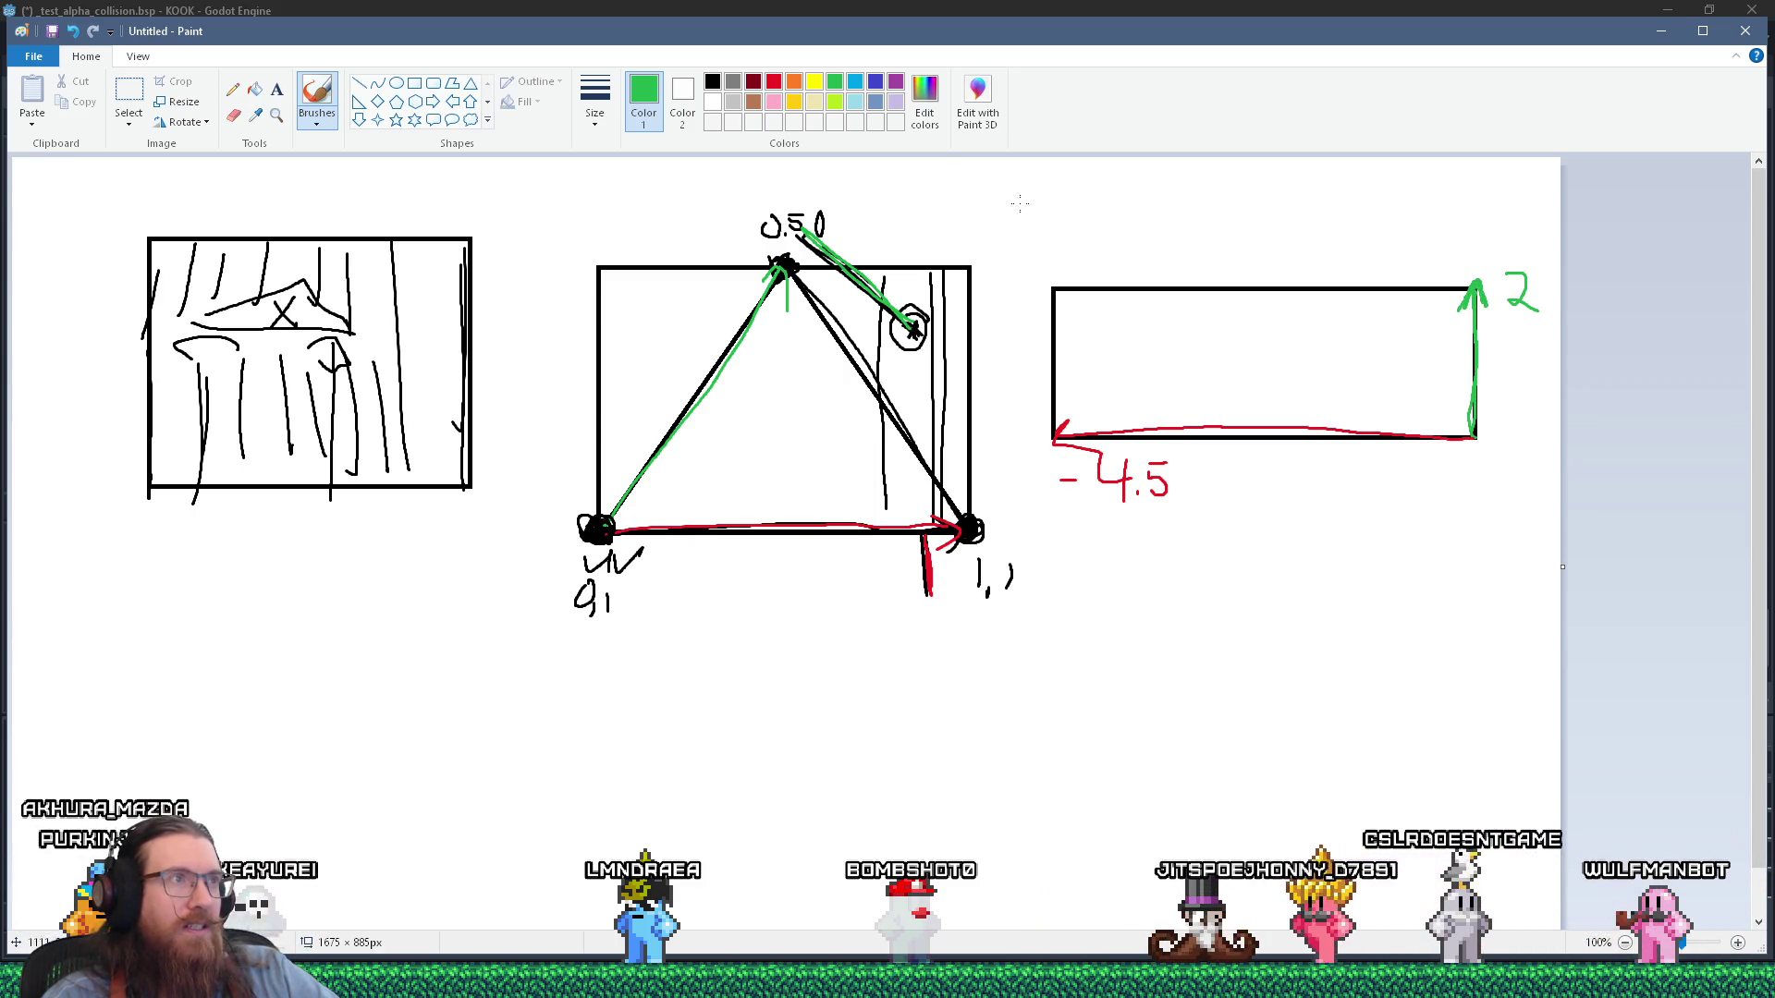
Retrace the rectangle's -4.5 edge in red, then select lines 233–234 of hit_alpha in Godot.
{"action": "left_click", "coordinate": [774, 81]}
{"action": "mouse_move", "coordinate": [1196, 424]}
{"action": "left_mouse_down"}
{"action": "mouse_move", "coordinate": [1479, 432]}
{"action": "mouse_move", "coordinate": [1055, 434]}
{"action": "left_mouse_up"}
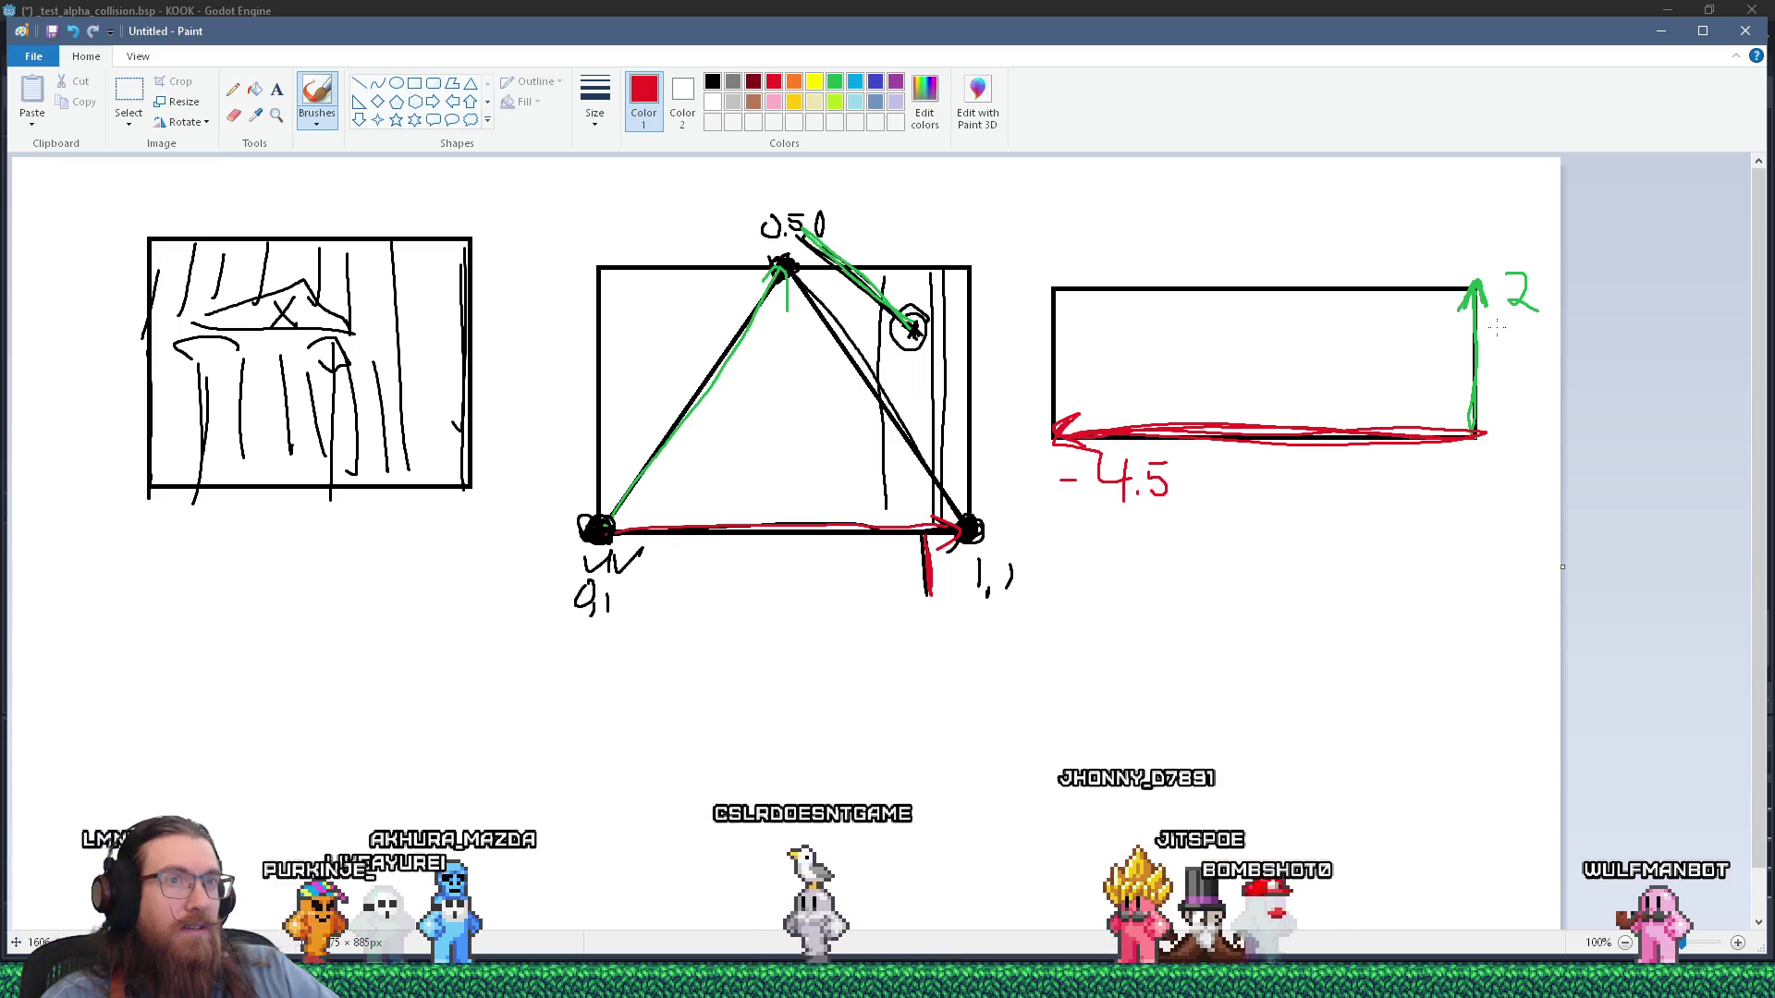
{"action": "key", "text": "alt+Tab"}
{"action": "mouse_move", "coordinate": [435, 217]}
{"action": "left_mouse_down"}
{"action": "mouse_move", "coordinate": [862, 238]}
{"action": "mouse_move", "coordinate": [894, 221]}
{"action": "left_mouse_up"}
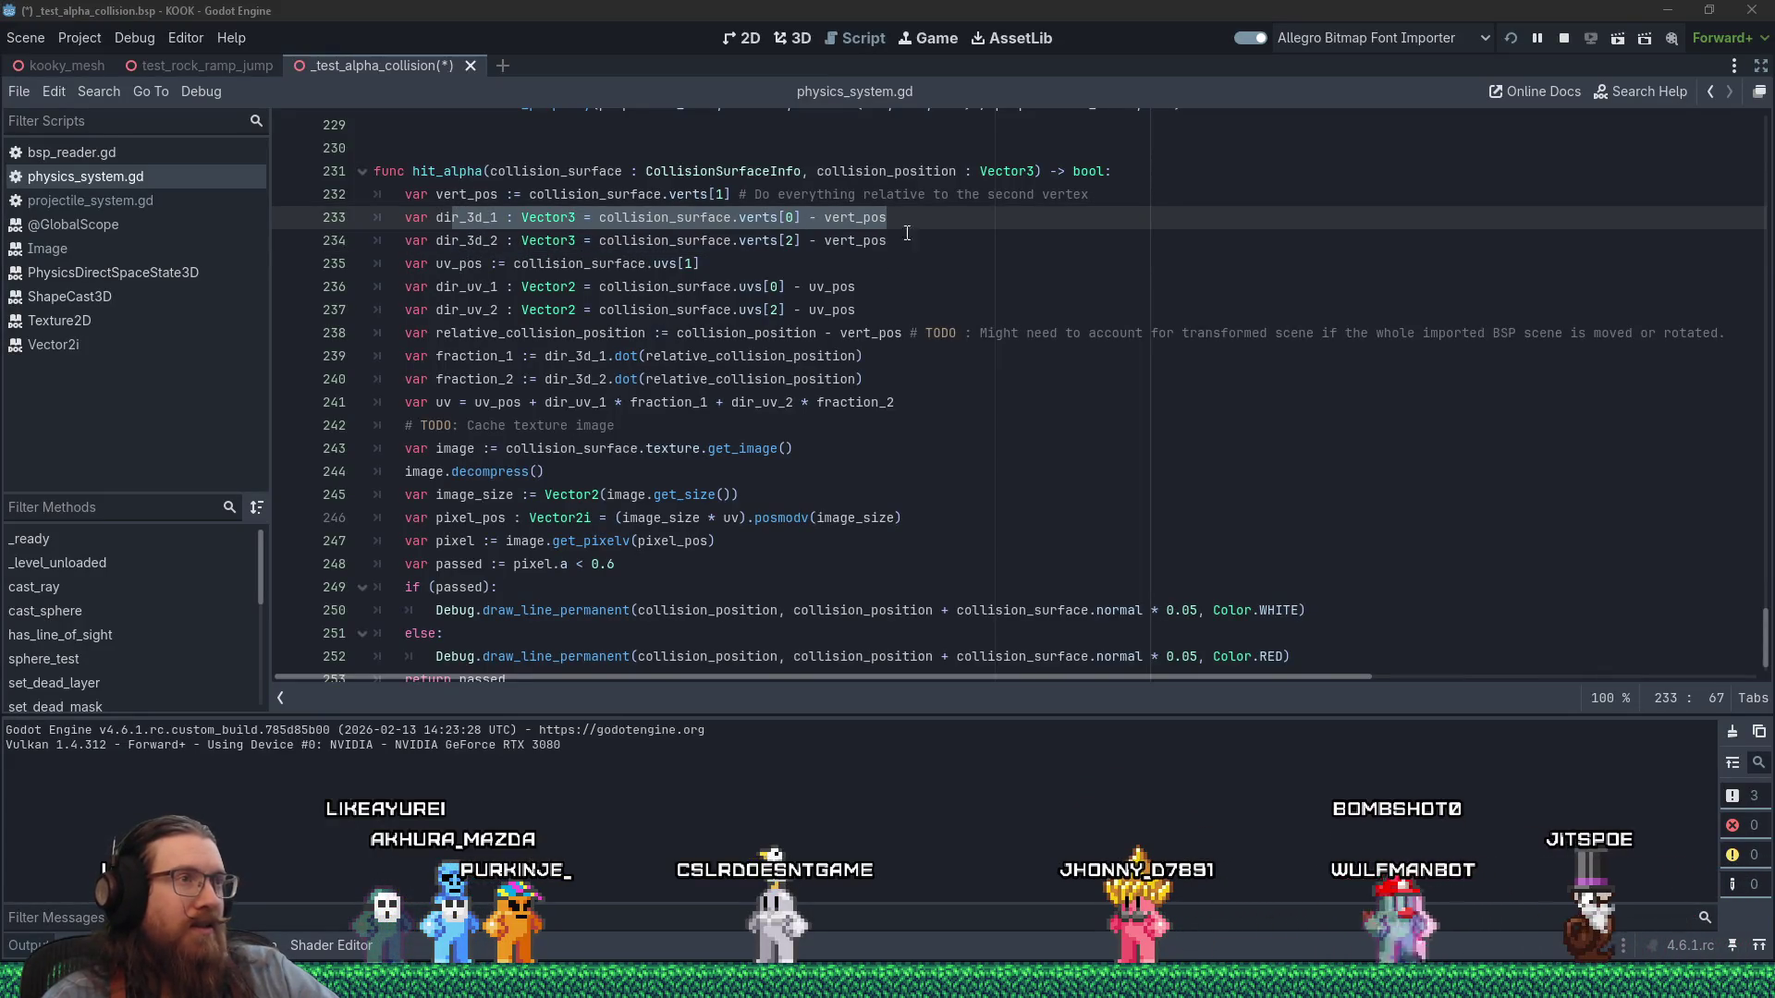
Compare the dir_3d_2 line 234 with the Paint diagram, then bring the KOOK debug game forward.
{"action": "key", "text": "alt+Tab"}
{"action": "key", "text": "alt+Tab"}
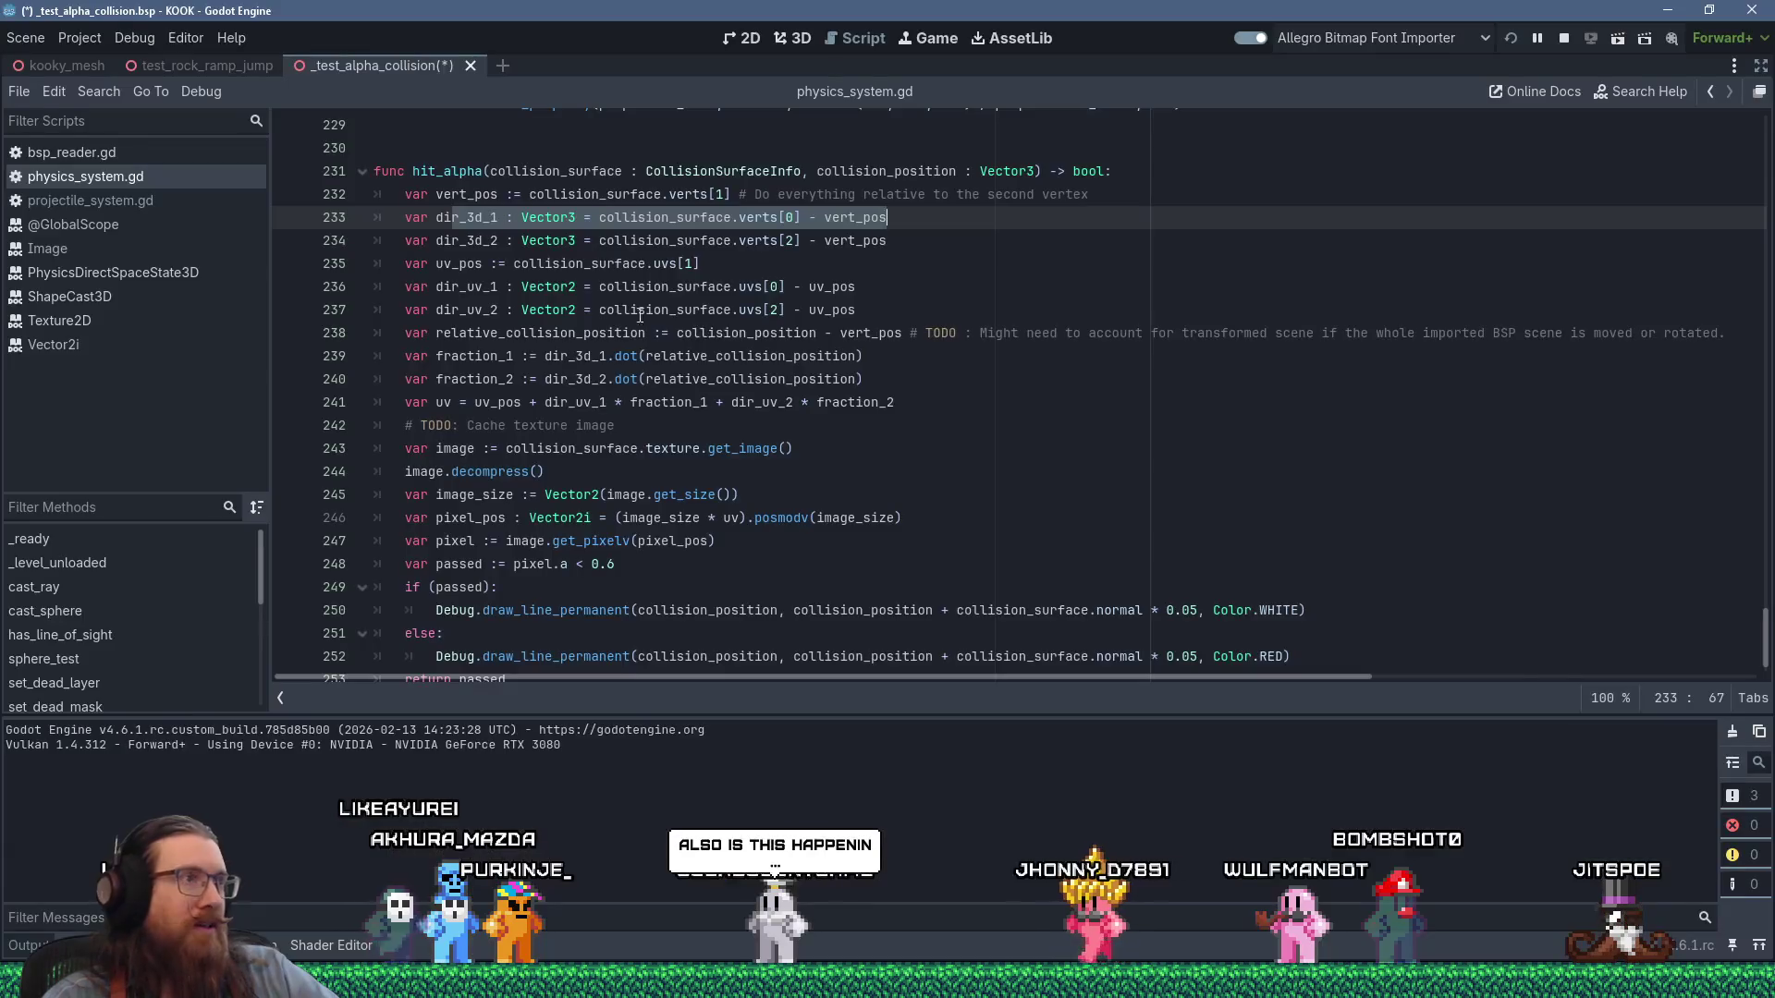
{"action": "left_click_drag", "start_coordinate": [436, 240], "coordinate": [887, 241]}
{"action": "key", "text": "alt+Tab"}
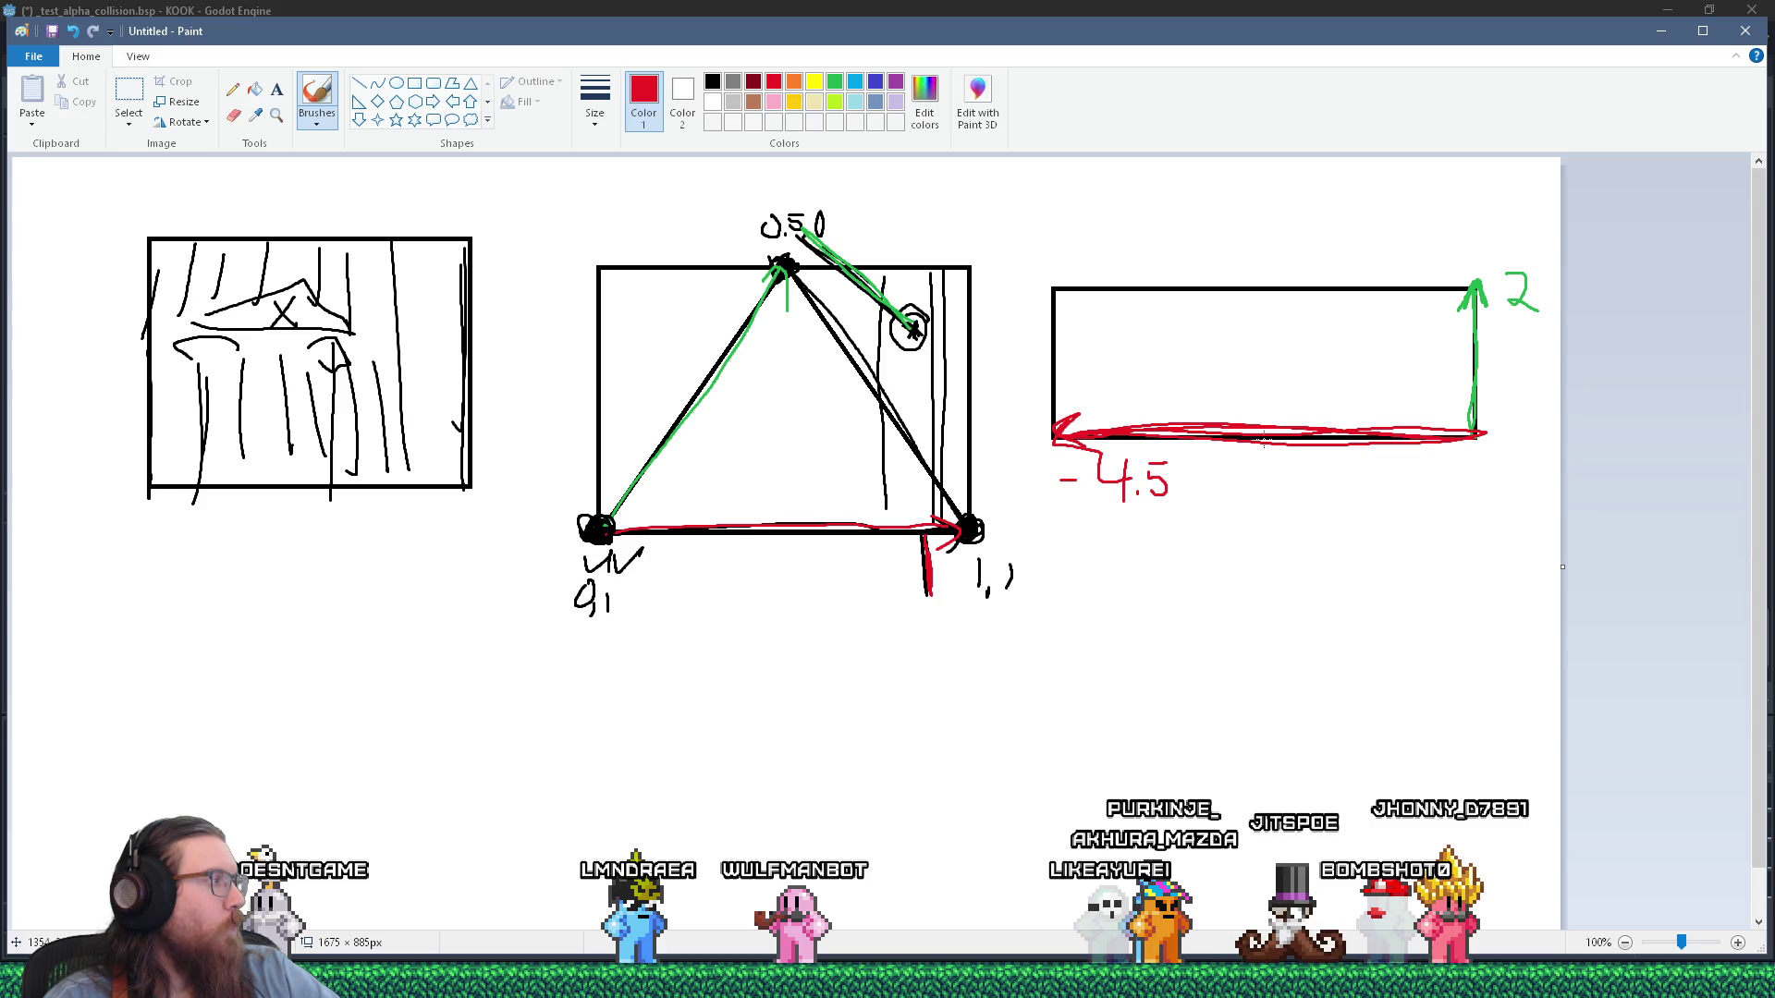
{"action": "key", "text": "alt+Tab"}
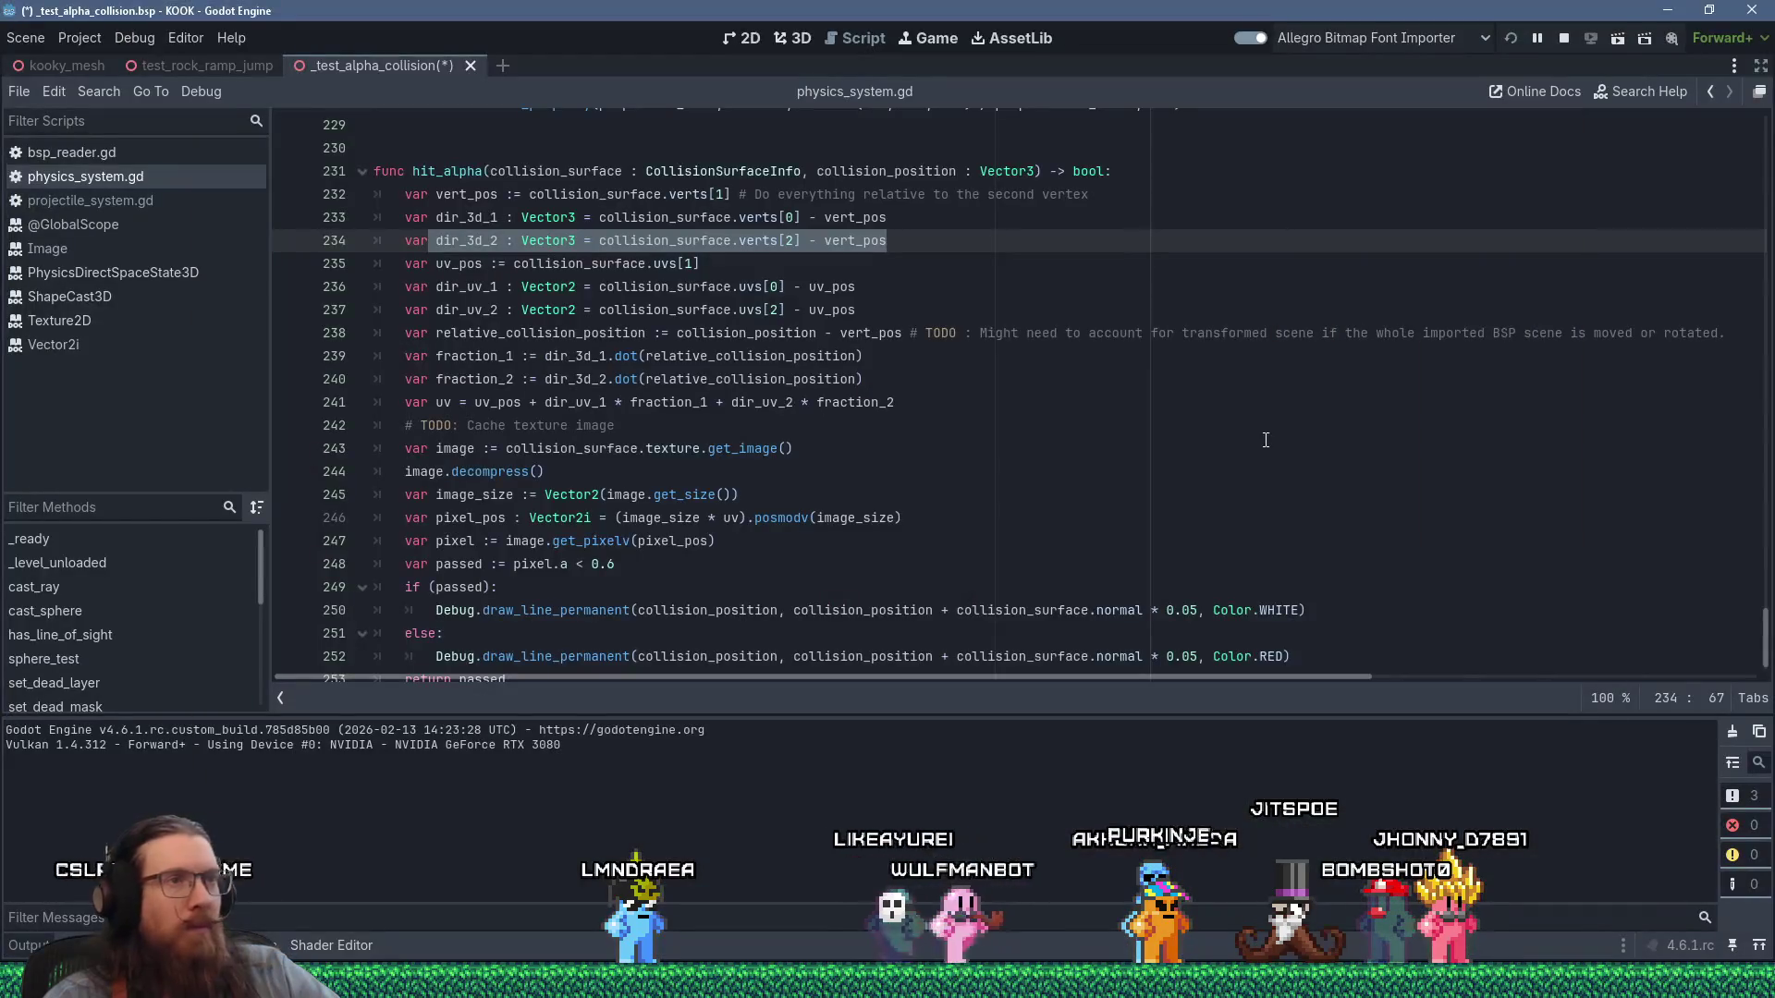
{"action": "key", "text": "alt+Tab"}
{"action": "key", "text": "Tab"}
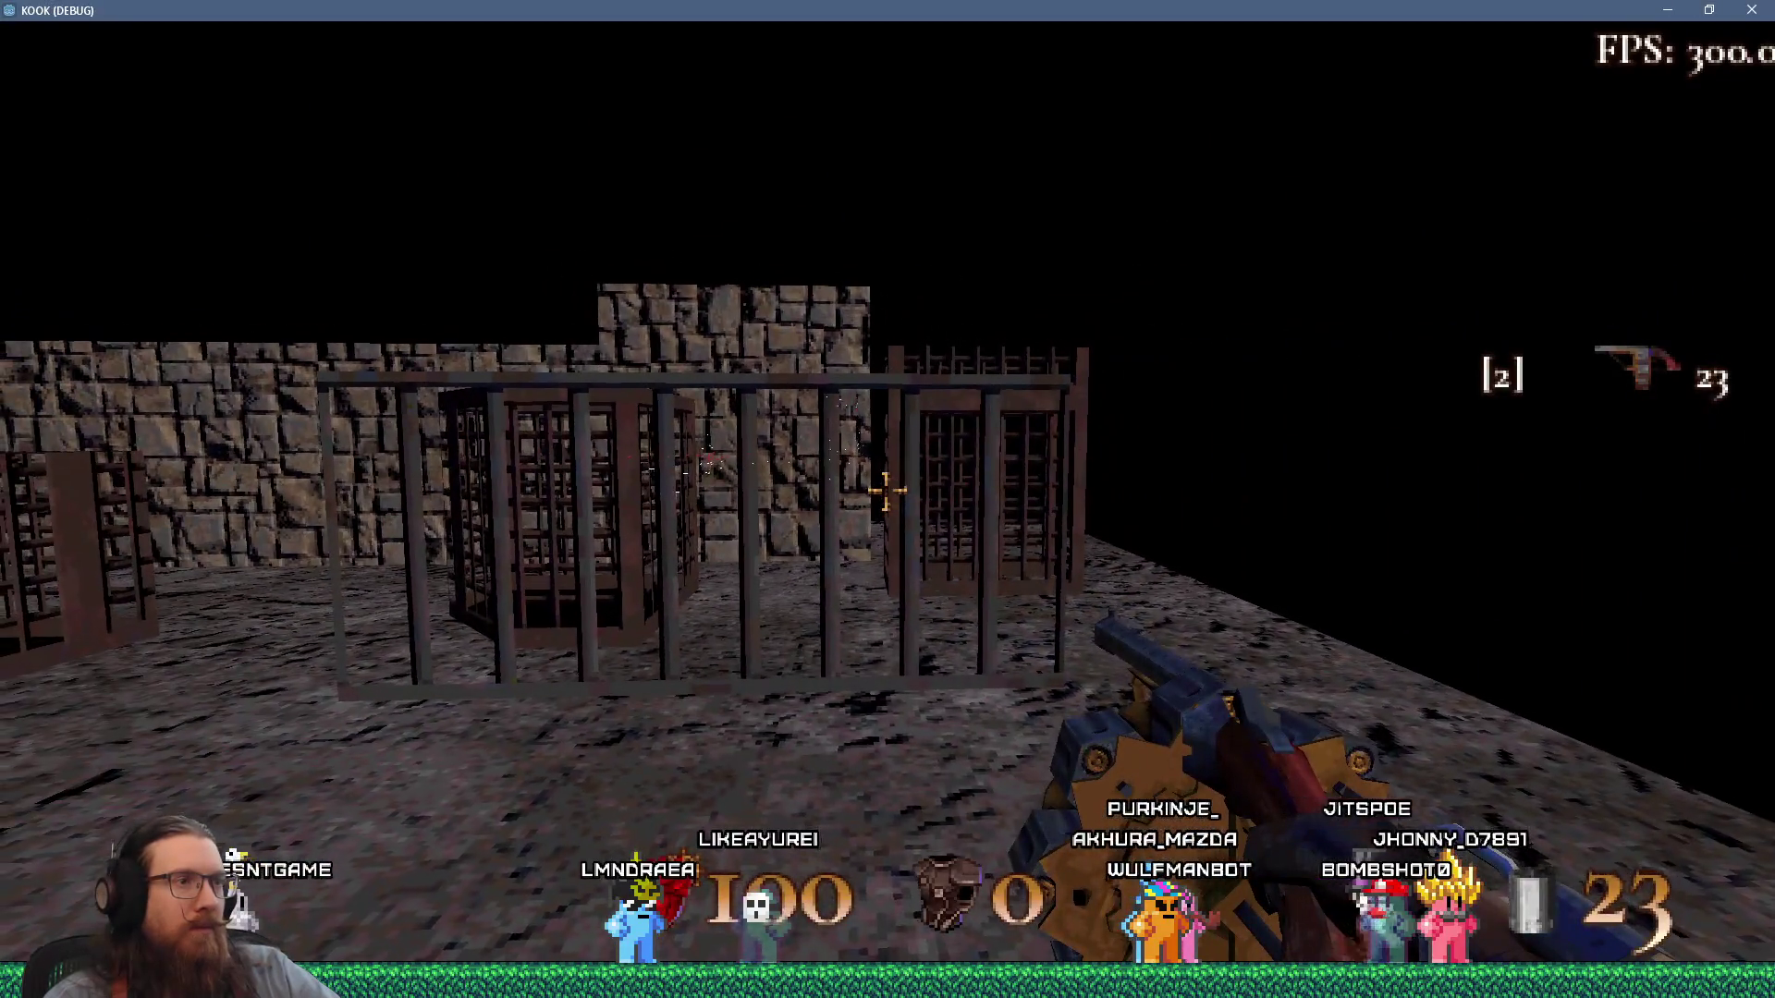
Fire four revolver shots at the cage grate, then open the in-game debug console.
{"action": "left_click", "coordinate": [887, 491]}
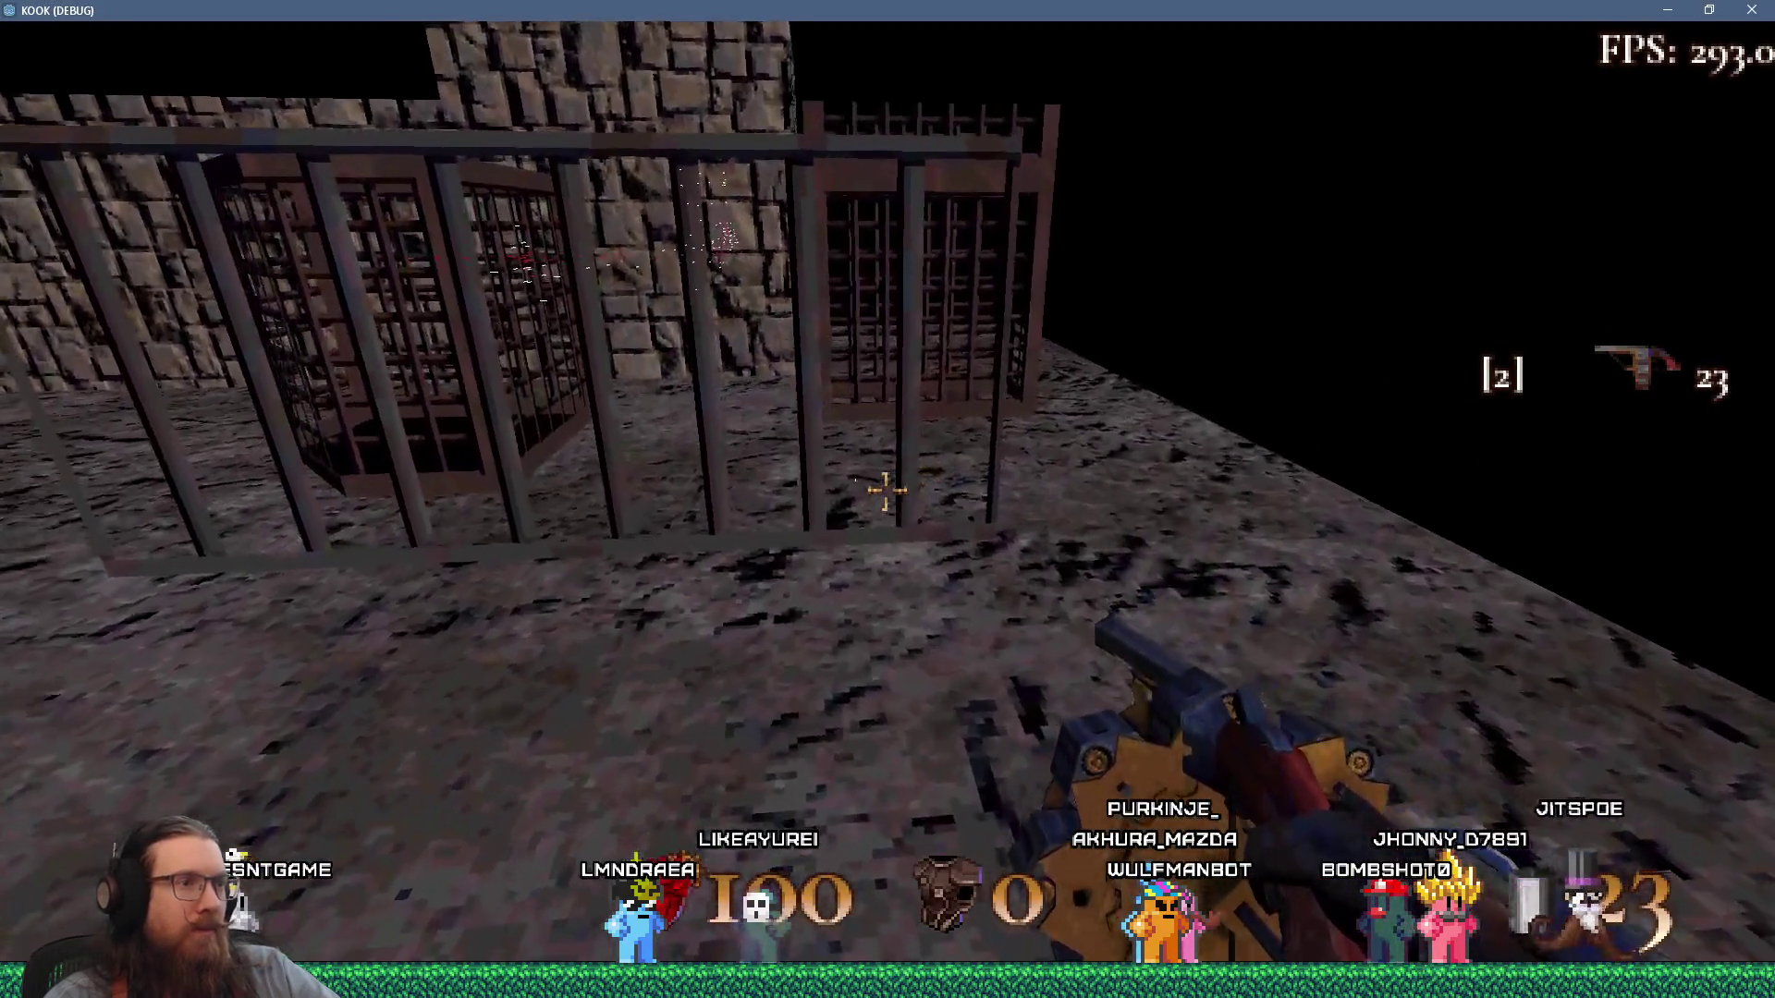
{"action": "left_click", "coordinate": [887, 491]}
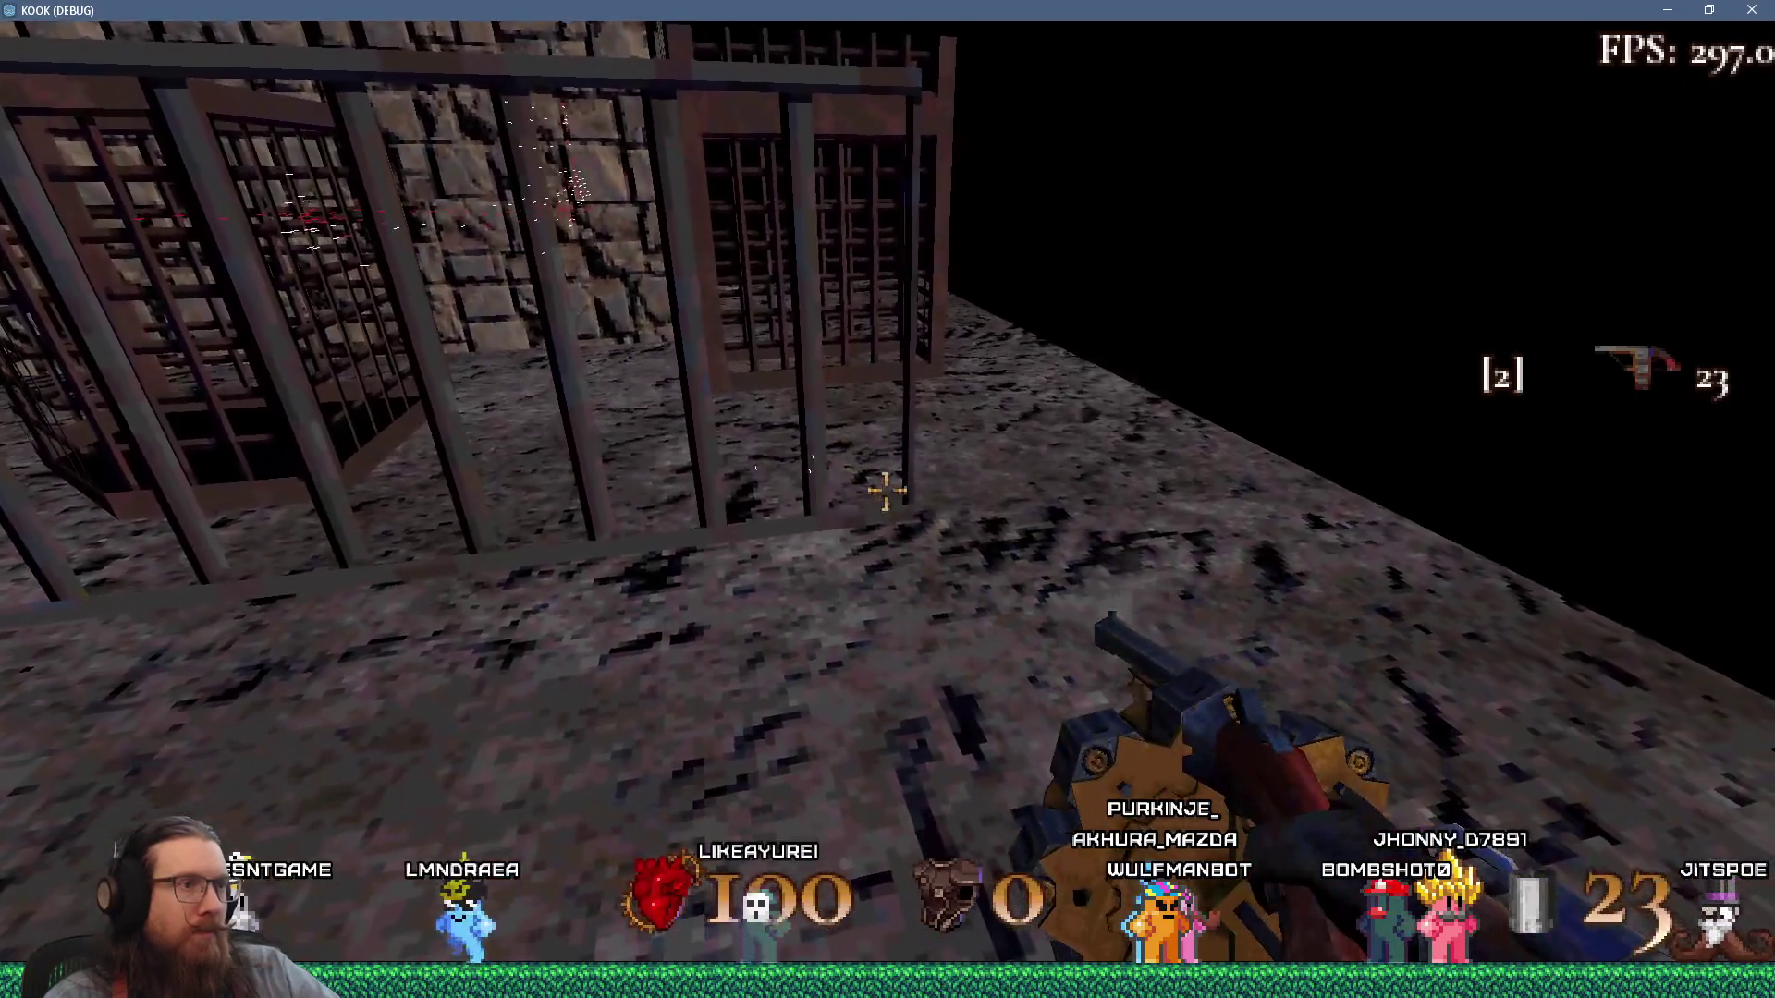
{"action": "left_click", "coordinate": [887, 491]}
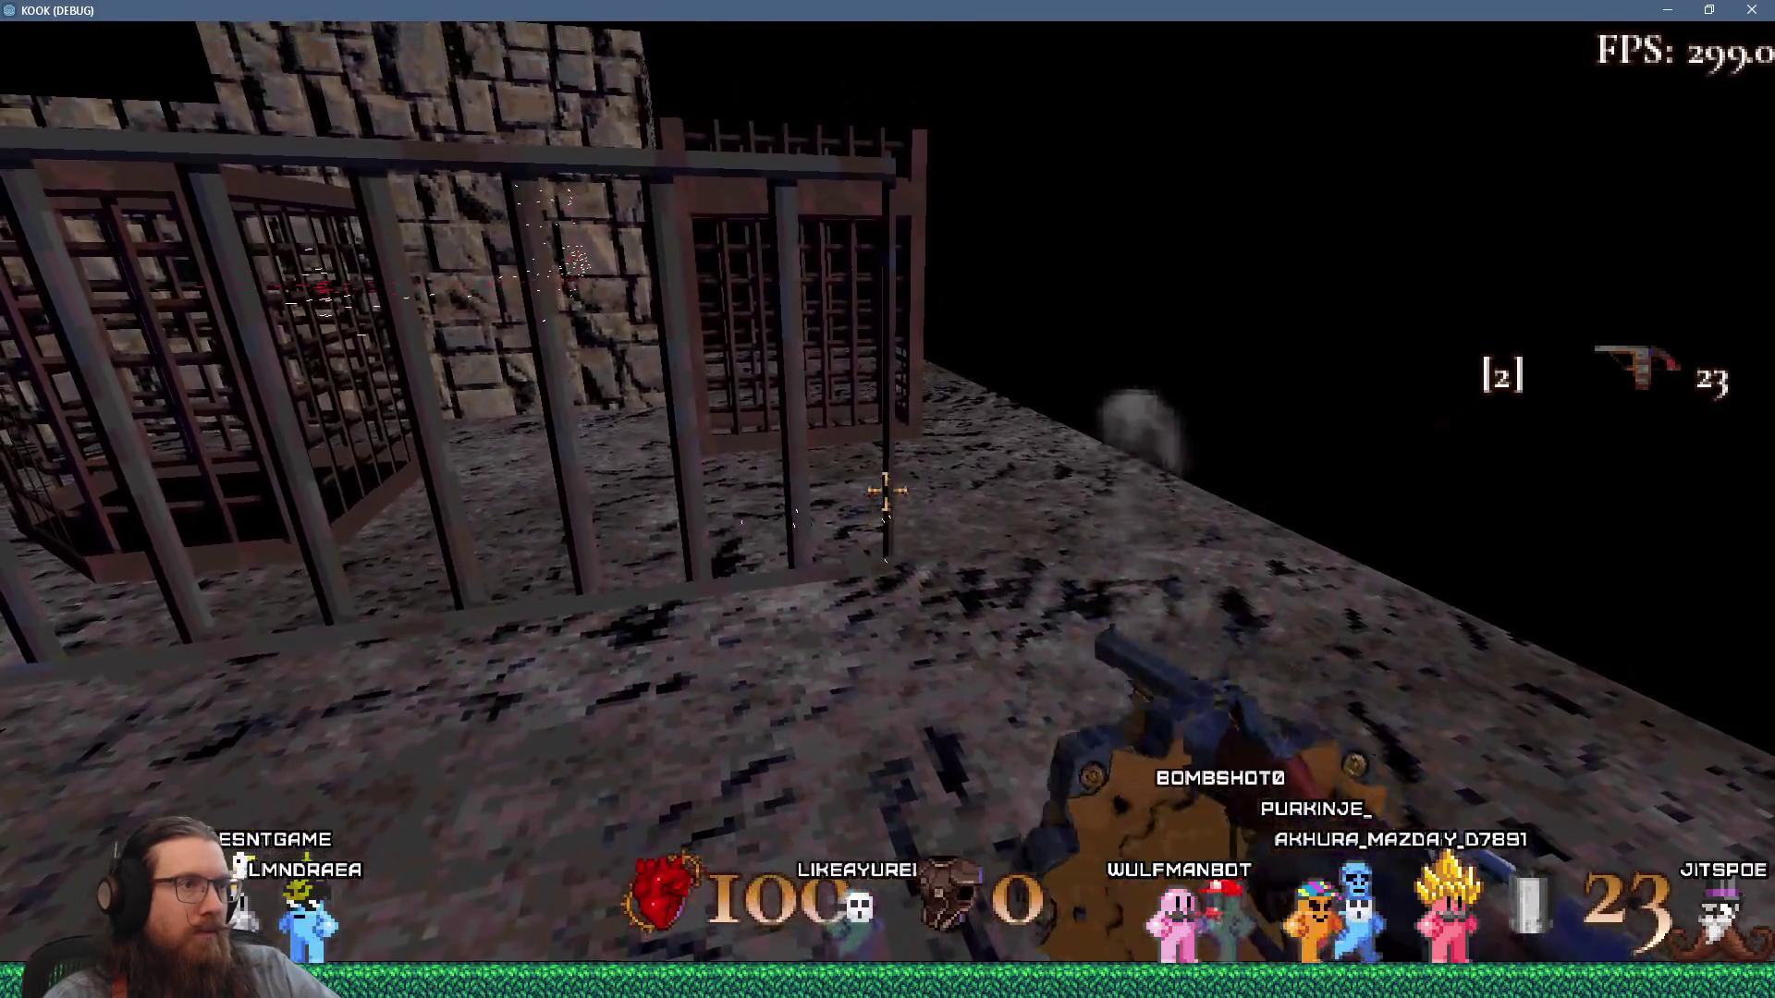
{"action": "left_click", "coordinate": [887, 491]}
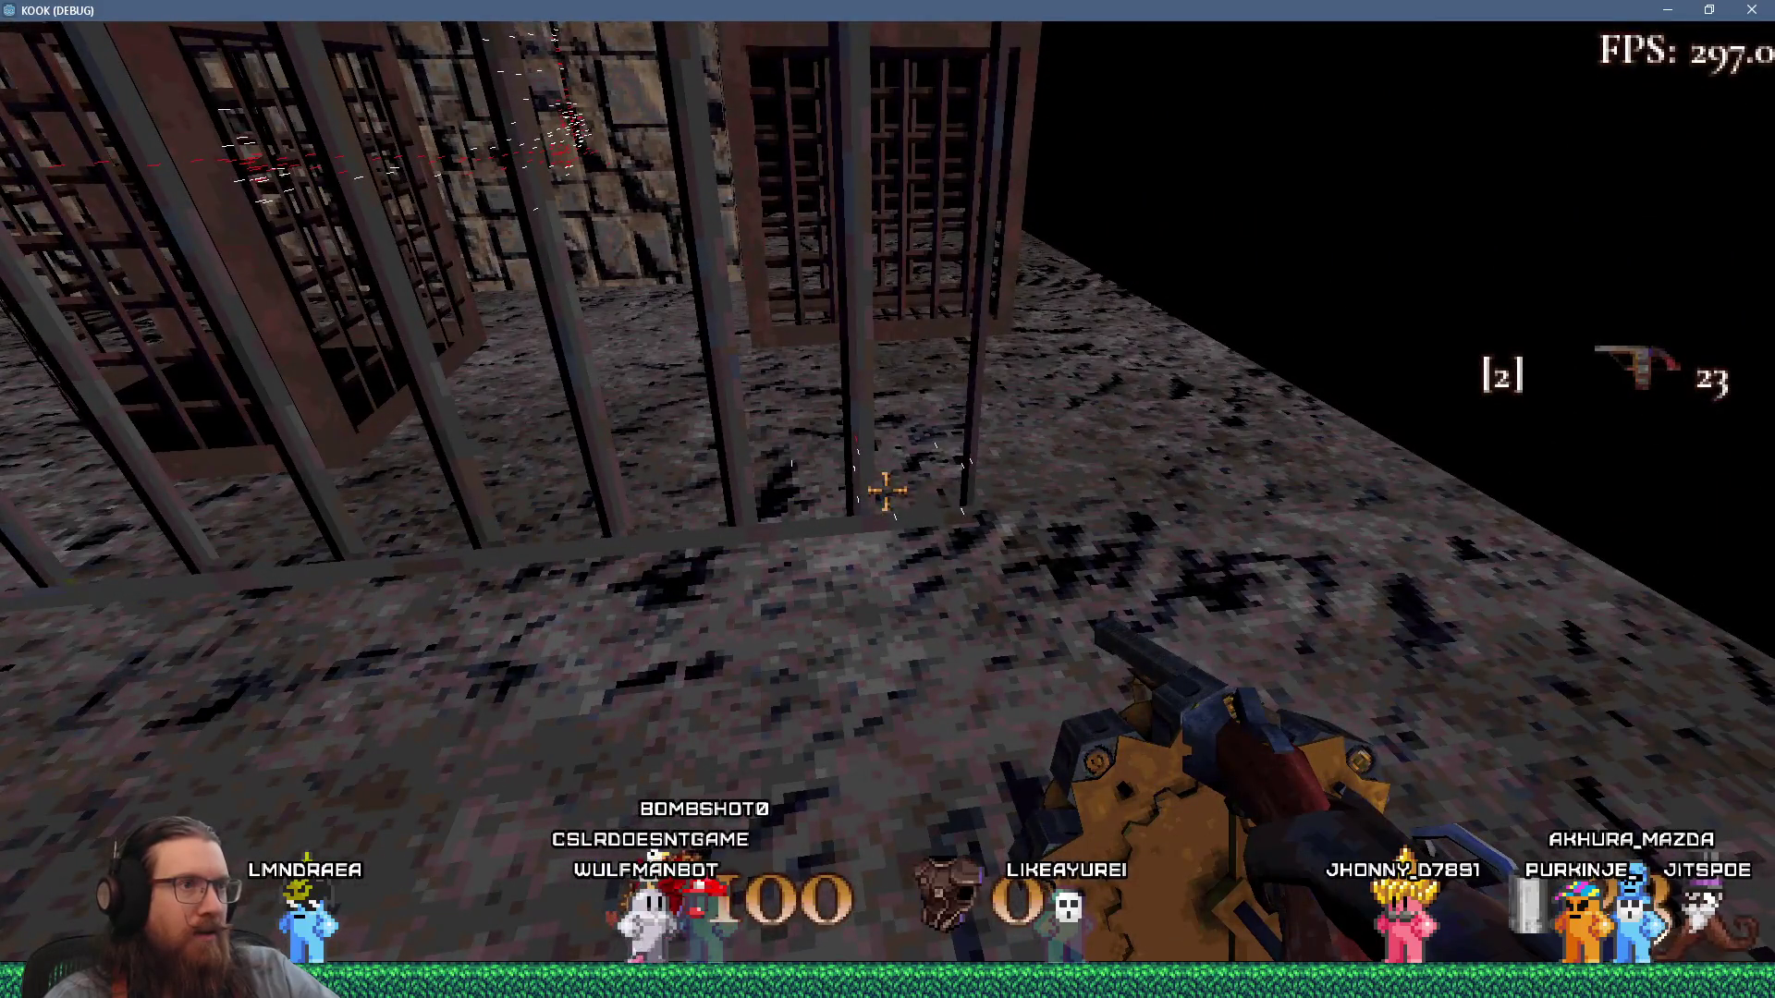
{"action": "key", "text": "grave"}
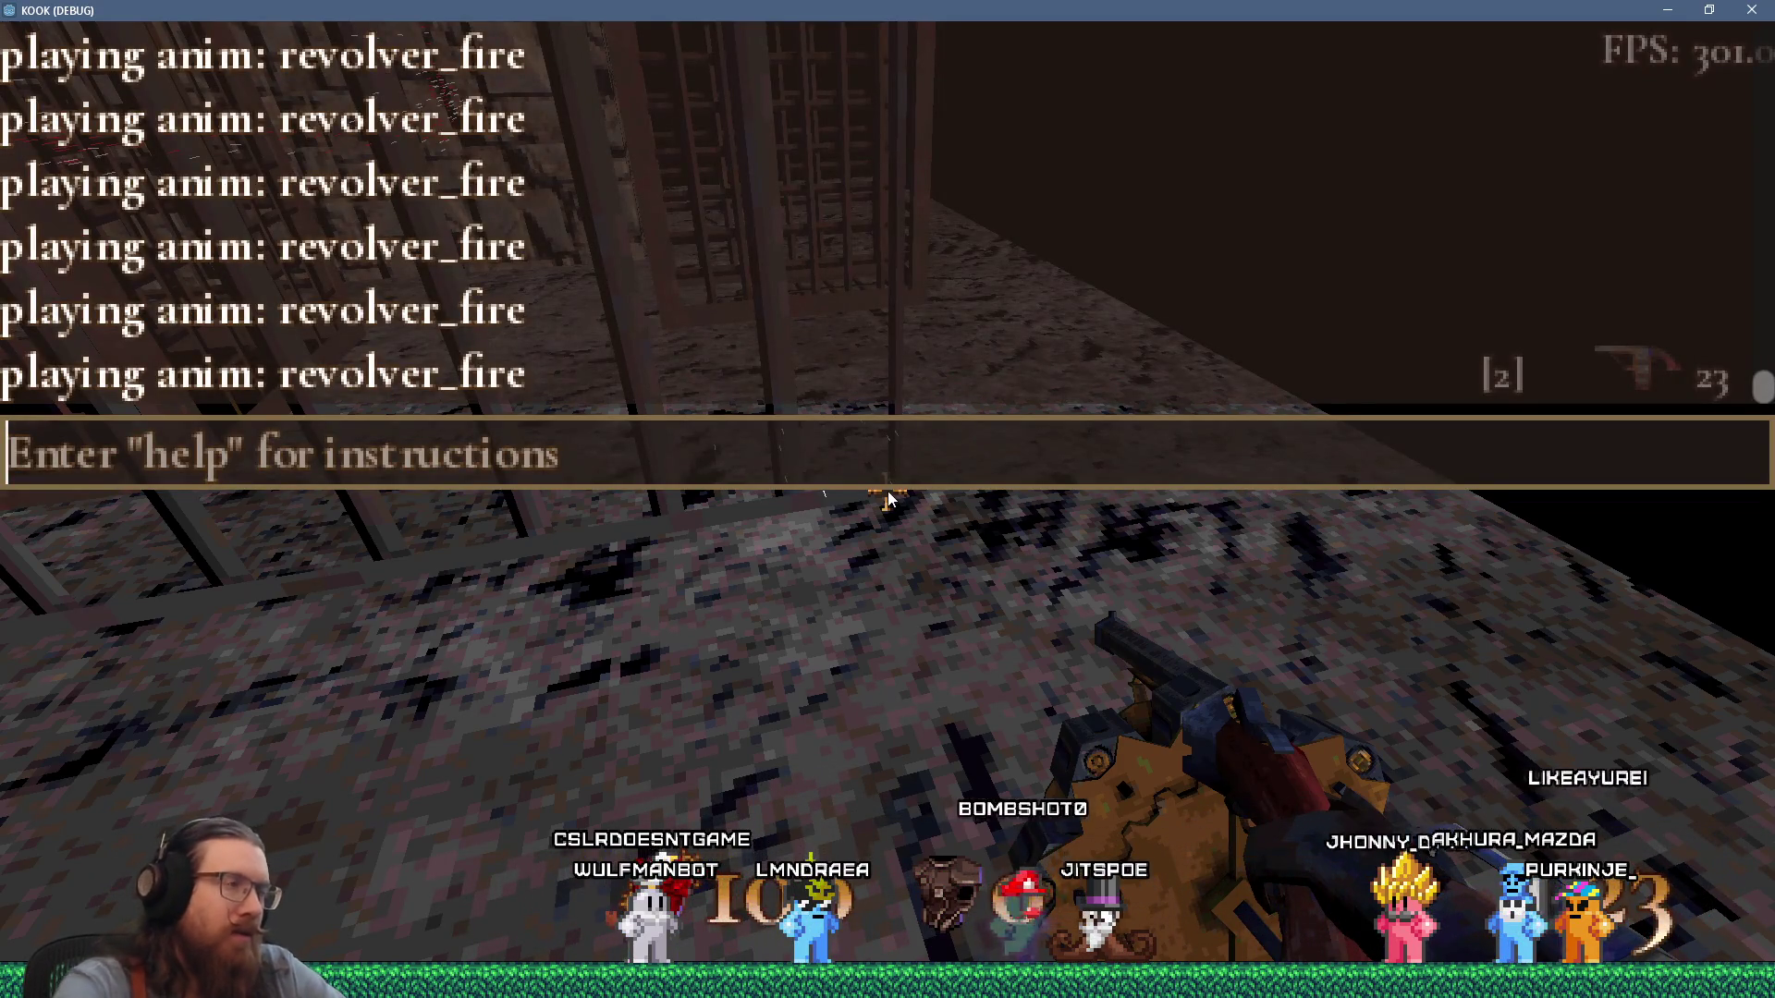
Try the crosshair and pos console commands, submit pos (Command not found), then close the console.
{"action": "type", "text": "crosshair"}
{"action": "key", "text": "BackSpace"}
{"action": "key", "text": "BackSpace"}
{"action": "key", "text": "BackSpace"}
{"action": "key", "text": "BackSpace"}
{"action": "type", "text": "pos"}
{"action": "key", "text": "BackSpace"}
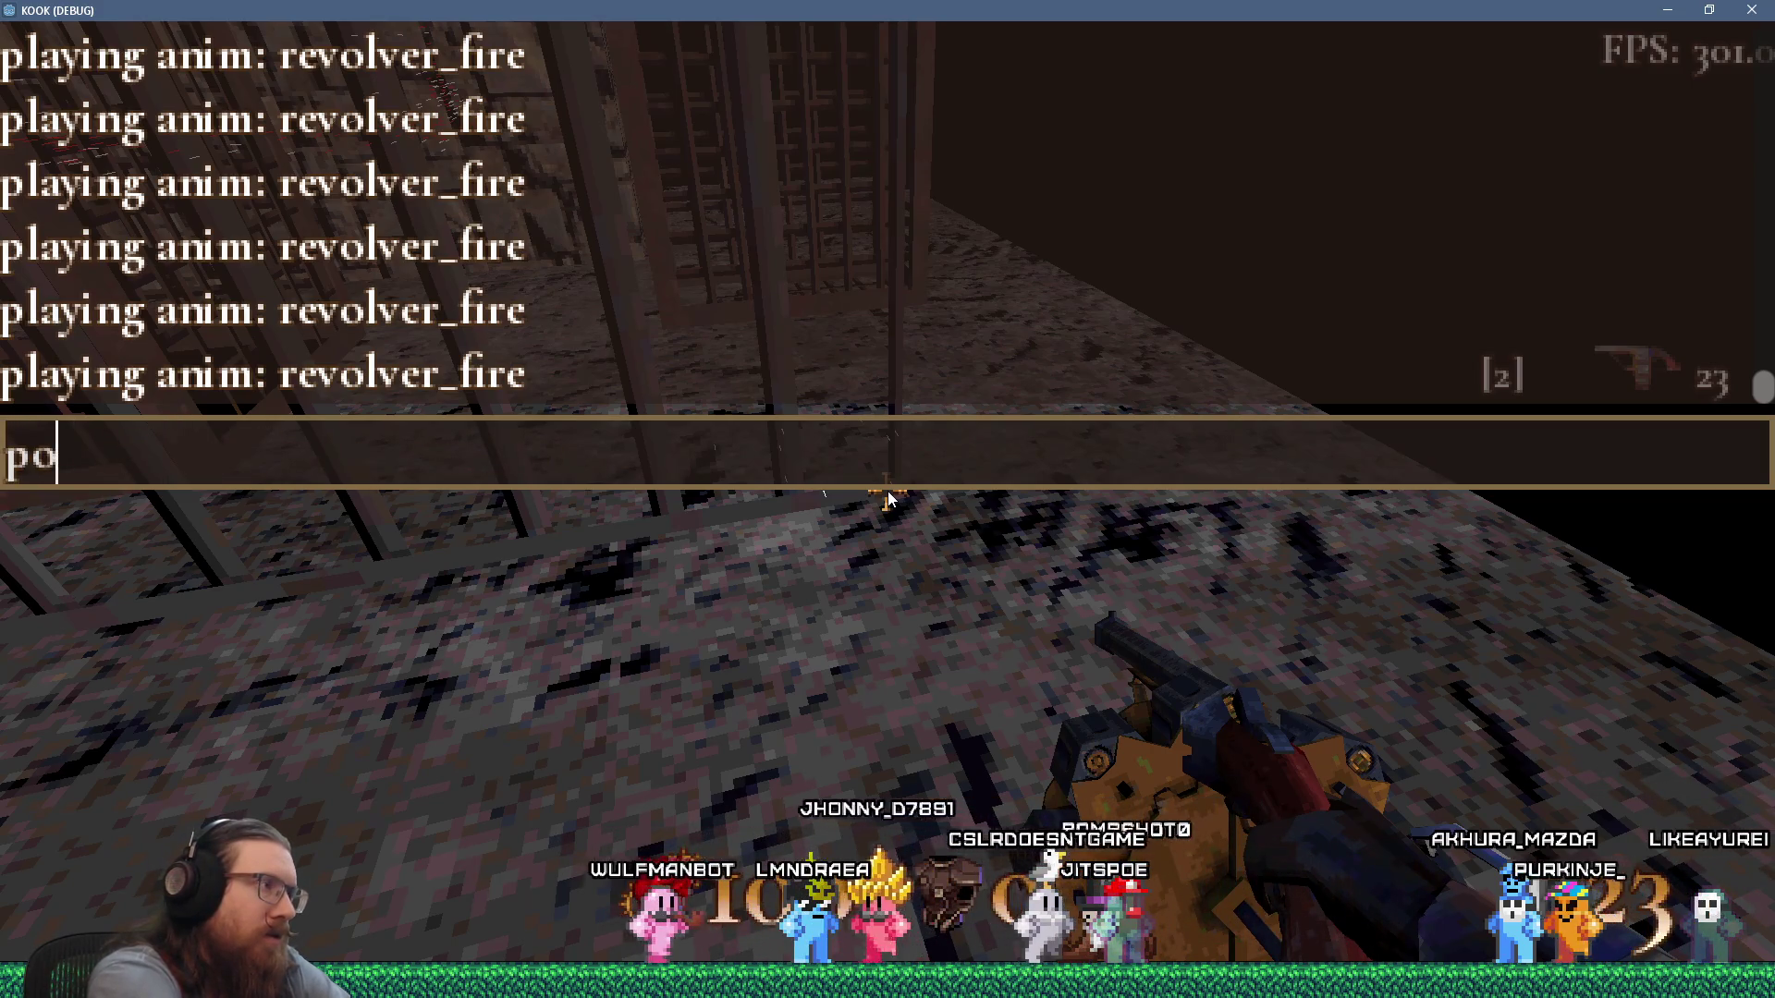
{"action": "key", "text": "BackSpace"}
{"action": "key", "text": "BackSpace"}
{"action": "key", "text": "Escape"}
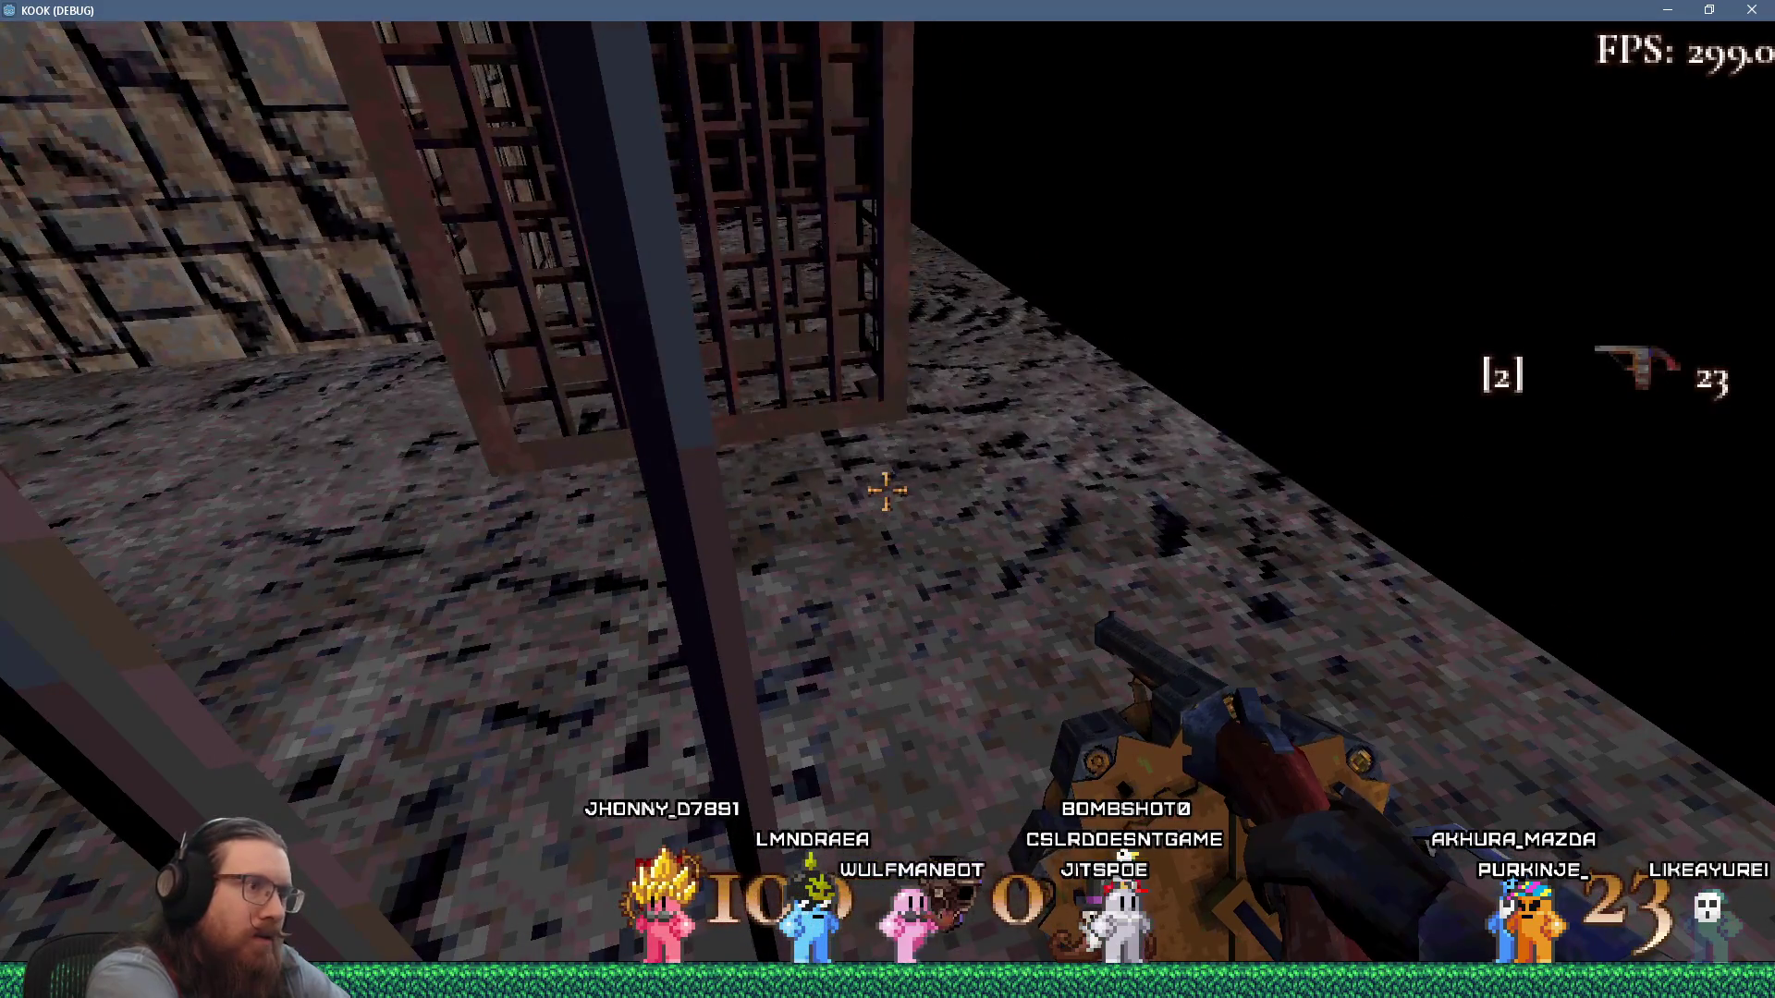
{"action": "key", "text": "grave"}
{"action": "type", "text": "pos"}
{"action": "key", "text": "Return"}
{"action": "type", "text": "positio"}
{"action": "key", "text": "BackSpace"}
{"action": "key", "text": "BackSpace"}
{"action": "key", "text": "BackSpace"}
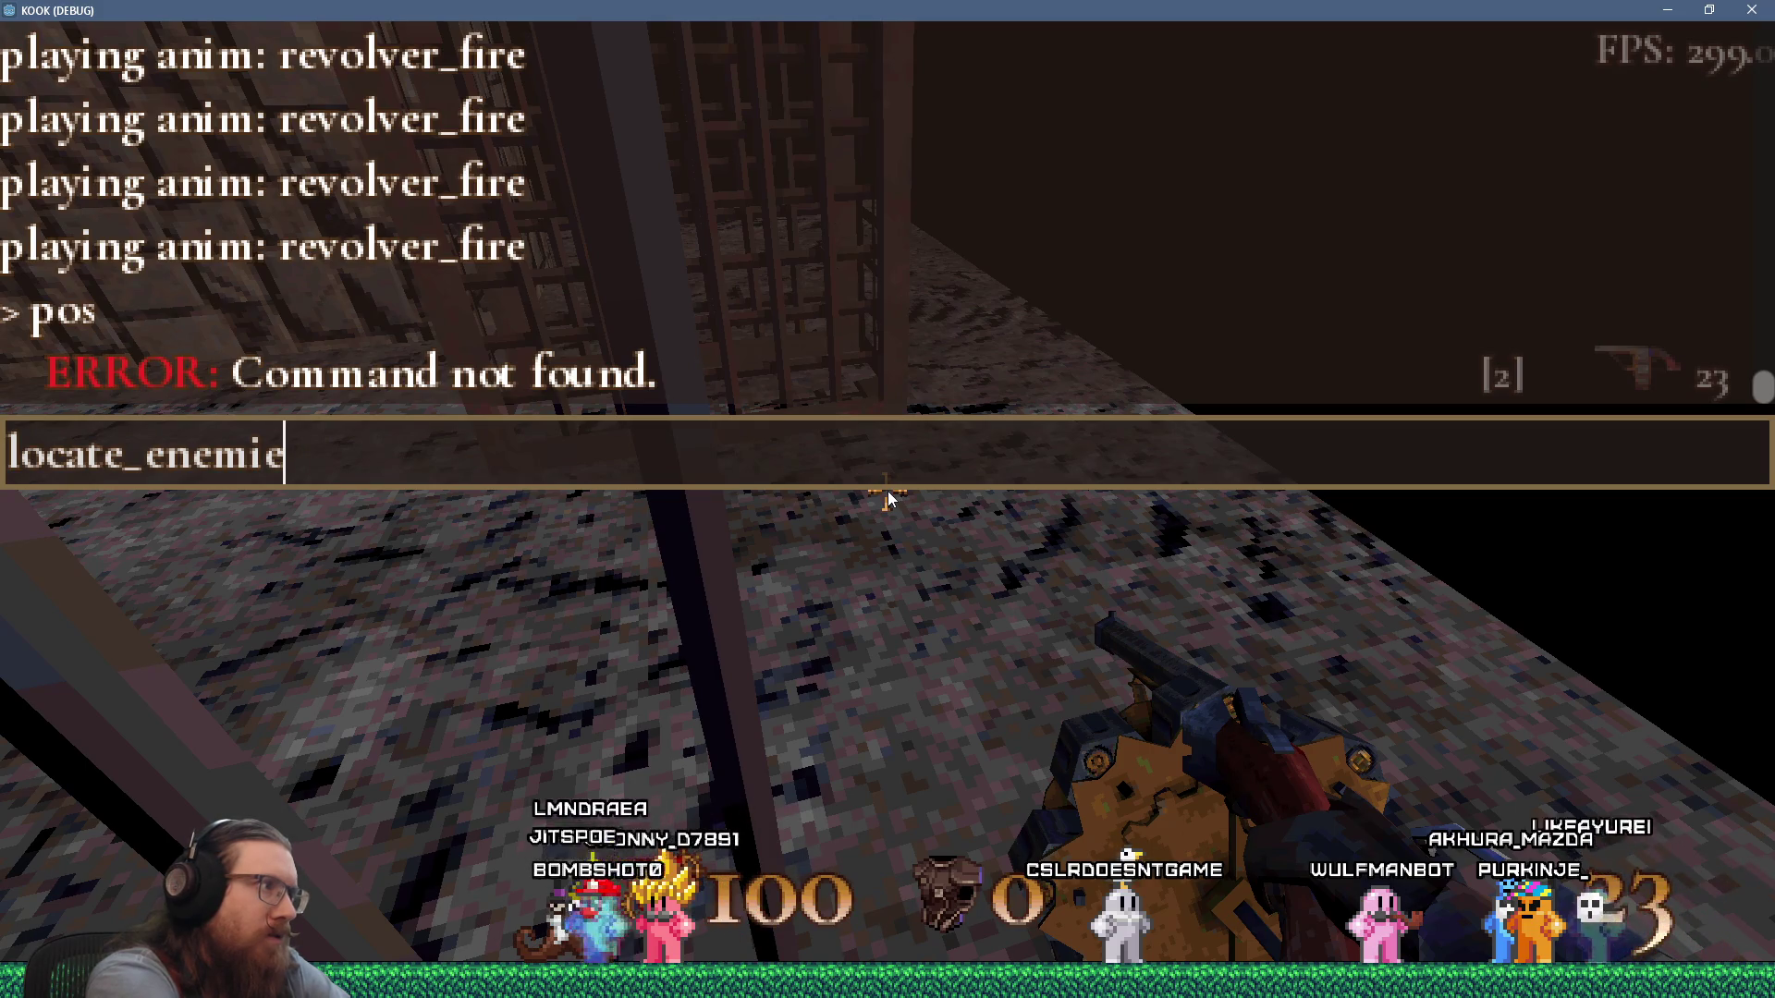
{"action": "key", "text": "grave"}
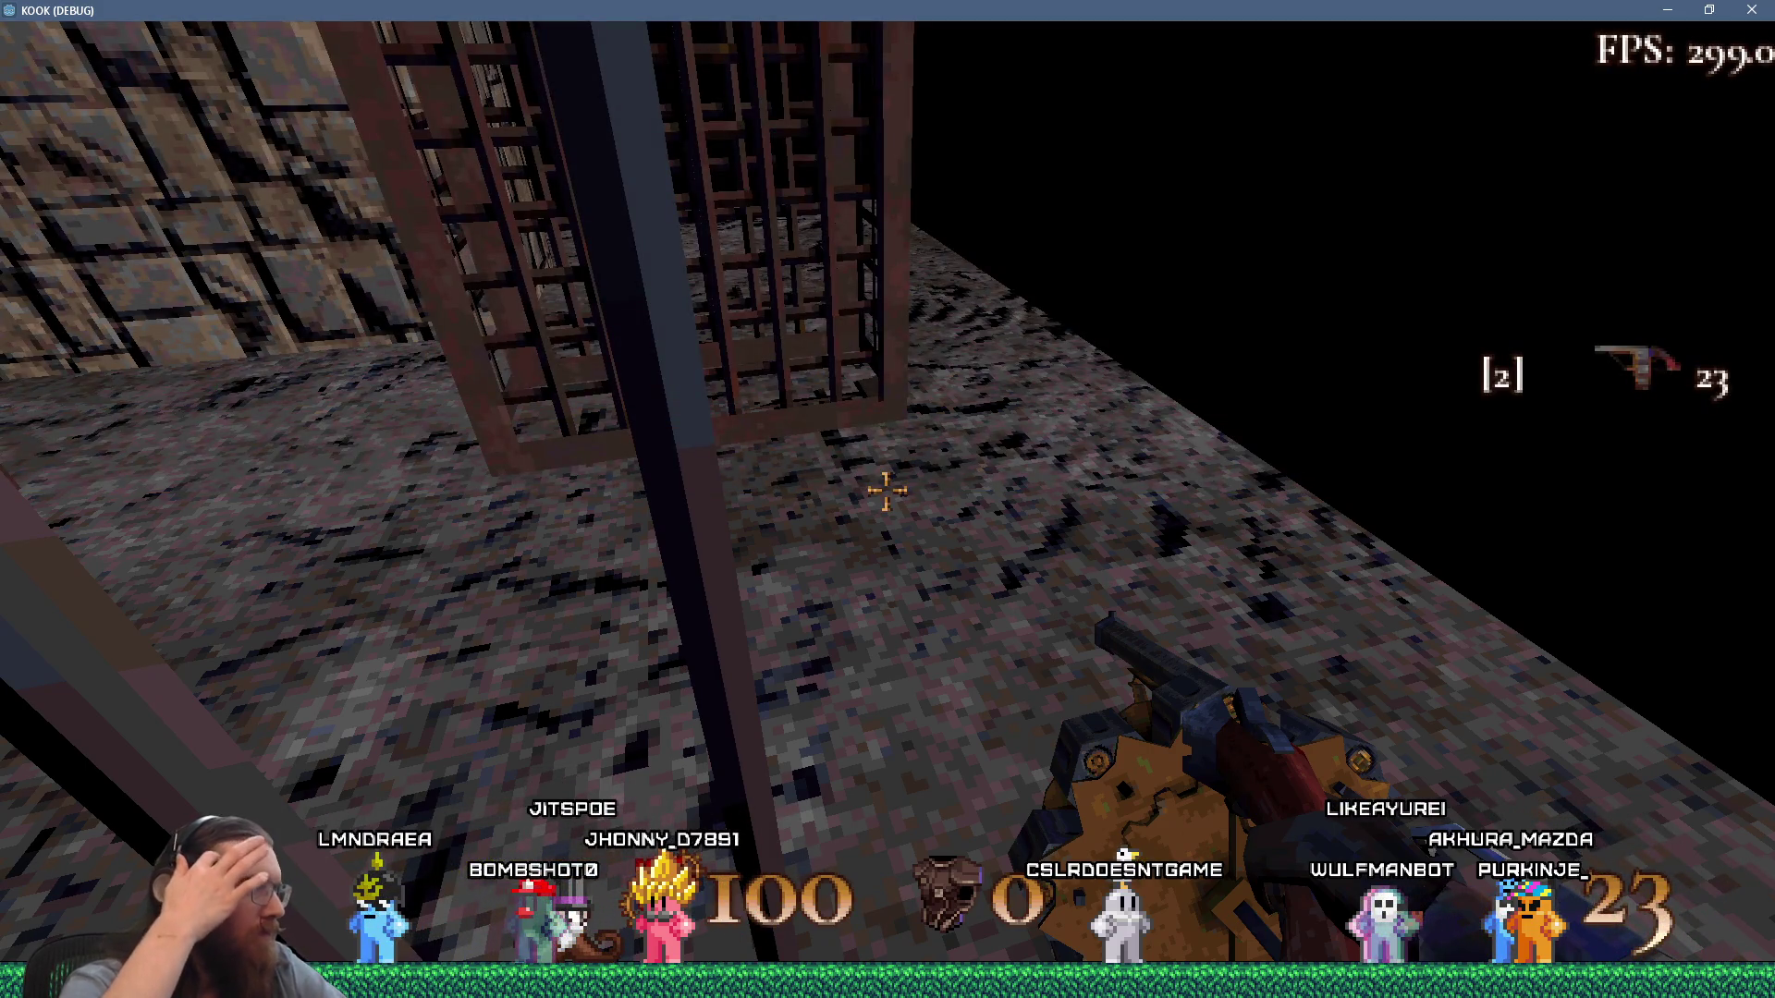
Approach the central cage and fire three shots at its grate, briefly opening the pause menu.
{"action": "key", "text": "s"}
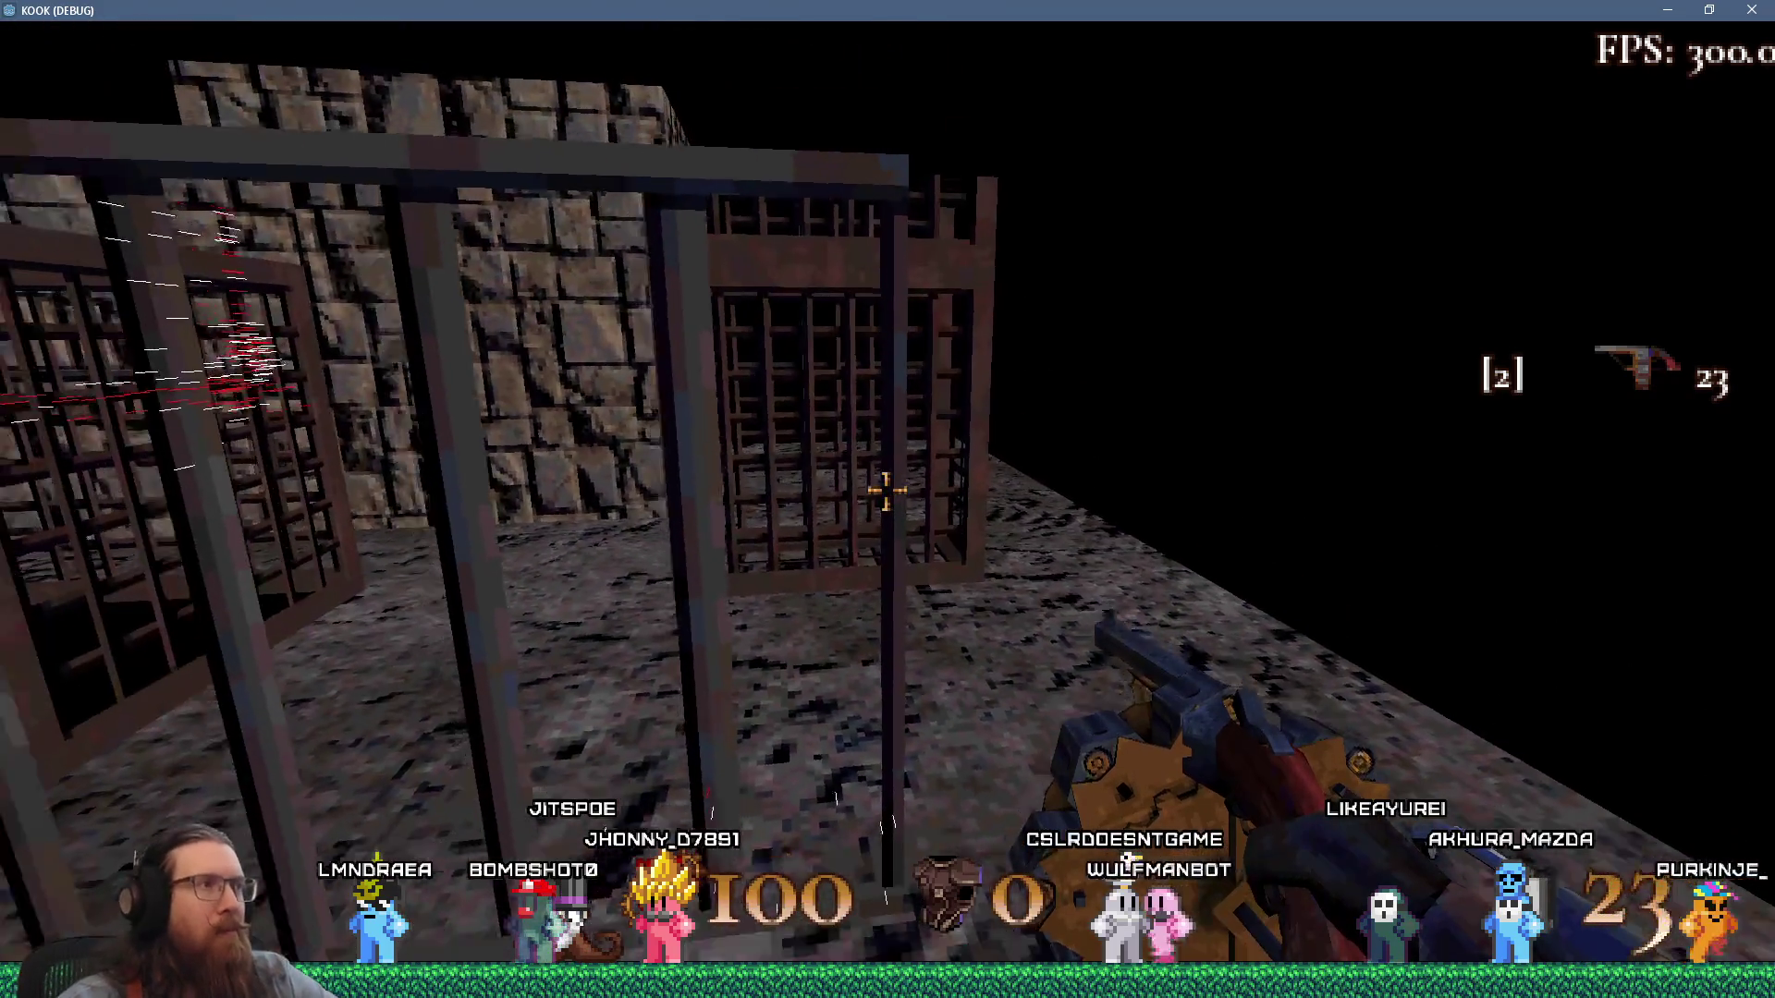
{"action": "key", "text": "w"}
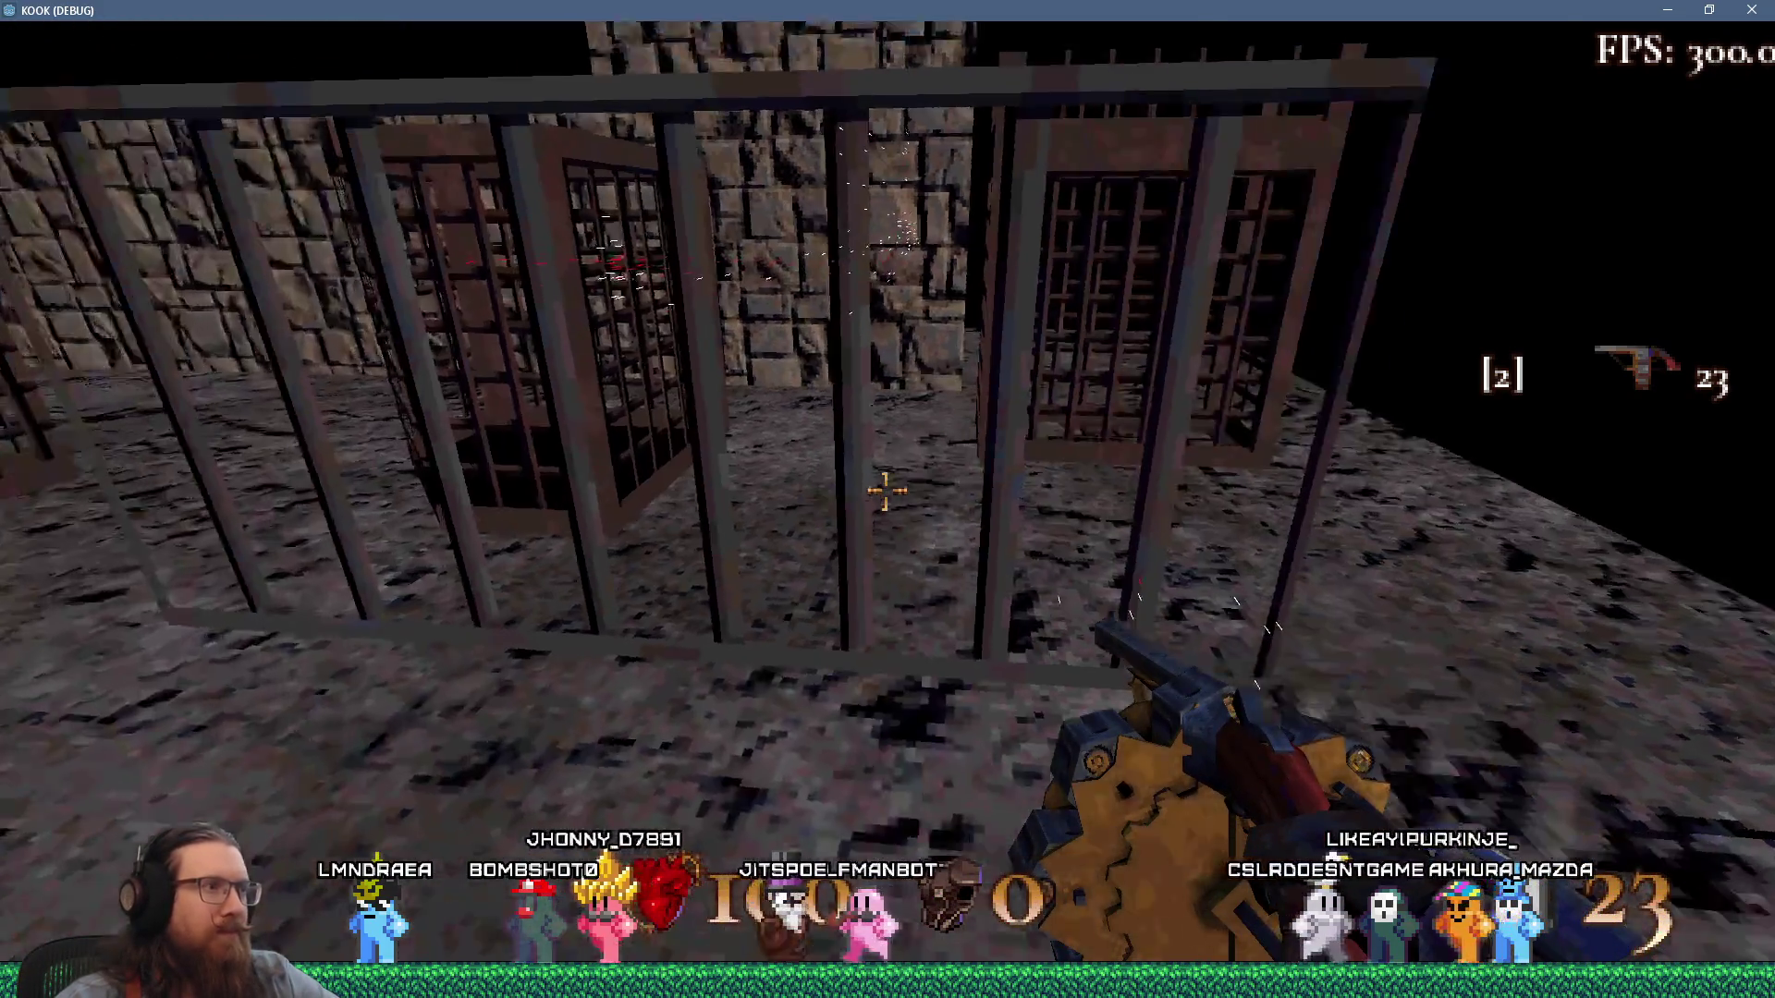
{"action": "key", "text": "w"}
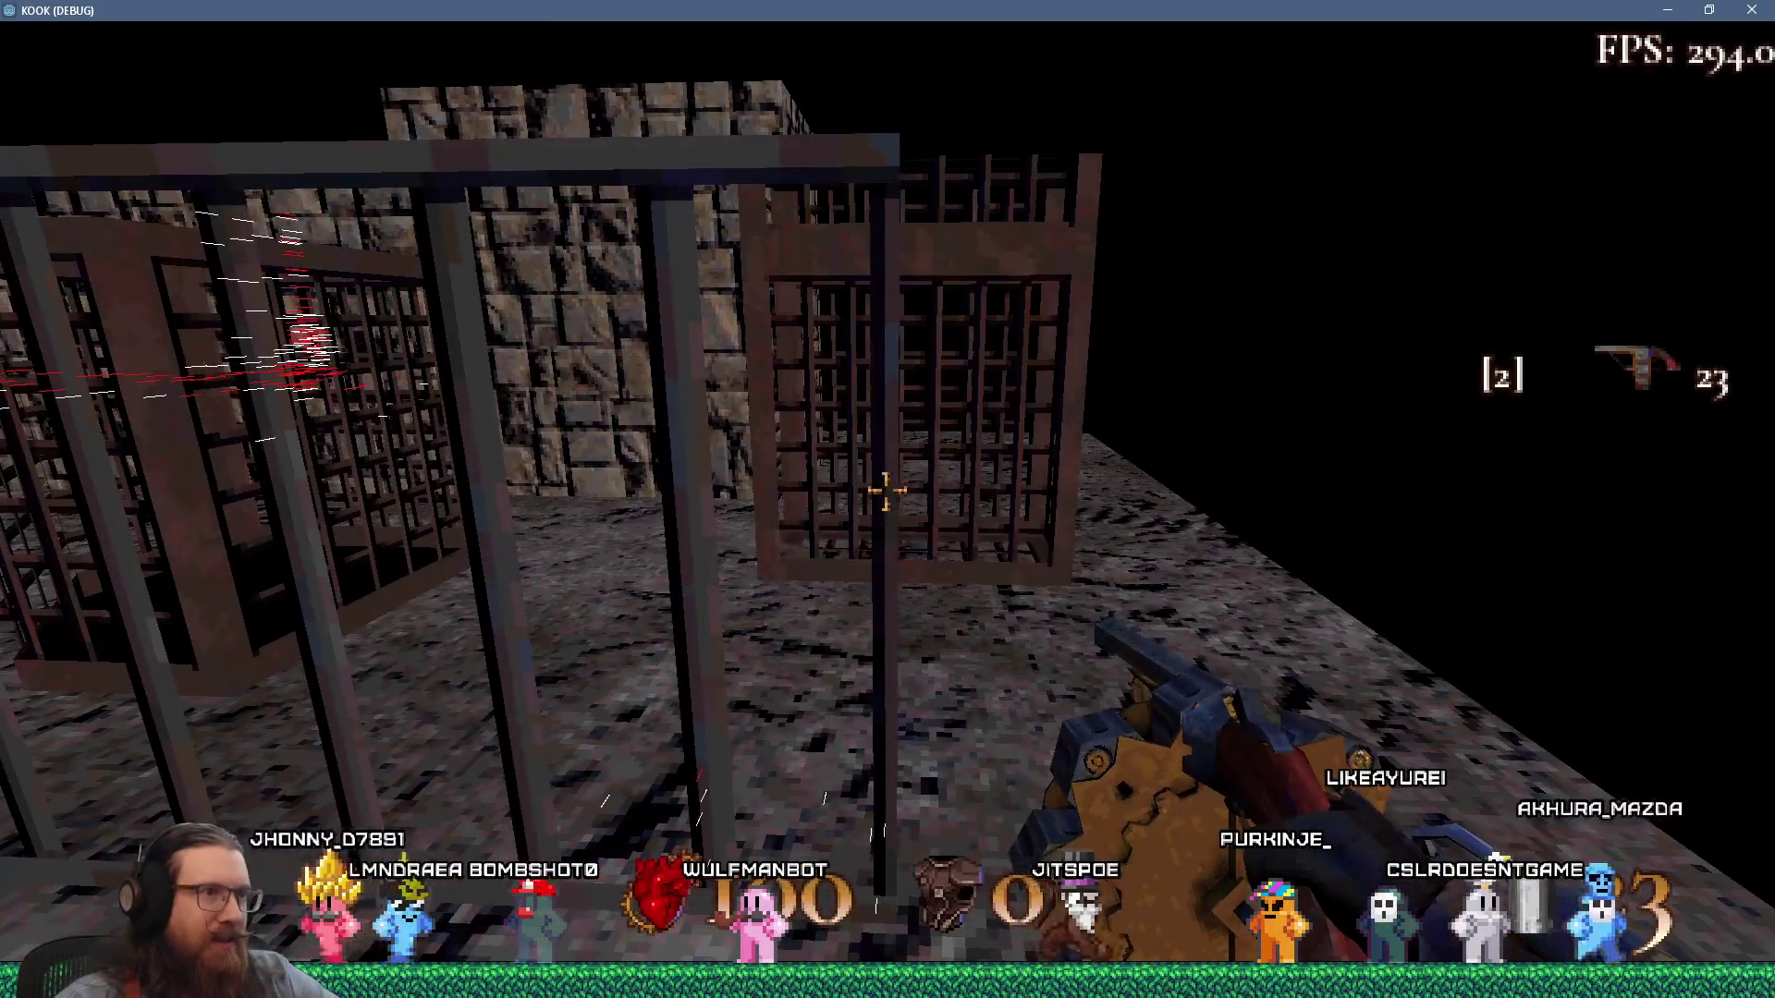
{"action": "key", "text": "w"}
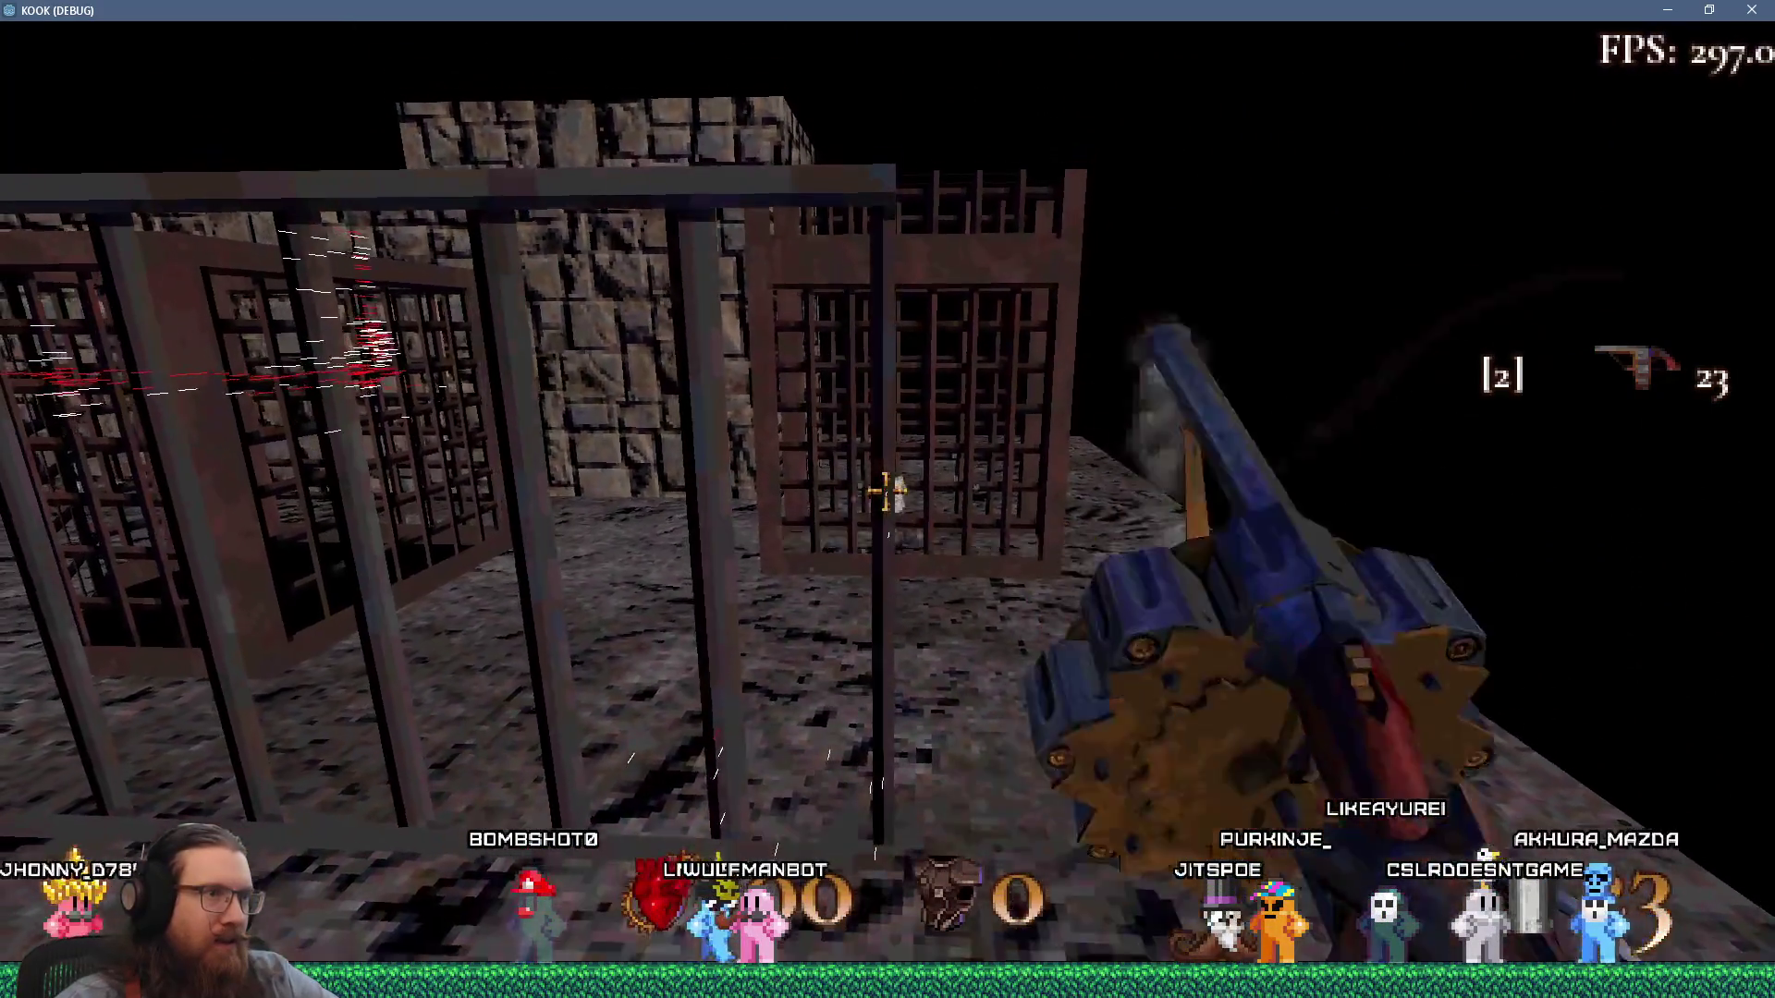
{"action": "left_click", "coordinate": [885, 490]}
{"action": "key", "text": "w"}
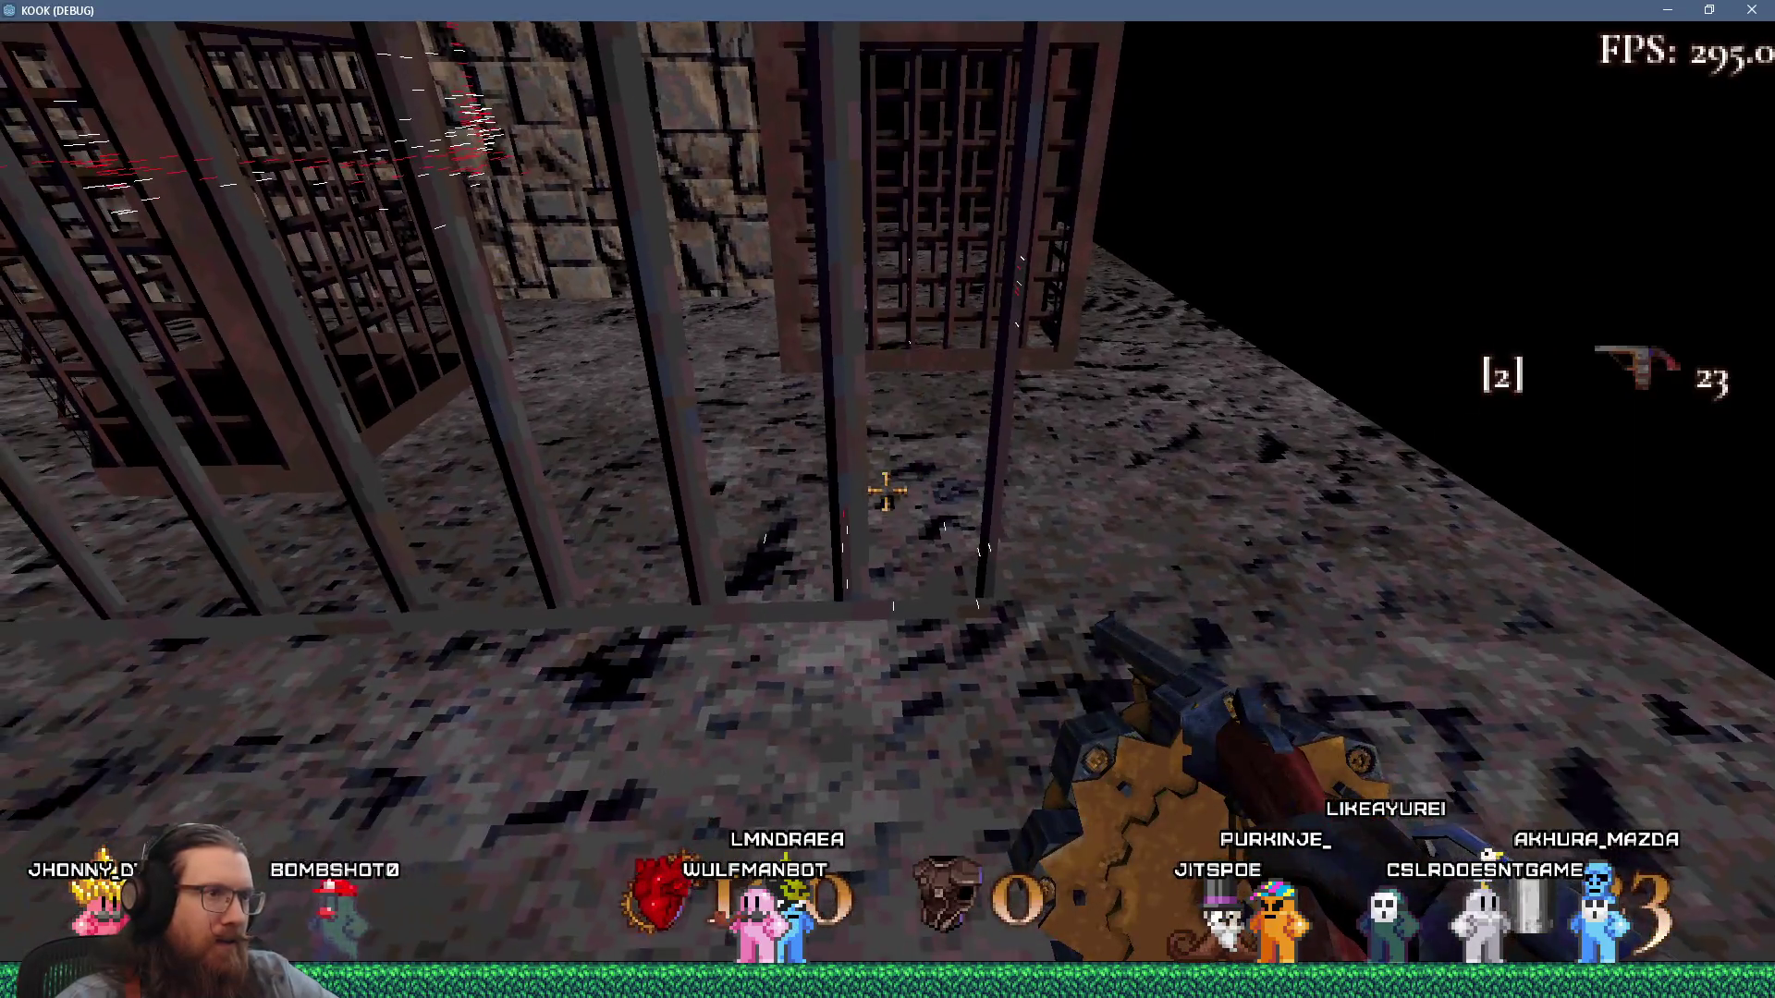
{"action": "left_click", "coordinate": [886, 489]}
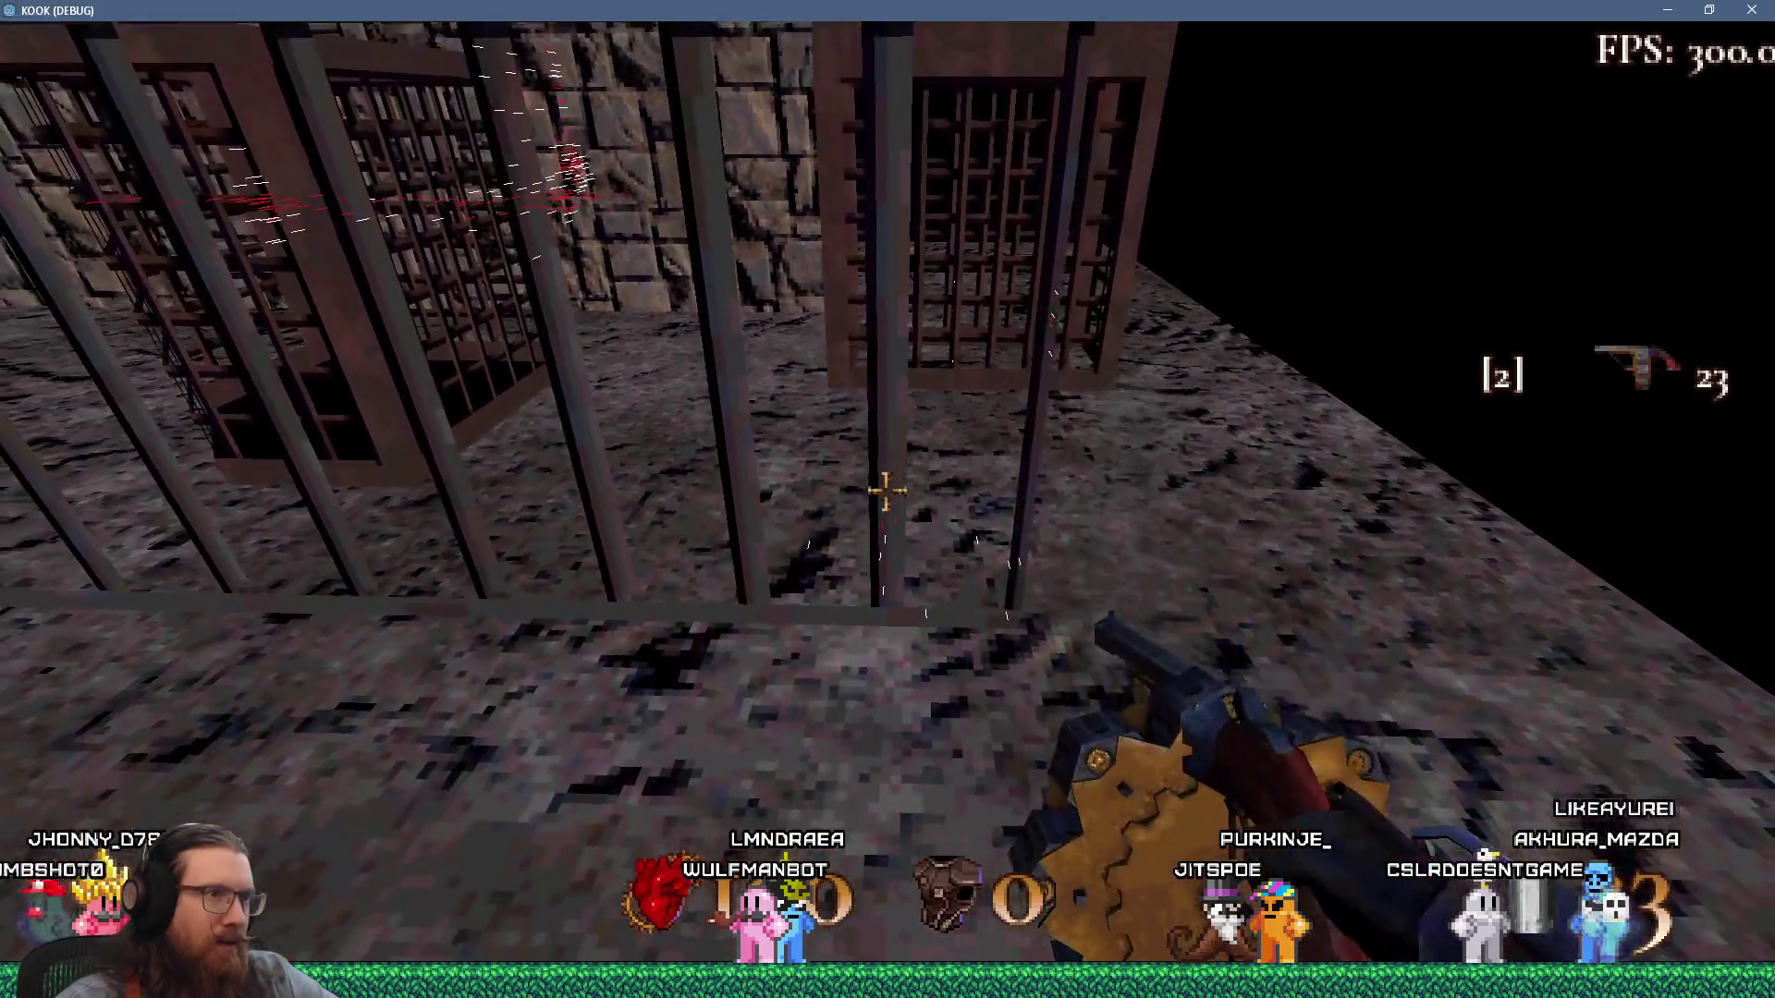
{"action": "left_click", "coordinate": [886, 490]}
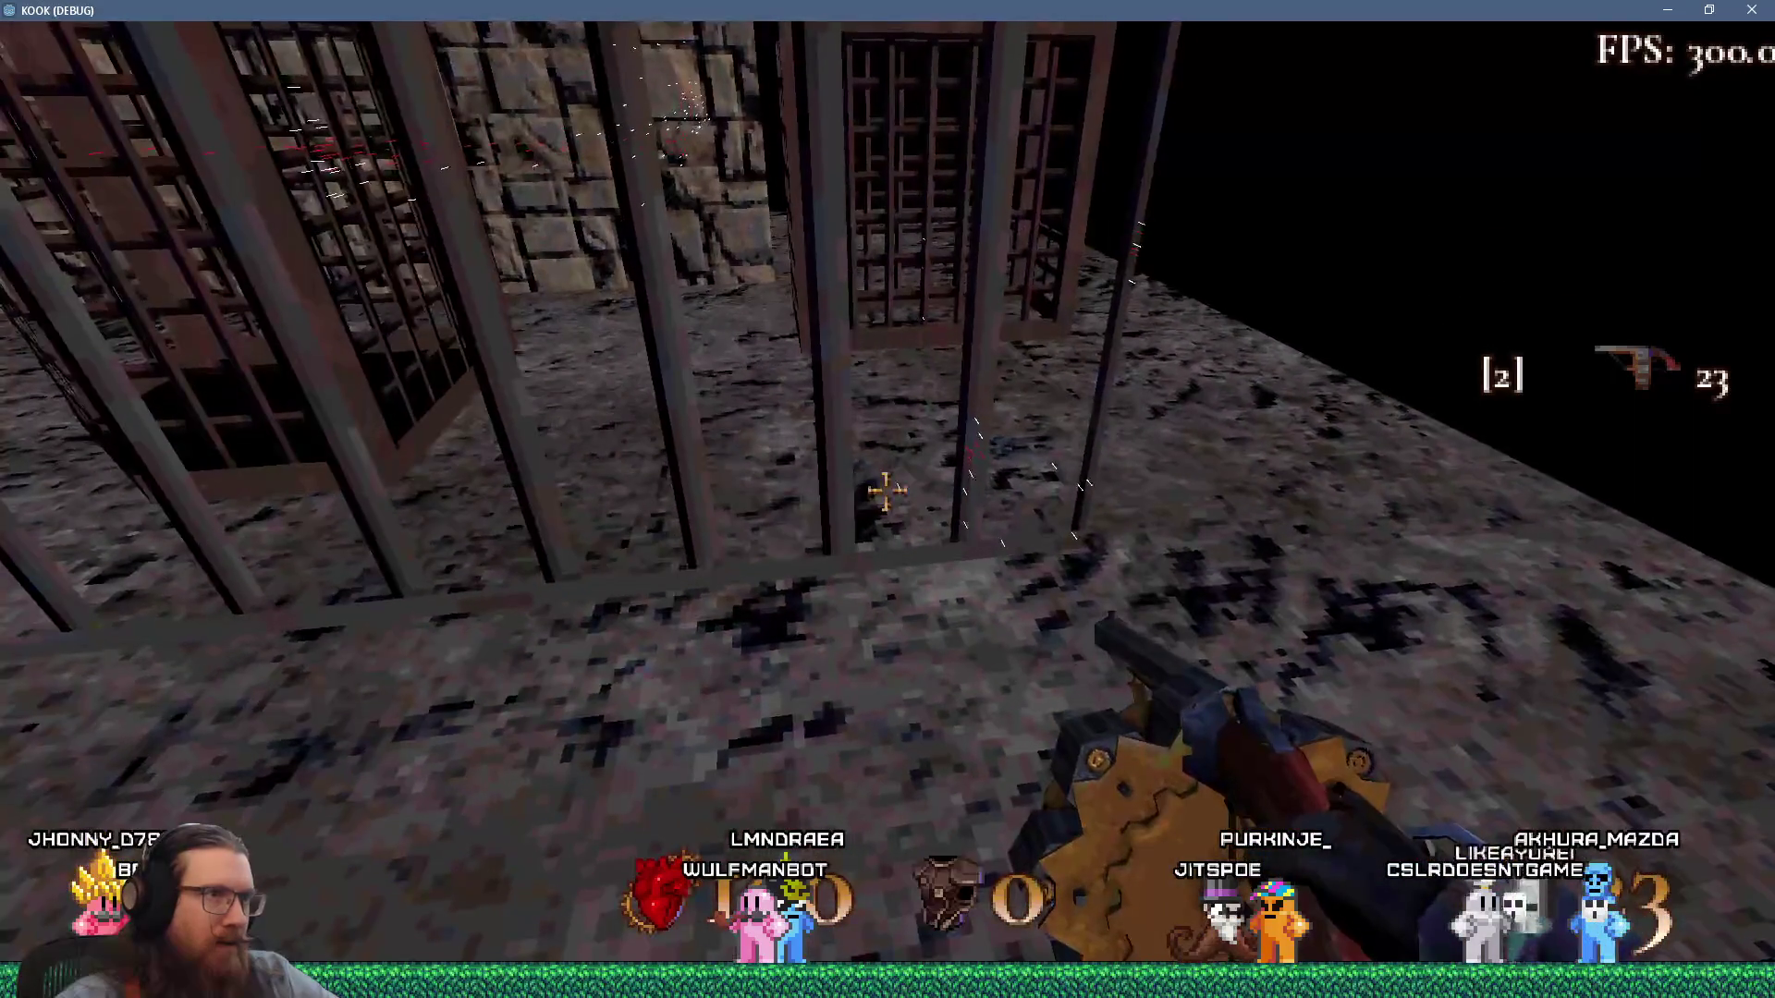
{"action": "key", "text": "Escape"}
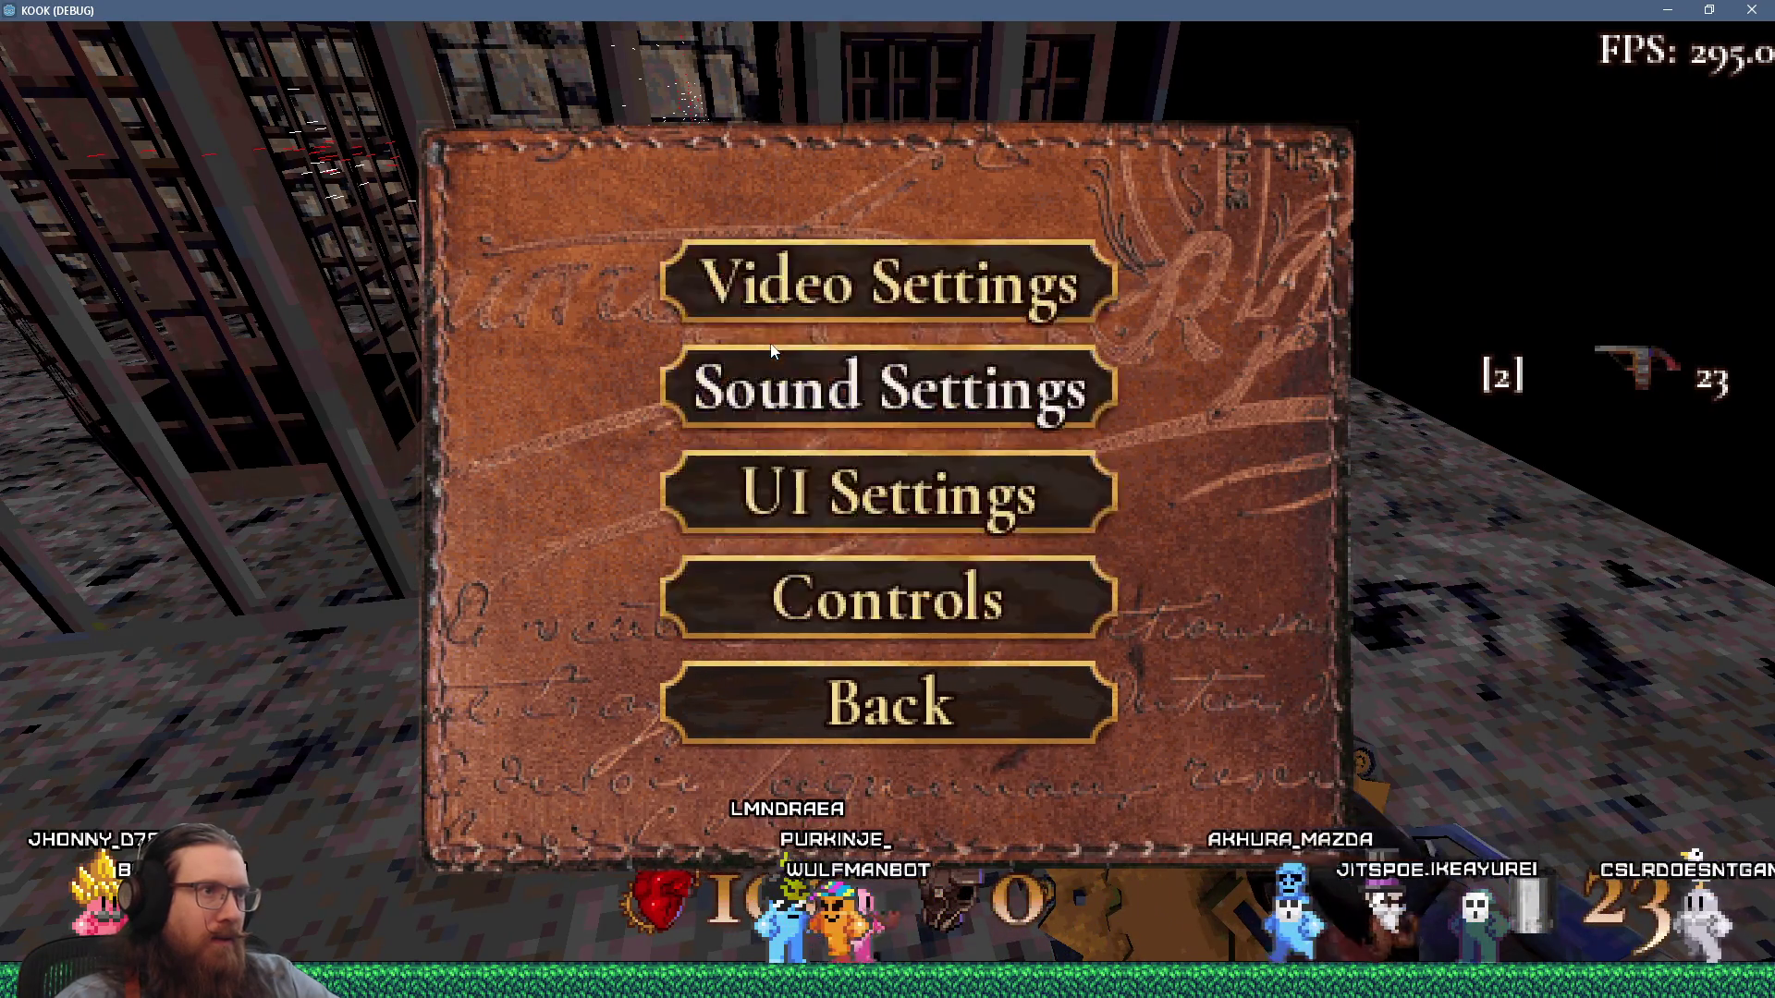
{"action": "key", "text": "Escape"}
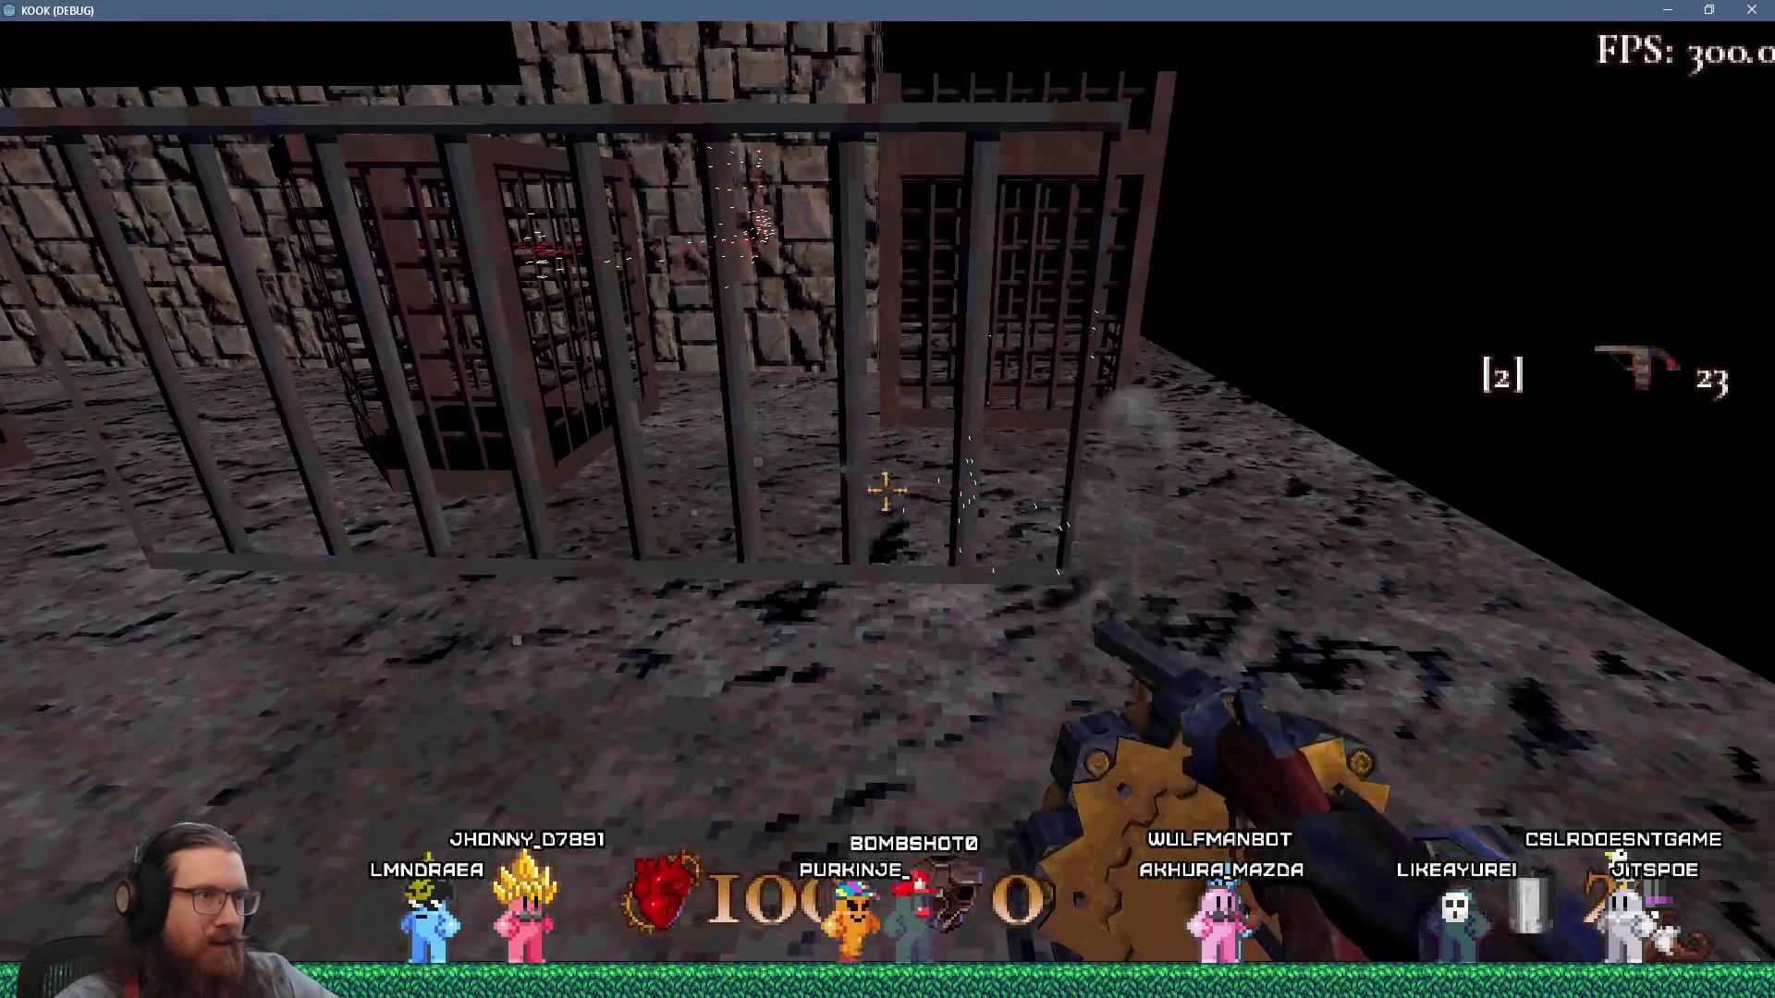
Strafe along the cages firing another shot at a grate, then return to the Godot editor.
{"action": "key", "text": "d"}
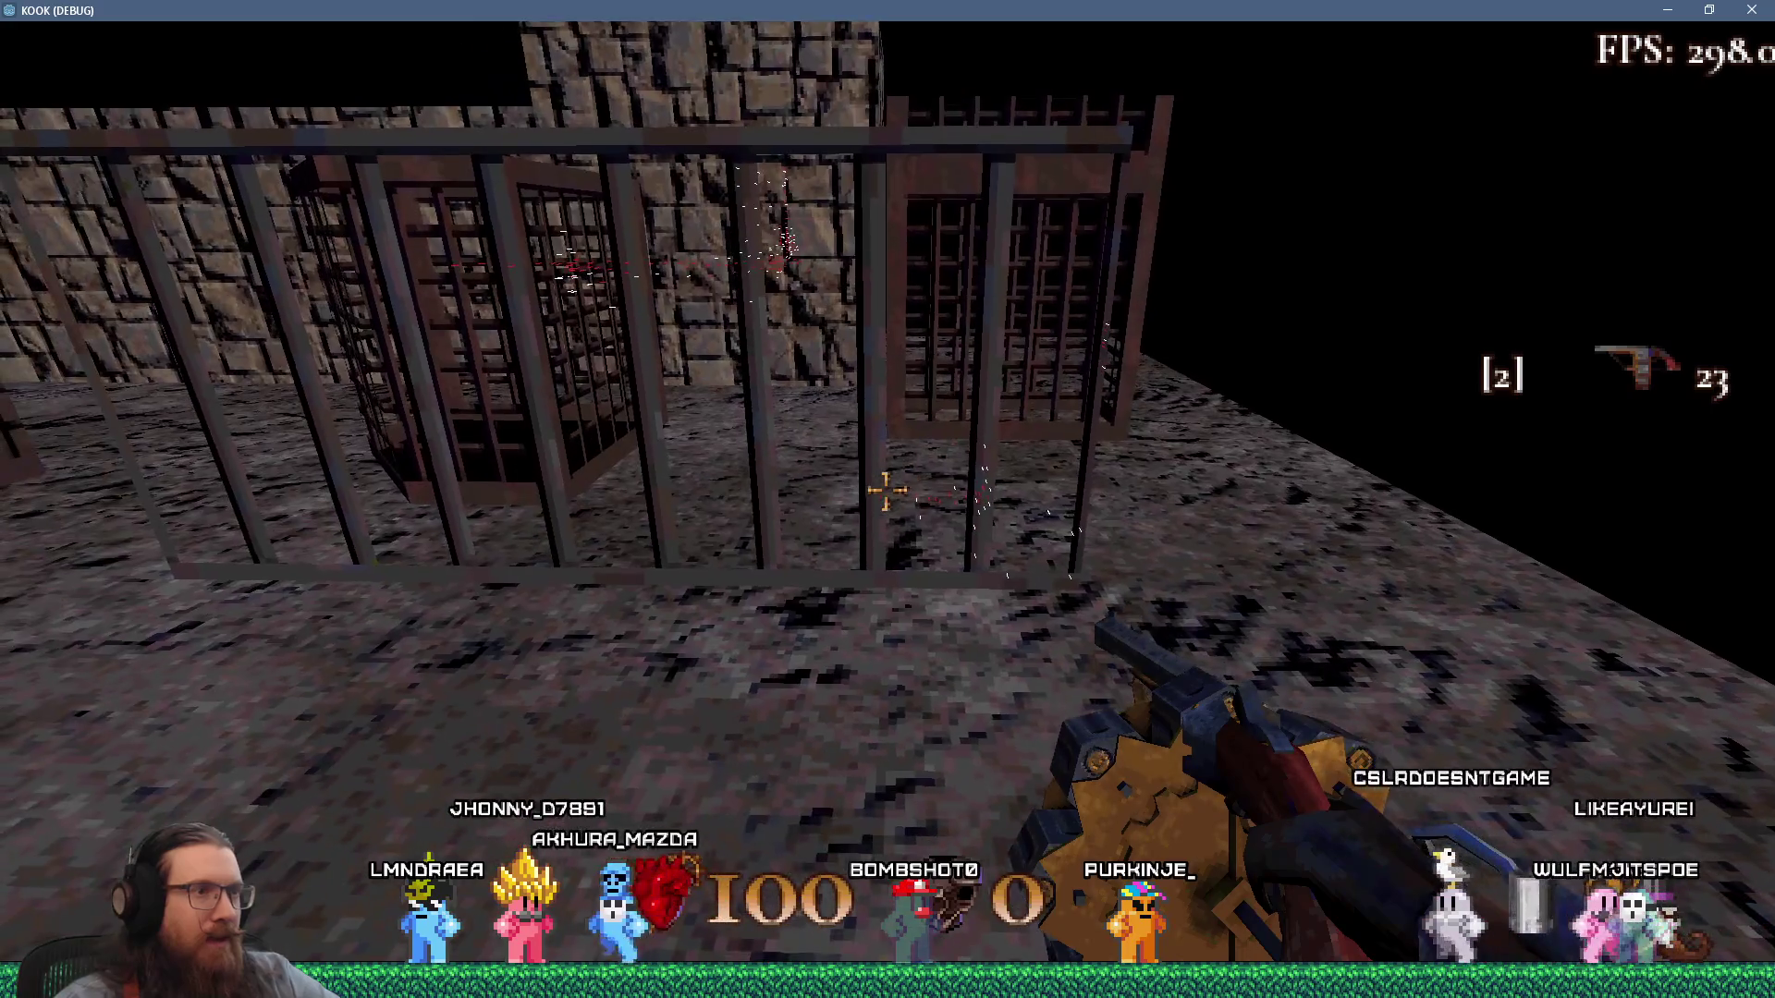
{"action": "key", "text": "a"}
{"action": "left_click", "coordinate": [887, 491]}
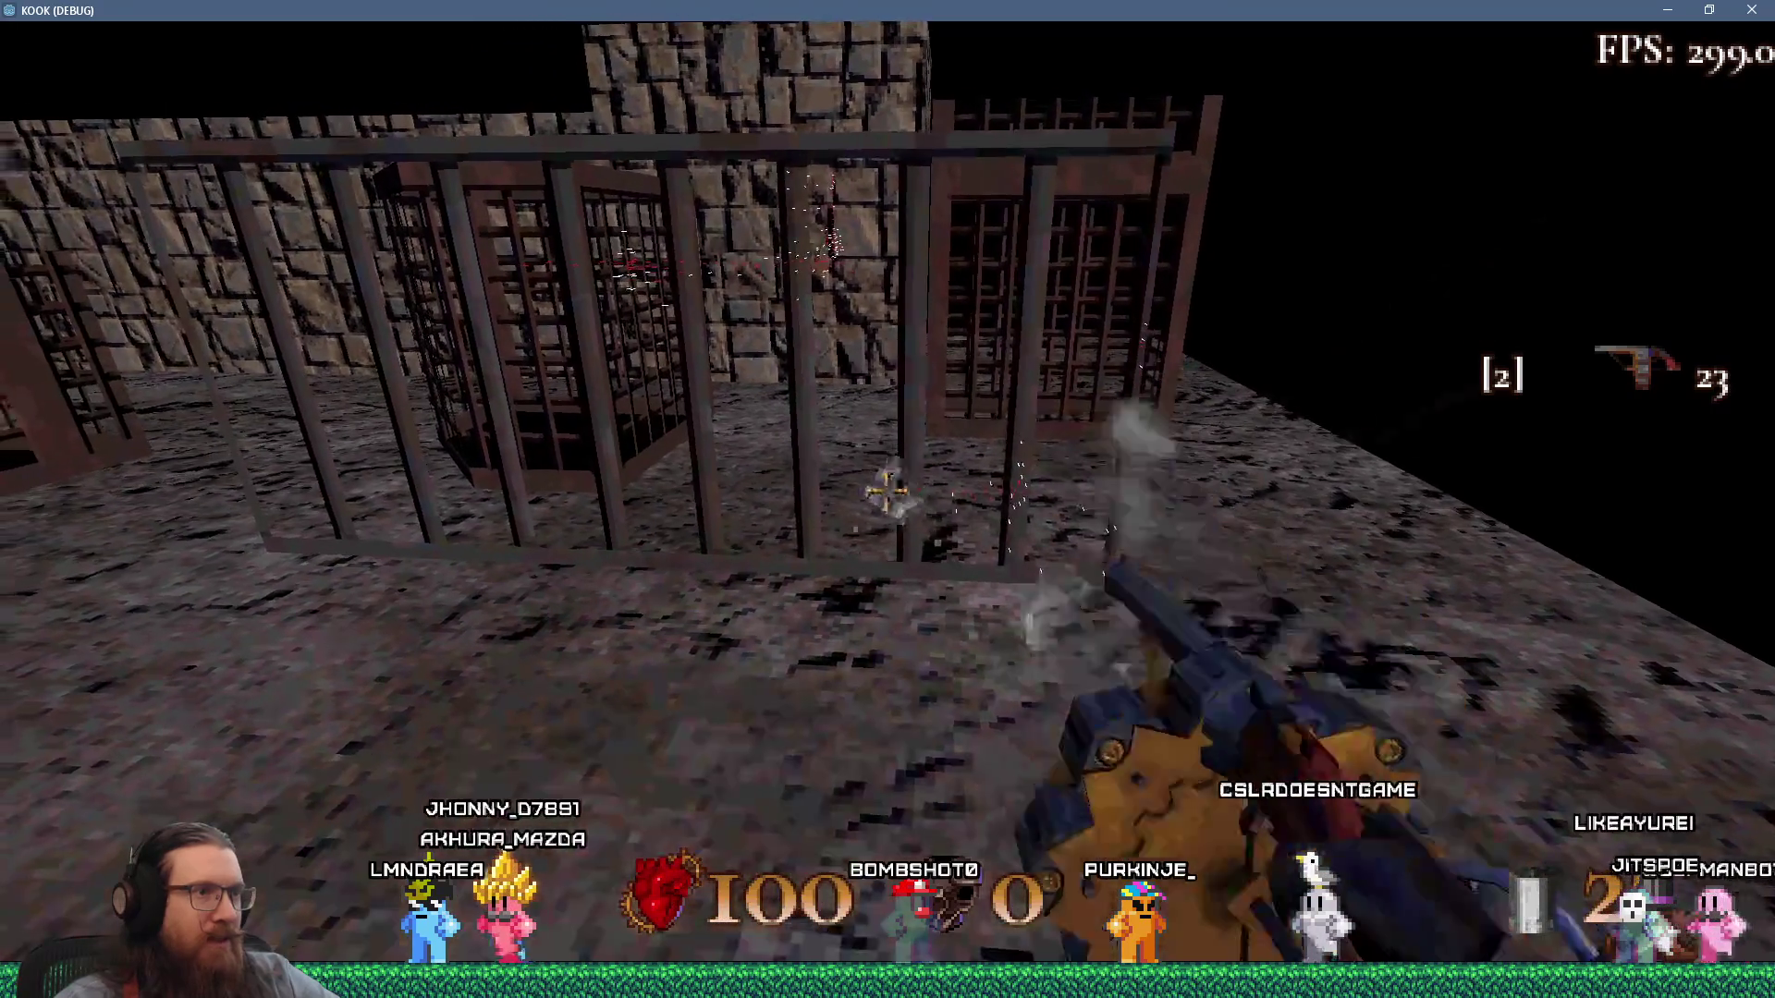
{"action": "key", "text": "a"}
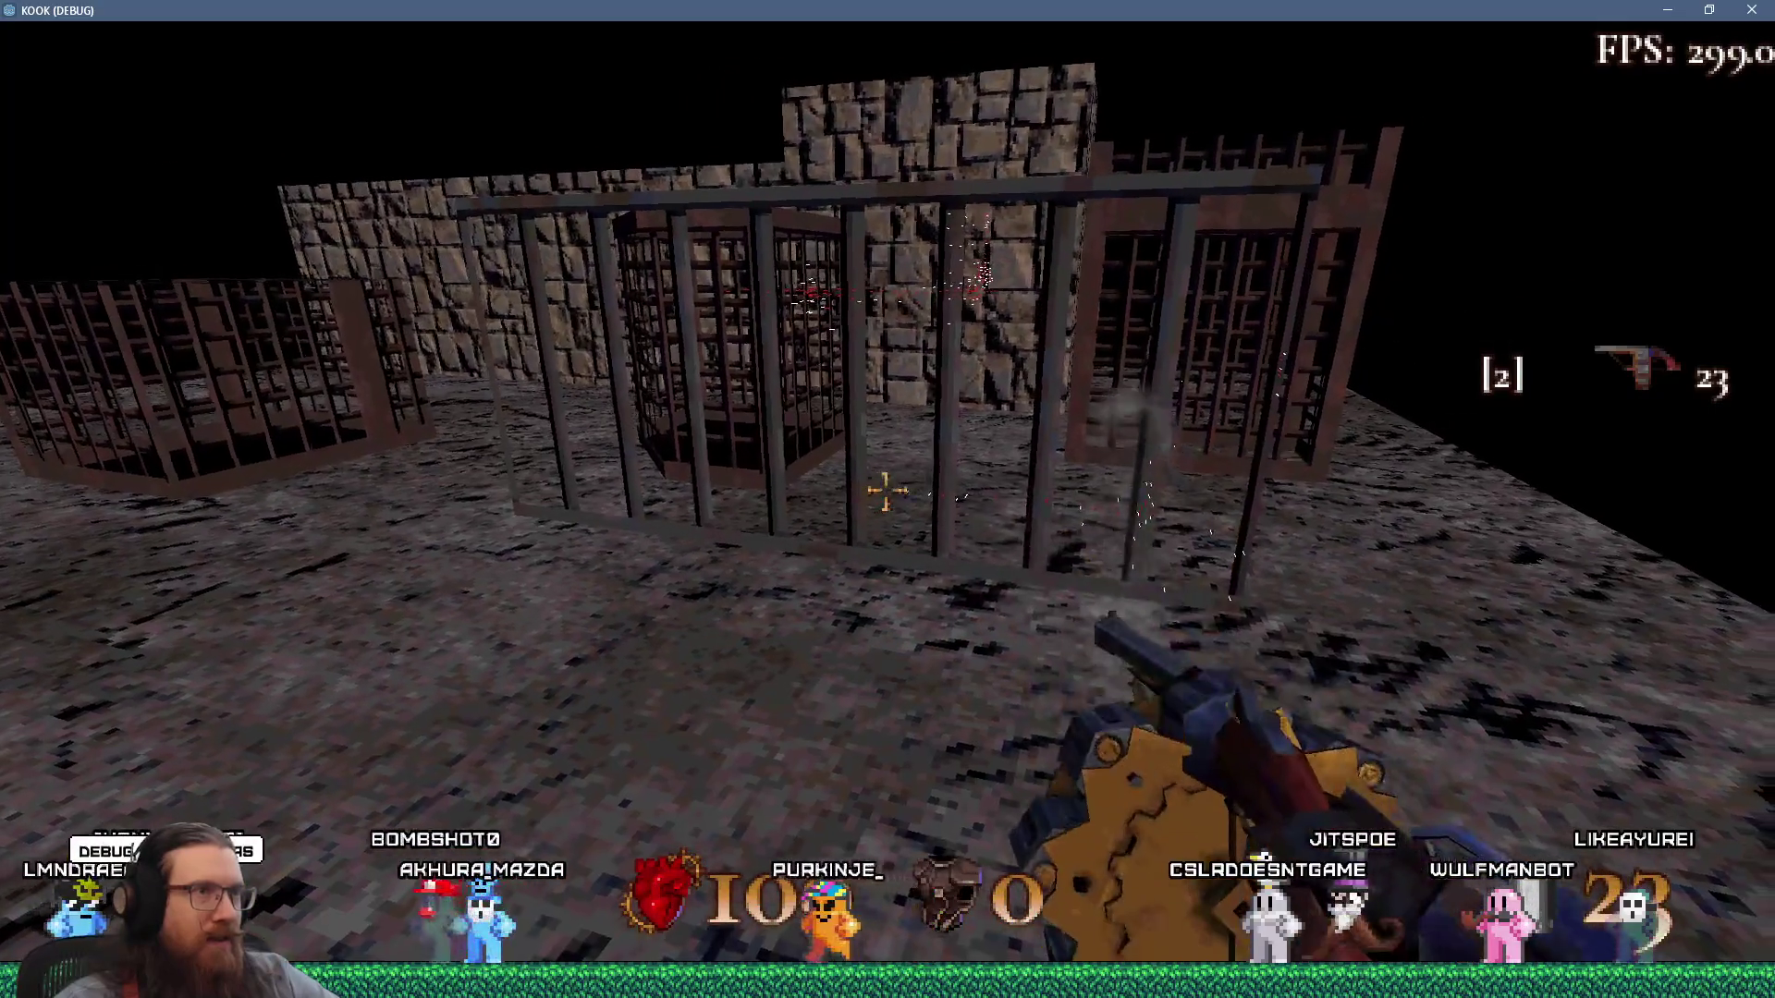
{"action": "key", "text": "d"}
{"action": "mouse_move", "coordinate": [887, 491]}
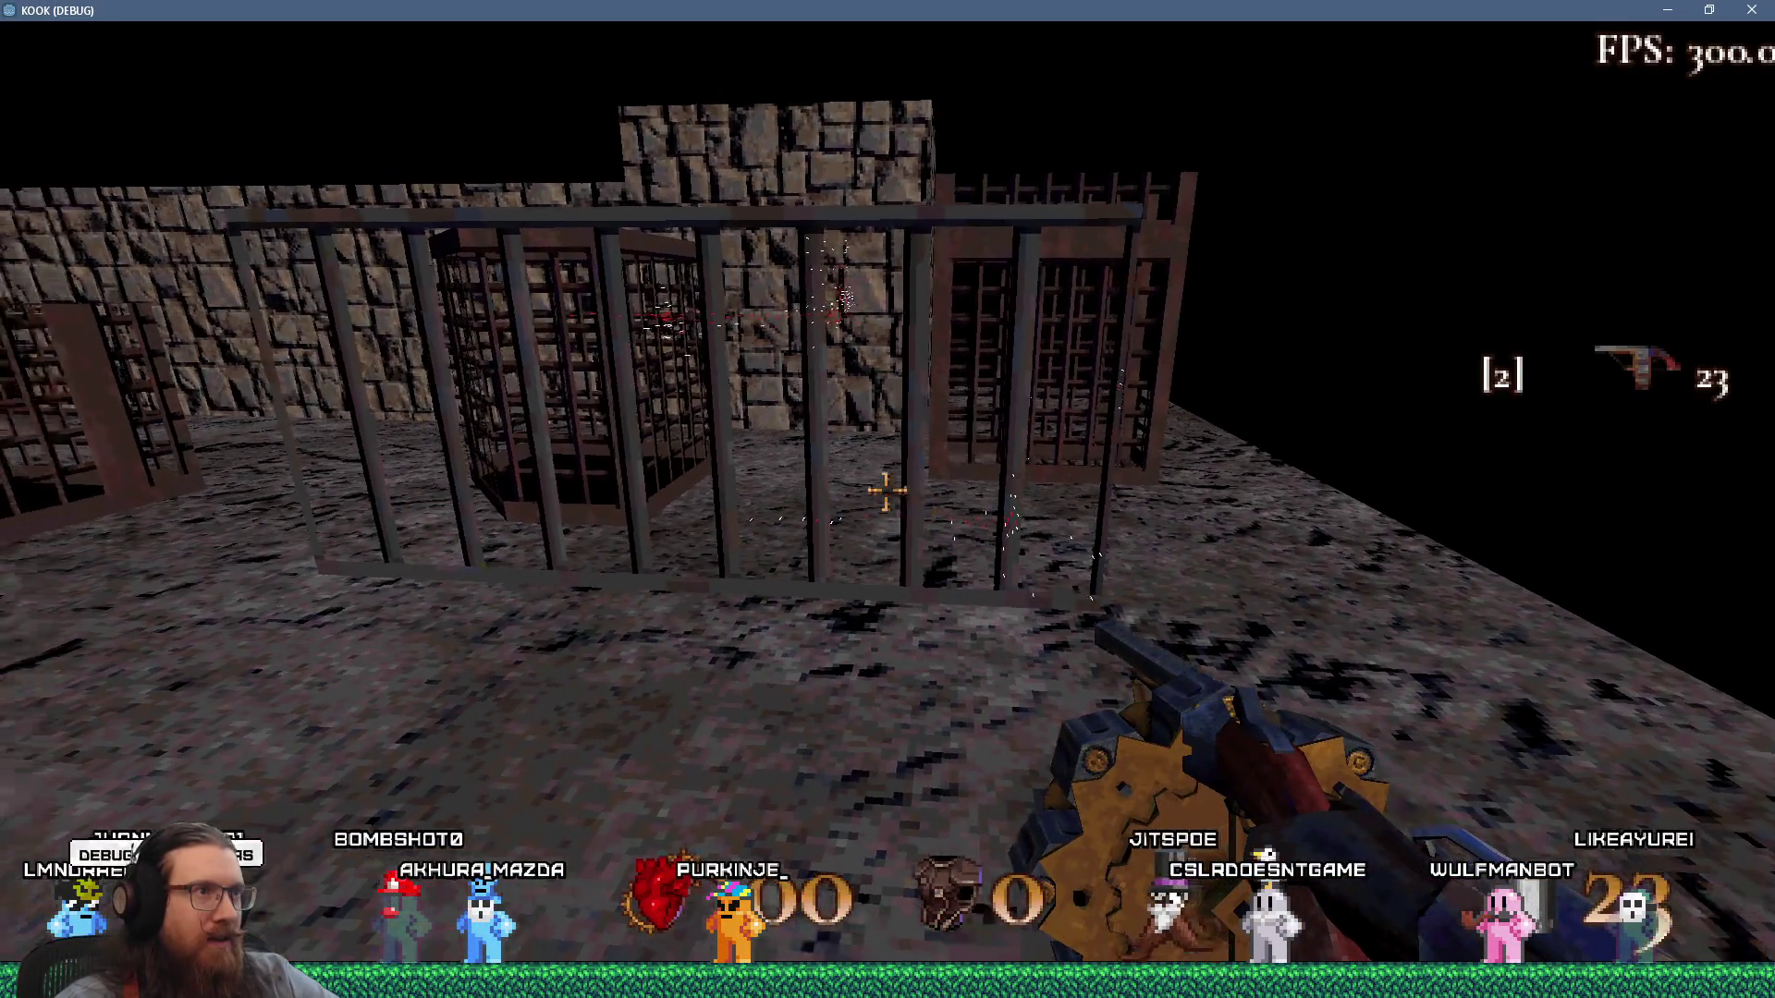
{"action": "key", "text": "w"}
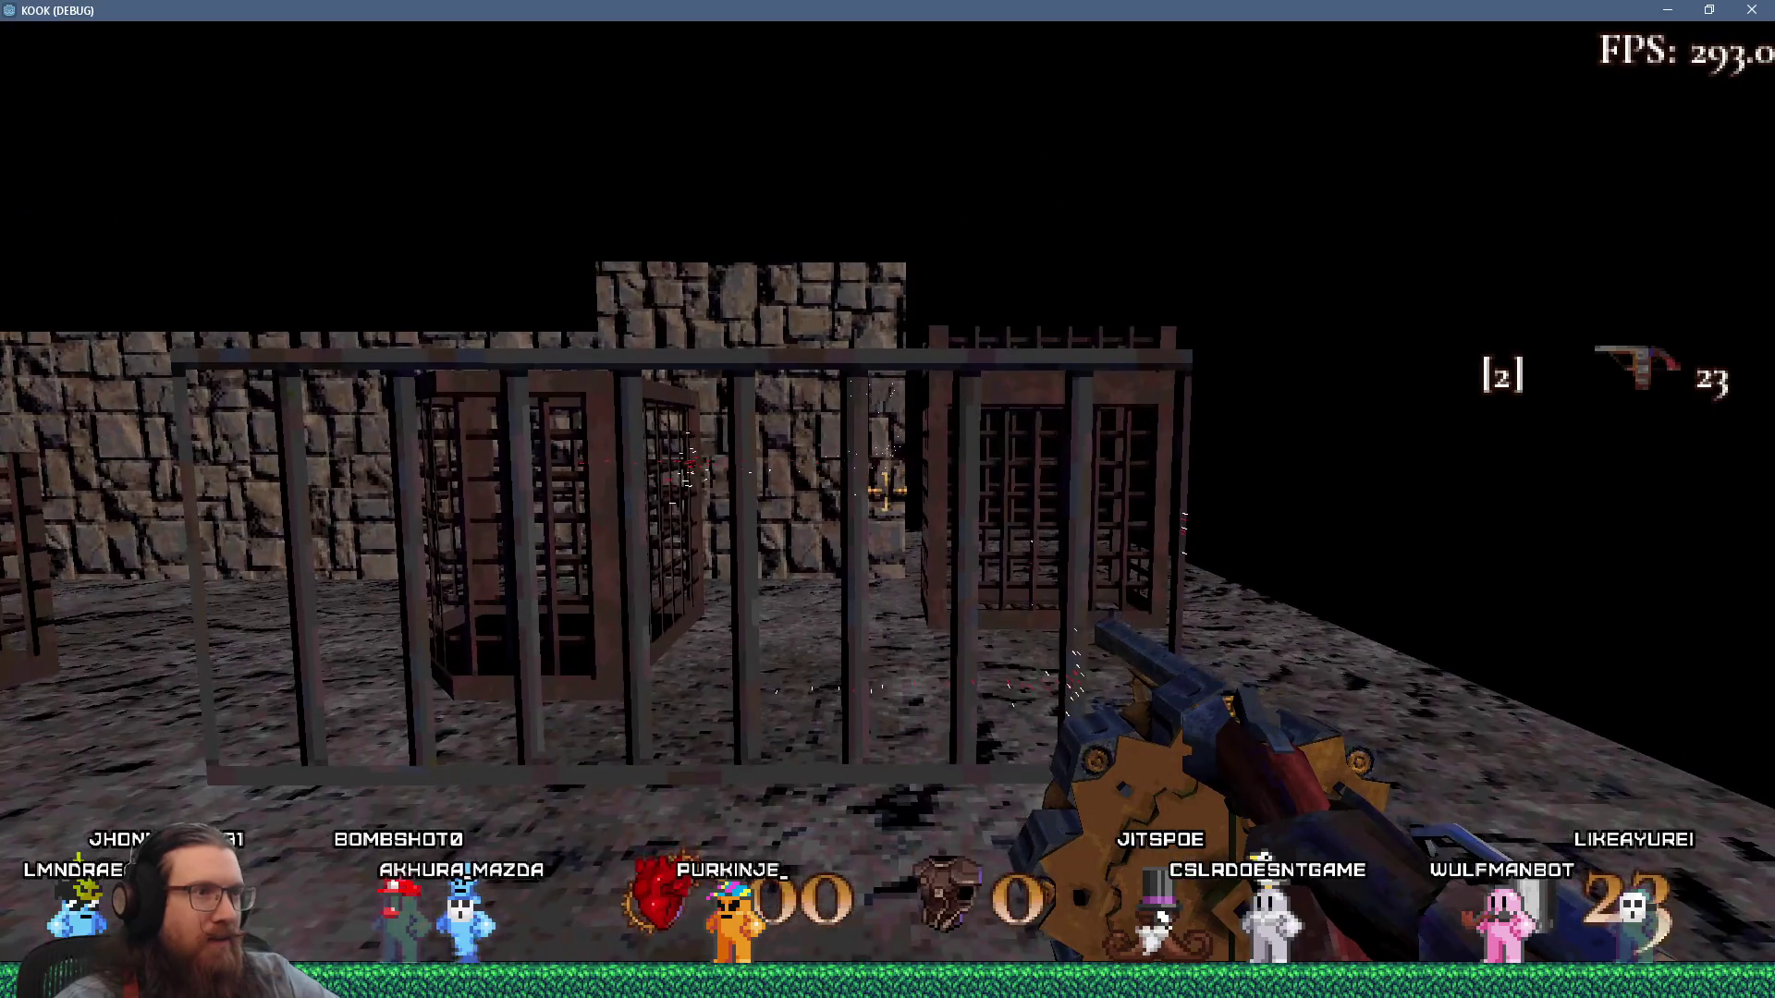
{"action": "key", "text": "w"}
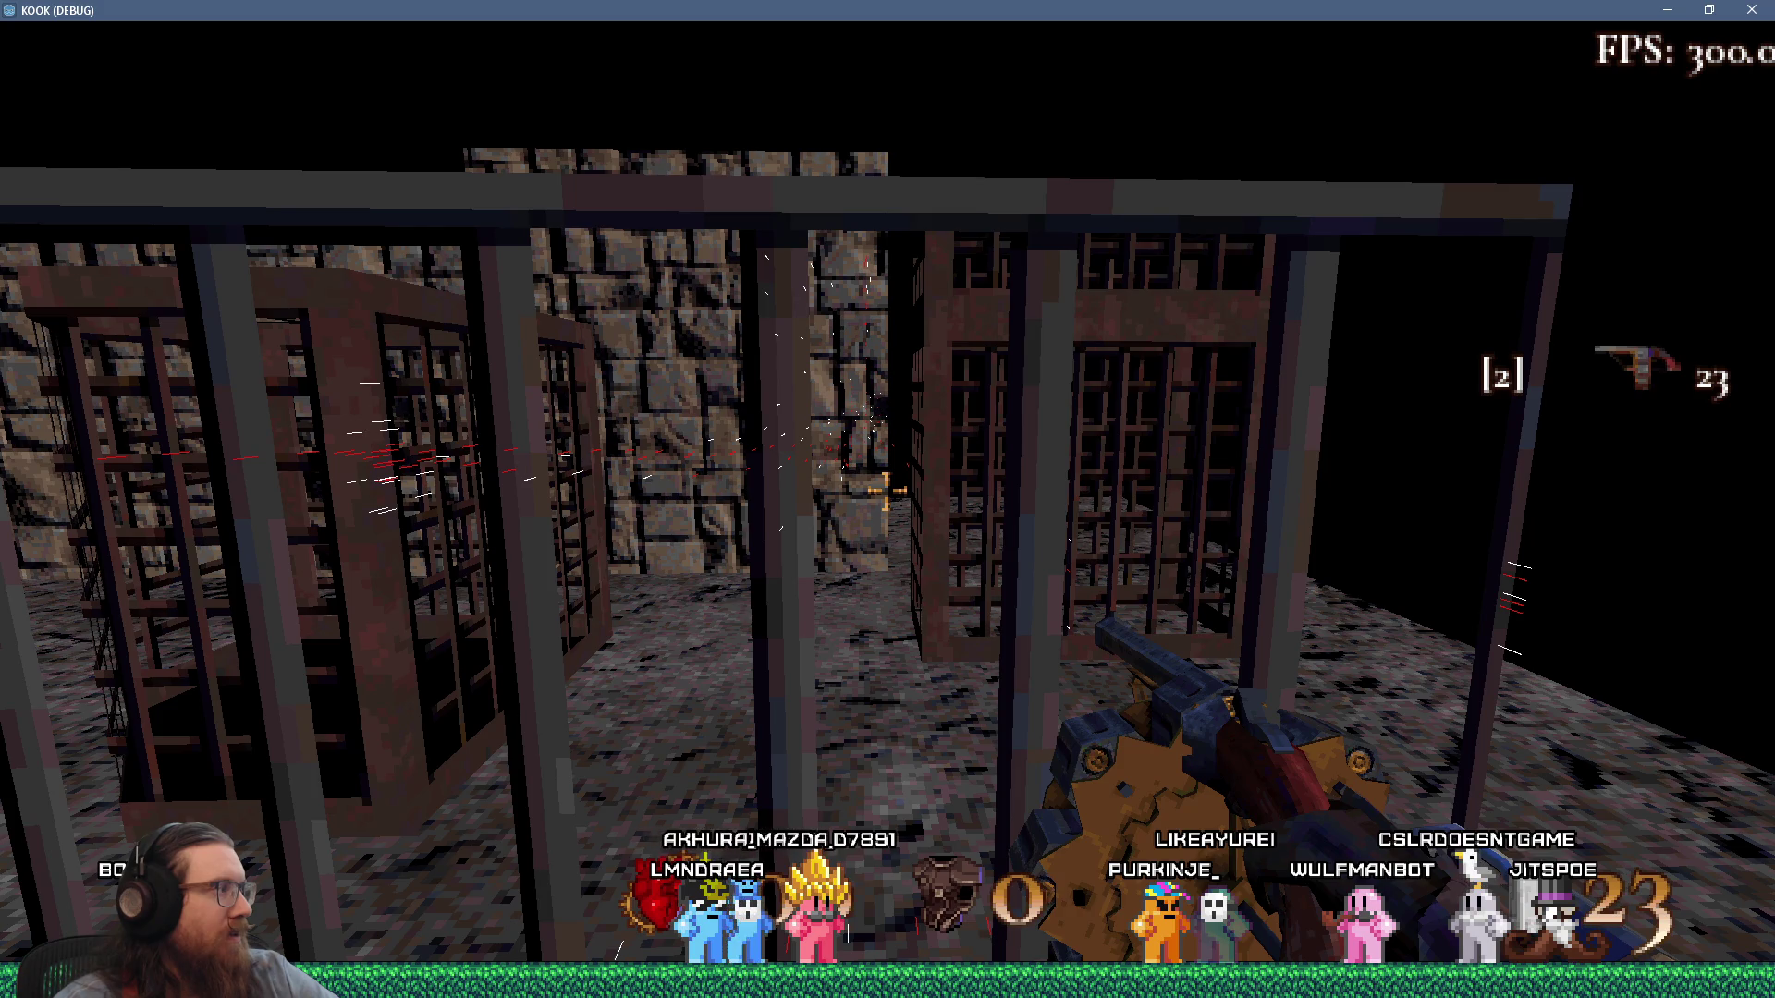
{"action": "key", "text": "alt+Tab"}
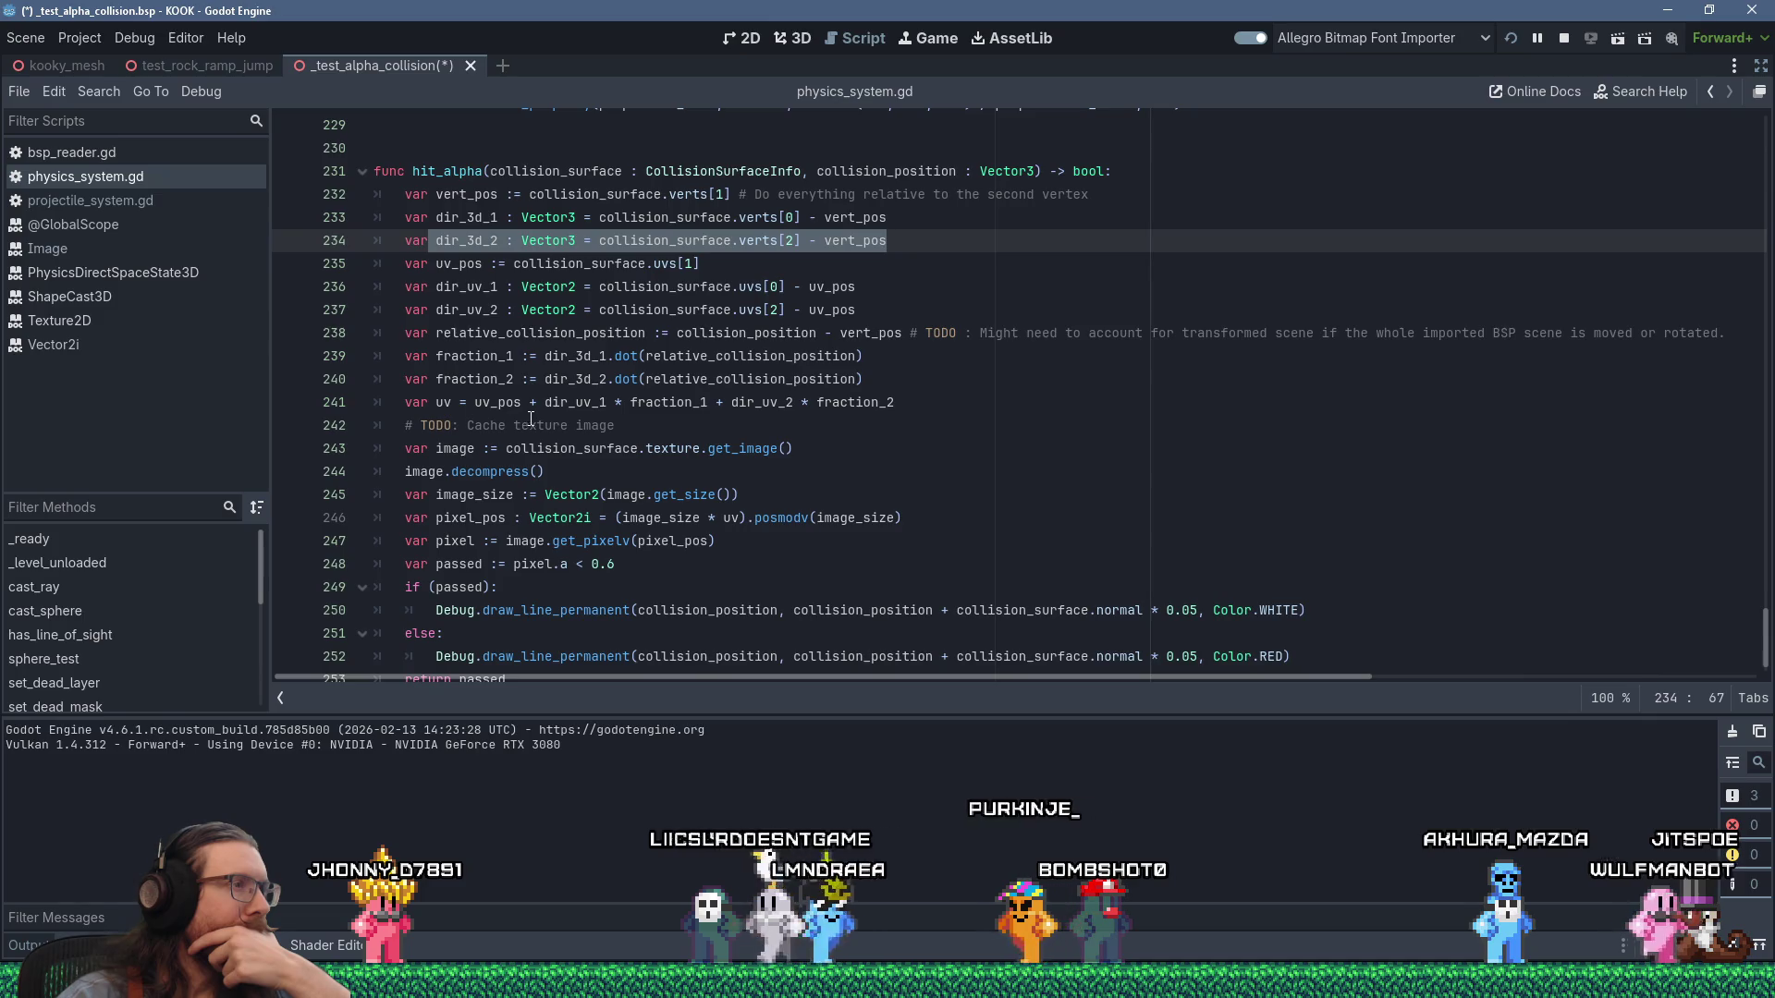
Review the finished hit_alpha with its white/red normal debug line, then switch to the running game.
{"action": "mouse_move", "coordinate": [544, 403]}
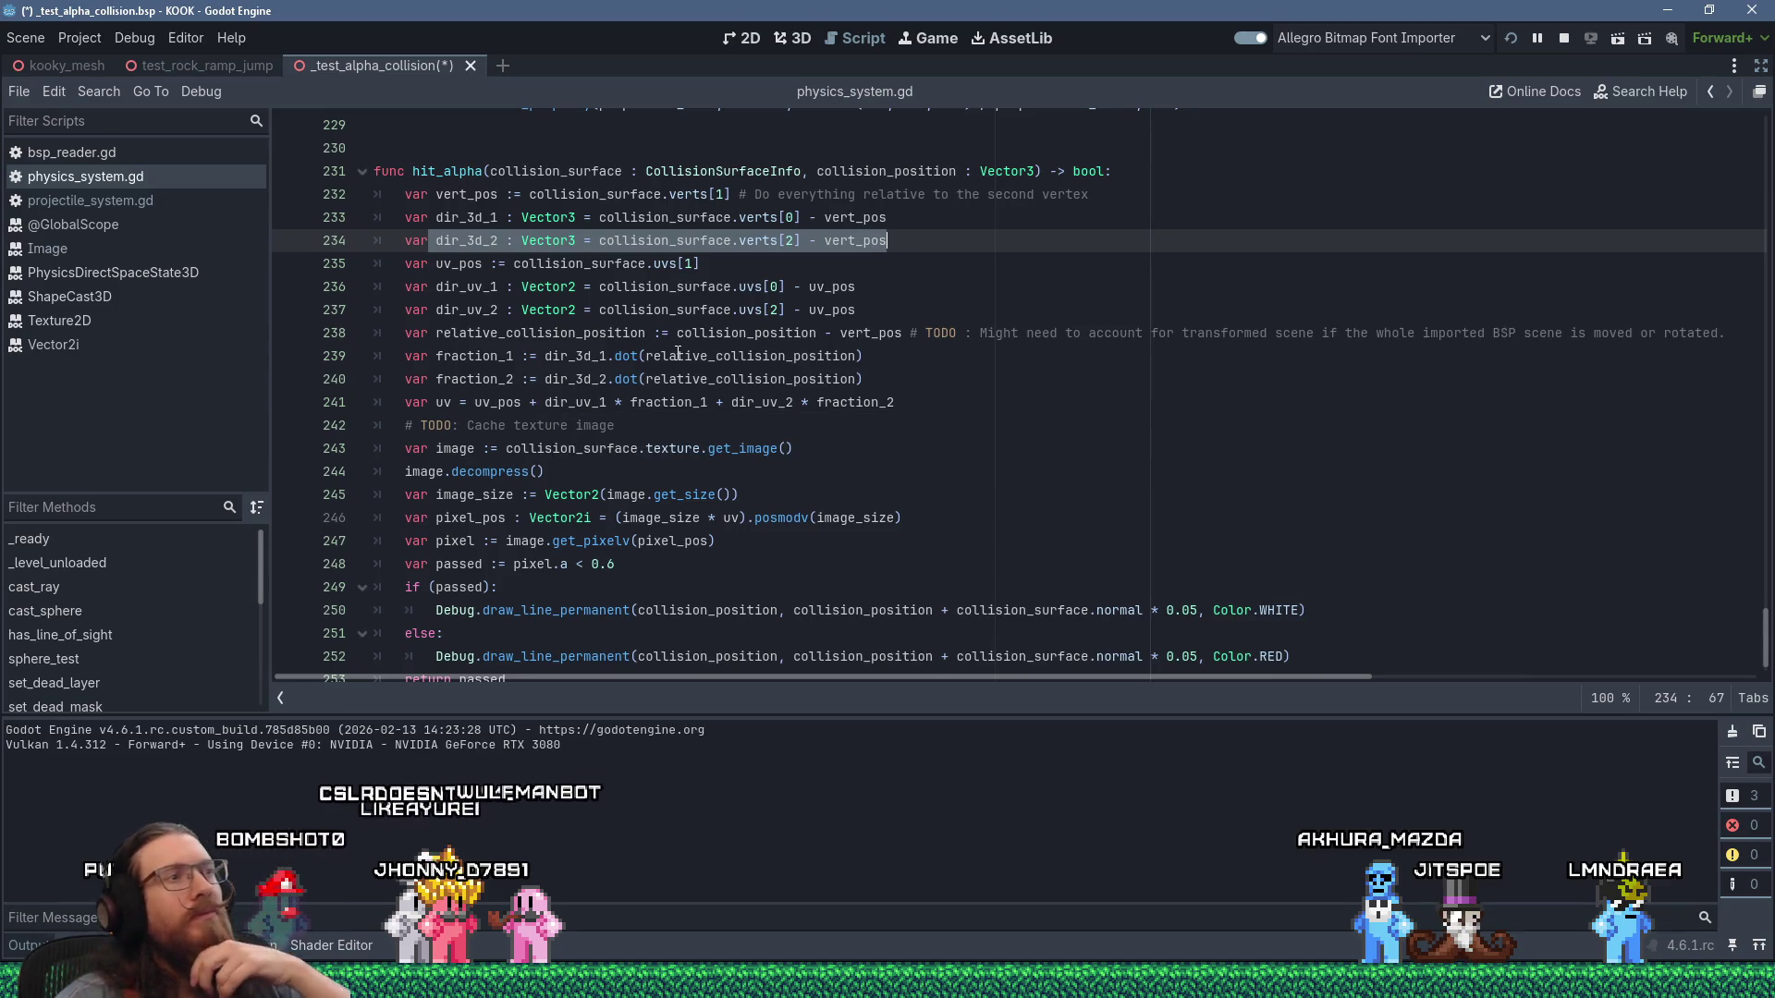
{"action": "key", "text": "alt+Tab"}
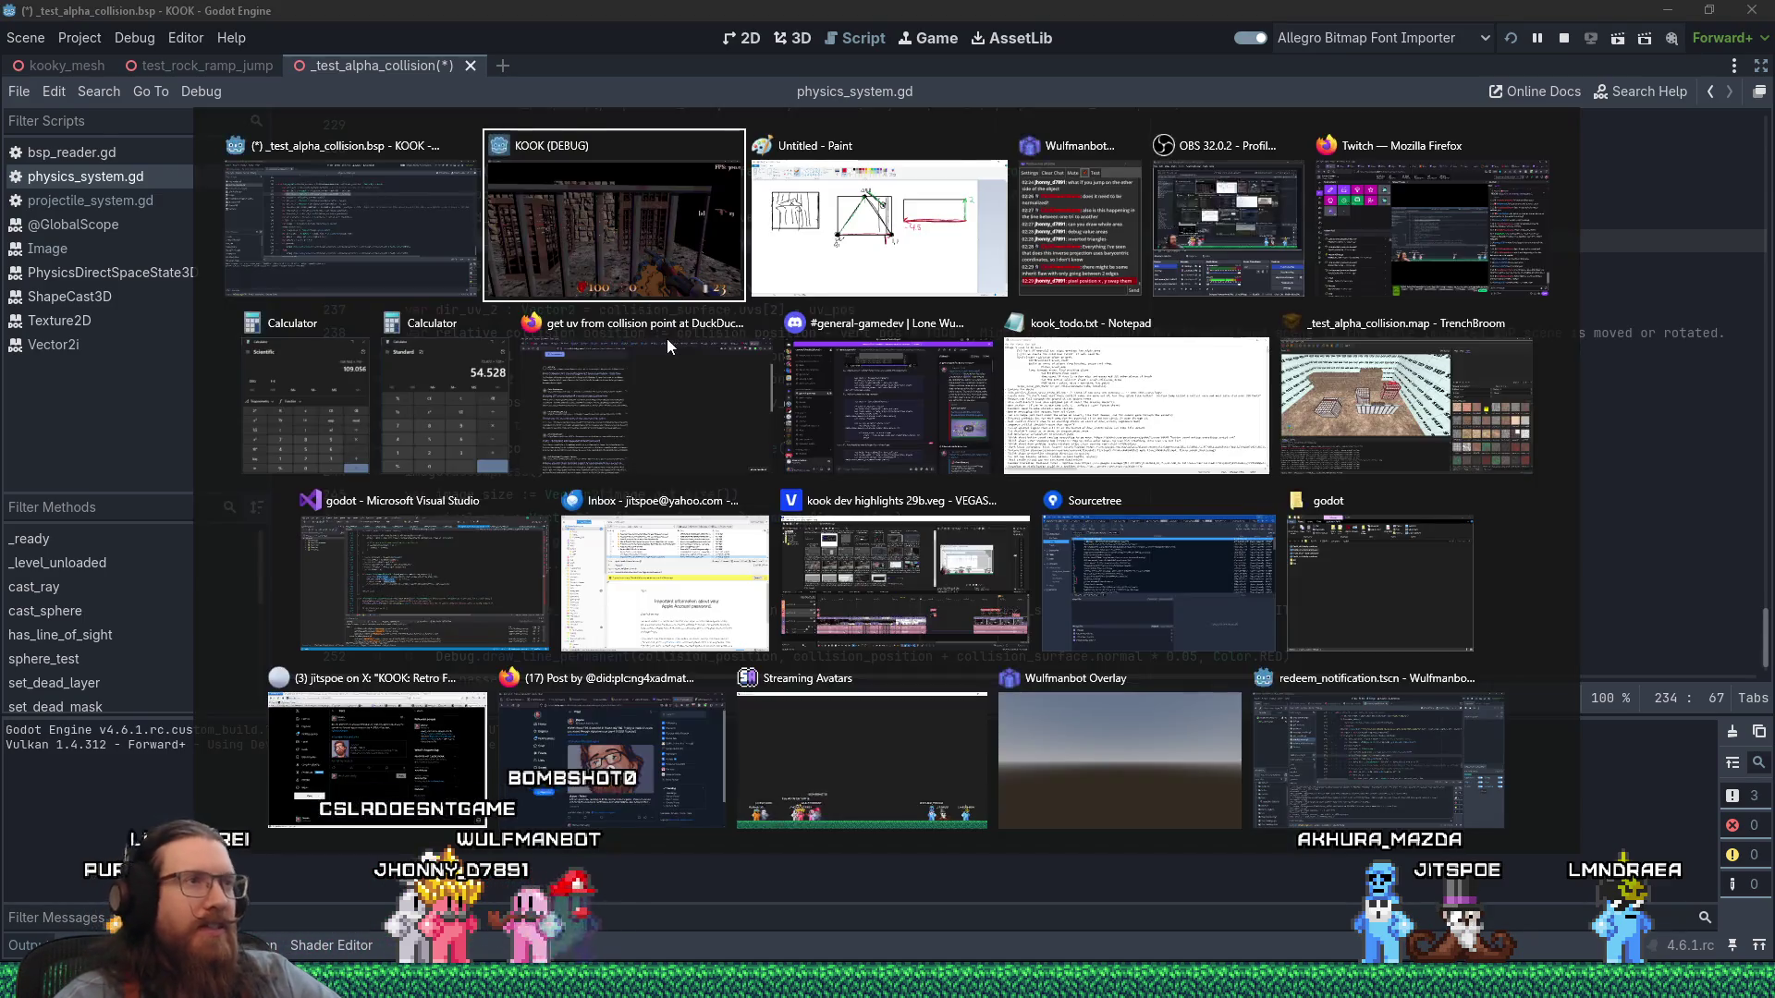
Walk forward and right up to the cage bars, back off, then switch away from the game.
{"action": "key", "text": "w"}
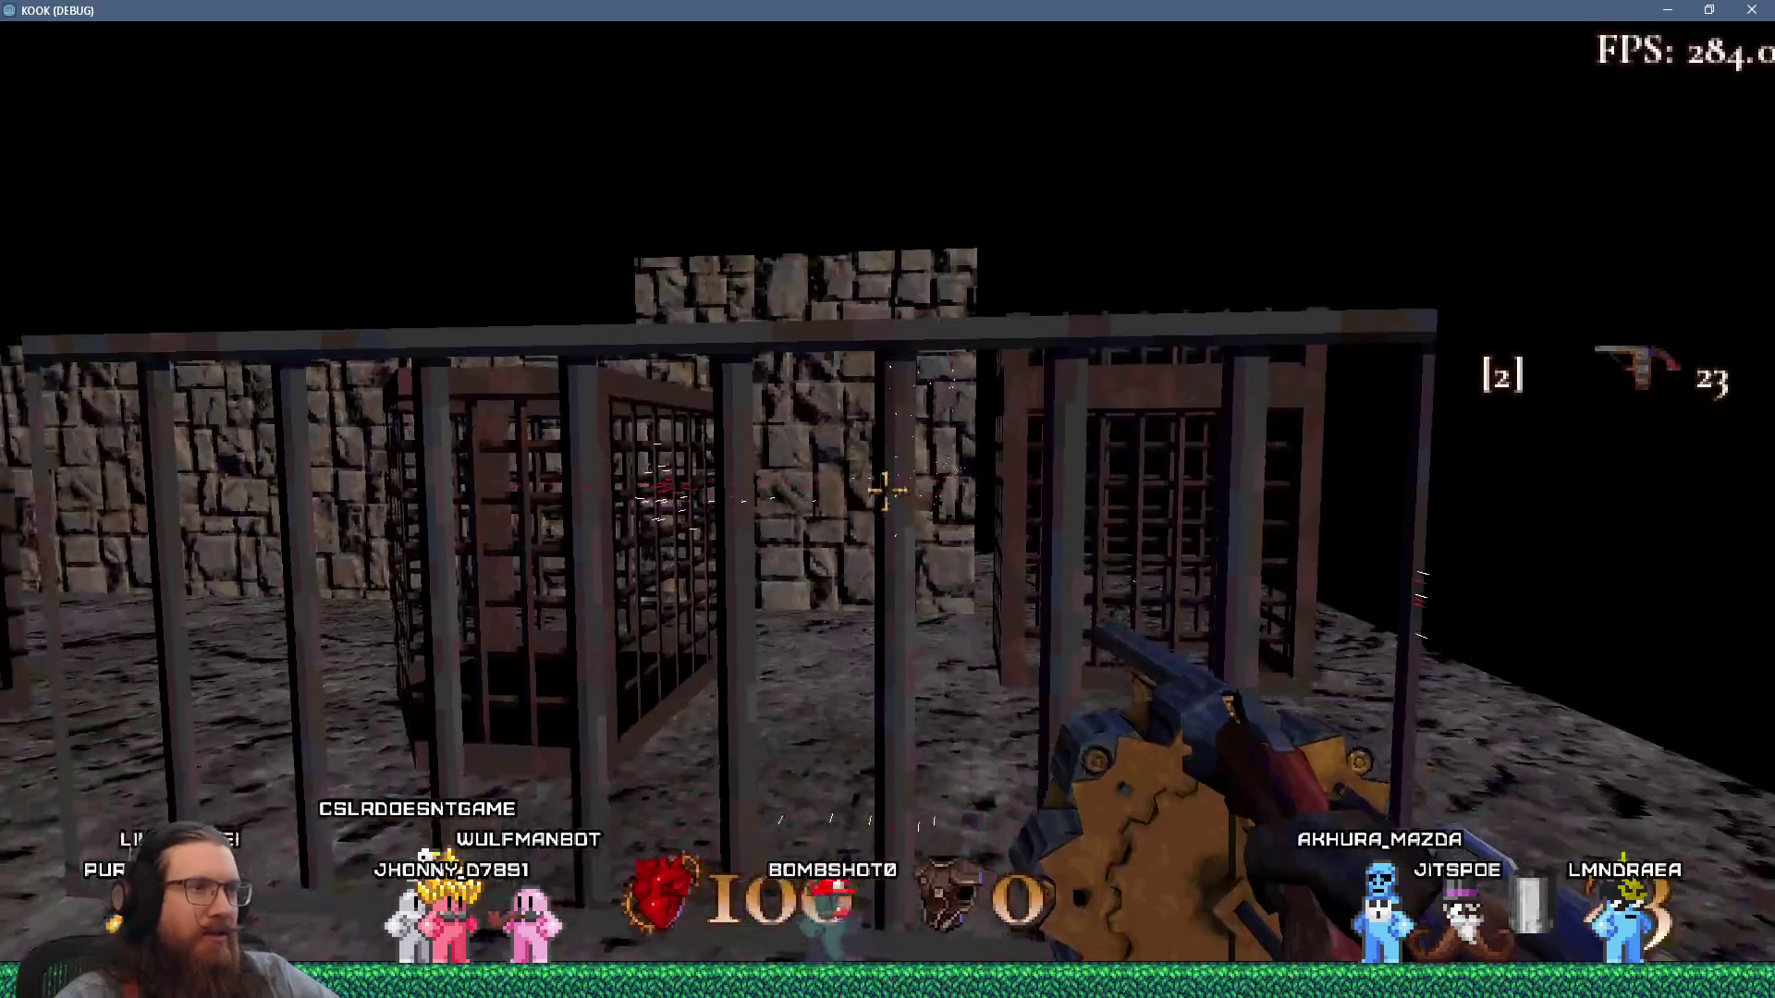
{"action": "key", "text": "d"}
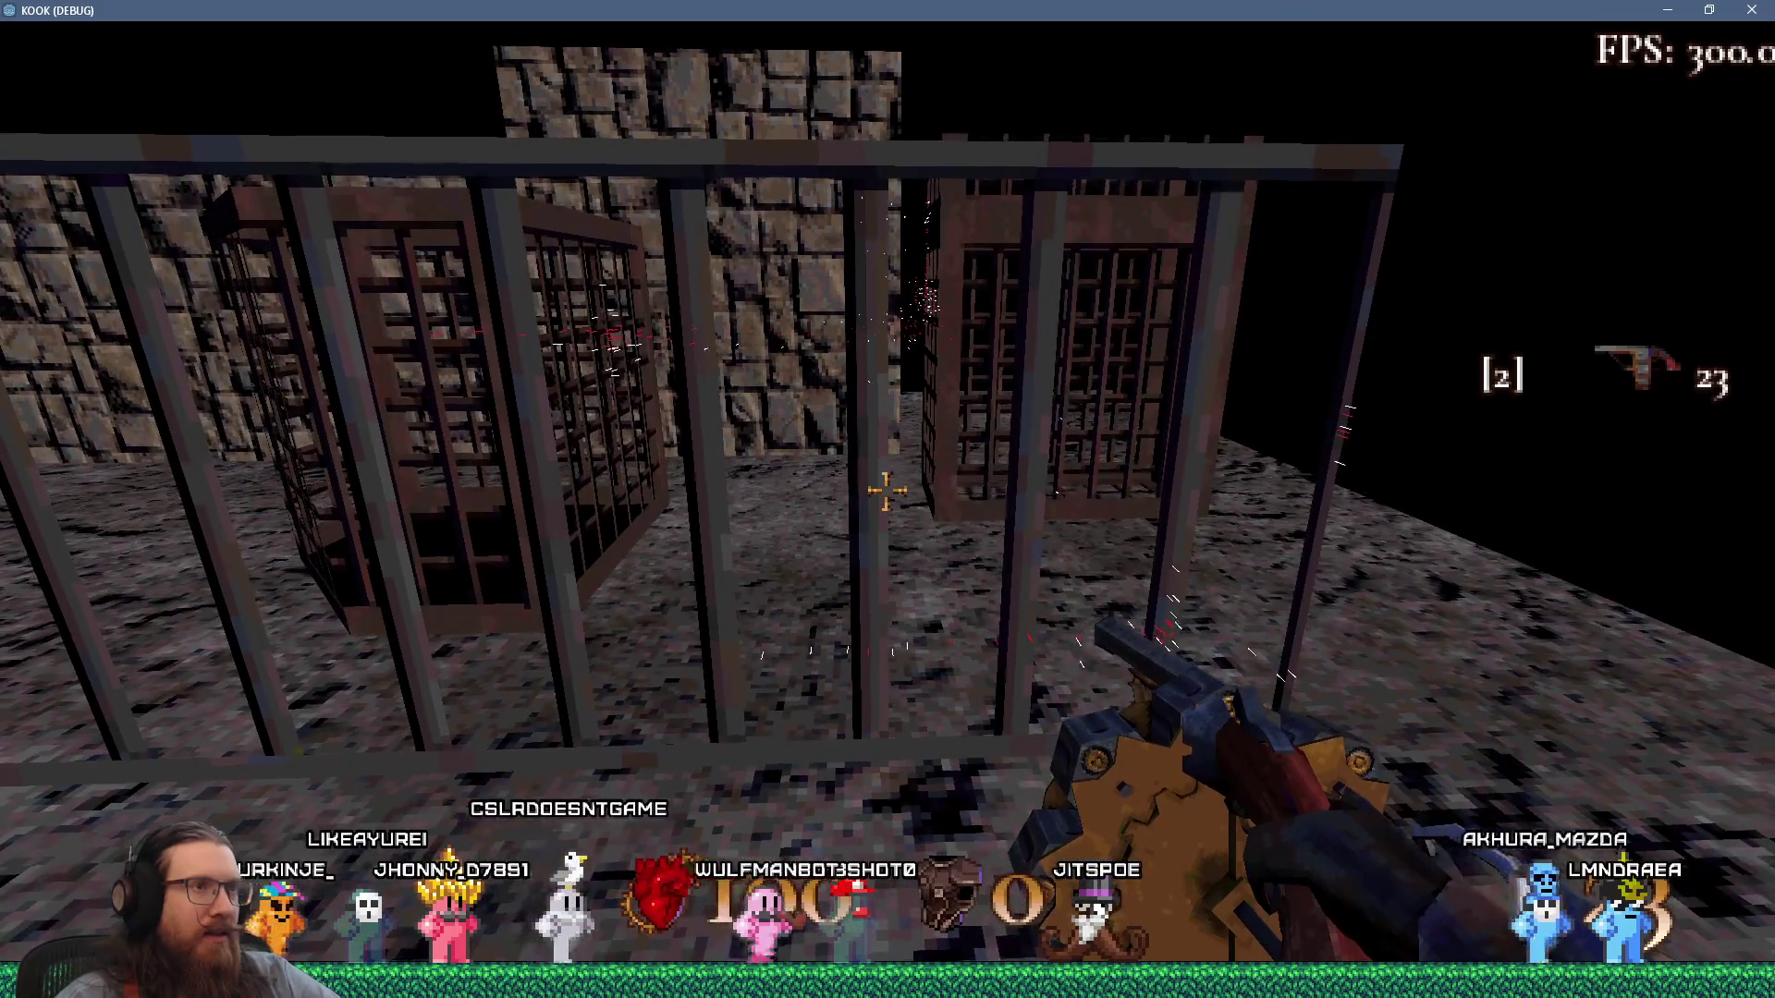
{"action": "key", "text": "w"}
{"action": "key", "text": "w"}
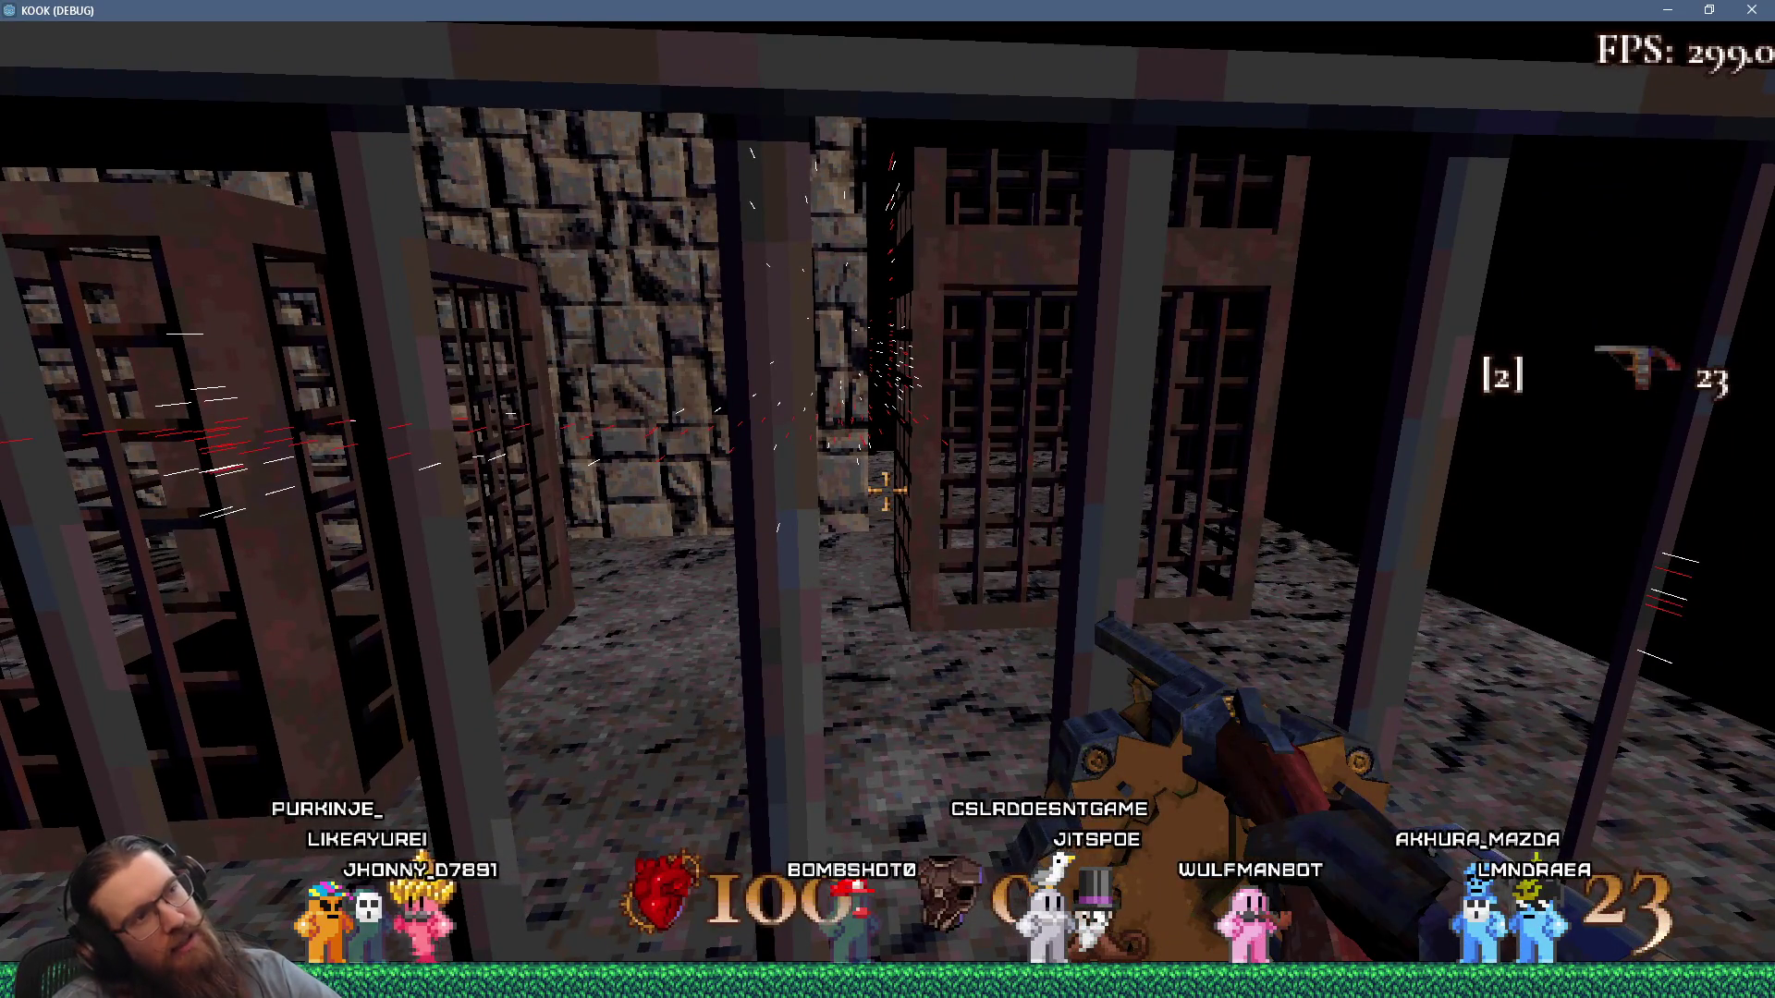
{"action": "key", "text": "s"}
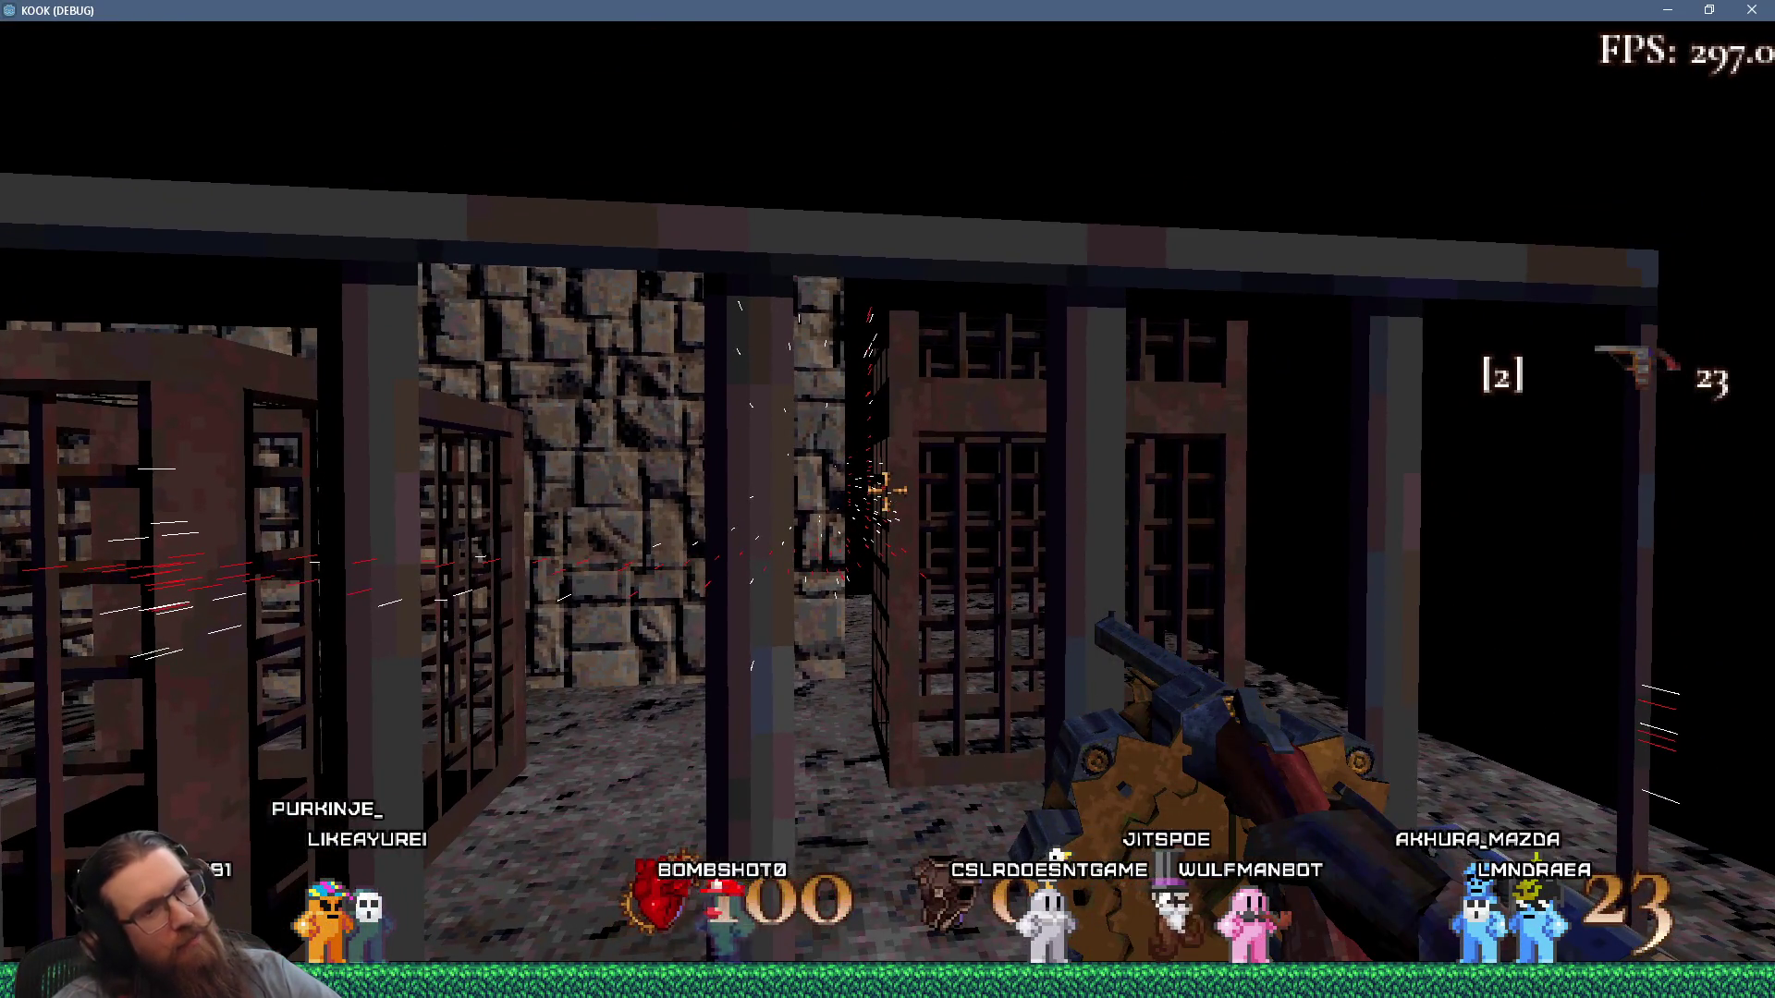
{"action": "key", "text": "alt+Tab"}
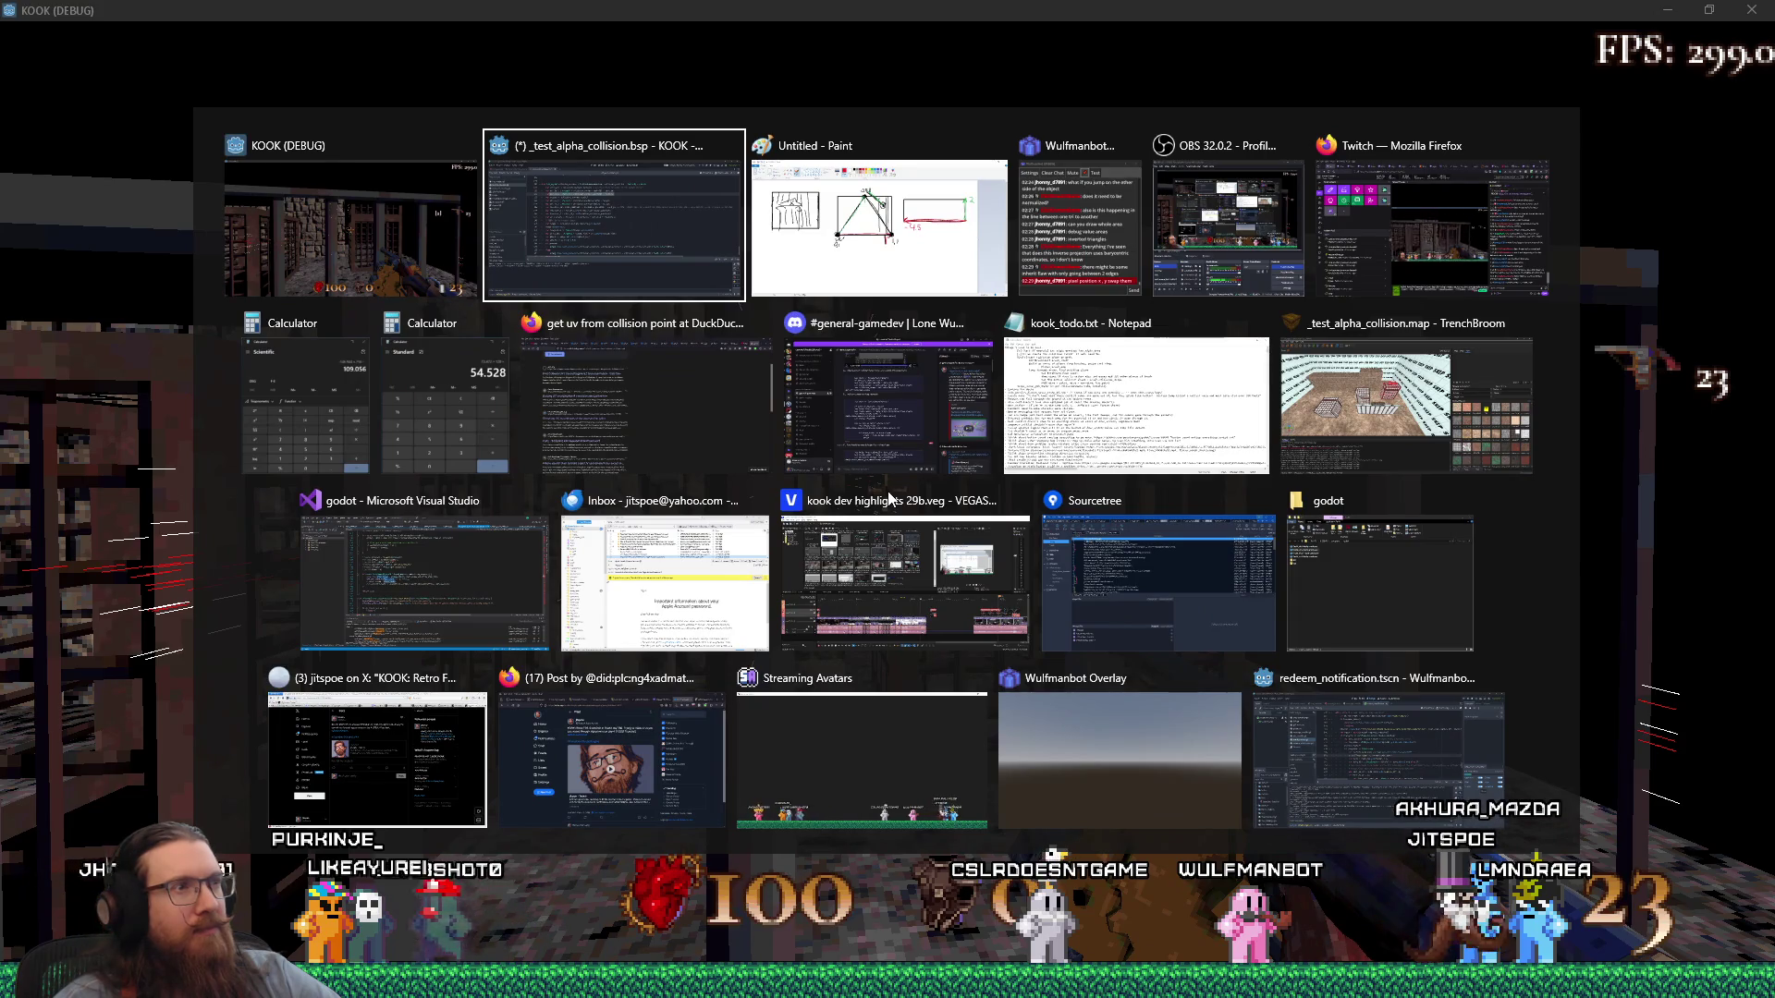
From the get uv search results tab, search DuckDuckGo for 'barycentric' and open the Wikipedia result.
{"action": "left_click", "coordinate": [680, 468]}
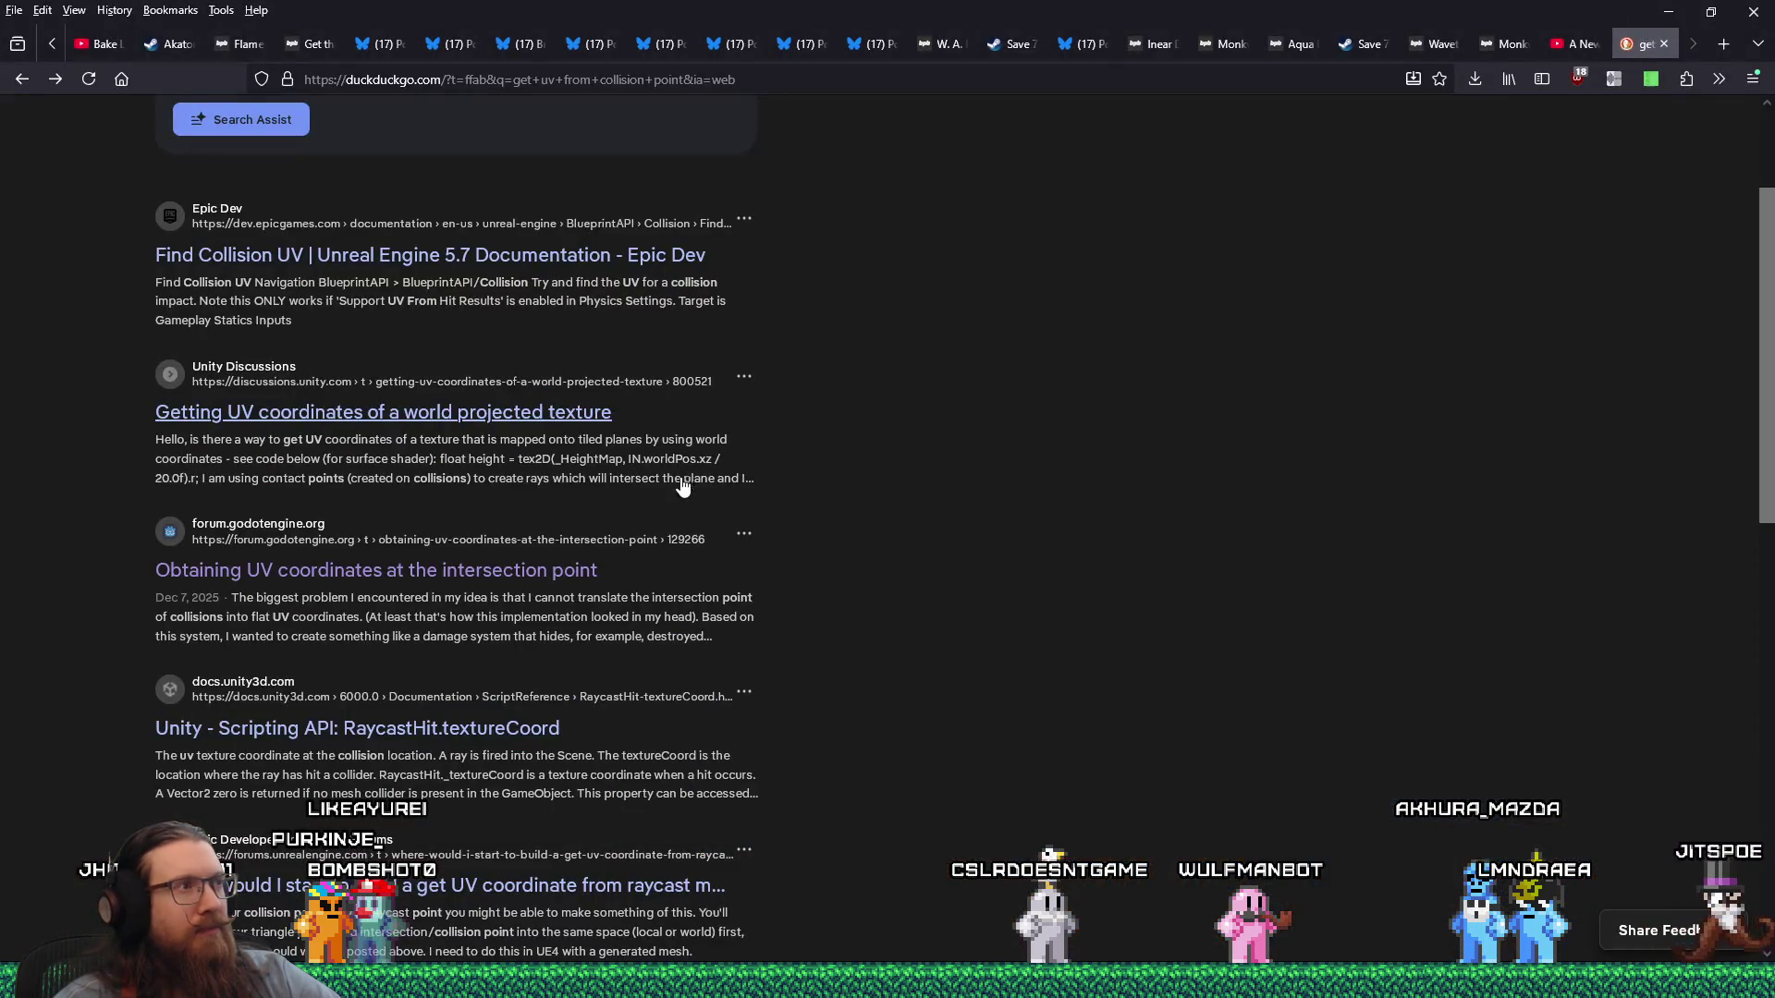
{"action": "left_click", "coordinate": [1217, 51]}
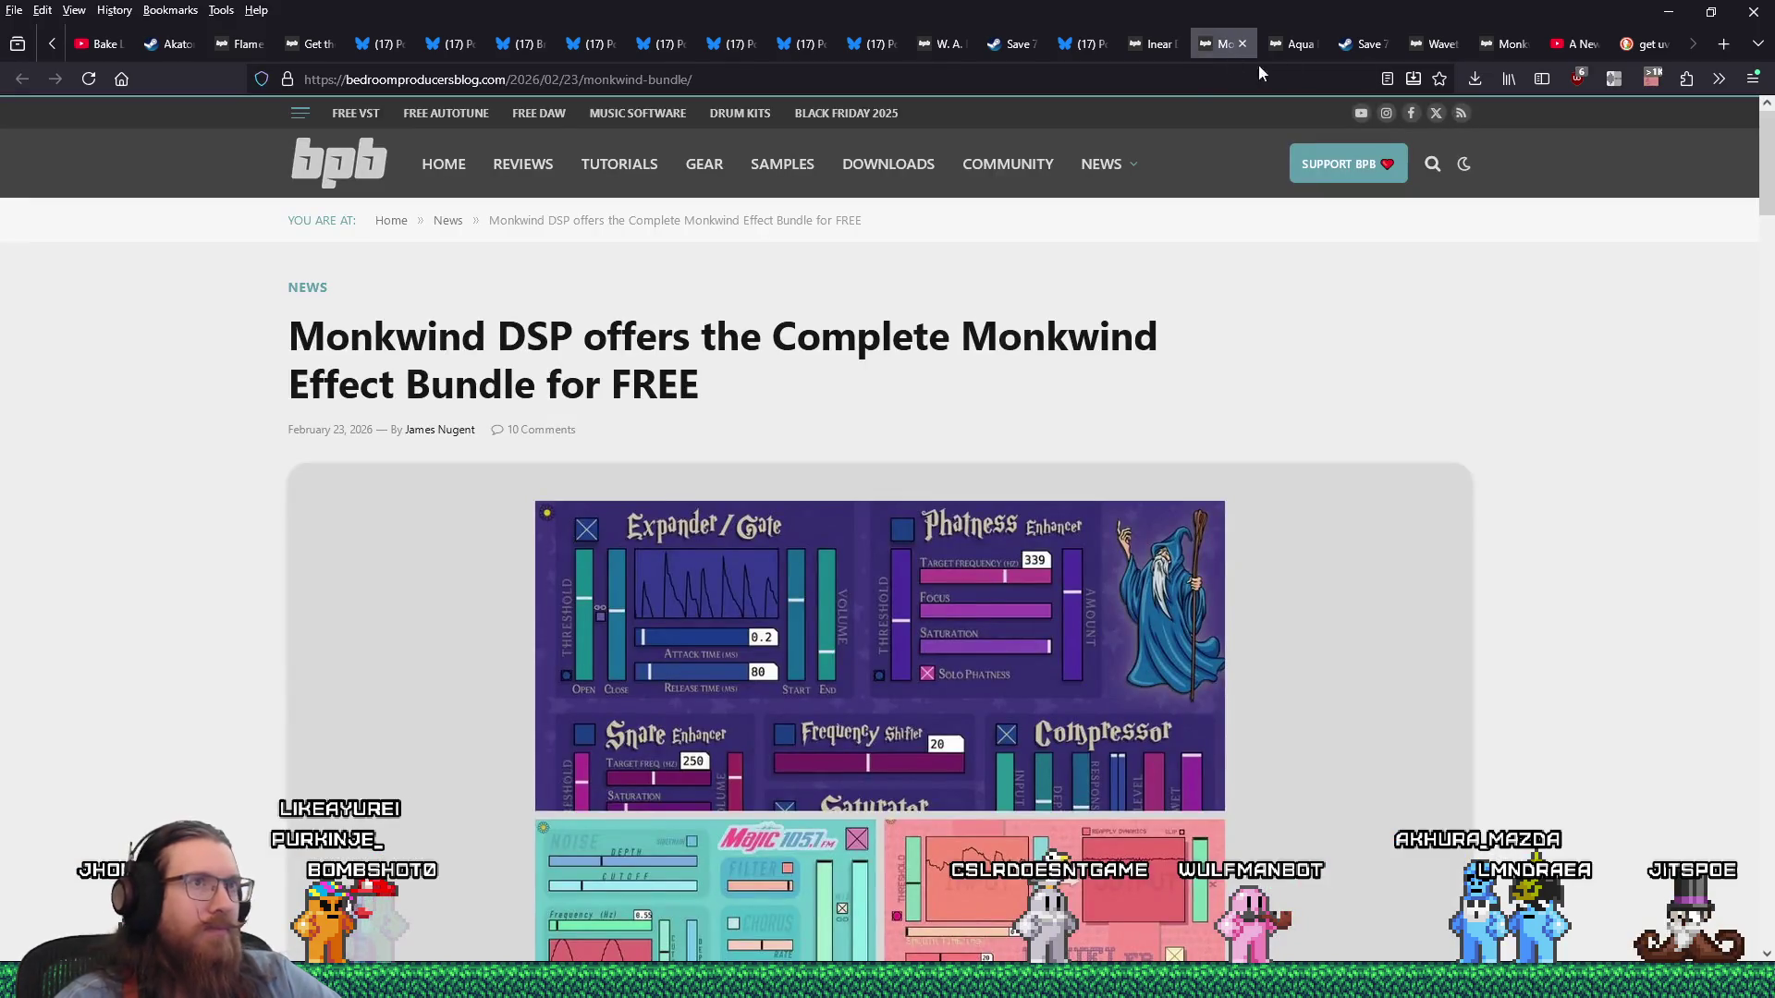
{"action": "left_click", "coordinate": [1642, 44]}
{"action": "key", "text": "ctrl+l"}
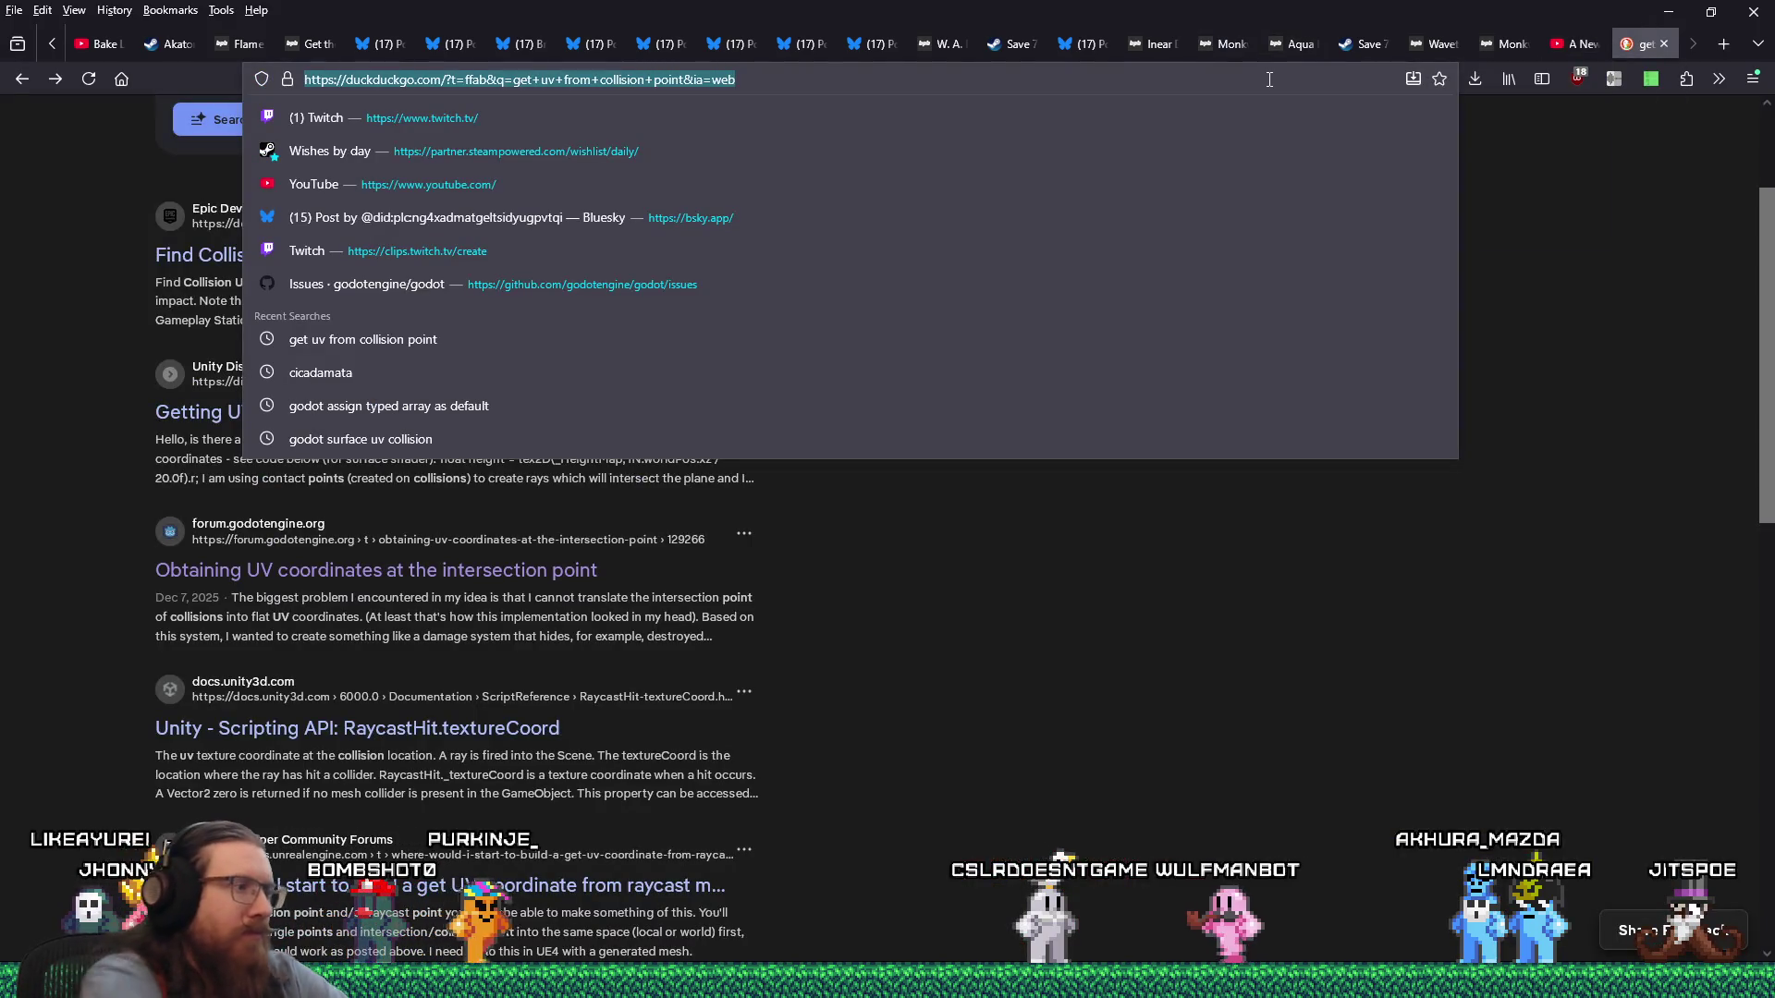
{"action": "type", "text": "bryce"}
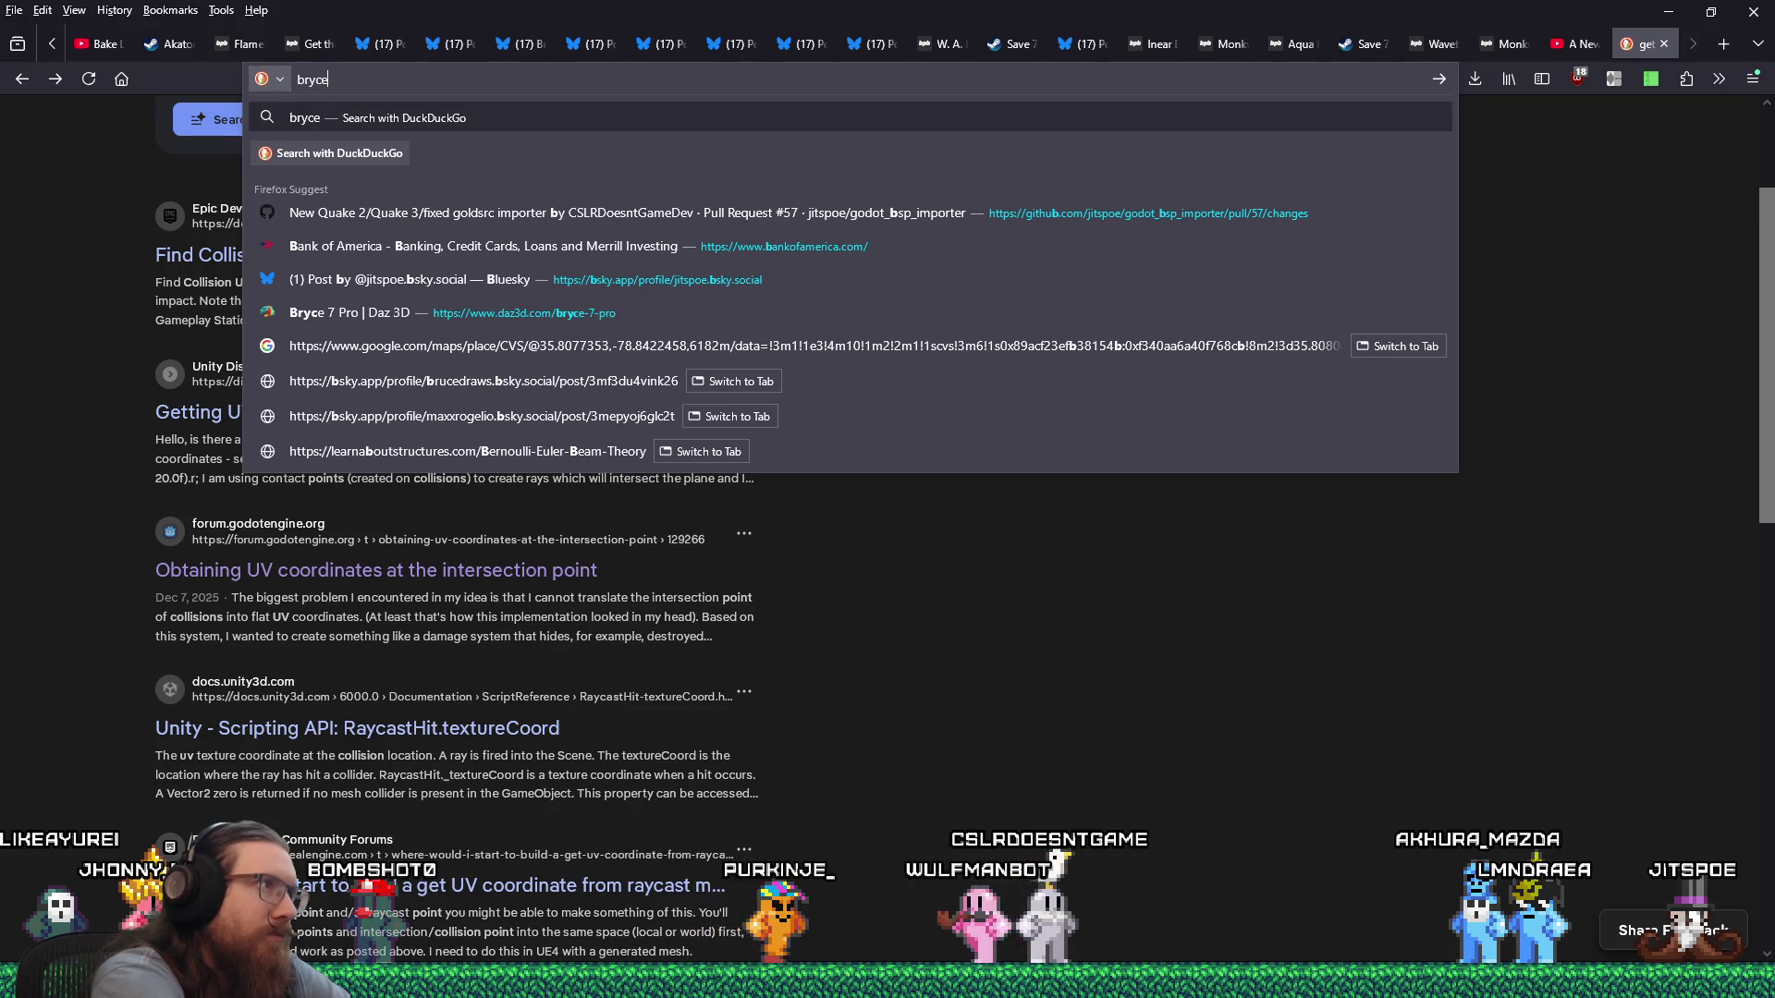
{"action": "key", "text": "BackSpace"}
{"action": "key", "text": "BackSpace"}
{"action": "type", "text": "ary"}
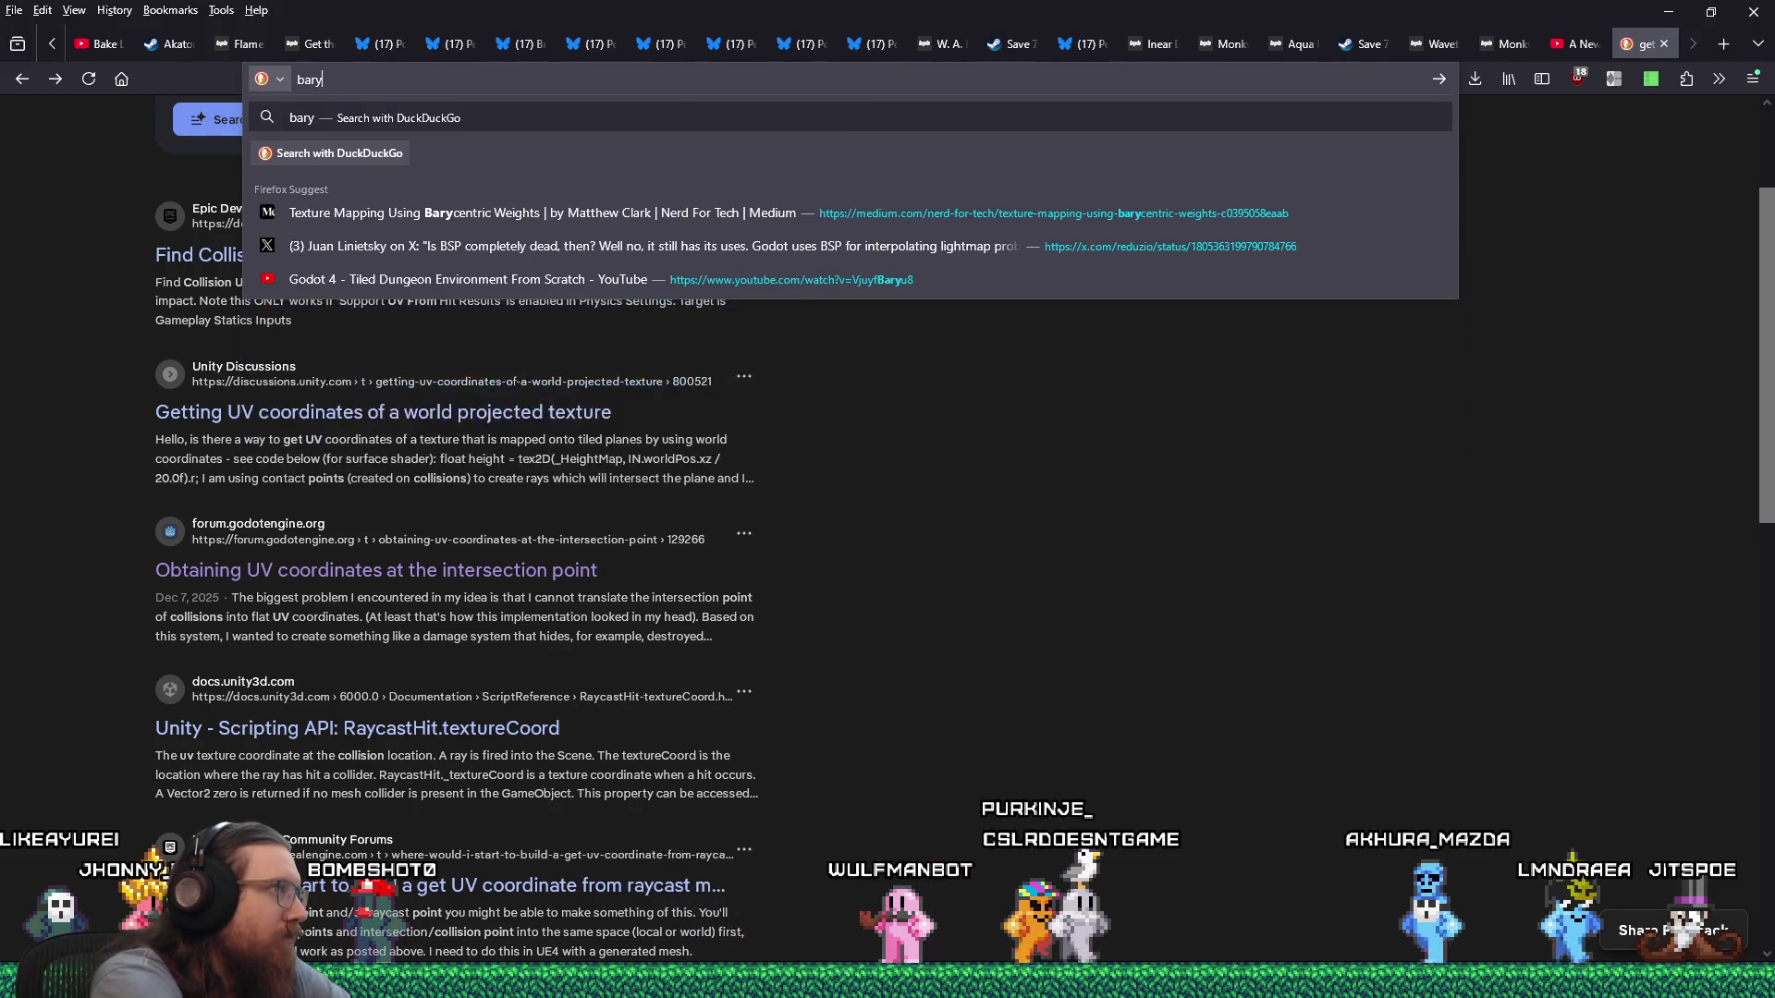
{"action": "type", "text": "centric"}
{"action": "key", "text": "Return"}
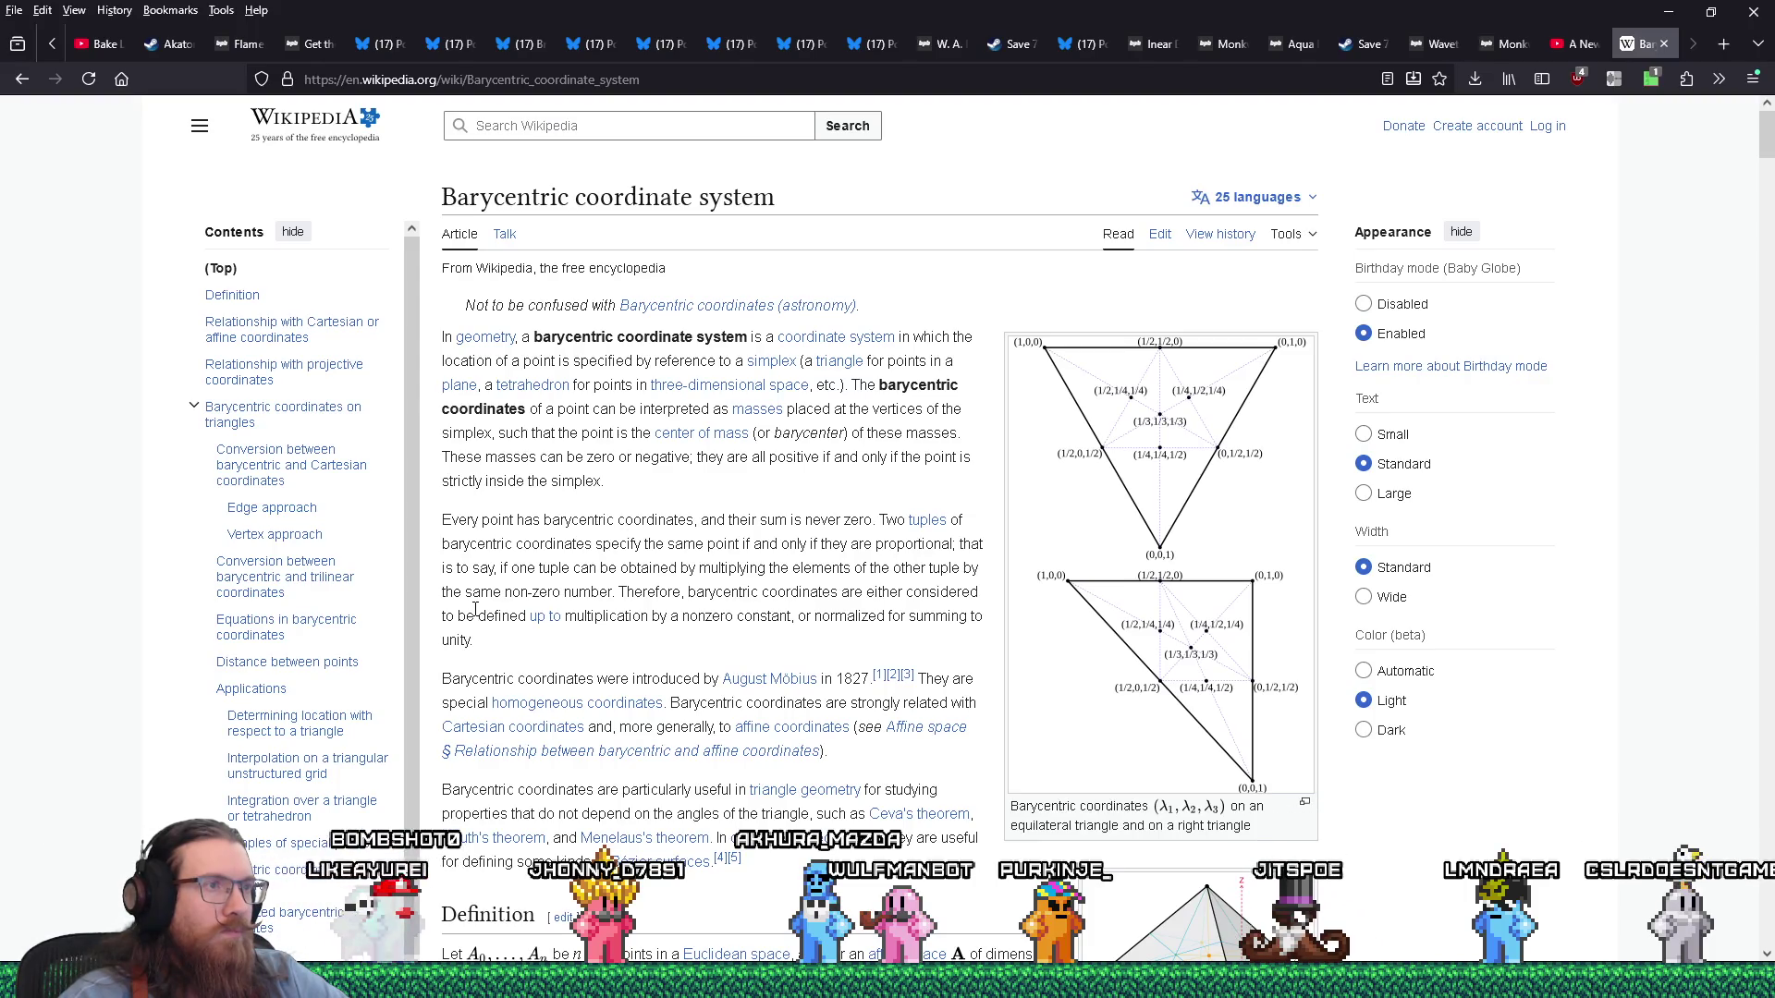
Skim the Barycentric coordinate system article, then go back to the running KOOK game.
{"action": "scroll", "coordinate": [475, 611], "scroll_direction": "down", "scroll_amount": 2}
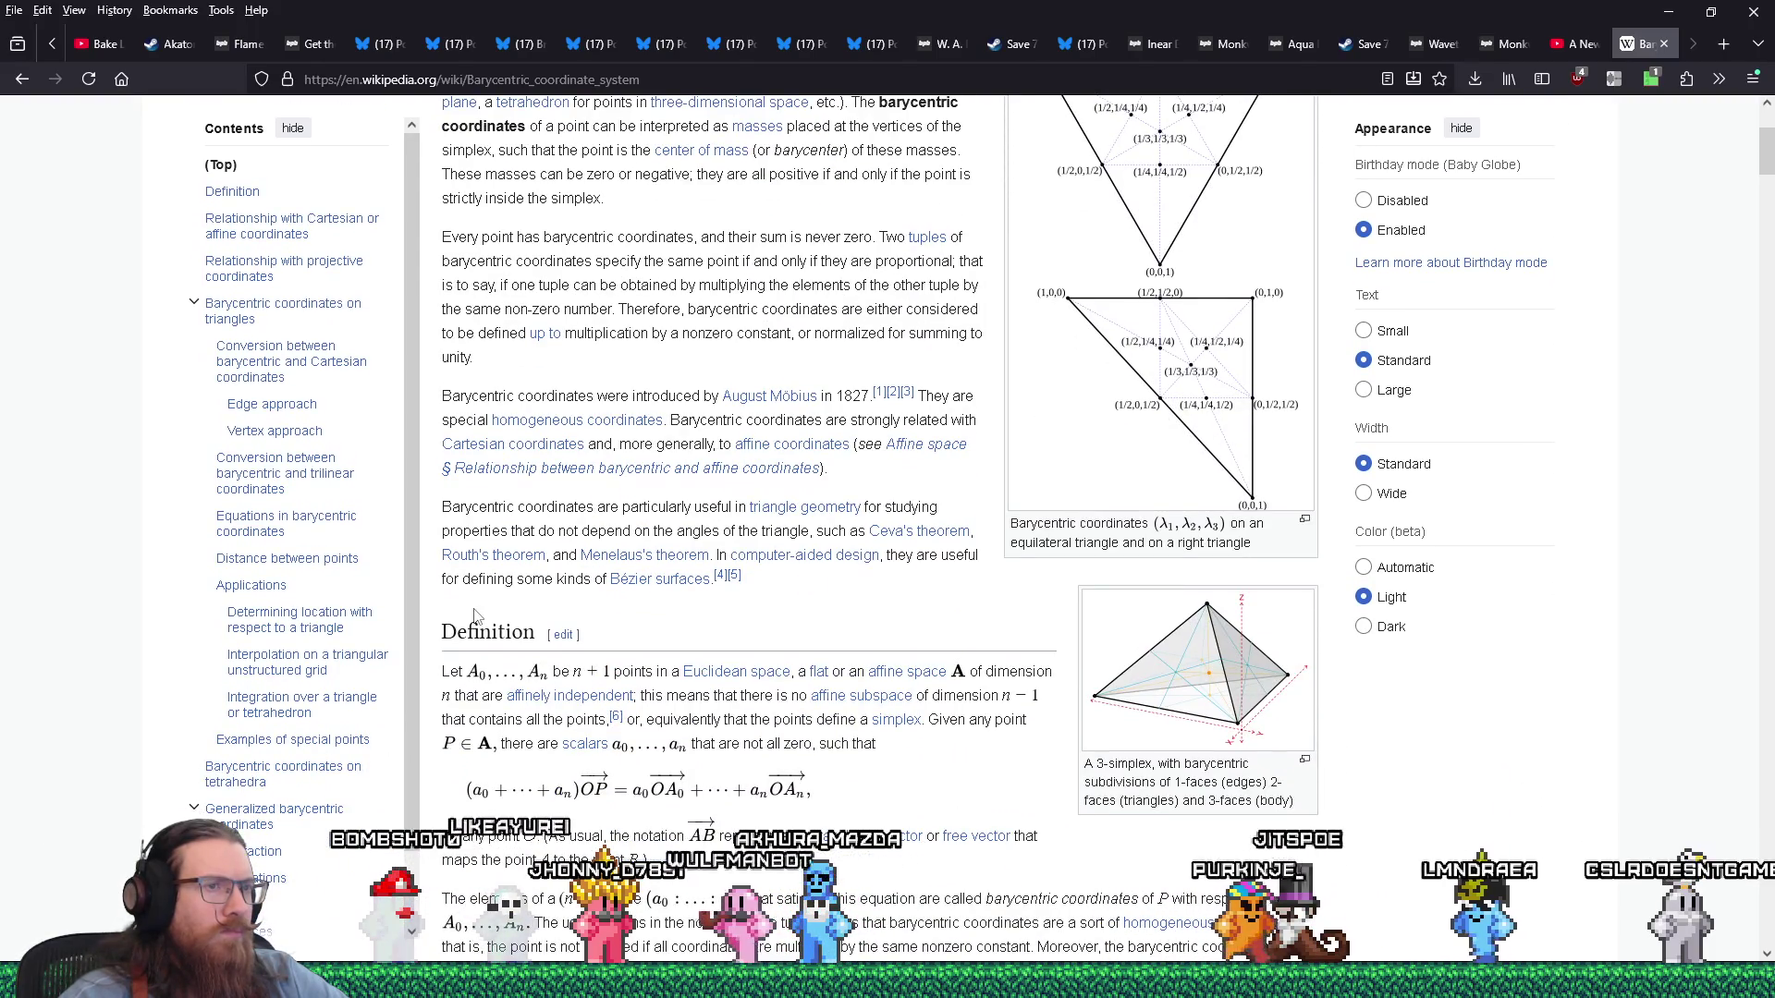
{"action": "scroll", "coordinate": [475, 615], "scroll_direction": "up", "scroll_amount": 3}
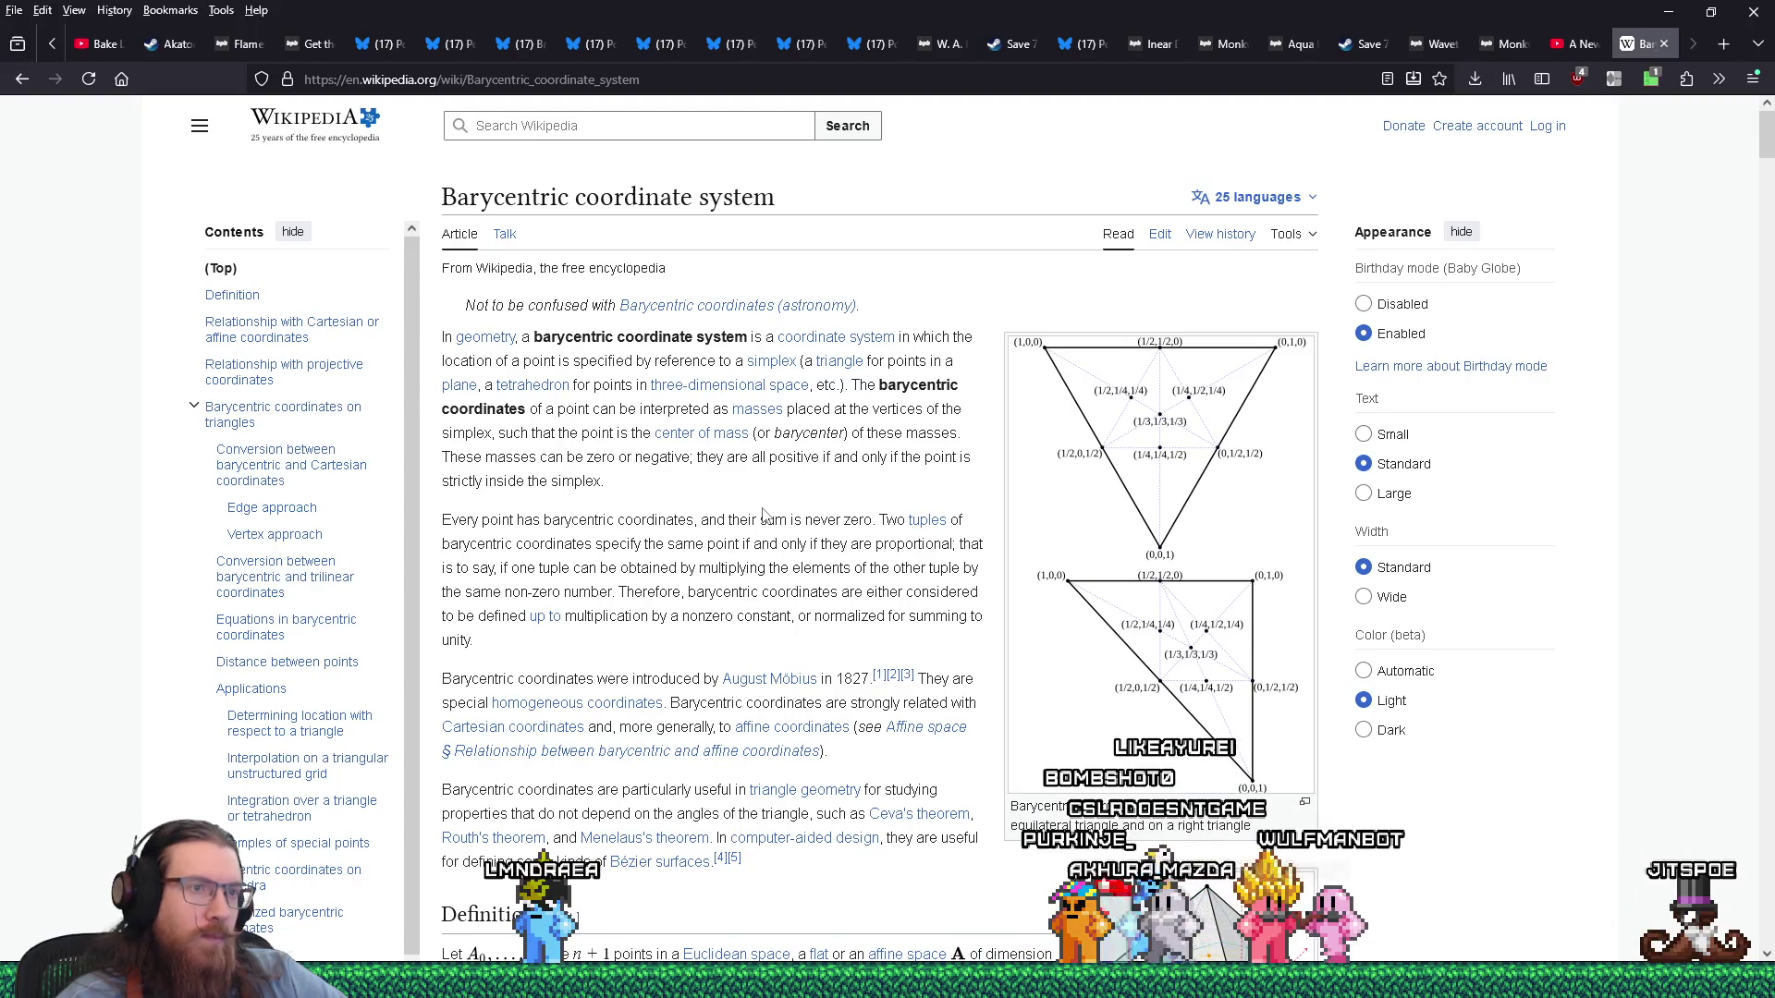
{"action": "key", "text": "alt+Tab"}
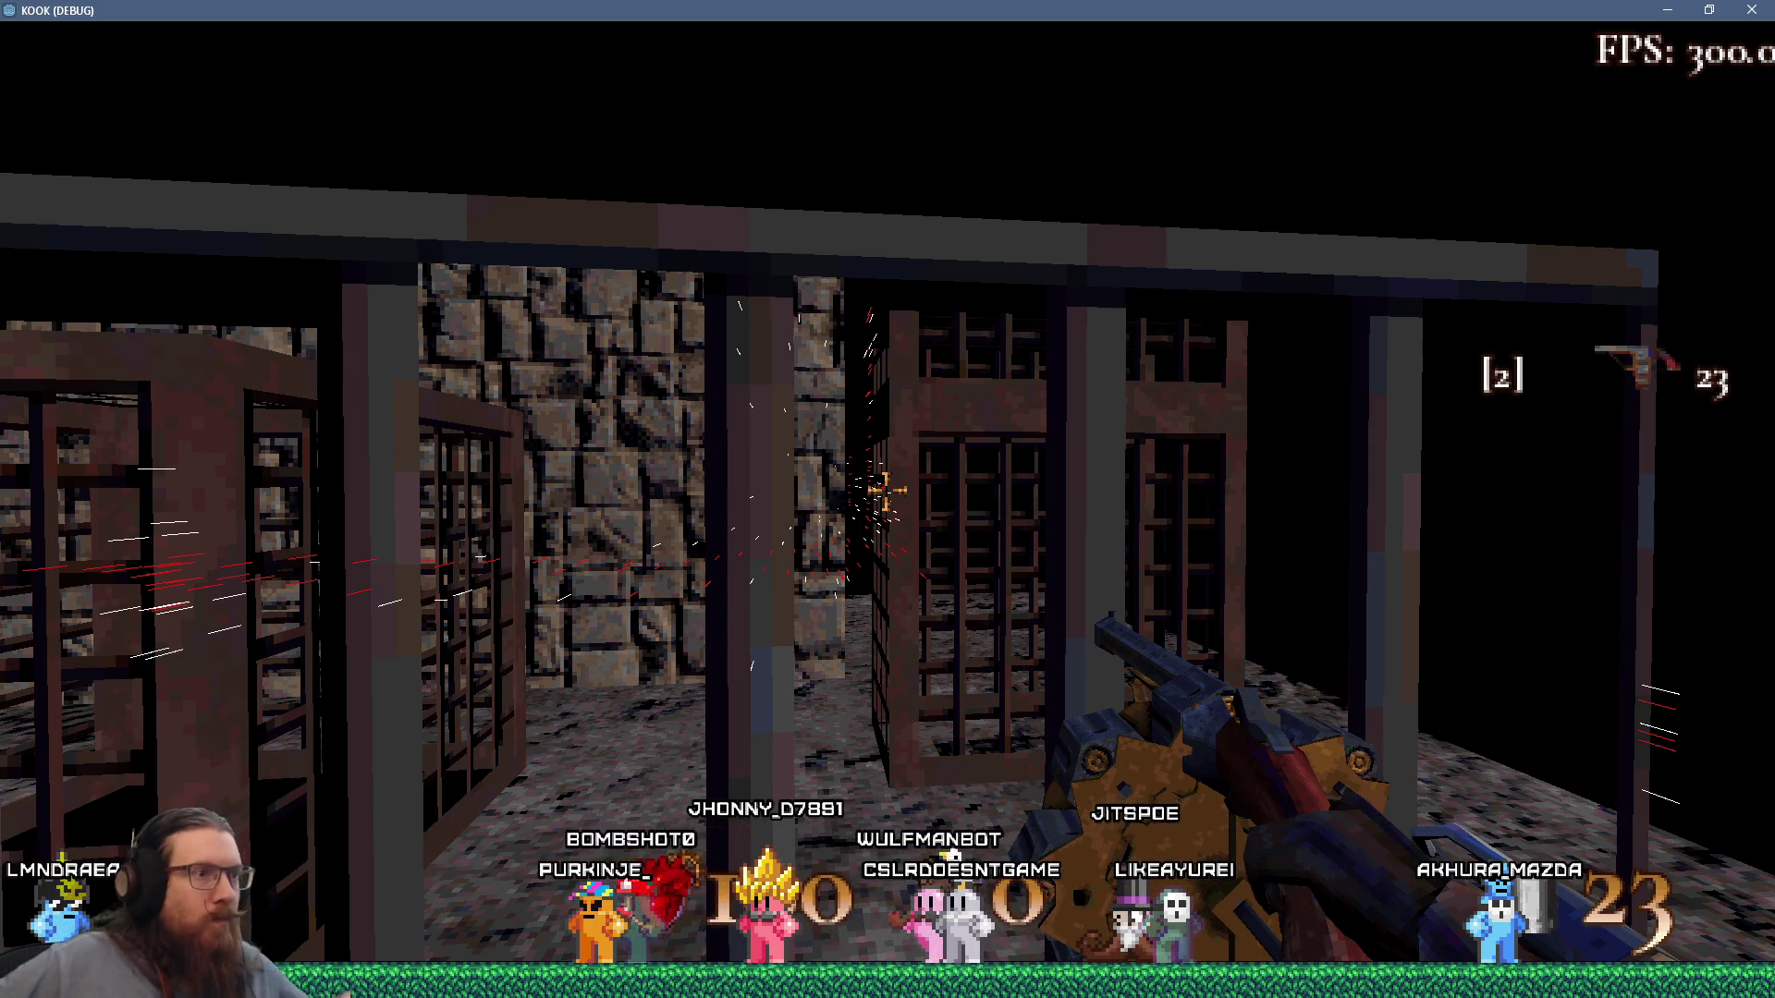
Back away from the cages and walk toward them again, then return to Godot.
{"action": "key", "text": "s"}
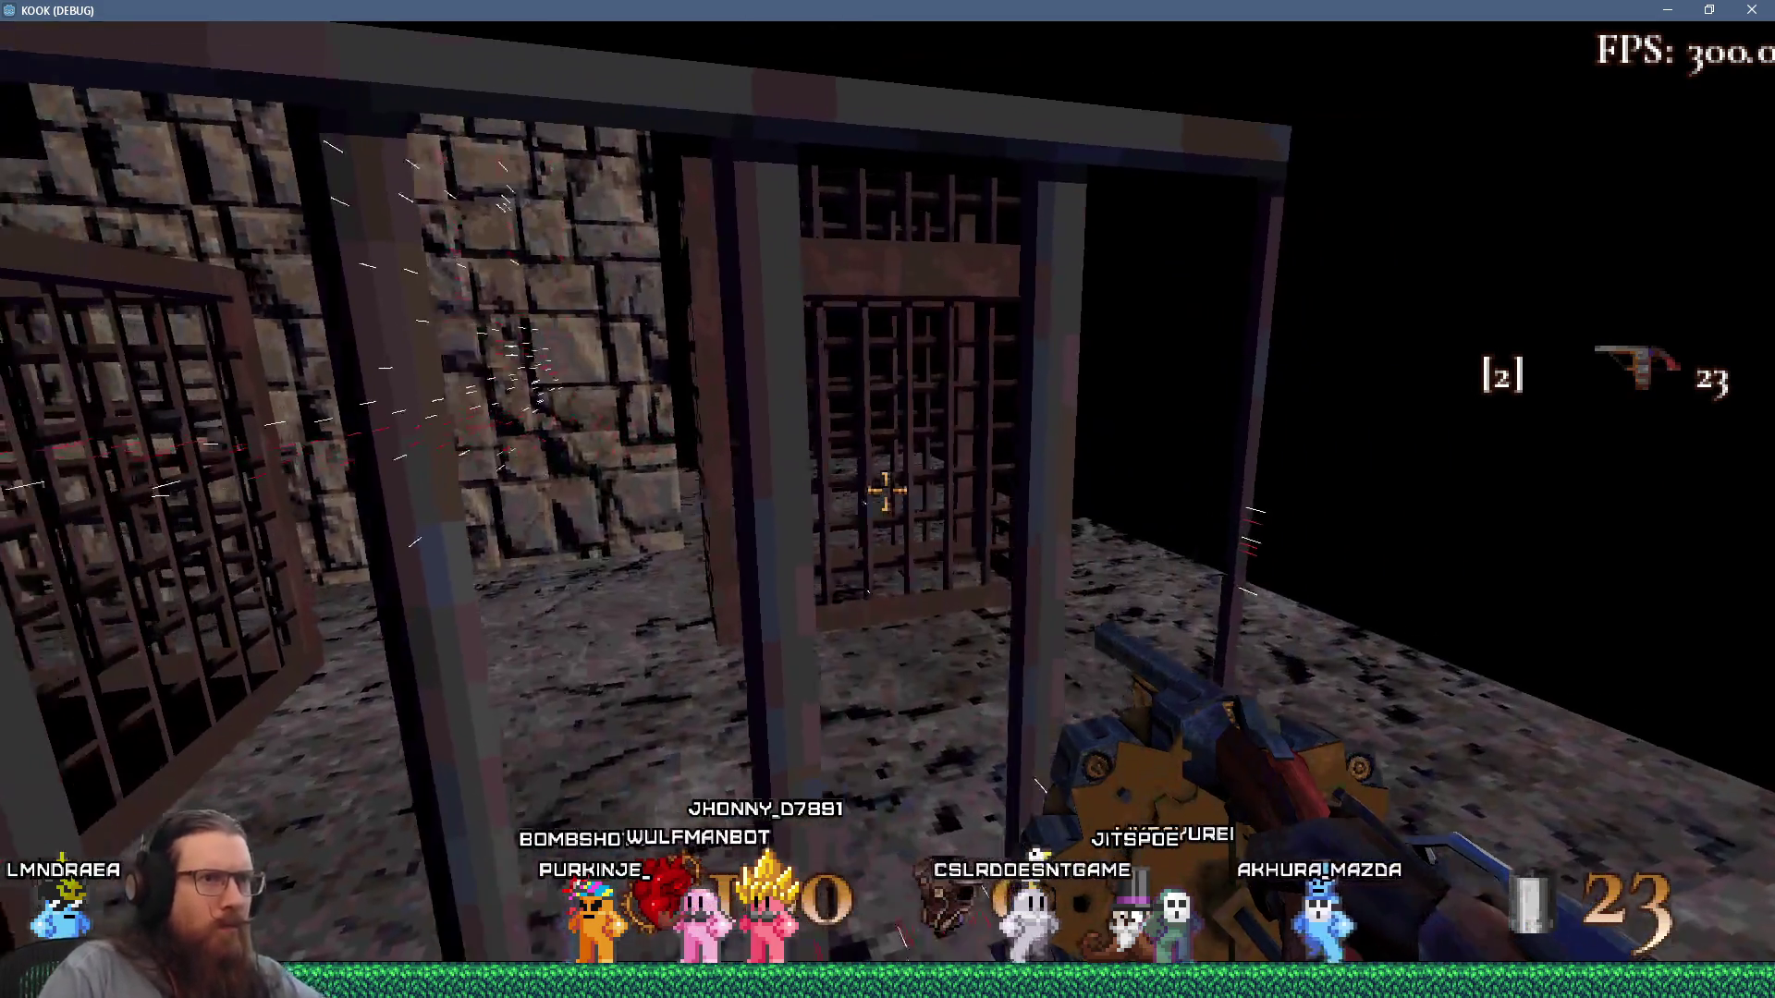
{"action": "key", "text": "s"}
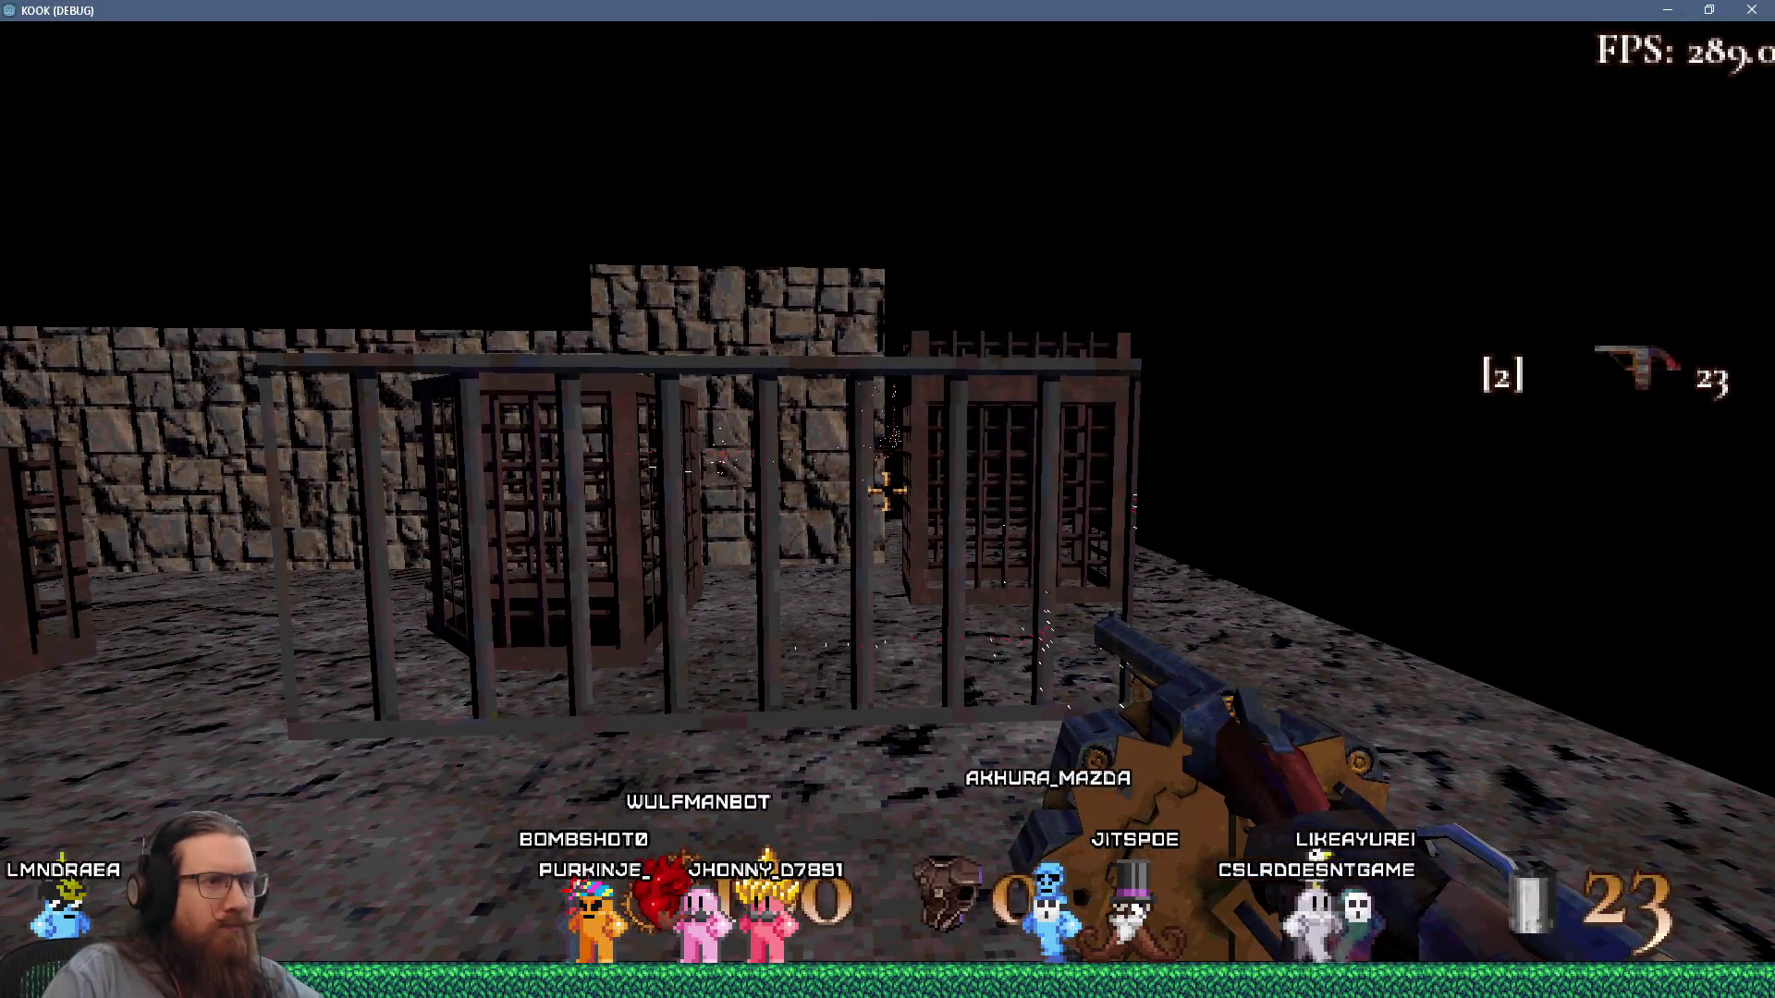
{"action": "key", "text": "w"}
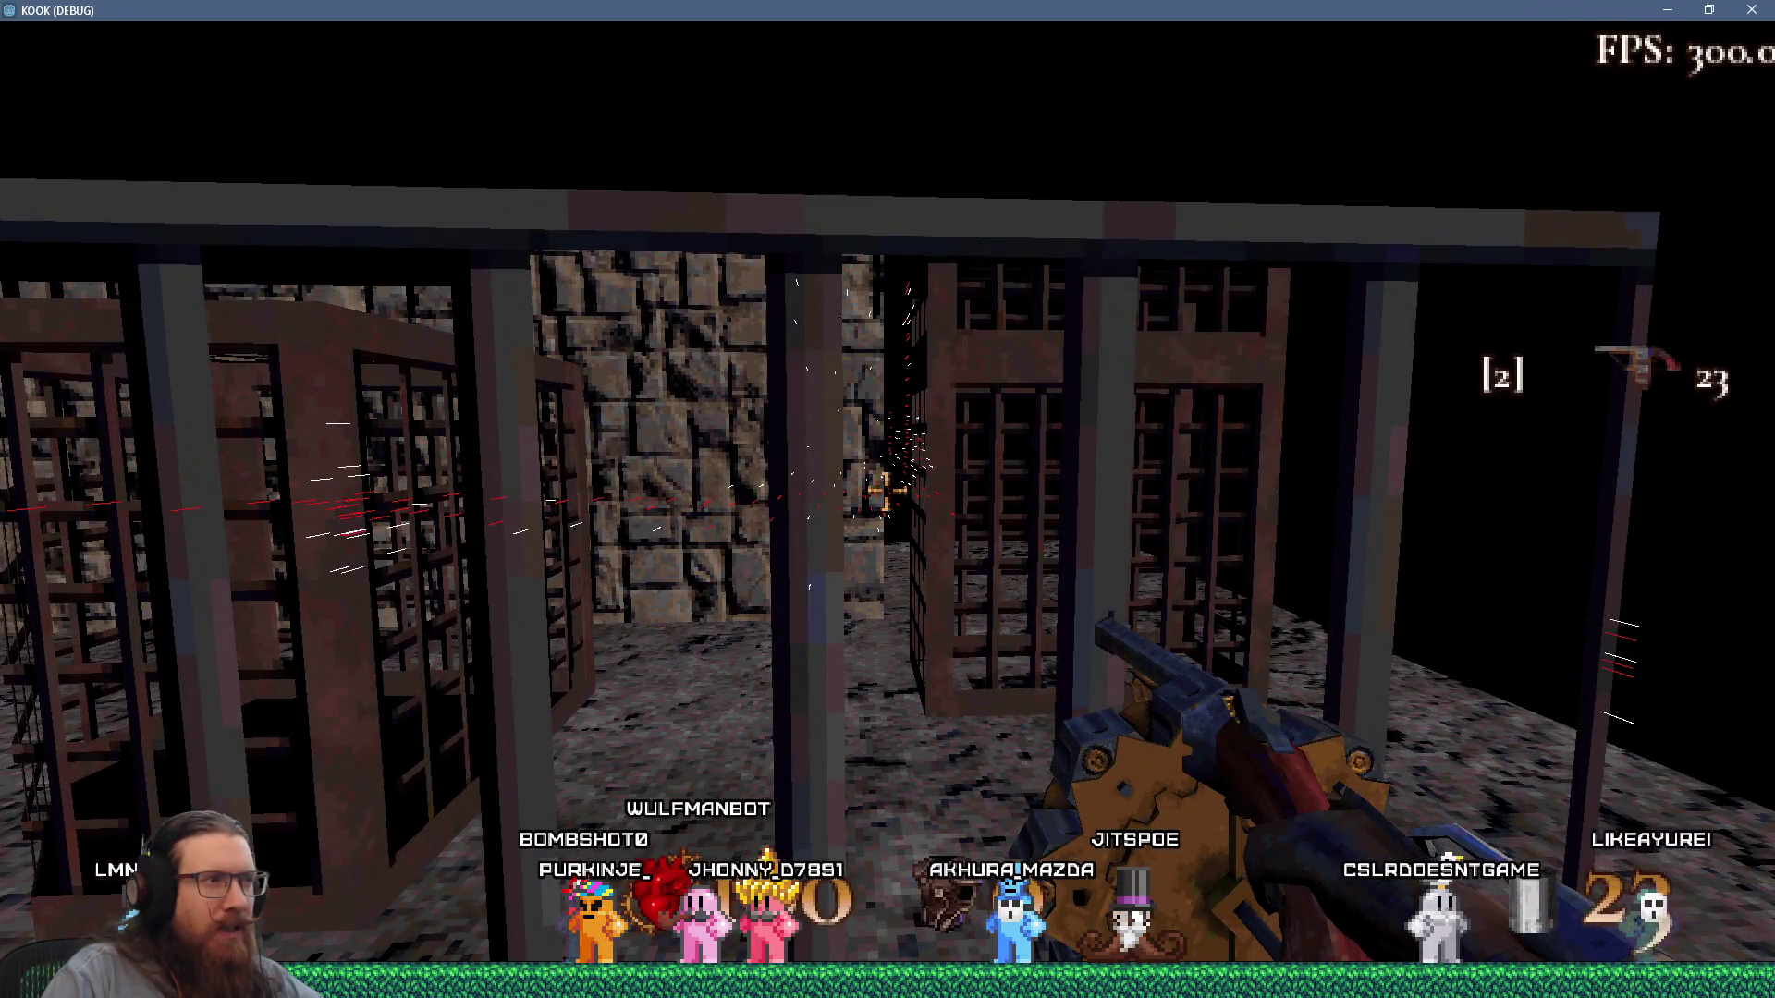
{"action": "key", "text": "alt+Tab"}
{"action": "key", "text": "alt+Tab"}
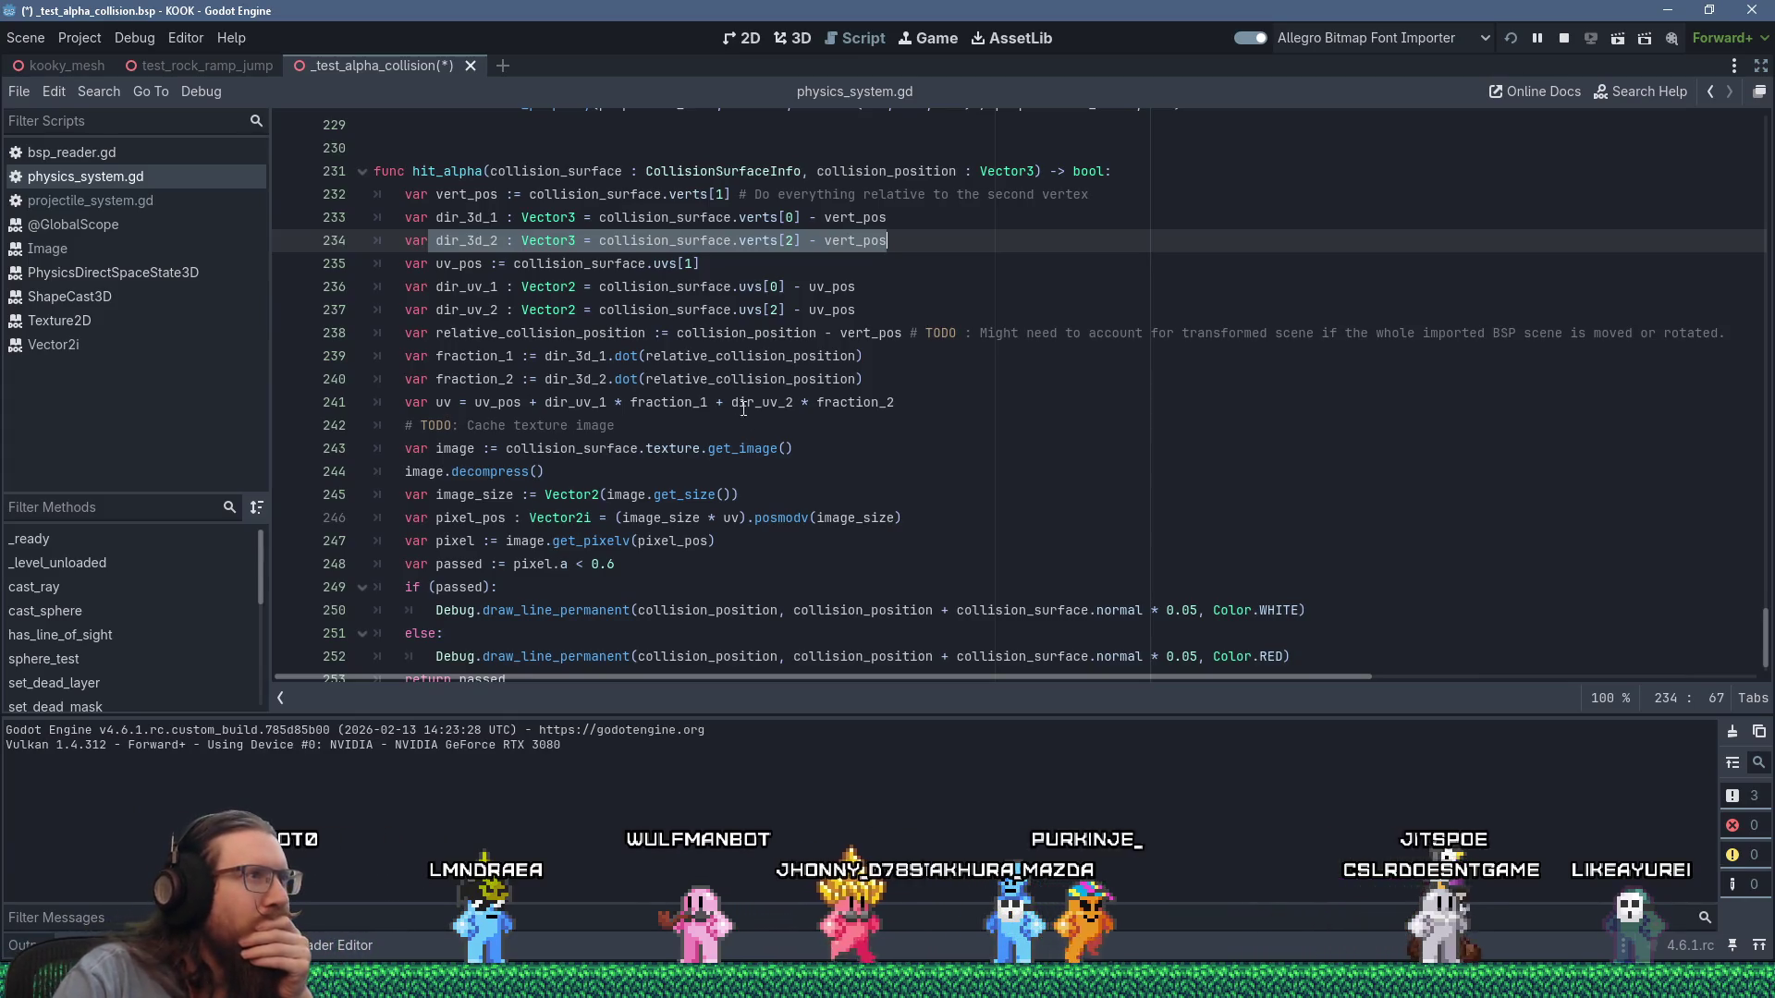
Highlight vert_pos and collision_surface in hit_alpha to trace where each is used.
{"action": "double_click", "coordinate": [484, 196]}
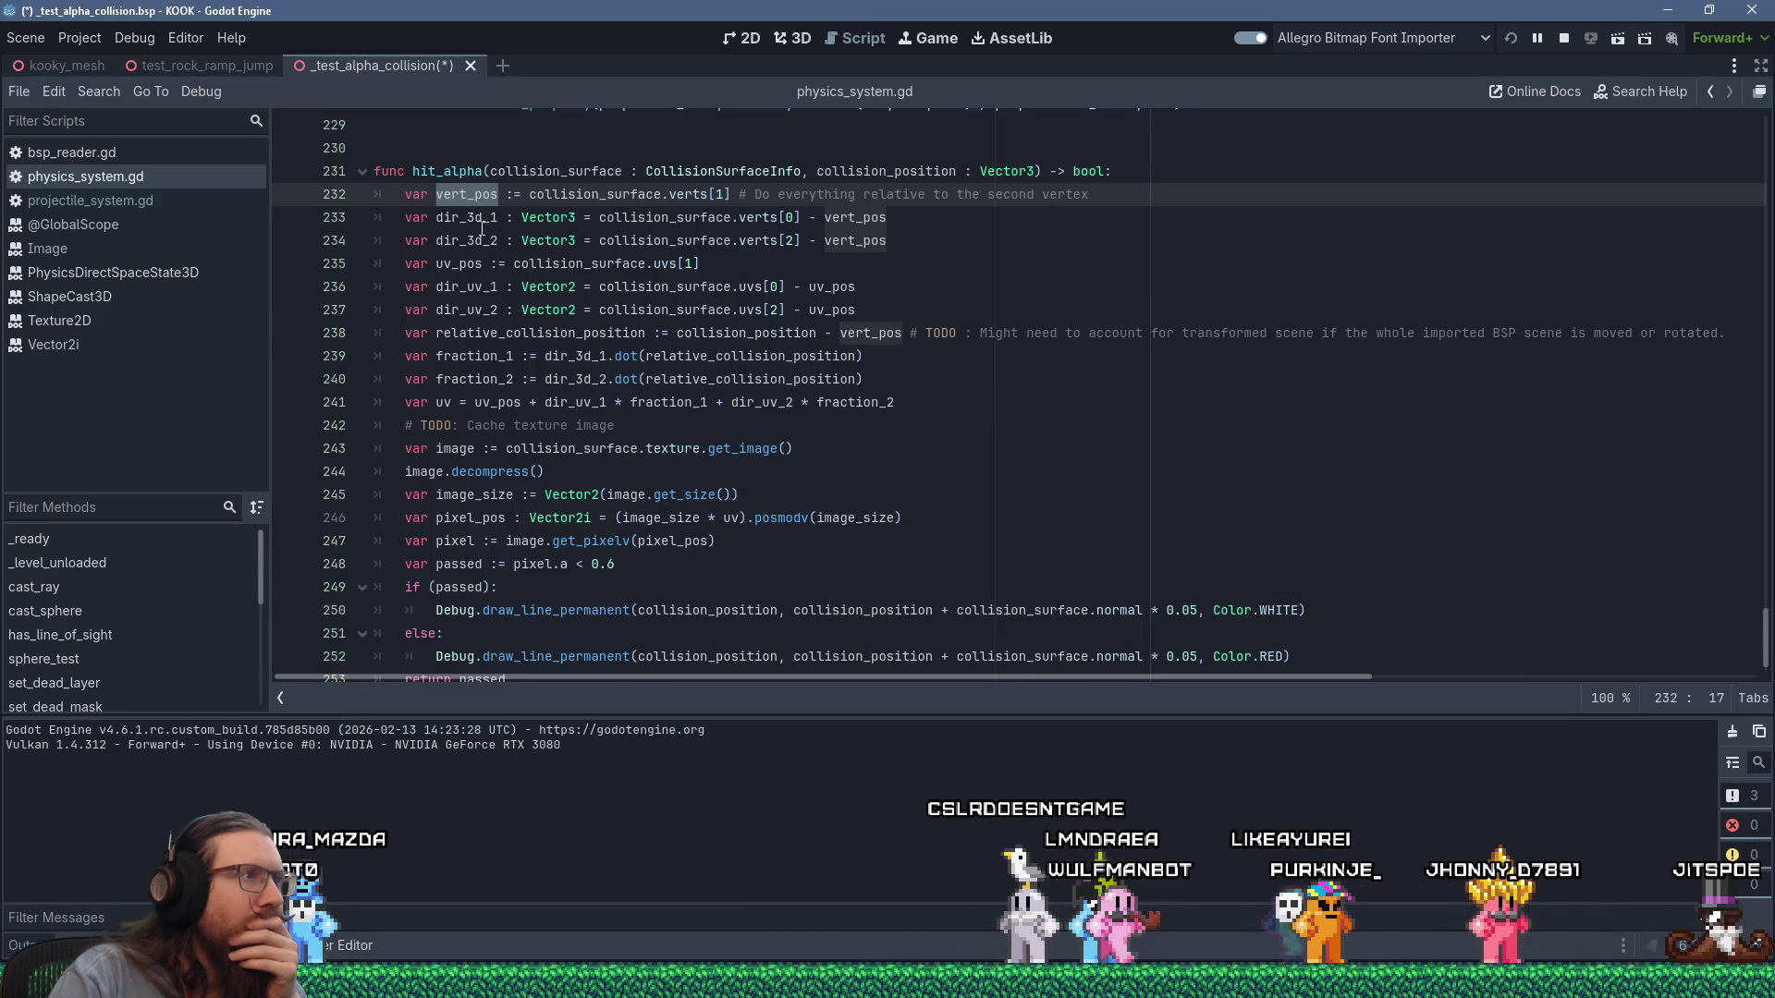
{"action": "left_click", "coordinate": [458, 264]}
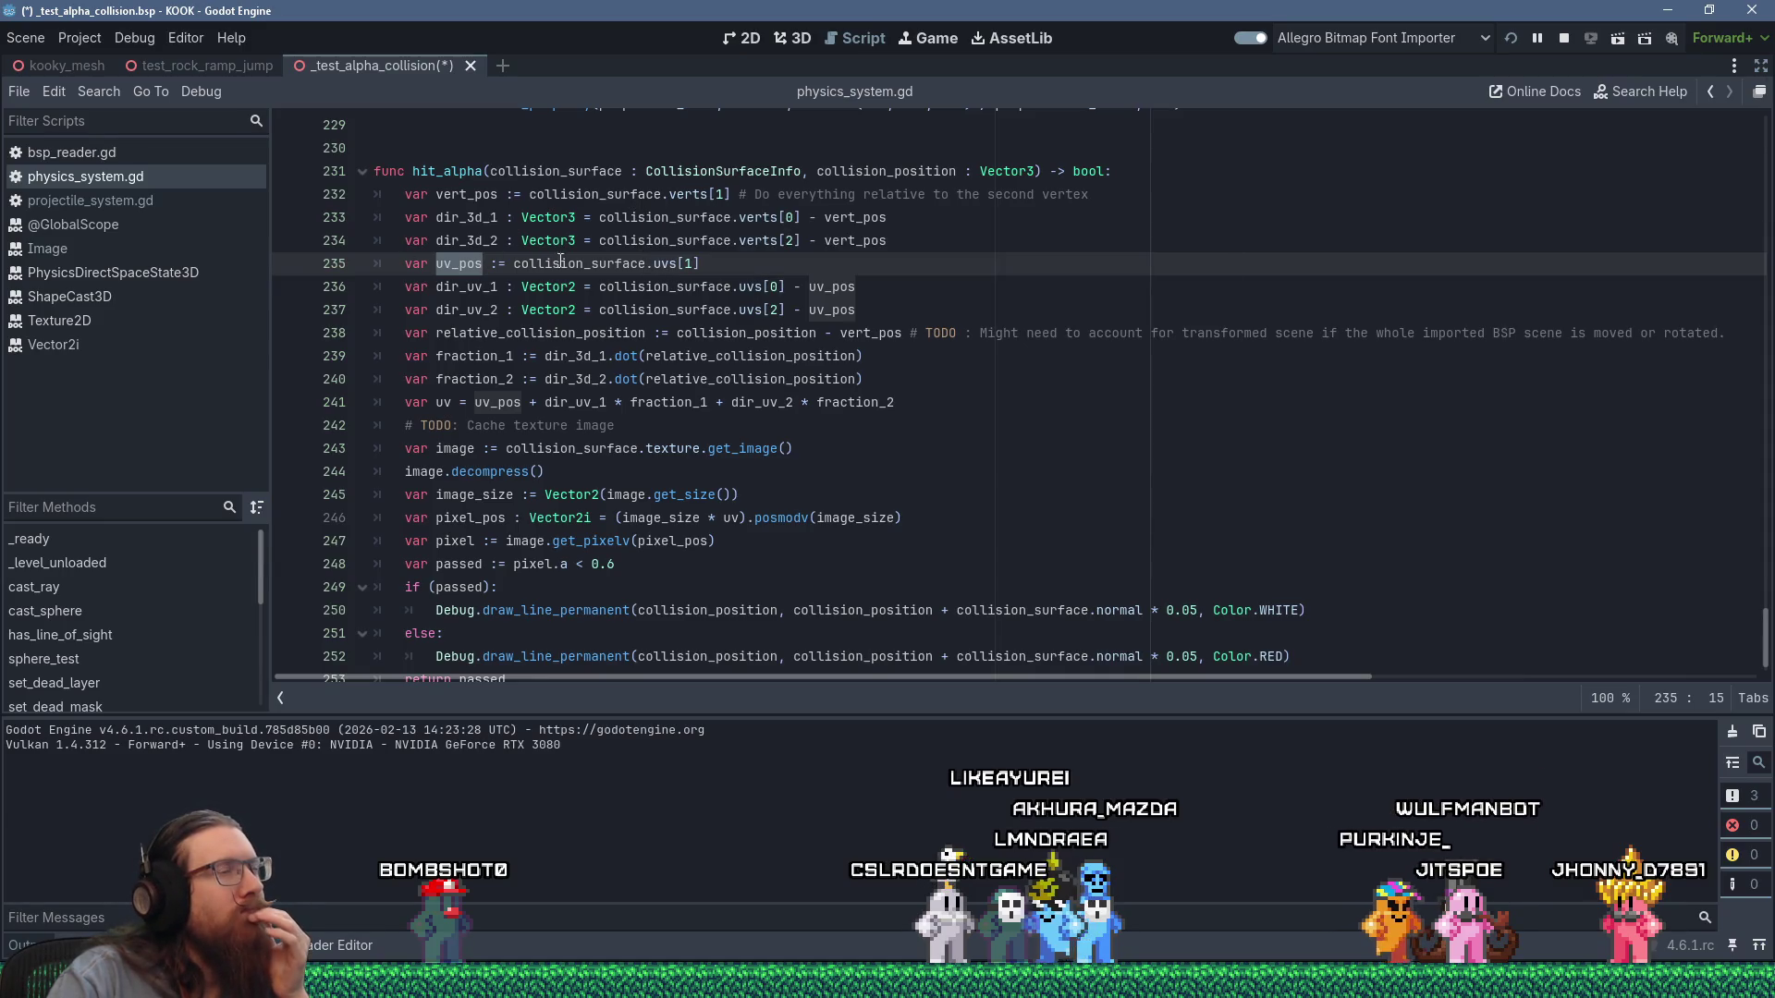
{"action": "mouse_move", "coordinate": [573, 263]}
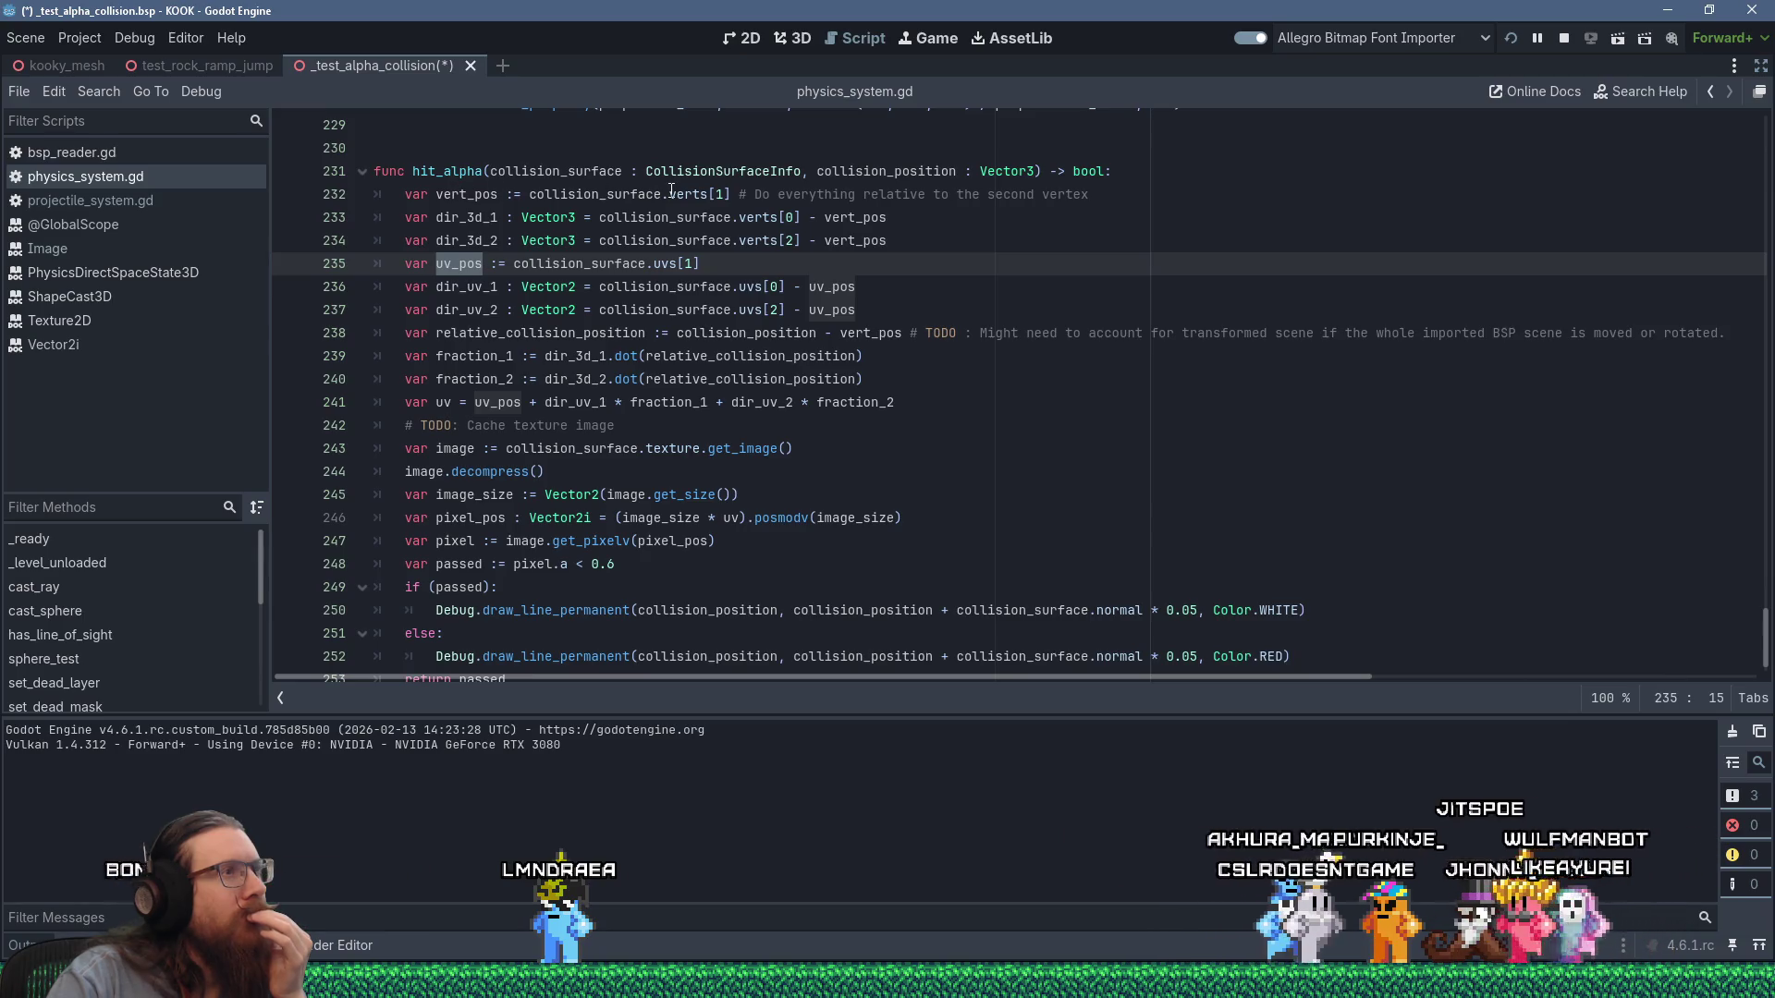
{"action": "mouse_move", "coordinate": [665, 186]}
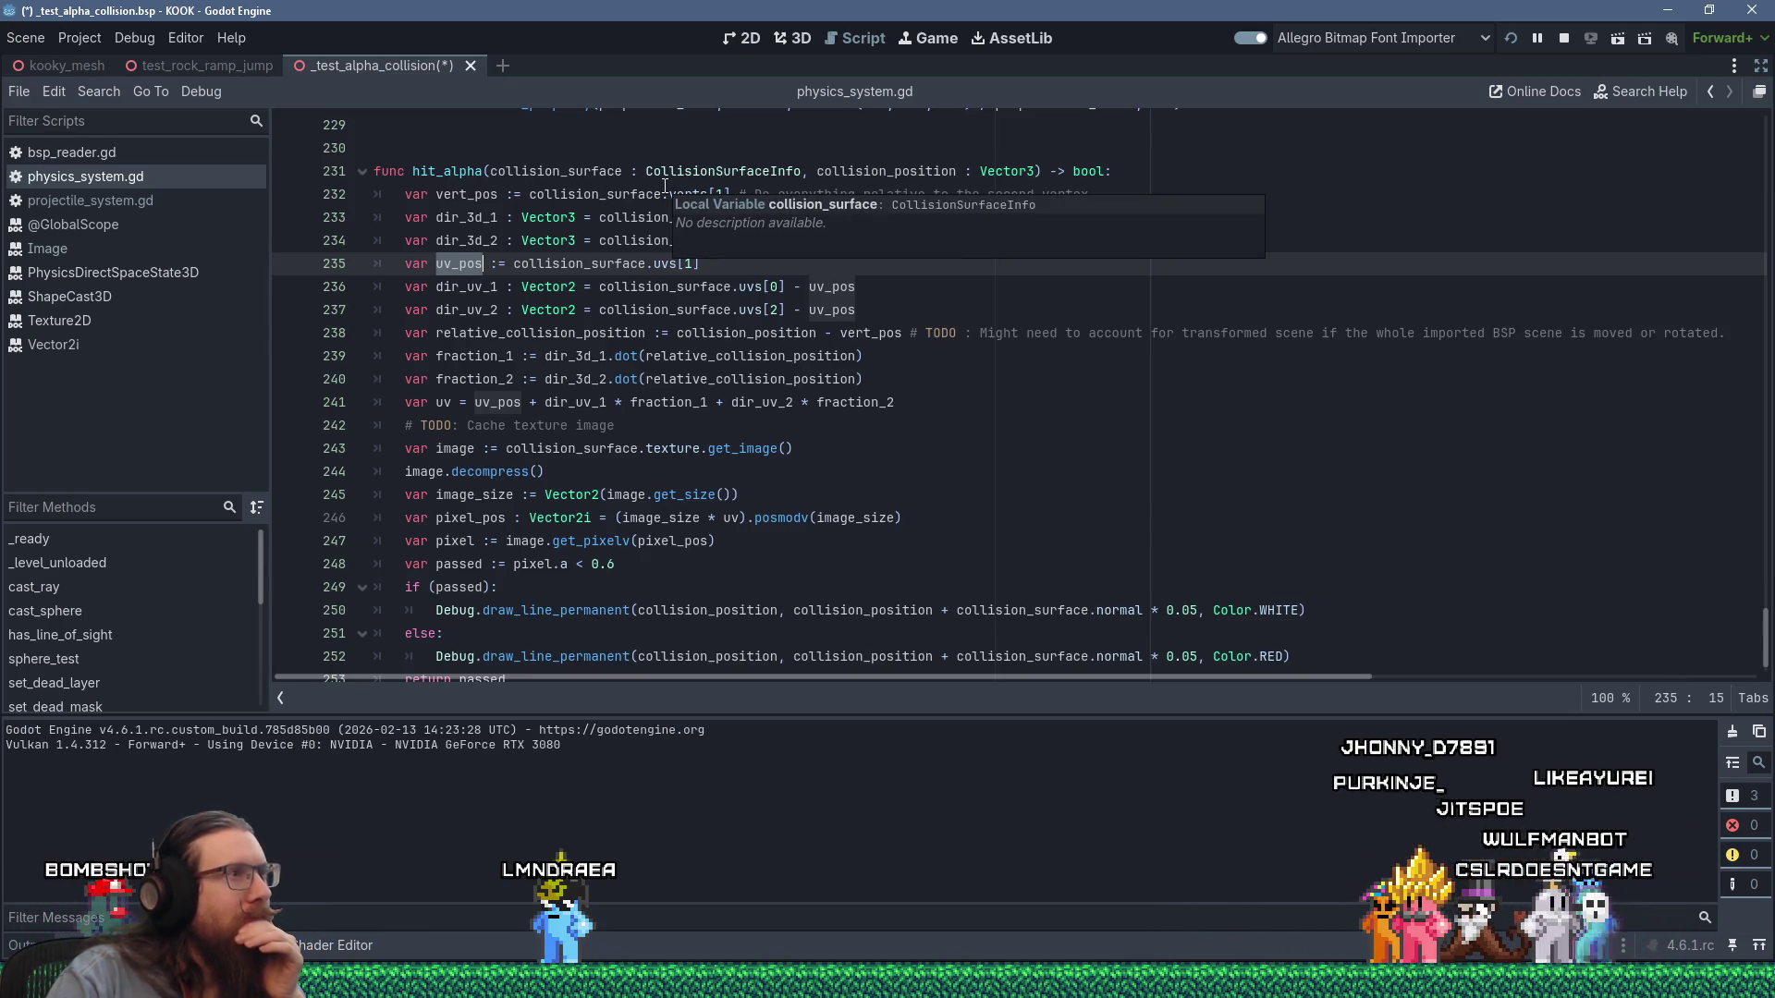
{"action": "double_click", "coordinate": [607, 197]}
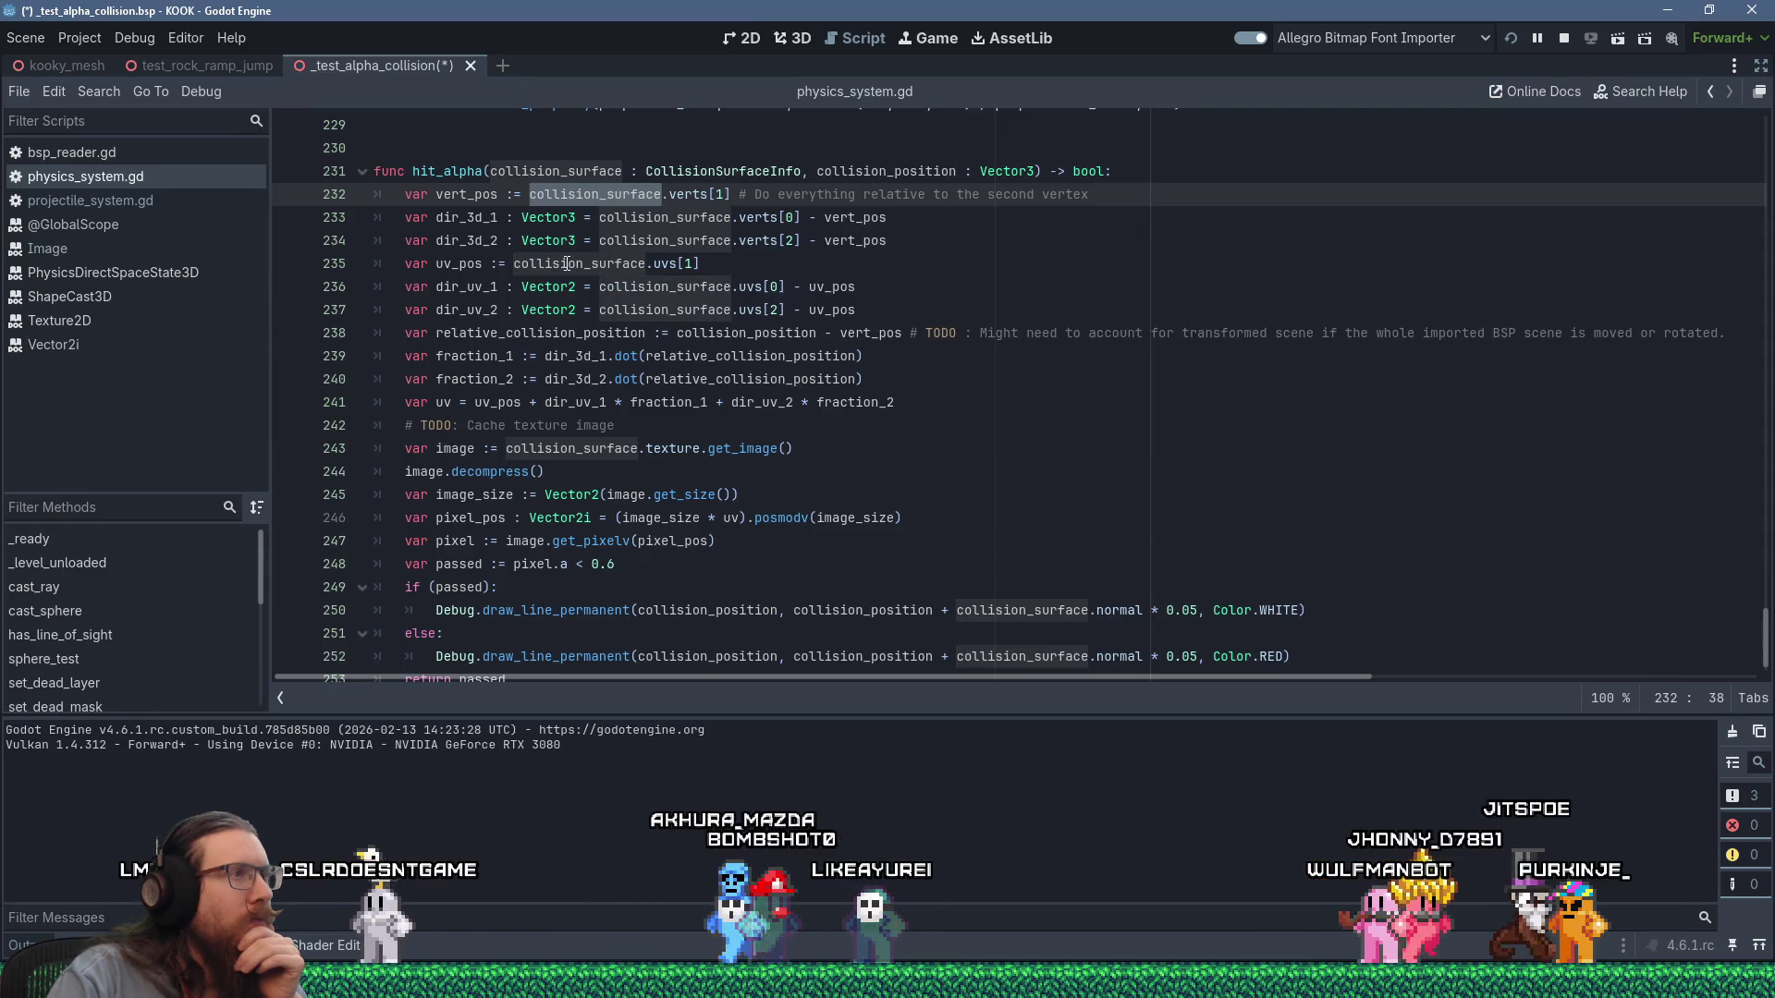
Review the uv_pos, dir_uv_2 and relative_collision_position lines of hit_alpha.
{"action": "left_click", "coordinate": [567, 263]}
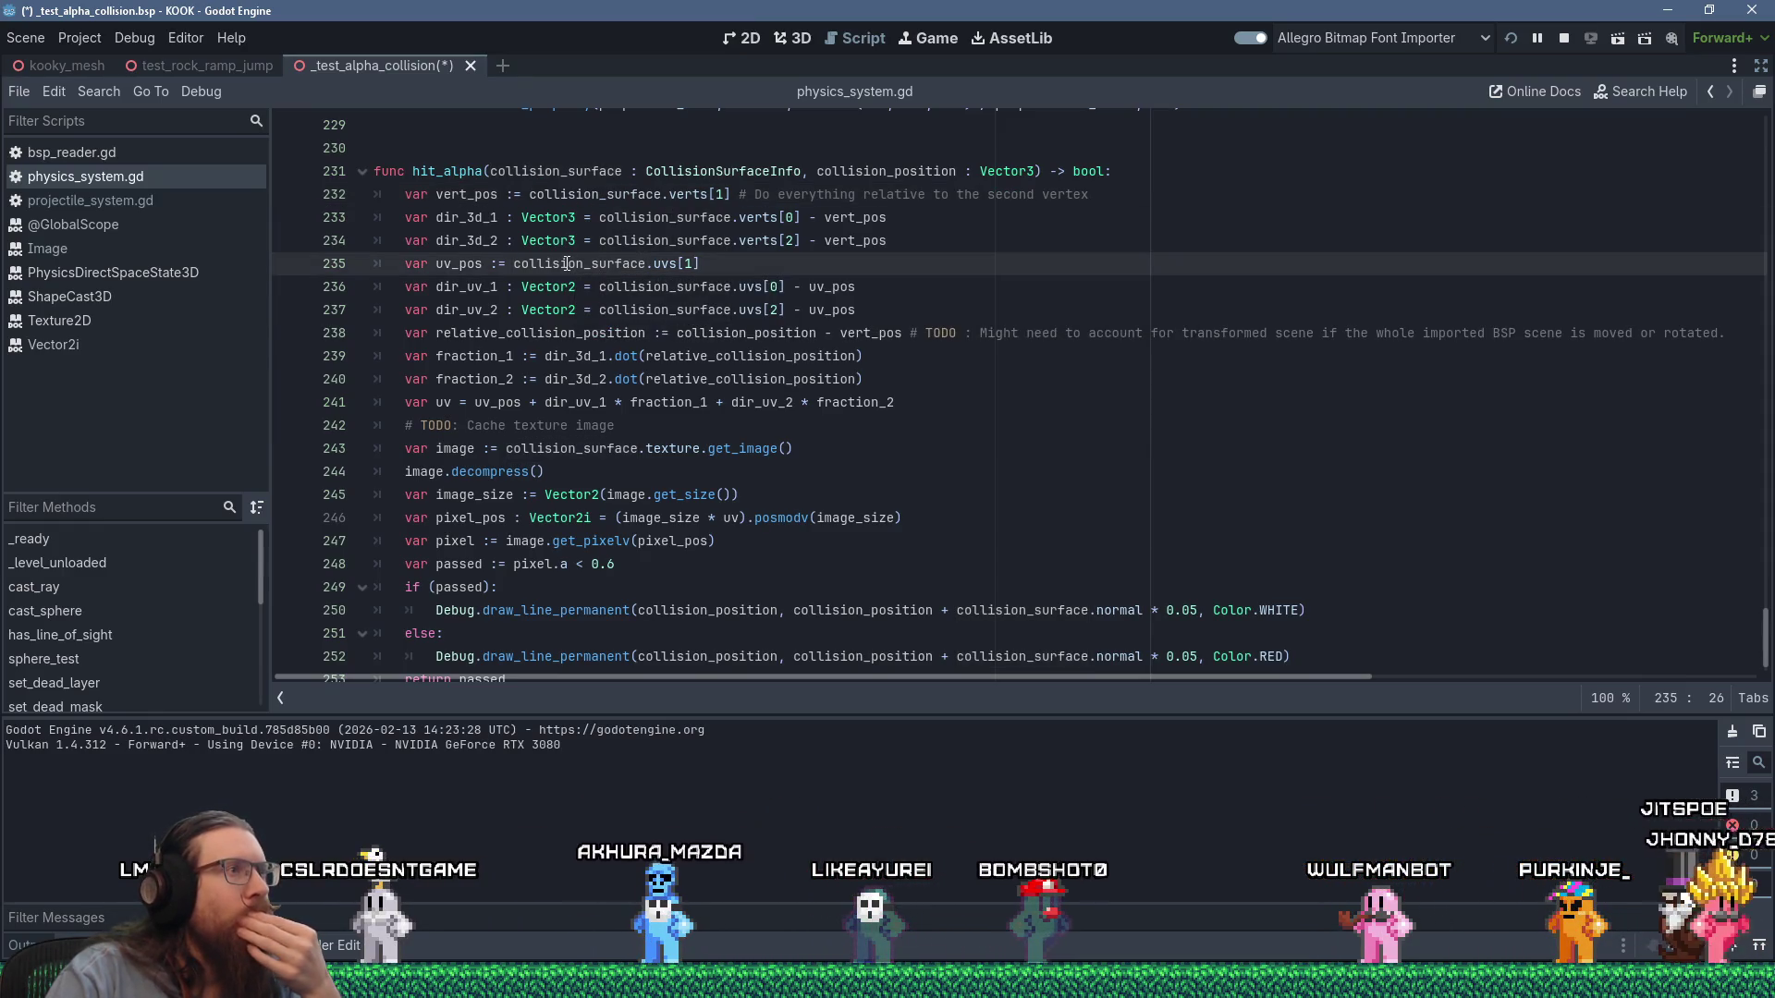
{"action": "mouse_move", "coordinate": [567, 263]}
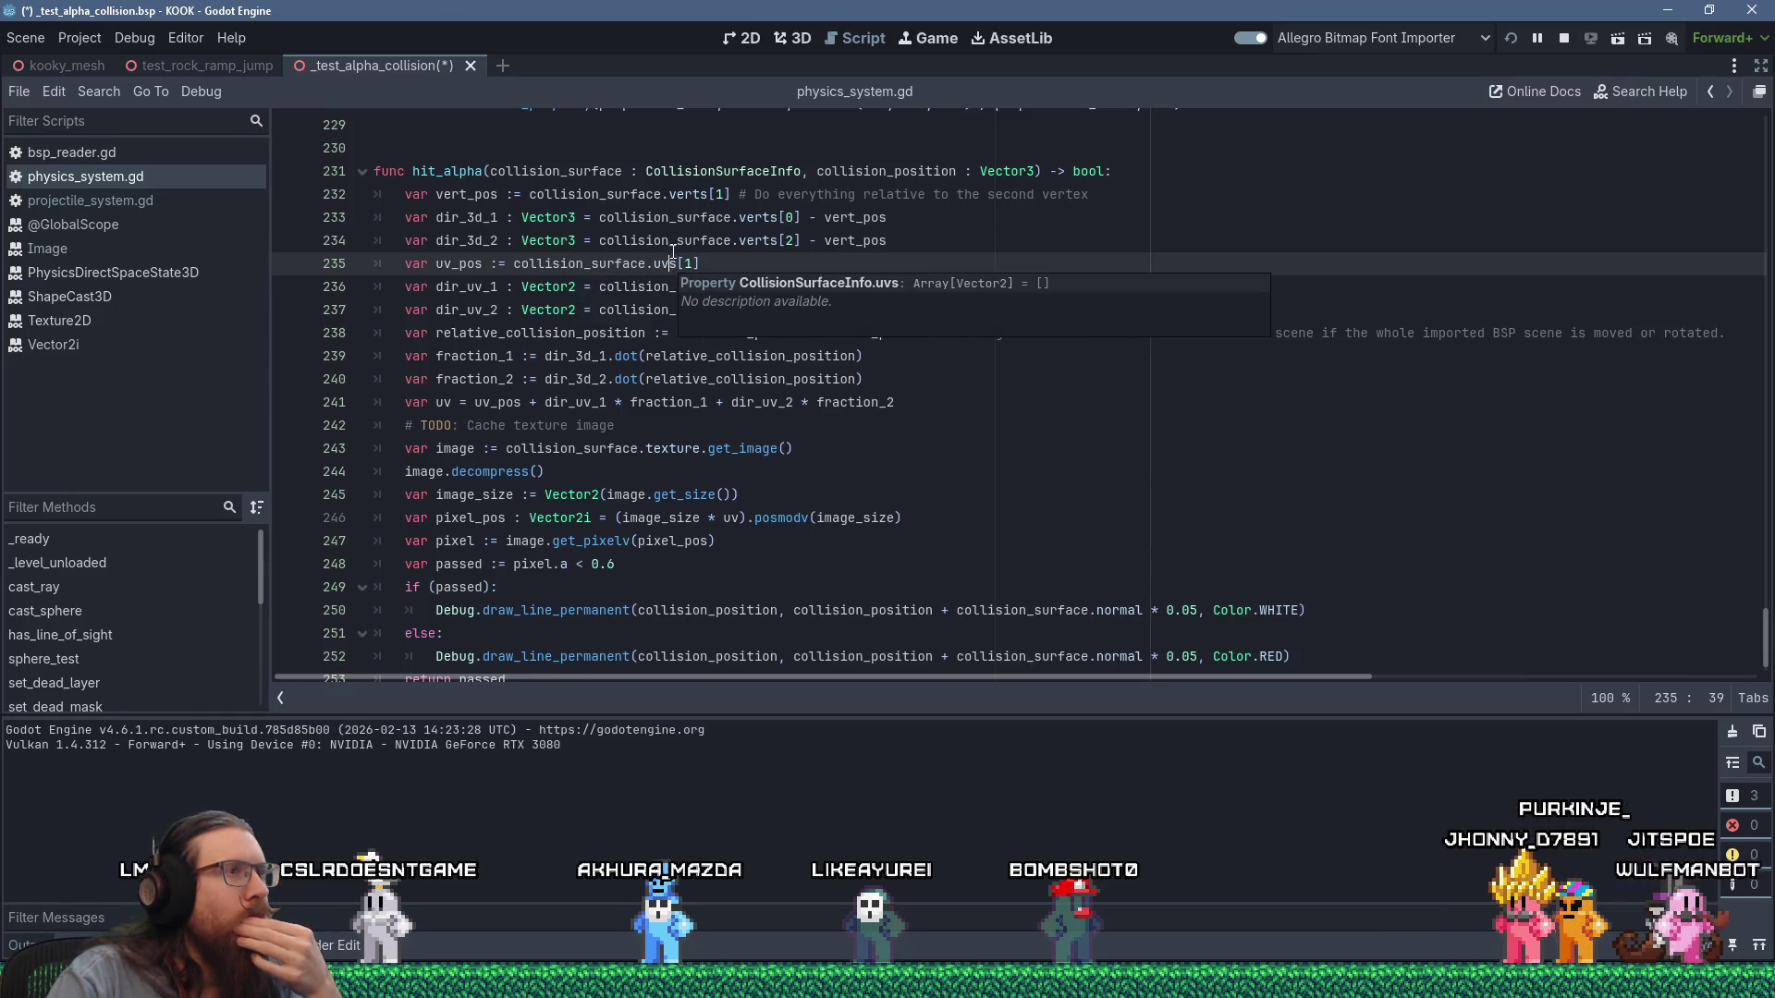
{"action": "mouse_move", "coordinate": [670, 260]}
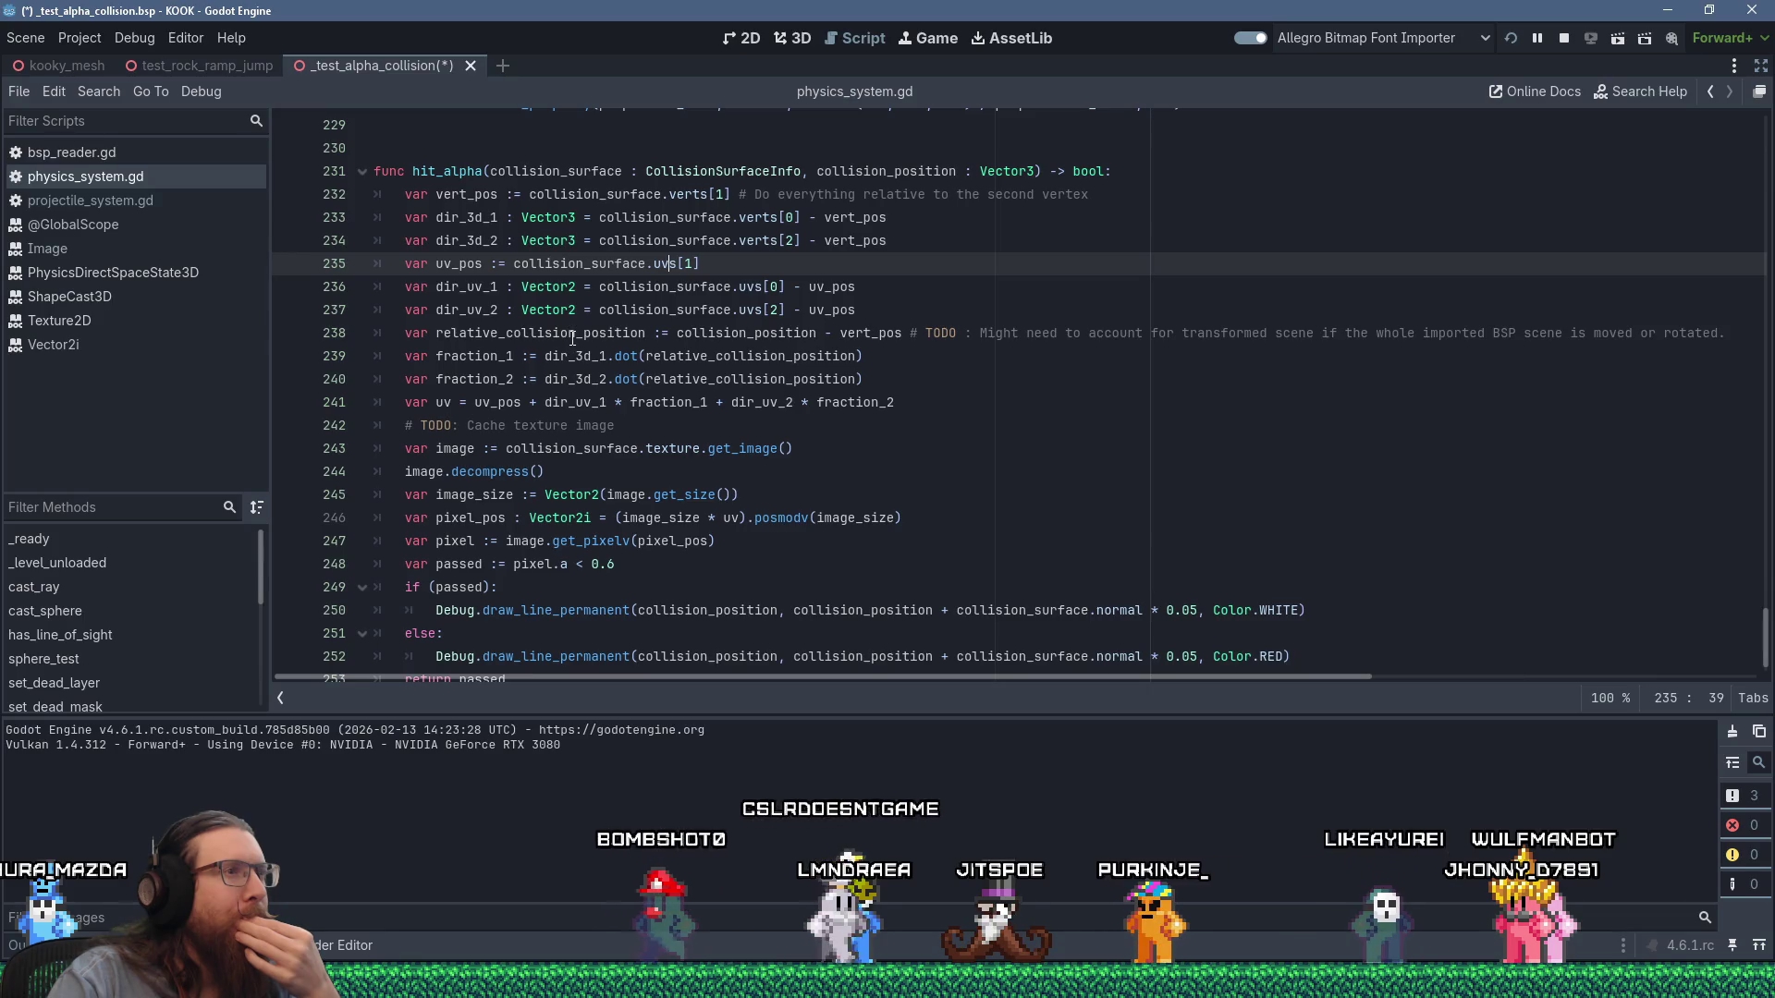
{"action": "left_click", "coordinate": [734, 313]}
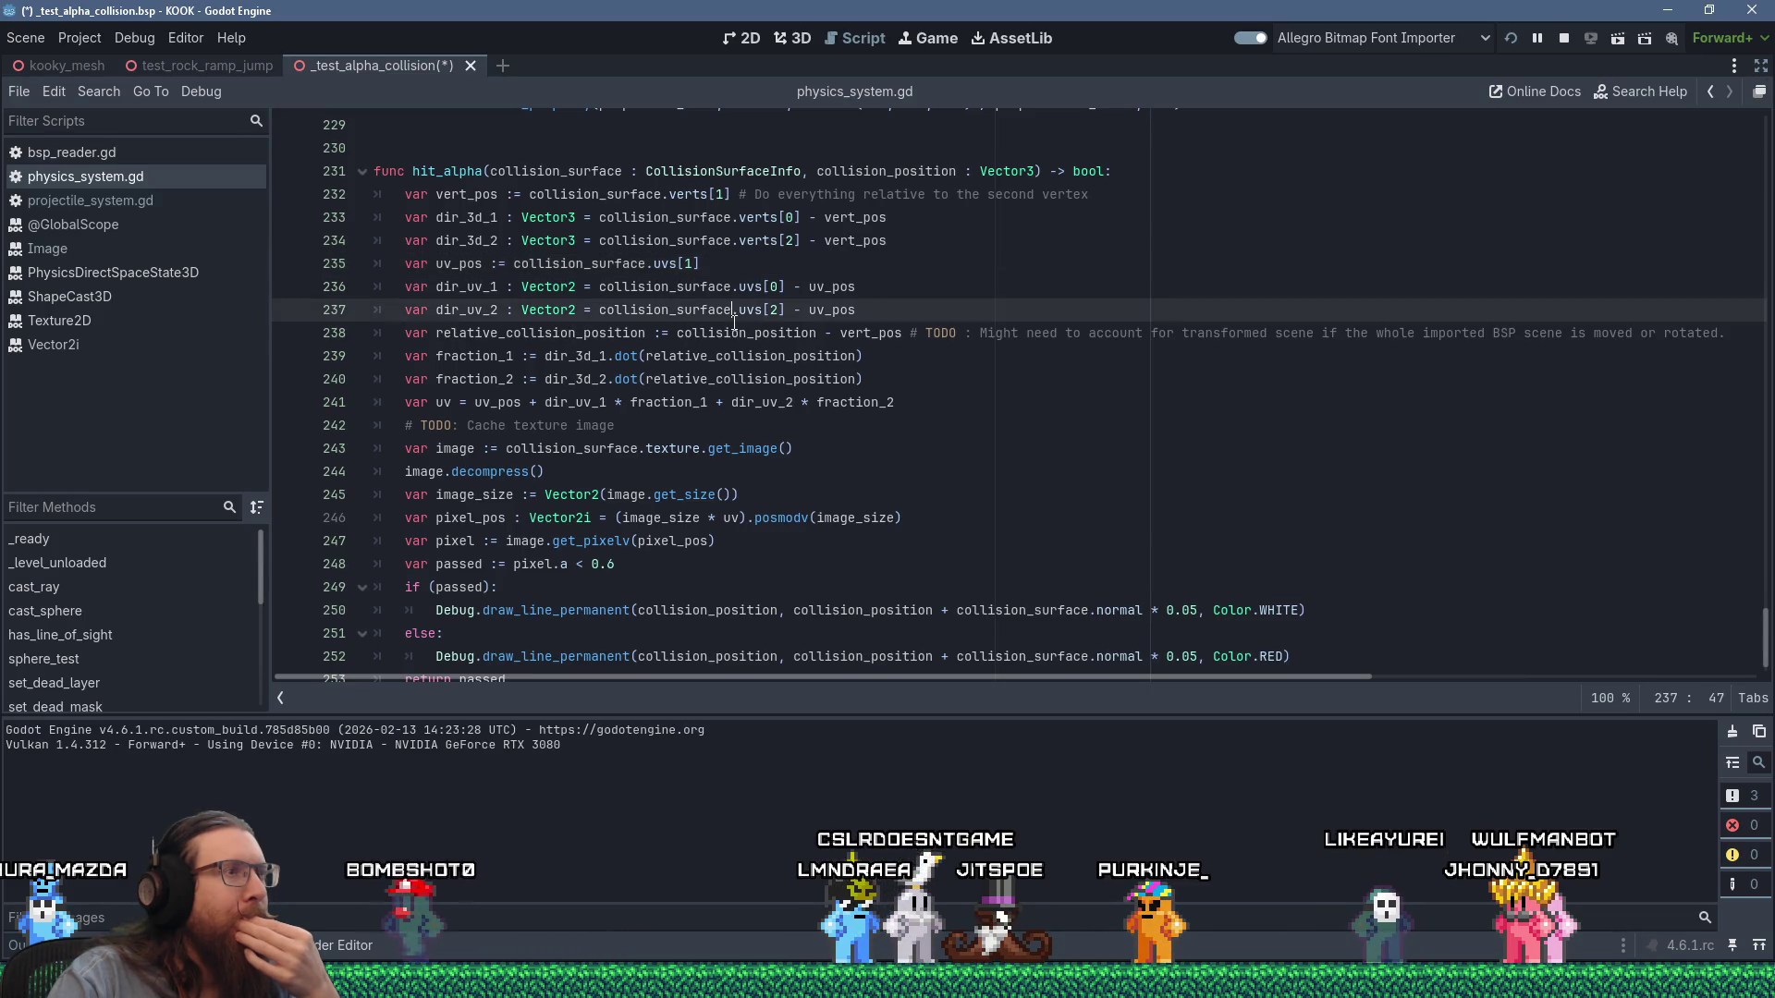
{"action": "left_click", "coordinate": [741, 333]}
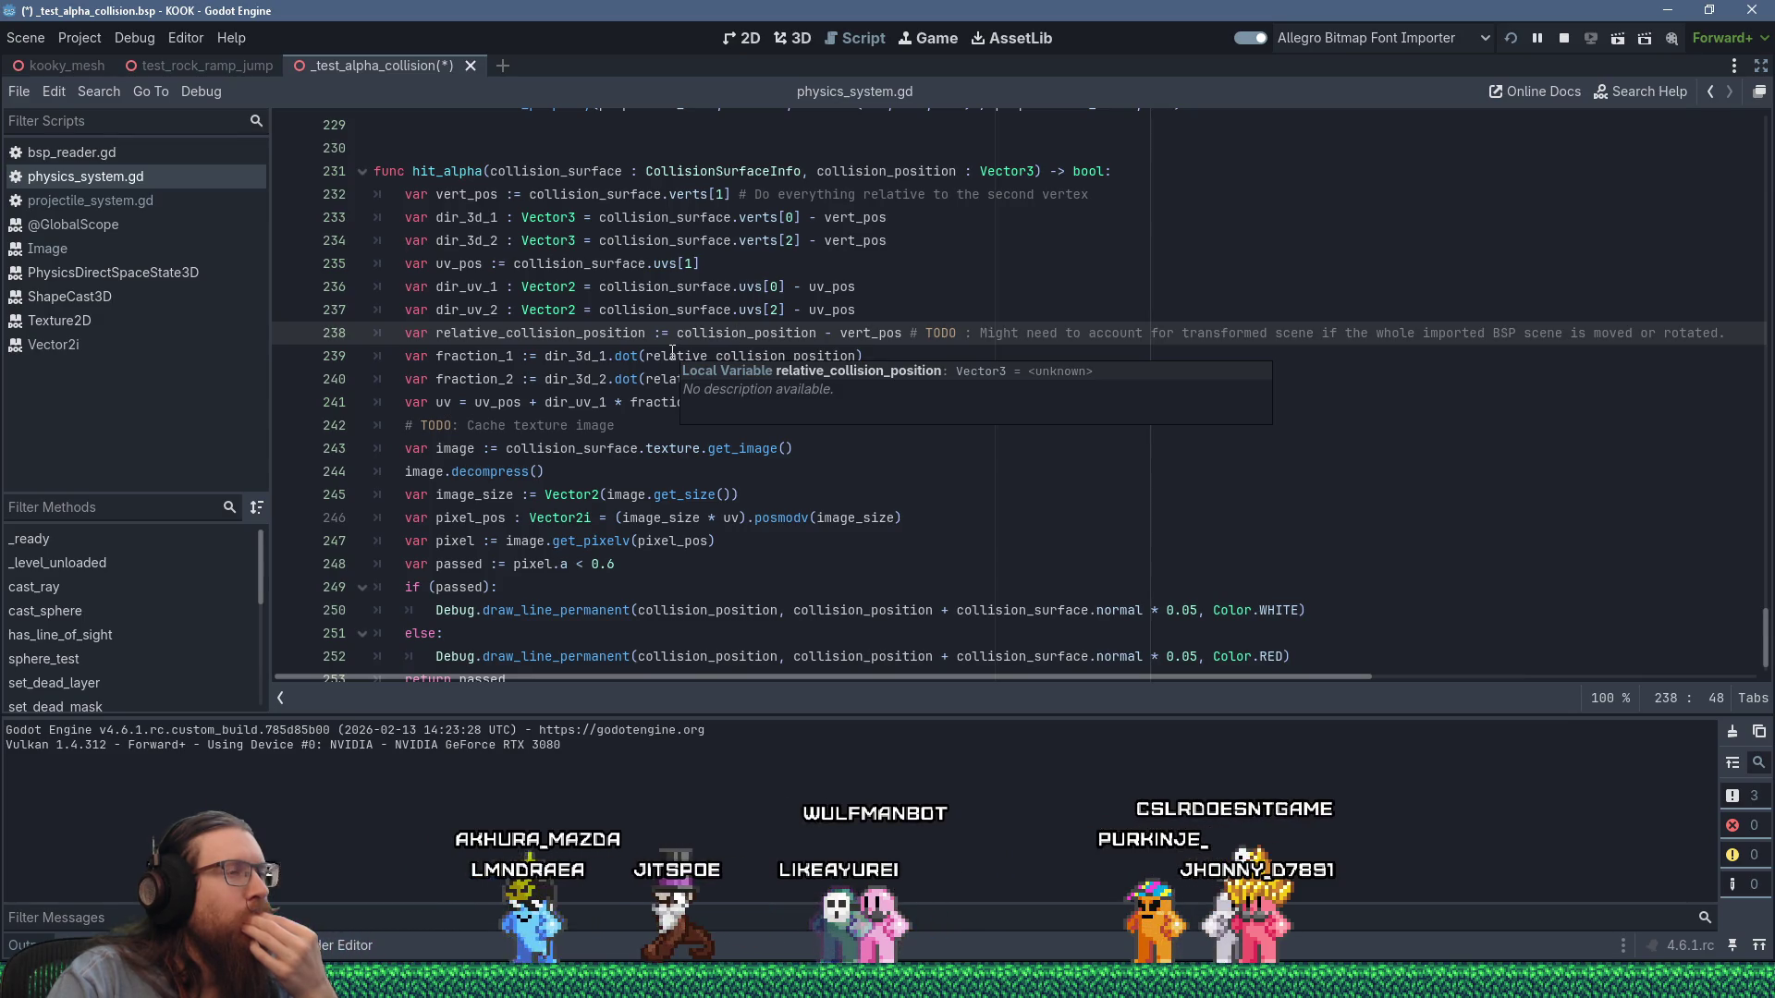
{"action": "mouse_move", "coordinate": [676, 373]}
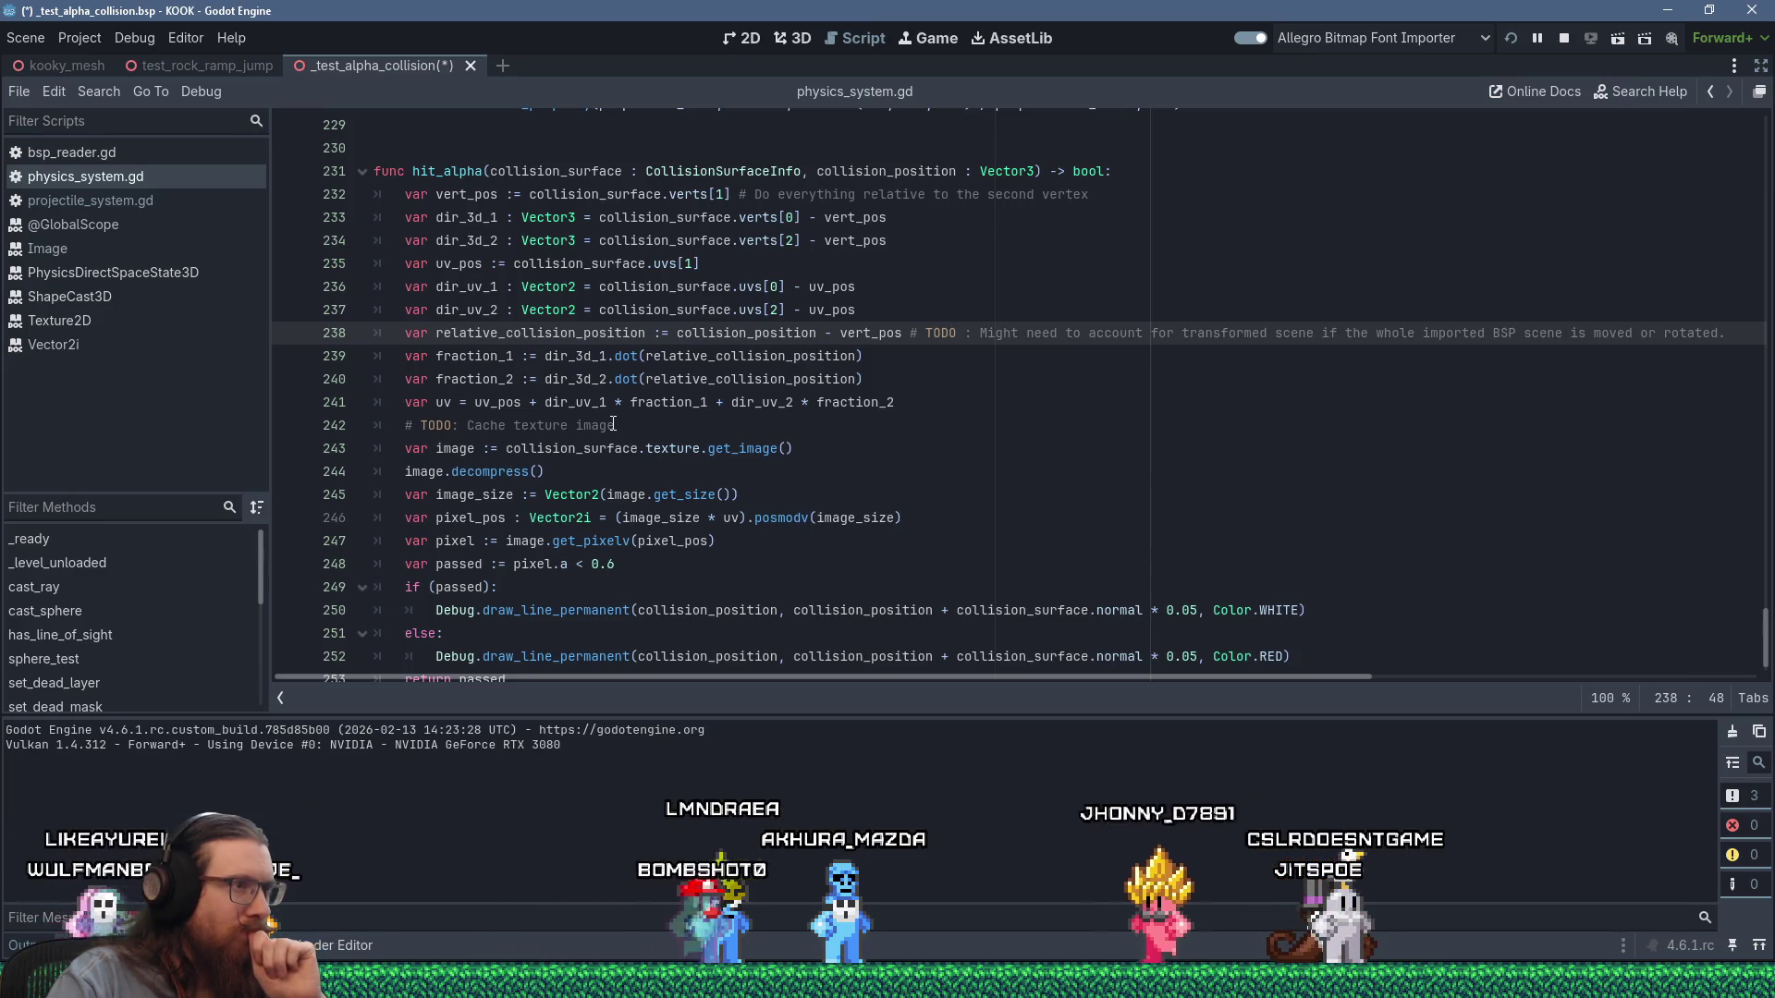
{"action": "scroll", "coordinate": [613, 423], "scroll_direction": "down", "scroll_amount": 1}
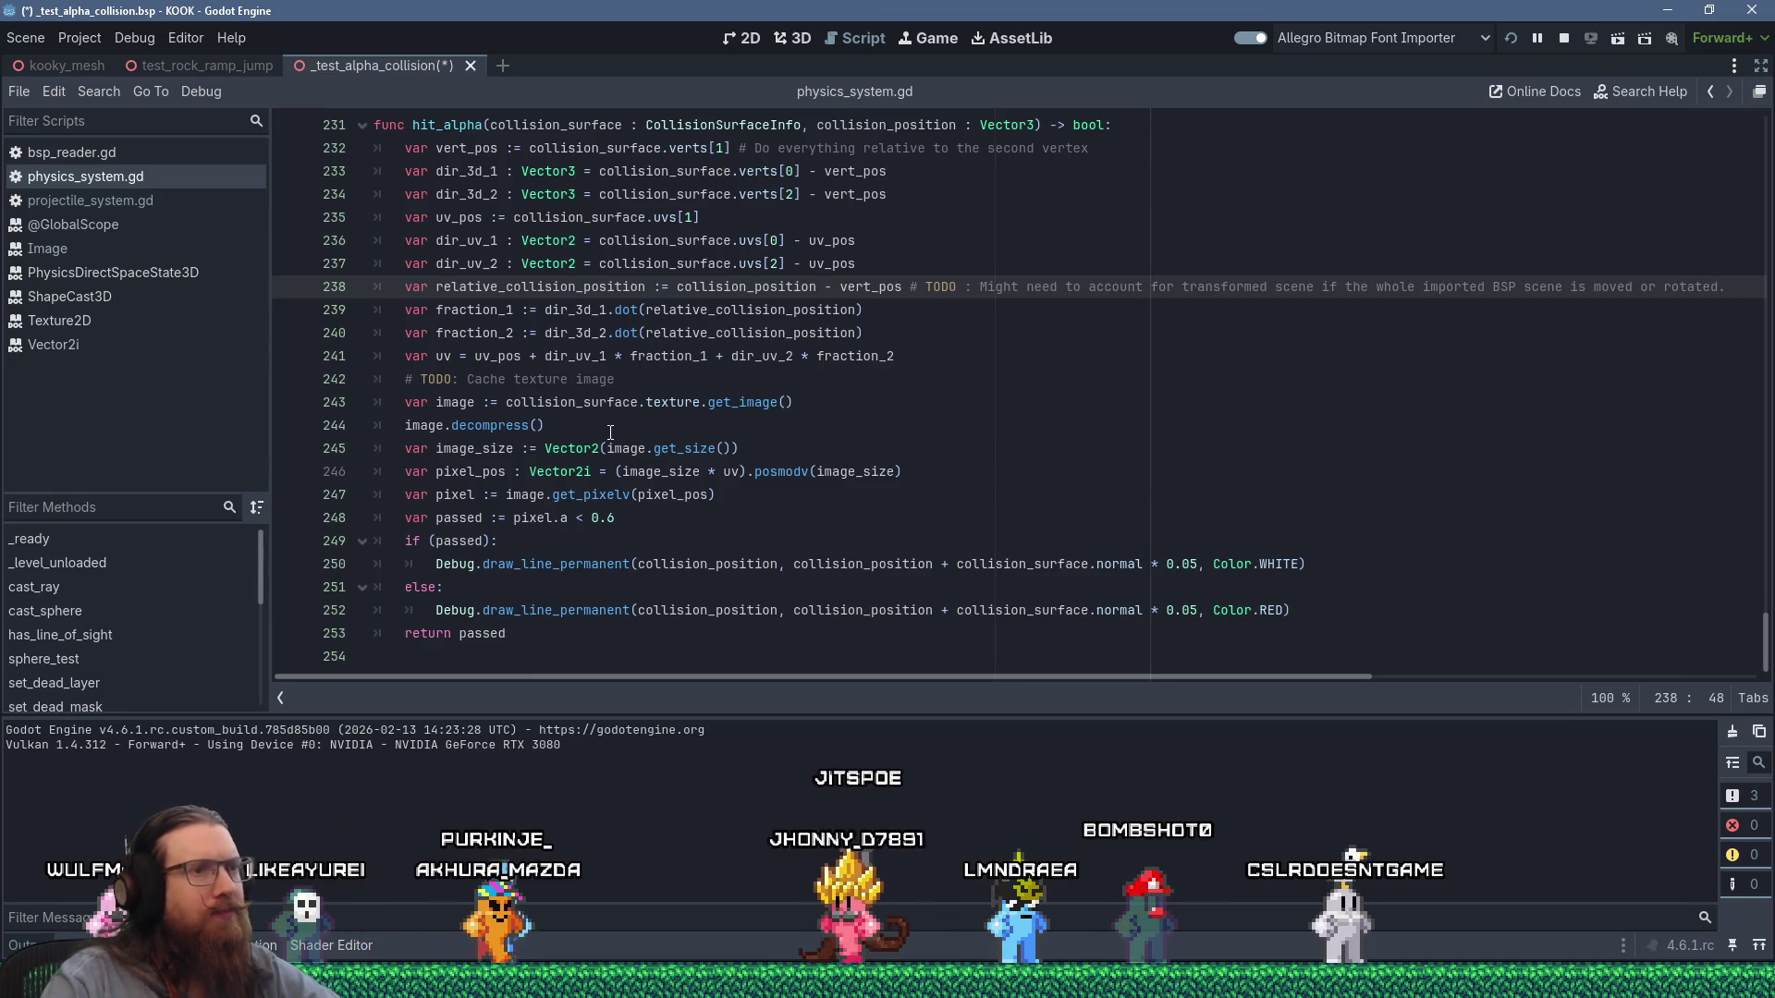
{"action": "key", "text": "alt+Tab"}
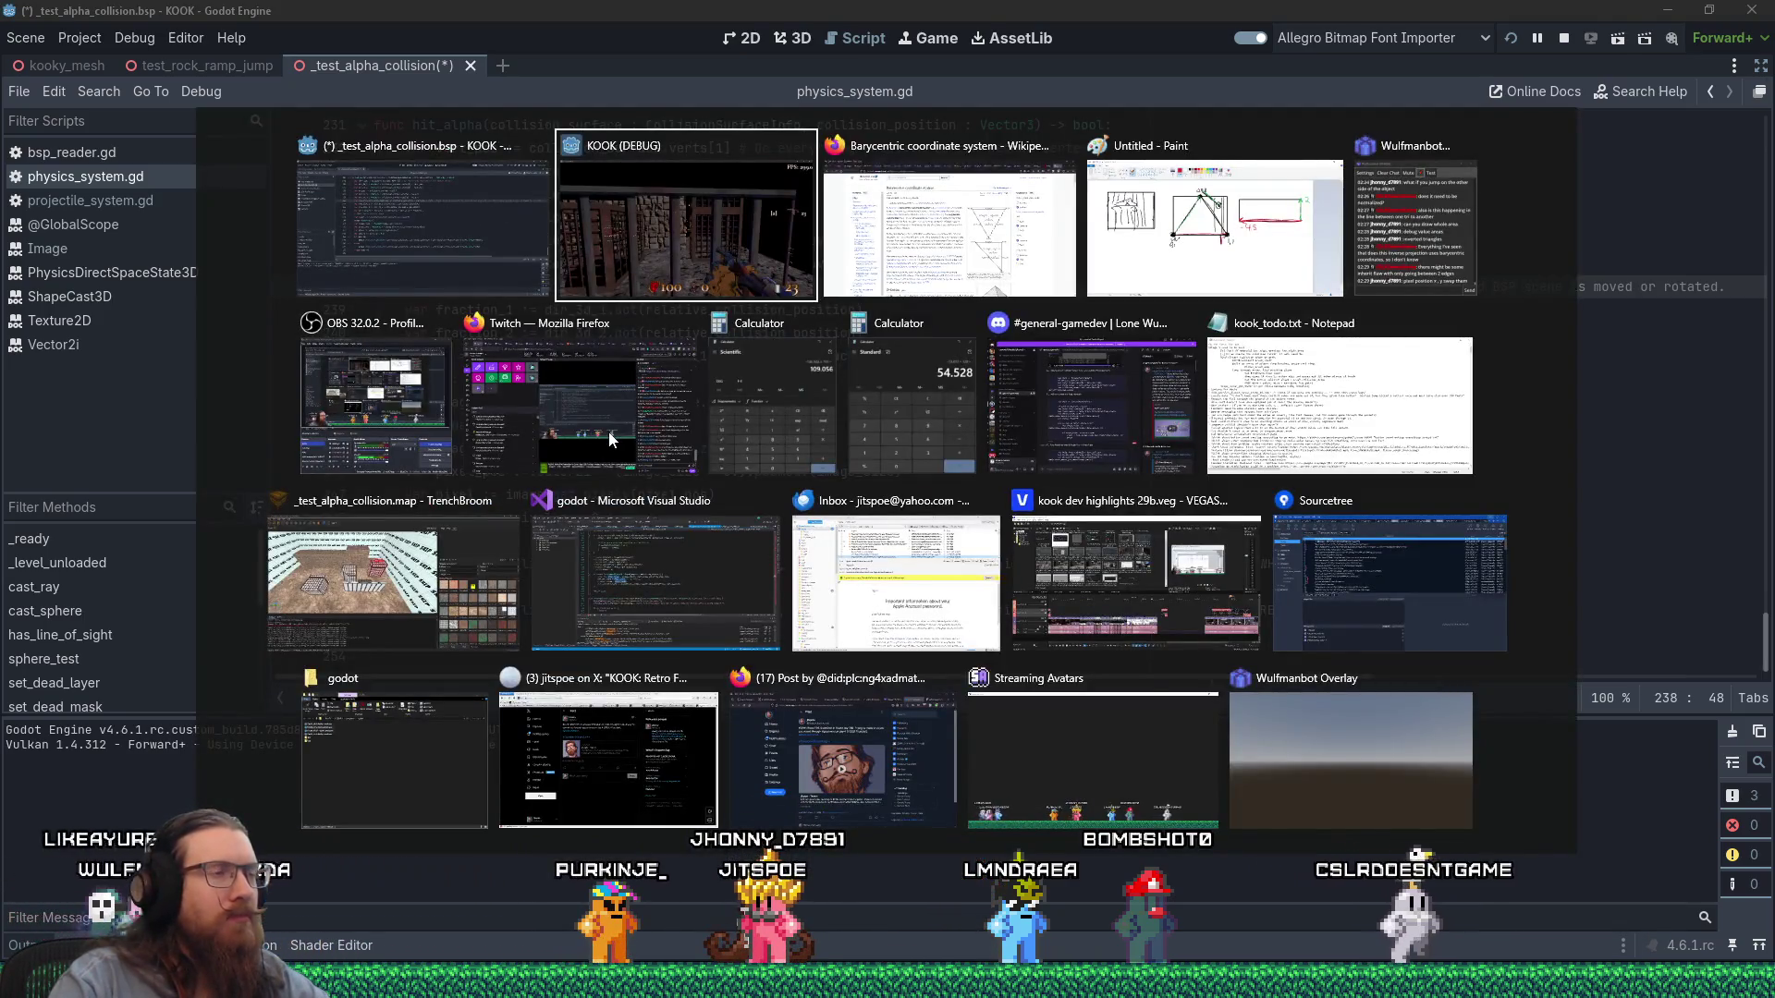
Quit the KOOK debug game with the qt console command and return to the Wikipedia article.
{"action": "type", "text": "qui"}
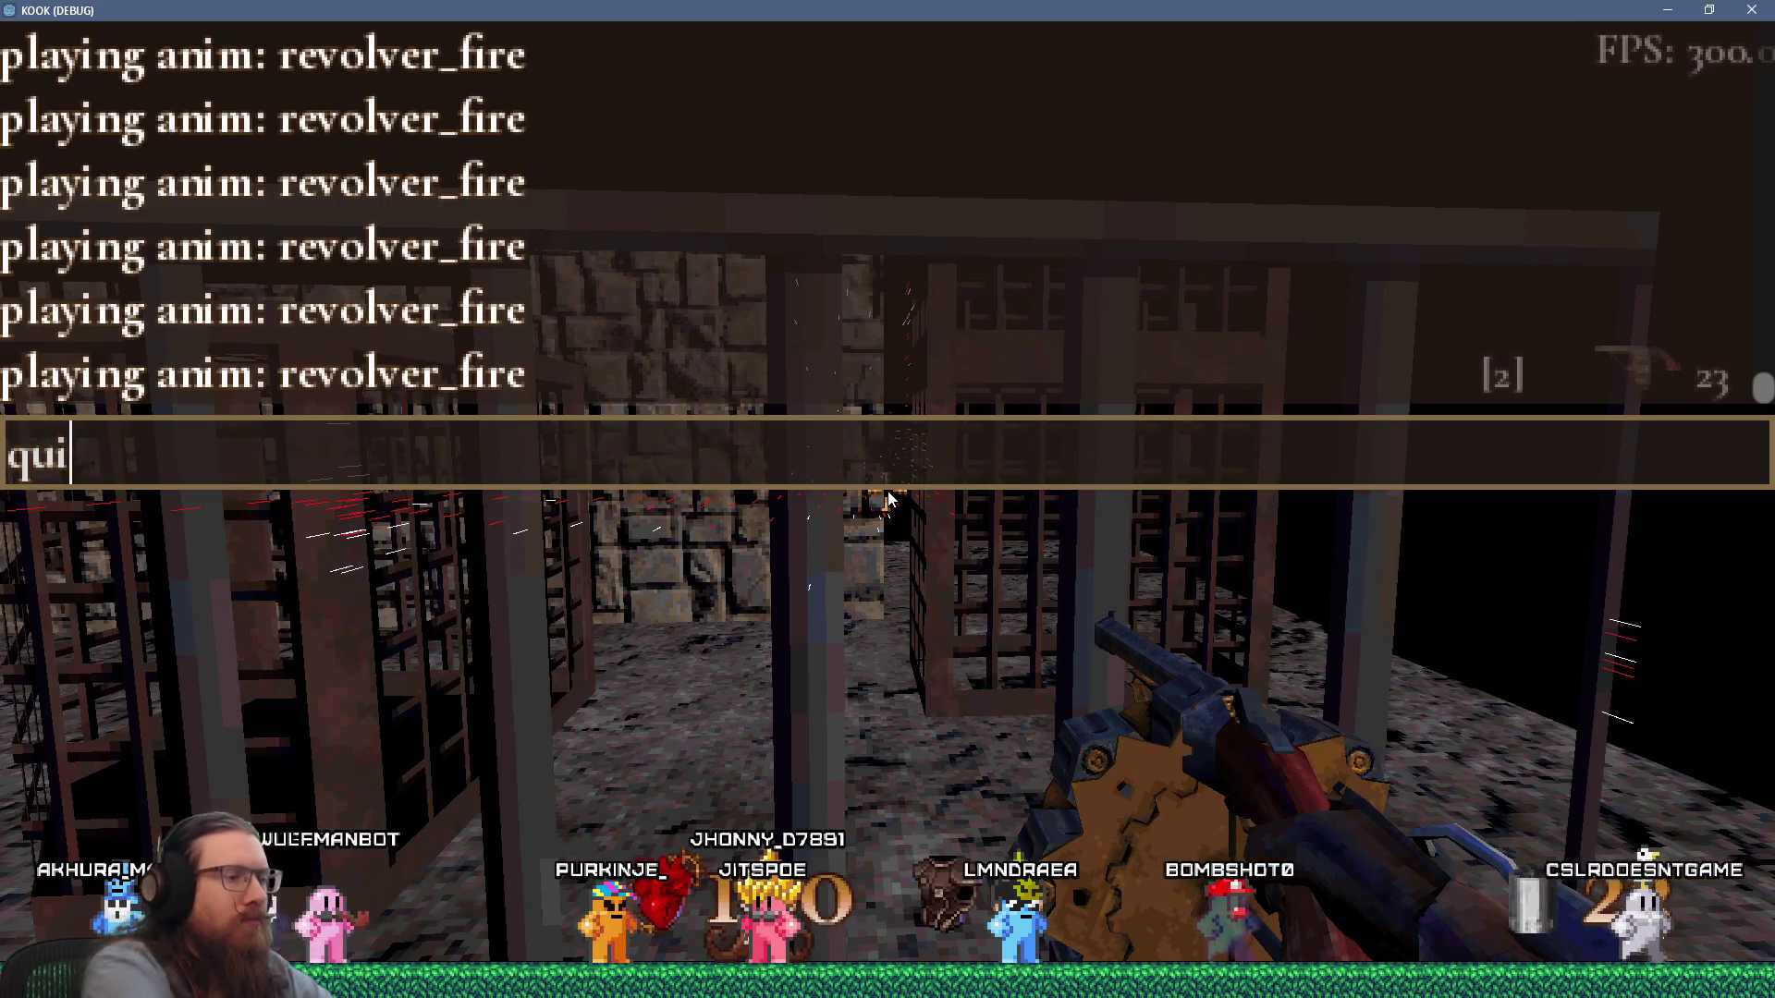
{"action": "type", "text": "t"}
{"action": "key", "text": "Return"}
{"action": "key", "text": "alt+Tab"}
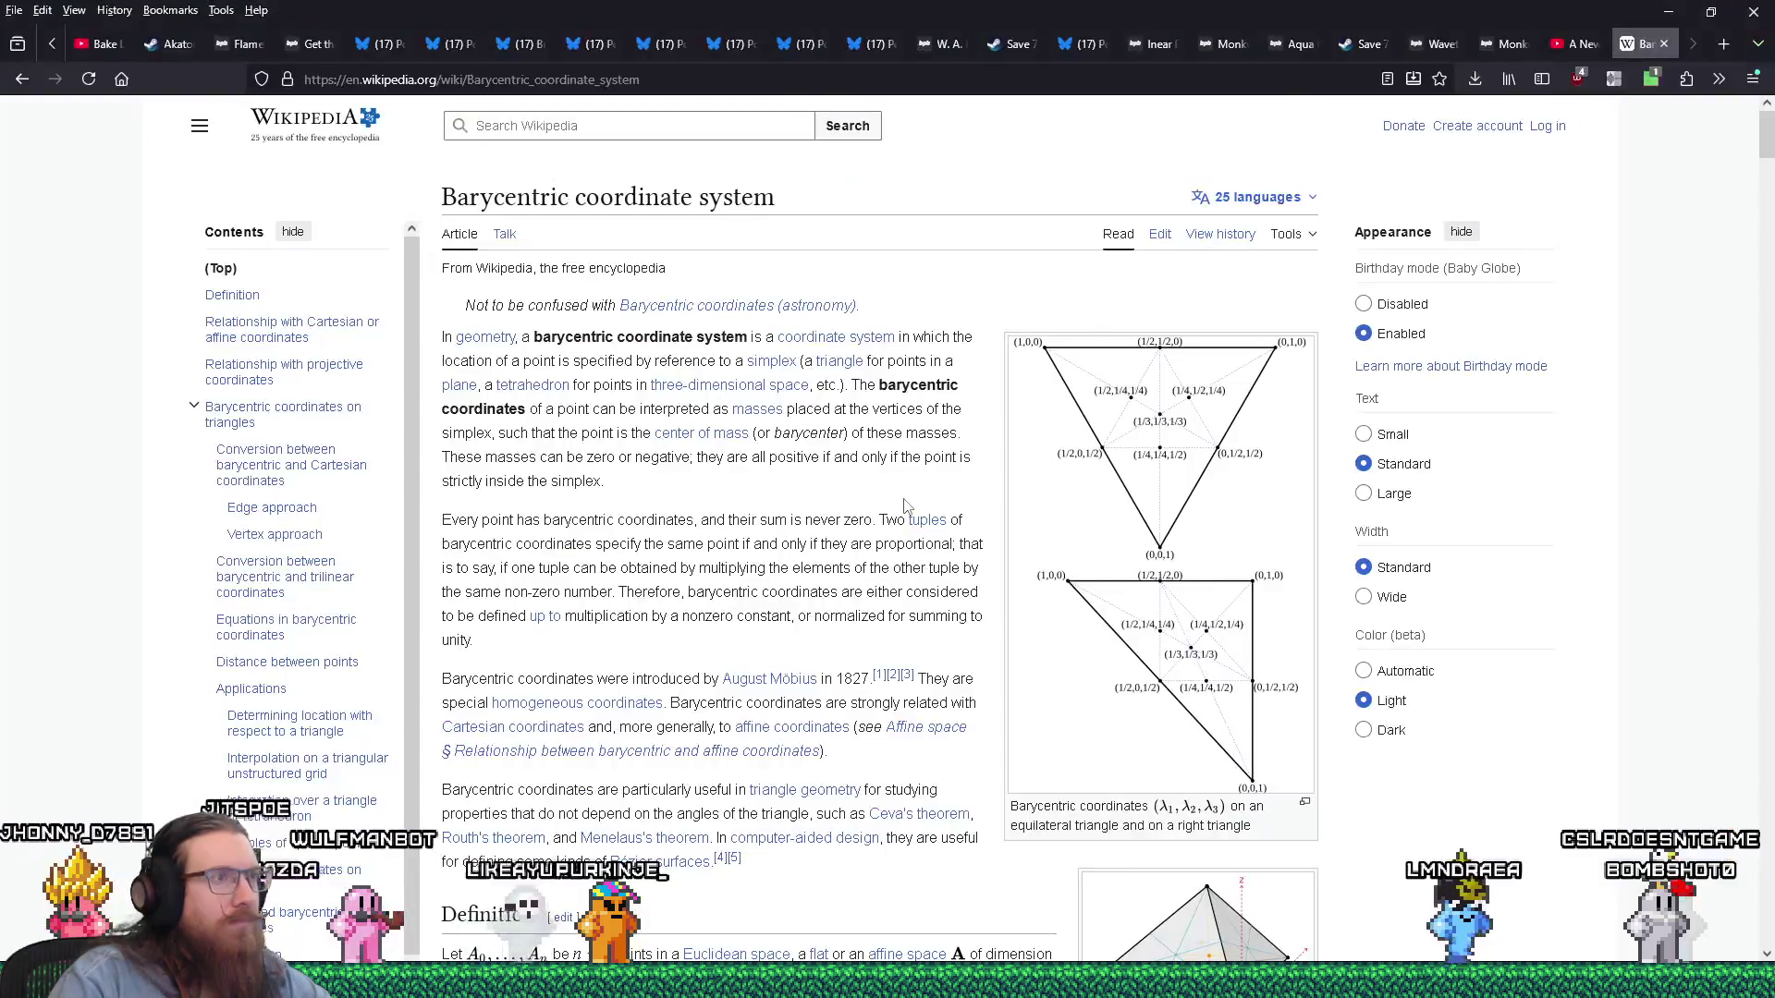
Search DuckDuckGo for 'calculate the texture UV from a given 3d coordinate' and scroll the results.
{"action": "key", "text": "ctrl+l"}
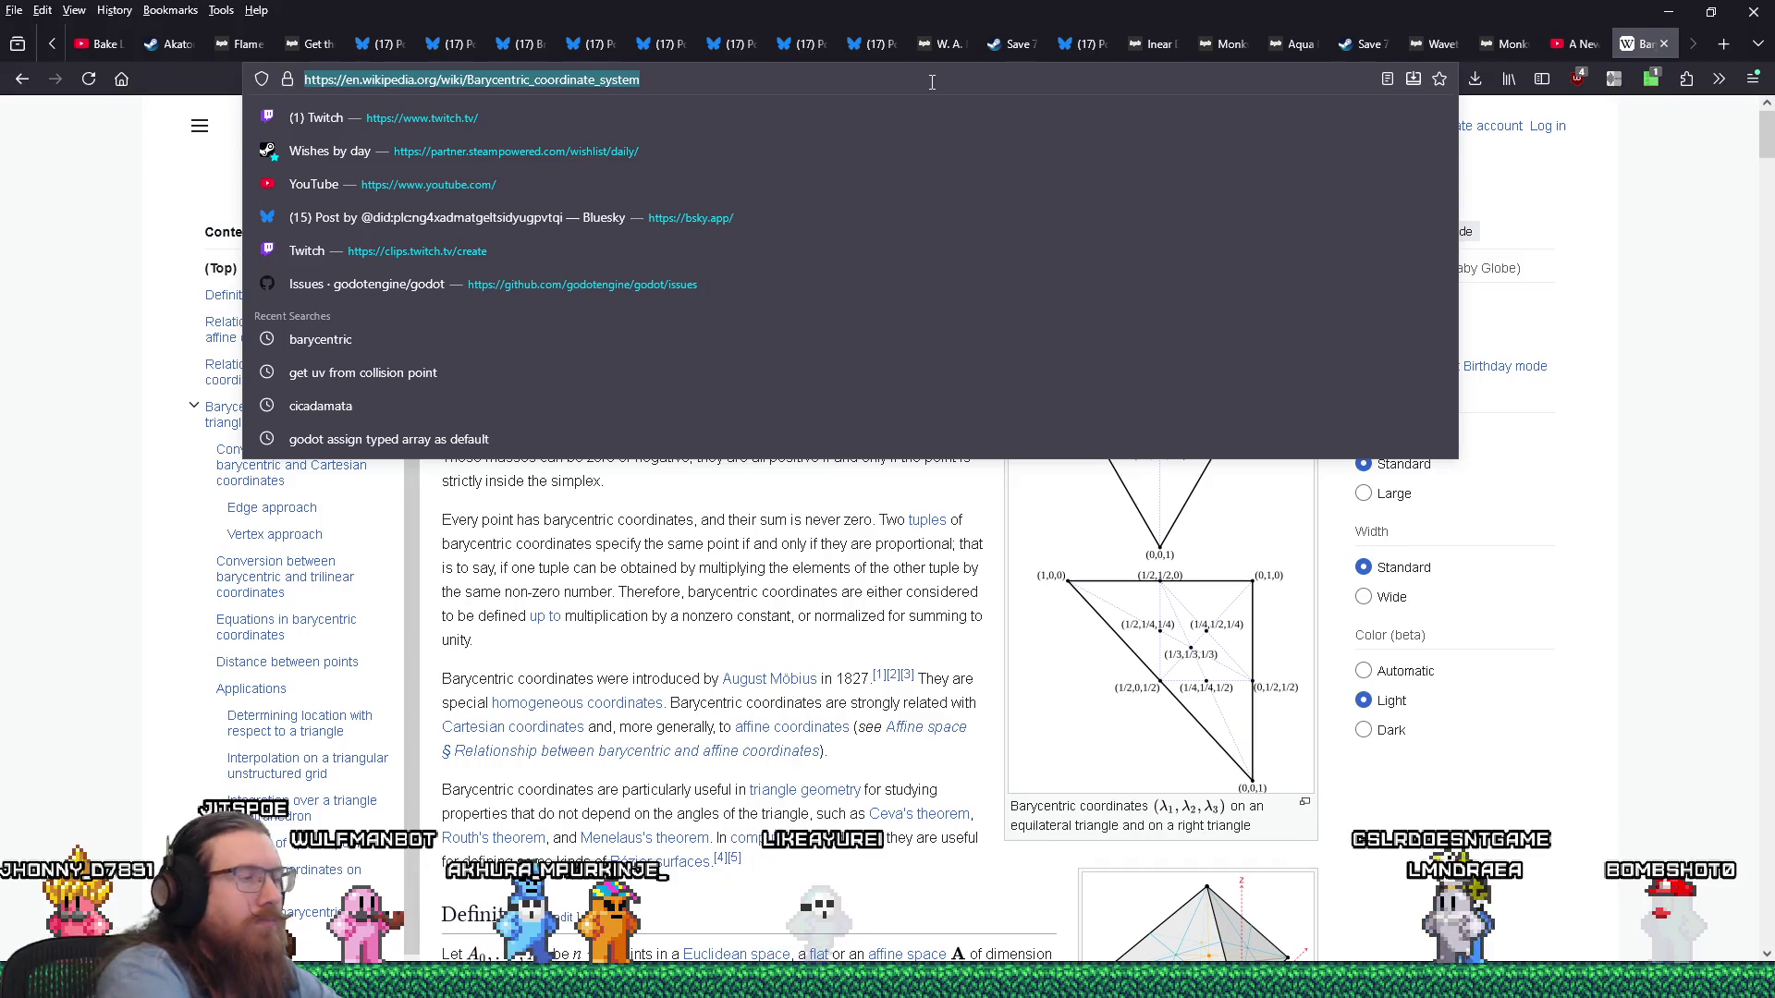
{"action": "type", "text": "calculate the textu"}
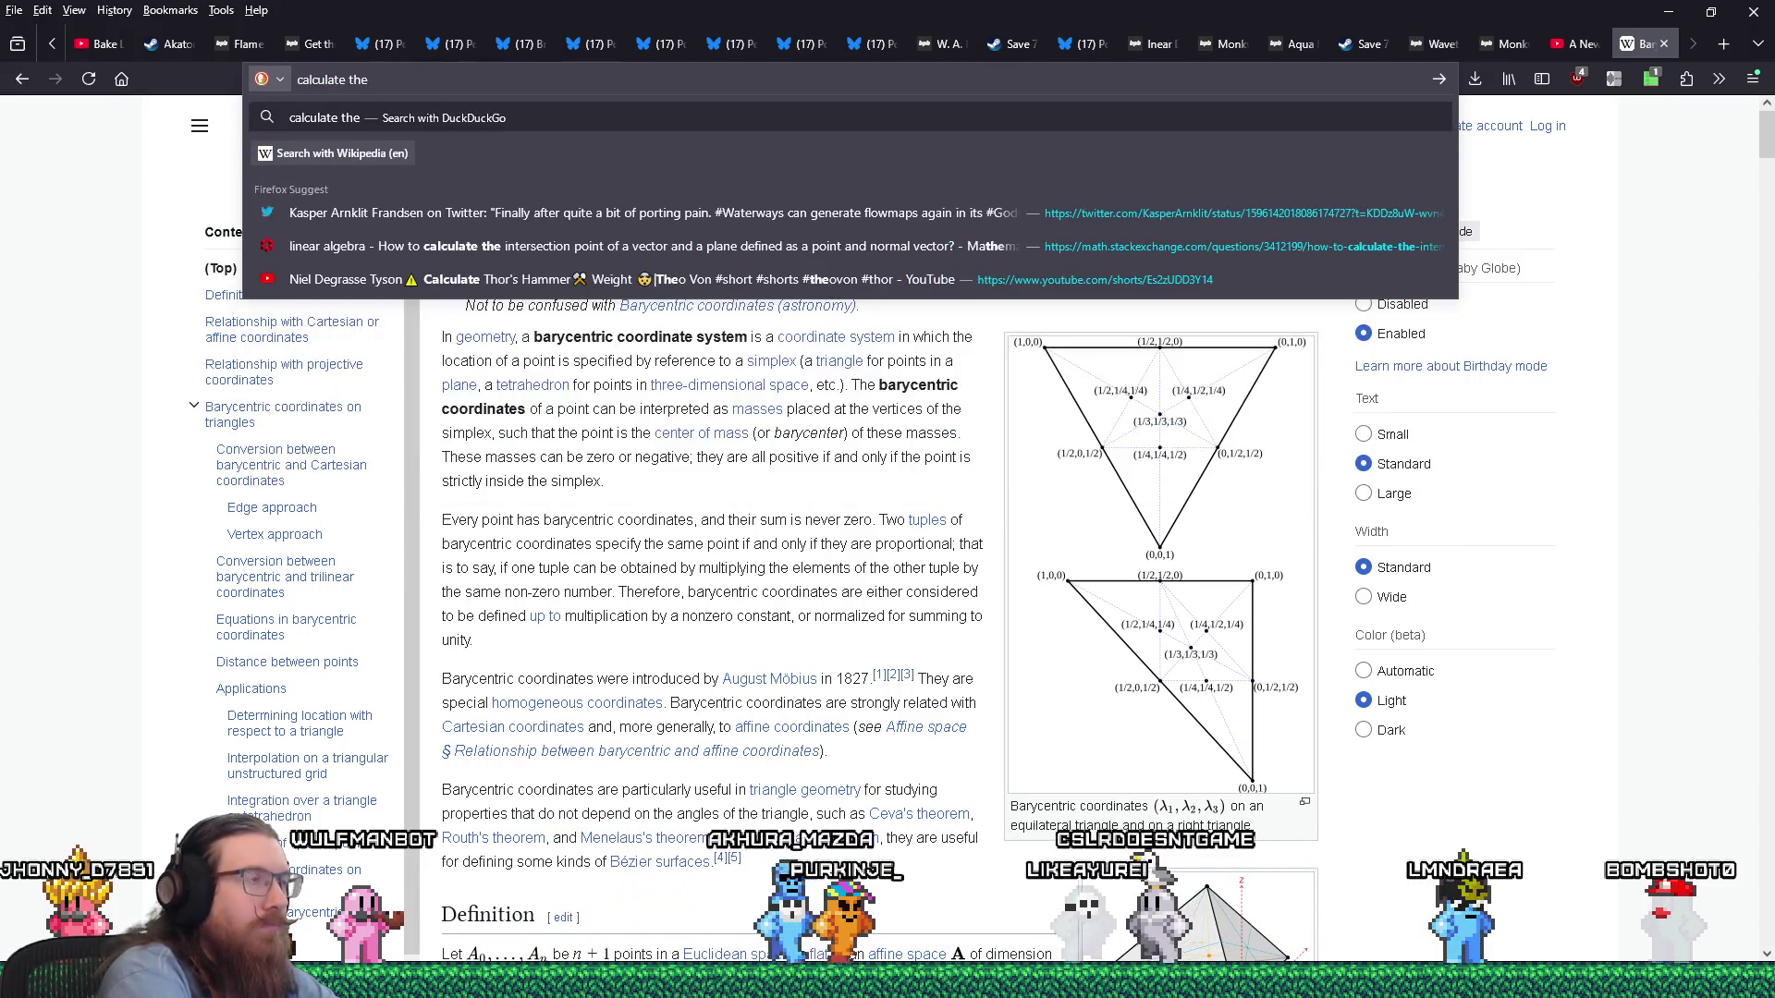
{"action": "type", "text": "re UV from a given 3d coordinate"}
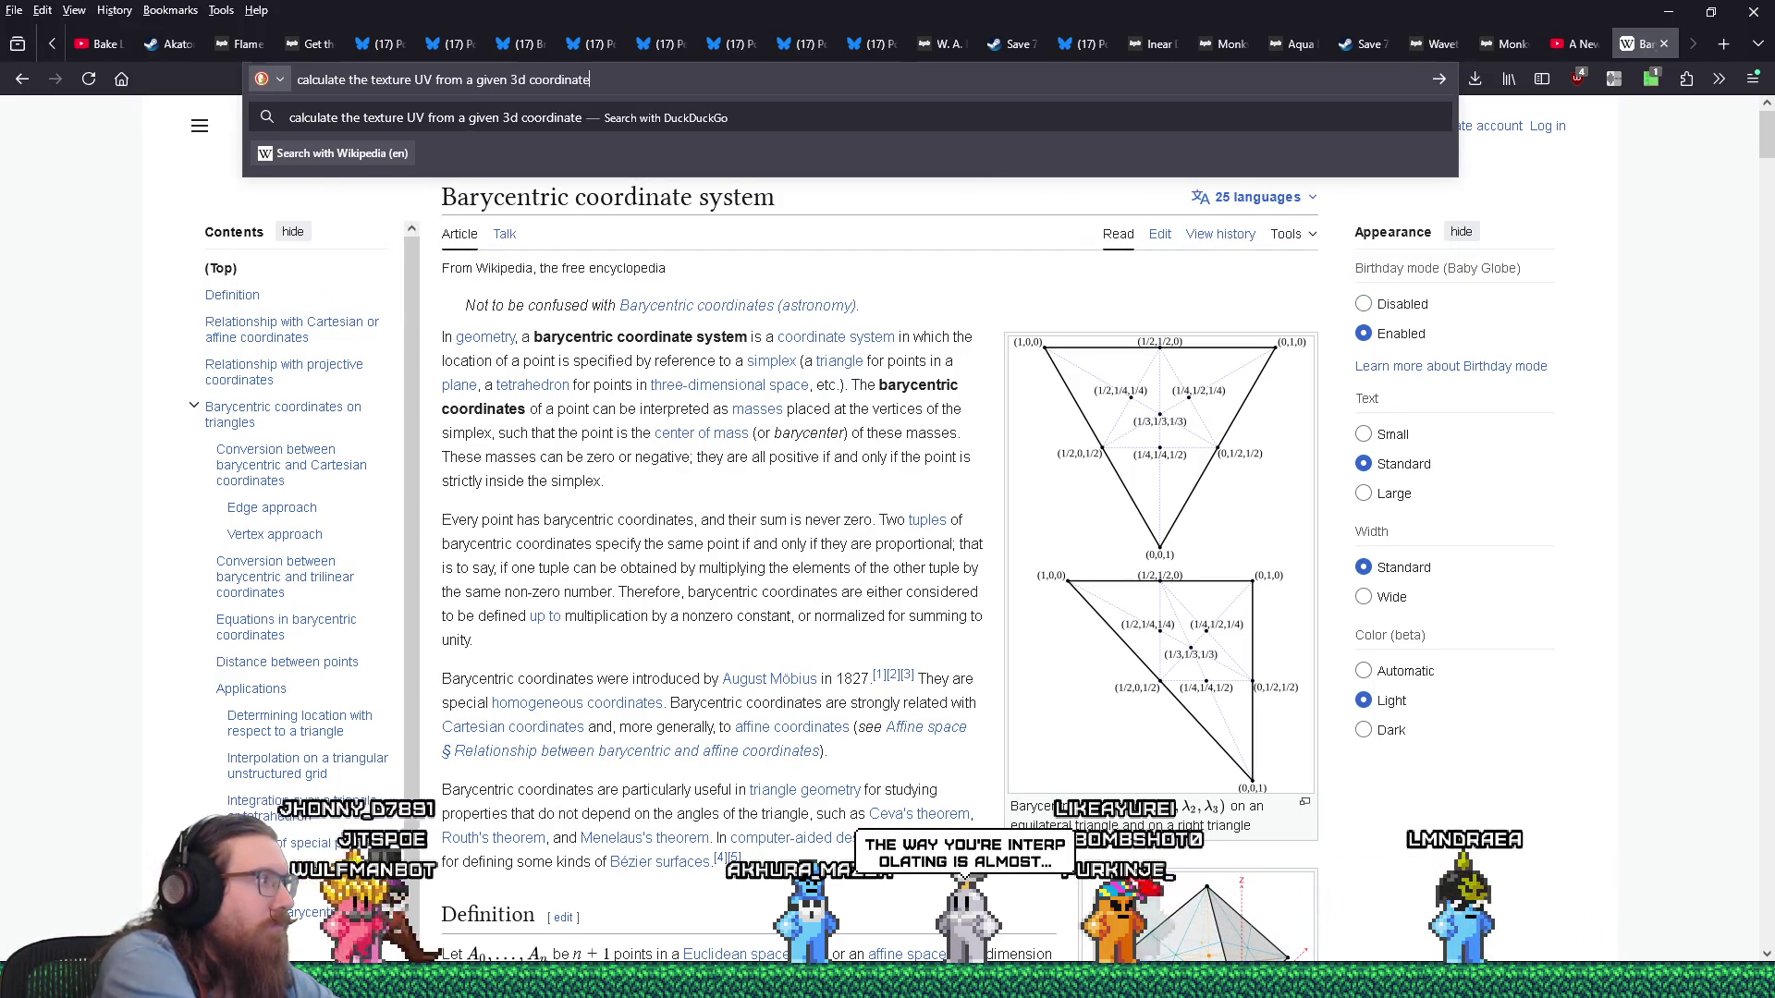
{"action": "key", "text": "Return"}
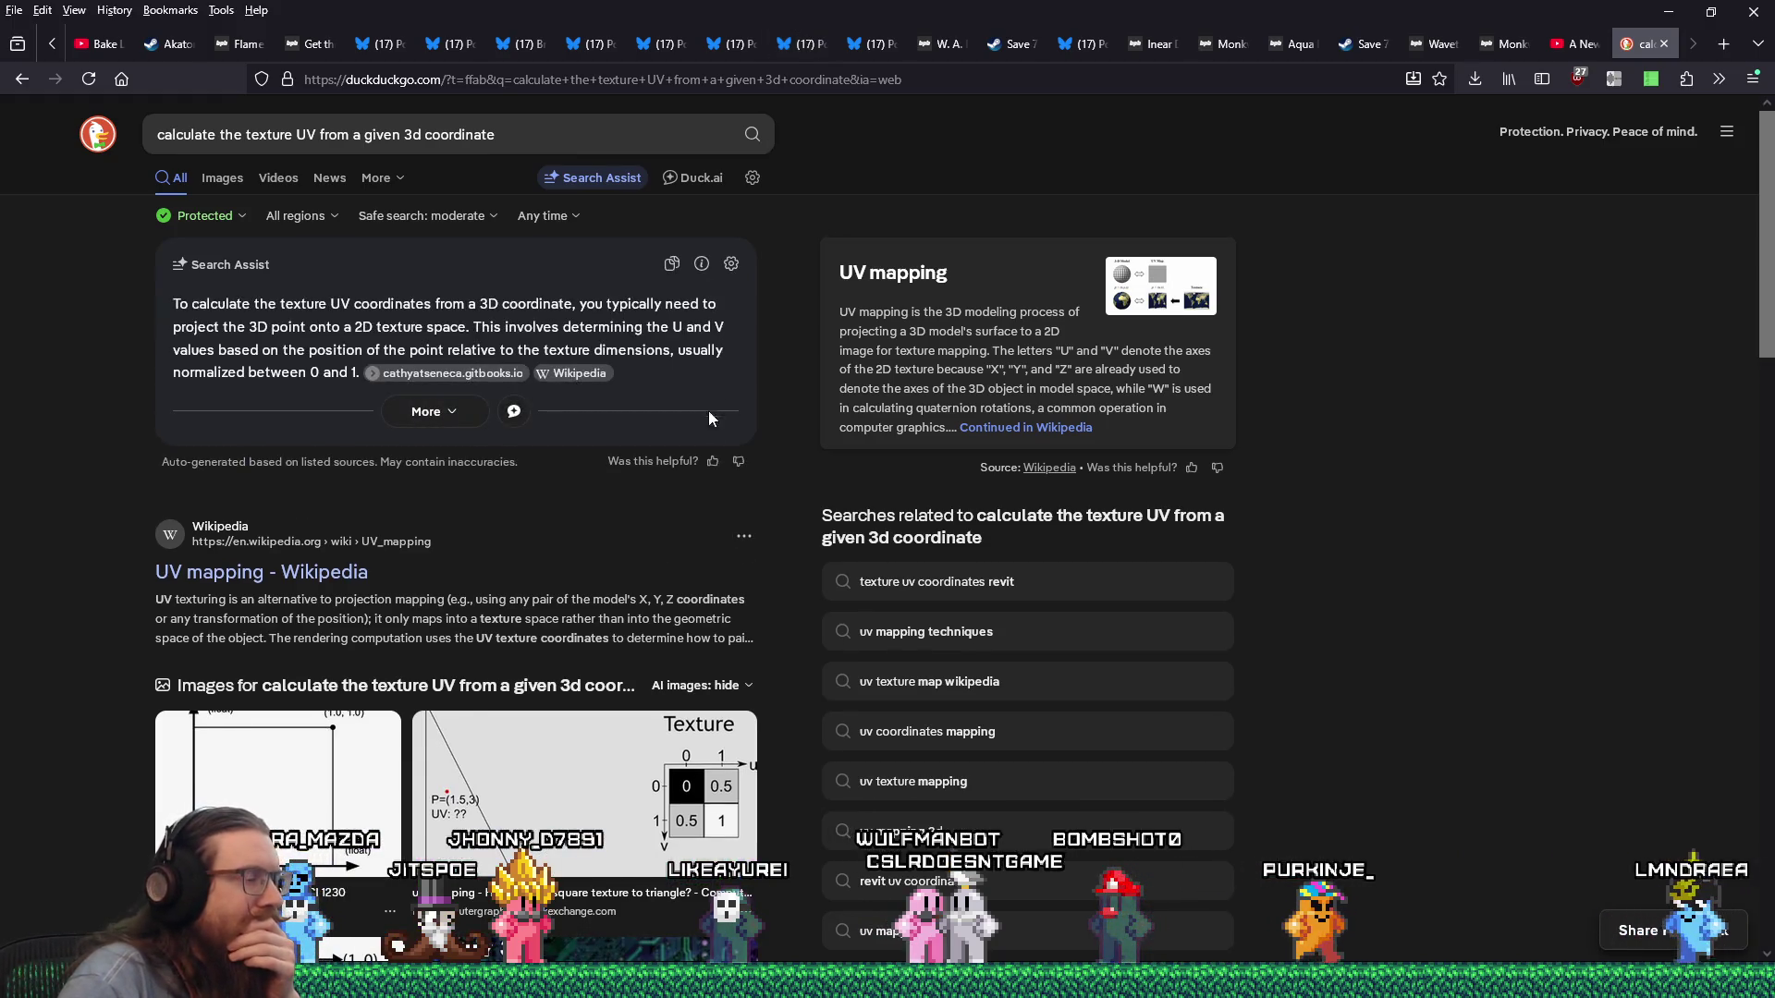
{"action": "scroll", "coordinate": [711, 412], "scroll_direction": "down", "scroll_amount": 7}
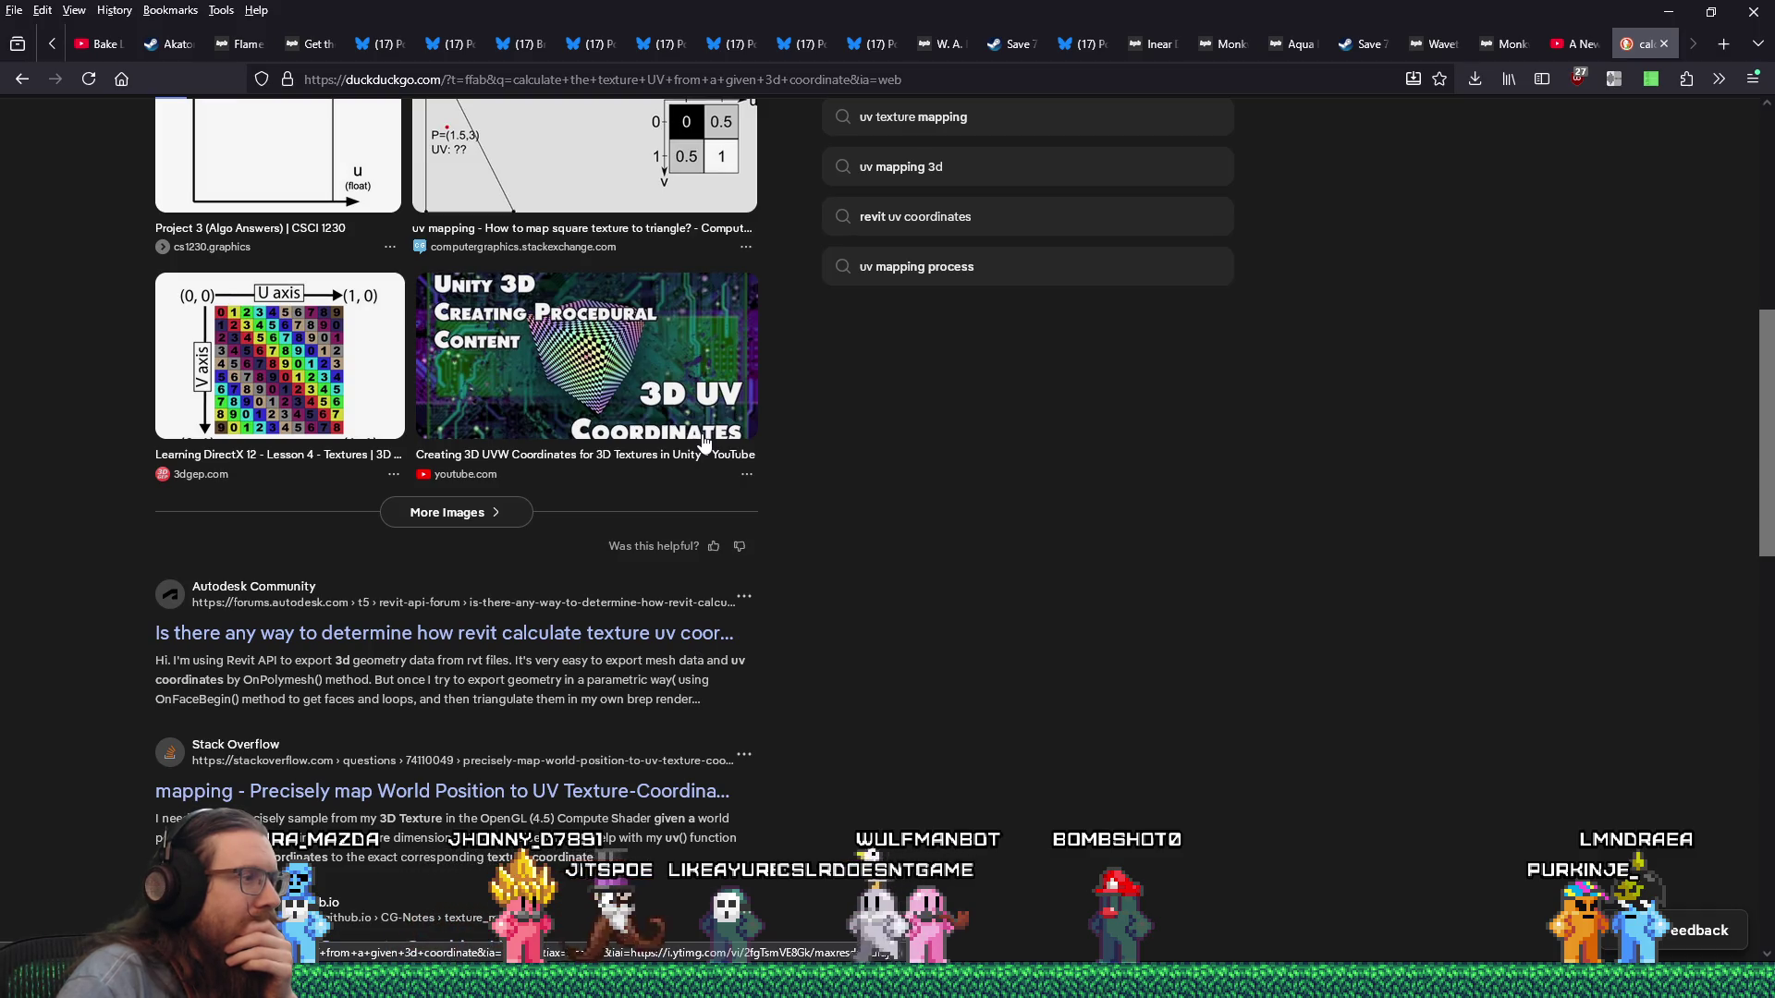
{"action": "scroll", "coordinate": [704, 448], "scroll_direction": "down", "scroll_amount": 3}
Read the Stack Overflow question 'Precisely map World Position…' and its answer, then return to Godot.
{"action": "left_click", "coordinate": [670, 519]}
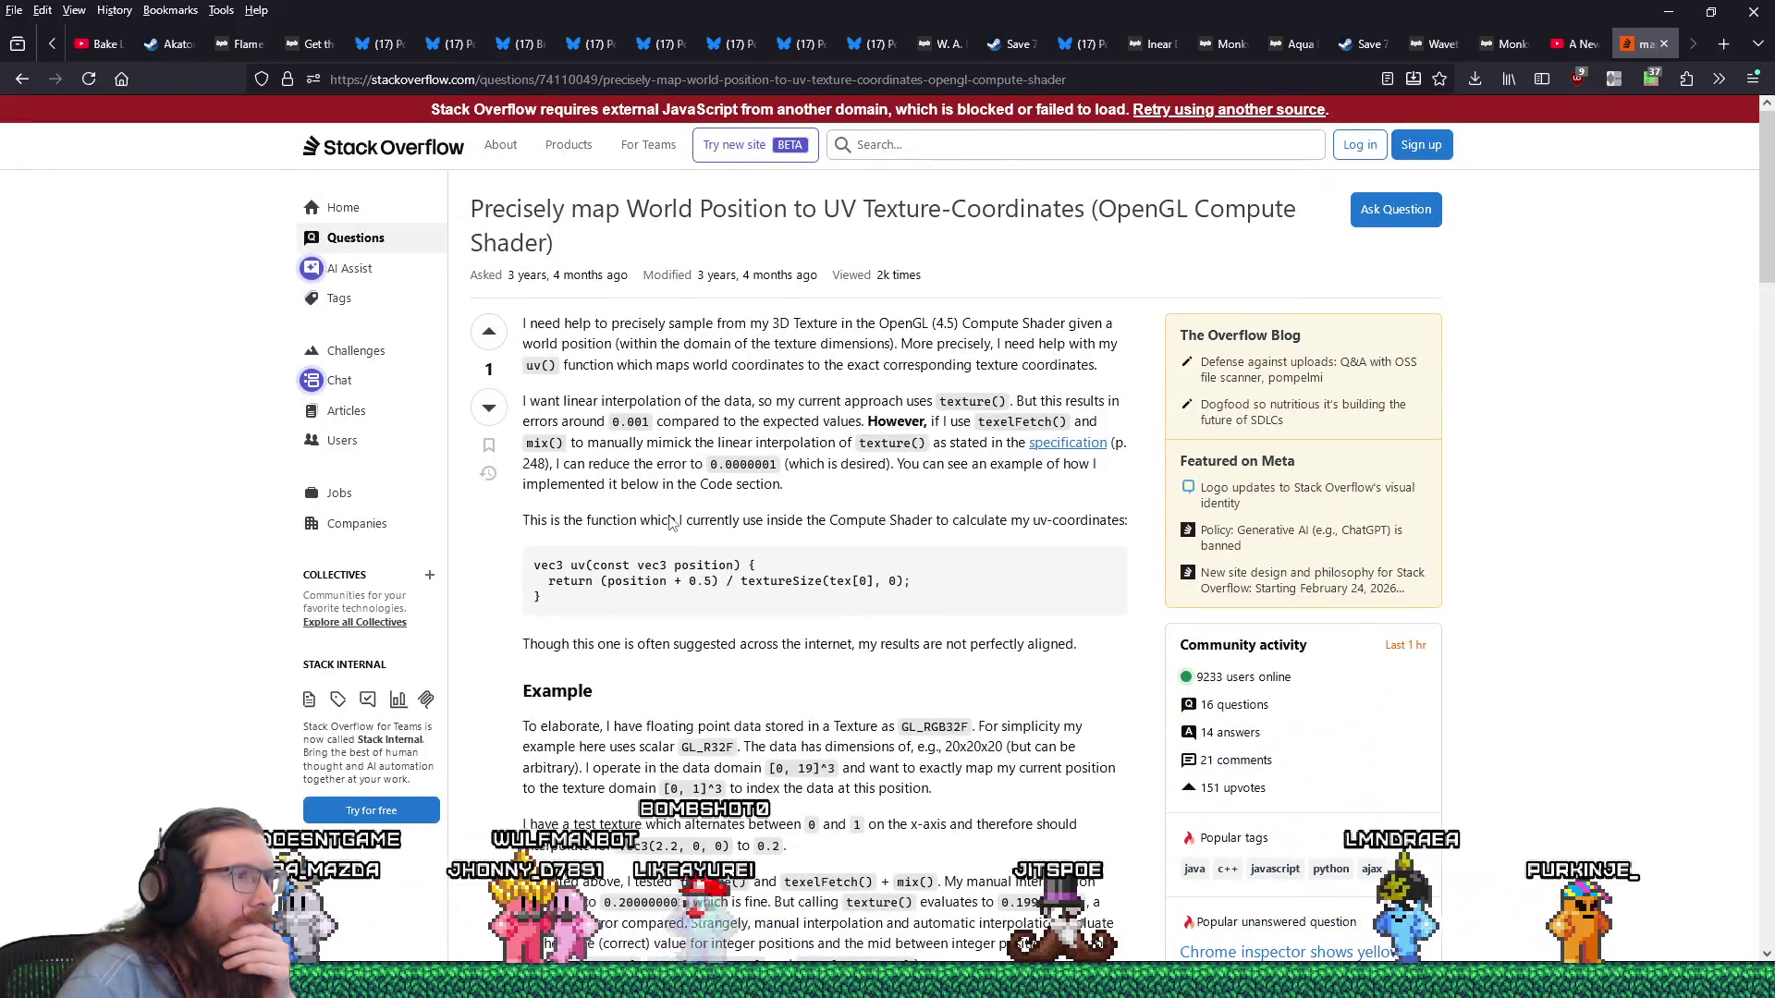
{"action": "scroll", "coordinate": [672, 522], "scroll_direction": "down", "scroll_amount": 20}
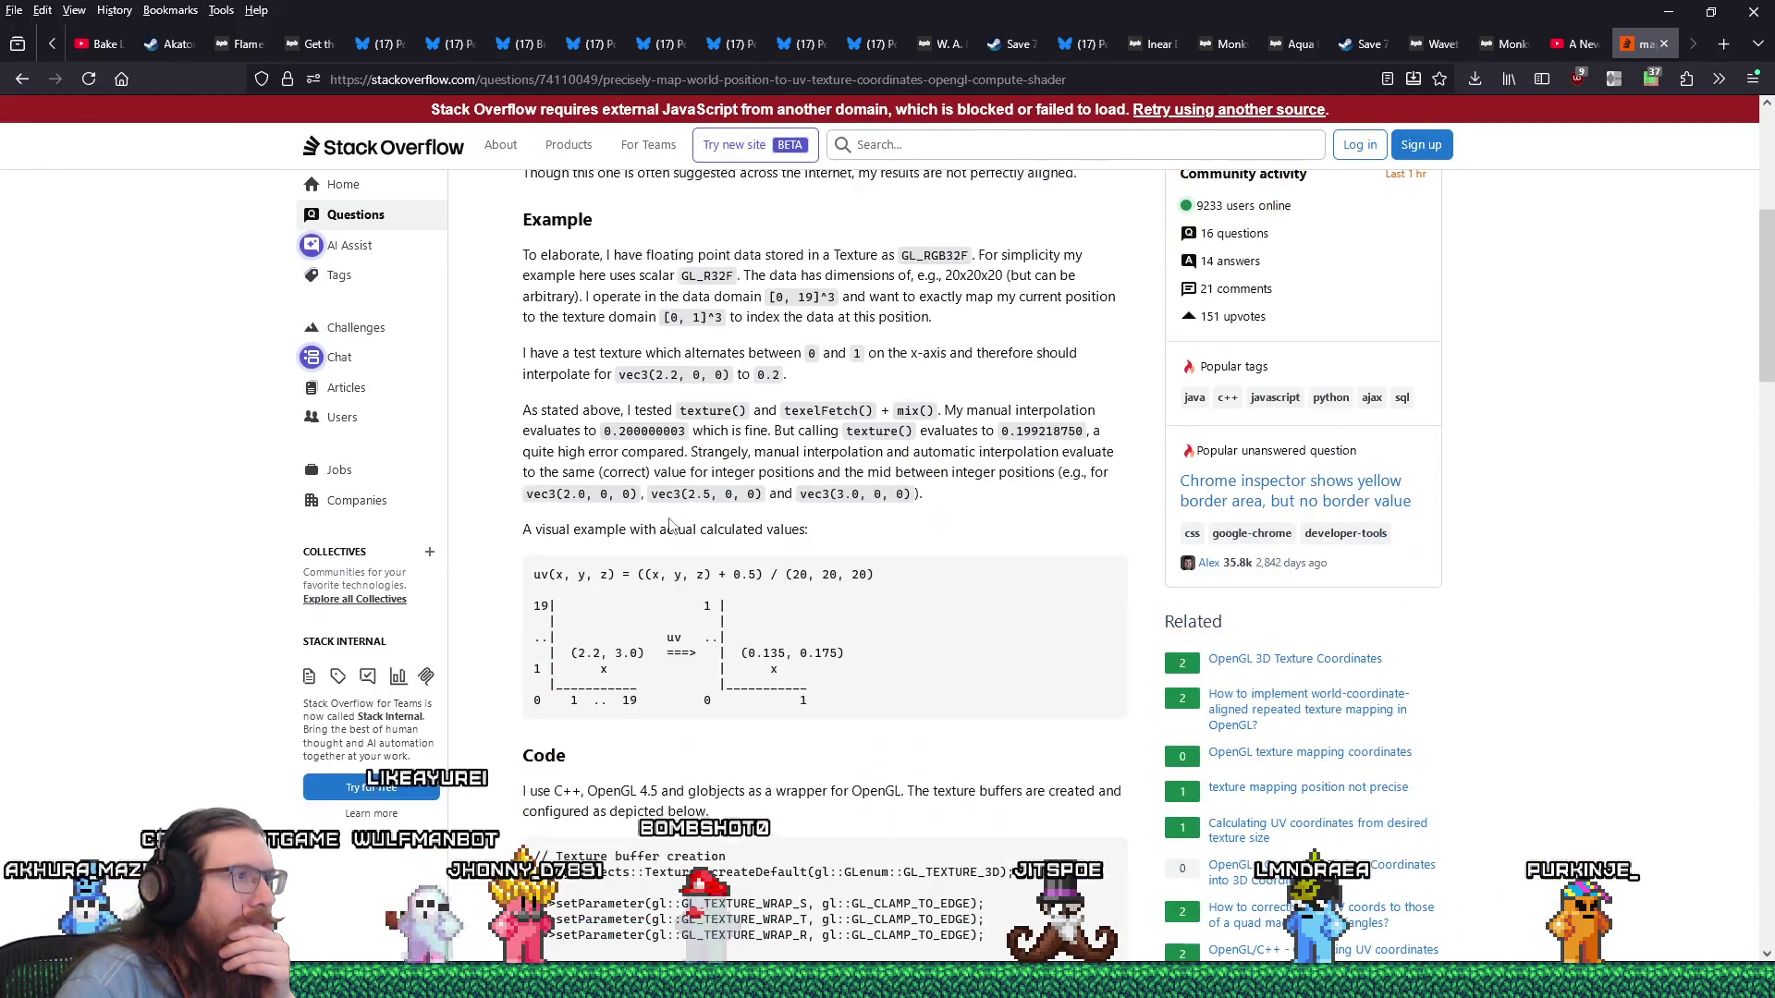
{"action": "scroll", "coordinate": [667, 522], "scroll_direction": "down", "scroll_amount": 5}
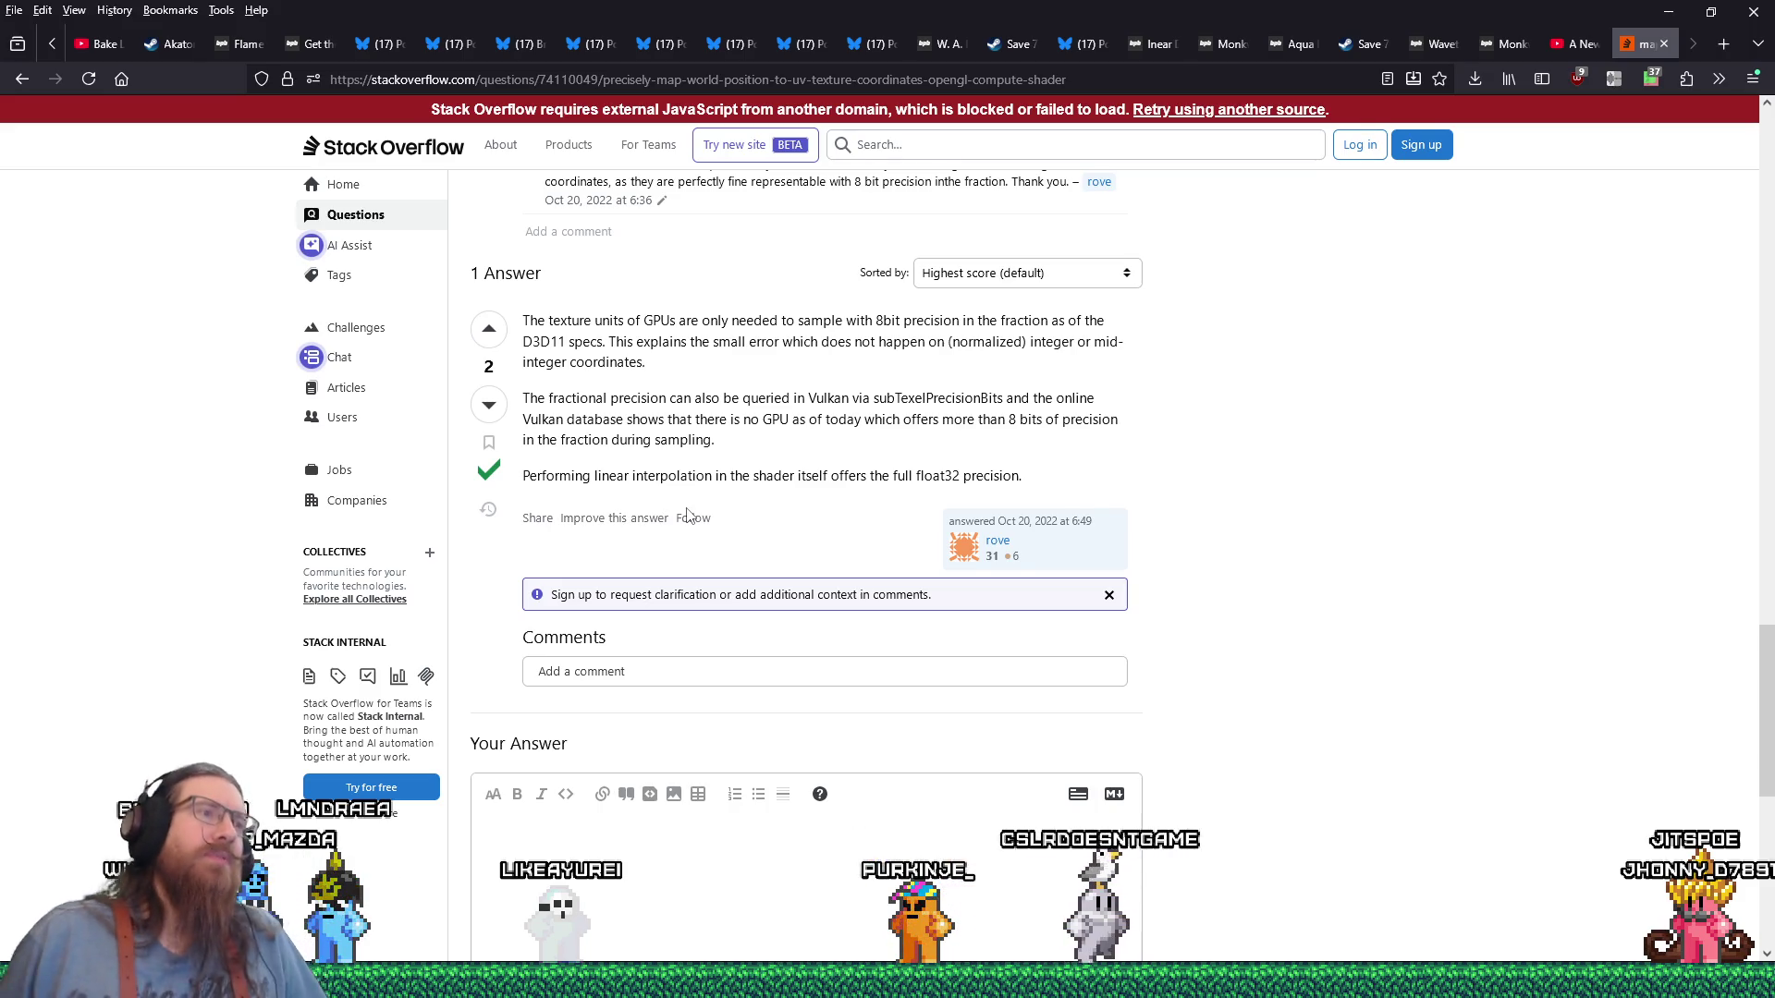
{"action": "key", "text": "alt+Tab"}
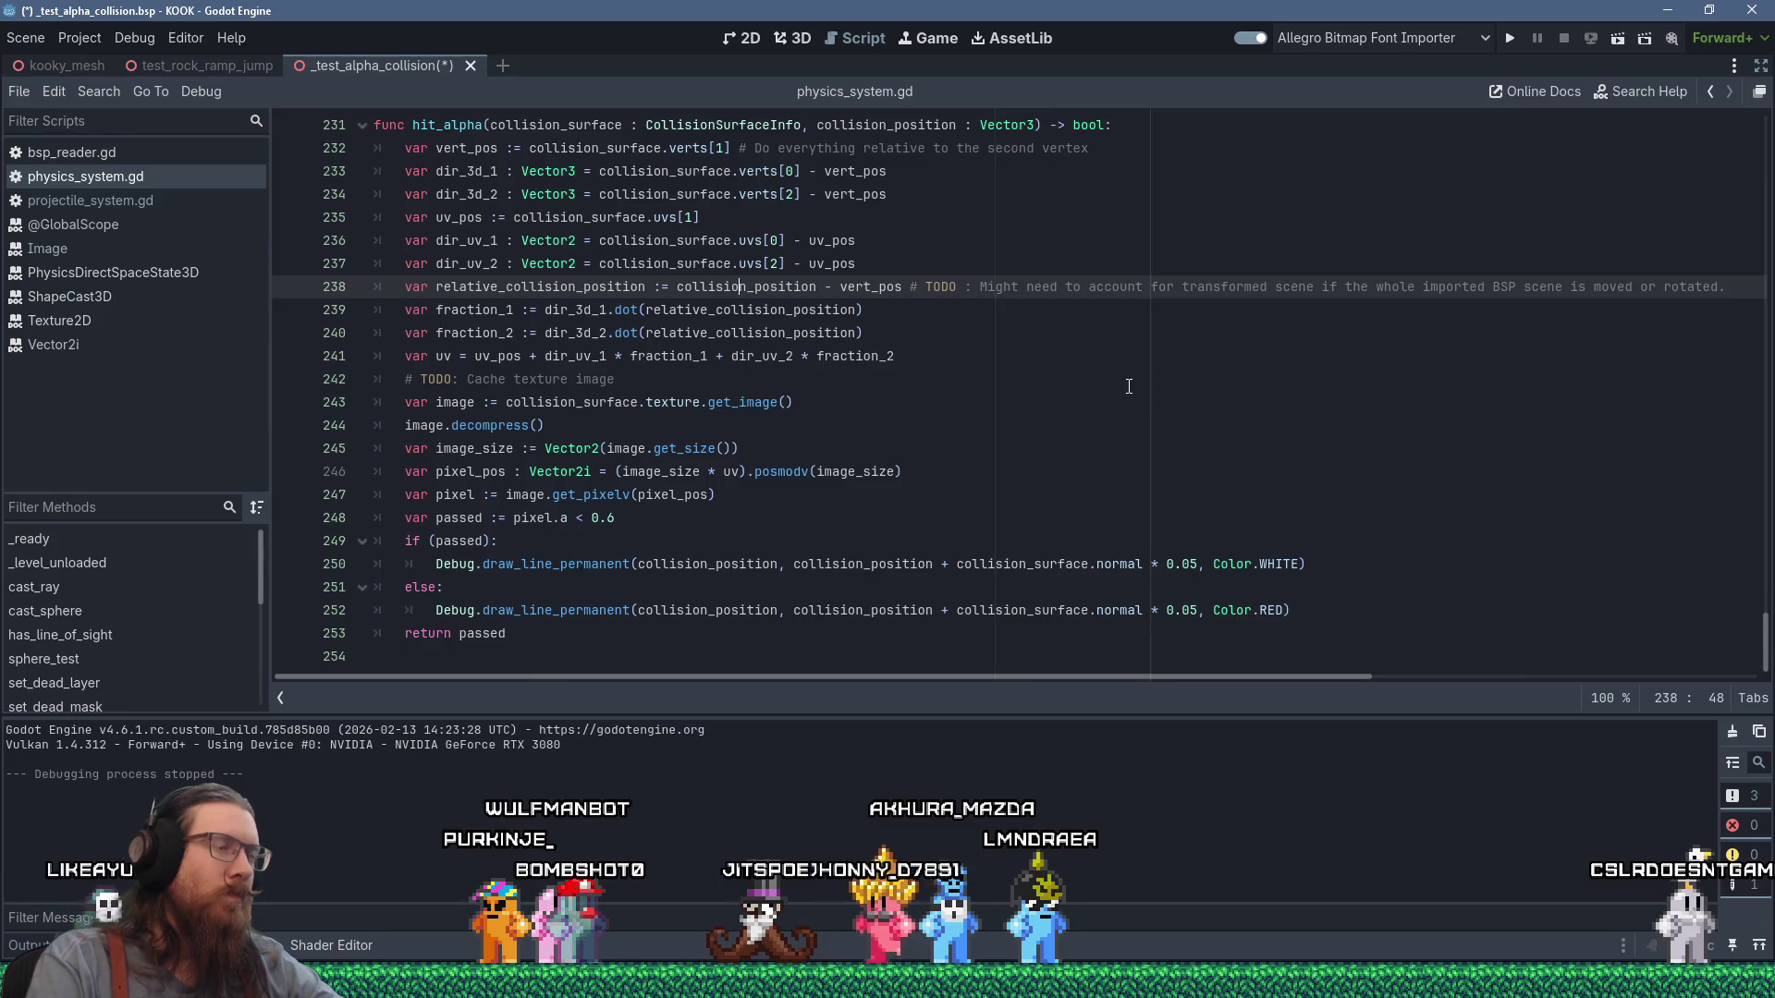
{"action": "key", "text": "alt+Tab"}
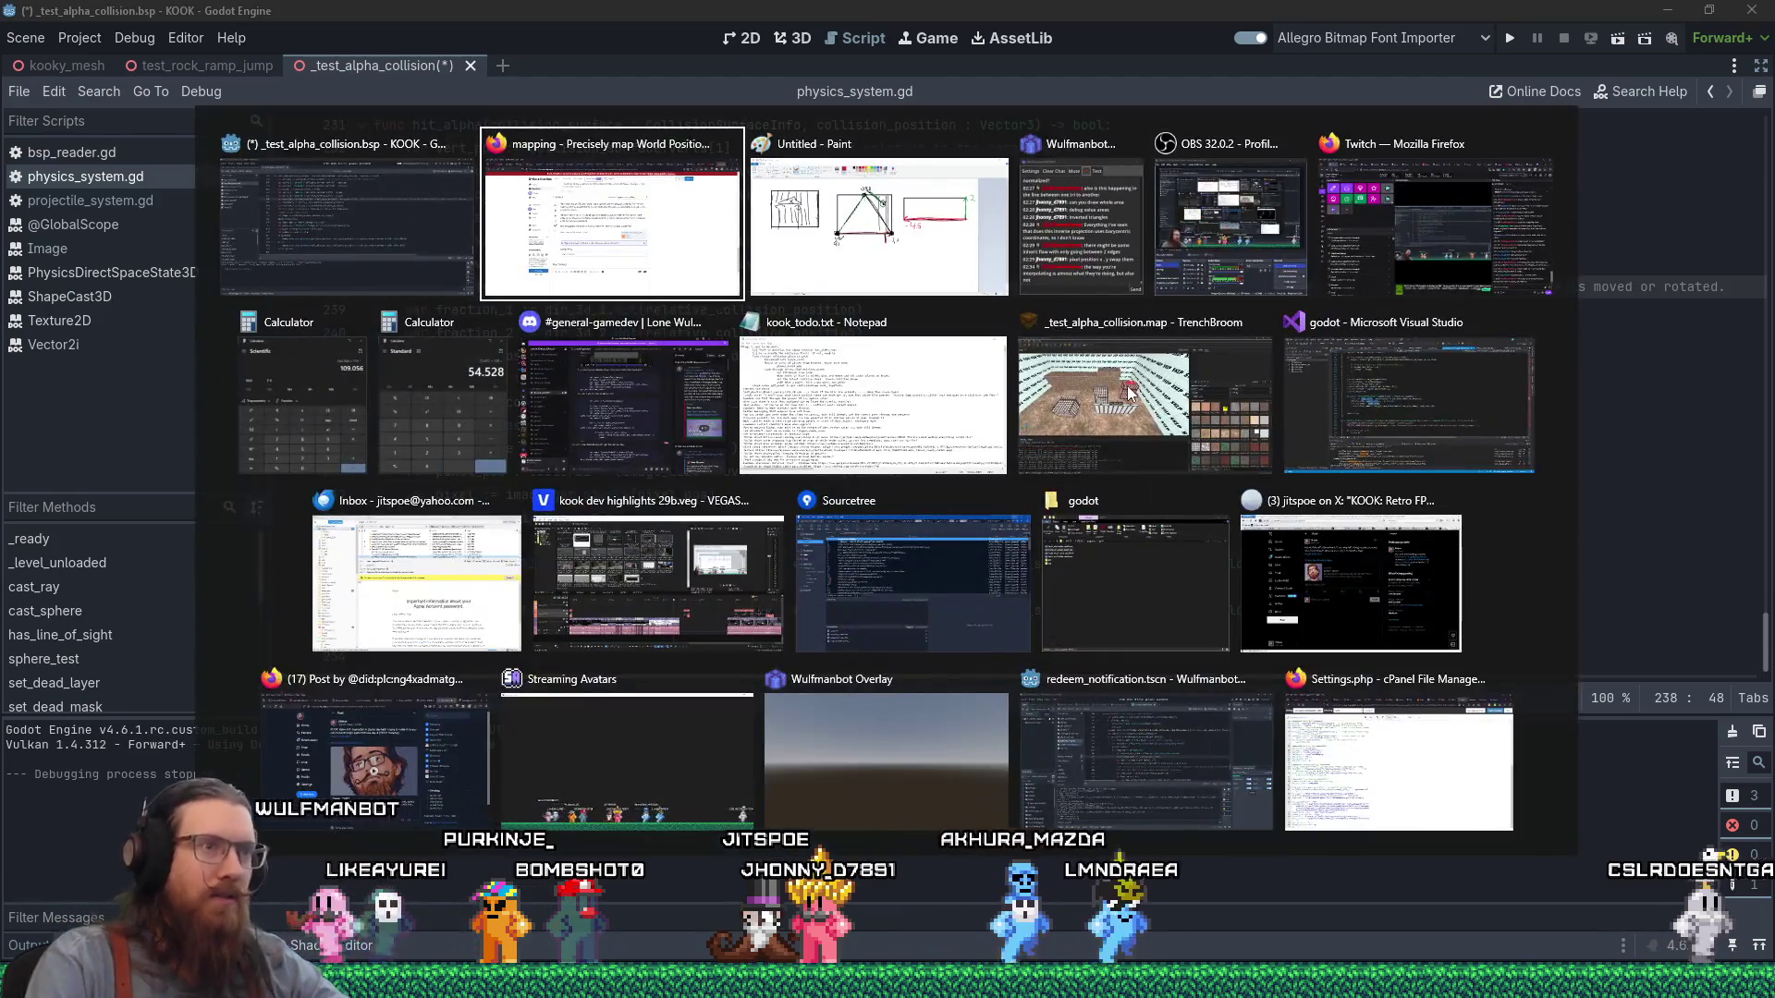
Move the metal grate crate forward, rotate it, and reset its texture offset and angle to 0.
{"action": "left_click", "coordinate": [1078, 405]}
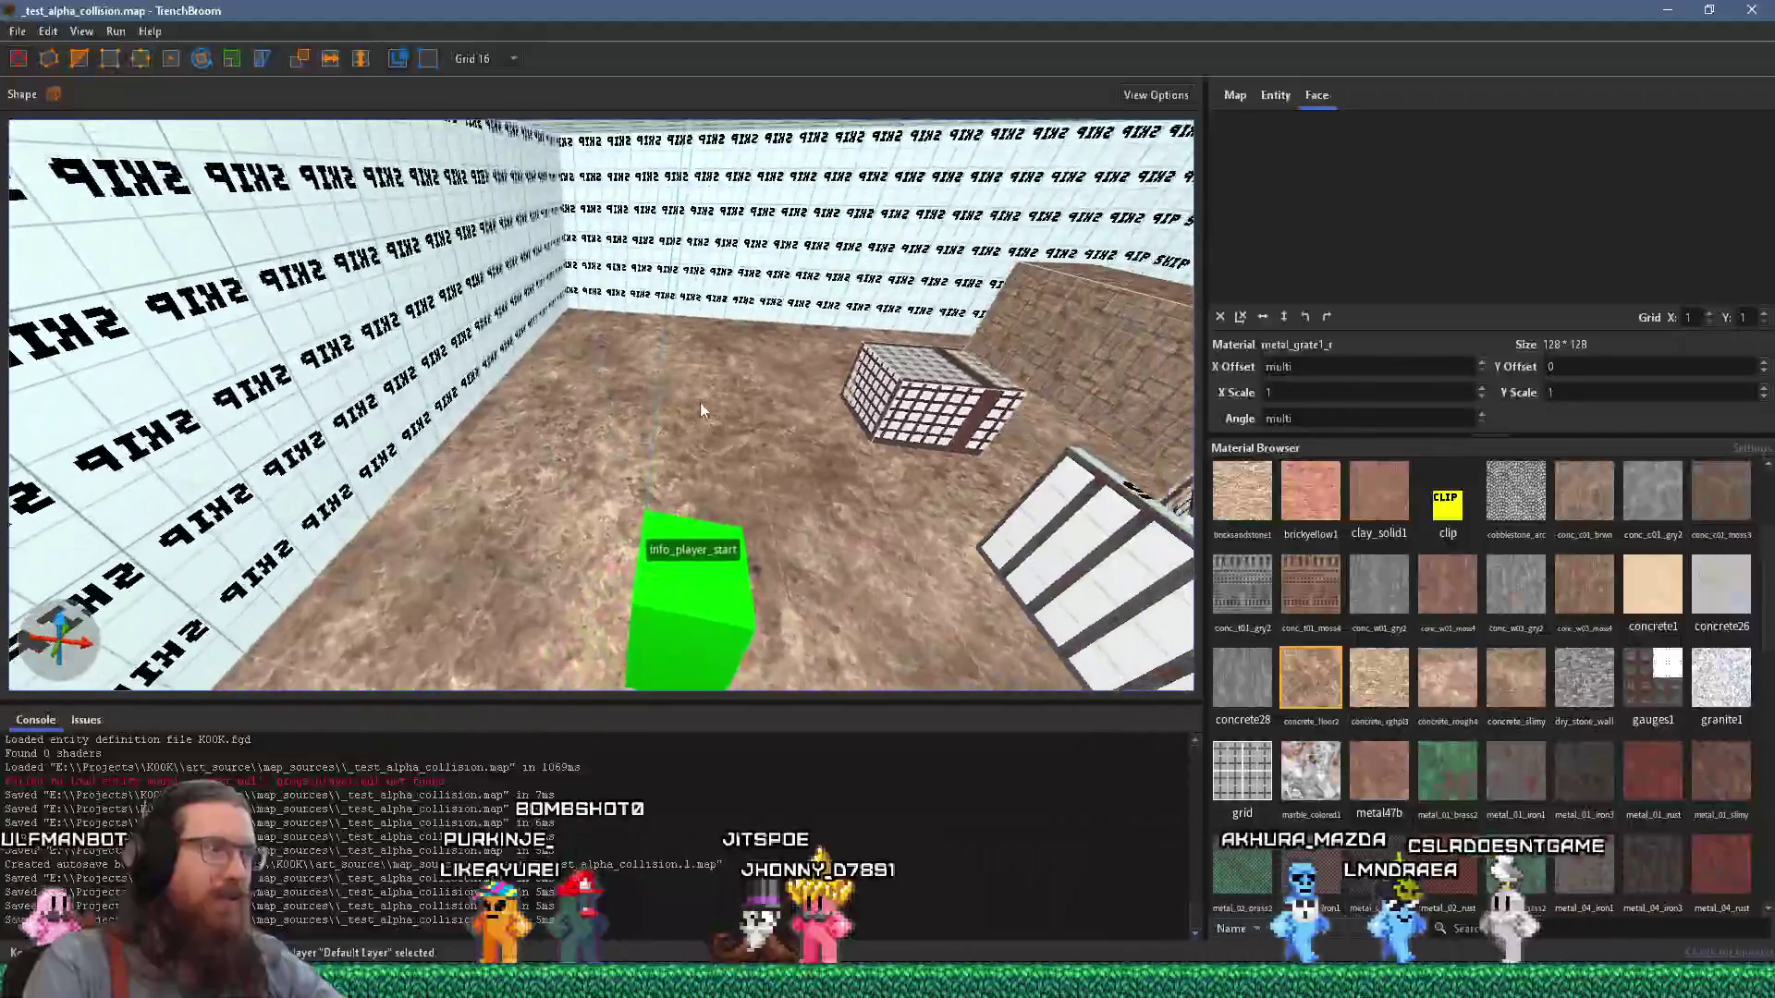
{"action": "left_click", "coordinate": [859, 447]}
{"action": "scroll", "coordinate": [867, 497], "scroll_direction": "down", "scroll_amount": 5}
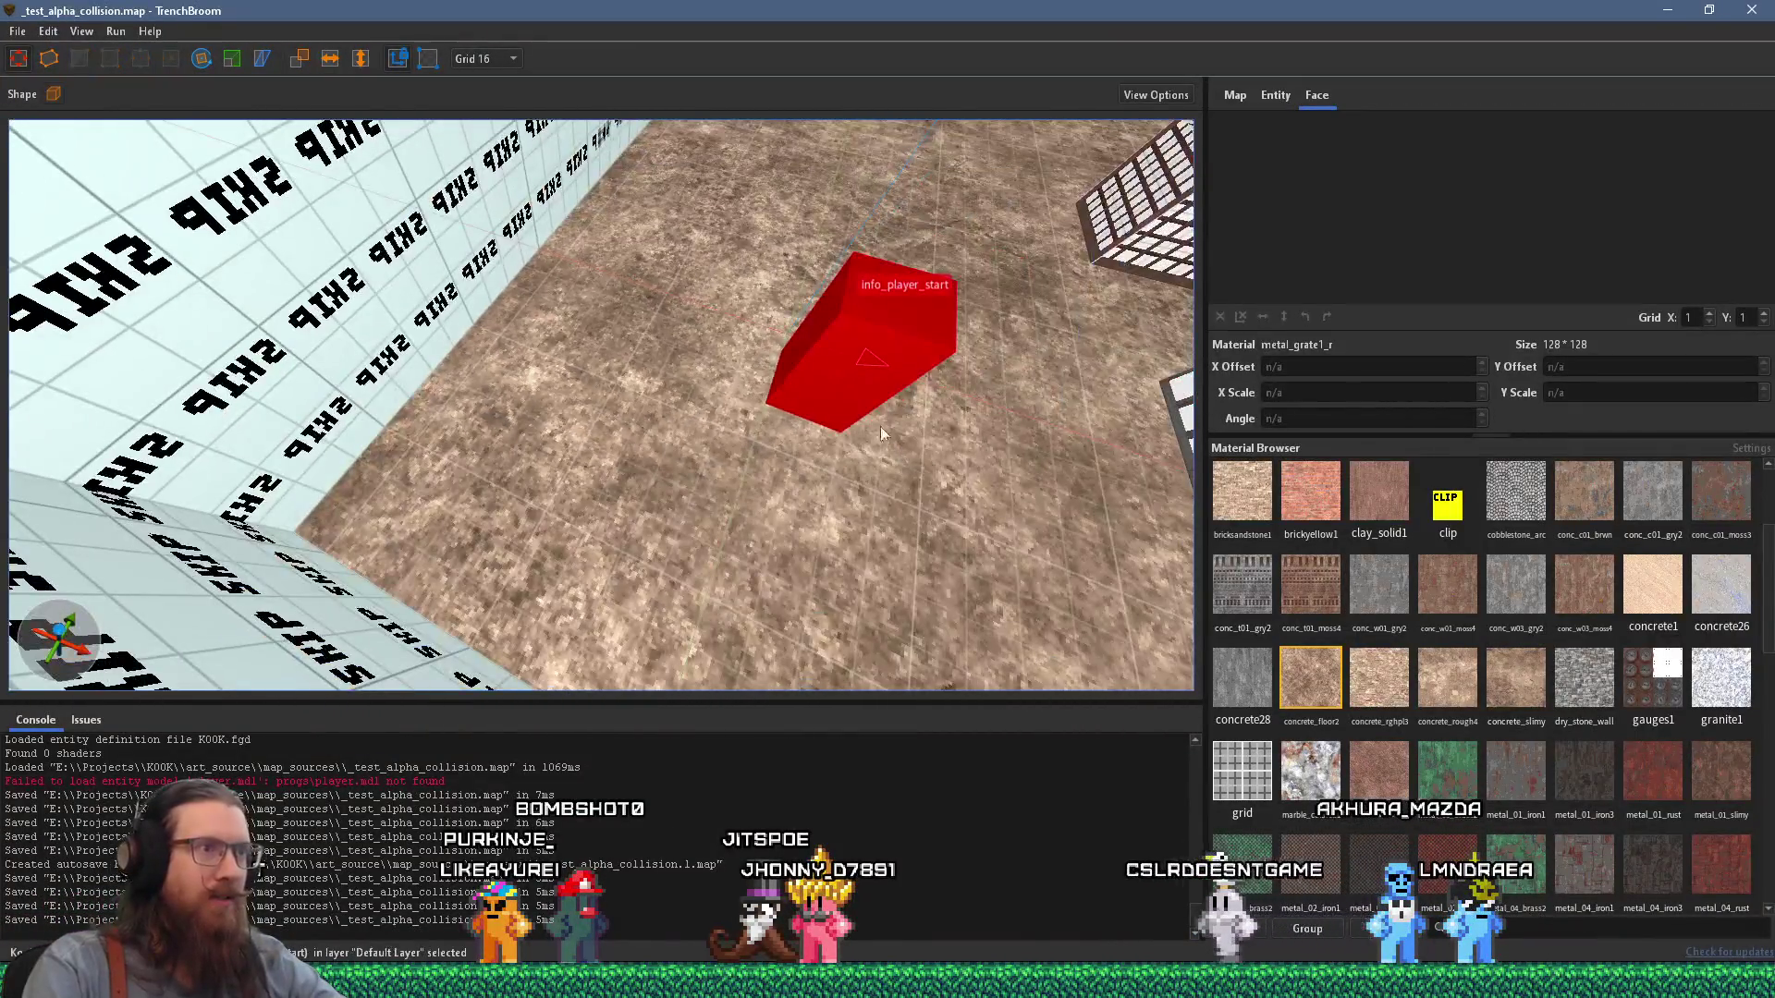
{"action": "scroll", "coordinate": [864, 450], "scroll_direction": "down", "scroll_amount": 3}
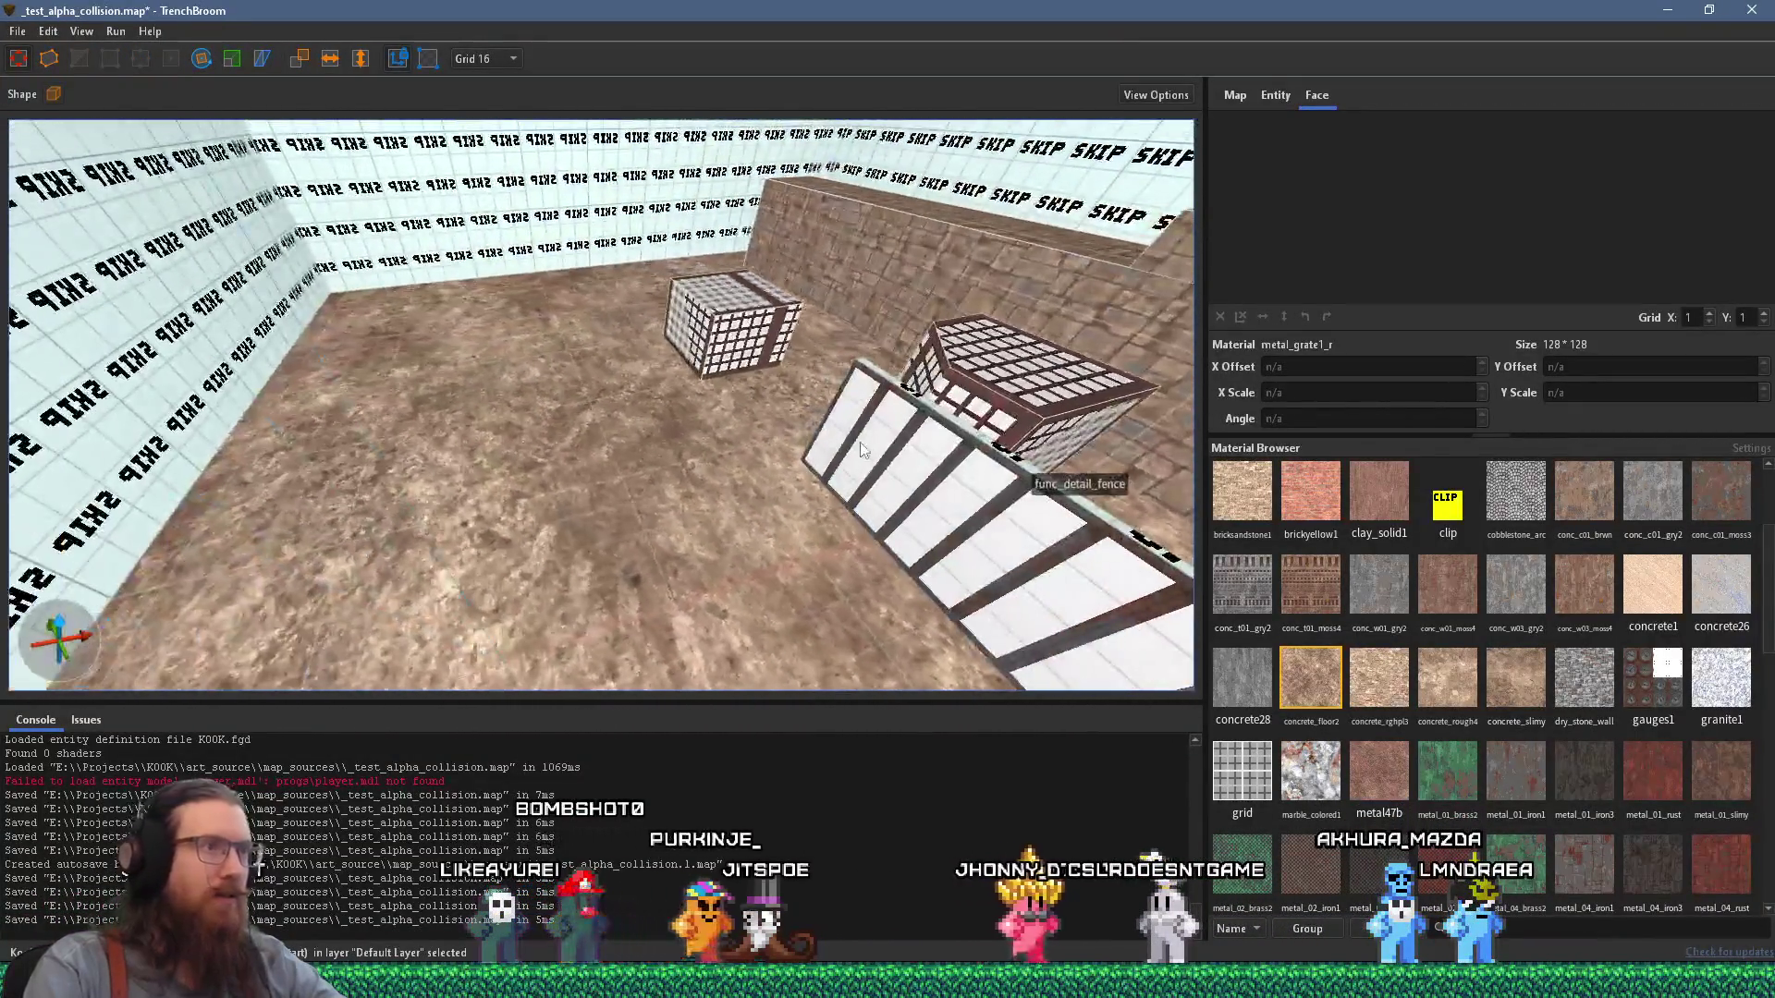
{"action": "left_click", "coordinate": [725, 342]}
{"action": "mouse_move", "coordinate": [771, 338]}
{"action": "left_mouse_down"}
{"action": "mouse_move", "coordinate": [638, 425]}
{"action": "mouse_move", "coordinate": [610, 585]}
{"action": "mouse_move", "coordinate": [657, 516]}
{"action": "mouse_move", "coordinate": [606, 538]}
{"action": "left_mouse_up"}
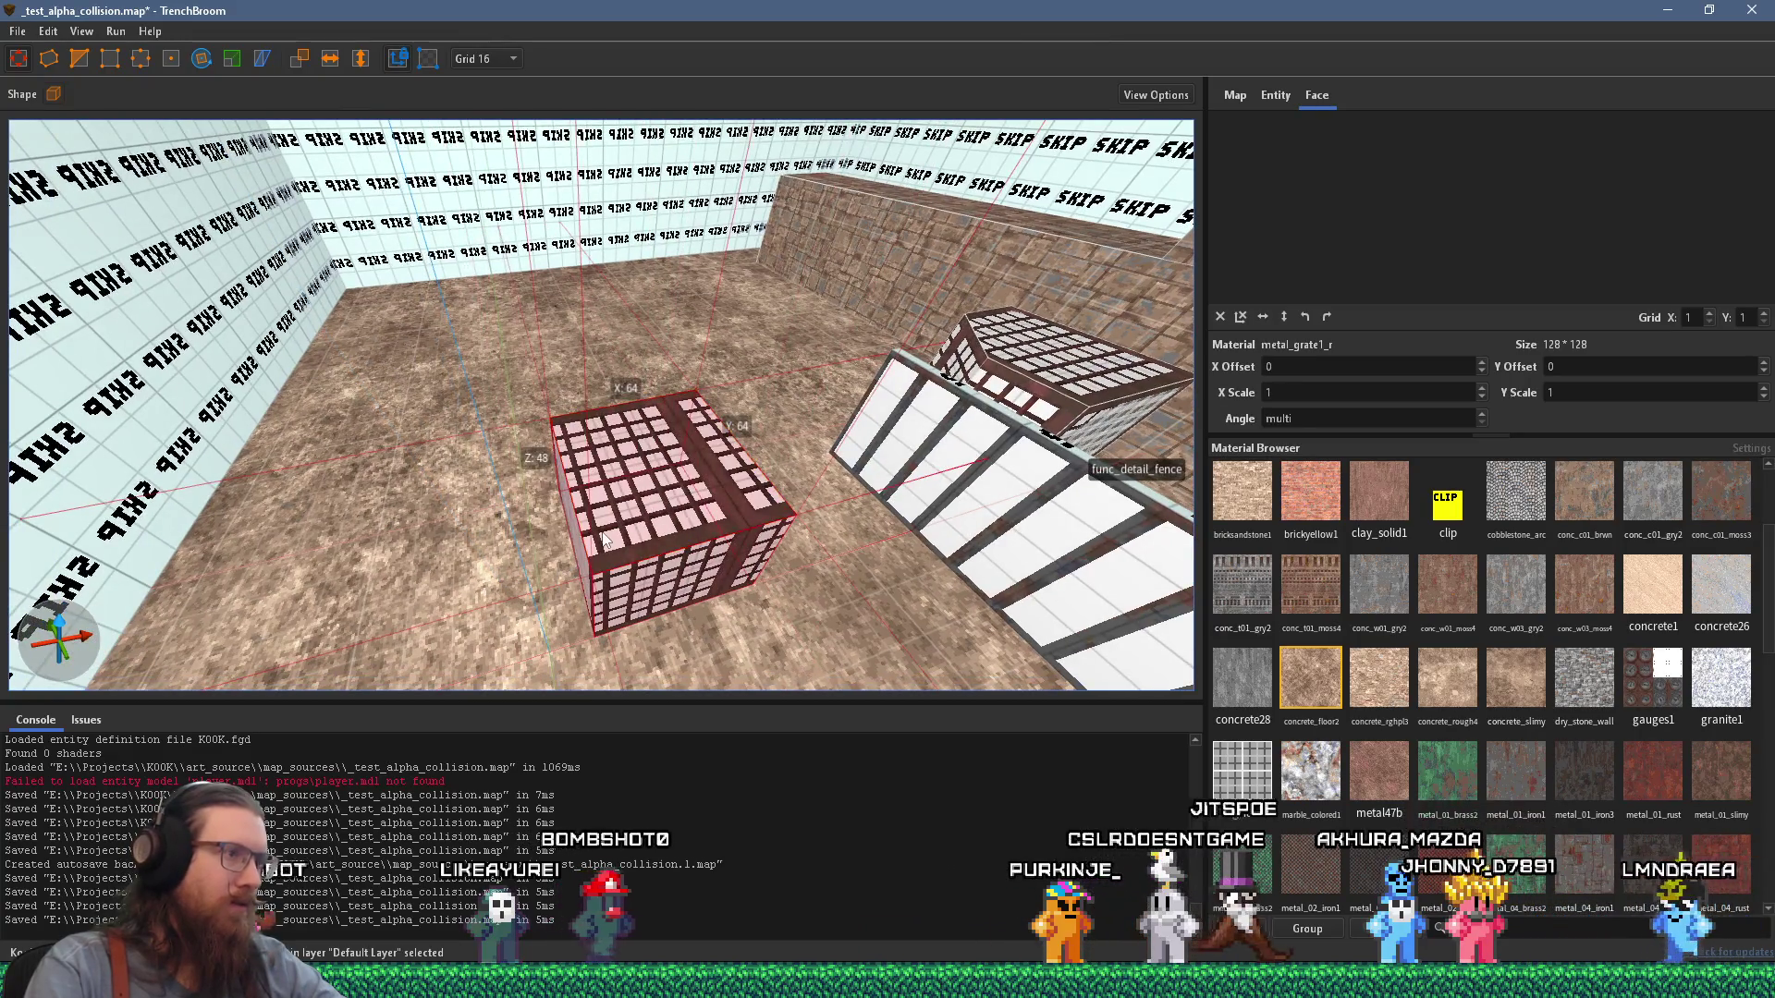
{"action": "key", "text": "alt+Page_Up"}
{"action": "left_click", "coordinate": [1240, 317]}
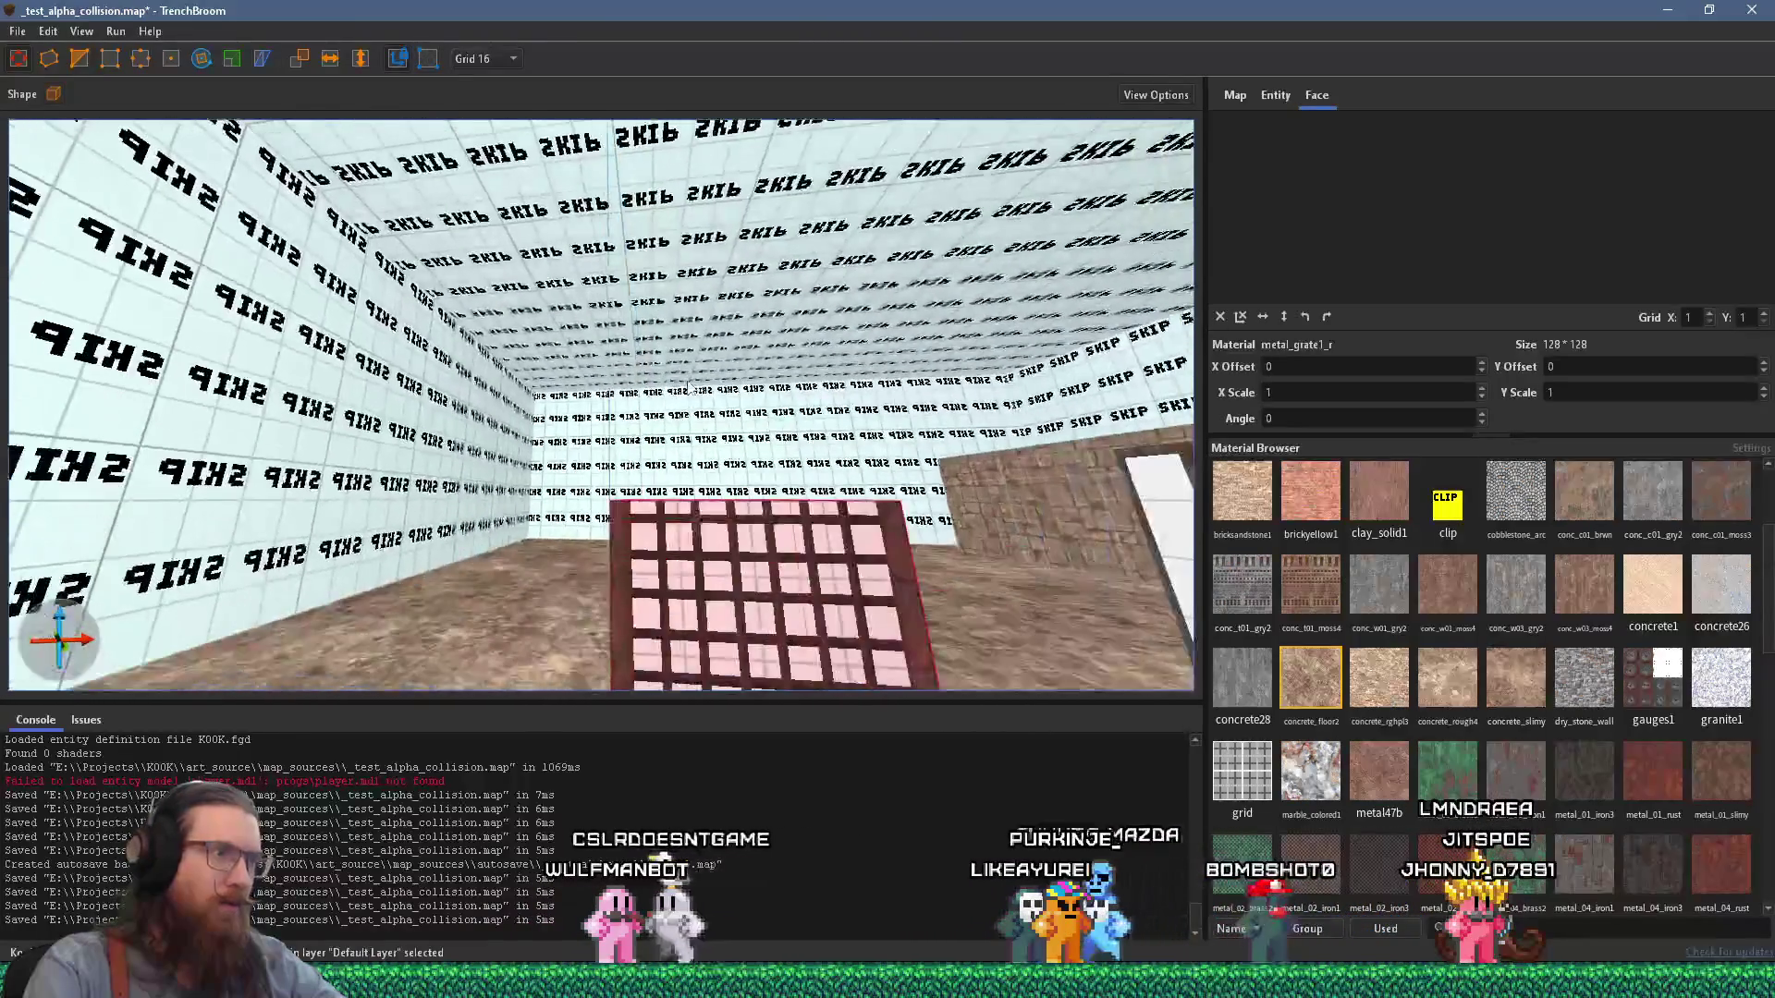
{"action": "mouse_move", "coordinate": [688, 388]}
{"action": "left_mouse_down"}
{"action": "mouse_move", "coordinate": [653, 497]}
{"action": "mouse_move", "coordinate": [584, 582]}
{"action": "left_mouse_up"}
{"action": "scroll", "coordinate": [791, 475], "scroll_direction": "down", "scroll_amount": 3}
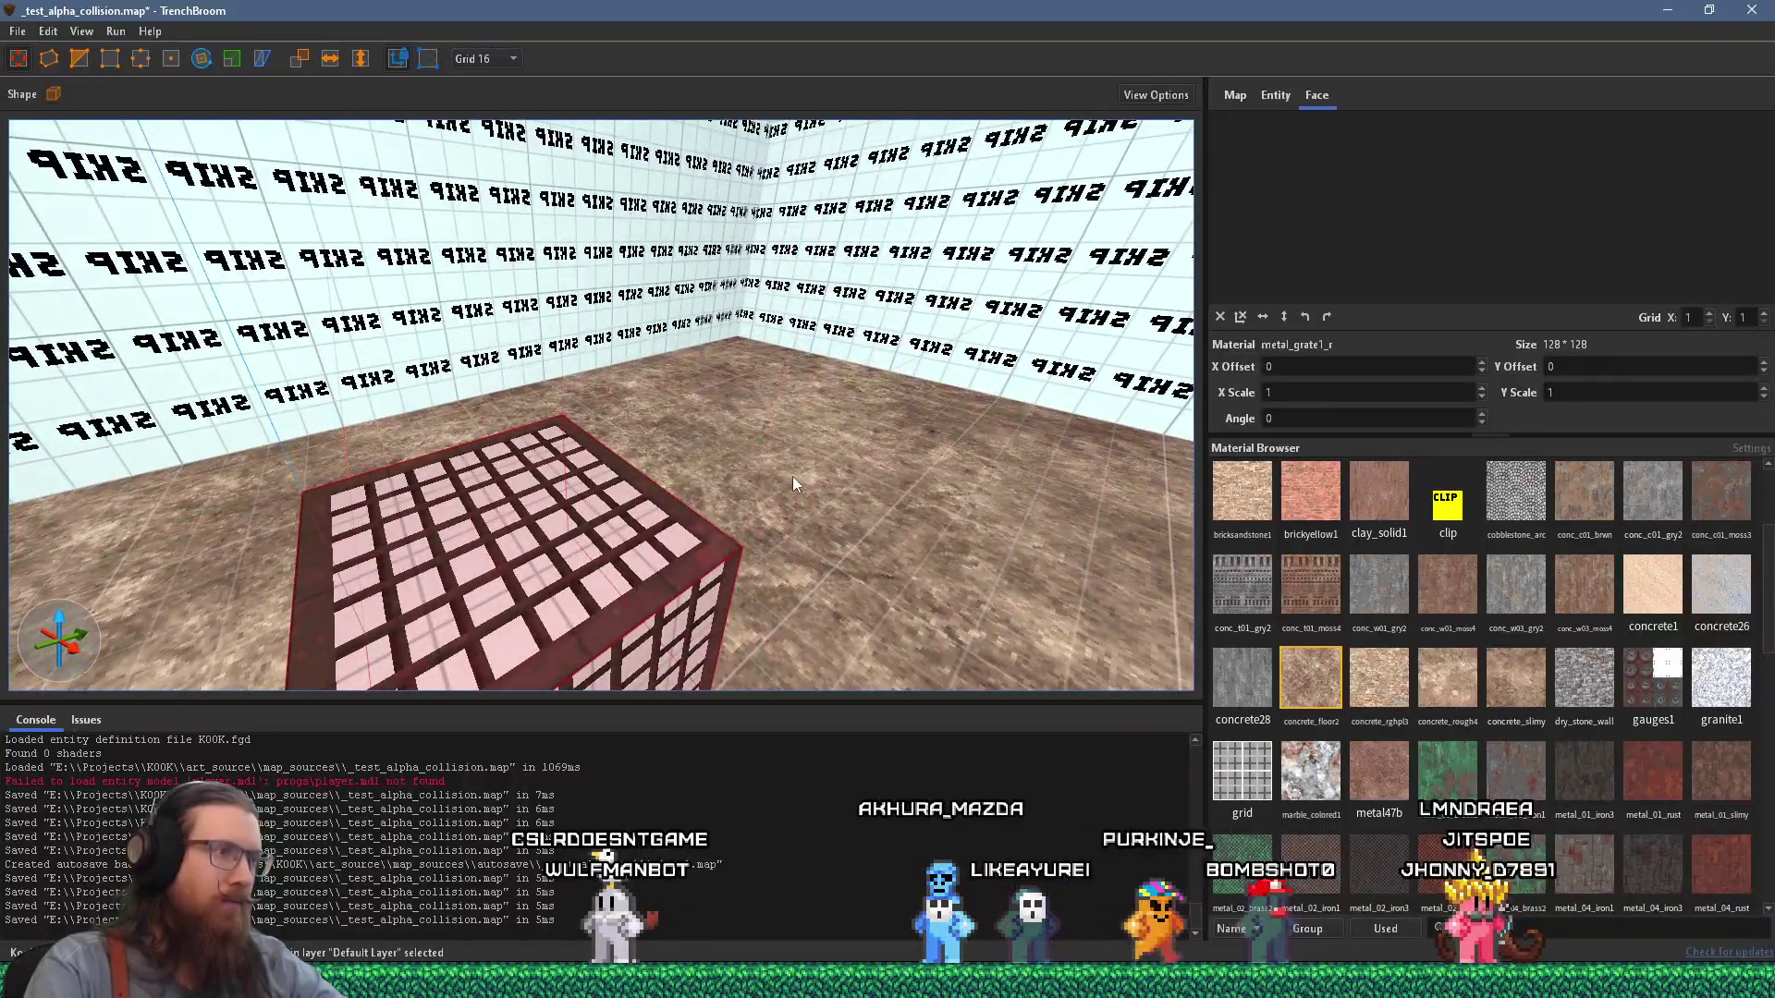
{"action": "scroll", "coordinate": [796, 448], "scroll_direction": "down", "scroll_amount": 3}
On grid size 2, reshape the grate brush into a panel about 64 wide, 6 deep, 74 tall.
{"action": "left_click", "coordinate": [485, 59]}
{"action": "left_click", "coordinate": [481, 146]}
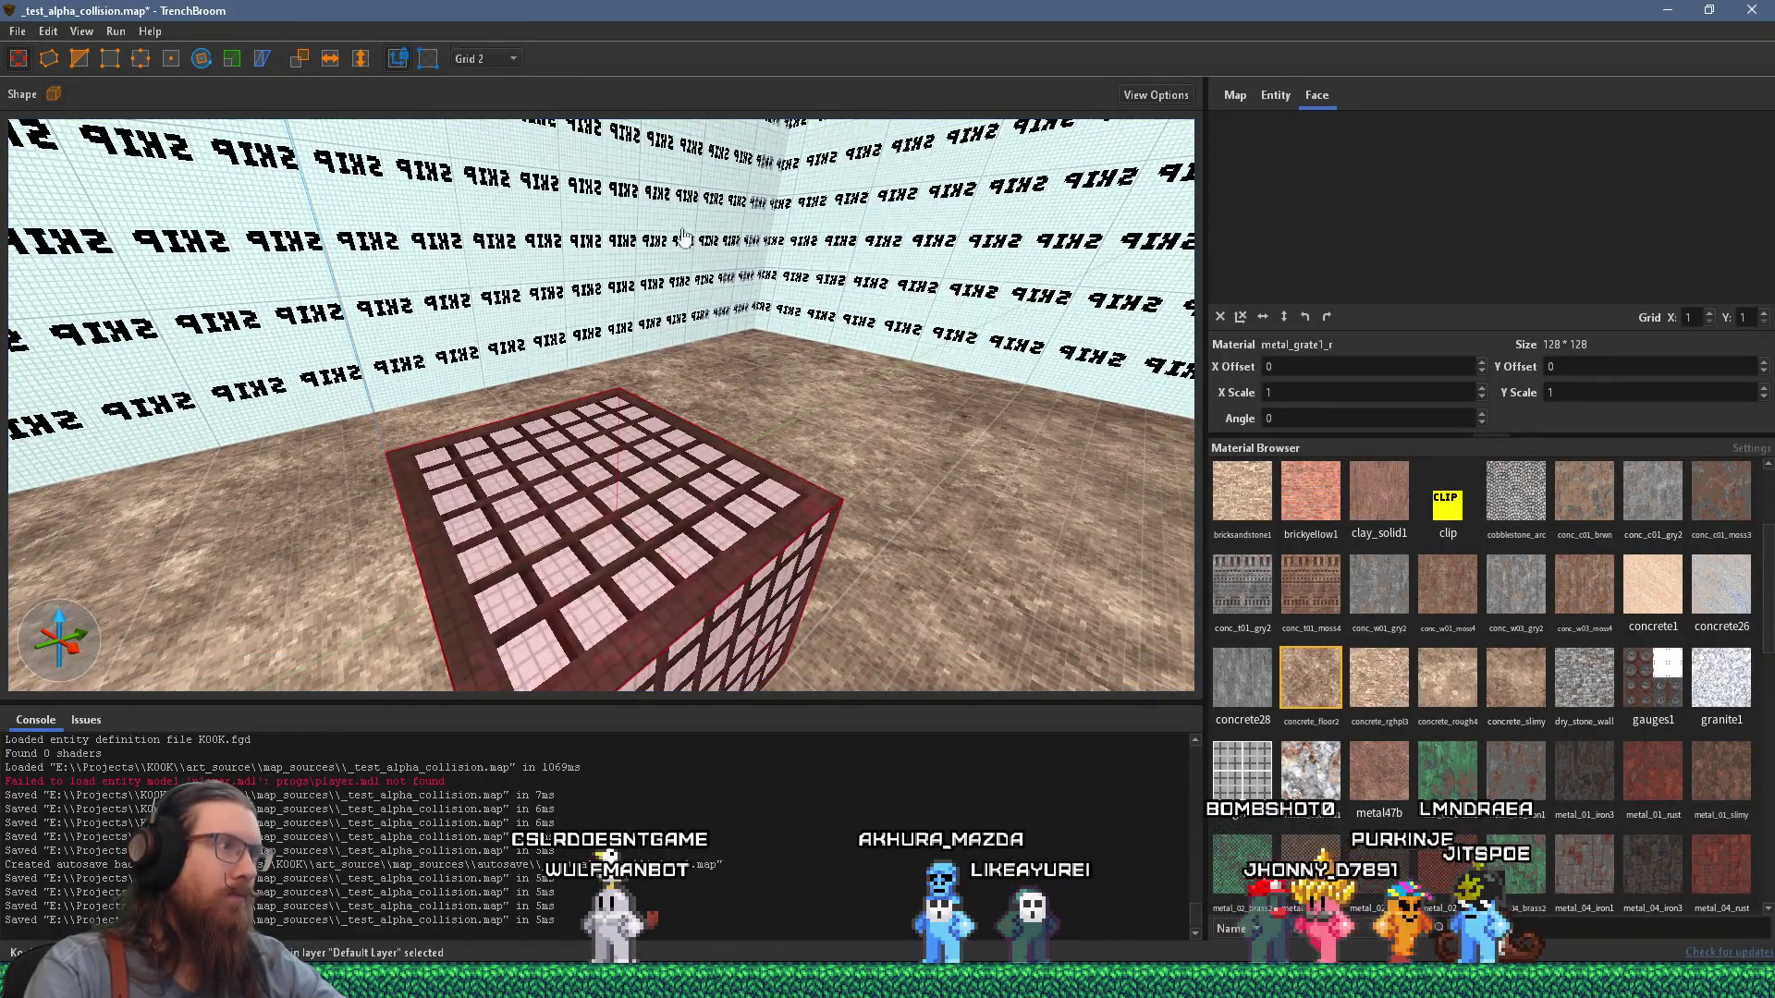
{"action": "scroll", "coordinate": [534, 557], "scroll_direction": "up", "scroll_amount": 3}
{"action": "mouse_move", "coordinate": [490, 564]}
{"action": "left_mouse_down"}
{"action": "mouse_move", "coordinate": [558, 479]}
{"action": "mouse_move", "coordinate": [647, 457]}
{"action": "left_mouse_up"}
{"action": "left_click_drag", "start_coordinate": [822, 355], "coordinate": [885, 115]}
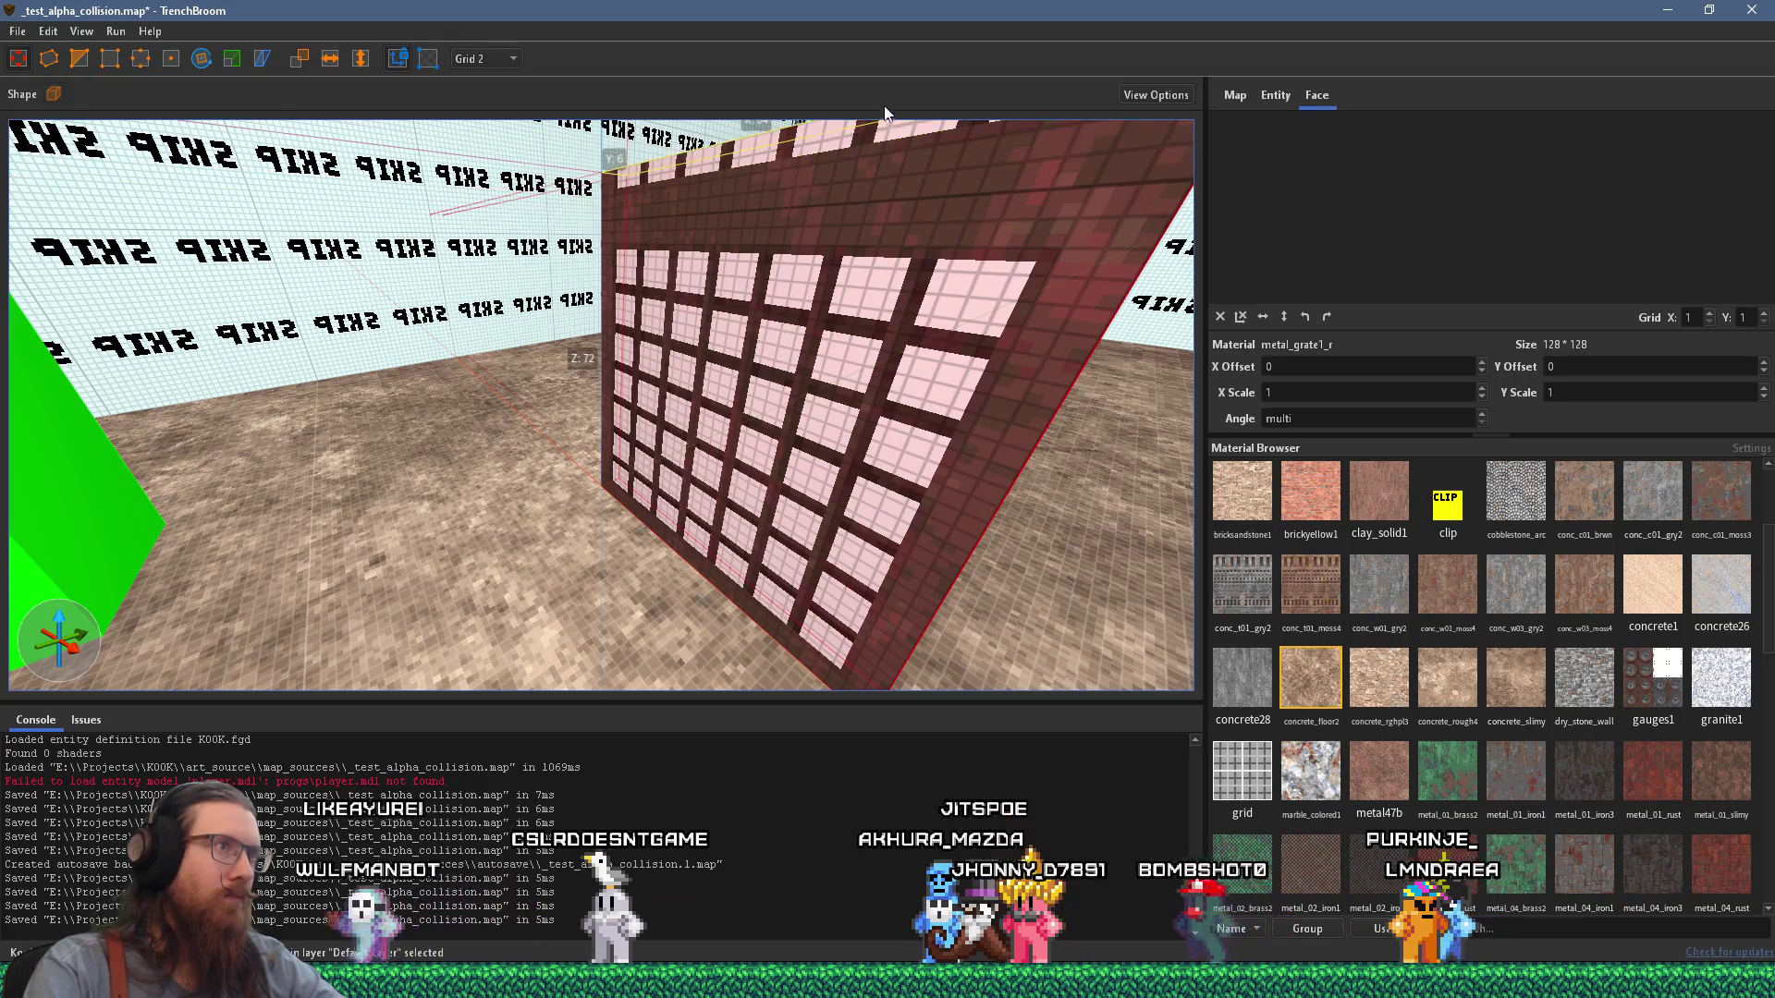
{"action": "mouse_move", "coordinate": [634, 297]}
{"action": "left_mouse_down"}
{"action": "mouse_move", "coordinate": [749, 433]}
{"action": "mouse_move", "coordinate": [749, 480]}
{"action": "left_mouse_up"}
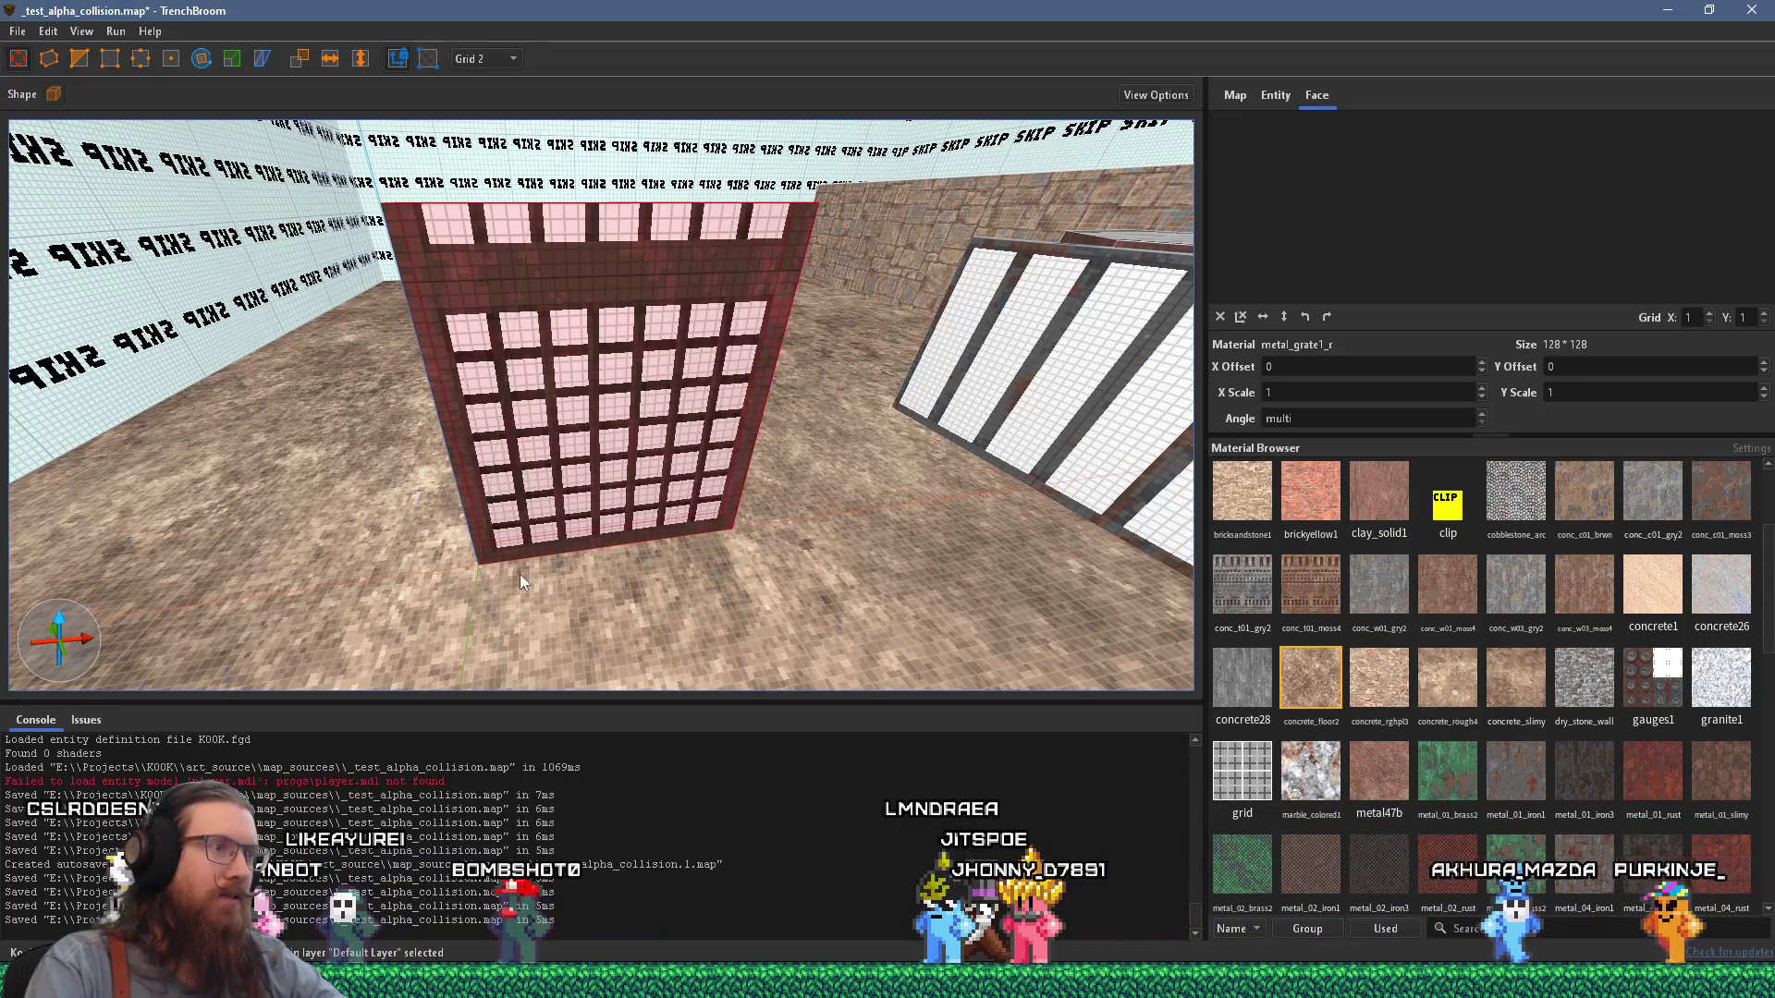
{"action": "left_click_drag", "start_coordinate": [739, 525], "coordinate": [630, 444]}
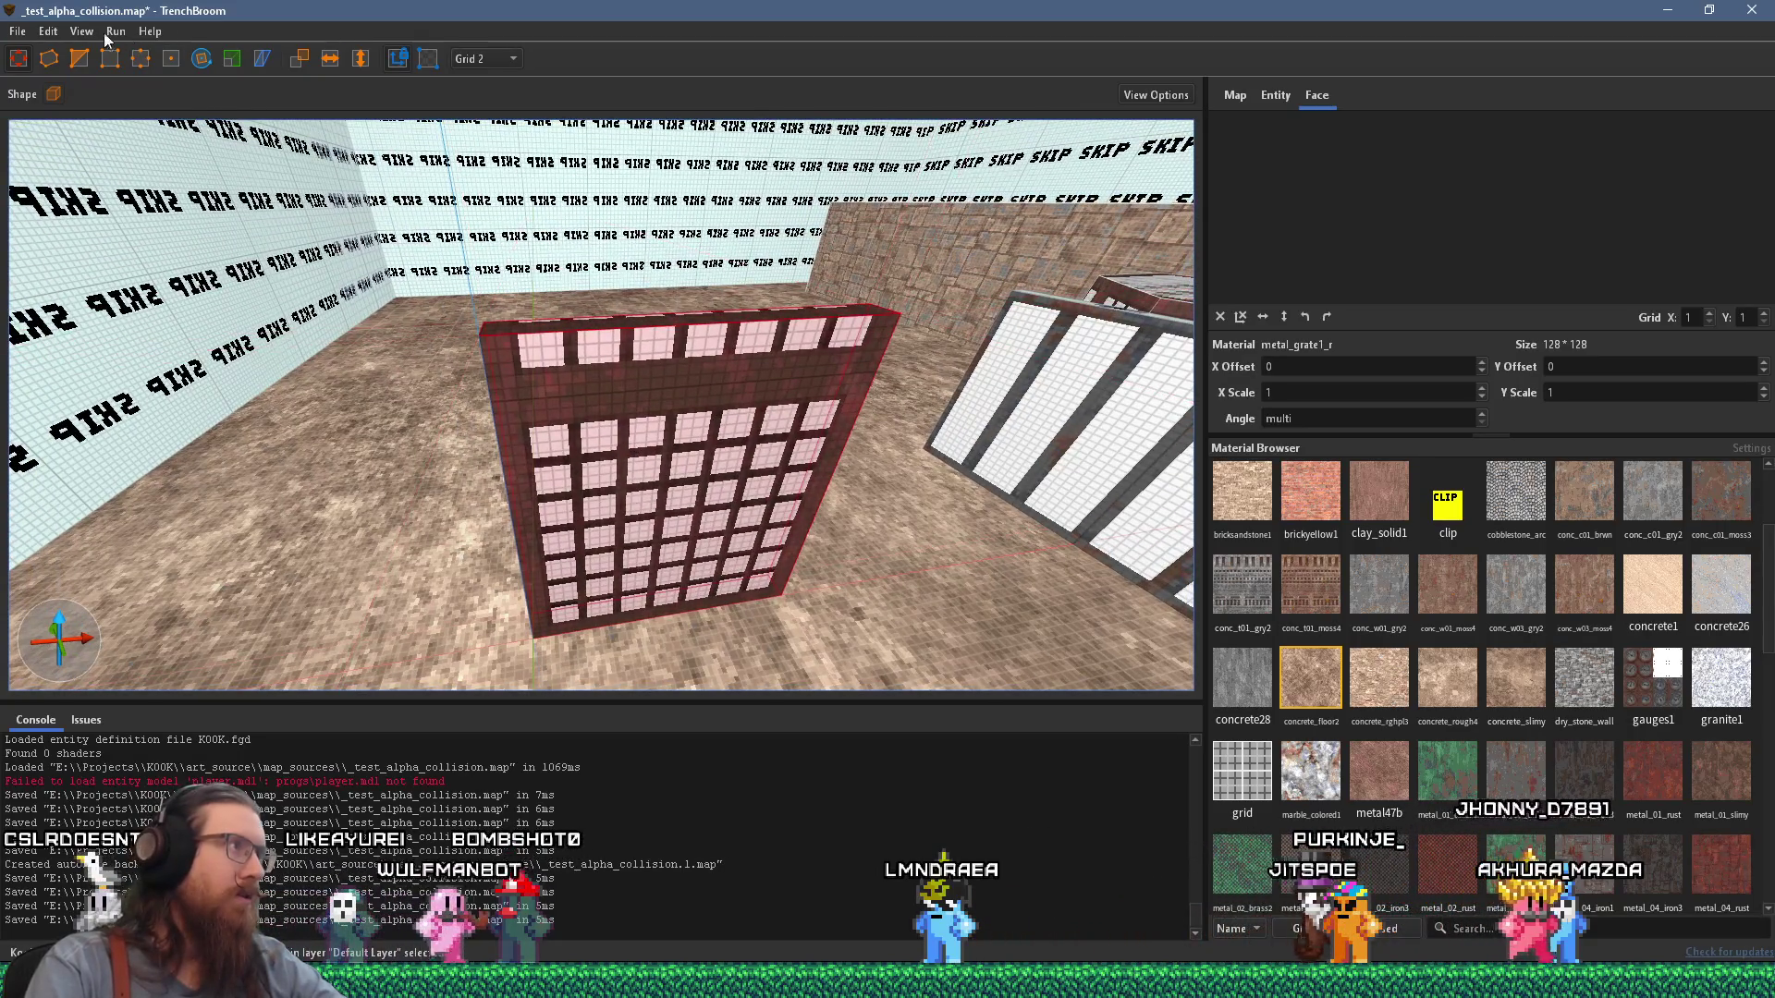
Save _test_alpha_collision.map, compile it to a BSP with the qbsp profile, and run the Godot project.
{"action": "left_click", "coordinate": [16, 30]}
{"action": "left_click", "coordinate": [113, 80]}
{"action": "left_click", "coordinate": [153, 53]}
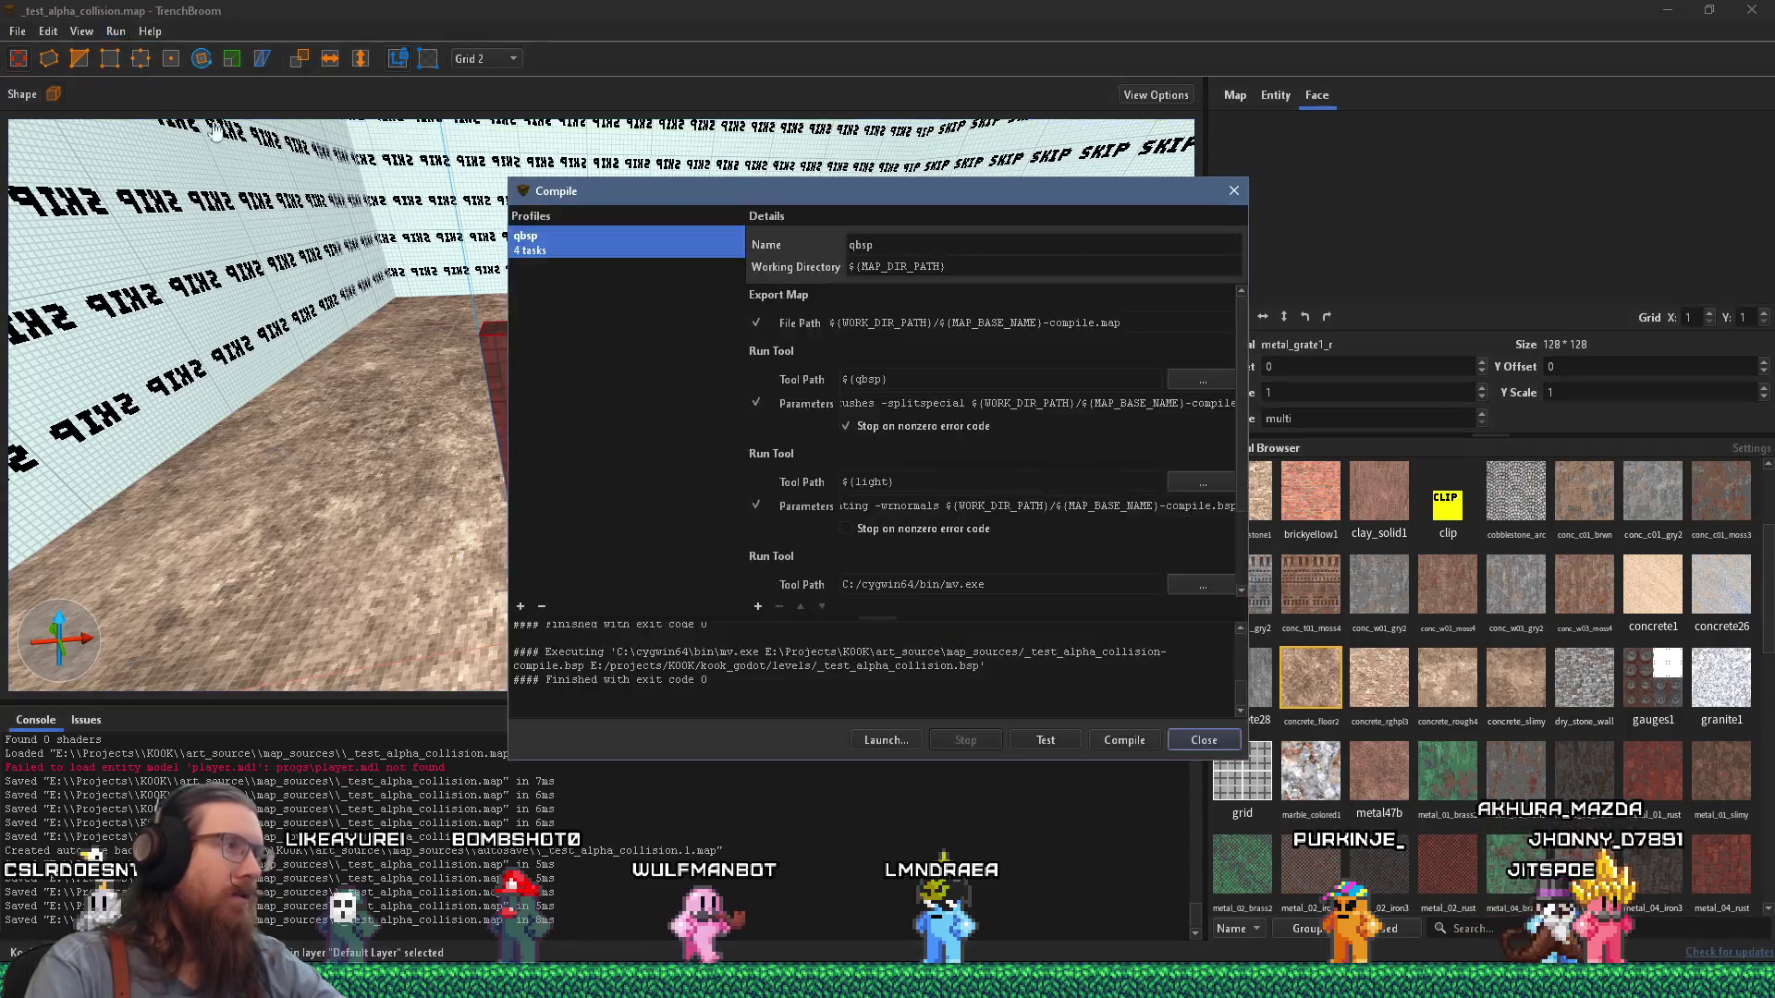
{"action": "left_click", "coordinate": [1124, 741]}
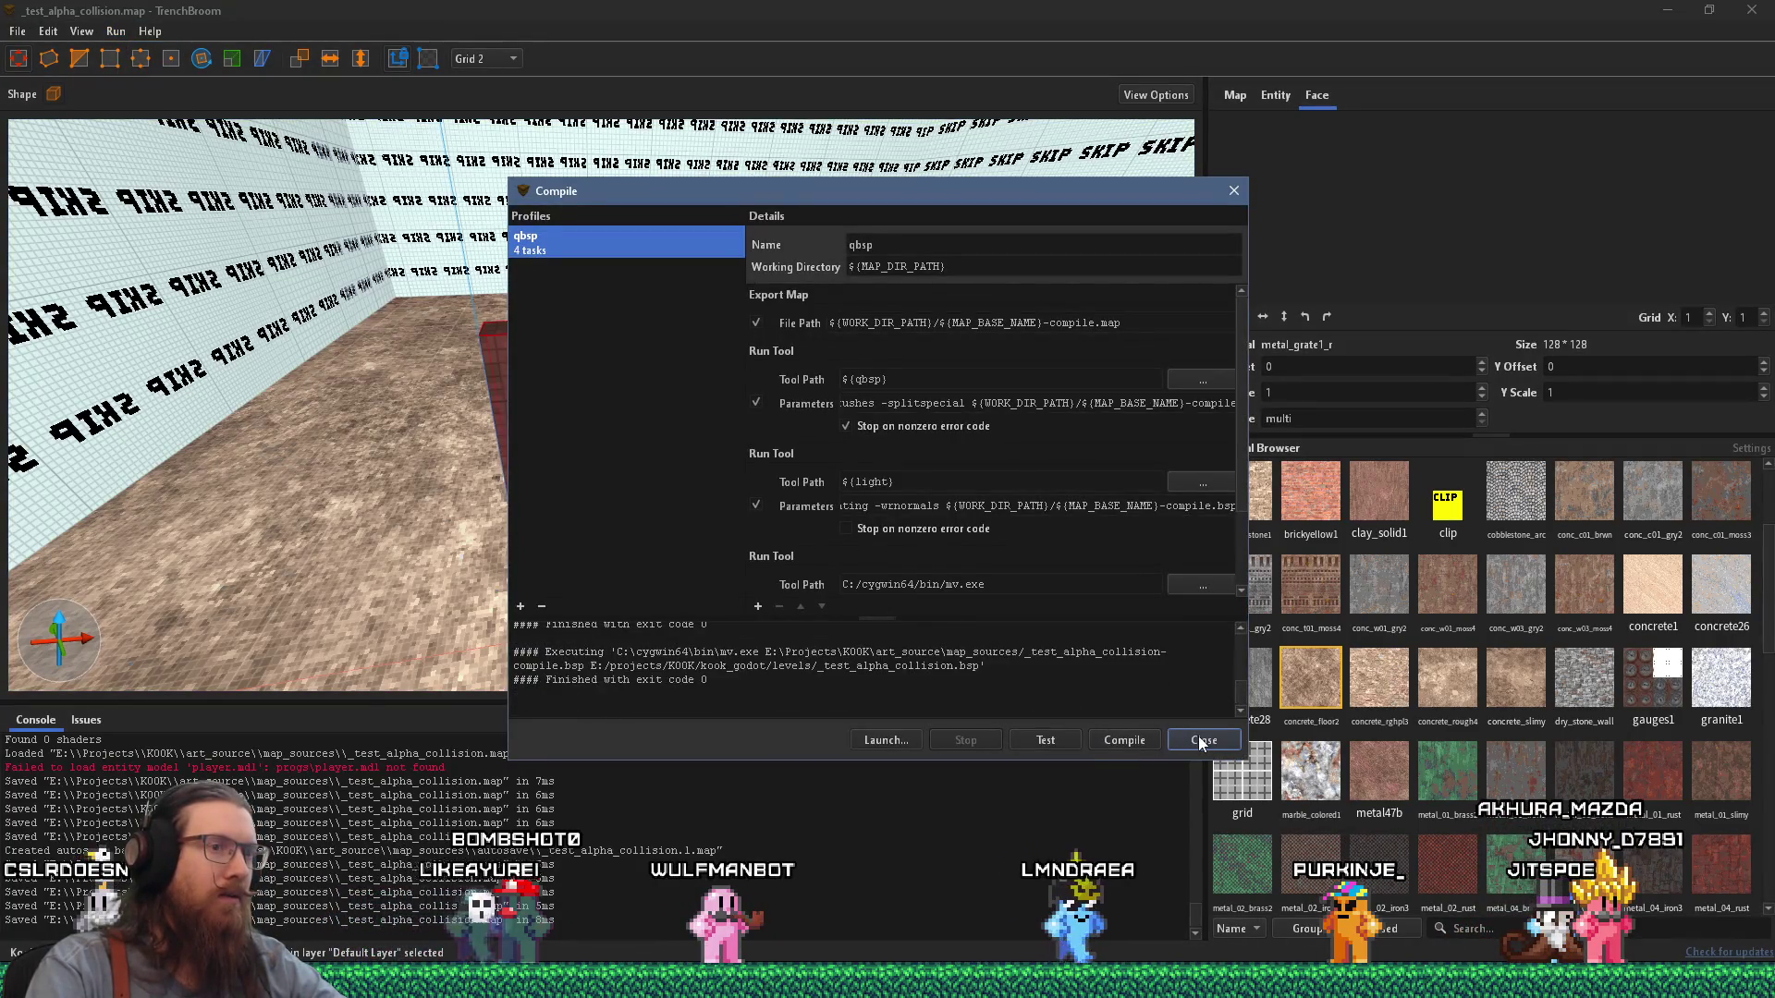
{"action": "left_click", "coordinate": [1198, 735]}
{"action": "scroll", "coordinate": [962, 555], "scroll_direction": "down", "scroll_amount": 5}
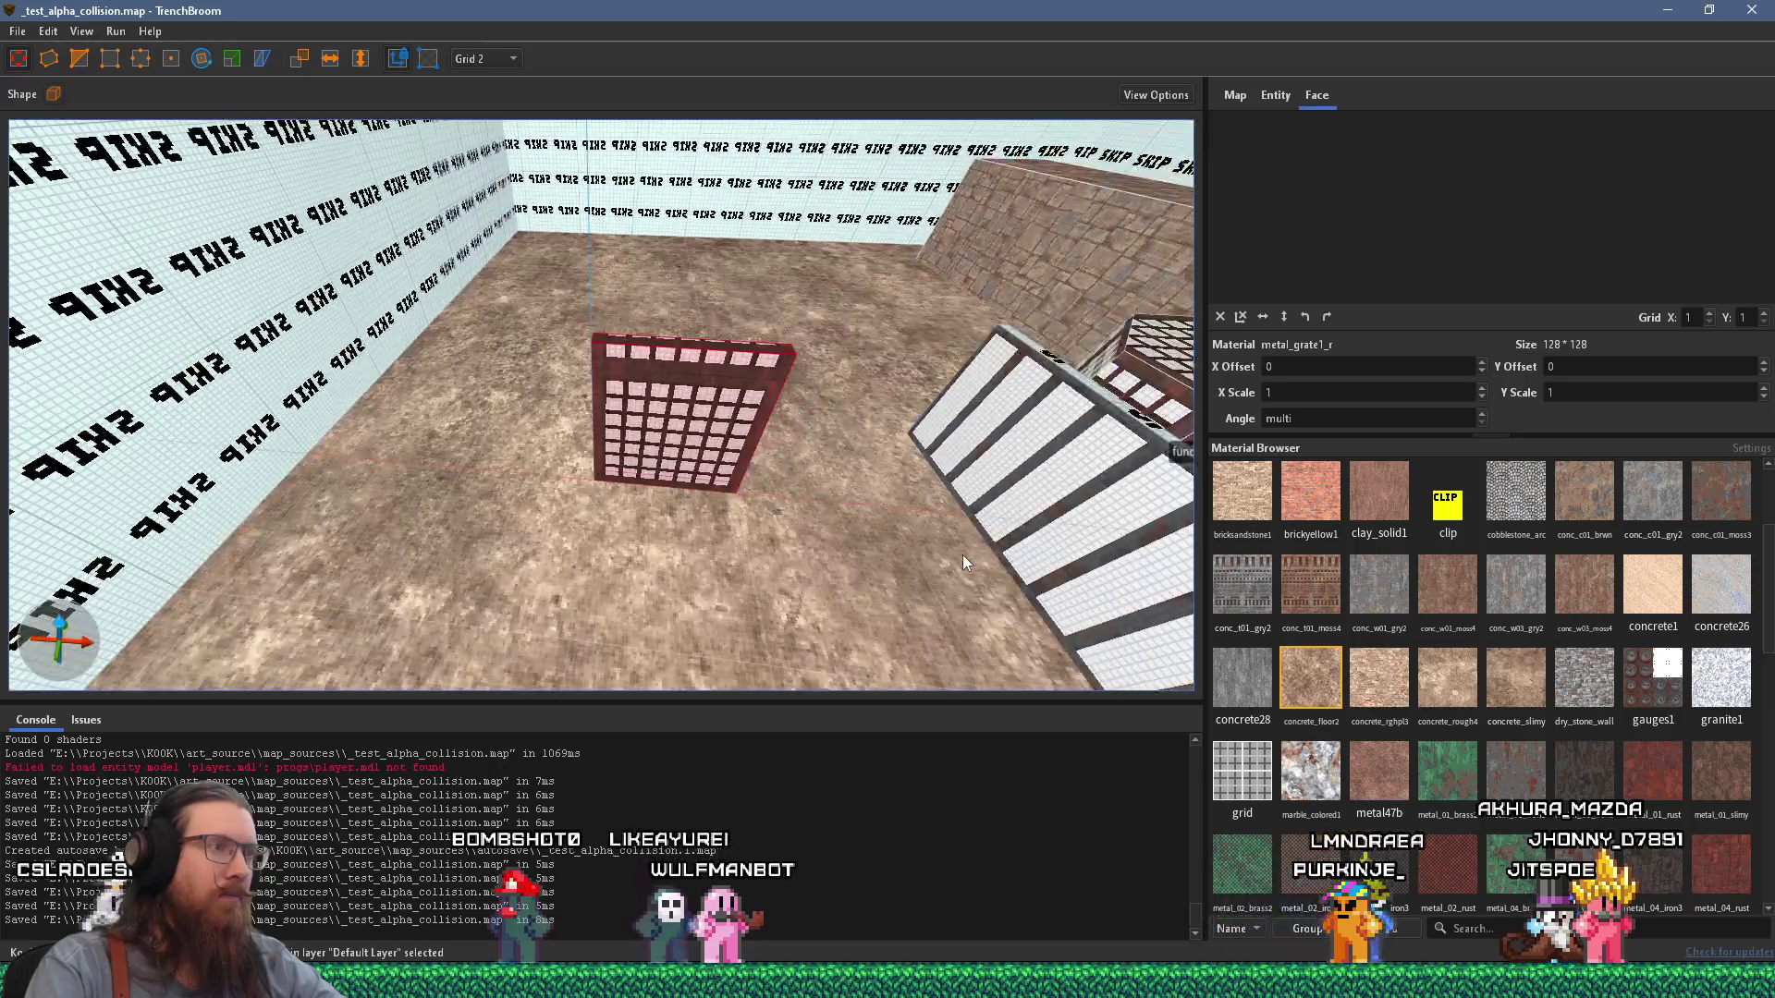
{"action": "scroll", "coordinate": [968, 558], "scroll_direction": "down", "scroll_amount": 5}
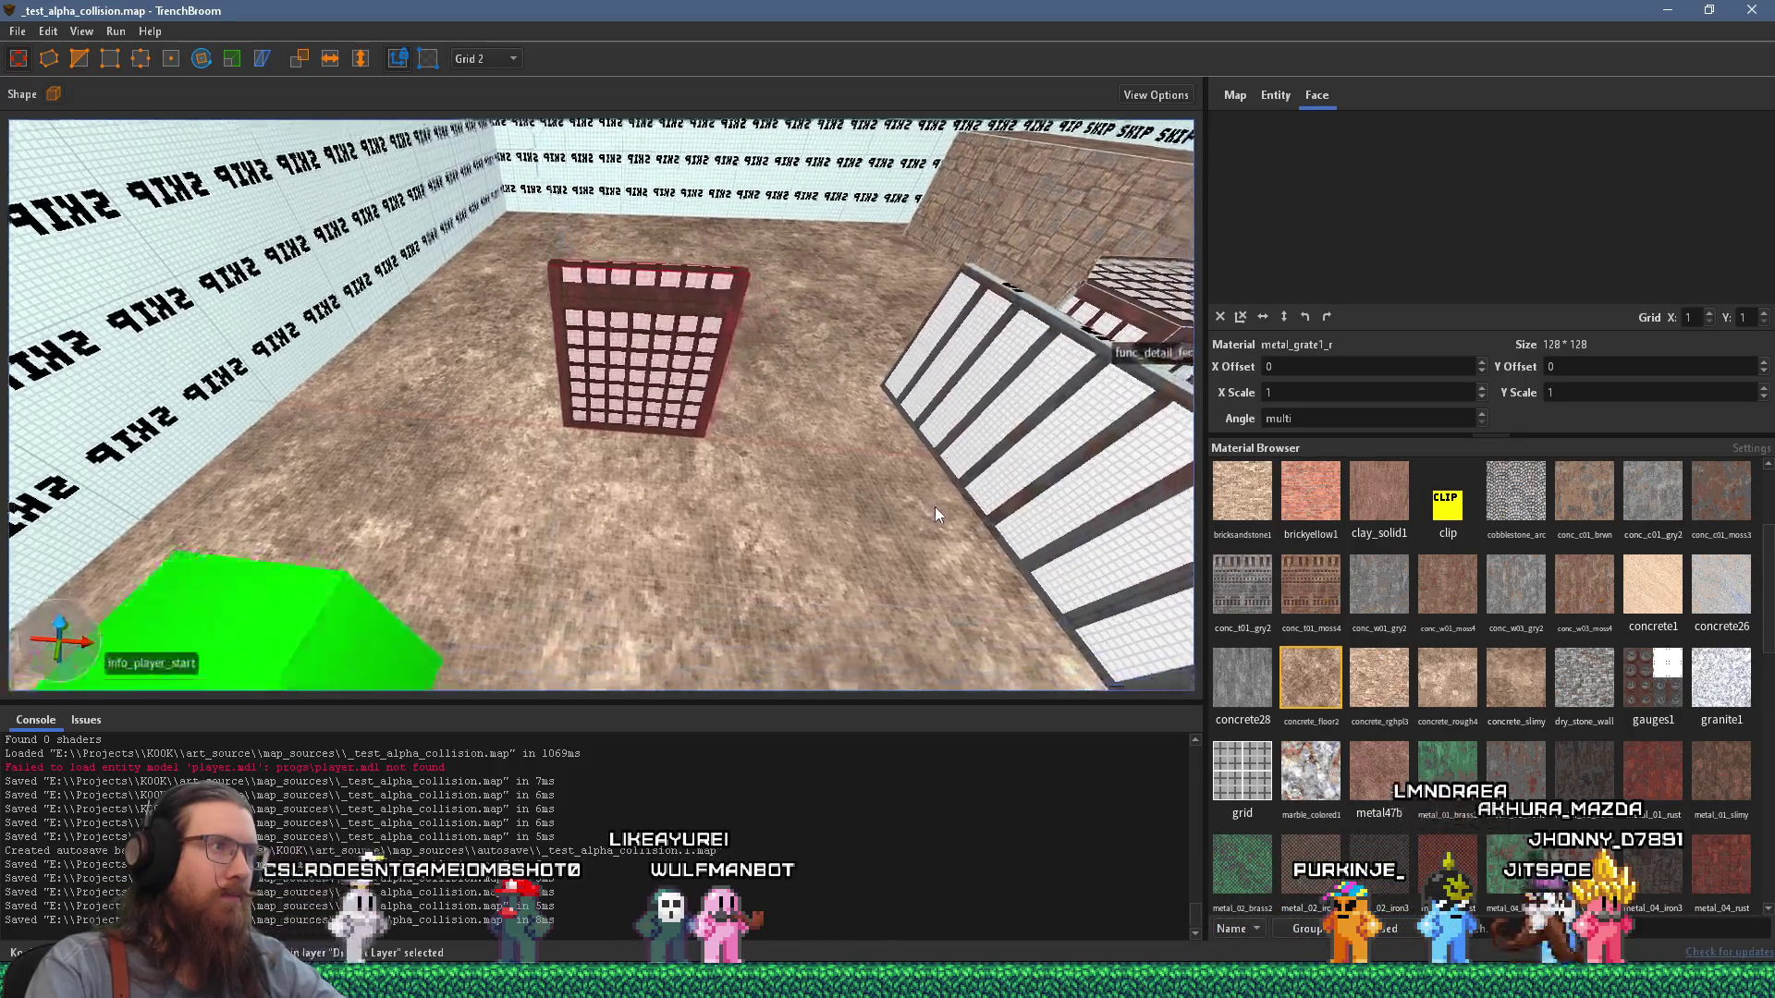
{"action": "key", "text": "alt+Tab"}
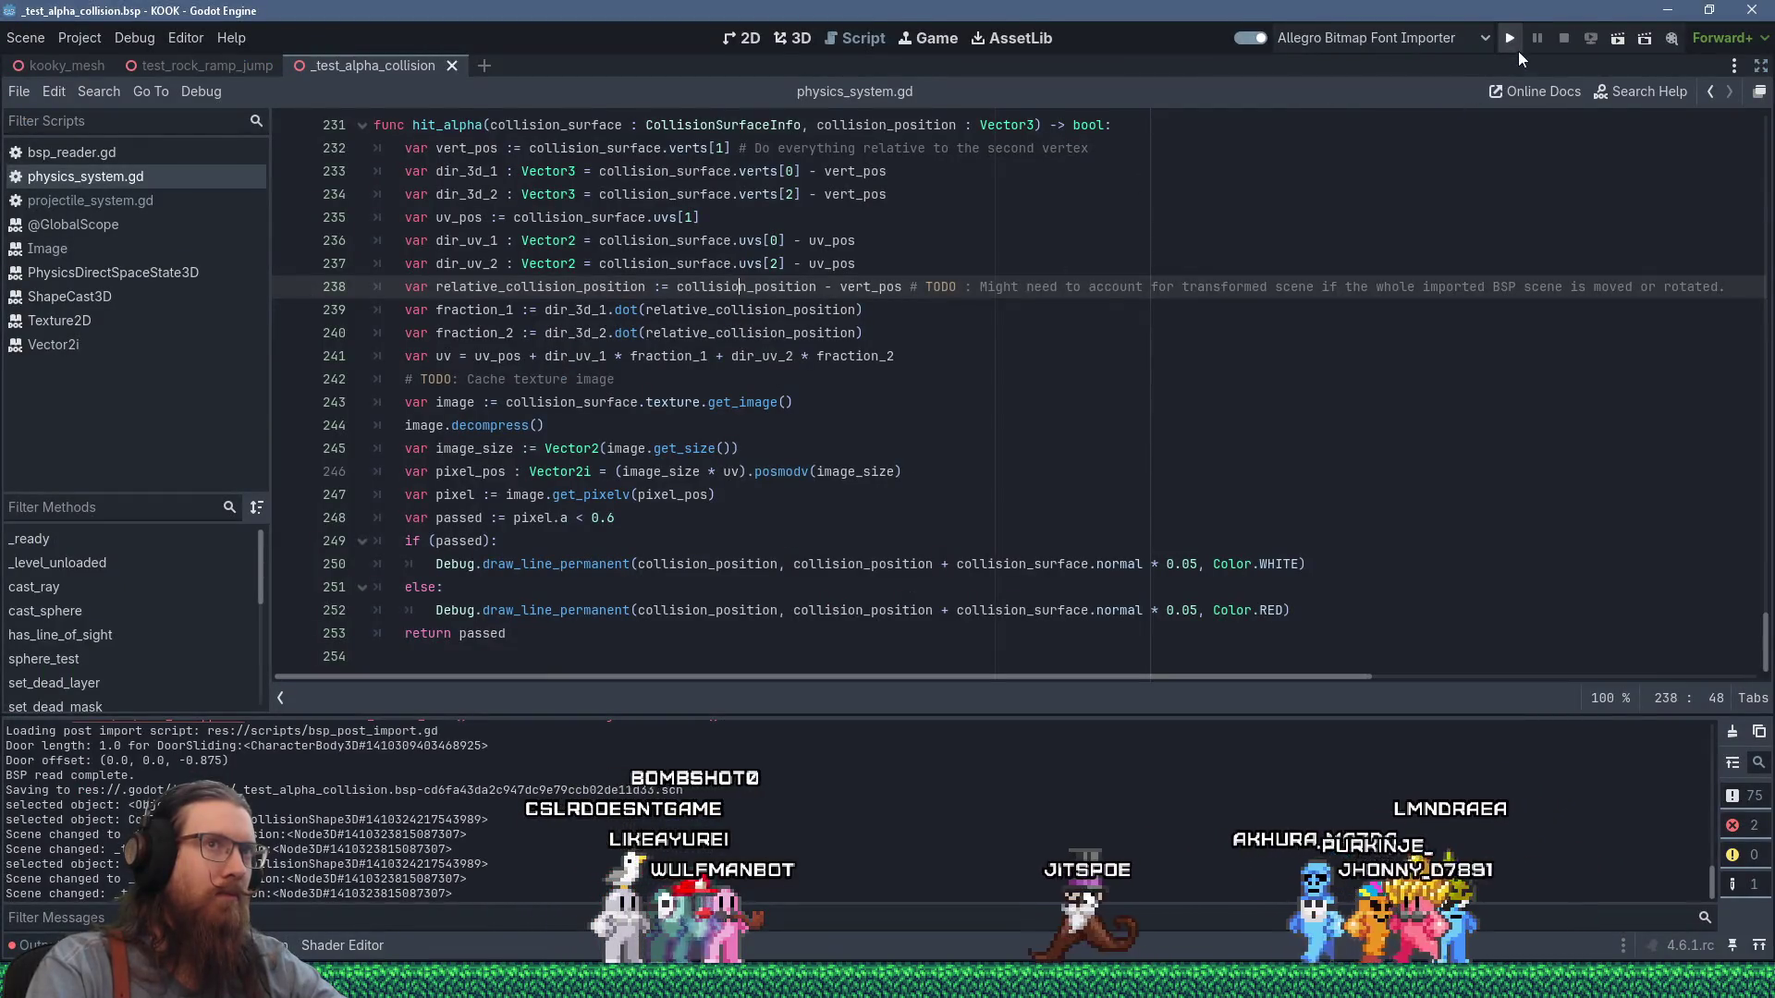
{"action": "left_click", "coordinate": [1511, 44]}
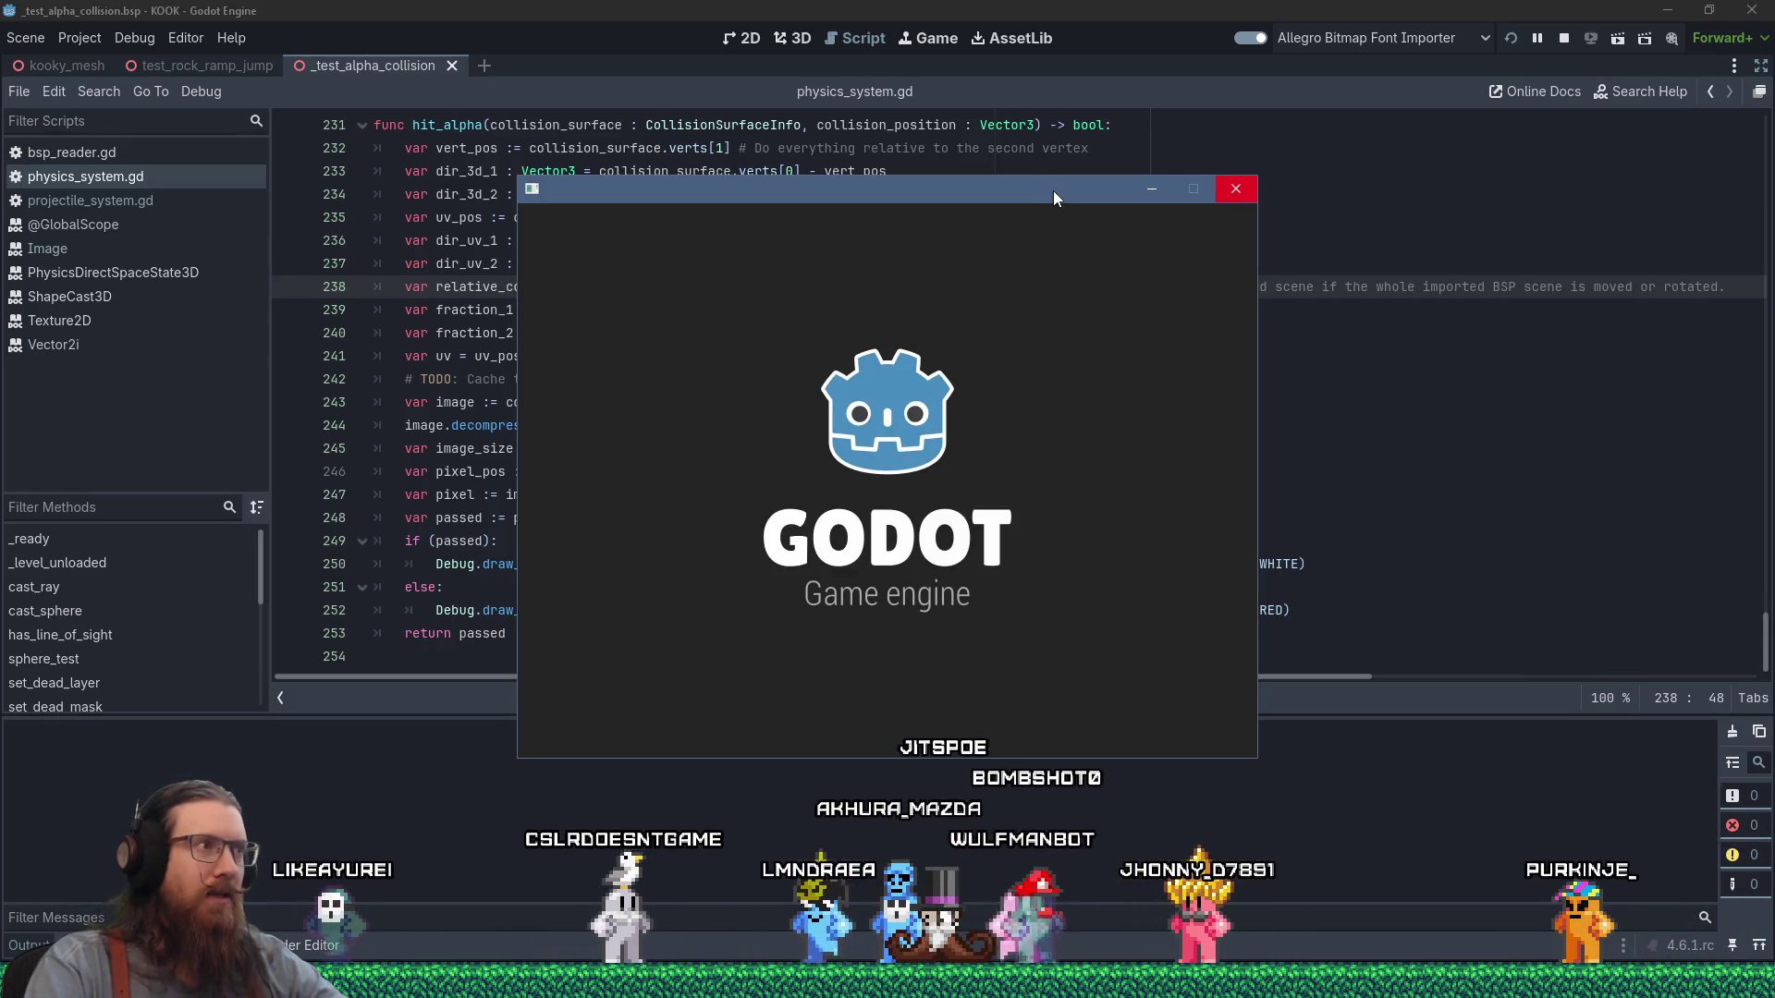
Set a breakpoint on line 238 of hit_alpha and switch to the launching KOOK debug game.
{"action": "left_click", "coordinate": [436, 287]}
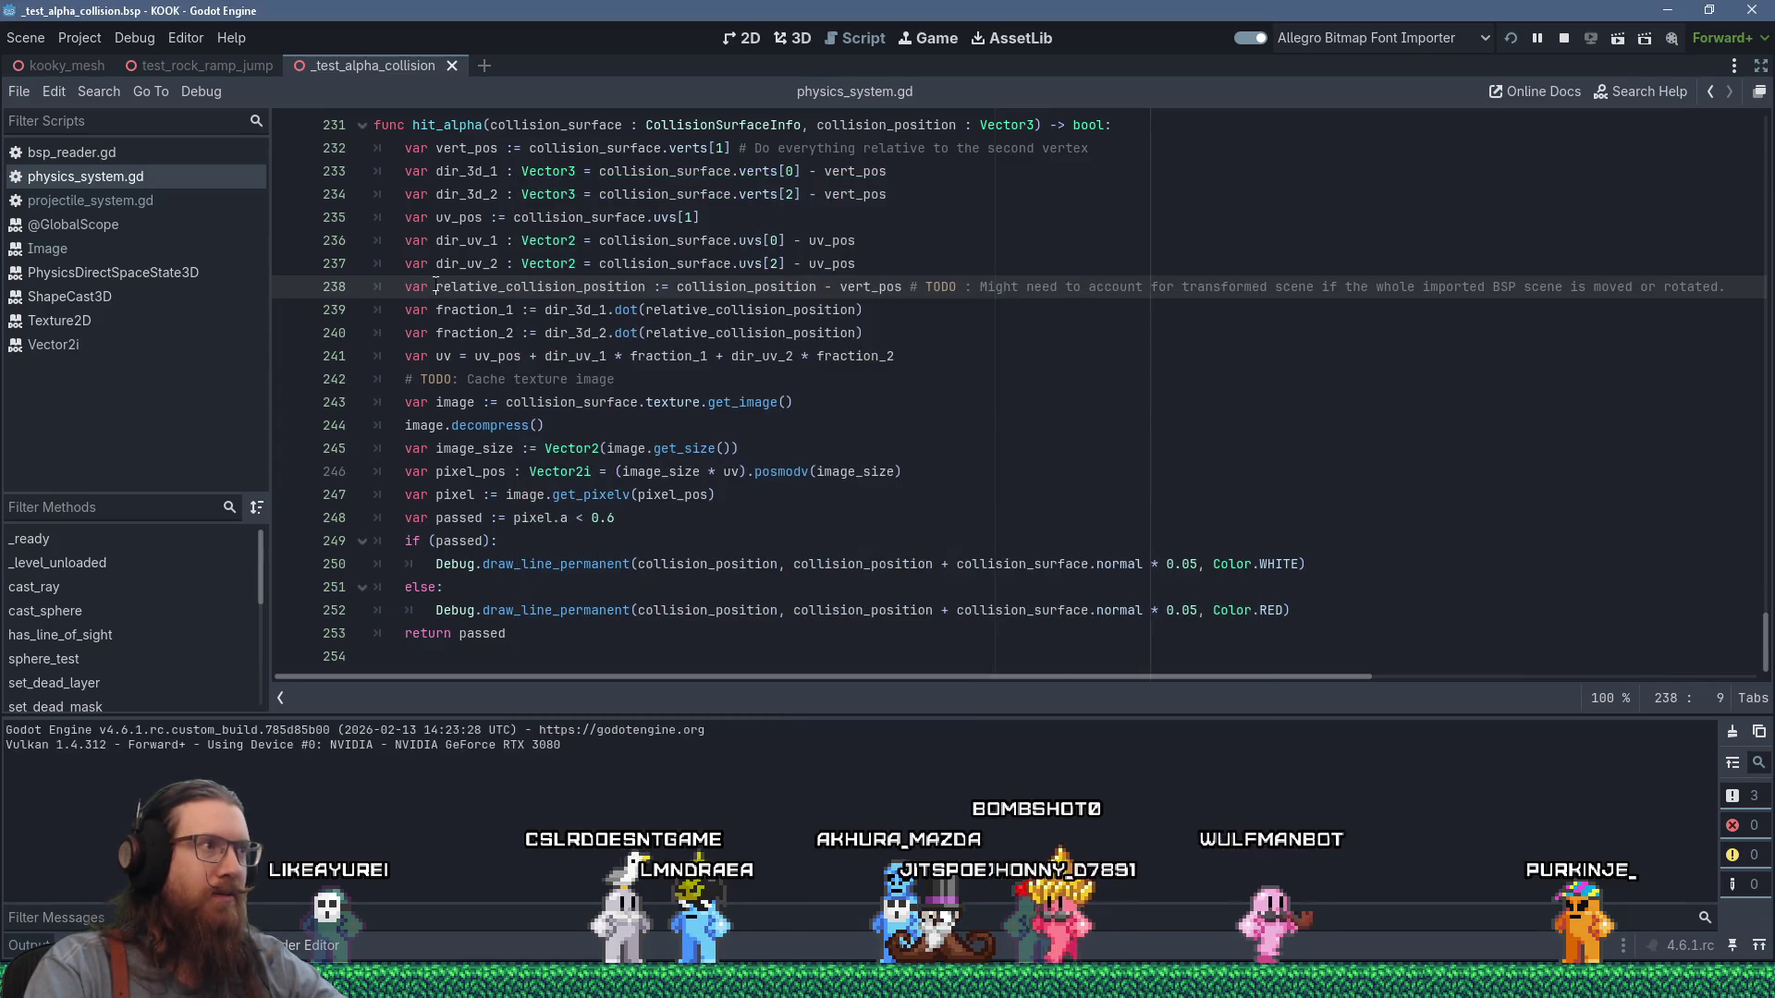
{"action": "left_click", "coordinate": [296, 287]}
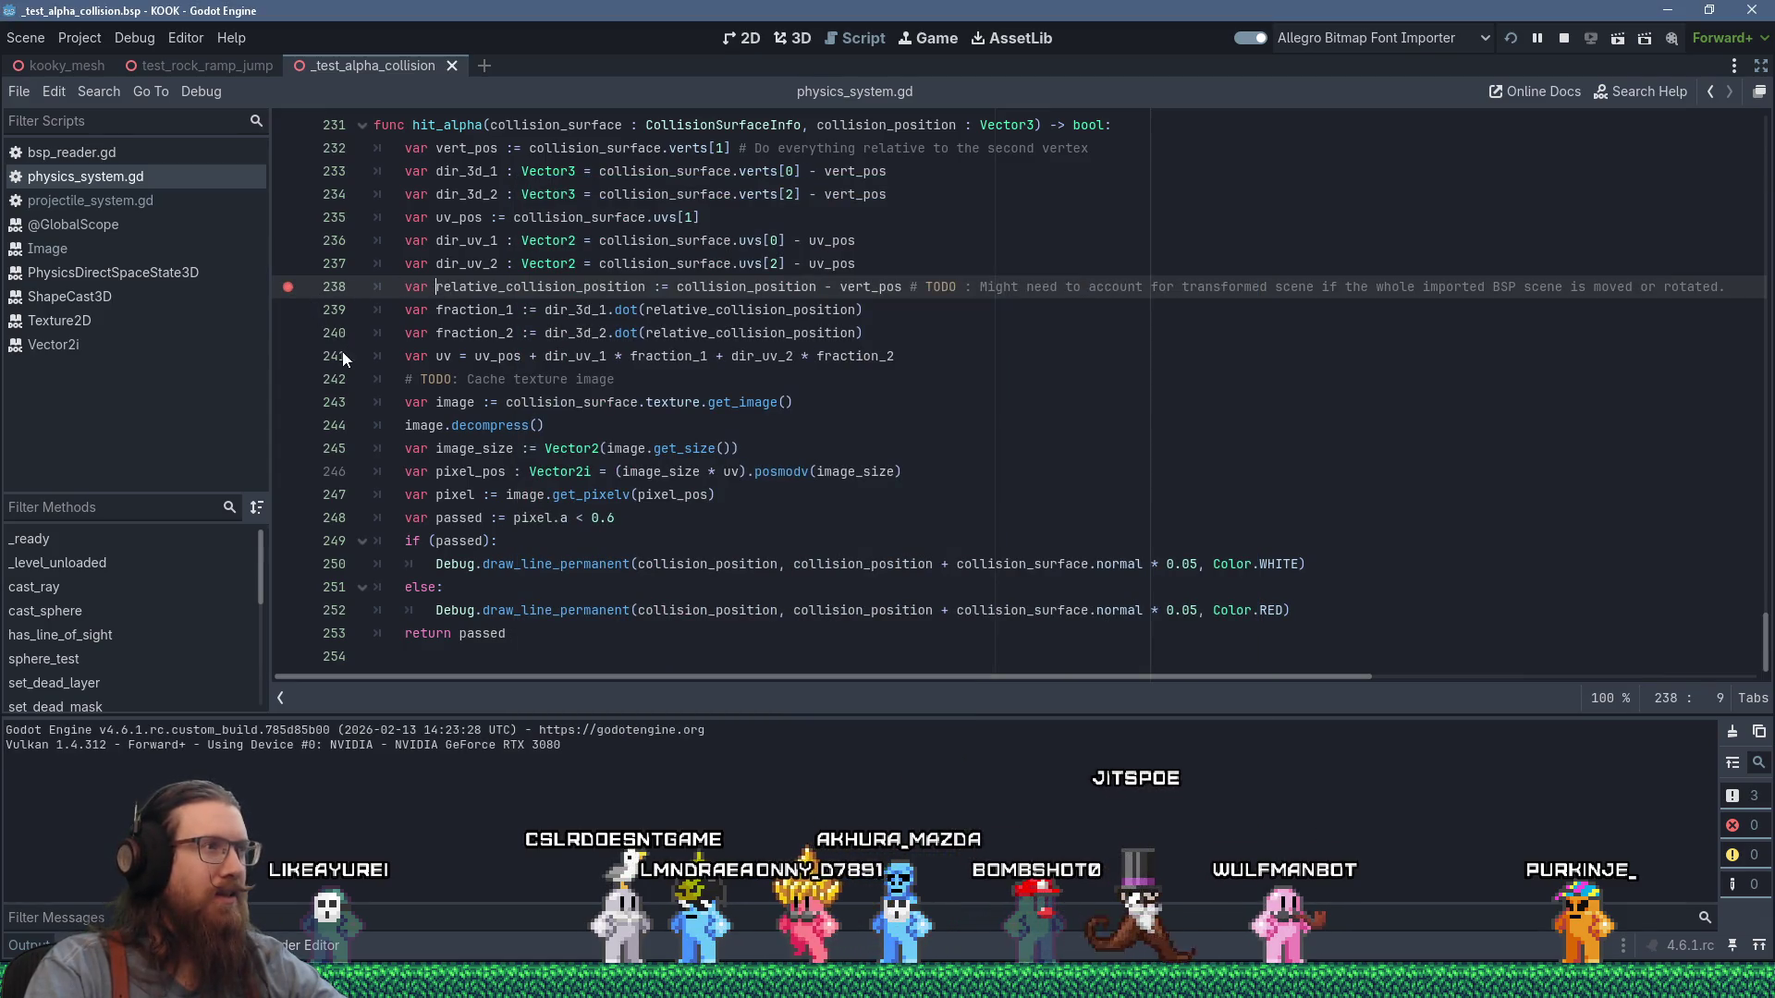
{"action": "key", "text": "alt+Tab"}
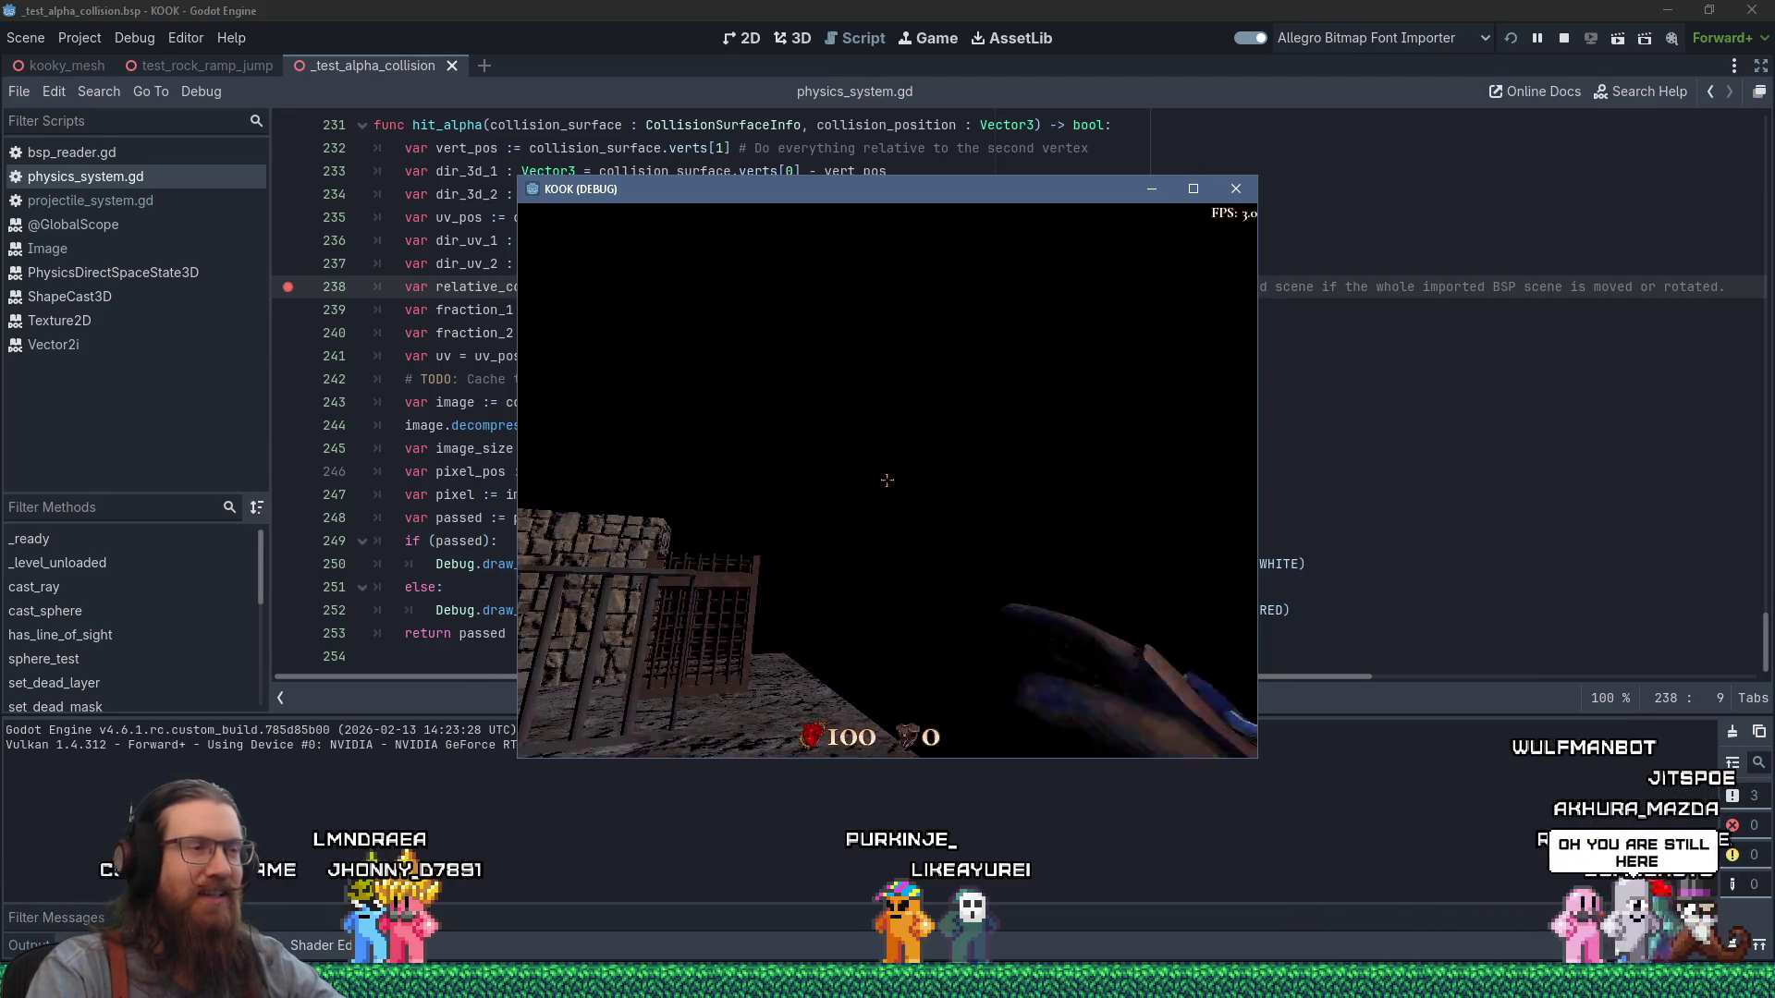
Maximize the KOOK window, shoot the grated gate, and read hit_alpha's locals at line 238.
{"action": "key", "text": "grave"}
{"action": "left_click", "coordinate": [1192, 189]}
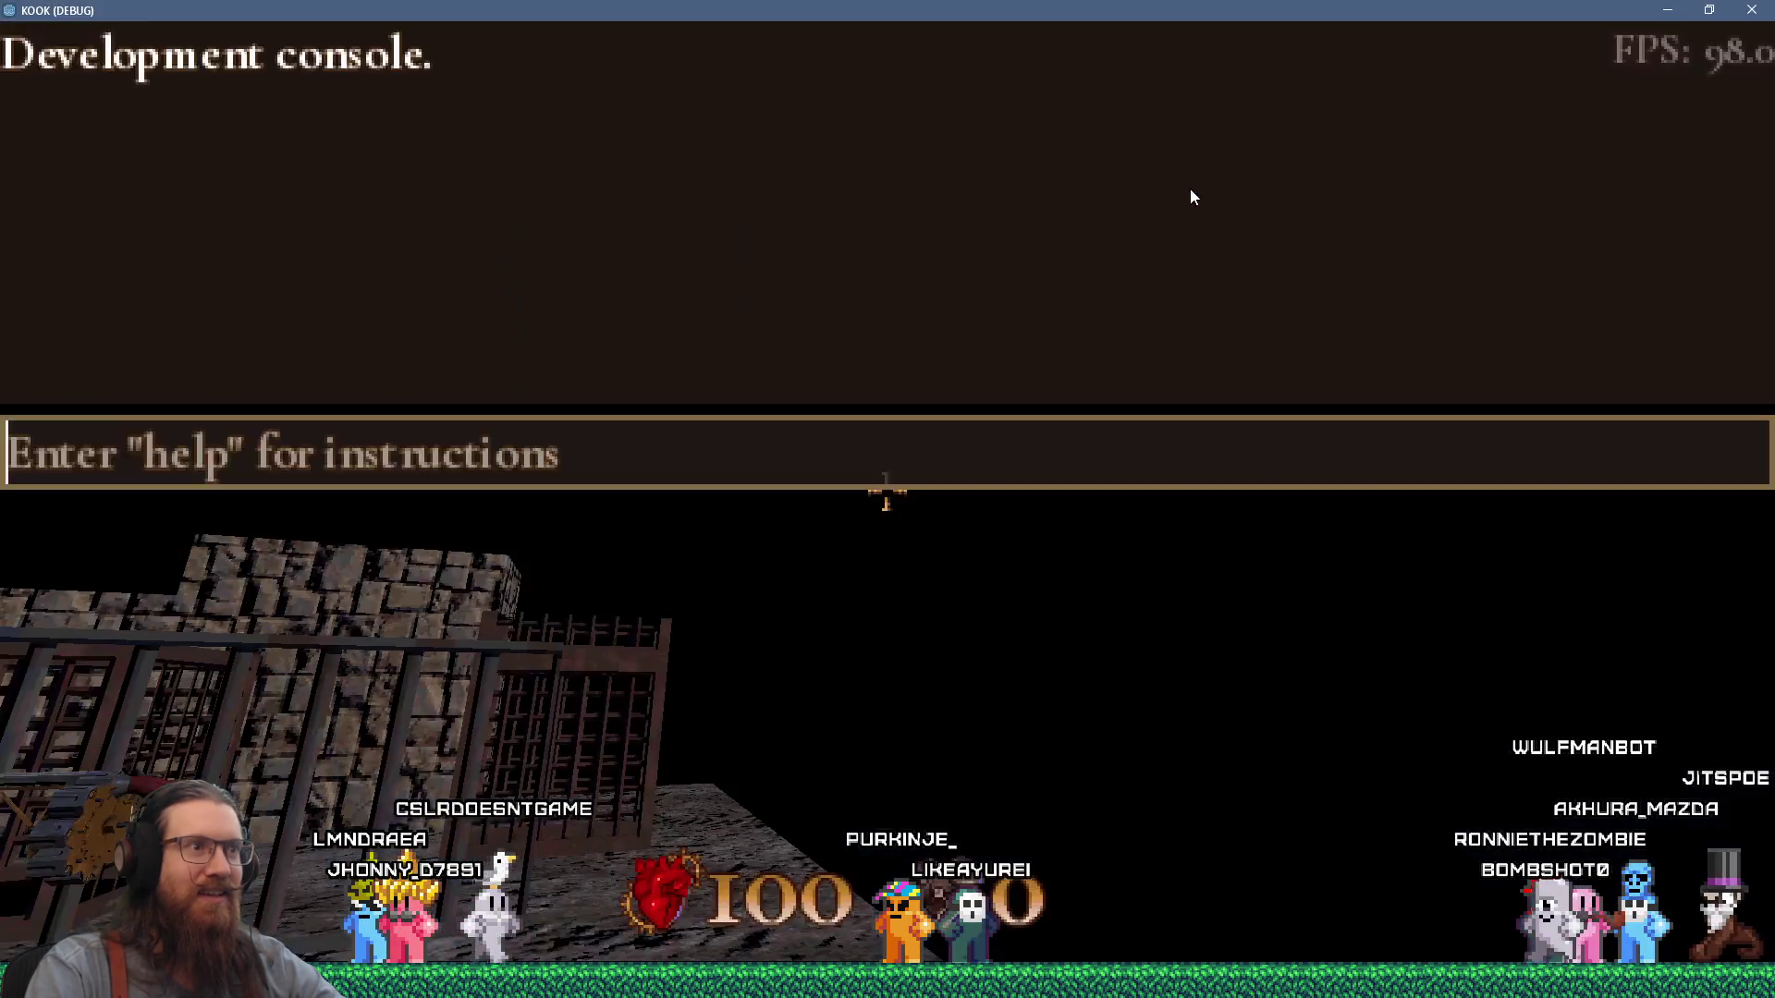
{"action": "key", "text": "grave"}
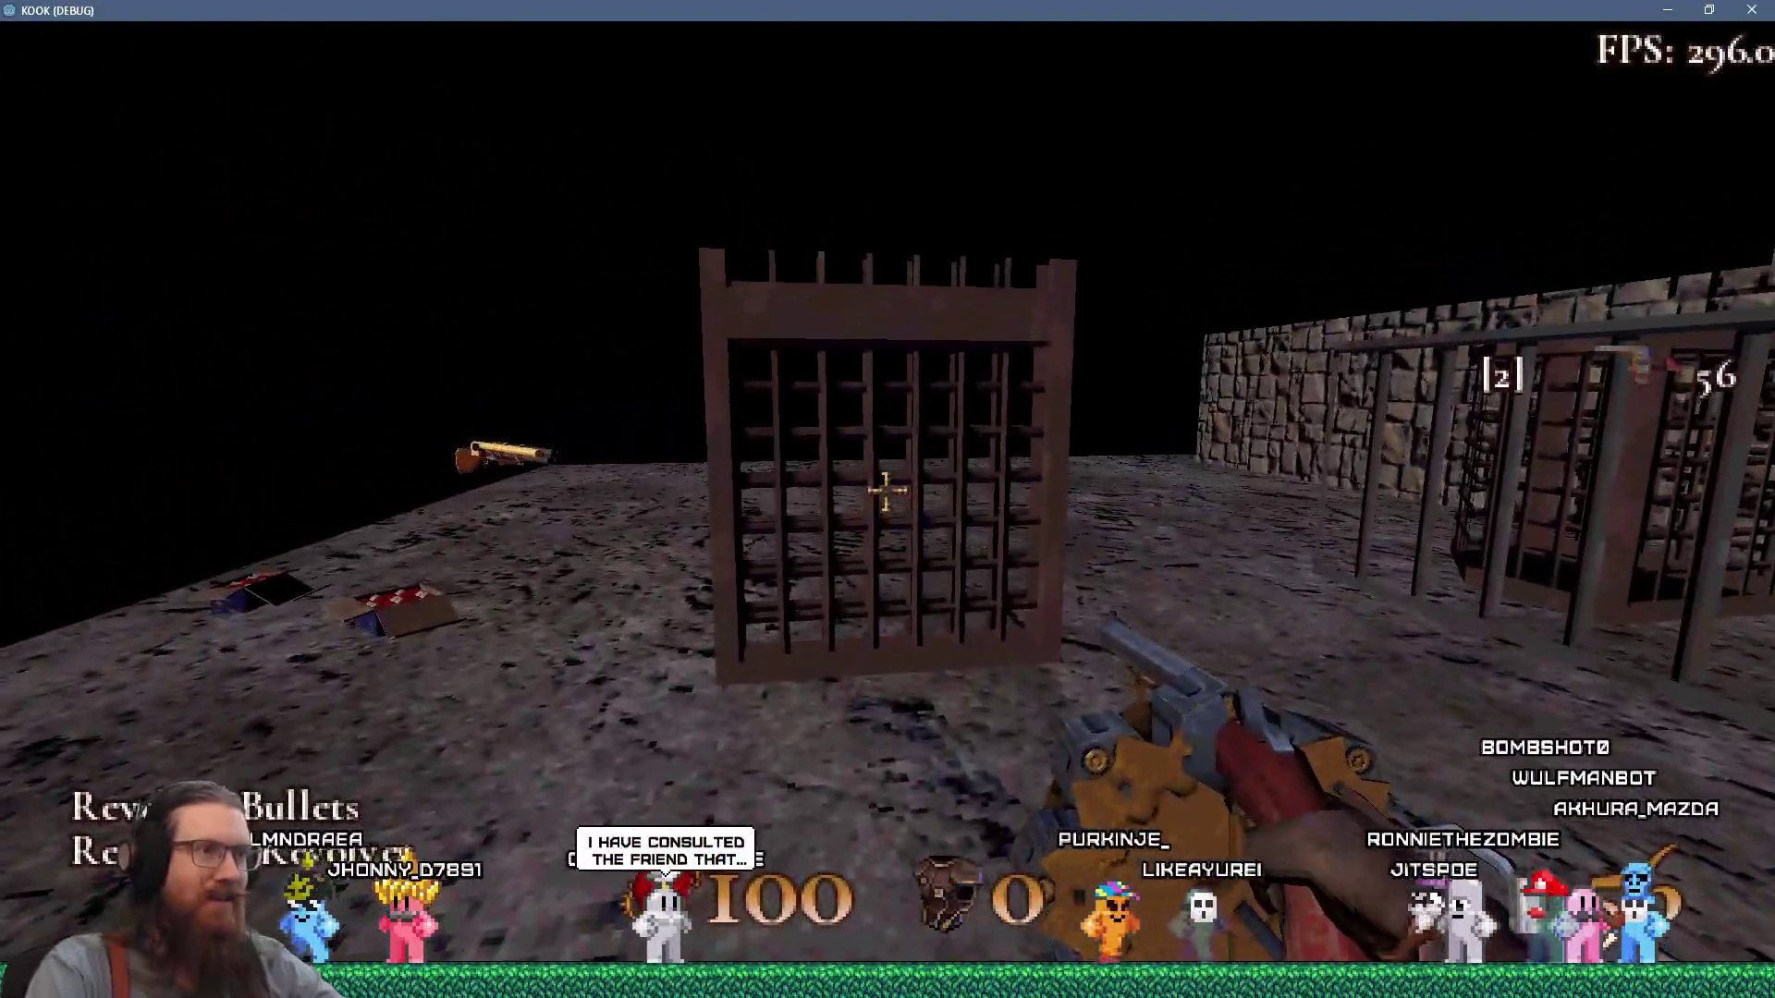
{"action": "left_click", "coordinate": [887, 490]}
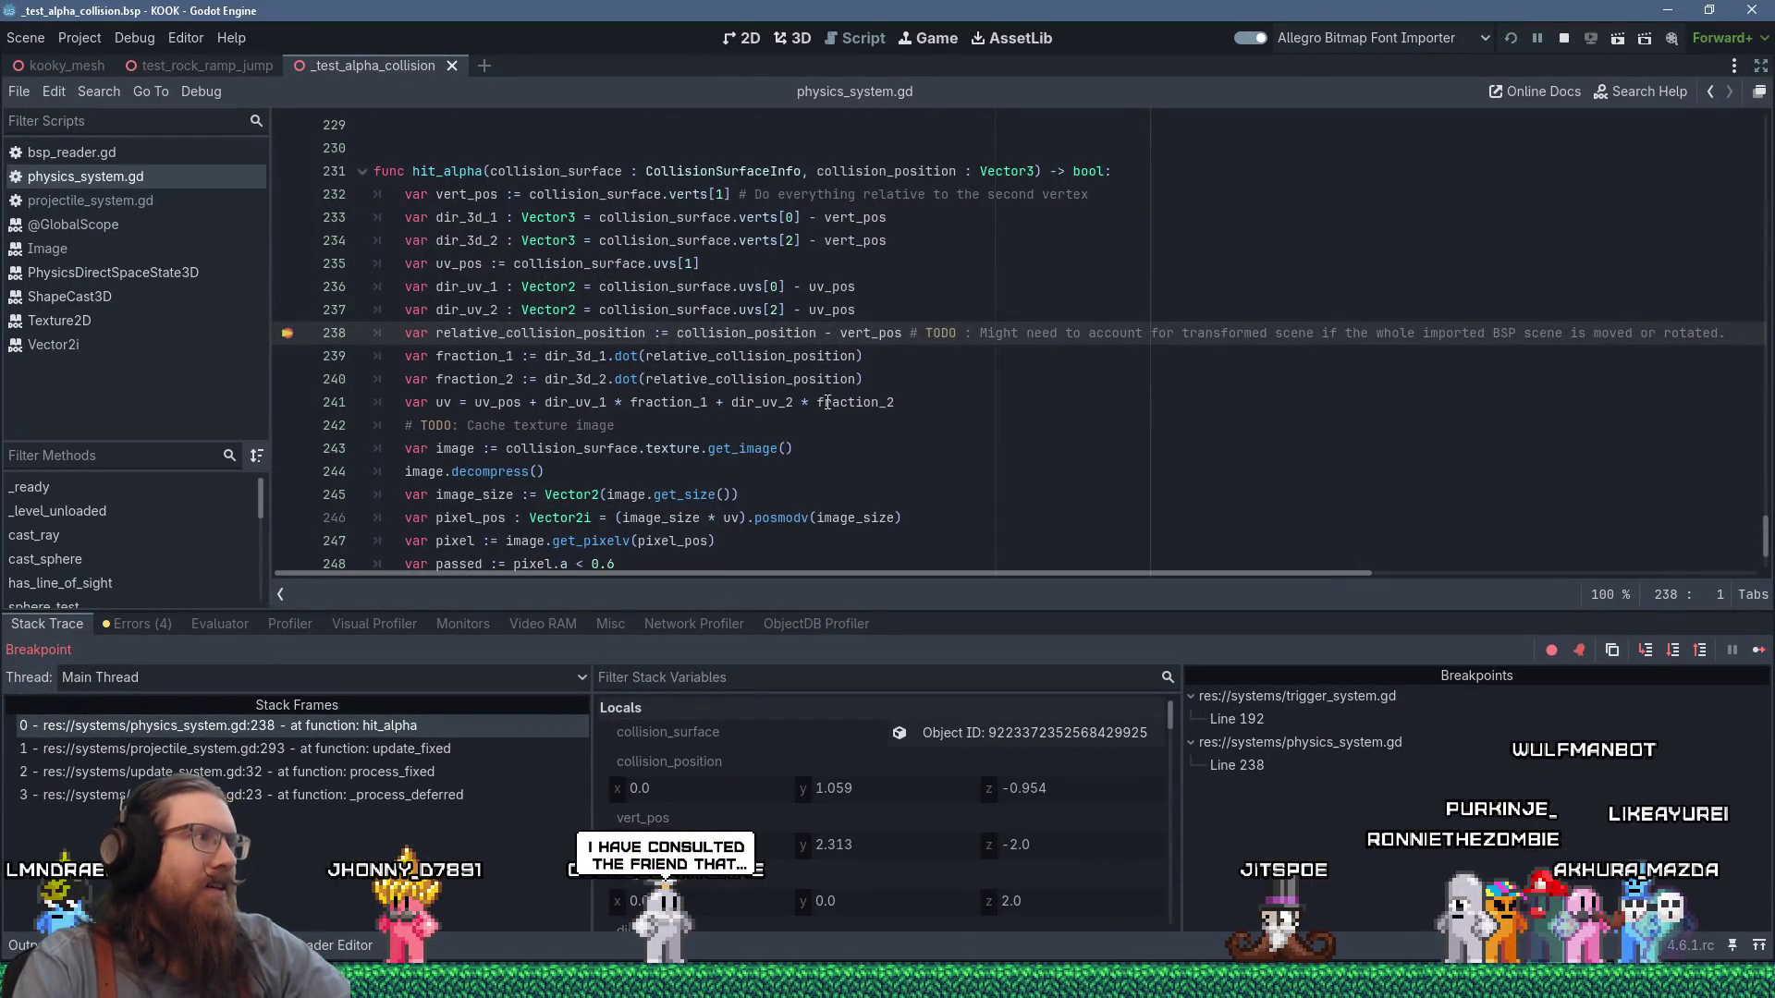
{"action": "mouse_move", "coordinate": [472, 289]}
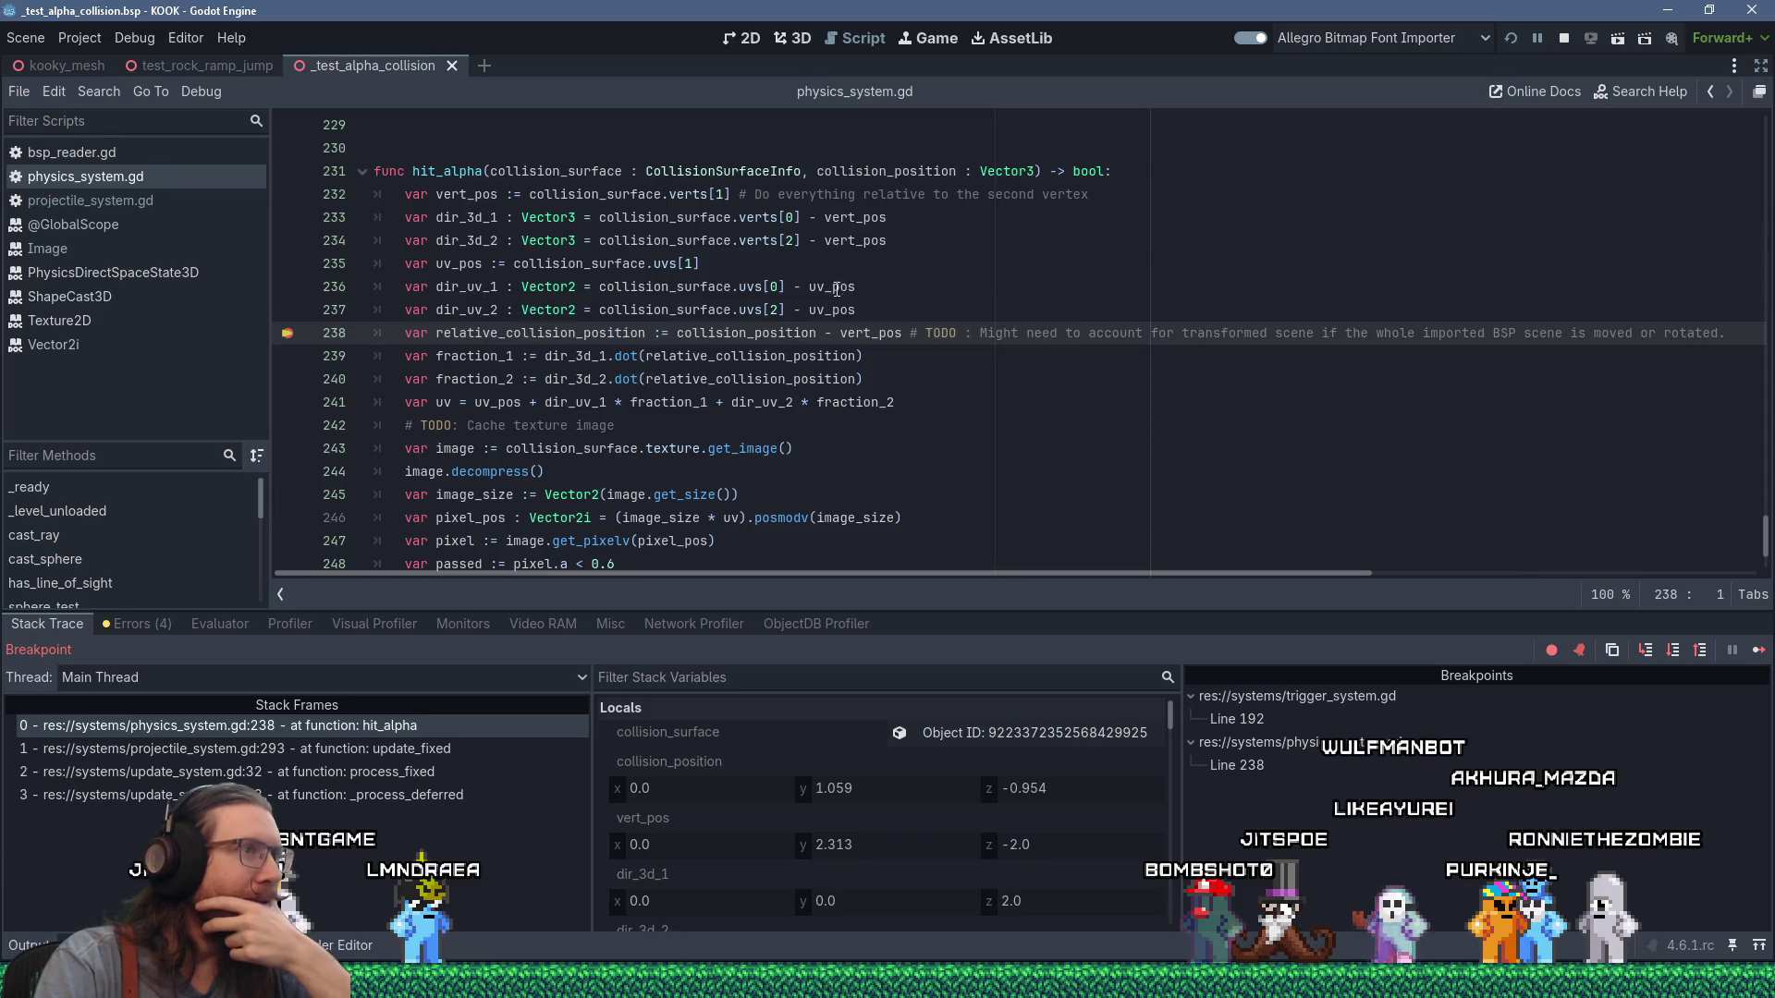
{"action": "mouse_move", "coordinate": [836, 290]}
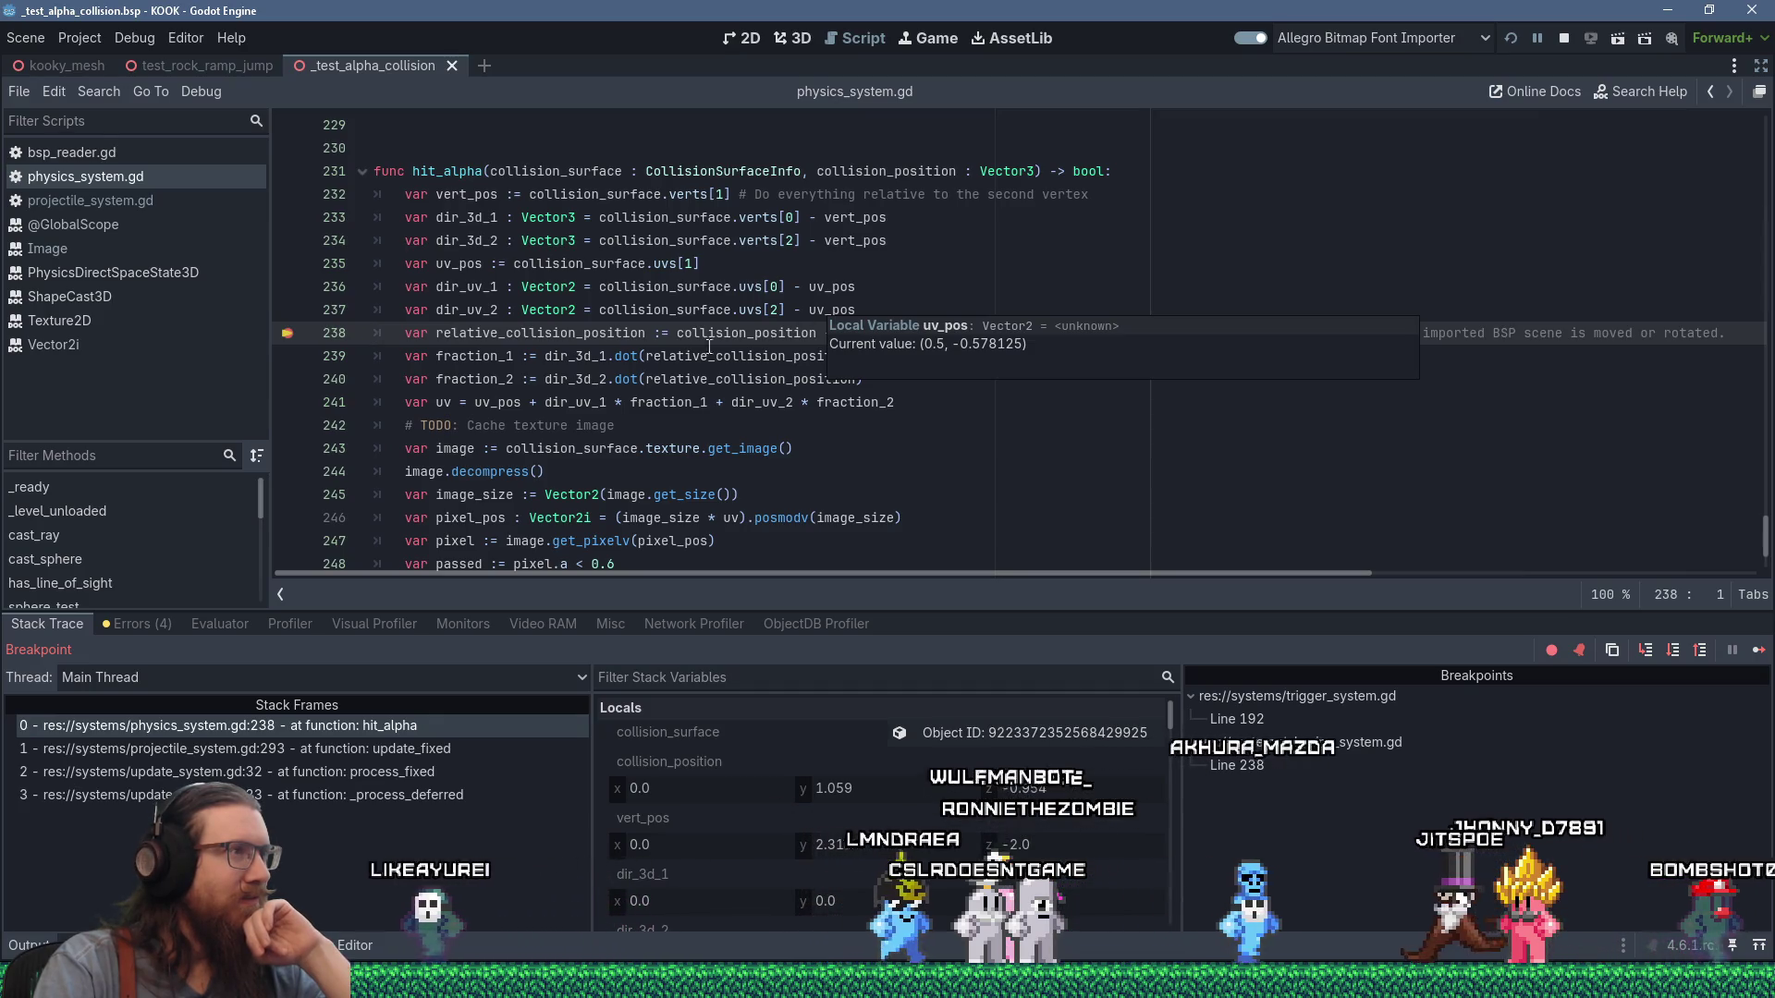
{"action": "mouse_move", "coordinate": [457, 283]}
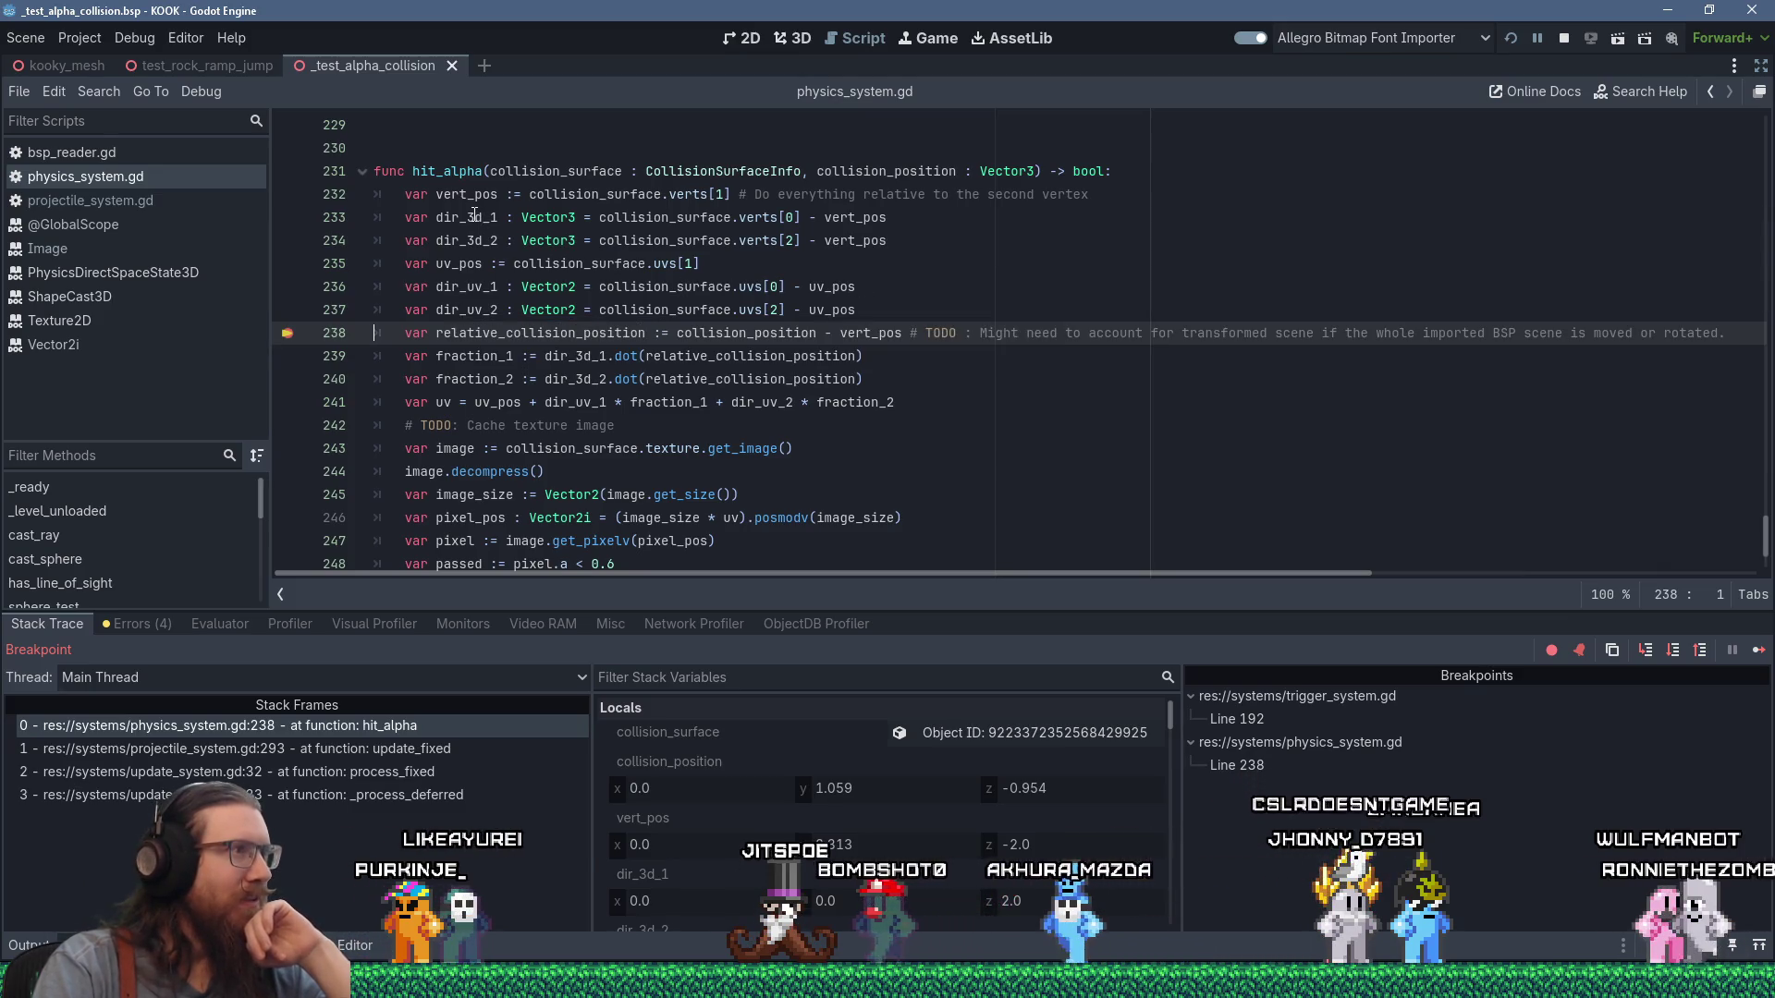
{"action": "mouse_move", "coordinate": [474, 215]}
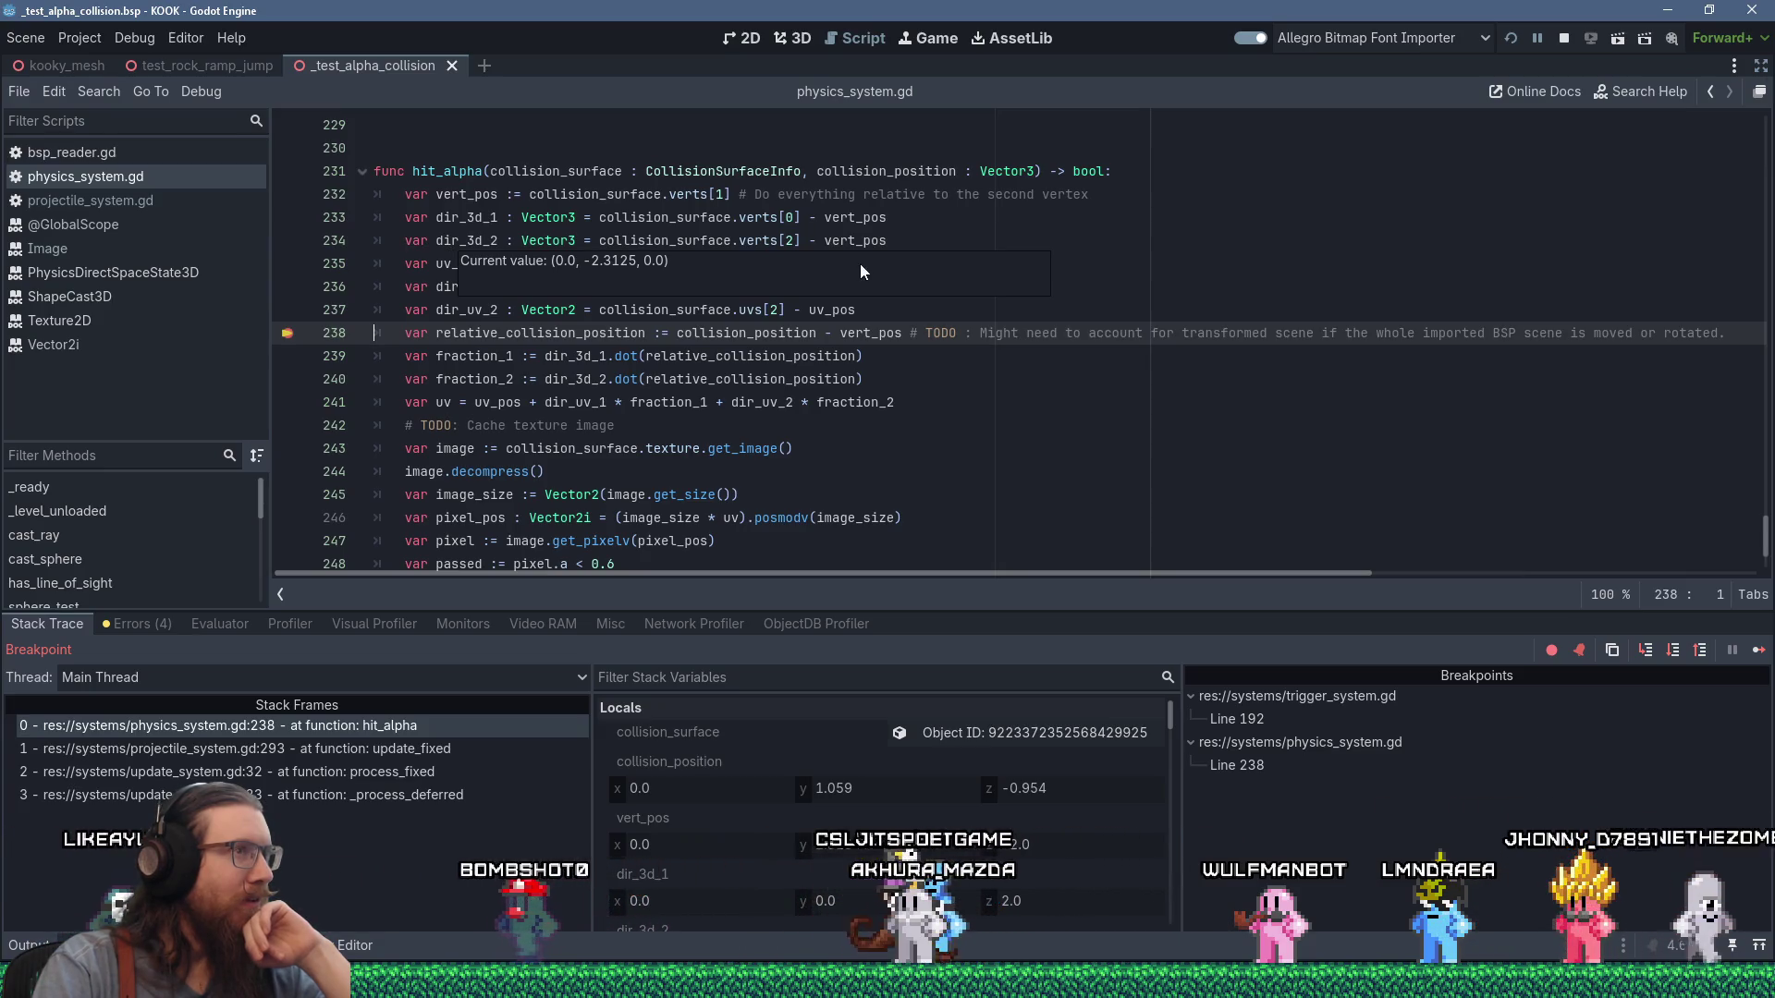
{"action": "mouse_move", "coordinate": [859, 240]}
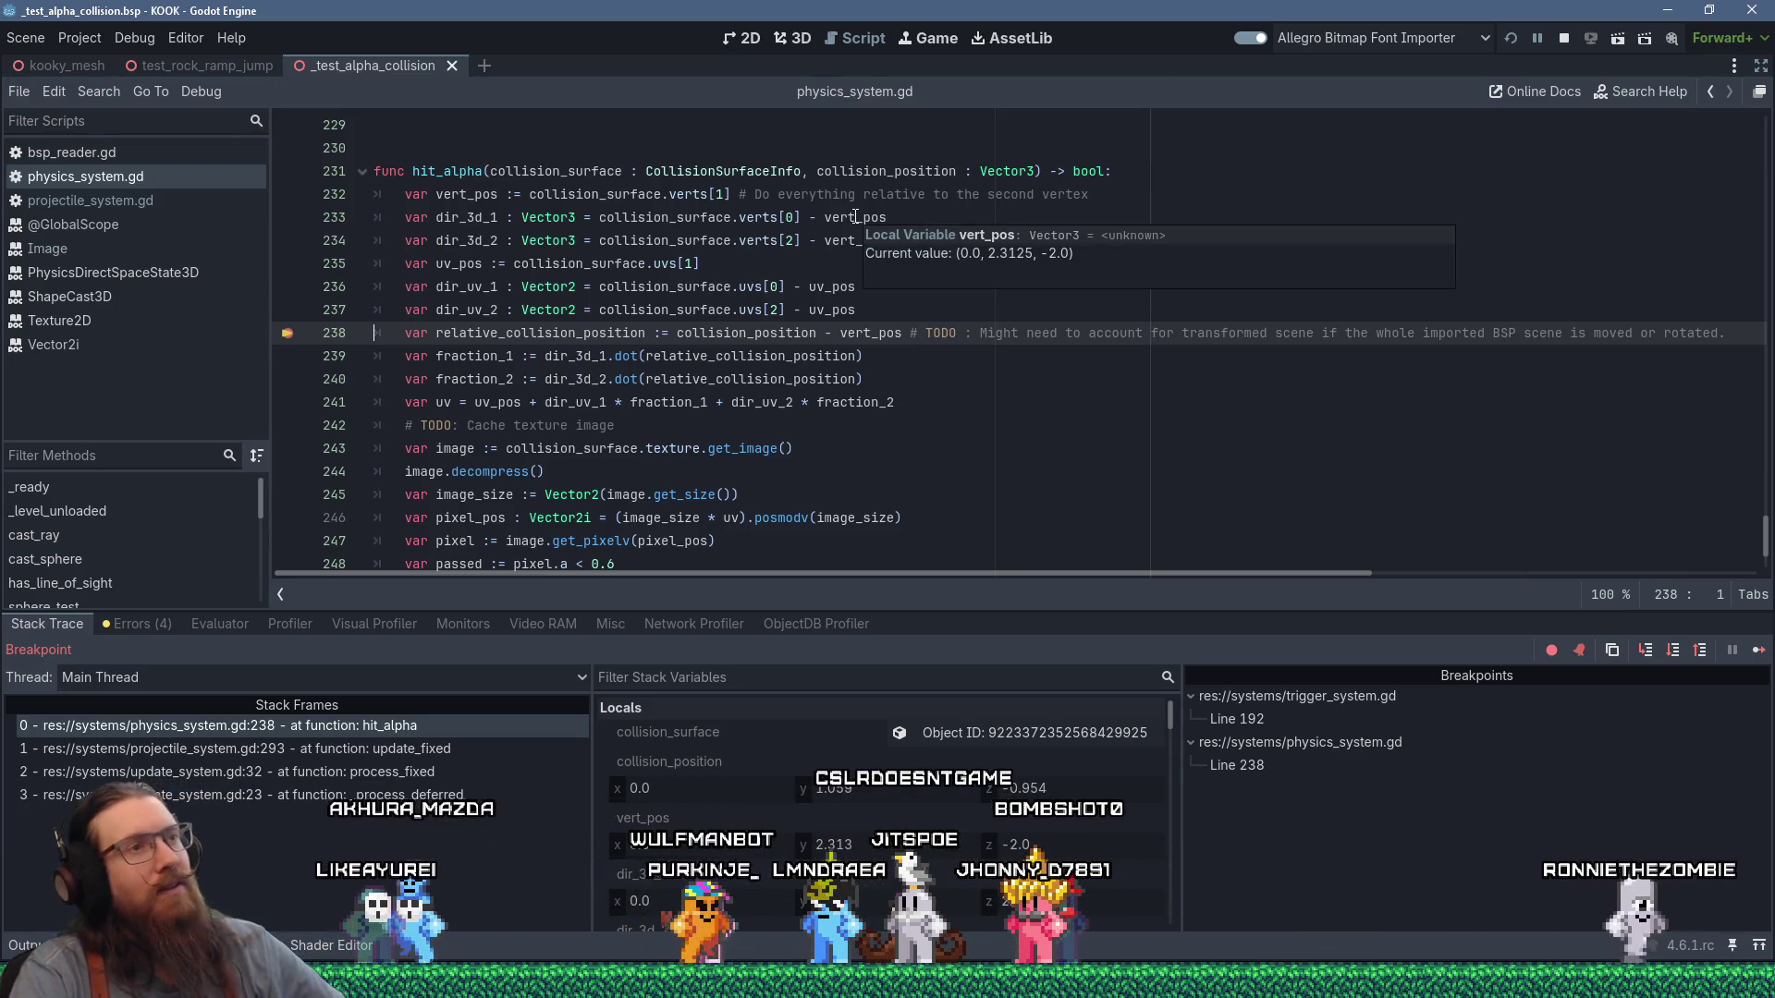
{"action": "key", "text": "alt+Tab"}
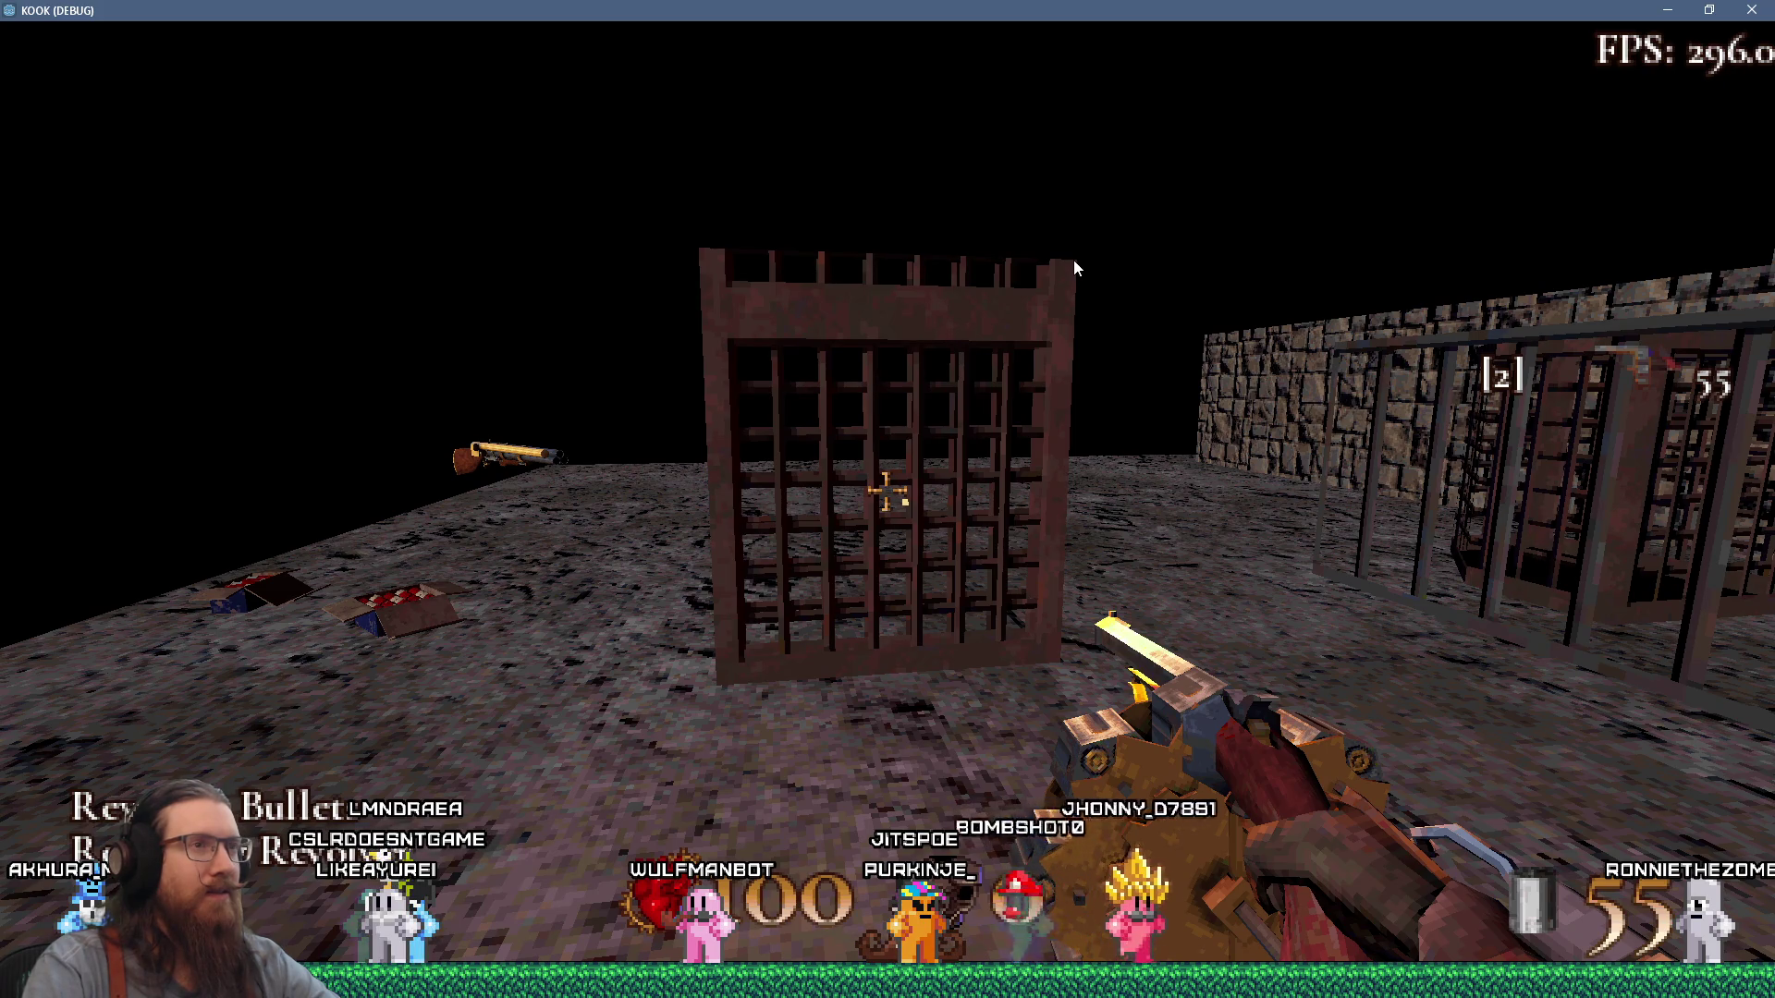
{"action": "key", "text": "alt+Tab"}
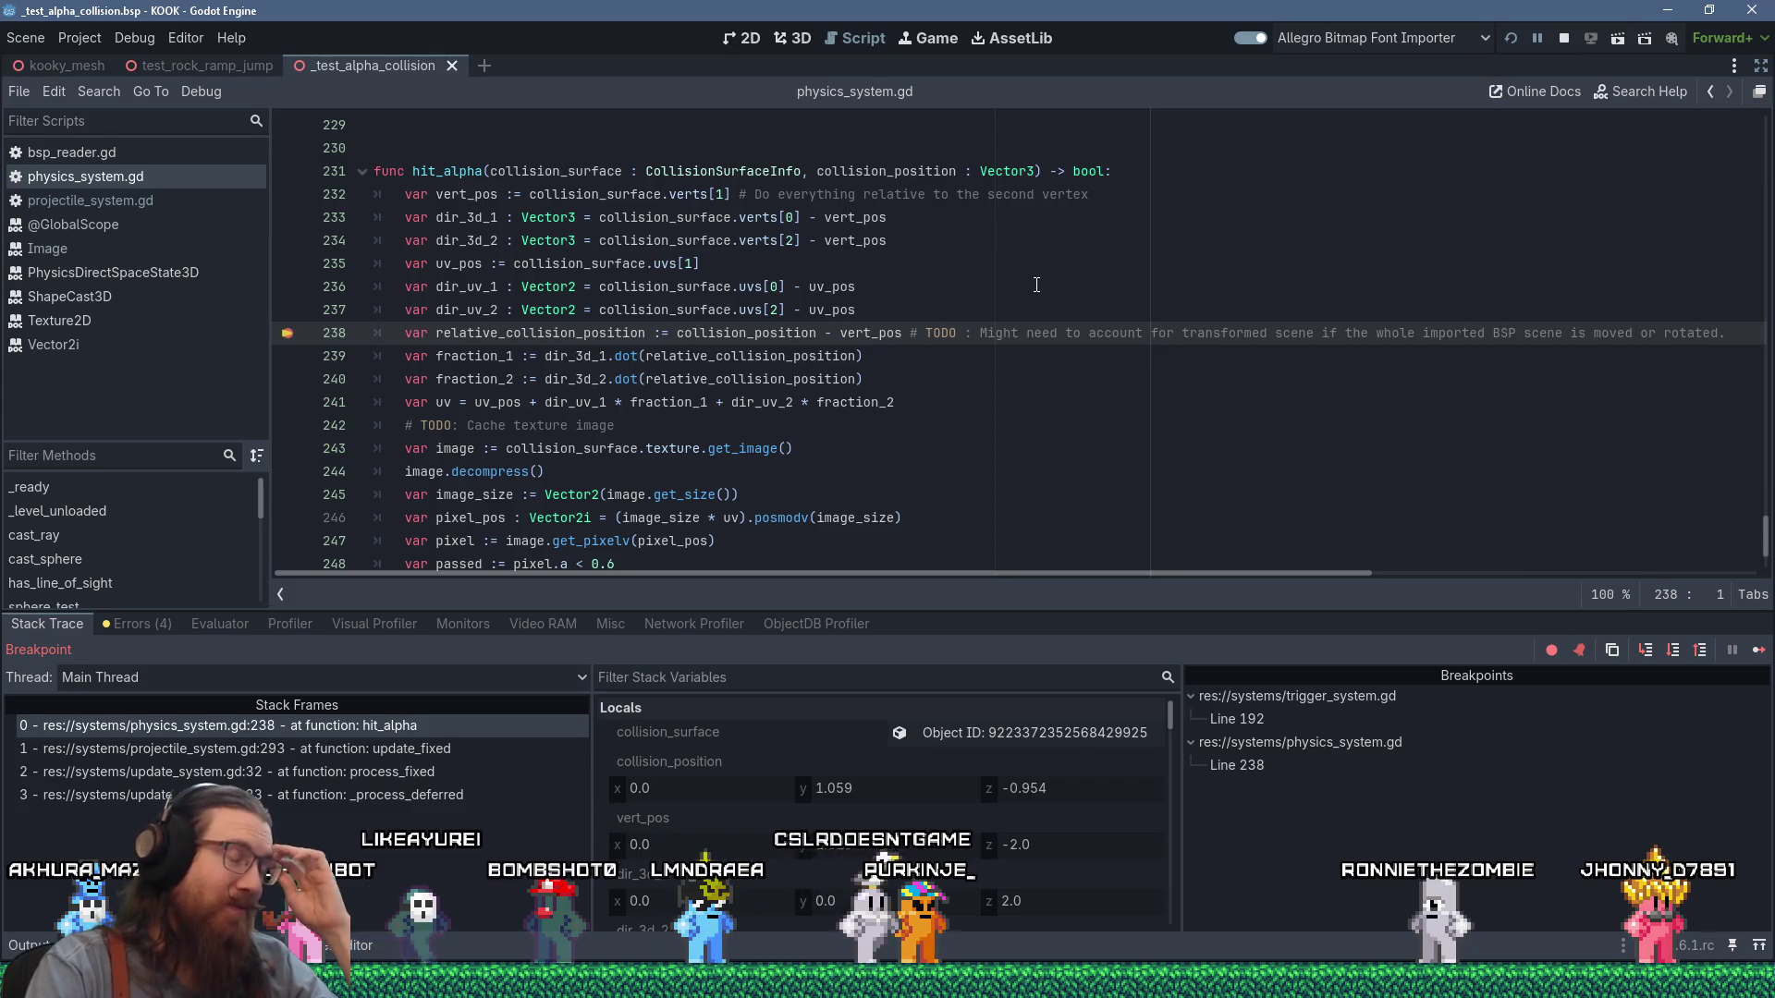
{"action": "mouse_move", "coordinate": [771, 399]}
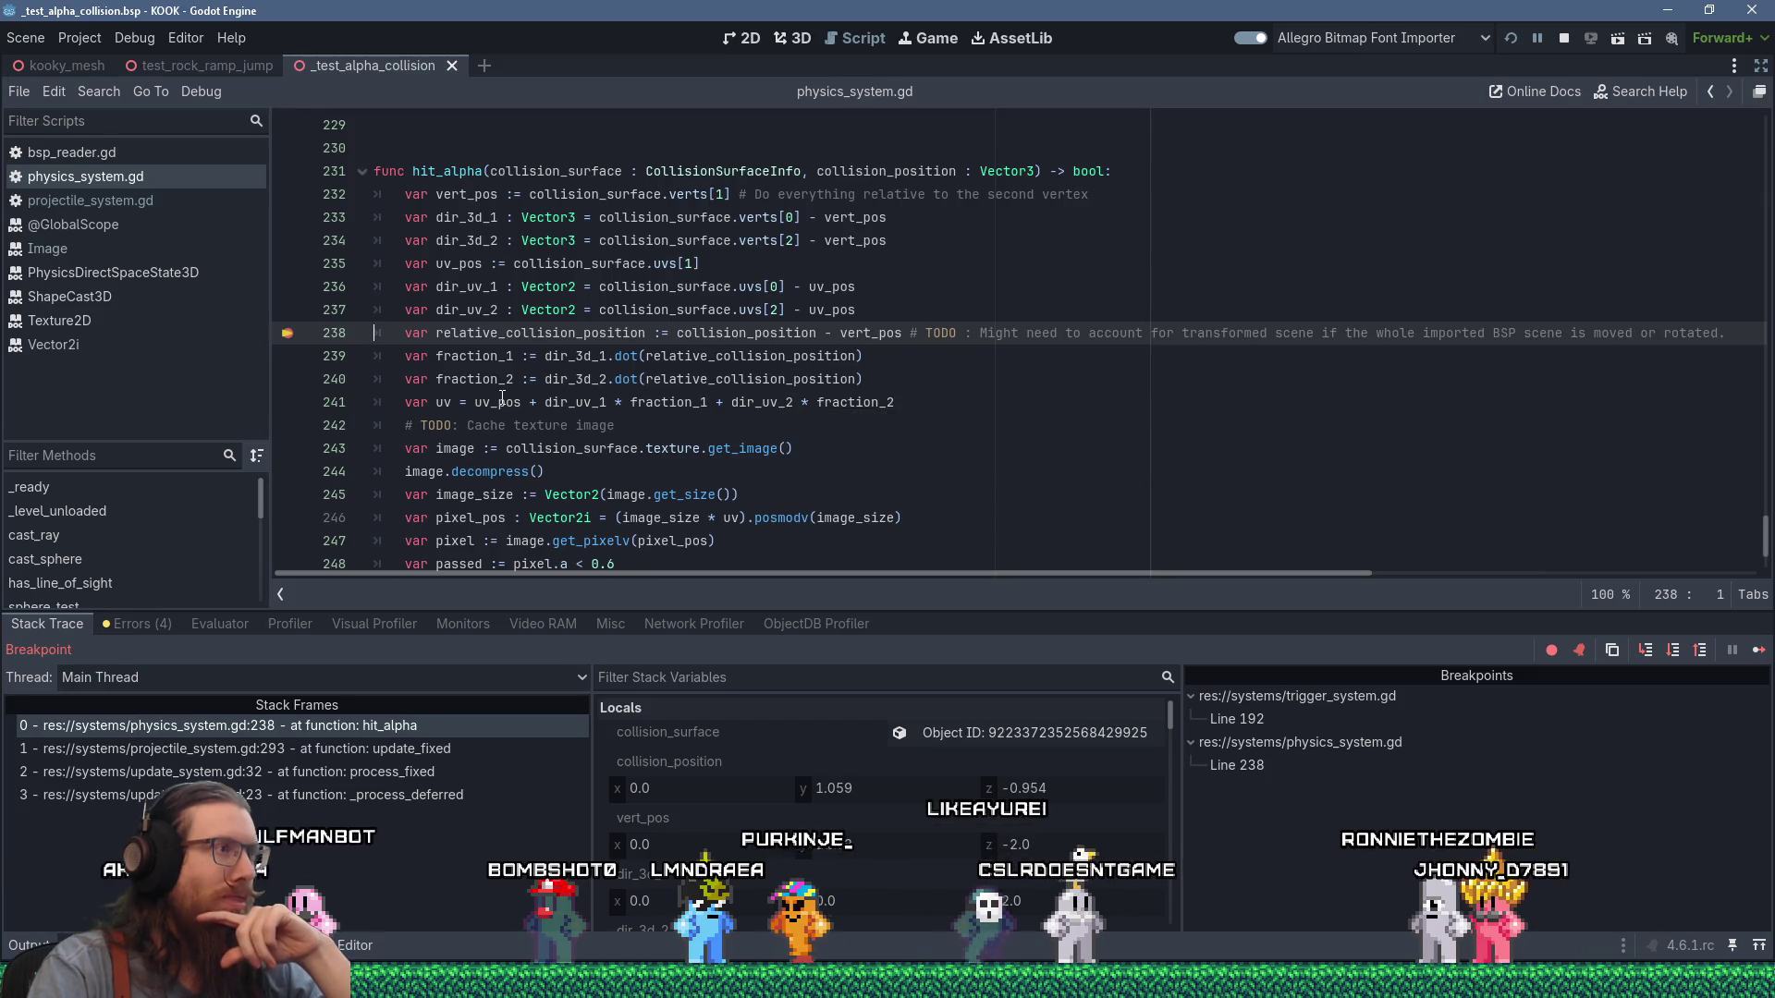
{"action": "mouse_move", "coordinate": [502, 398]}
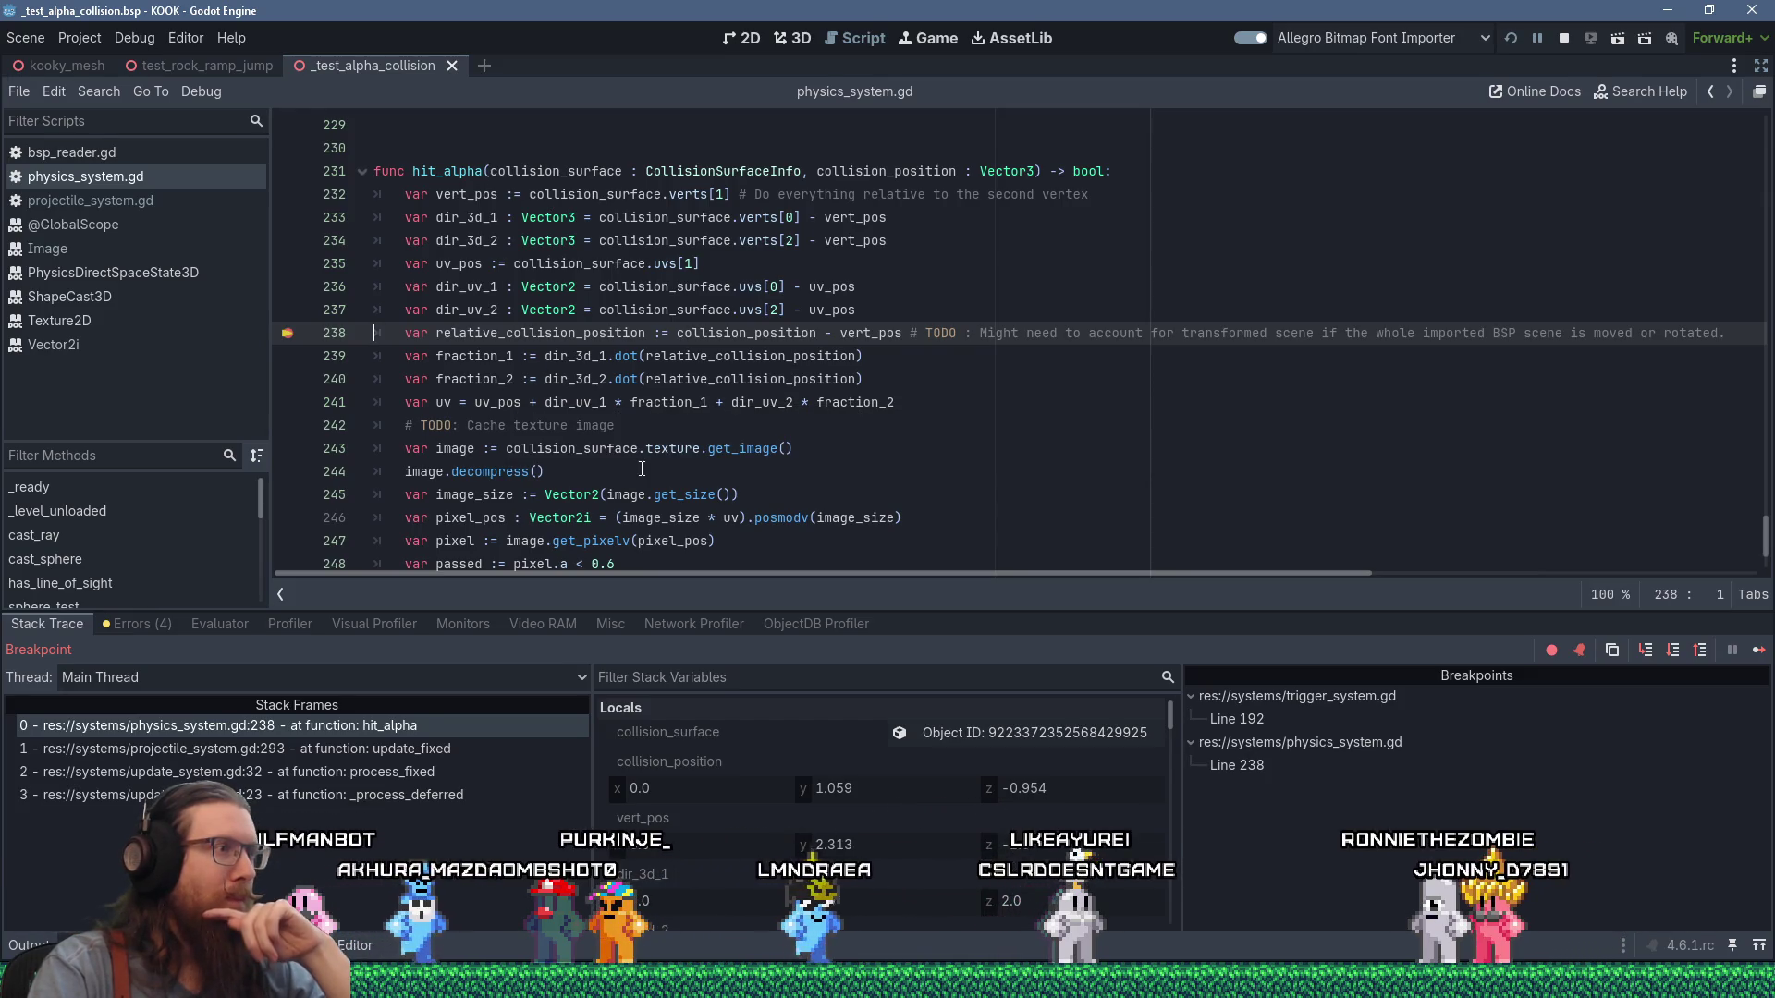
{"action": "scroll", "coordinate": [612, 465], "scroll_direction": "down", "scroll_amount": 2}
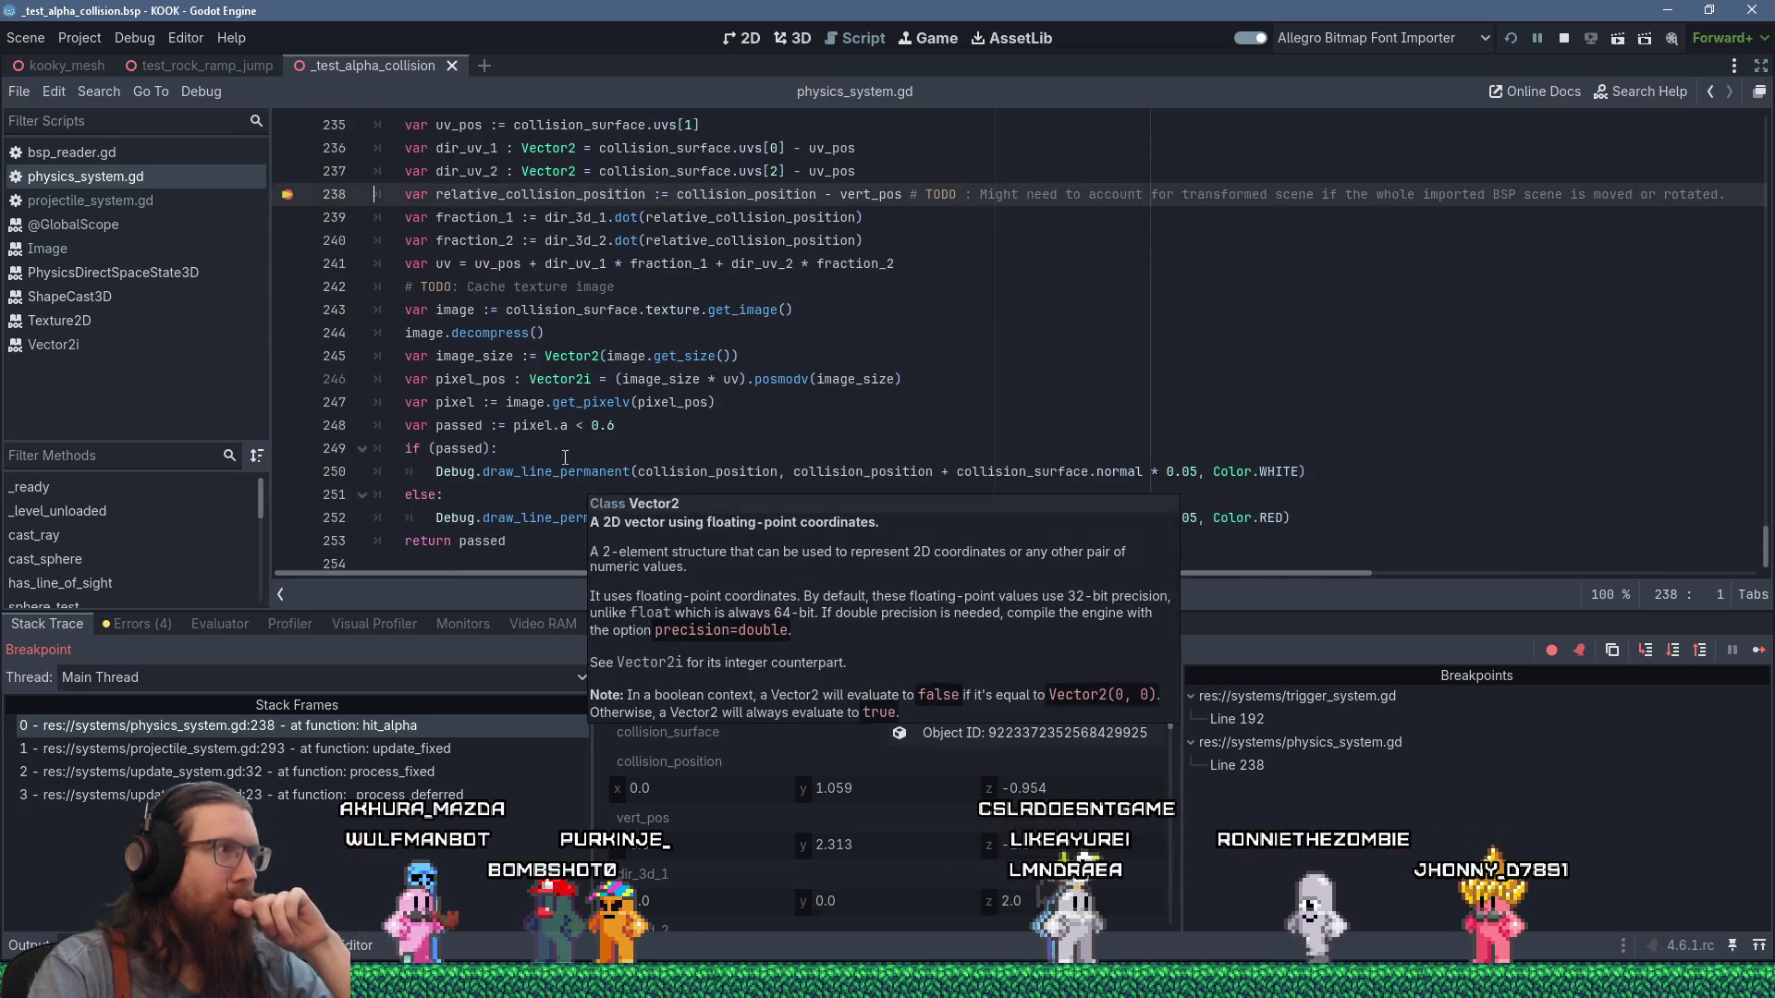
{"action": "scroll", "coordinate": [541, 407], "scroll_direction": "up", "scroll_amount": 2}
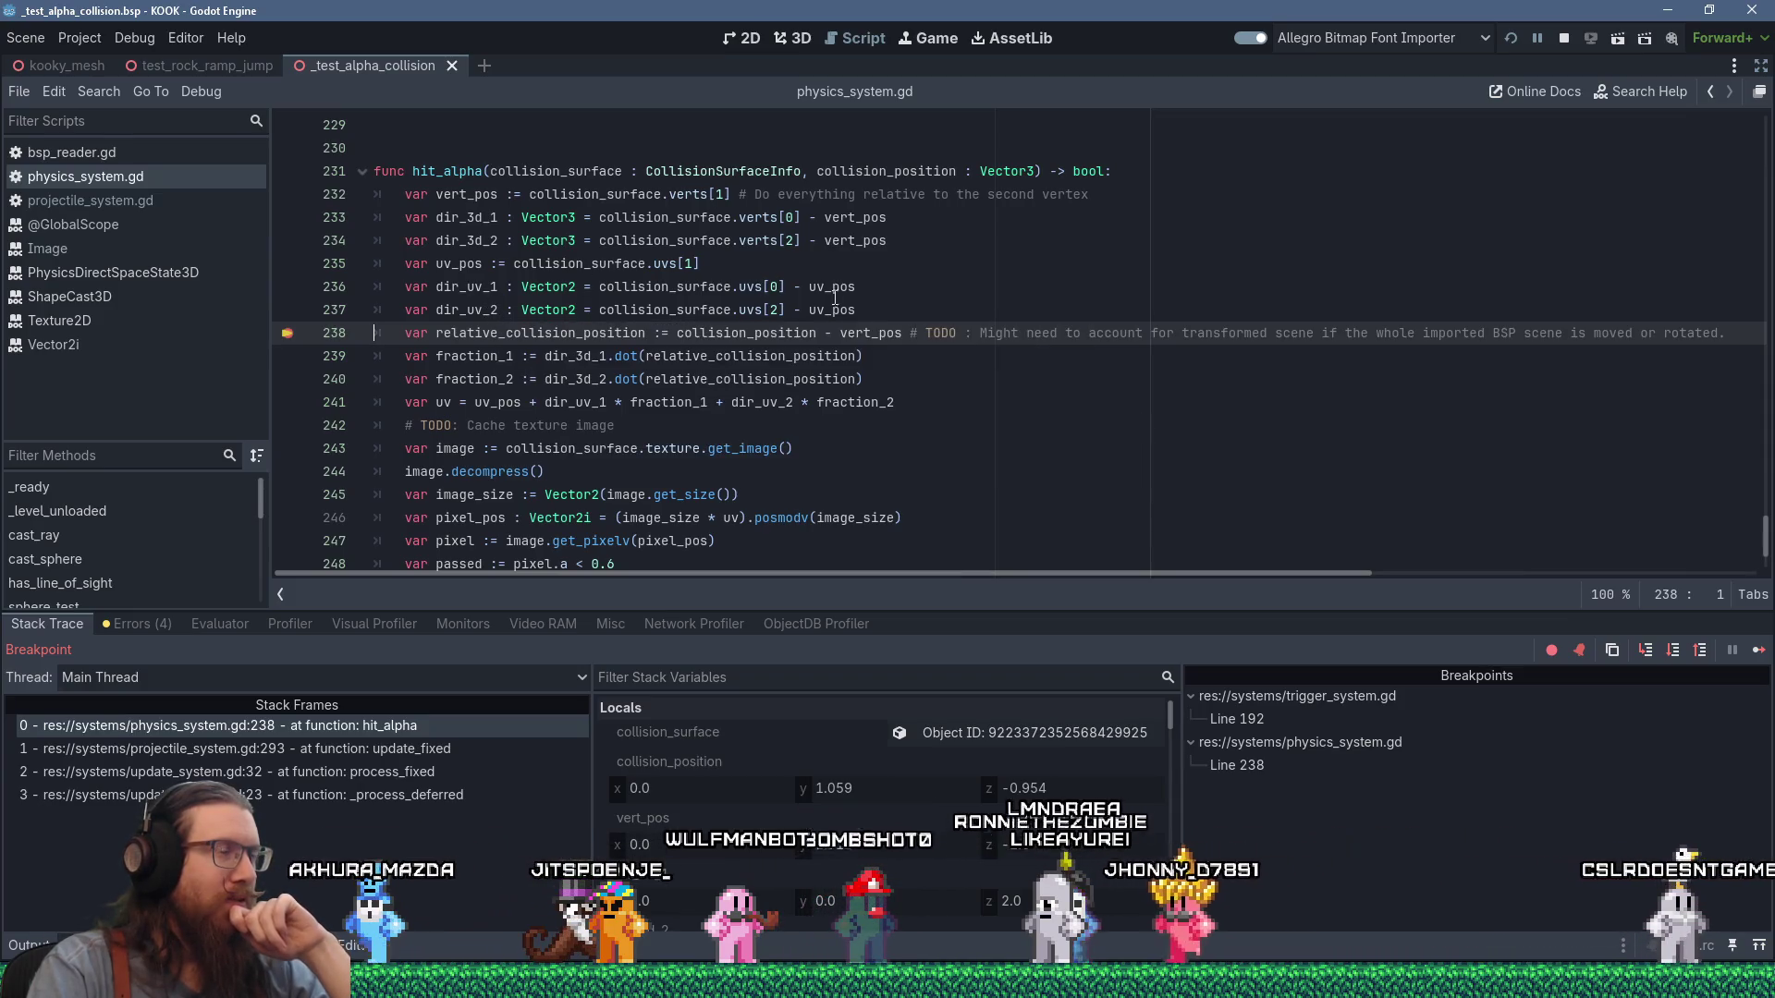
{"action": "mouse_move", "coordinate": [850, 284]}
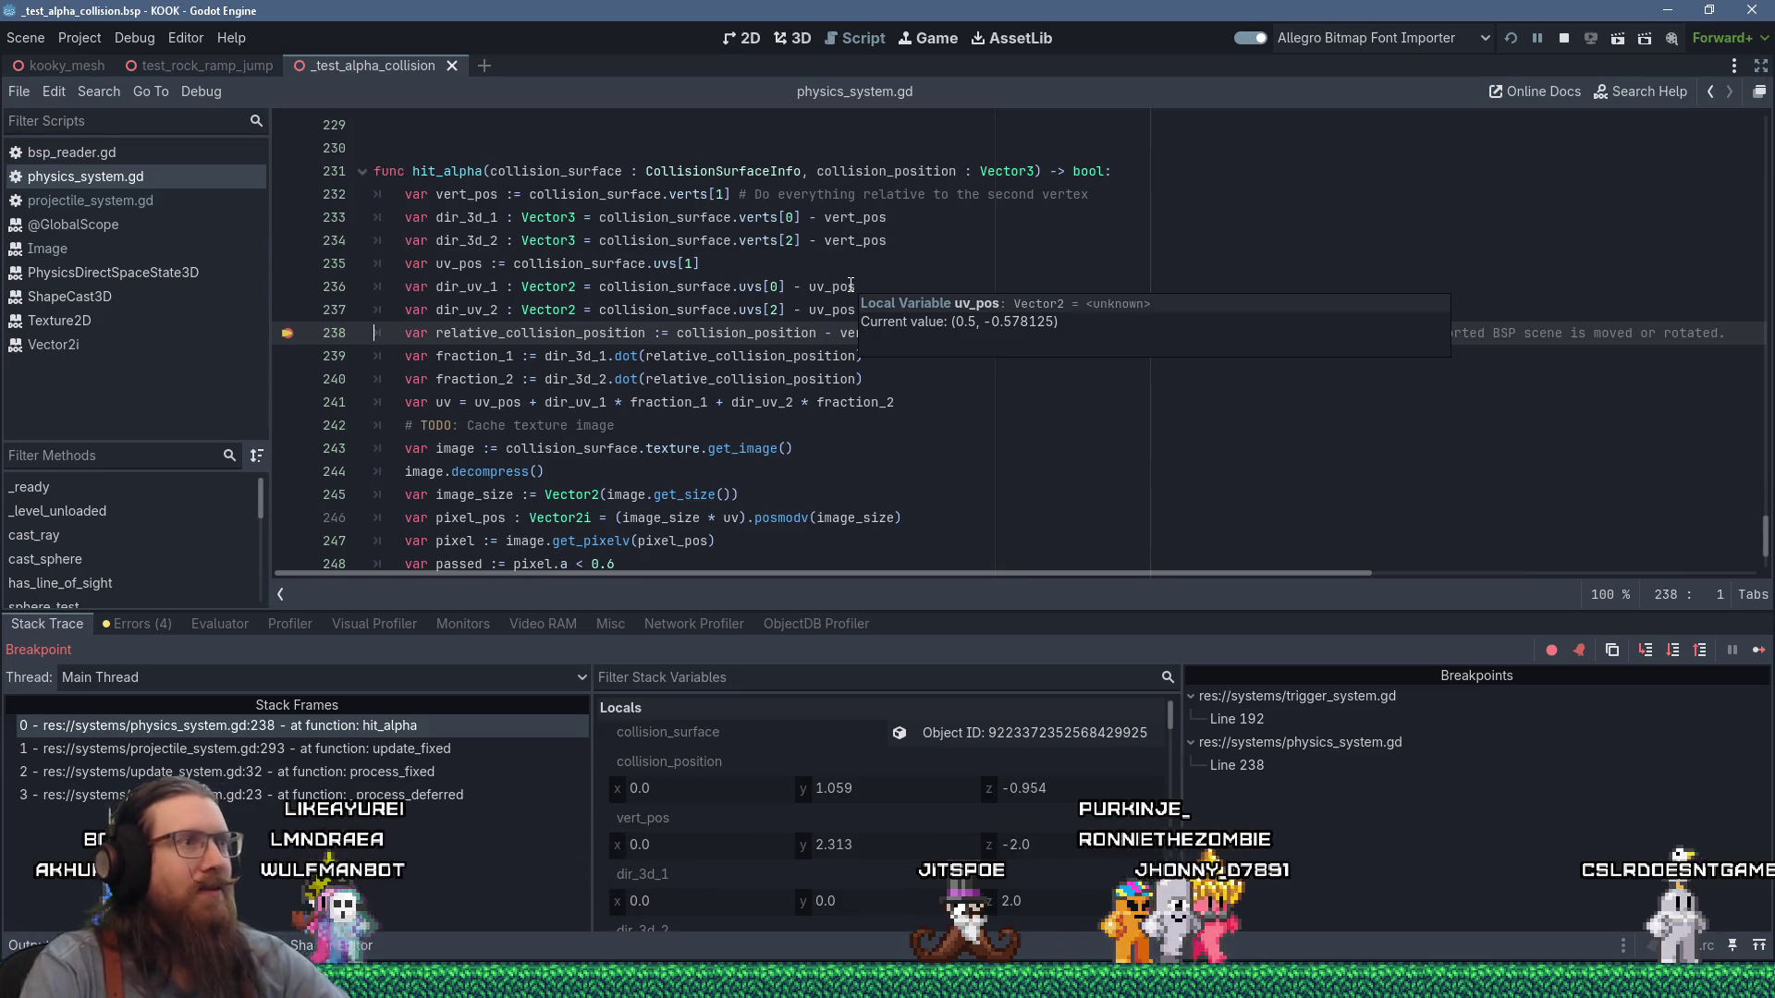
{"action": "key", "text": "alt+Tab"}
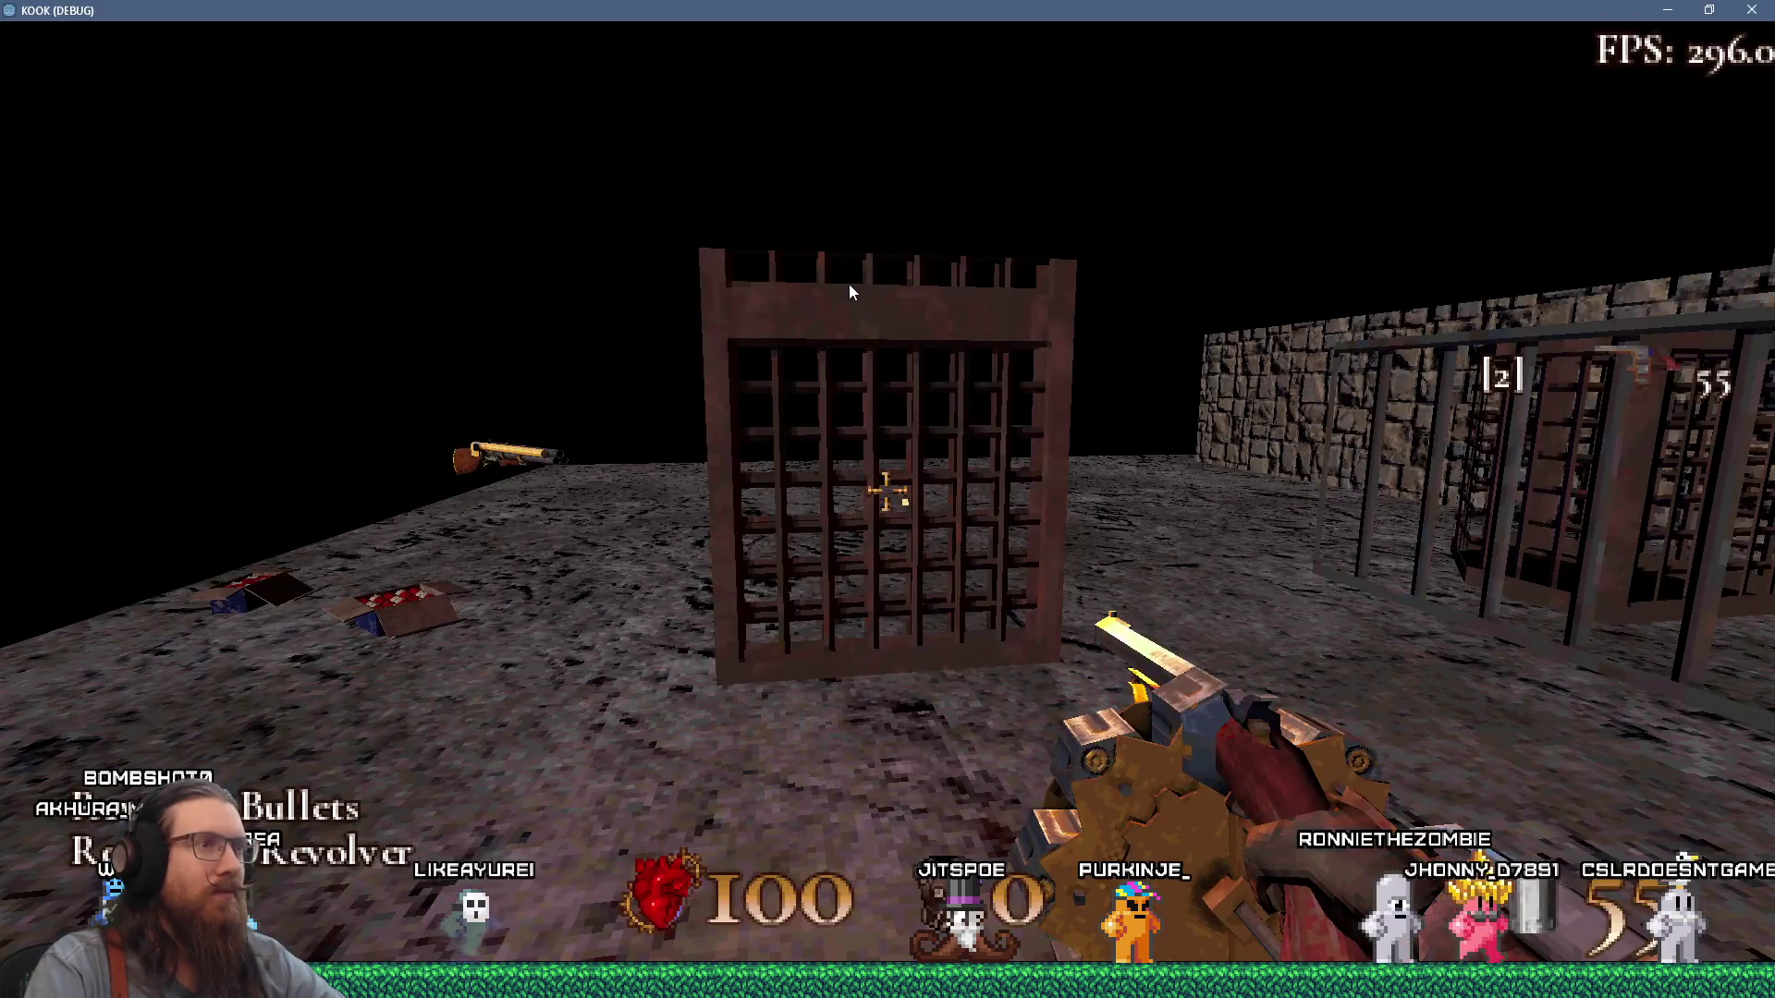
{"action": "left_click", "coordinate": [1075, 314]}
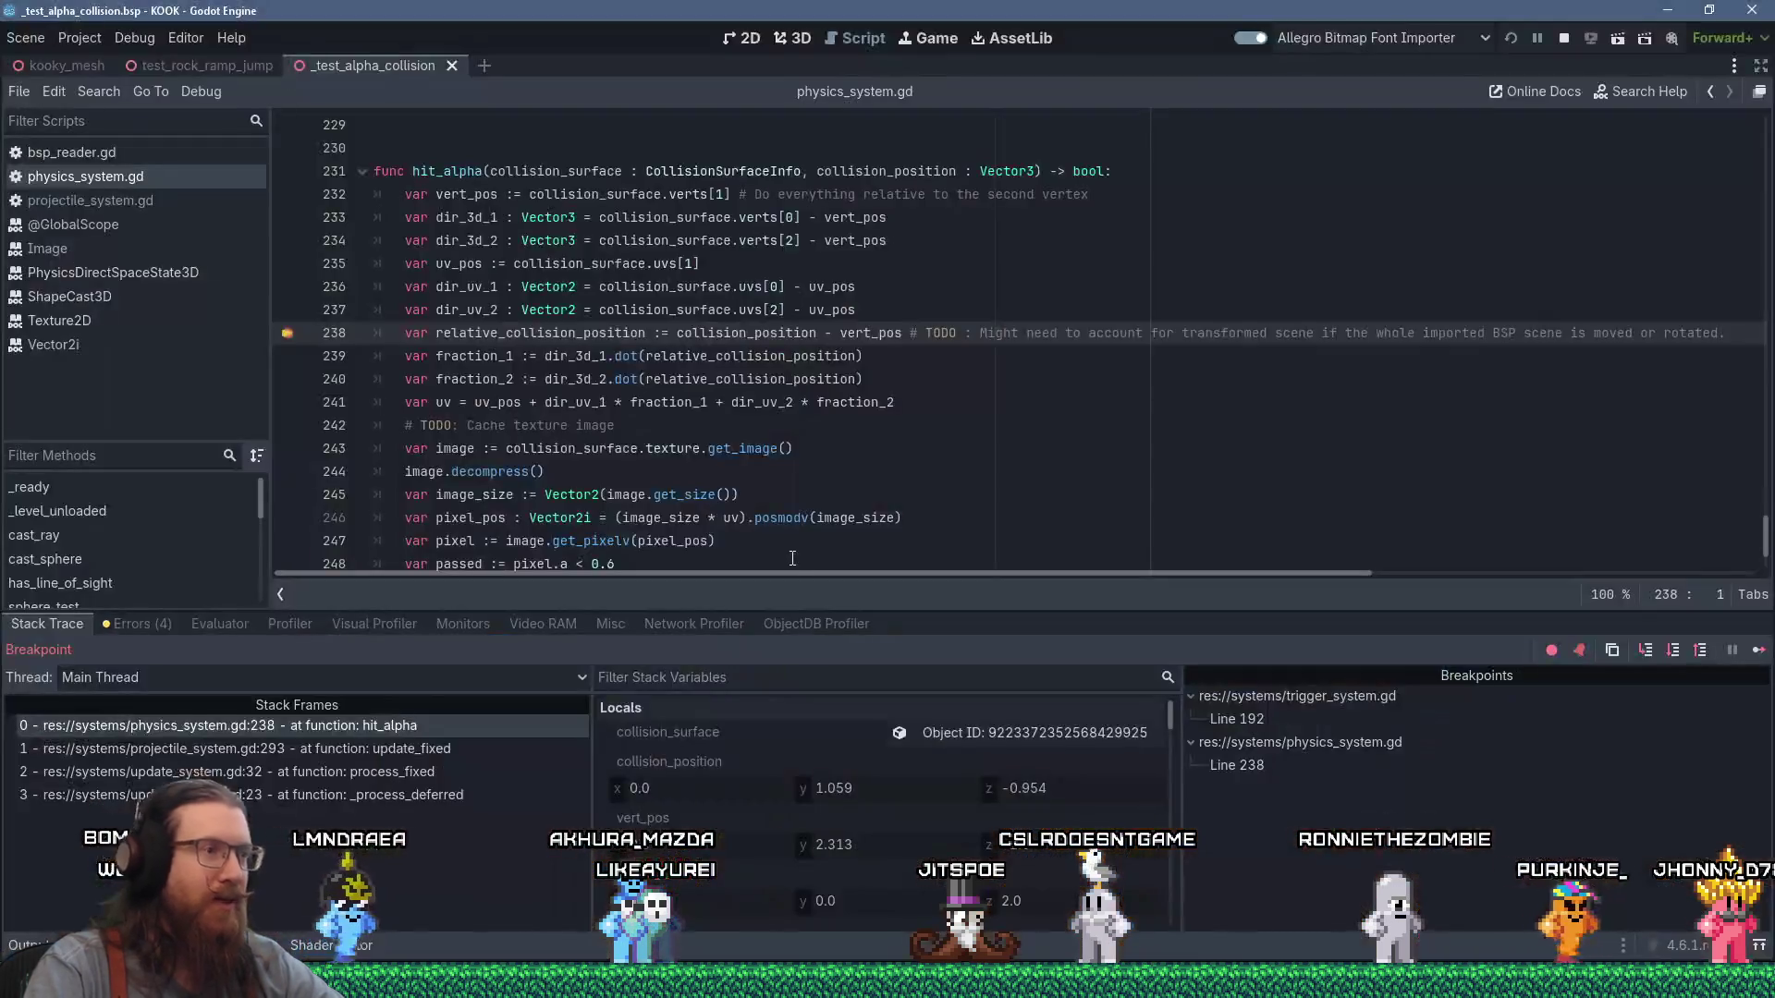
{"action": "key", "text": "super+r"}
{"action": "type", "text": "e:\\"}
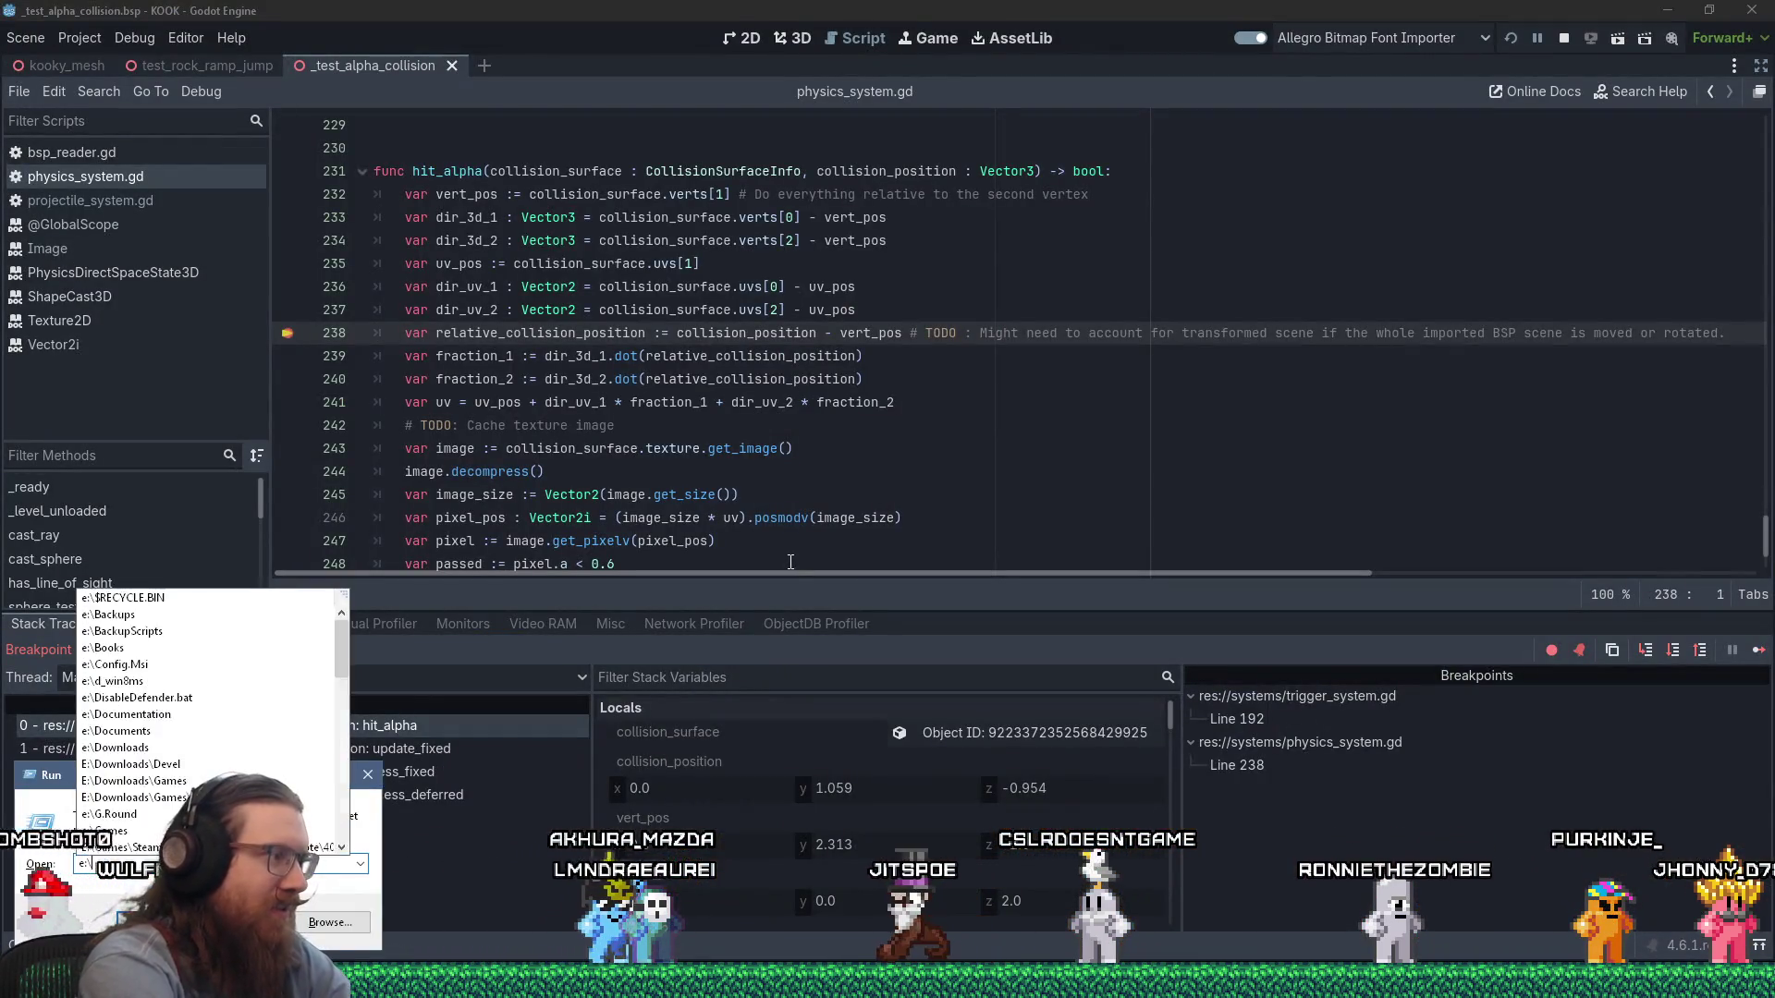
{"action": "type", "text": "projects\\kook\\"}
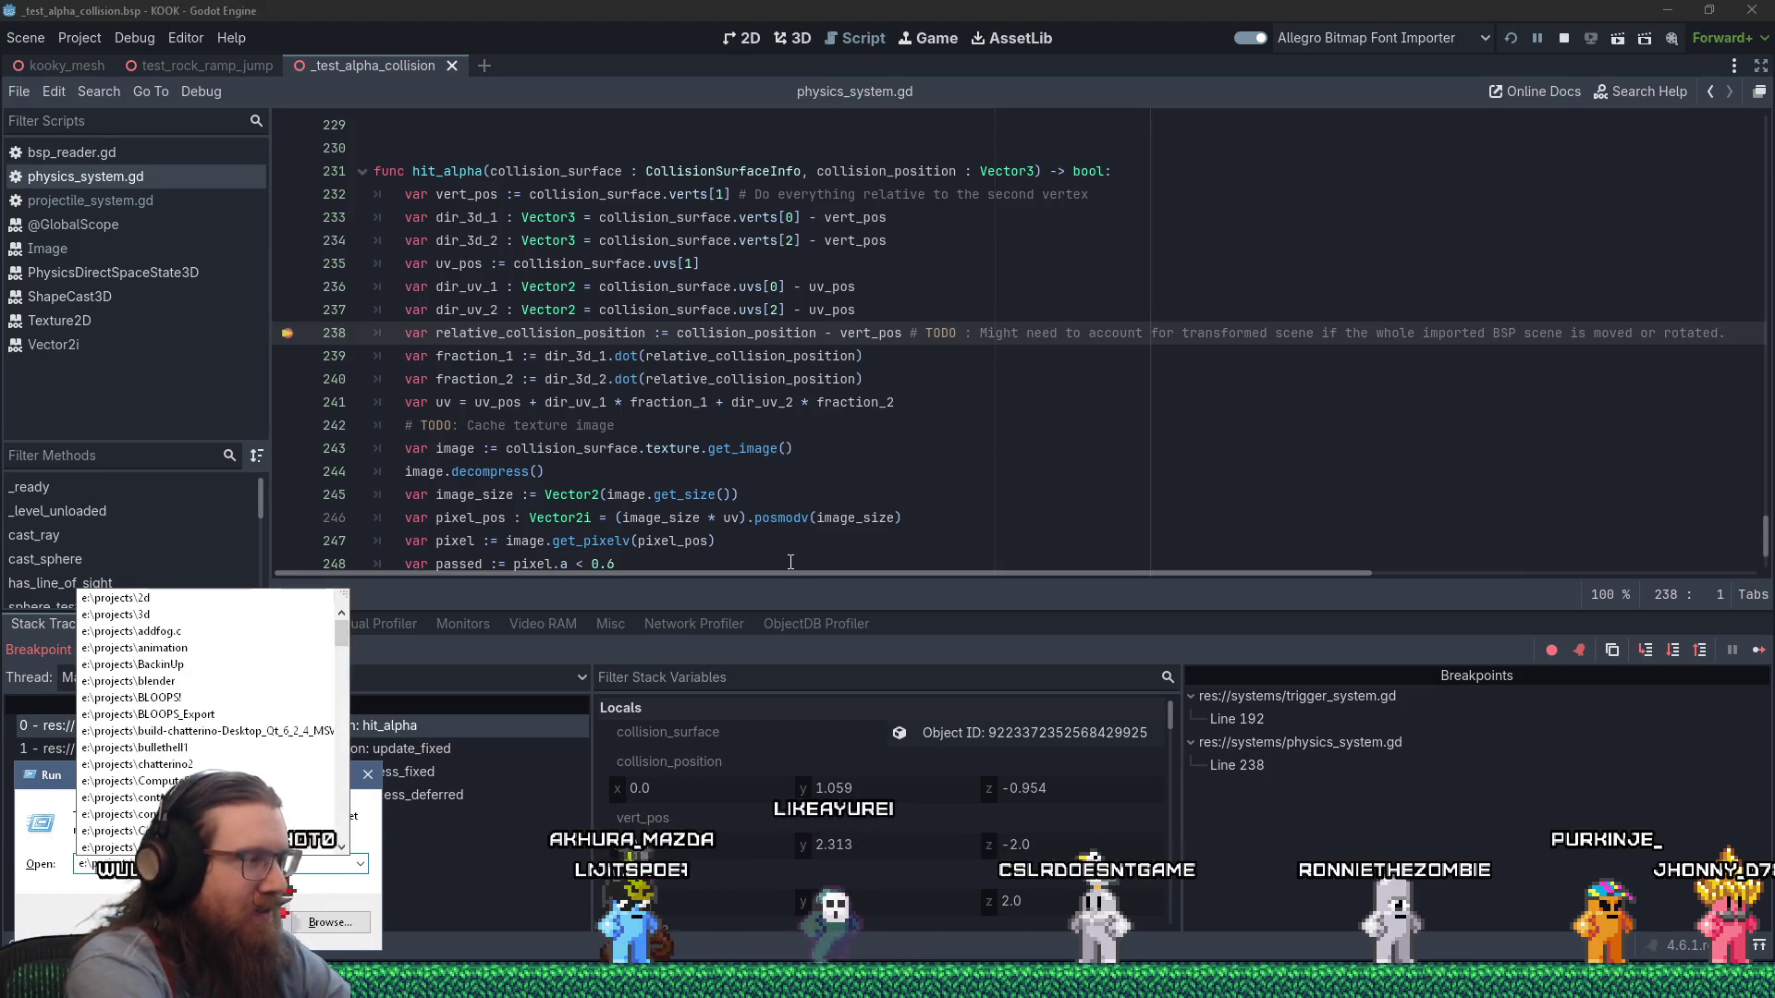
{"action": "type", "text": "kook_g"}
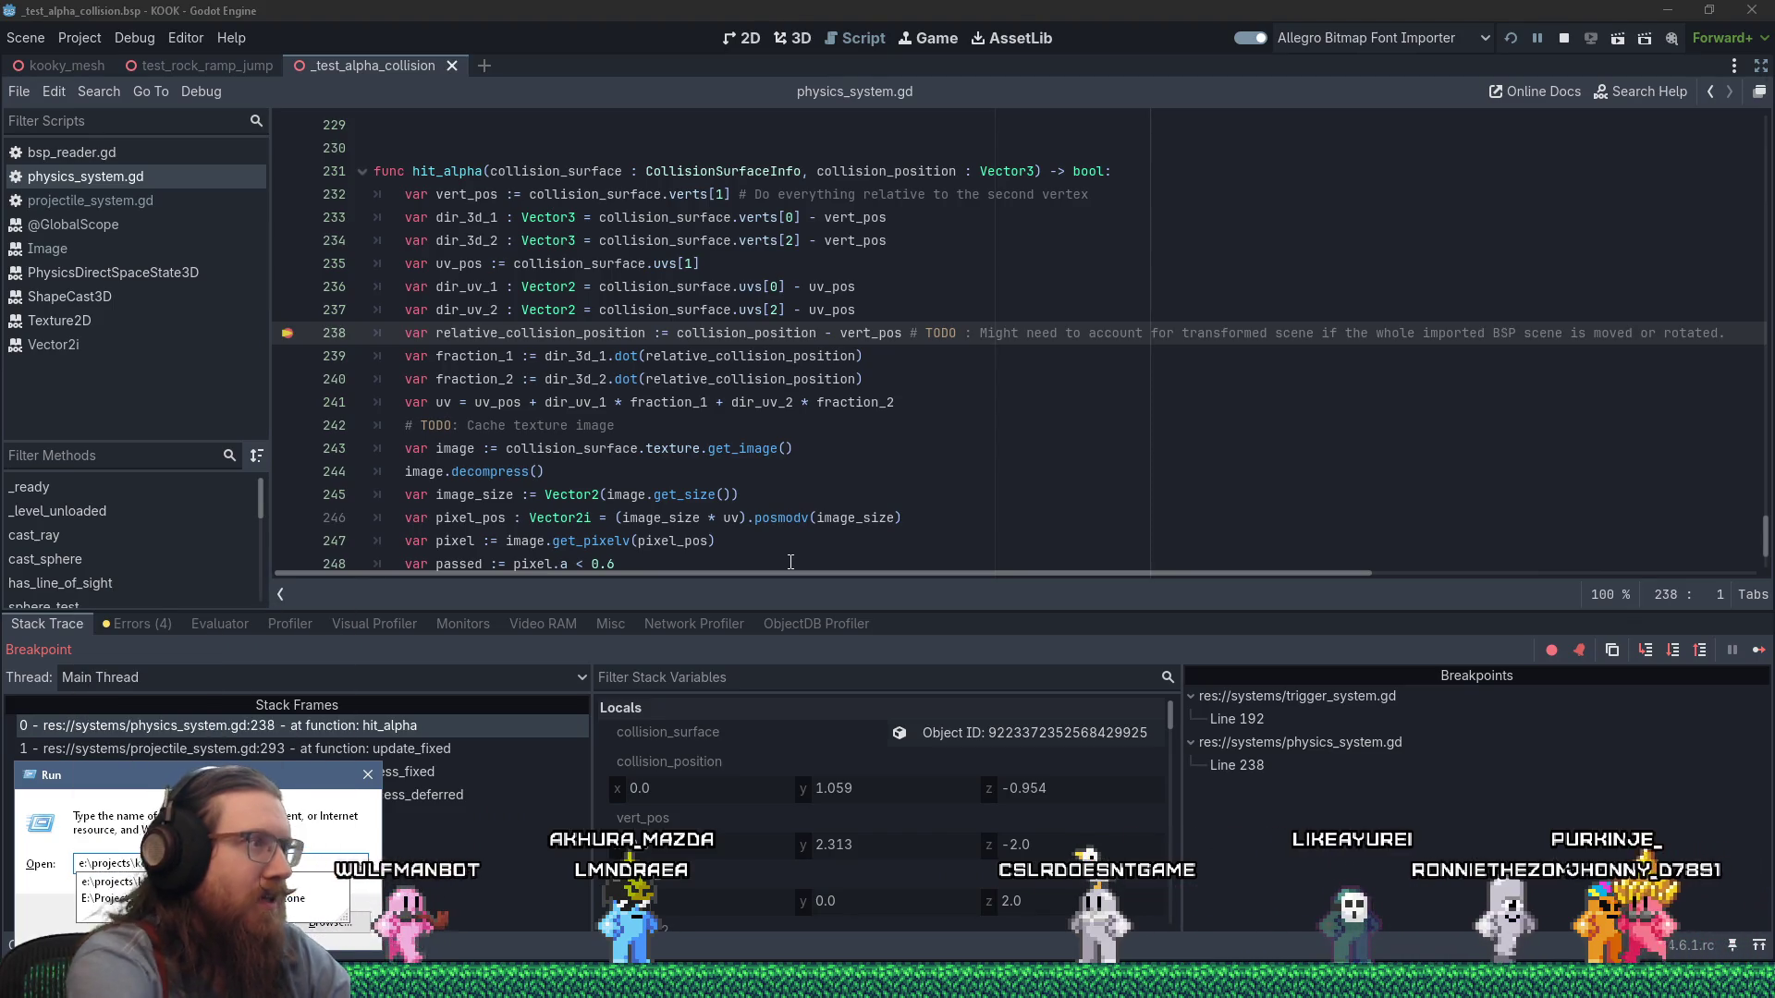
Return to the Godot script editor and scroll further down hit_alpha.
{"action": "left_click", "coordinate": [753, 431]}
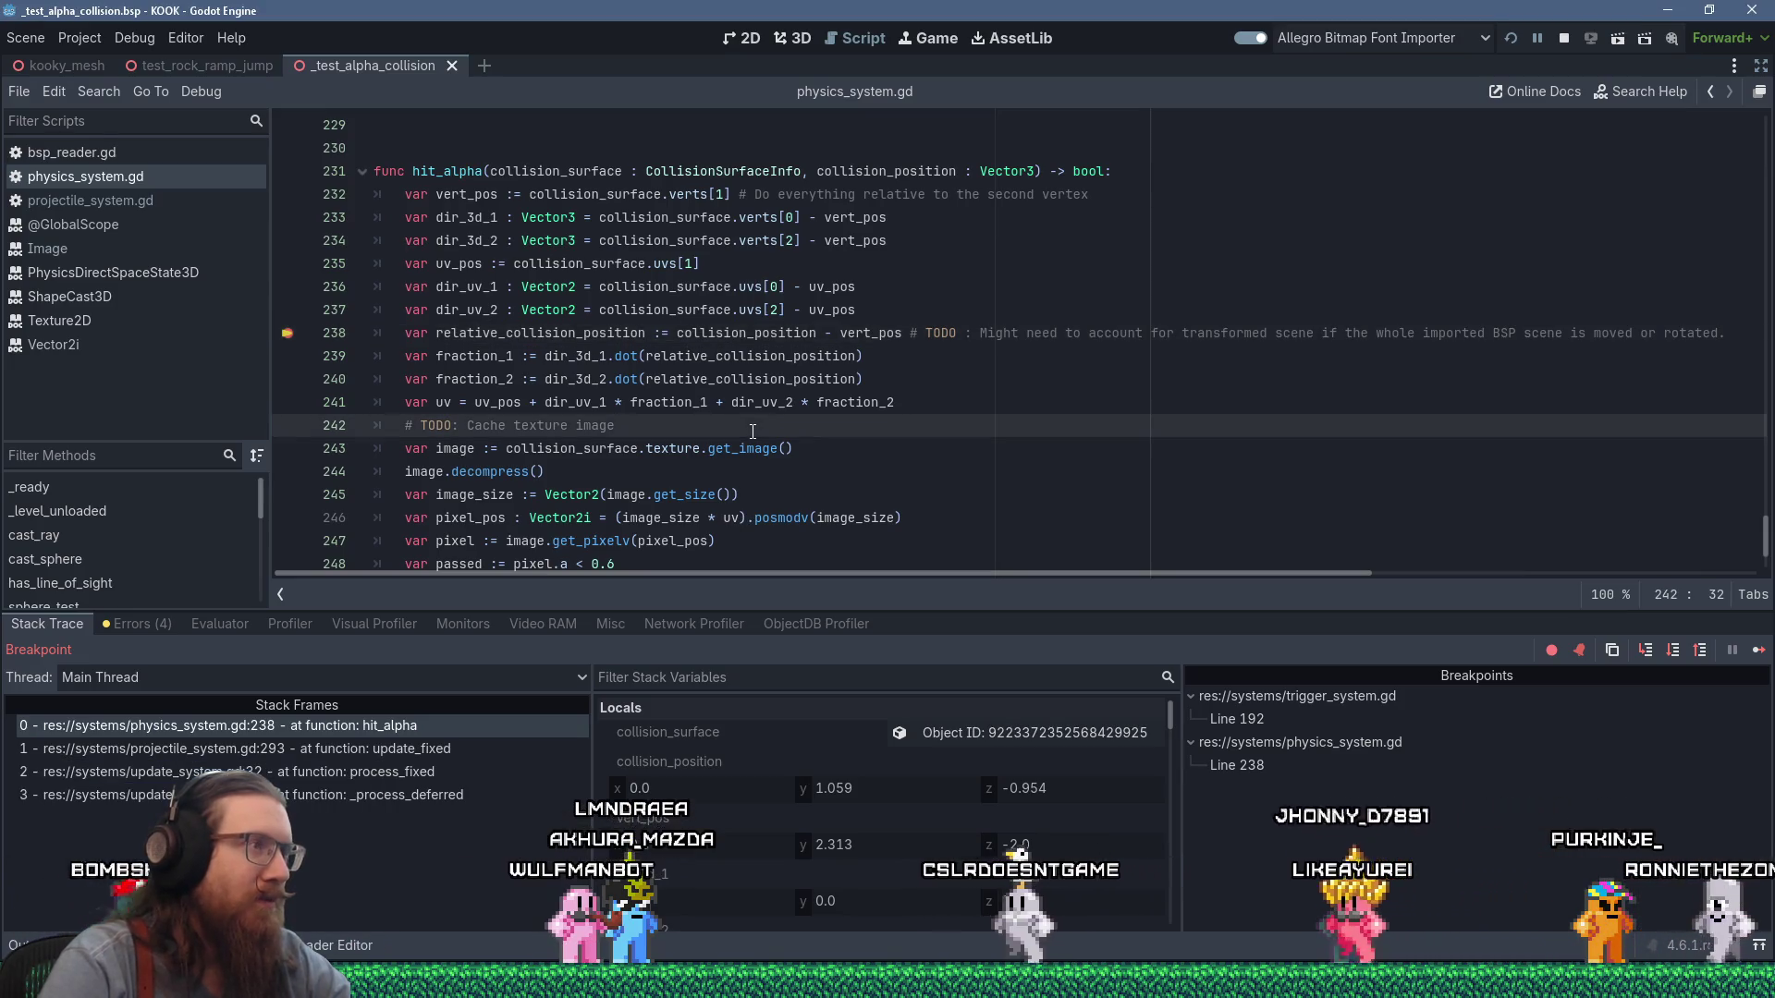
{"action": "scroll", "coordinate": [753, 430], "scroll_direction": "down", "scroll_amount": 1}
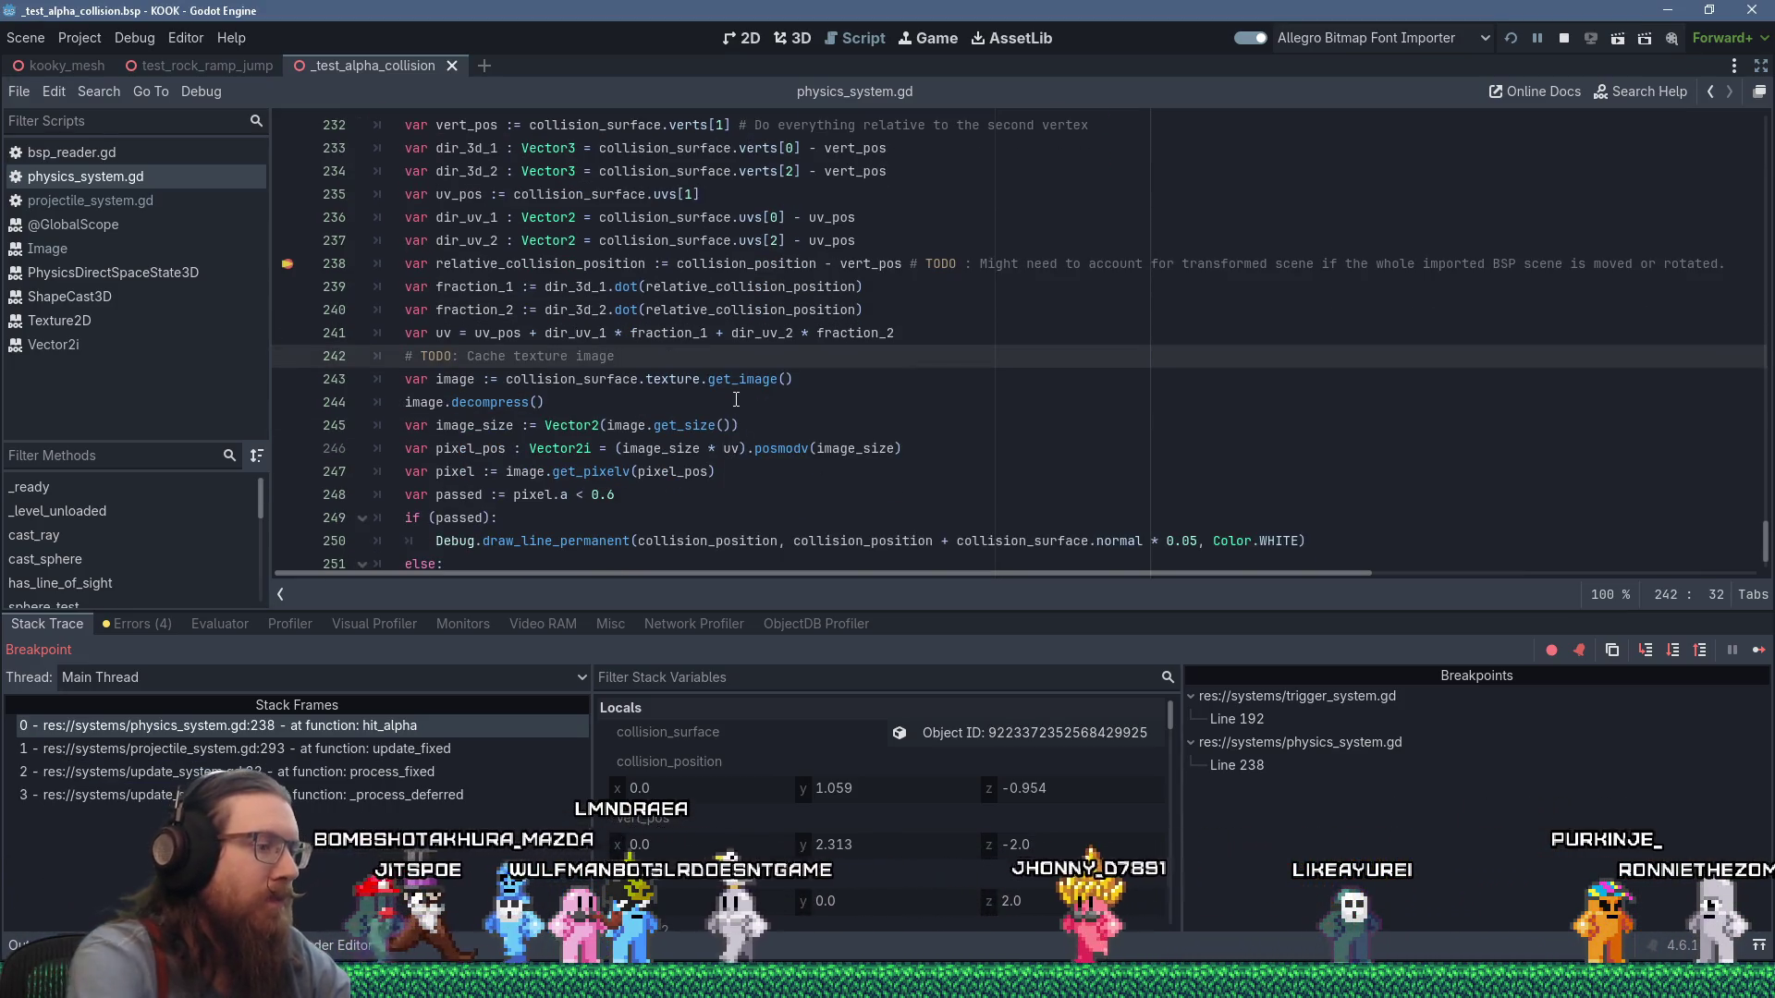
Step hit_alpha over lines 244 and 246, inspecting the image_size and uv_pos values.
{"action": "key", "text": "F10"}
{"action": "key", "text": "F10"}
{"action": "key", "text": "F10"}
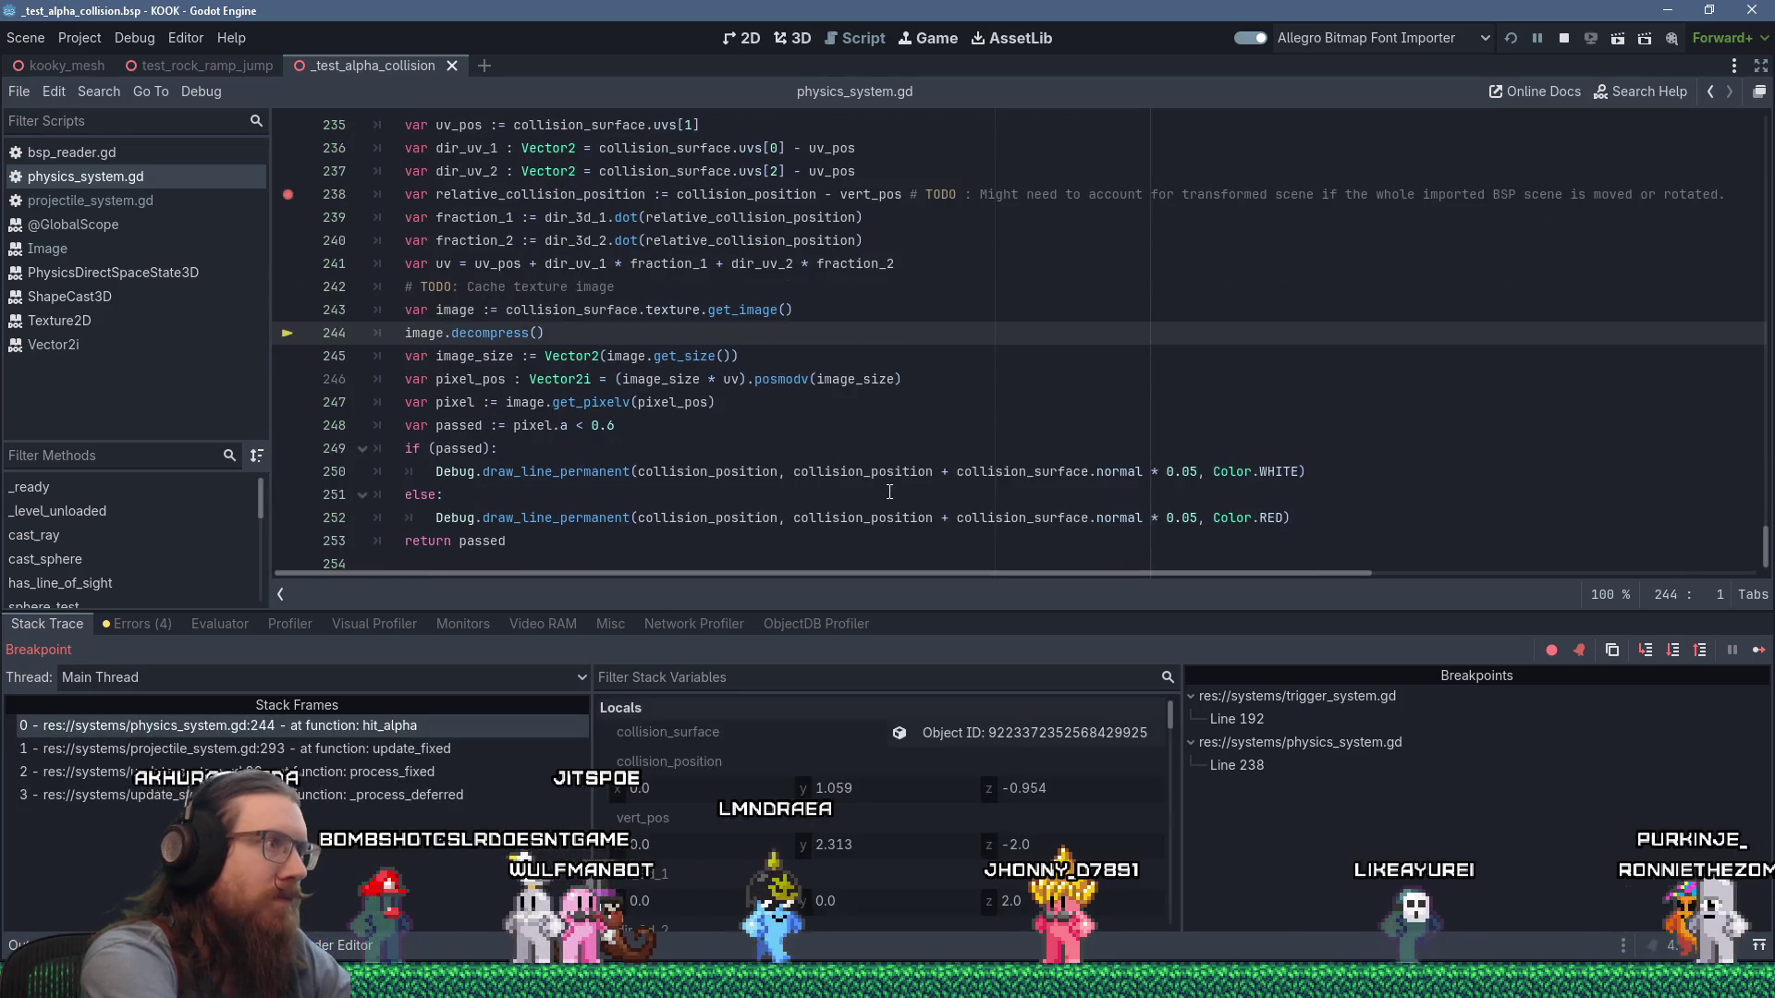
{"action": "key", "text": "F10"}
{"action": "key", "text": "F10"}
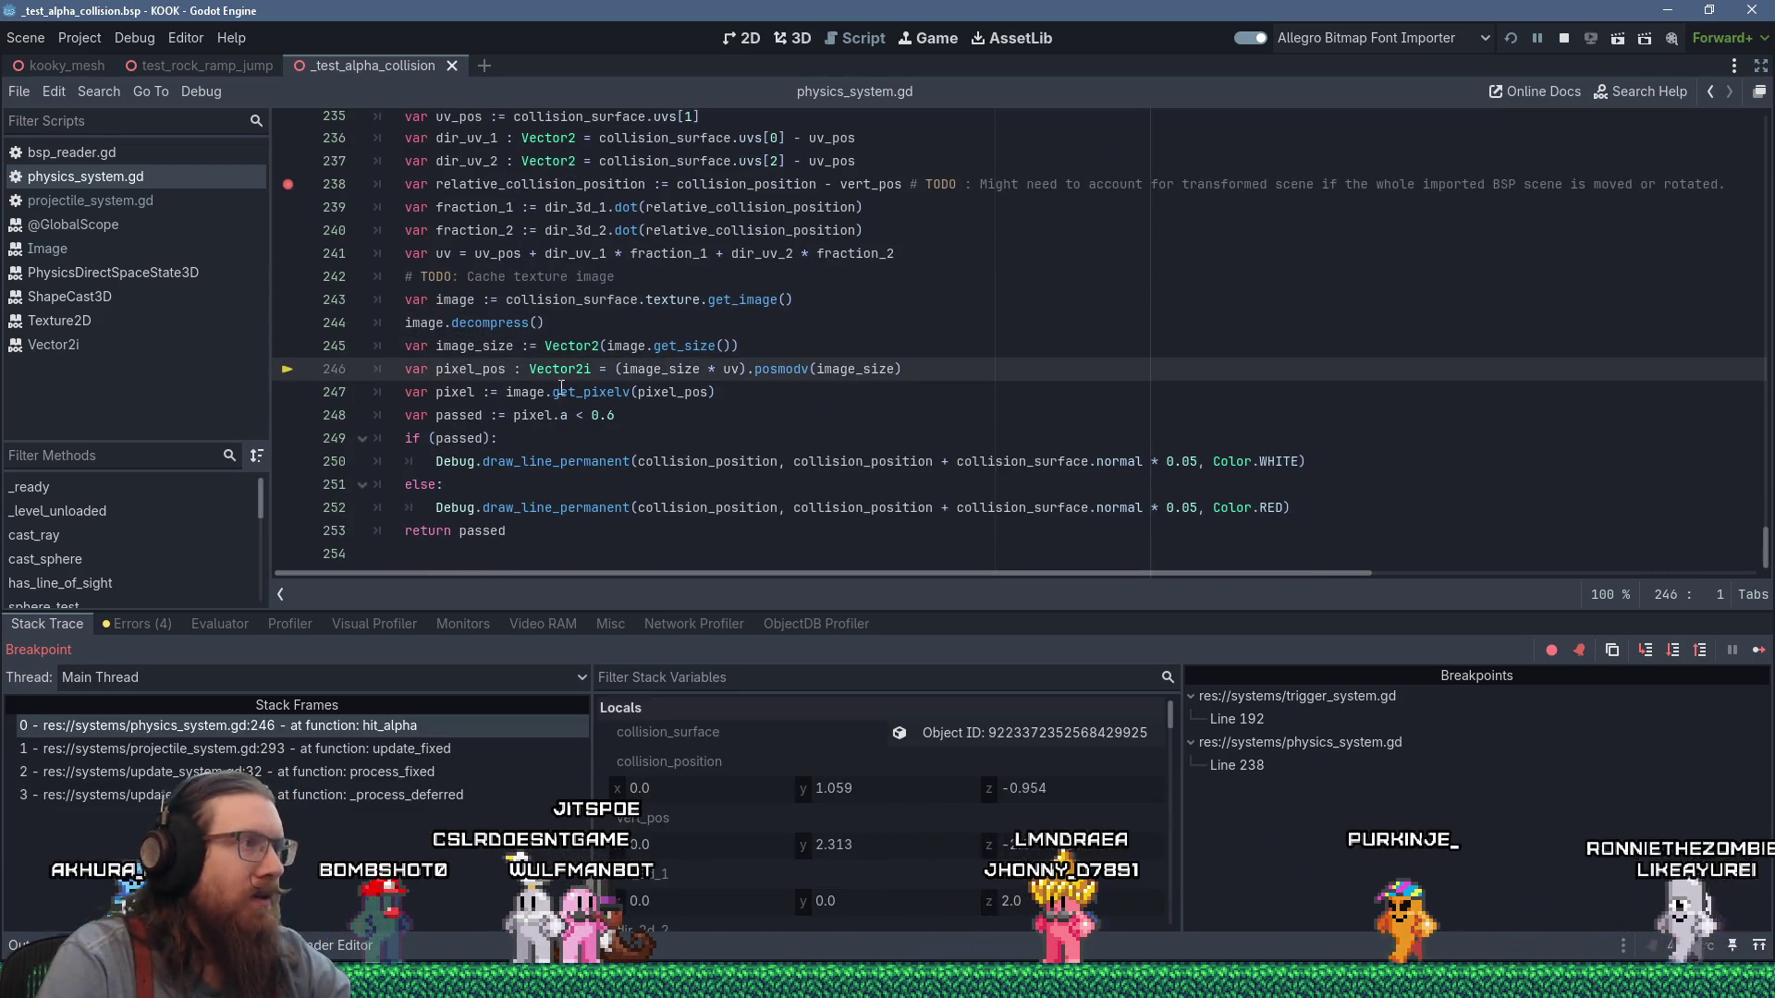
{"action": "mouse_move", "coordinate": [498, 346]}
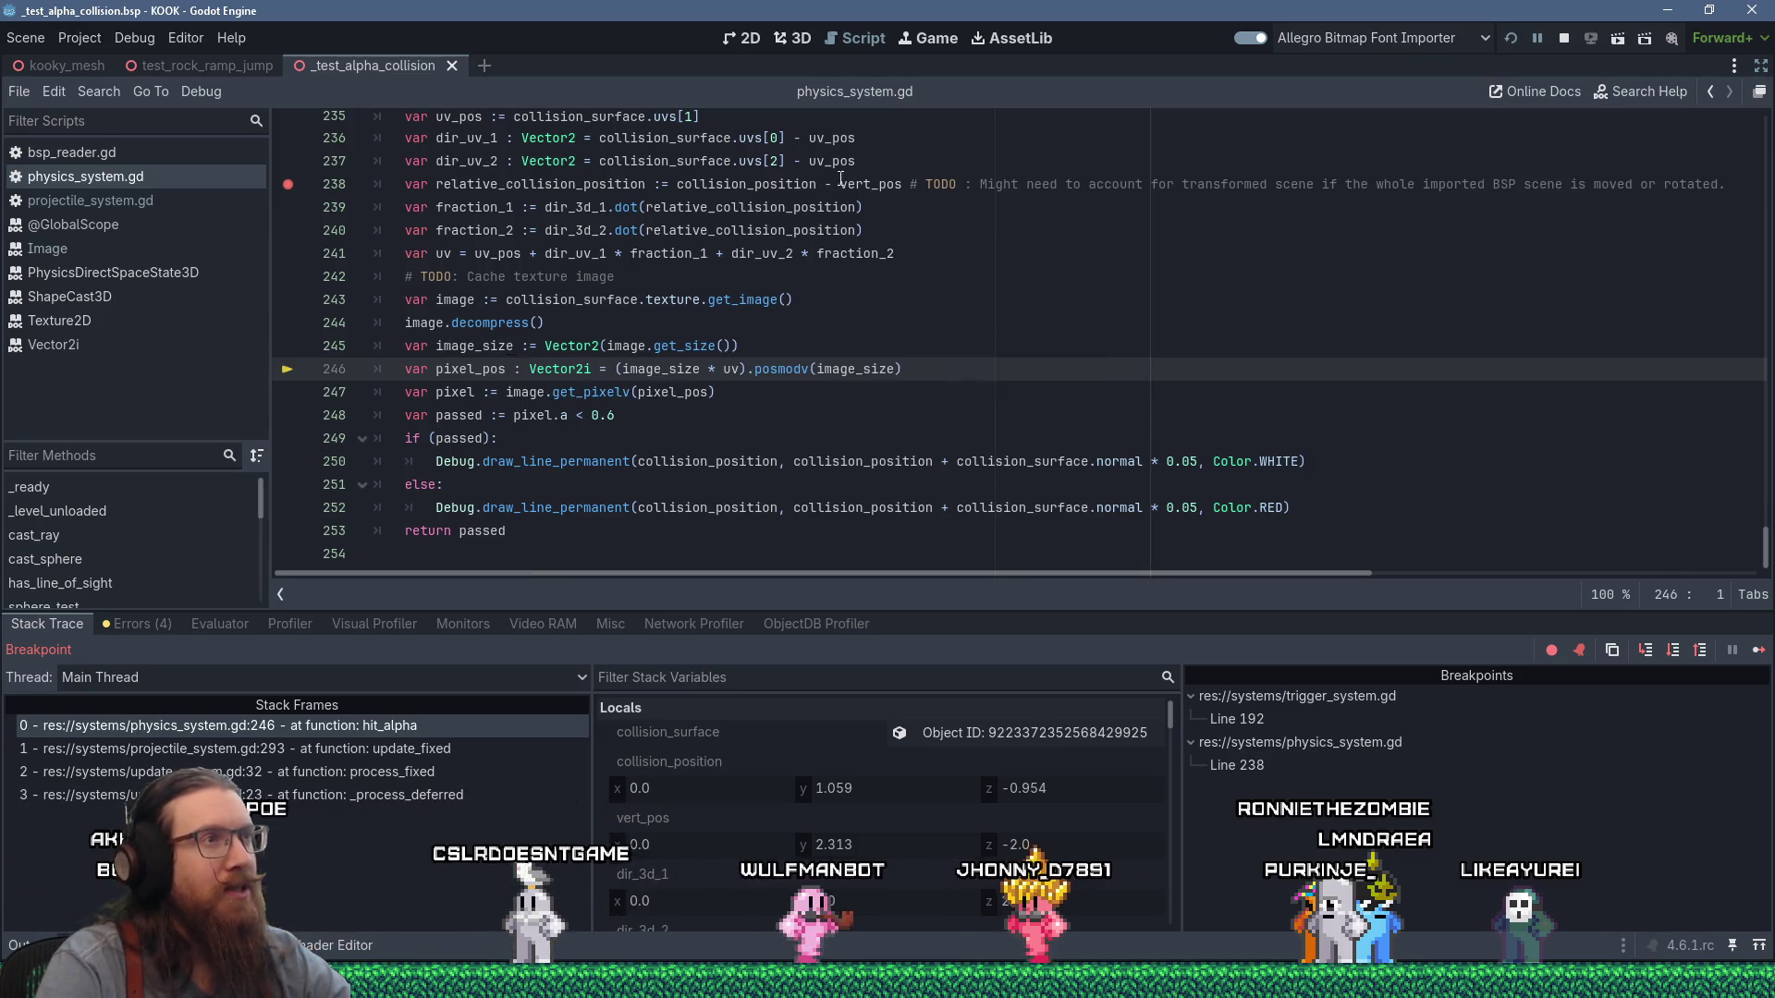
{"action": "mouse_move", "coordinate": [837, 162]}
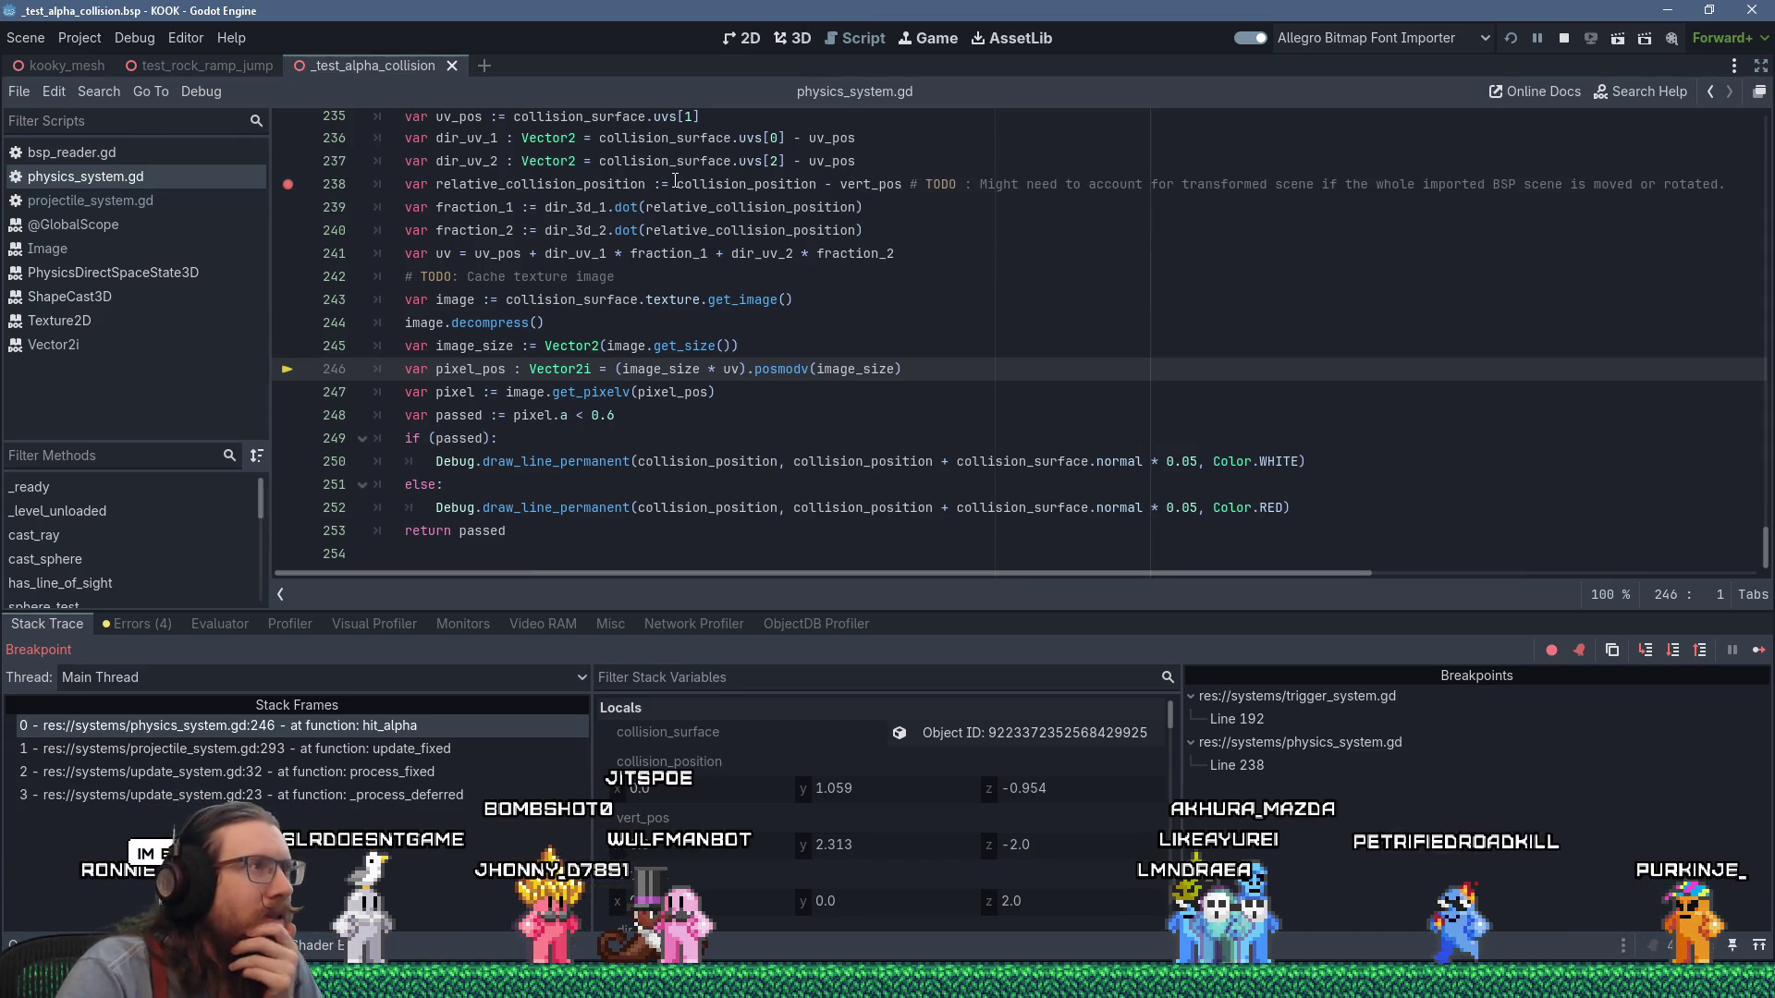
{"action": "mouse_move", "coordinate": [675, 180]}
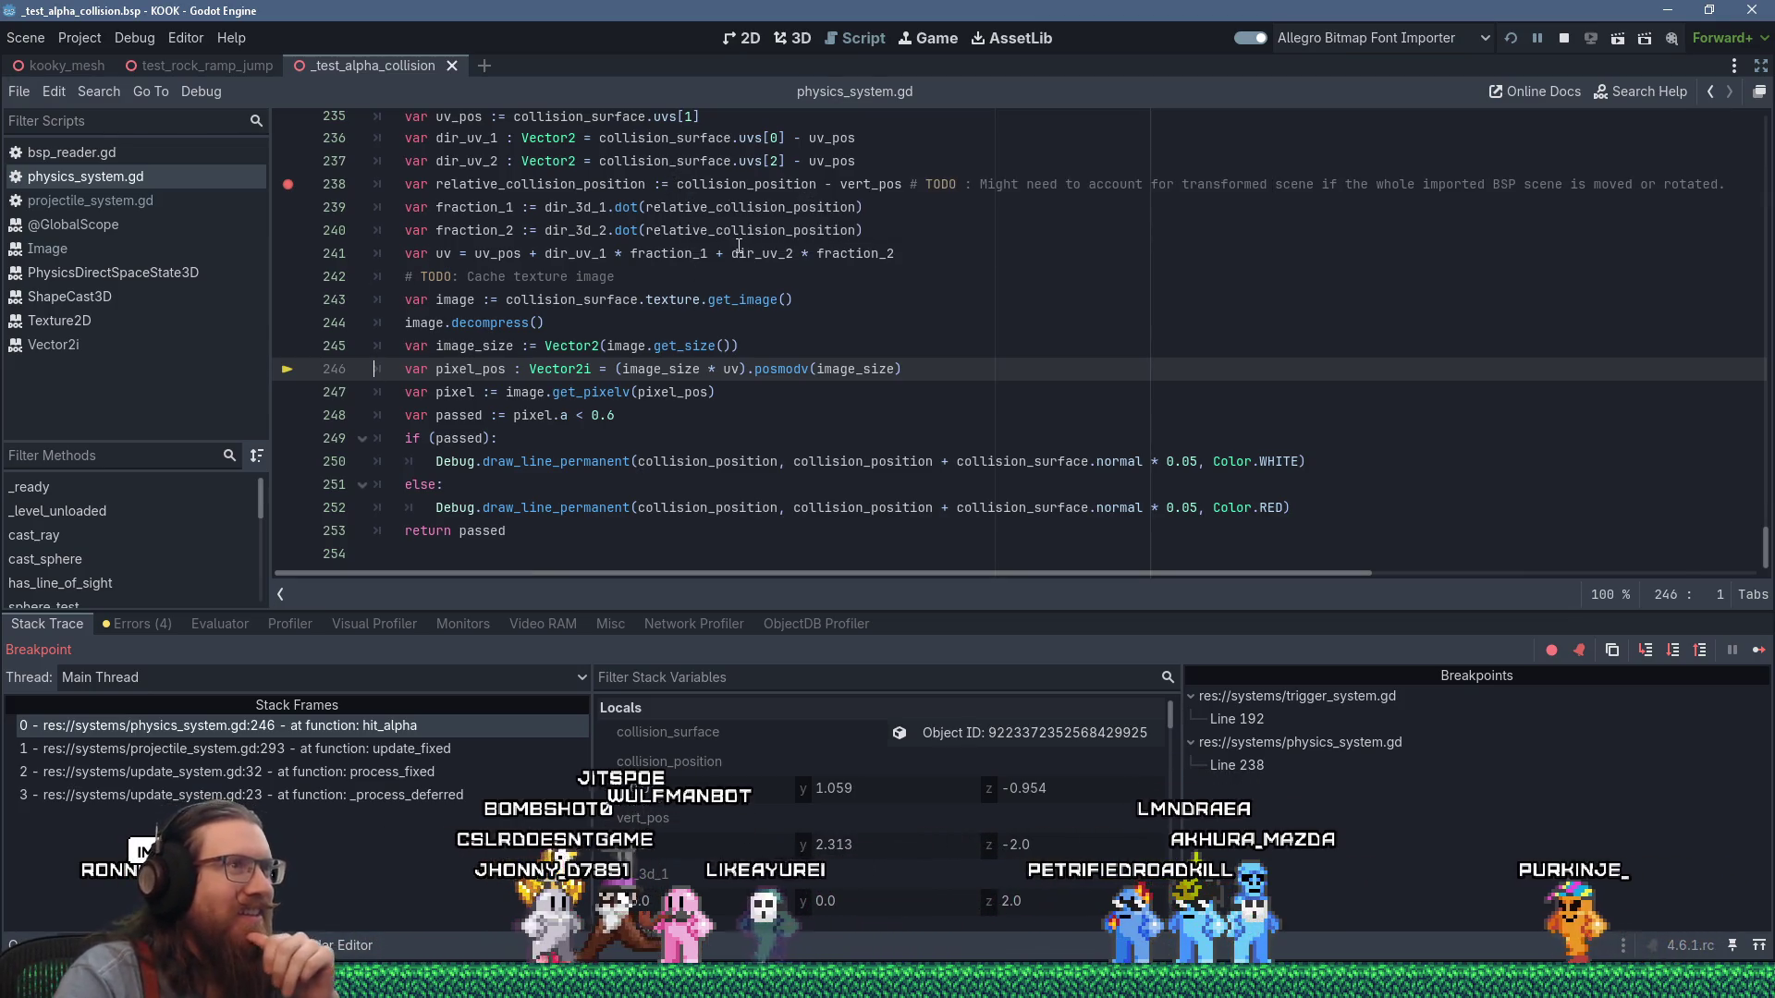
{"action": "mouse_move", "coordinate": [739, 250]}
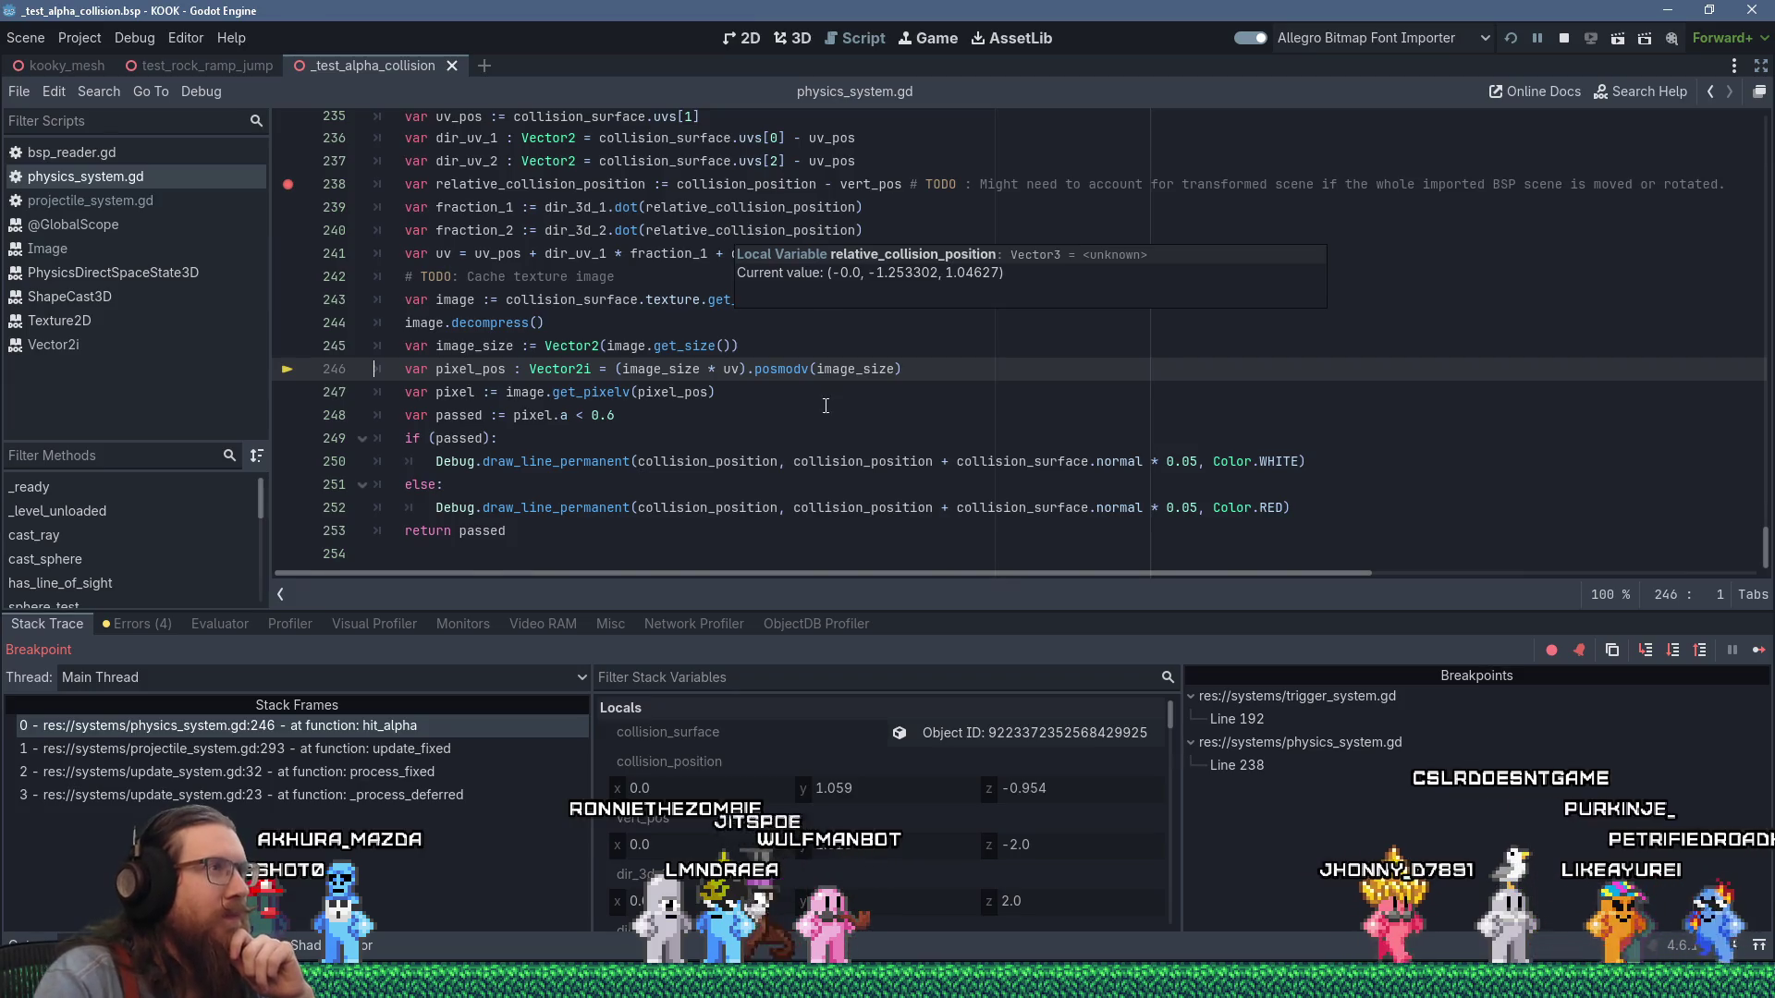
{"action": "scroll", "coordinate": [730, 250], "scroll_direction": "up", "scroll_amount": 3}
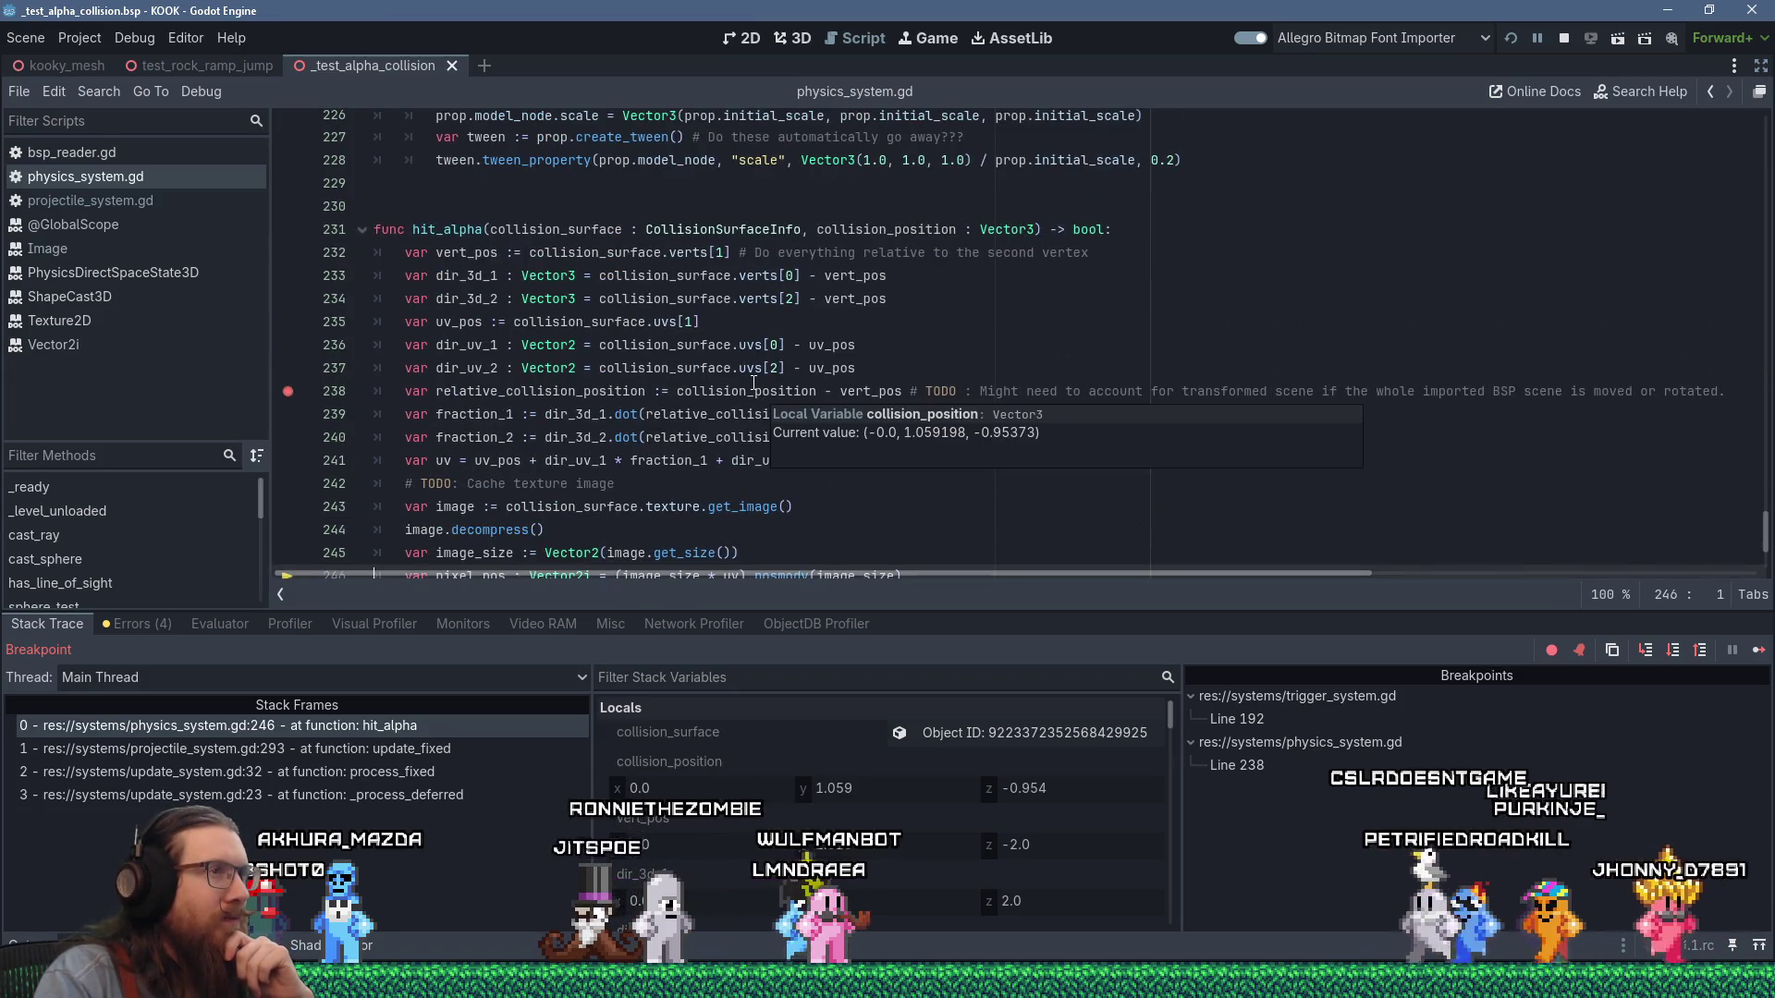
{"action": "double_click", "coordinate": [468, 252]}
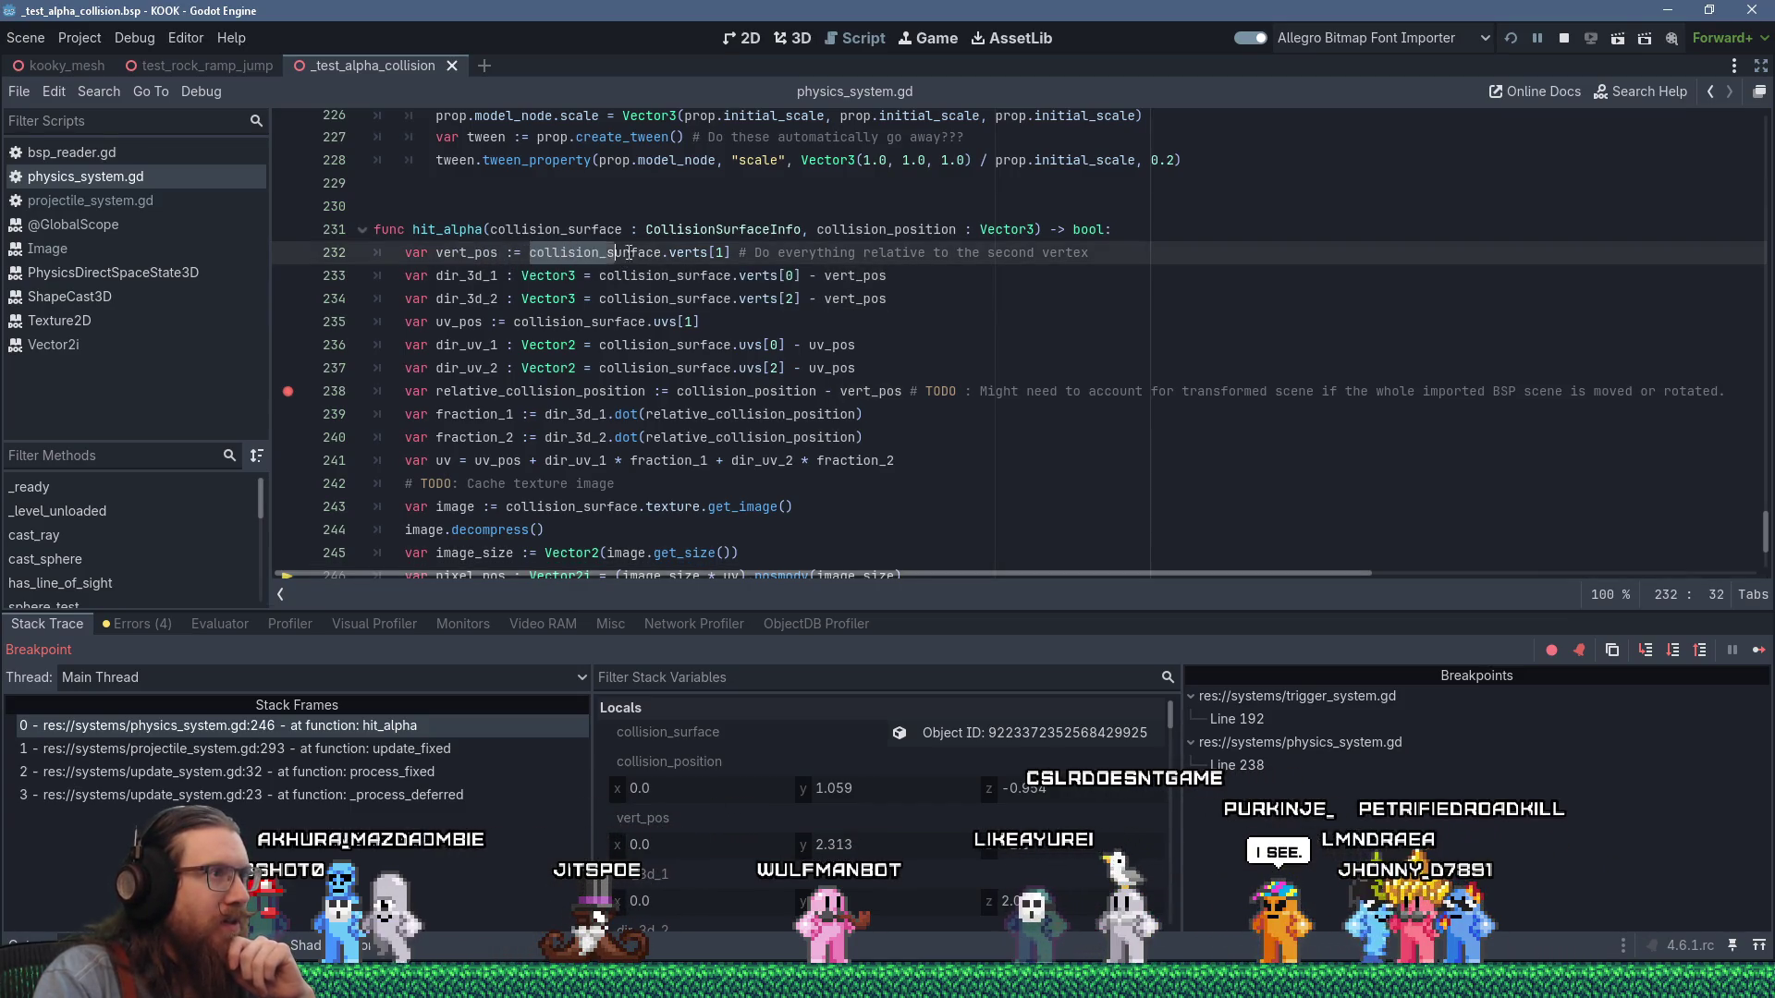
{"action": "left_click_drag", "start_coordinate": [530, 253], "coordinate": [727, 251]}
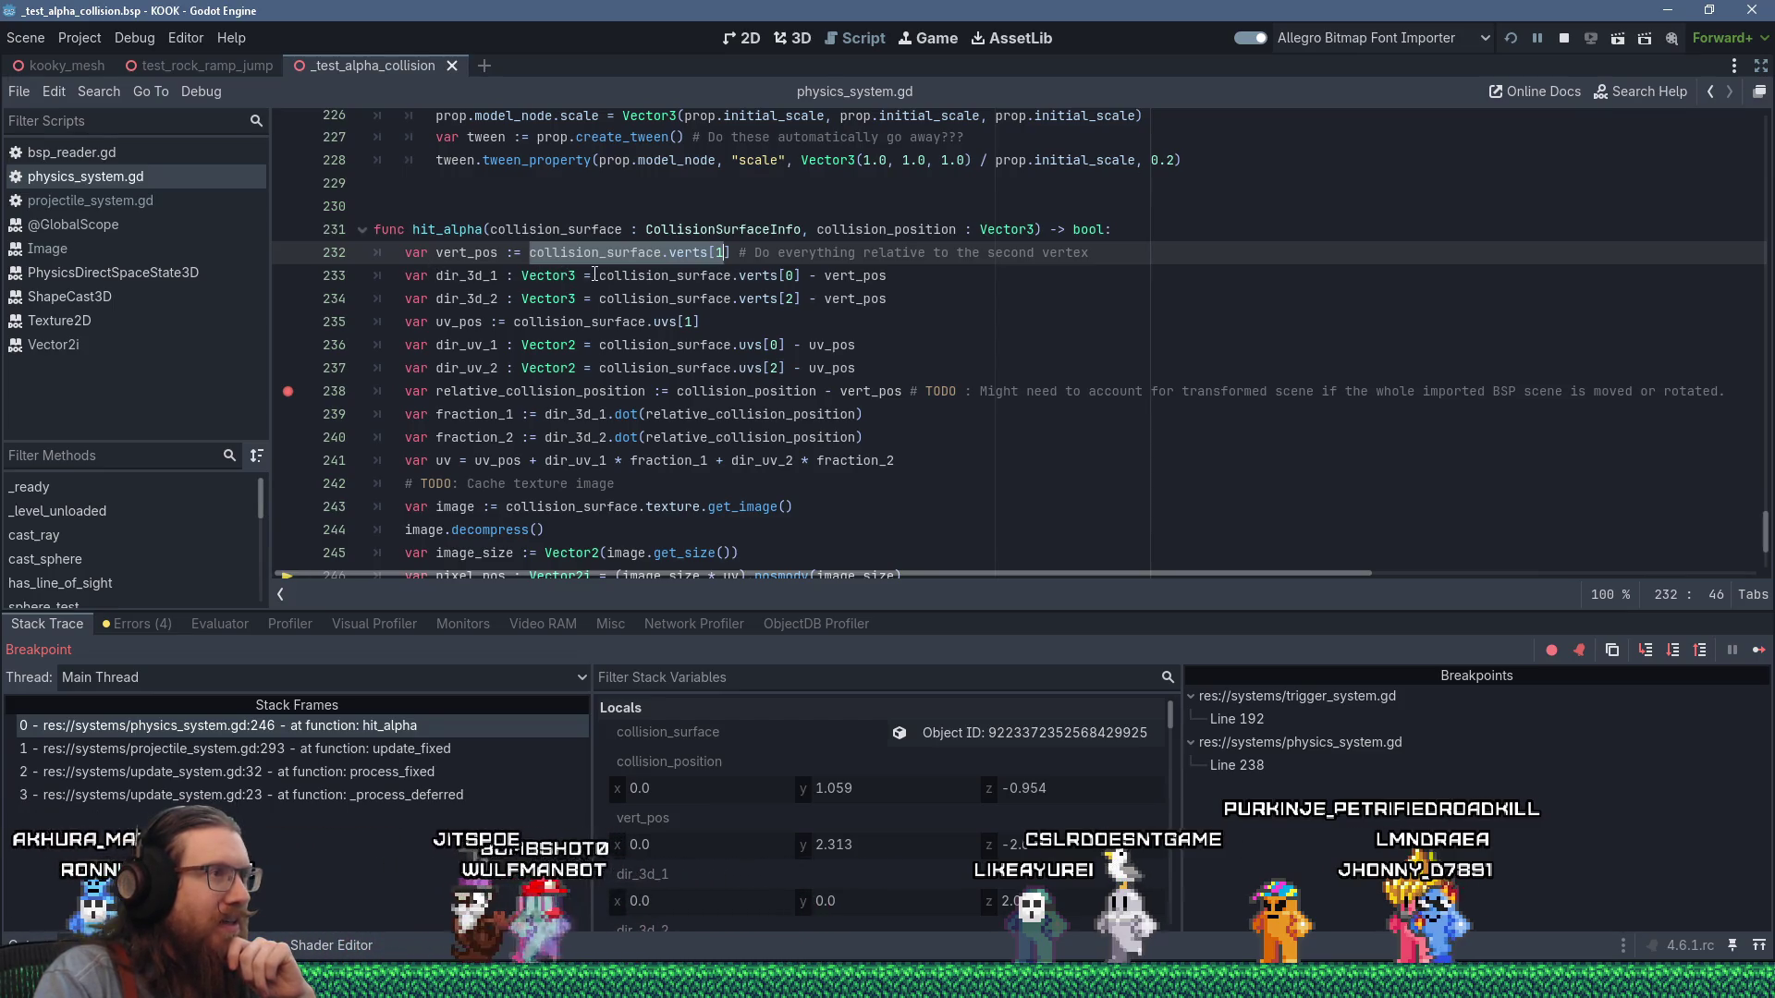
{"action": "left_click", "coordinate": [599, 275]}
{"action": "left_click_drag", "start_coordinate": [599, 299], "coordinate": [808, 298]}
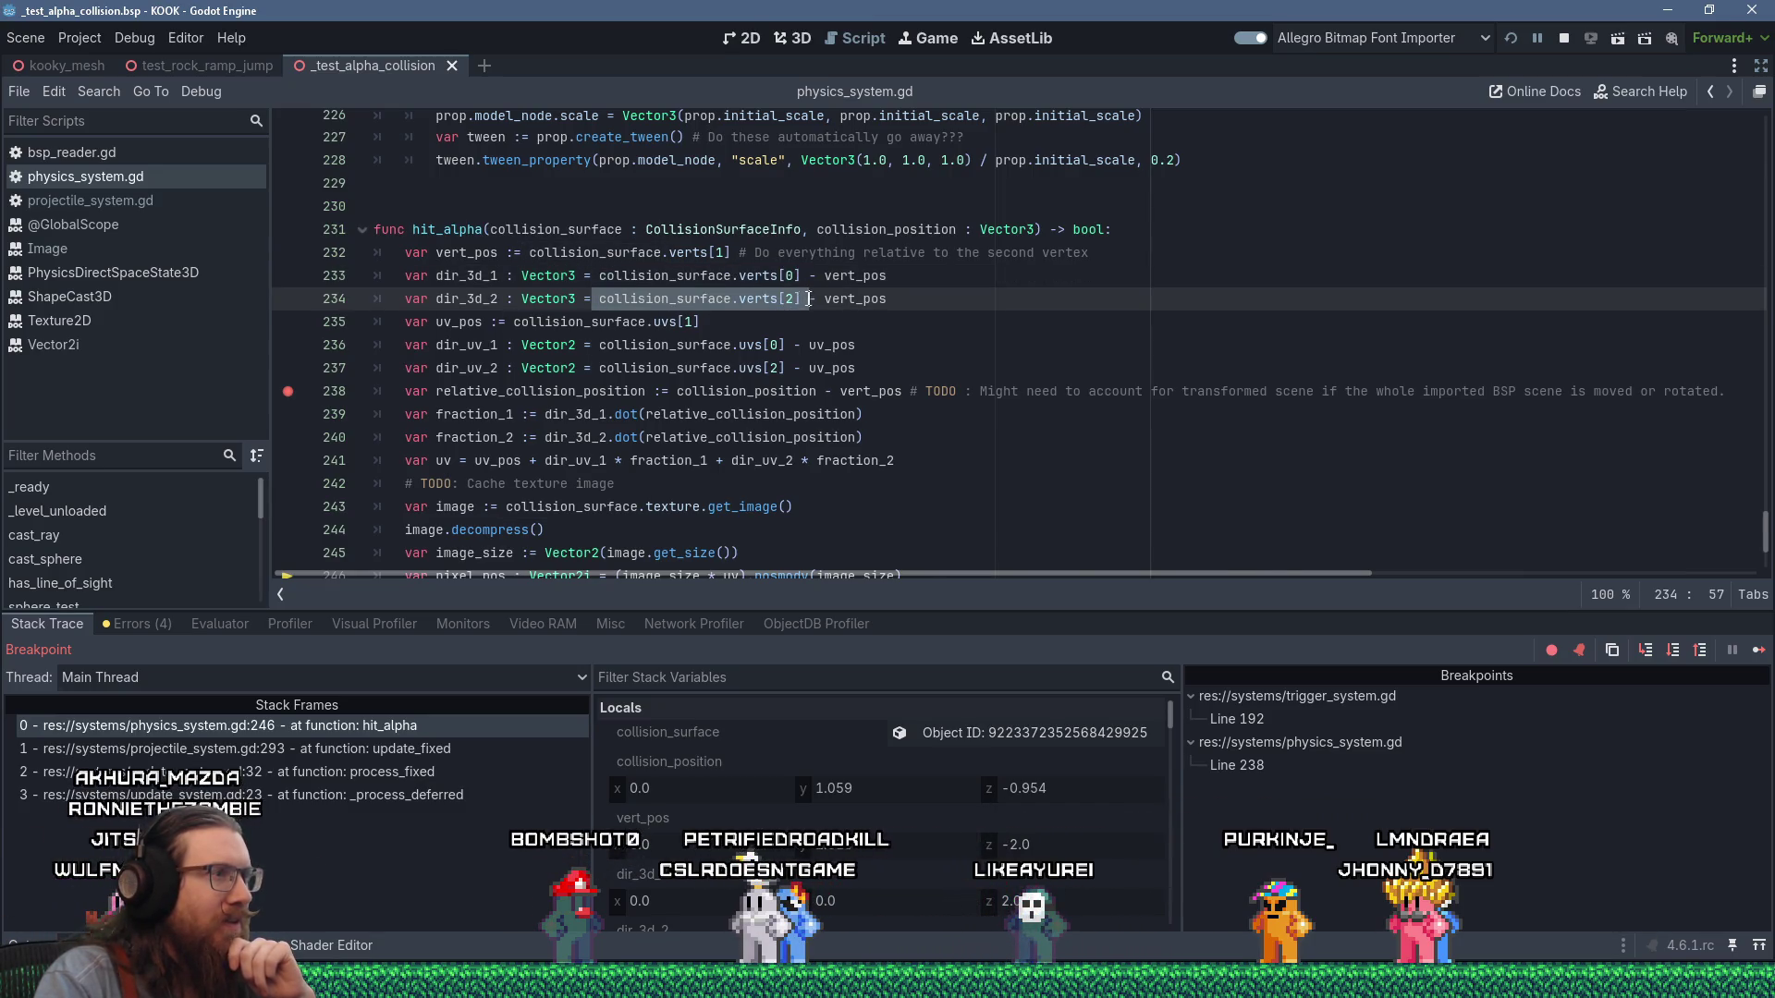
{"action": "scroll", "coordinate": [808, 299], "scroll_direction": "down", "scroll_amount": 2}
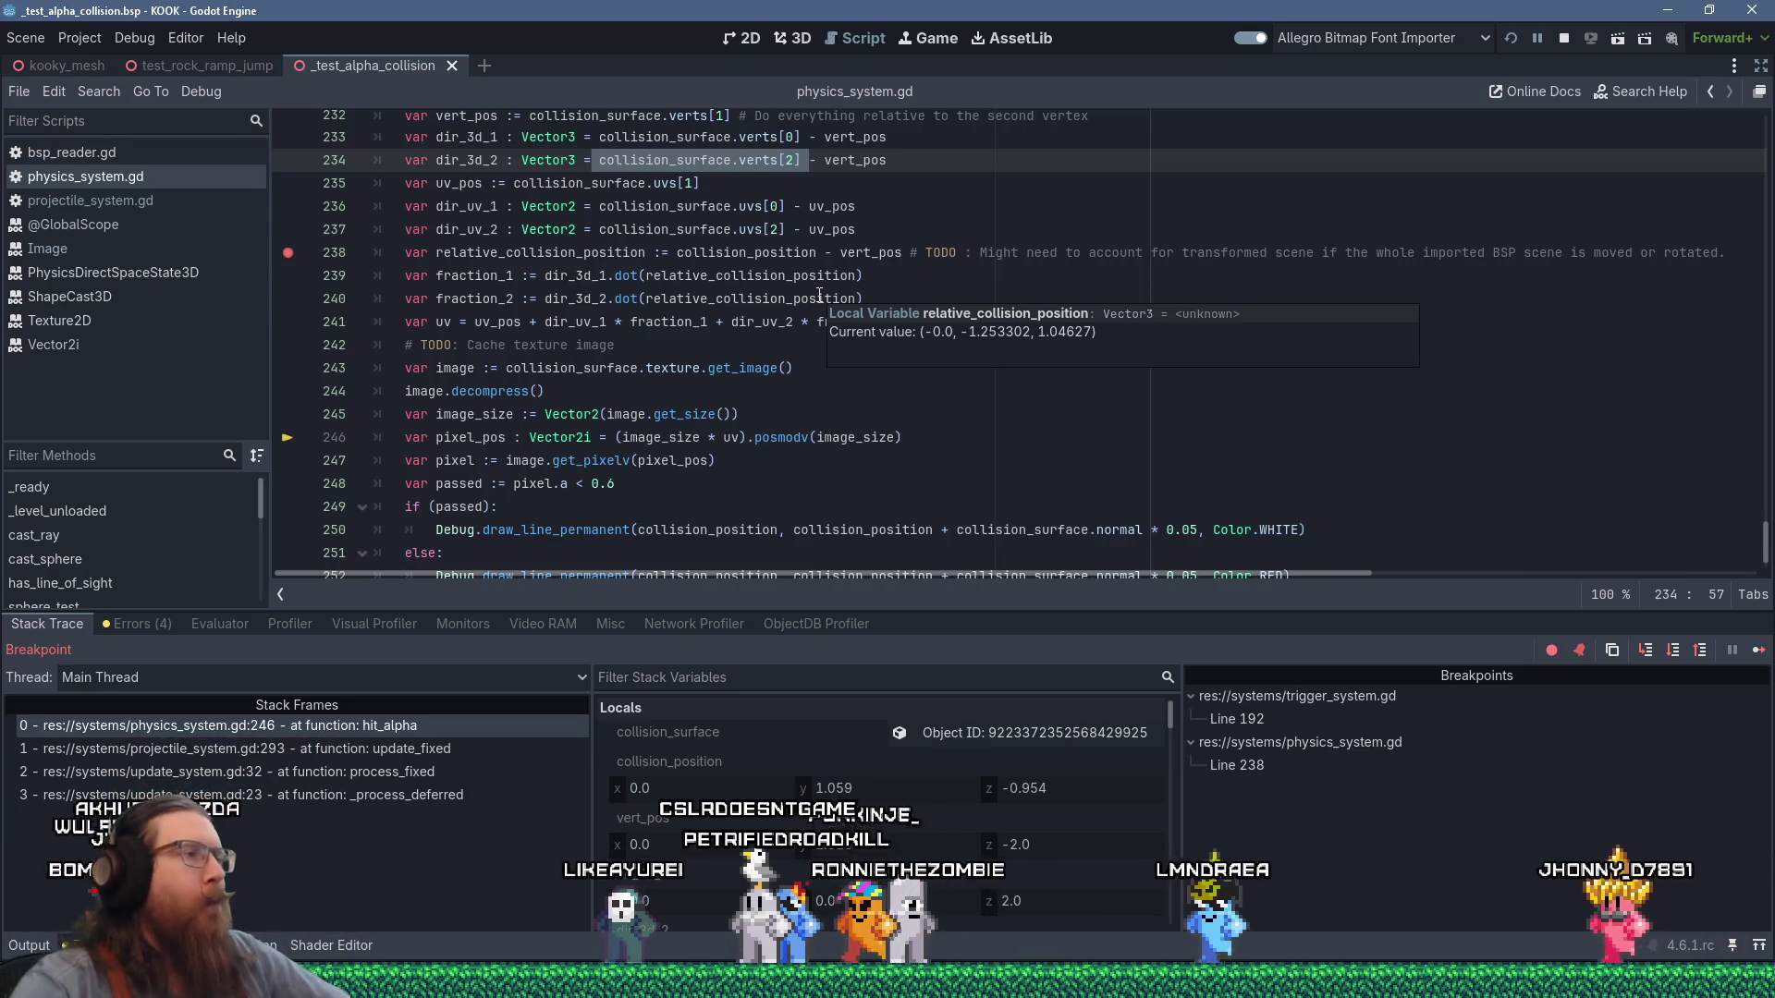
{"action": "key", "text": "alt+Tab"}
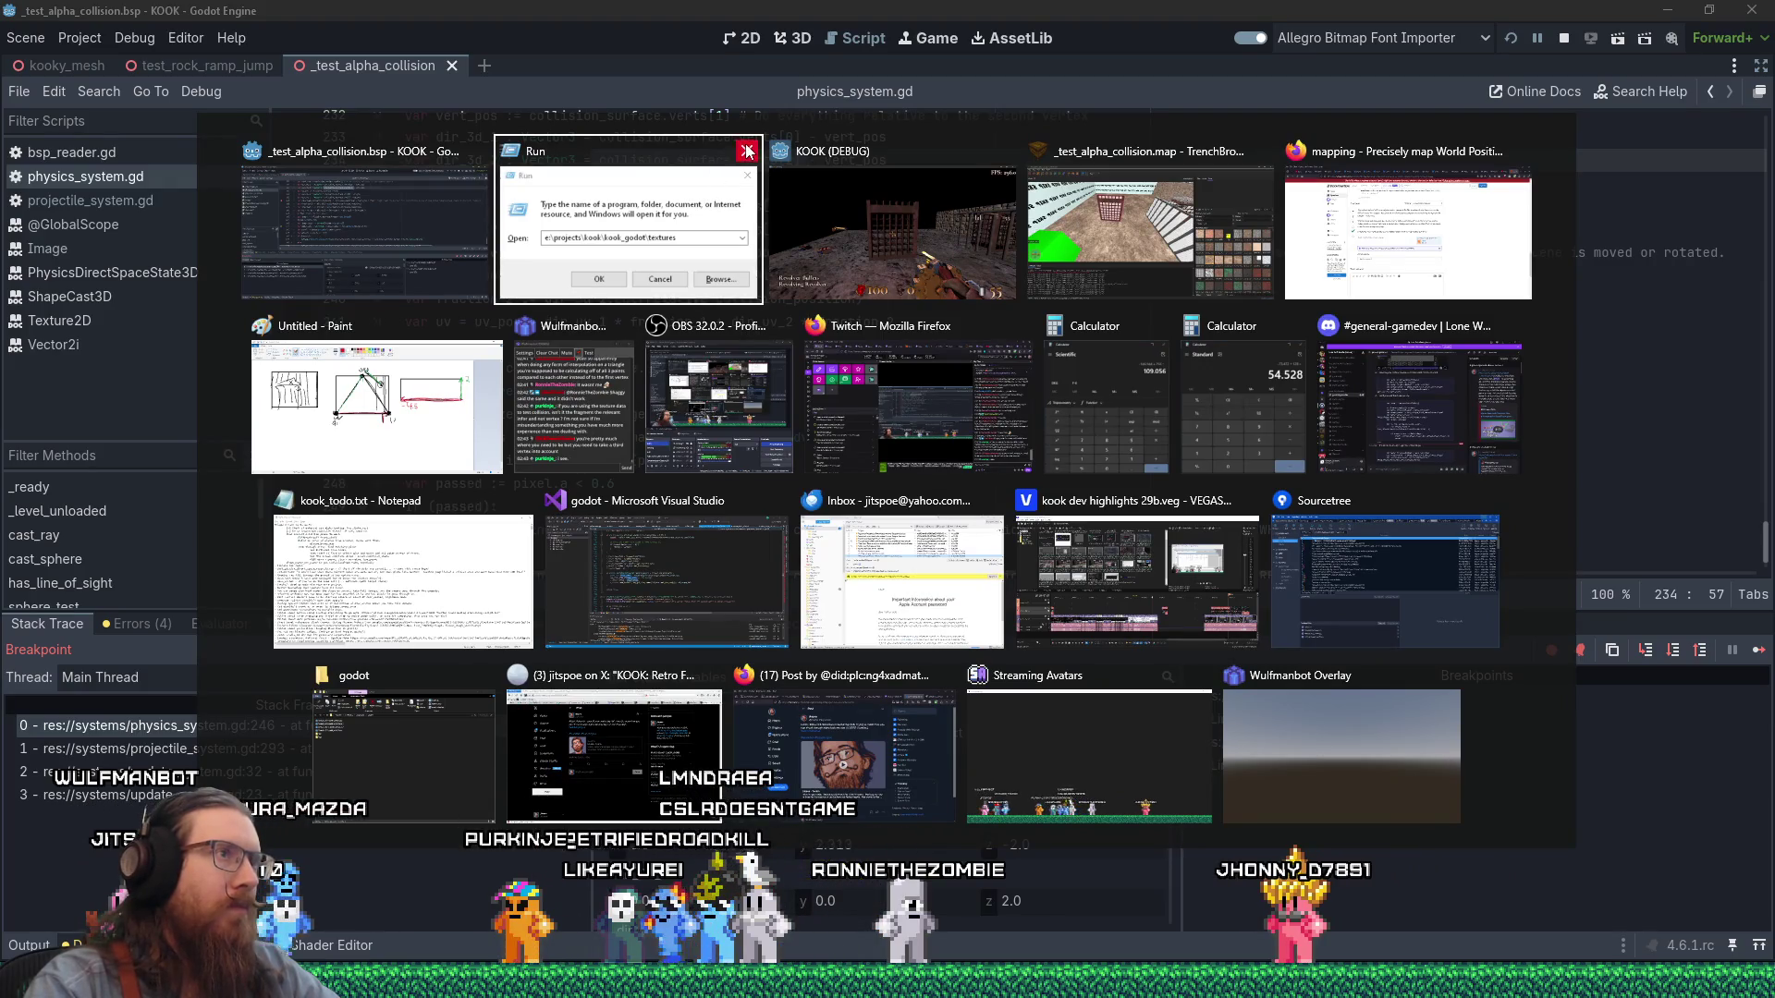
{"action": "left_click", "coordinate": [747, 150]}
{"action": "left_click", "coordinate": [766, 192]}
{"action": "key", "text": "alt+Tab"}
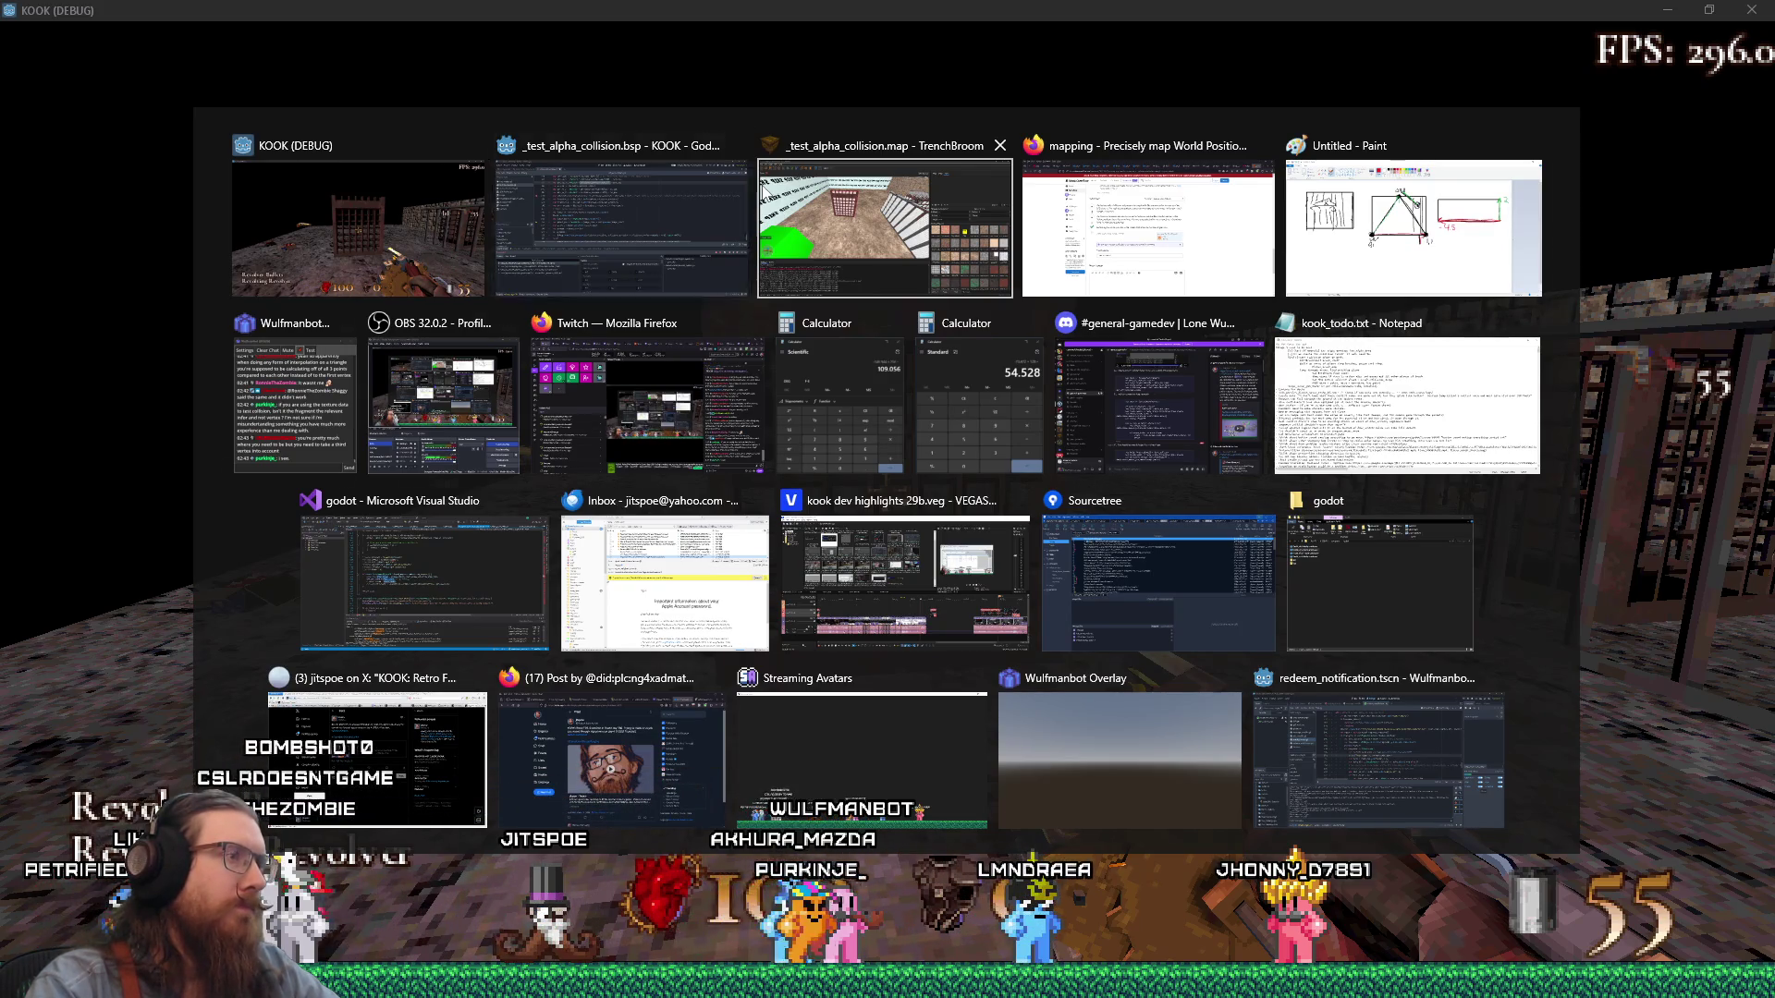
{"action": "key", "text": "alt+Tab"}
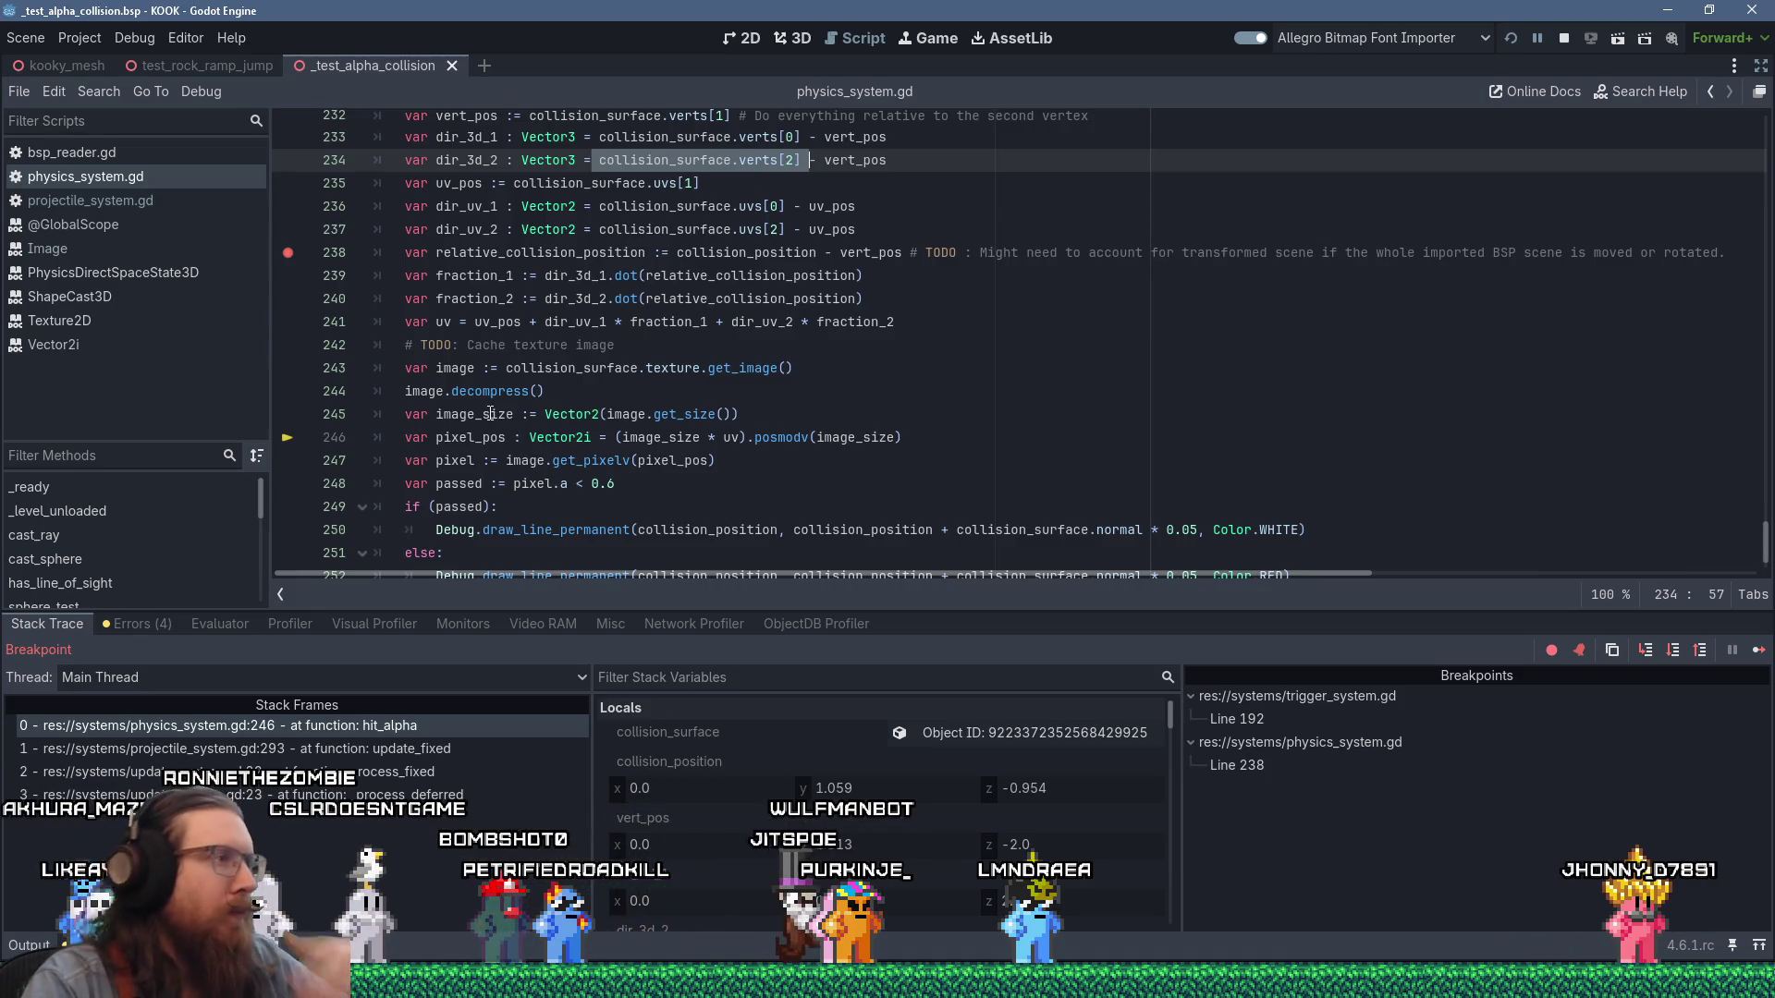
Step hit_alpha to line 247 and check pixel_pos, which reads (58, 12).
{"action": "key", "text": "F10"}
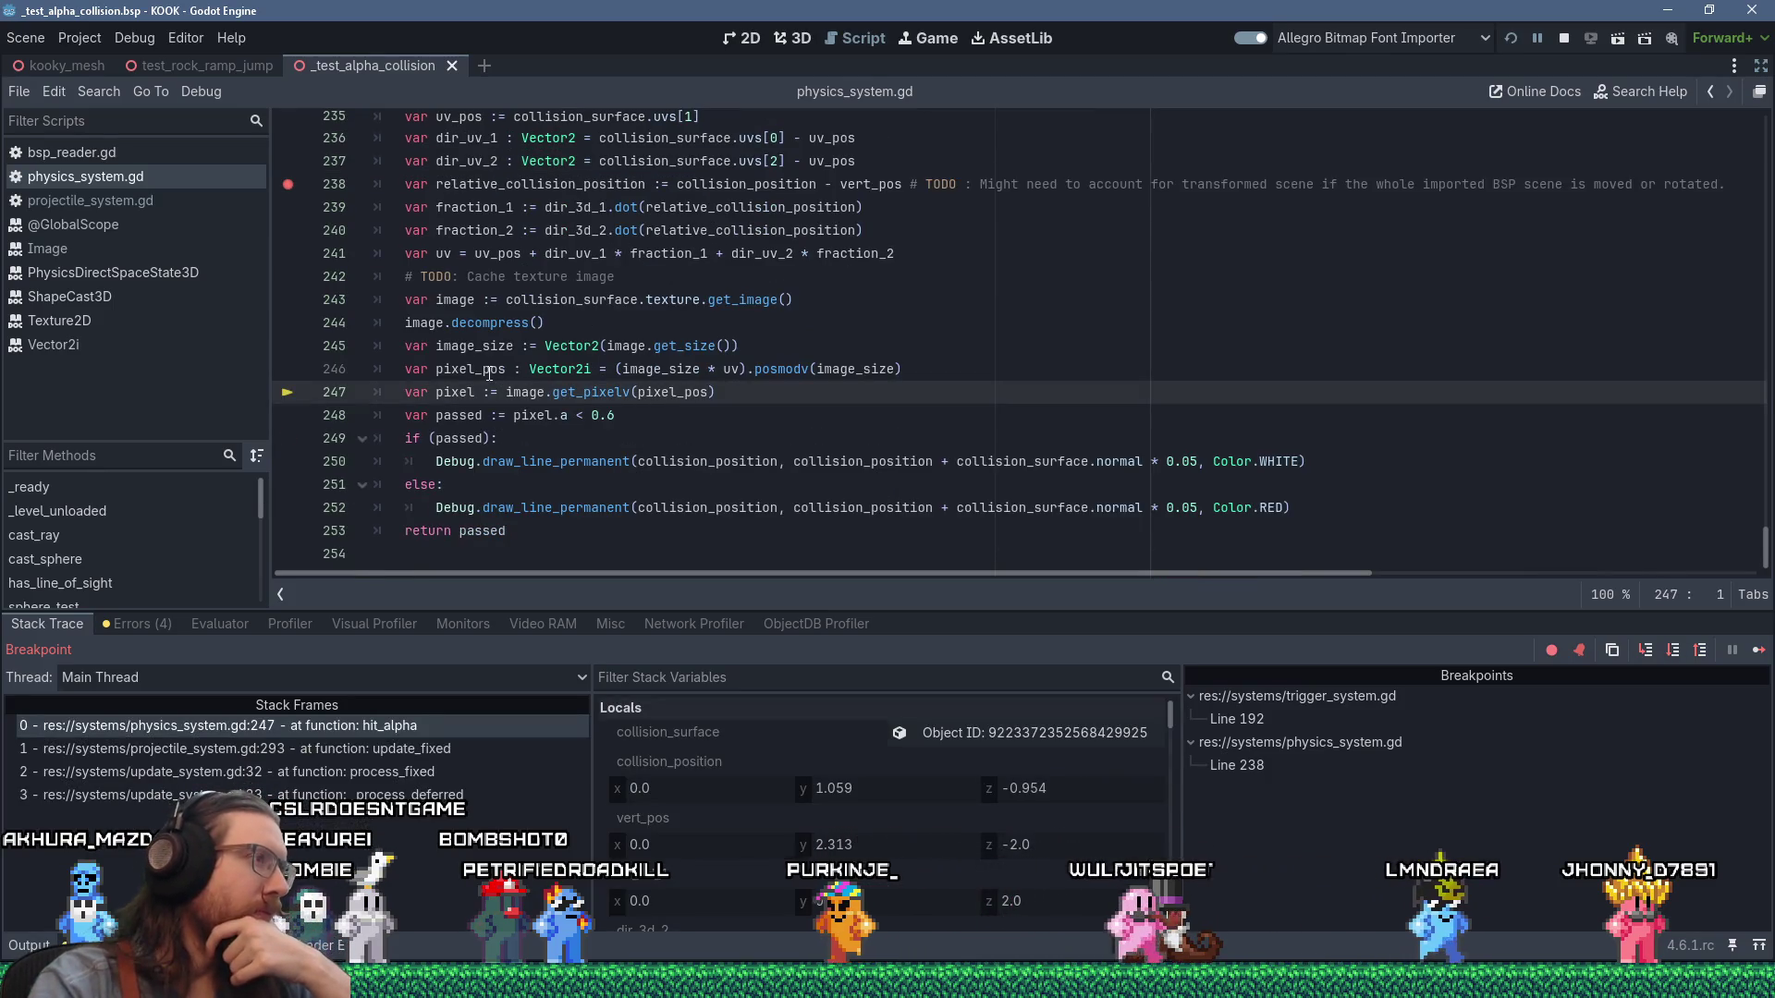
{"action": "mouse_move", "coordinate": [489, 373]}
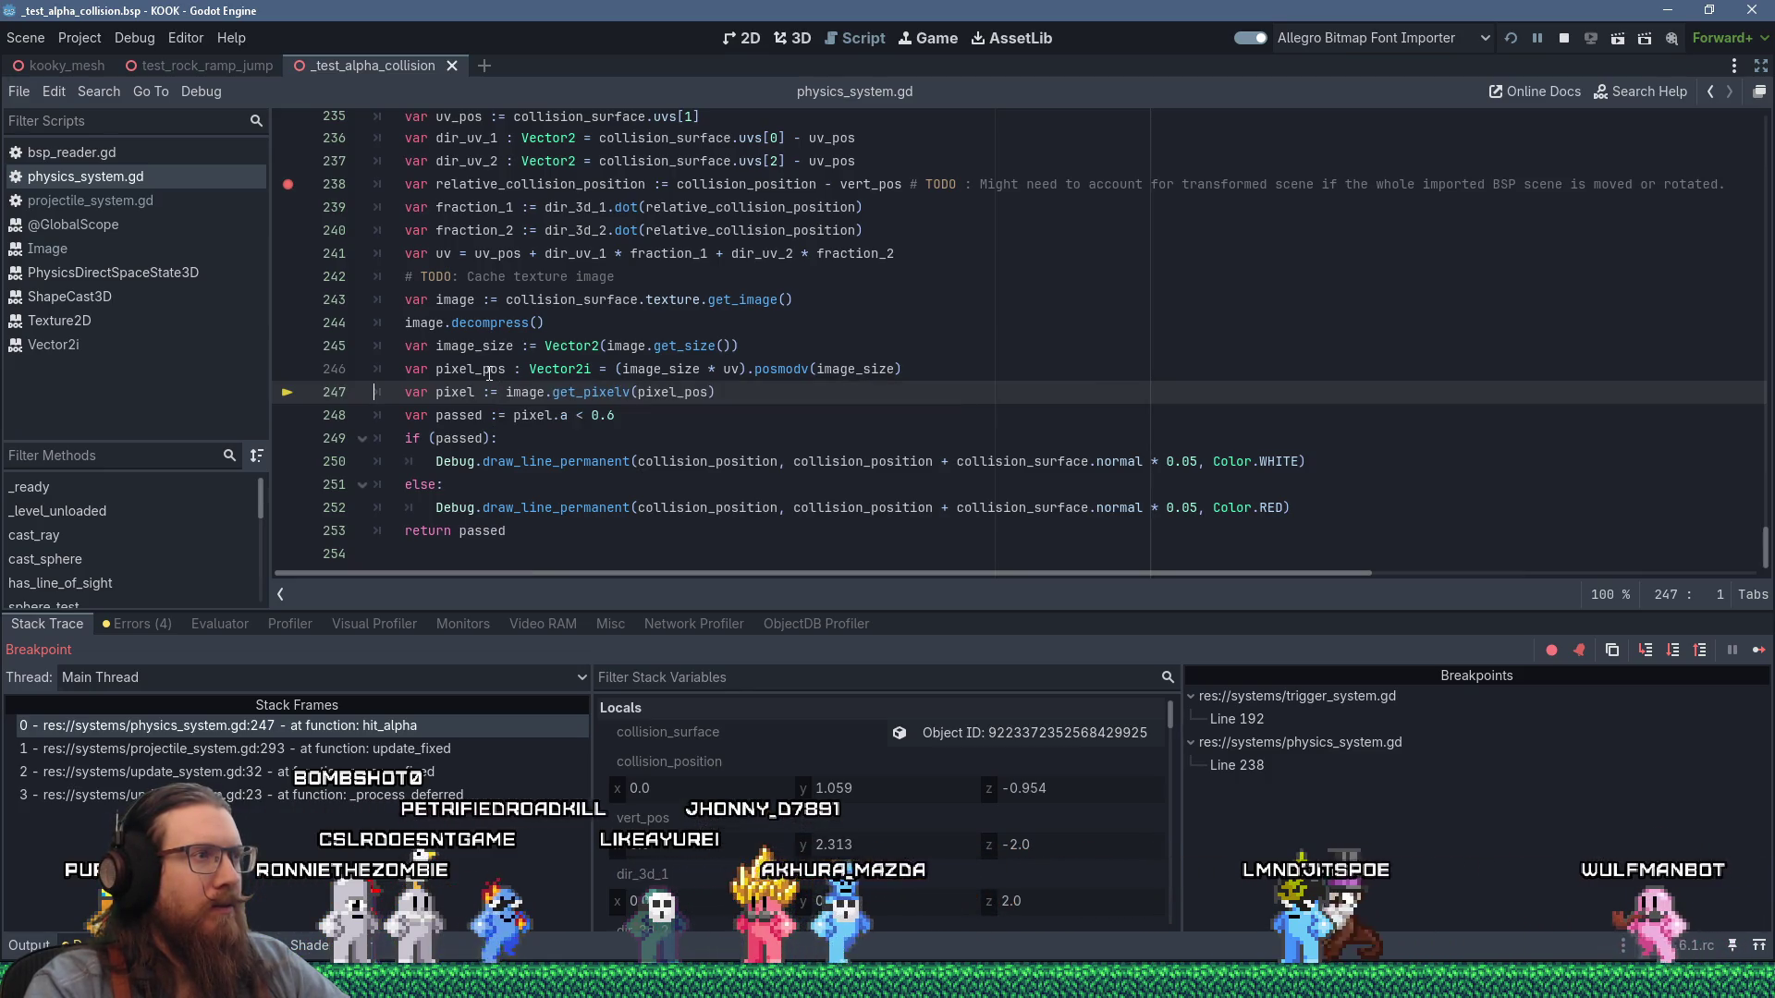
Remove the line 238 breakpoint, resume the game, and walk closer while firing at the cage grate.
{"action": "left_click", "coordinate": [287, 184]}
{"action": "key", "text": "F12"}
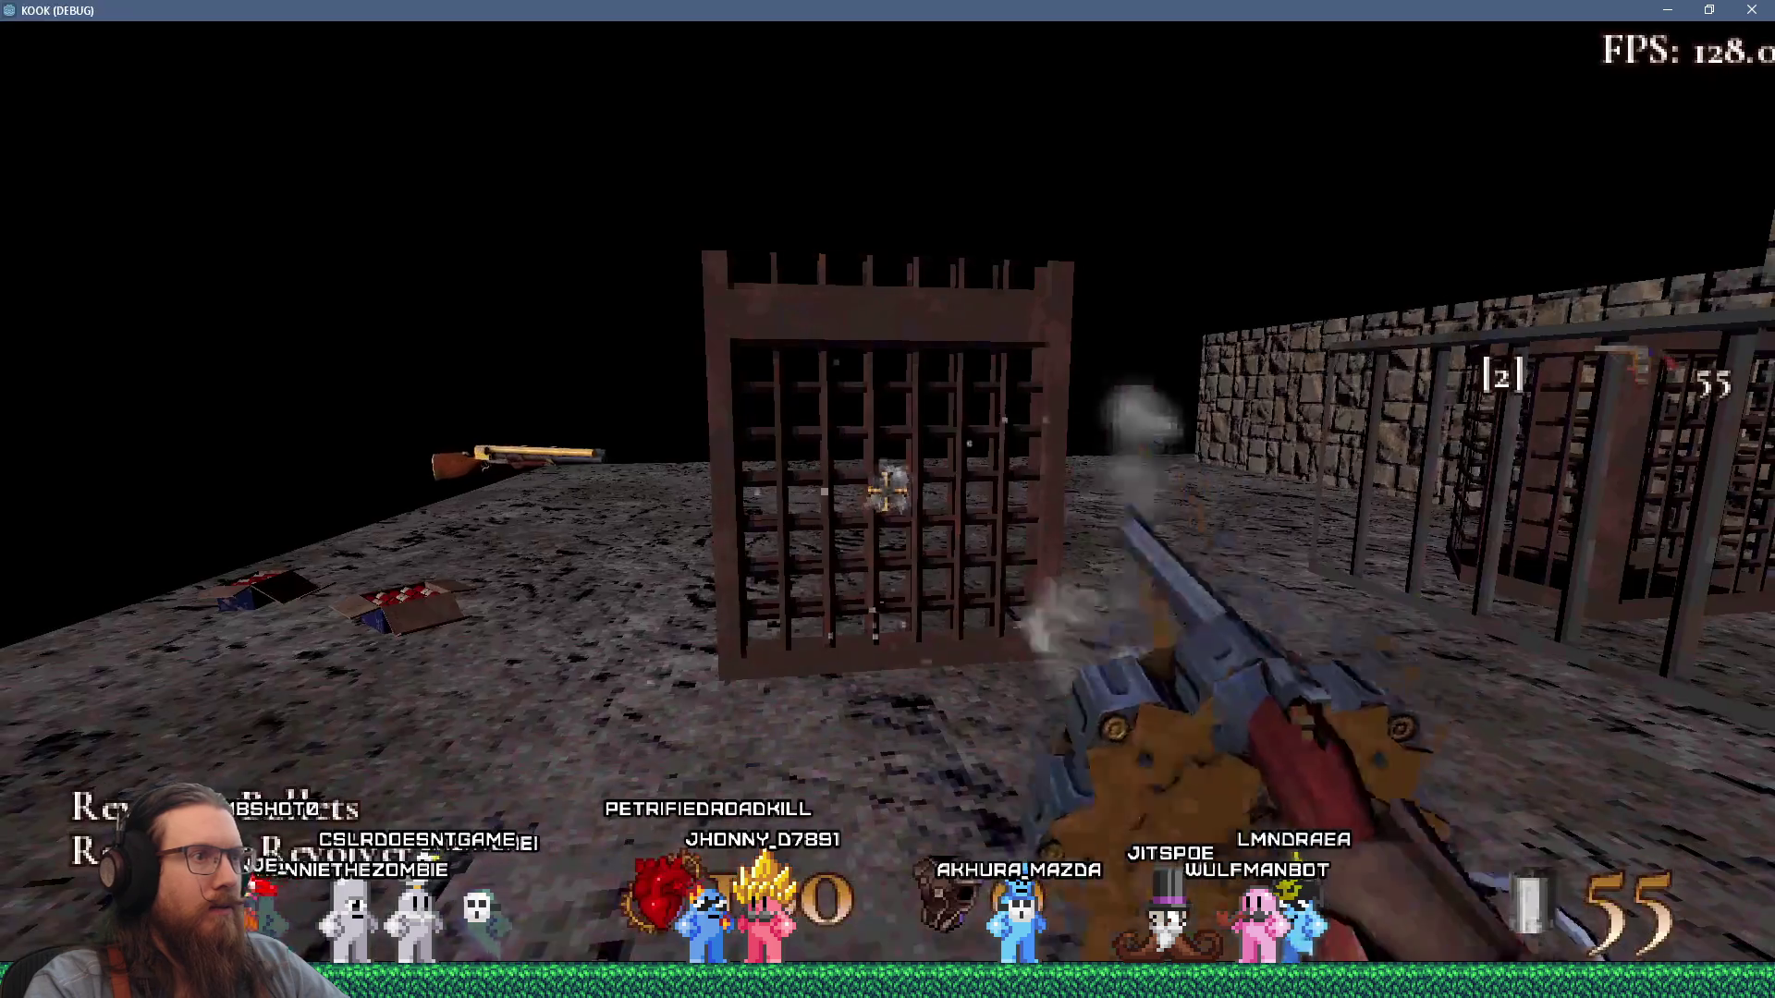
{"action": "left_click", "coordinate": [885, 490]}
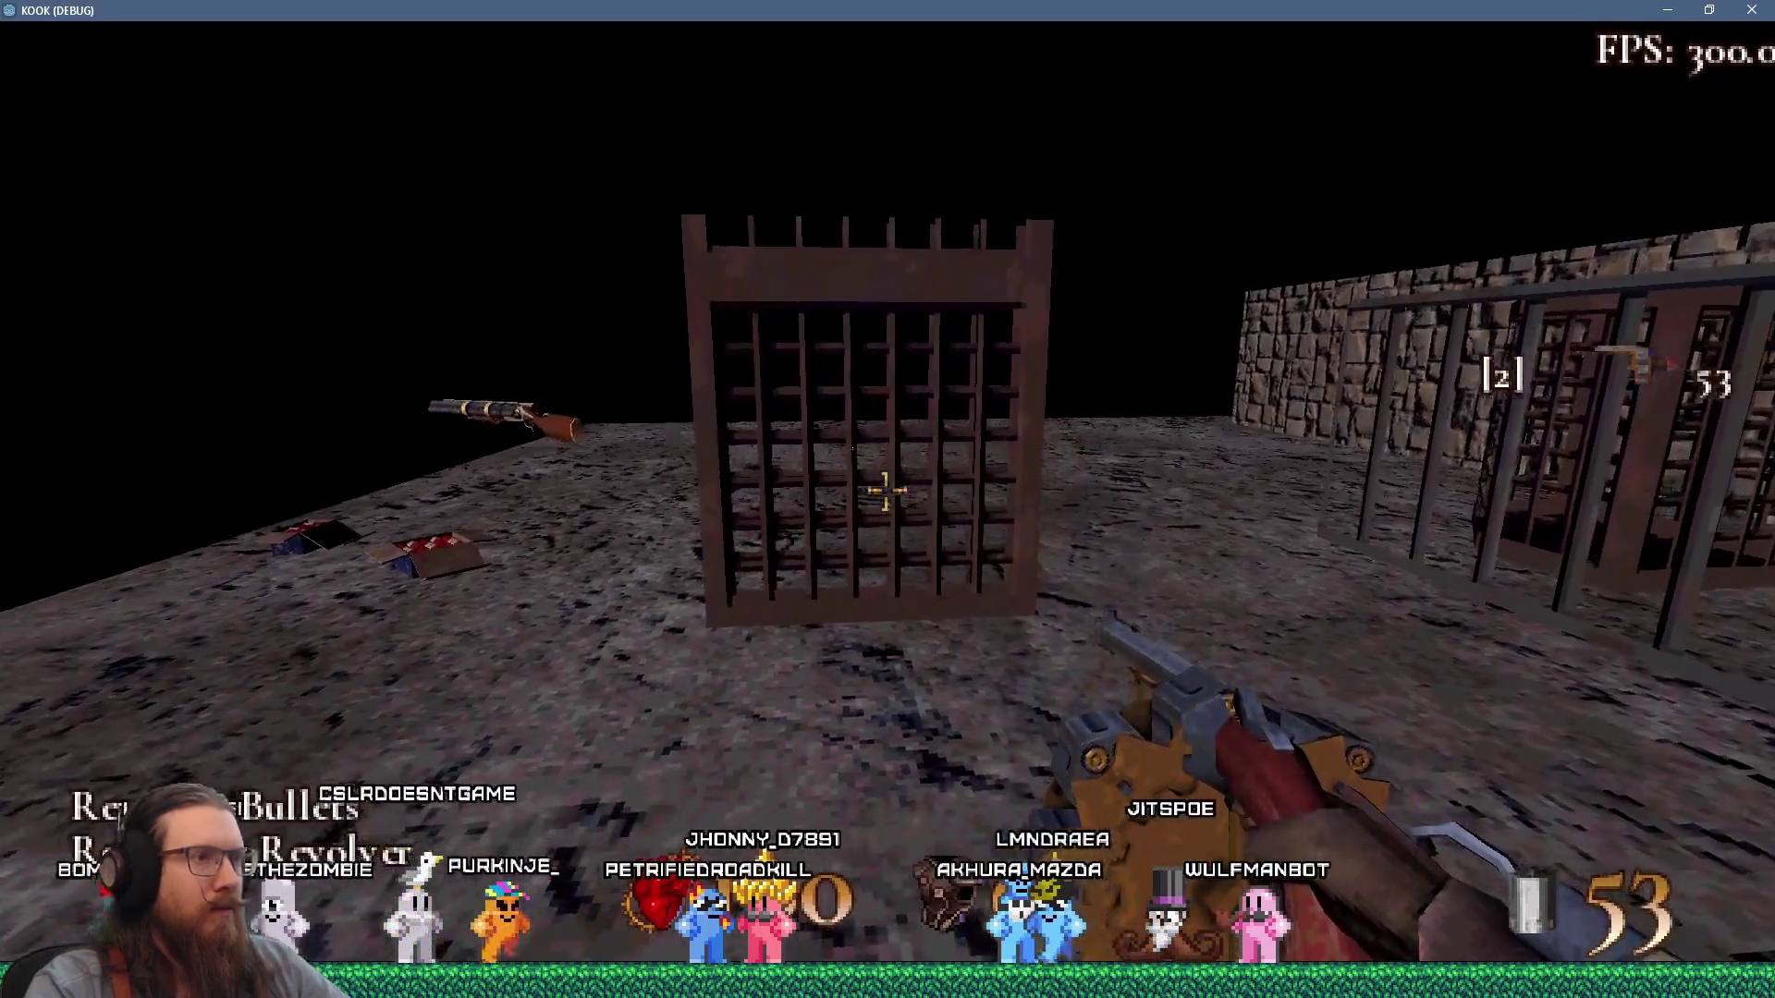
{"action": "key", "text": "w"}
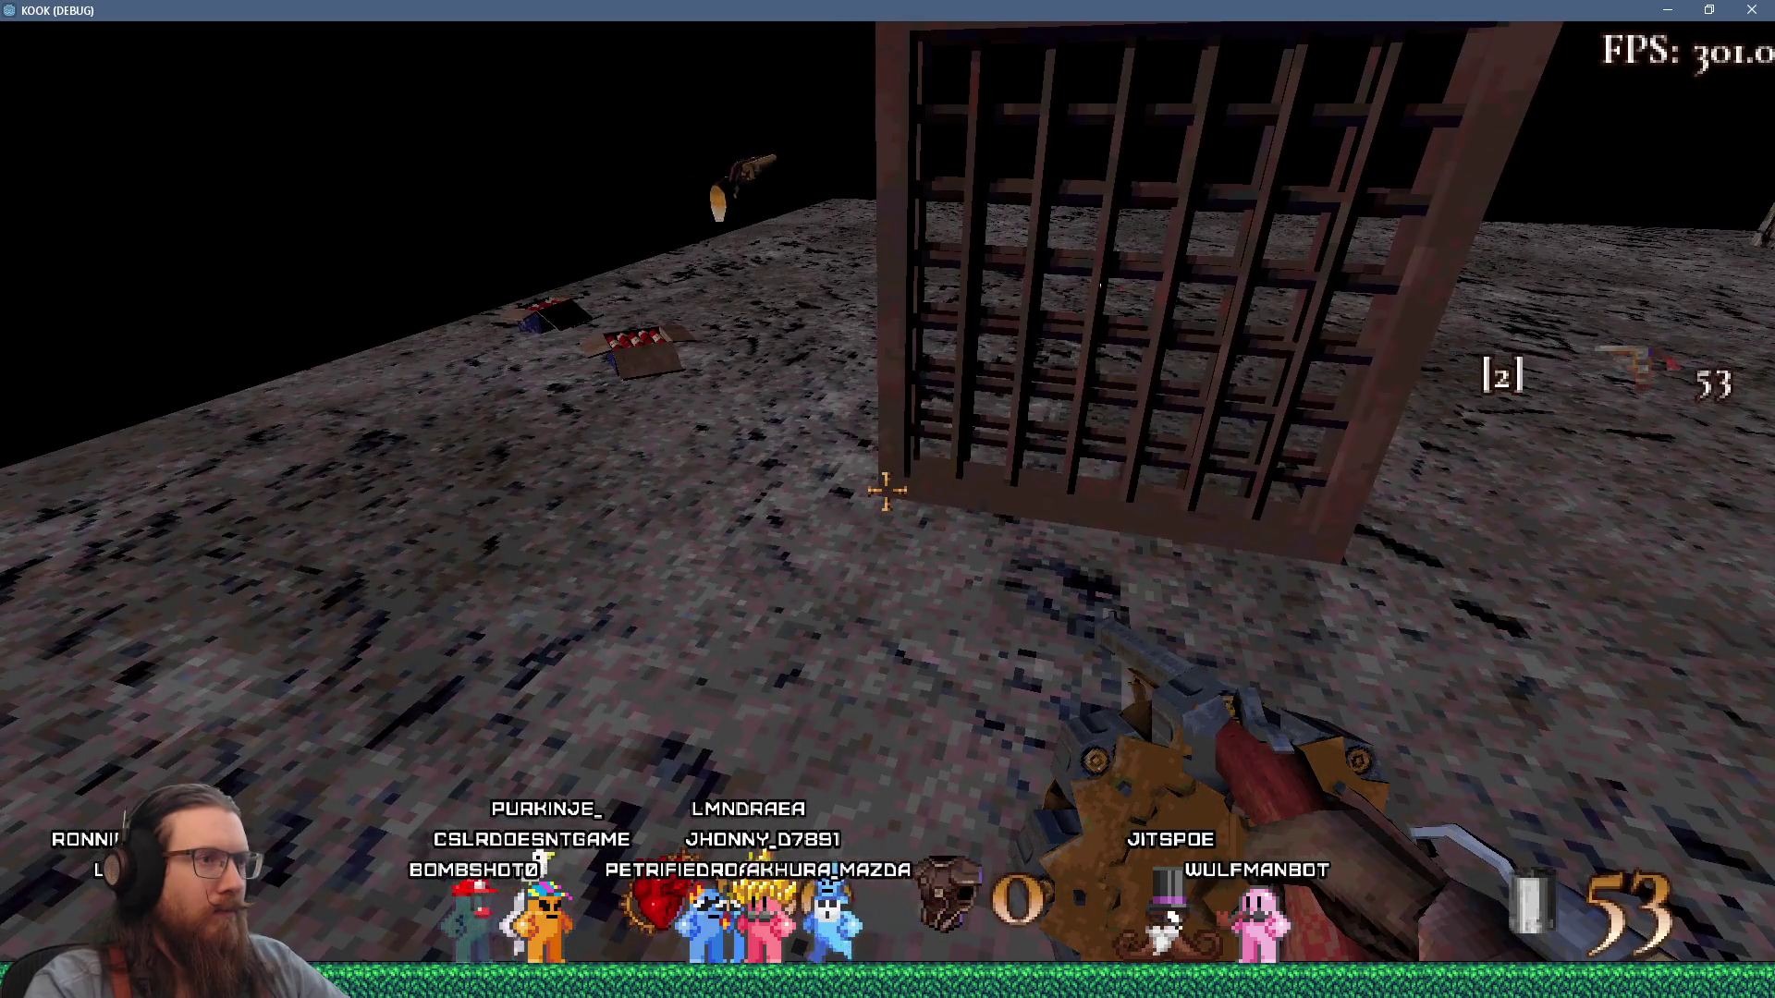
{"action": "left_click", "coordinate": [886, 490]}
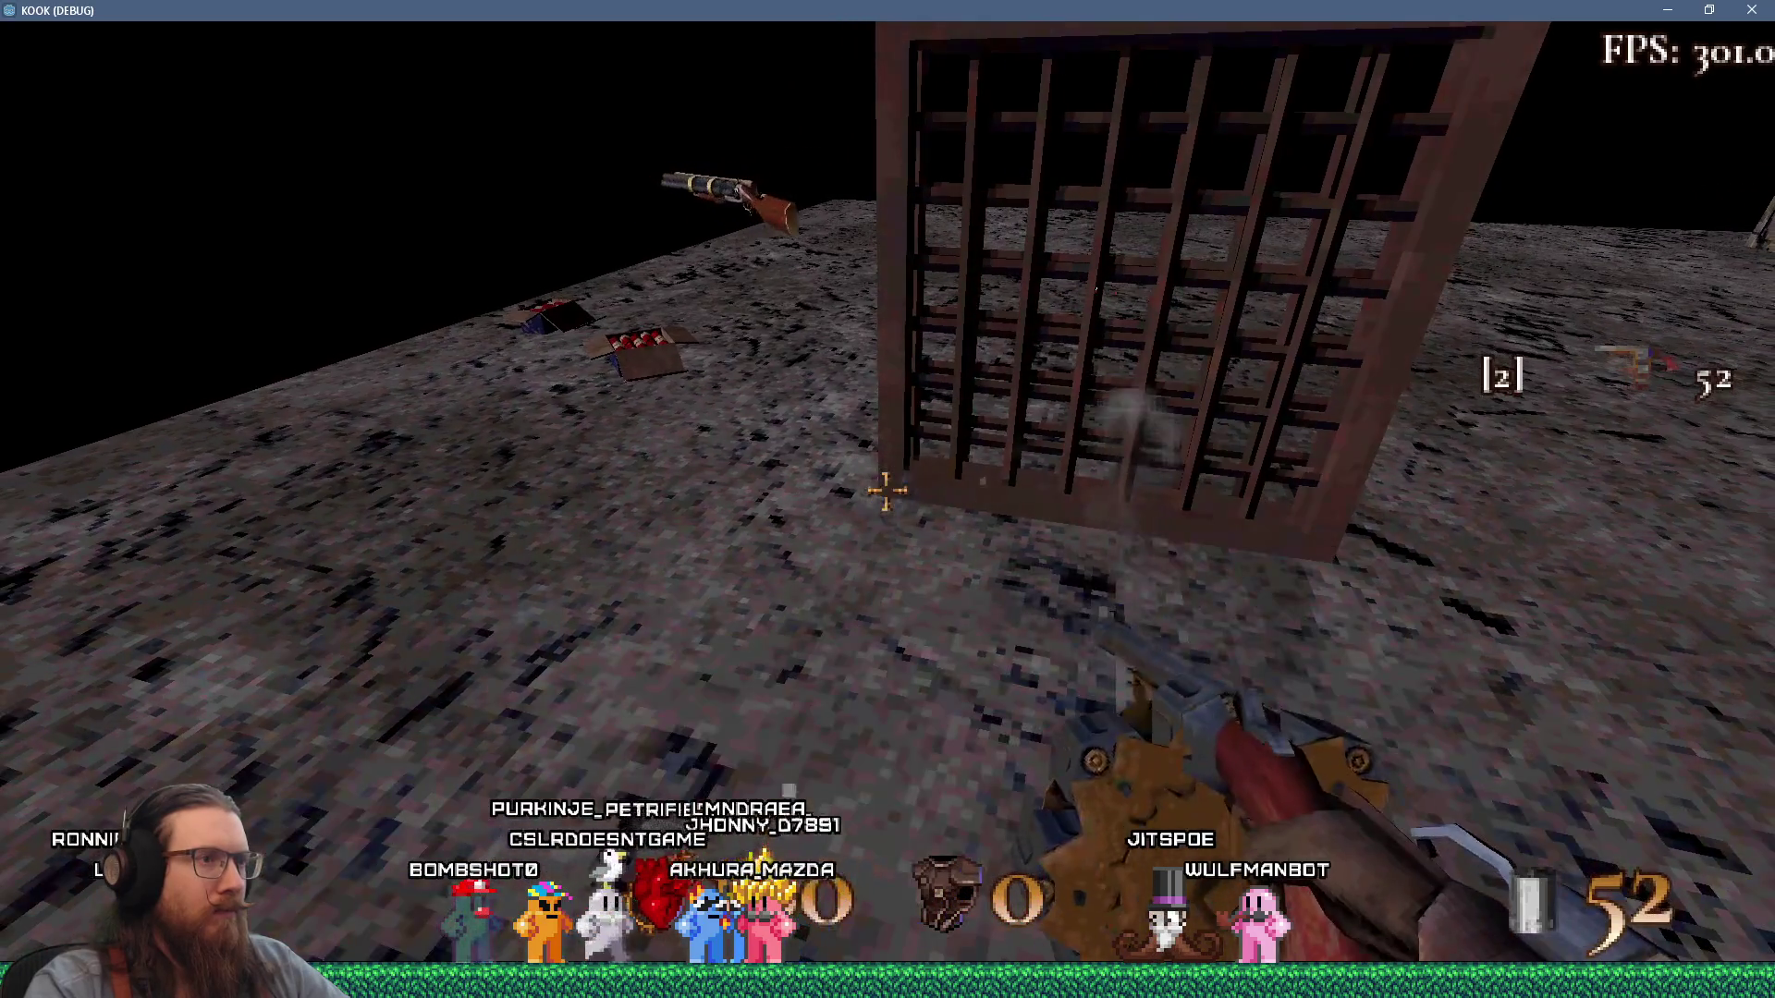
Set breakpoints on hit_alpha lines 248 and 249, then keep shooting the cage grate.
{"action": "key", "text": "grave"}
{"action": "key", "text": "F8"}
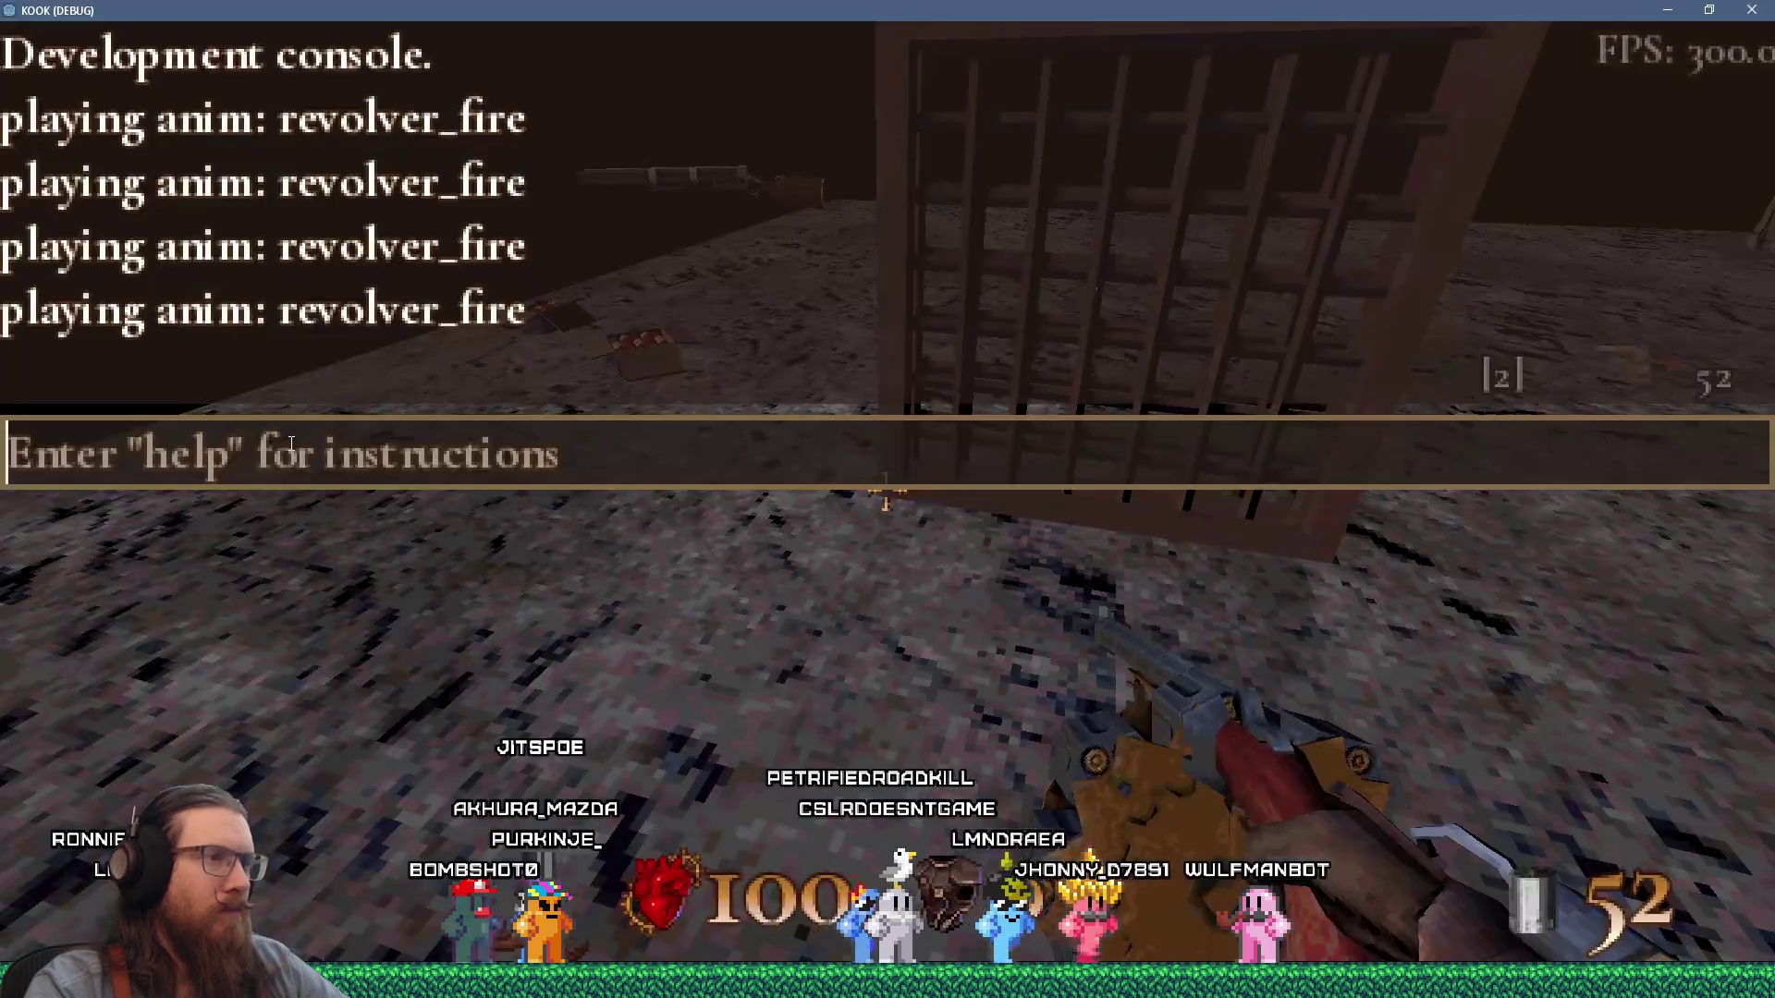
{"action": "key", "text": "grave"}
{"action": "left_click", "coordinate": [885, 490]}
{"action": "key", "text": "grave"}
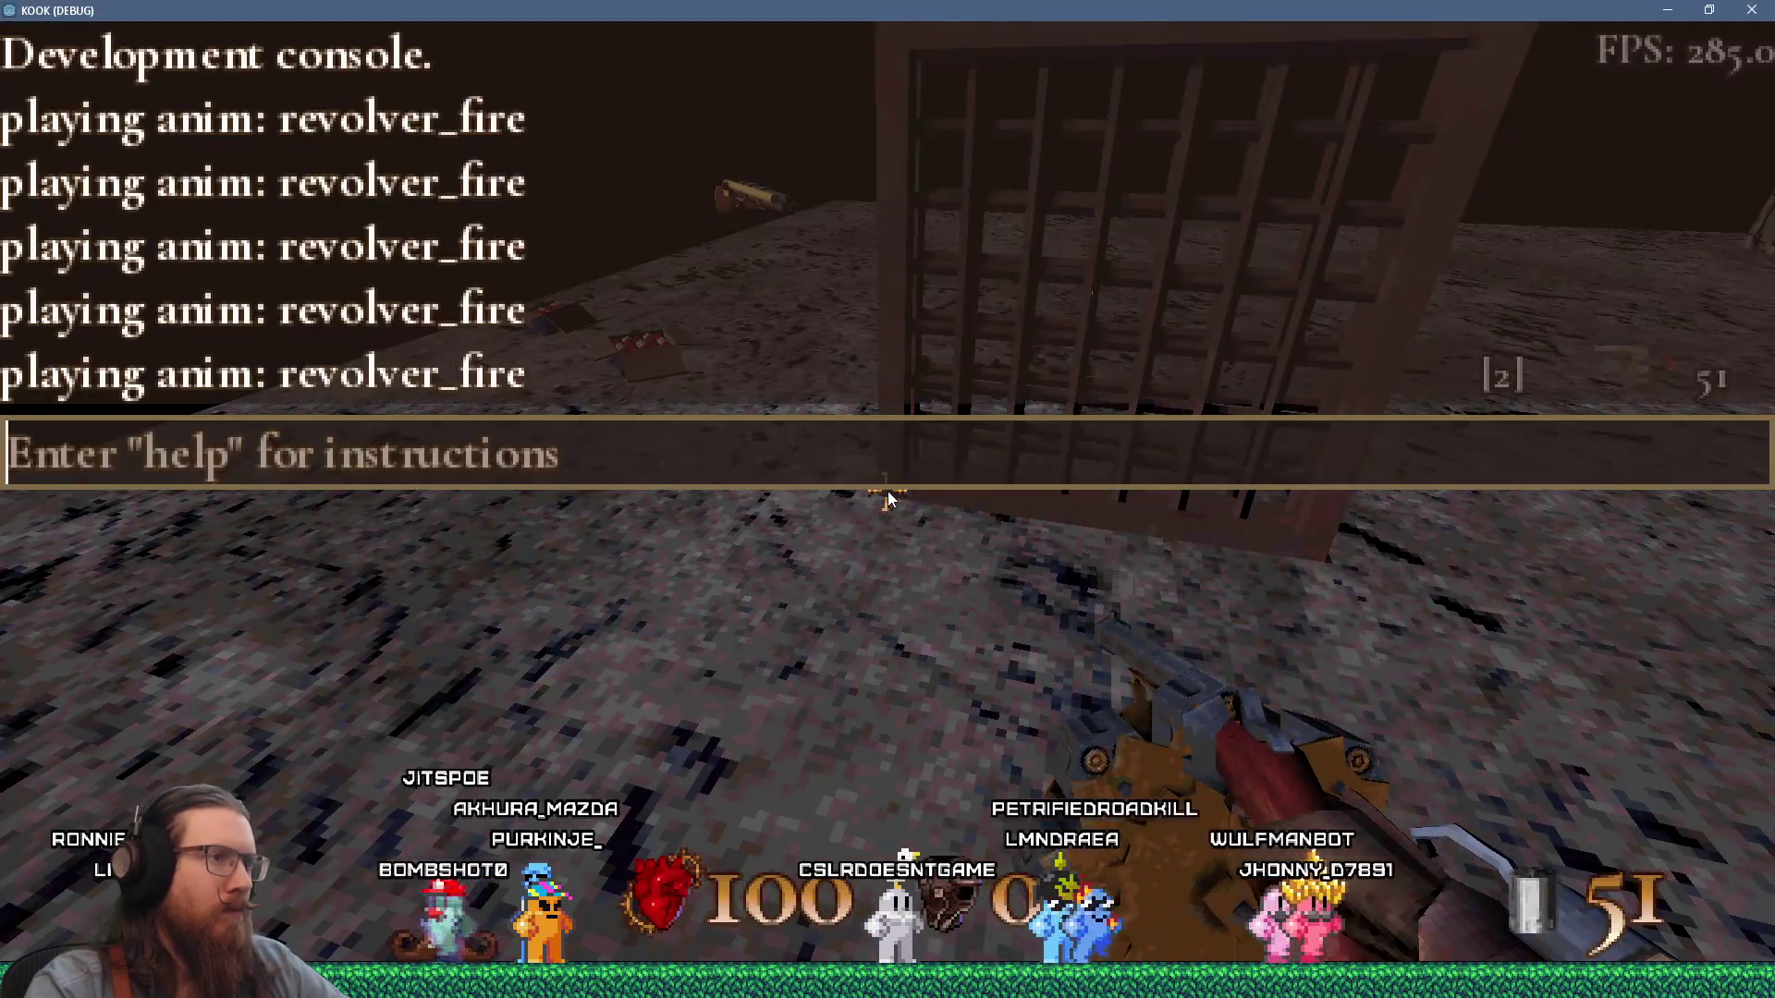
{"action": "key", "text": "F8"}
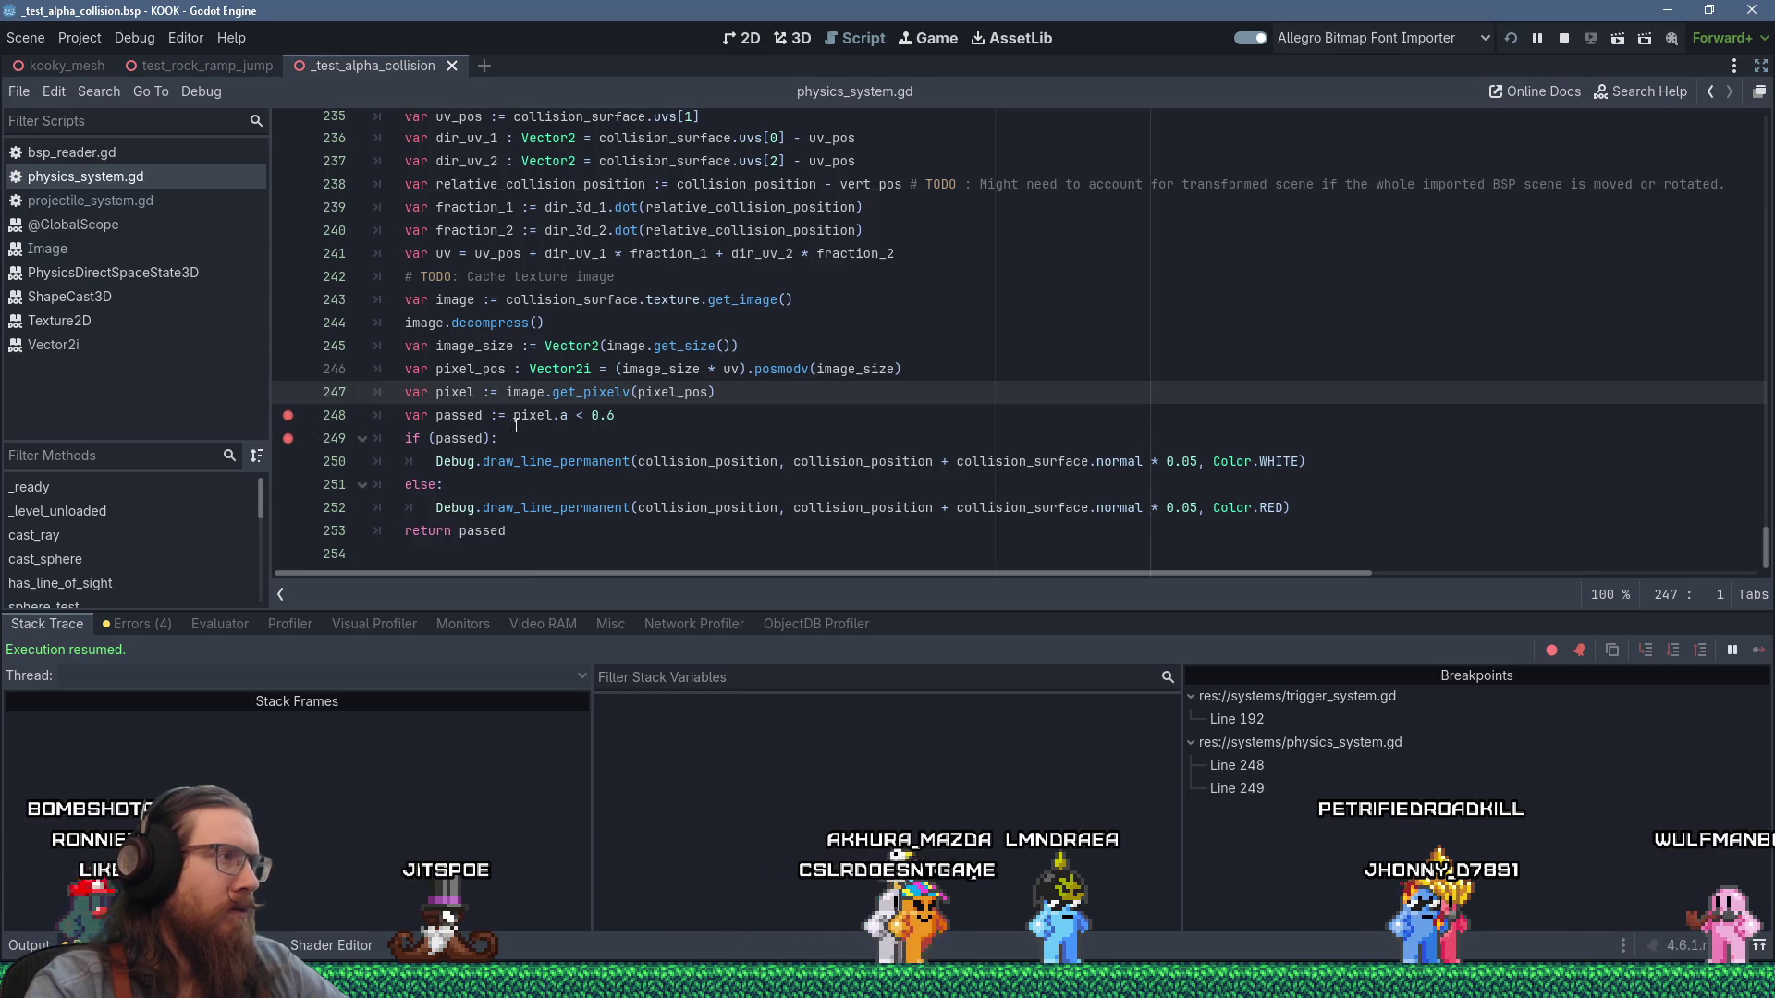
{"action": "key", "text": "alt+Tab"}
{"action": "left_click", "coordinate": [885, 490]}
{"action": "left_click", "coordinate": [885, 490]}
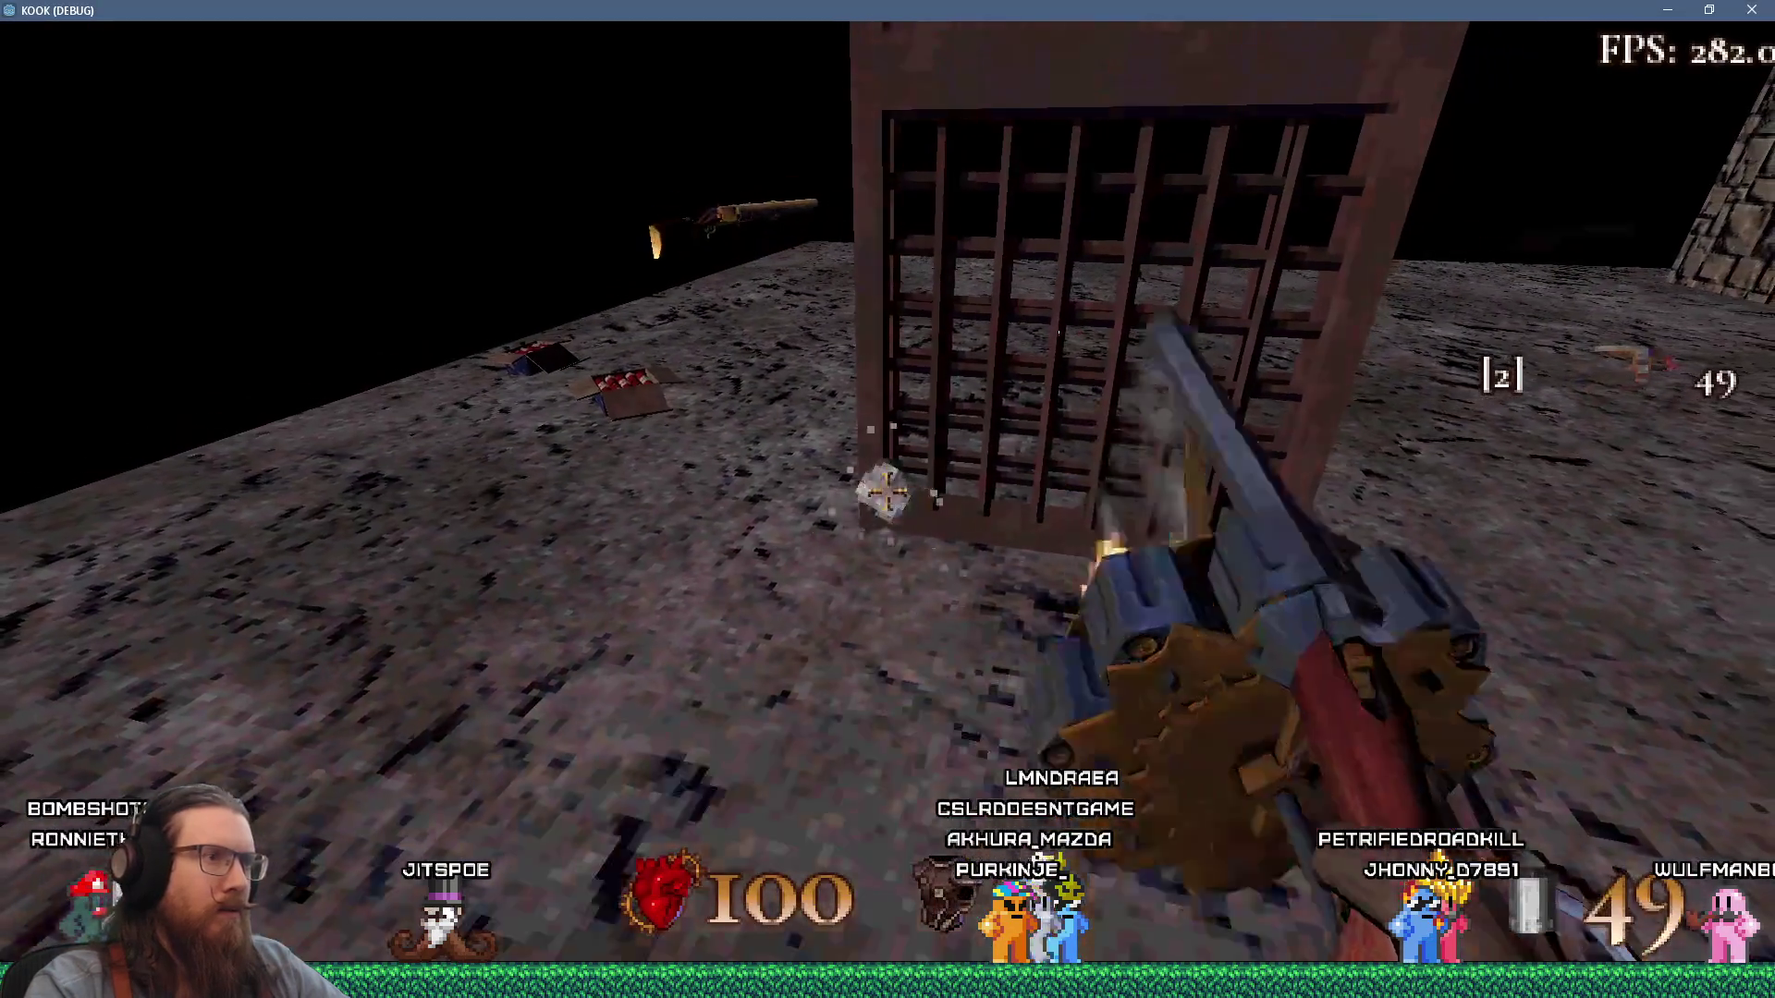
{"action": "left_click", "coordinate": [886, 490]}
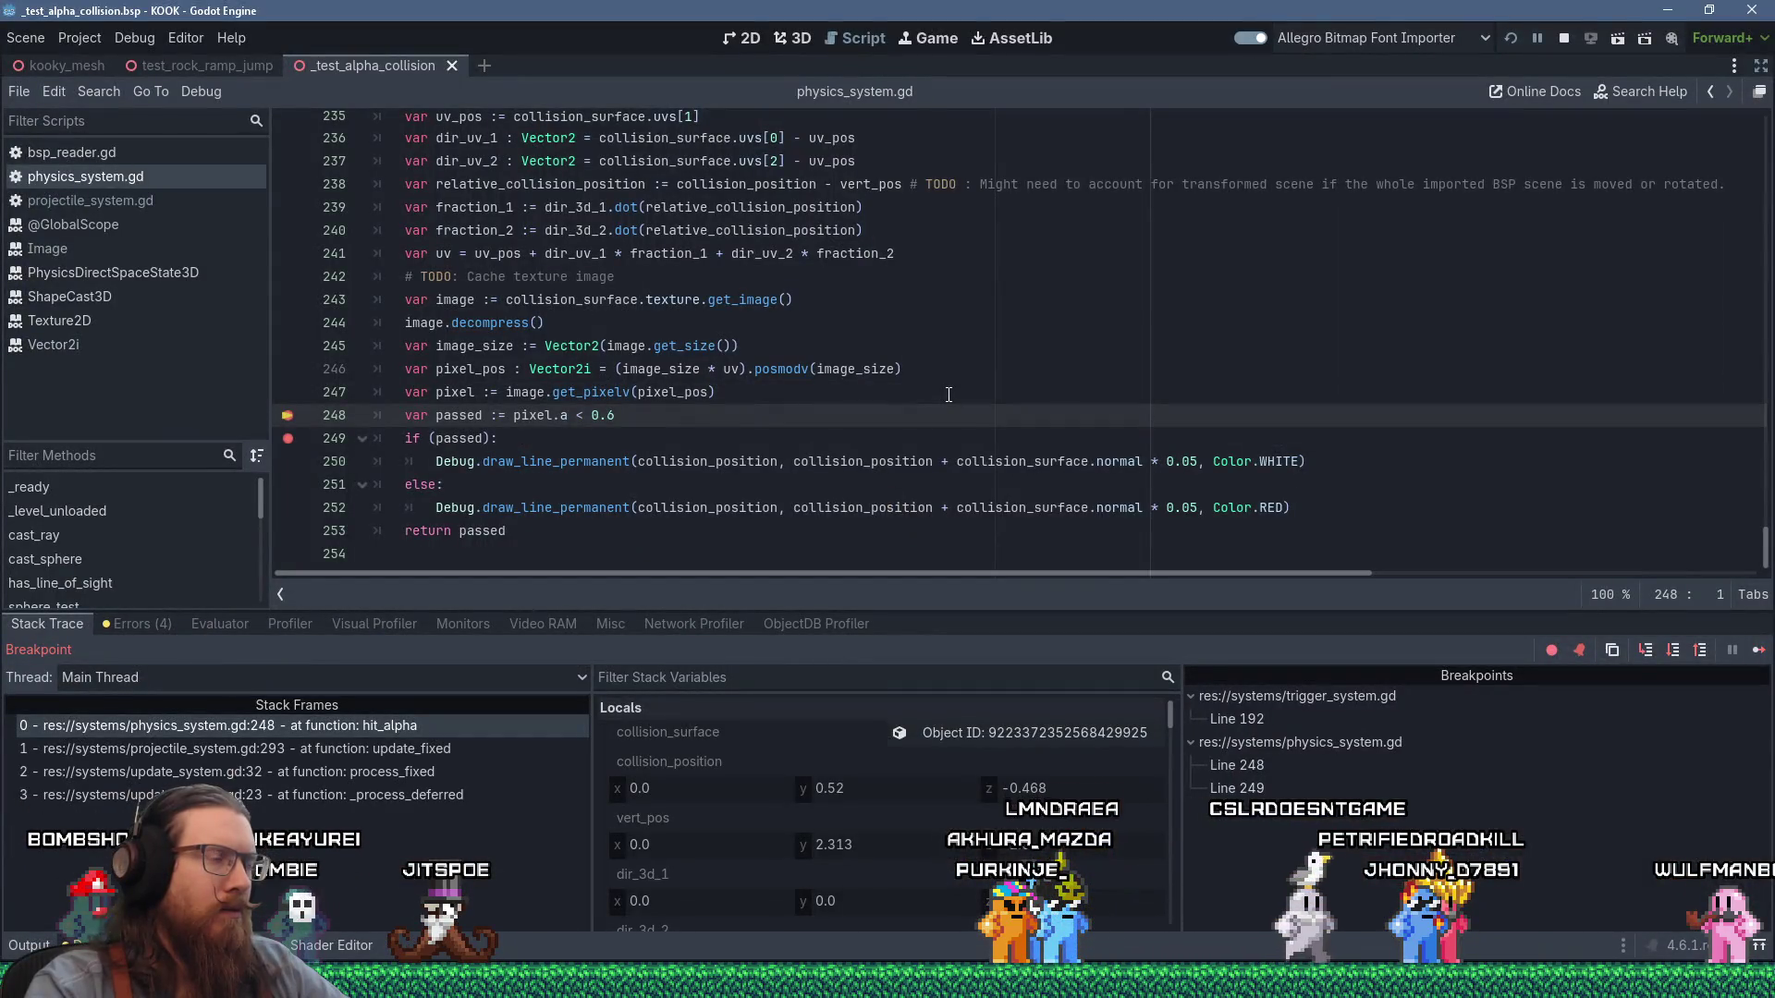
Remove the line 248 breakpoint and inspect uv, which reads (-1.032393, 1.817992), outside 0–1.
{"action": "key", "text": "F12"}
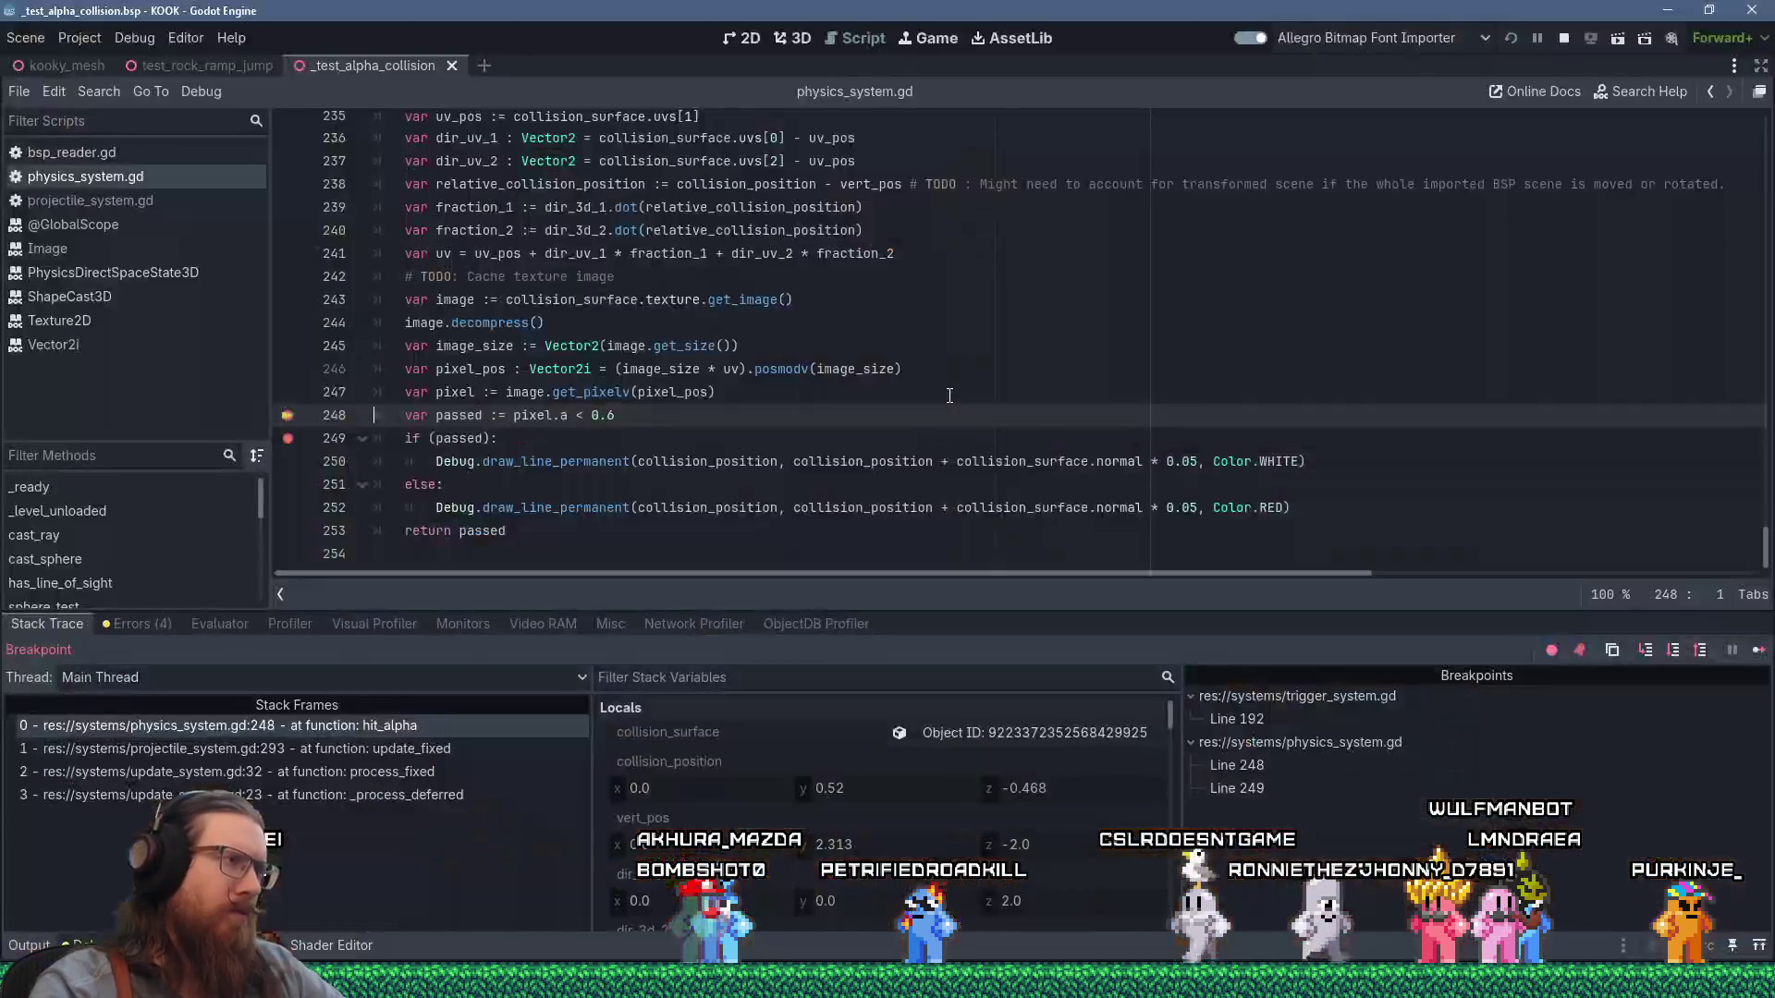
{"action": "left_click", "coordinate": [288, 415]}
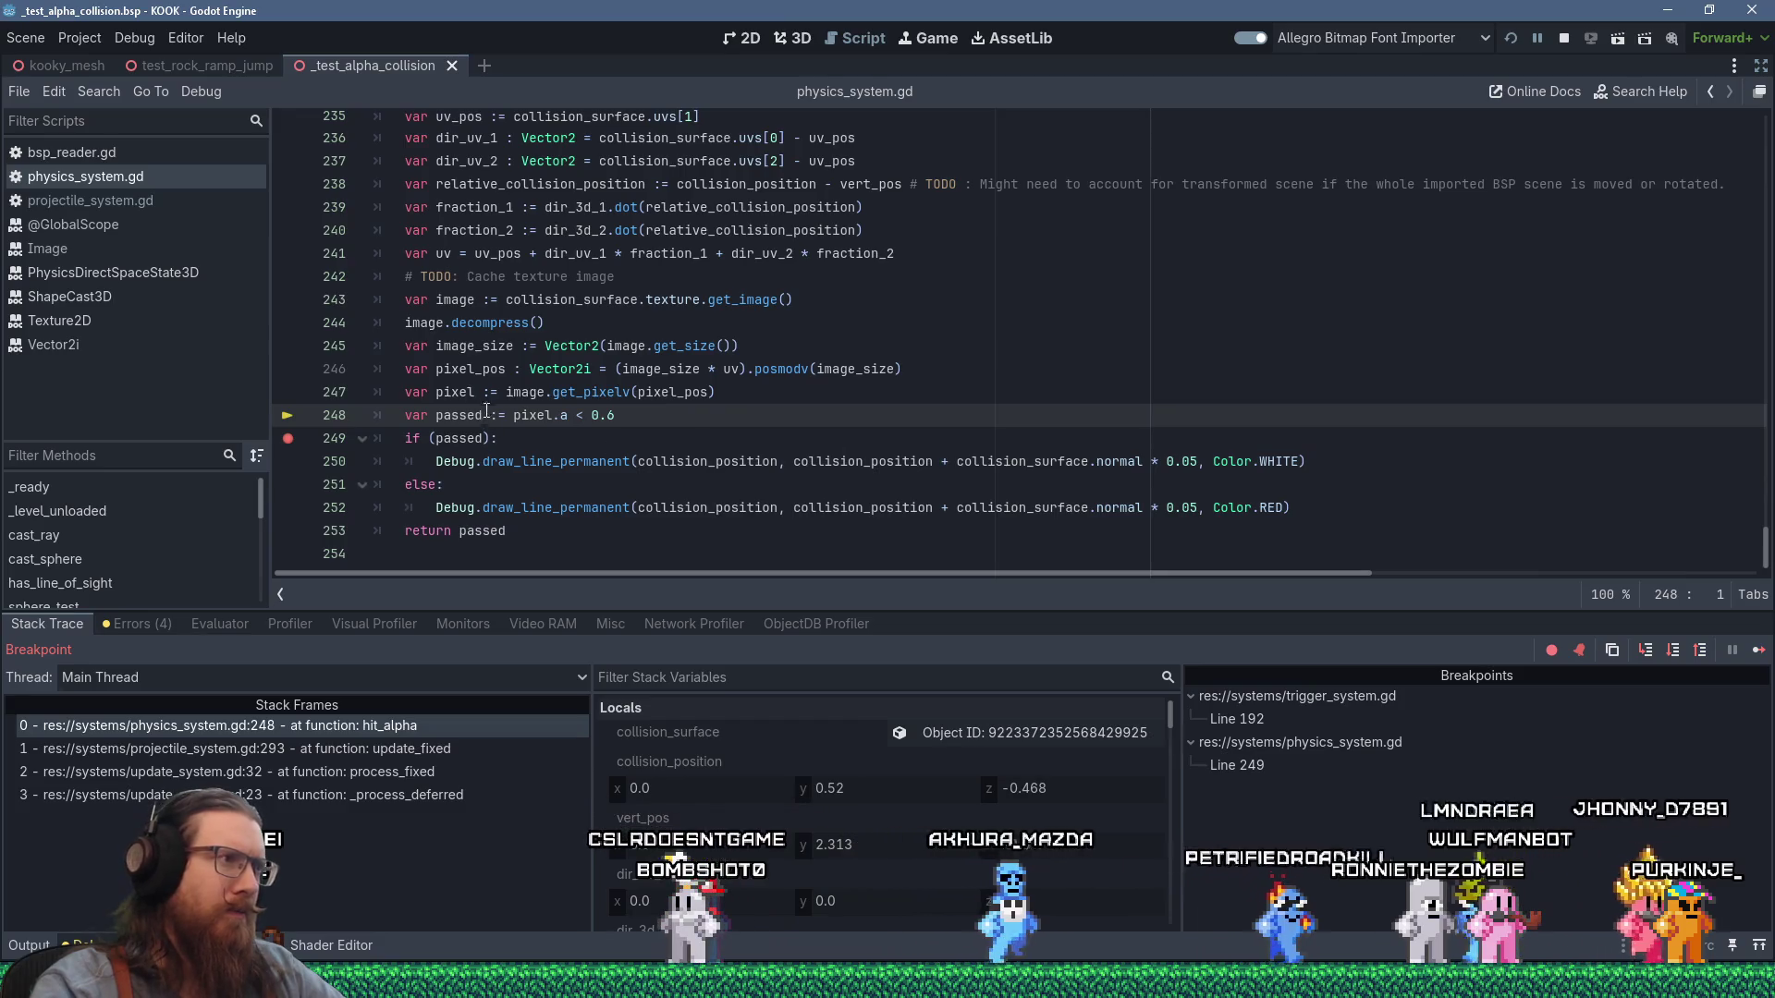
{"action": "mouse_move", "coordinate": [476, 367]}
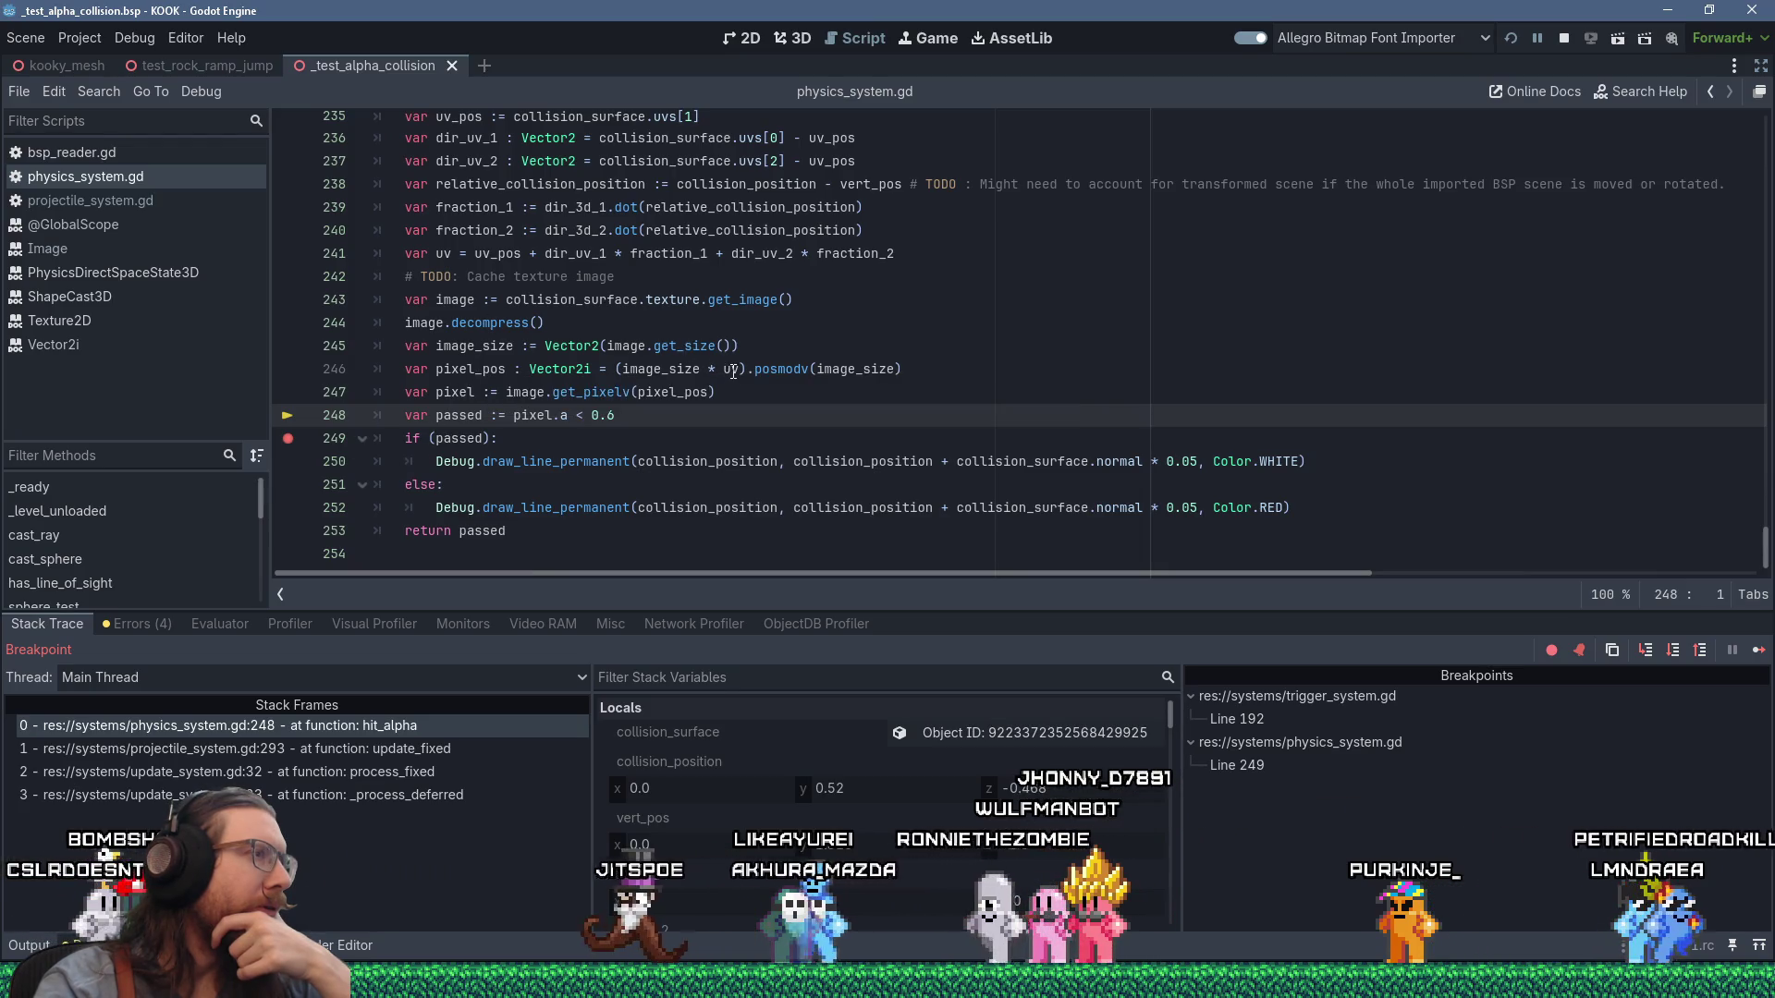
{"action": "mouse_move", "coordinate": [733, 371]}
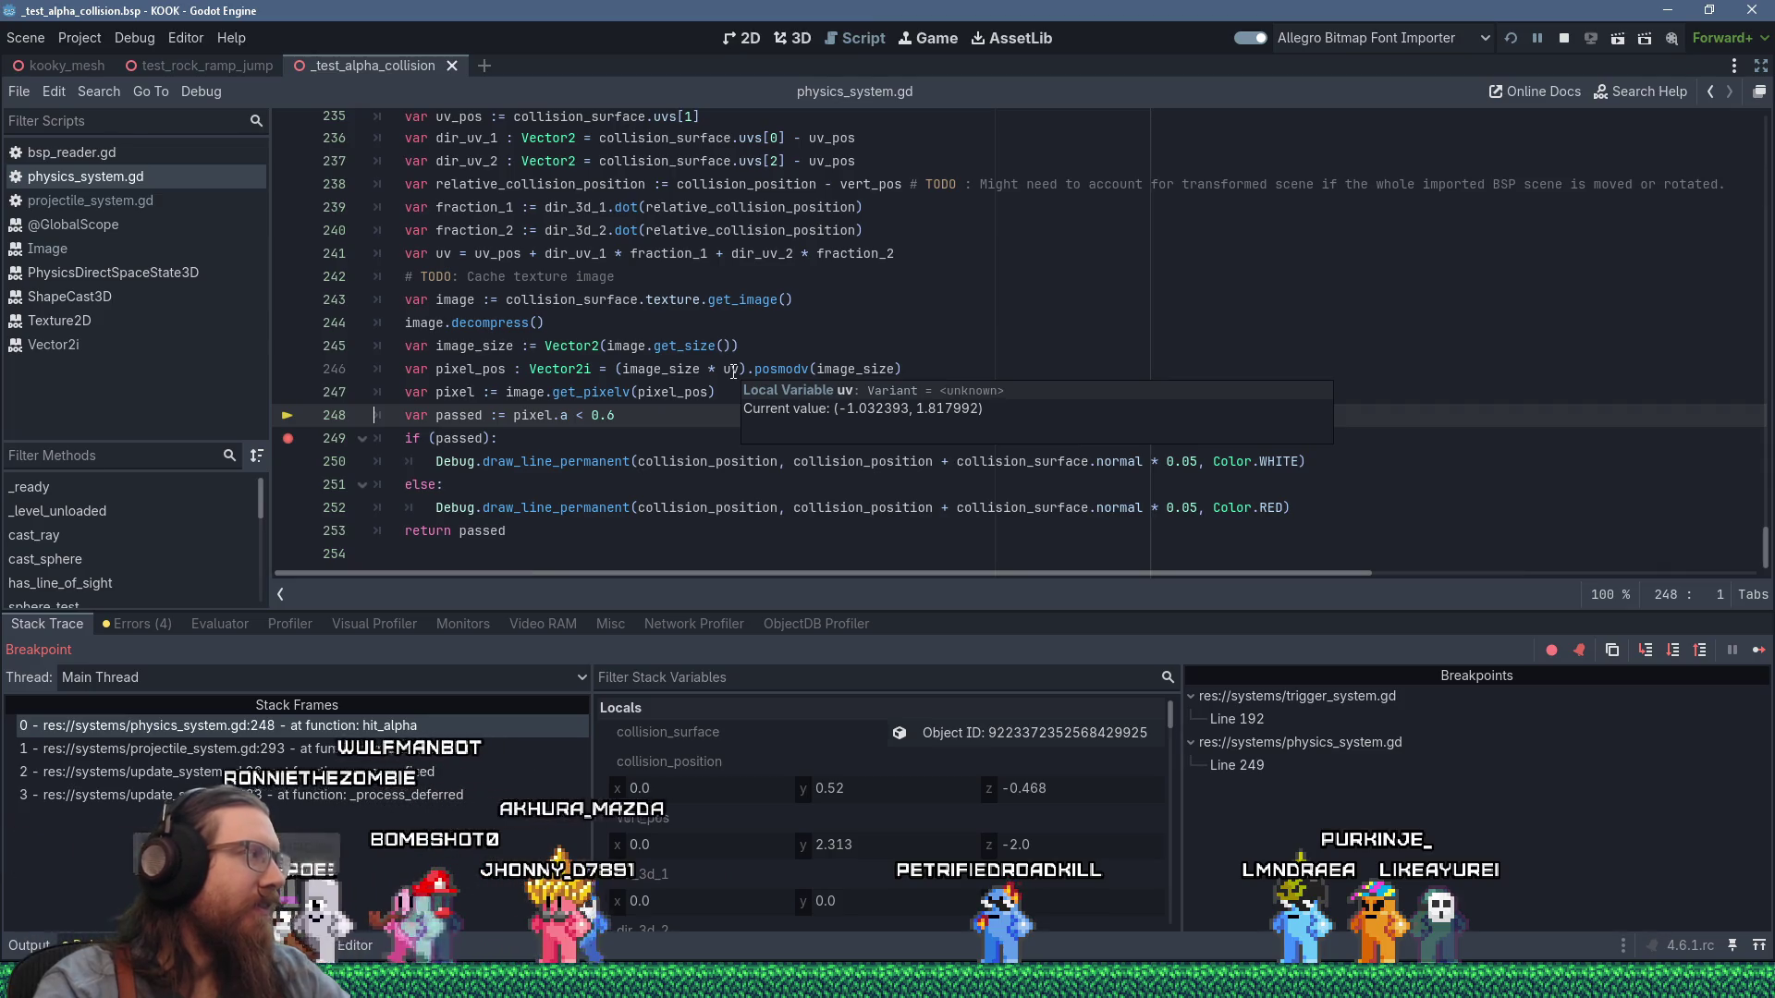
{"action": "scroll", "coordinate": [732, 370], "scroll_direction": "up", "scroll_amount": 2}
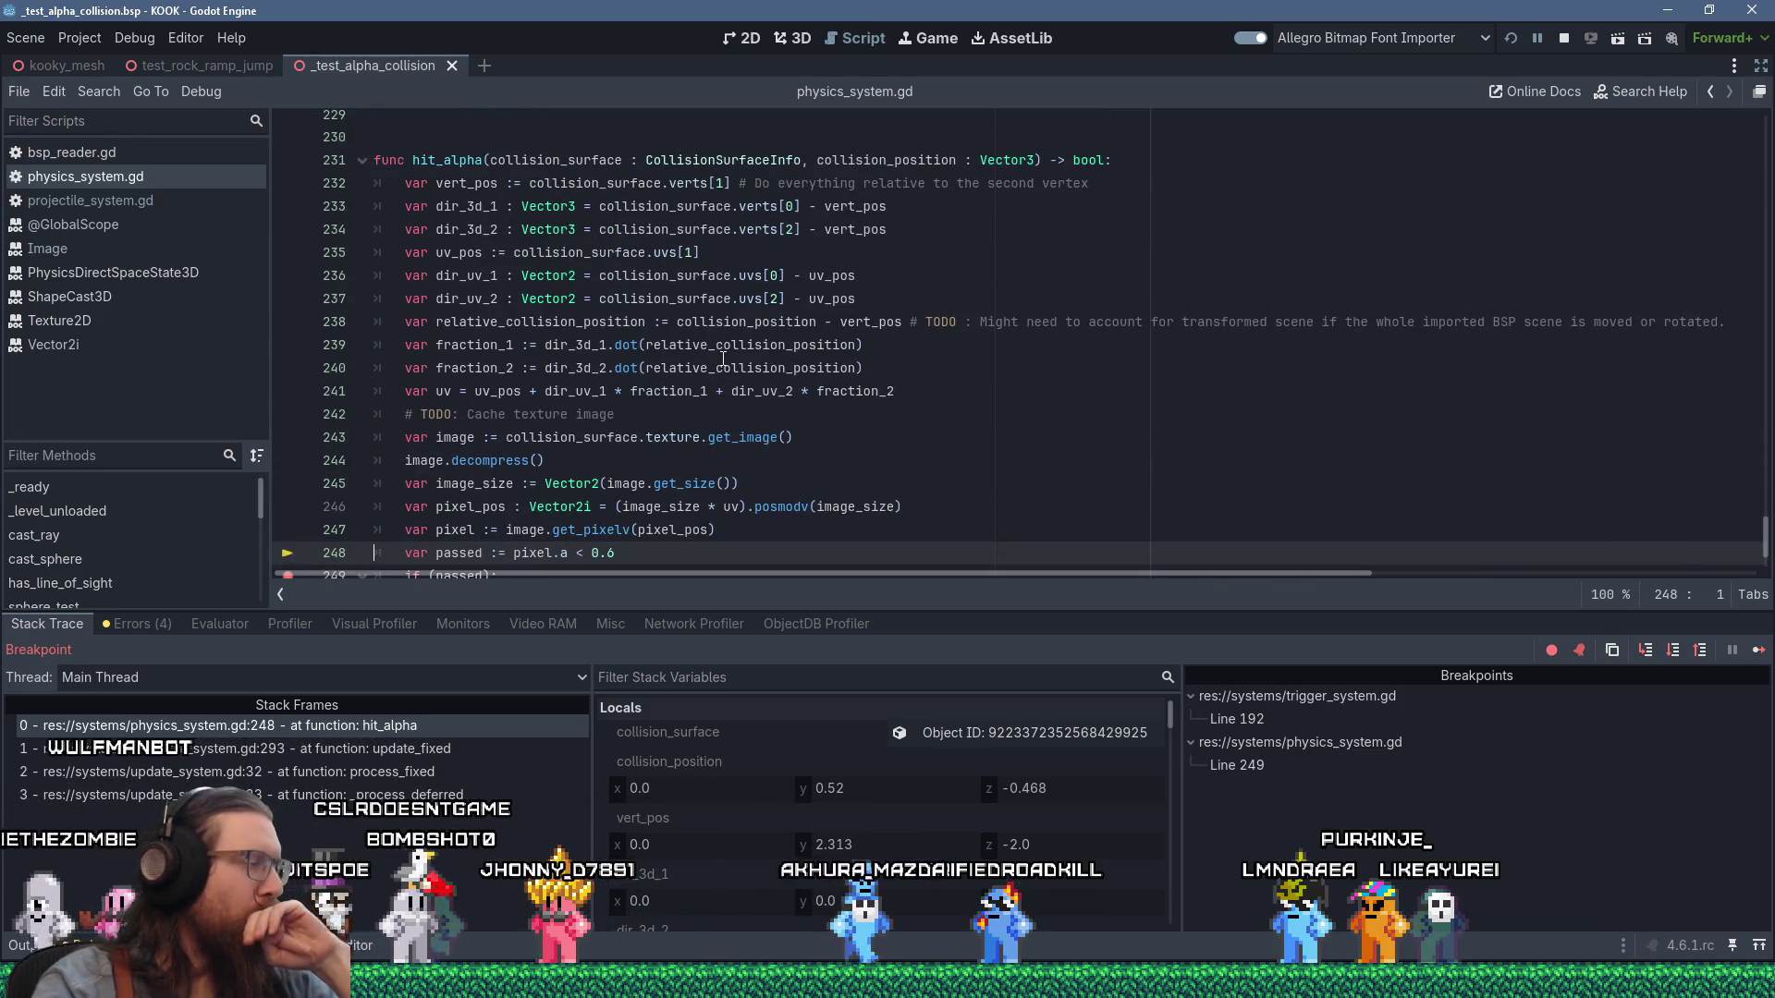
{"action": "scroll", "coordinate": [778, 362], "scroll_direction": "down", "scroll_amount": 2}
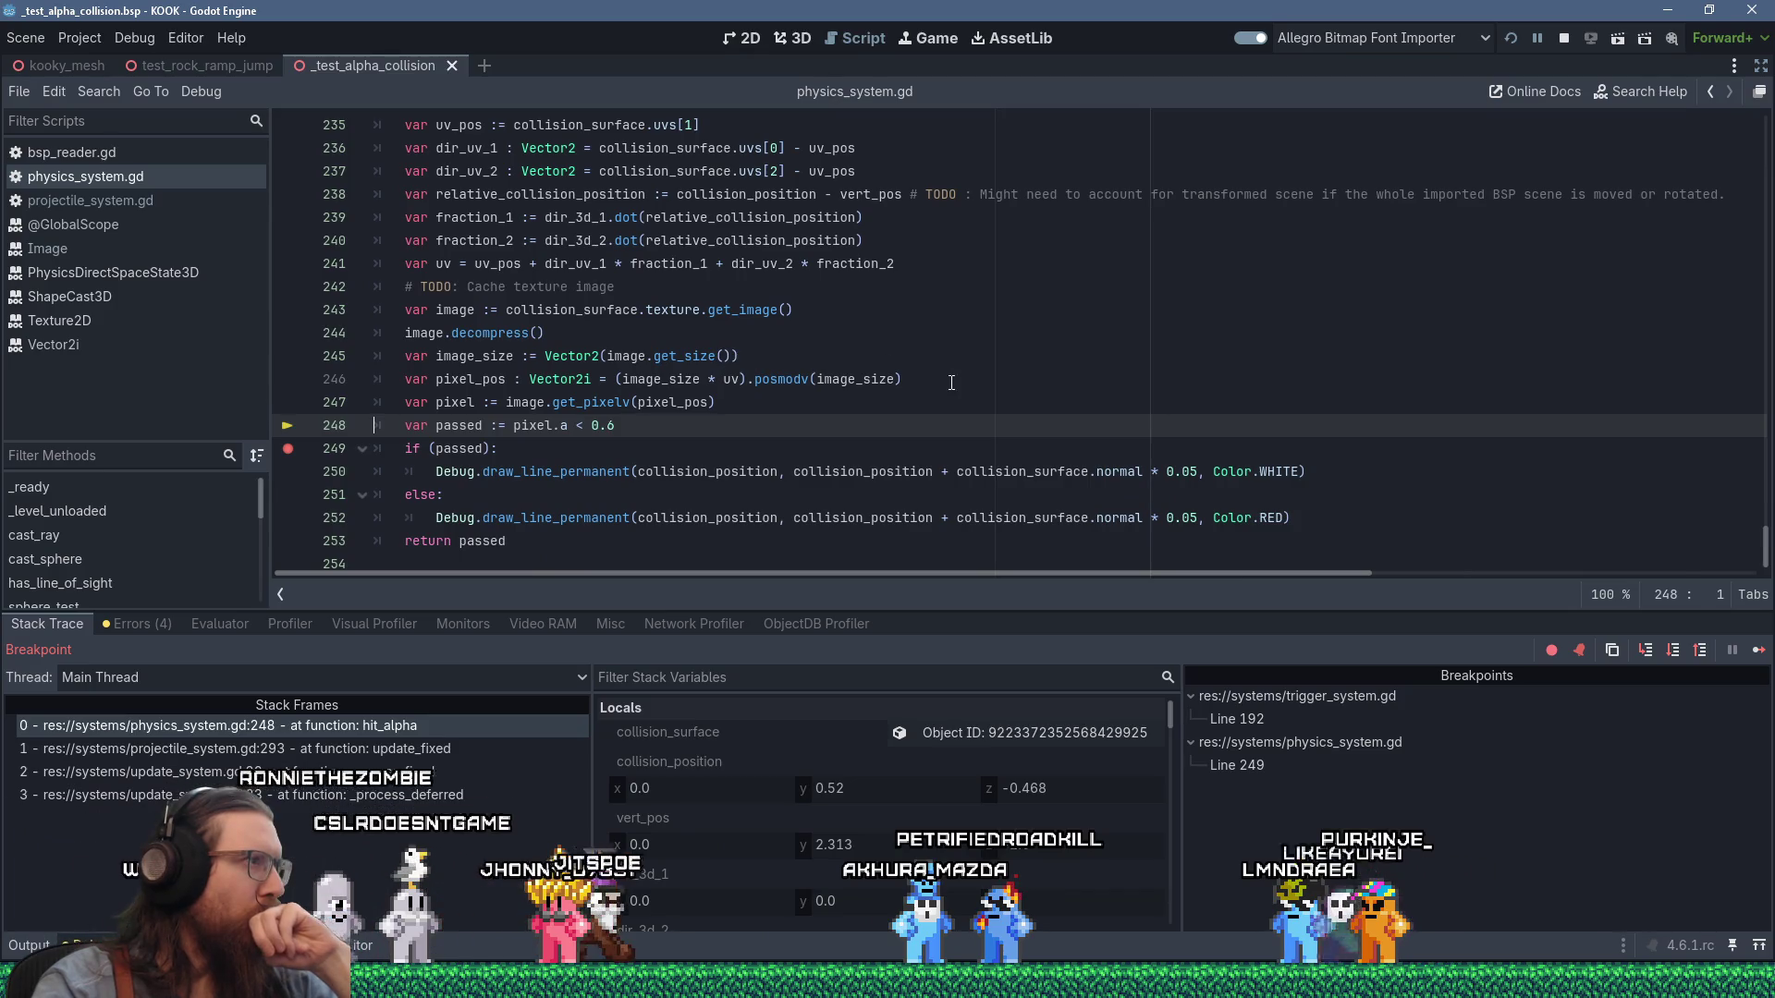
{"action": "scroll", "coordinate": [905, 357], "scroll_direction": "up", "scroll_amount": 2}
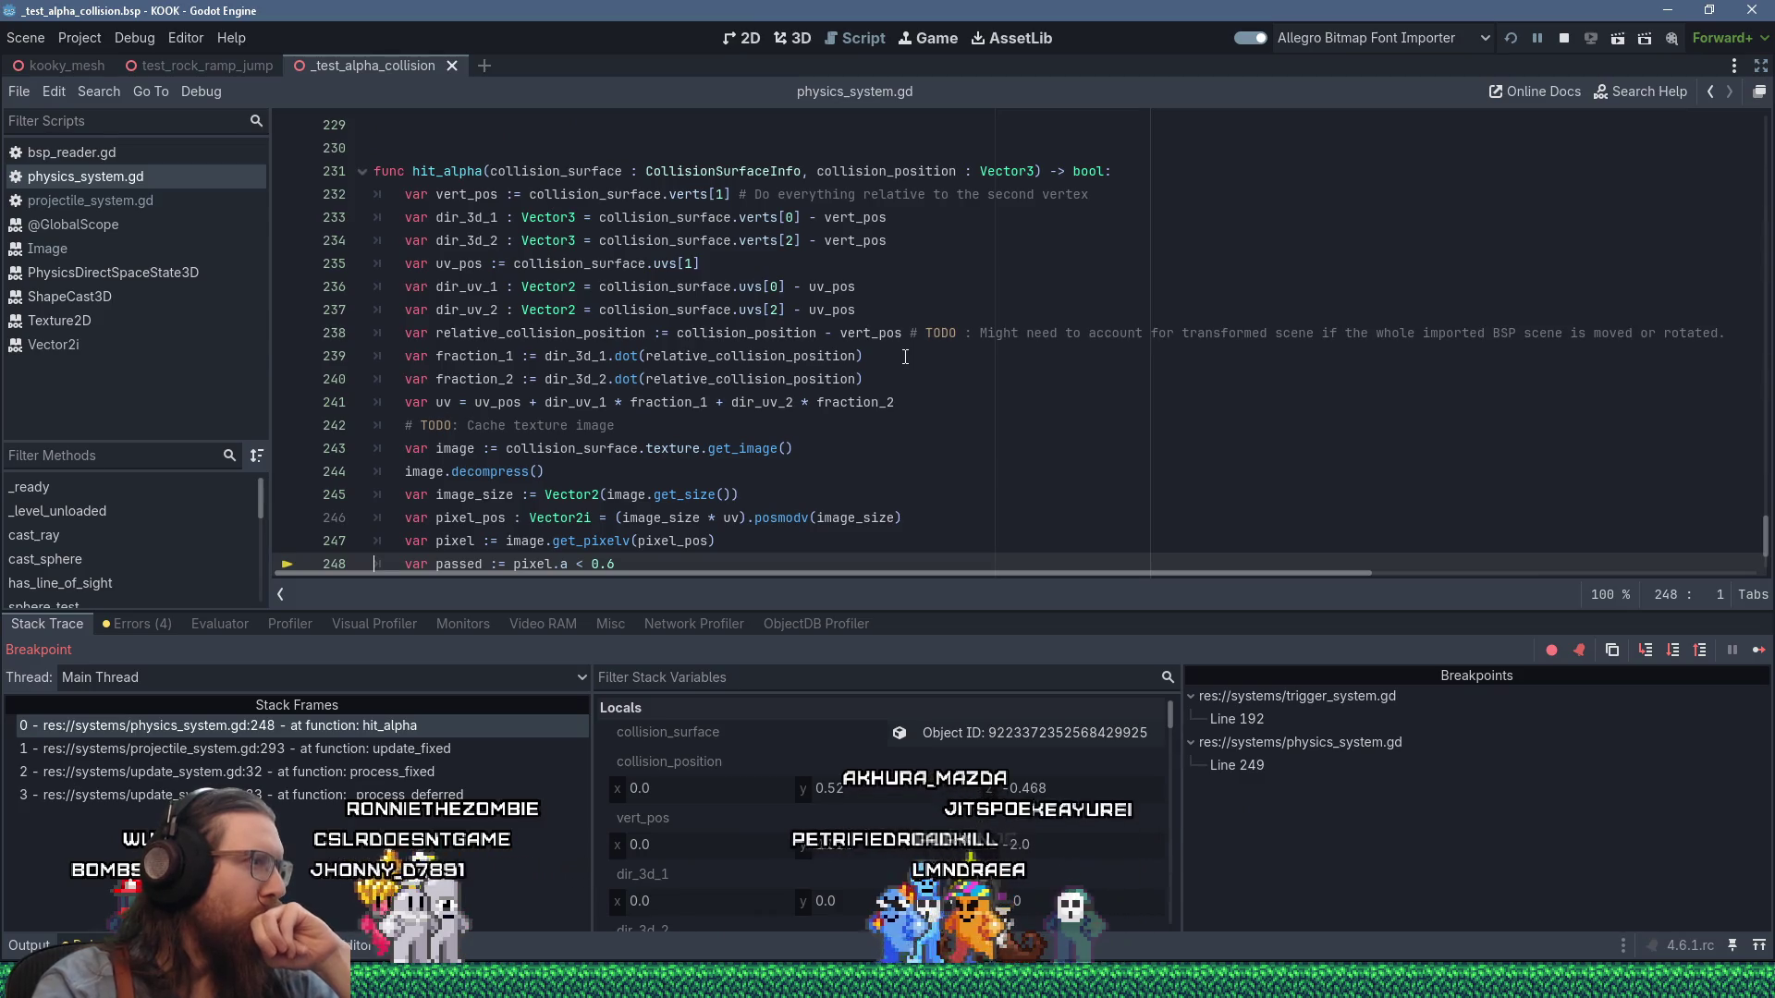
{"action": "scroll", "coordinate": [904, 357], "scroll_direction": "down", "scroll_amount": 1}
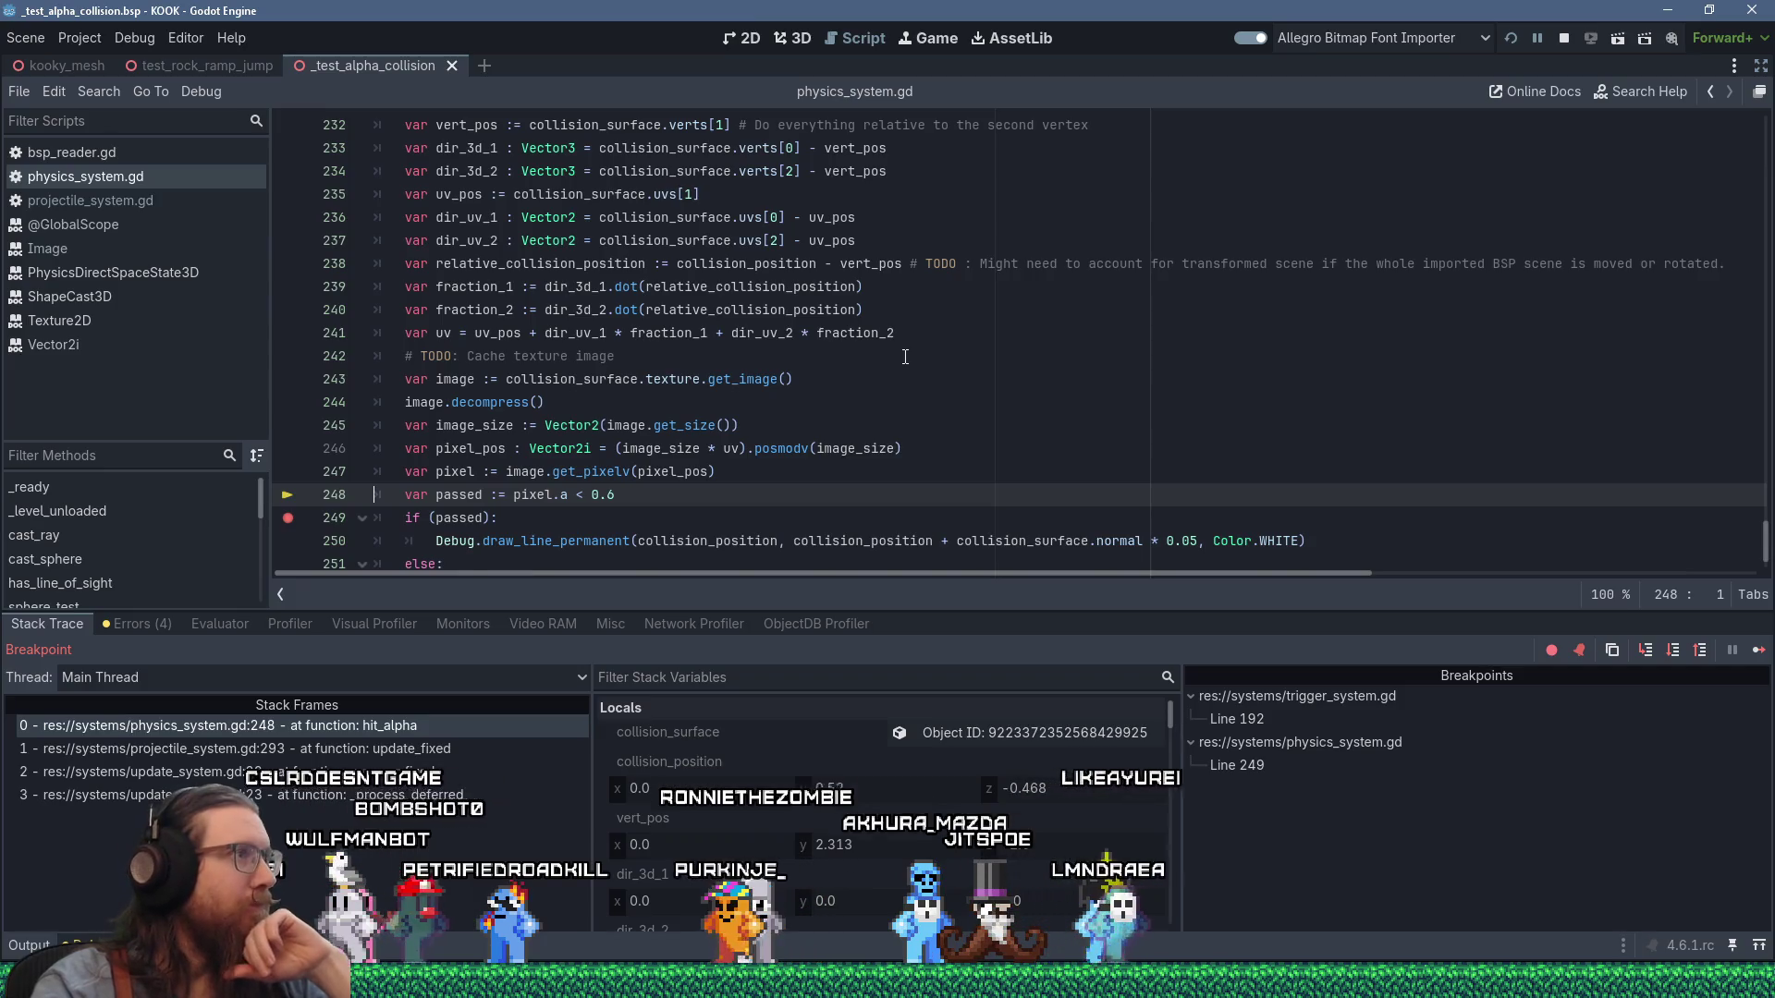
{"action": "scroll", "coordinate": [905, 357], "scroll_direction": "up", "scroll_amount": 2}
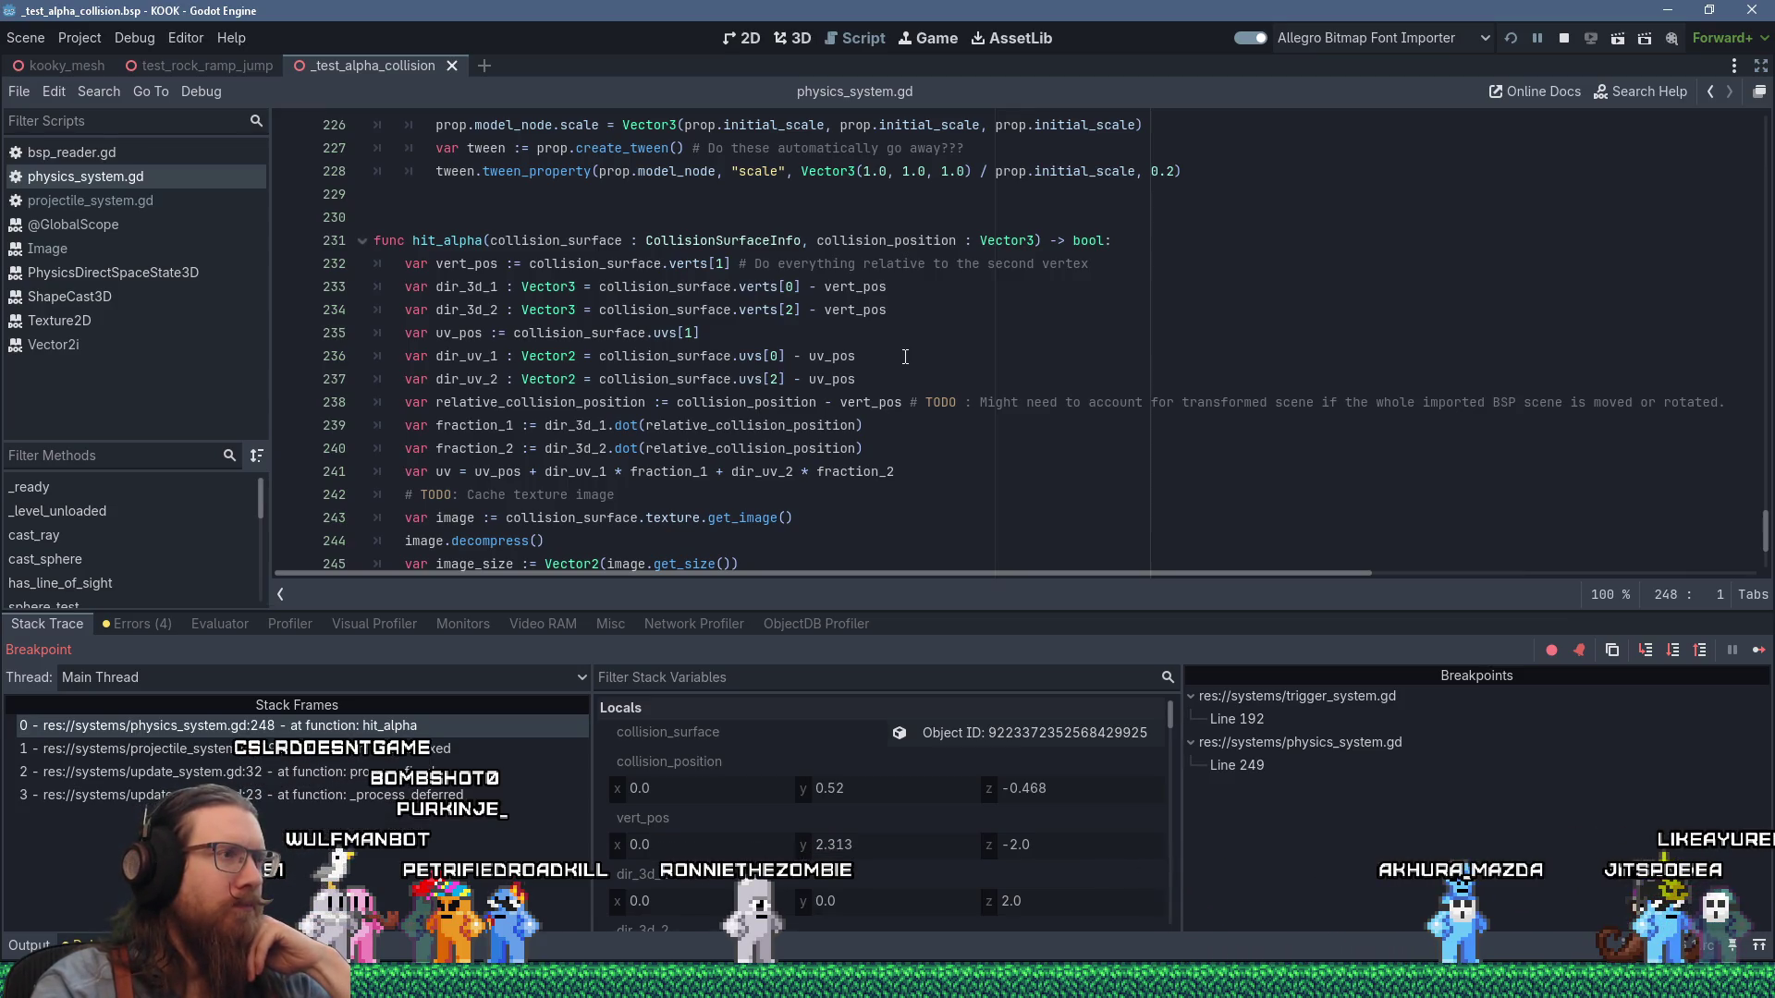
{"action": "scroll", "coordinate": [905, 356], "scroll_direction": "down", "scroll_amount": 3}
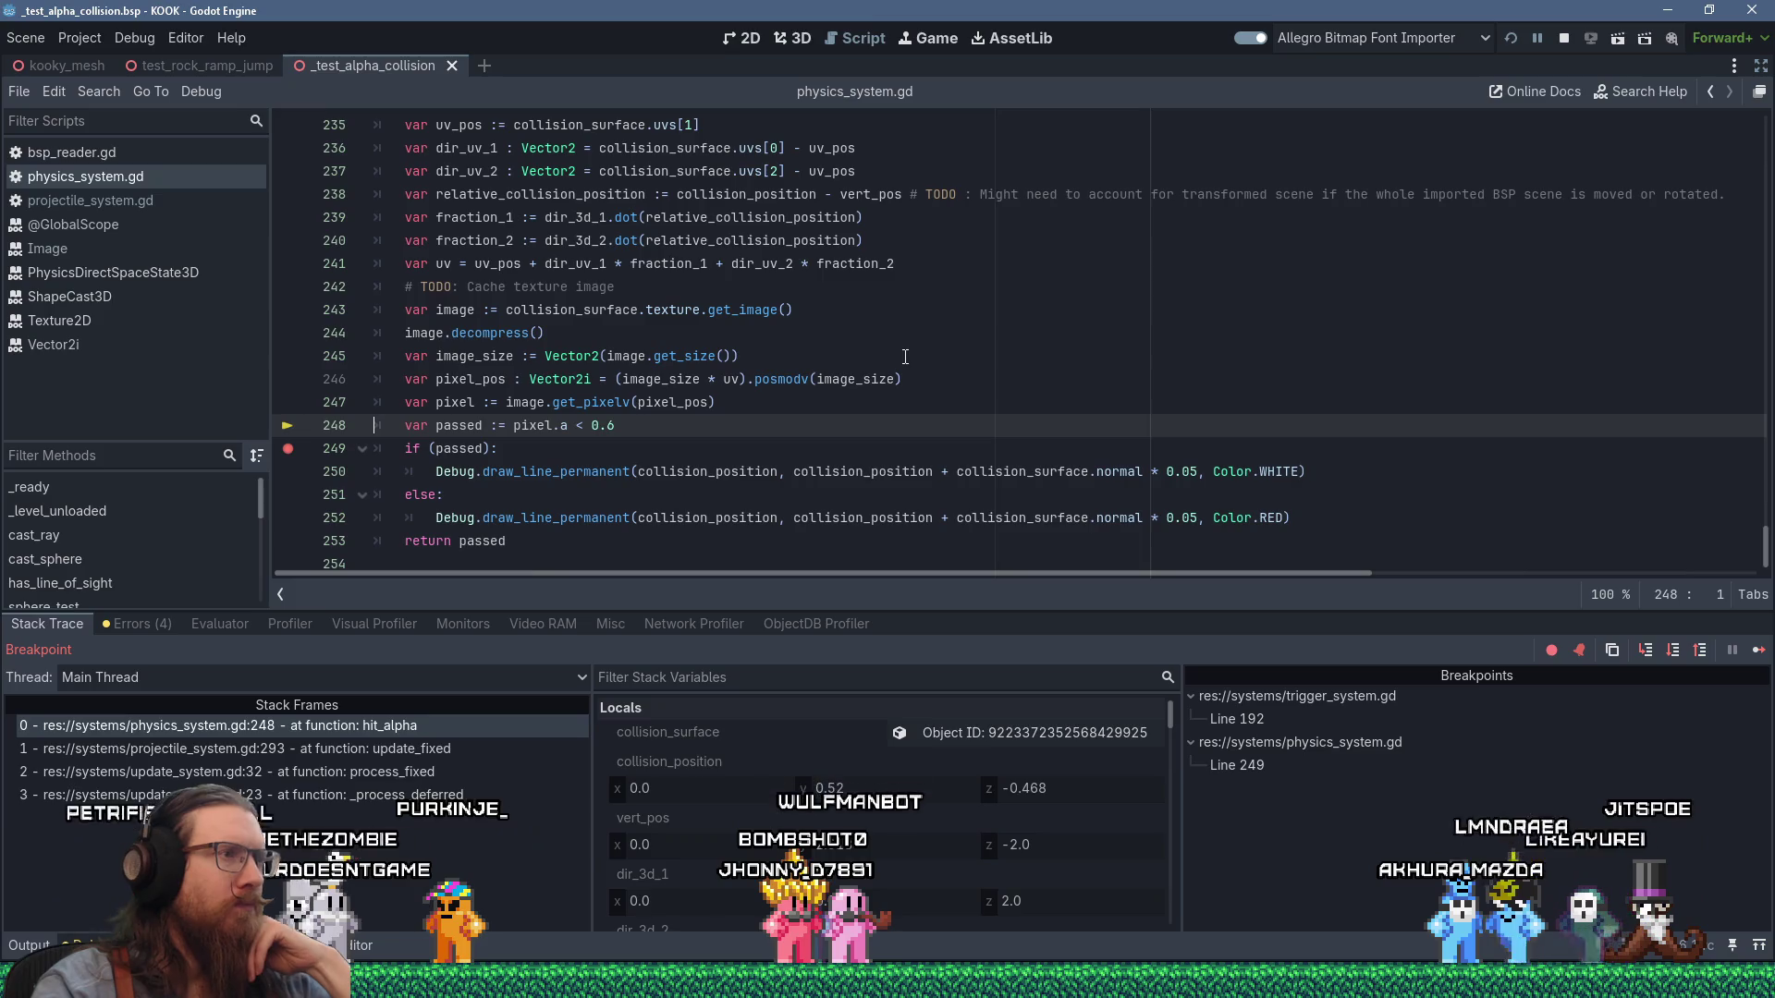
{"action": "mouse_move", "coordinate": [834, 381]}
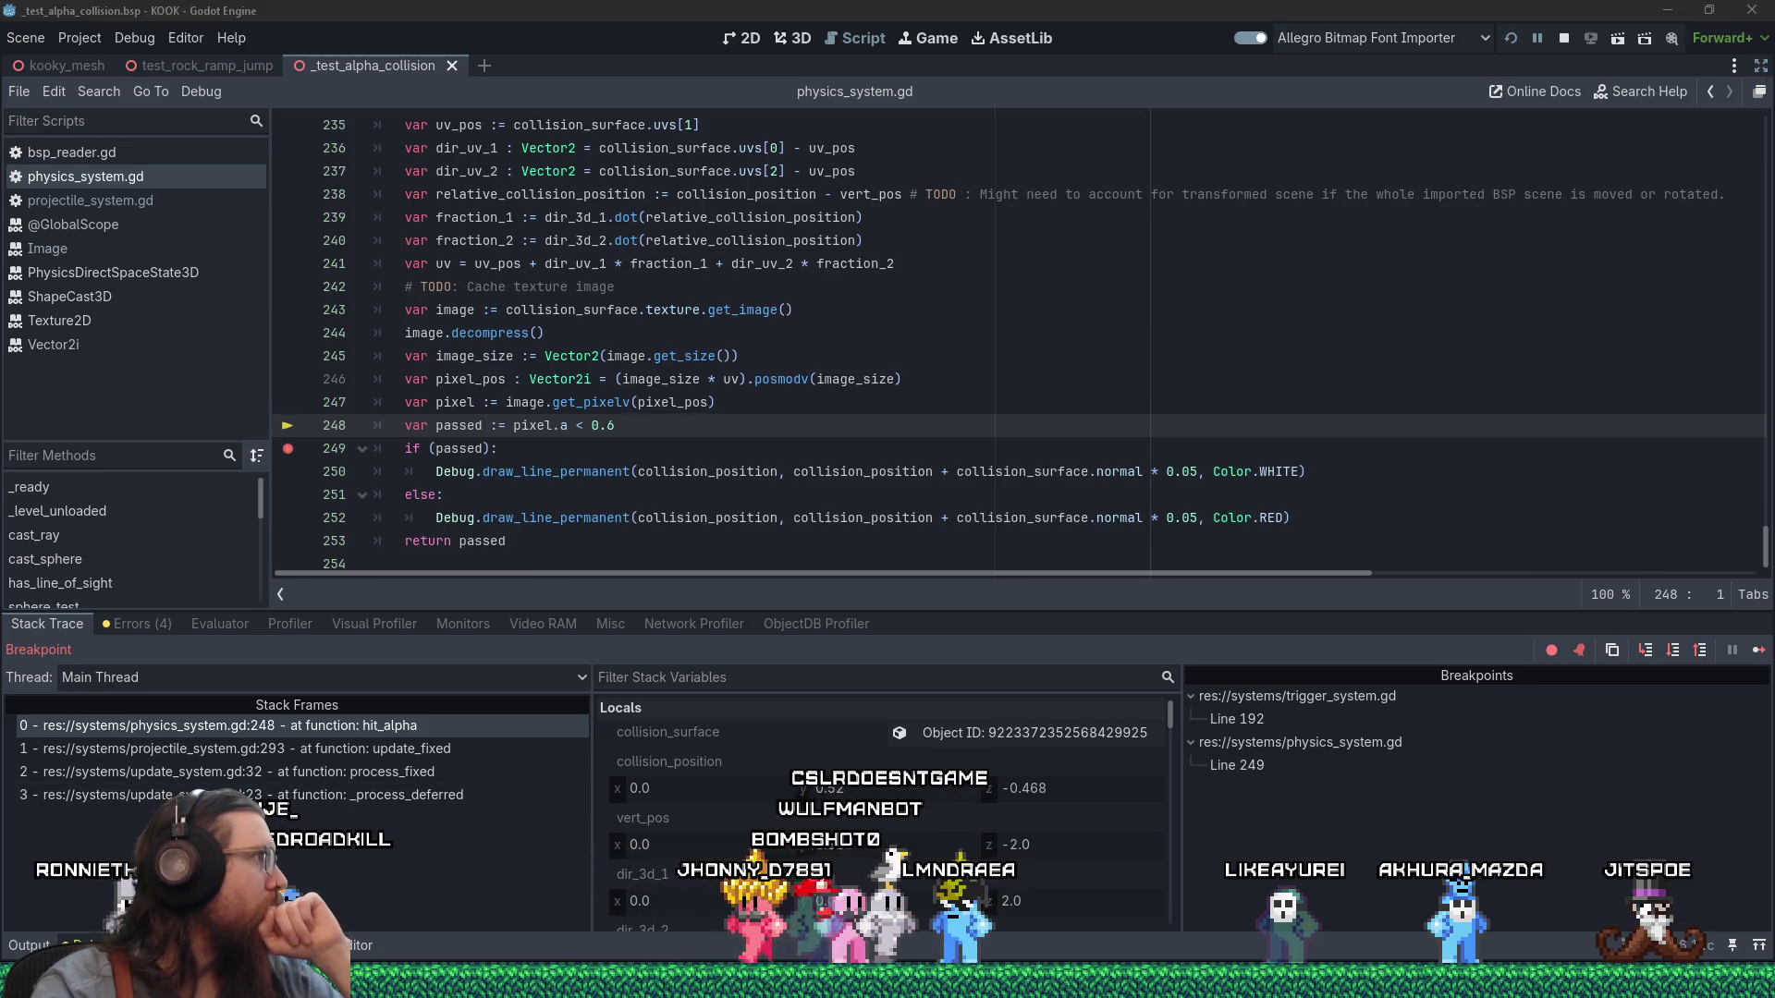
{"action": "key", "text": "alt+Tab"}
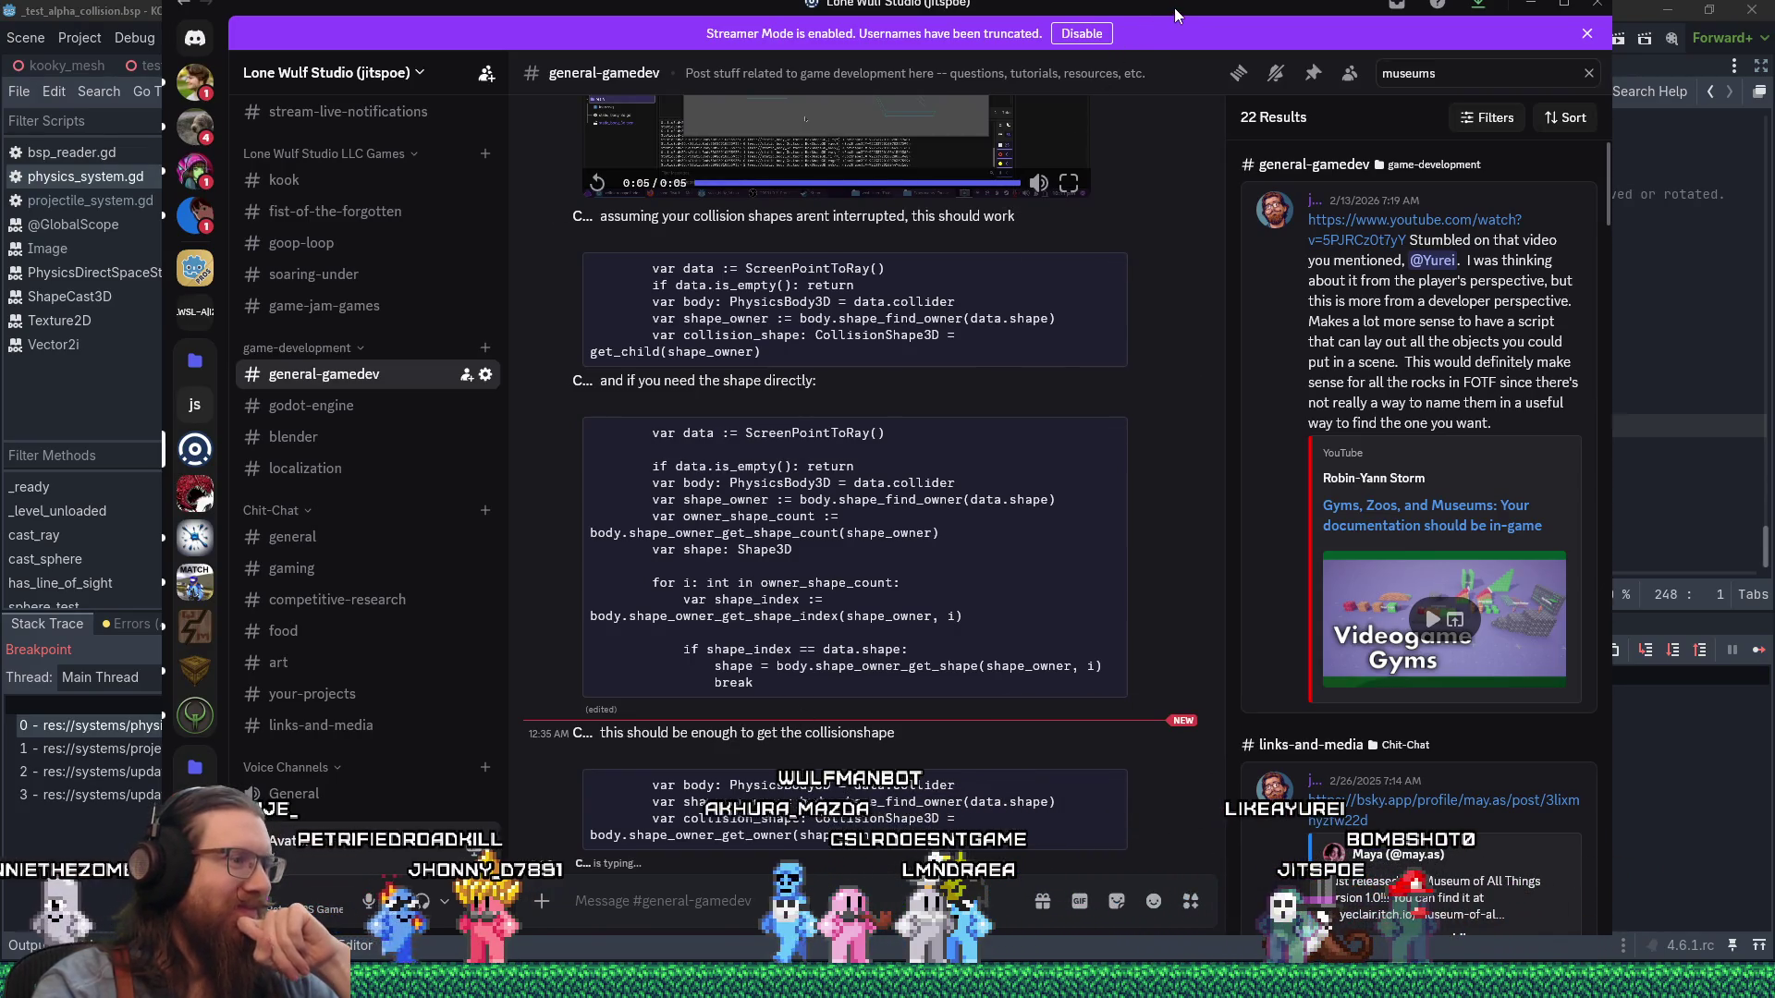
{"action": "left_click_drag", "start_coordinate": [1176, 15], "coordinate": [0, 7]}
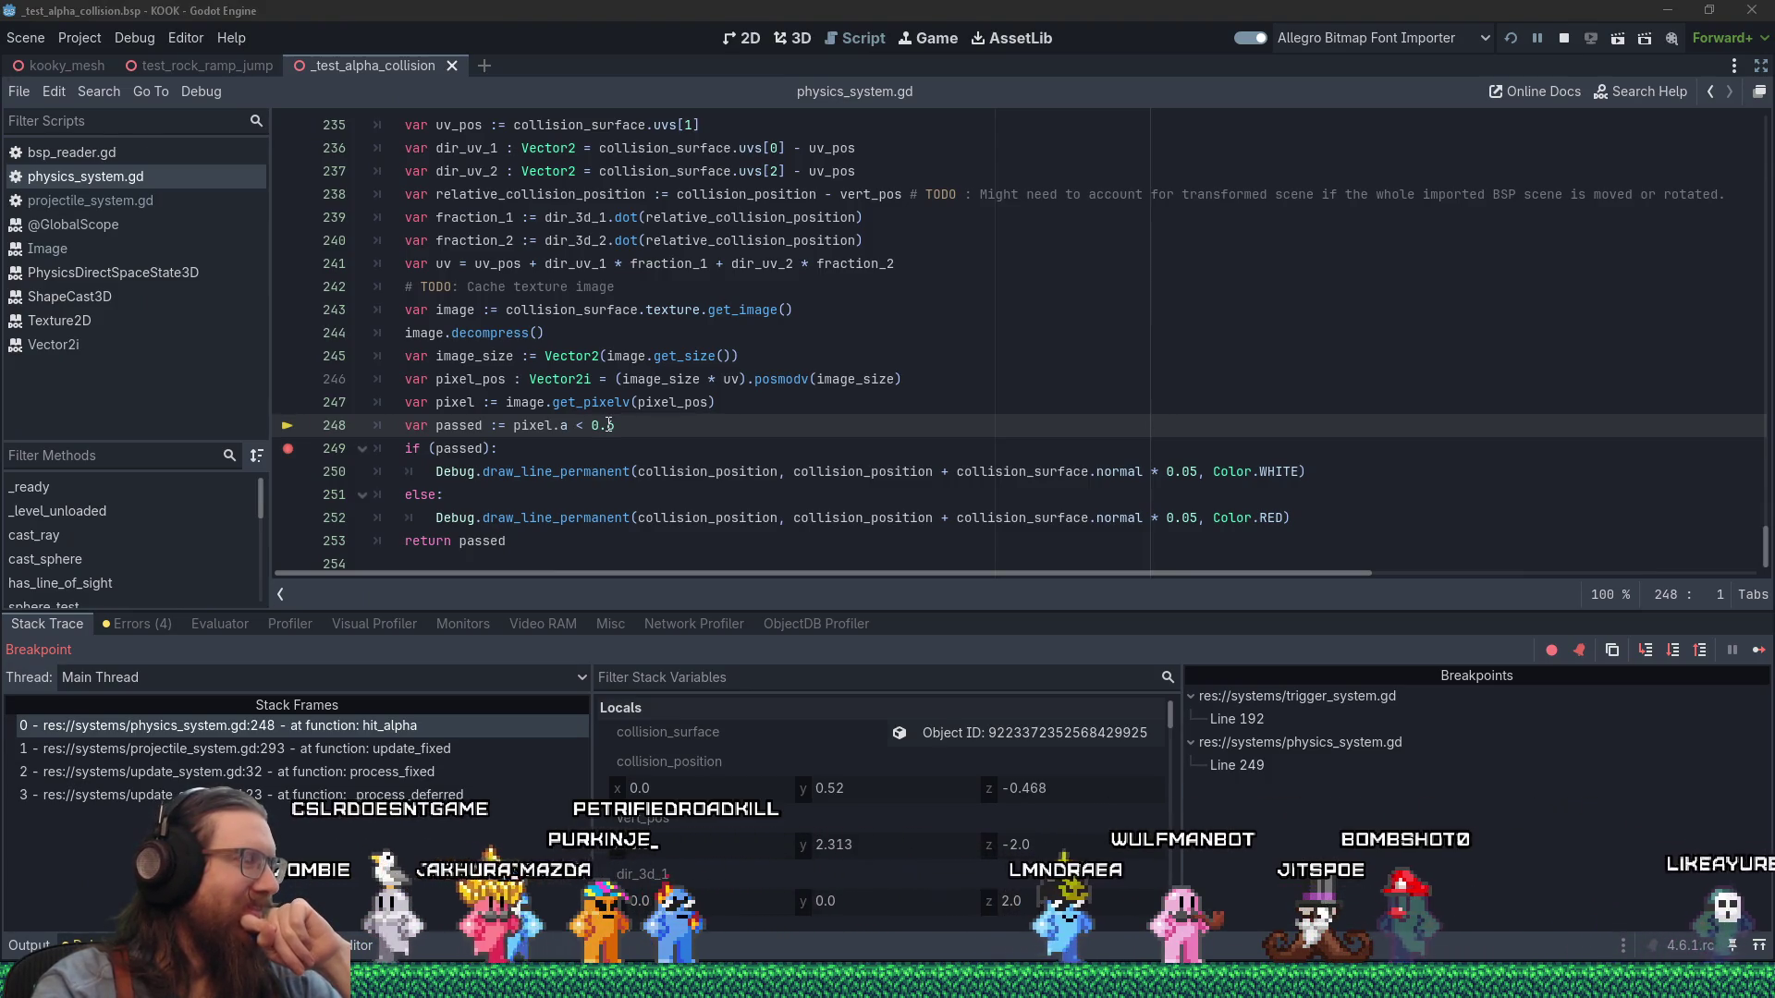
{"action": "left_click", "coordinate": [609, 424]}
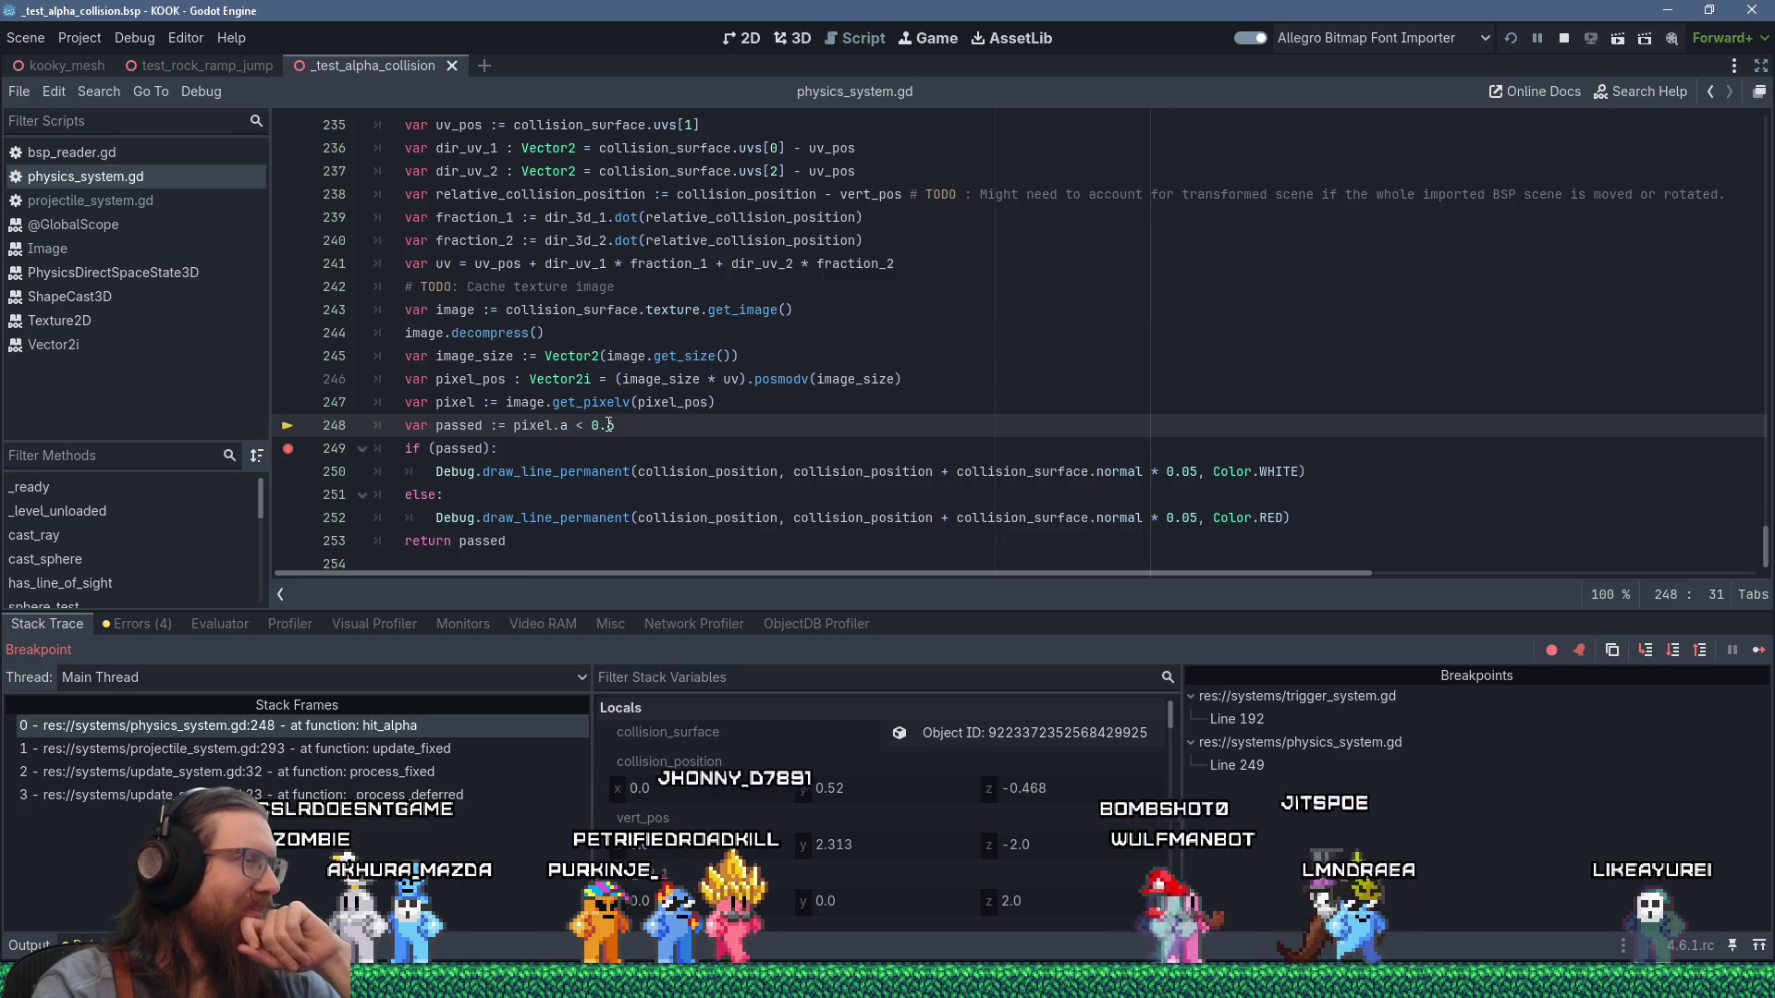
{"action": "scroll", "coordinate": [610, 424], "scroll_direction": "up", "scroll_amount": 2}
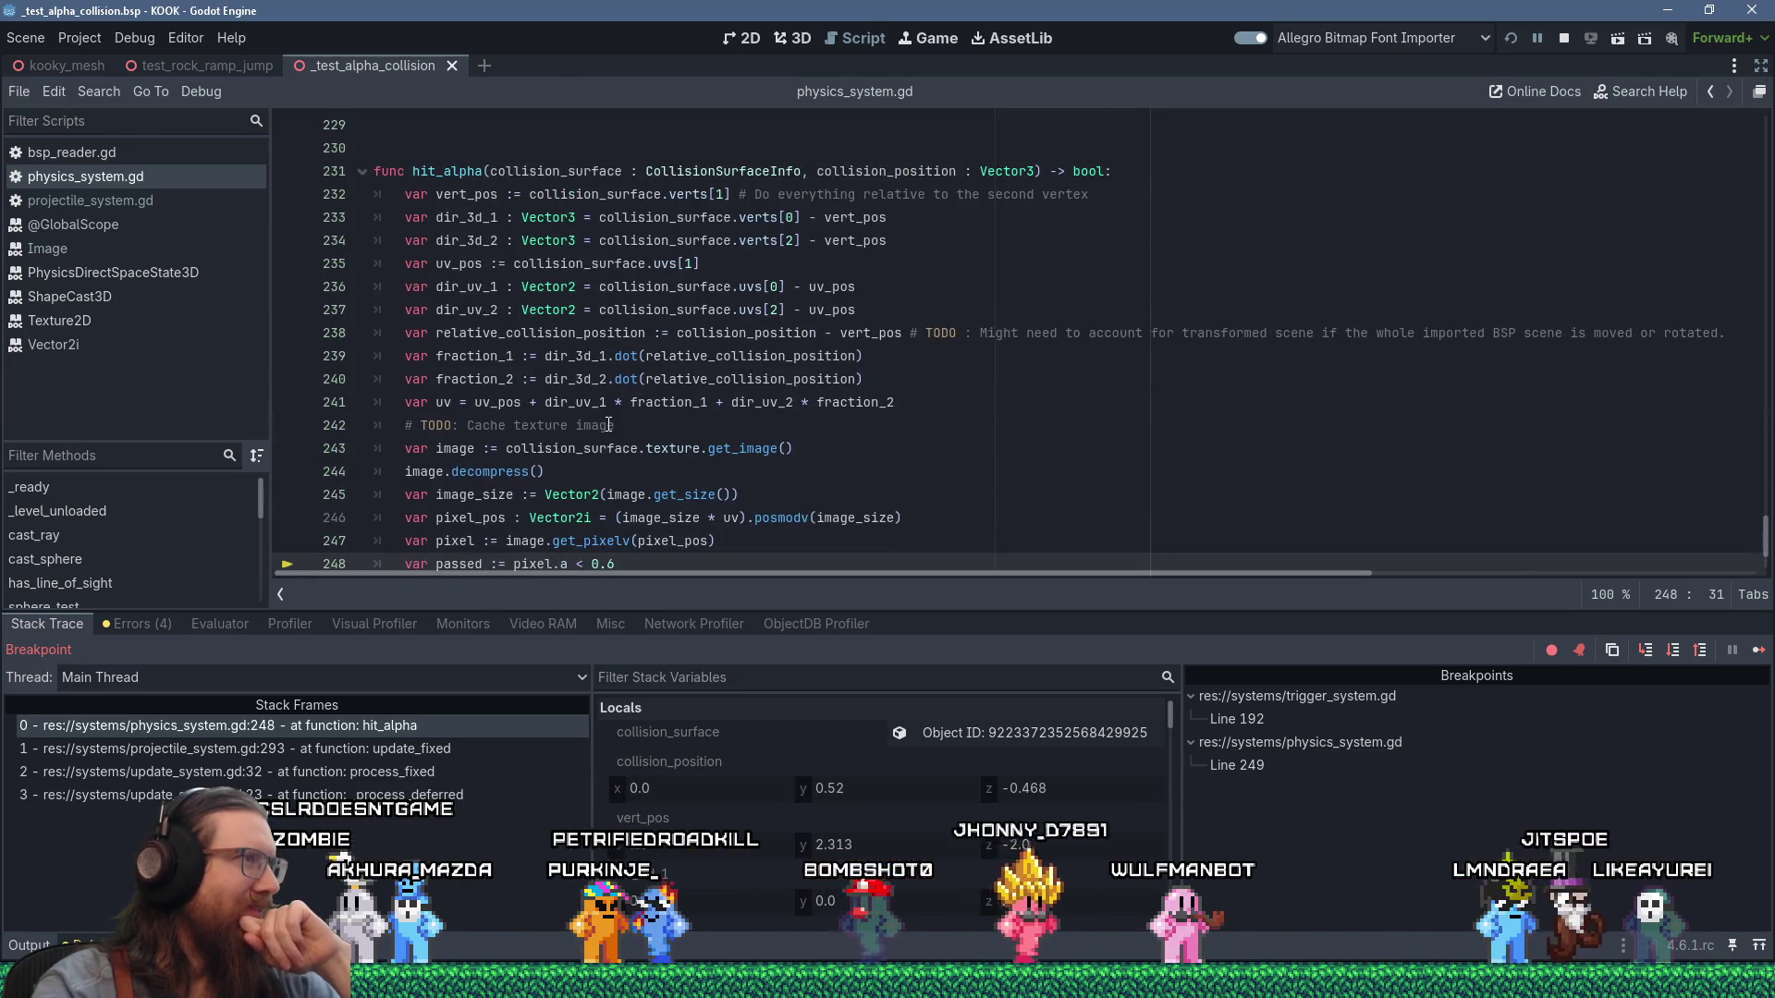
{"action": "scroll", "coordinate": [610, 424], "scroll_direction": "down", "scroll_amount": 2}
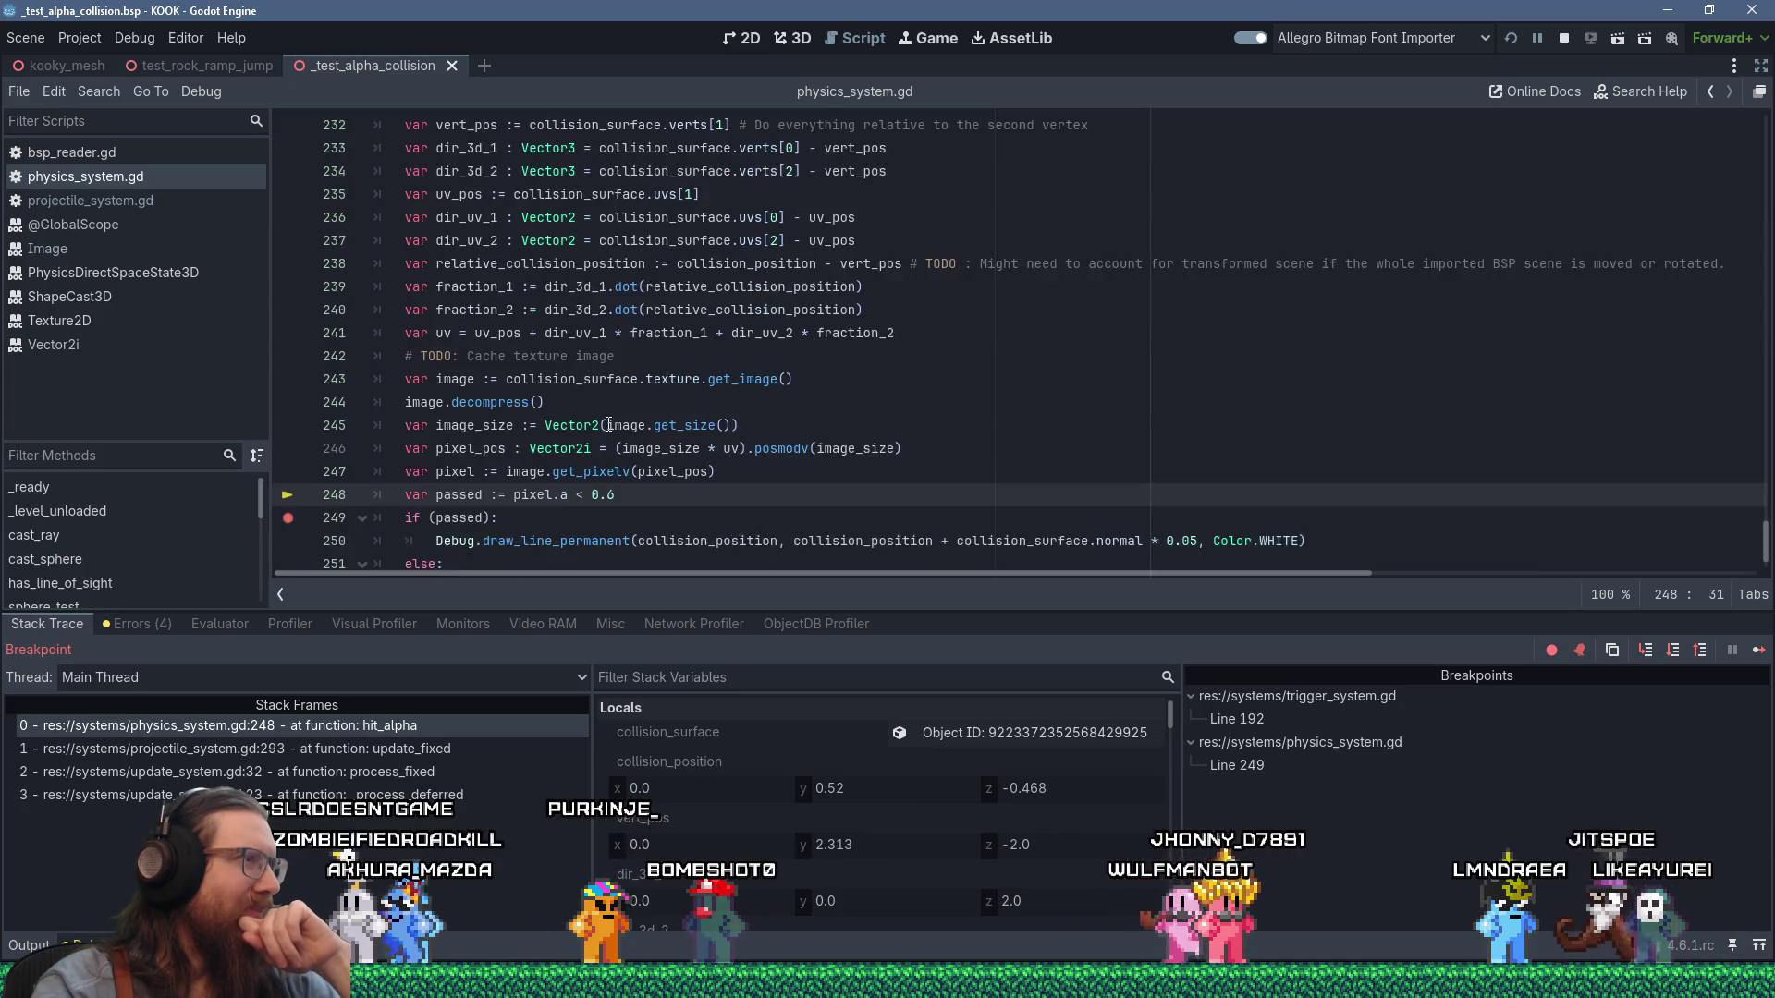
{"action": "scroll", "coordinate": [609, 424], "scroll_direction": "up", "scroll_amount": 1}
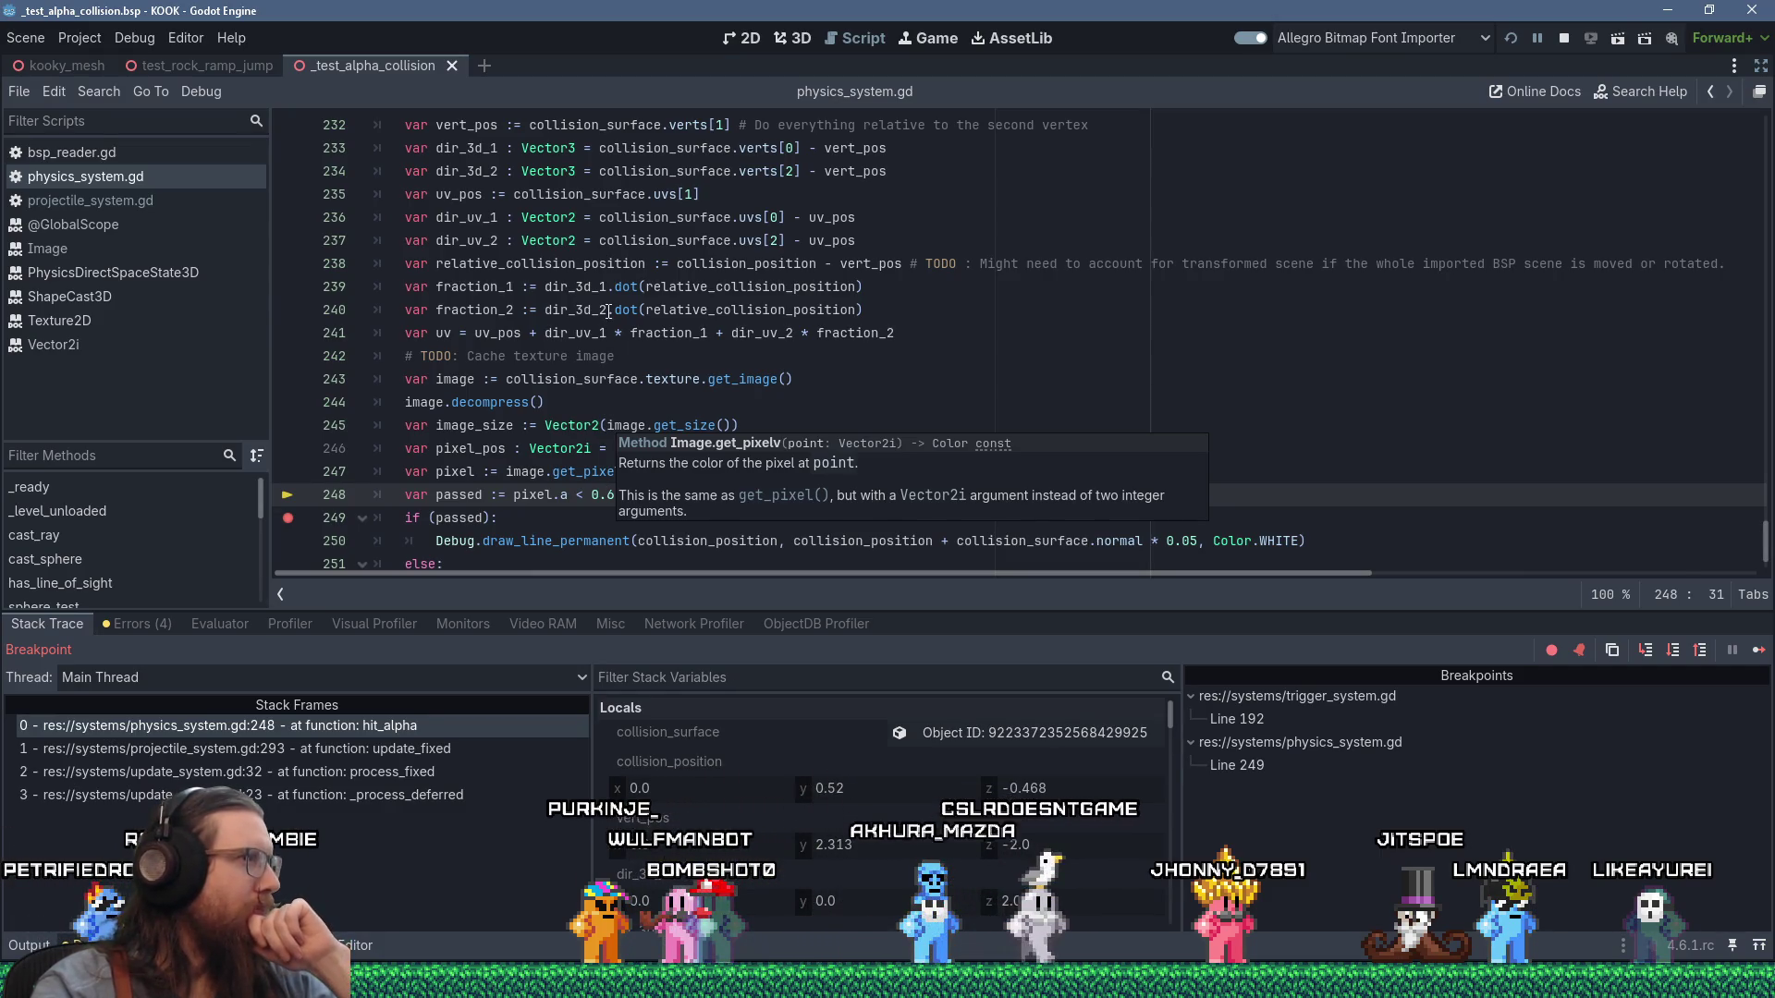
{"action": "scroll", "coordinate": [526, 267], "scroll_direction": "up", "scroll_amount": 1}
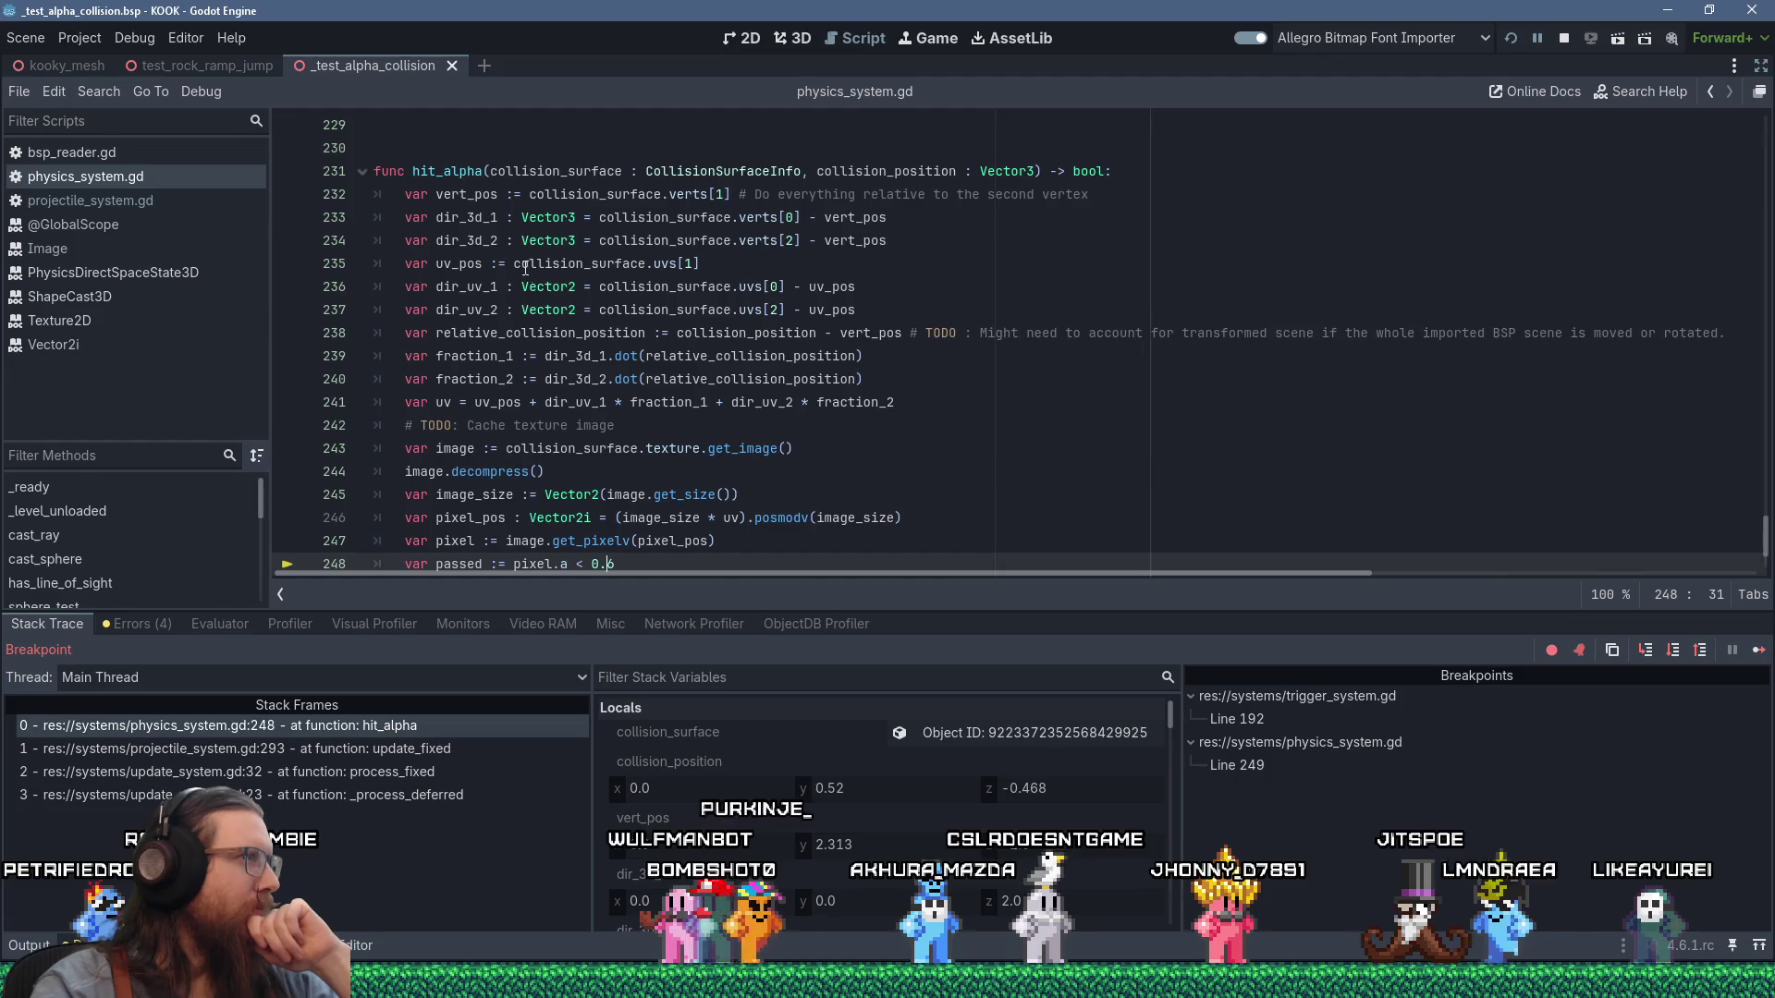
{"action": "left_click", "coordinate": [459, 192]}
{"action": "mouse_move", "coordinate": [461, 190]}
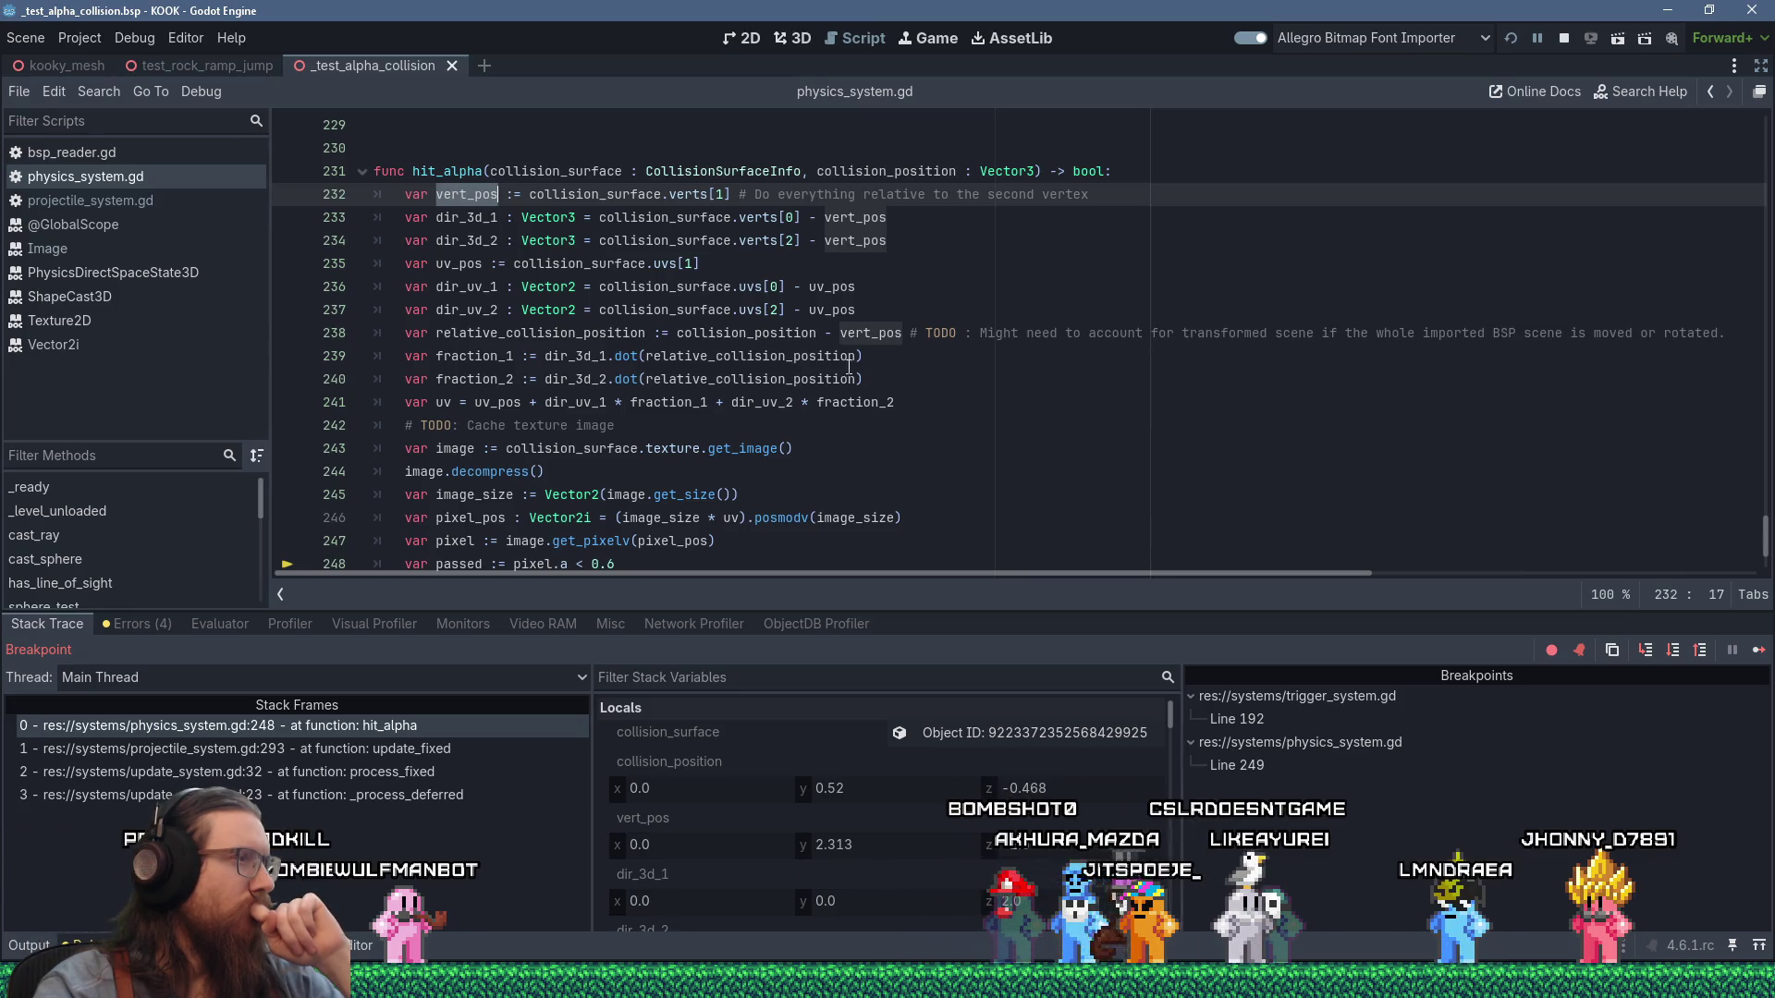
{"action": "double_click", "coordinate": [816, 360]}
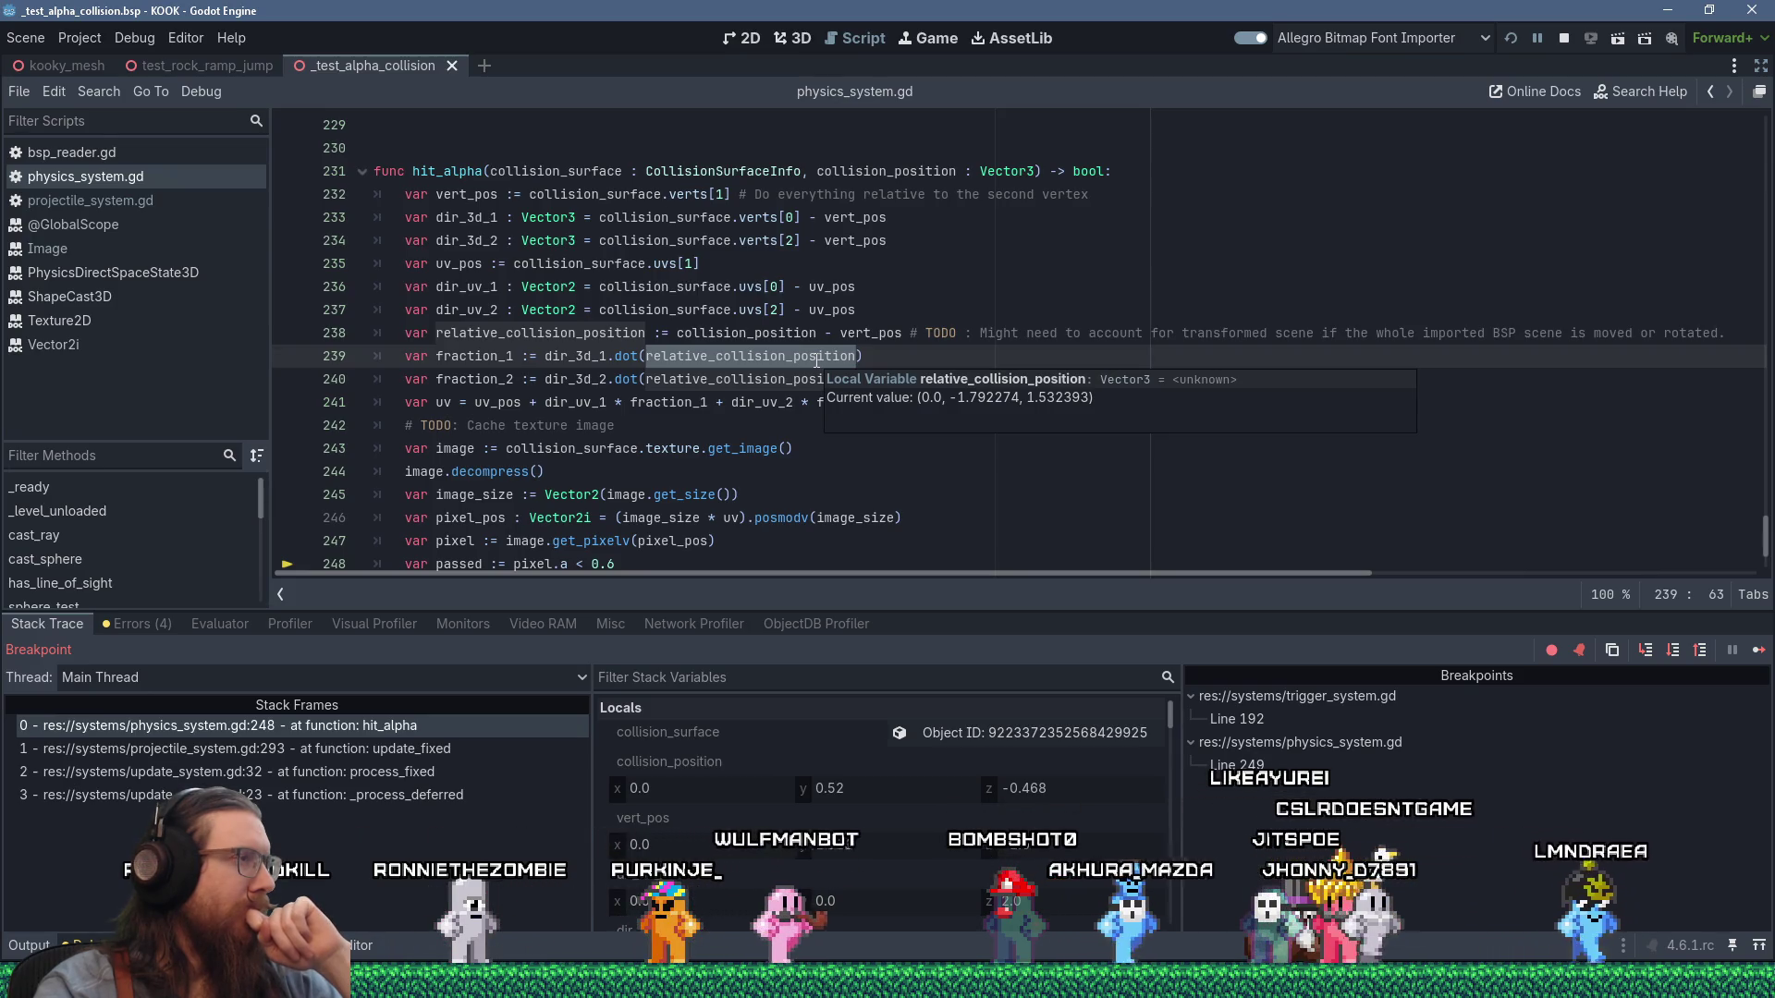
{"action": "double_click", "coordinate": [774, 380]}
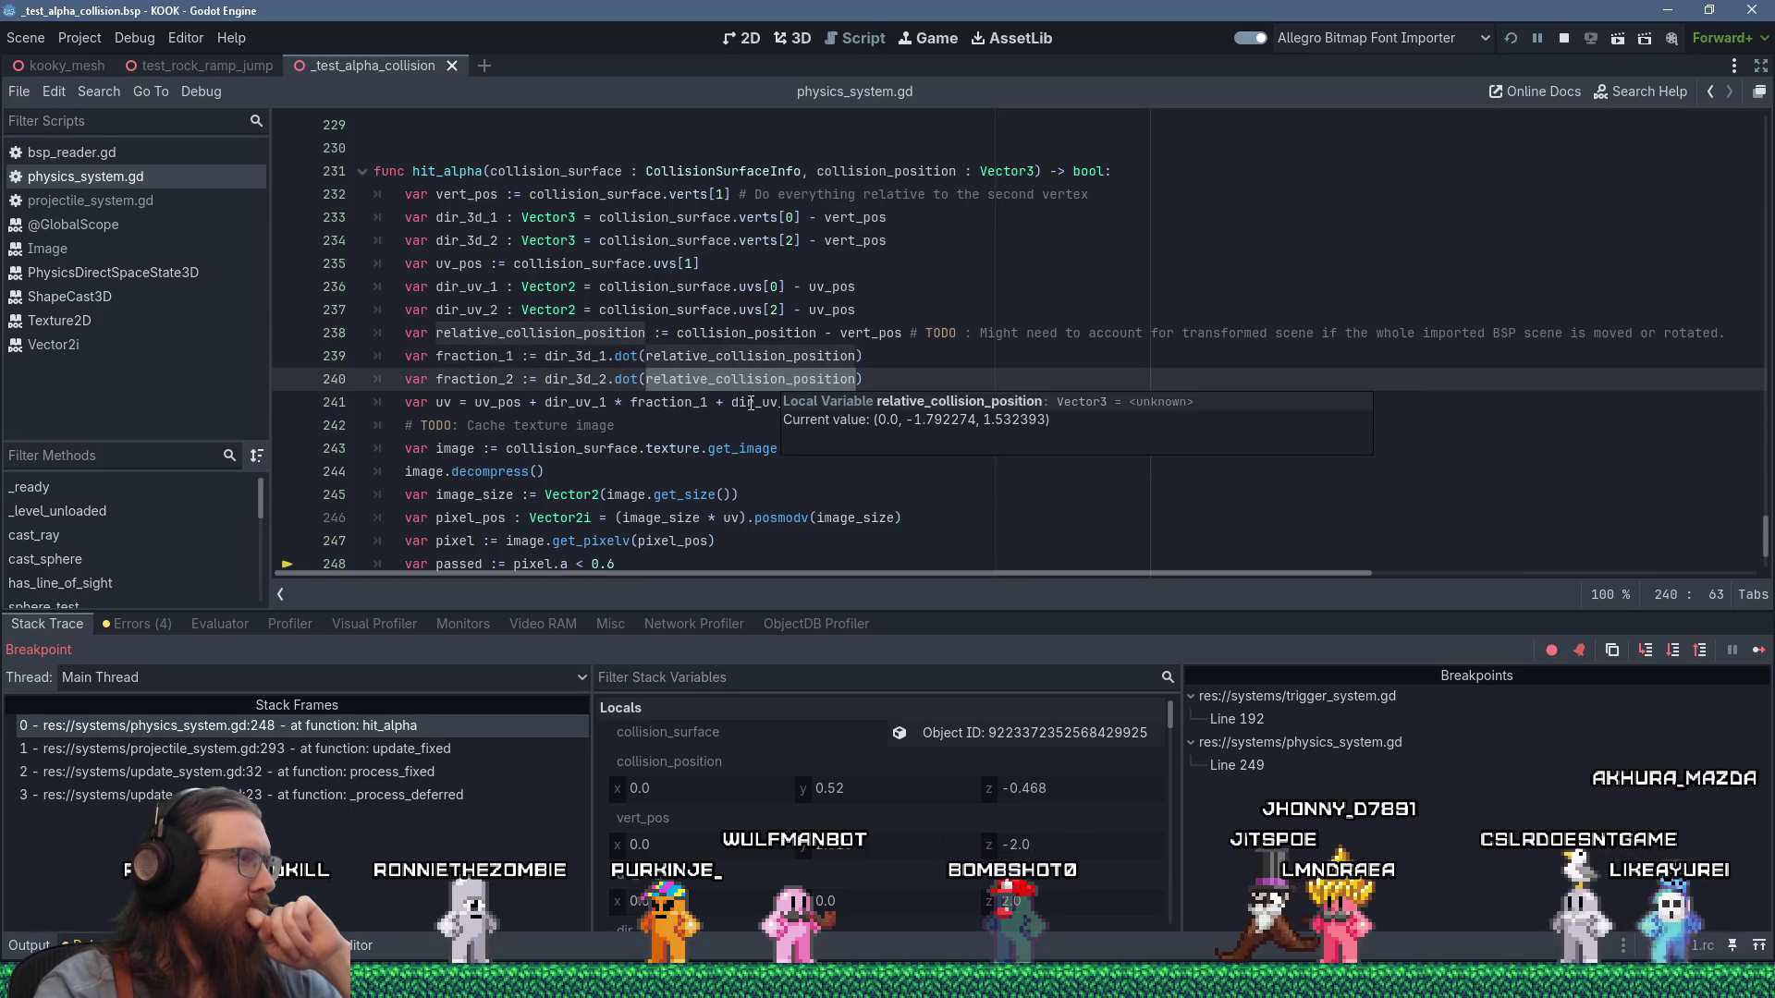
{"action": "mouse_move", "coordinate": [706, 439]}
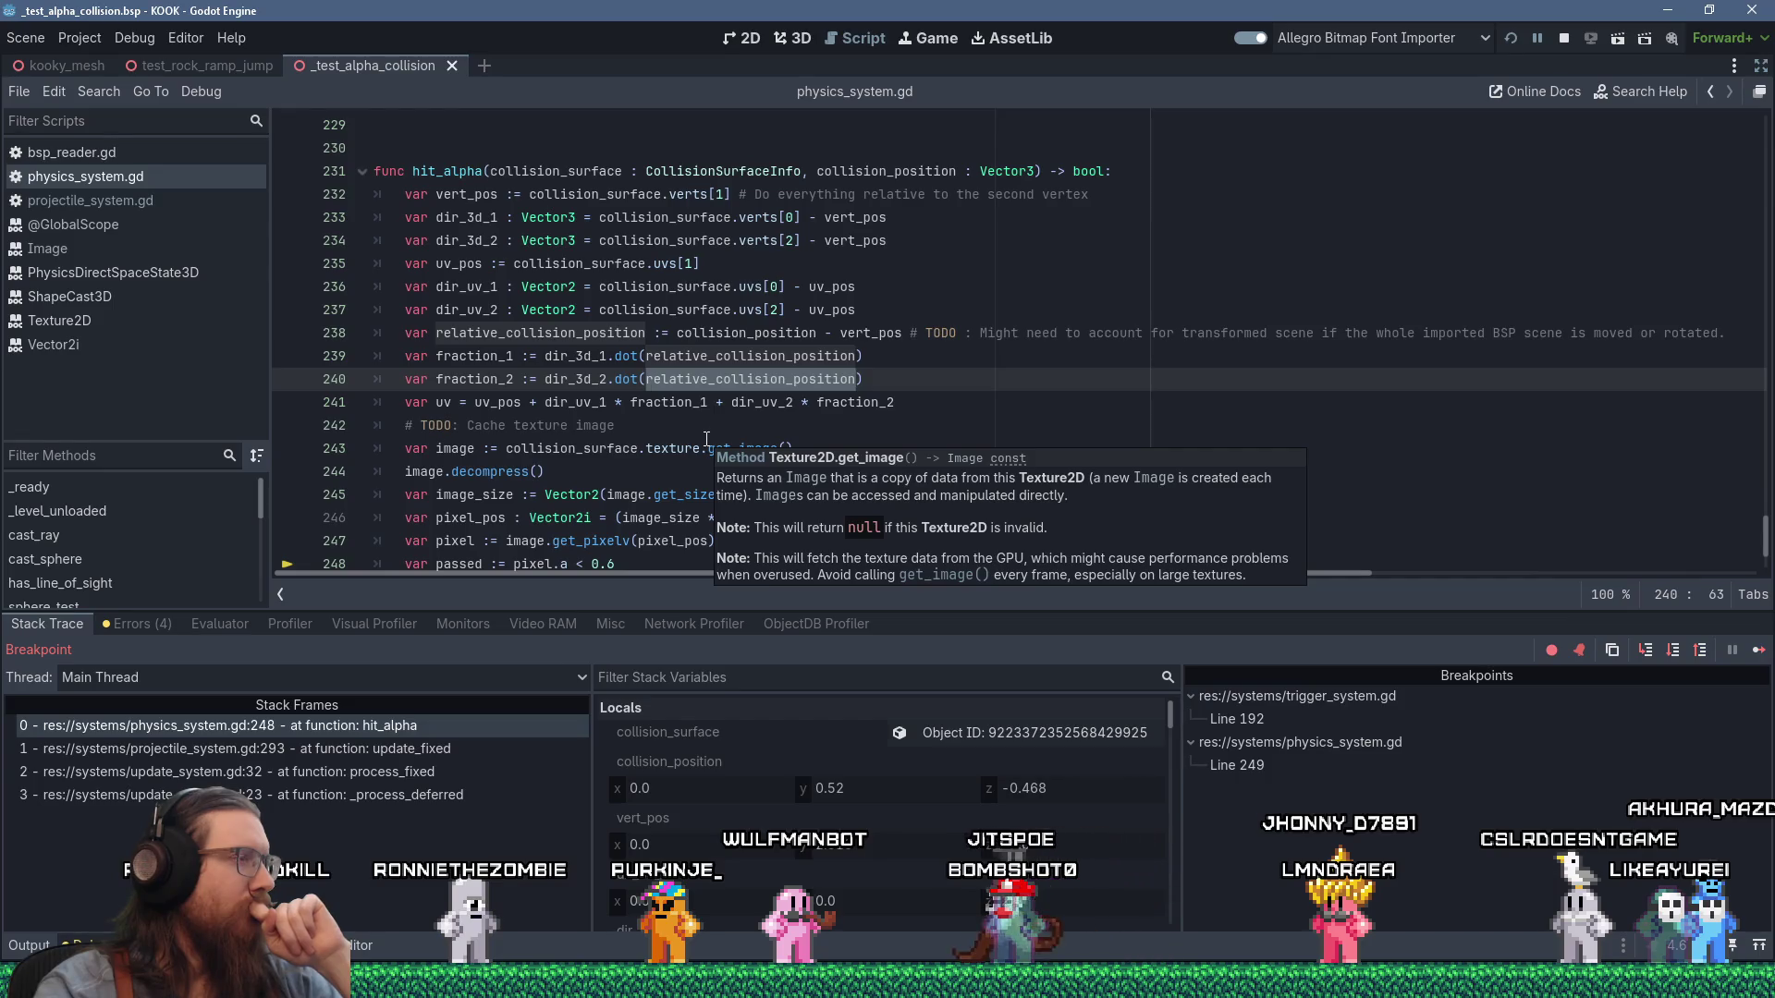
{"action": "scroll", "coordinate": [708, 432], "scroll_direction": "down", "scroll_amount": 2}
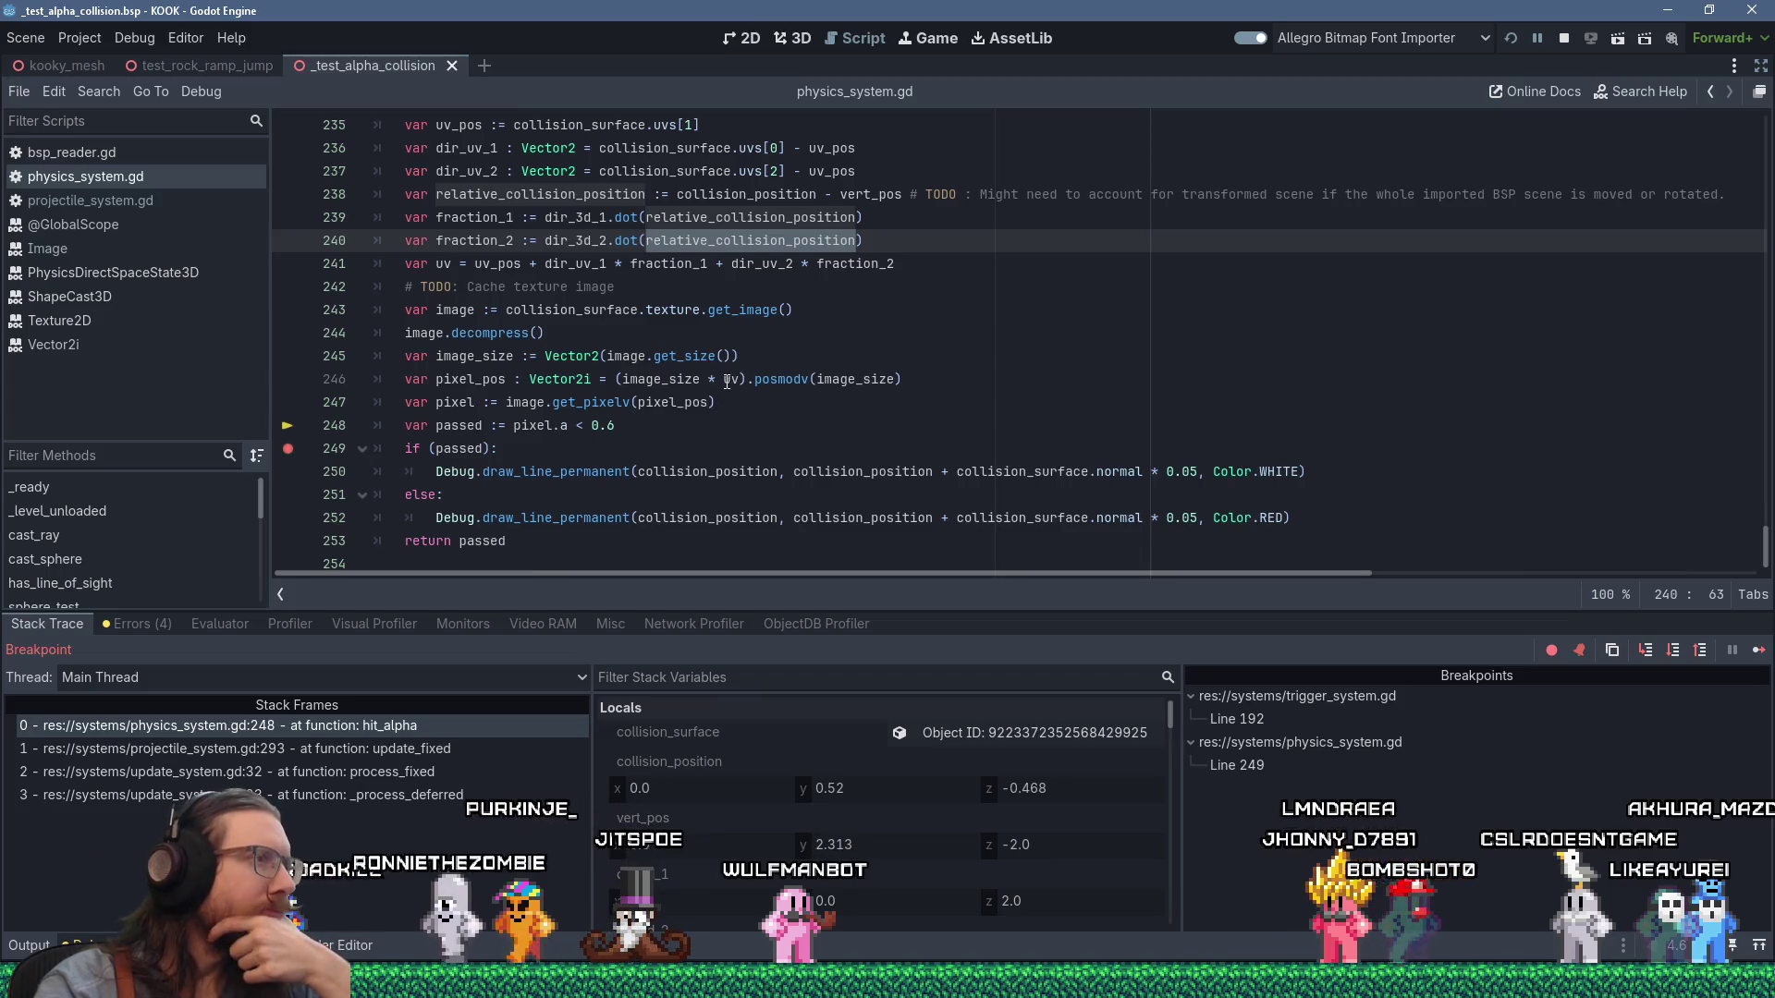
{"action": "mouse_move", "coordinate": [731, 377]}
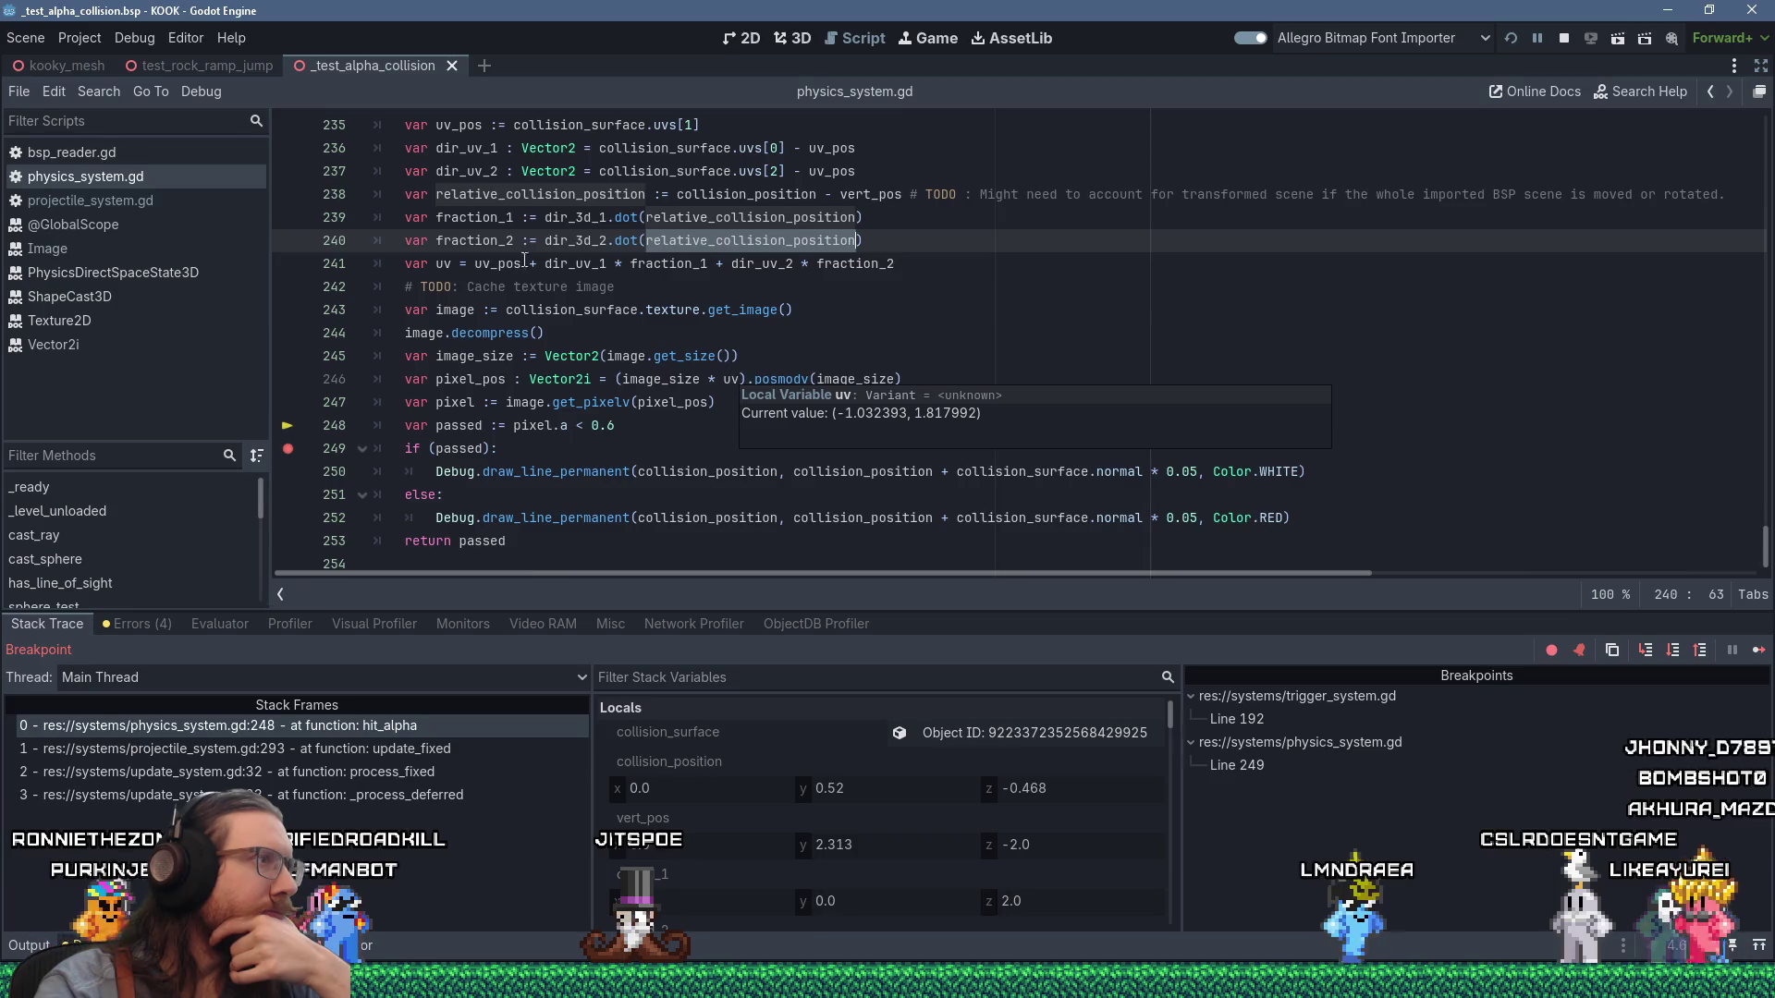
{"action": "mouse_move", "coordinate": [477, 217]}
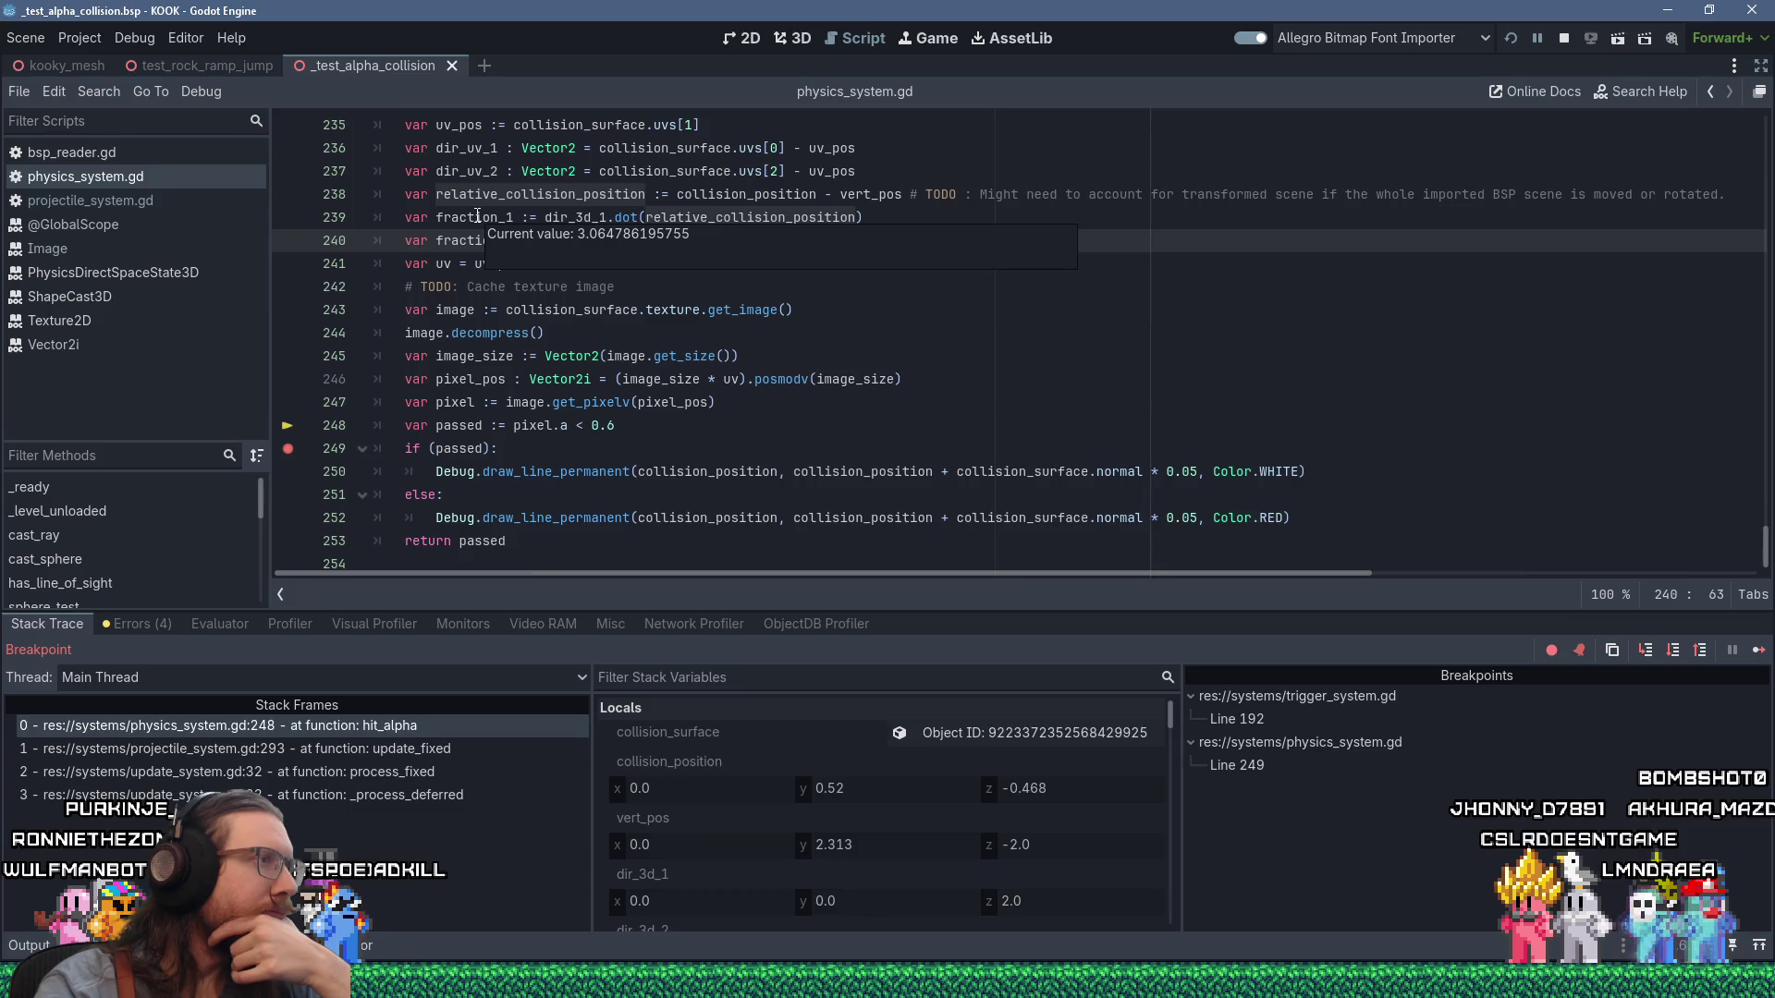
{"action": "left_click", "coordinate": [479, 217]}
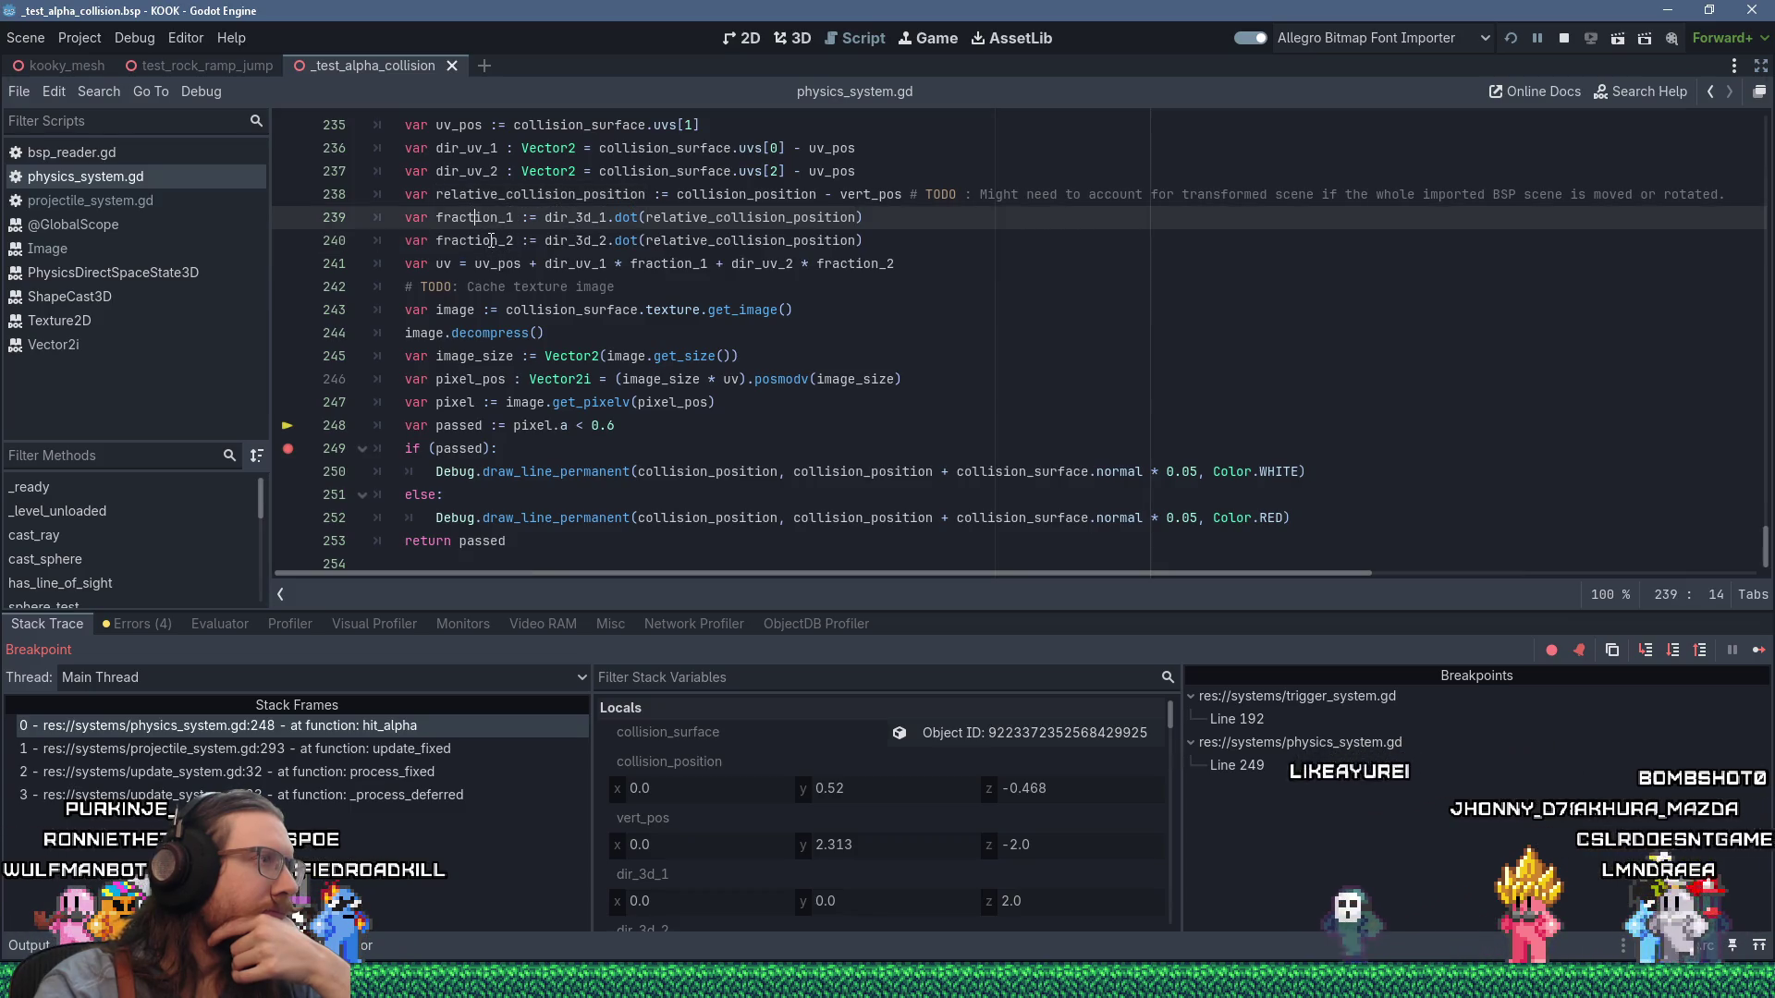
{"action": "mouse_move", "coordinate": [491, 241]}
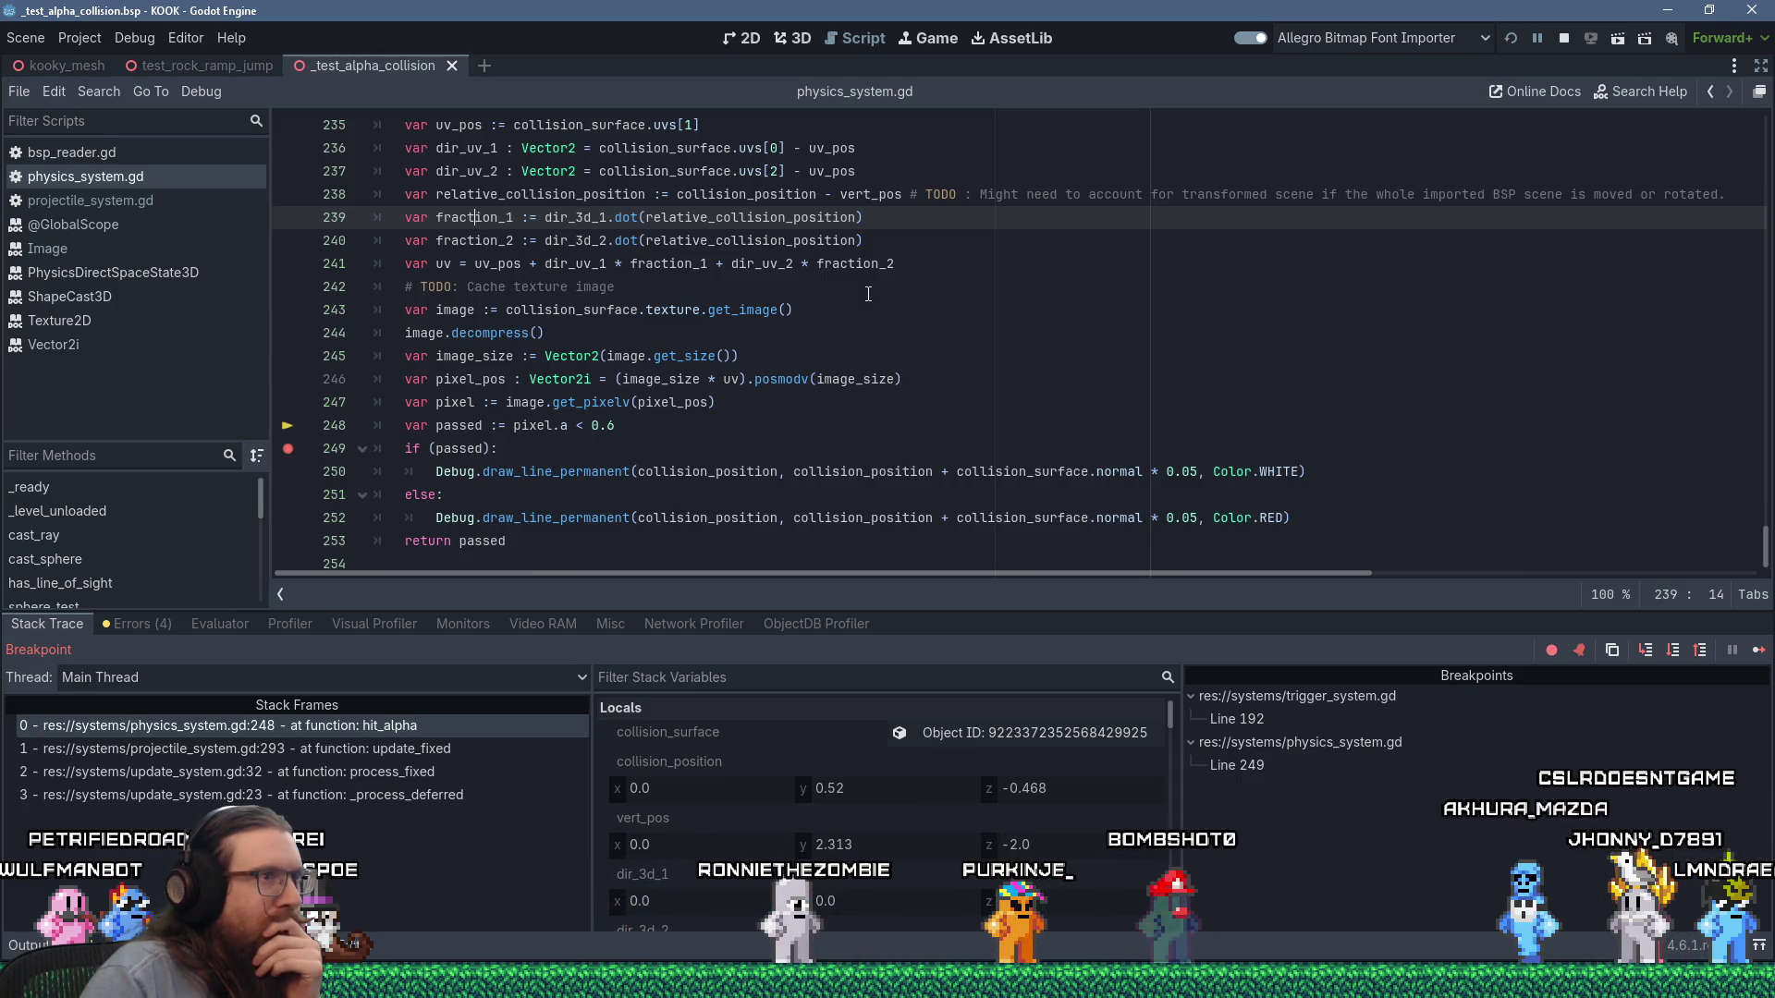
{"action": "scroll", "coordinate": [868, 294], "scroll_direction": "up", "scroll_amount": 1}
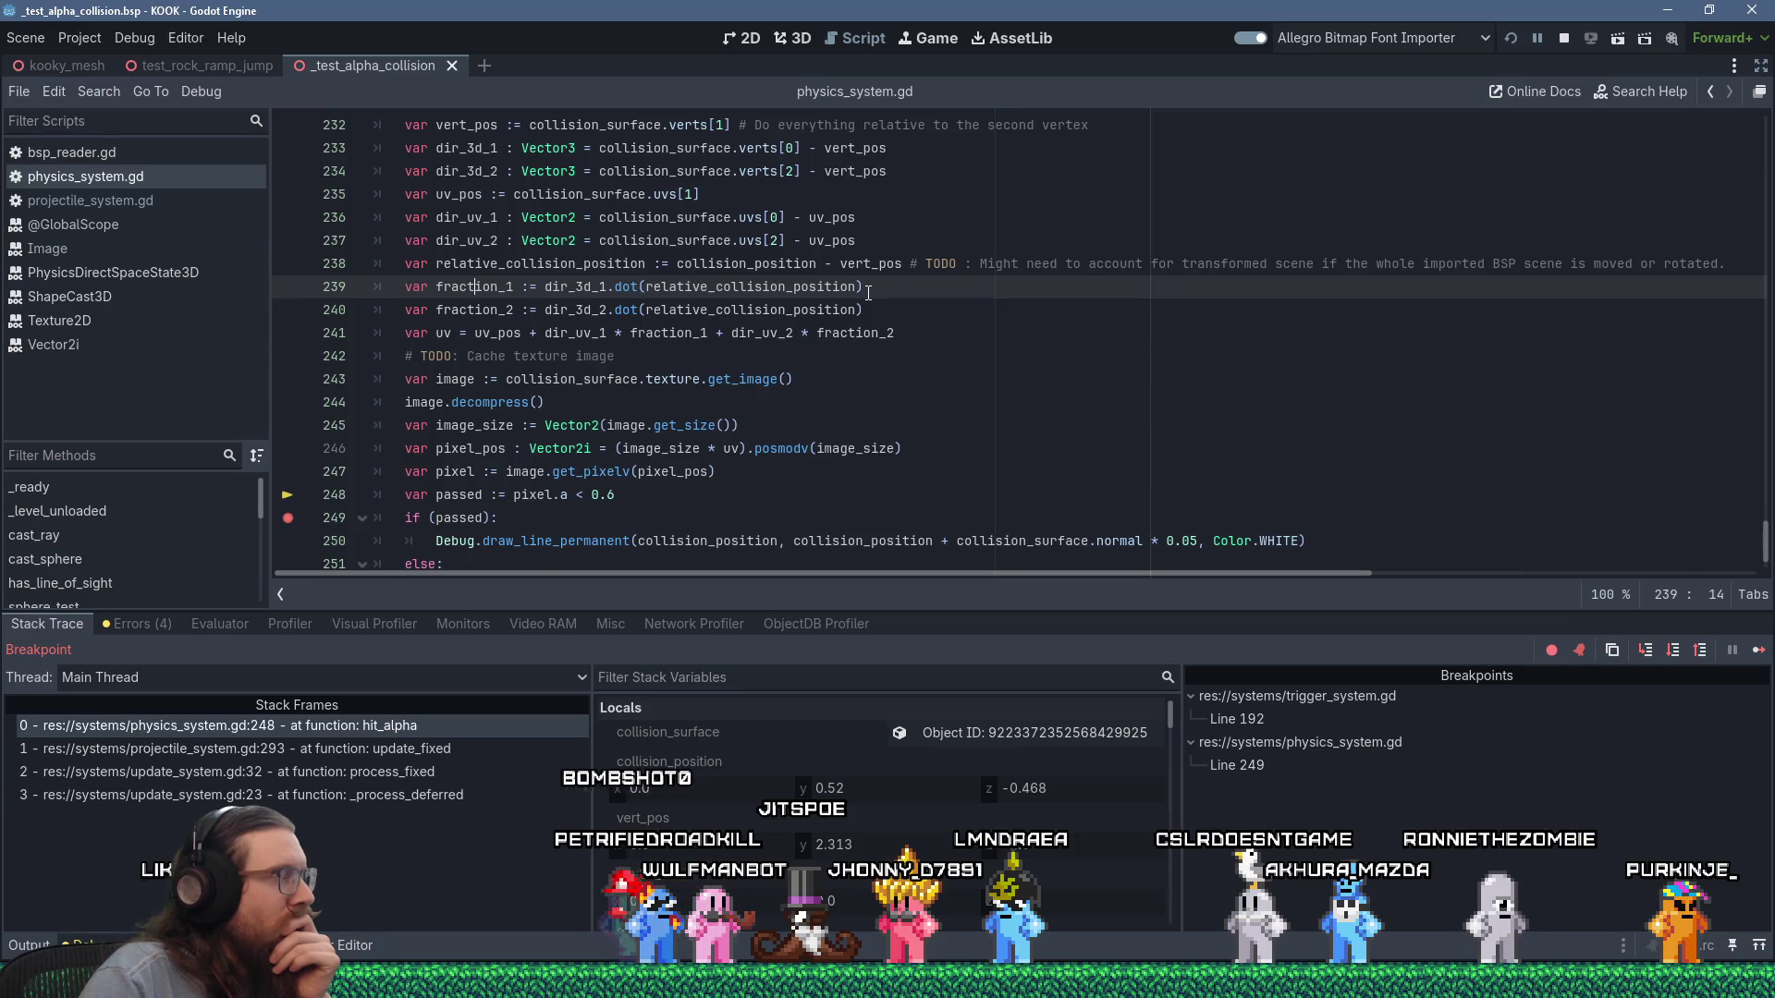
Scroll the Unity UV-coordinates thread in Firefox down to the barycentric code blocks.
{"action": "key", "text": "alt+Tab"}
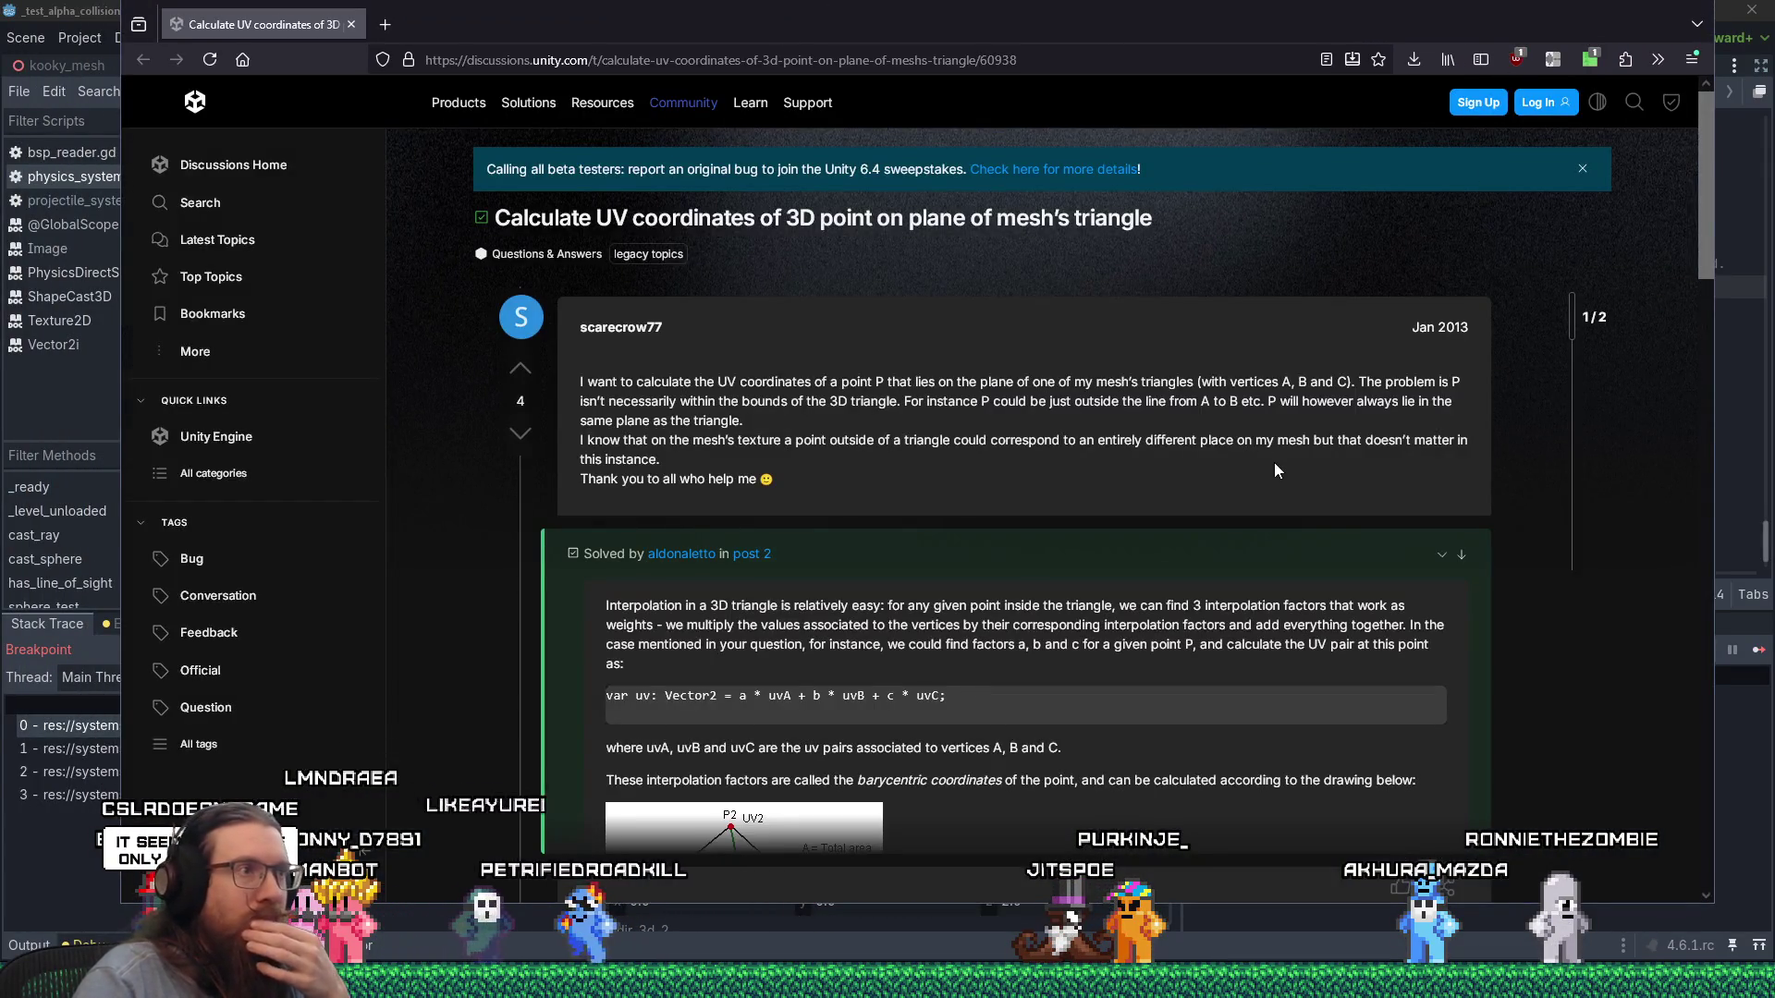
{"action": "scroll", "coordinate": [1274, 470], "scroll_direction": "down", "scroll_amount": 2}
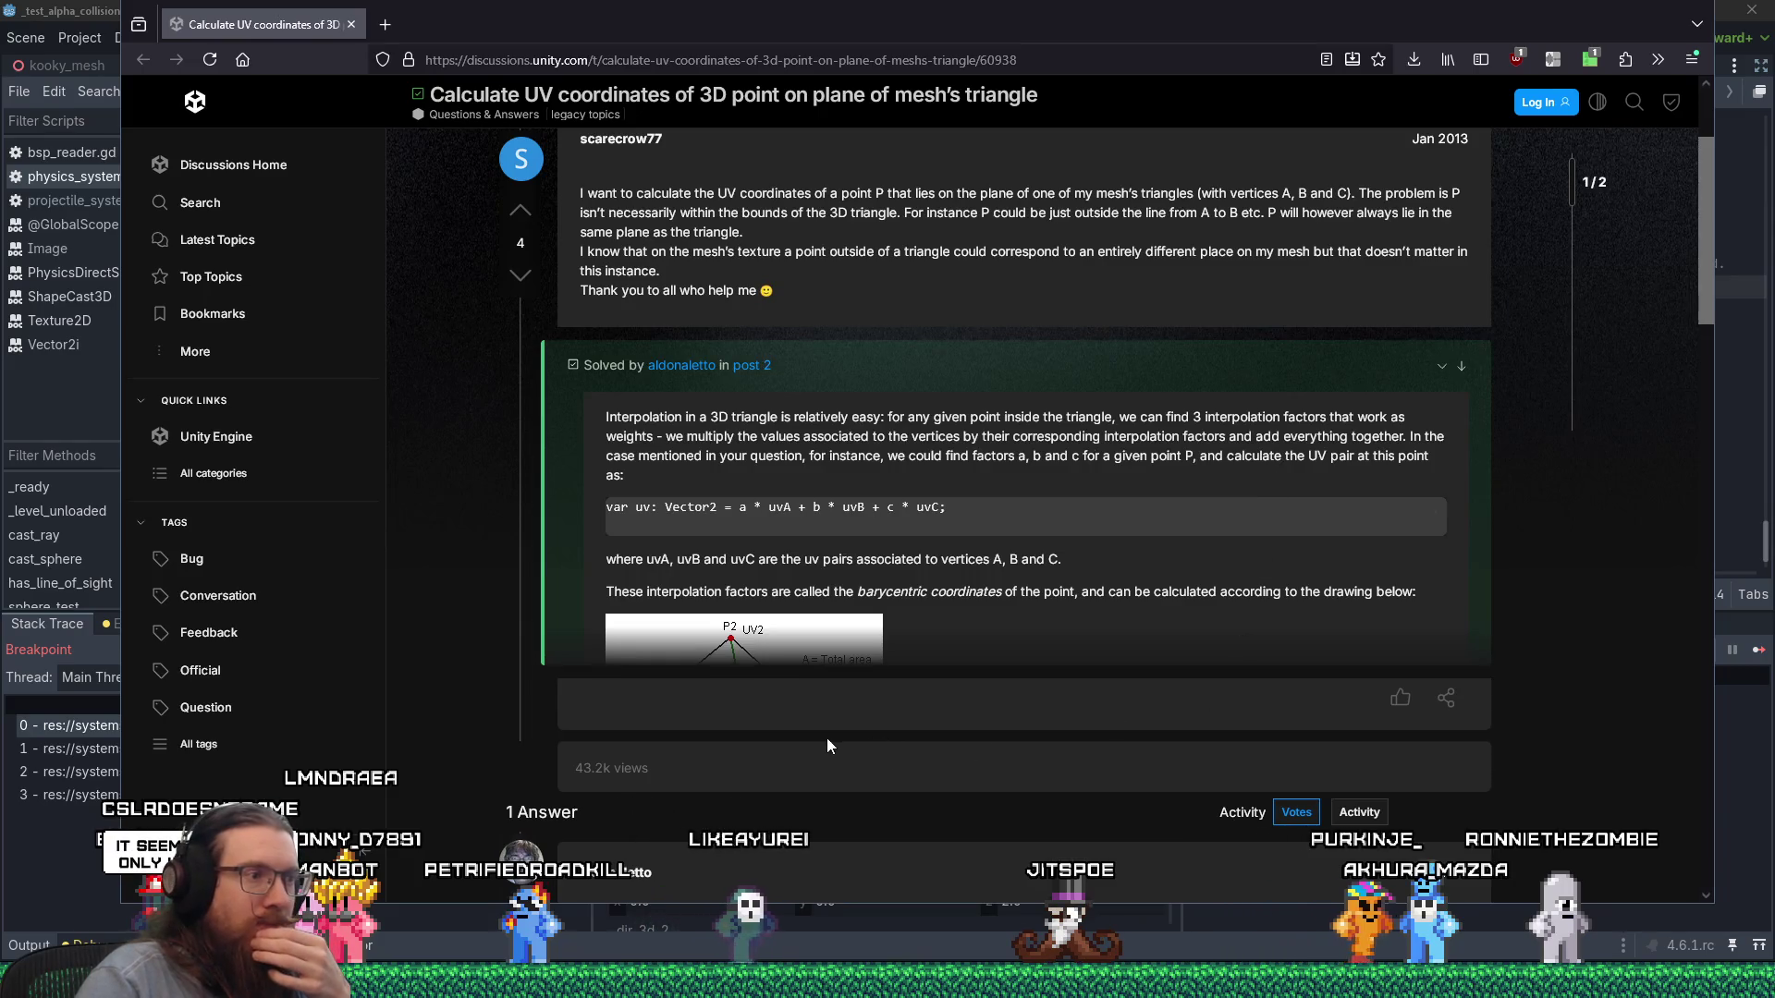
{"action": "scroll", "coordinate": [828, 745], "scroll_direction": "down", "scroll_amount": 5}
{"action": "scroll", "coordinate": [836, 726], "scroll_direction": "down", "scroll_amount": 4}
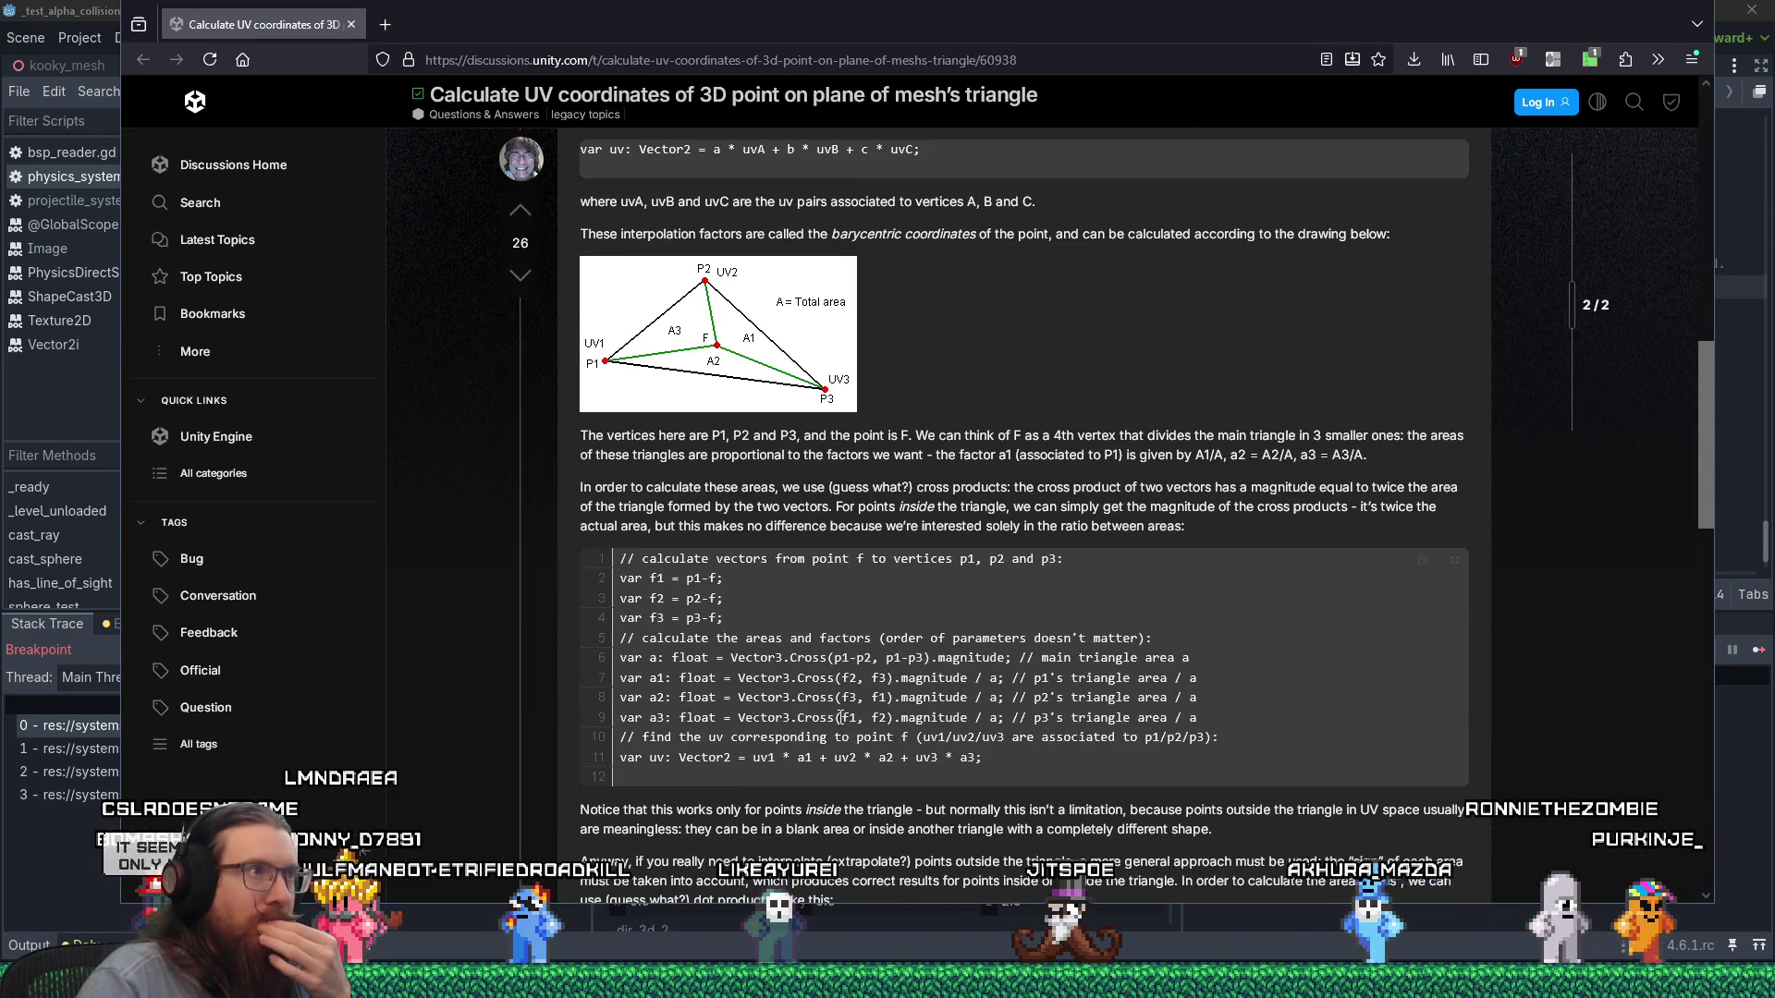
{"action": "scroll", "coordinate": [841, 717], "scroll_direction": "down", "scroll_amount": 3}
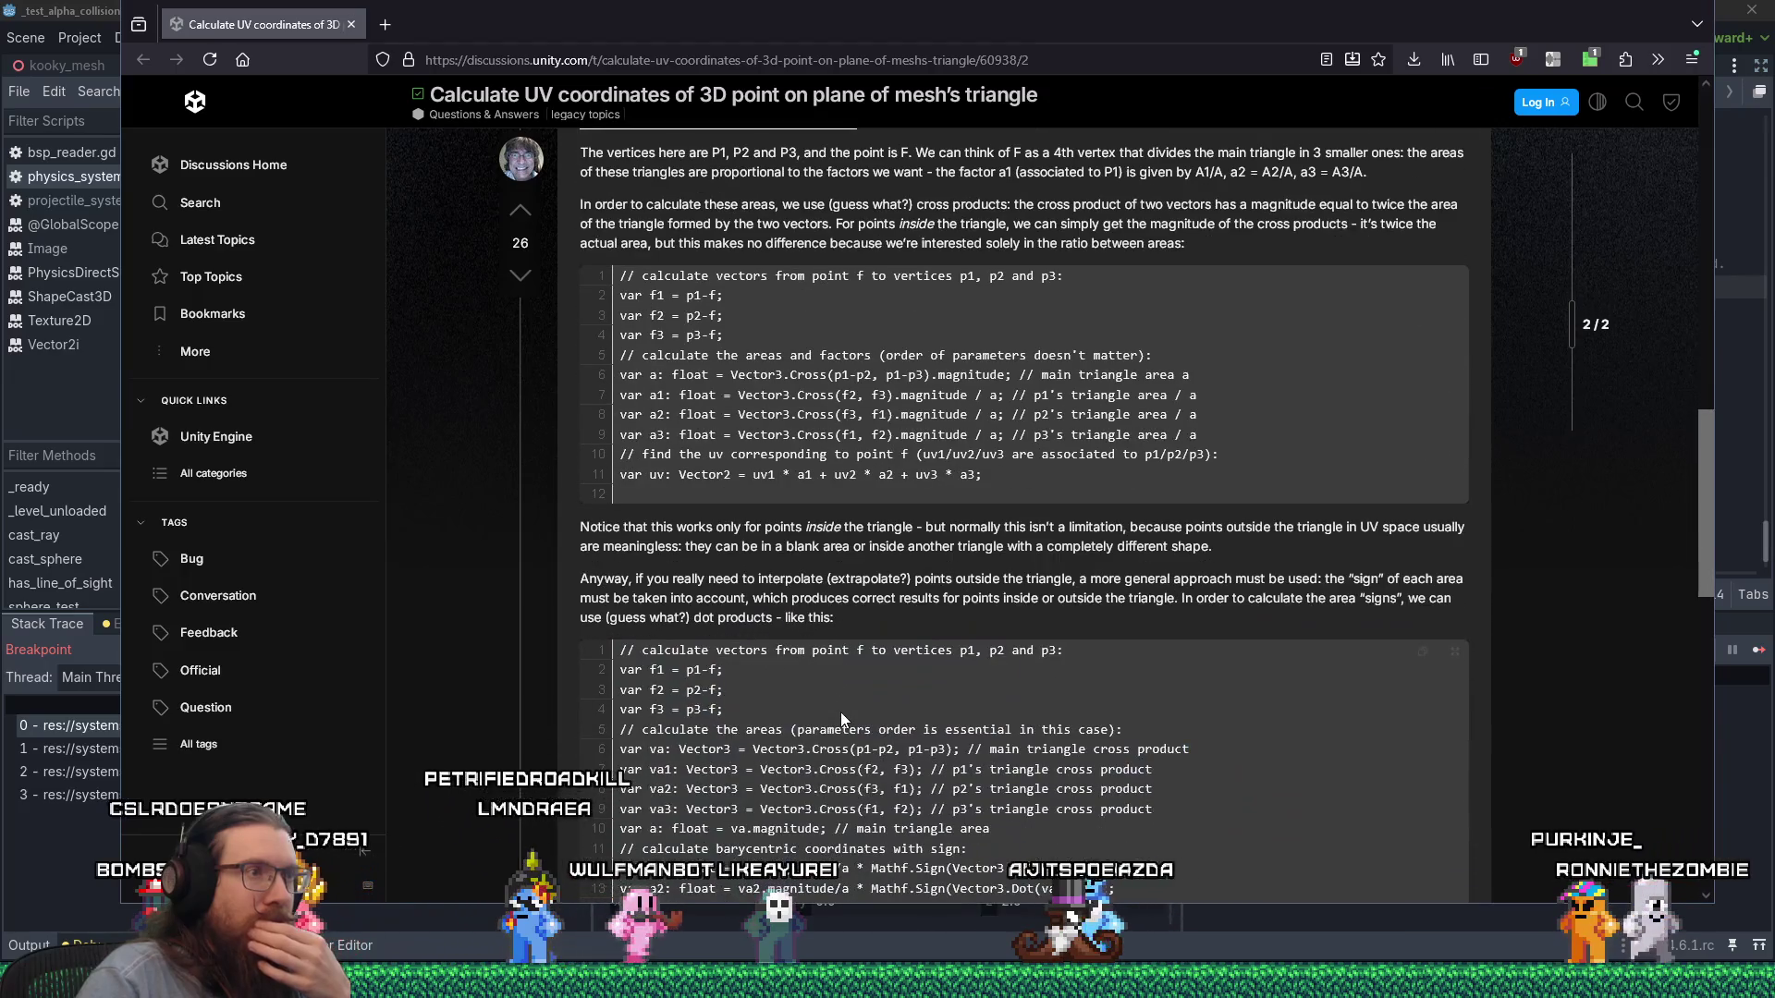
{"action": "scroll", "coordinate": [841, 712], "scroll_direction": "up", "scroll_amount": 1}
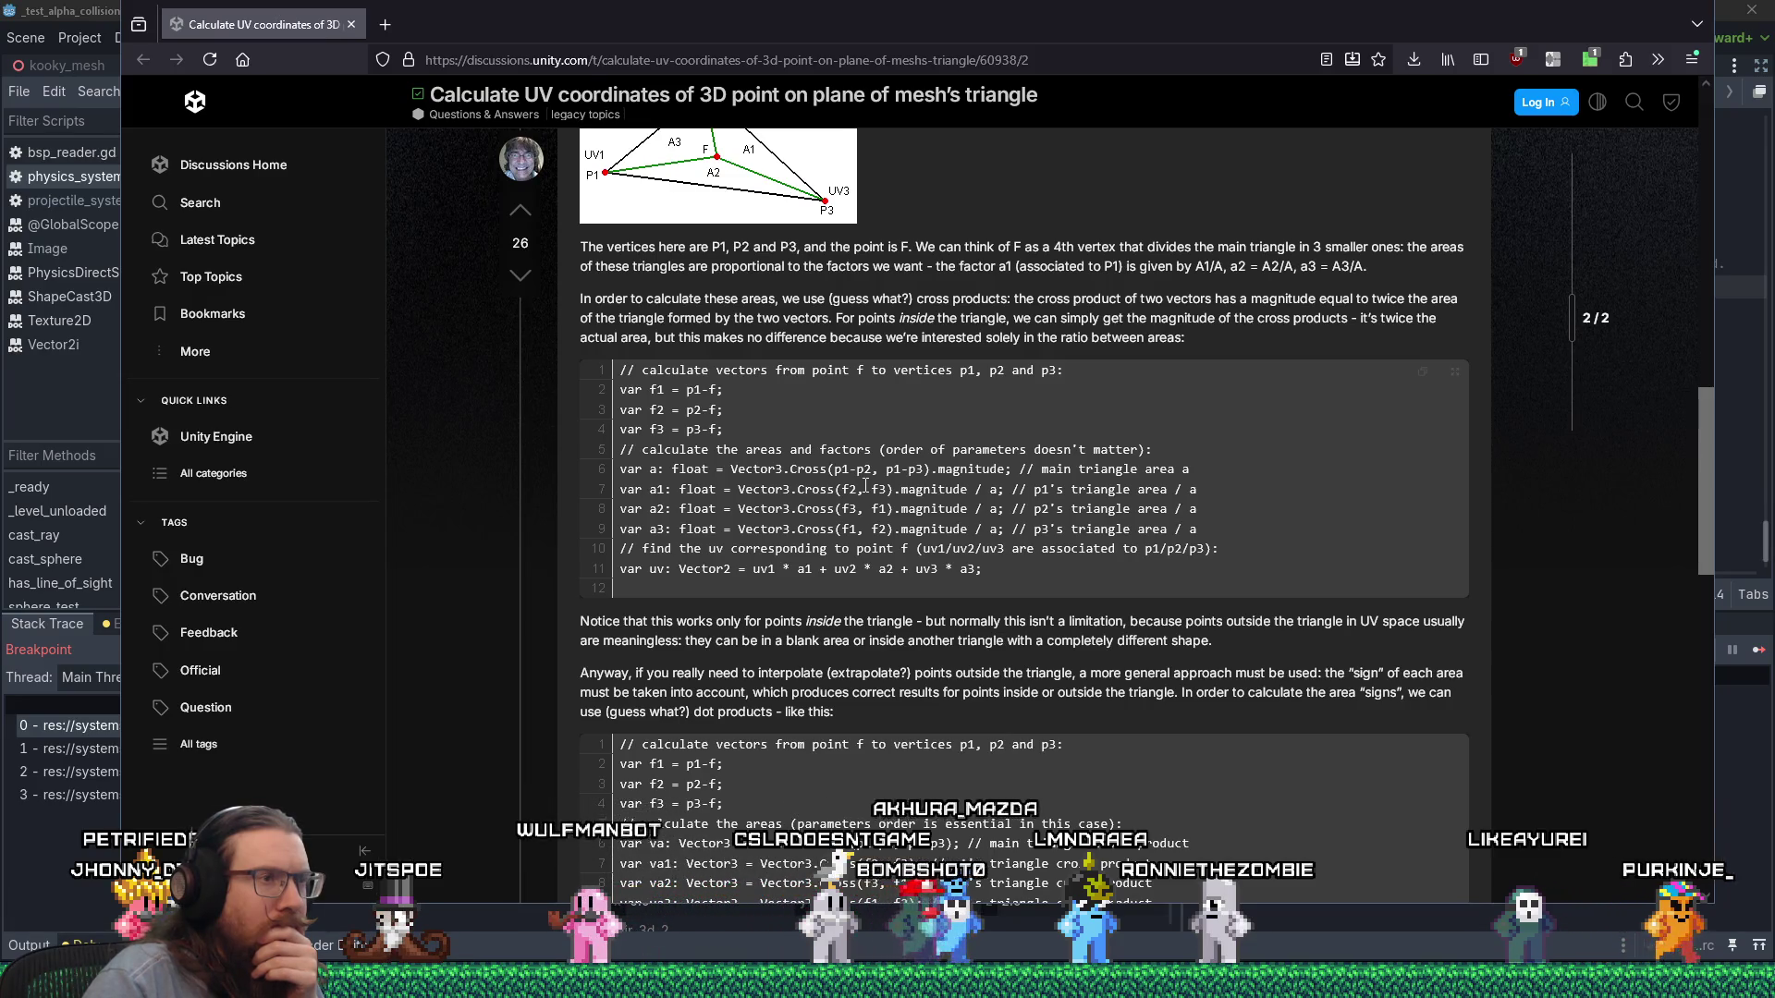
{"action": "scroll", "coordinate": [866, 485], "scroll_direction": "down", "scroll_amount": 2}
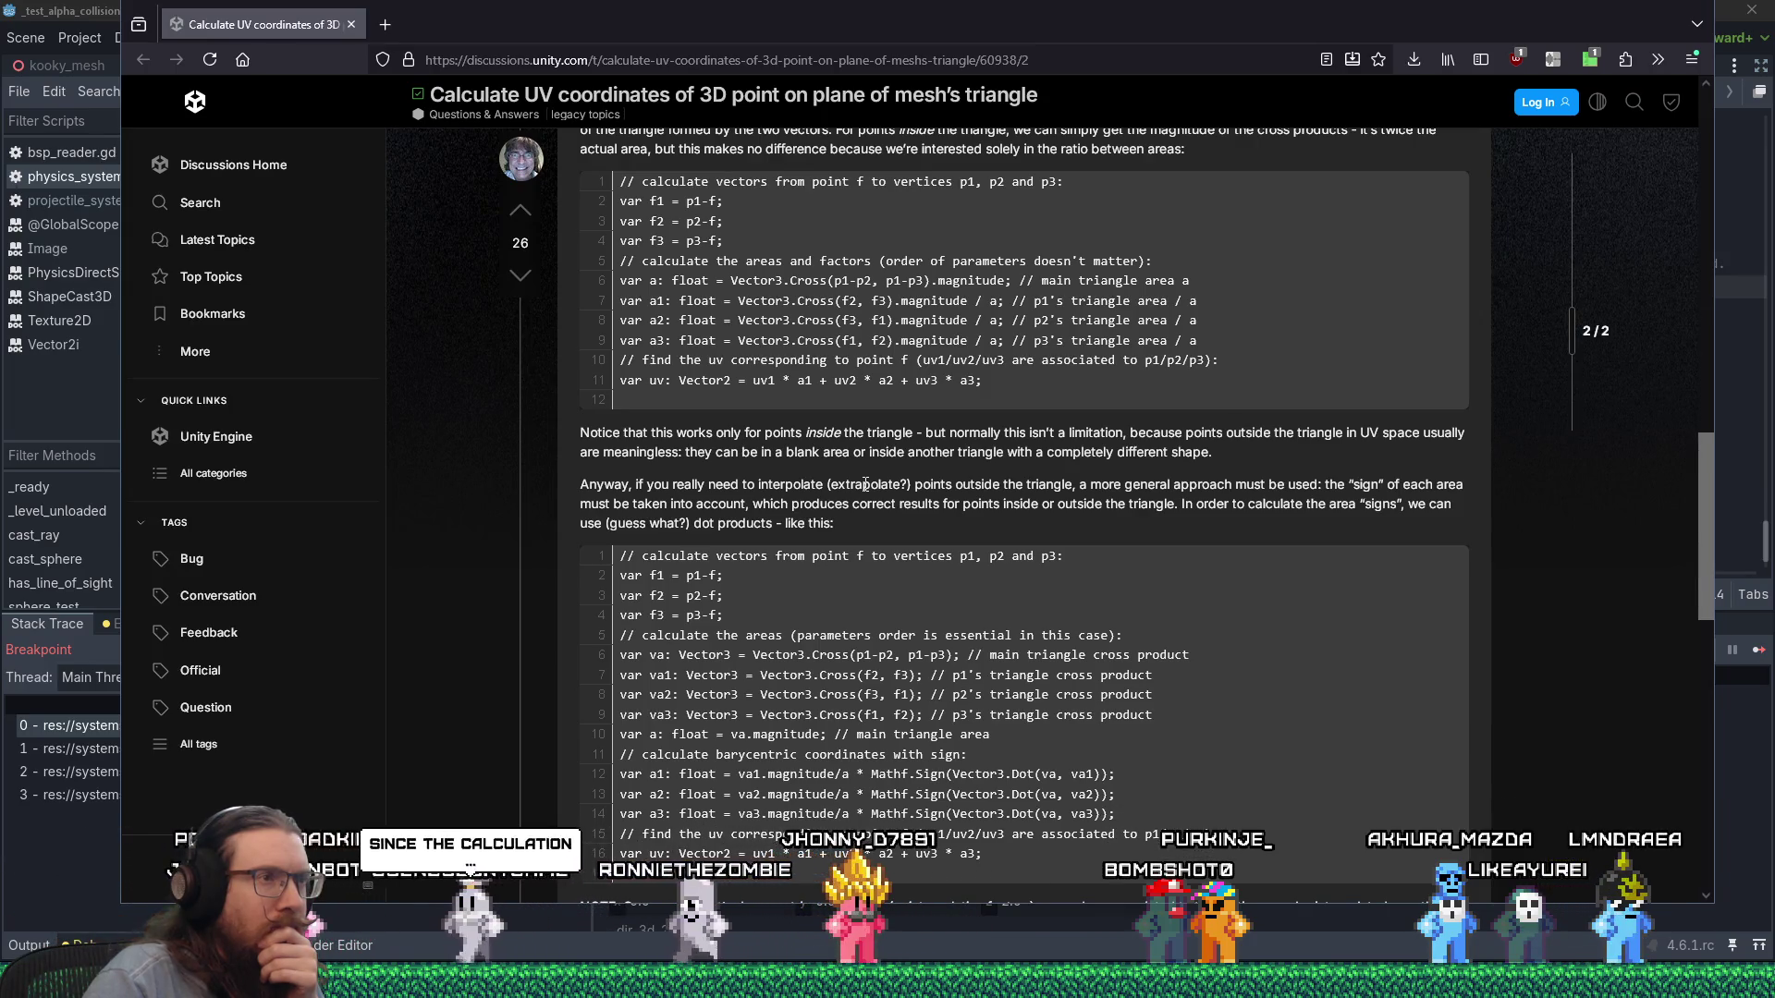
Highlight the paragraph about points outside the triangle and read the code below it.
{"action": "mouse_move", "coordinate": [782, 432]}
{"action": "left_mouse_down"}
{"action": "mouse_move", "coordinate": [1240, 455]}
{"action": "mouse_move", "coordinate": [1052, 512]}
{"action": "left_mouse_up"}
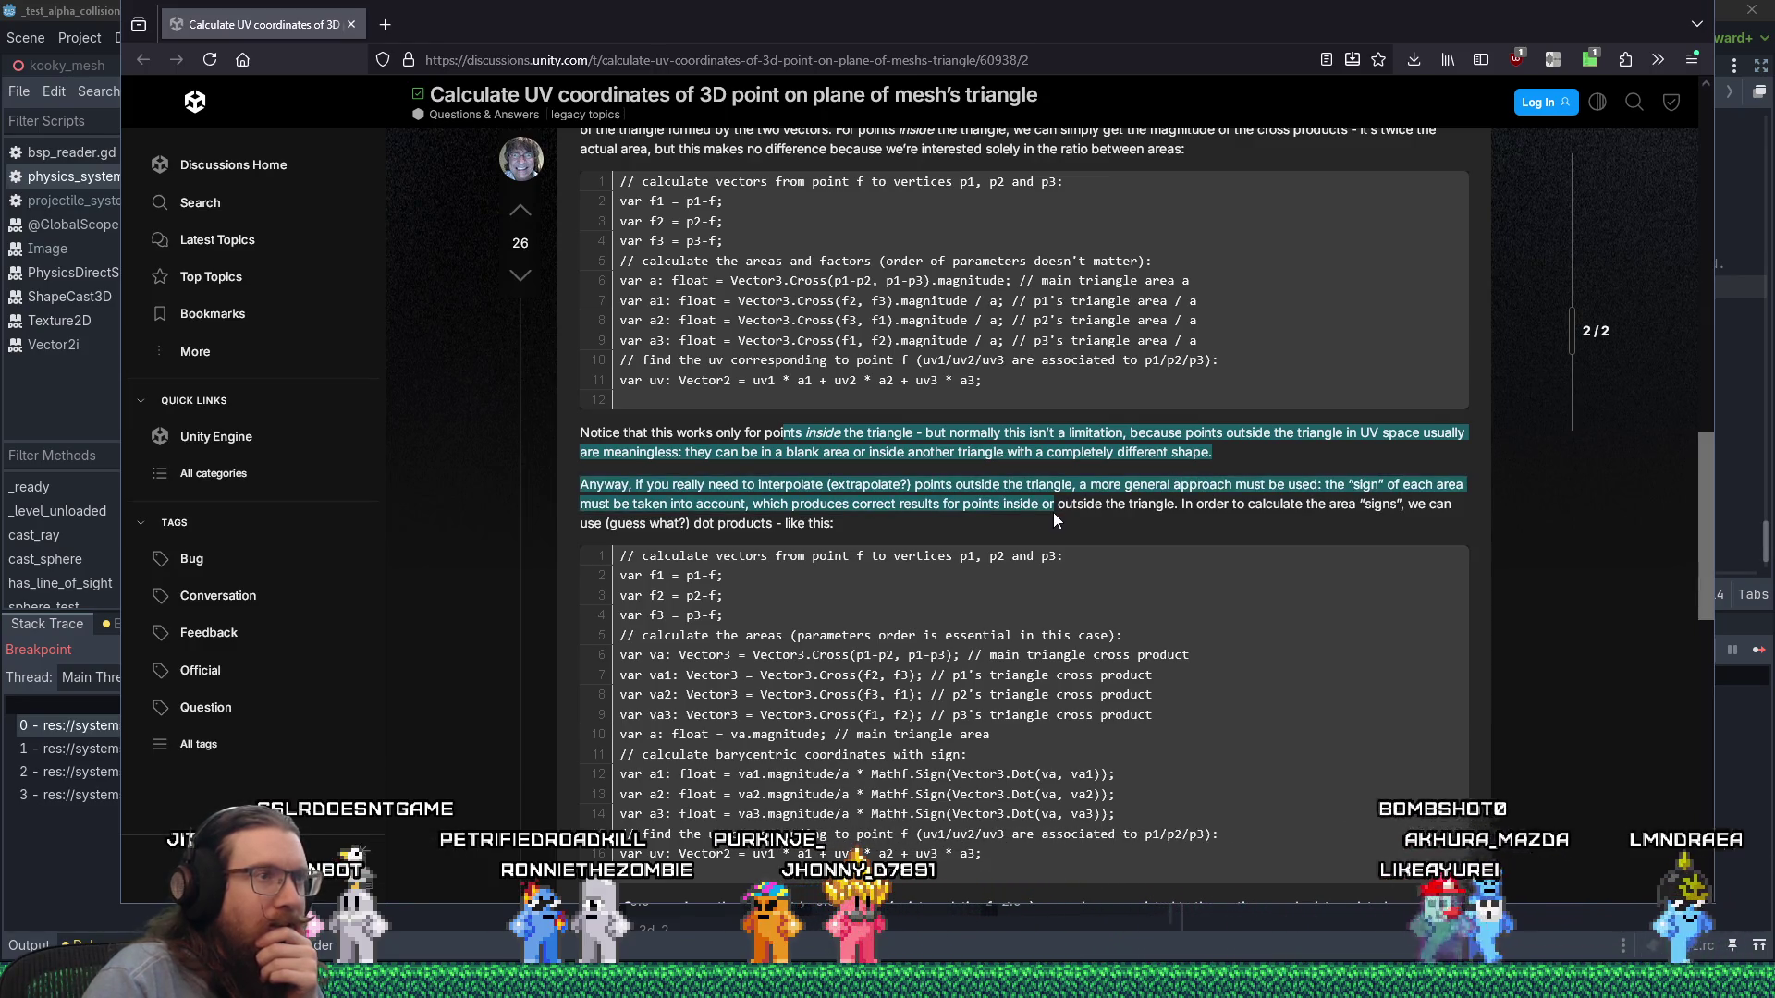
{"action": "scroll", "coordinate": [1054, 514], "scroll_direction": "down", "scroll_amount": 1}
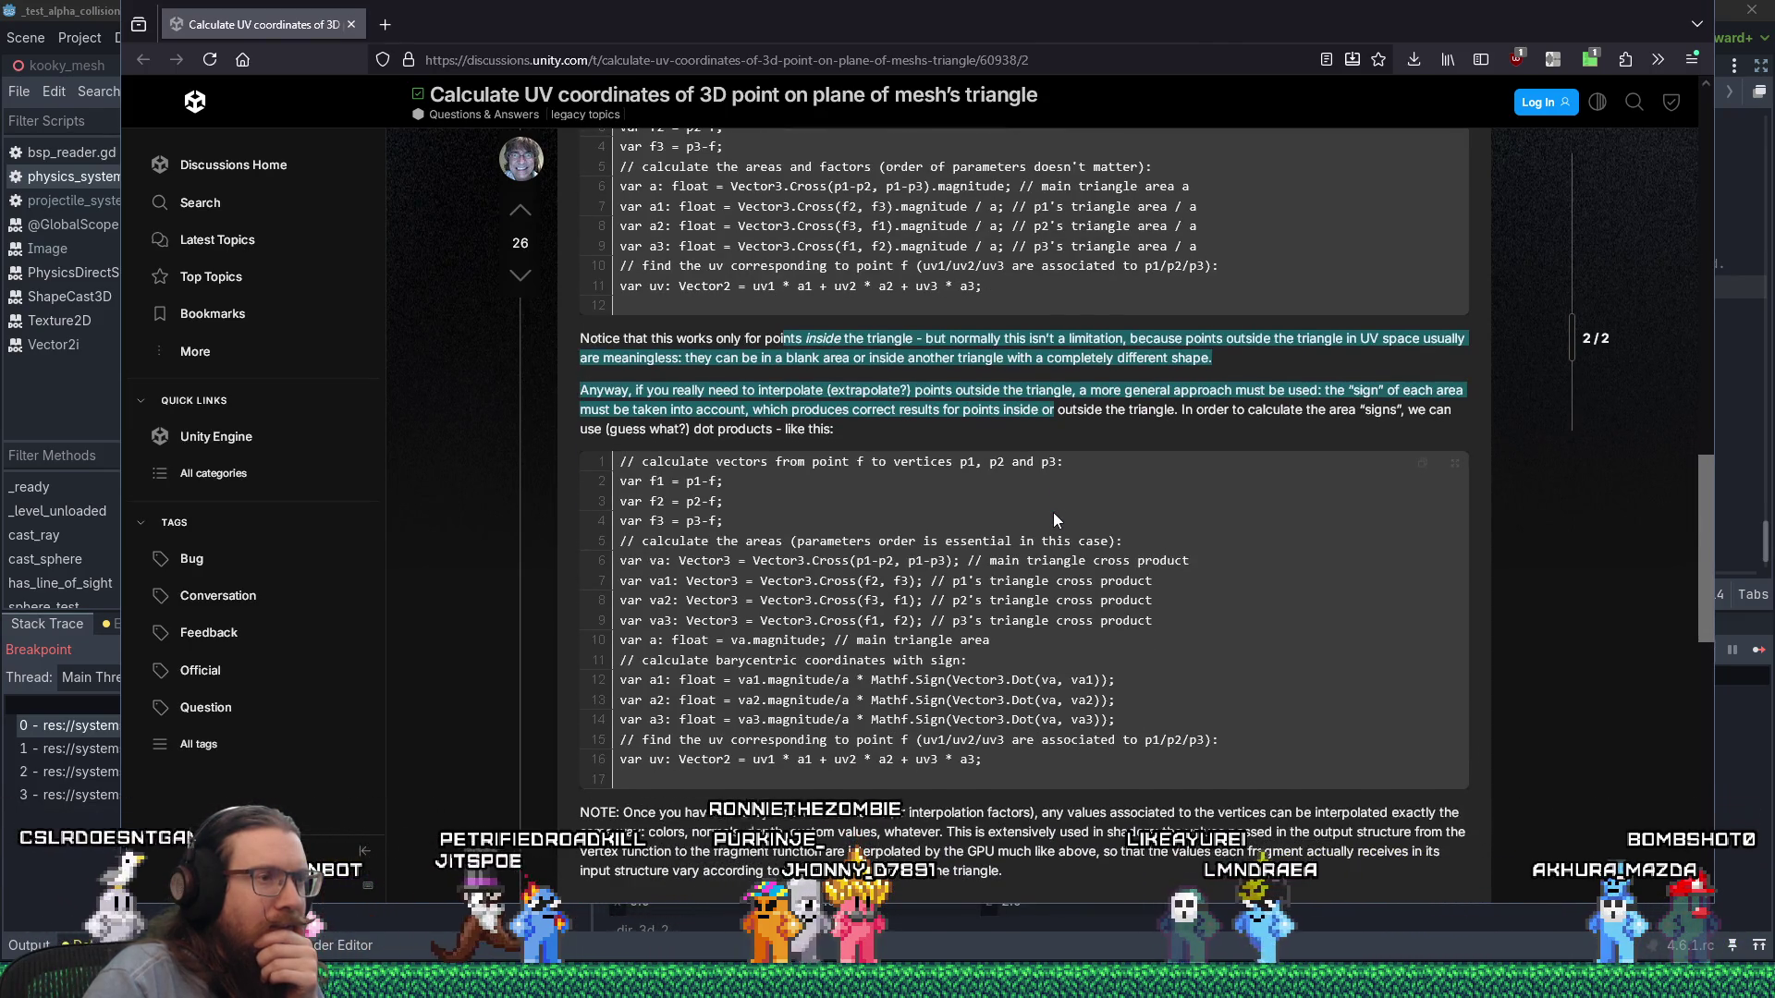
{"action": "scroll", "coordinate": [1054, 514], "scroll_direction": "down", "scroll_amount": 1}
{"action": "scroll", "coordinate": [1054, 514], "scroll_direction": "down", "scroll_amount": 2}
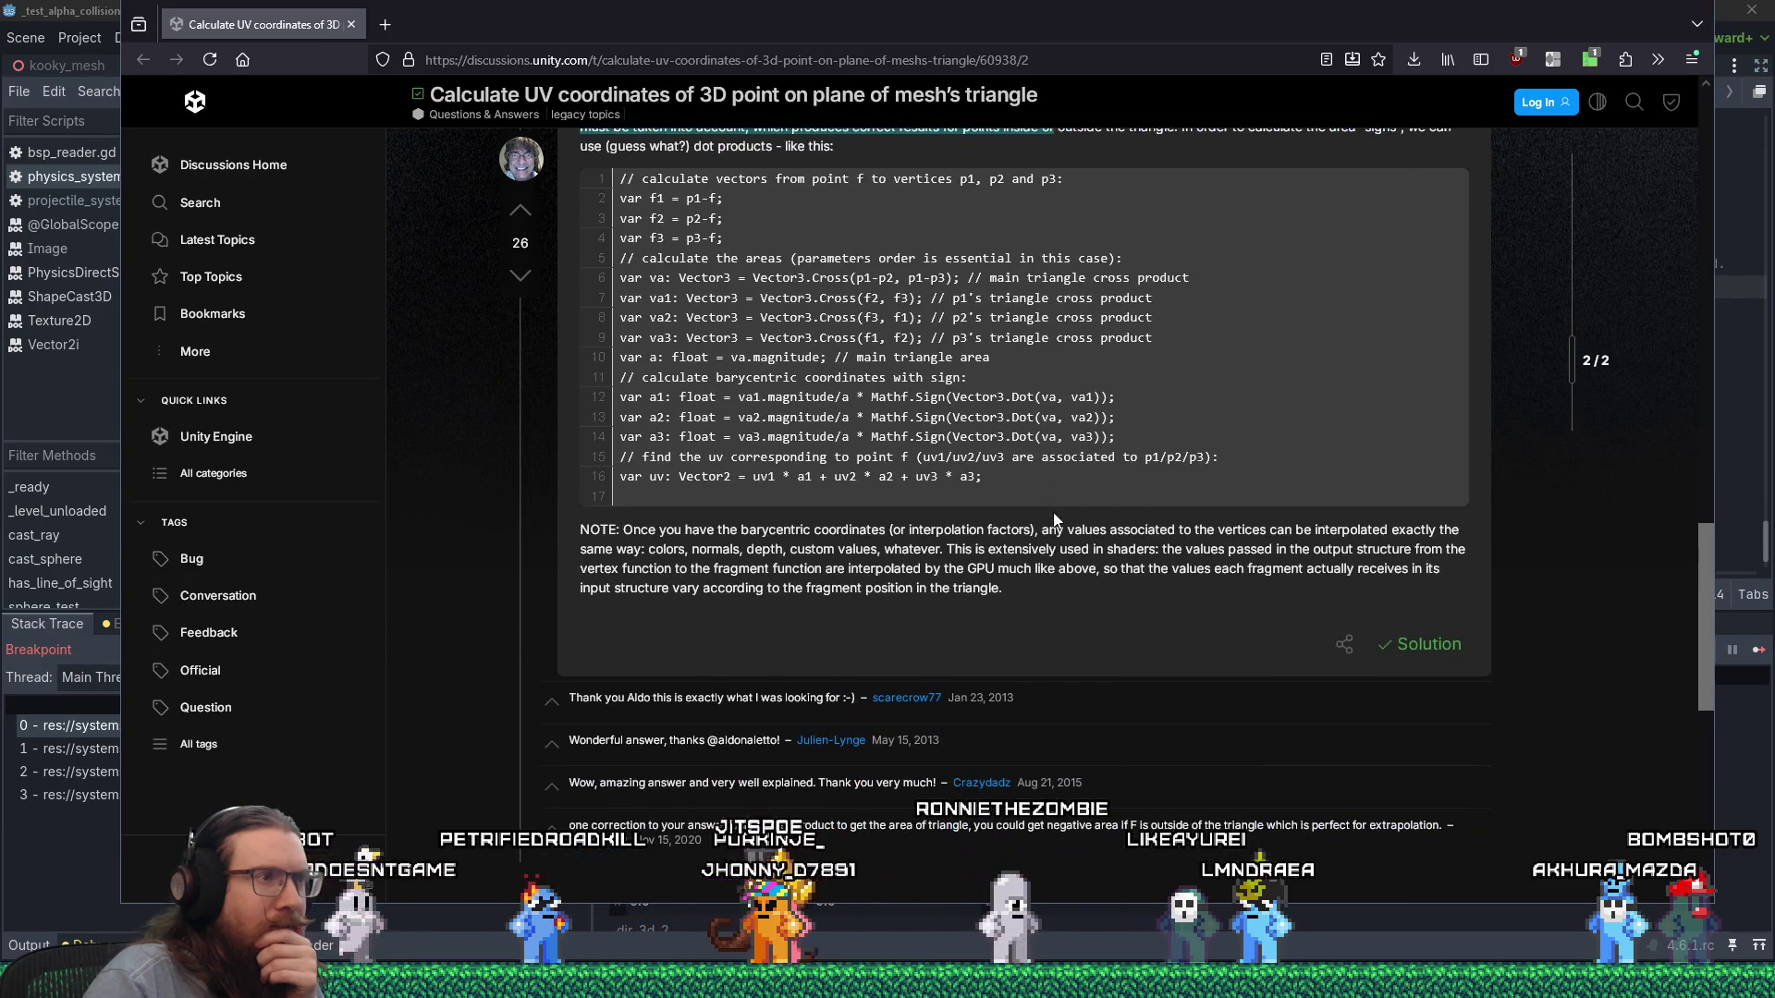
{"action": "scroll", "coordinate": [1133, 535], "scroll_direction": "up", "scroll_amount": 1}
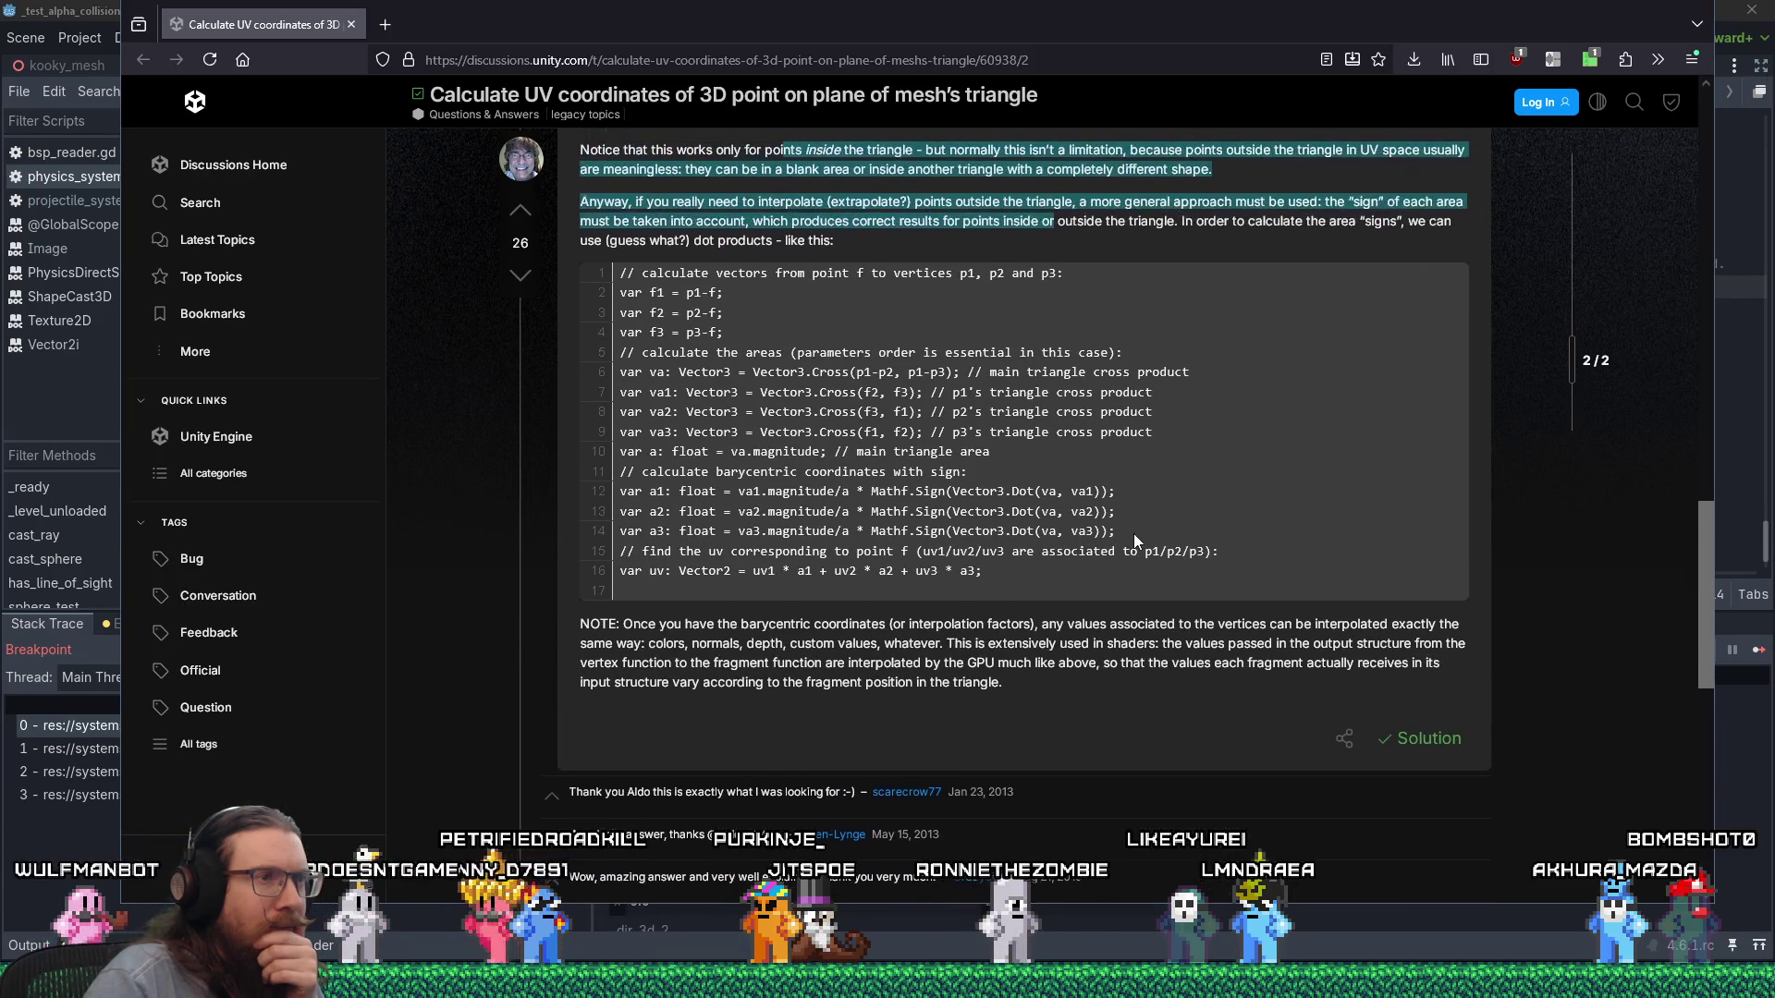
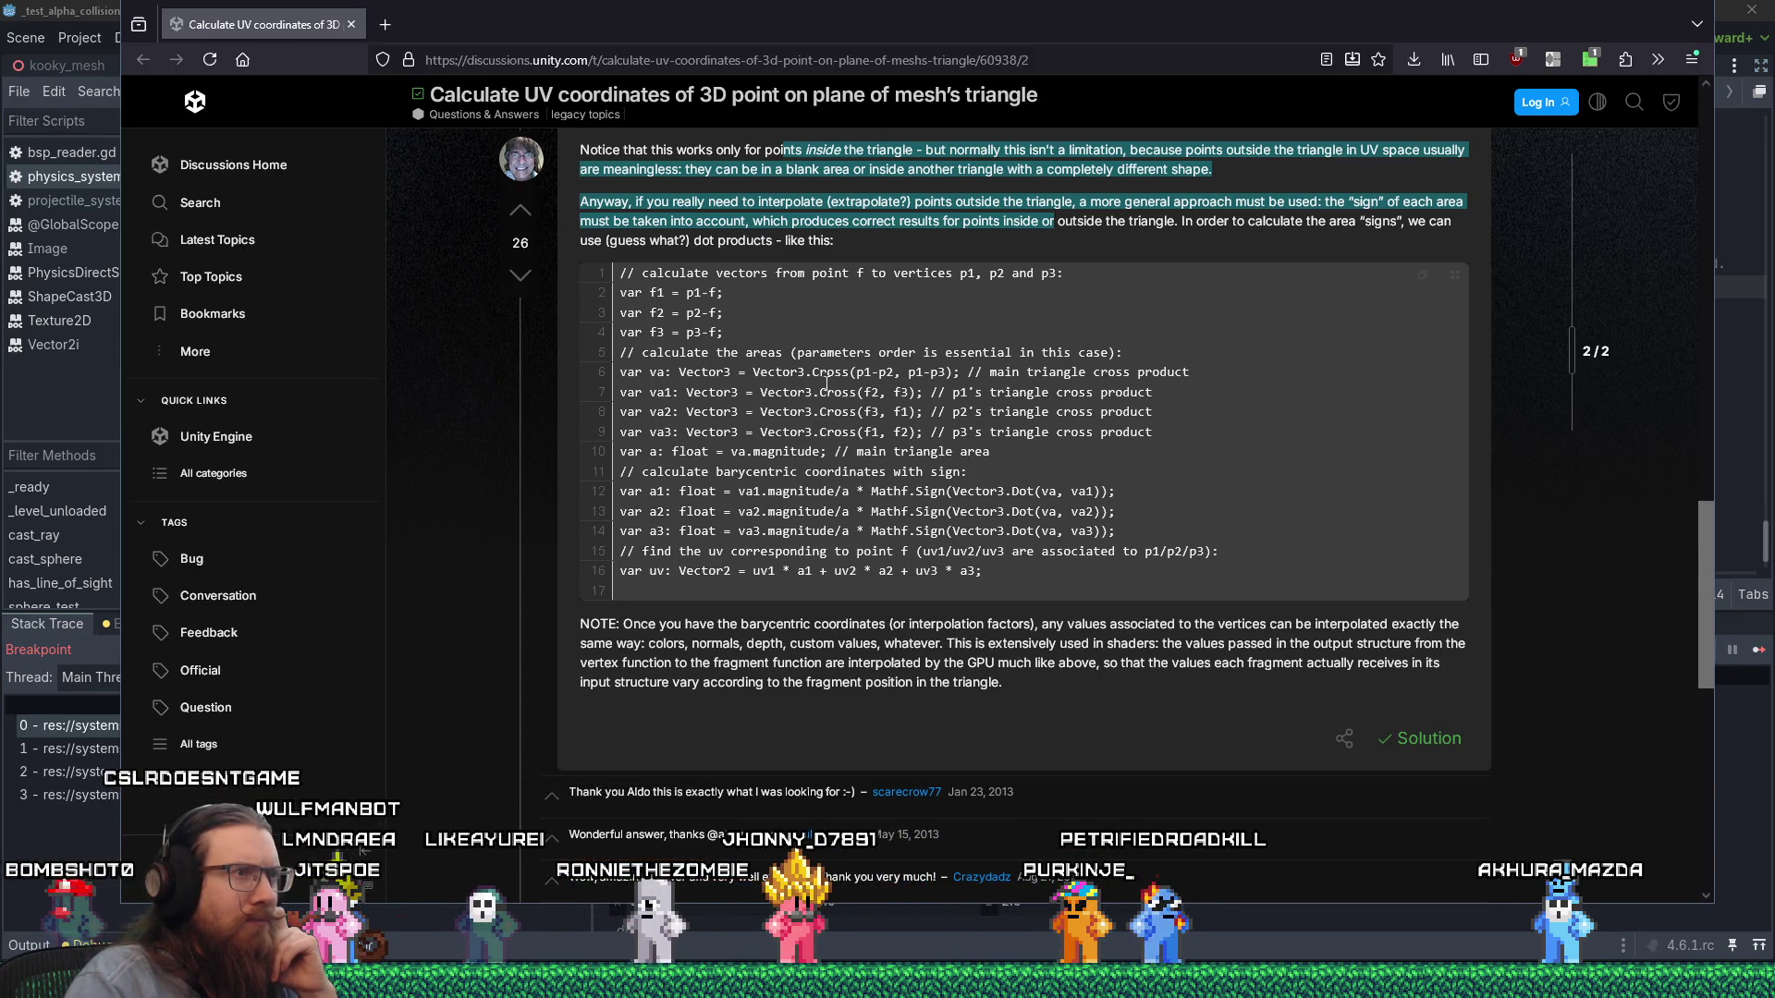
Review the forum answer's code, highlighting the f1–f3 vector lines, the uv calculation and the Mathf.Sign call.
{"action": "left_click_drag", "start_coordinate": [632, 288], "coordinate": [631, 300]}
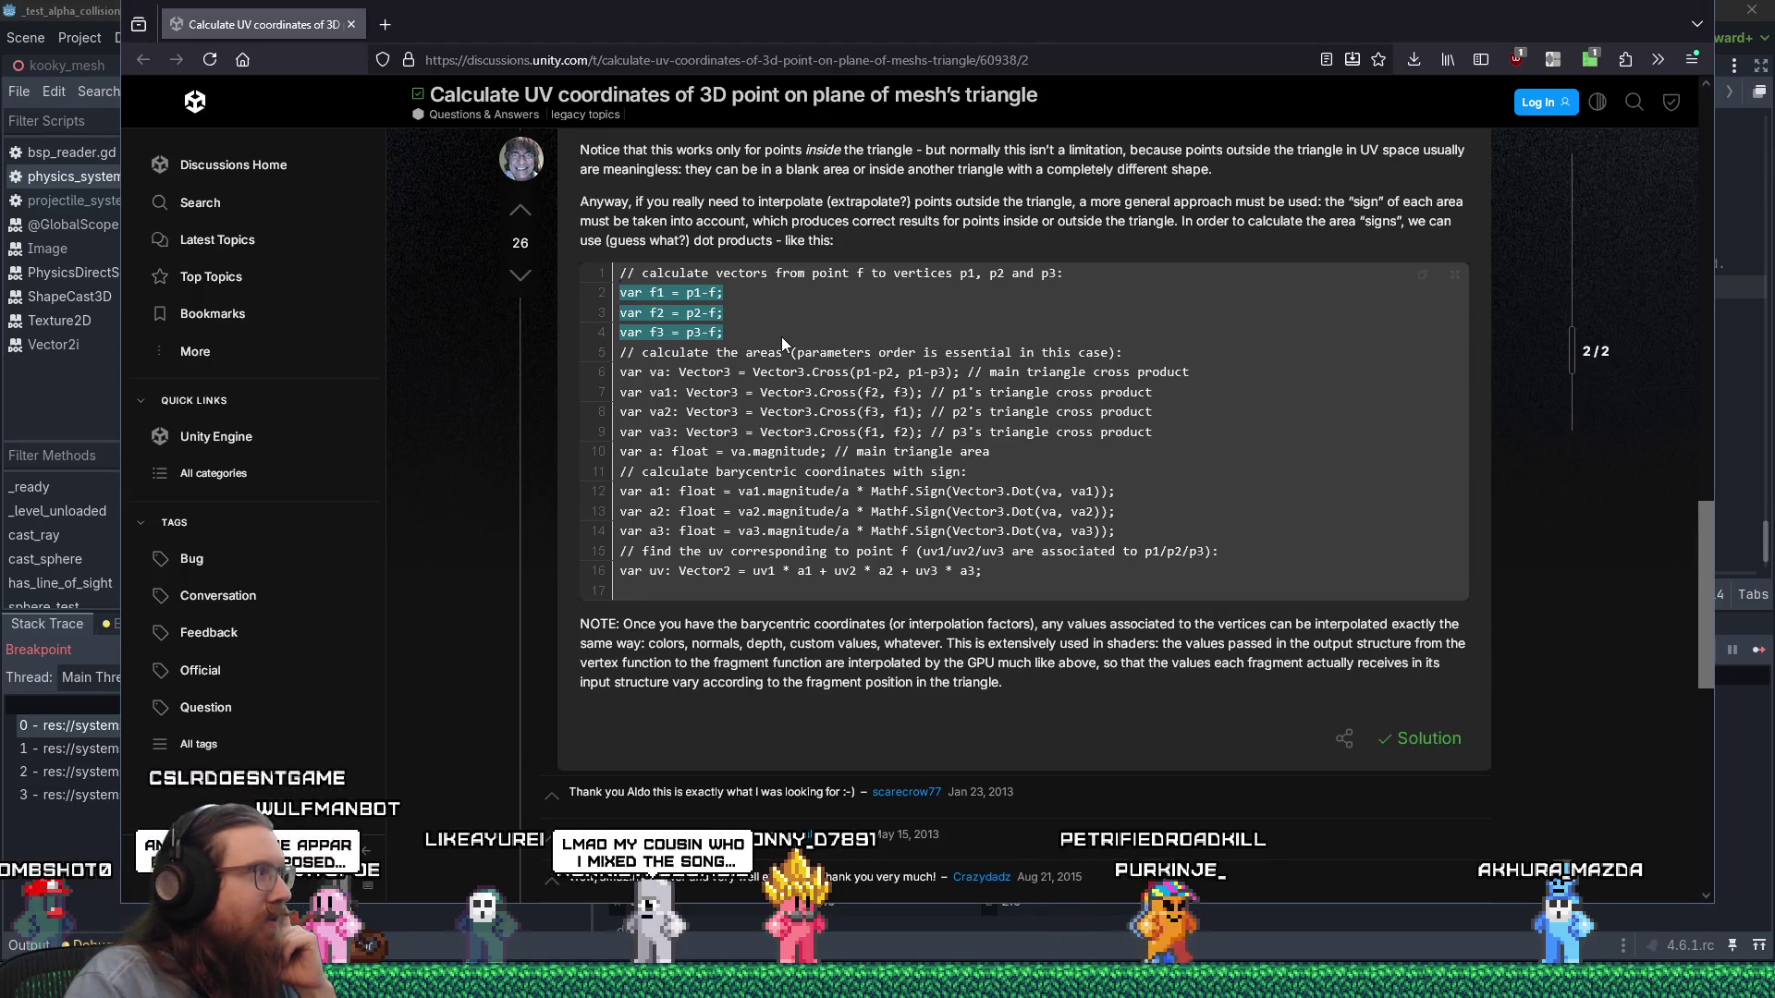
{"action": "scroll", "coordinate": [780, 336], "scroll_direction": "up", "scroll_amount": 3}
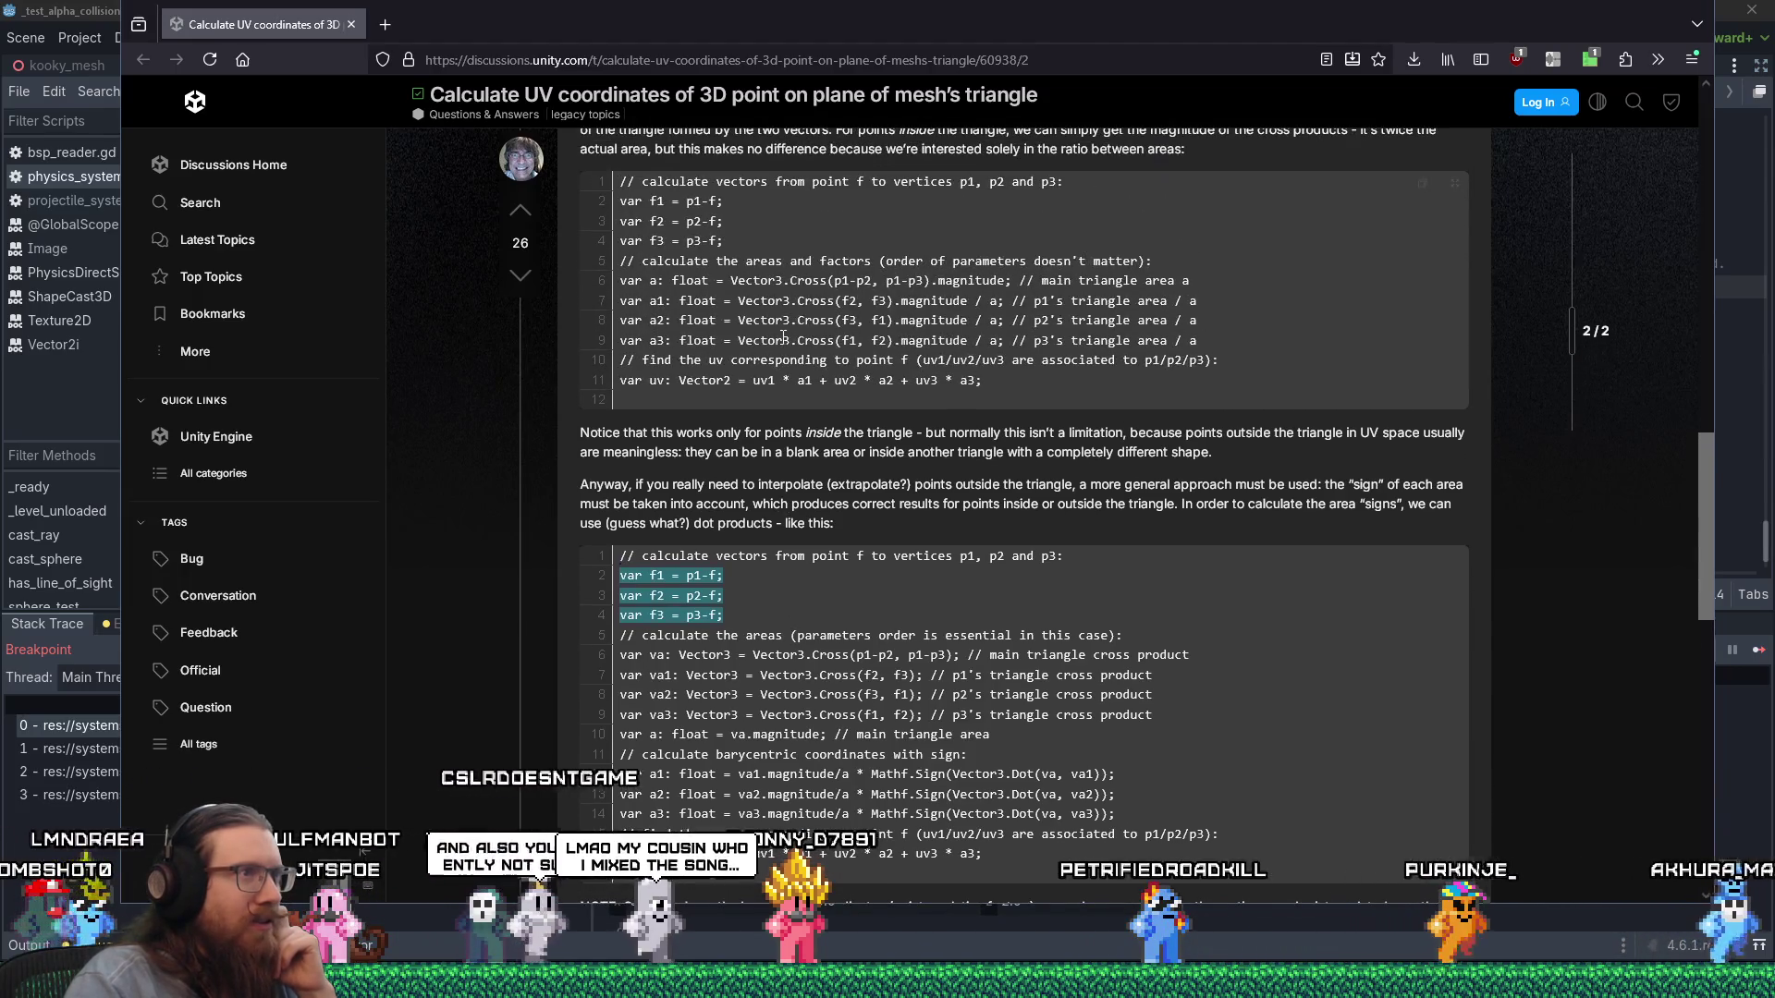
{"action": "scroll", "coordinate": [783, 338], "scroll_direction": "down", "scroll_amount": 1}
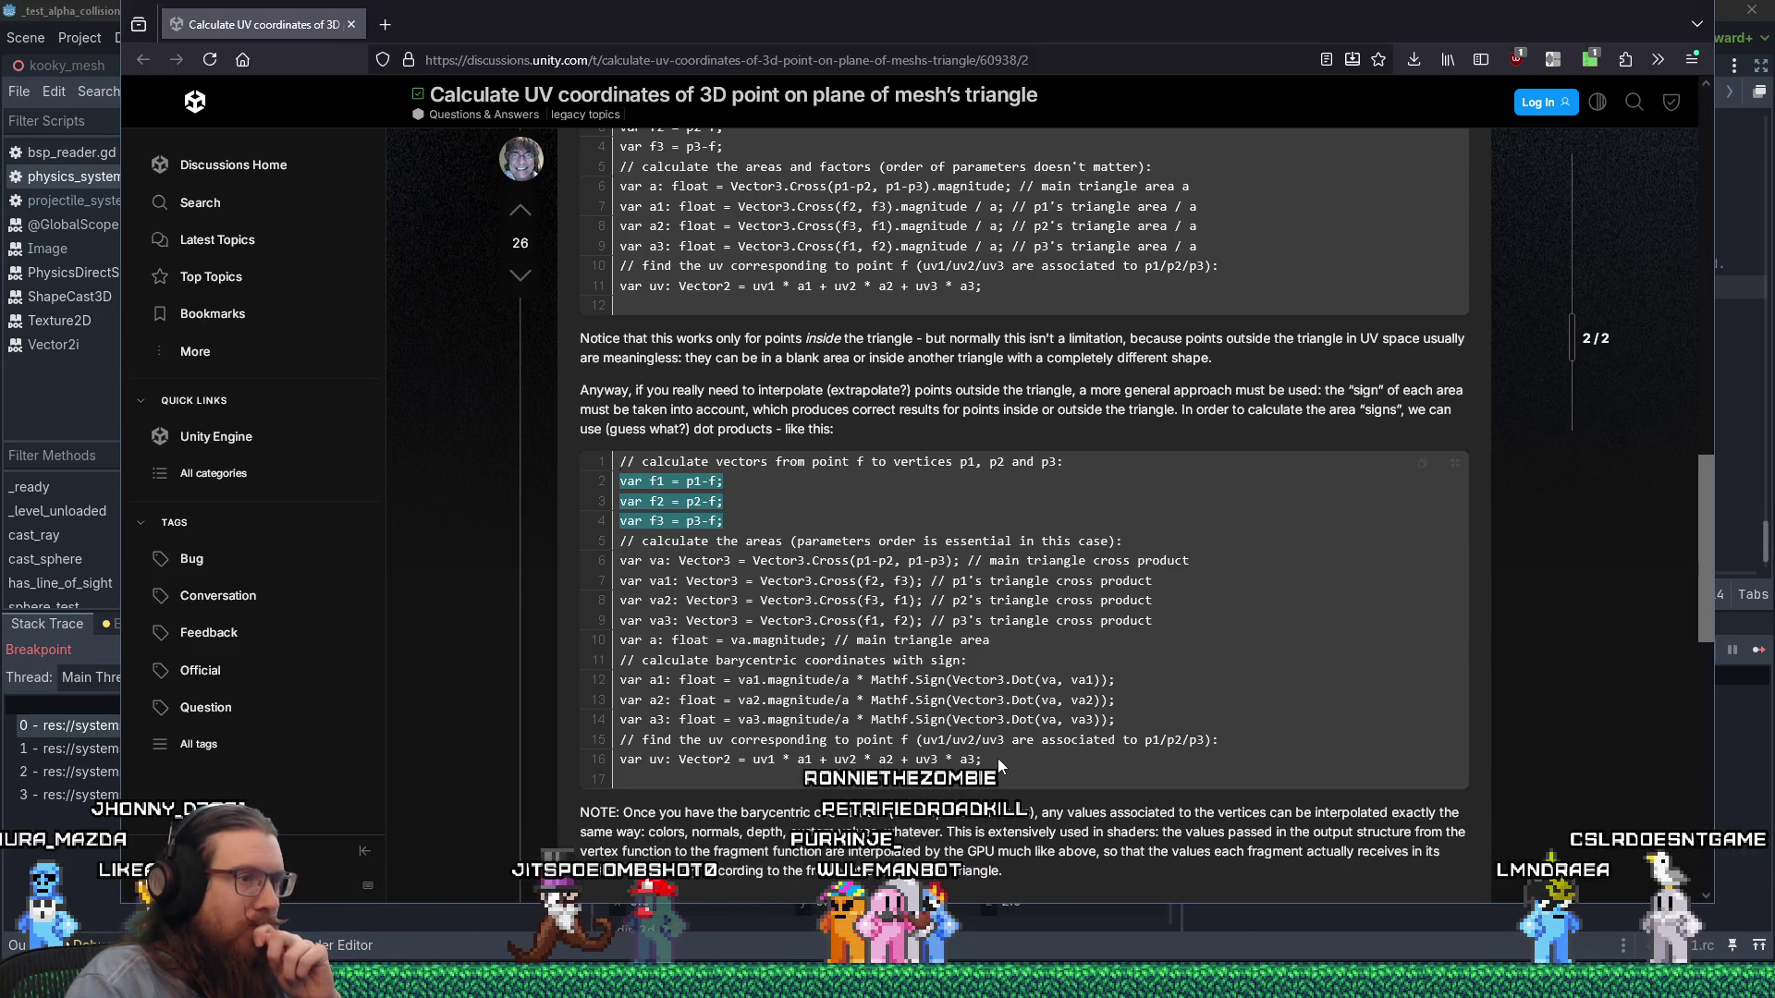
{"action": "left_click_drag", "start_coordinate": [999, 765], "coordinate": [956, 724]}
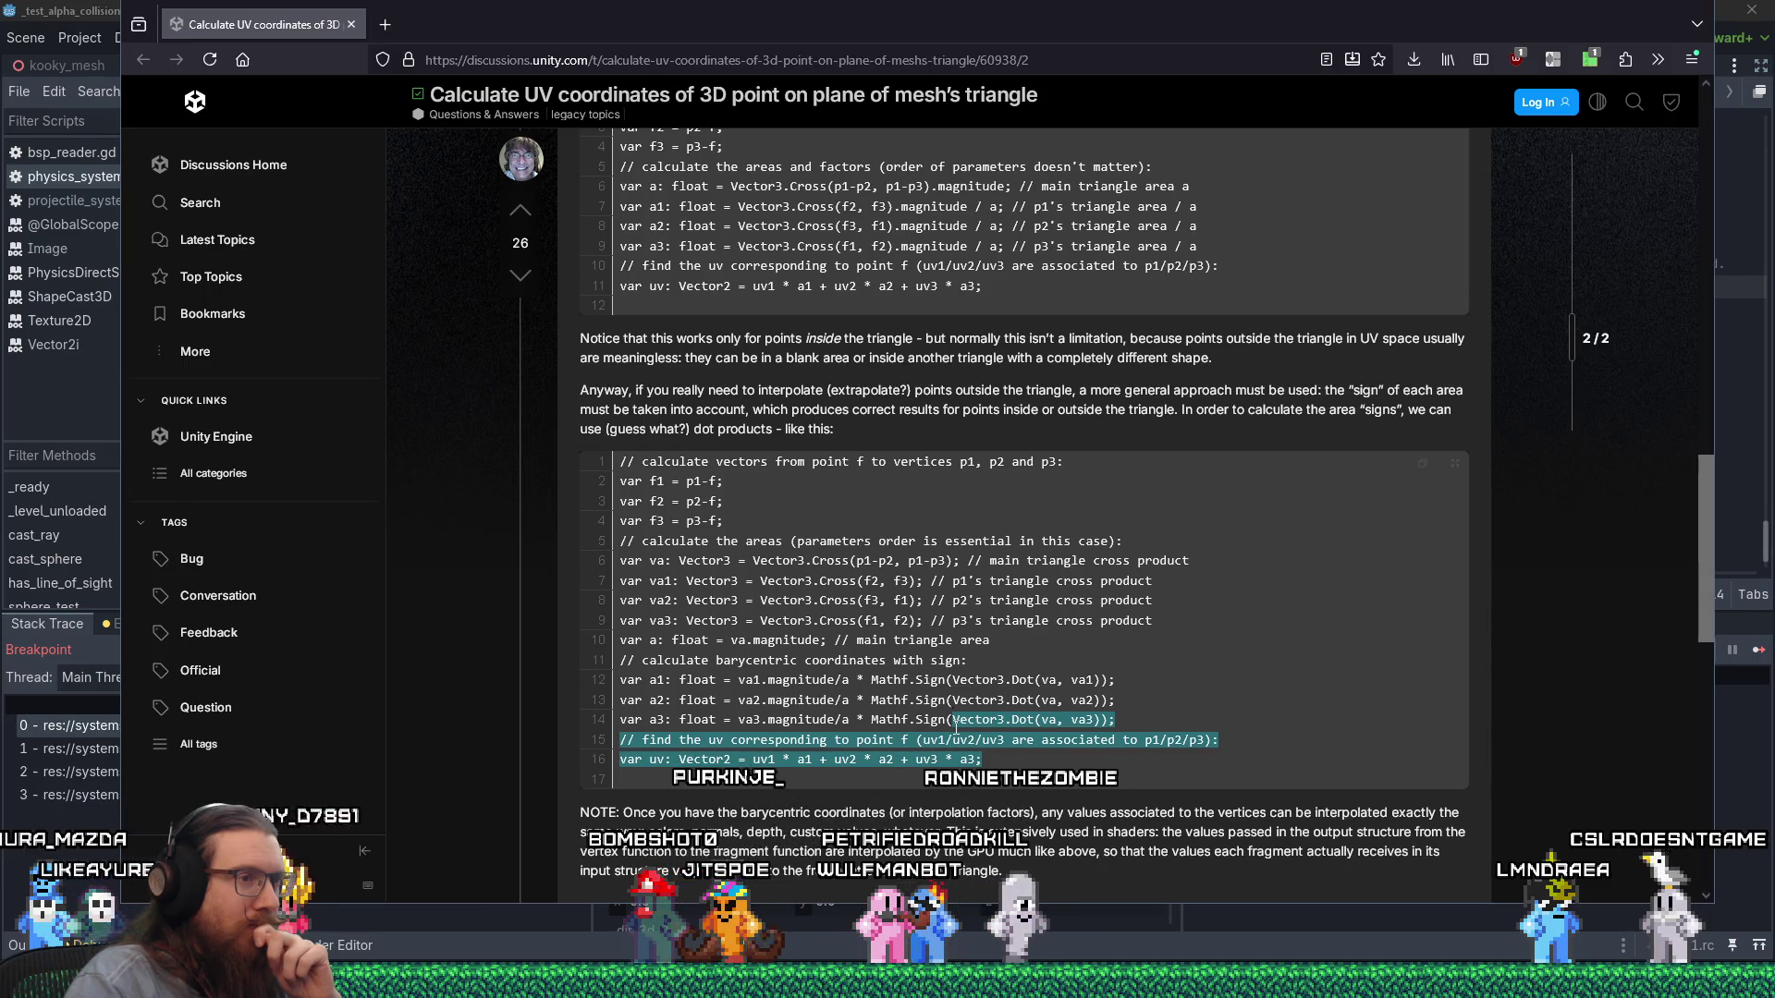
{"action": "left_click_drag", "start_coordinate": [870, 720], "coordinate": [950, 728]}
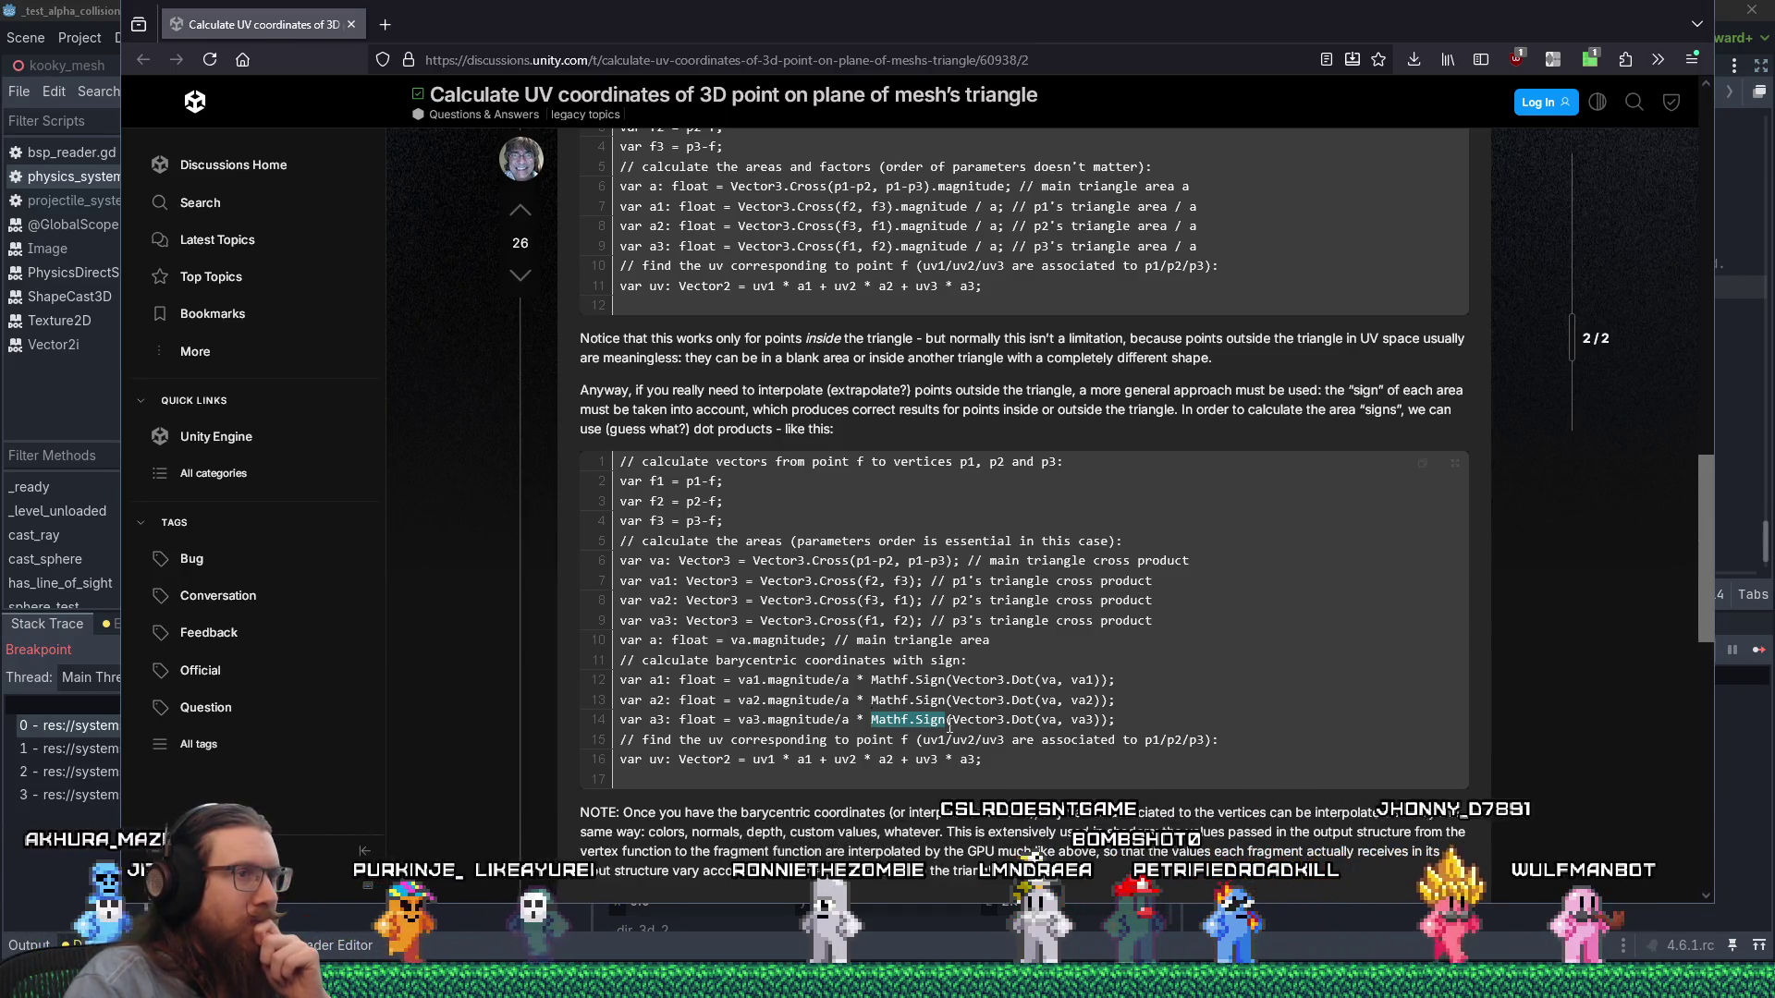
Copy the whole signed barycentric code block and switch back to Godot.
{"action": "mouse_move", "coordinate": [992, 769]}
{"action": "left_mouse_down"}
{"action": "mouse_move", "coordinate": [647, 682]}
{"action": "mouse_move", "coordinate": [635, 499]}
{"action": "left_mouse_up"}
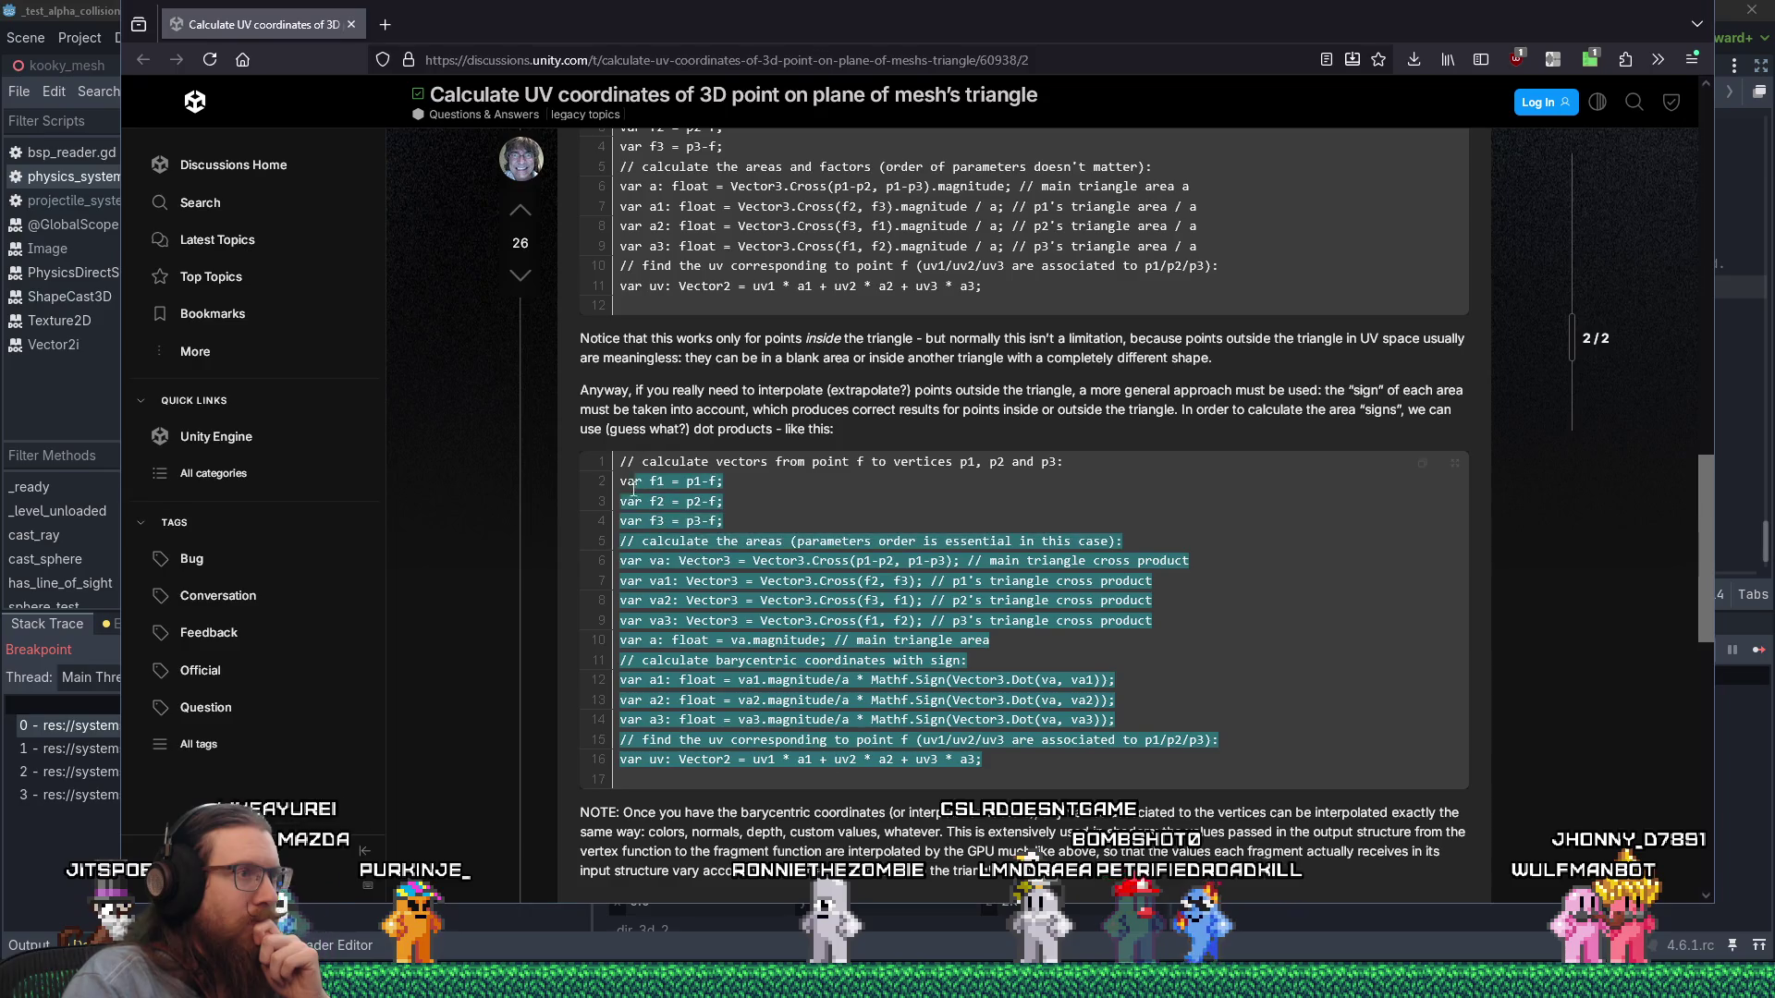
{"action": "right_click", "coordinate": [653, 502]}
{"action": "left_click", "coordinate": [708, 509]}
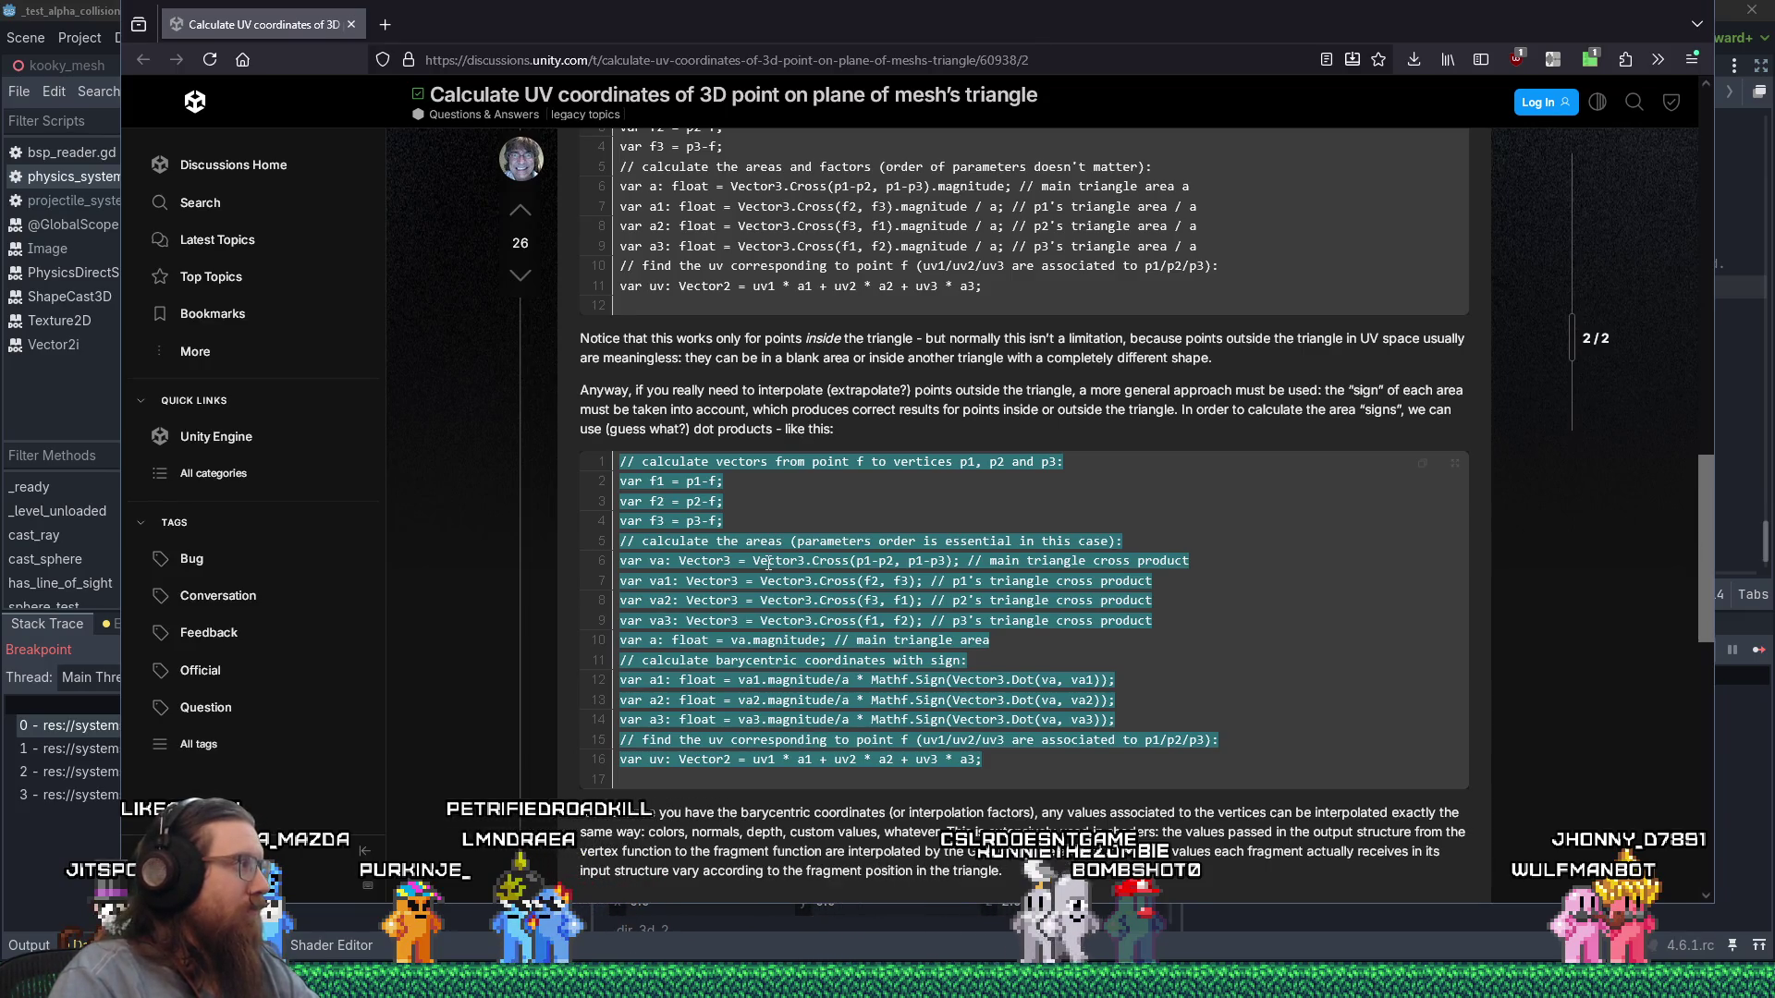
{"action": "key", "text": "alt+Tab"}
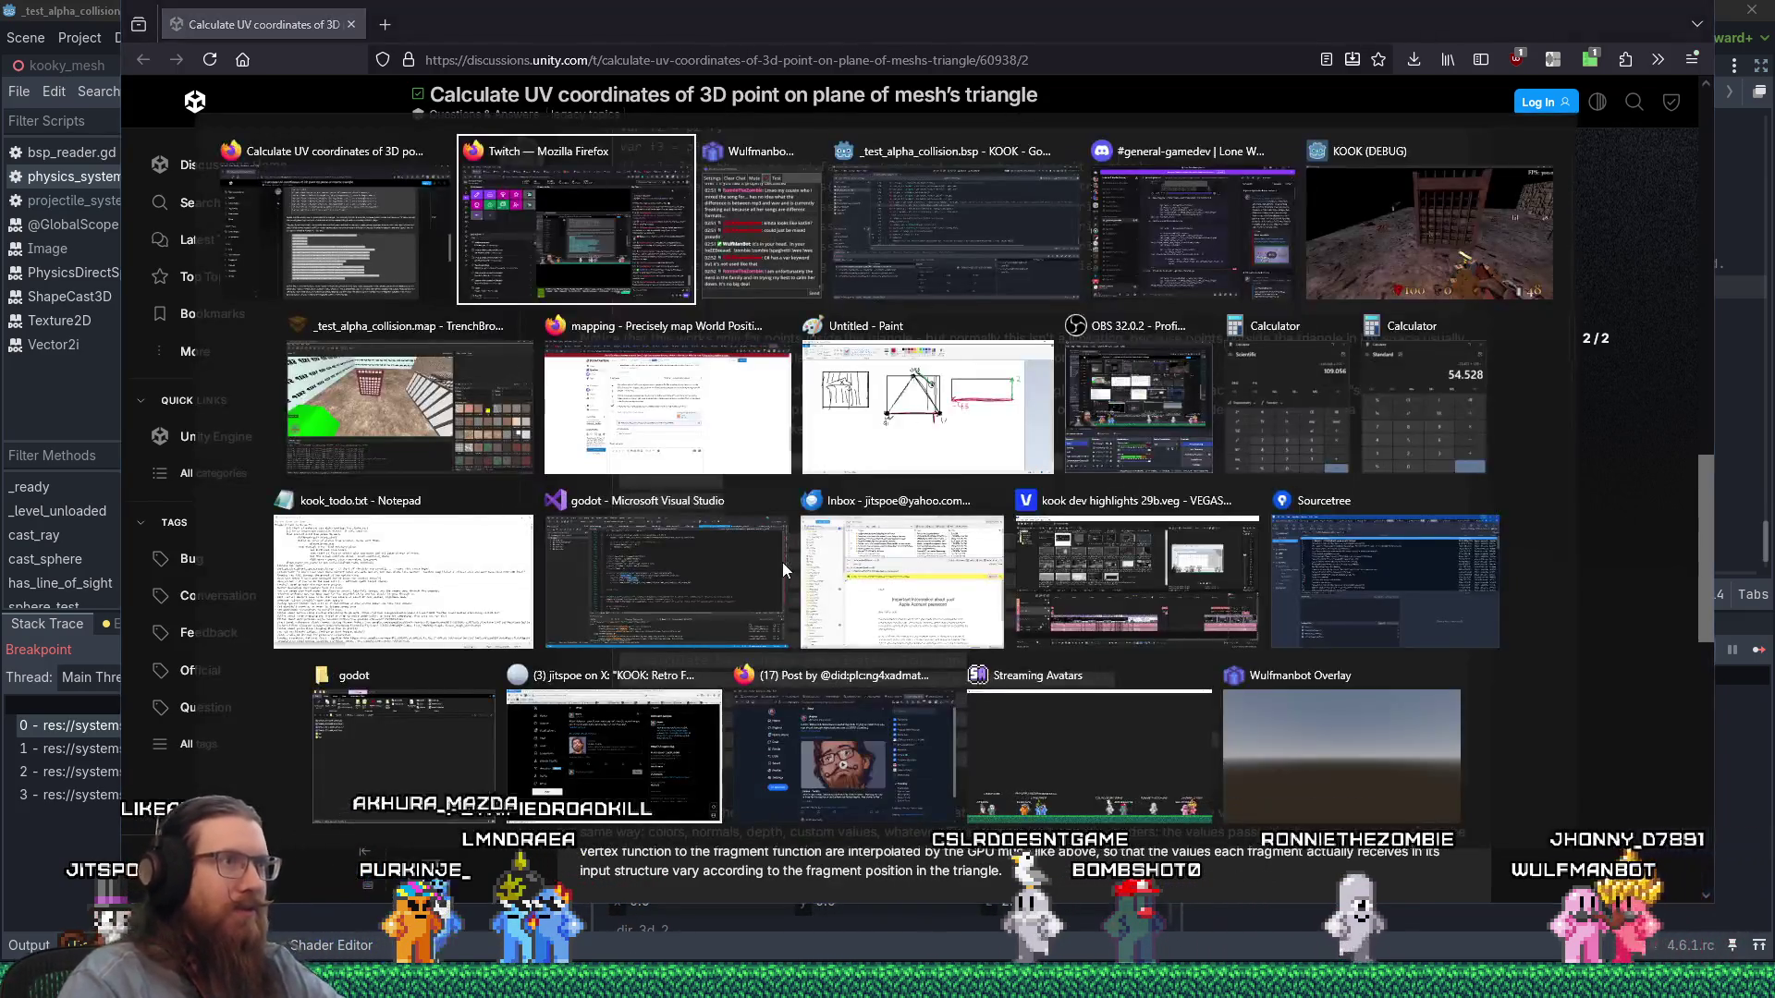
Rename the existing hit_alpha function by appending '_filter' to its name.
{"action": "scroll", "coordinate": [584, 472], "scroll_direction": "down", "scroll_amount": 1}
{"action": "scroll", "coordinate": [578, 453], "scroll_direction": "up", "scroll_amount": 6}
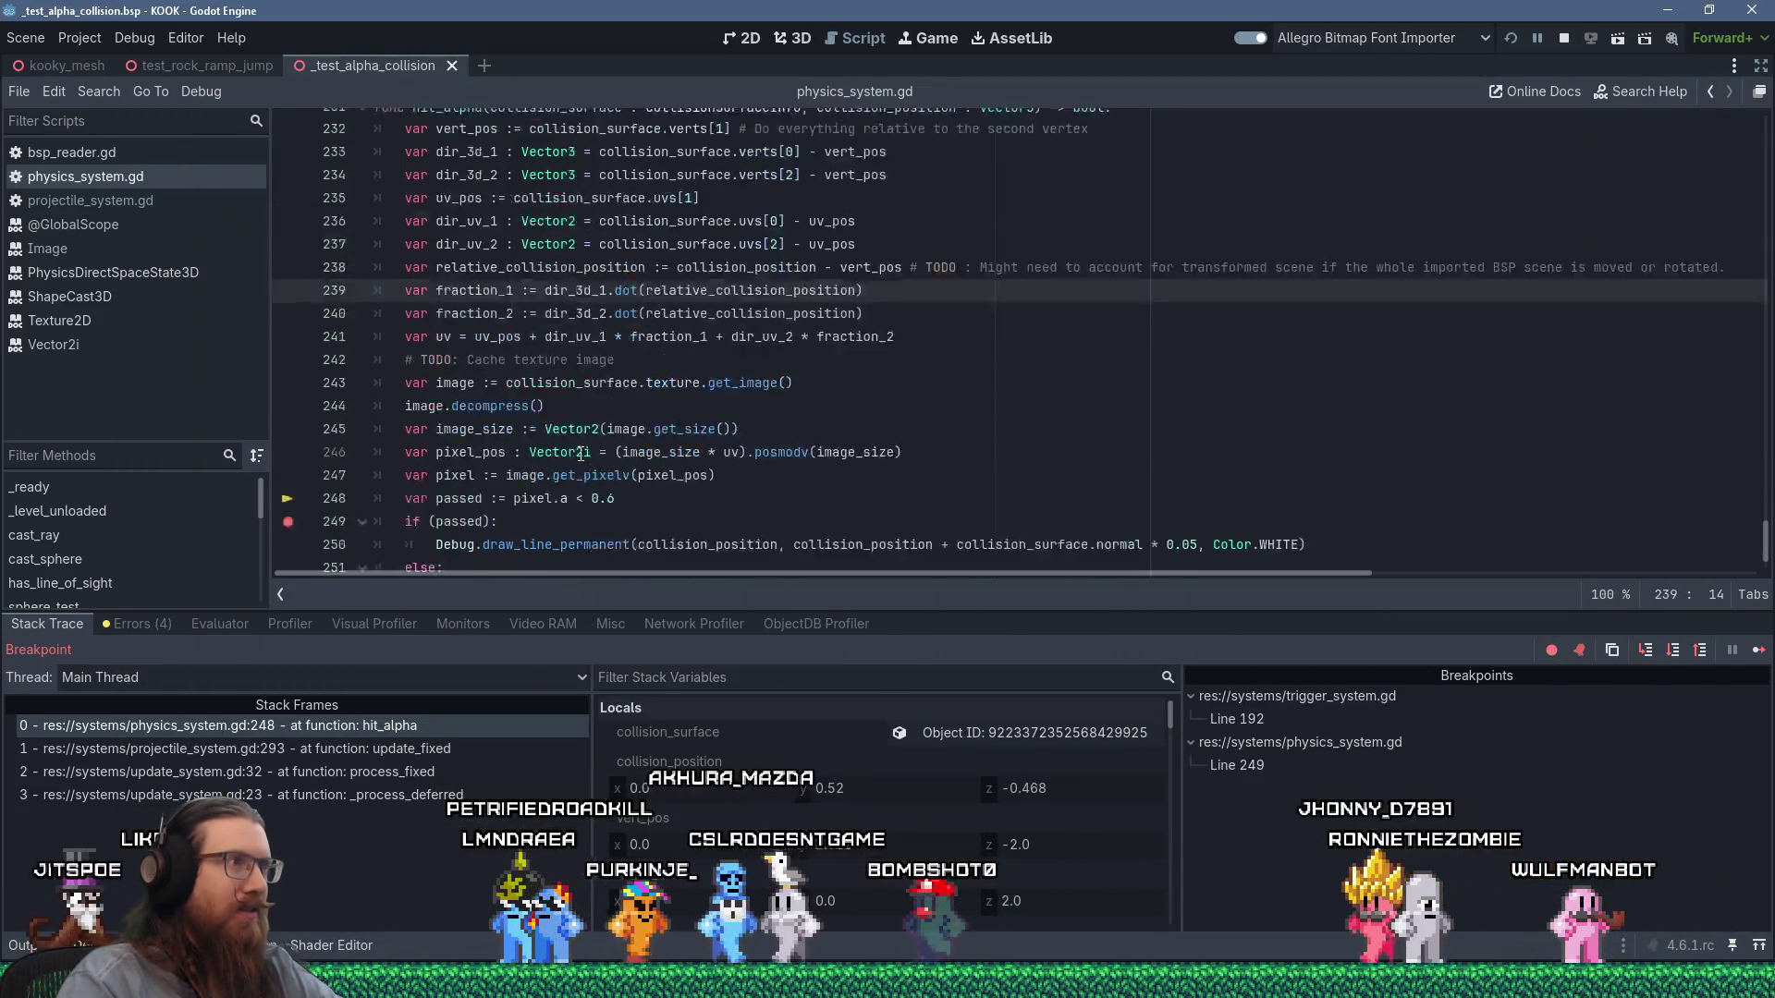
{"action": "scroll", "coordinate": [573, 425], "scroll_direction": "down", "scroll_amount": 4}
{"action": "scroll", "coordinate": [574, 425], "scroll_direction": "down", "scroll_amount": 2}
{"action": "scroll", "coordinate": [555, 323], "scroll_direction": "up", "scroll_amount": 2}
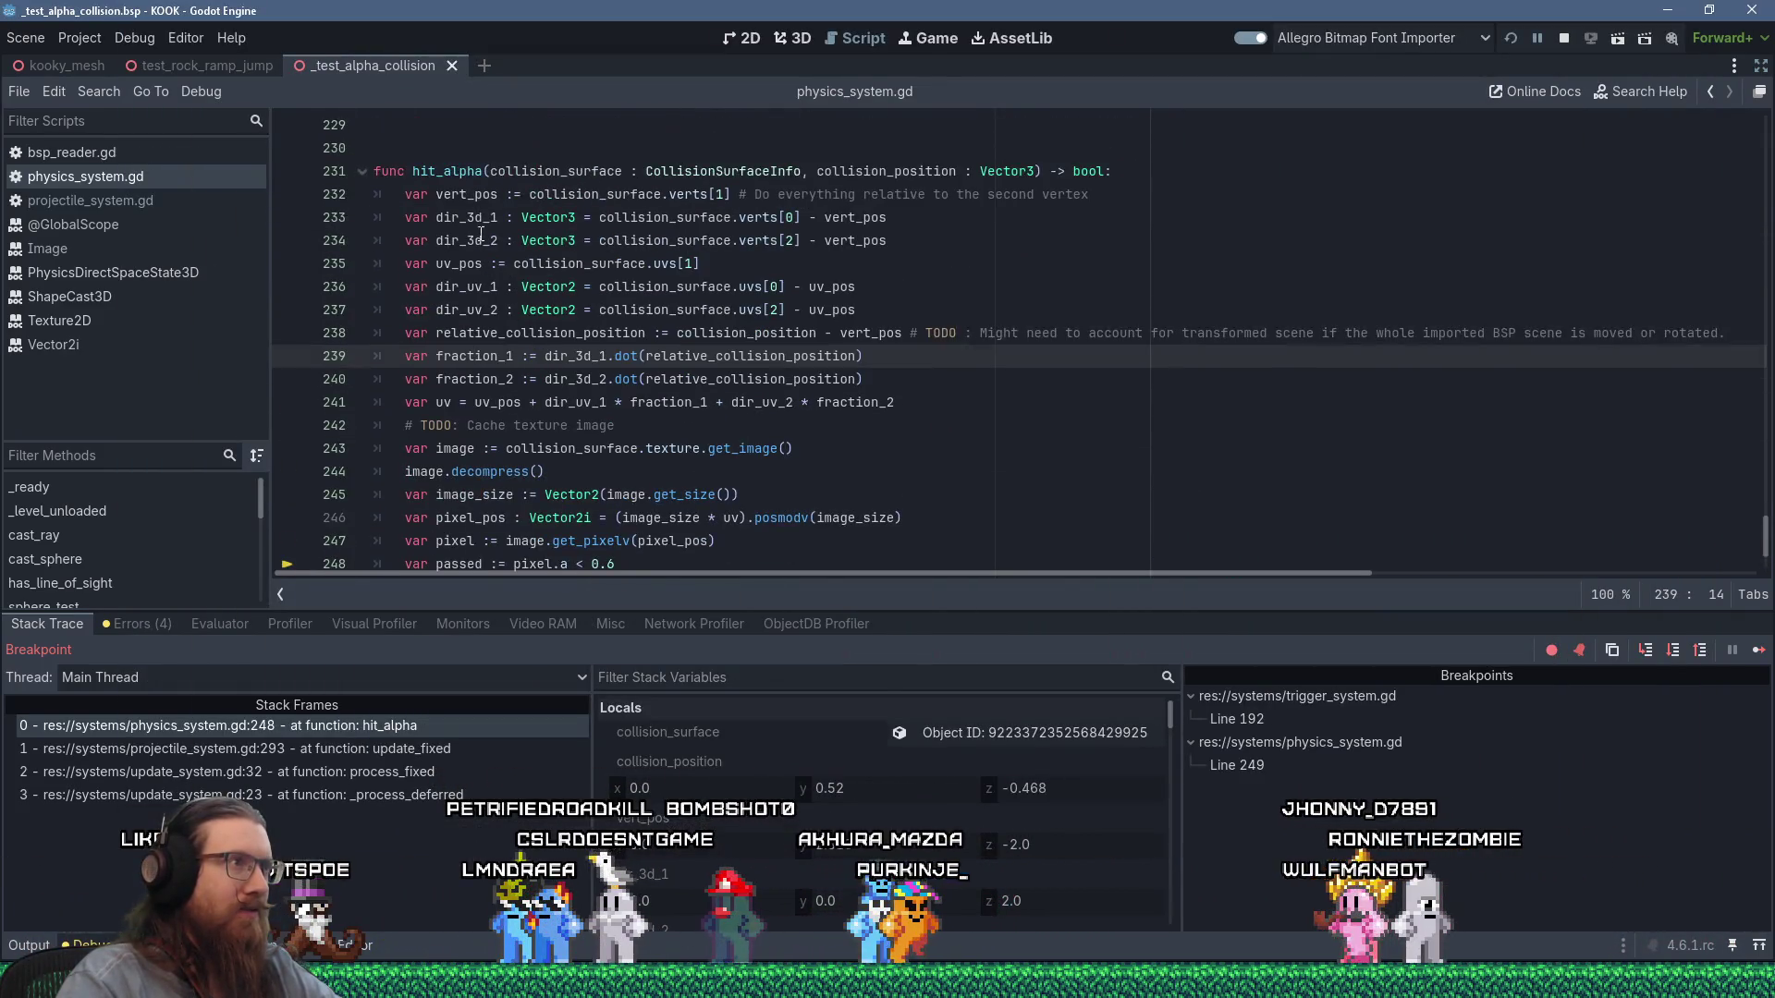
{"action": "left_click", "coordinate": [485, 172]}
{"action": "type", "text": "_filter"}
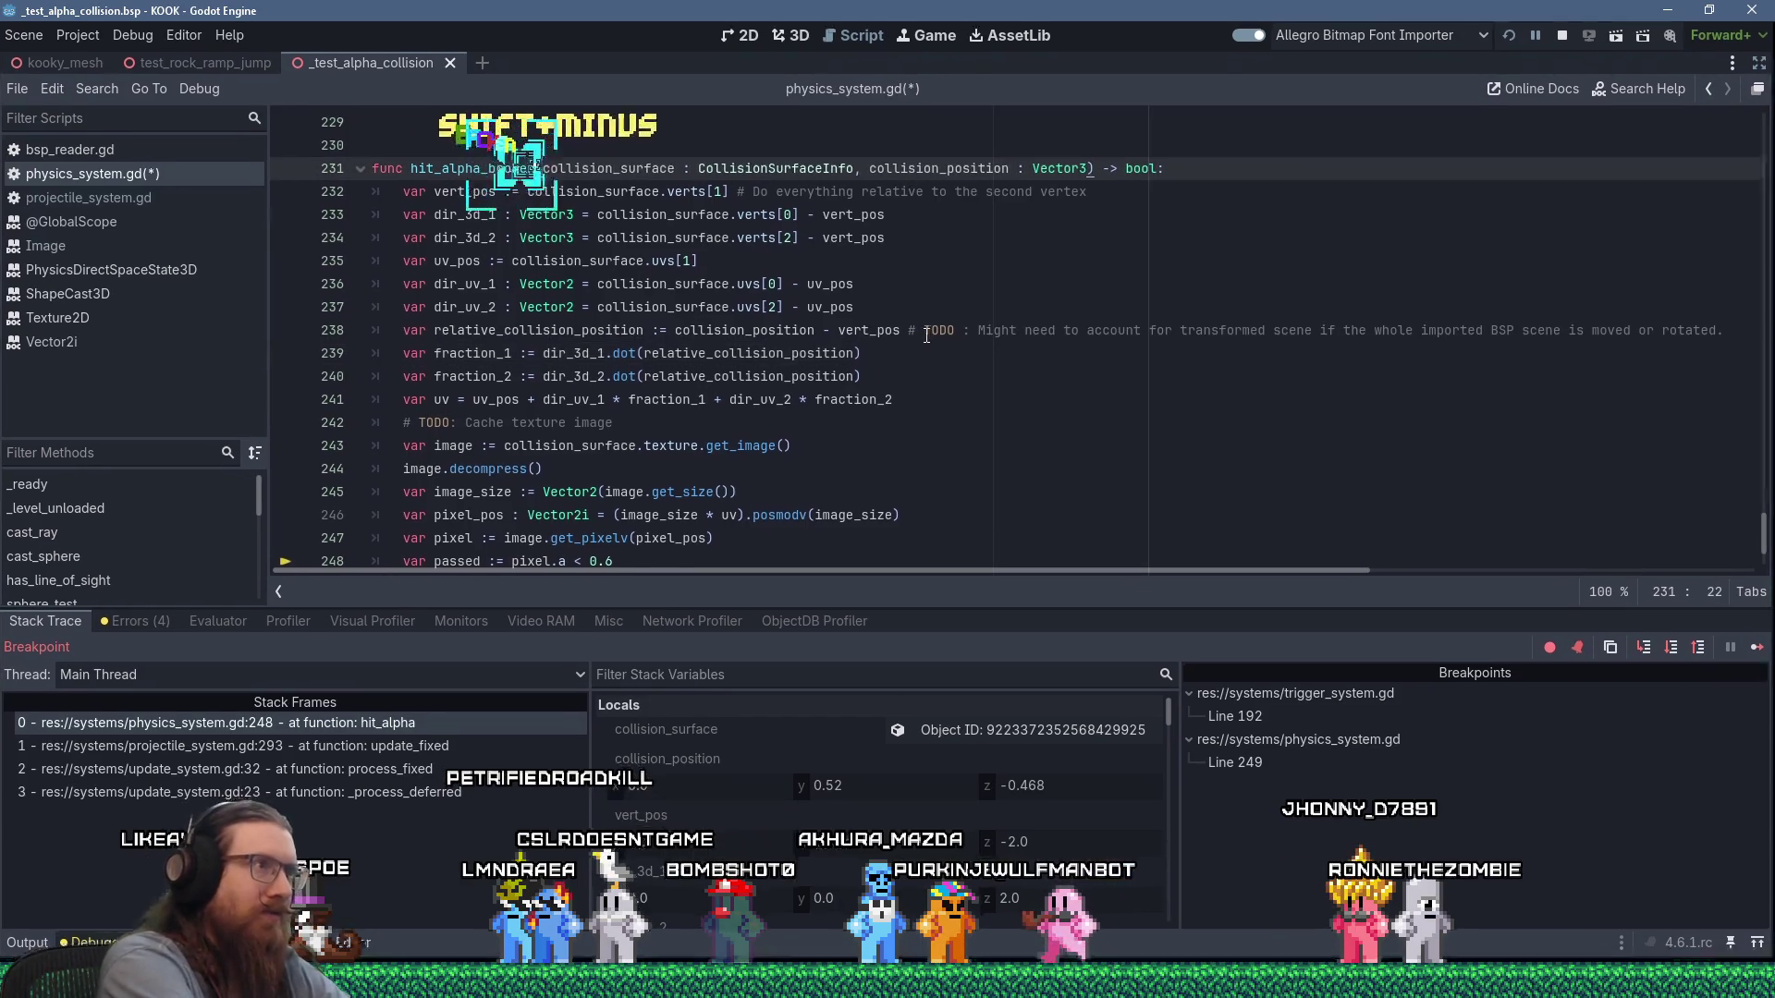
Add a new func hit_alpha below the old function and paste the barycentric code into it.
{"action": "scroll", "coordinate": [715, 463], "scroll_direction": "down", "scroll_amount": 2}
{"action": "left_click", "coordinate": [524, 561]}
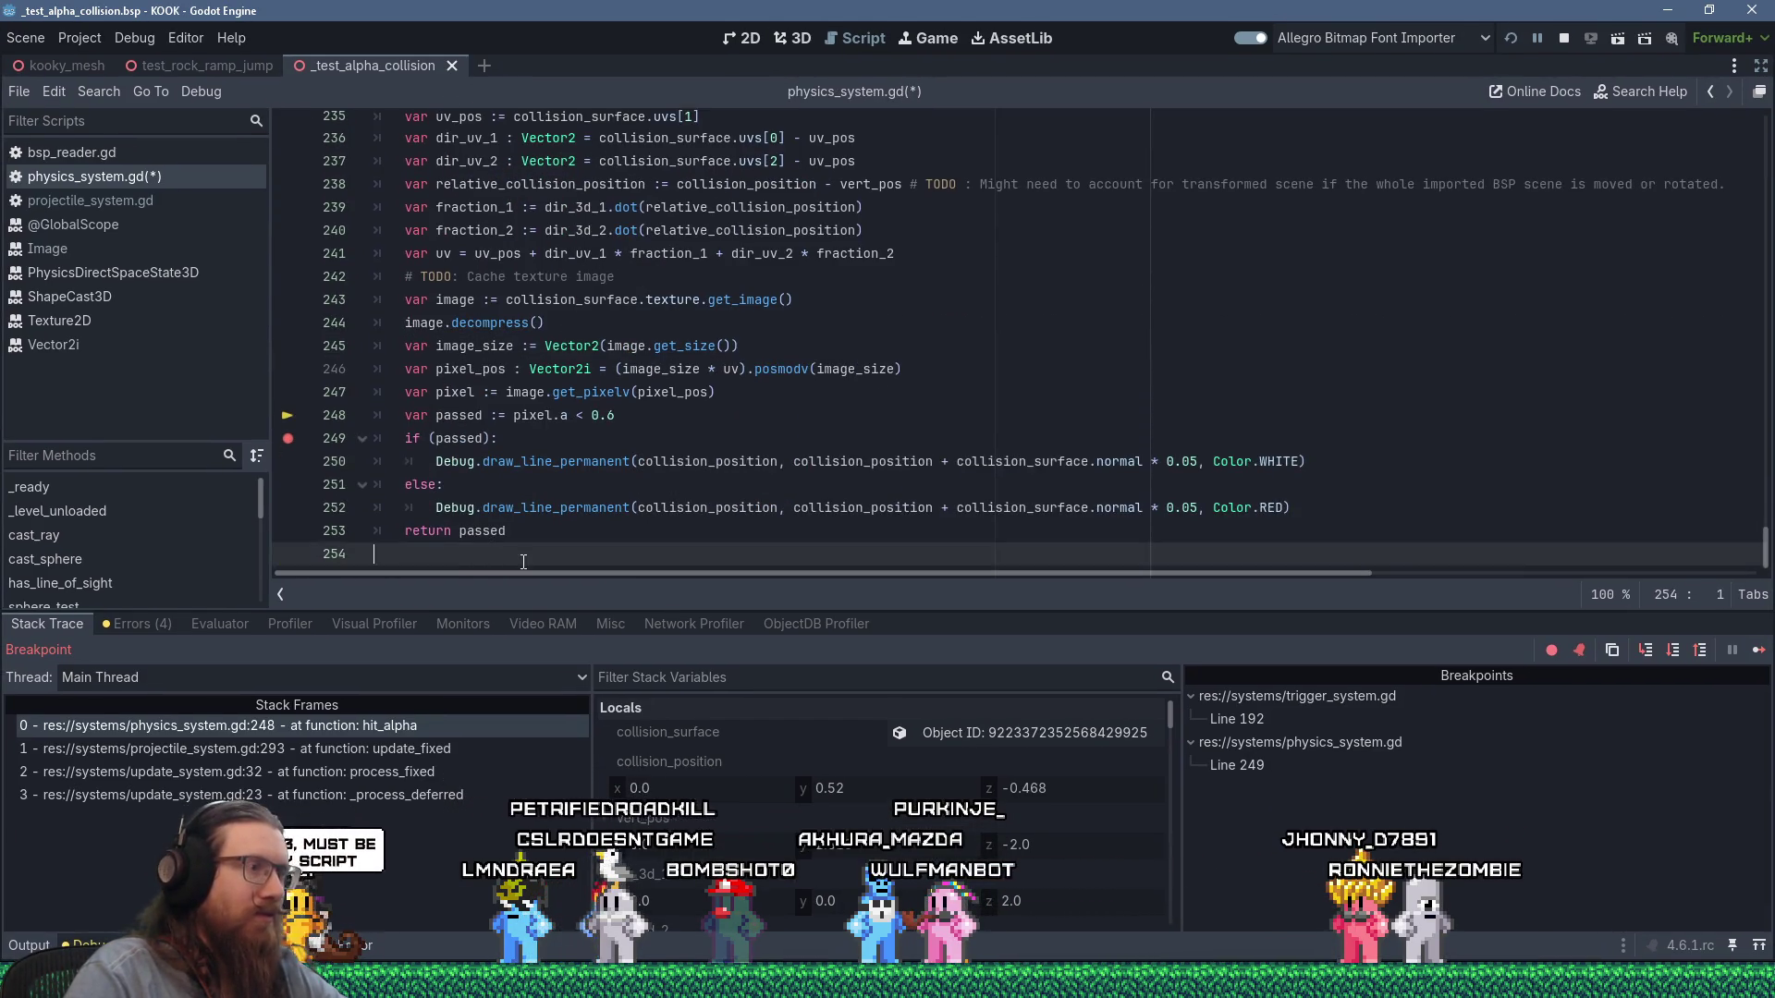
{"action": "key", "text": "Return"}
{"action": "key", "text": "Return"}
{"action": "key", "text": "Return"}
{"action": "type", "text": "func hit_alpha"}
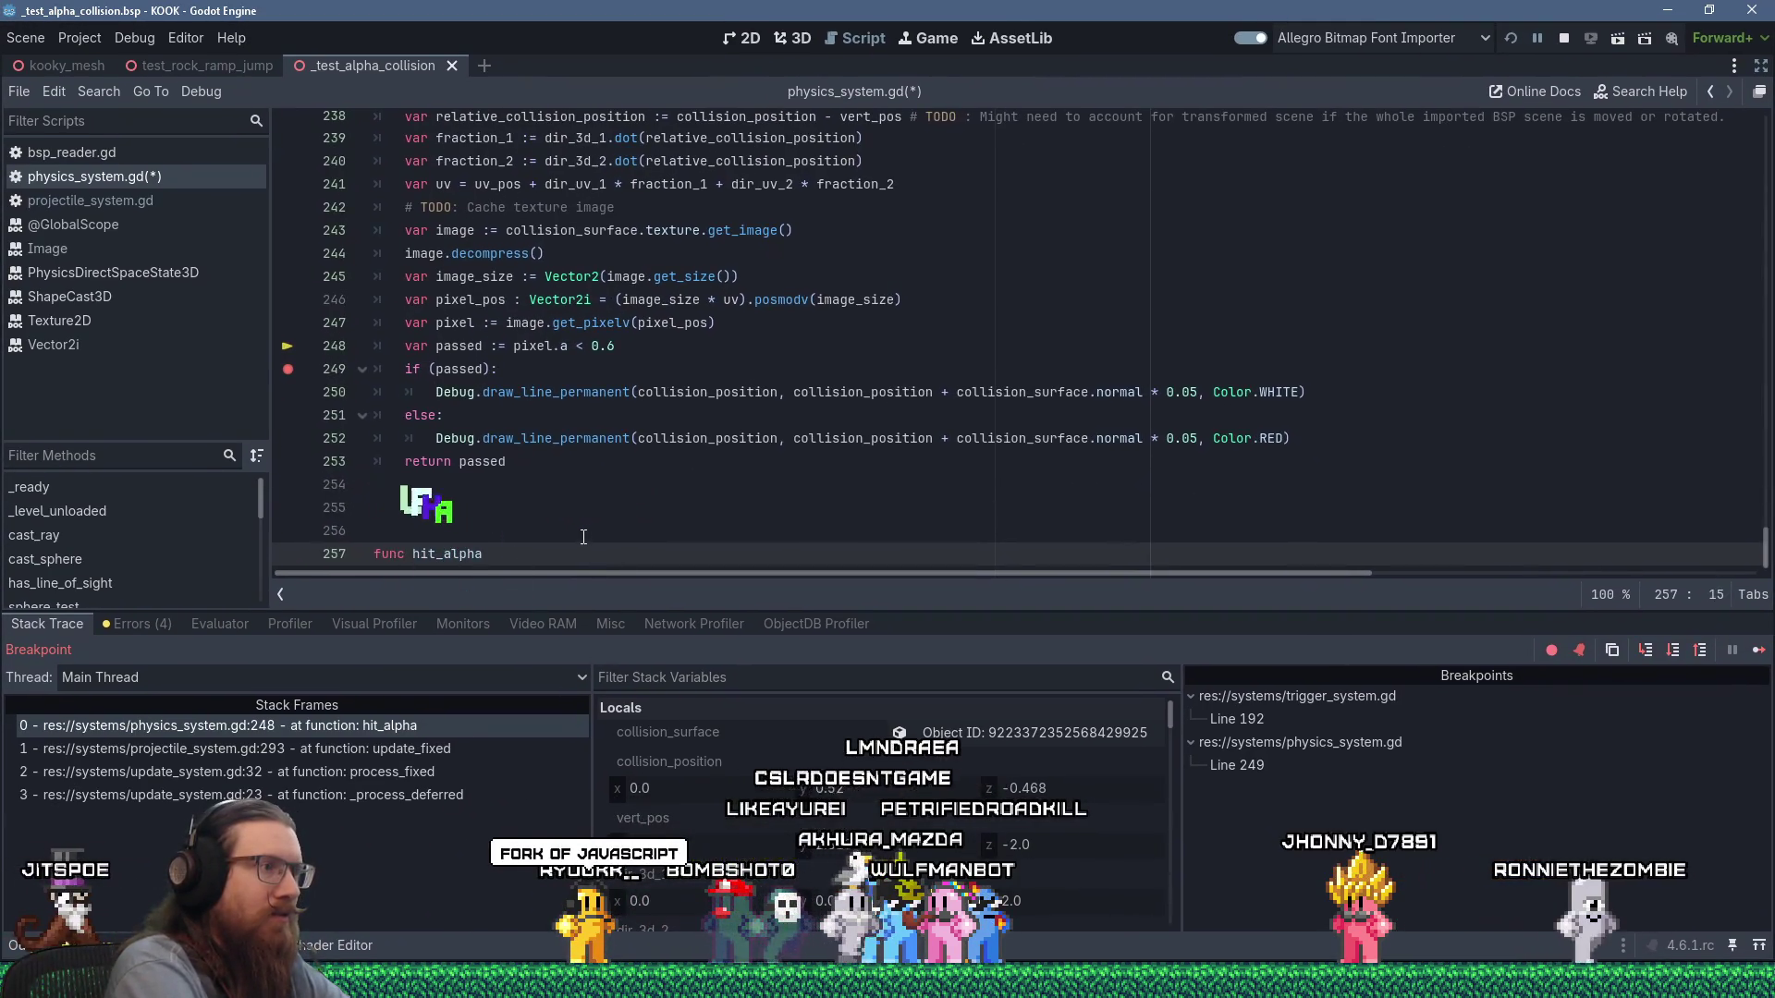
{"action": "key", "text": "Return"}
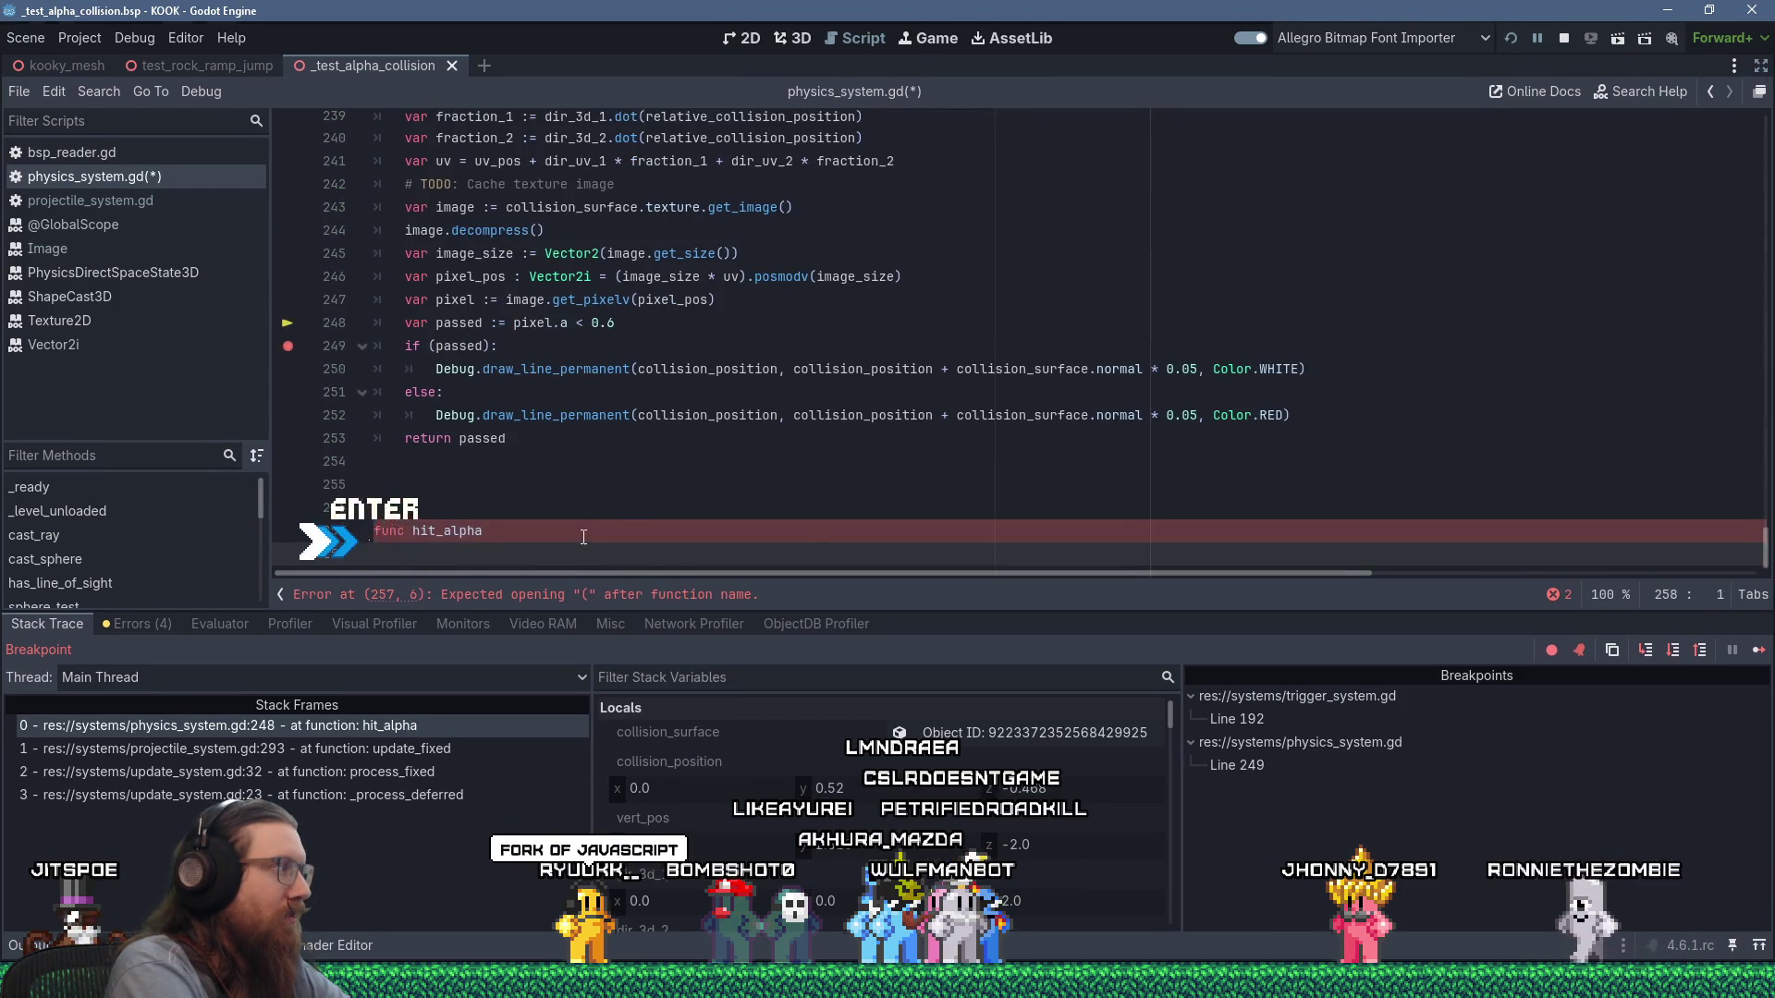
{"action": "type", "text": "// calculate vectors from point f to vertices p1, p2 and p3: var f1 = p1-f; var f2 = p2-f; var f3 = p3-f; // calculate the areas (parameters order is essential in this case): var va: Vector3 = Vector3.Cross(p1-p2, p1-p3); // main triangle cross product var va1: Vector3 = Vector3.Cross(f2, f3); // p1's triangle cross product var va2: Vector3 = Vector3.Cross(f3, f1); // p2's triangle cross product var va3: Vector3 = Vector3.Cross(f1, f2); // p3's triangle cross product var a: float = va.magnitude; // main triangle area // calculate barycentric coordinates with sign: var a1: float = va1.magnitude/a * Mathf.Sign(Vector3.Dot(va, va1)); var a2: float = va2.magnitude/a * Mathf.Sign(Vector3.Dot(va, va2)); var a3: float = va3.magnitude/a * Mathf.Sign(Vector3.Dot(va, va3)); // find the uv corresponding to point f (uv1/uv2/uv3 are associated to p1/p2/p3): var uv: Vector2 = uv1 * a1 + uv2 * a2 + uv3 * a3;"}
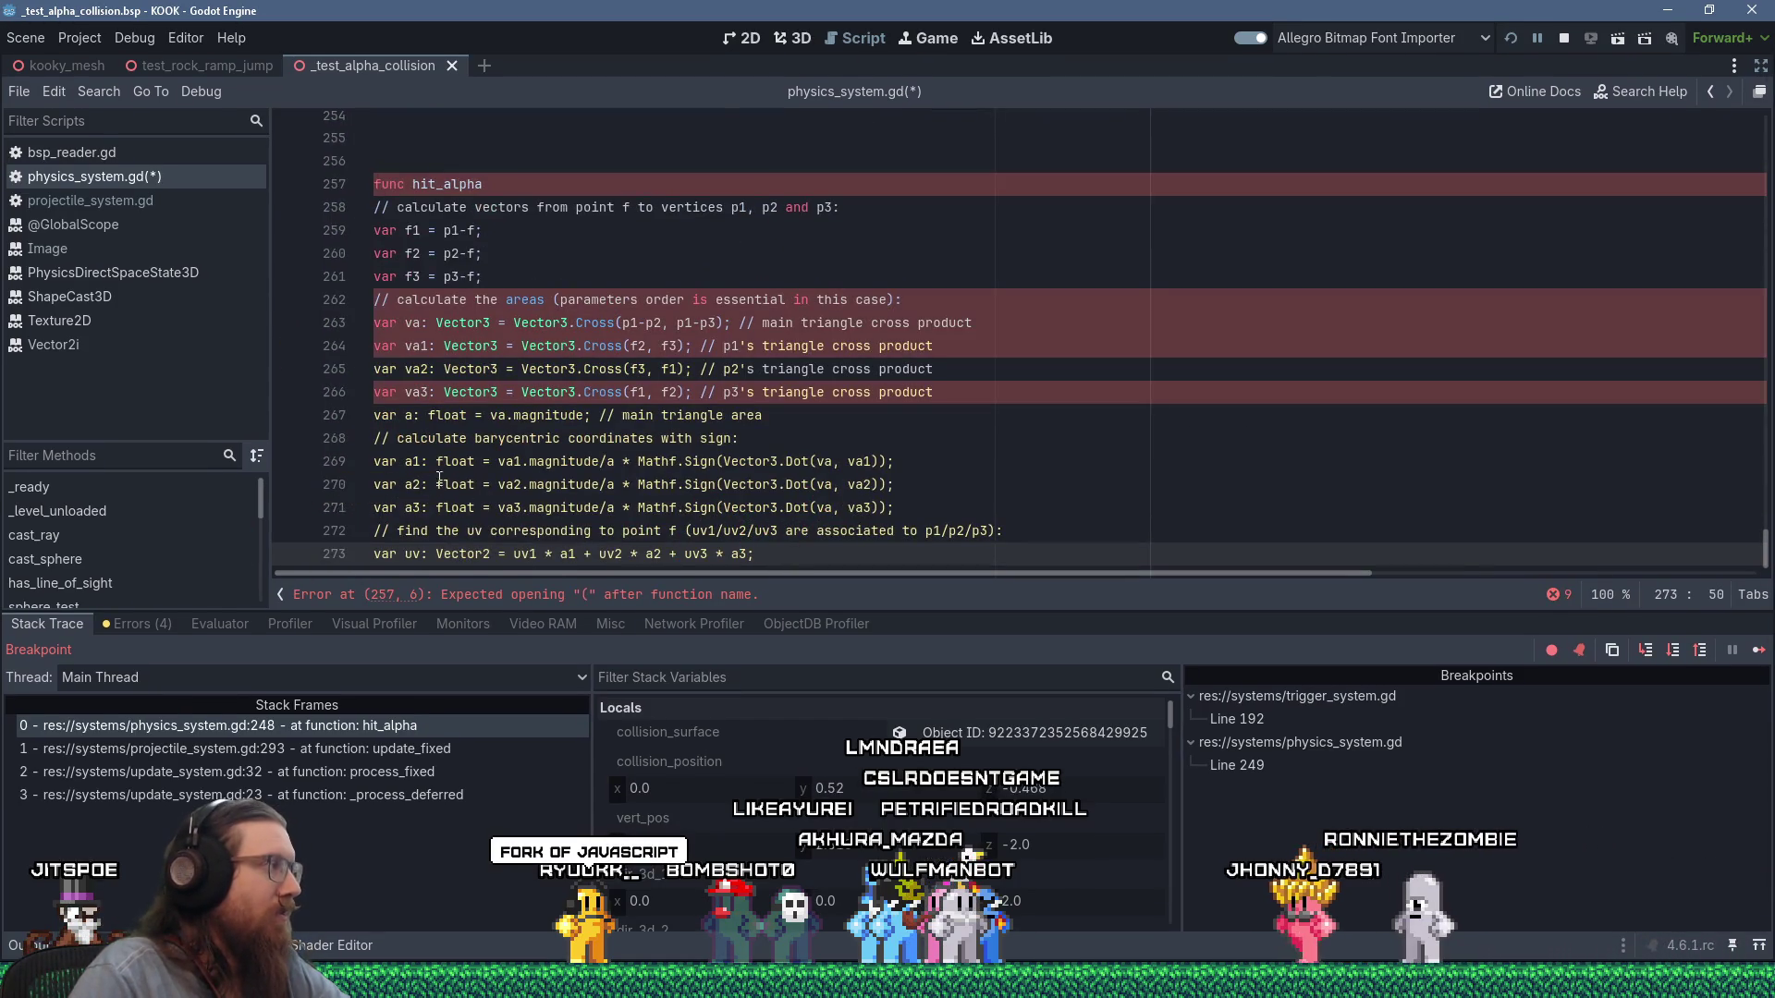
Copy the old function's parameter signature onto the new hit_alpha declaration.
{"action": "scroll", "coordinate": [630, 356], "scroll_direction": "up", "scroll_amount": 10}
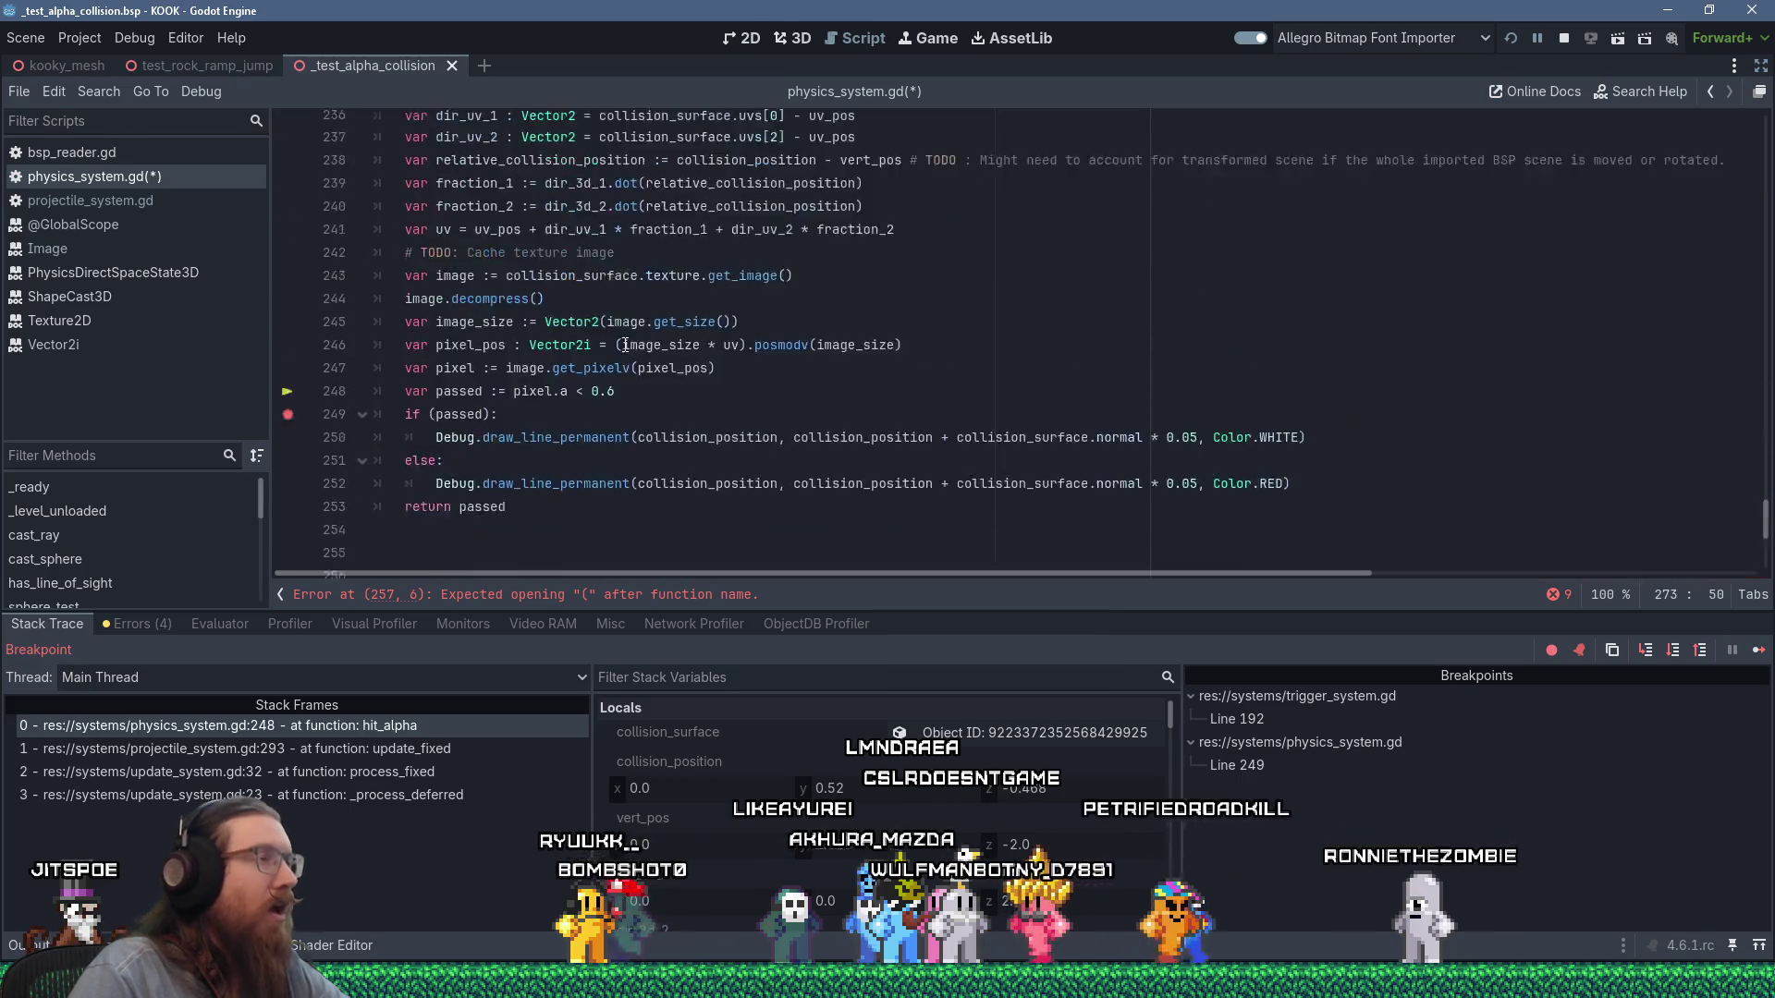
{"action": "left_click", "coordinate": [546, 343]}
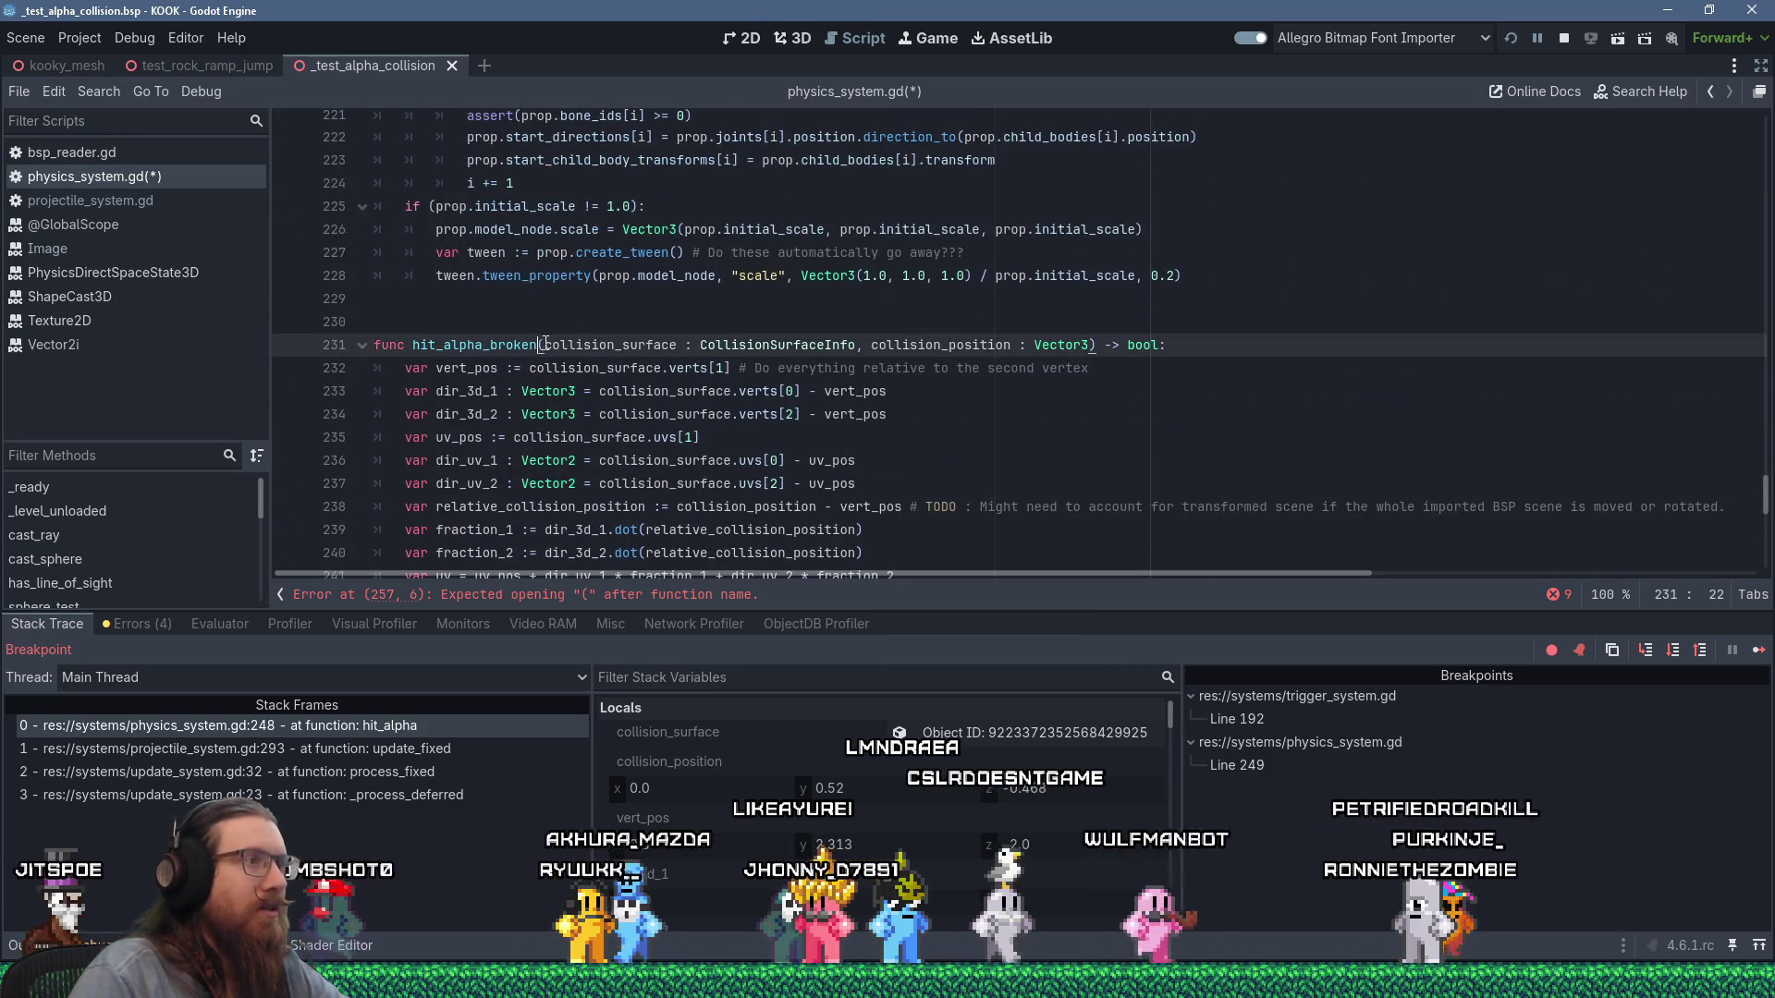
{"action": "key", "text": "shift+End"}
{"action": "key", "text": "ctrl+c"}
{"action": "key", "text": "alt+Tab"}
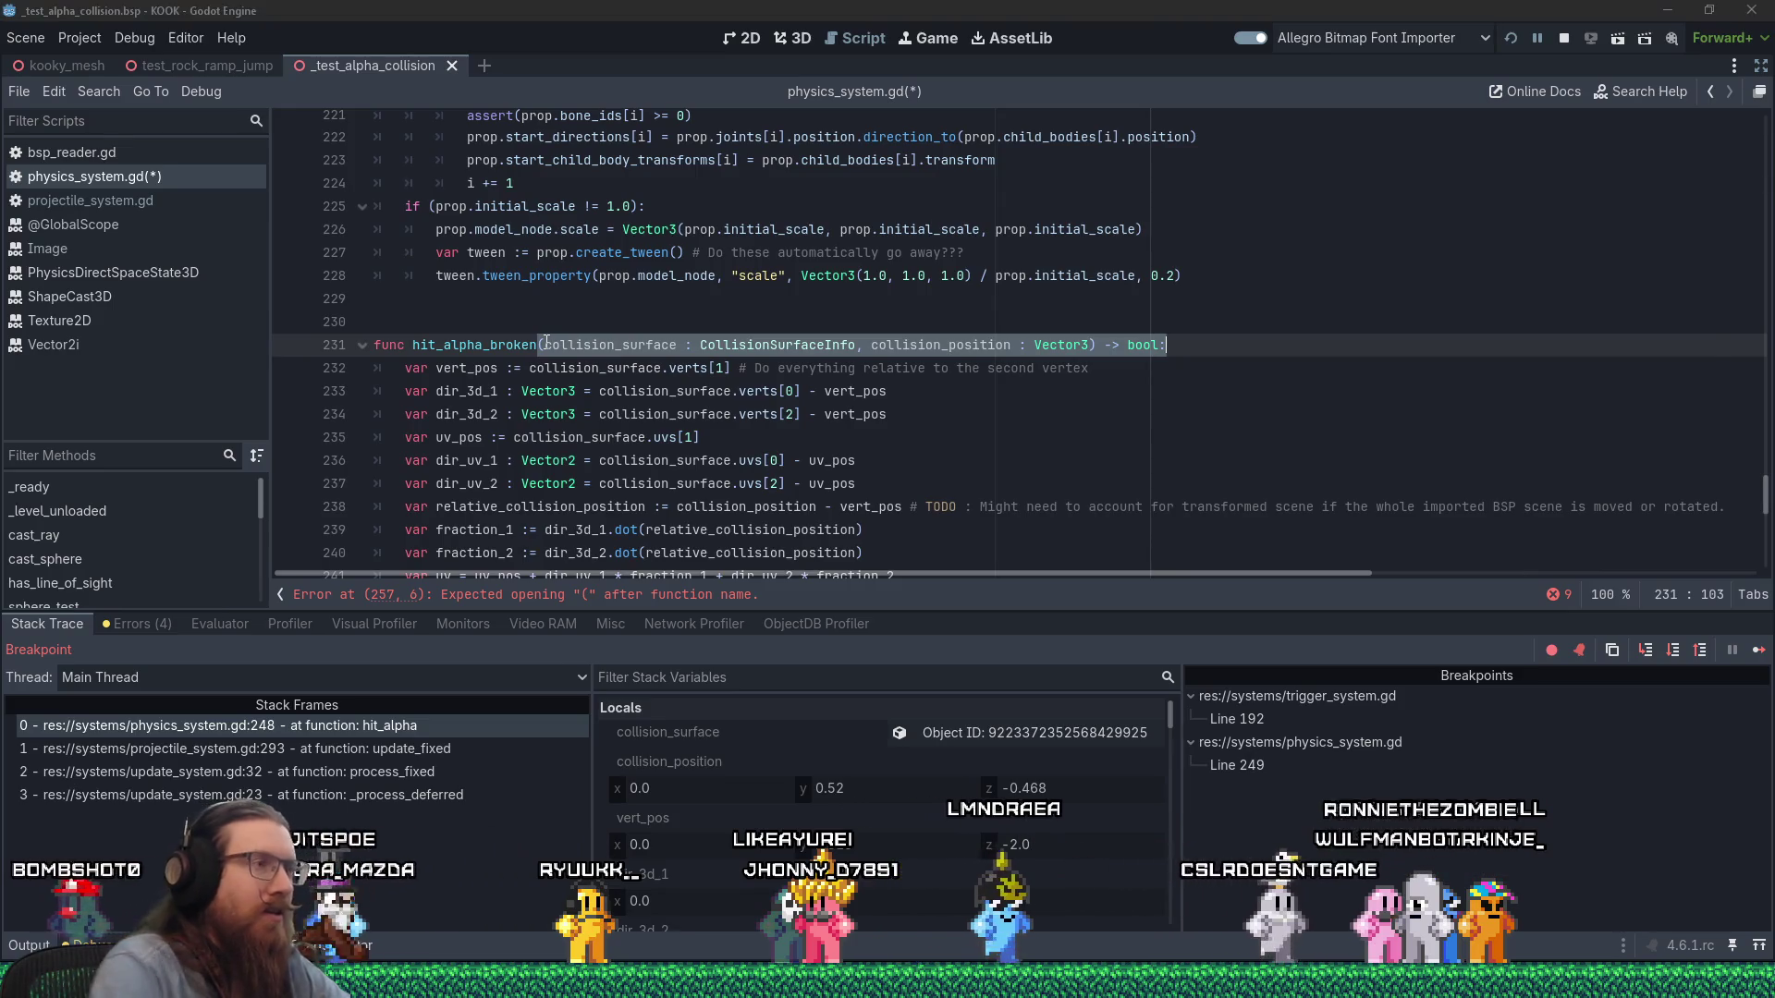
{"action": "key", "text": "alt+Tab"}
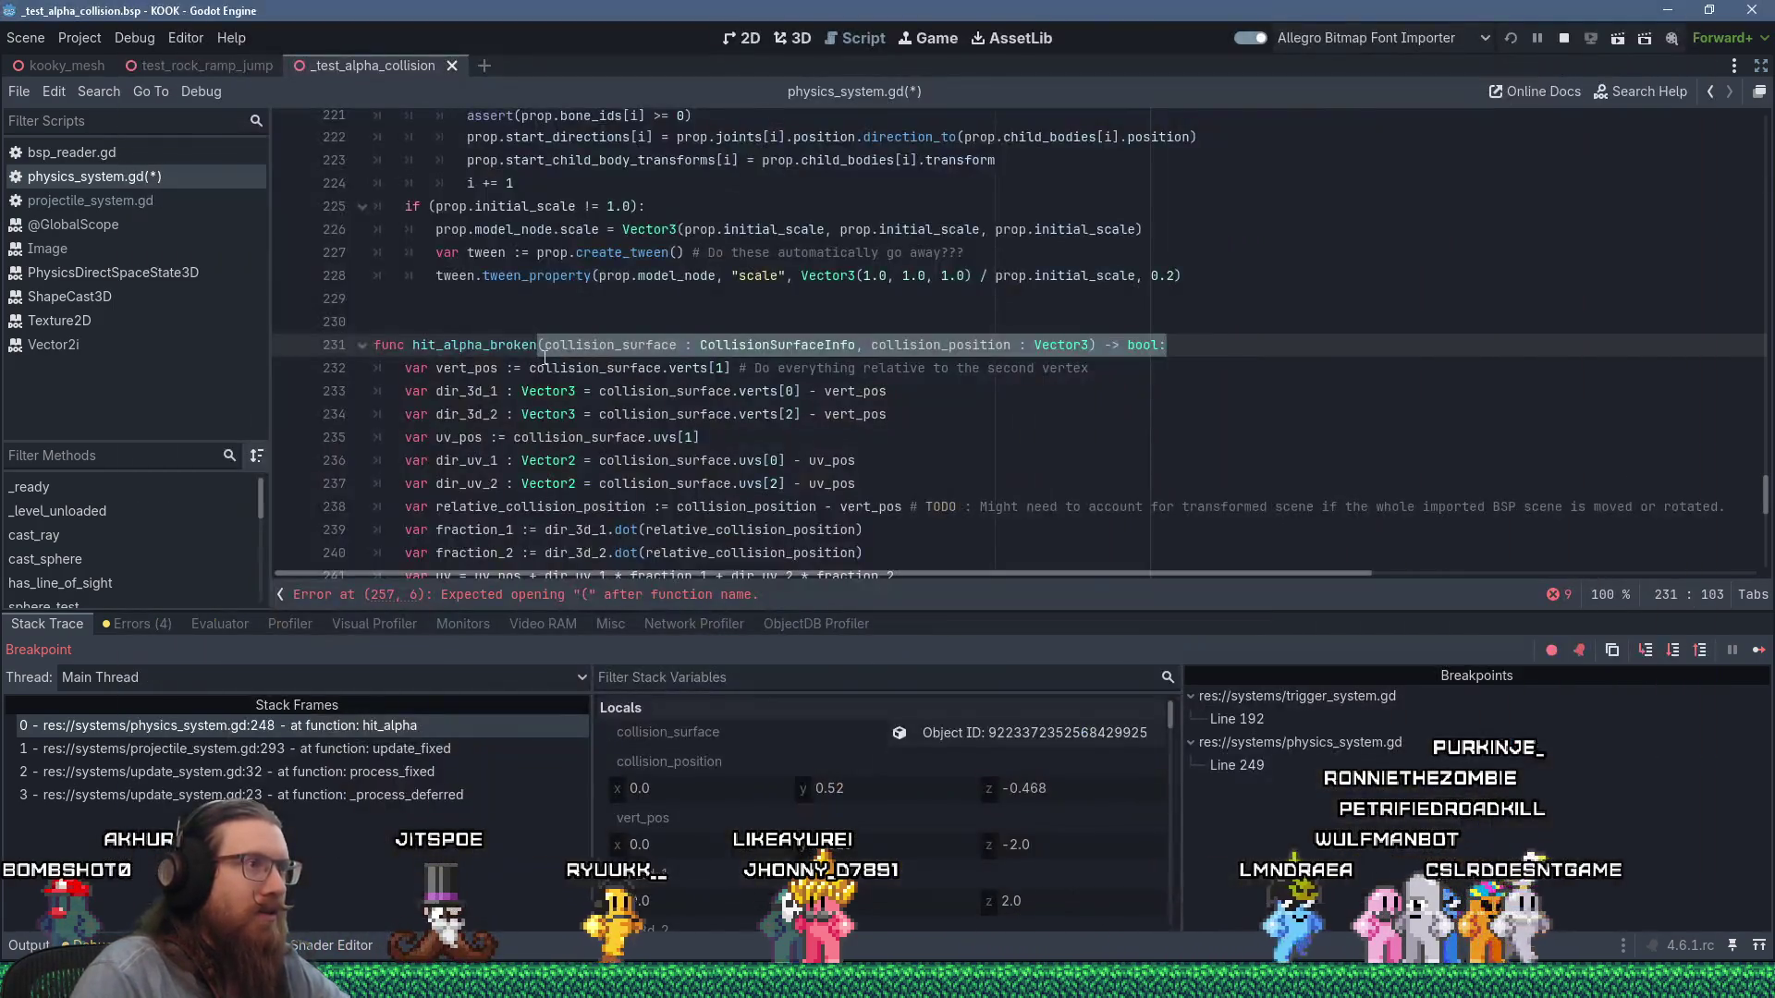
{"action": "scroll", "coordinate": [545, 357], "scroll_direction": "down", "scroll_amount": 10}
{"action": "left_click", "coordinate": [502, 194]}
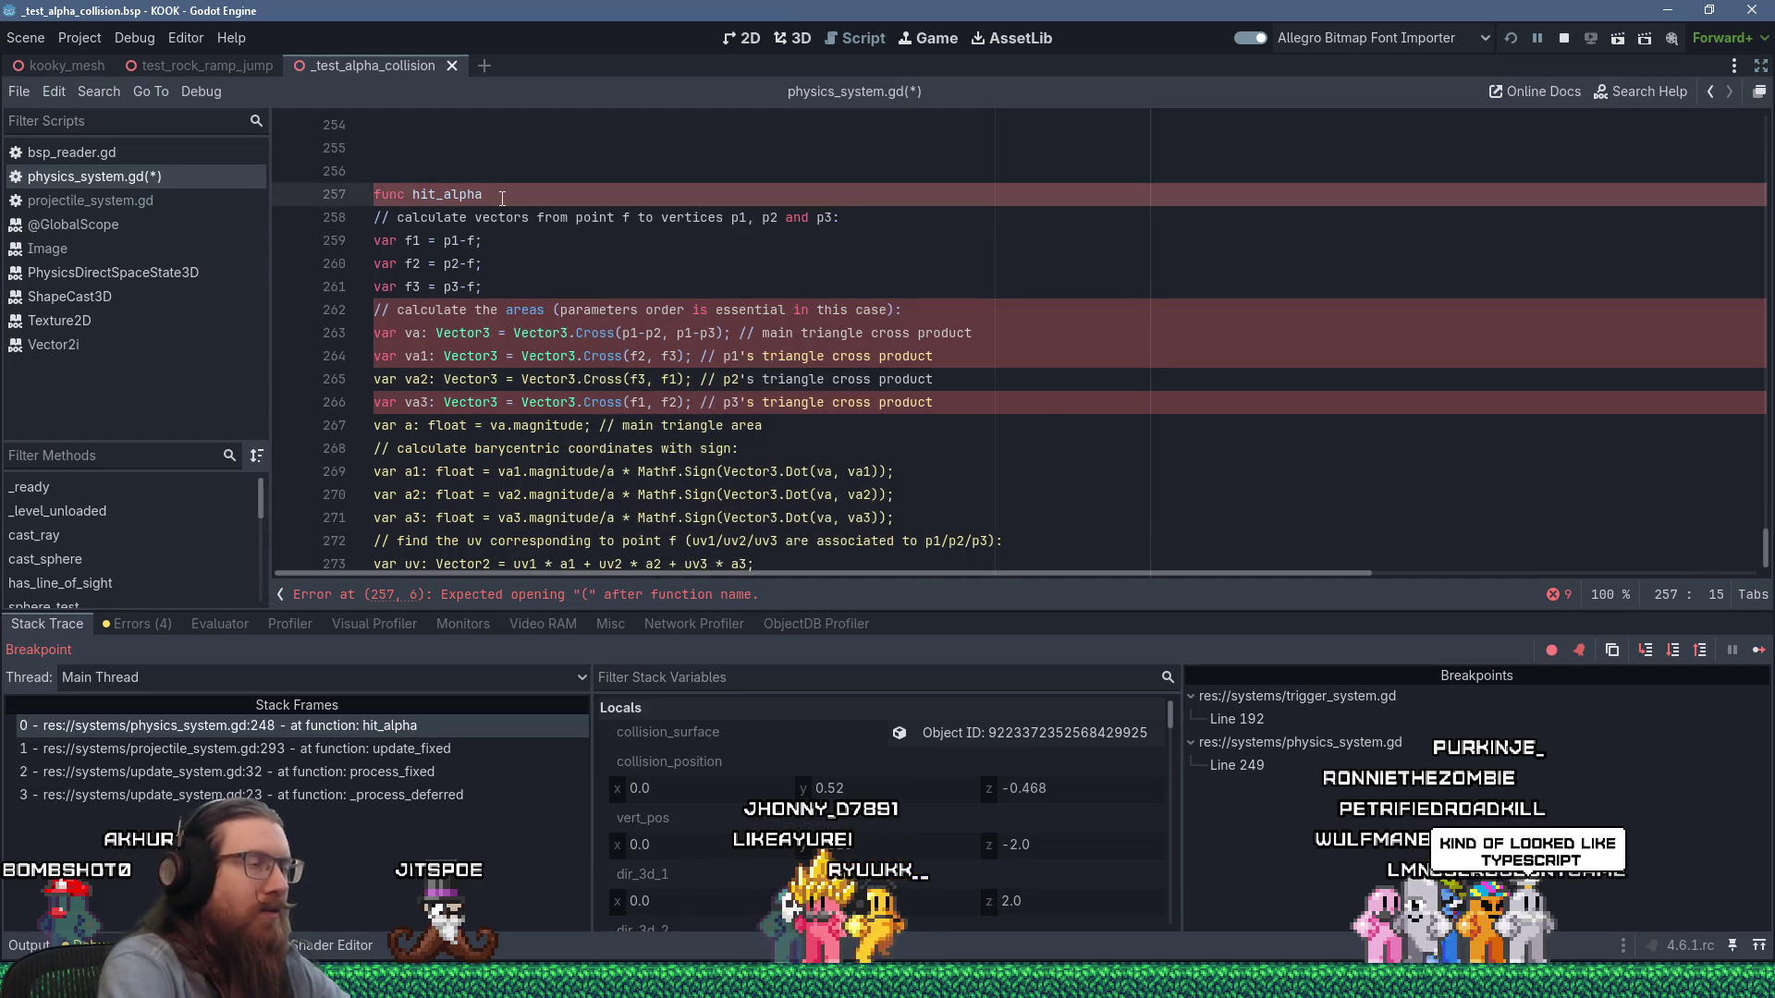
{"action": "key", "text": "shift+Insert"}
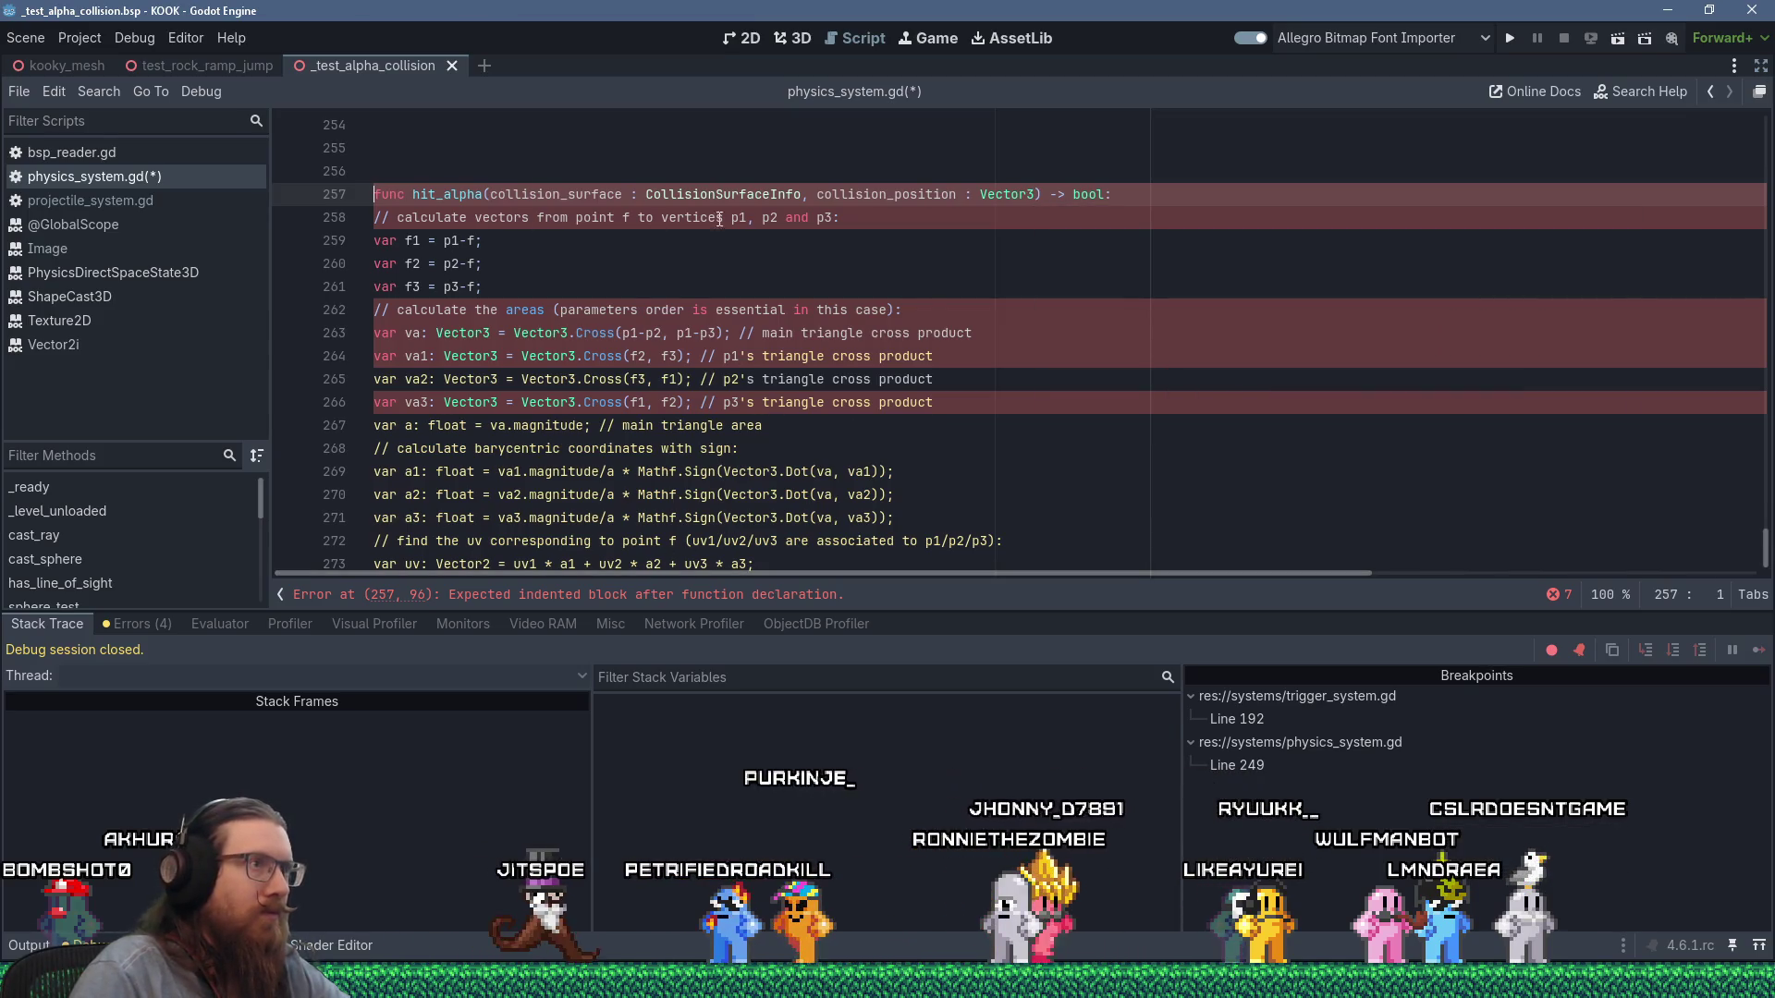
Indent the pasted barycentric body one level inside hit_alpha.
{"action": "left_click", "coordinate": [406, 224]}
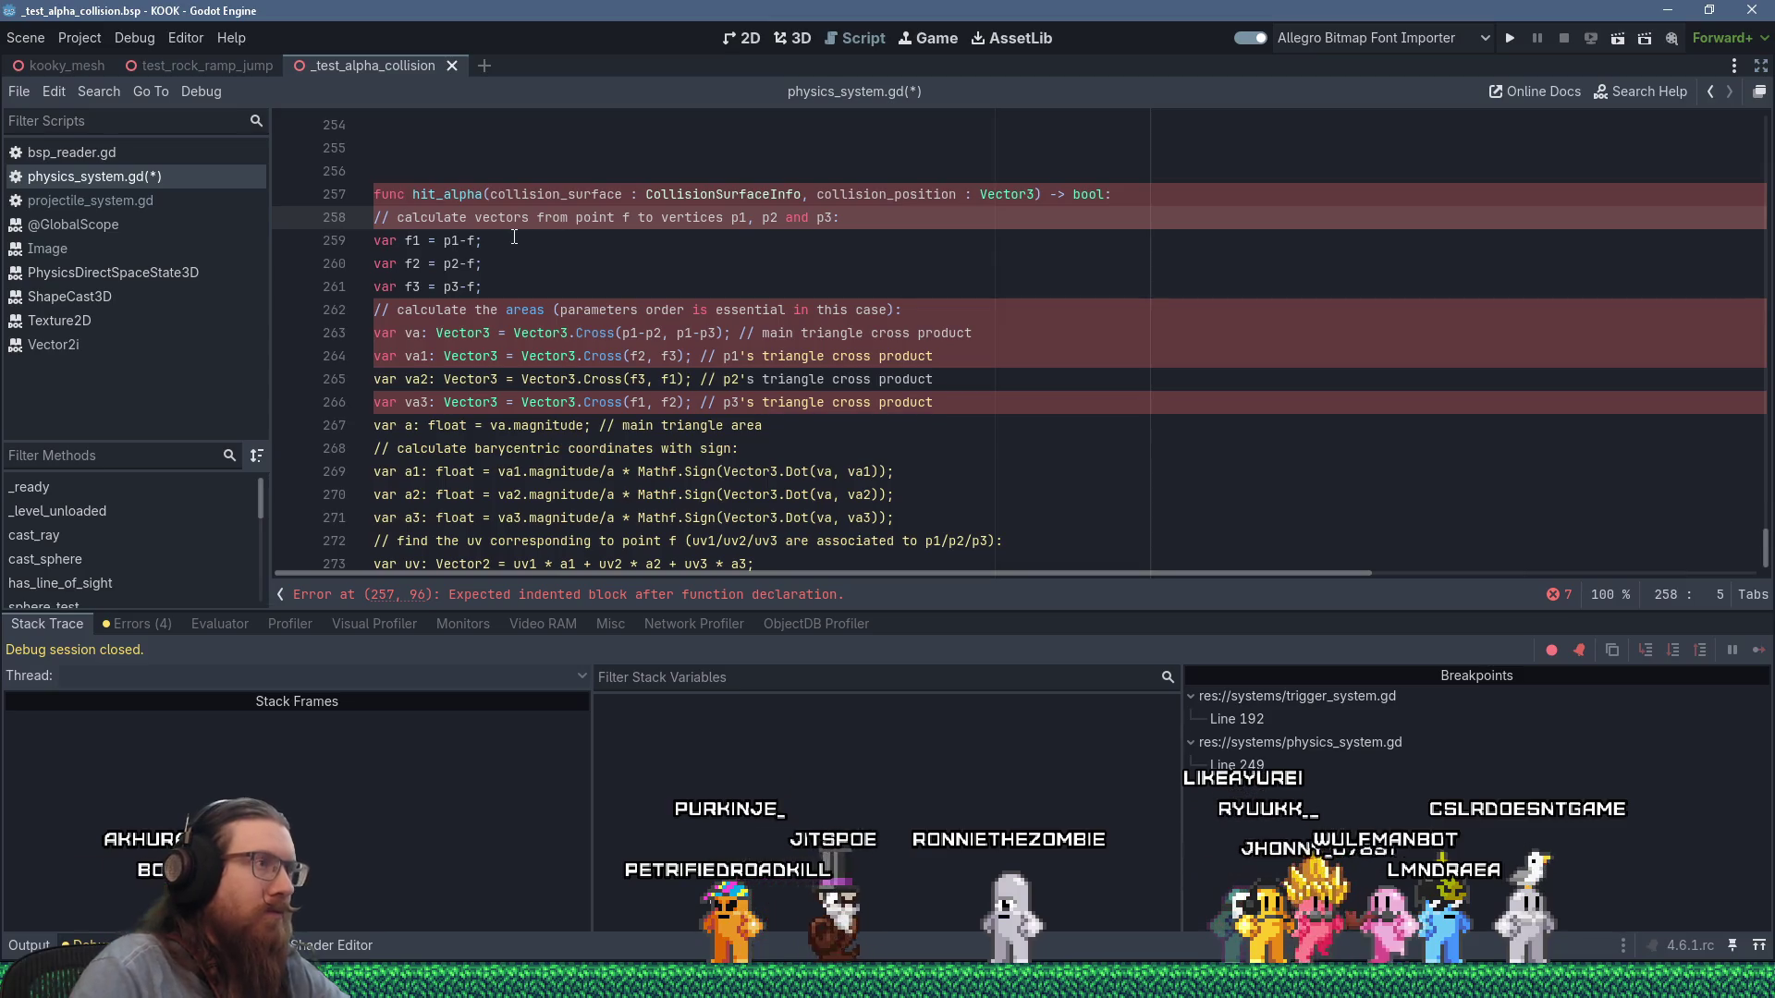
{"action": "key", "text": "shift+Down"}
{"action": "key", "text": "shift+Down"}
{"action": "key", "text": "shift+Down"}
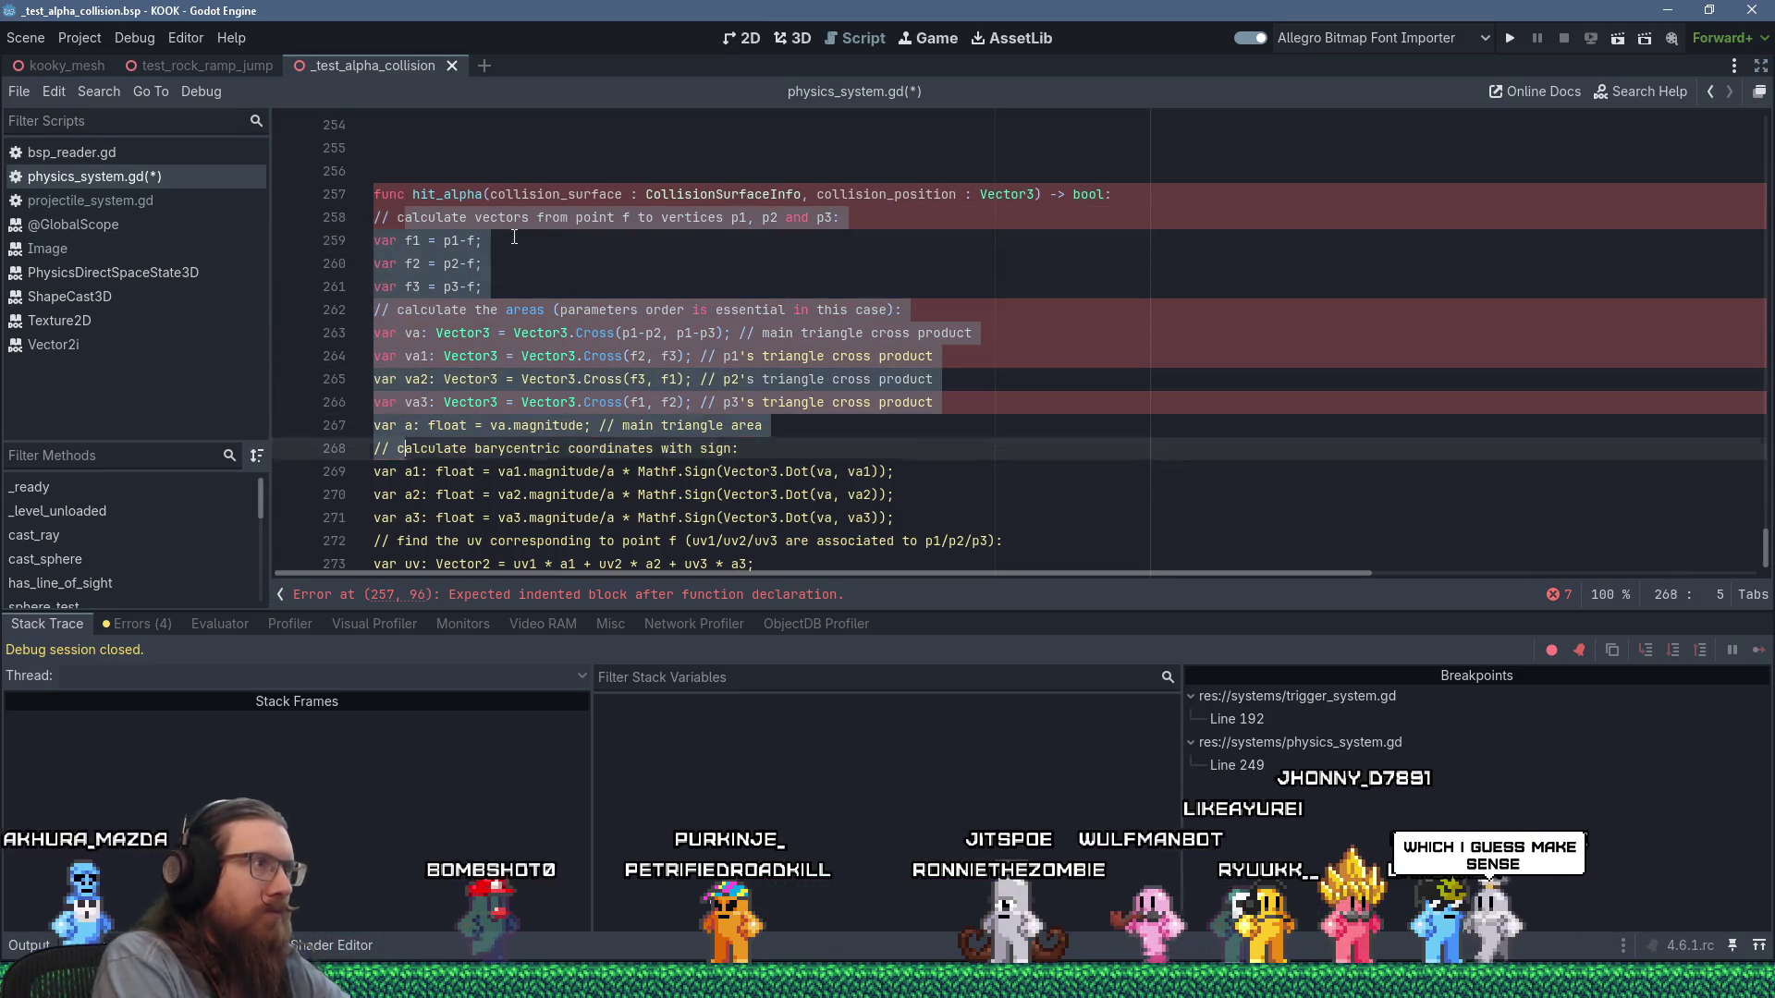
{"action": "key", "text": "shift+End"}
{"action": "key", "text": "Tab"}
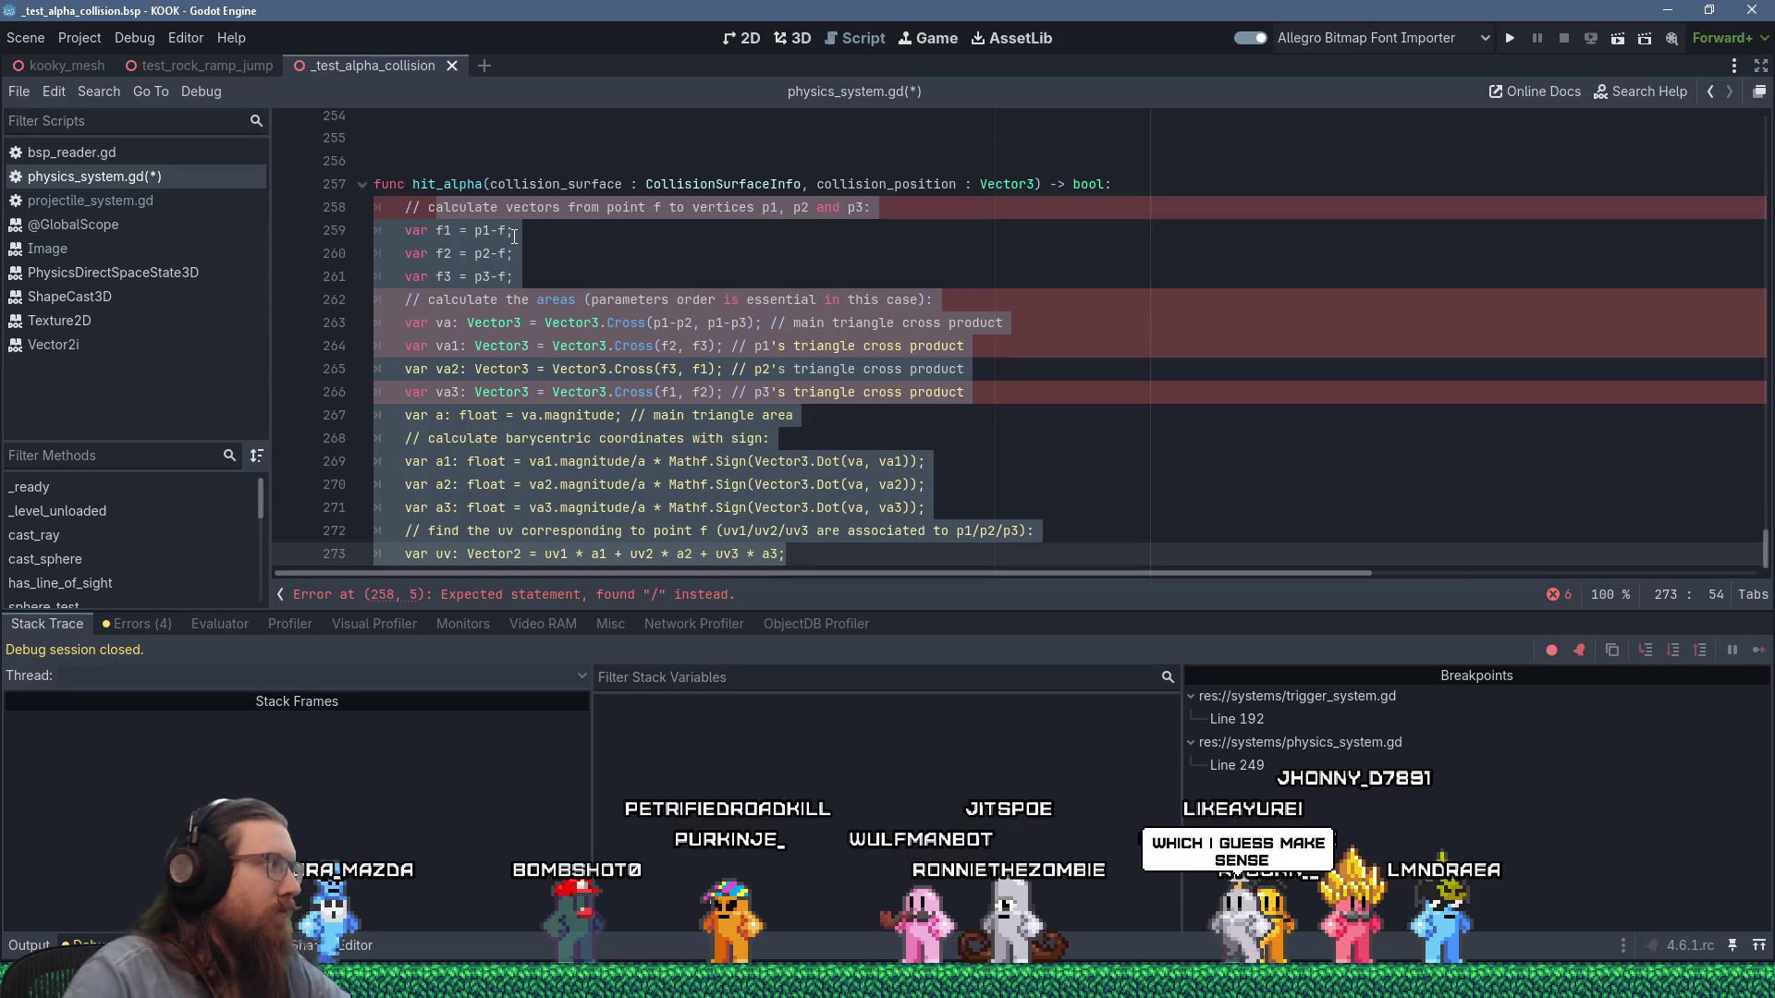
Copy the old texture lookup lines 242–253 and paste them after hit_alpha's uv line.
{"action": "scroll", "coordinate": [451, 129], "scroll_direction": "up", "scroll_amount": 4}
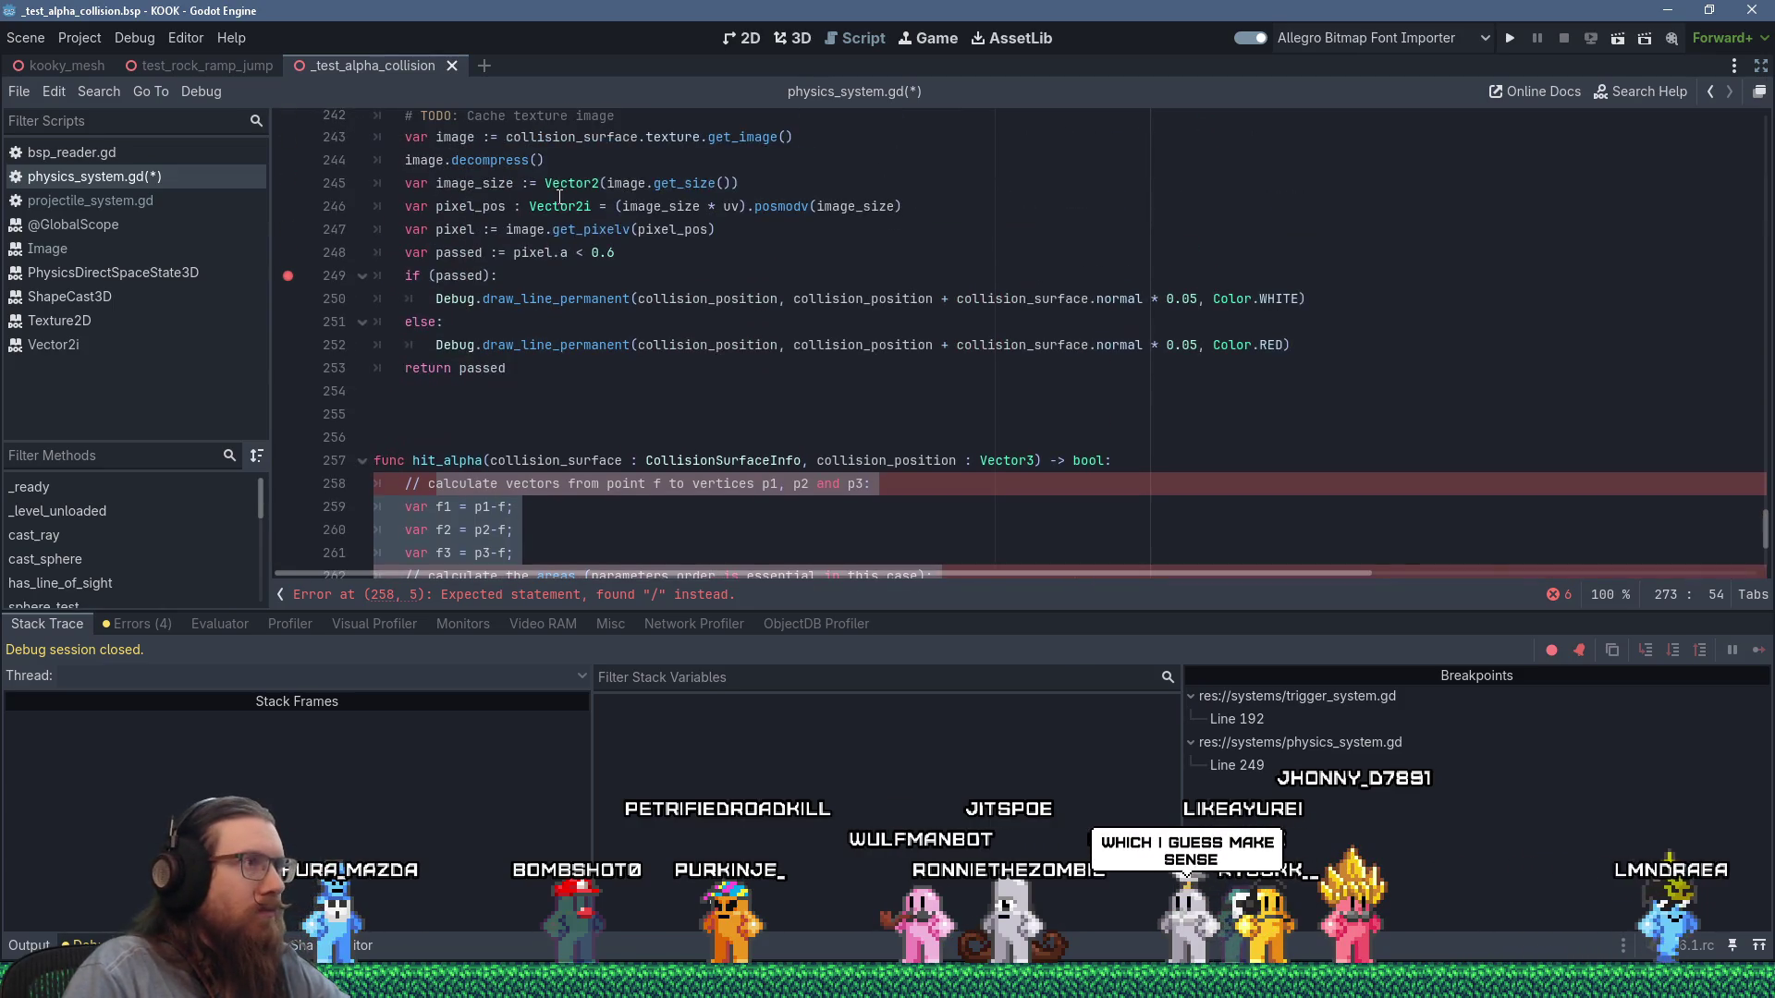
{"action": "scroll", "coordinate": [602, 216], "scroll_direction": "up", "scroll_amount": 2}
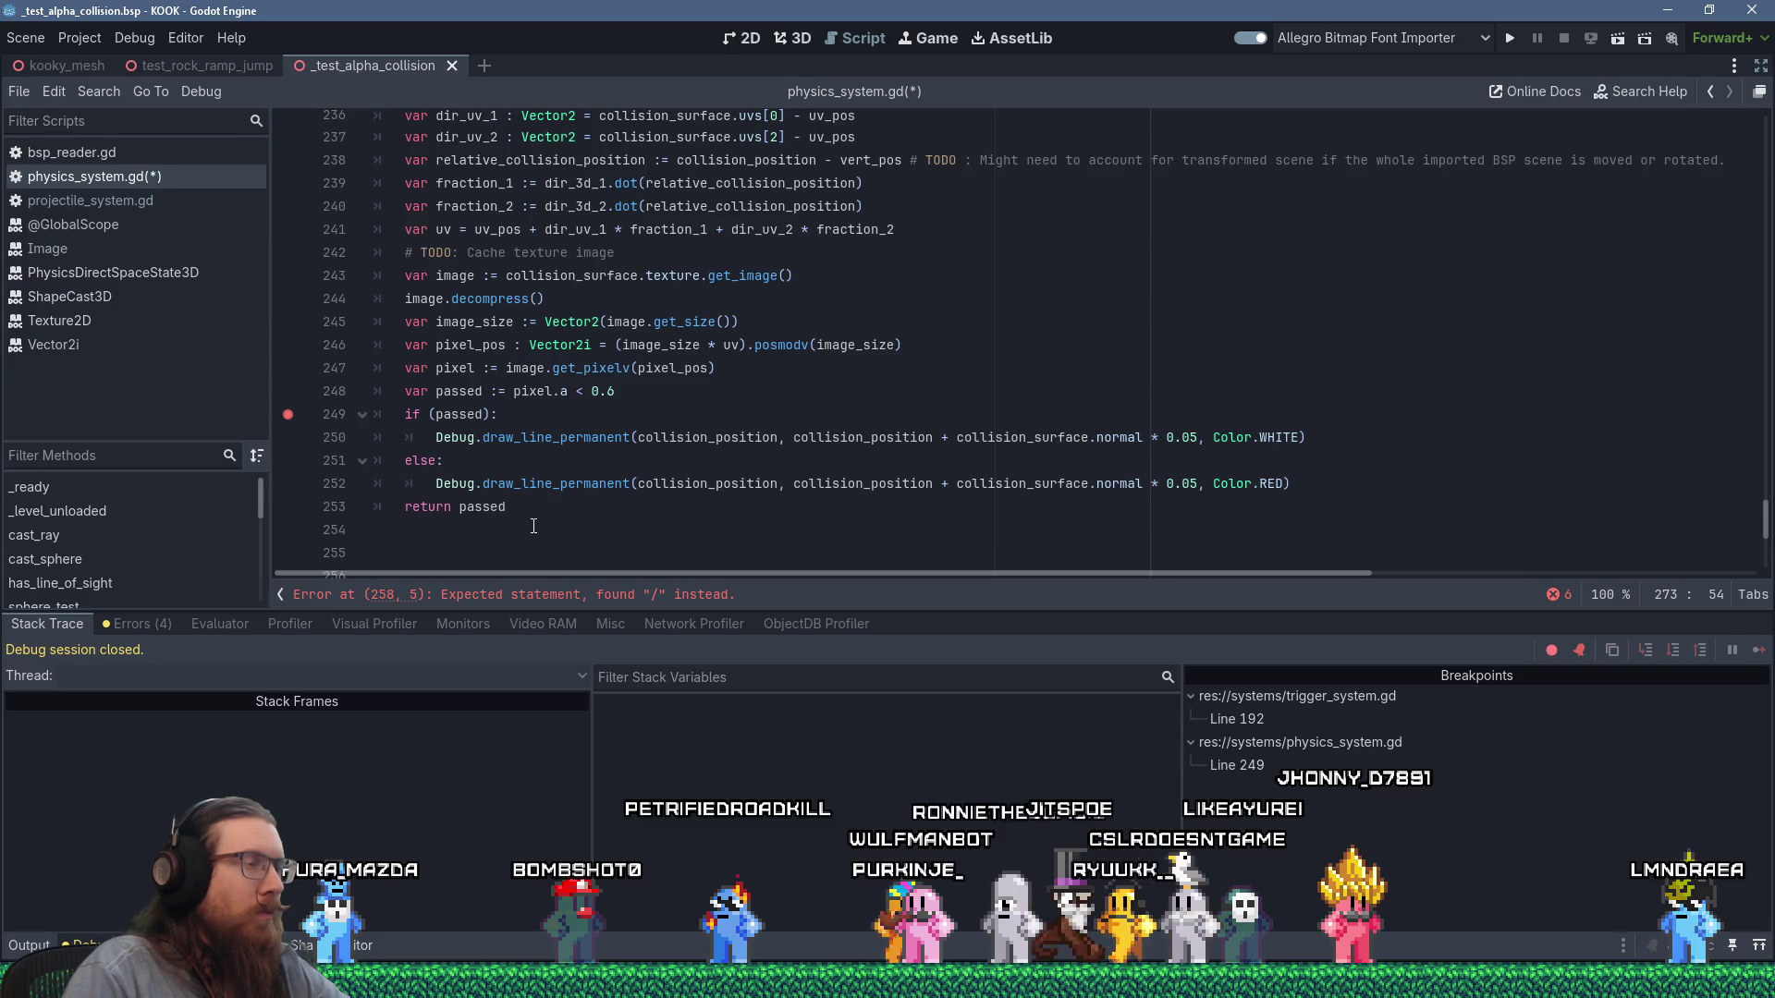
{"action": "mouse_move", "coordinate": [537, 528]}
{"action": "left_mouse_down"}
{"action": "mouse_move", "coordinate": [388, 286]}
{"action": "mouse_move", "coordinate": [304, 256]}
{"action": "left_mouse_up"}
{"action": "right_click", "coordinate": [481, 290]}
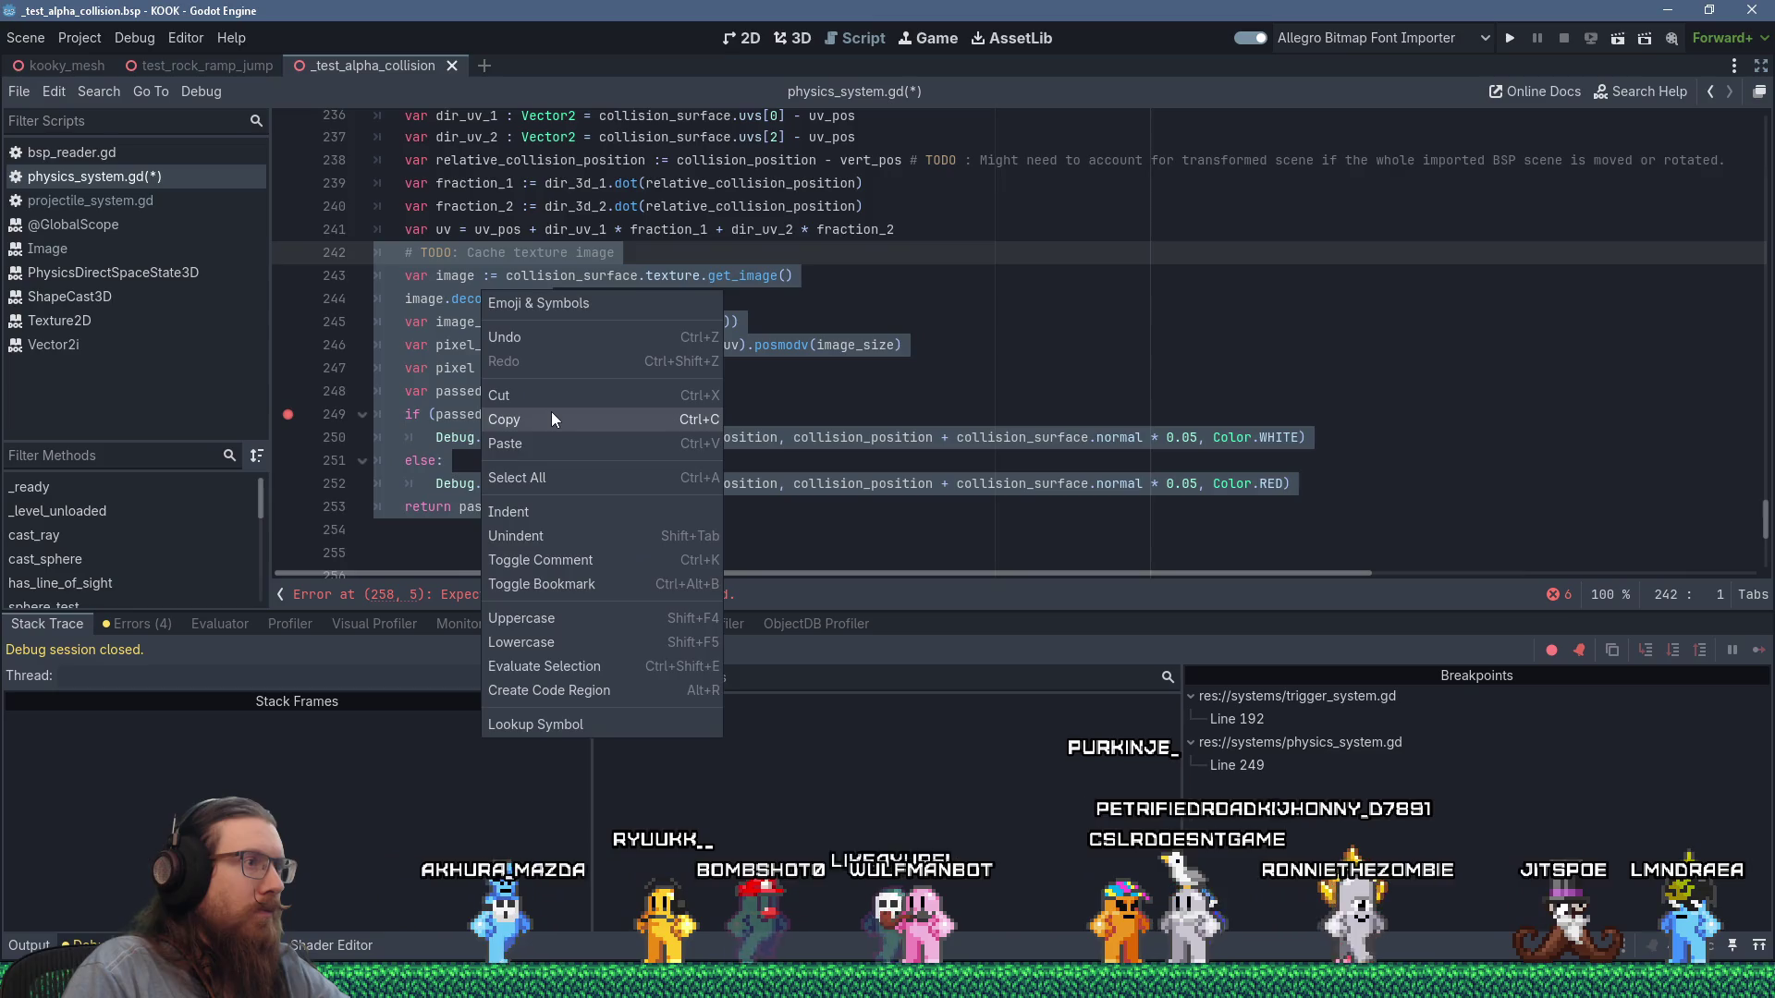
{"action": "left_click", "coordinate": [551, 413]}
{"action": "scroll", "coordinate": [552, 413], "scroll_direction": "down", "scroll_amount": 1}
{"action": "scroll", "coordinate": [552, 414], "scroll_direction": "down", "scroll_amount": 5}
{"action": "left_click", "coordinate": [861, 560]}
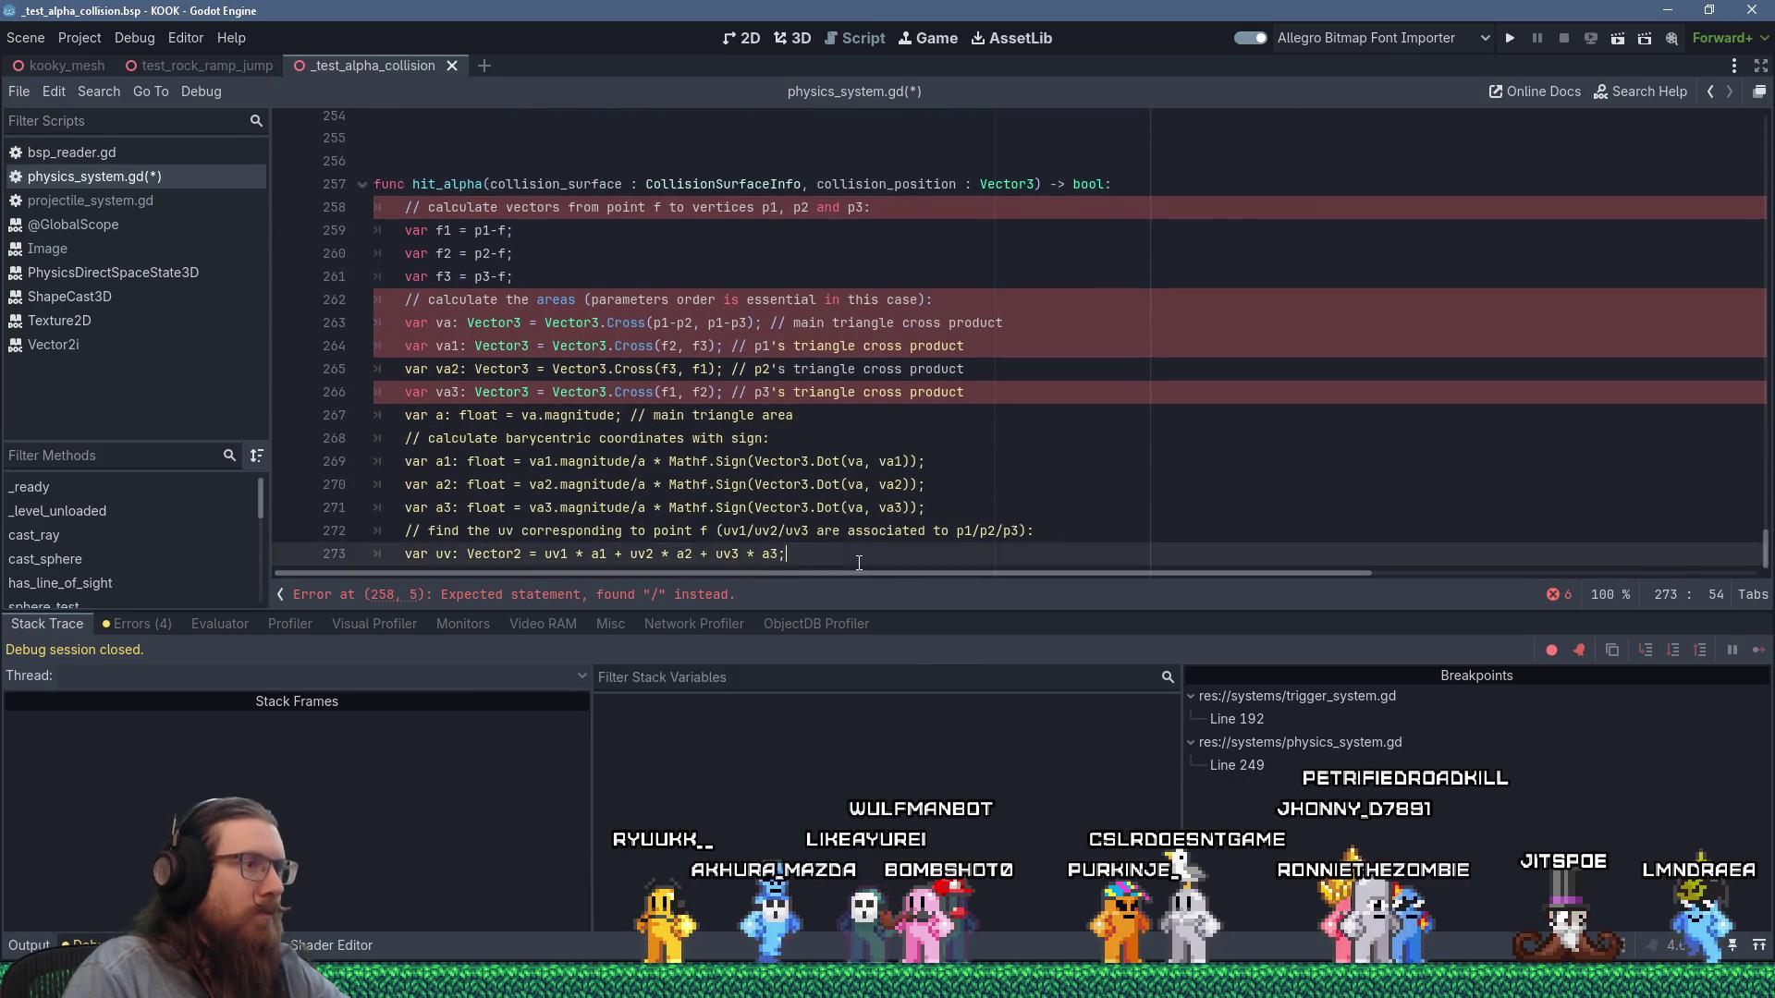
{"action": "key", "text": "Return"}
{"action": "key", "text": "shift+Insert"}
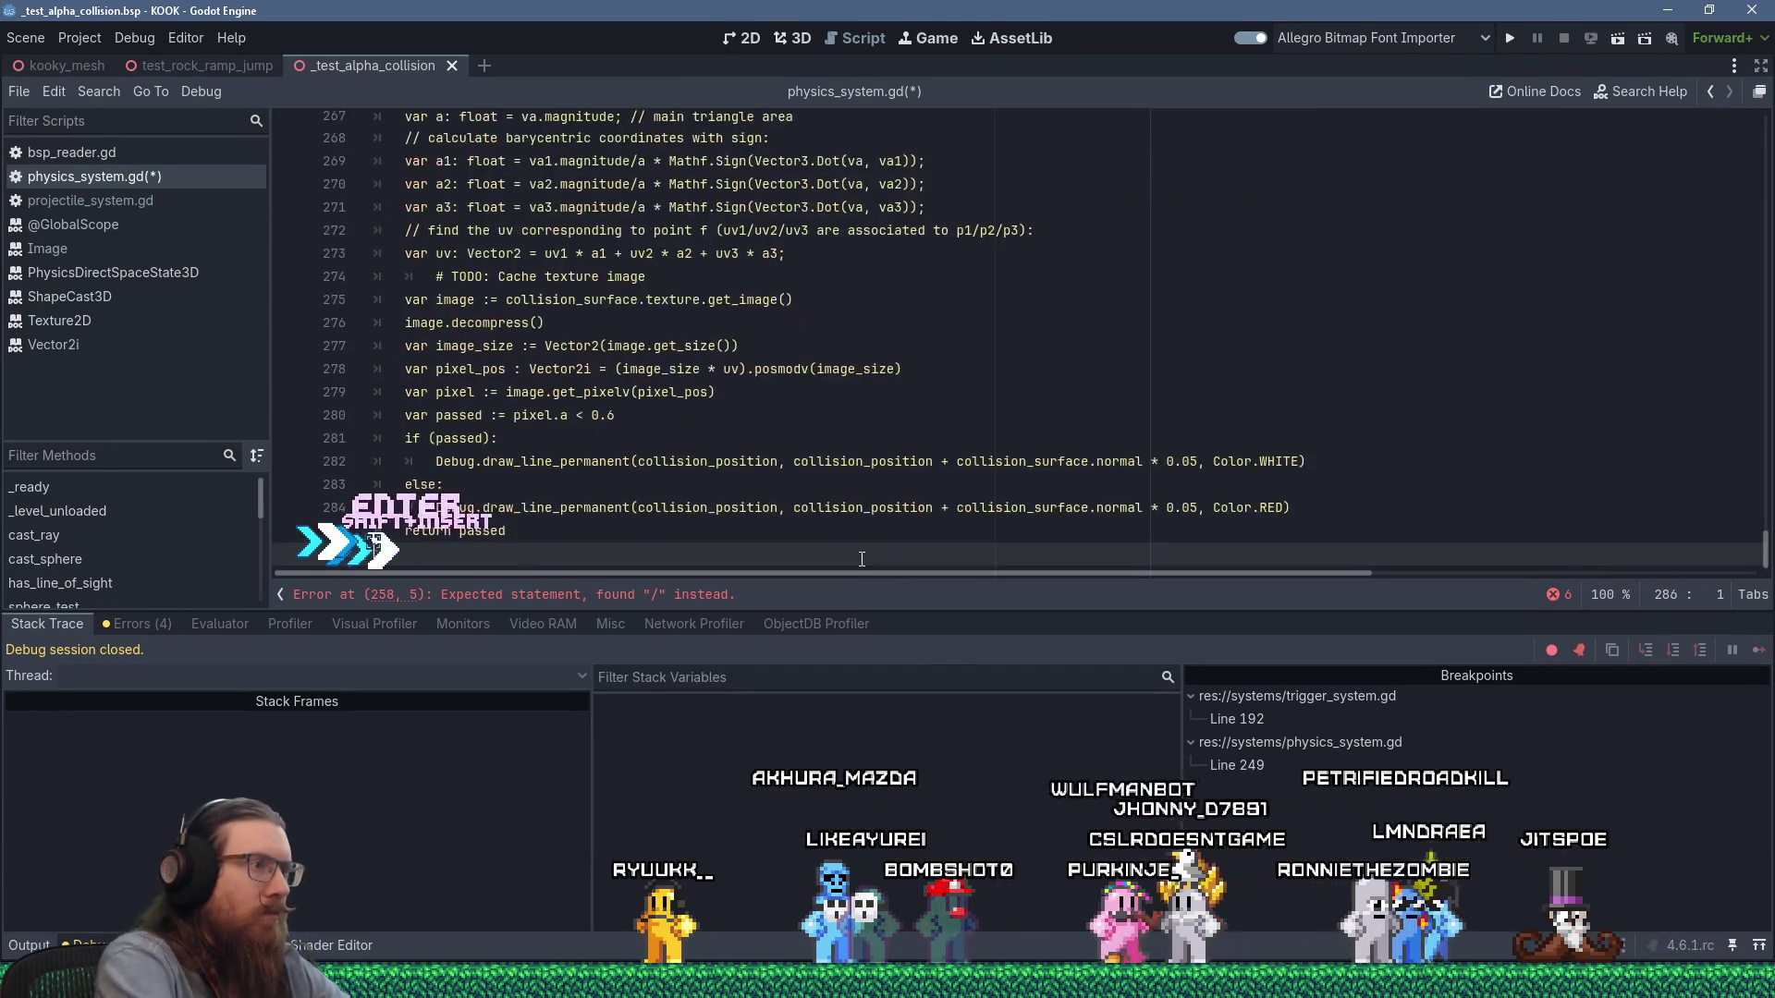
{"action": "scroll", "coordinate": [513, 234], "scroll_direction": "up", "scroll_amount": 4}
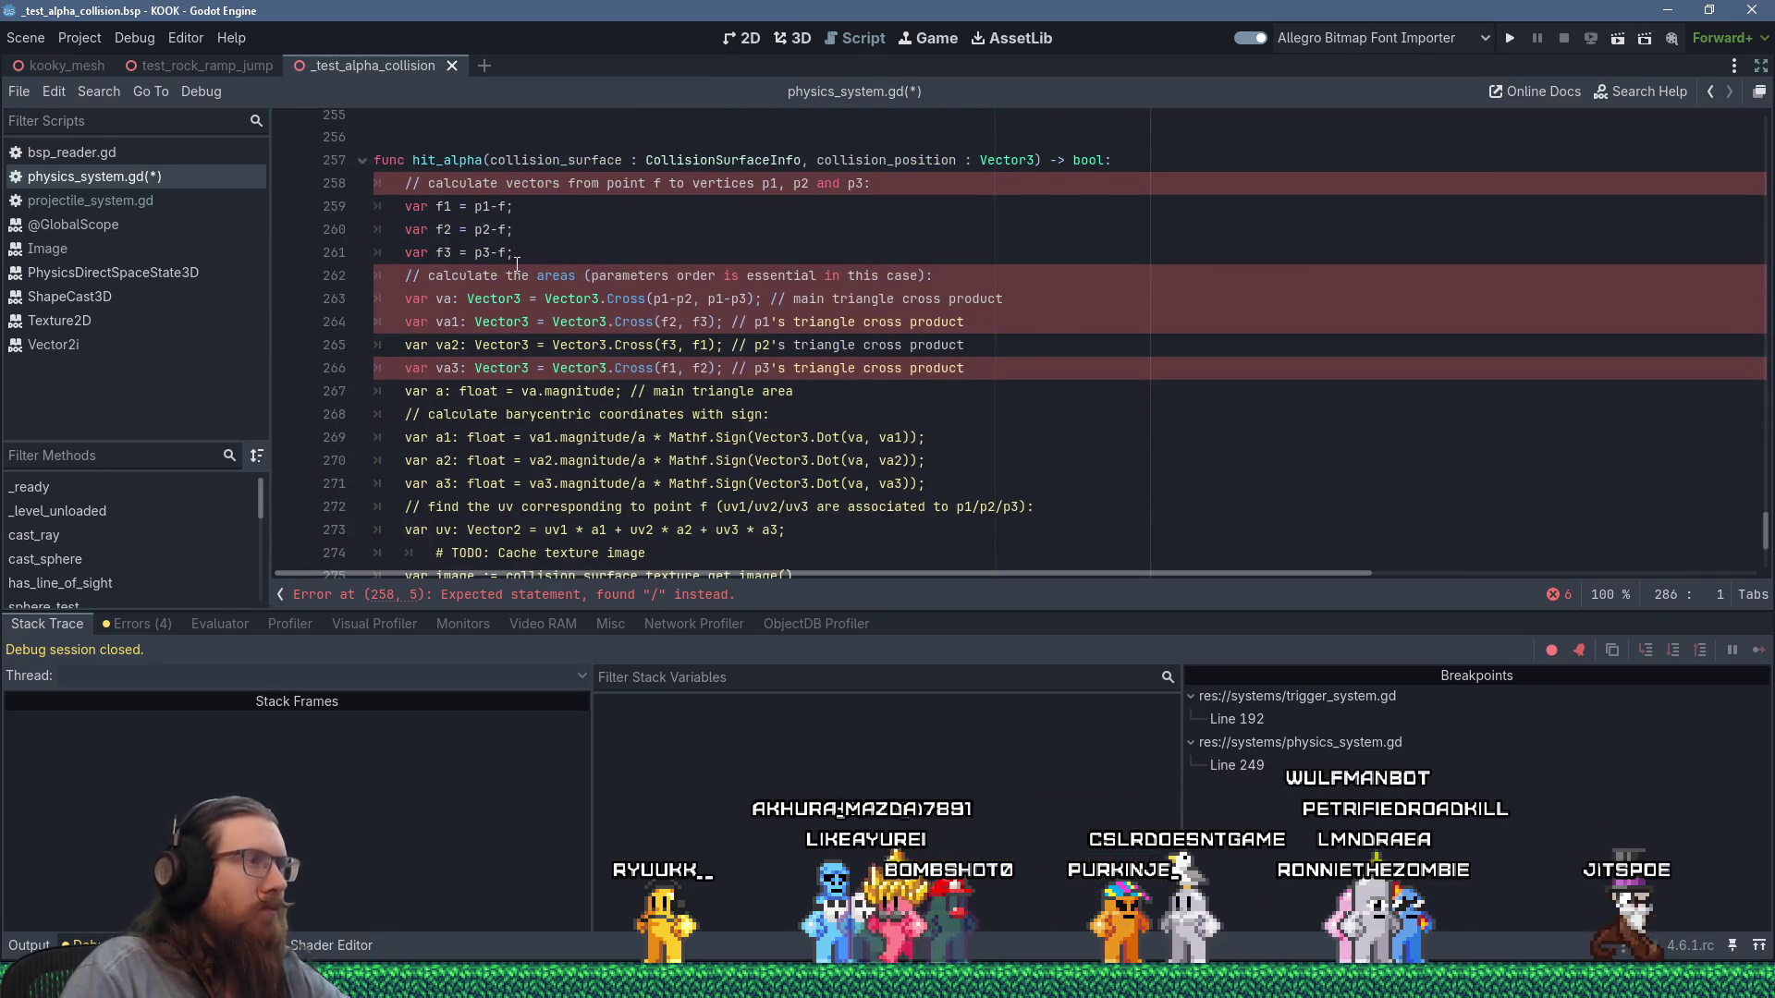
Examine the f1 definition on line 259 and the vertex lookup on line 233.
{"action": "left_click", "coordinate": [452, 206]}
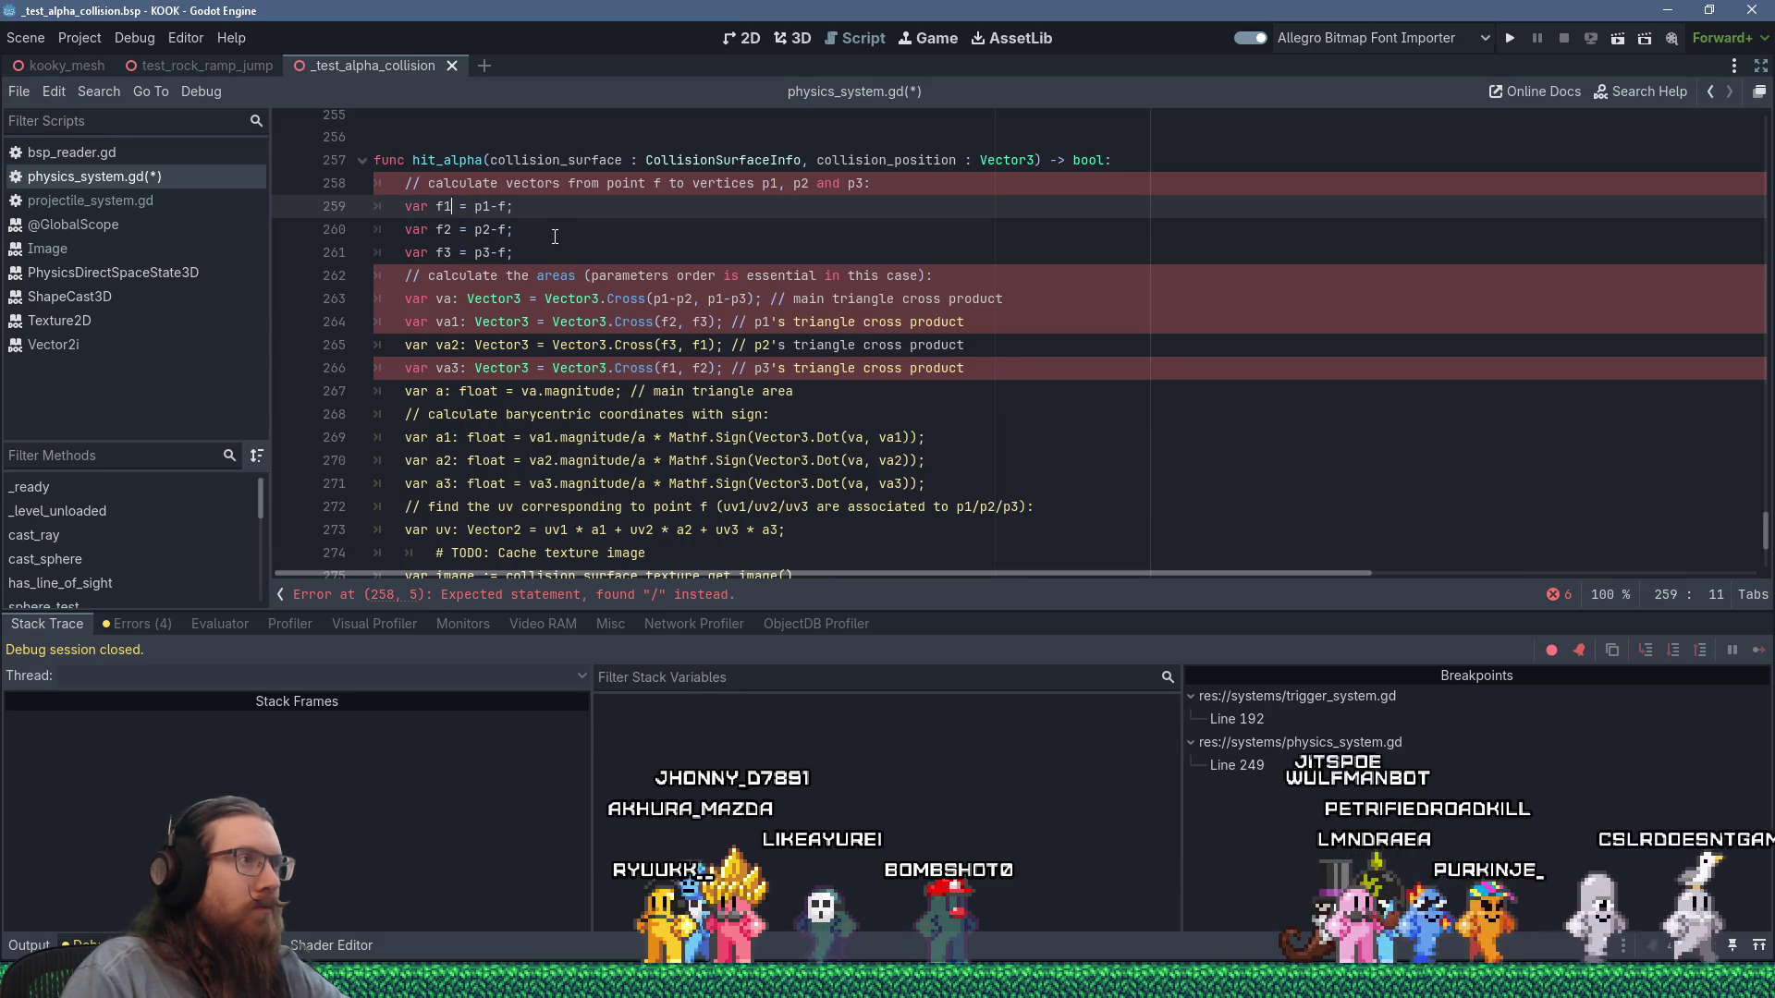
{"action": "left_click", "coordinate": [462, 206]}
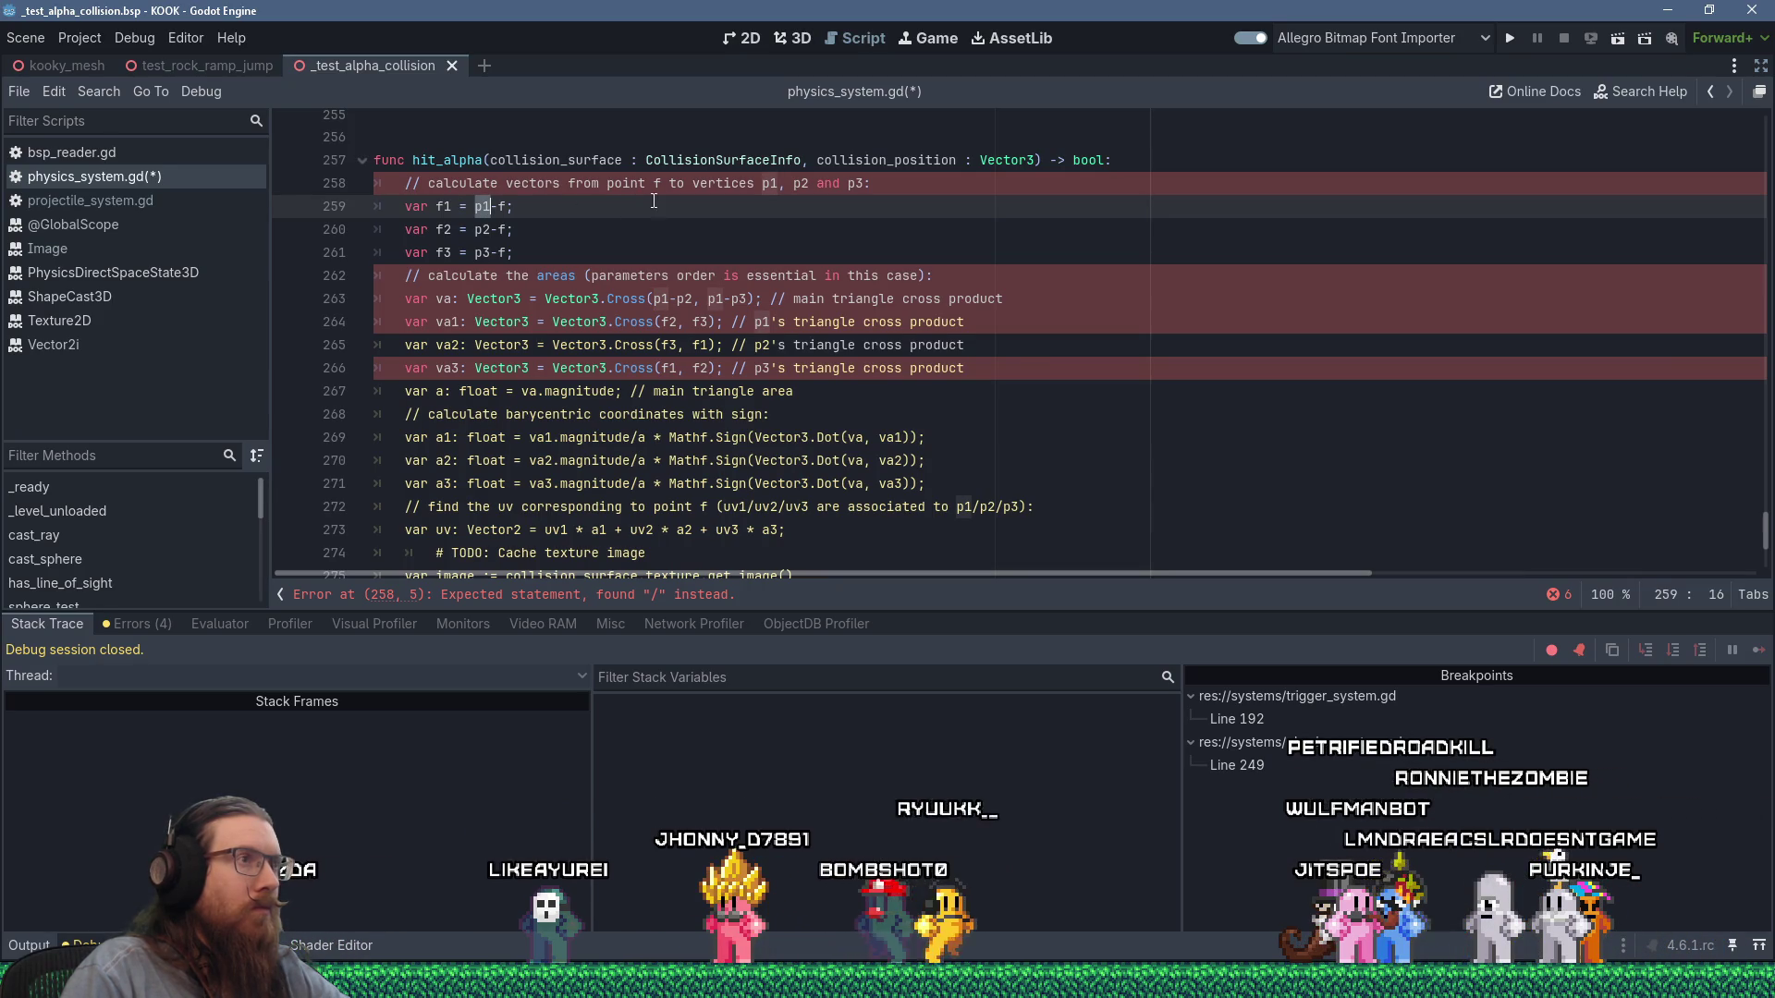
{"action": "scroll", "coordinate": [652, 200], "scroll_direction": "up", "scroll_amount": 2}
{"action": "key", "text": "Up"}
{"action": "key", "text": "End"}
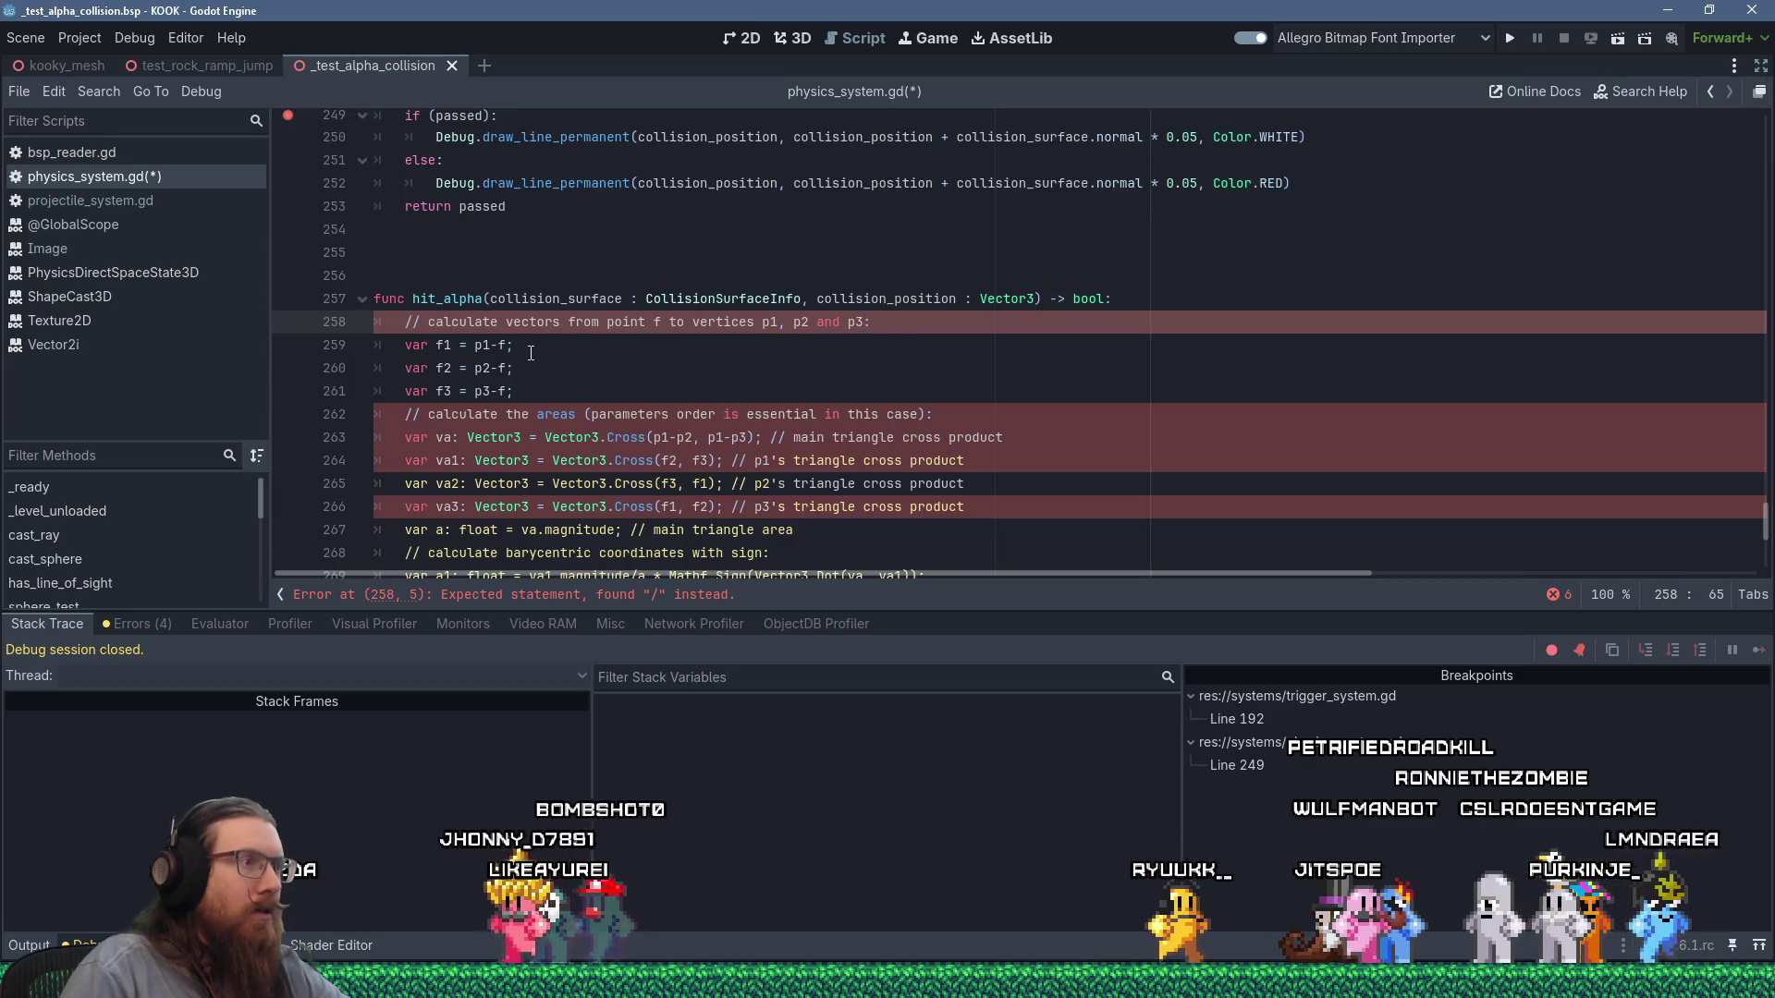
{"action": "left_click", "coordinate": [473, 346]}
{"action": "type", "text": ":"}
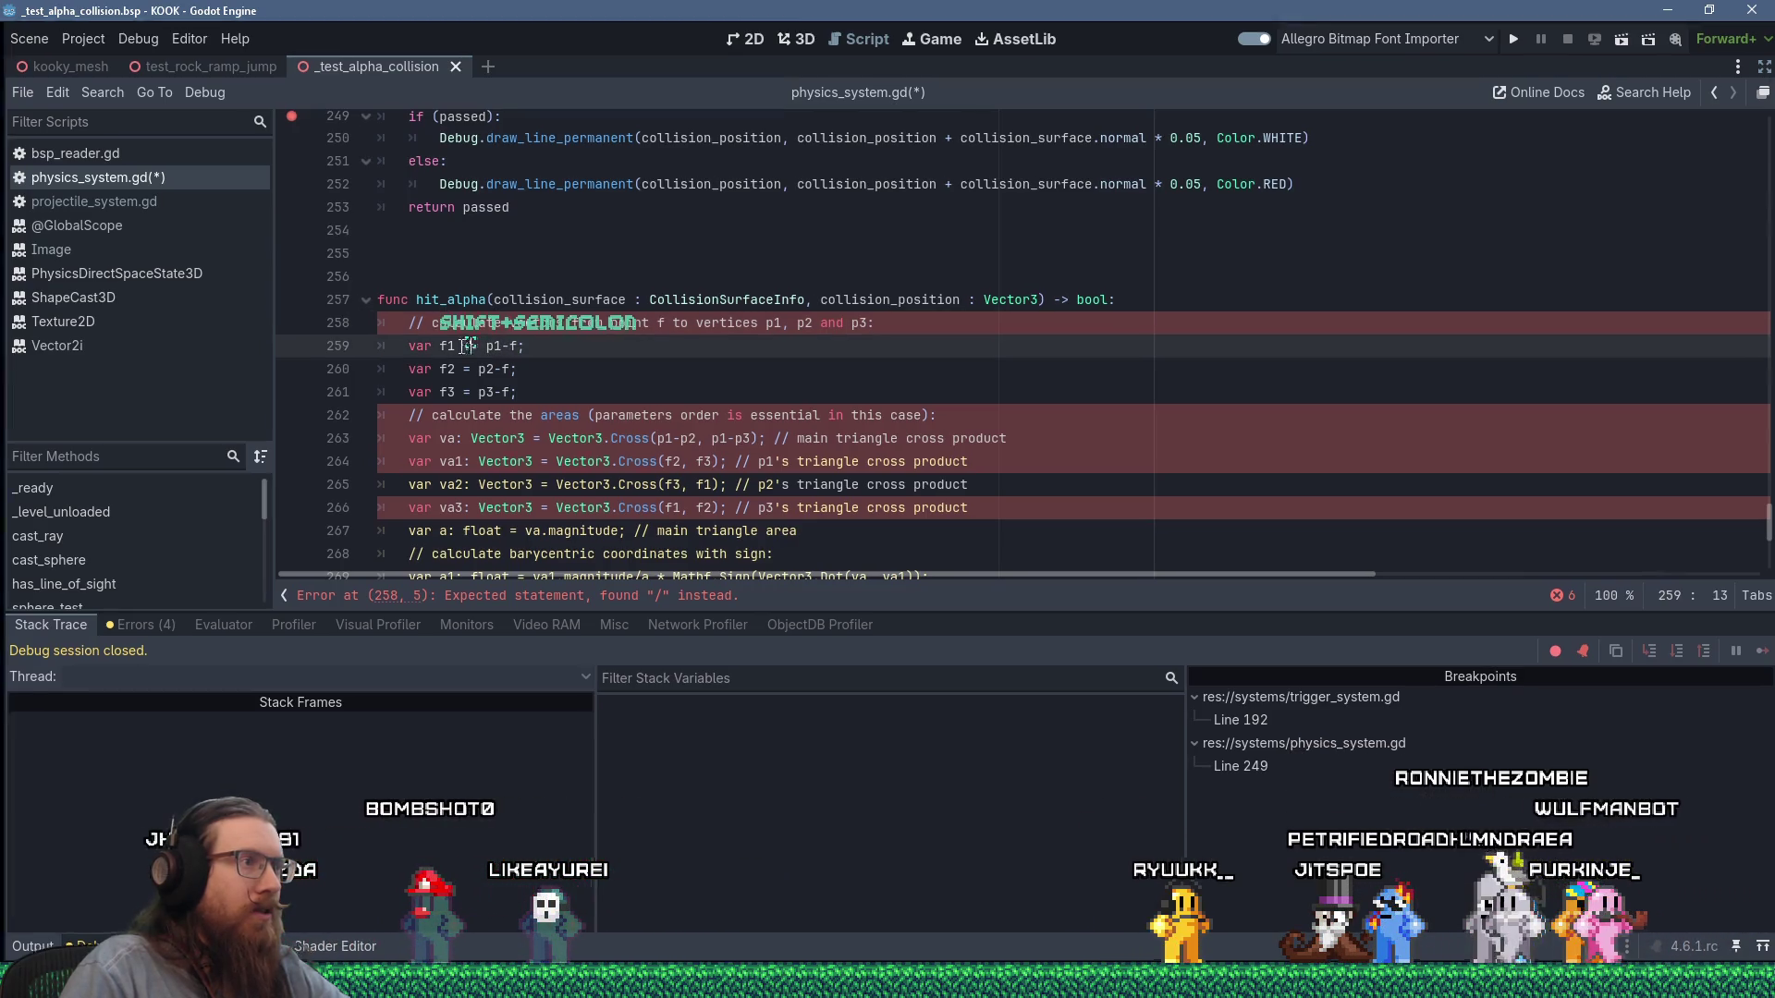
{"action": "left_click", "coordinate": [480, 346]}
{"action": "scroll", "coordinate": [725, 390], "scroll_direction": "up", "scroll_amount": 6}
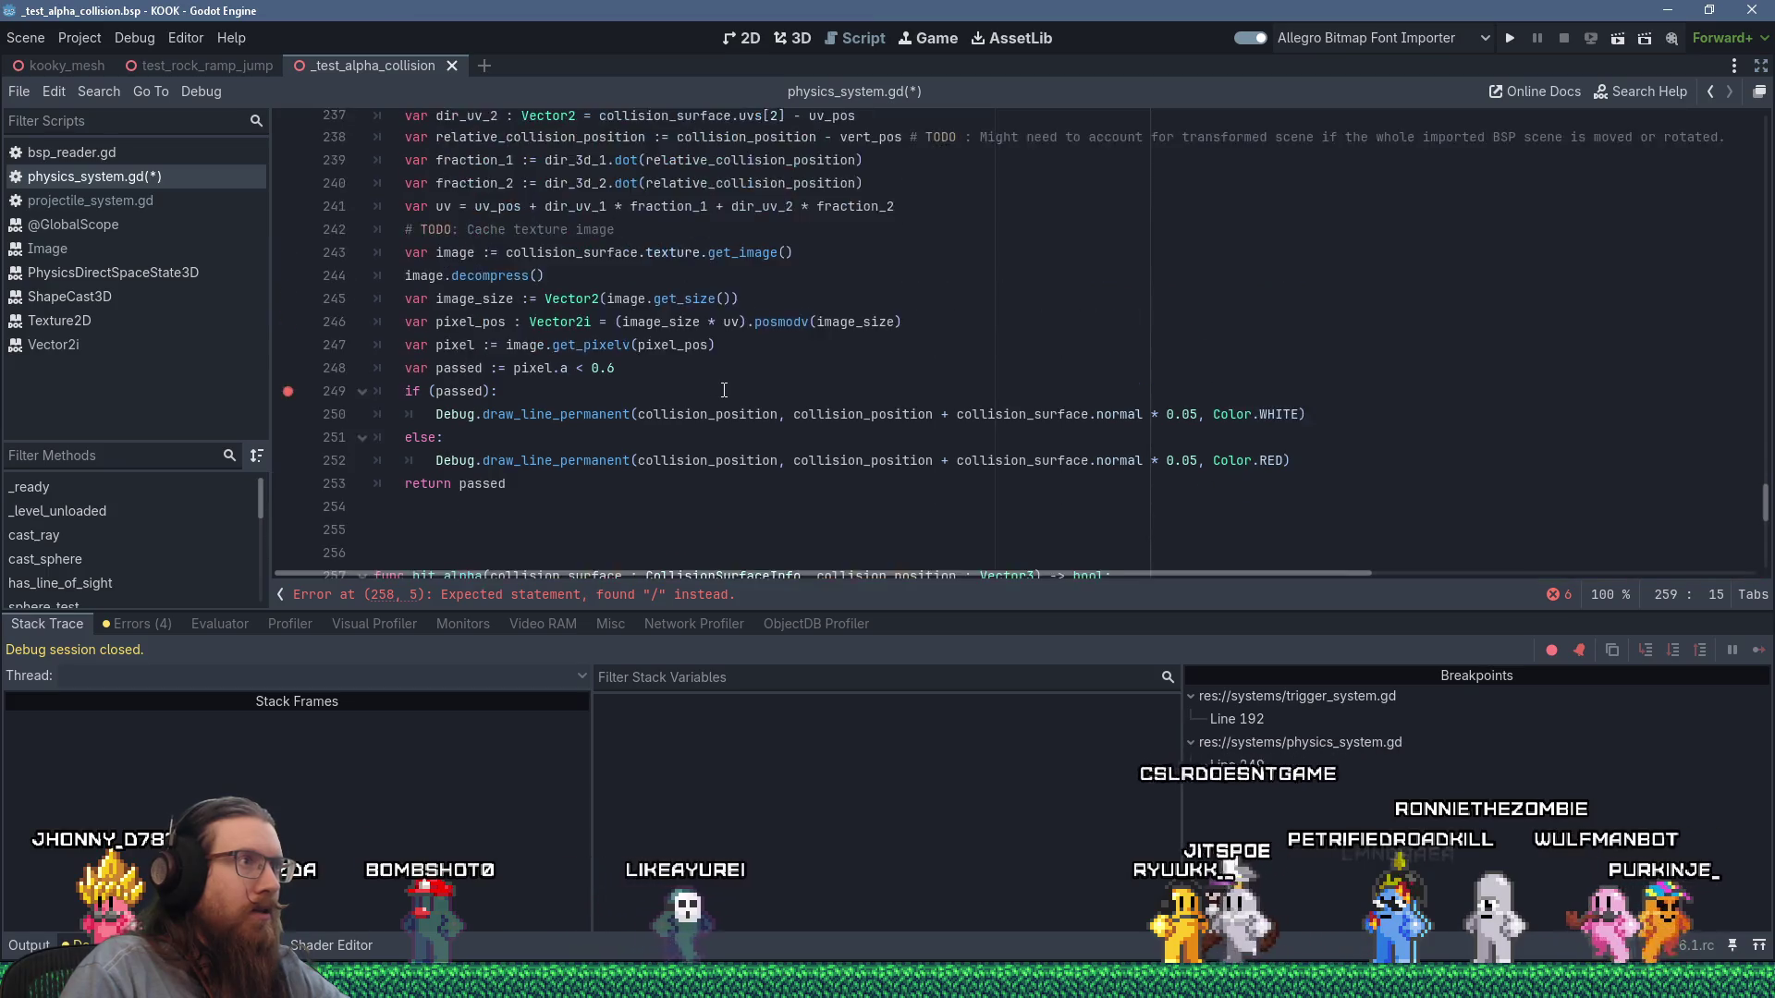
{"action": "scroll", "coordinate": [724, 390], "scroll_direction": "up", "scroll_amount": 2}
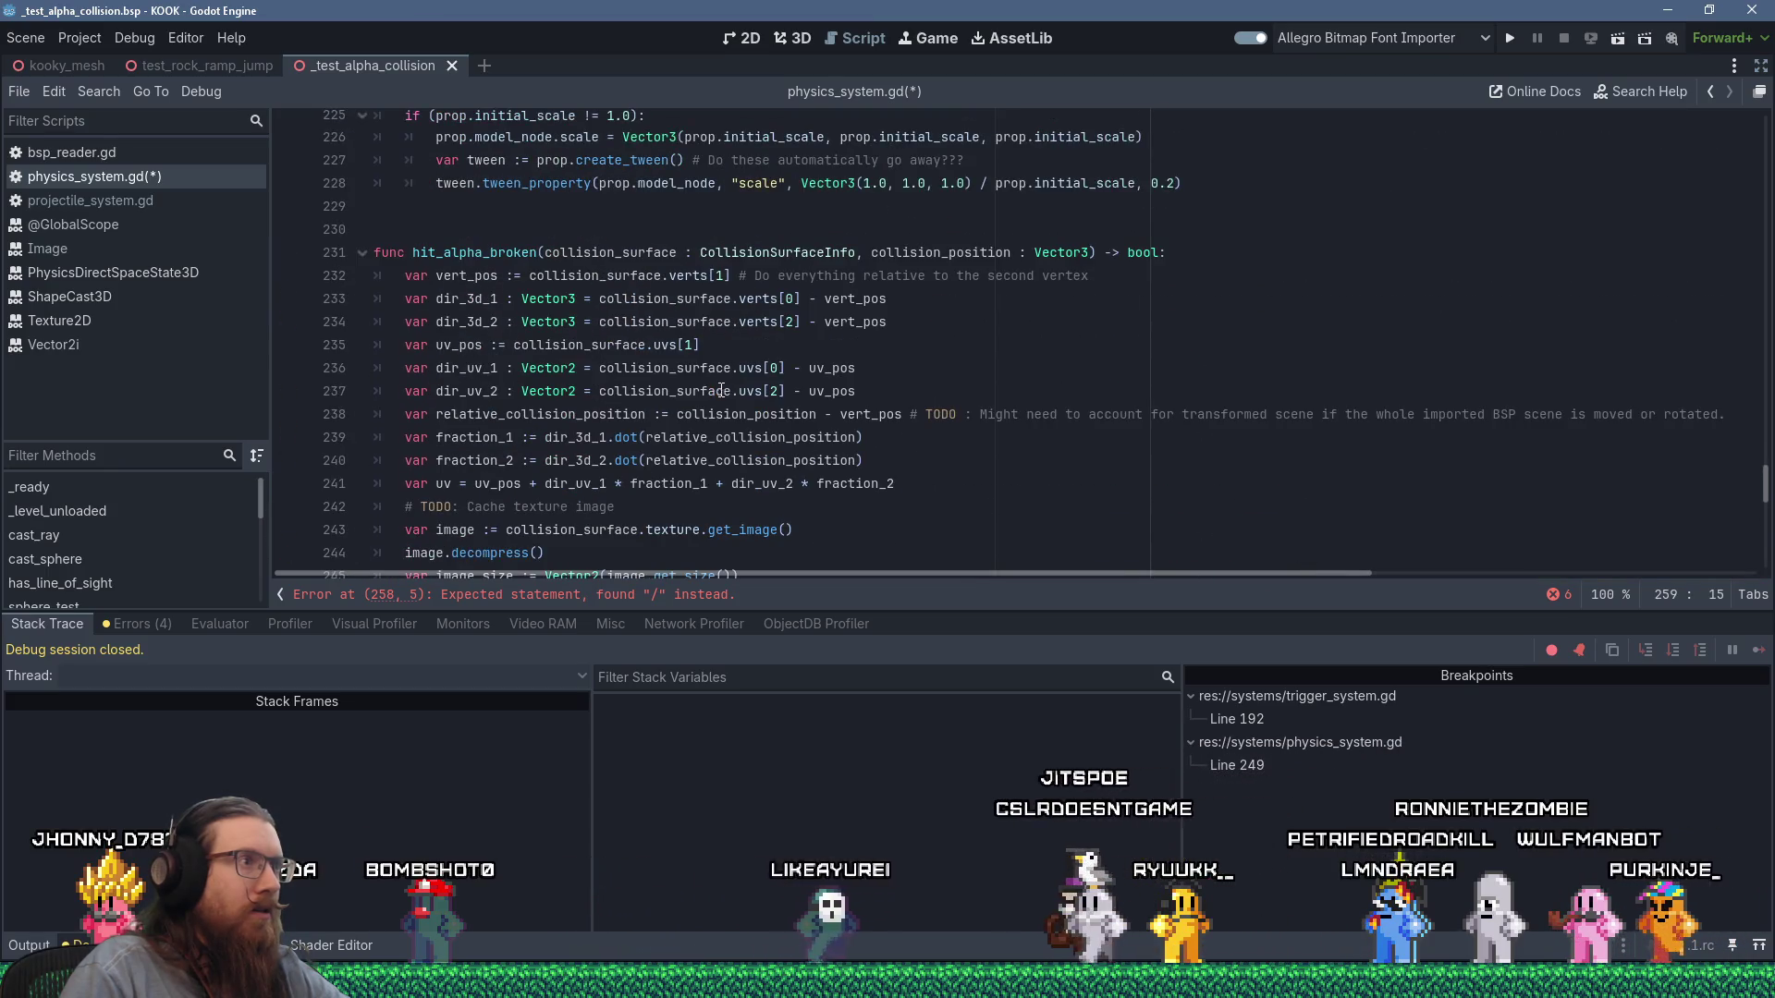
{"action": "left_click", "coordinate": [600, 300]}
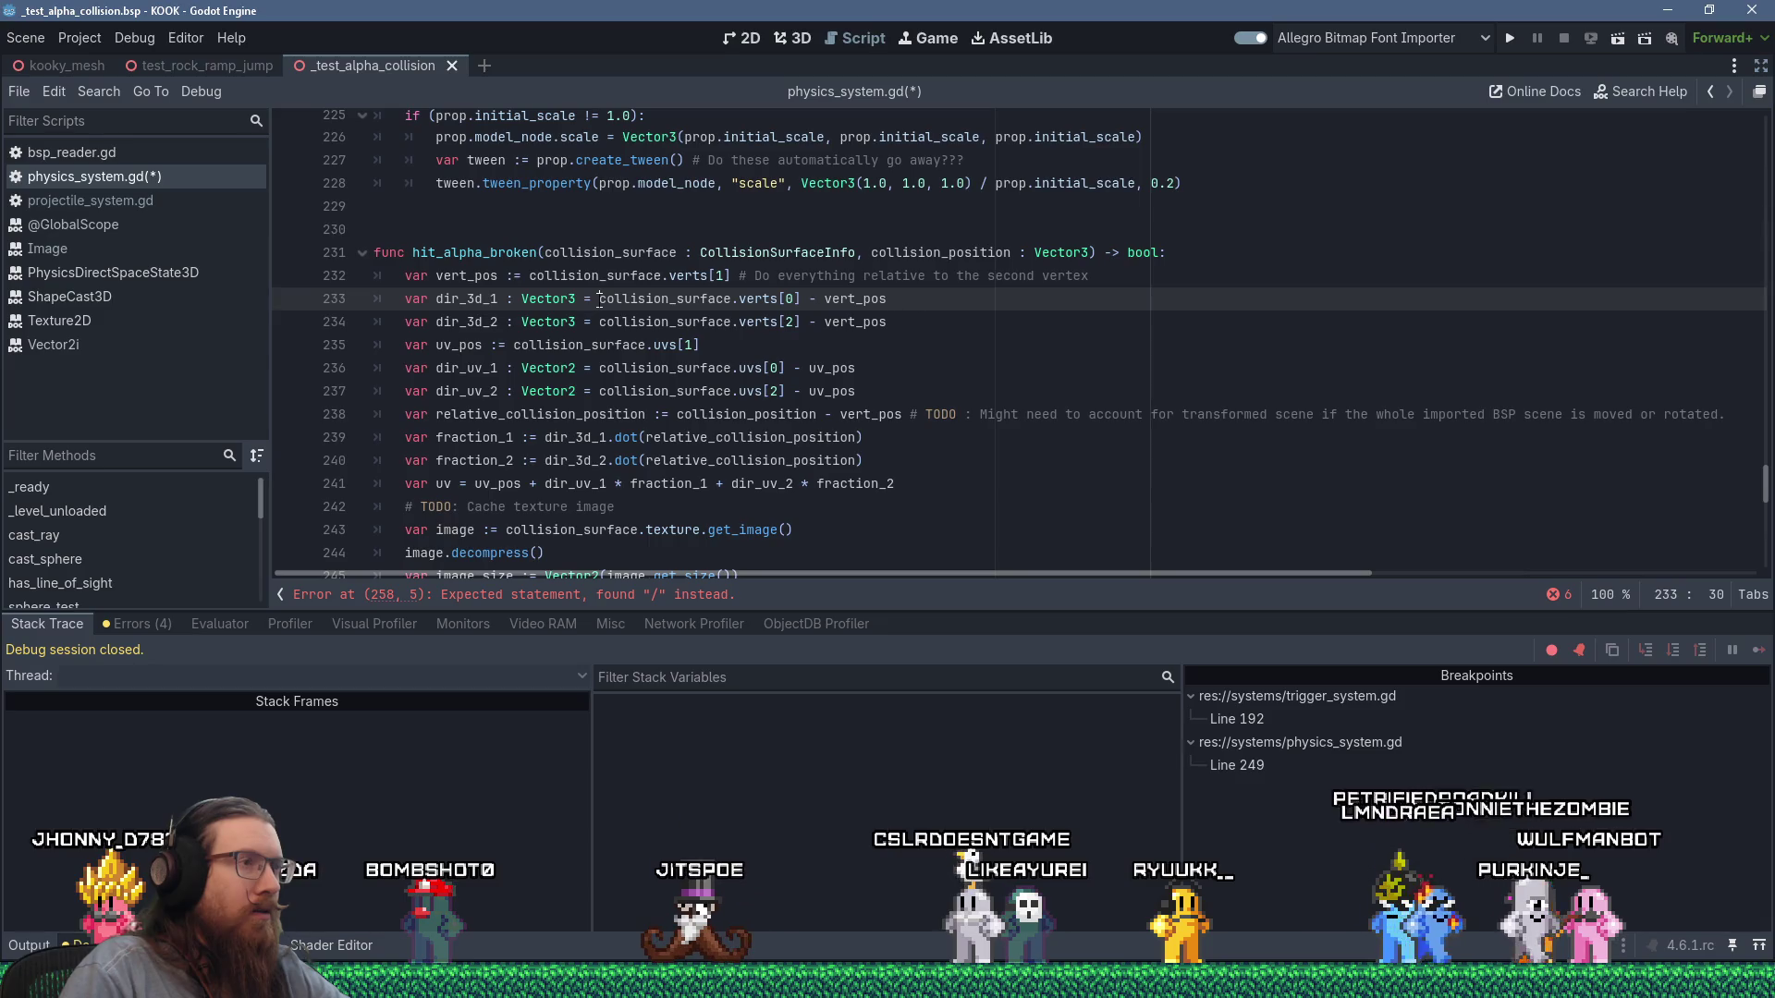
{"action": "scroll", "coordinate": [608, 311], "scroll_direction": "down", "scroll_amount": 8}
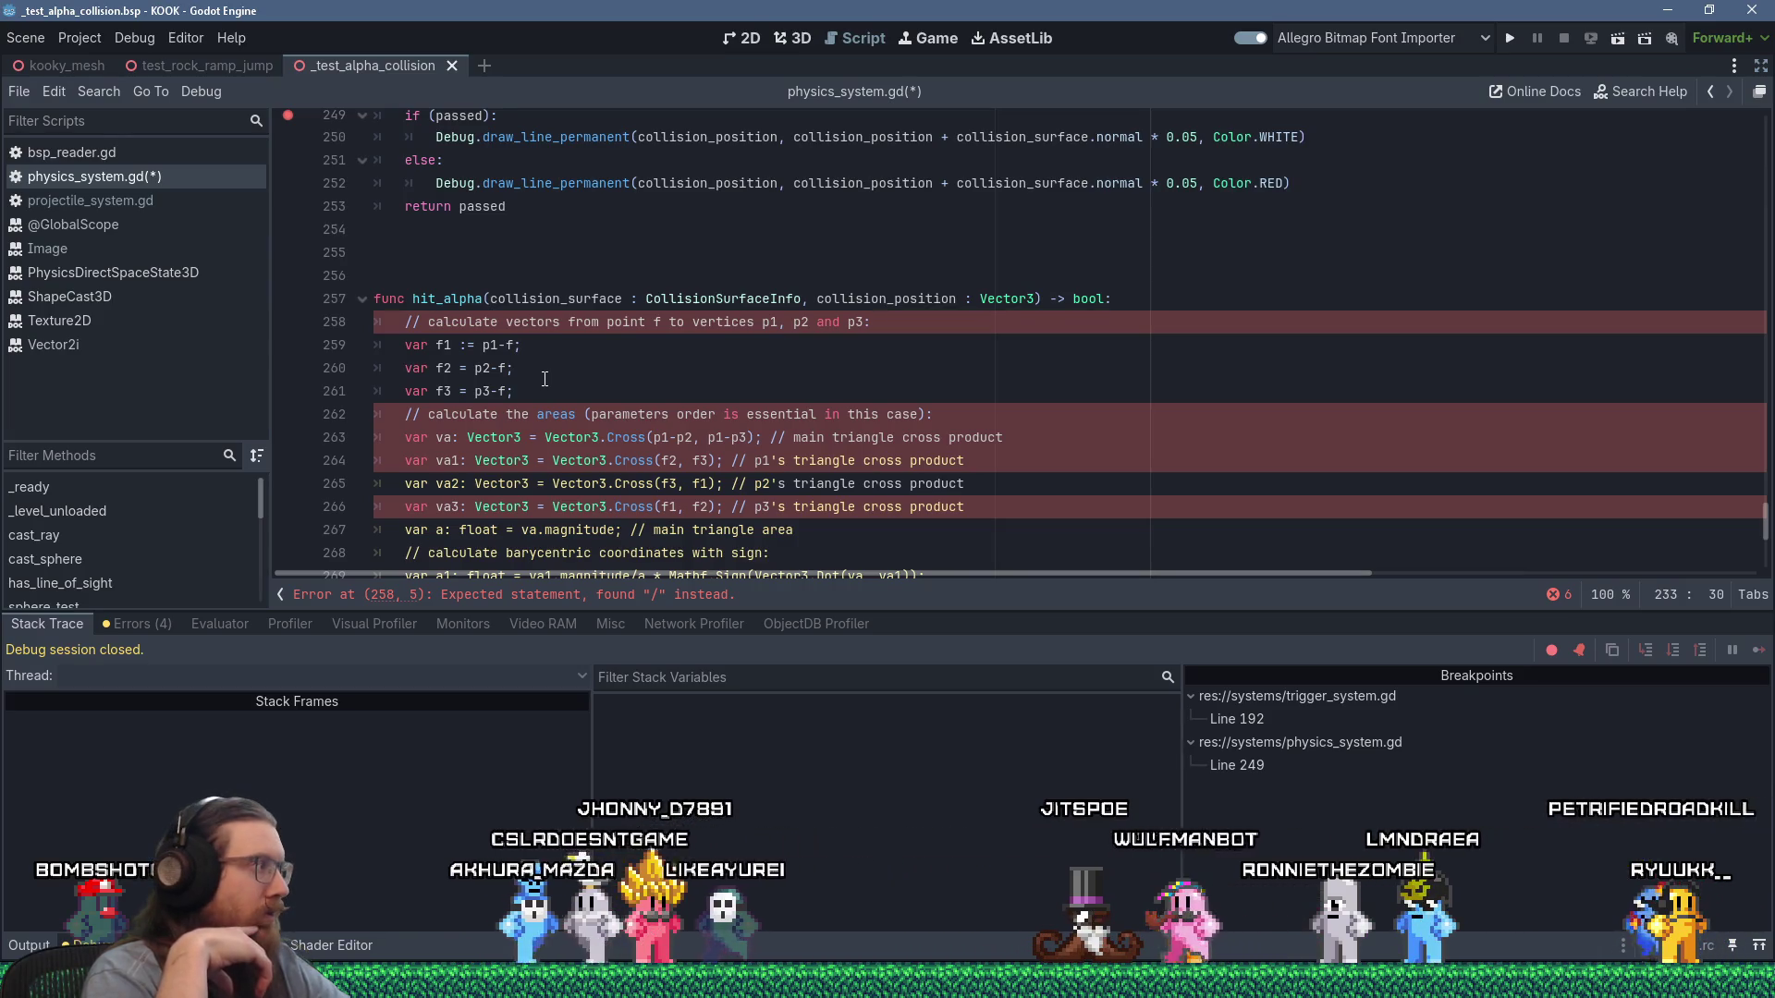
{"action": "scroll", "coordinate": [555, 370], "scroll_direction": "up", "scroll_amount": 7}
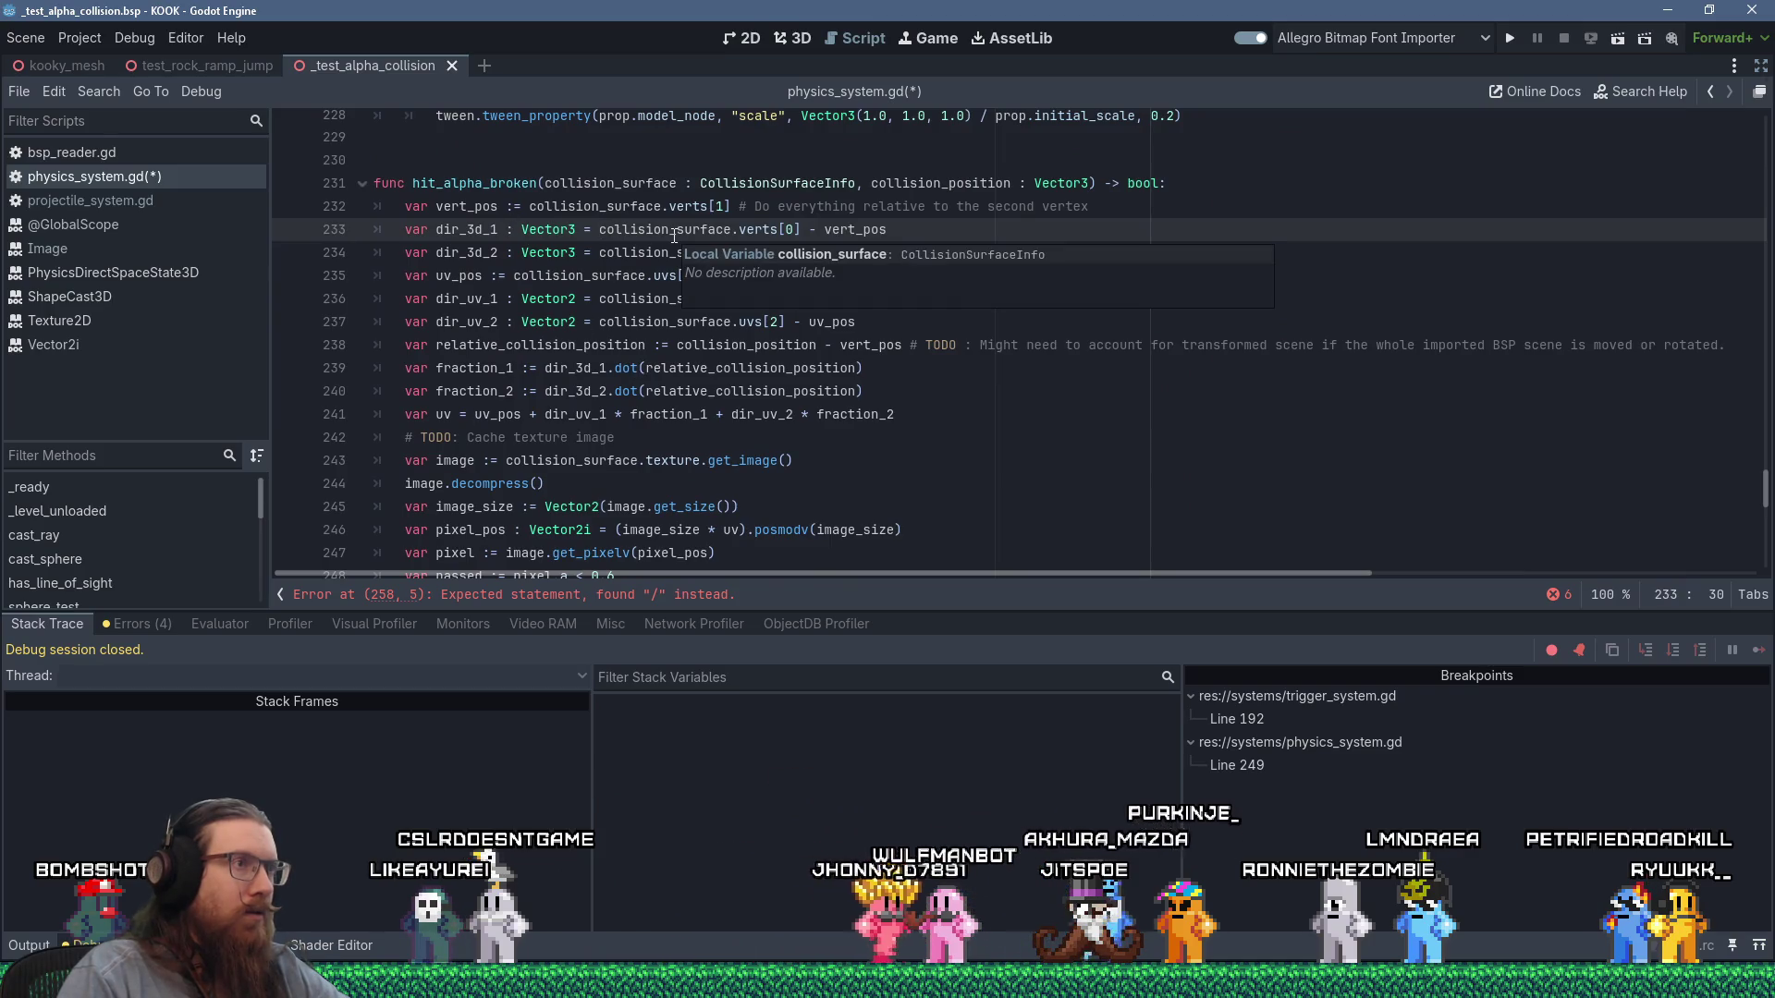
Rewrite f1 as collision_surface.verts[0] minus collision_position.
{"action": "left_click_drag", "start_coordinate": [600, 230], "coordinate": [801, 229]}
{"action": "right_click", "coordinate": [793, 231]}
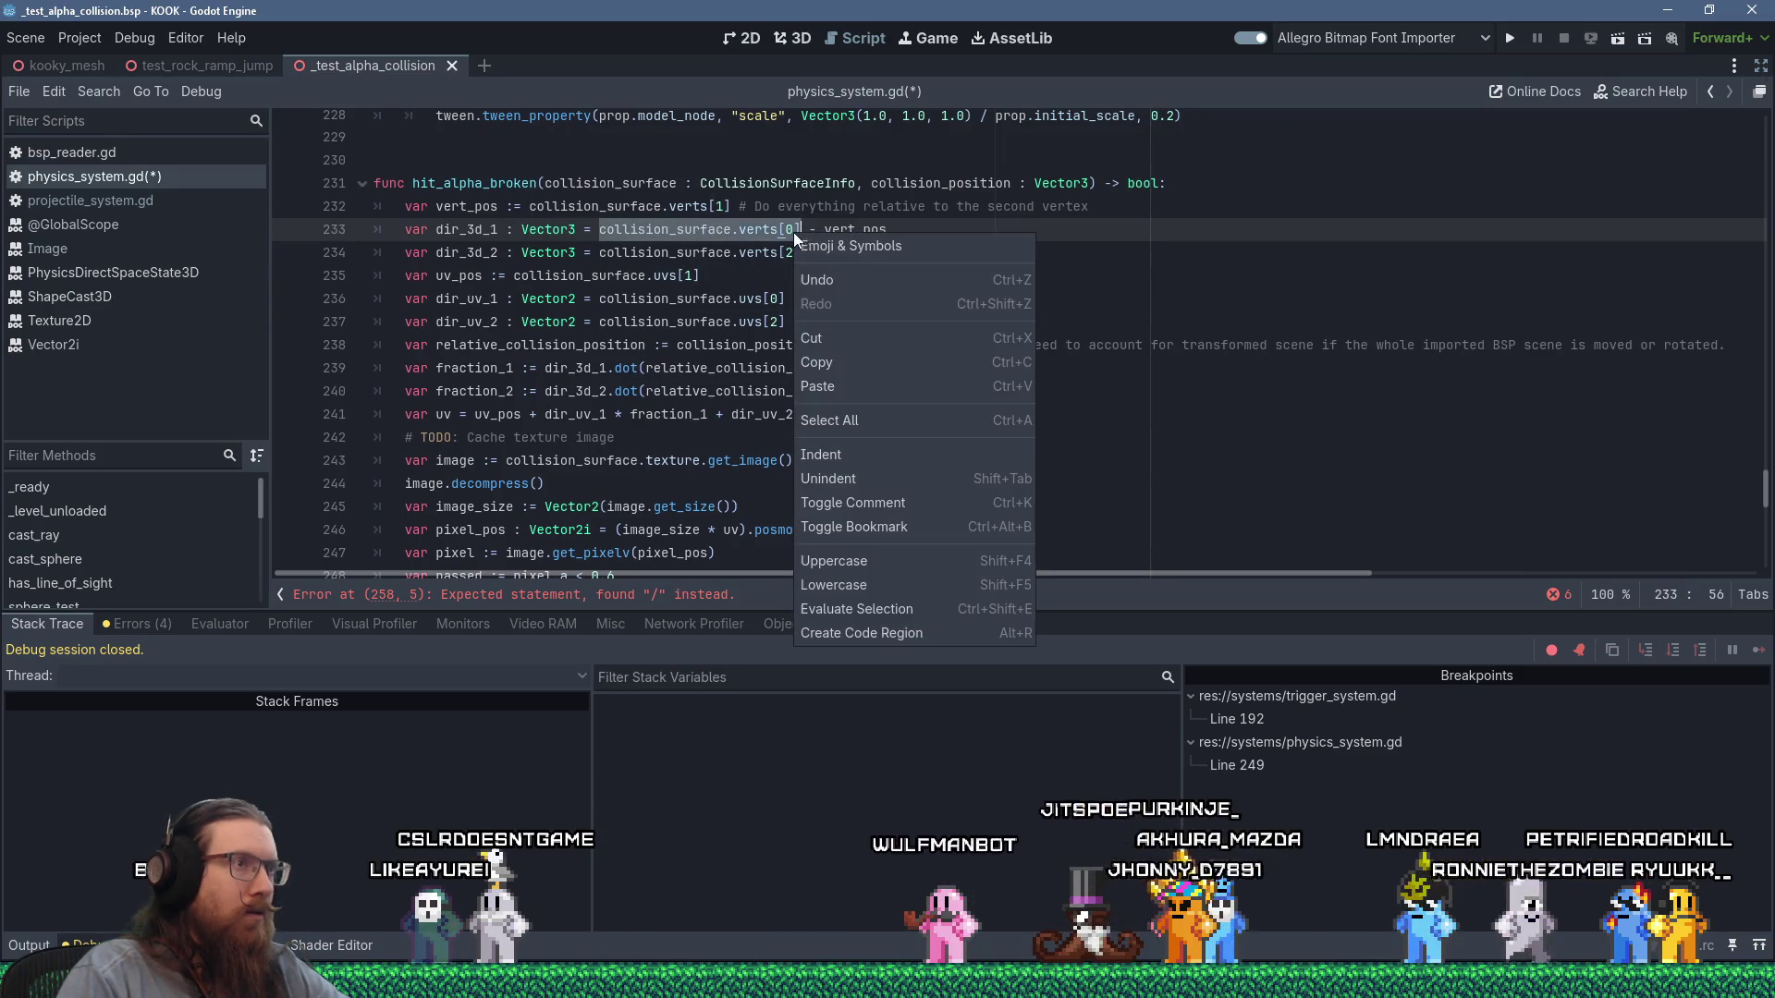
{"action": "left_click", "coordinate": [832, 375]}
{"action": "scroll", "coordinate": [831, 376], "scroll_direction": "down", "scroll_amount": 6}
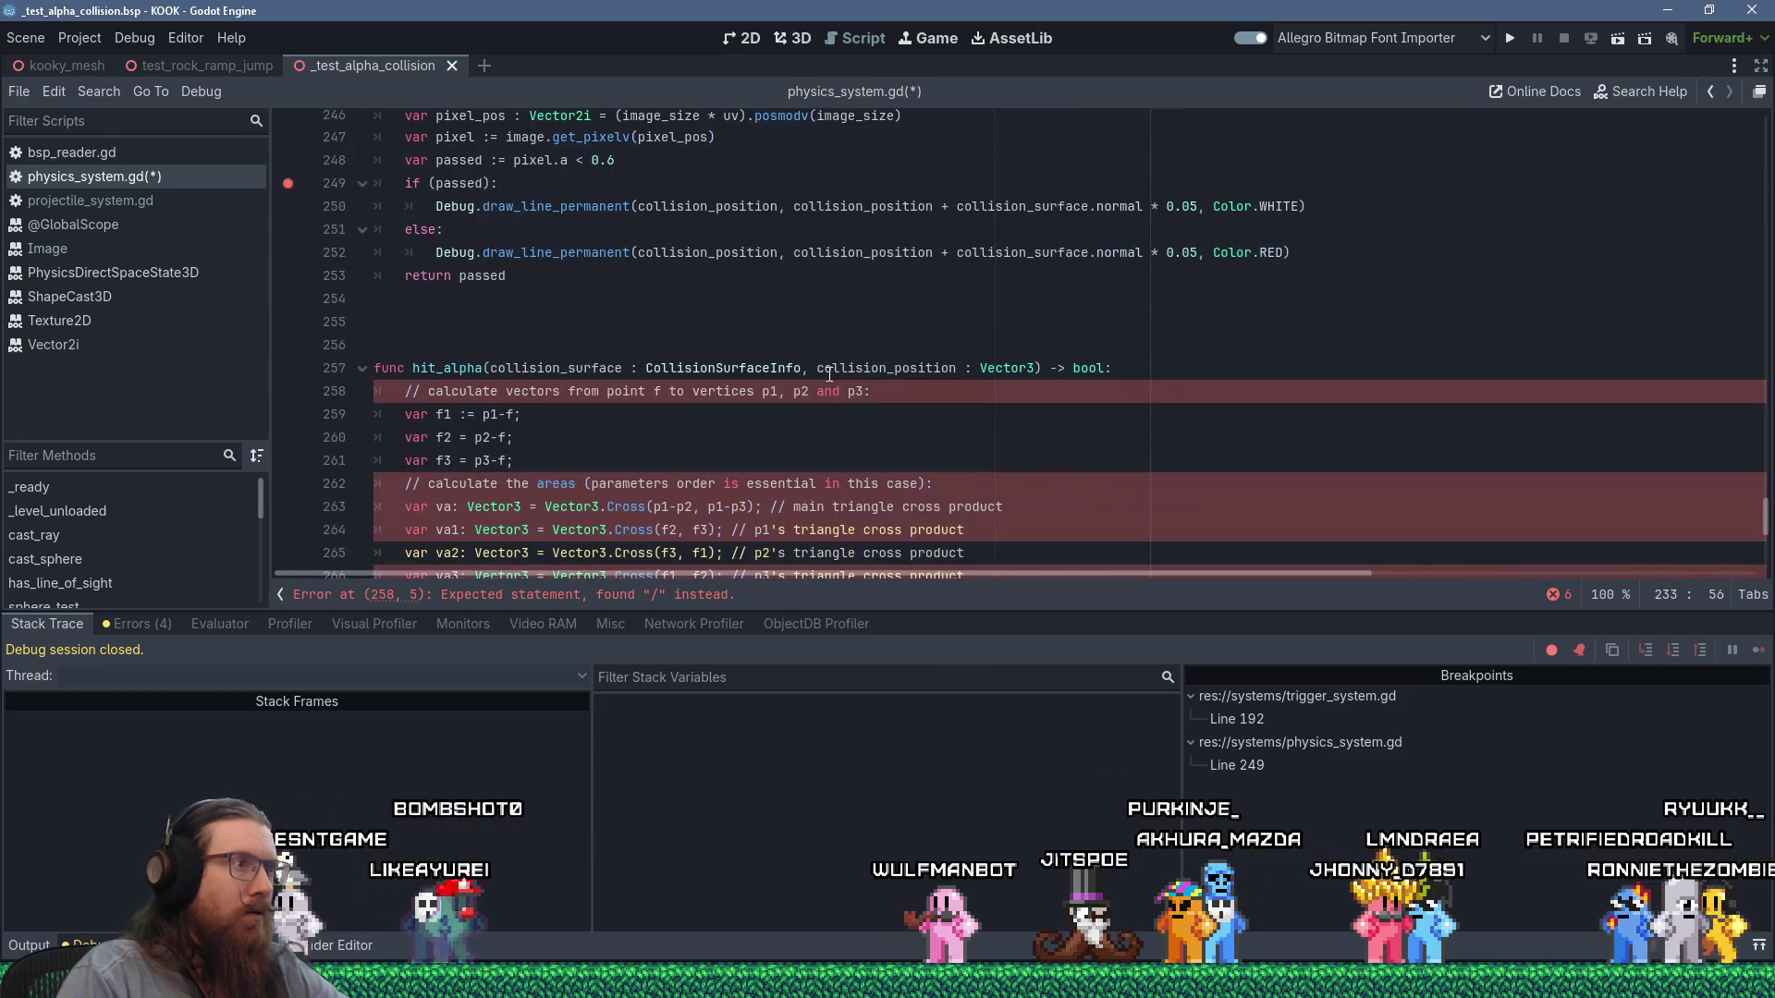
{"action": "double_click", "coordinate": [486, 417]}
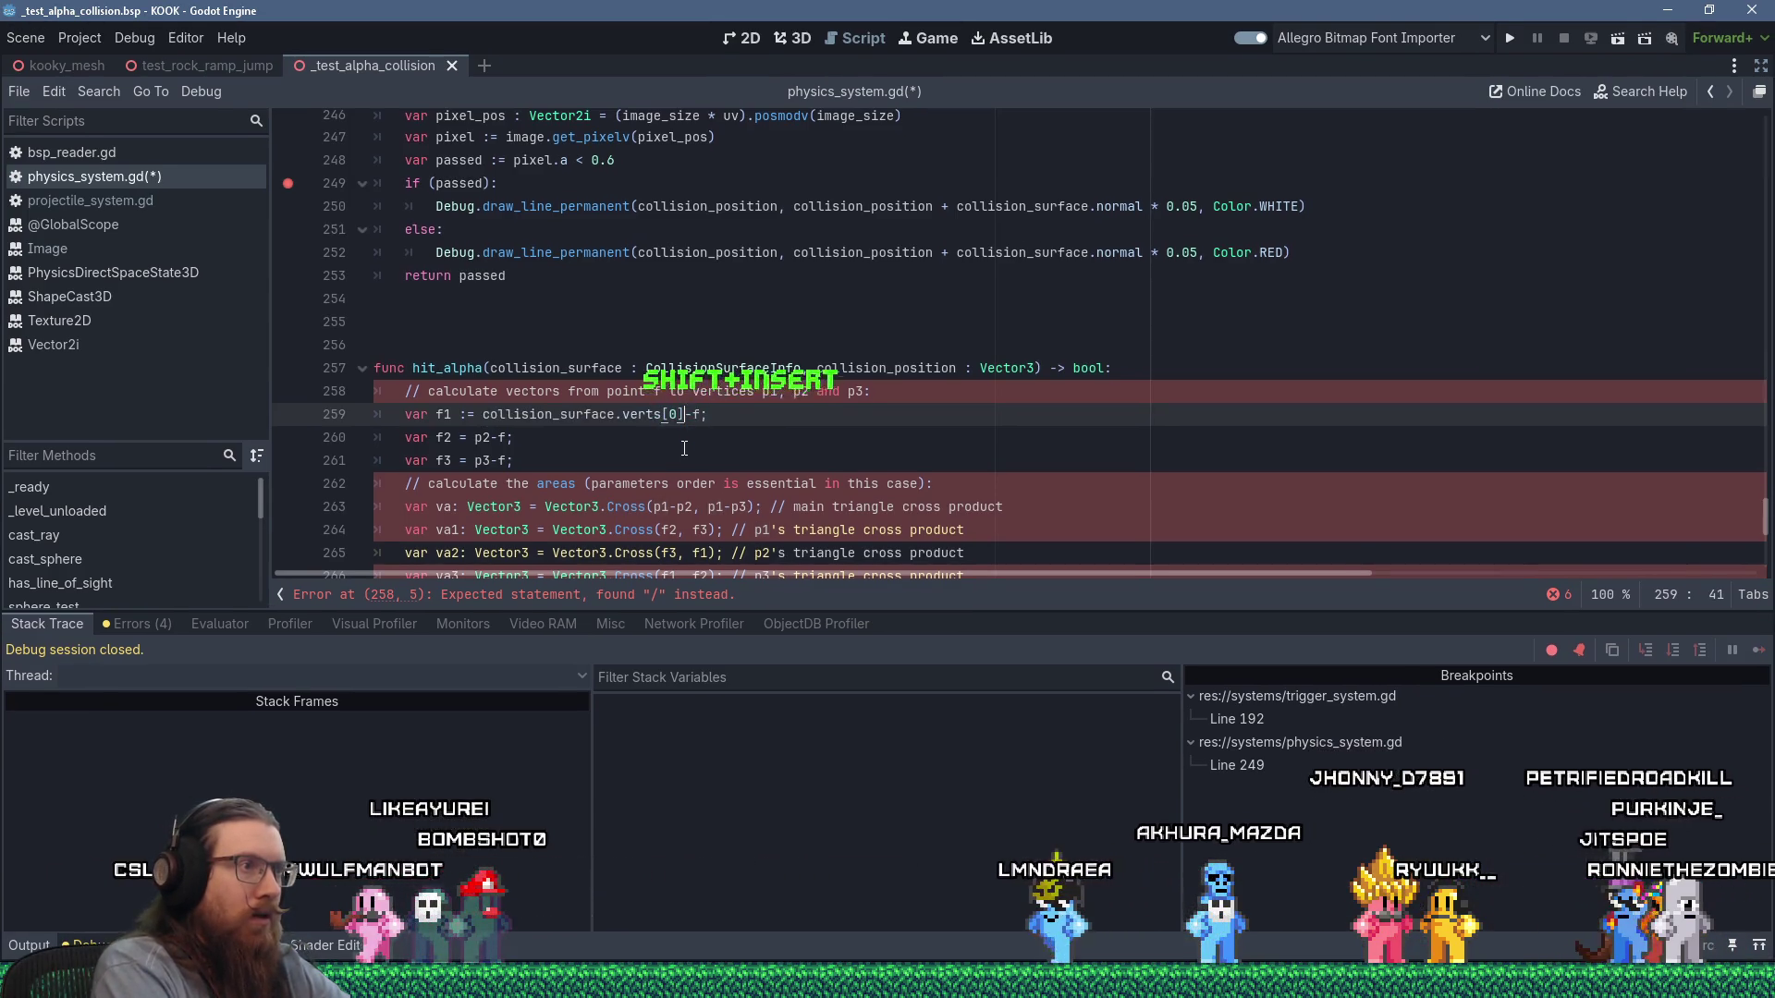
{"action": "key", "text": "Right"}
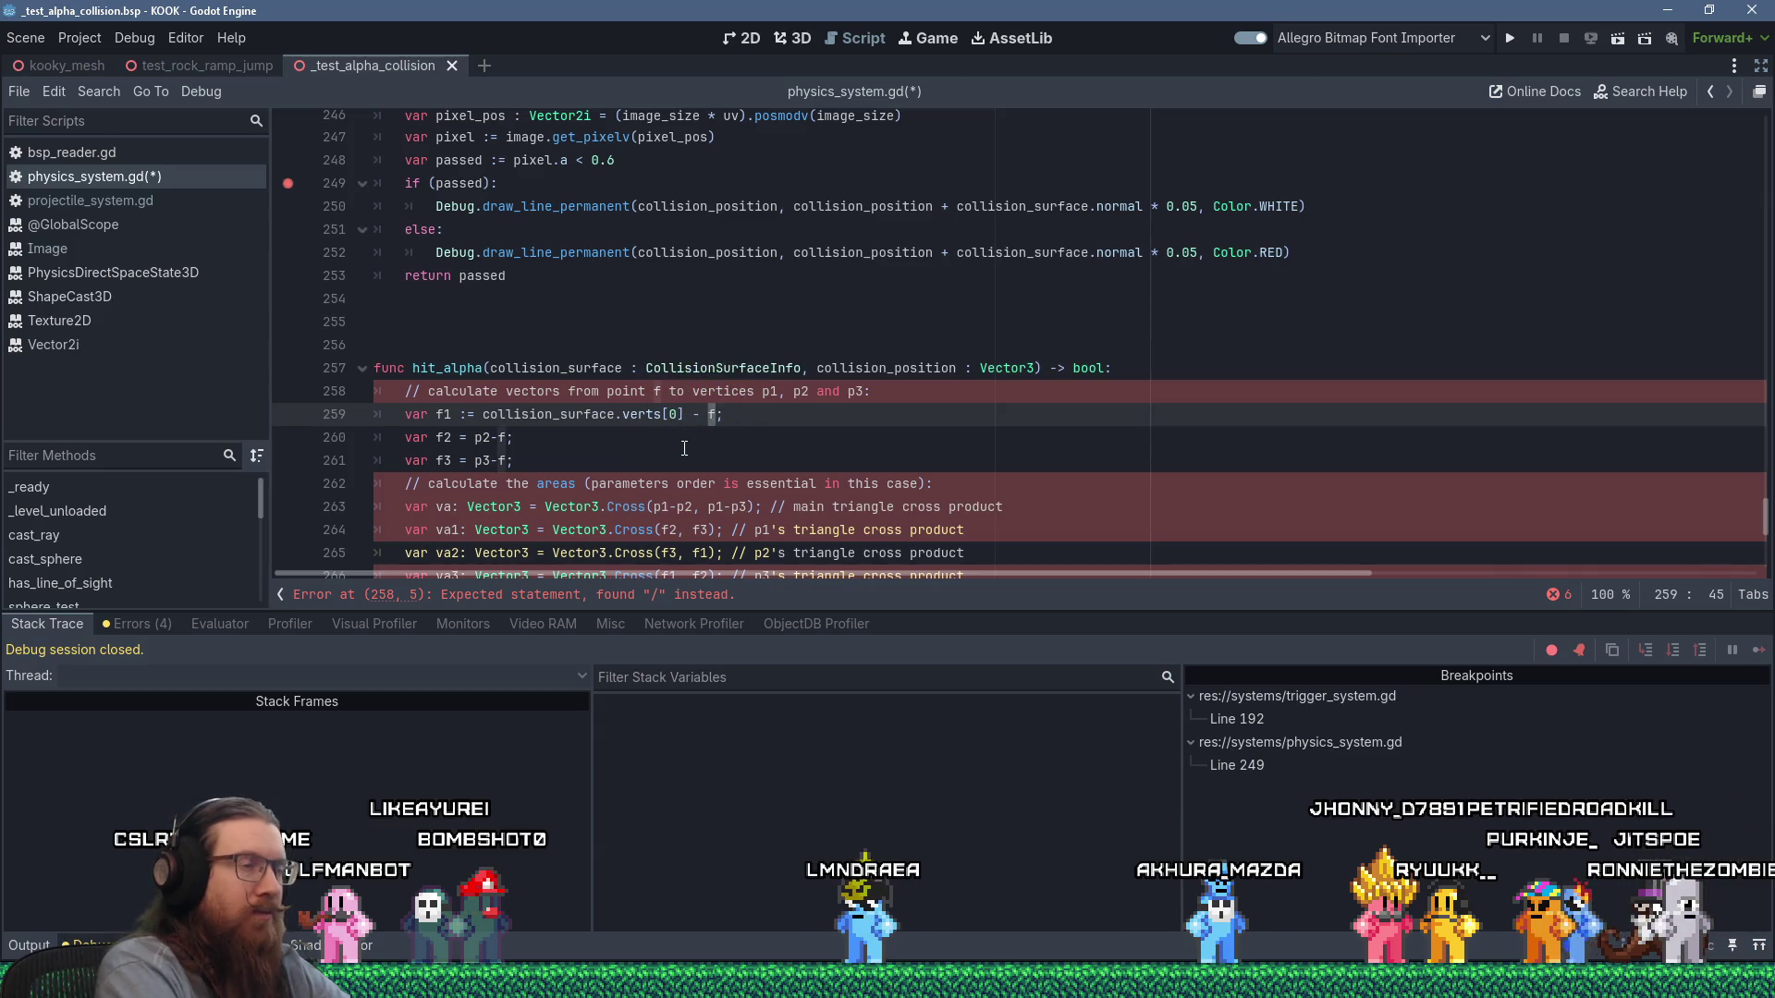
{"action": "type", "text": "collision_p"}
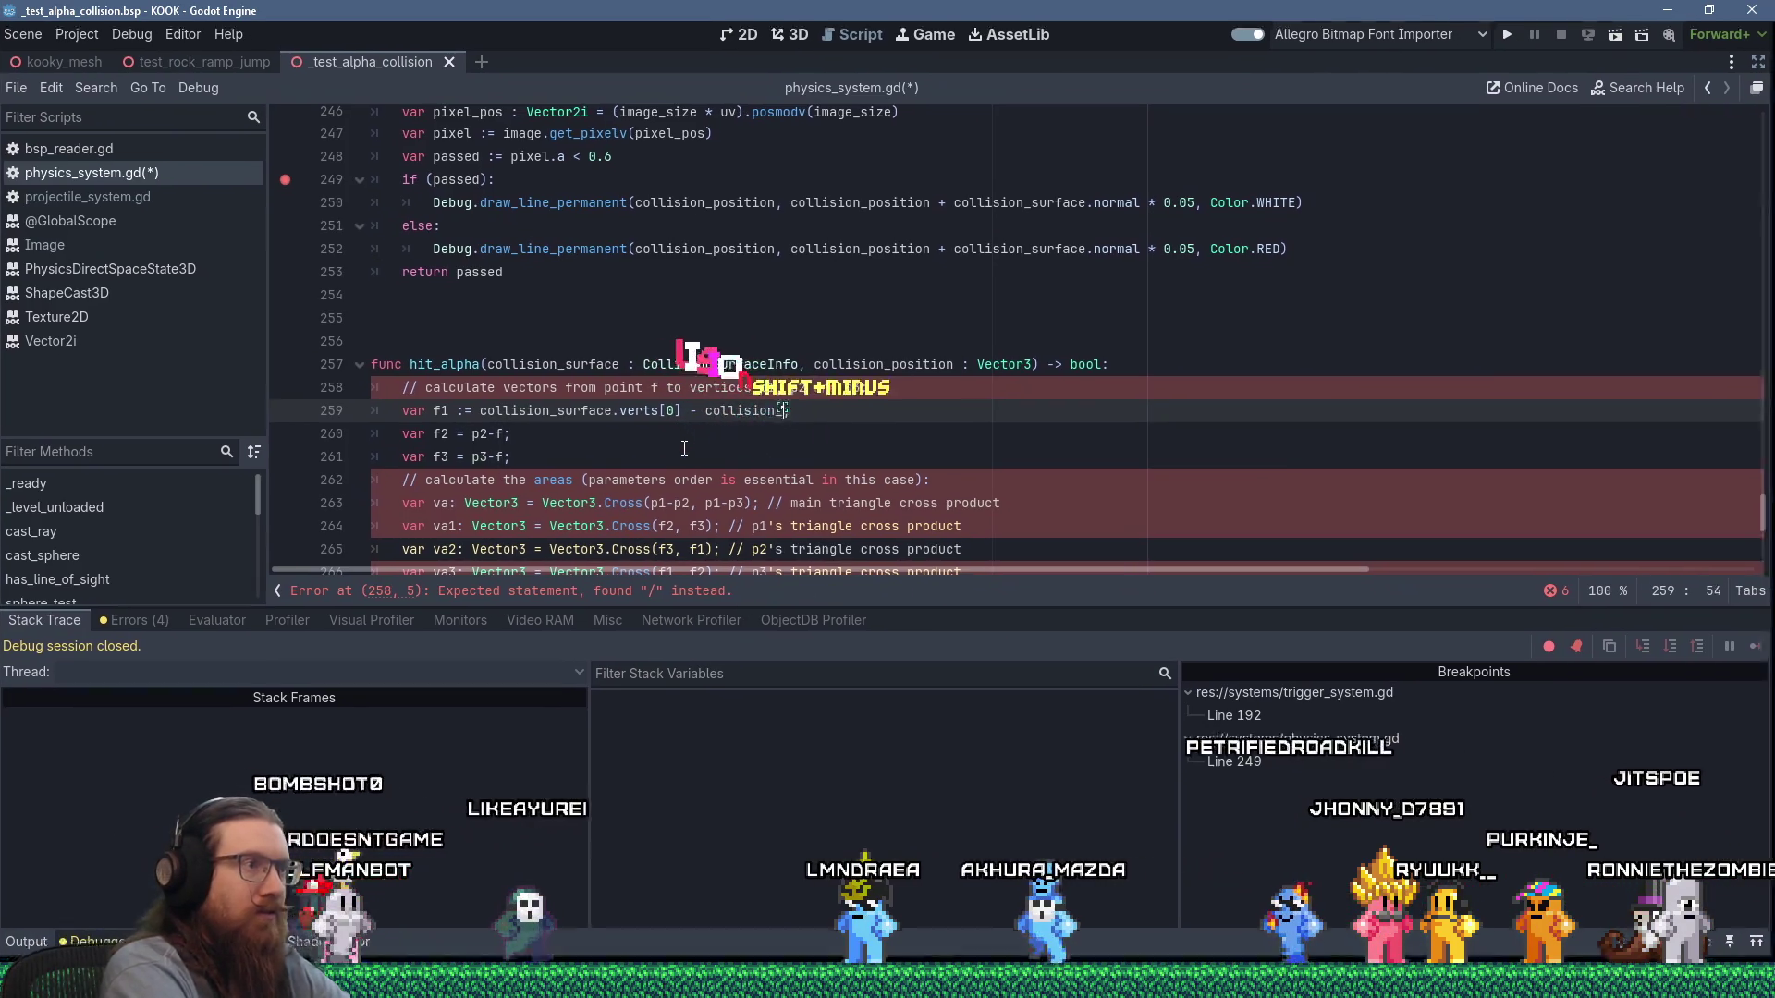
{"action": "type", "text": "osition"}
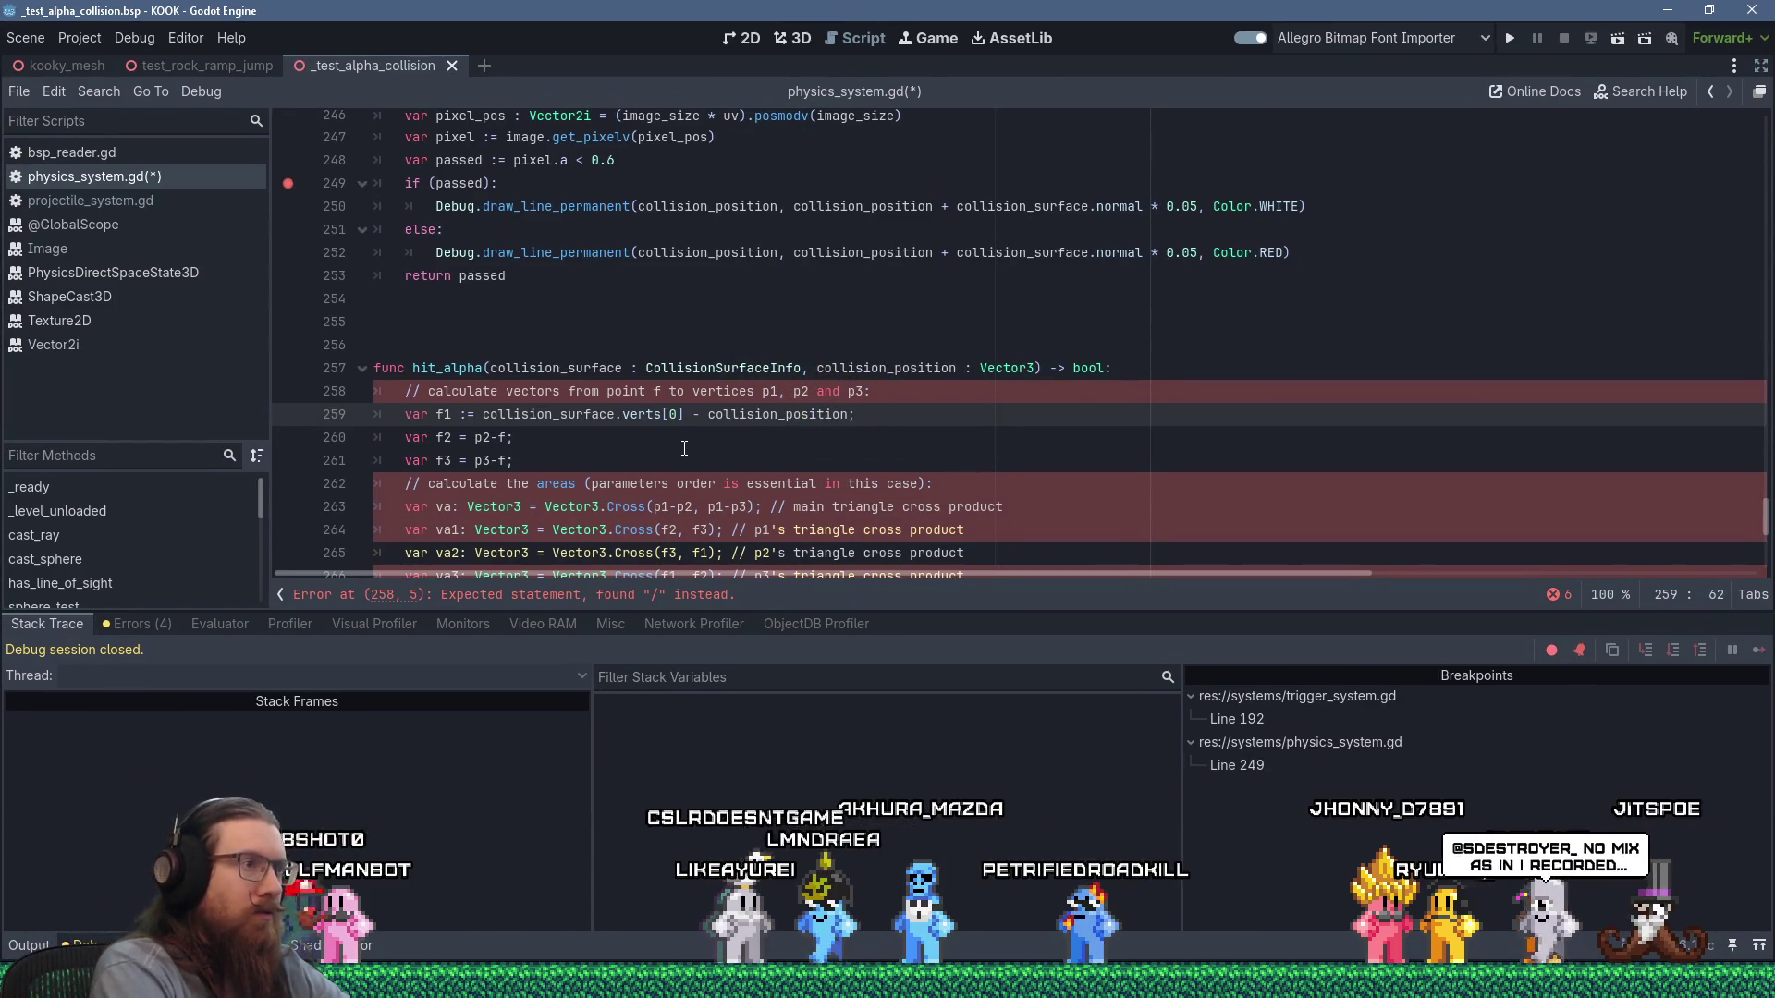
Delete the comment line above the f1 definition.
{"action": "key", "text": "Up"}
{"action": "key", "text": "Home"}
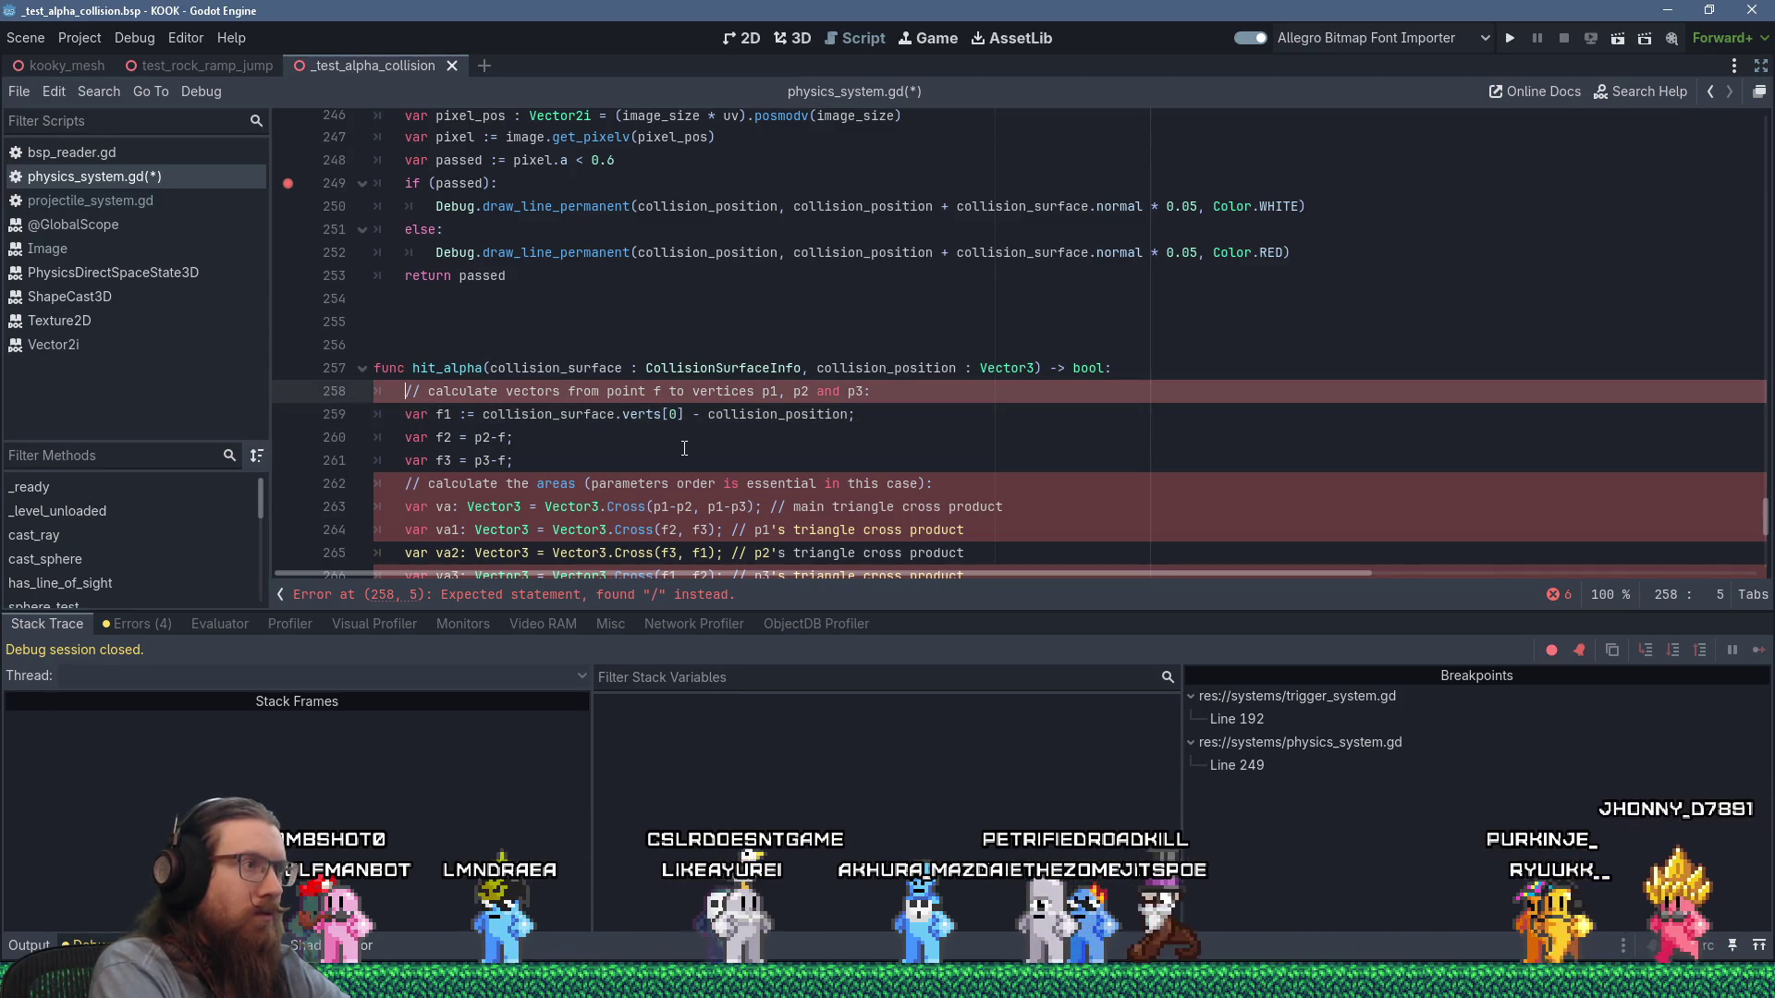
{"action": "key", "text": "shift+Down"}
{"action": "key", "text": "Delete"}
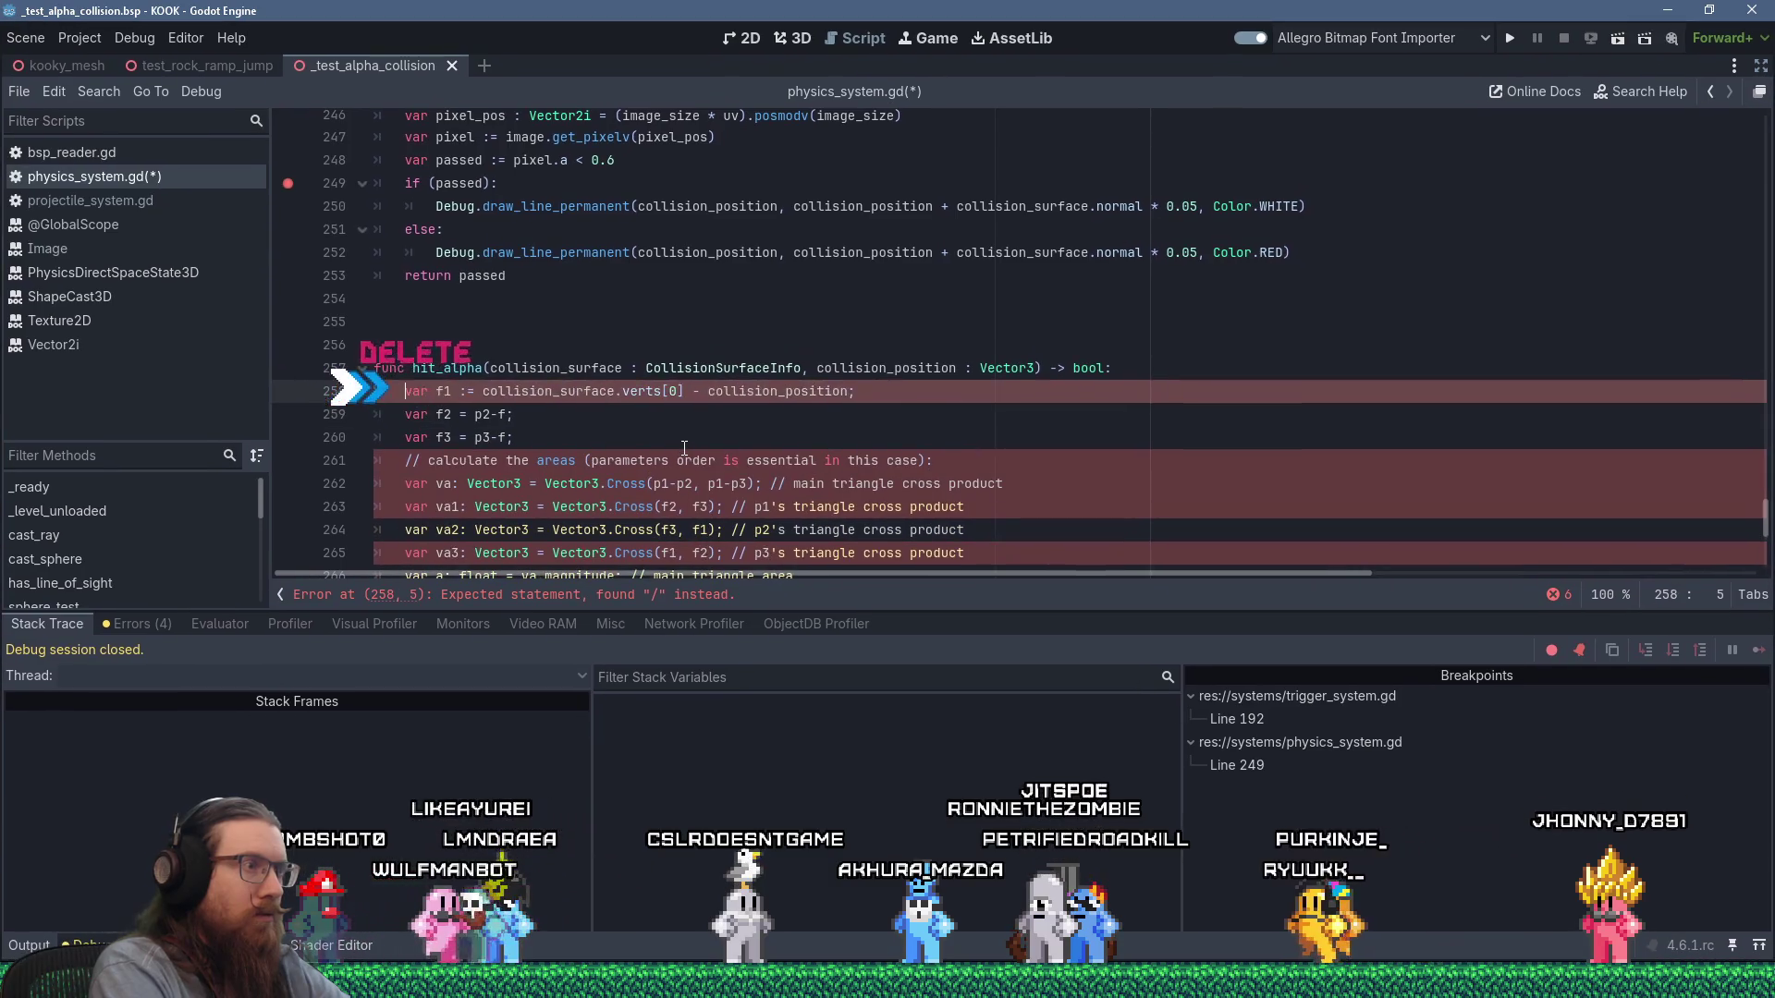
{"action": "key", "text": "Down"}
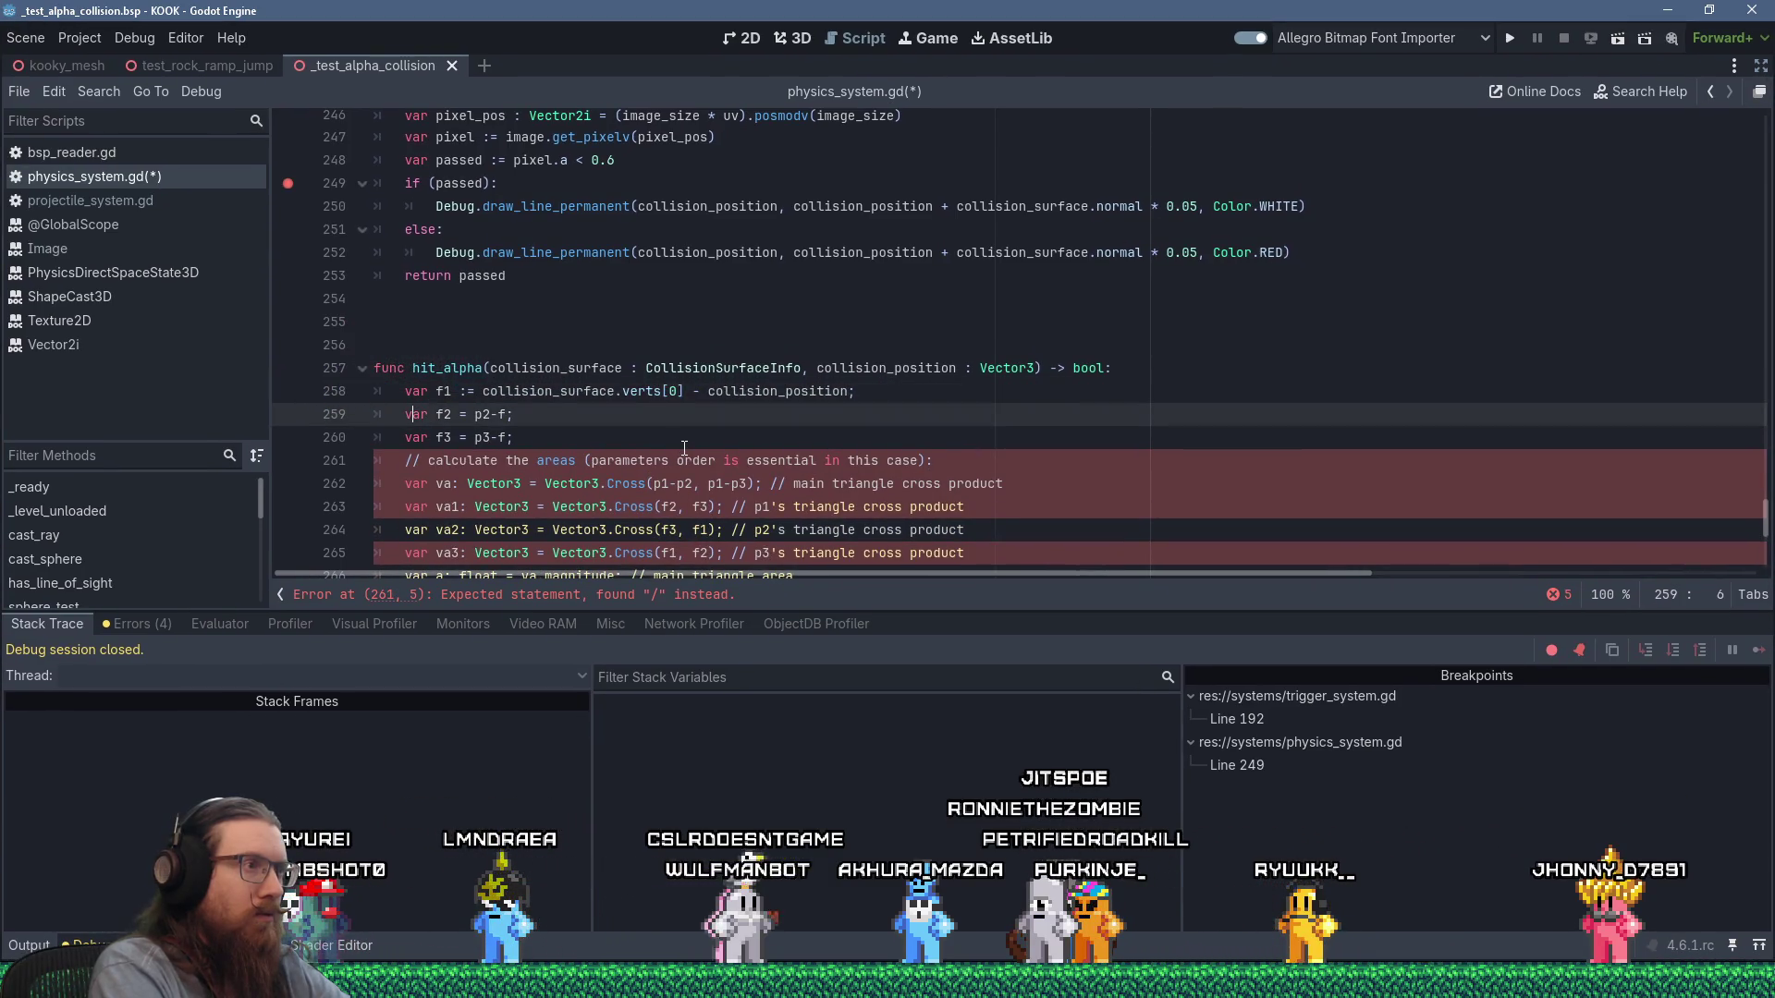
Replace the old f2 and f3 lines with copies of the new f1 line.
{"action": "key", "text": "Up"}
{"action": "key", "text": "Right"}
{"action": "key", "text": "shift+Down"}
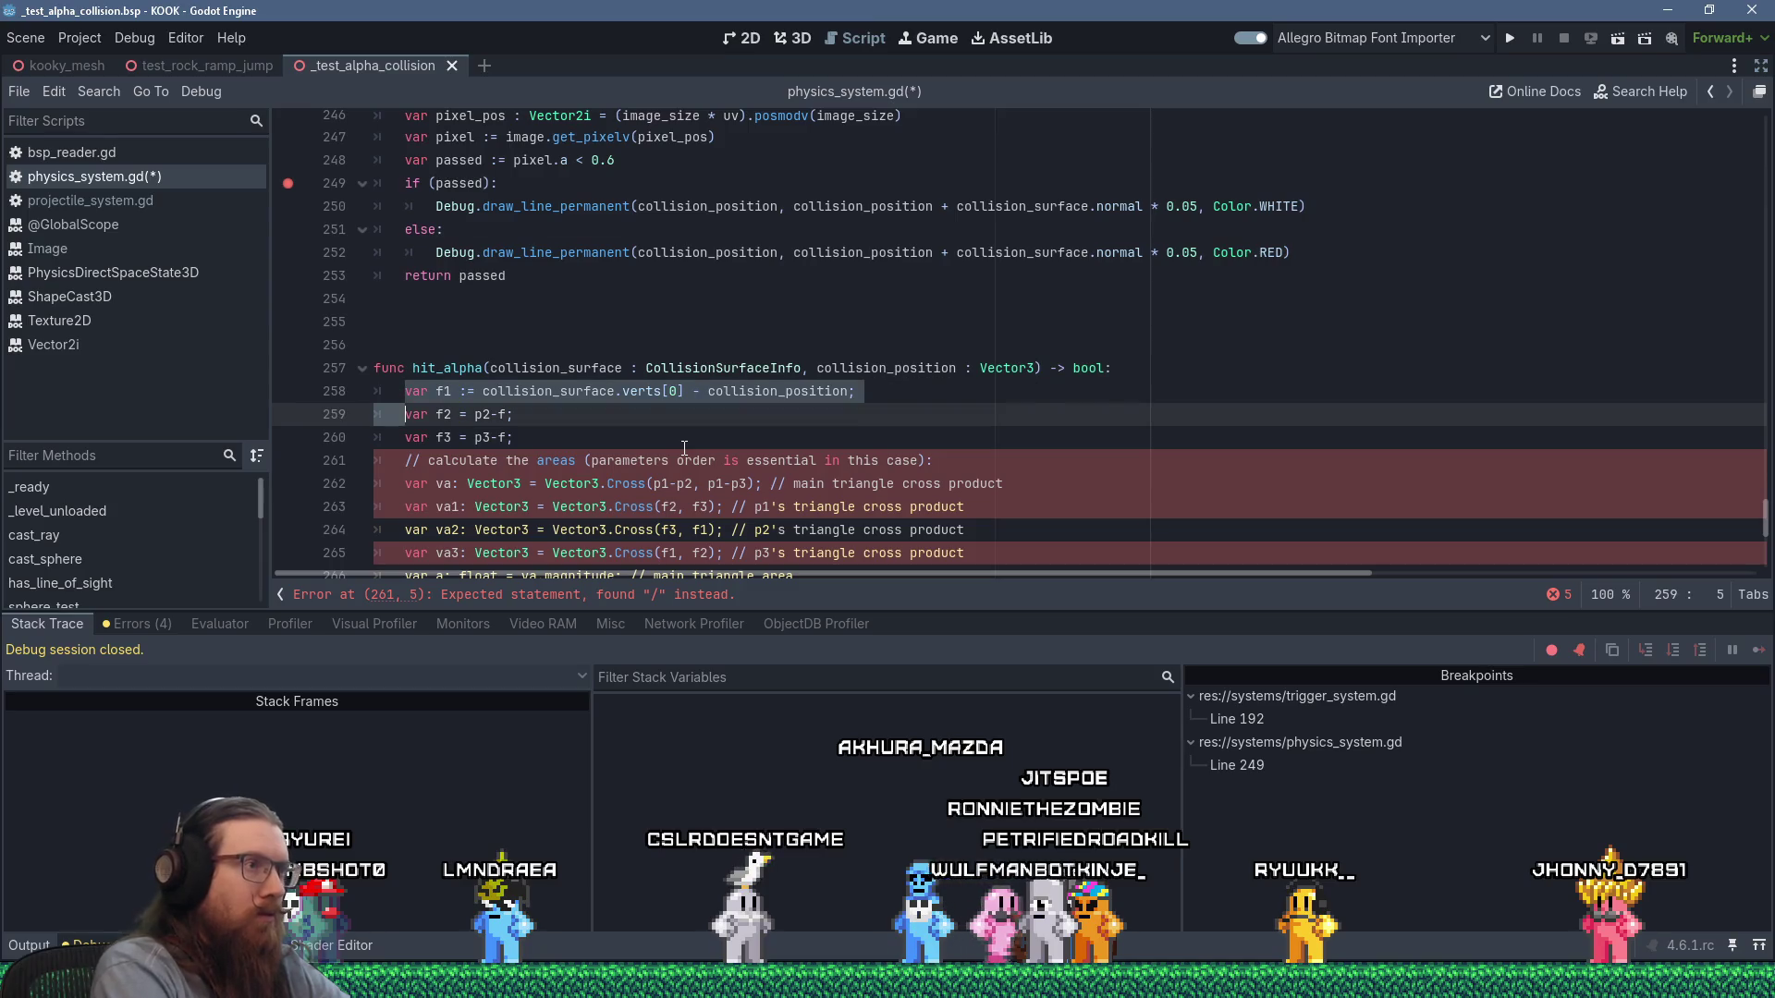
{"action": "key", "text": "shift+Insert"}
{"action": "key", "text": "shift+Insert"}
{"action": "key", "text": "shift+Insert"}
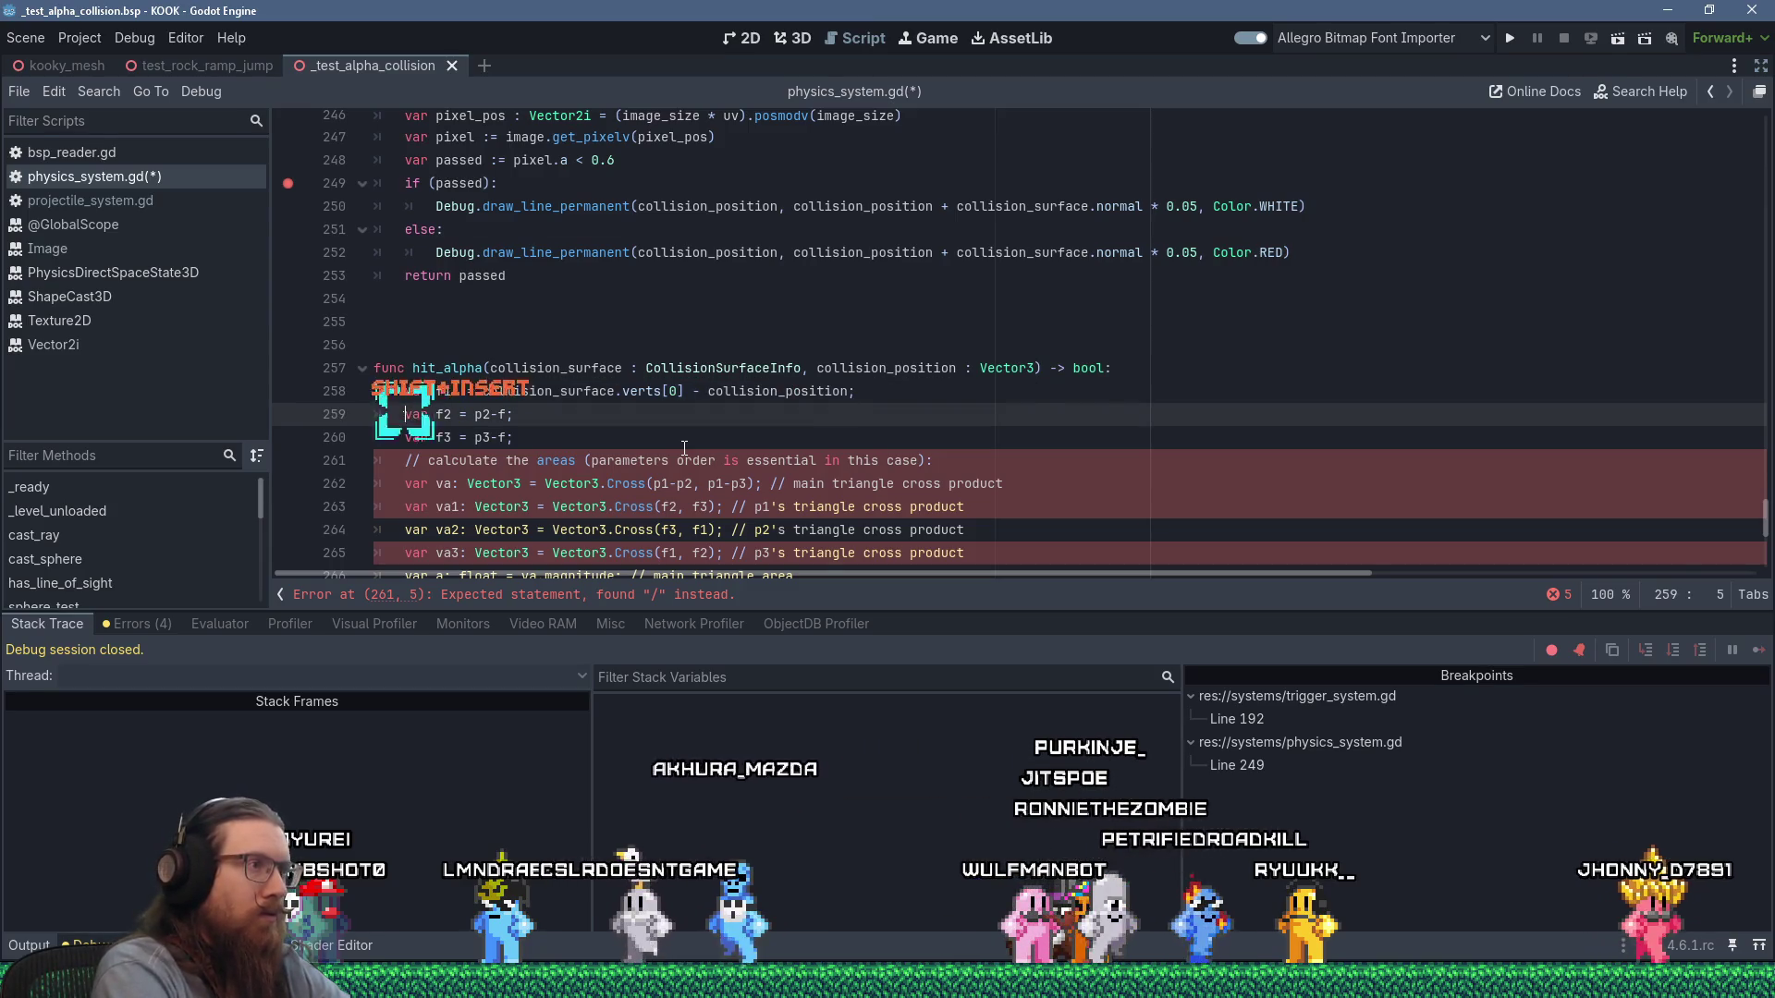
{"action": "key", "text": "shift+Down"}
{"action": "key", "text": "shift+End"}
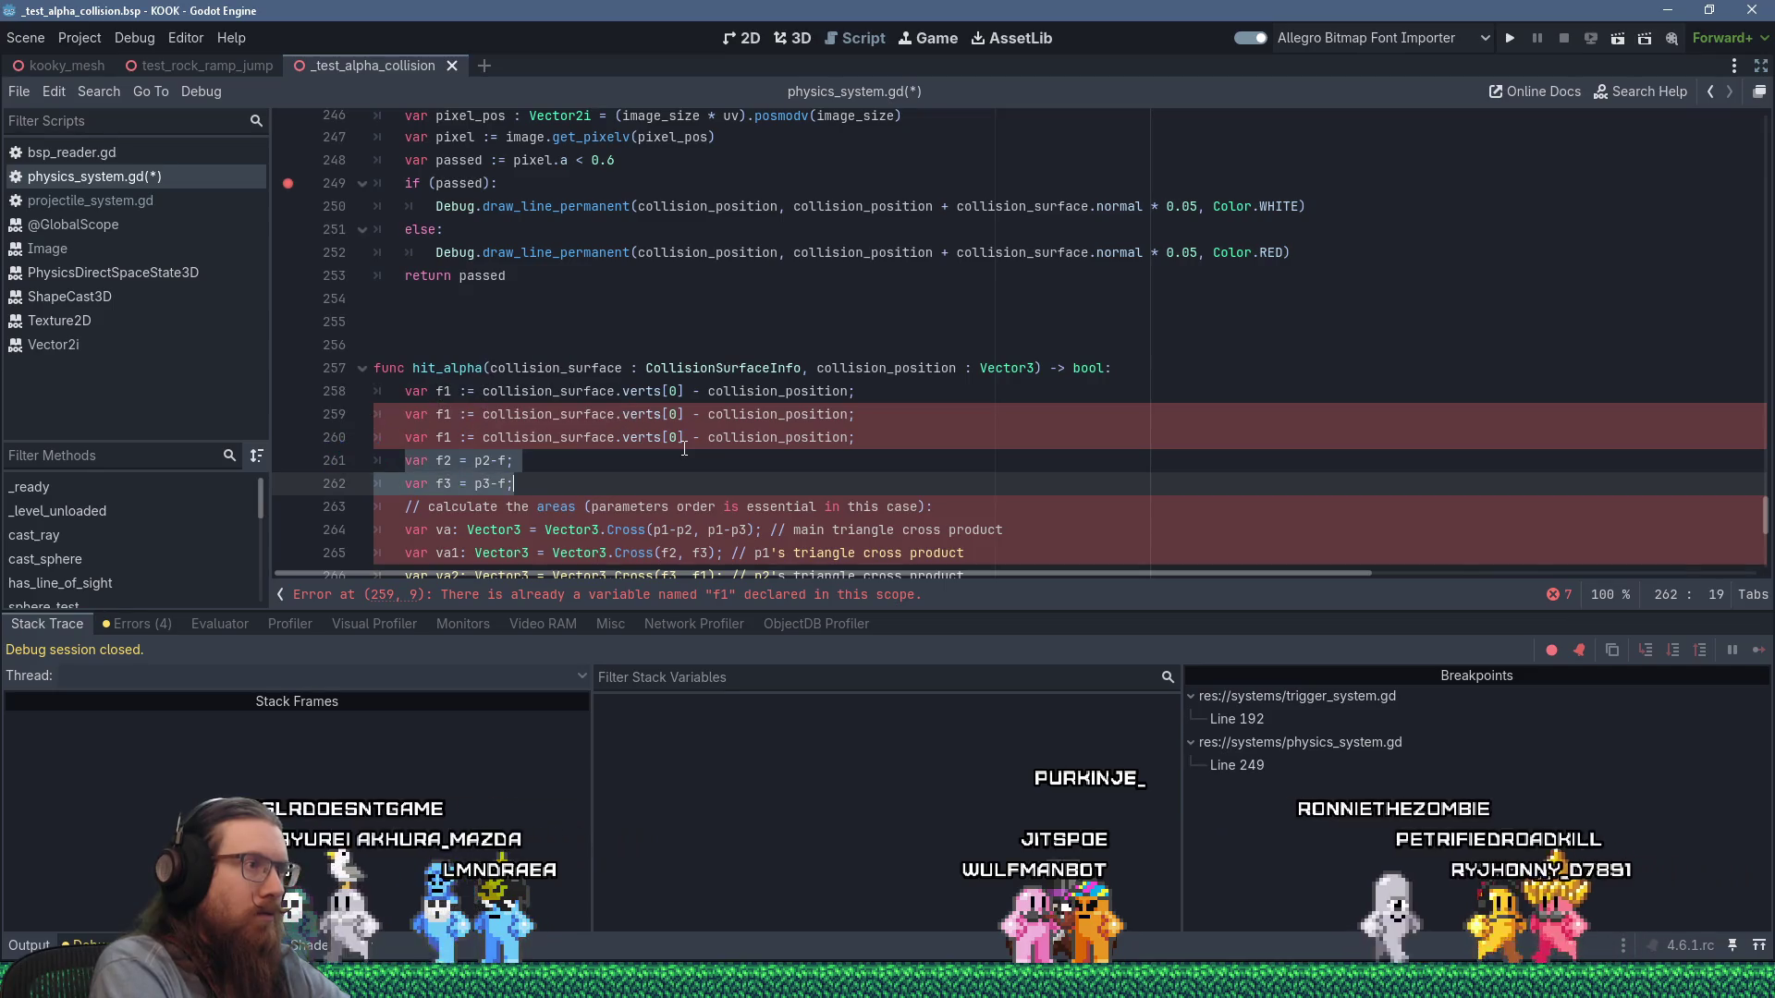
{"action": "key", "text": "Delete"}
{"action": "key", "text": "Up"}
{"action": "key", "text": "Up"}
Edit the copies into f2 using verts[1] and f3 using verts[2].
{"action": "key", "text": "Right"}
{"action": "key", "text": "Right"}
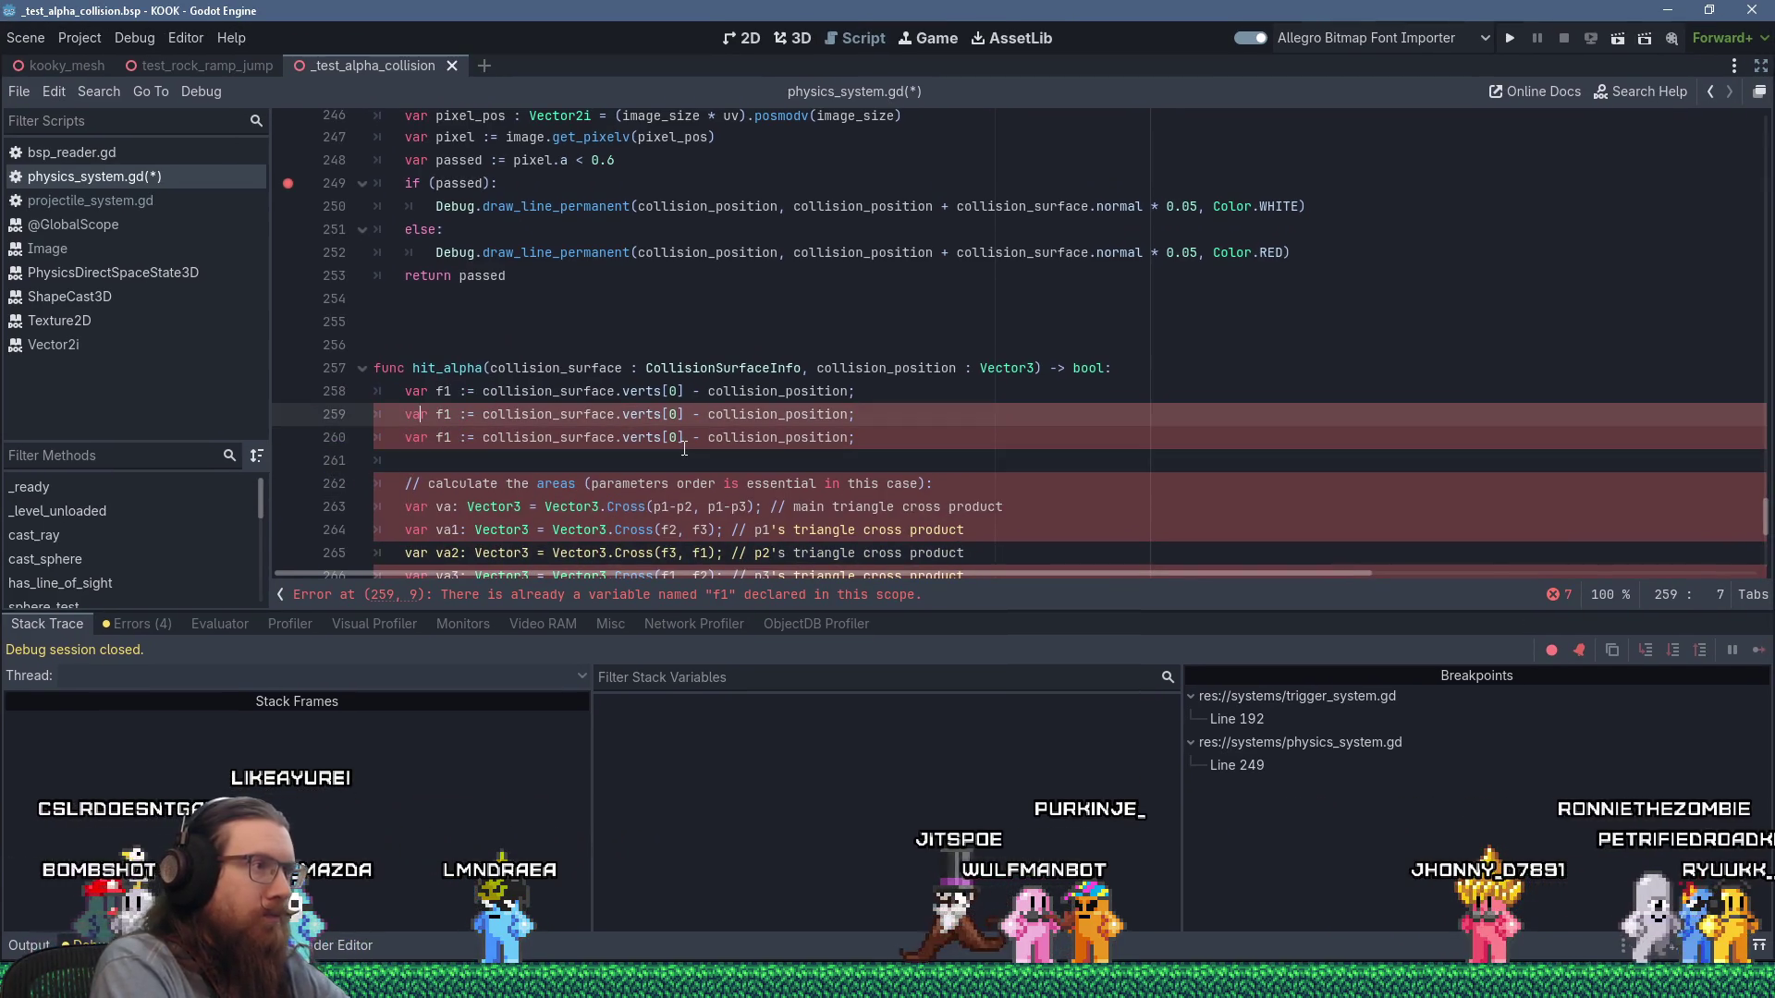
{"action": "key", "text": "Right"}
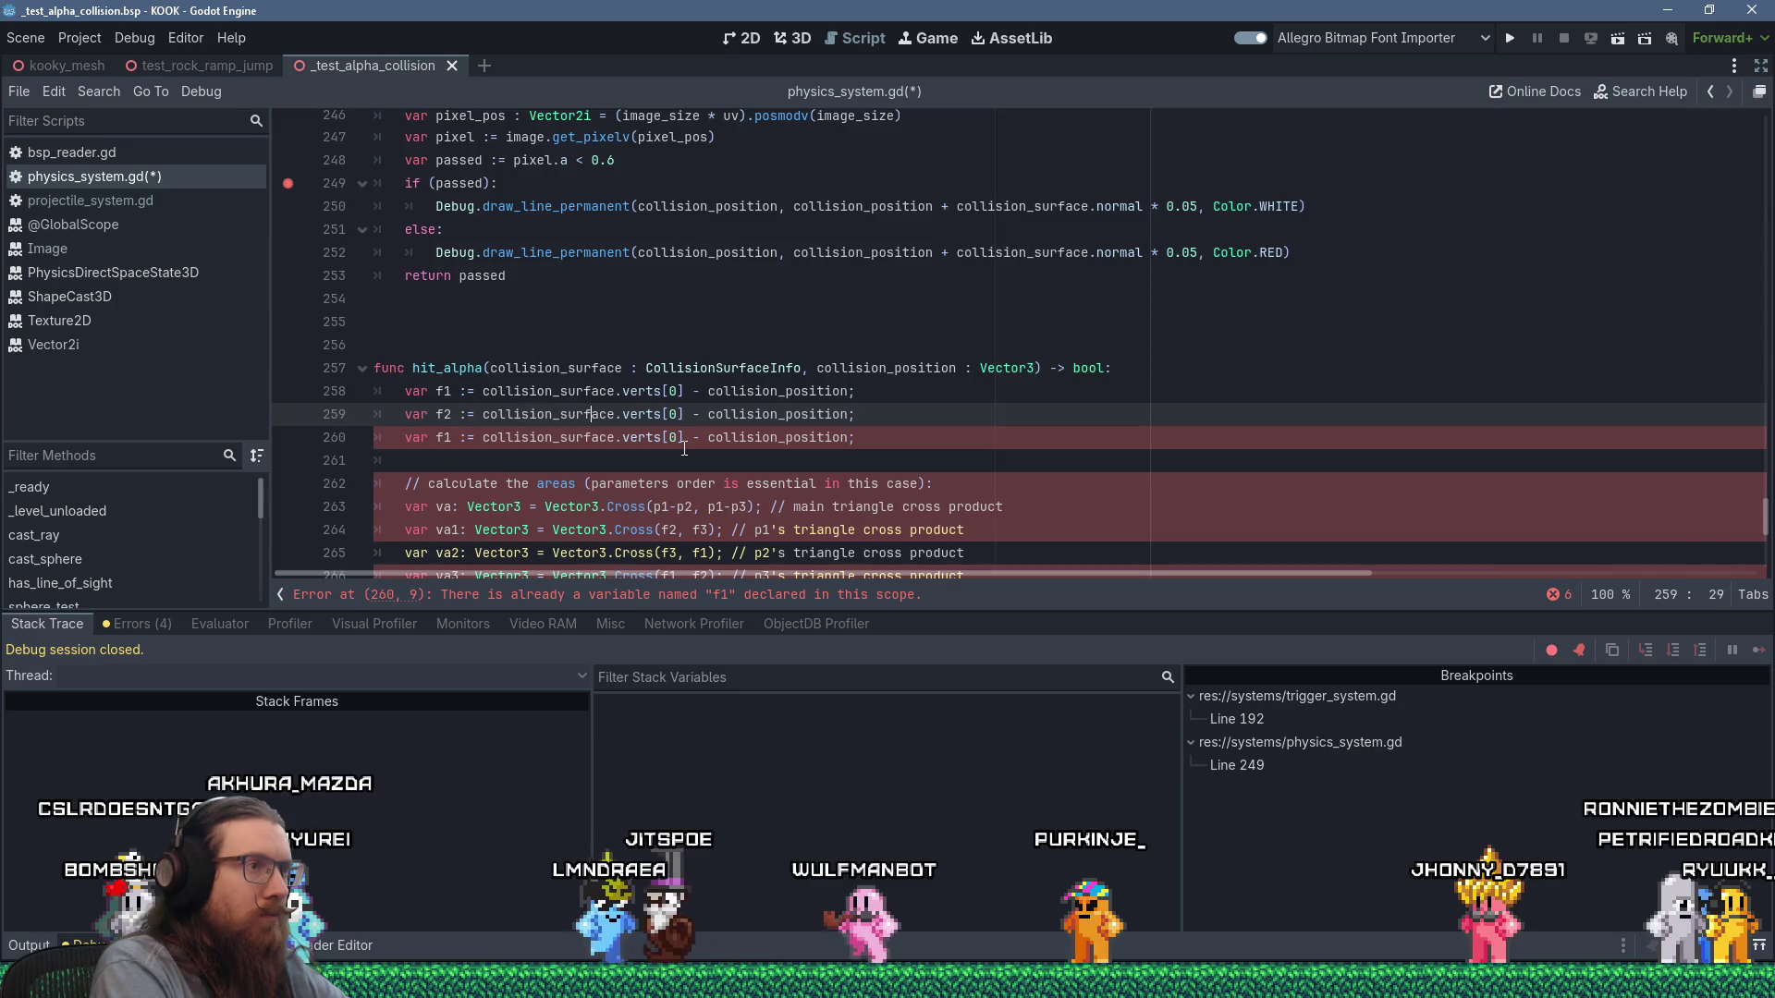
{"action": "key", "text": "BackSpace"}
{"action": "type", "text": "1"}
{"action": "key", "text": "Down"}
{"action": "key", "text": "BackSpace"}
{"action": "type", "text": "2"}
{"action": "key", "text": "Left"}
{"action": "key", "text": "Left"}
{"action": "key", "text": "Left"}
{"action": "key", "text": "Left"}
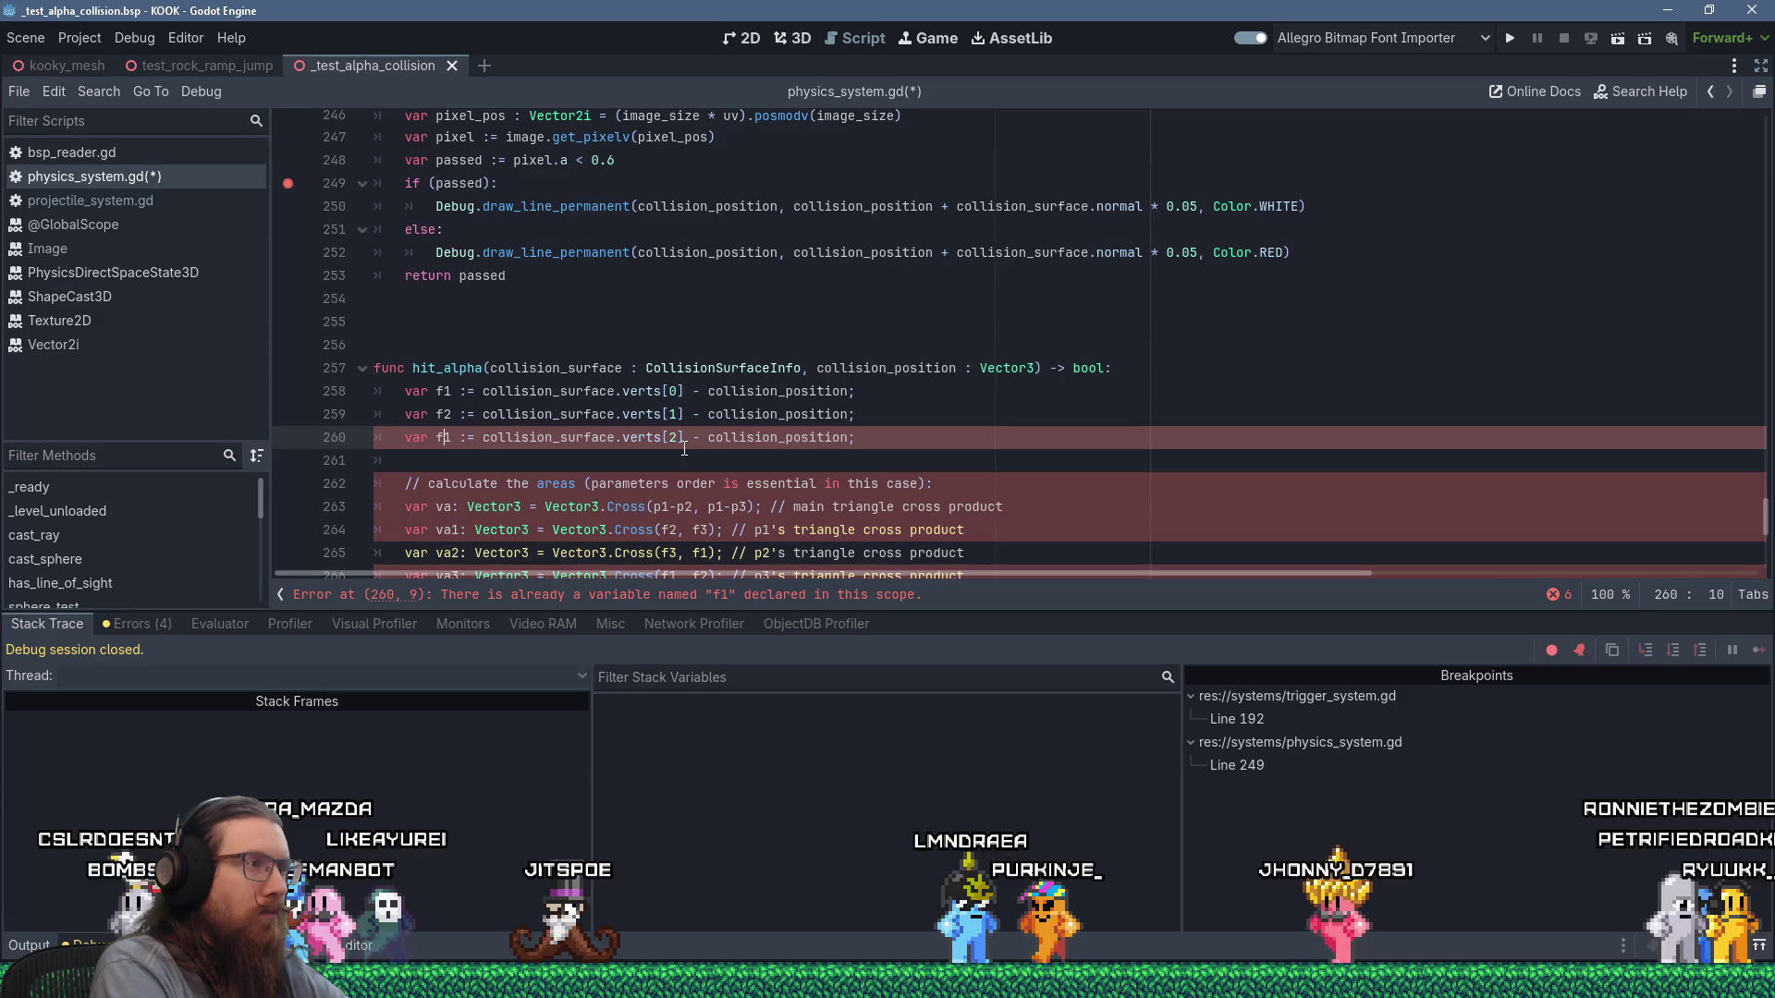
{"action": "key", "text": "Delete"}
{"action": "type", "text": "3"}
{"action": "key", "text": "End"}
{"action": "key", "text": "Delete"}
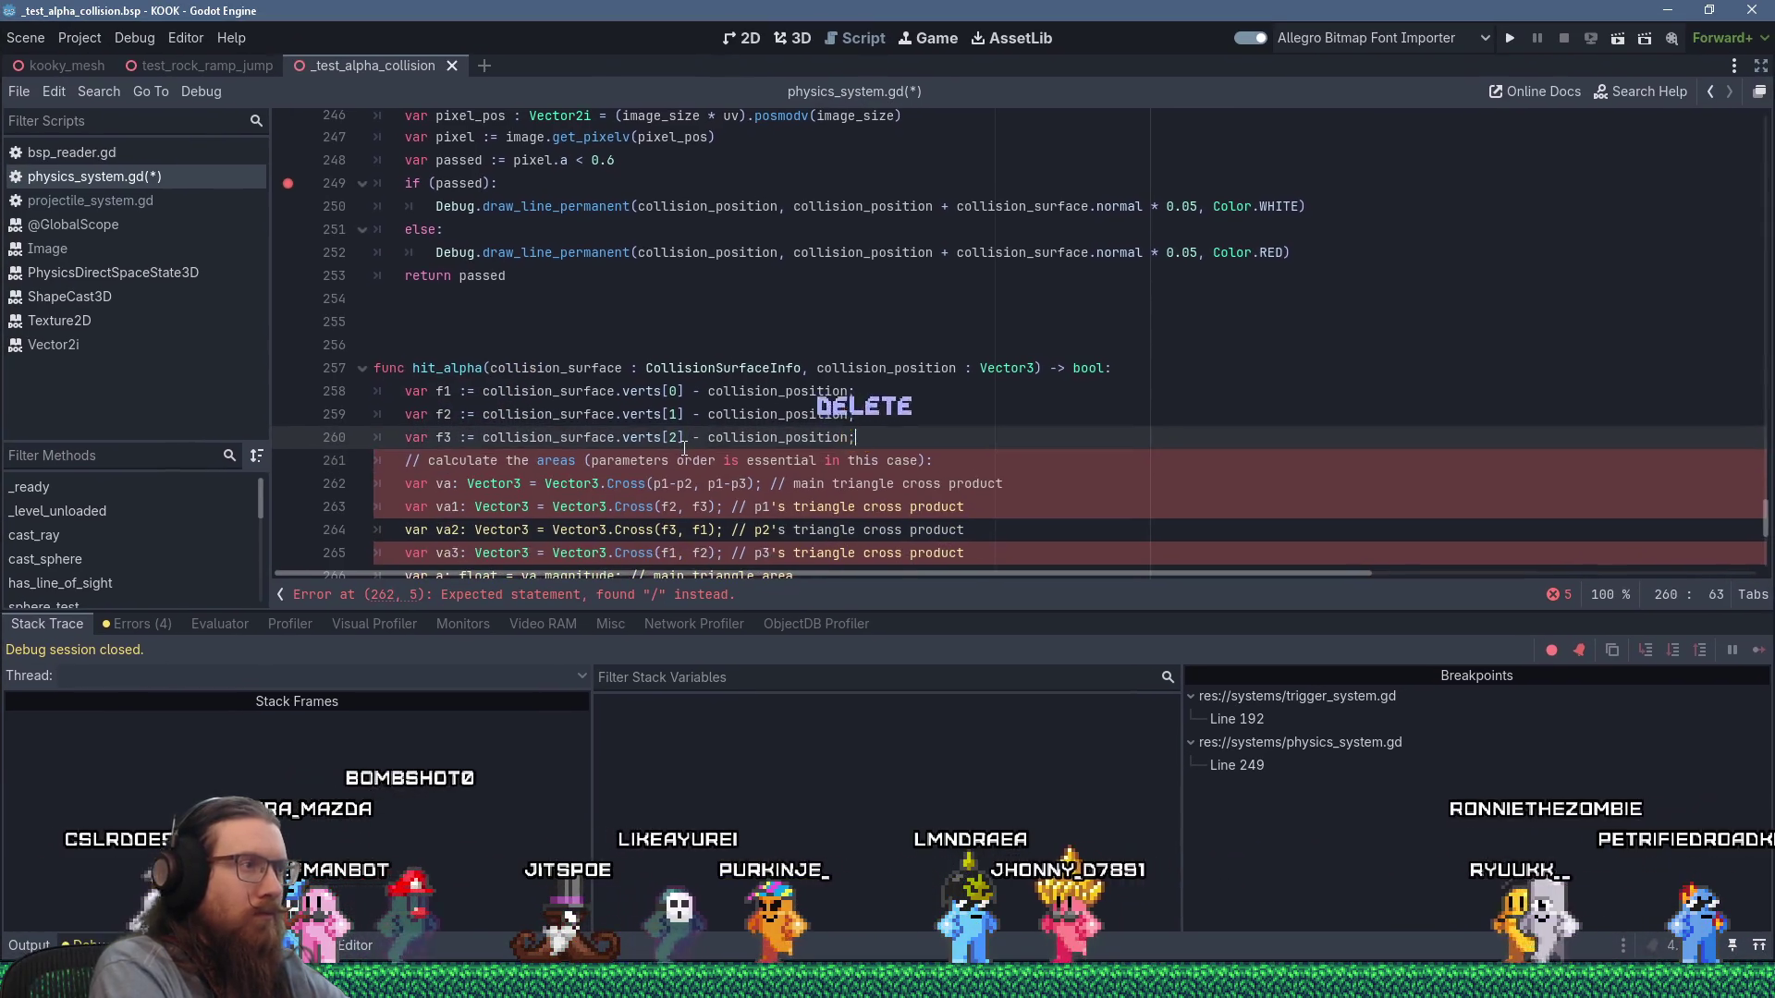
Delete the areas comment line below the f1–f3 definitions.
{"action": "key", "text": "Right"}
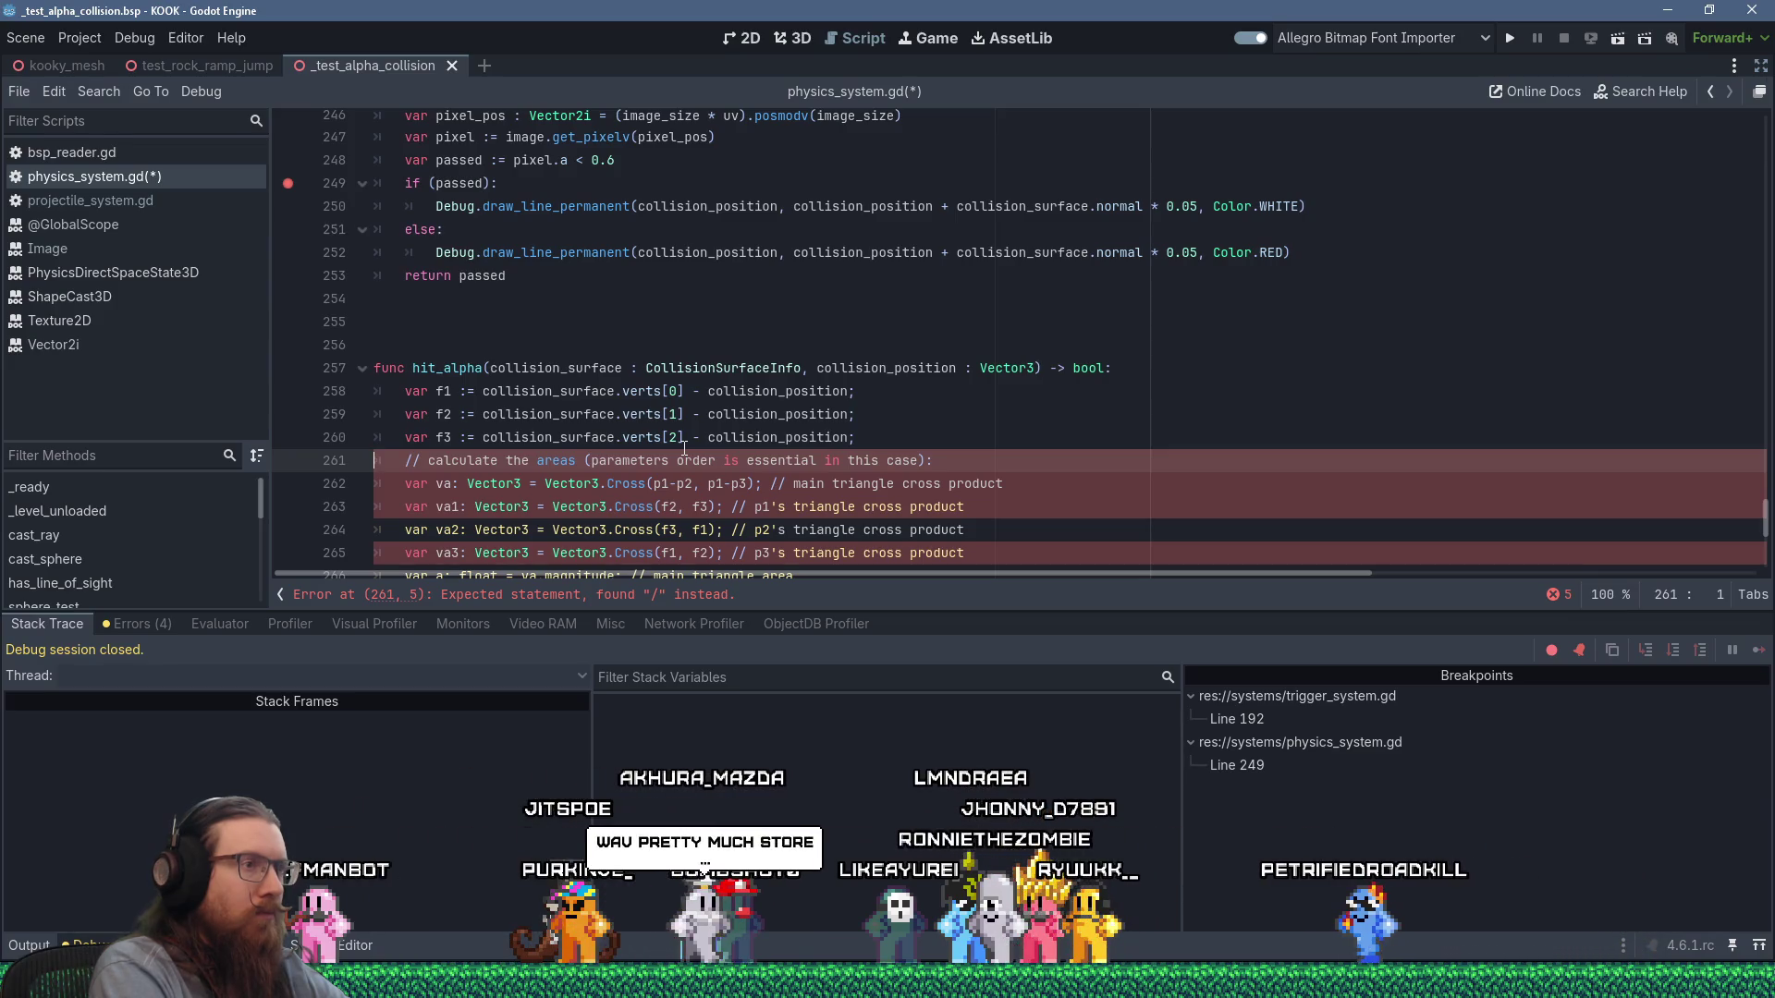
{"action": "key", "text": "shift+Down"}
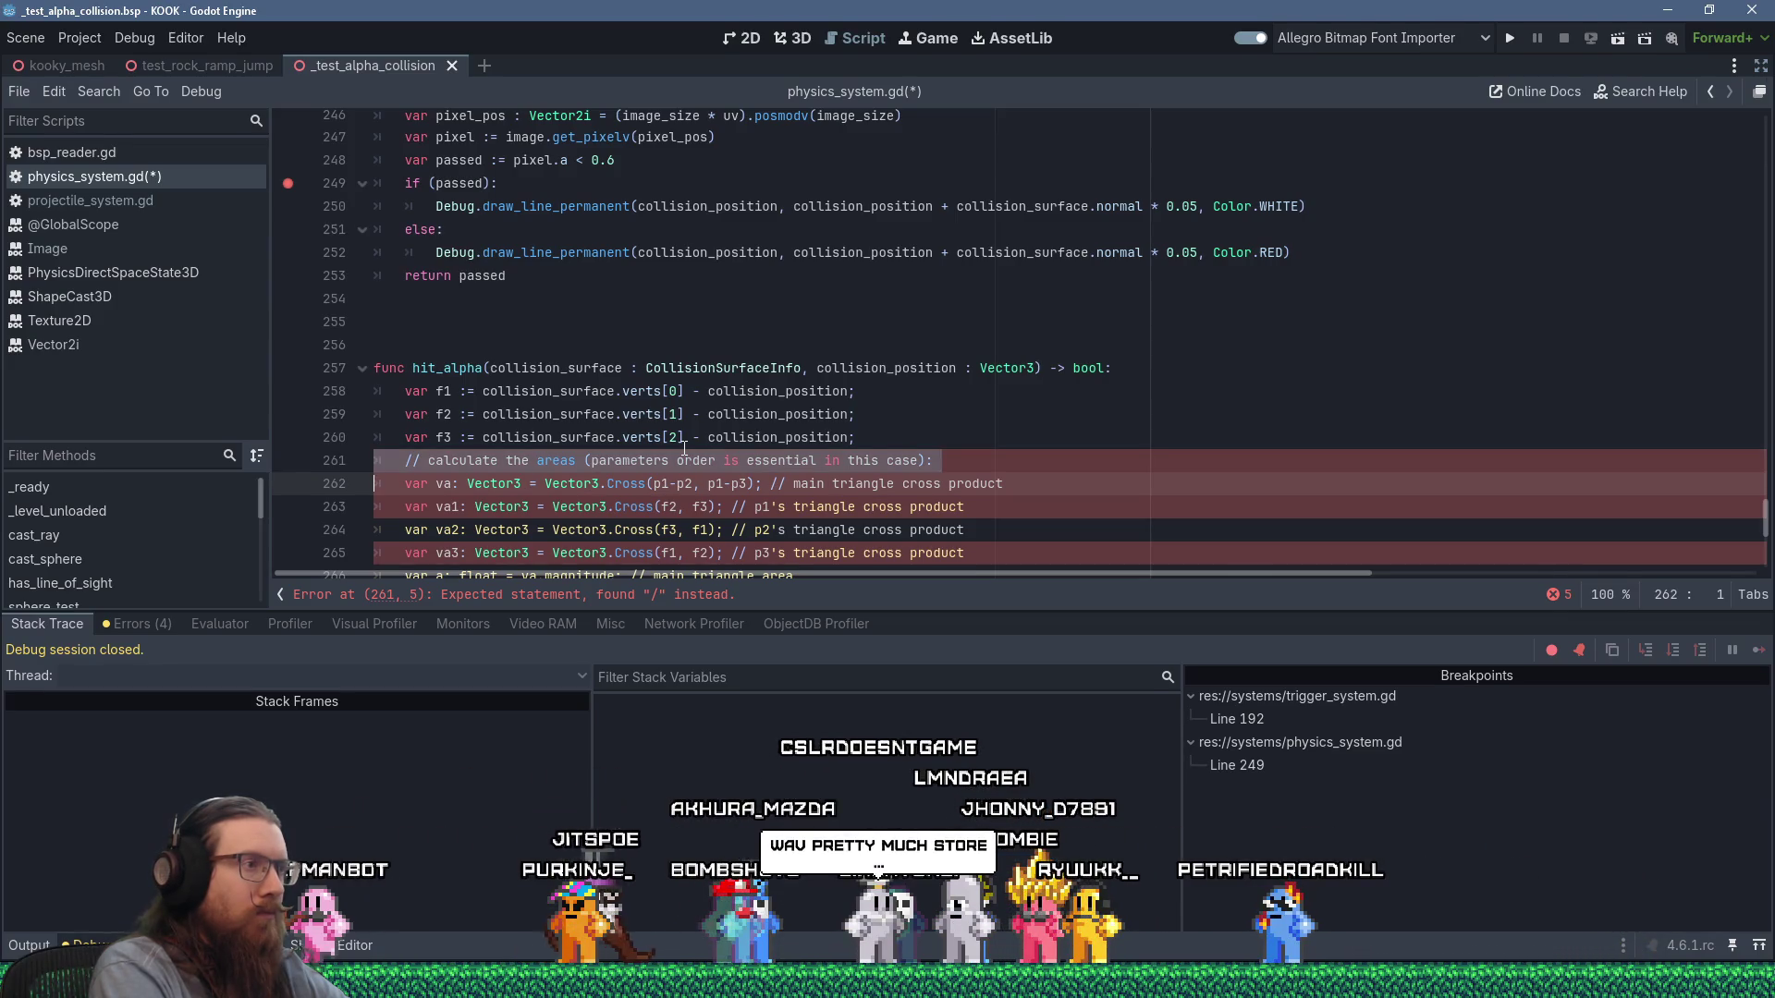
{"action": "key", "text": "Delete"}
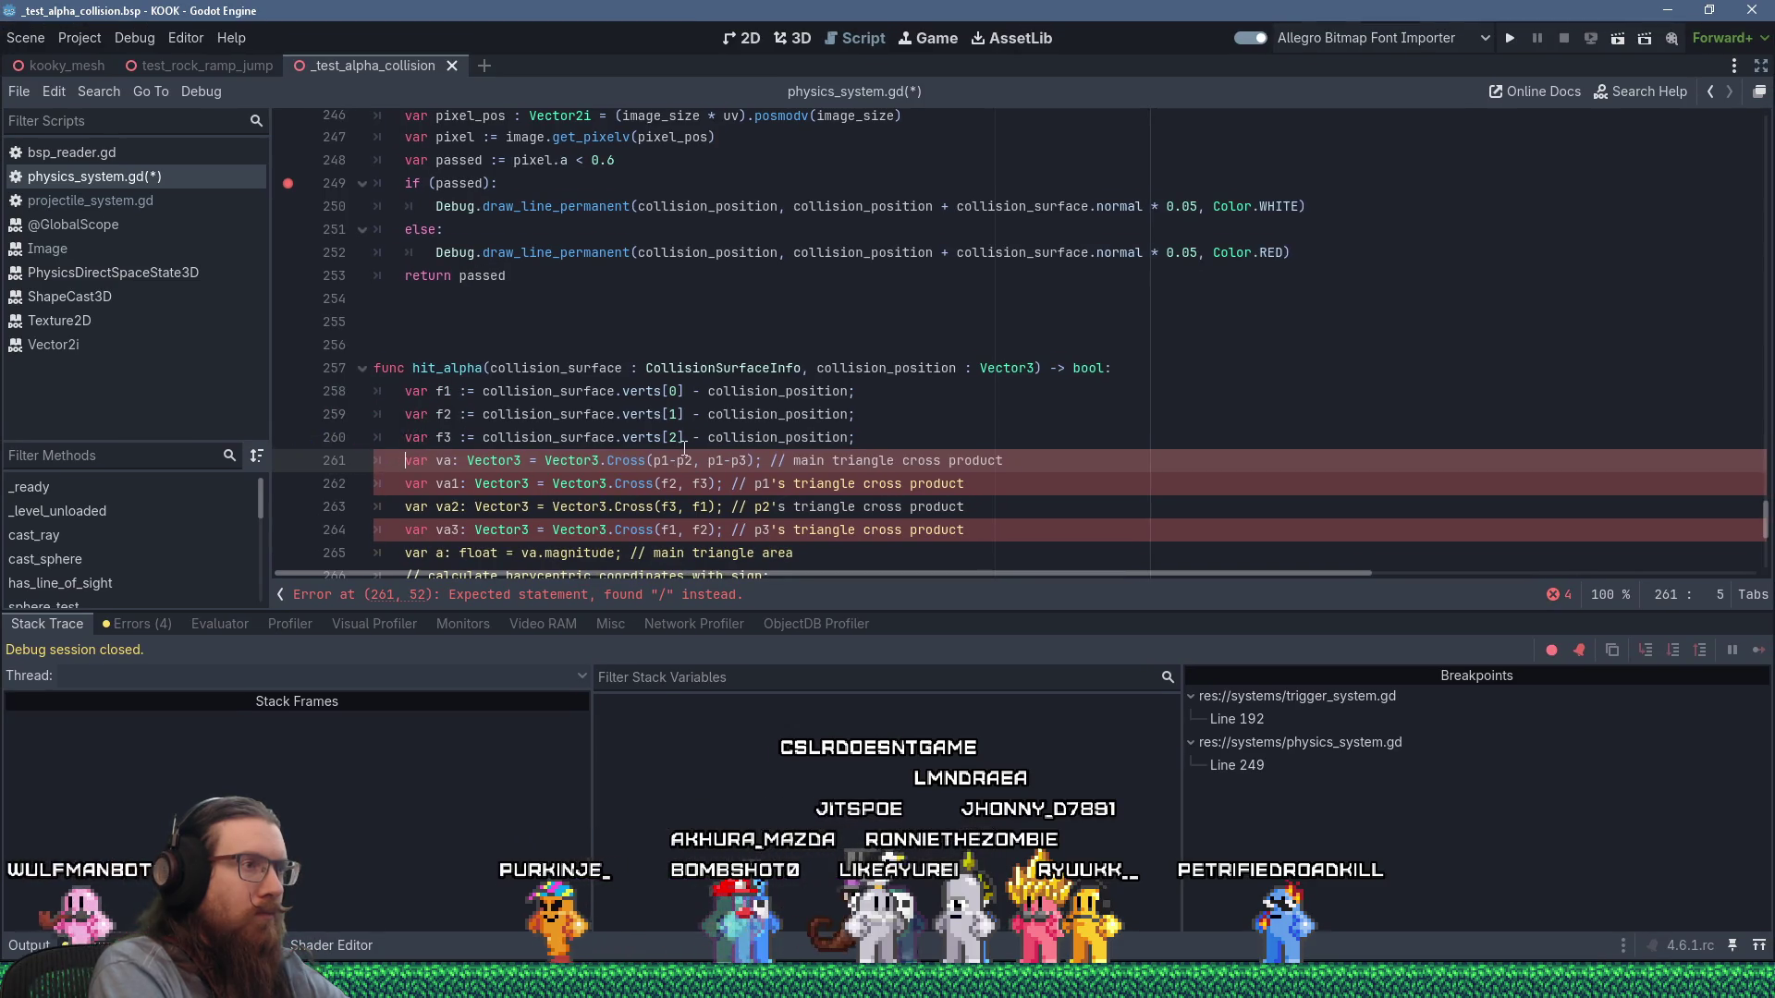
{"action": "key", "text": "ctrl+Right"}
{"action": "key", "text": "ctrl+Right"}
Chain line 261's second argument so it reads Vector3.Cross(p1-p2).cross(p1-p3).
{"action": "key", "text": "Right"}
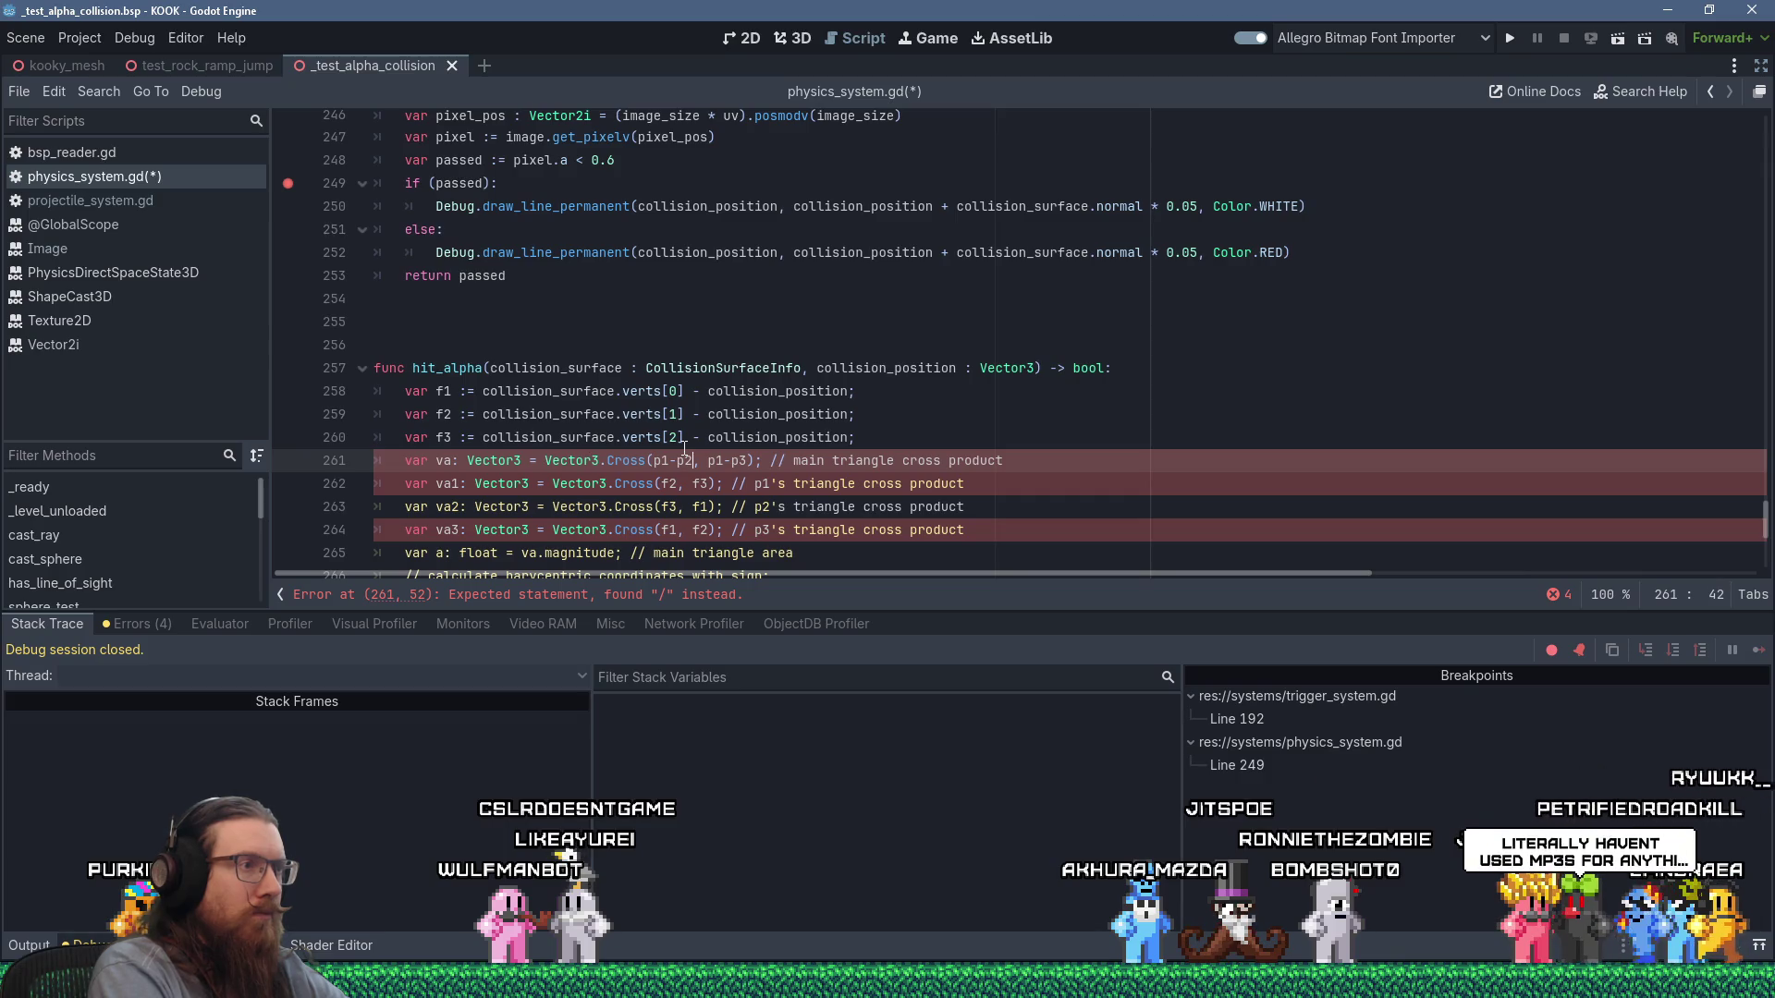
{"action": "type", "text": ").cross("}
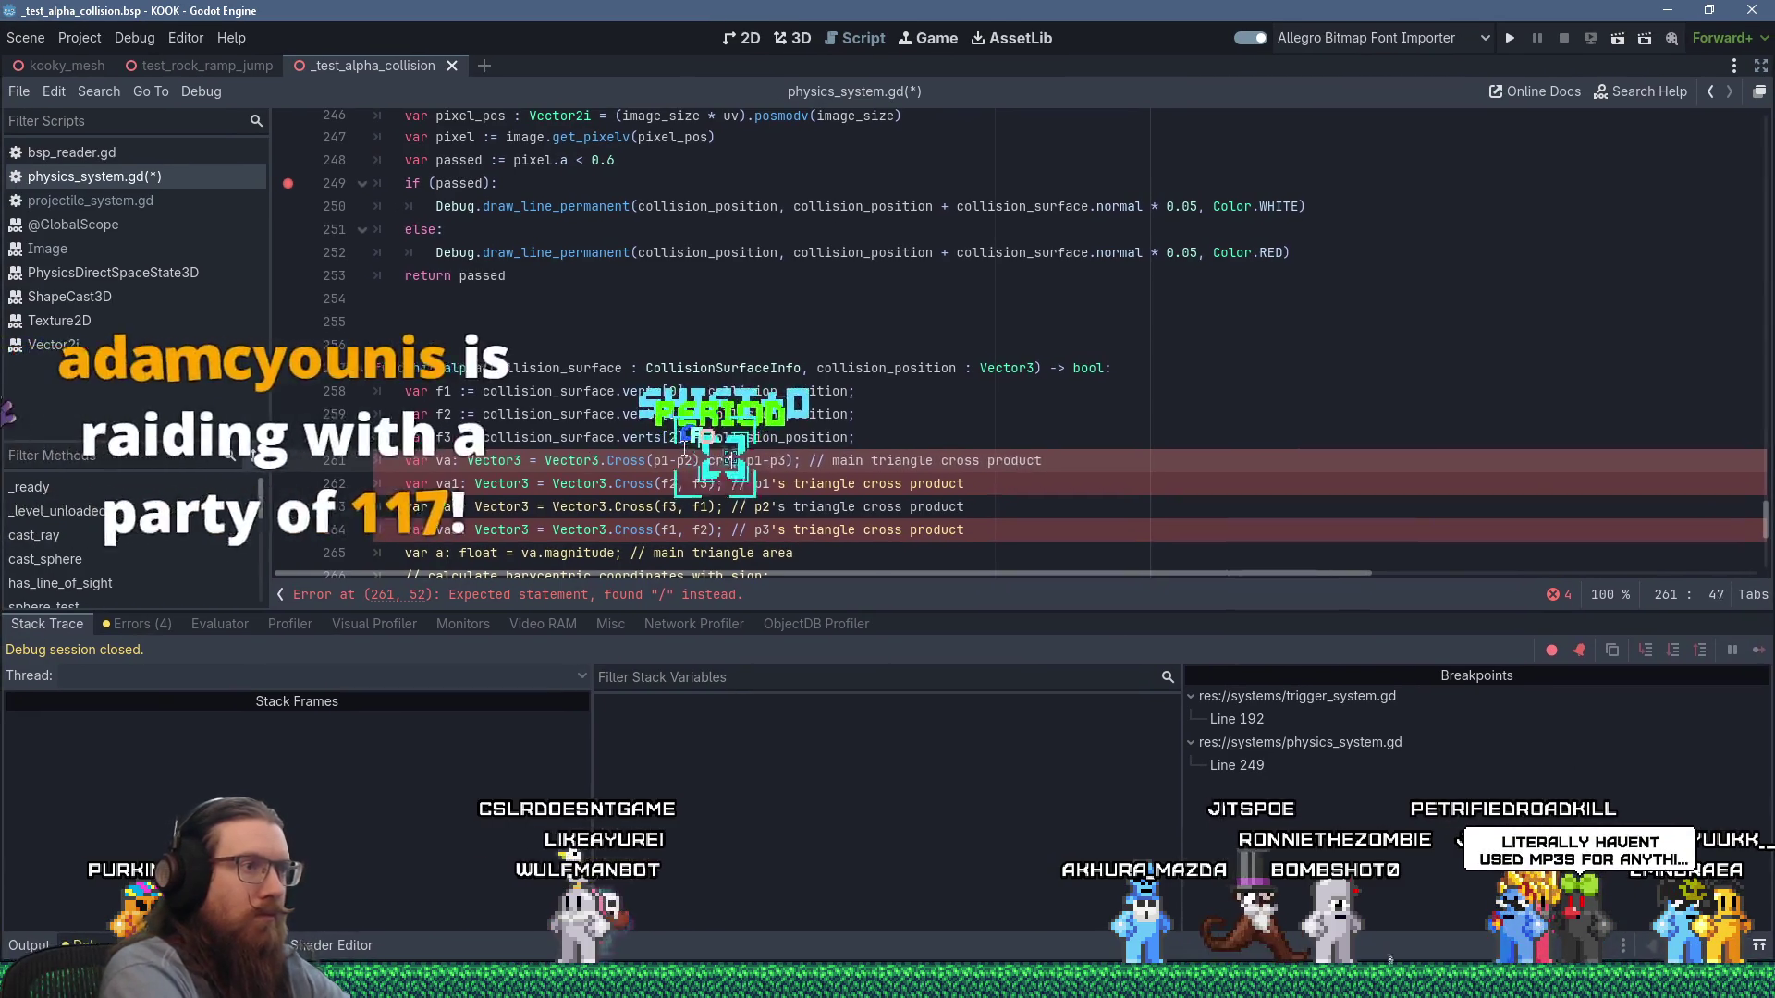
{"action": "key", "text": "Delete"}
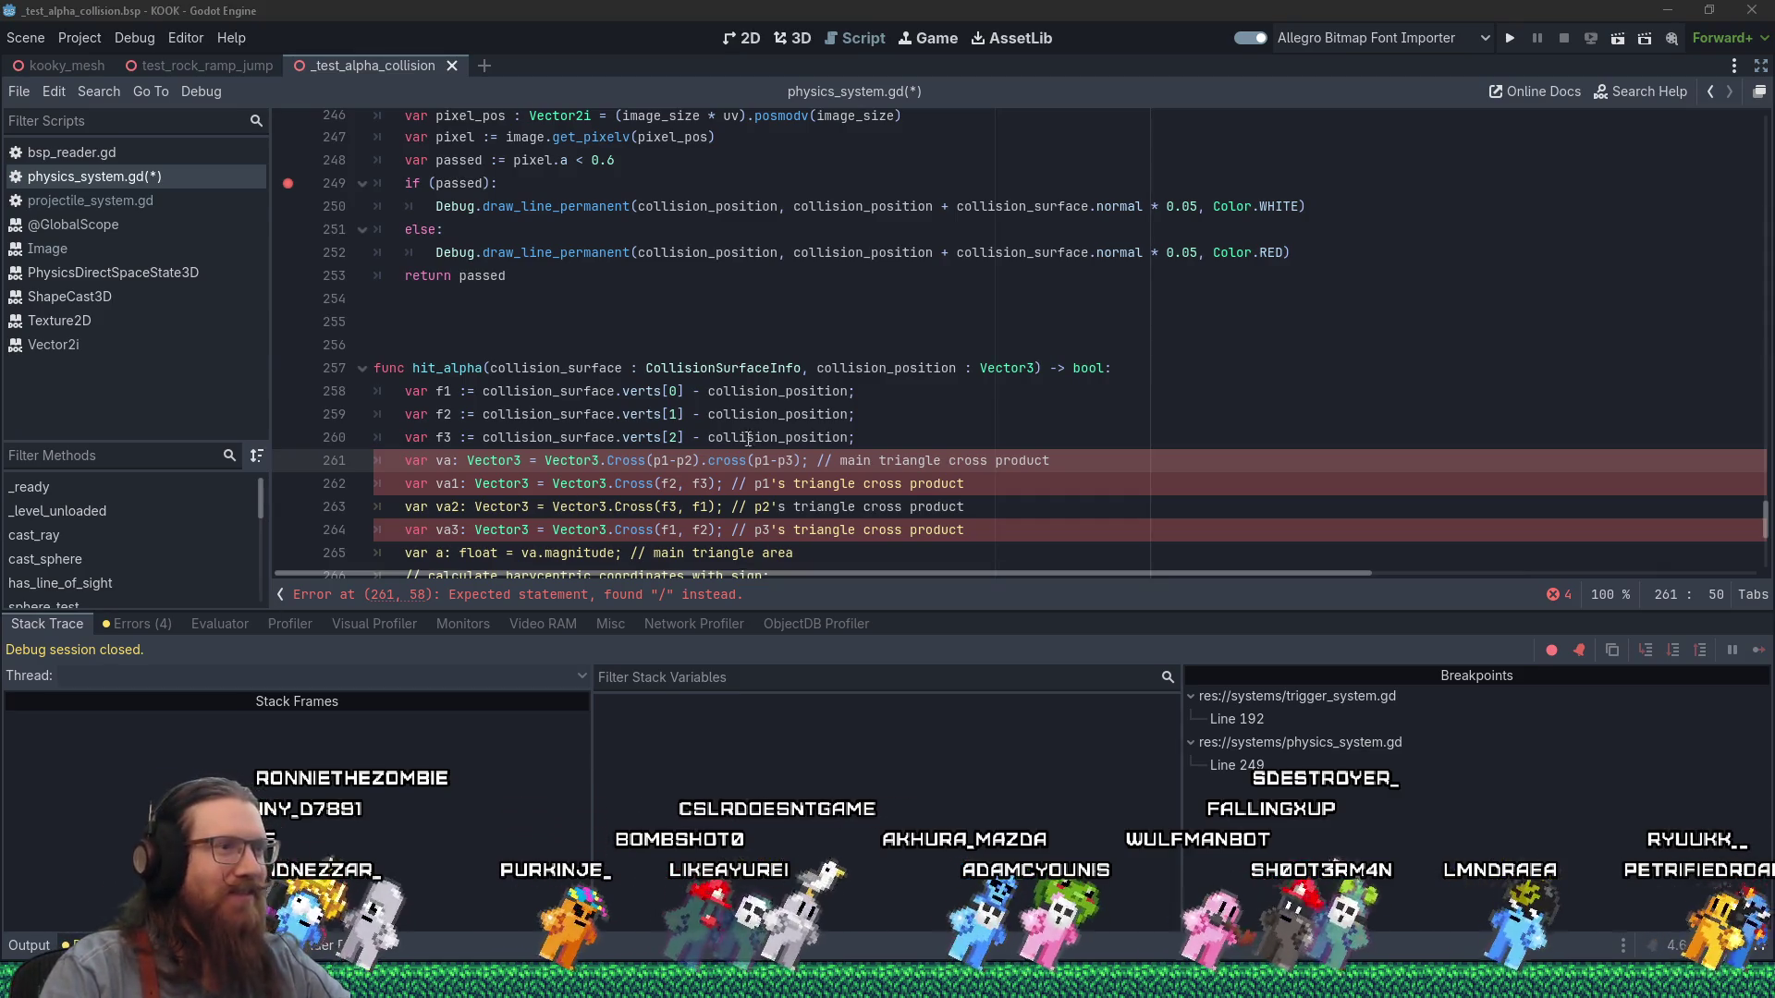
{"action": "scroll", "coordinate": [548, 346], "scroll_direction": "down", "scroll_amount": 2}
Remove Vector3.Cross from the main cross product on line 261.
{"action": "left_click", "coordinate": [467, 415]}
{"action": "left_click", "coordinate": [549, 347]}
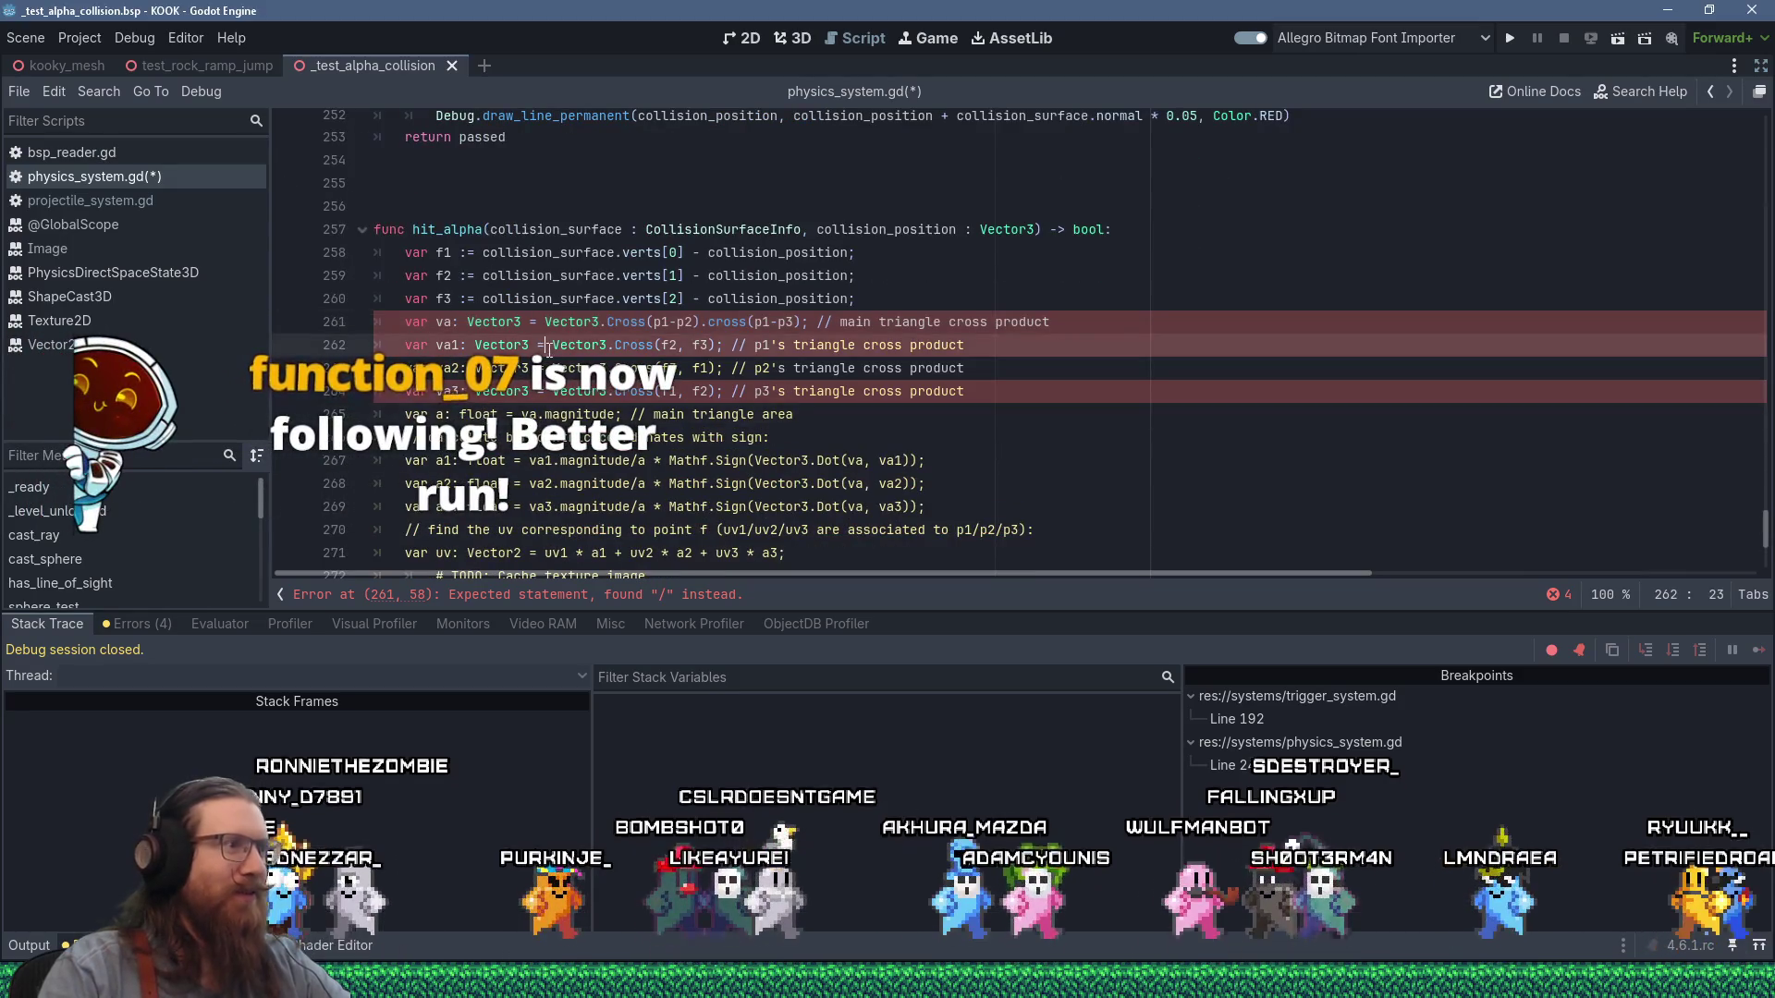
{"action": "scroll", "coordinate": [548, 347], "scroll_direction": "down", "scroll_amount": 4}
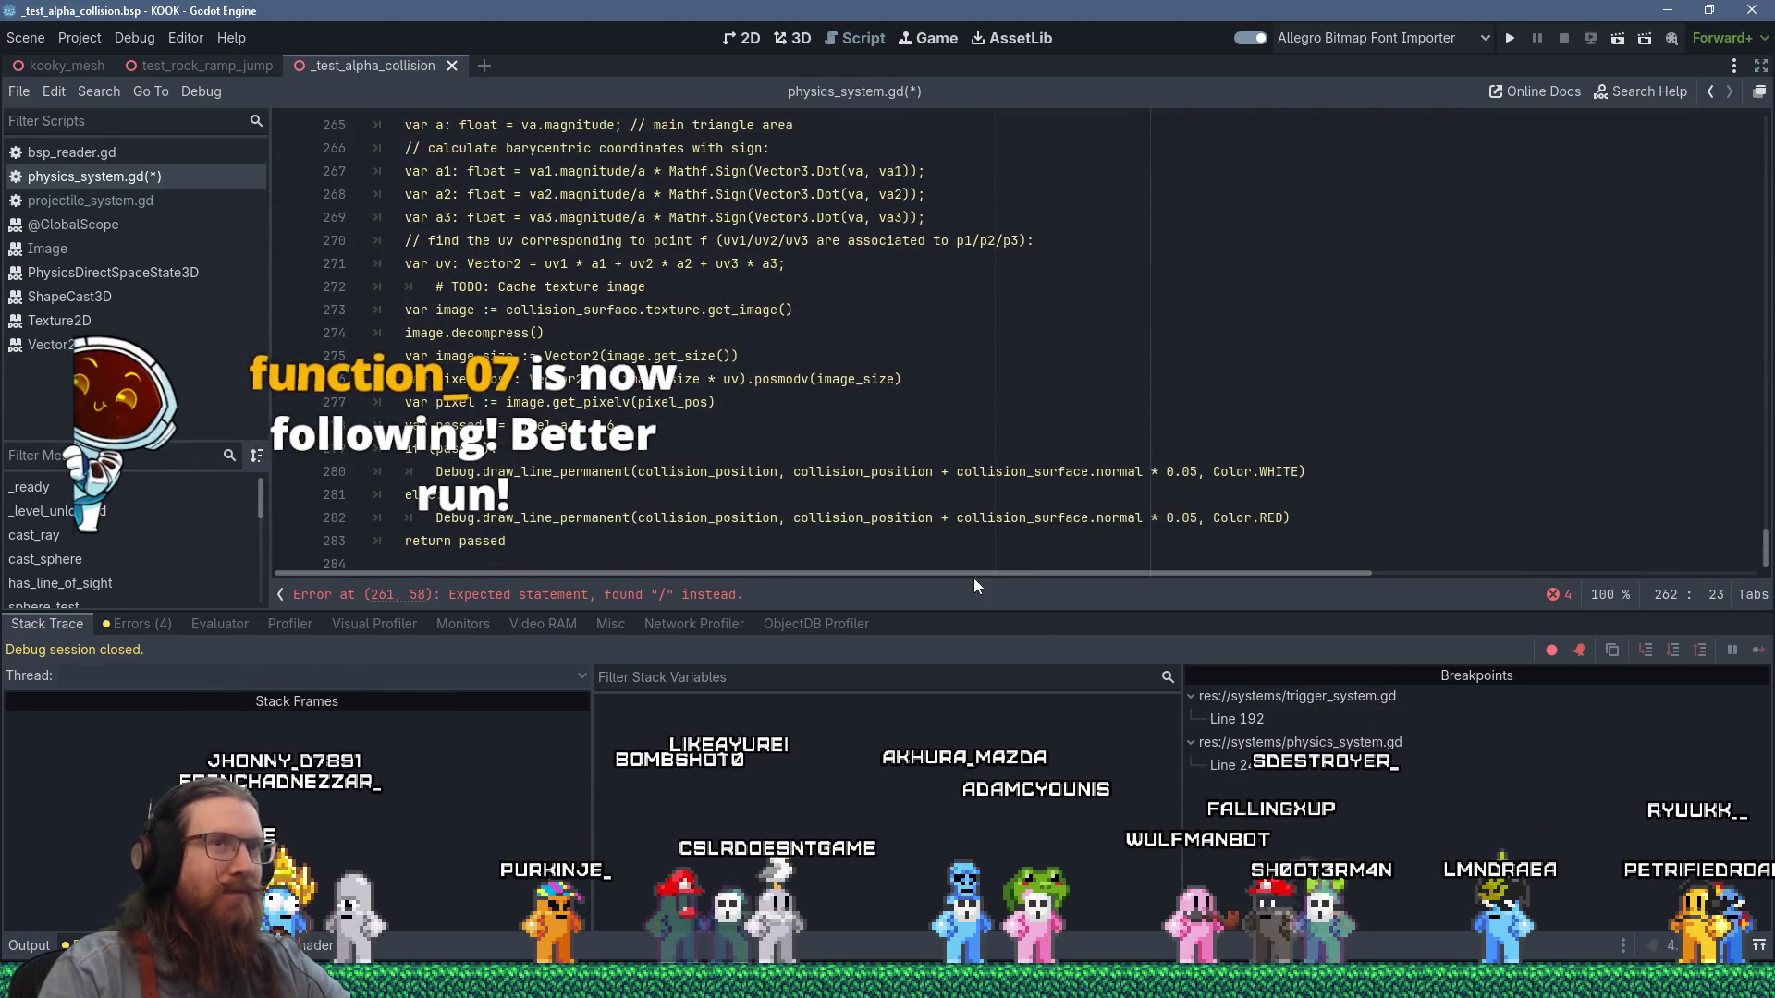
{"action": "scroll", "coordinate": [397, 400], "scroll_direction": "up", "scroll_amount": 5}
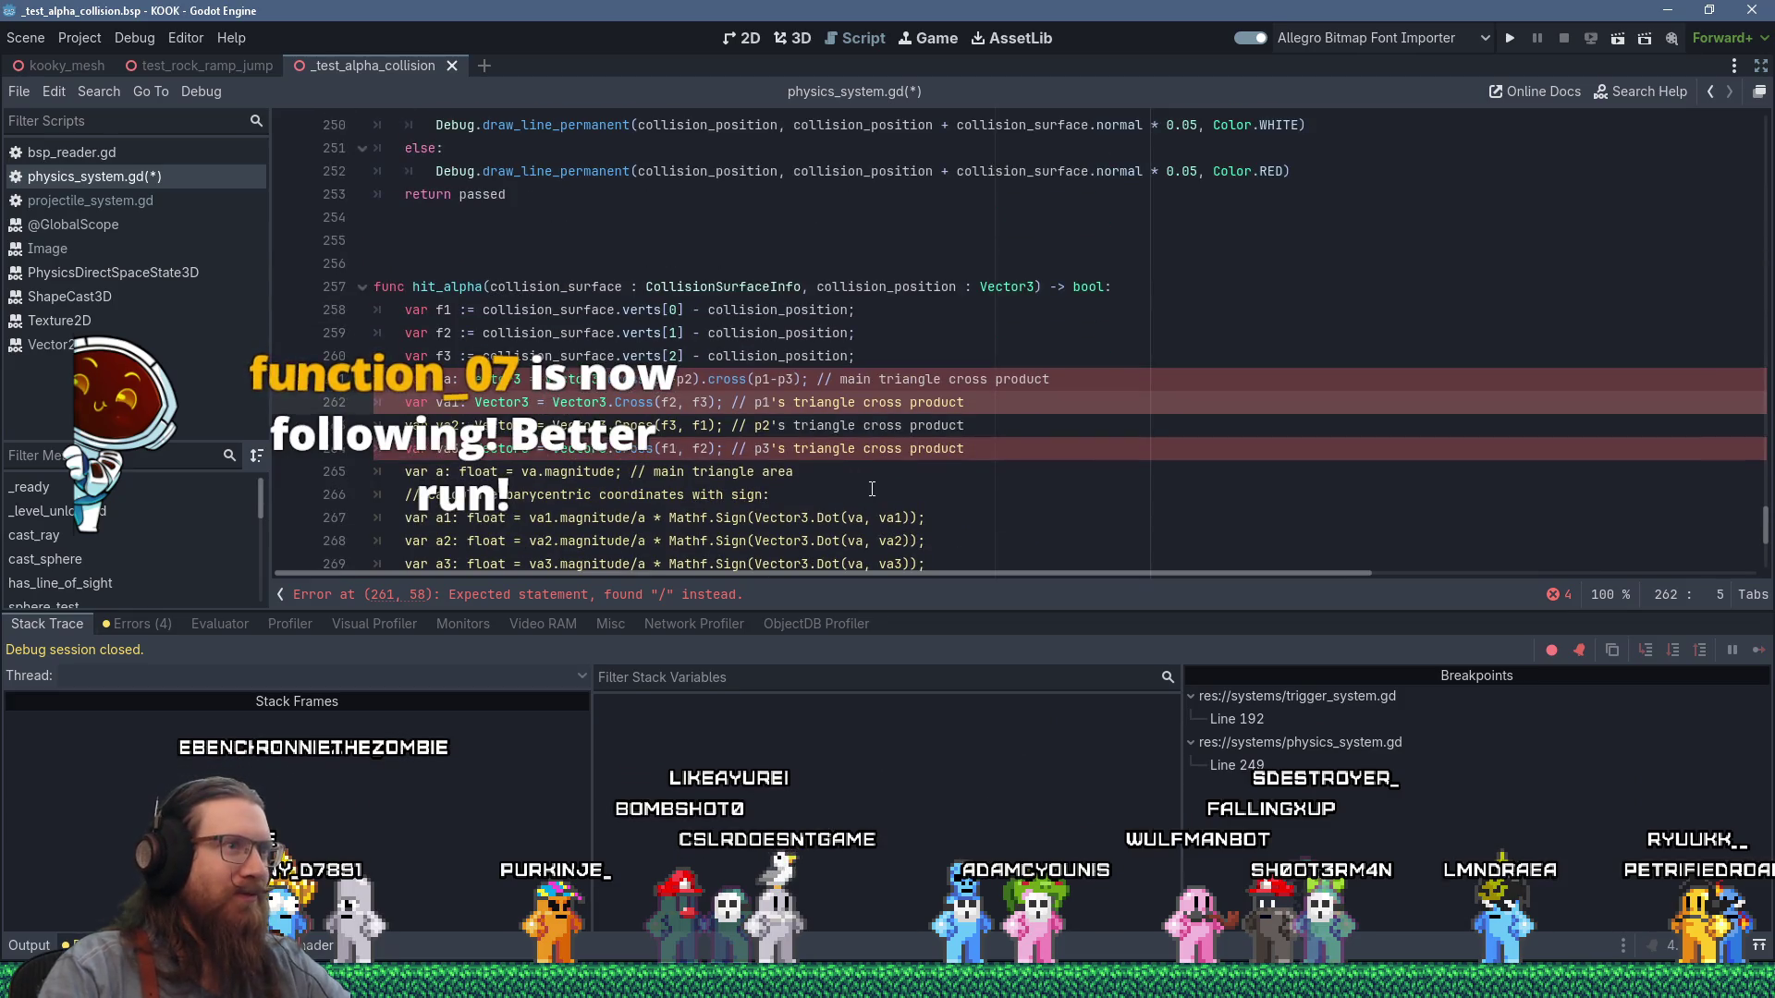
{"action": "key", "text": "Up"}
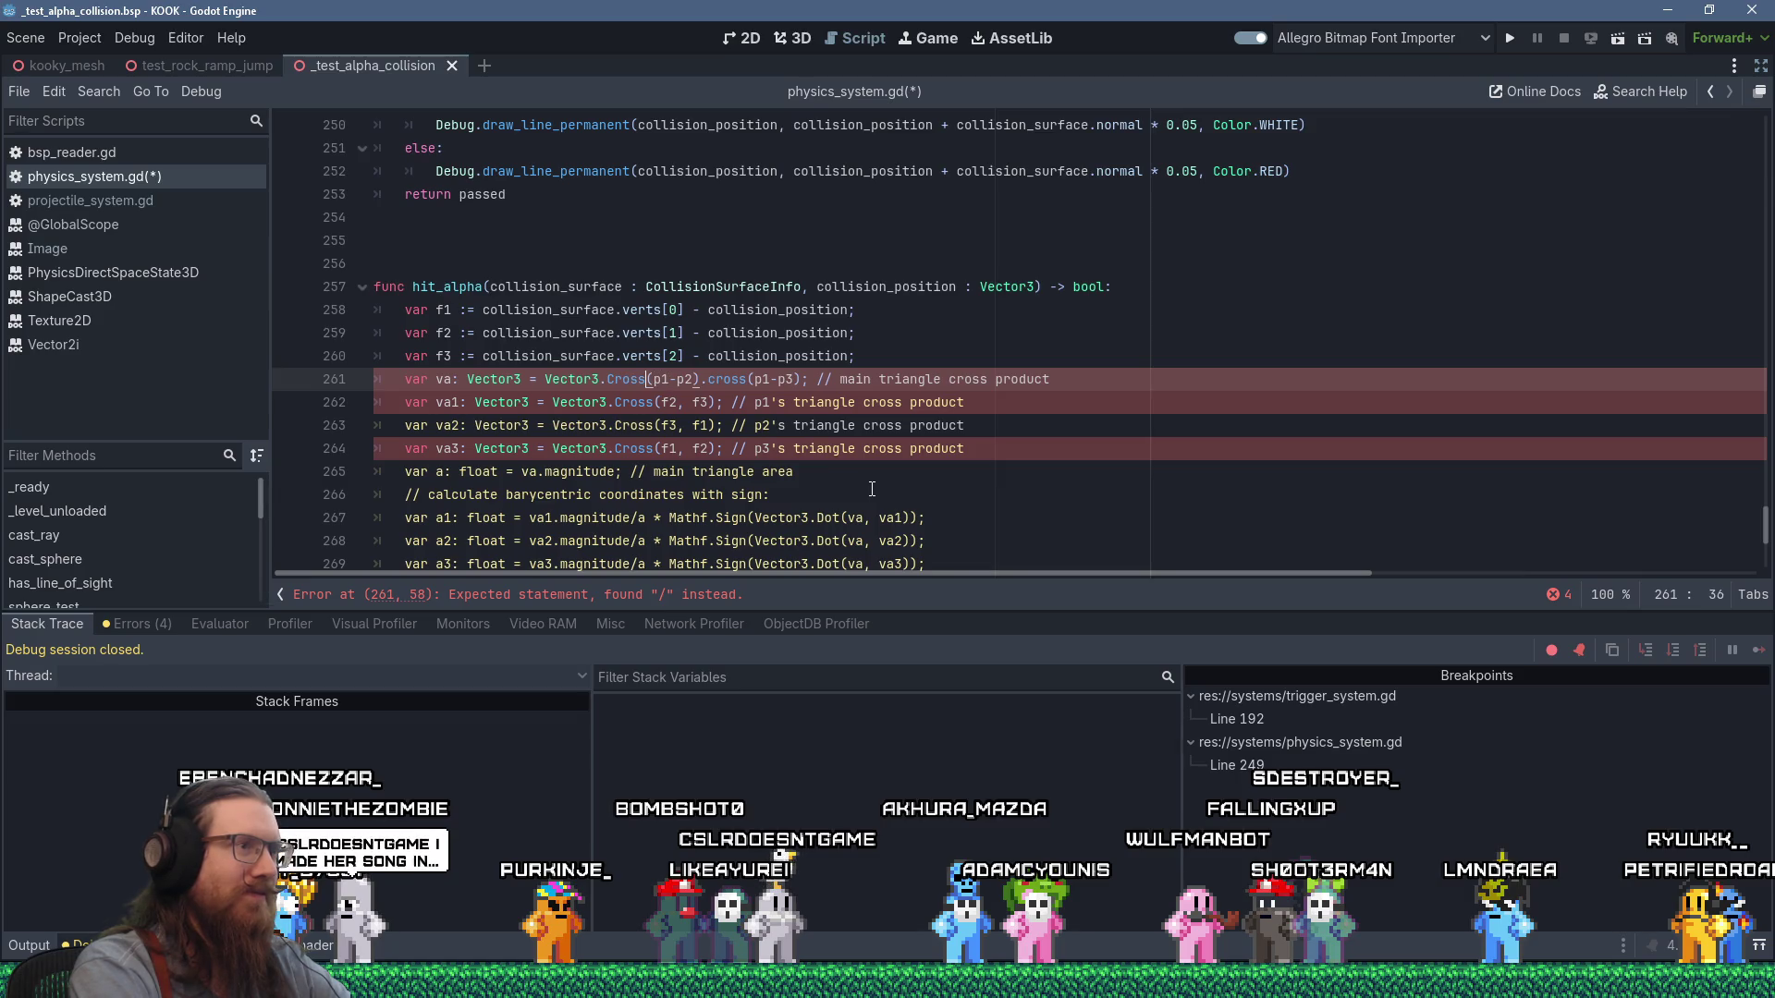
{"action": "key", "text": "Delete"}
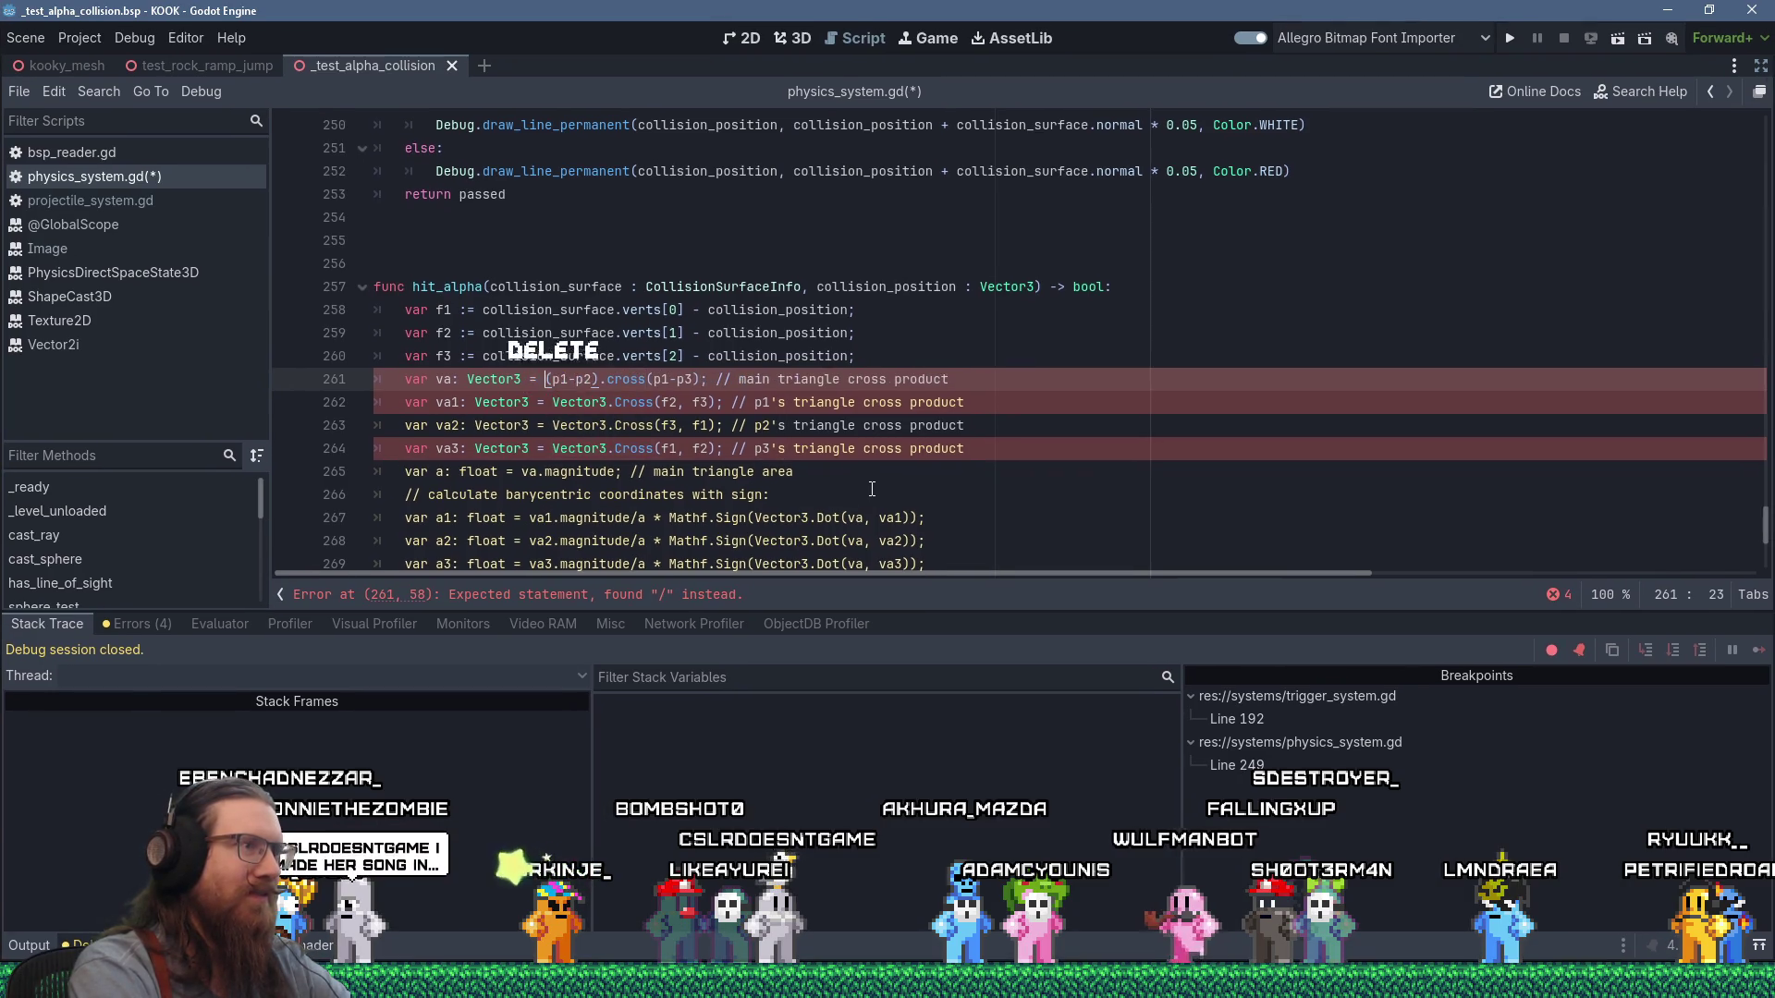
Rewrite line 262's va1 calculation as f2.cross(f3).
{"action": "key", "text": "Down"}
{"action": "key", "text": "Home"}
{"action": "key", "text": "Right"}
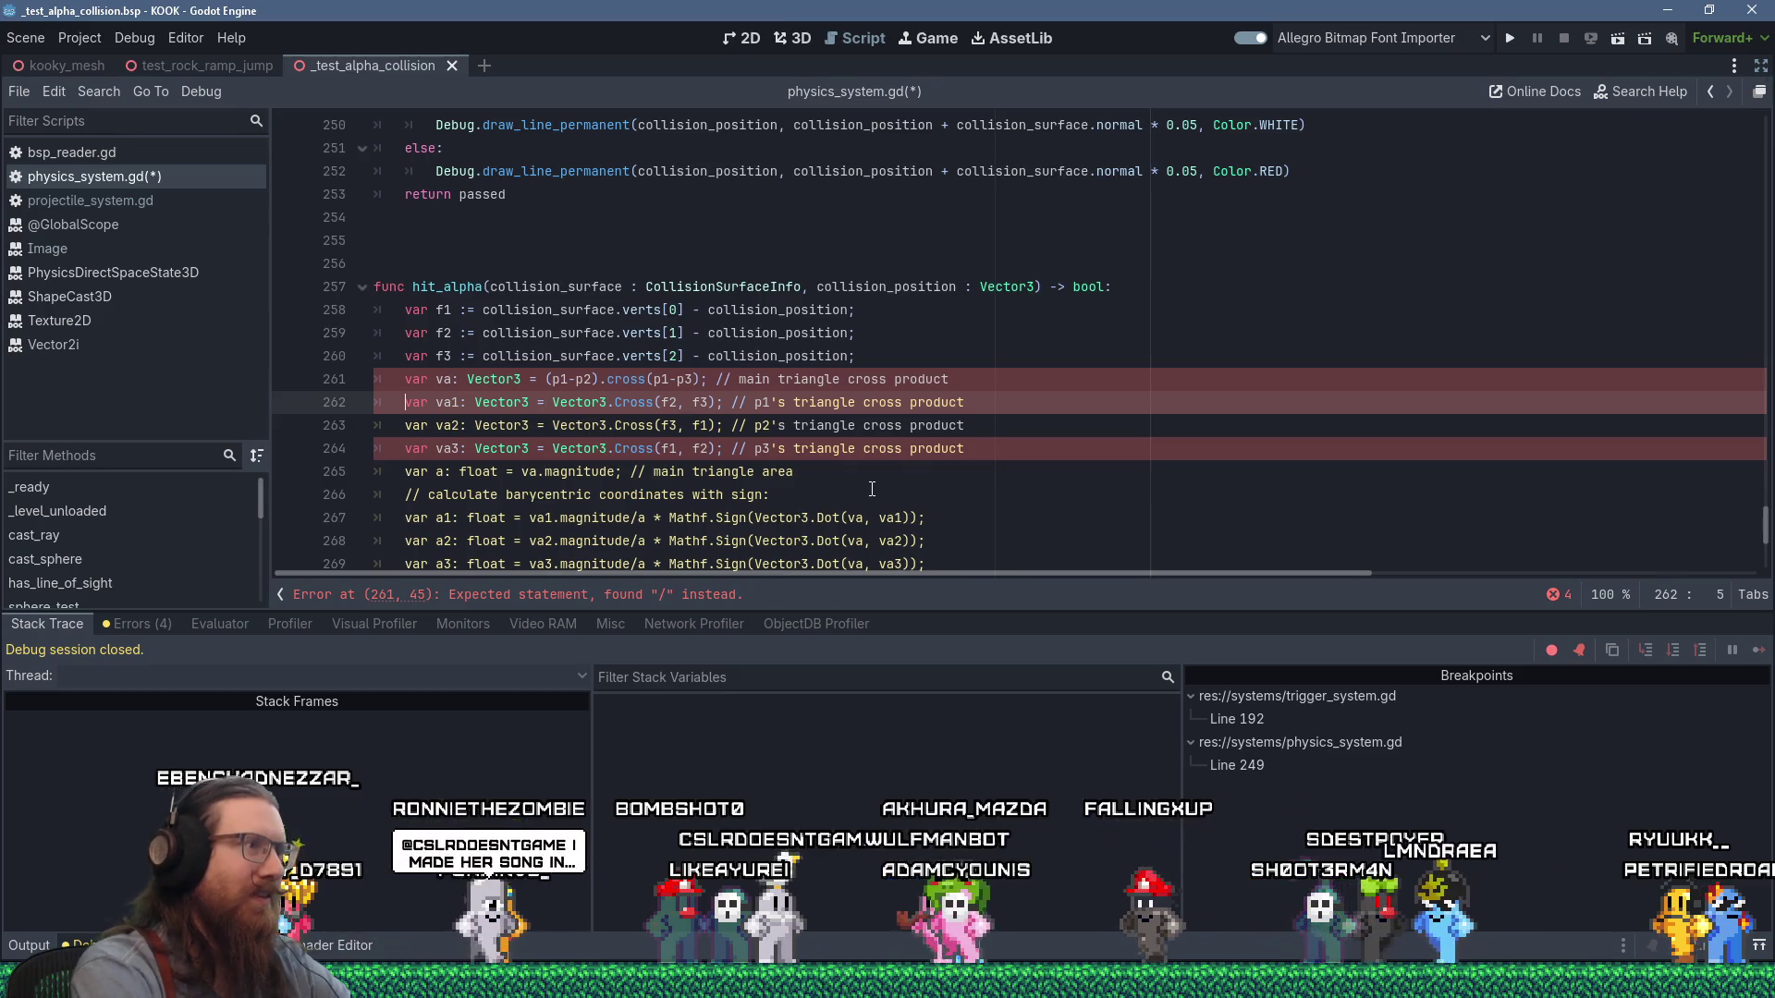
{"action": "key", "text": "Right"}
{"action": "key", "text": "Right"}
{"action": "key", "text": "Right"}
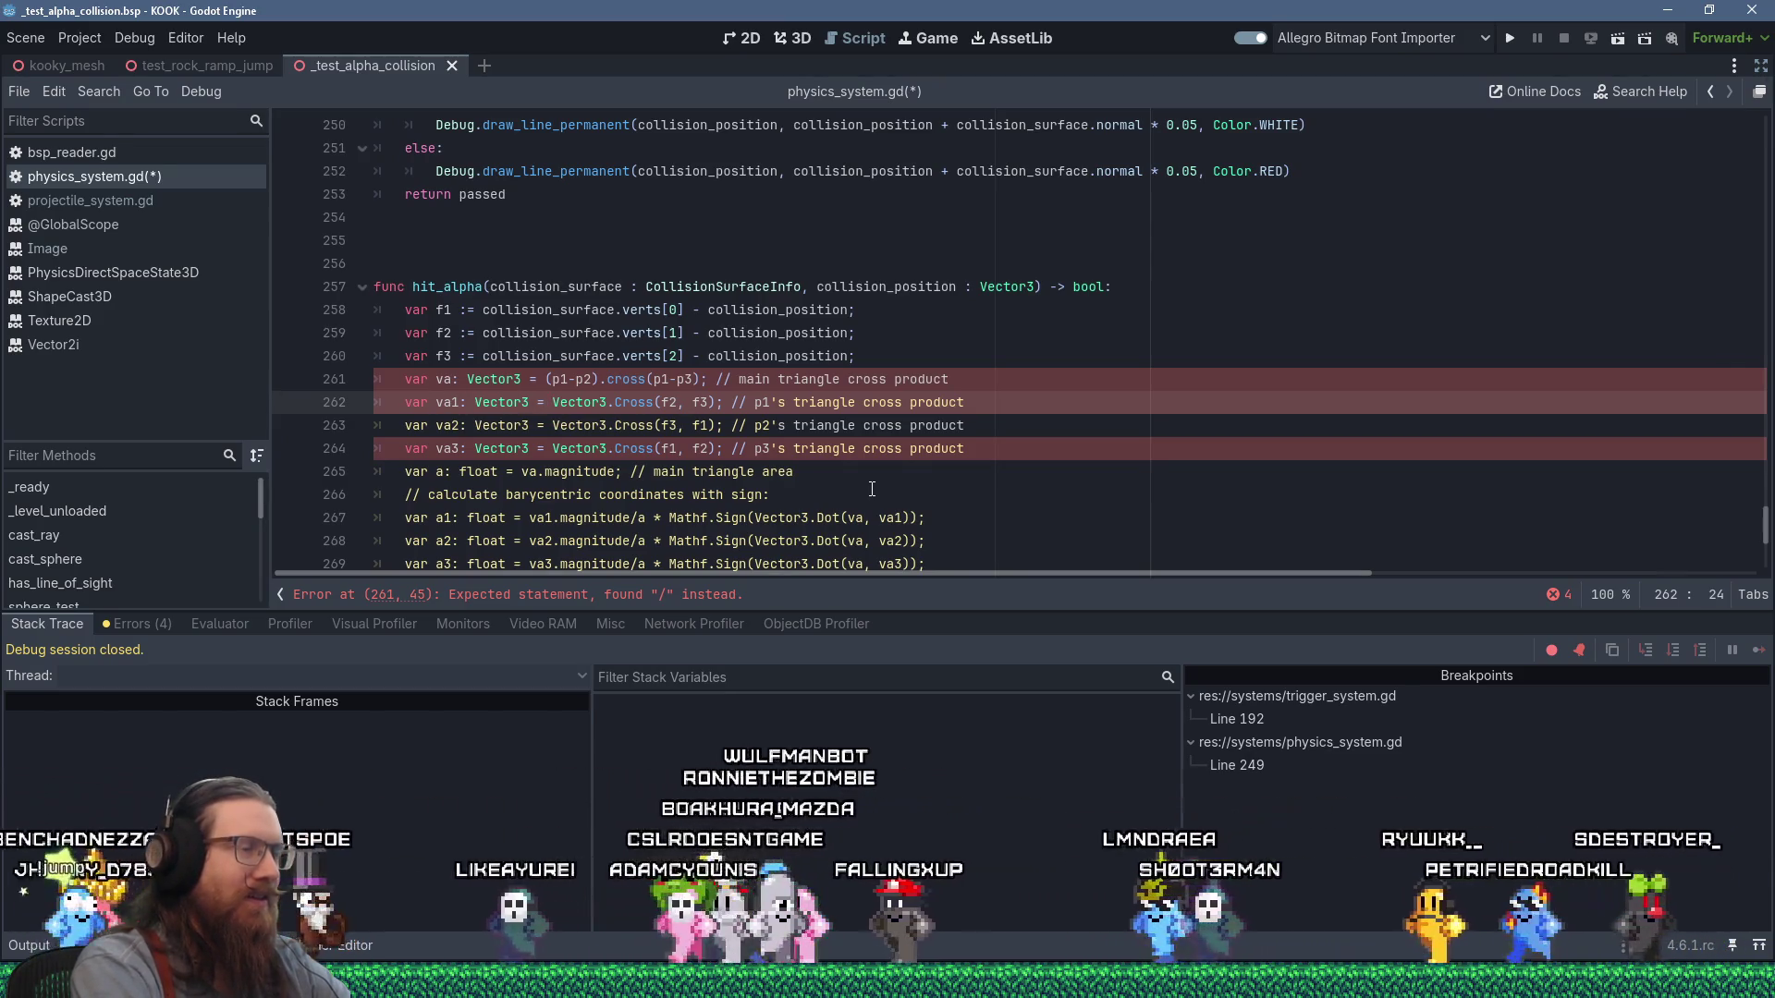
{"action": "key", "text": "Left"}
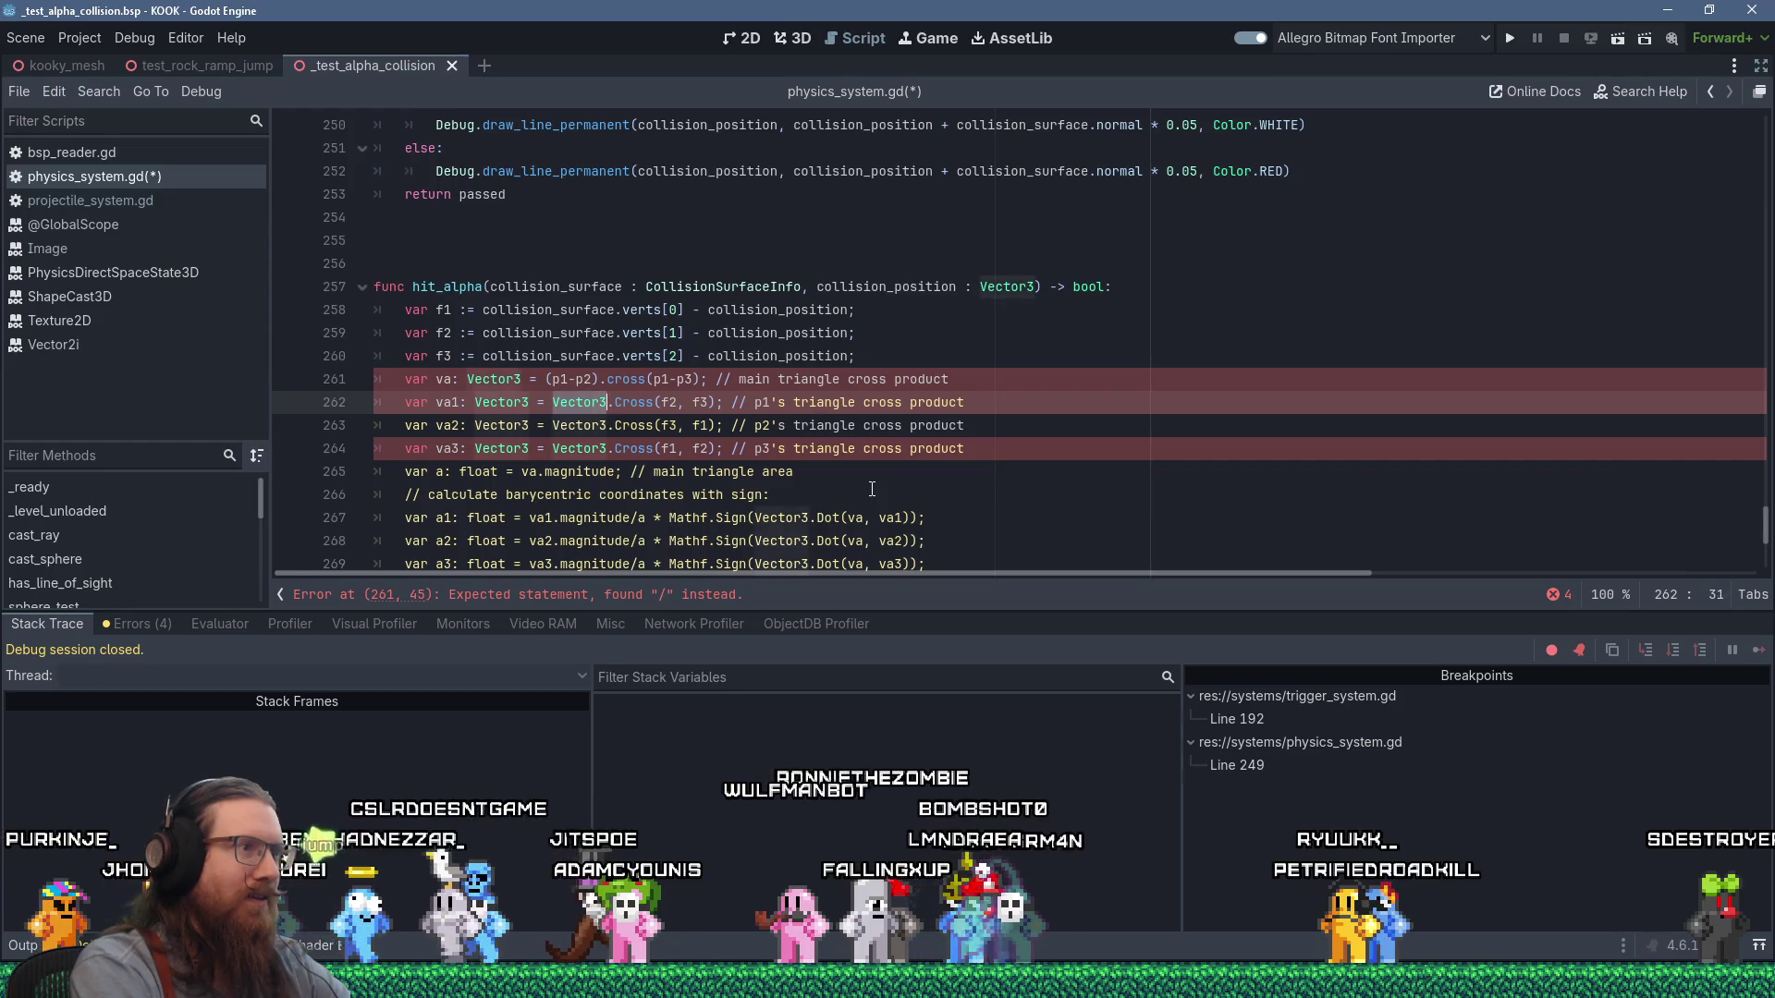
{"action": "key", "text": "ctrl+shift+Right"}
{"action": "key", "text": "ctrl+shift+Right"}
{"action": "key", "text": "ctrl+shift+Right"}
{"action": "key", "text": "shift+Right"}
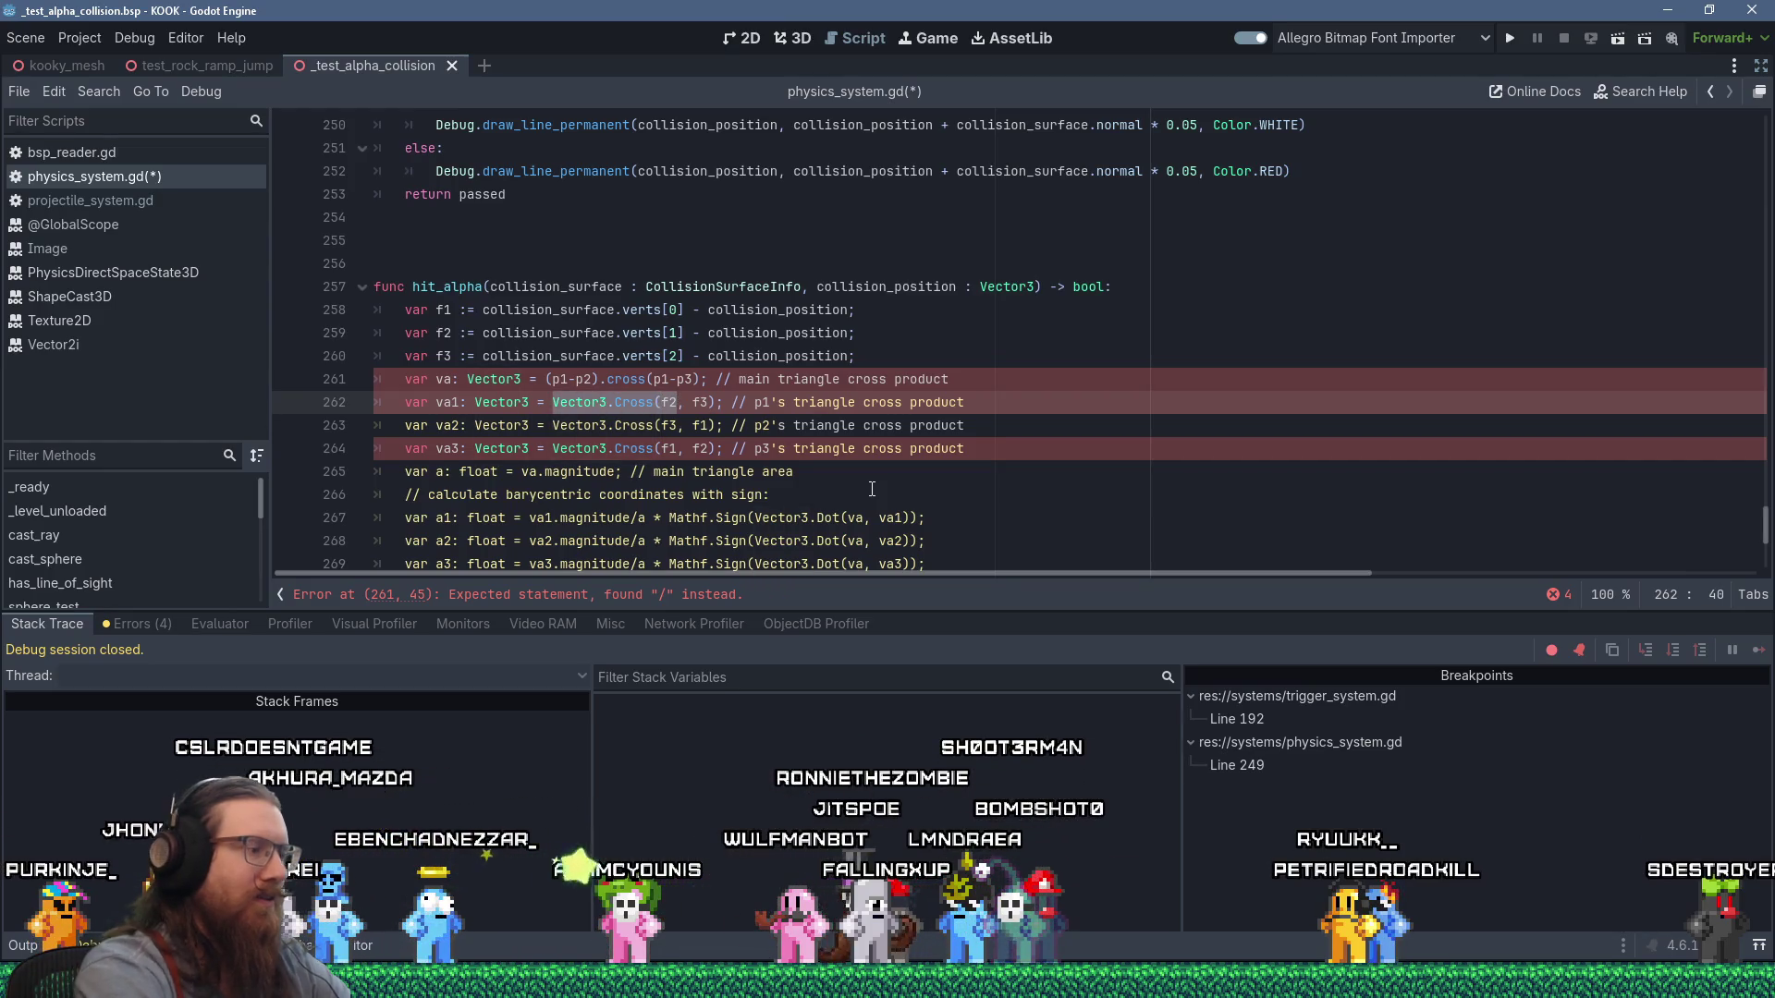
{"action": "type", "text": "f2.cross("}
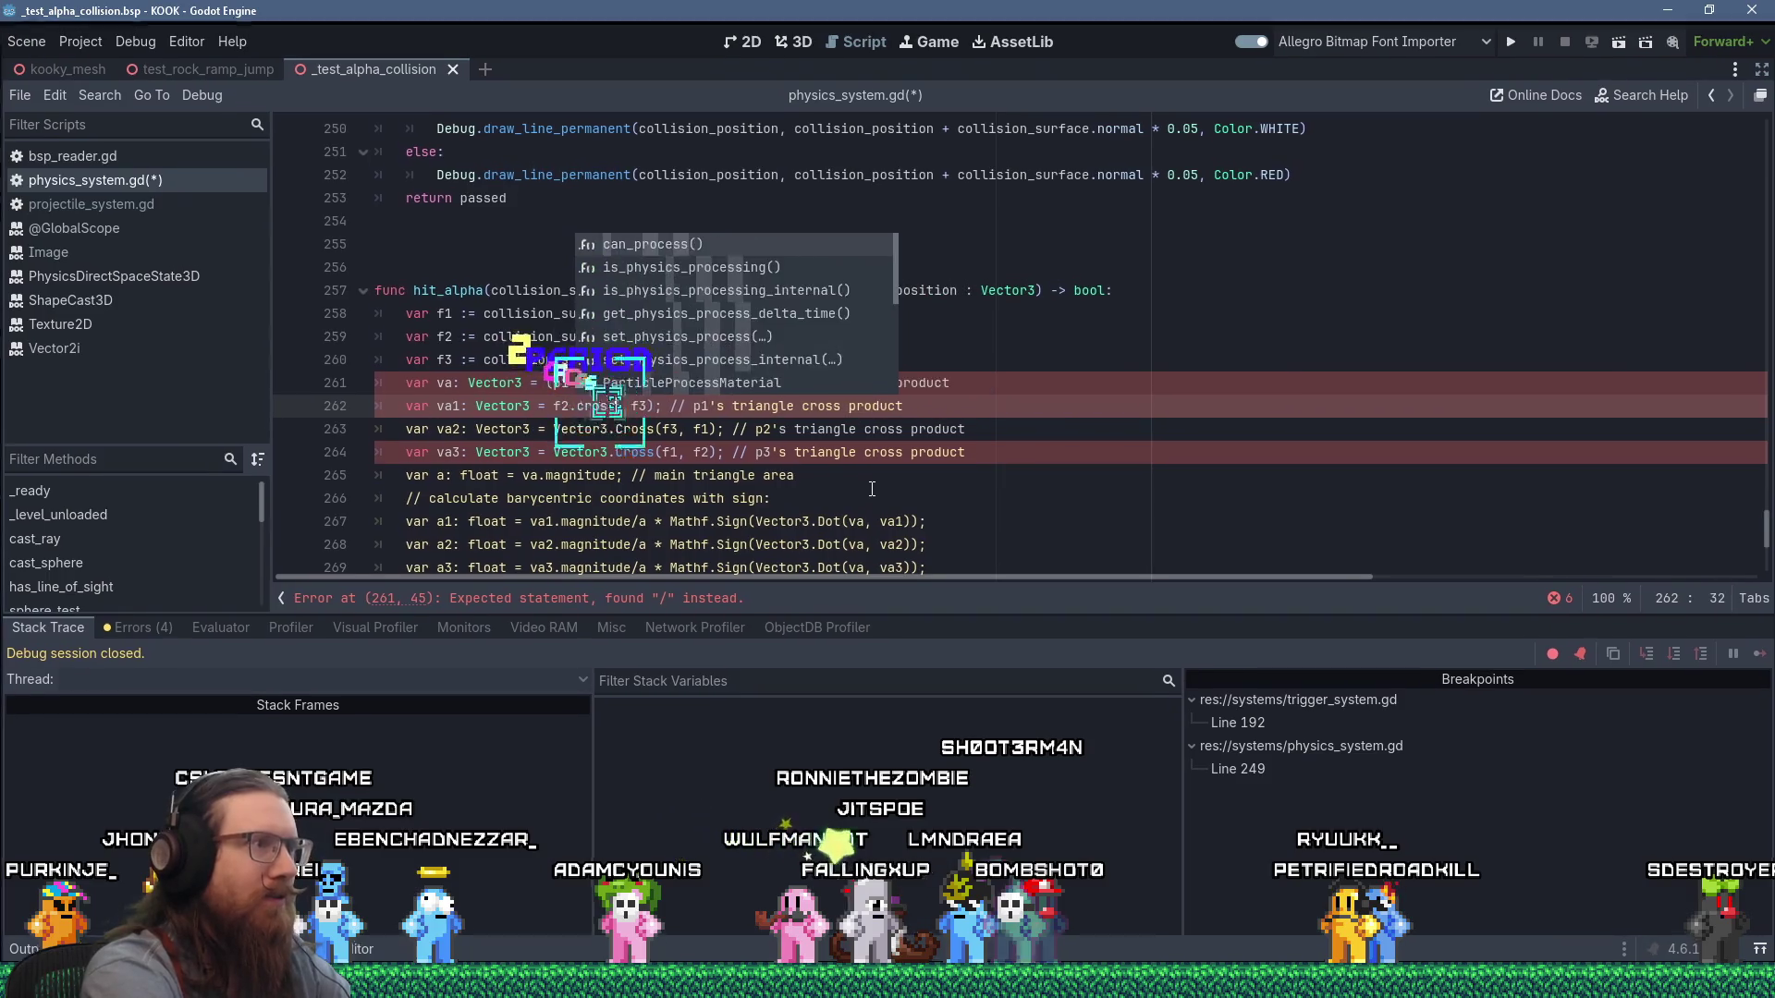
{"action": "key", "text": "Right"}
{"action": "key", "text": "Delete"}
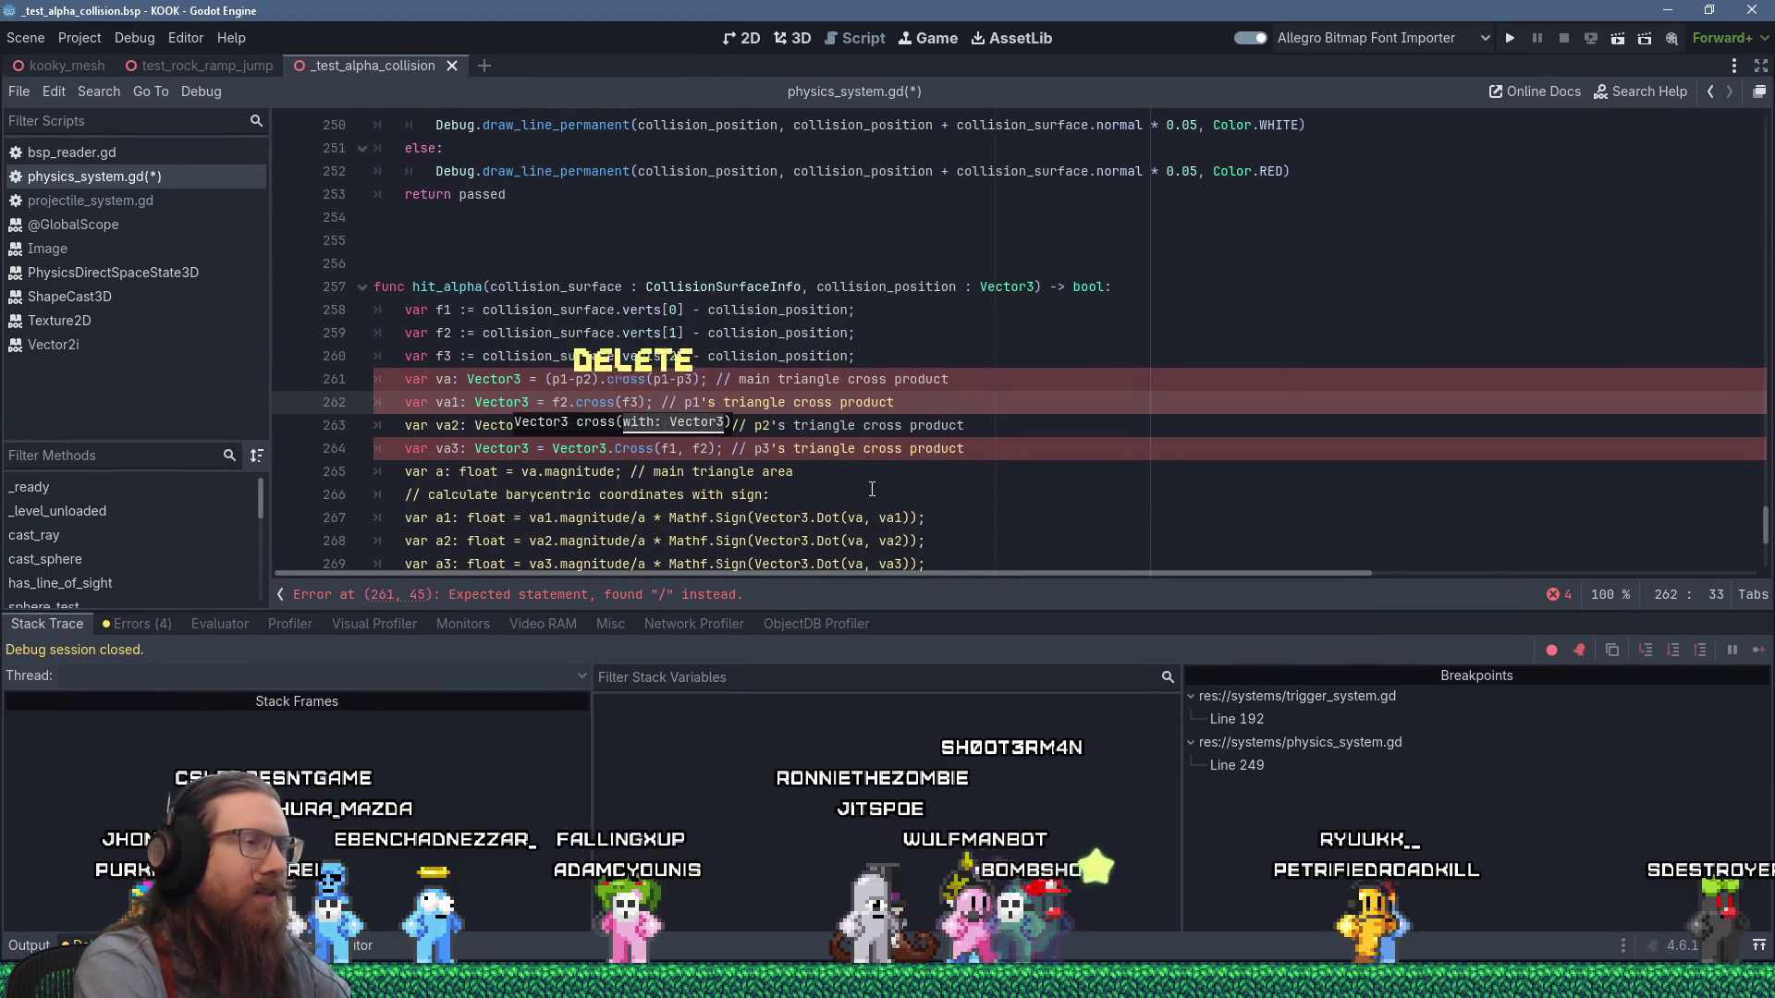
Convert the // comment markers on lines 261–263 to # comments.
{"action": "key", "text": "Down"}
{"action": "key", "text": "Home"}
{"action": "key", "text": "Up"}
{"action": "key", "text": "Right"}
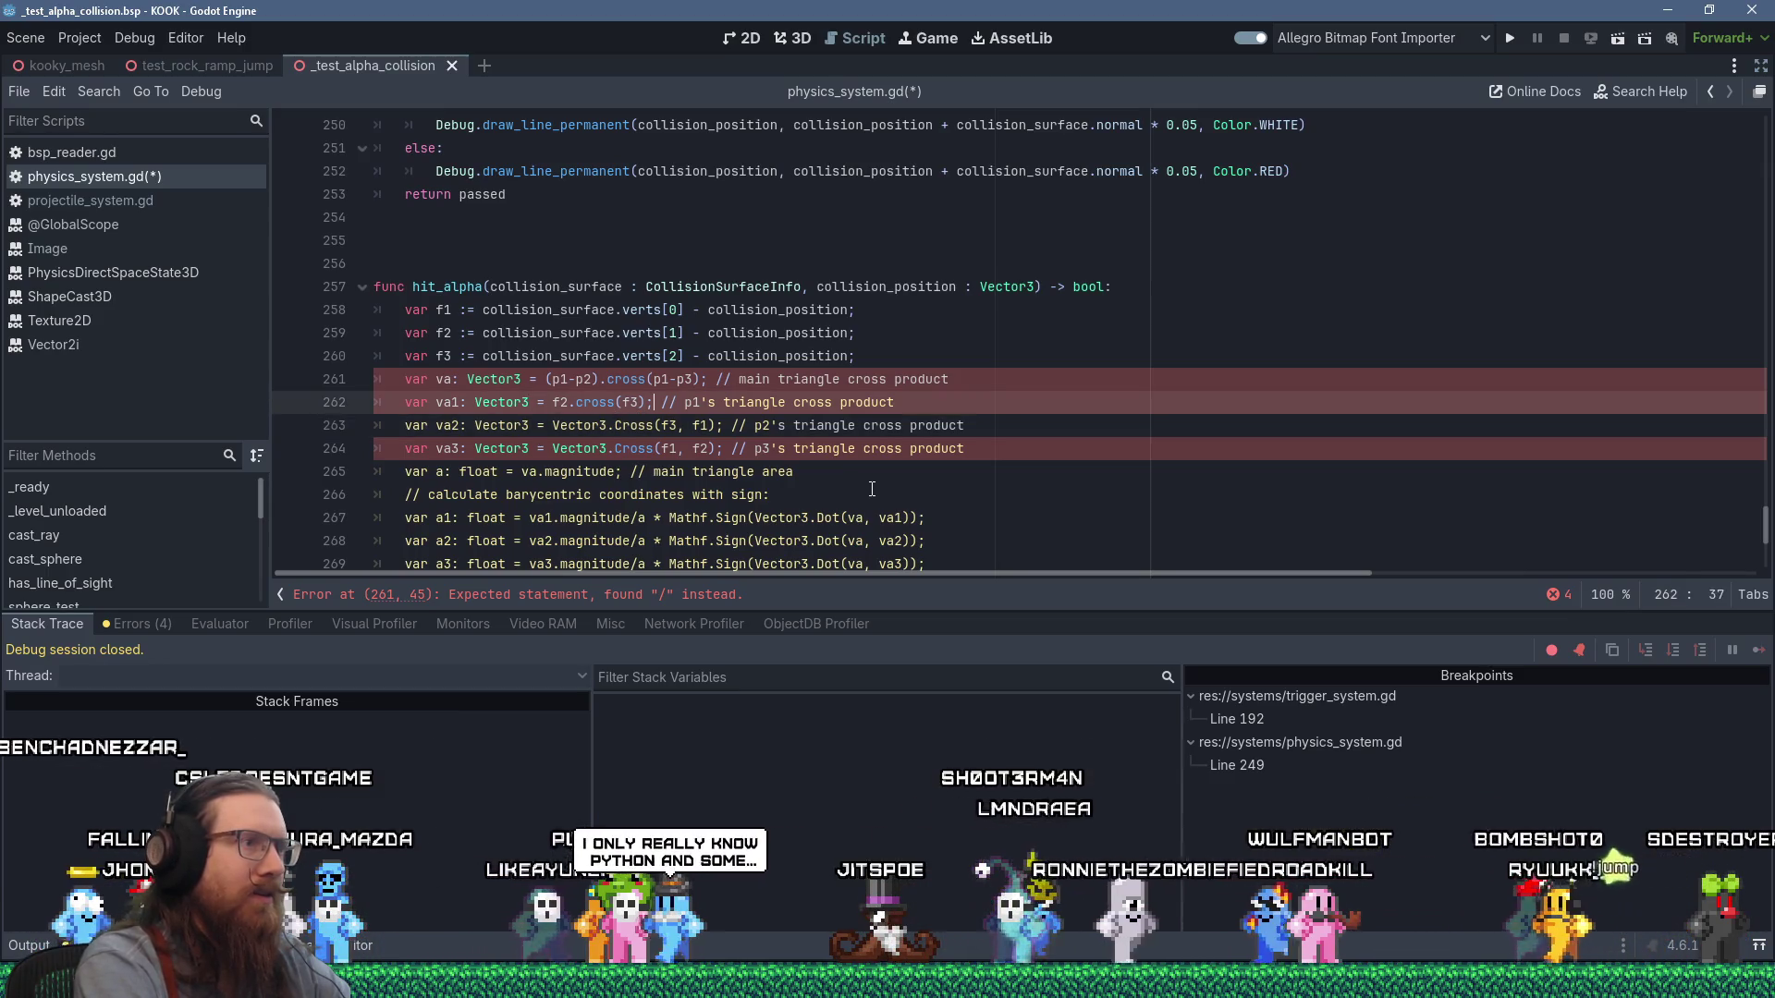
{"action": "key", "text": "Delete"}
{"action": "key", "text": "Delete"}
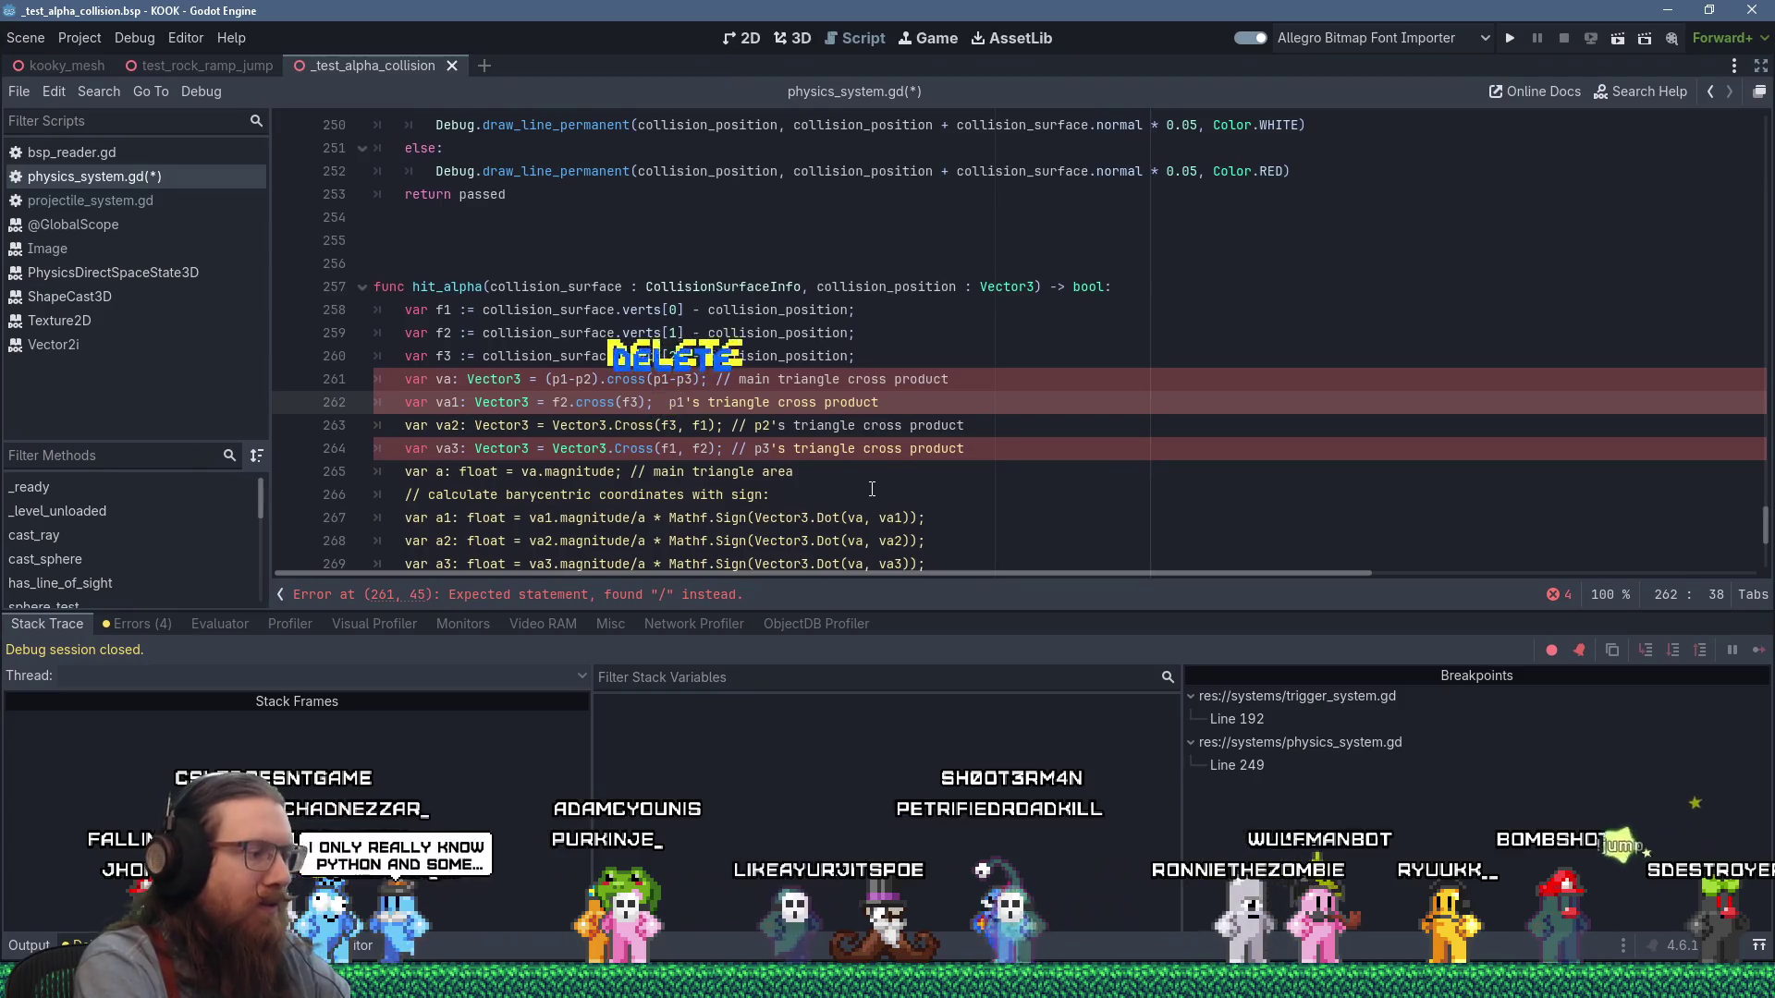
{"action": "type", "text": "#"}
{"action": "key", "text": "Up"}
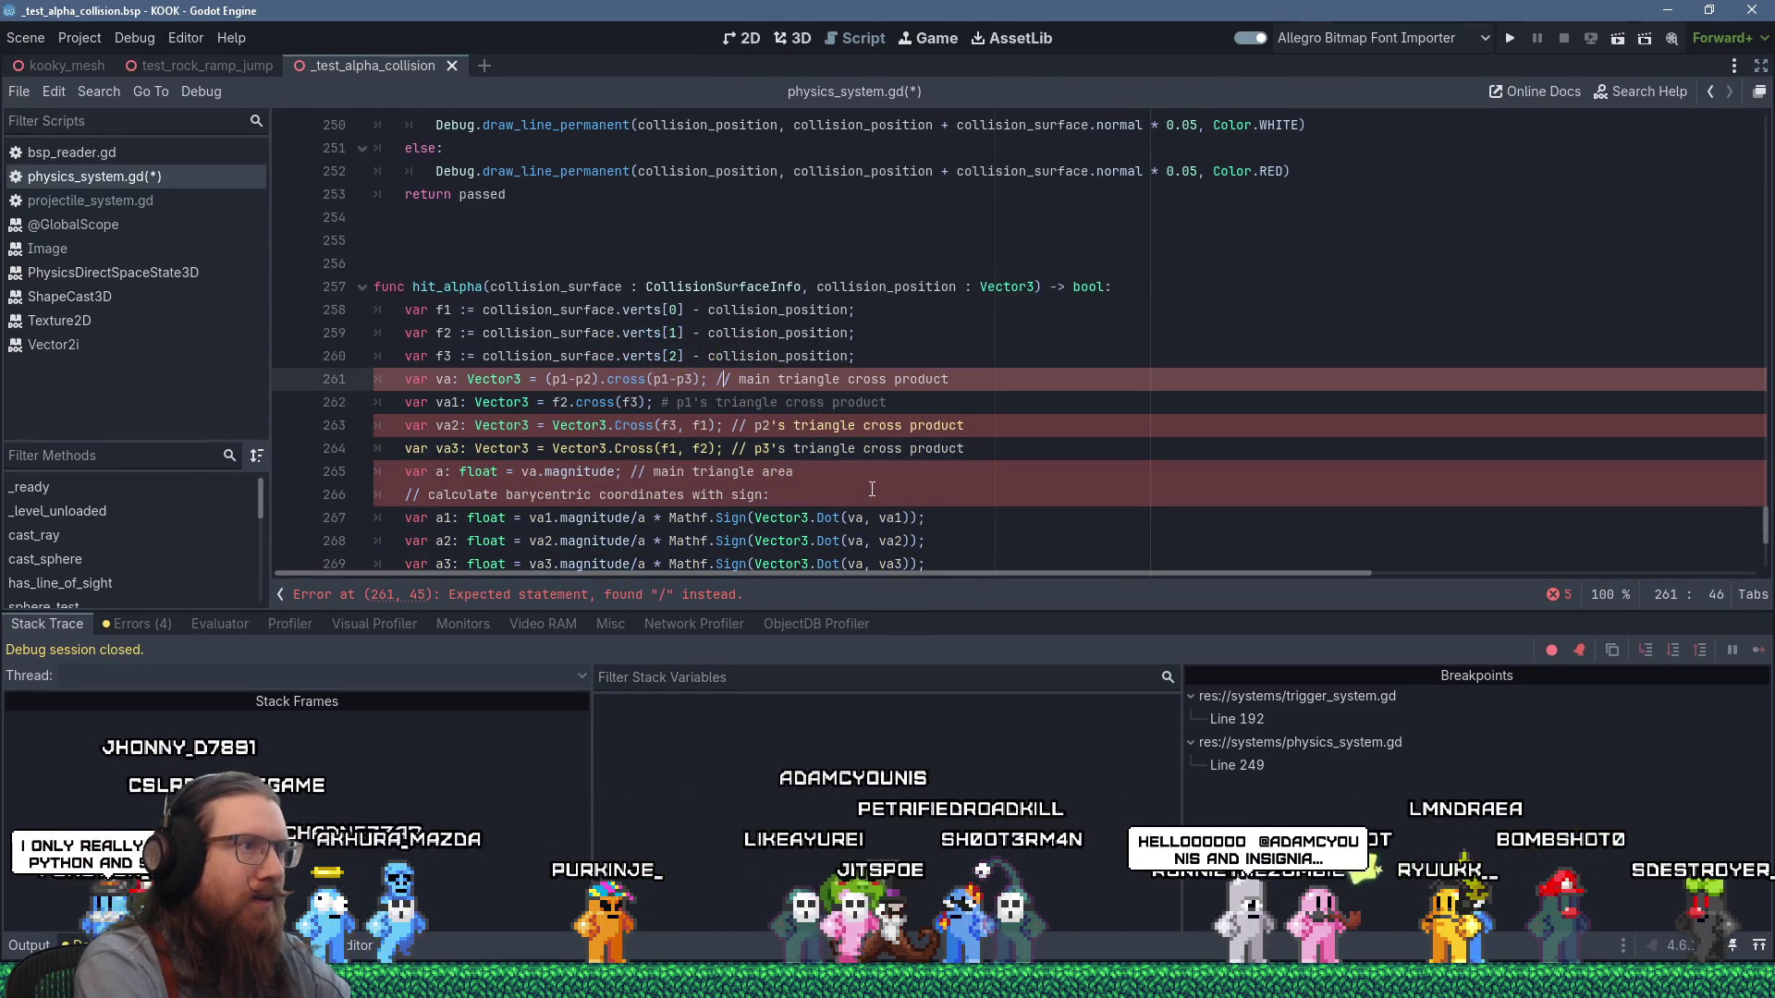
{"action": "key", "text": "Delete"}
{"action": "key", "text": "Delete"}
{"action": "type", "text": "#"}
{"action": "key", "text": "Down"}
{"action": "key", "text": "Down"}
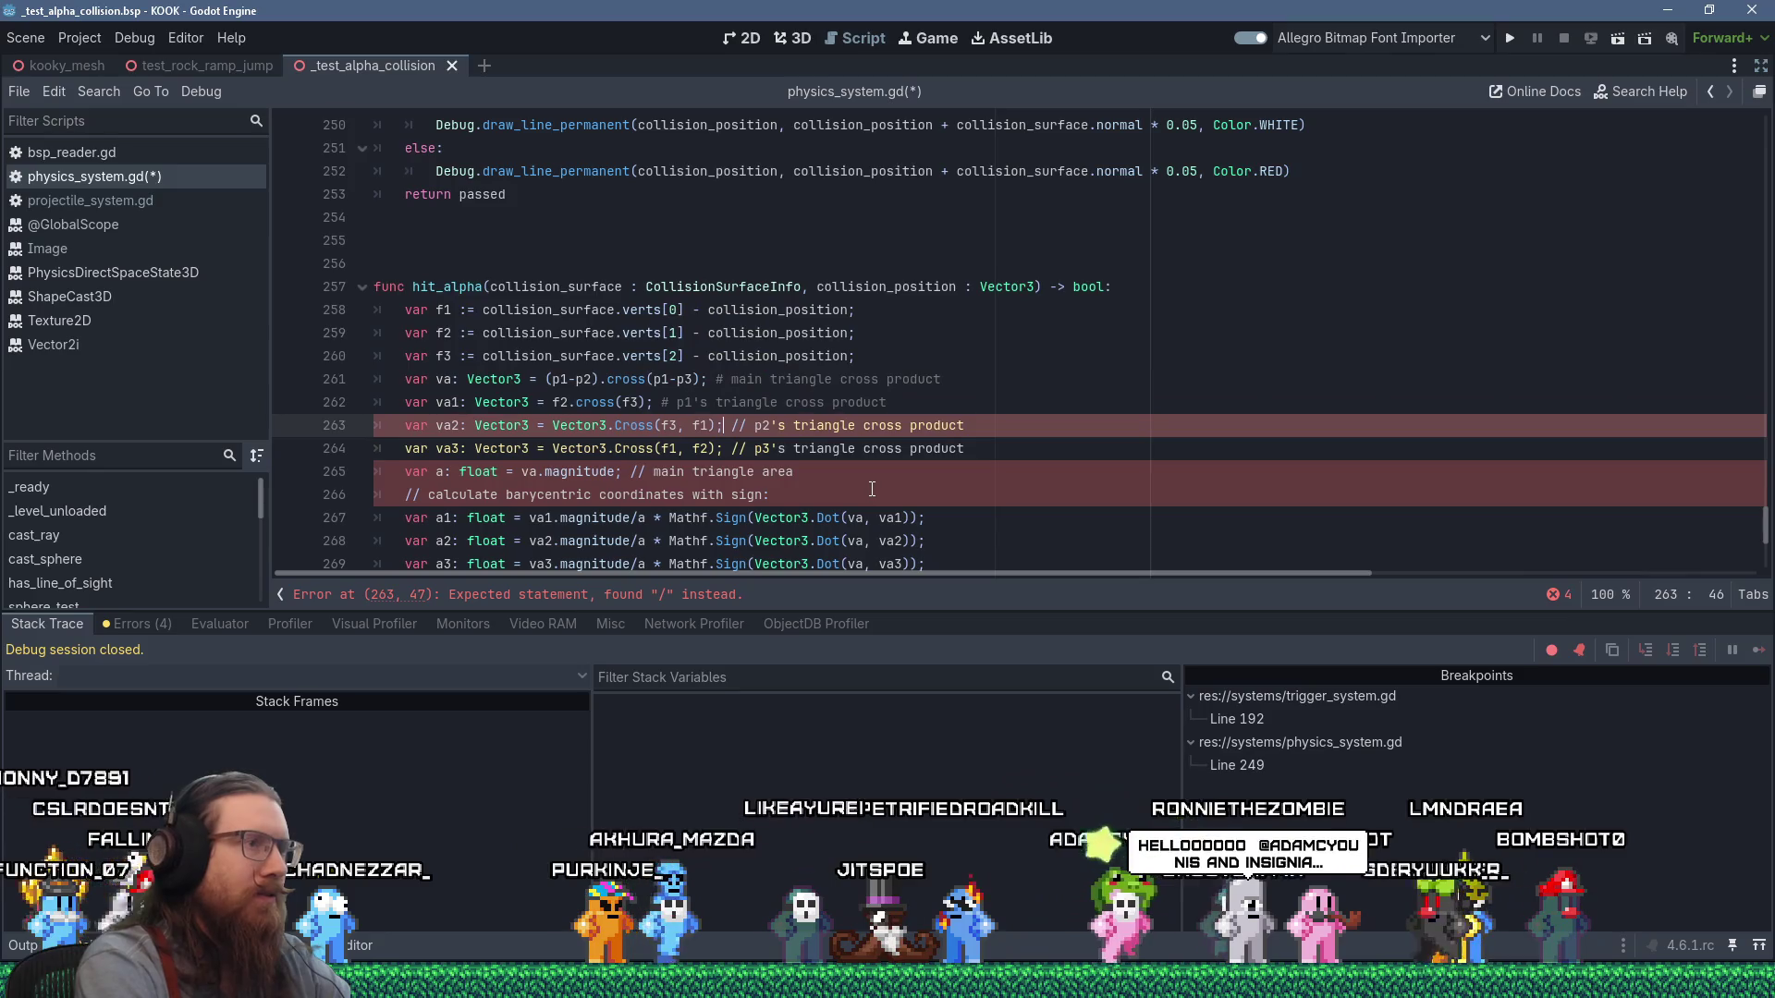
{"action": "key", "text": "BackSpace"}
{"action": "type", "text": "#"}
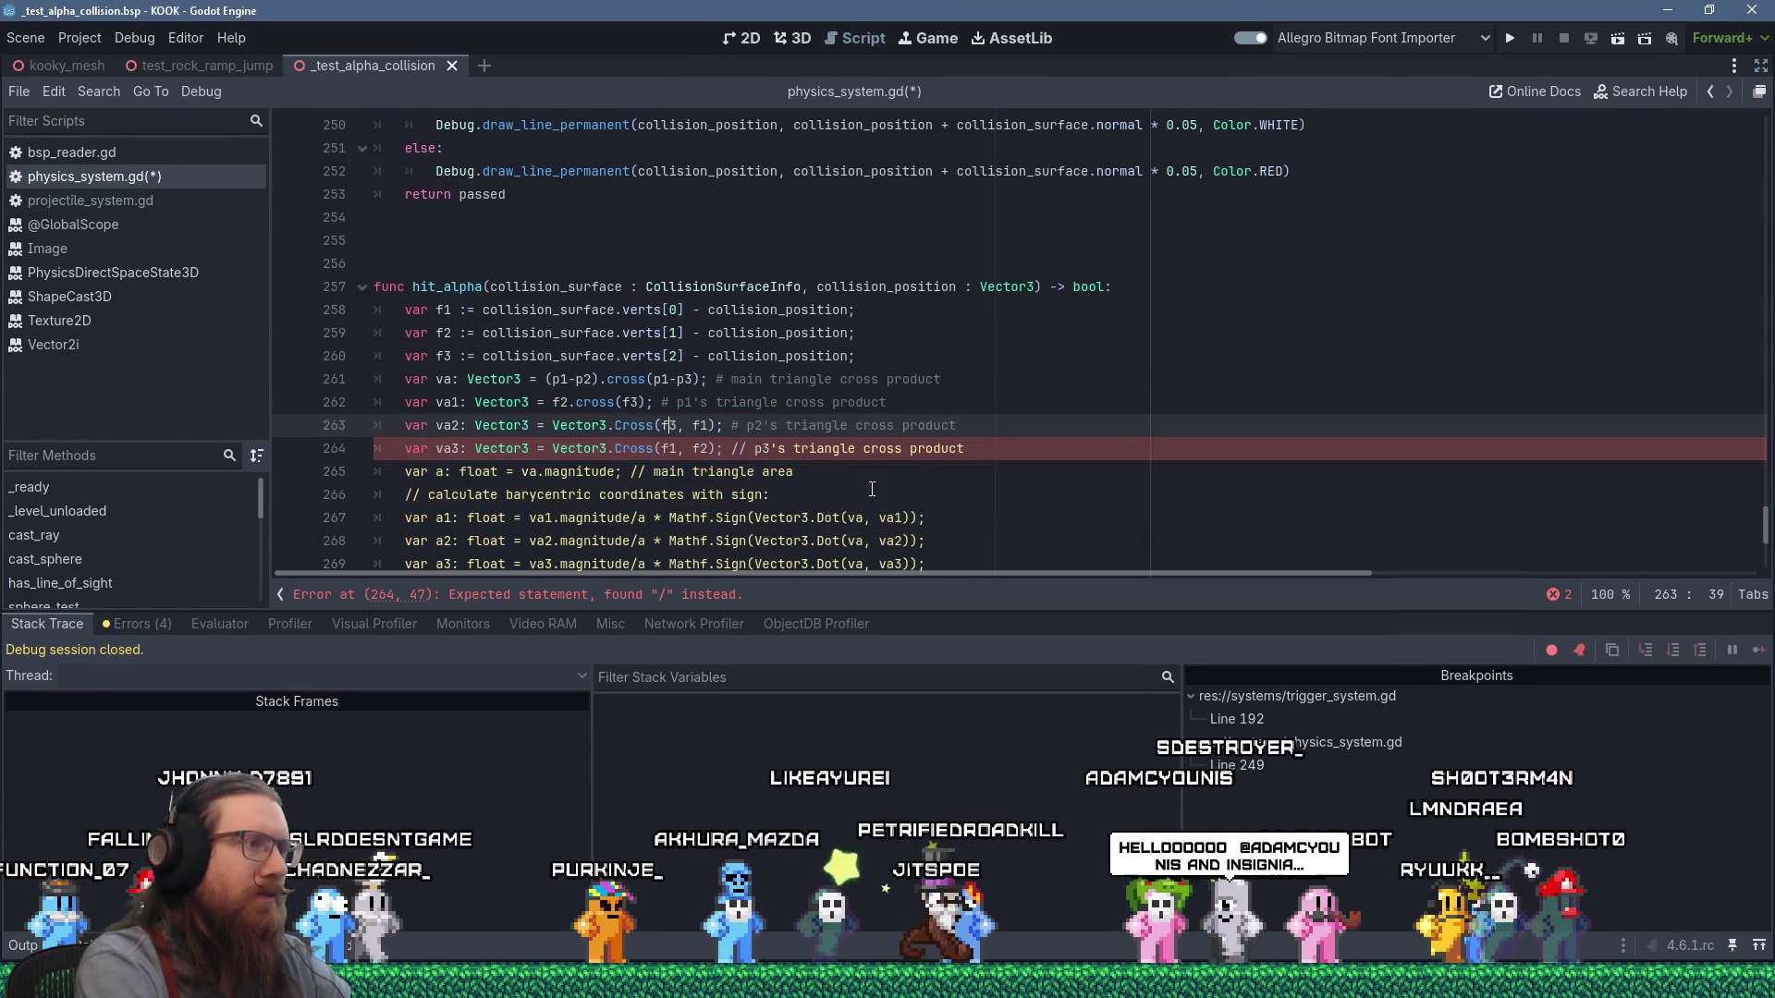
Rewrite line 263's va2 calculation as f3.cross(f1).
{"action": "key", "text": "ctrl+shift+Left"}
{"action": "key", "text": "ctrl+shift+Left"}
{"action": "key", "text": "ctrl+shift+Left"}
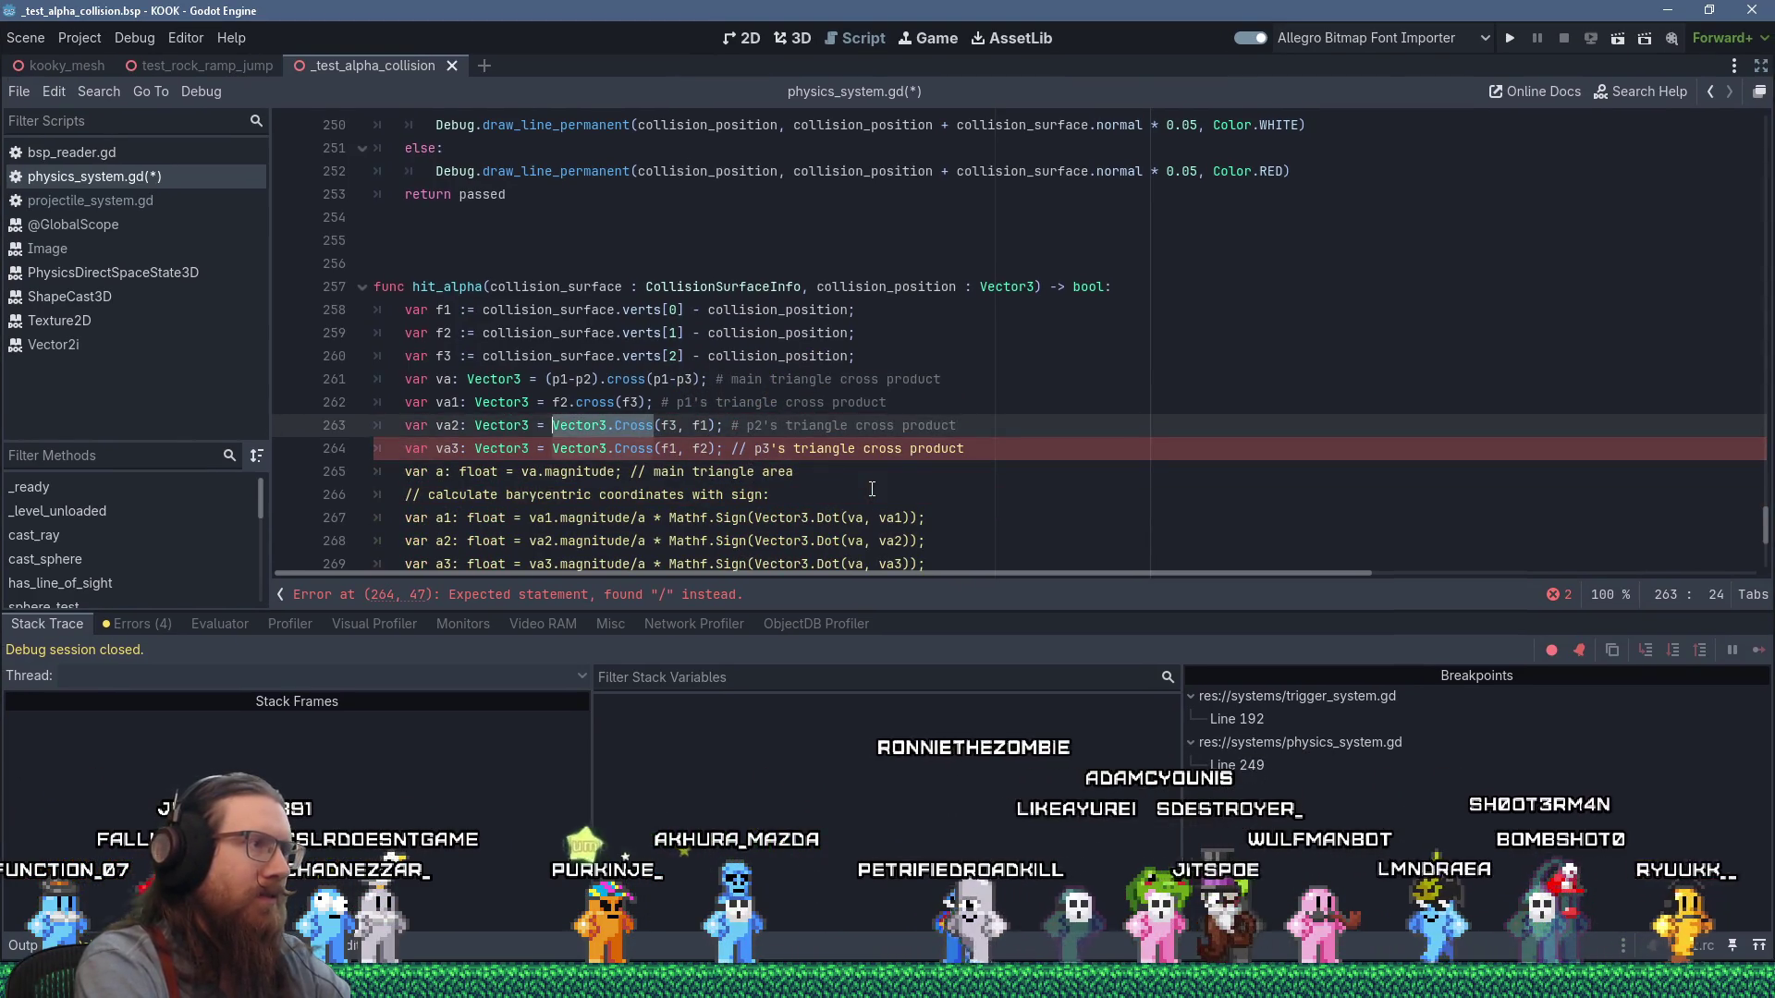
{"action": "key", "text": "Delete"}
{"action": "key", "text": "Delete"}
{"action": "key", "text": "Delete"}
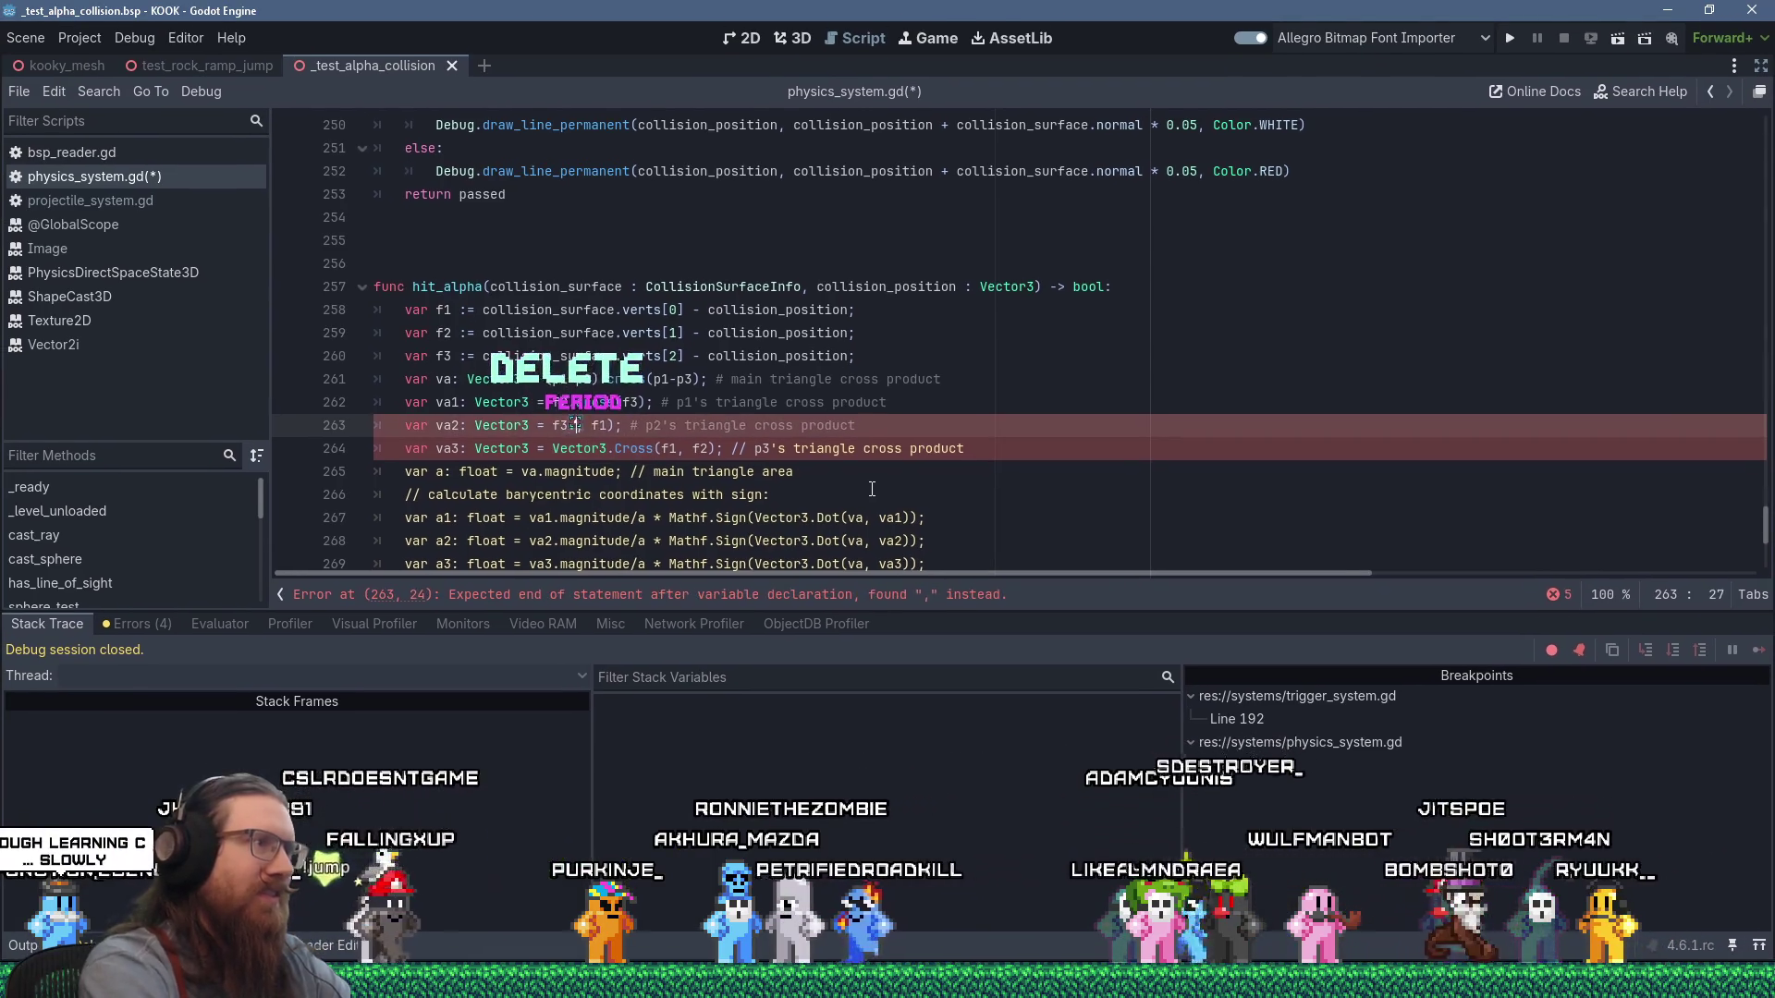
{"action": "type", "text": "f3.cross("}
{"action": "key", "text": "Delete"}
{"action": "key", "text": "Delete"}
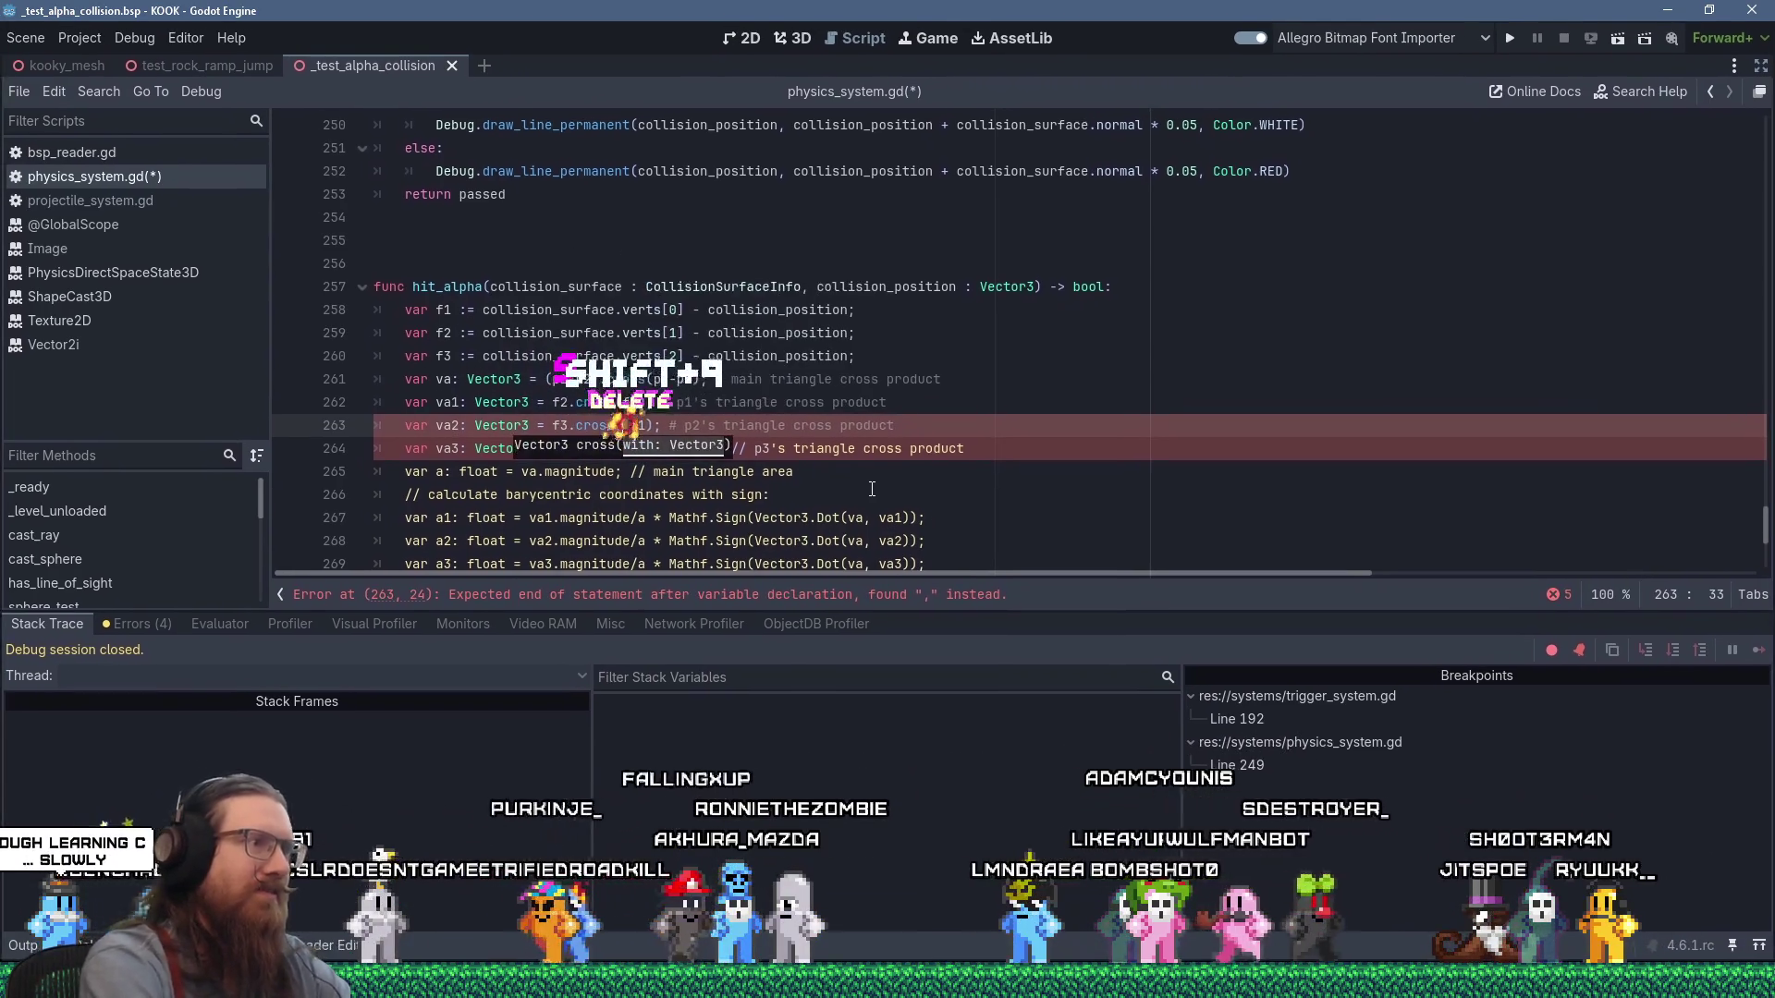
Rewrite line 264 as f1.cross(f2) and change its comment to #.
{"action": "key", "text": "Down"}
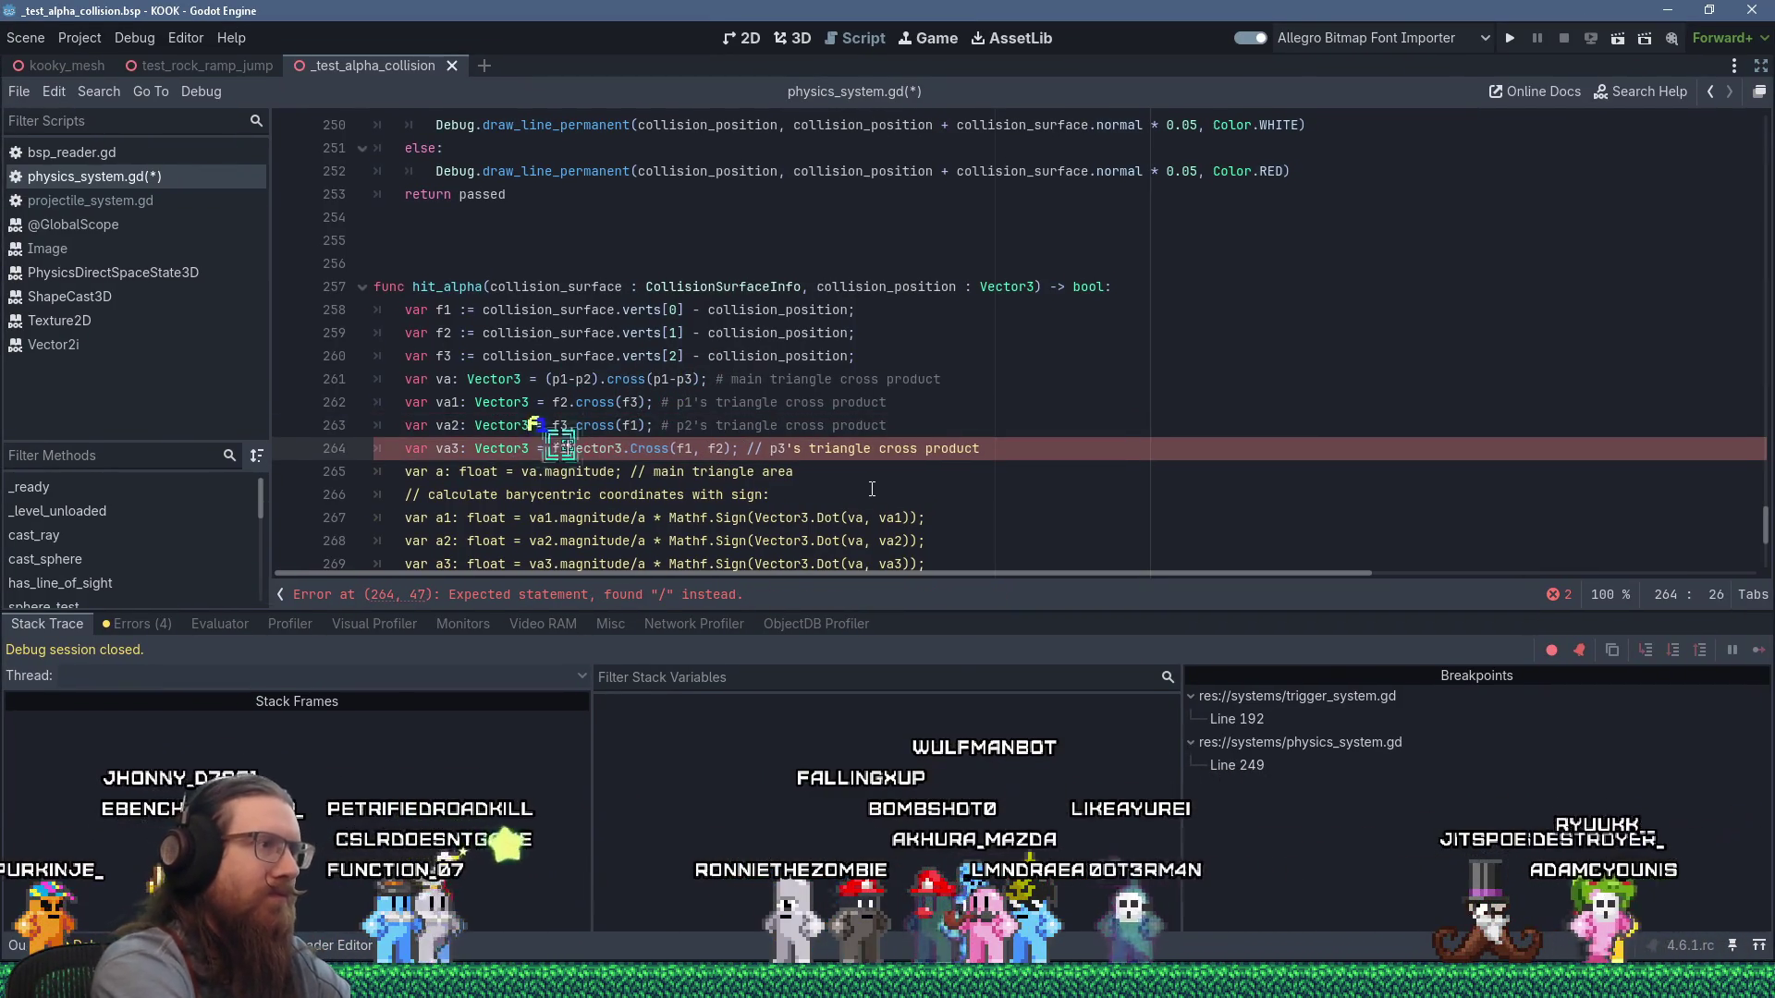
{"action": "type", "text": ".cross("}
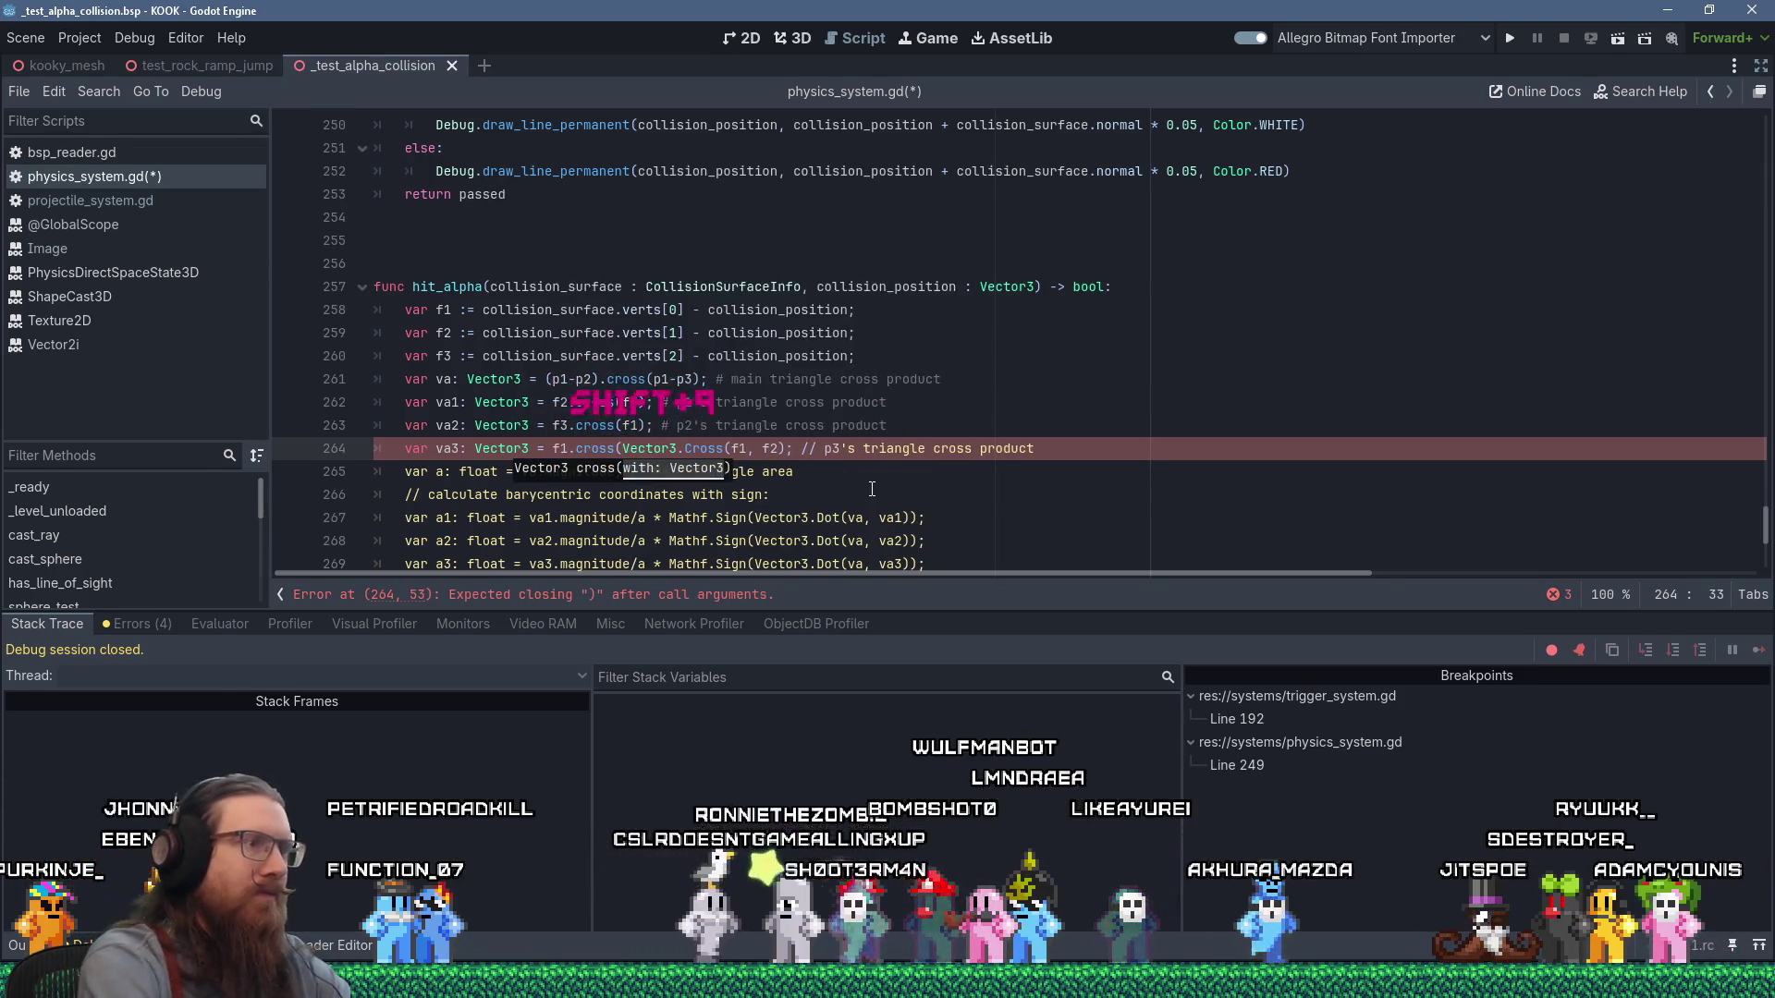
{"action": "key", "text": "BackSpace"}
{"action": "key", "text": "BackSpace"}
{"action": "key", "text": "BackSpace"}
{"action": "key", "text": "Down"}
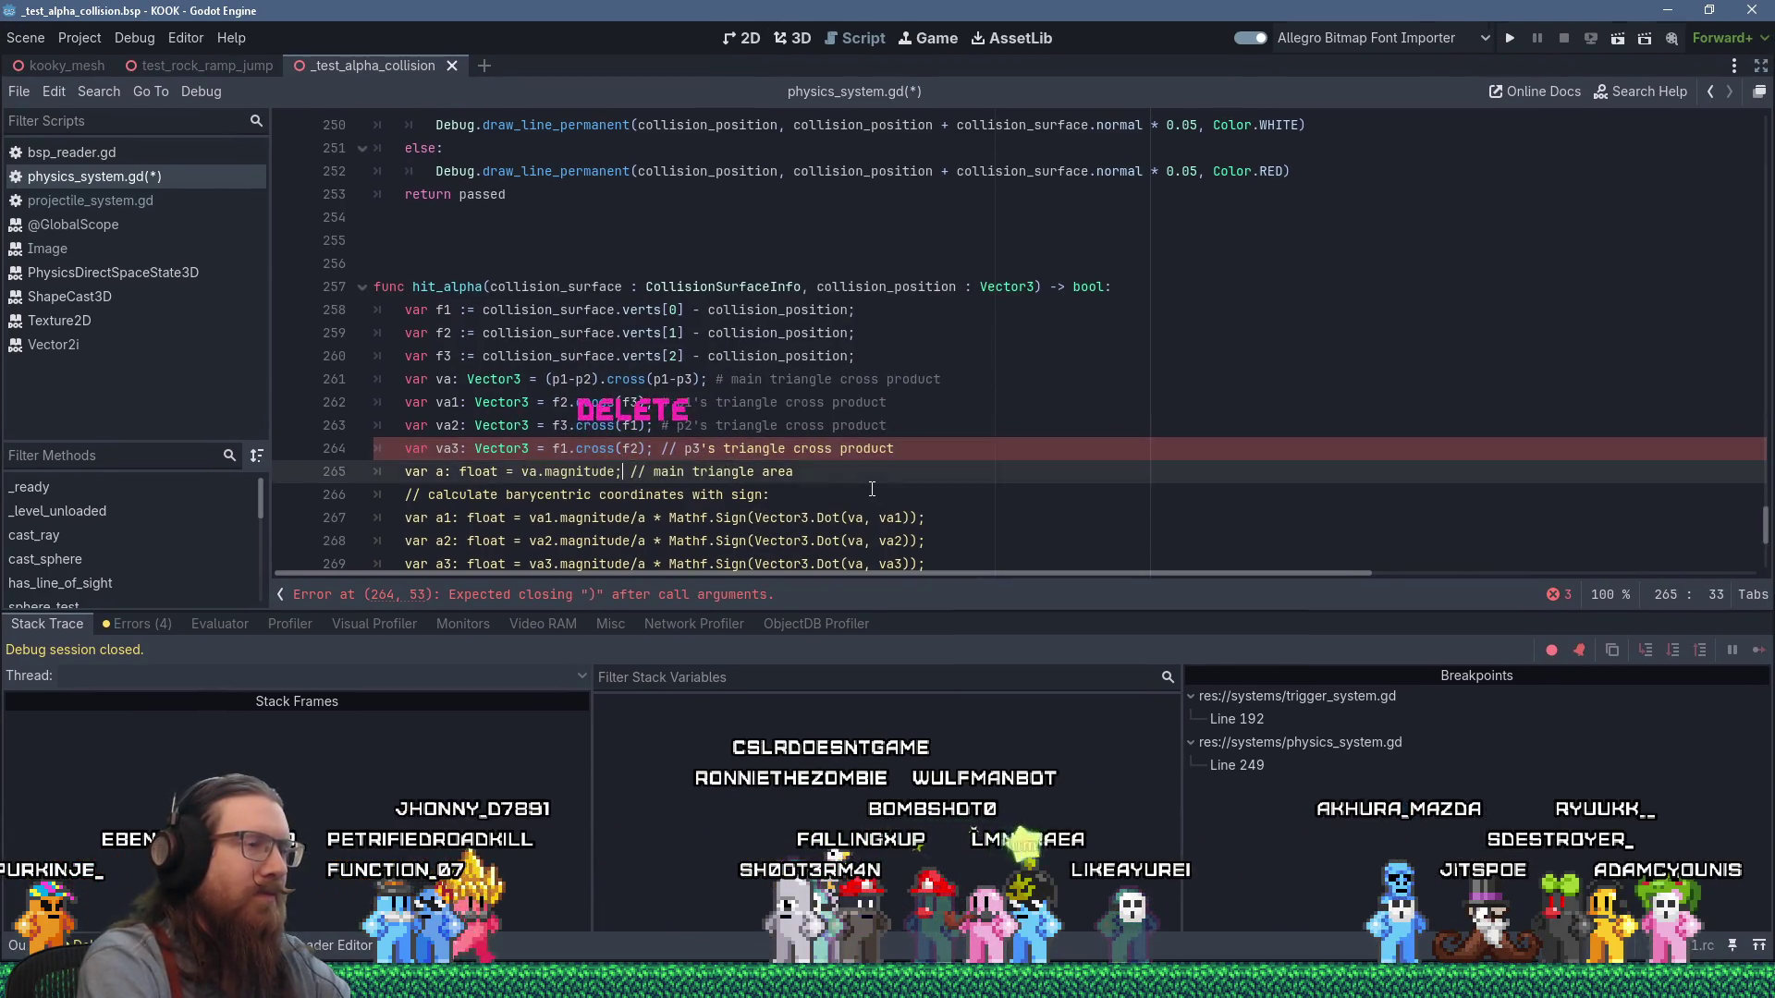
{"action": "key", "text": "Up"}
{"action": "key", "text": "Right"}
{"action": "key", "text": "Right"}
{"action": "key", "text": "Right"}
{"action": "key", "text": "Delete"}
{"action": "key", "text": "Delete"}
{"action": "key", "text": "Delete"}
{"action": "type", "text": "#"}
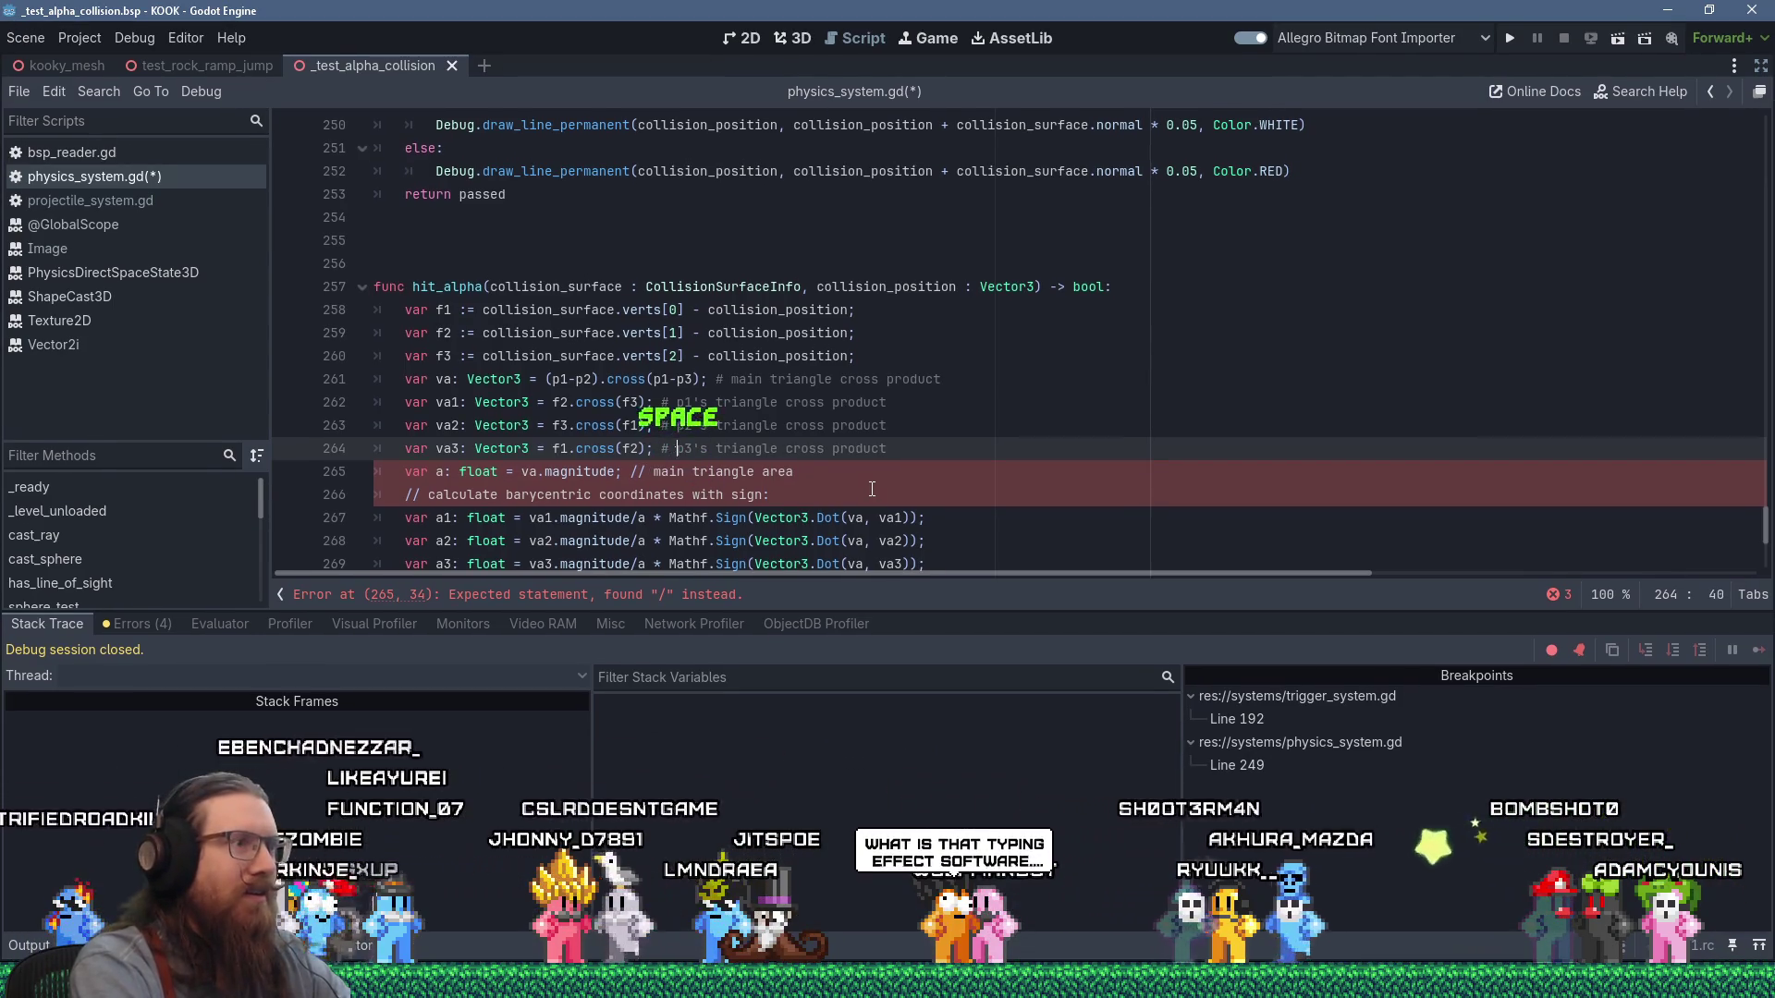
{"action": "key", "text": "Down"}
{"action": "key", "text": "Home"}
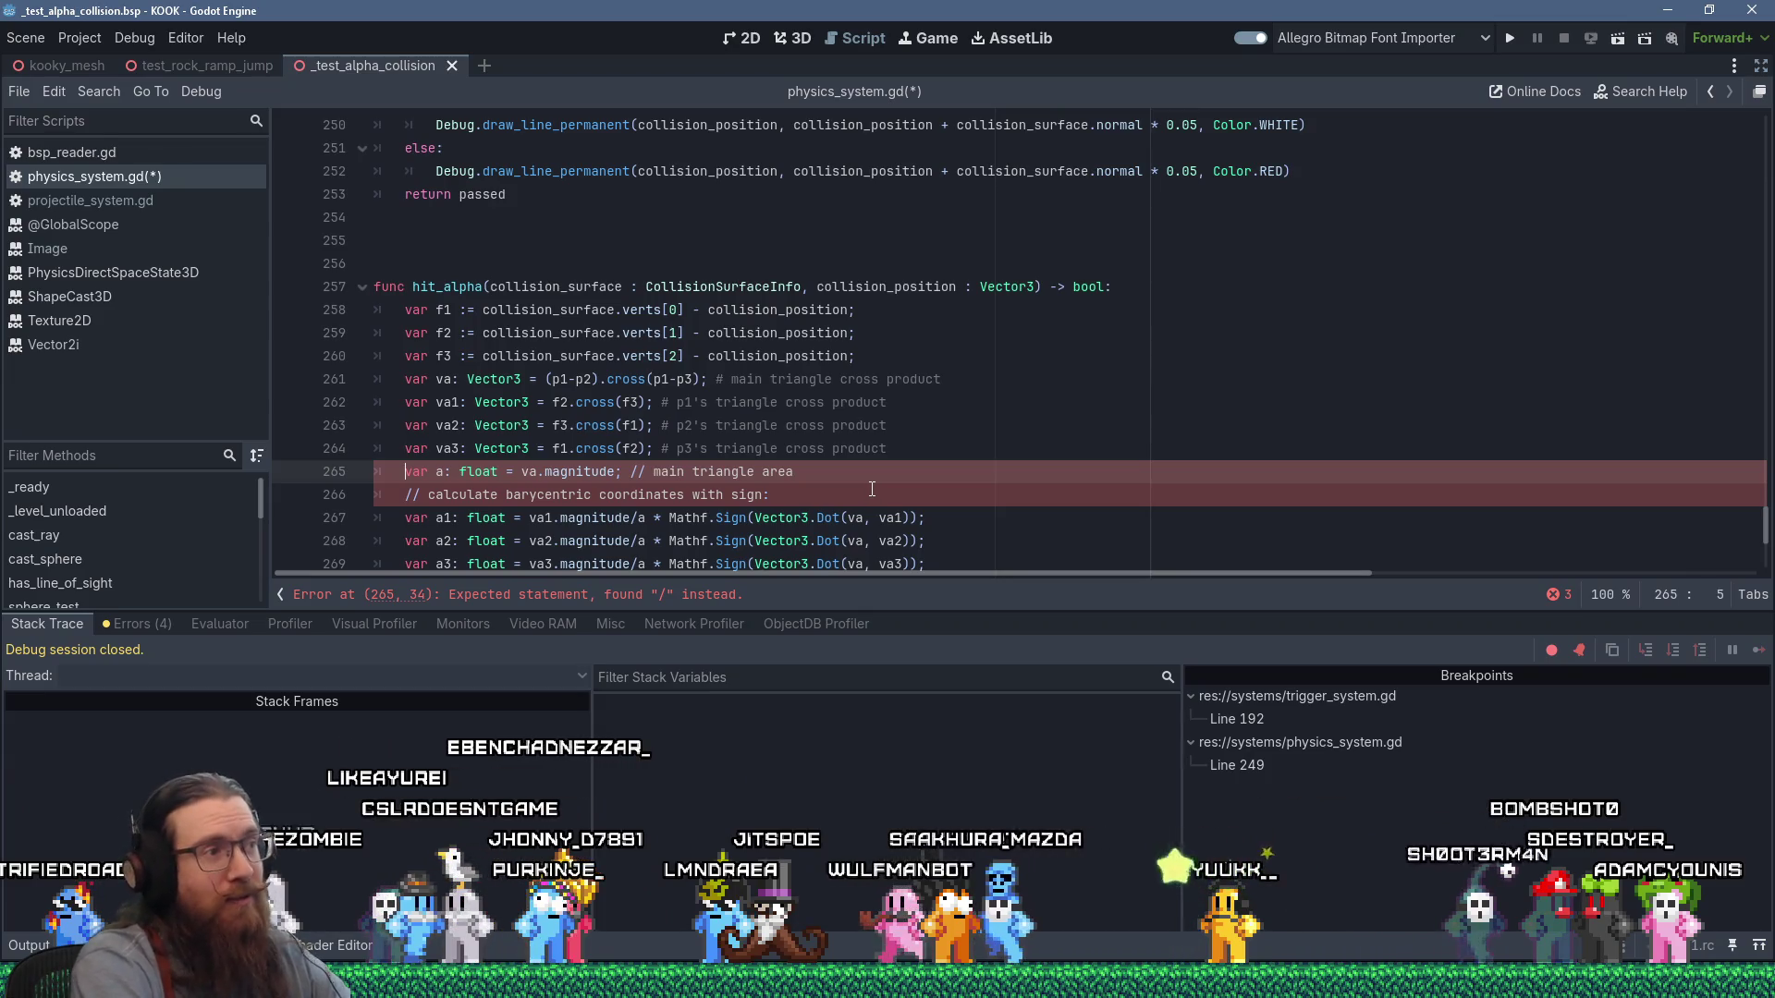
Replace magnitude with a length() call on line 265 of hit_alpha.
{"action": "key", "text": "Right"}
{"action": "key", "text": "ctrl+Right"}
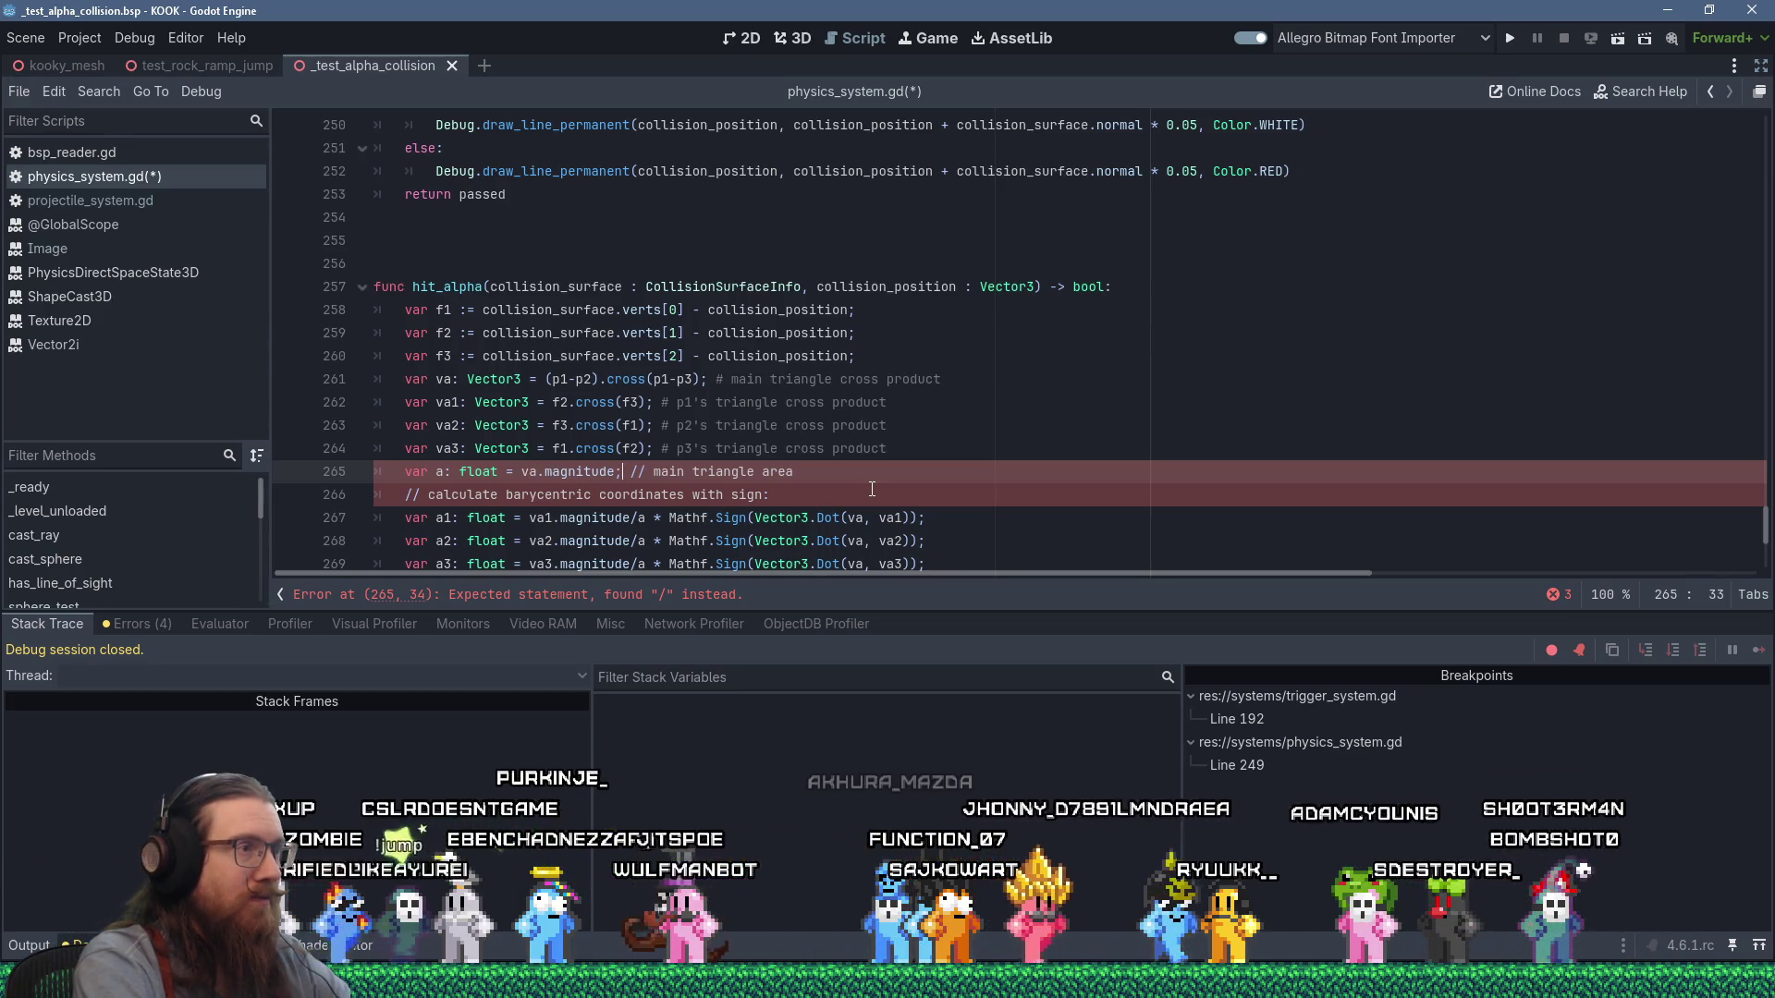
{"action": "key", "text": "Delete"}
{"action": "key", "text": "Delete"}
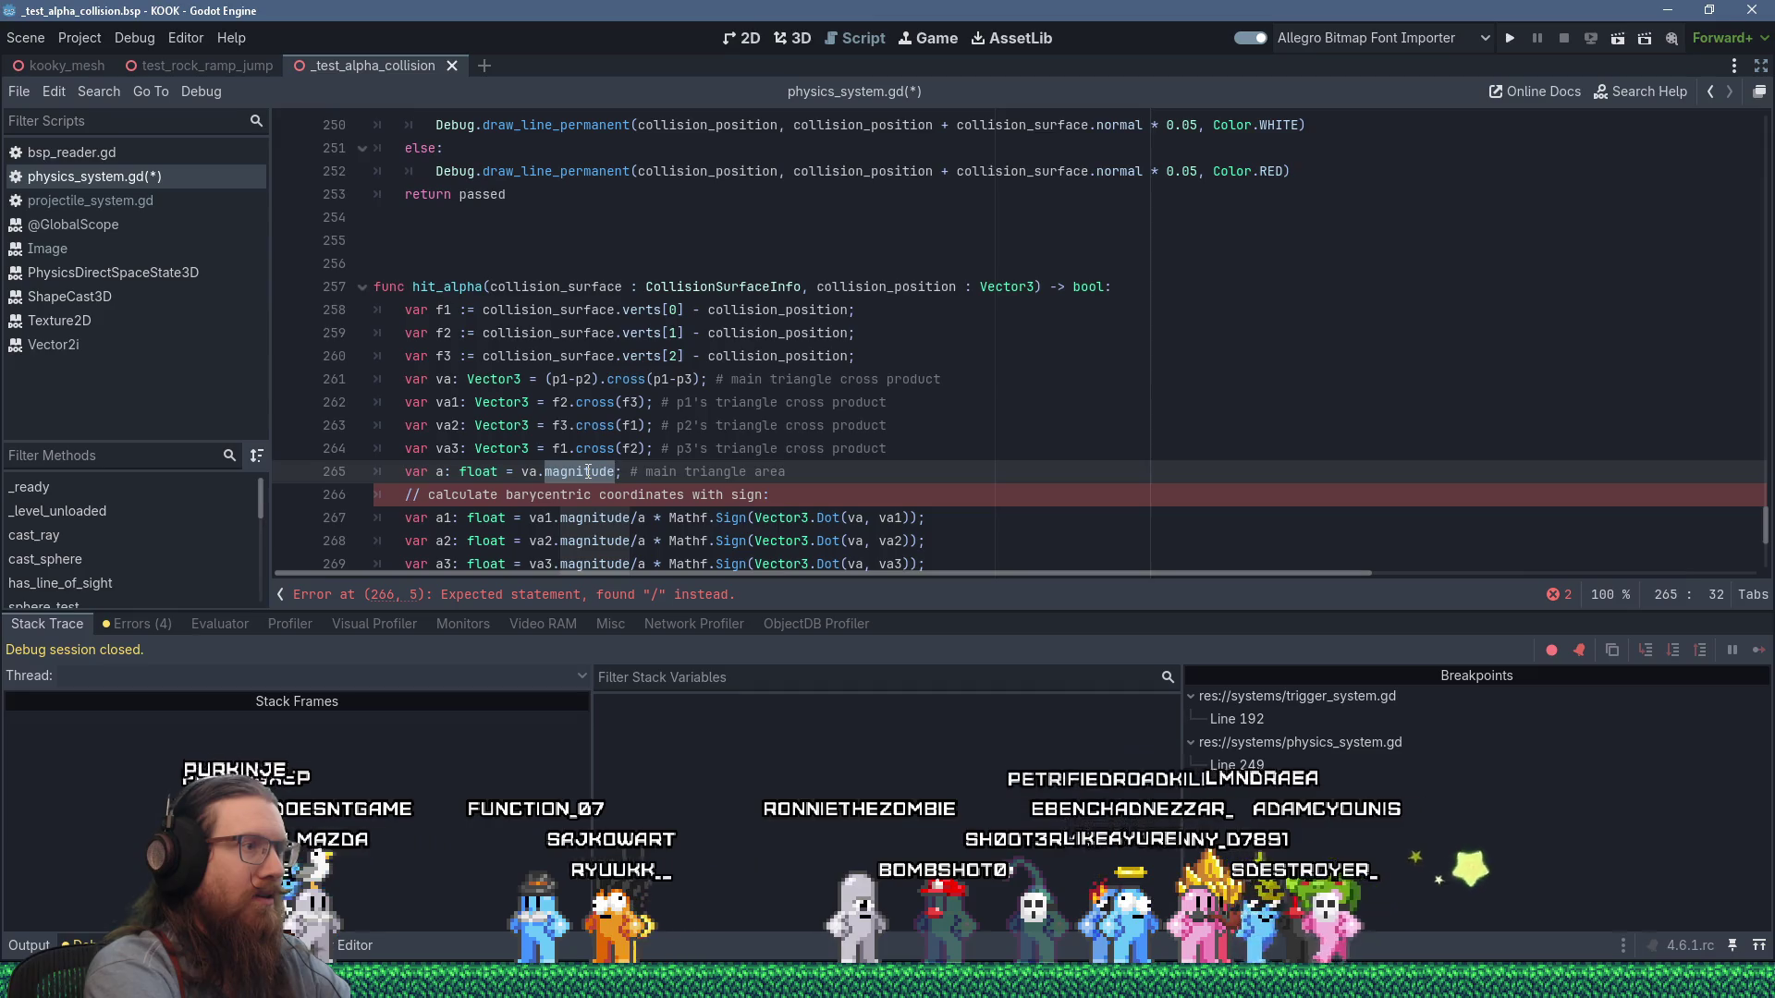
{"action": "type", "text": "length"}
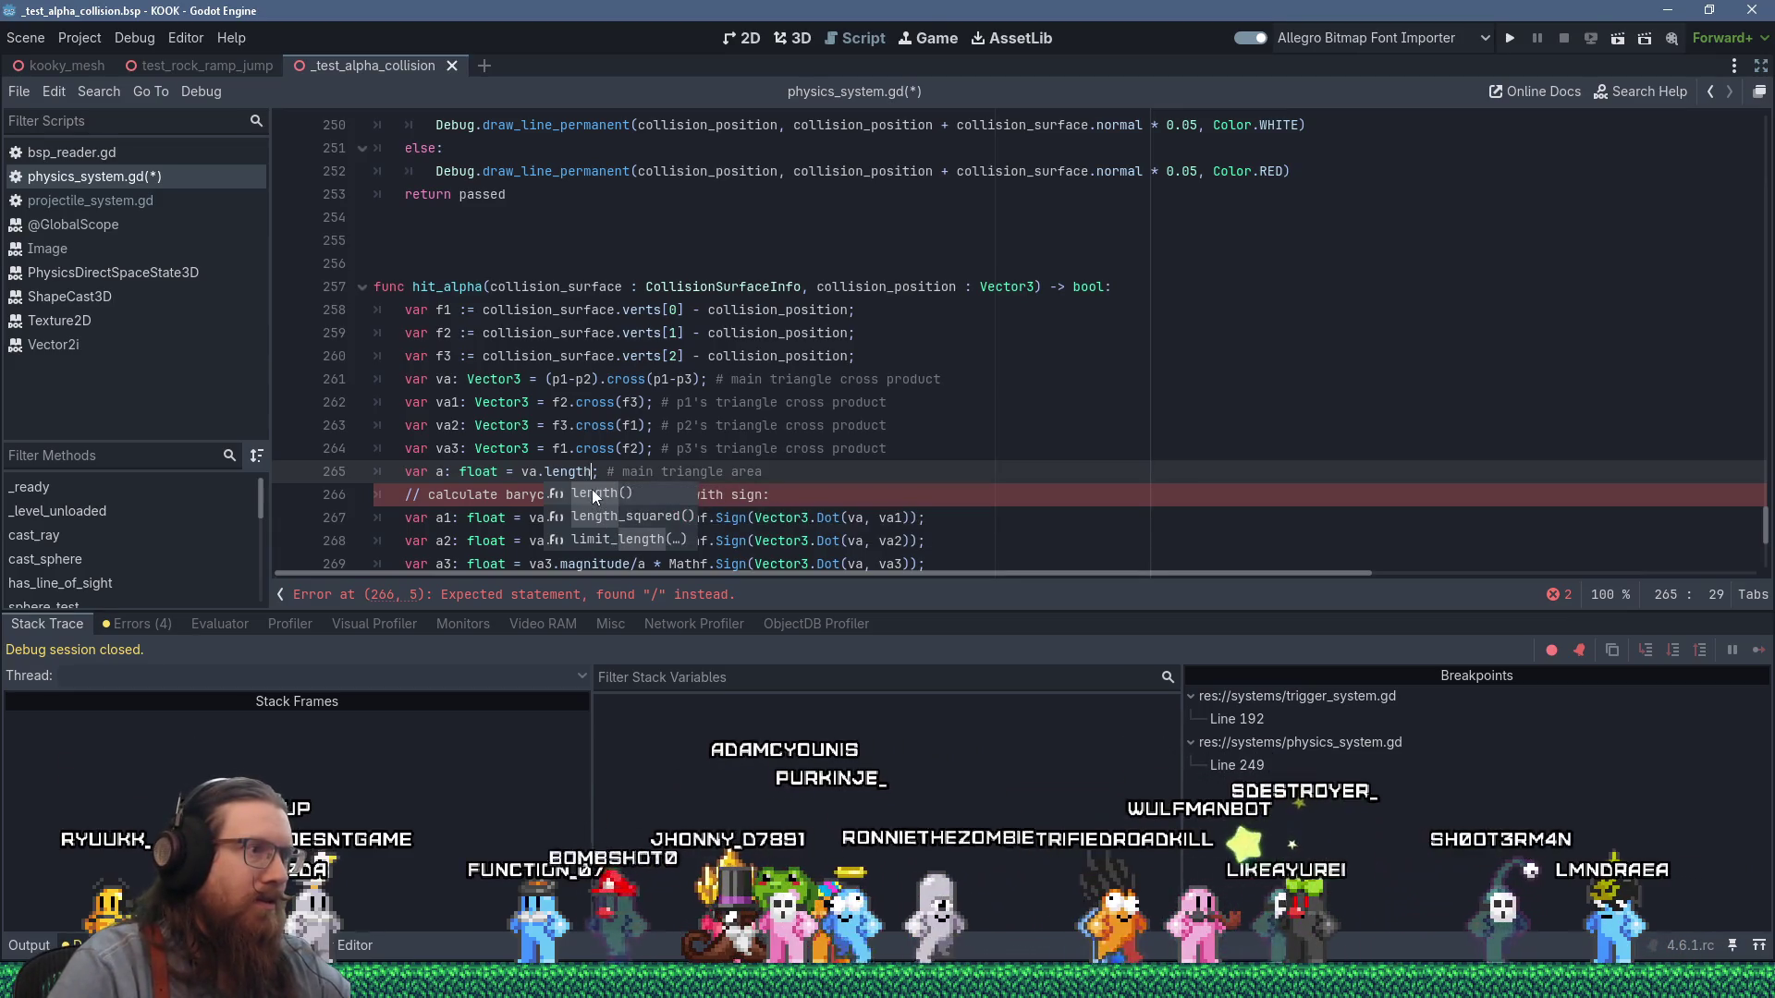
{"action": "key", "text": "Return"}
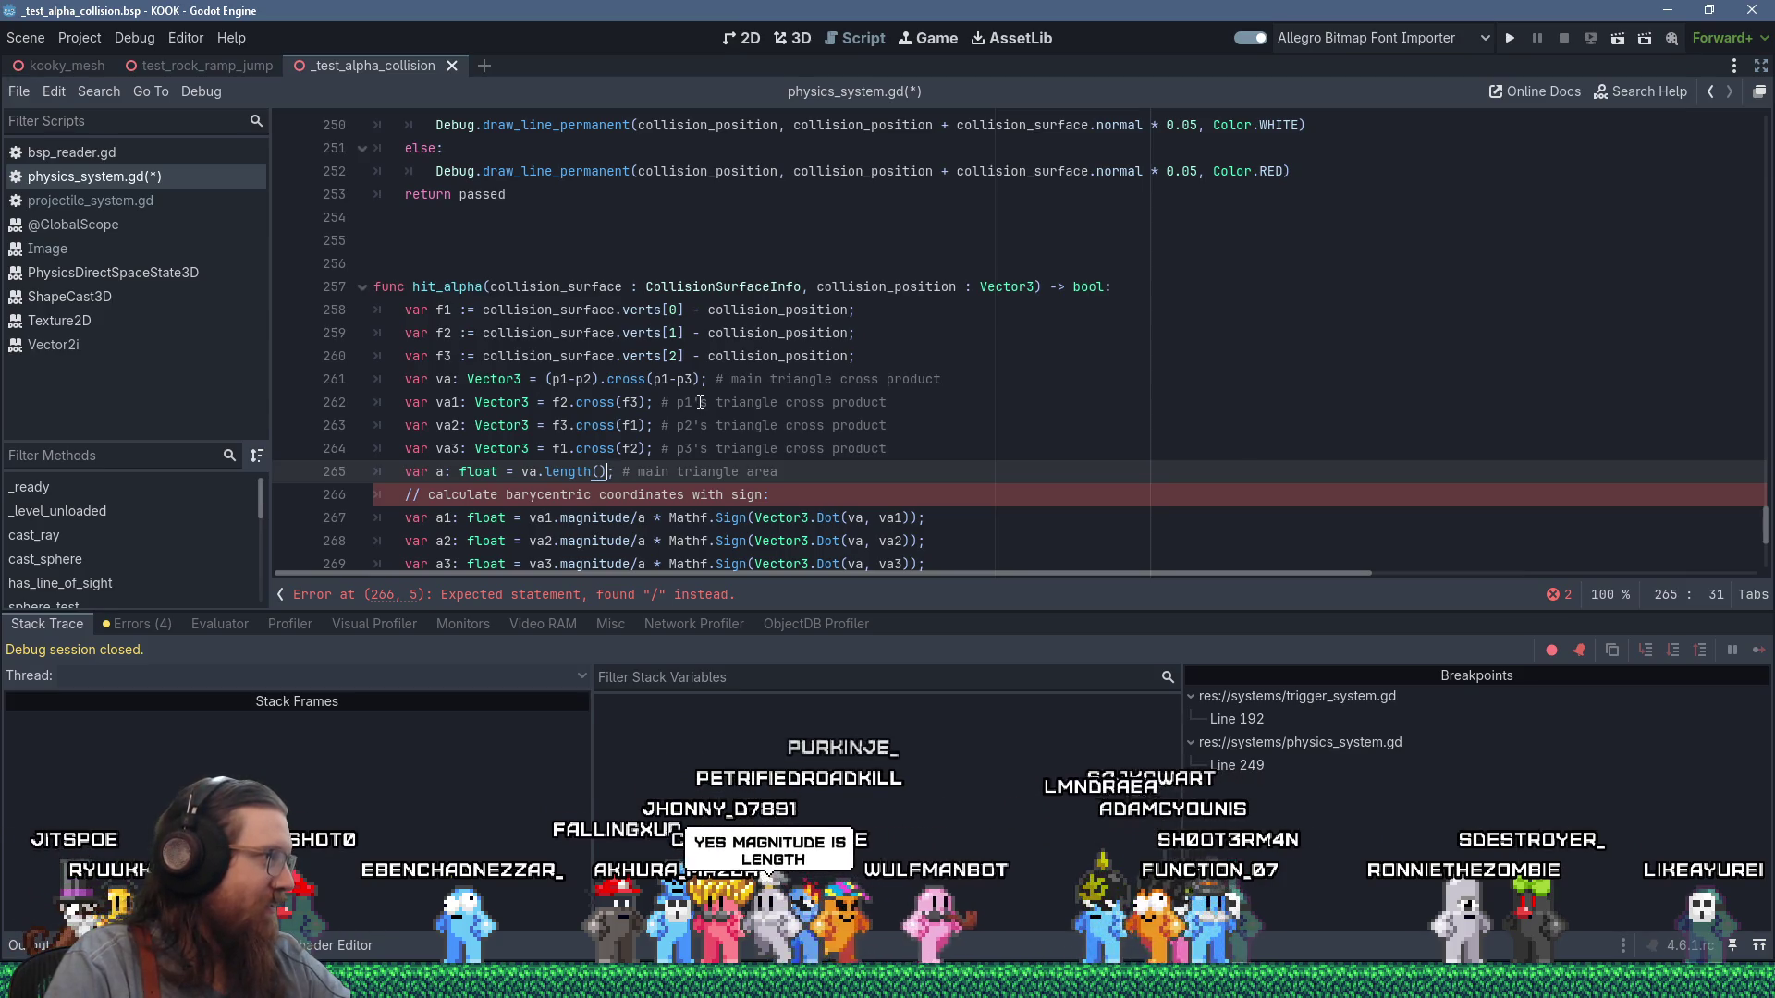
Make line 266's comment start with # and use length() instead of magnitude on lines 267–269.
{"action": "scroll", "coordinate": [700, 402], "scroll_direction": "down", "scroll_amount": 2}
{"action": "left_click", "coordinate": [405, 358]}
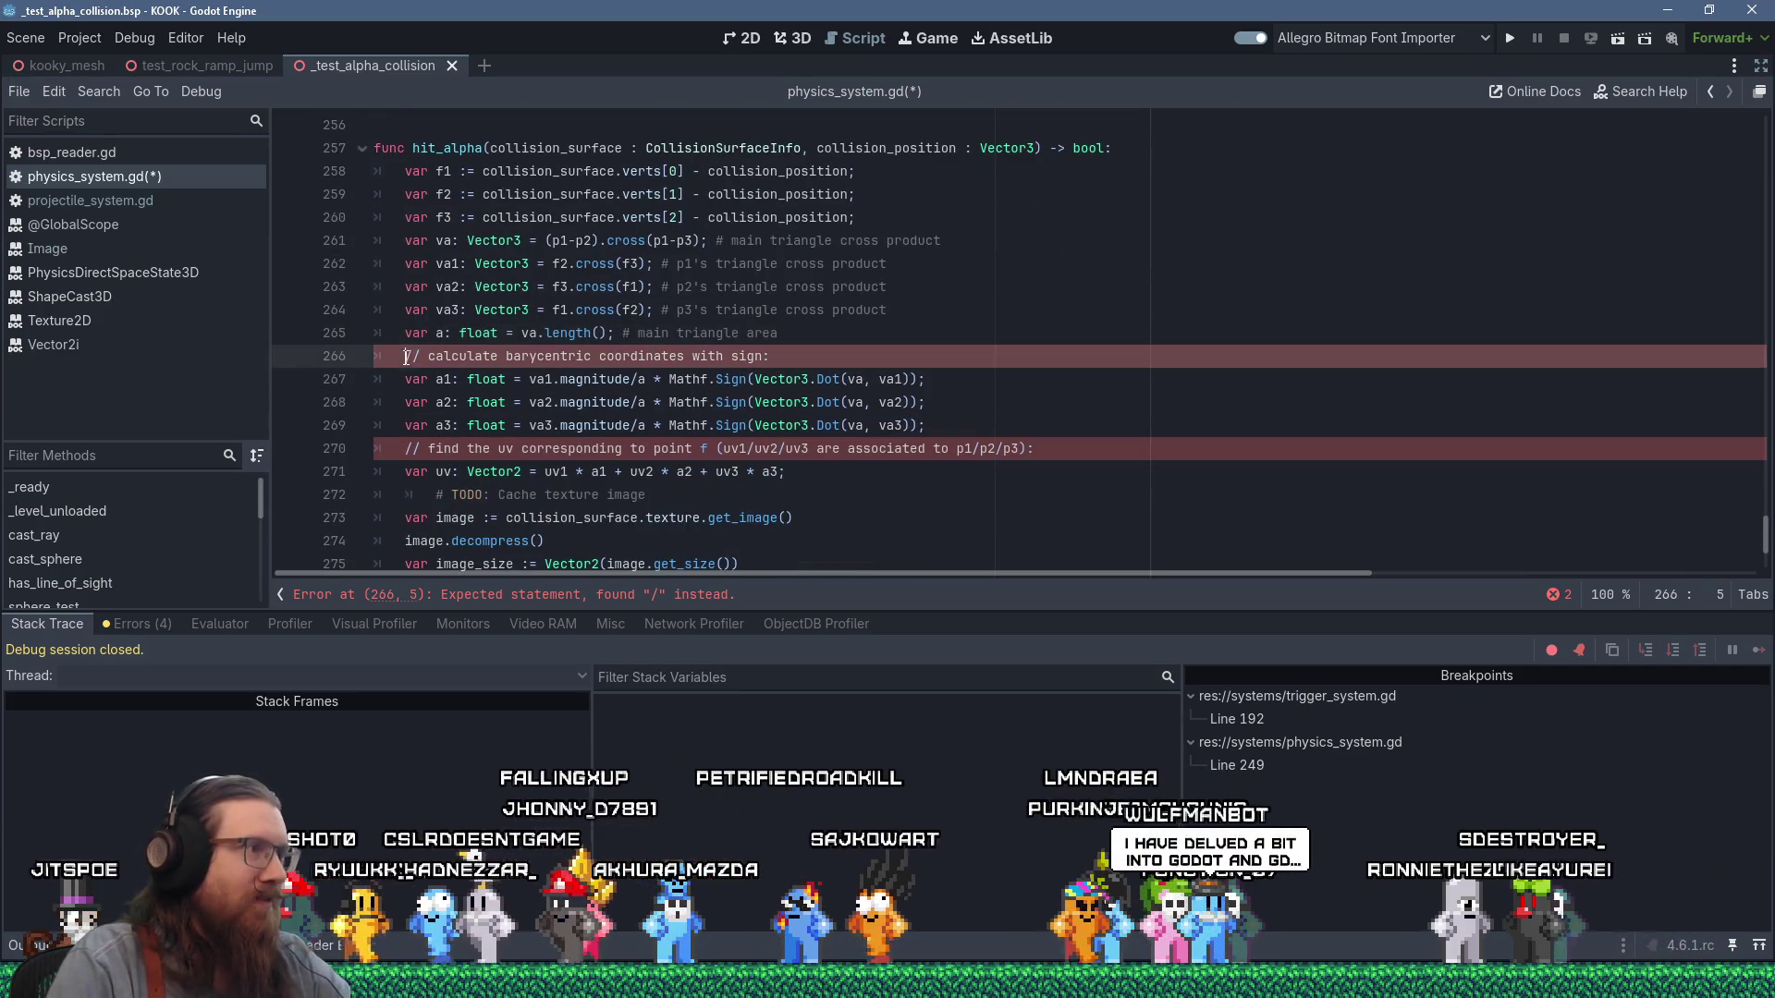
{"action": "type", "text": "#"}
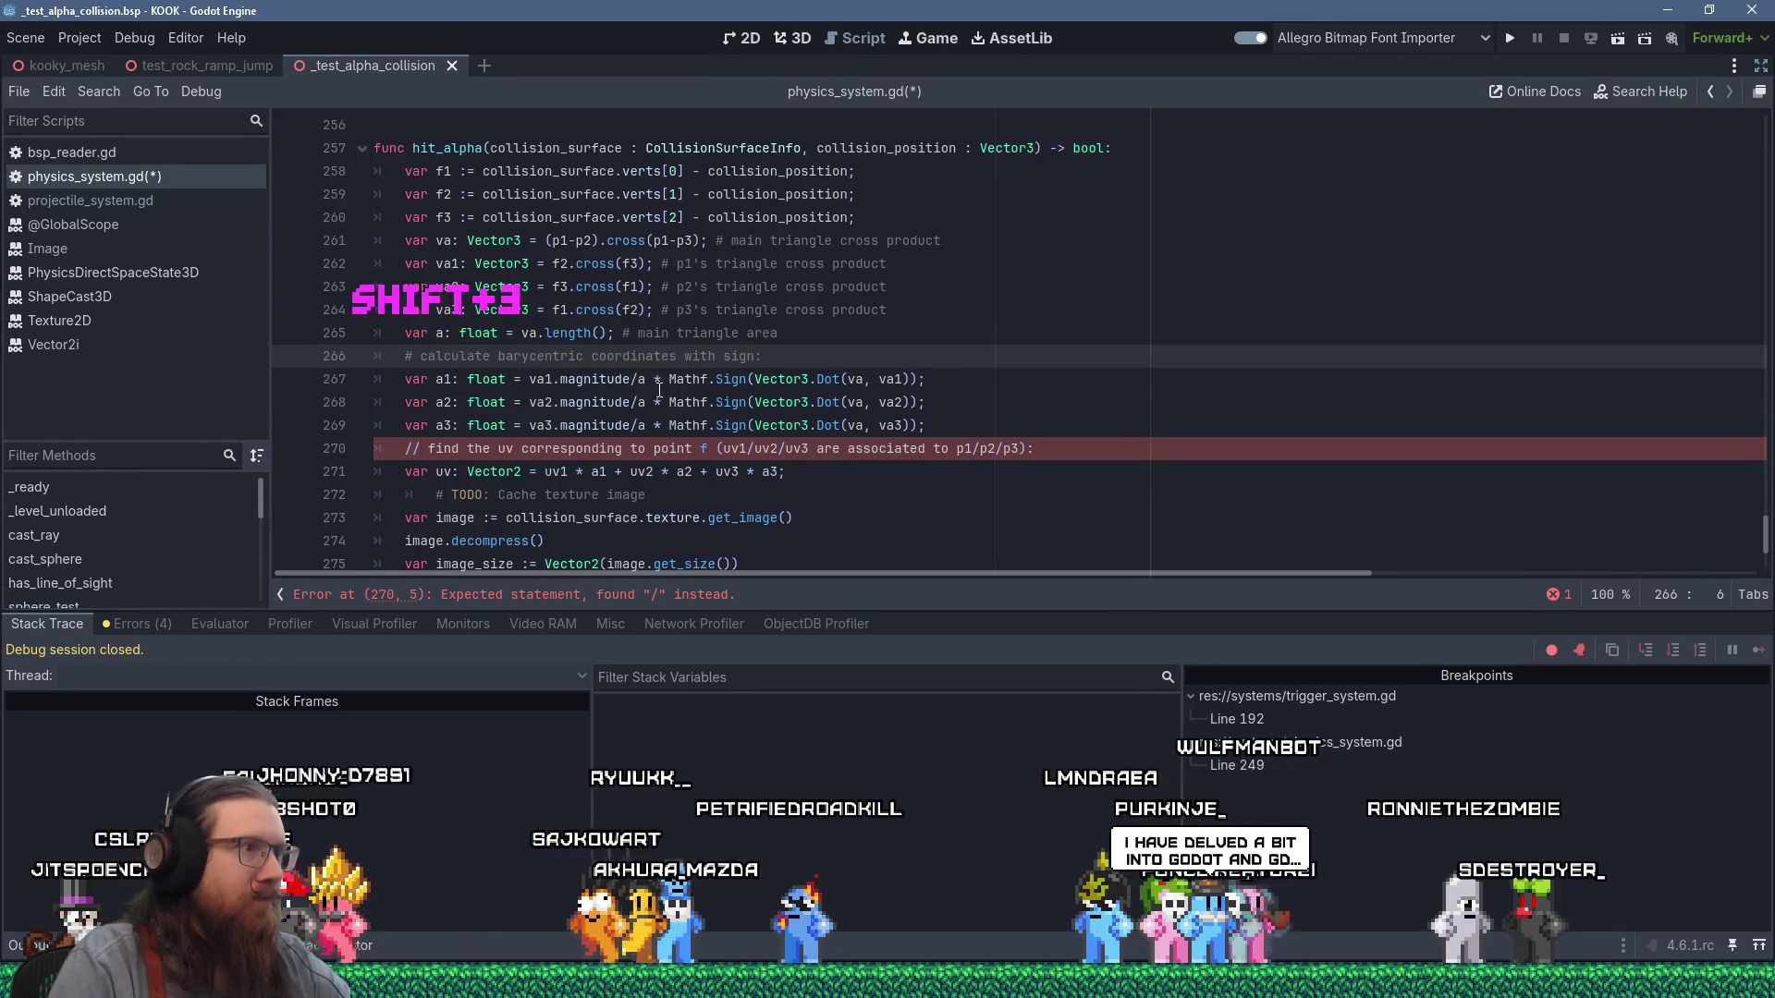
{"action": "left_click", "coordinate": [634, 380]}
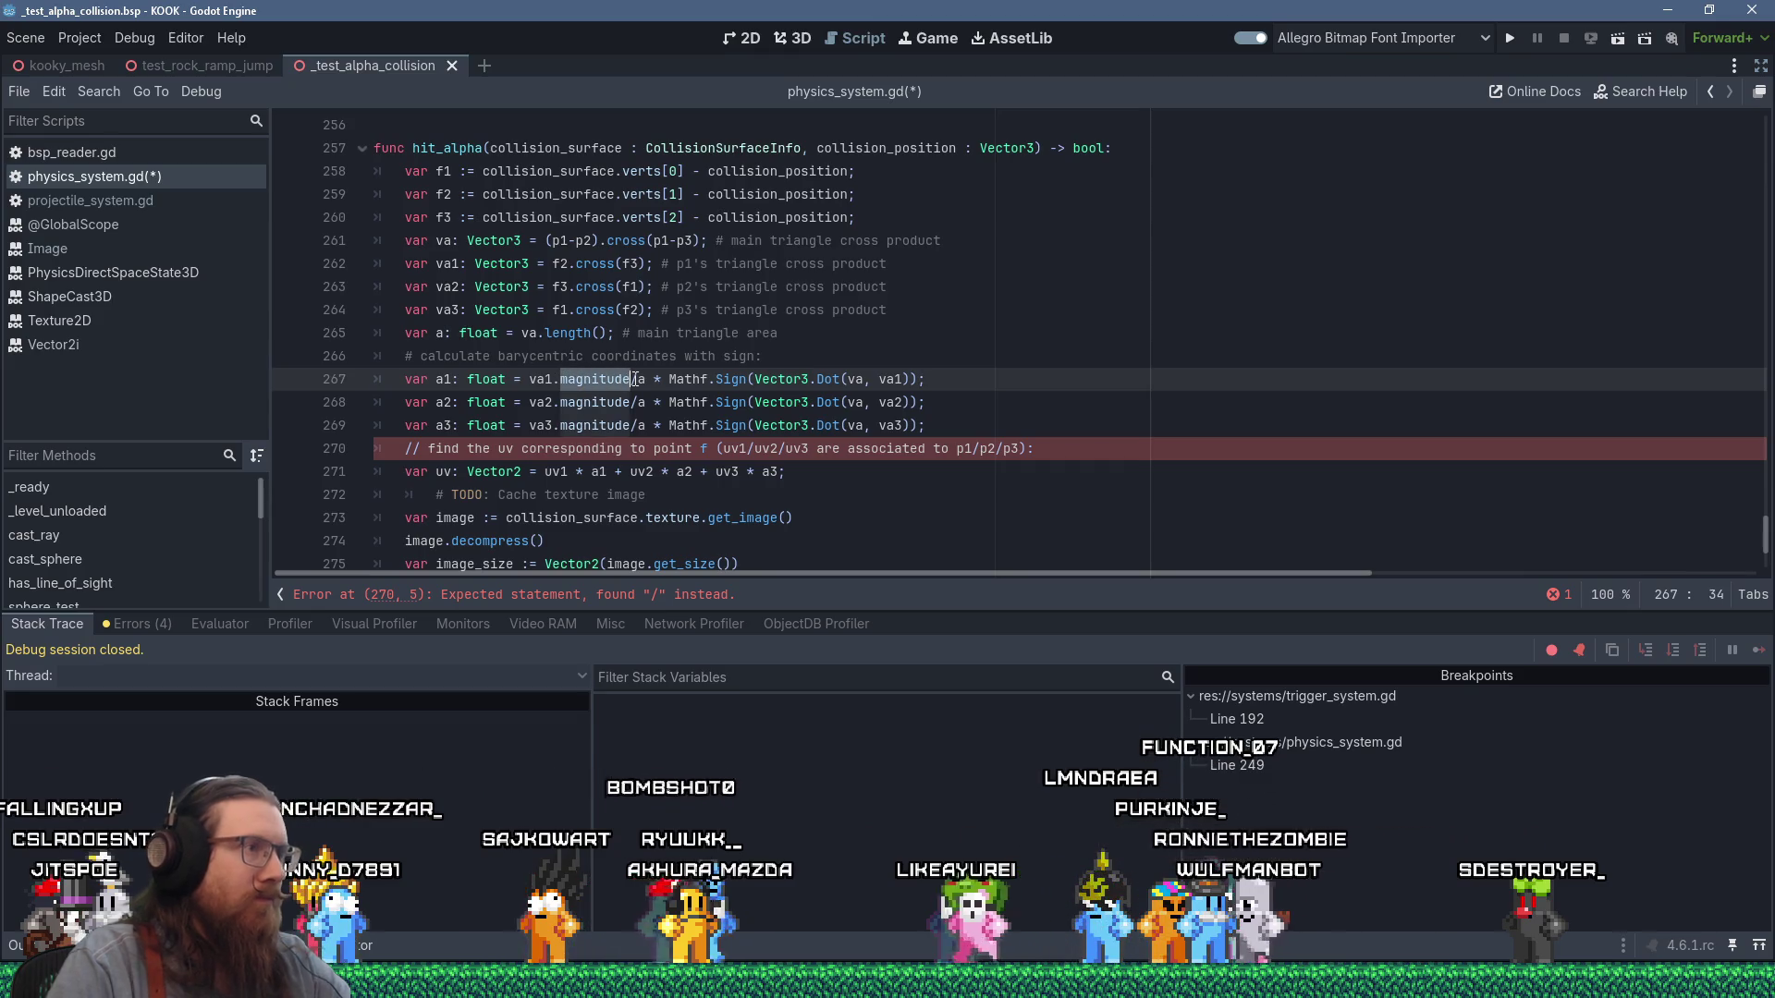
{"action": "type", "text": "length()"}
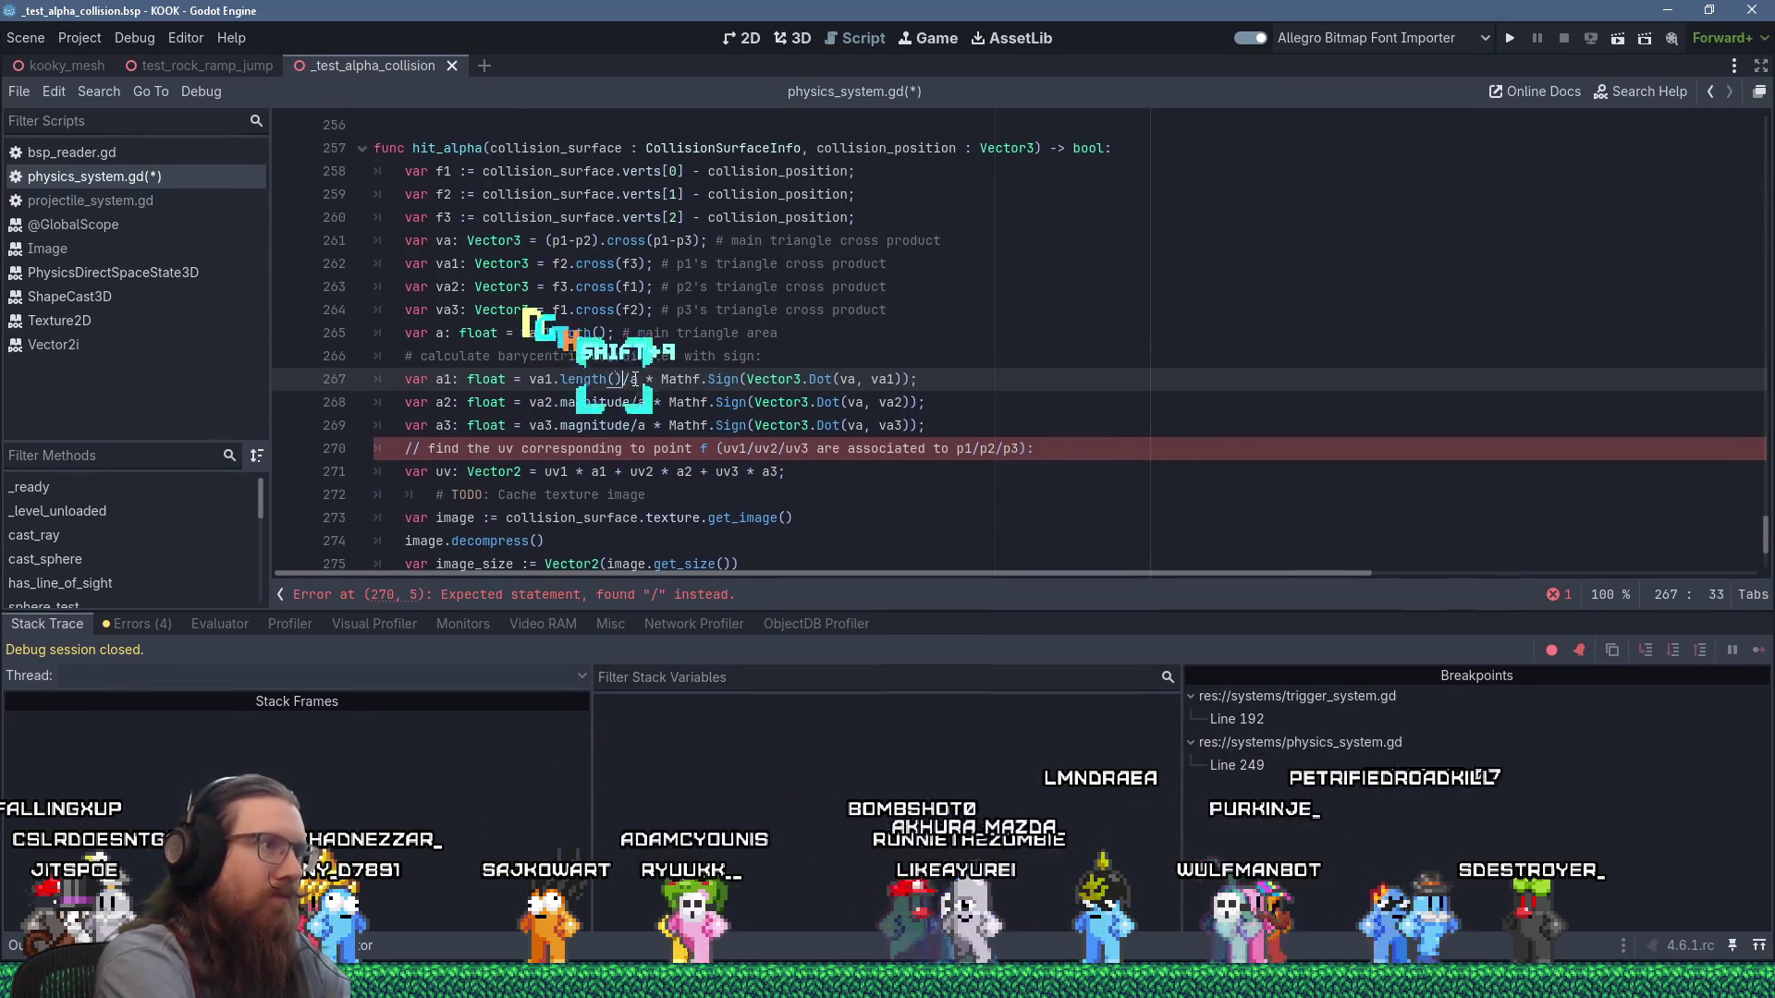
{"action": "double_click", "coordinate": [582, 404]}
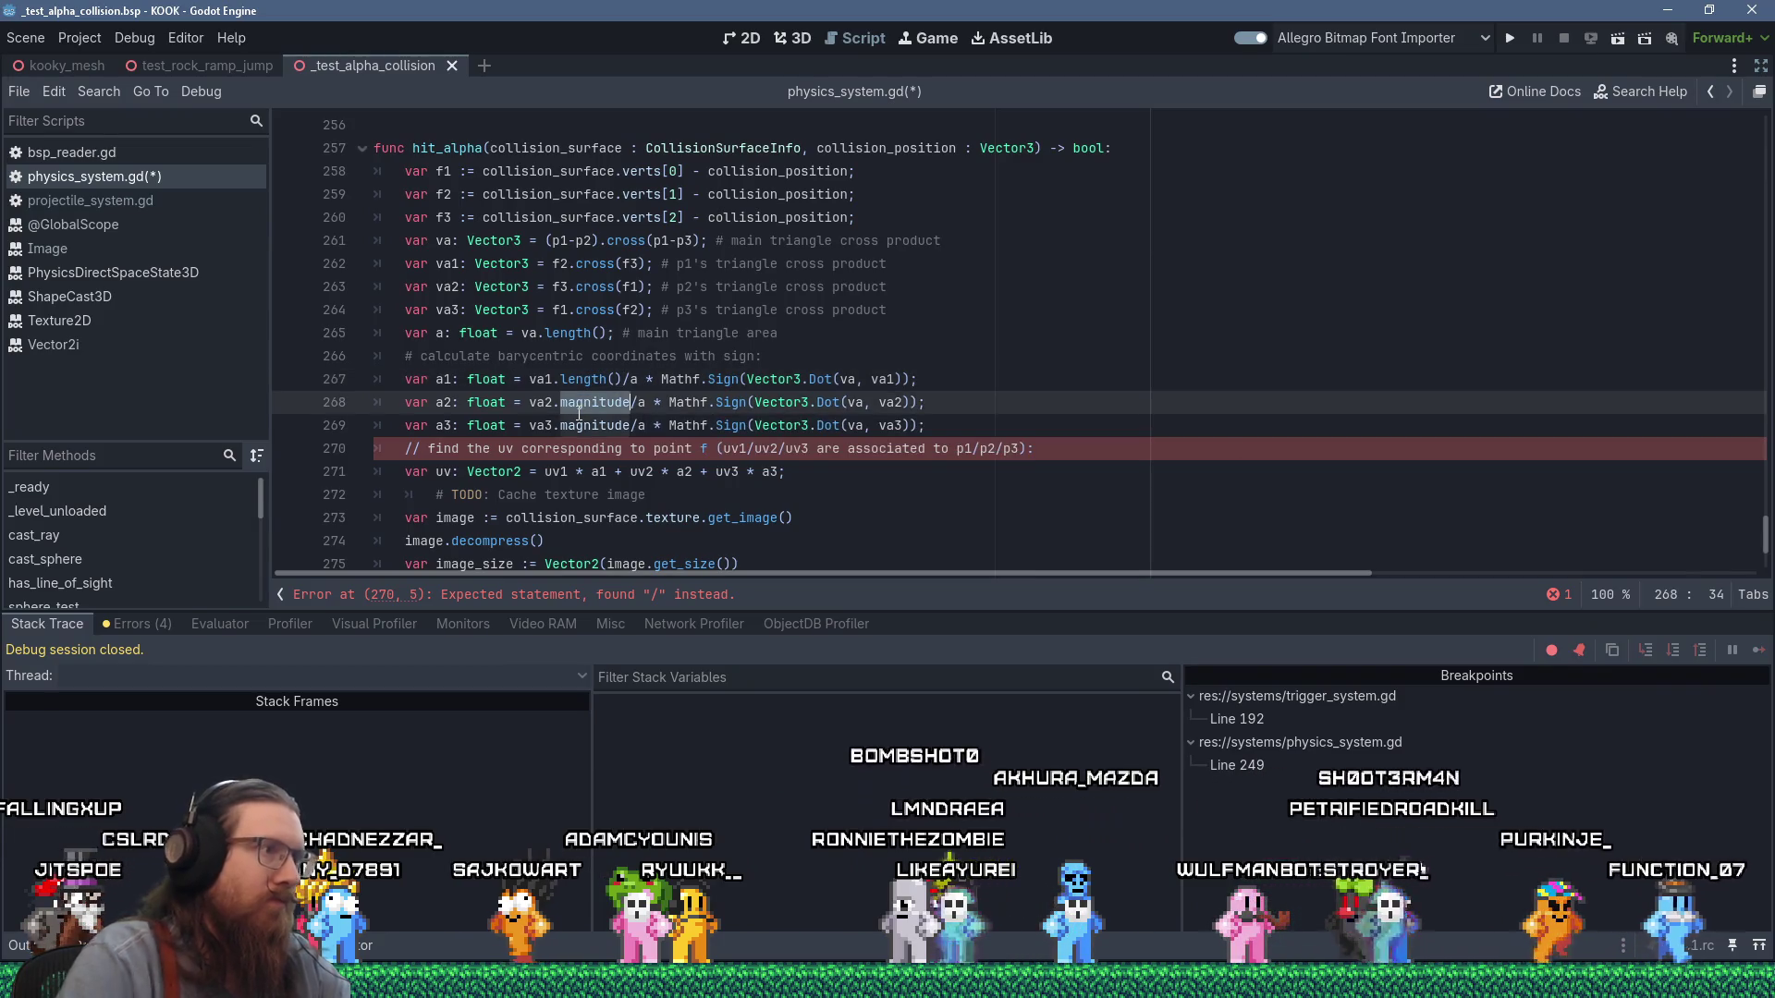
{"action": "type", "text": "length()"}
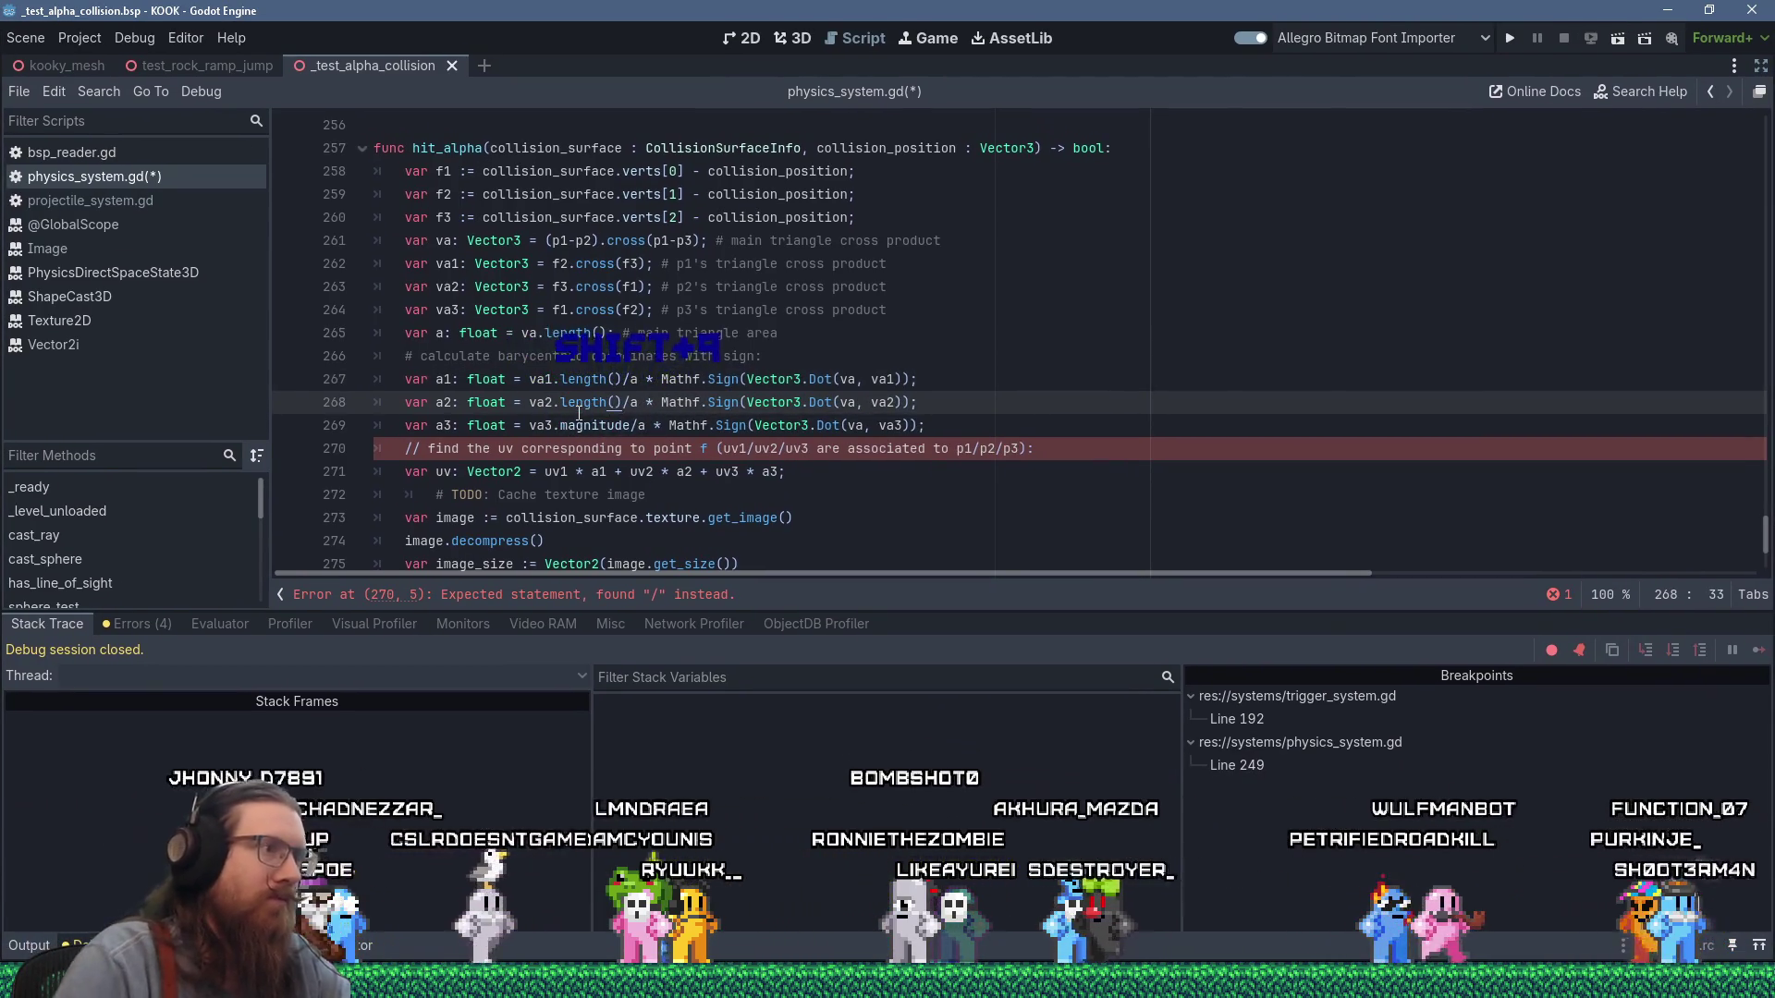
{"action": "double_click", "coordinate": [585, 424]}
{"action": "type", "text": "length("}
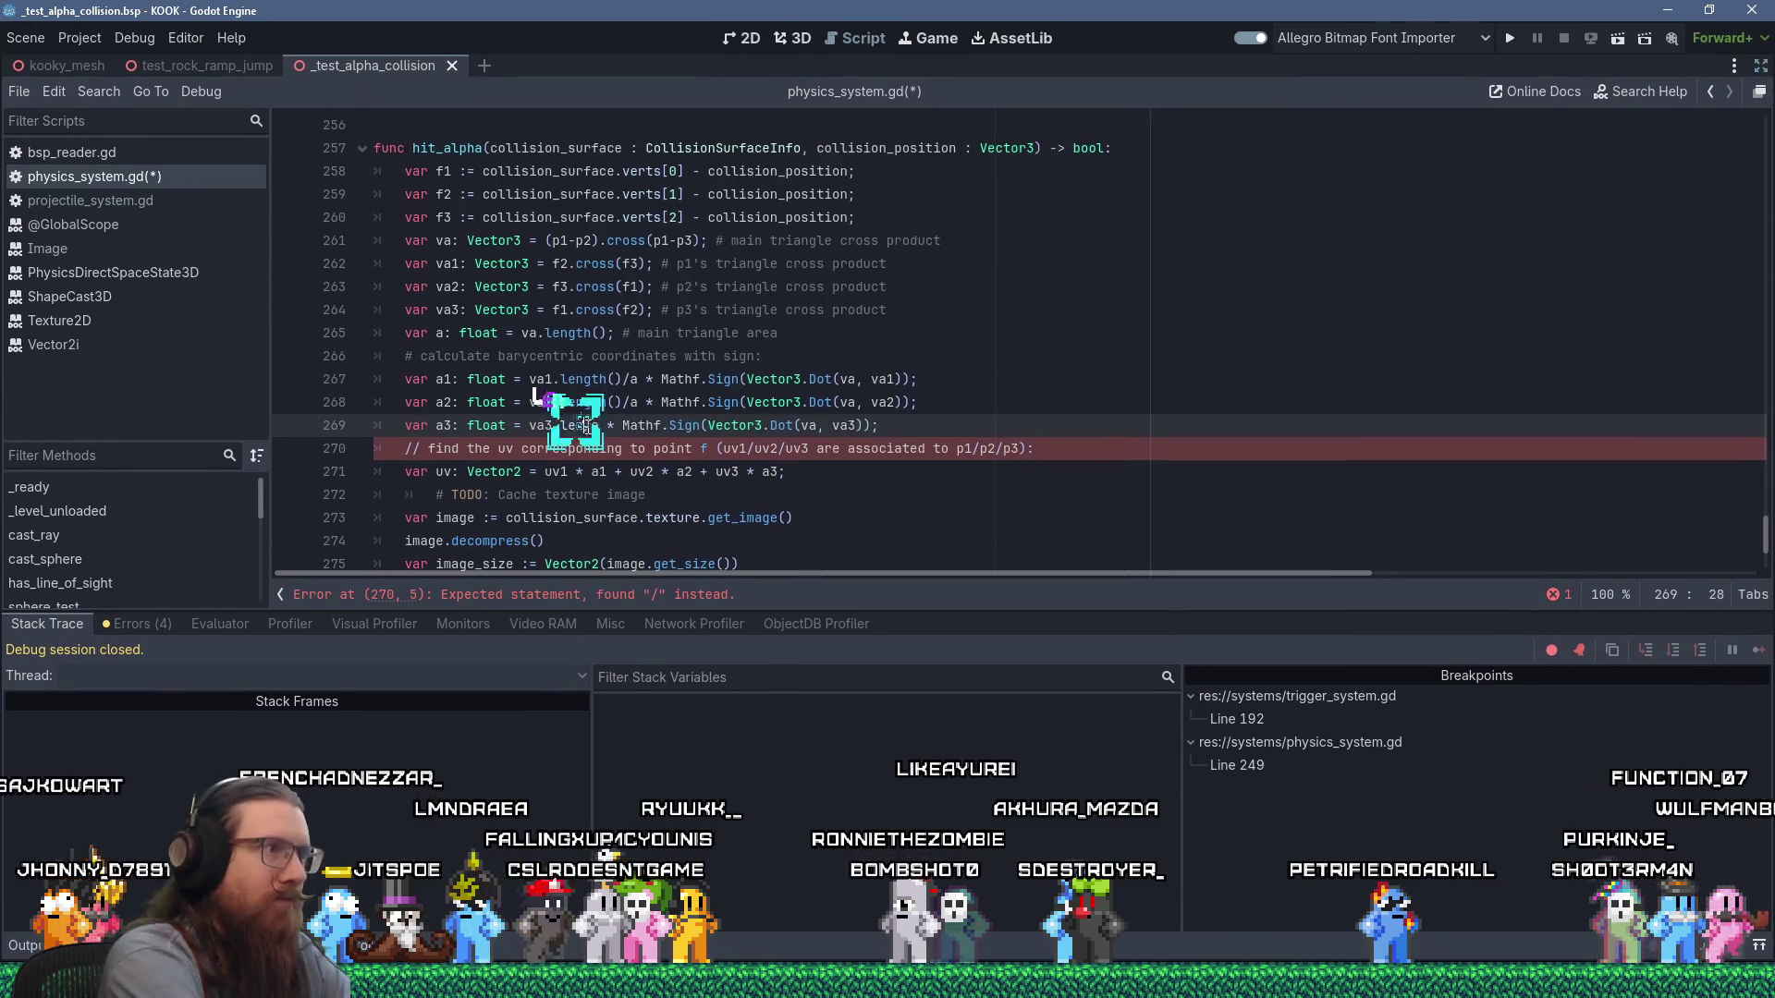
{"action": "type", "text": ")/a"}
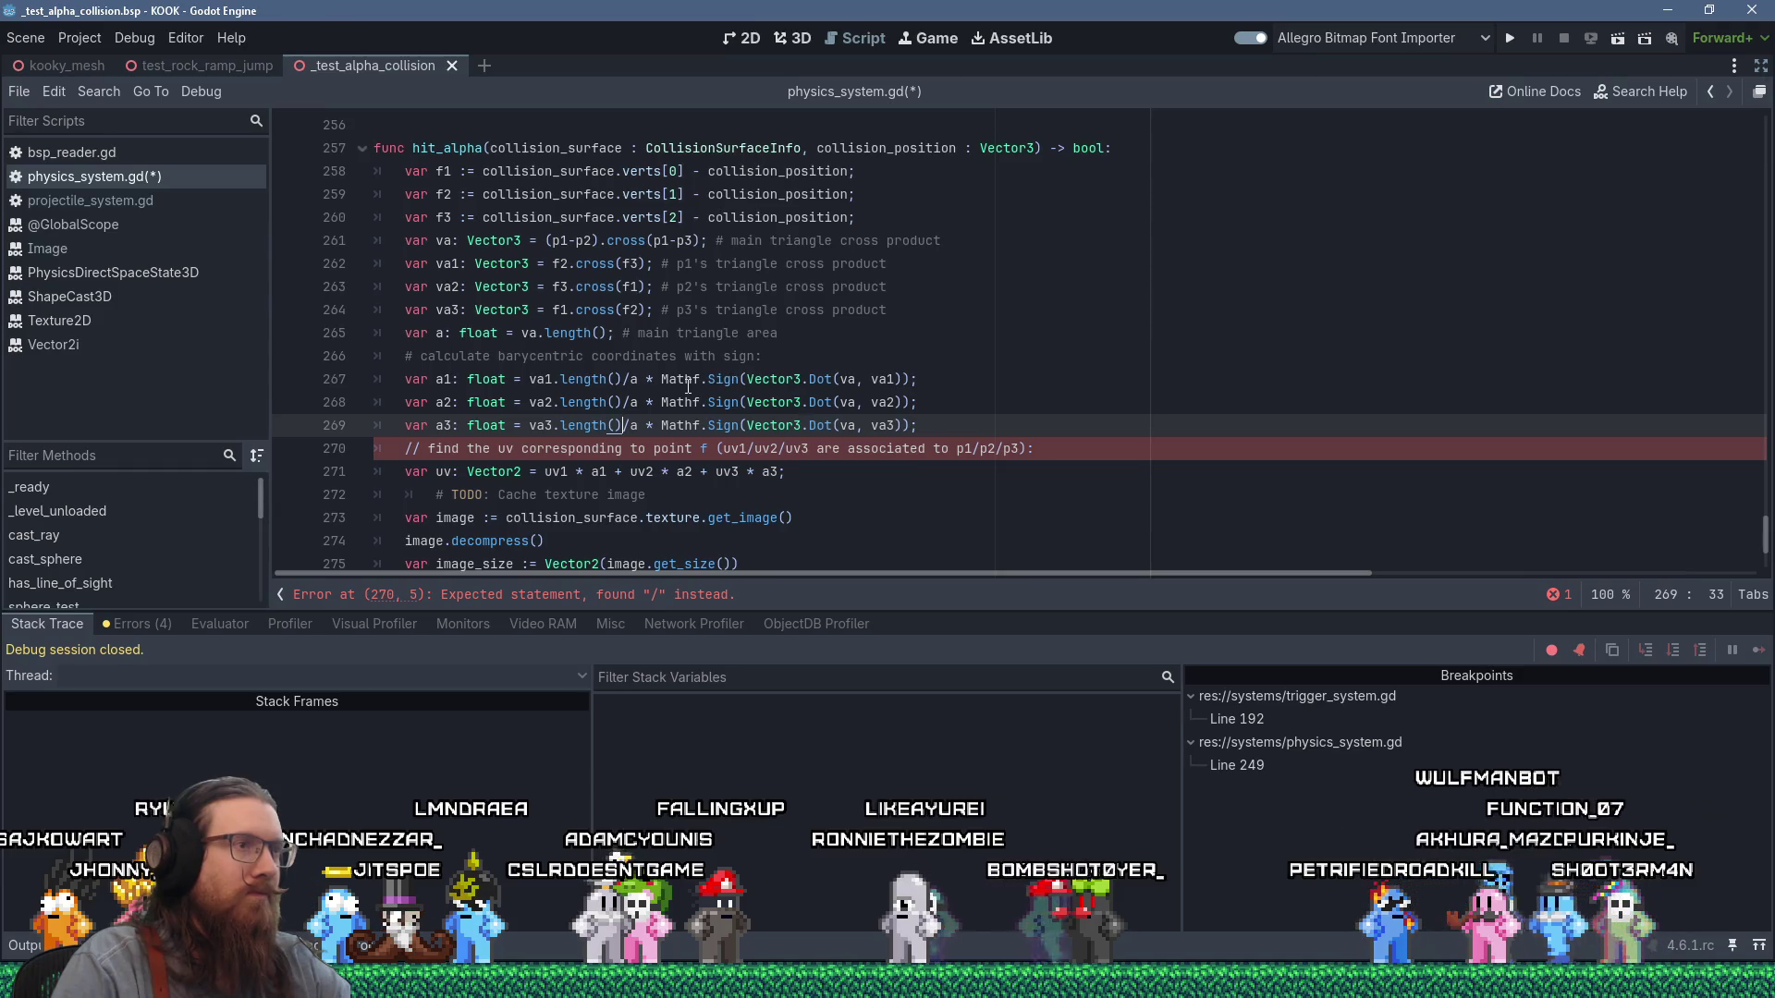
Rewrite line 267's Mathf.Sign(Vector3.Dot(...)) as signf(va.dot(...)).
{"action": "left_click", "coordinate": [741, 379]}
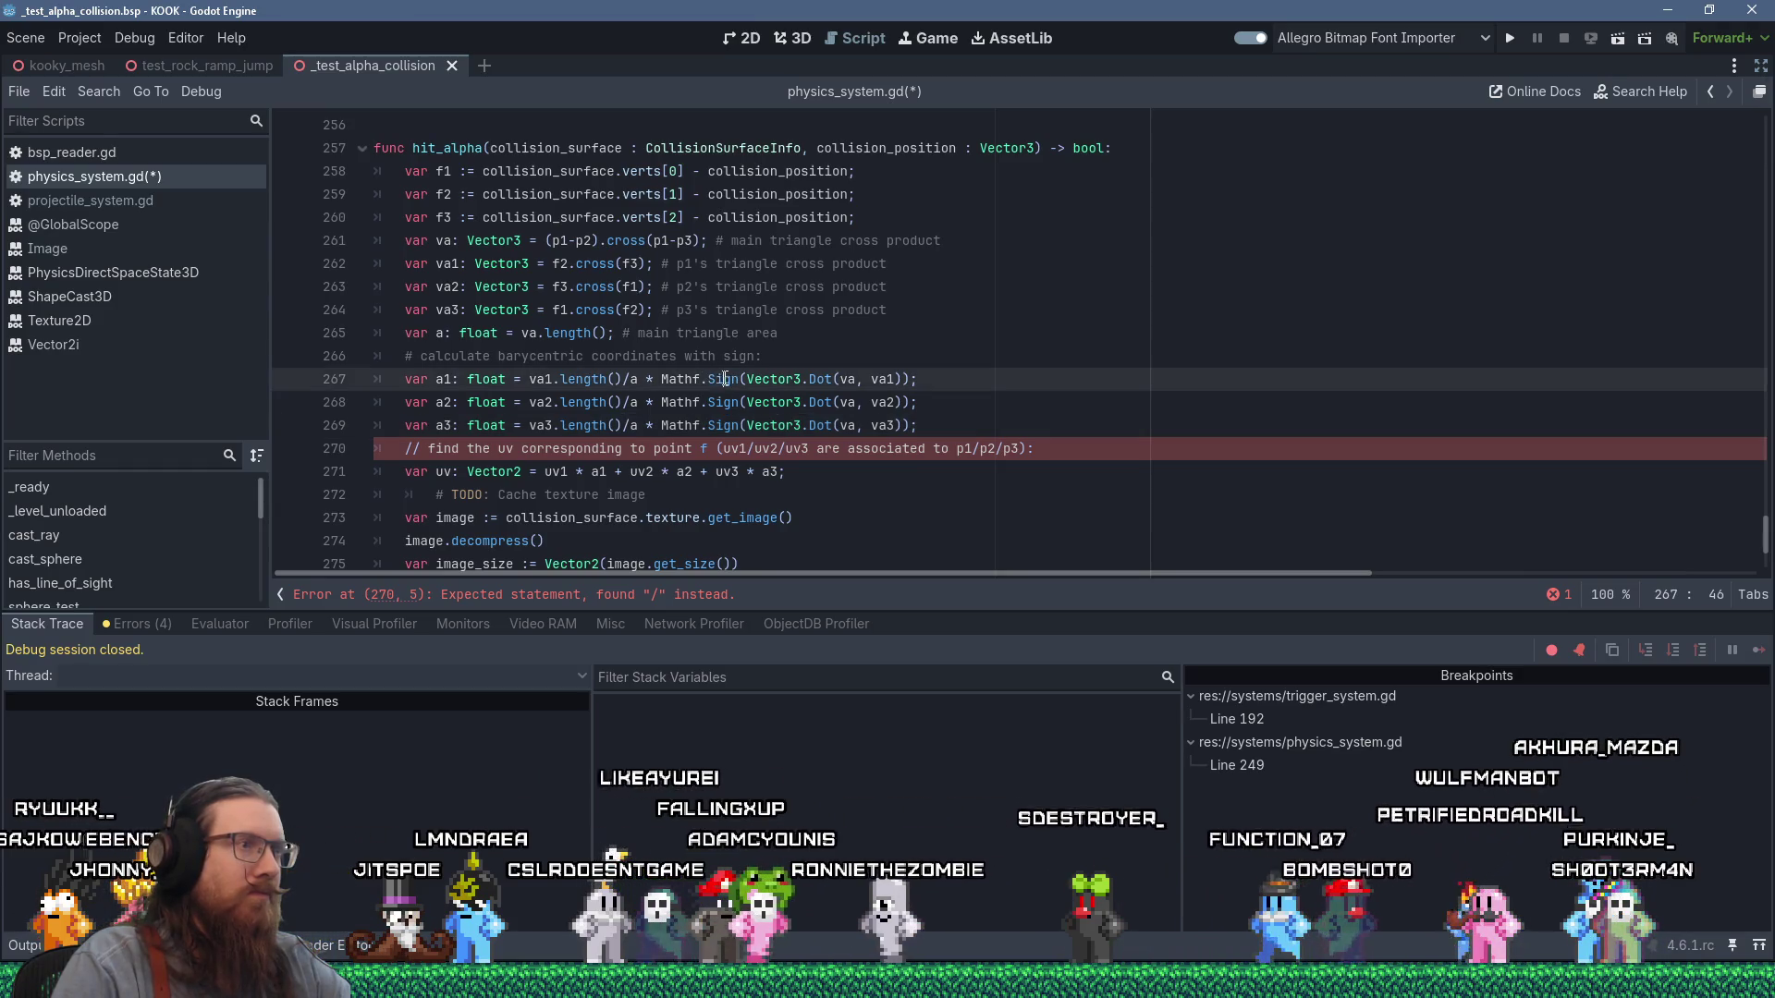
{"action": "left_click_drag", "start_coordinate": [740, 379], "coordinate": [662, 379]}
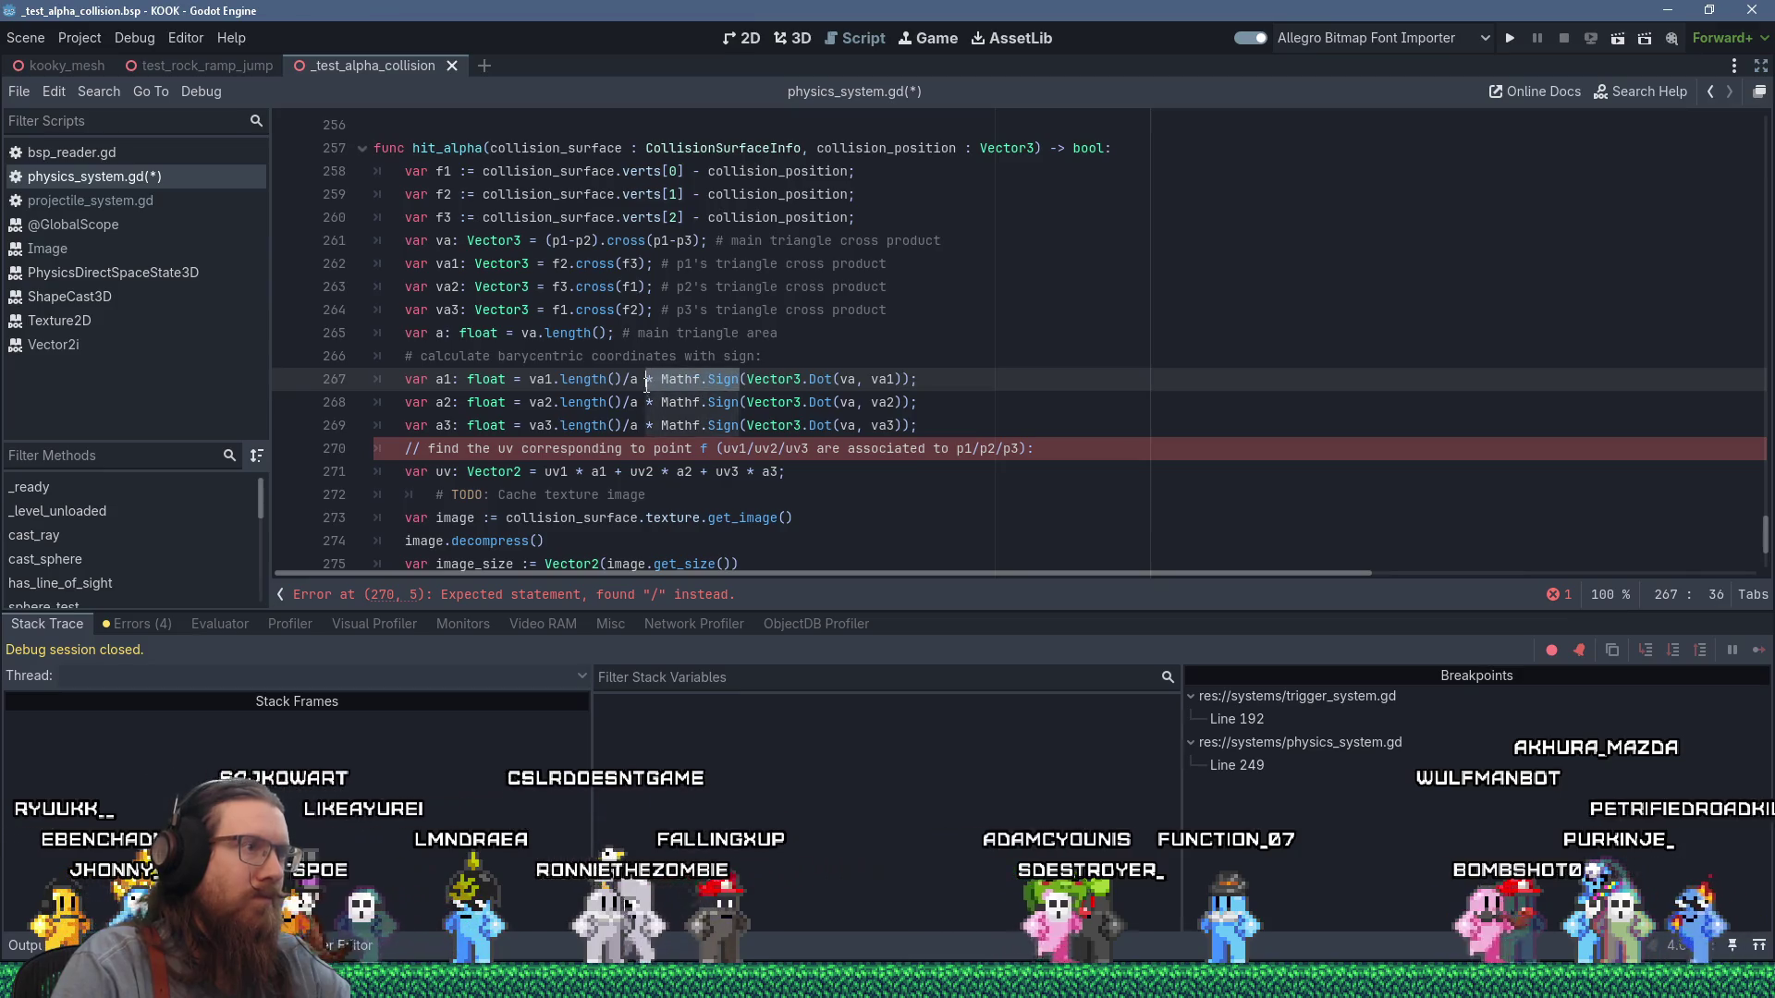
{"action": "type", "text": "sig"}
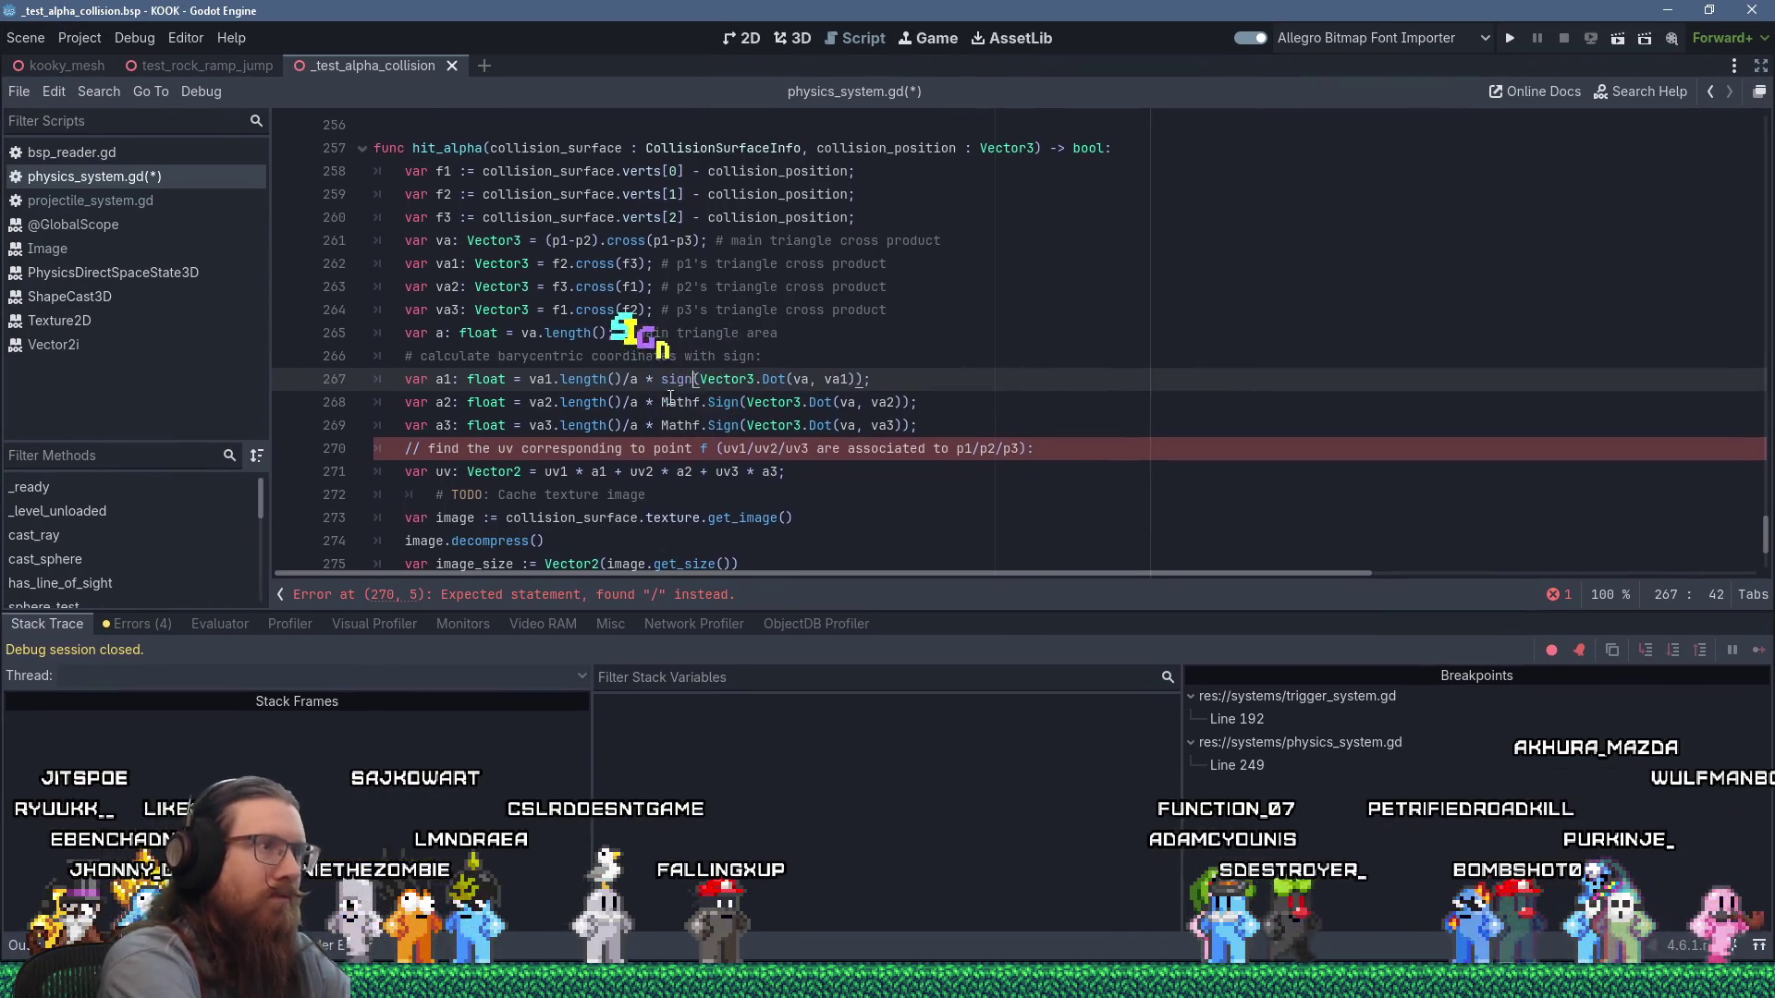
{"action": "type", "text": "nf"}
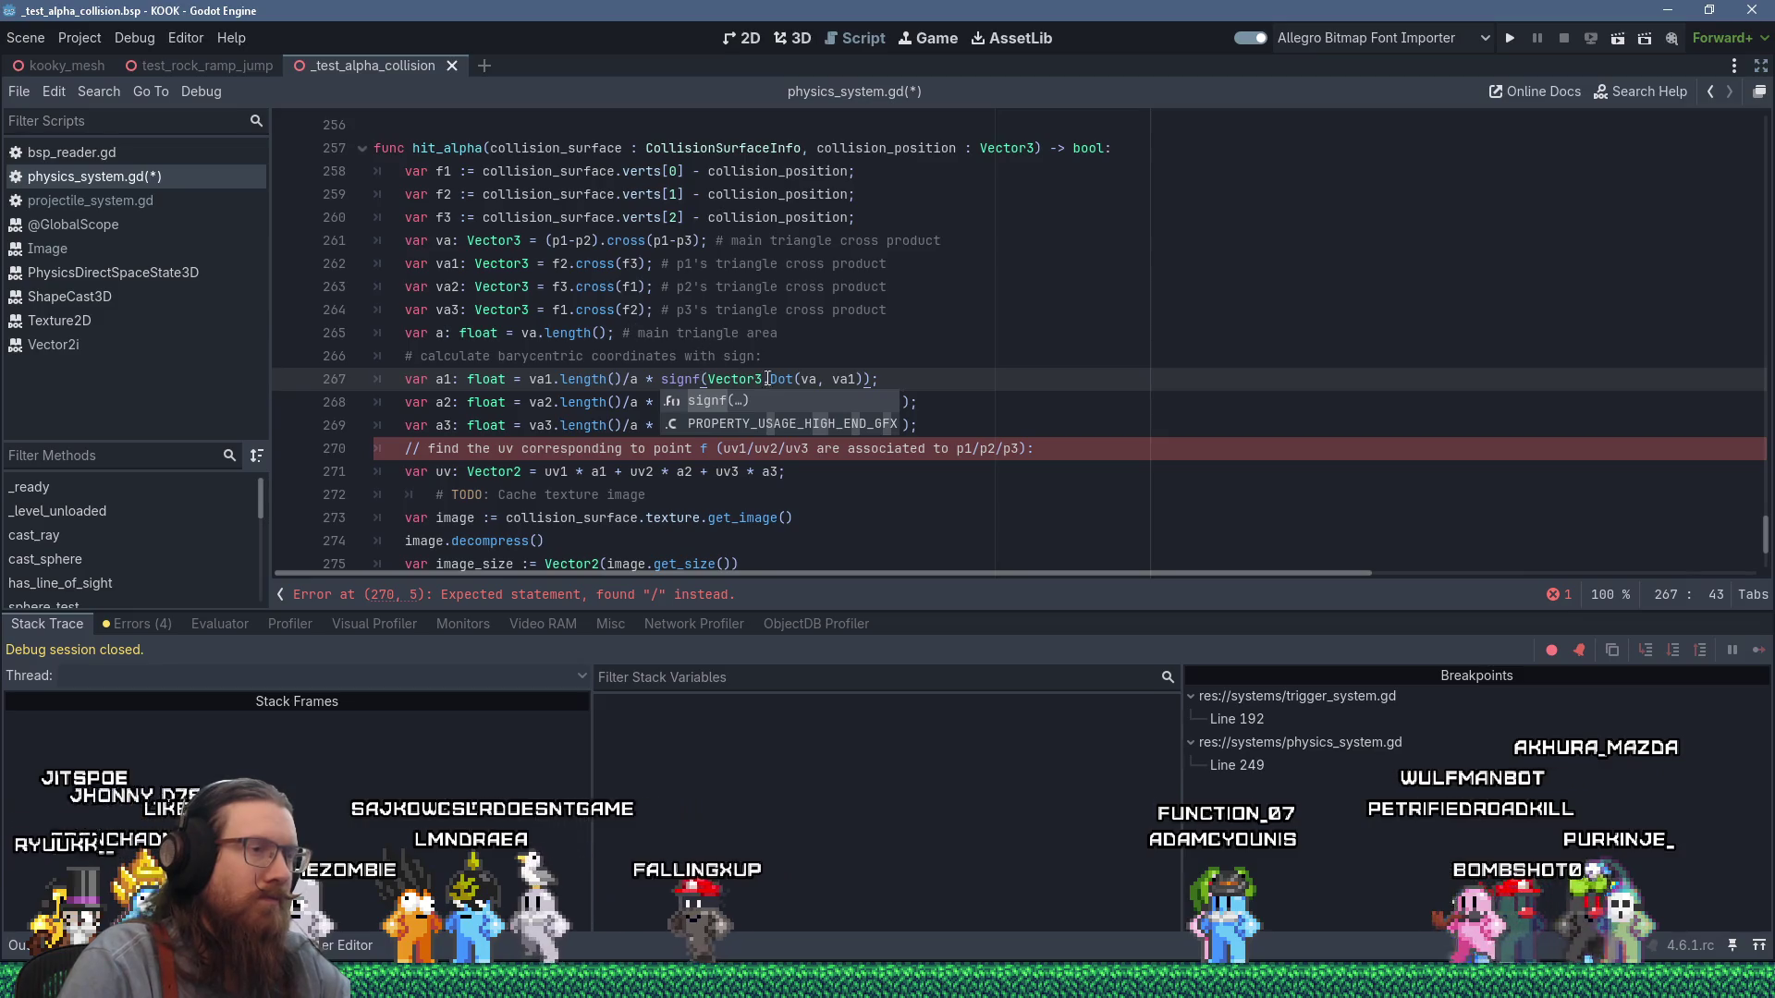
{"action": "left_click", "coordinate": [793, 380]}
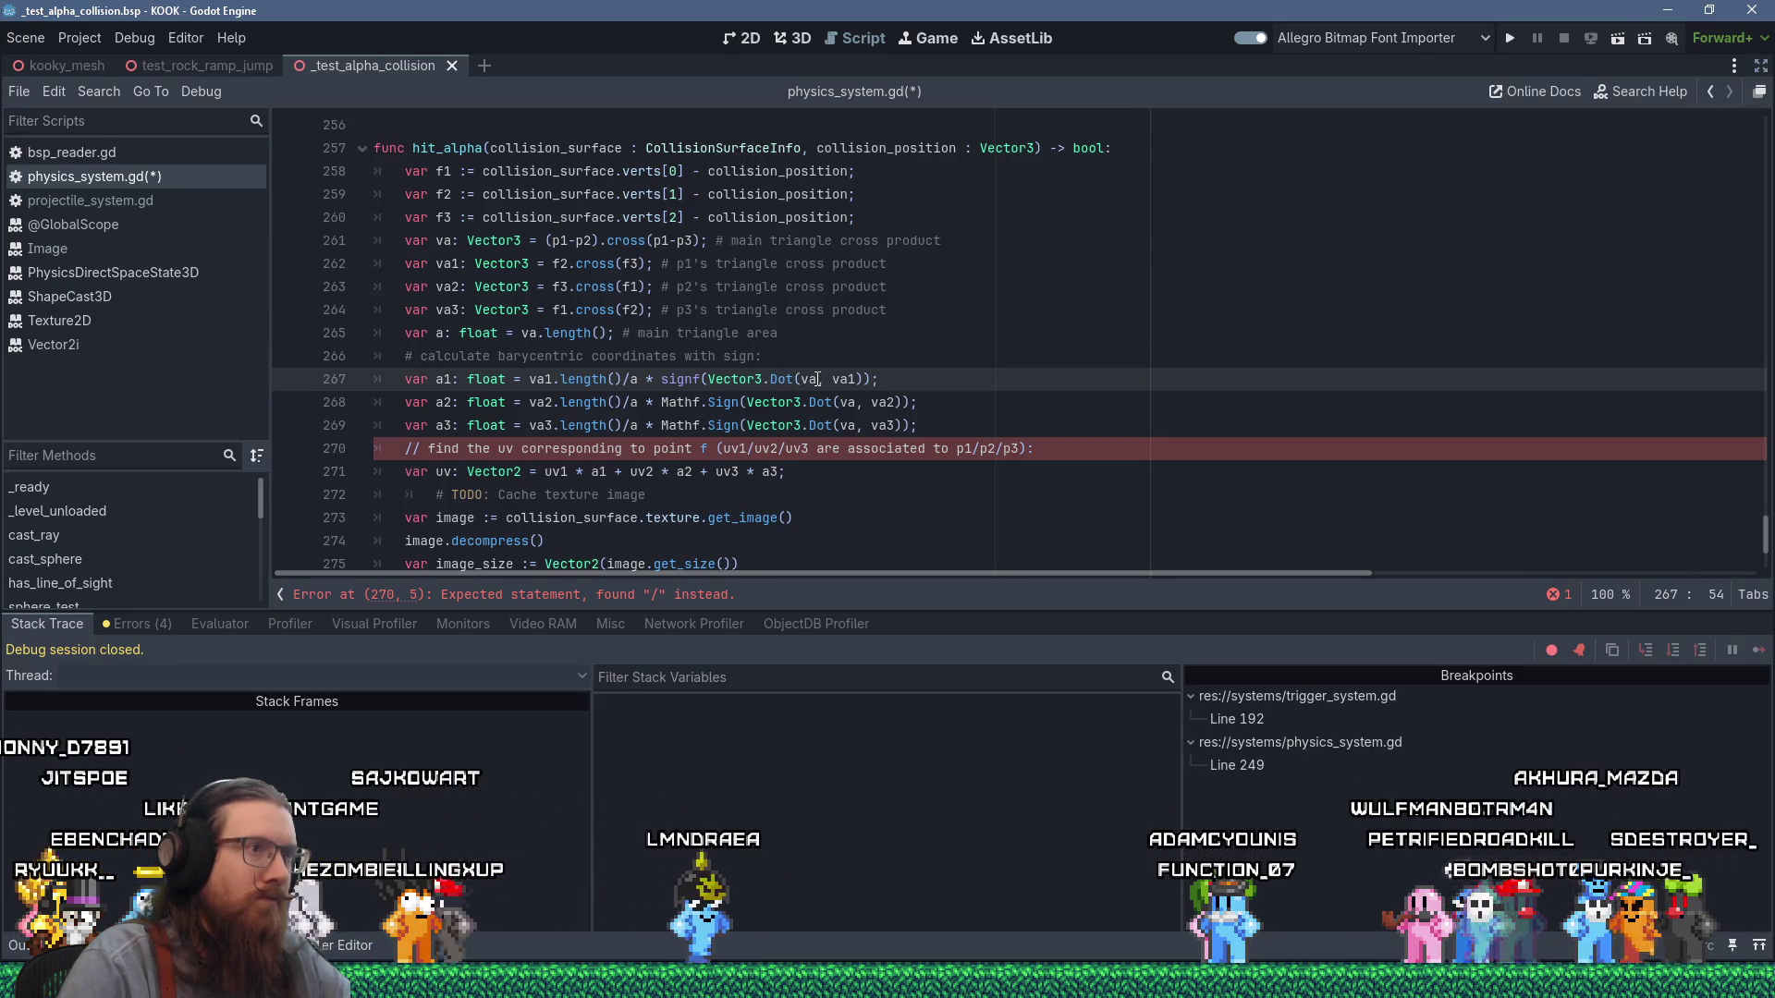
{"action": "left_click", "coordinate": [822, 379]}
{"action": "type", "text": "dot(."}
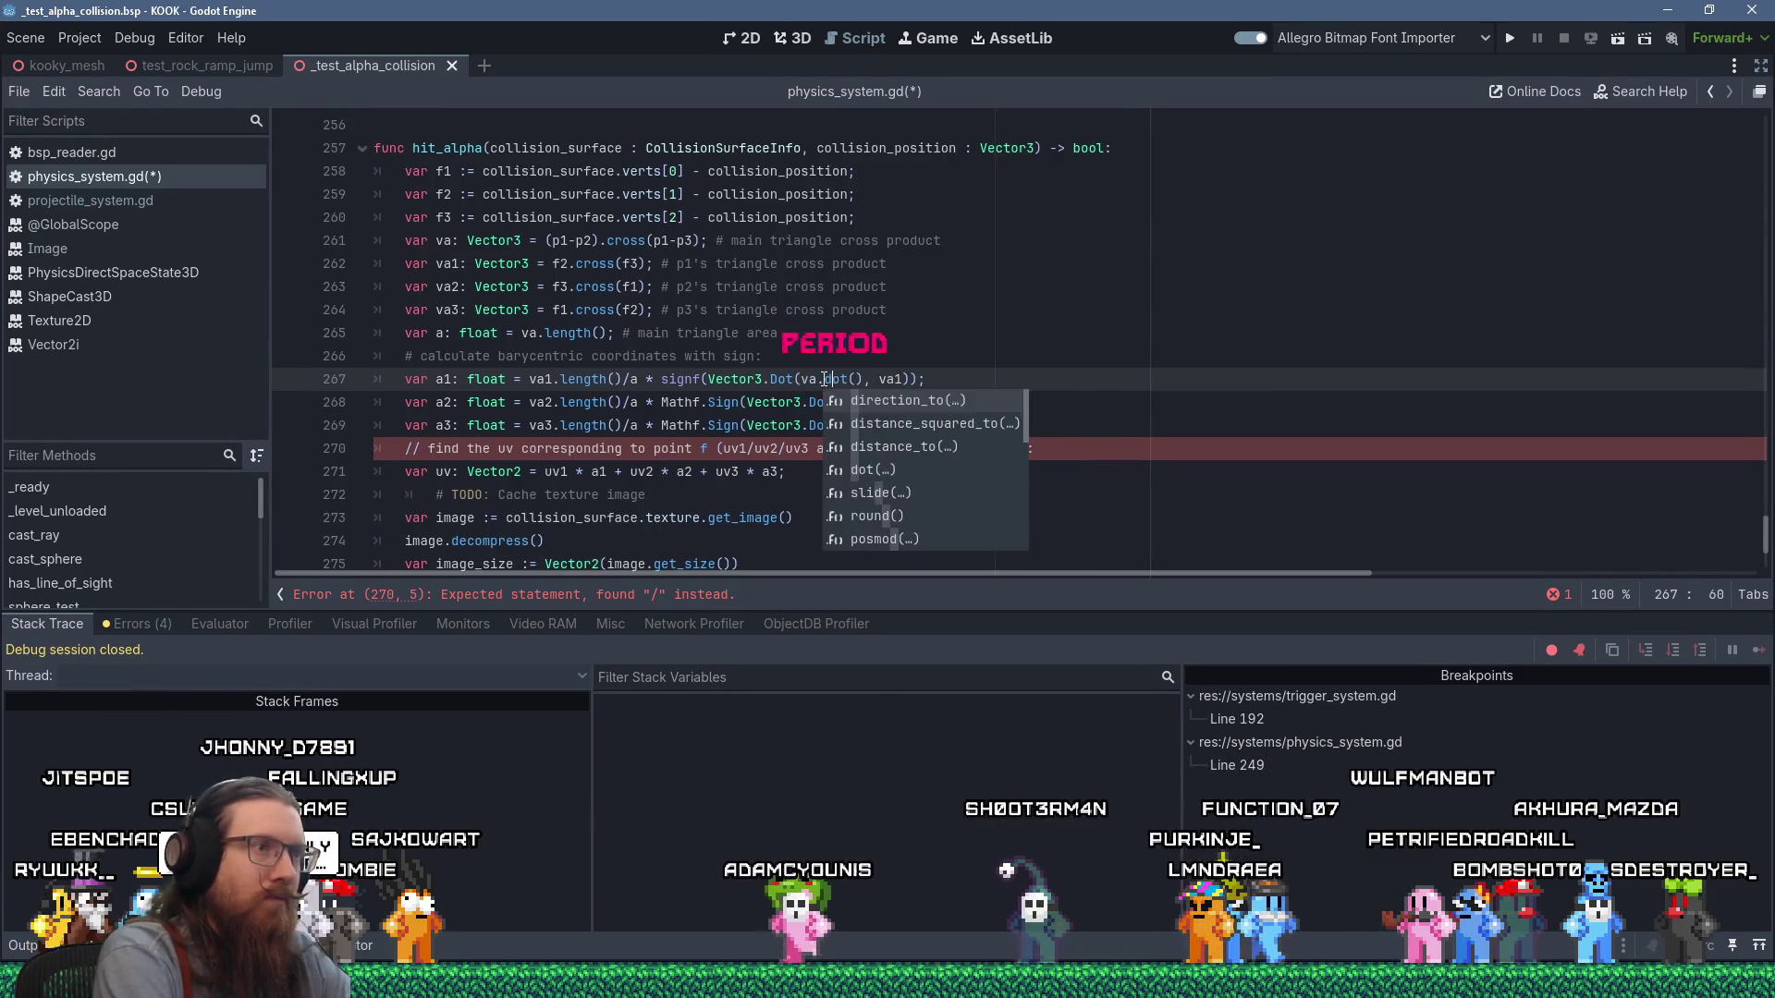
{"action": "key", "text": "Delete"}
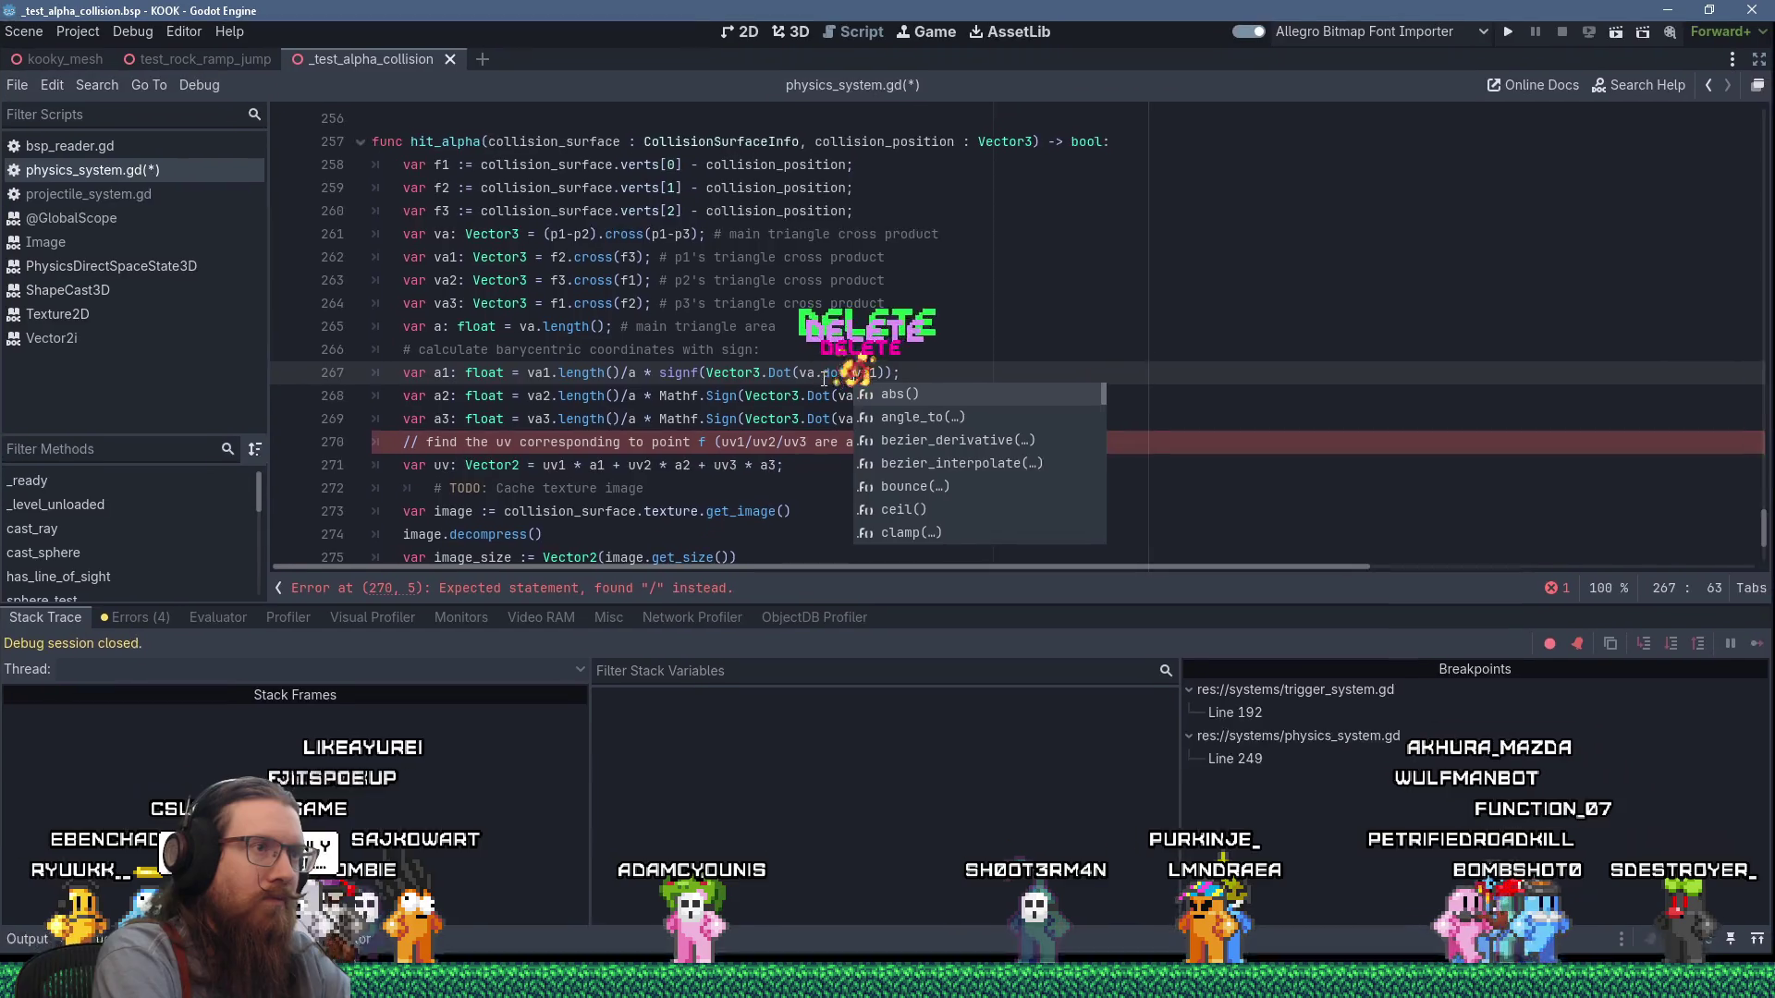
{"action": "key", "text": "Left"}
{"action": "key", "text": "Left"}
{"action": "key", "text": "Left"}
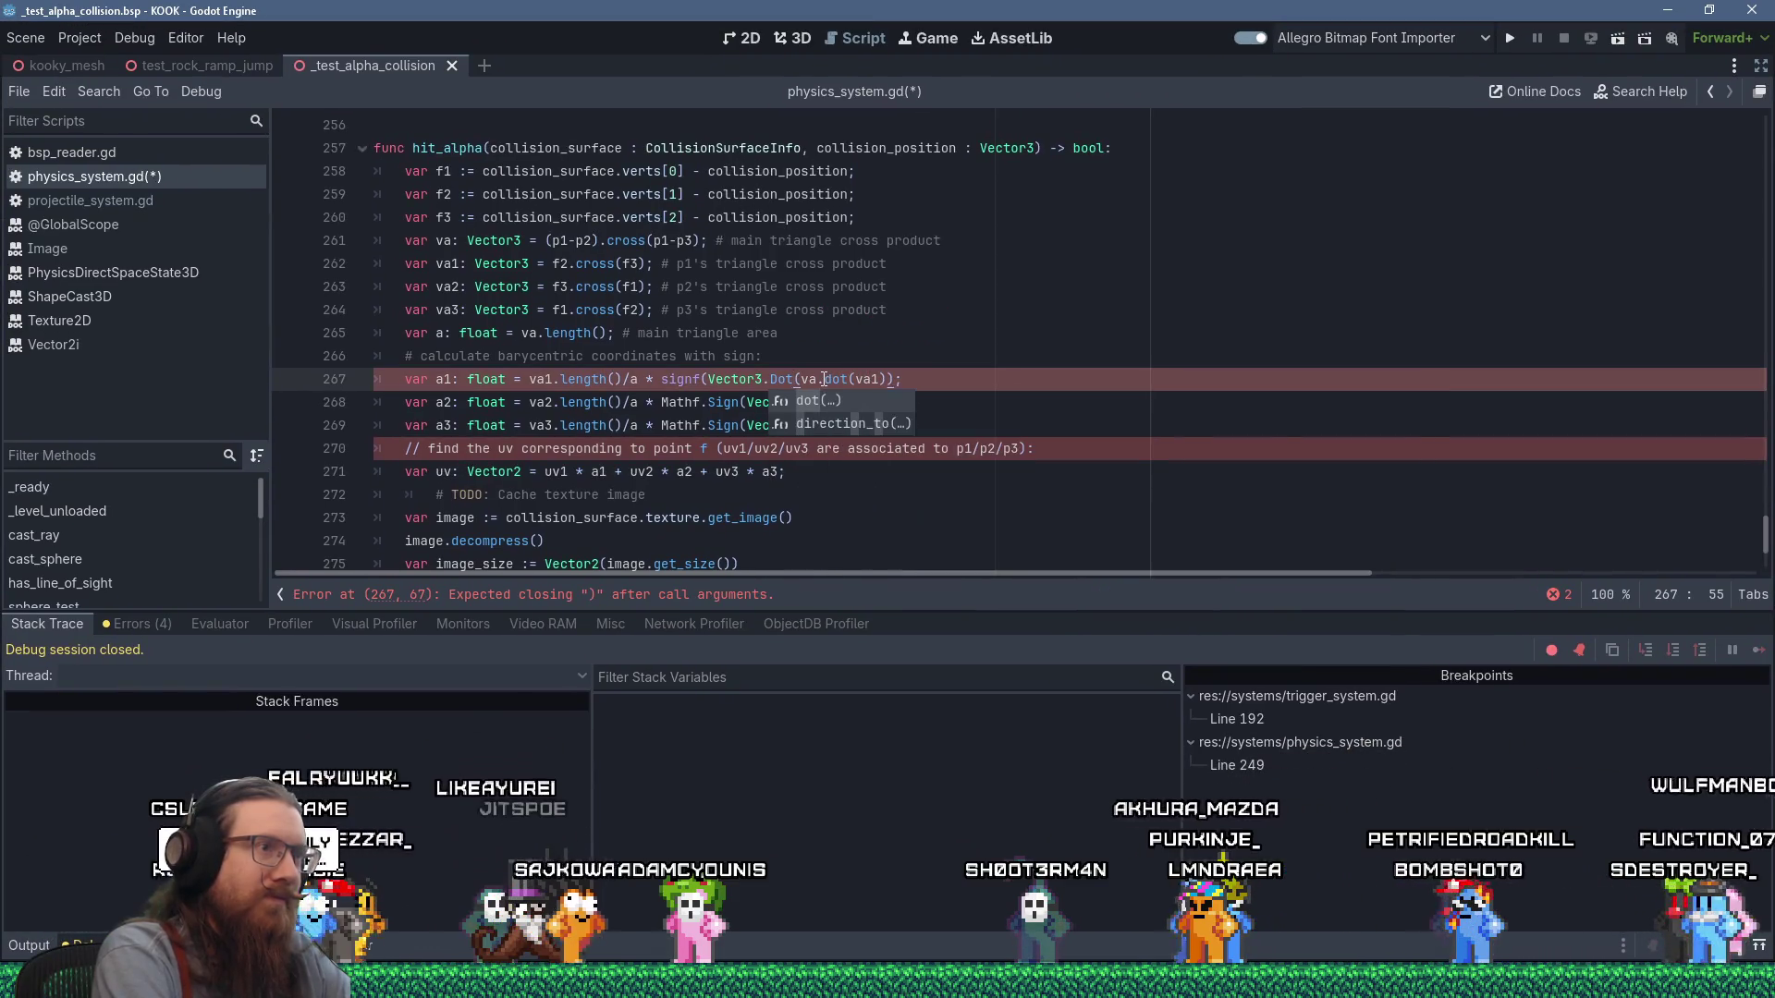
{"action": "key", "text": "ctrl+shift+Left"}
{"action": "key", "text": "Delete"}
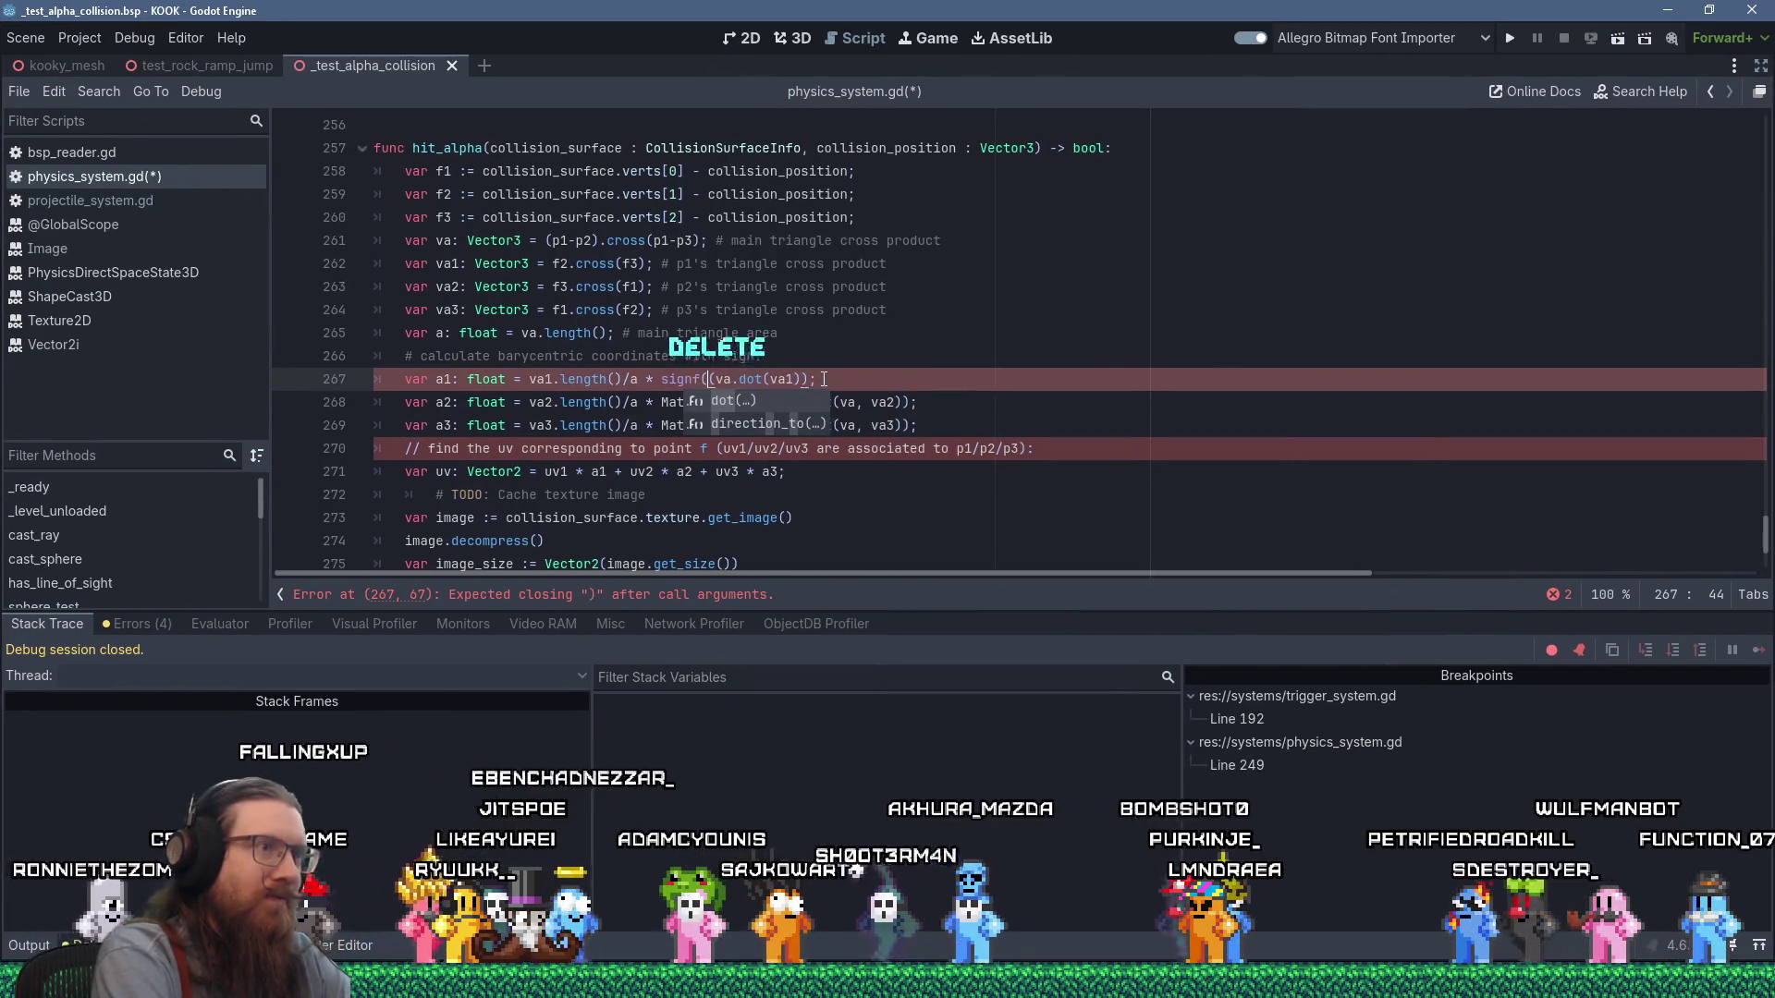
Convert line 268 to signf/va.dot and remove the extra parenthesis on line 267.
{"action": "left_click", "coordinate": [663, 403]}
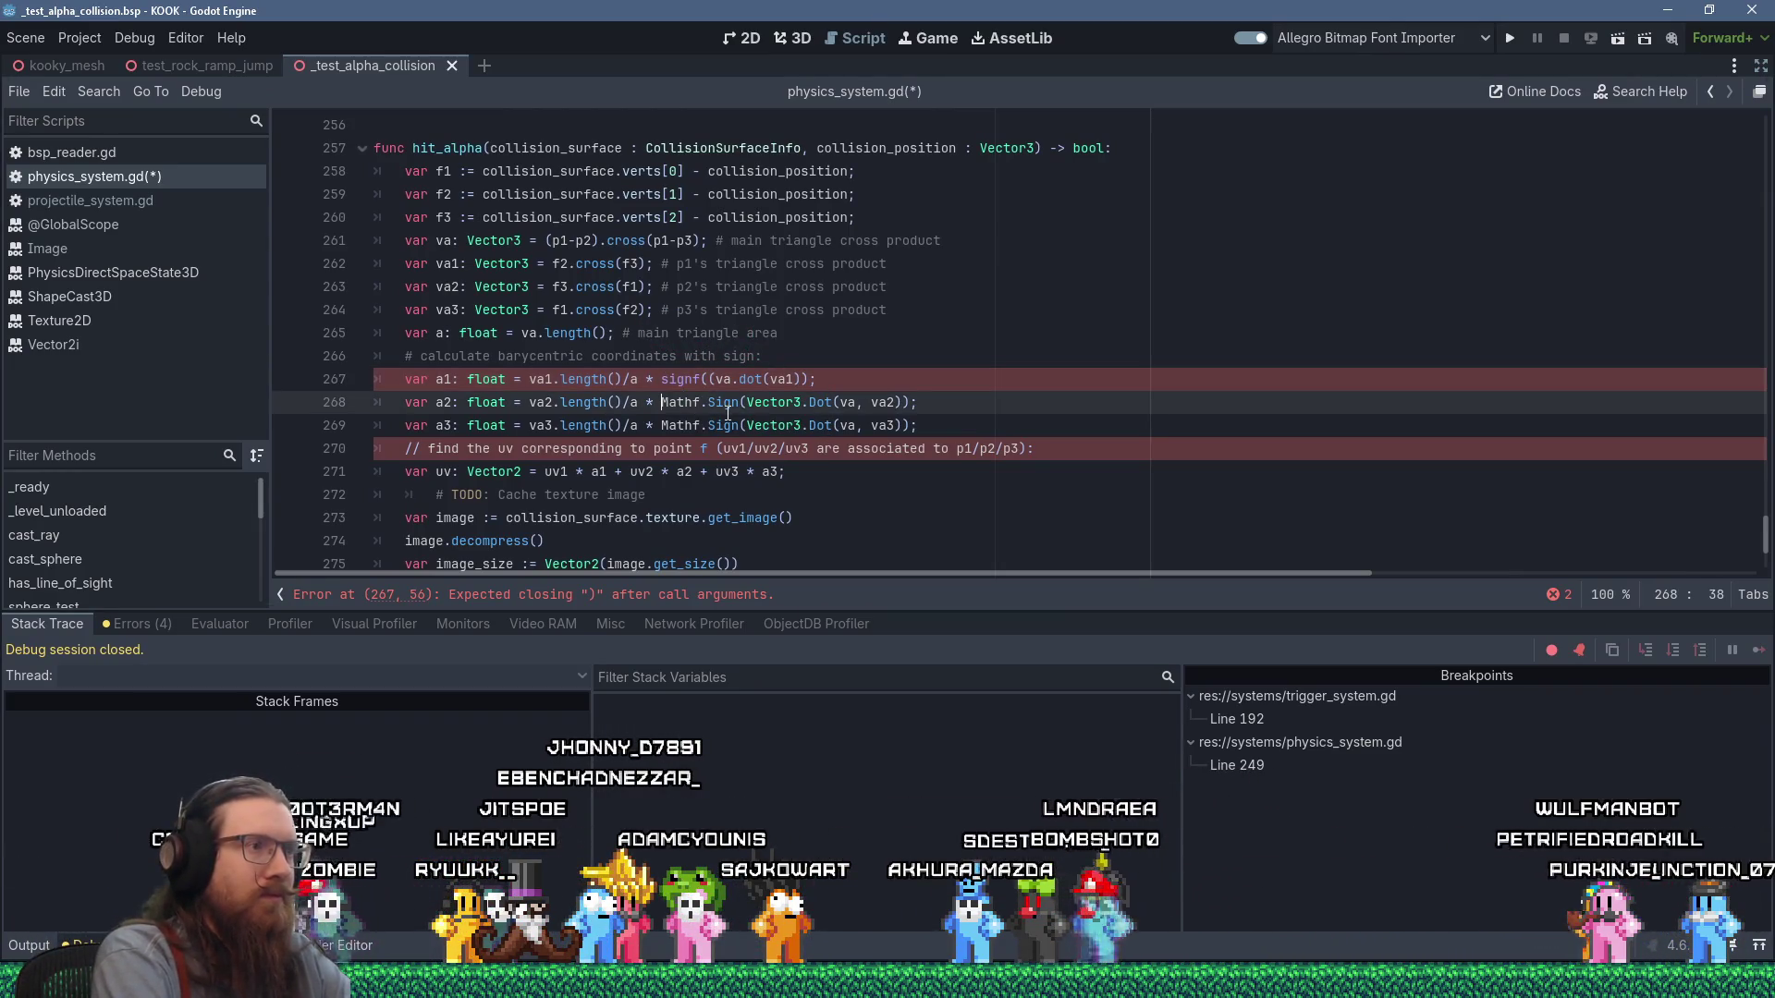
{"action": "type", "text": "signf("}
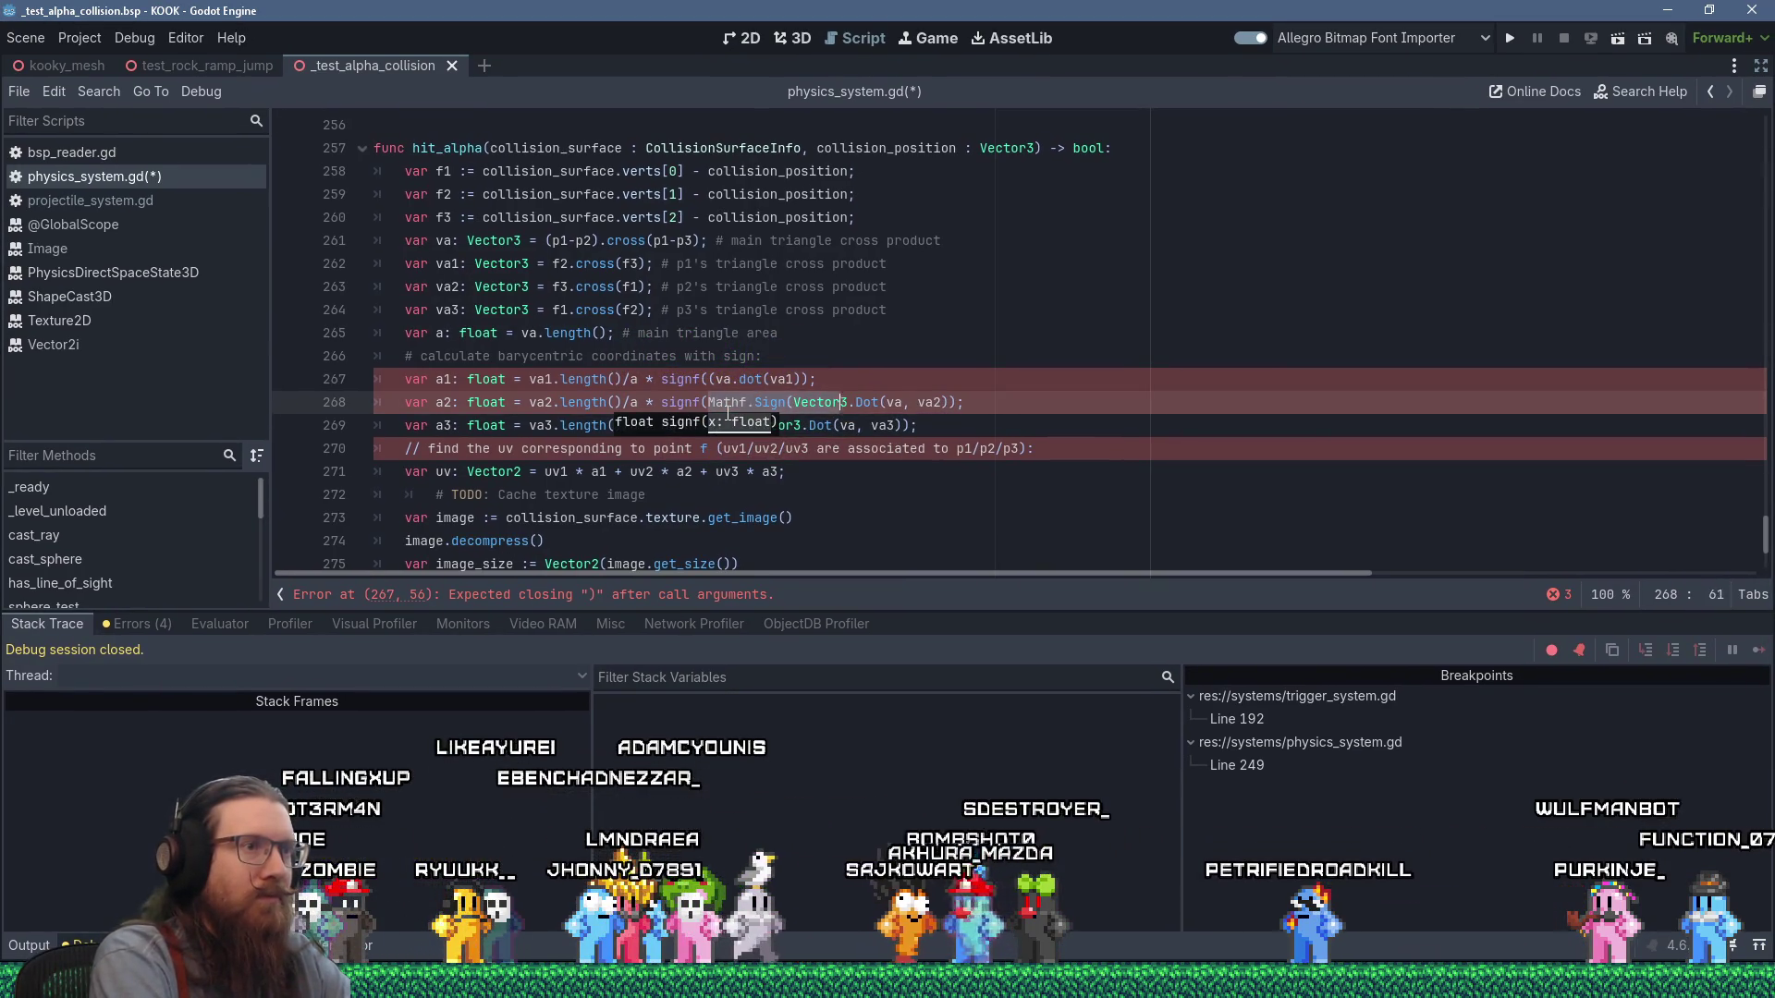
{"action": "key", "text": "Delete"}
{"action": "key", "text": "Right"}
{"action": "key", "text": "Right"}
{"action": "type", "text": ".dot("}
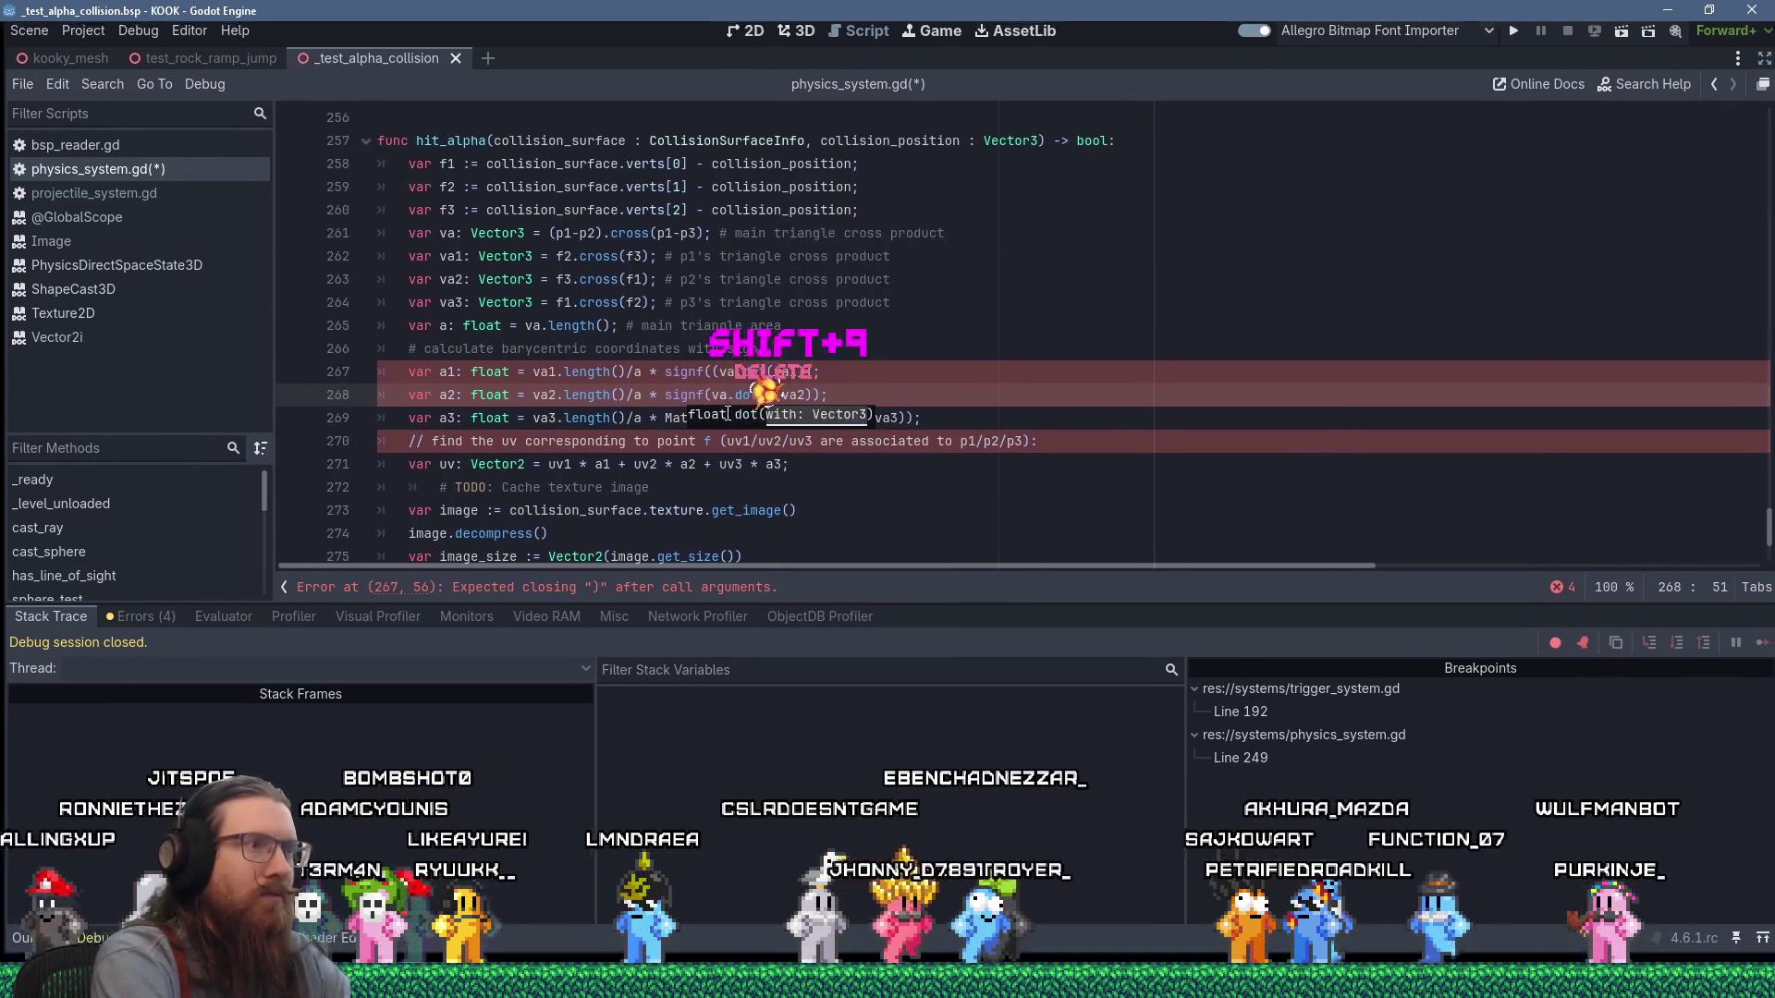
{"action": "key", "text": "Delete"}
{"action": "key", "text": "Delete"}
{"action": "key", "text": "Up"}
{"action": "key", "text": "ctrl+Left"}
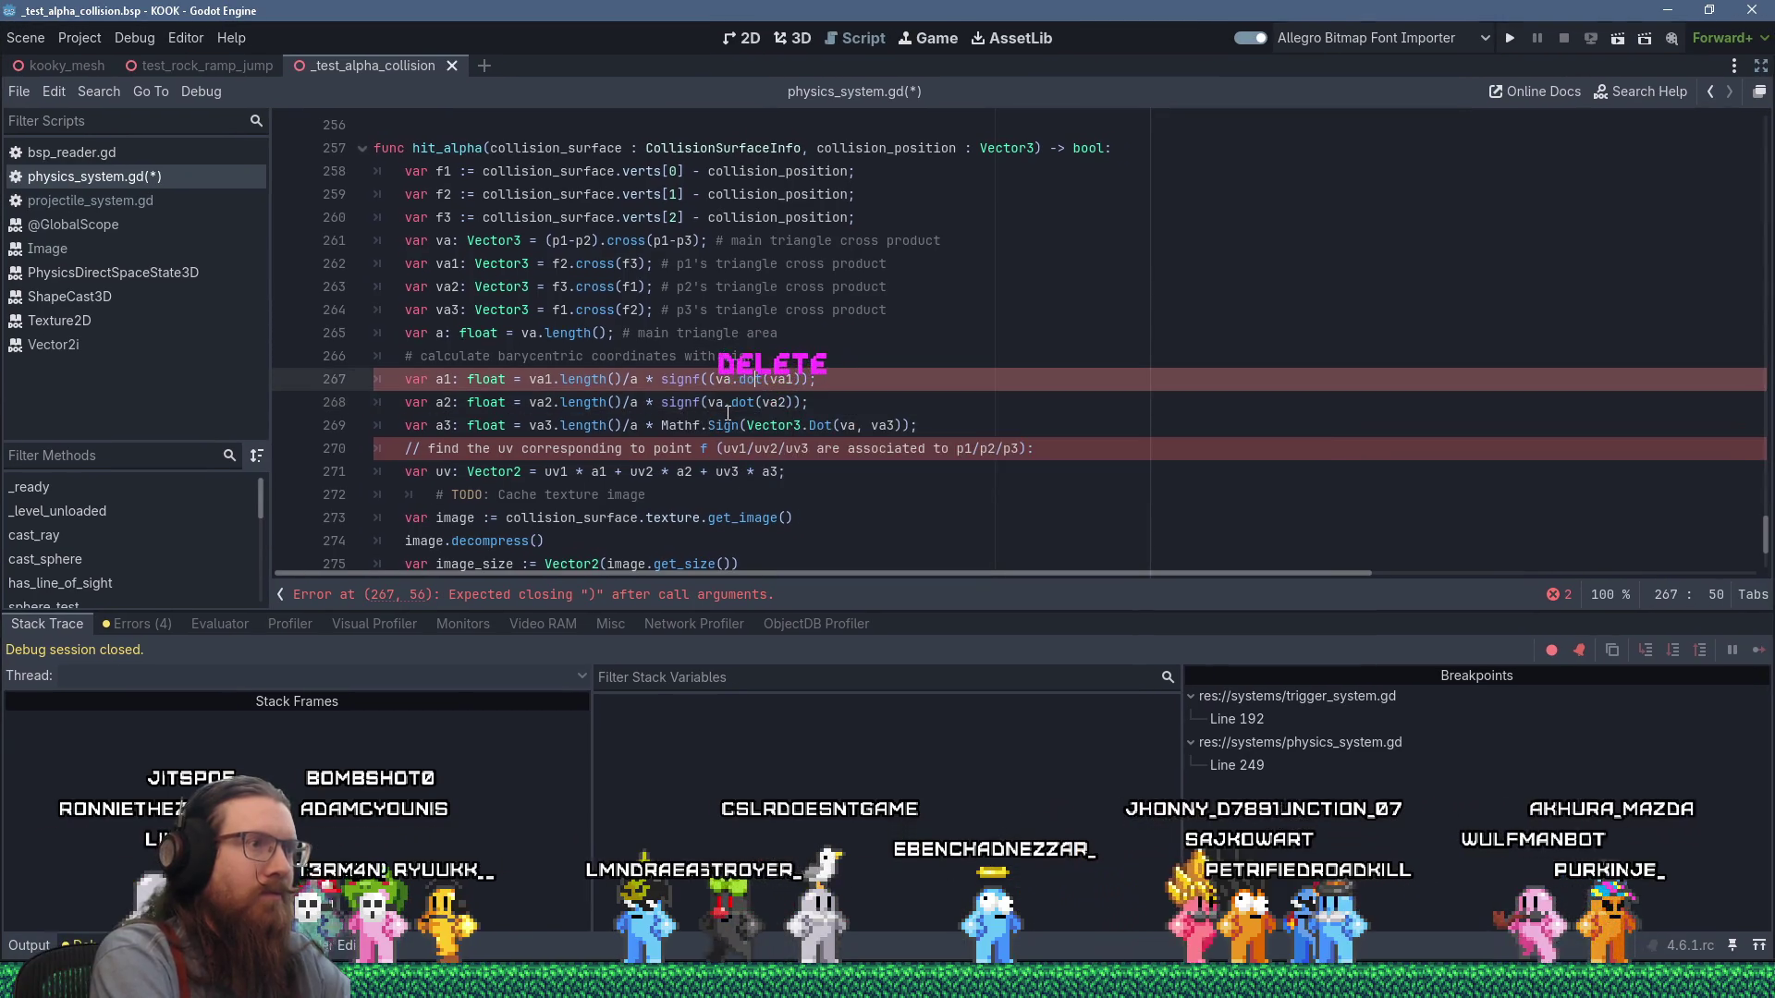
{"action": "key", "text": "ctrl+Left"}
{"action": "key", "text": "BackSpace"}
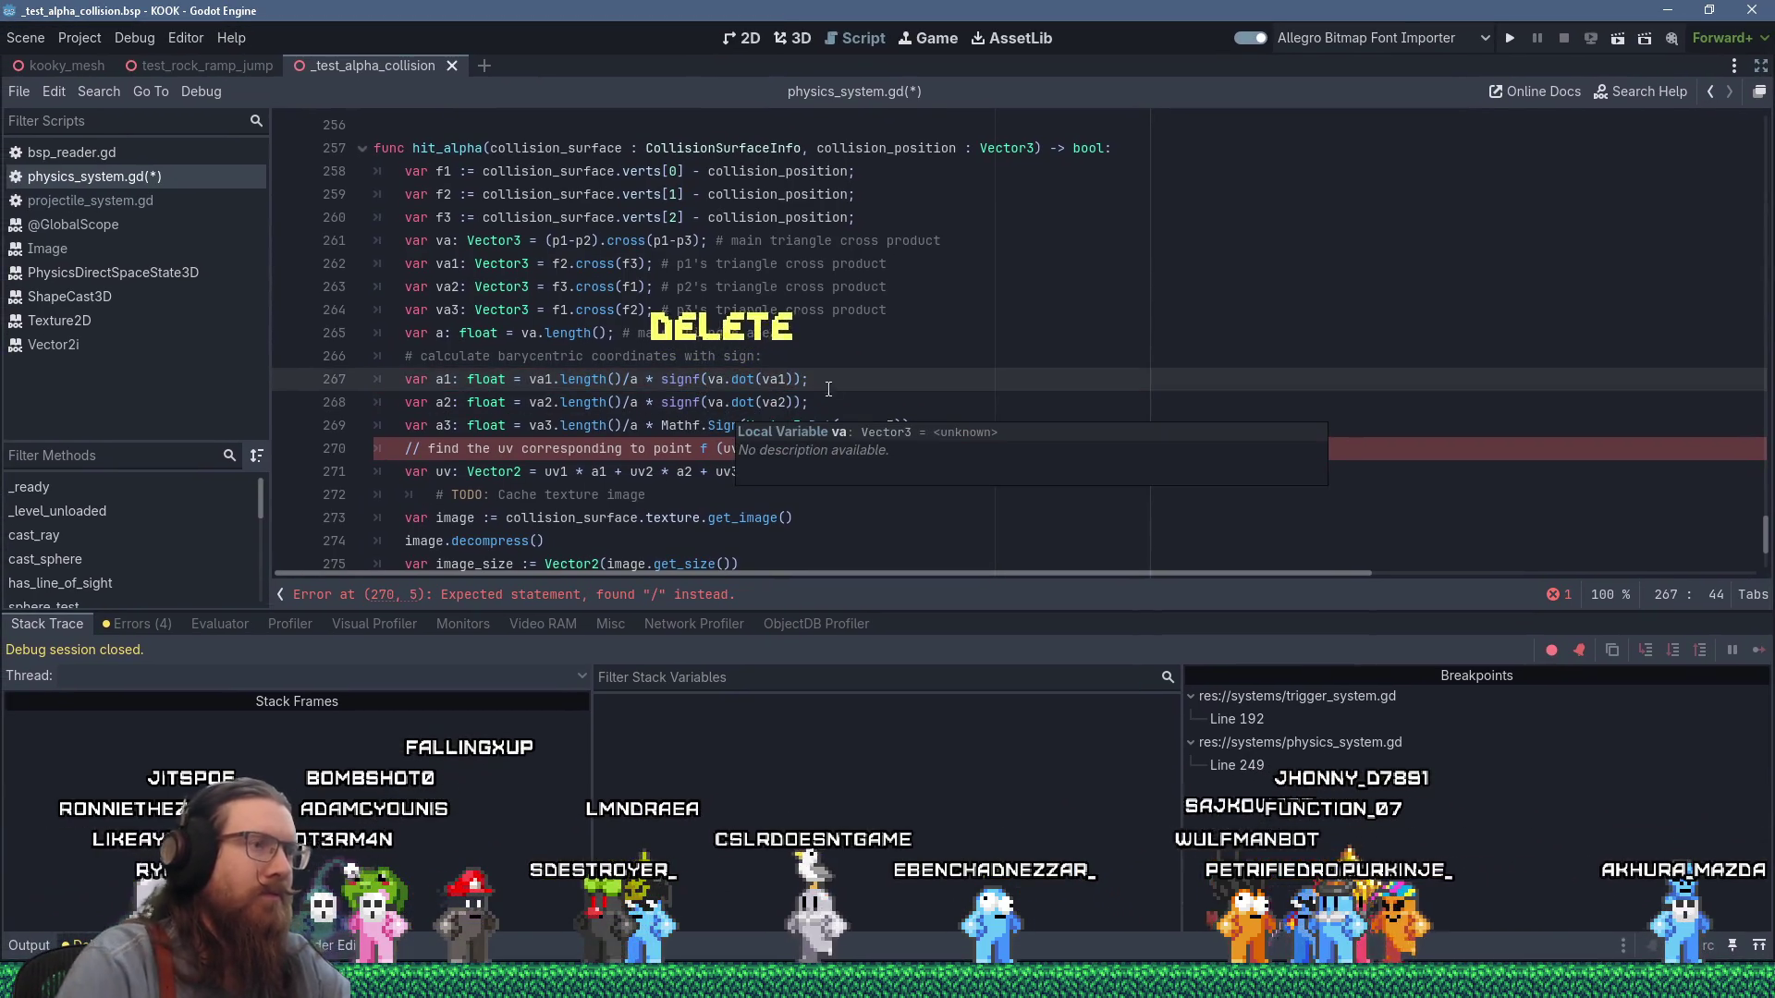
Convert line 269 to signf(va.dot(va3)) and change line 270's // comment to #.
{"action": "left_click", "coordinate": [708, 403]}
{"action": "double_click", "coordinate": [680, 427]}
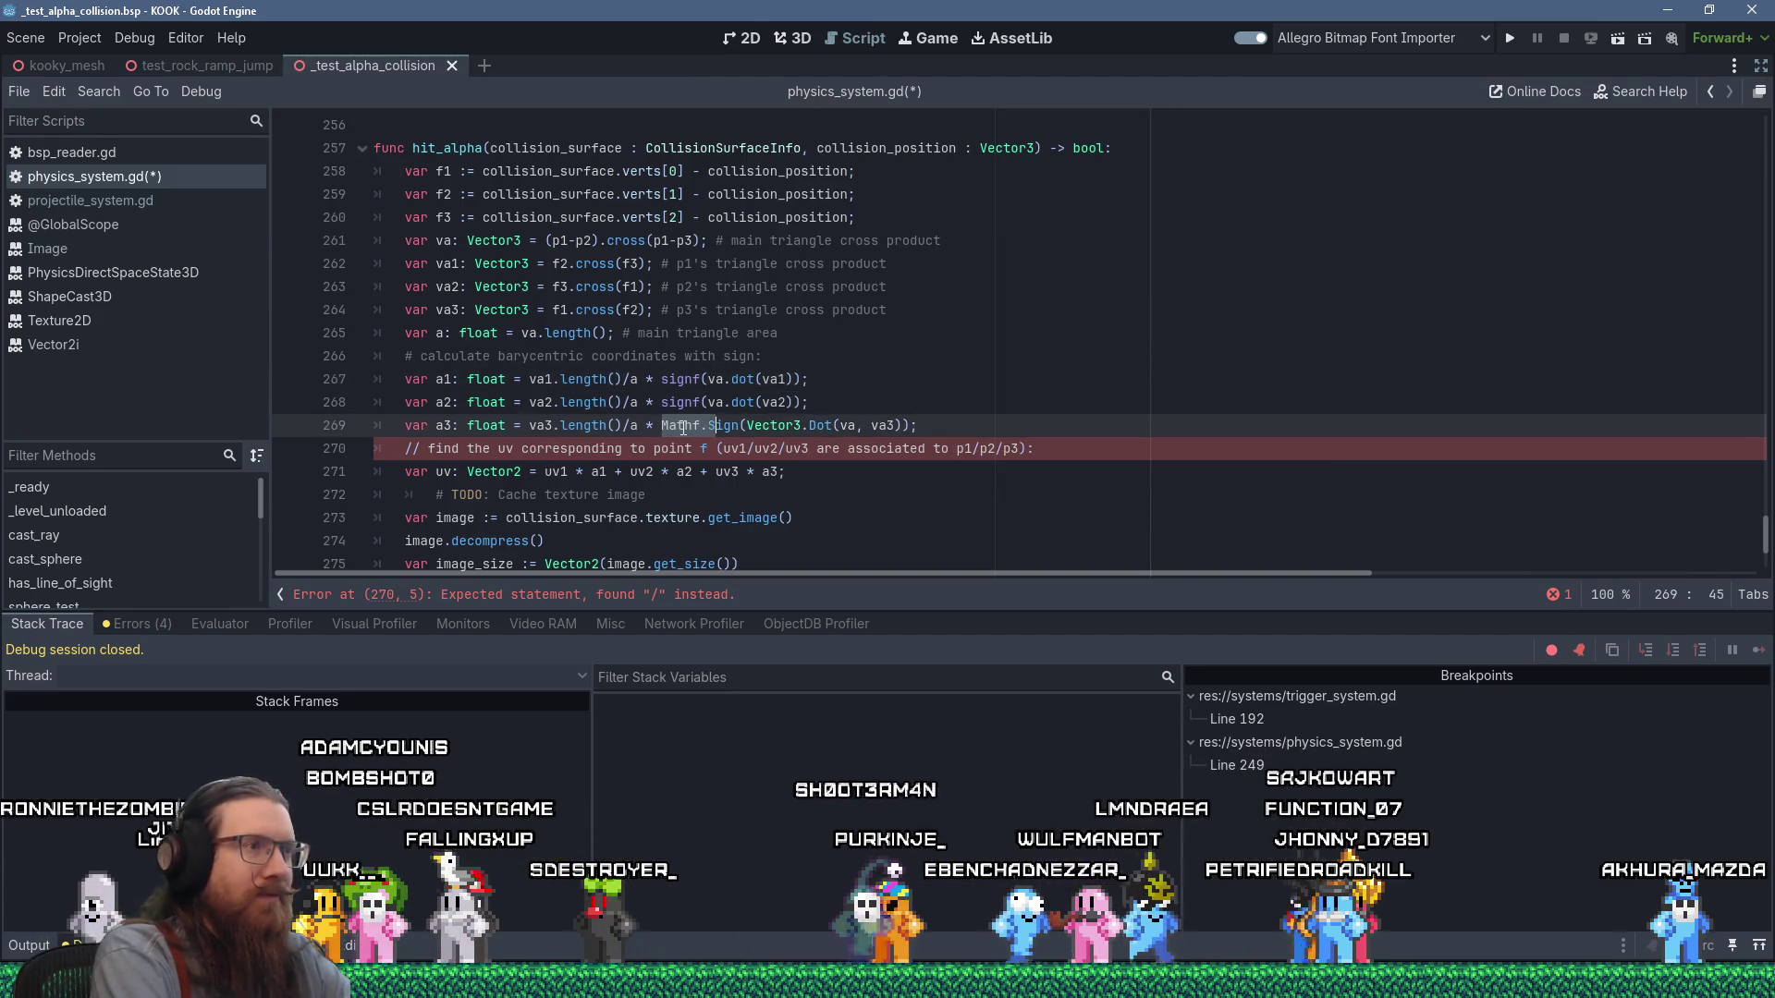
{"action": "type", "text": "signf"}
{"action": "key", "text": "Return"}
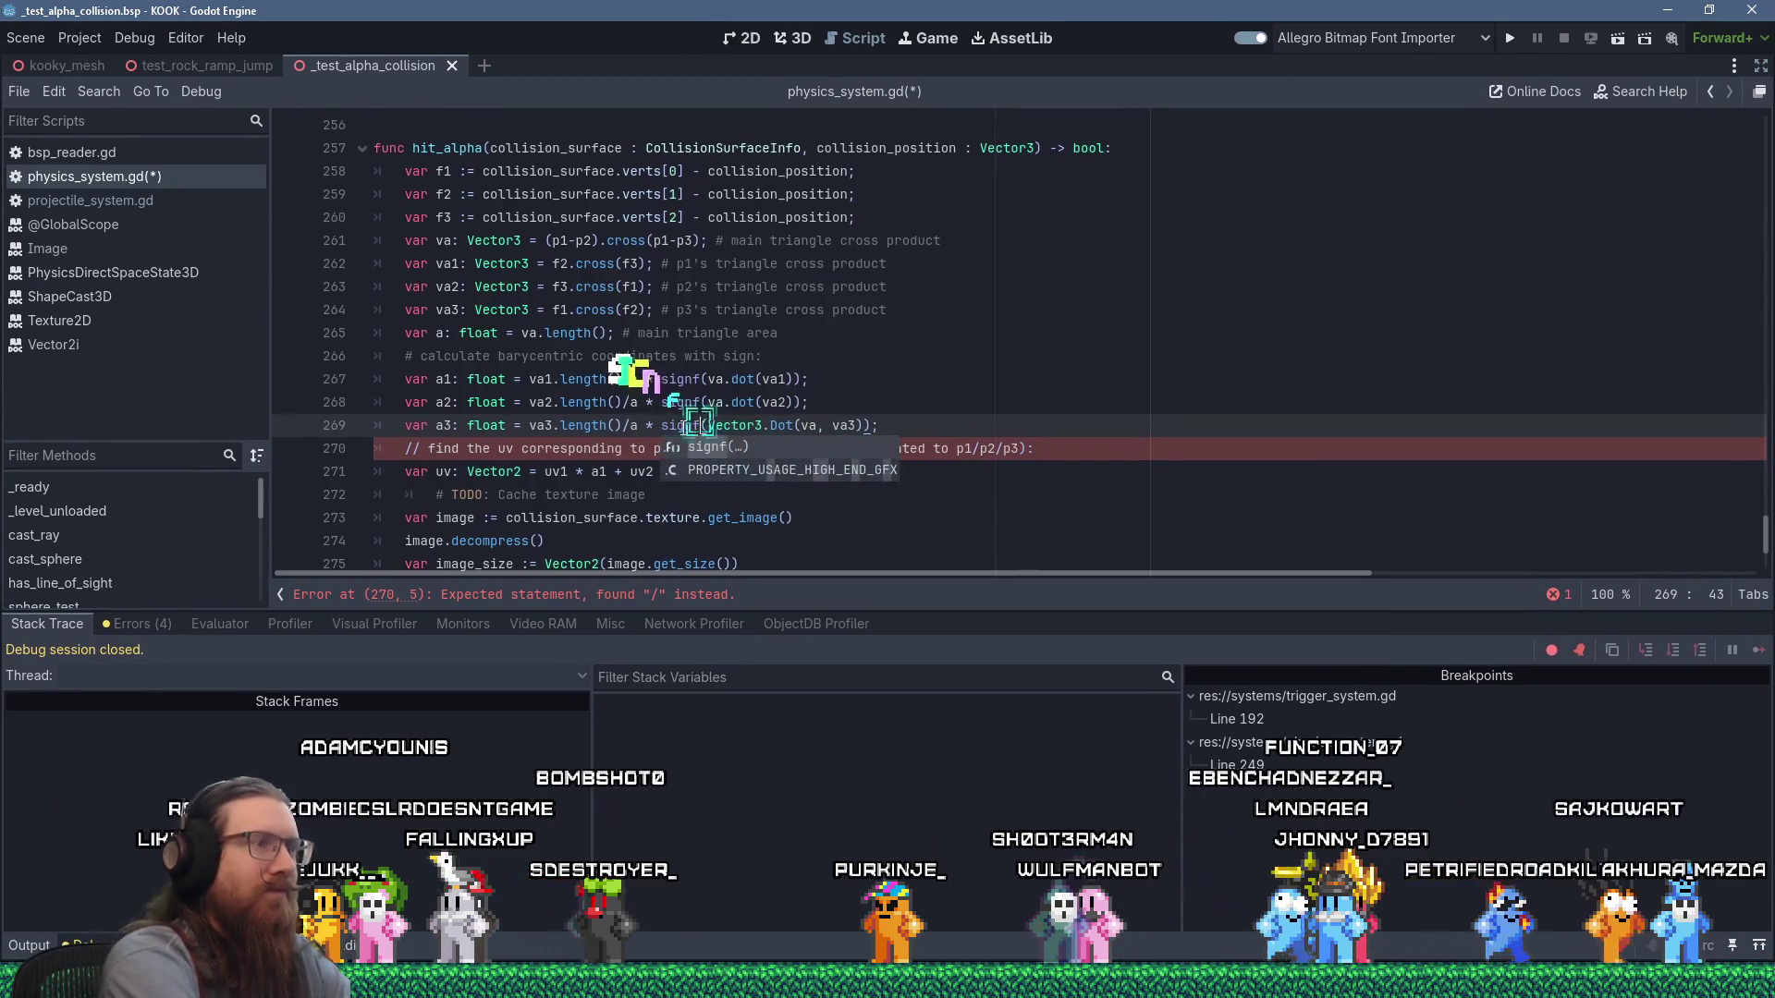
{"action": "key", "text": "shift+Right"}
{"action": "key", "text": "shift+Right"}
{"action": "key", "text": "shift+Right"}
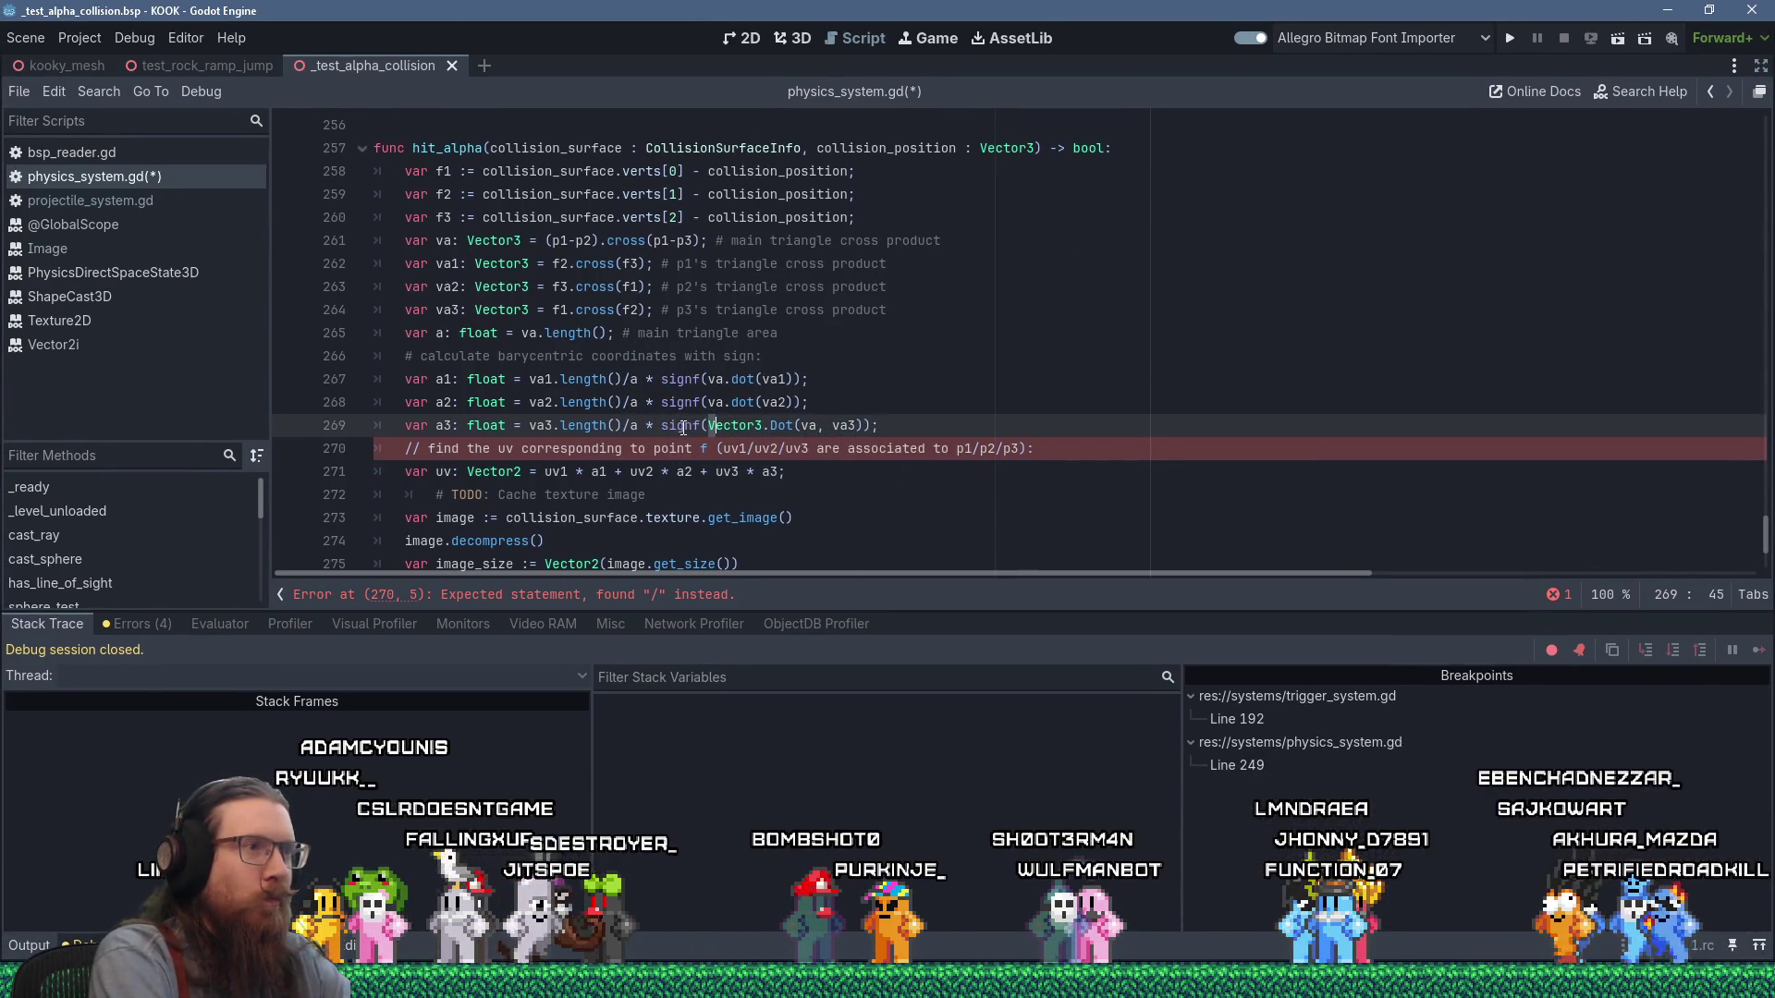
{"action": "key", "text": "Delete"}
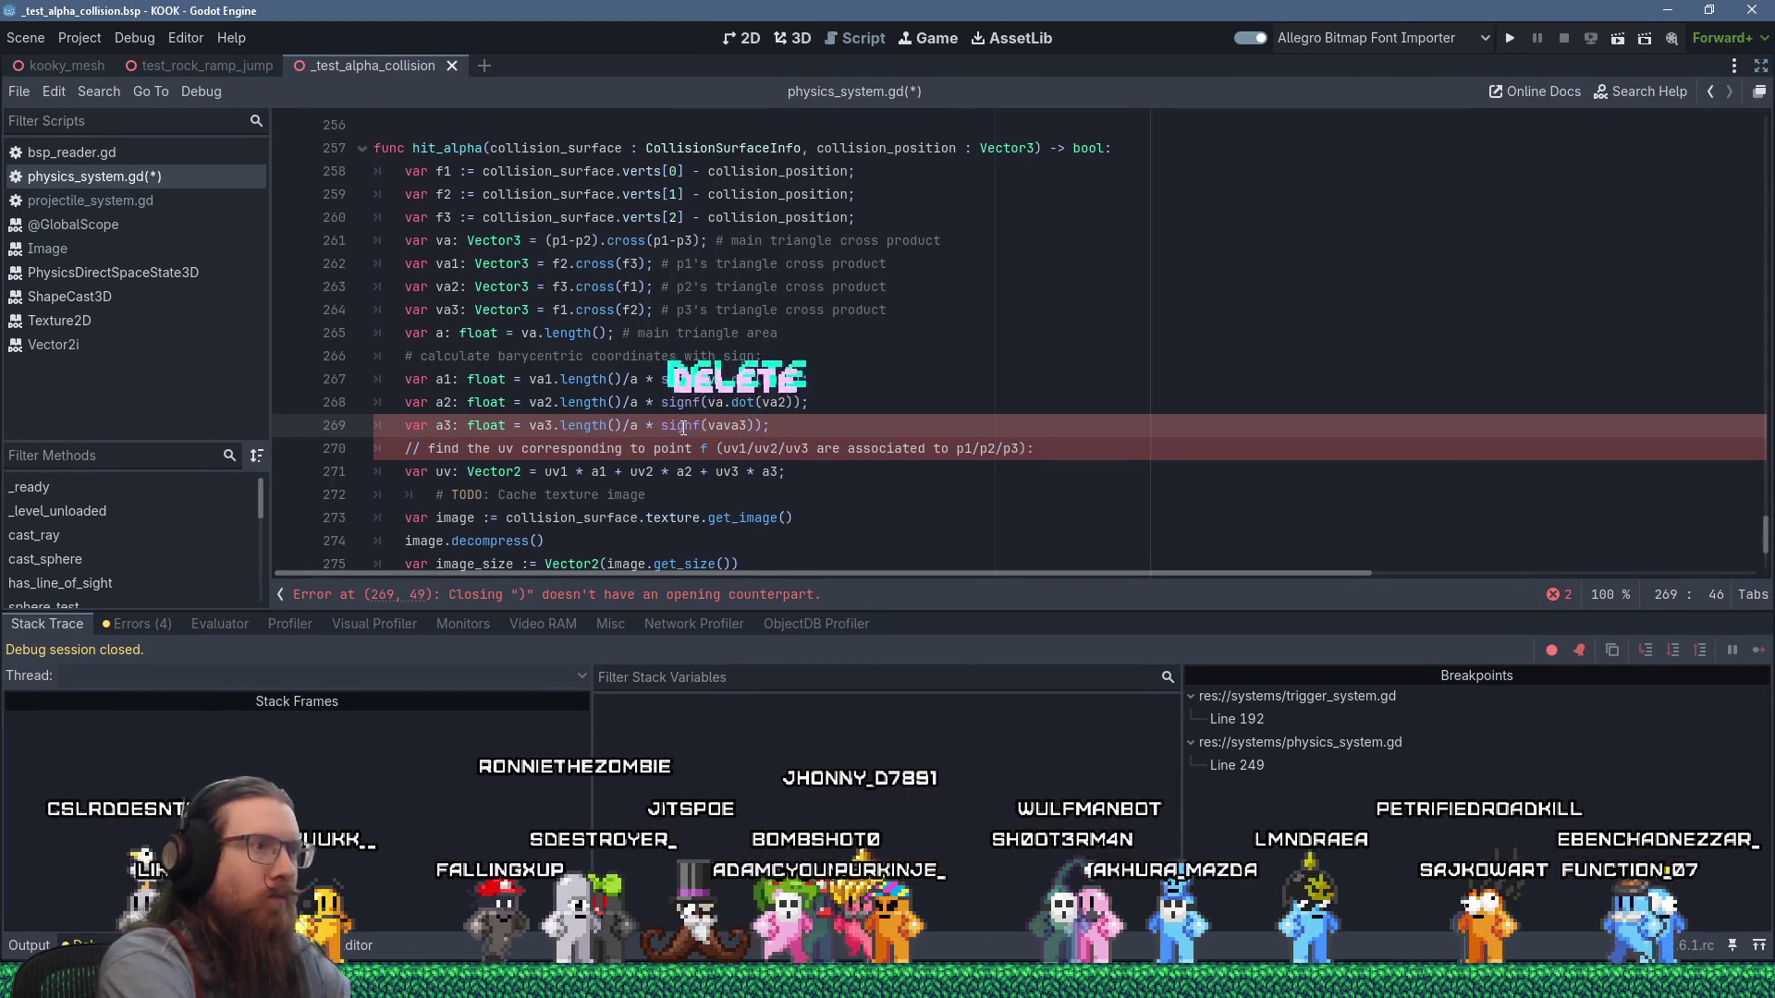
{"action": "type", "text": "va.dot("}
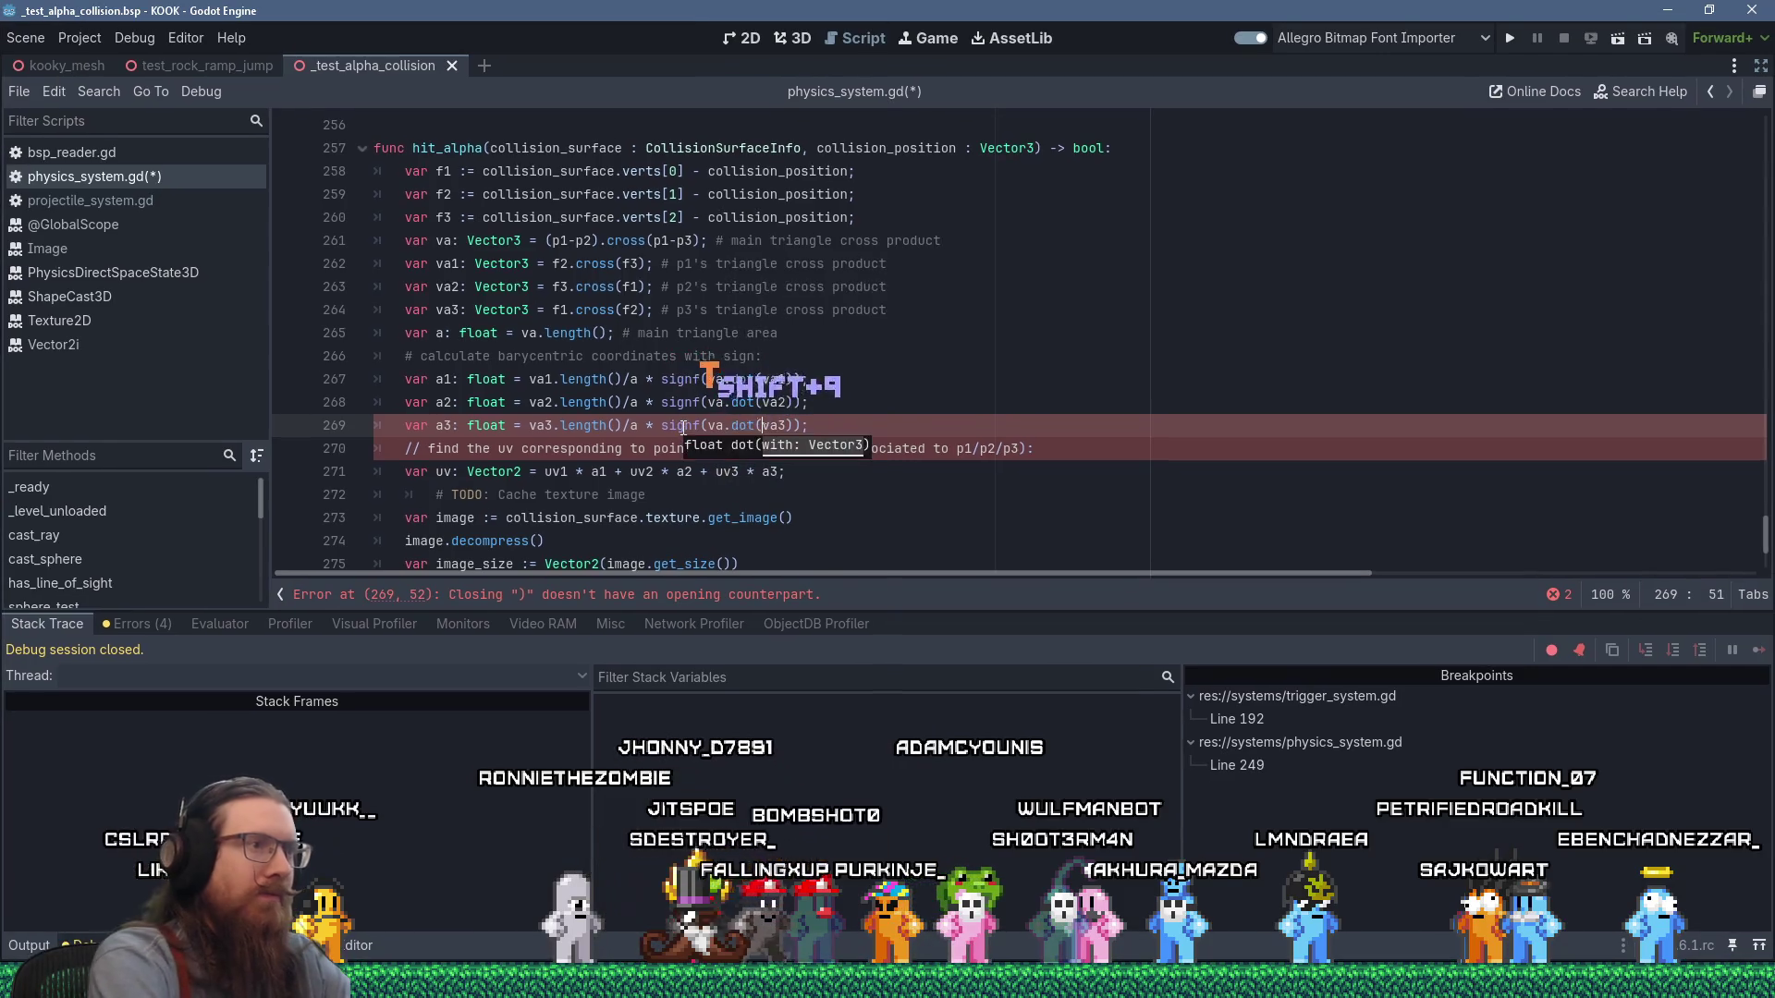
{"action": "key", "text": "Down"}
{"action": "key", "text": "Delete"}
{"action": "key", "text": "Delete"}
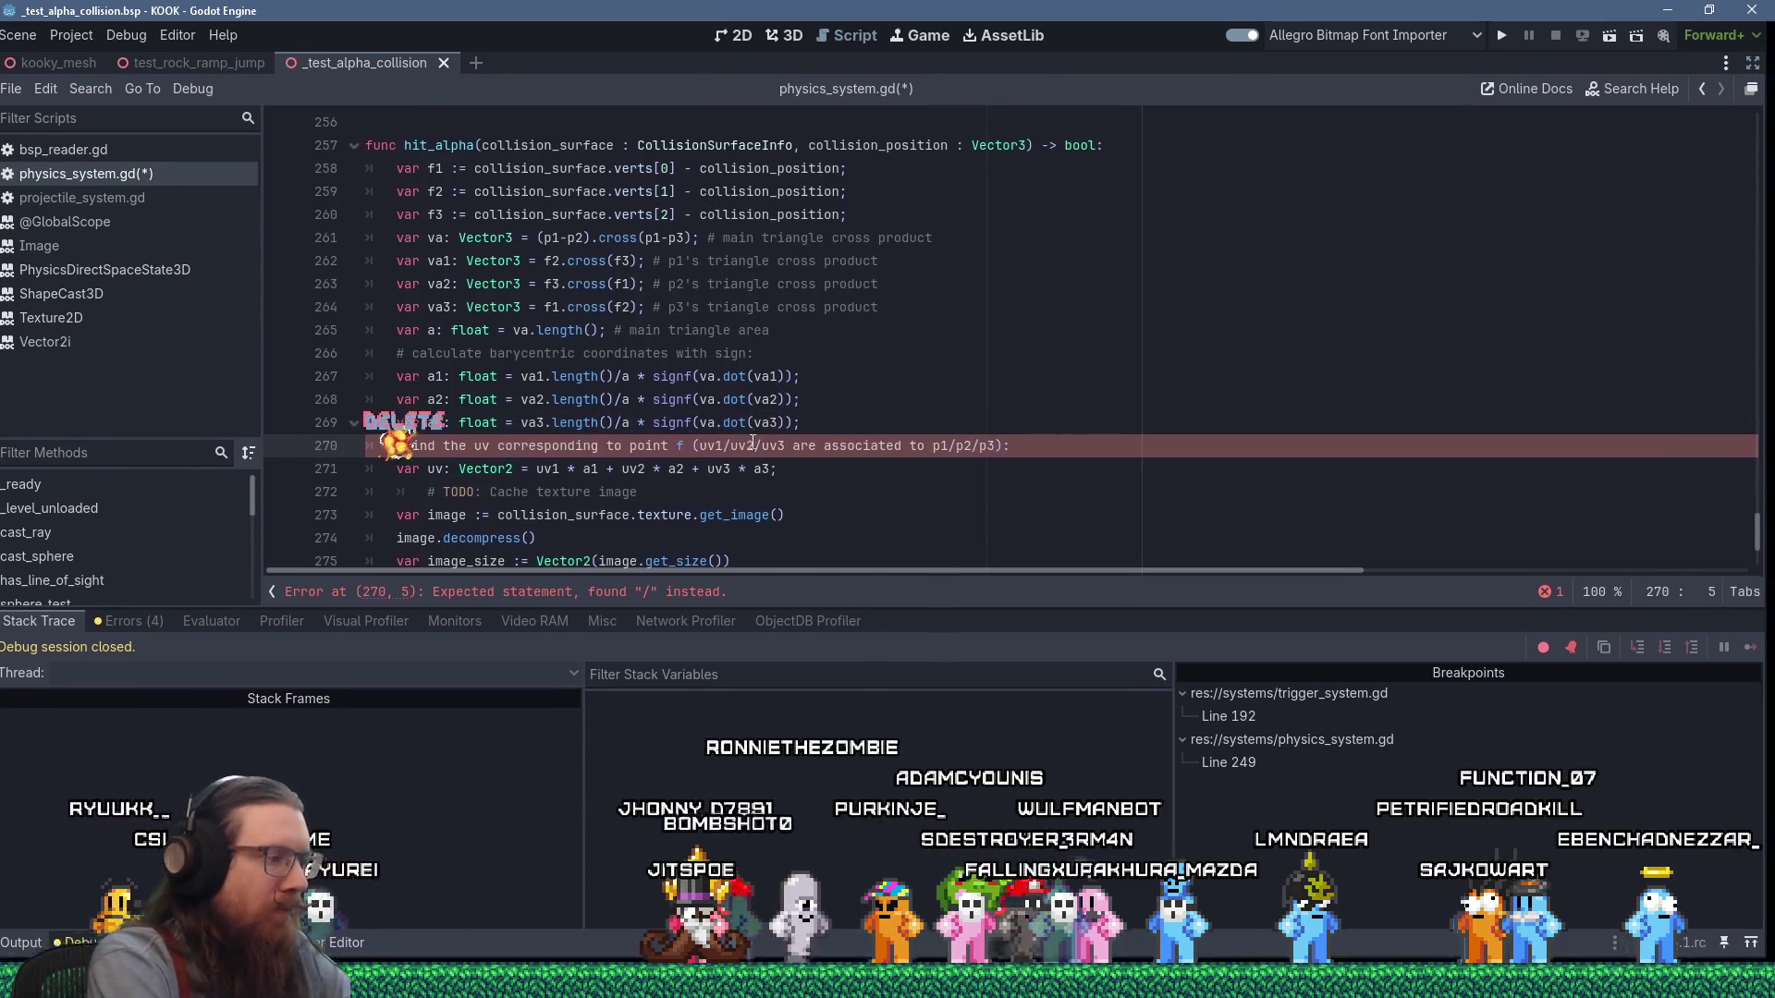
{"action": "type", "text": "#"}
{"action": "scroll", "coordinate": [766, 379], "scroll_direction": "down", "scroll_amount": 2}
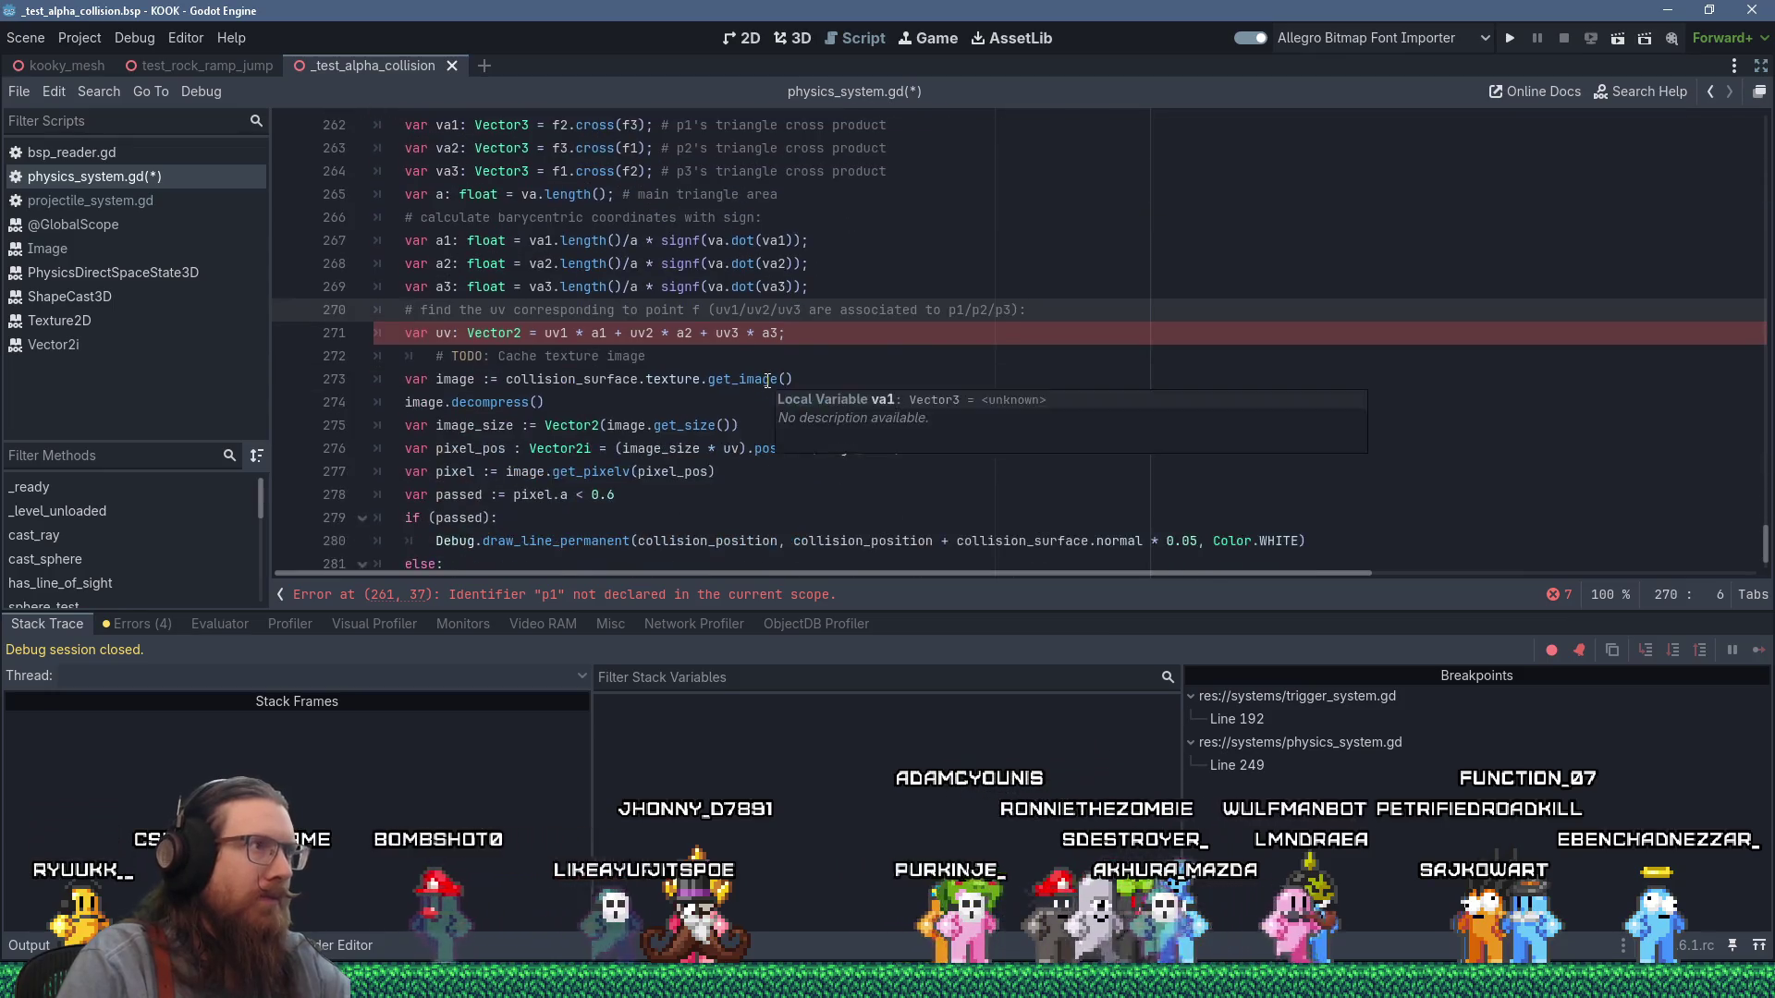
{"action": "scroll", "coordinate": [849, 396], "scroll_direction": "up", "scroll_amount": 1}
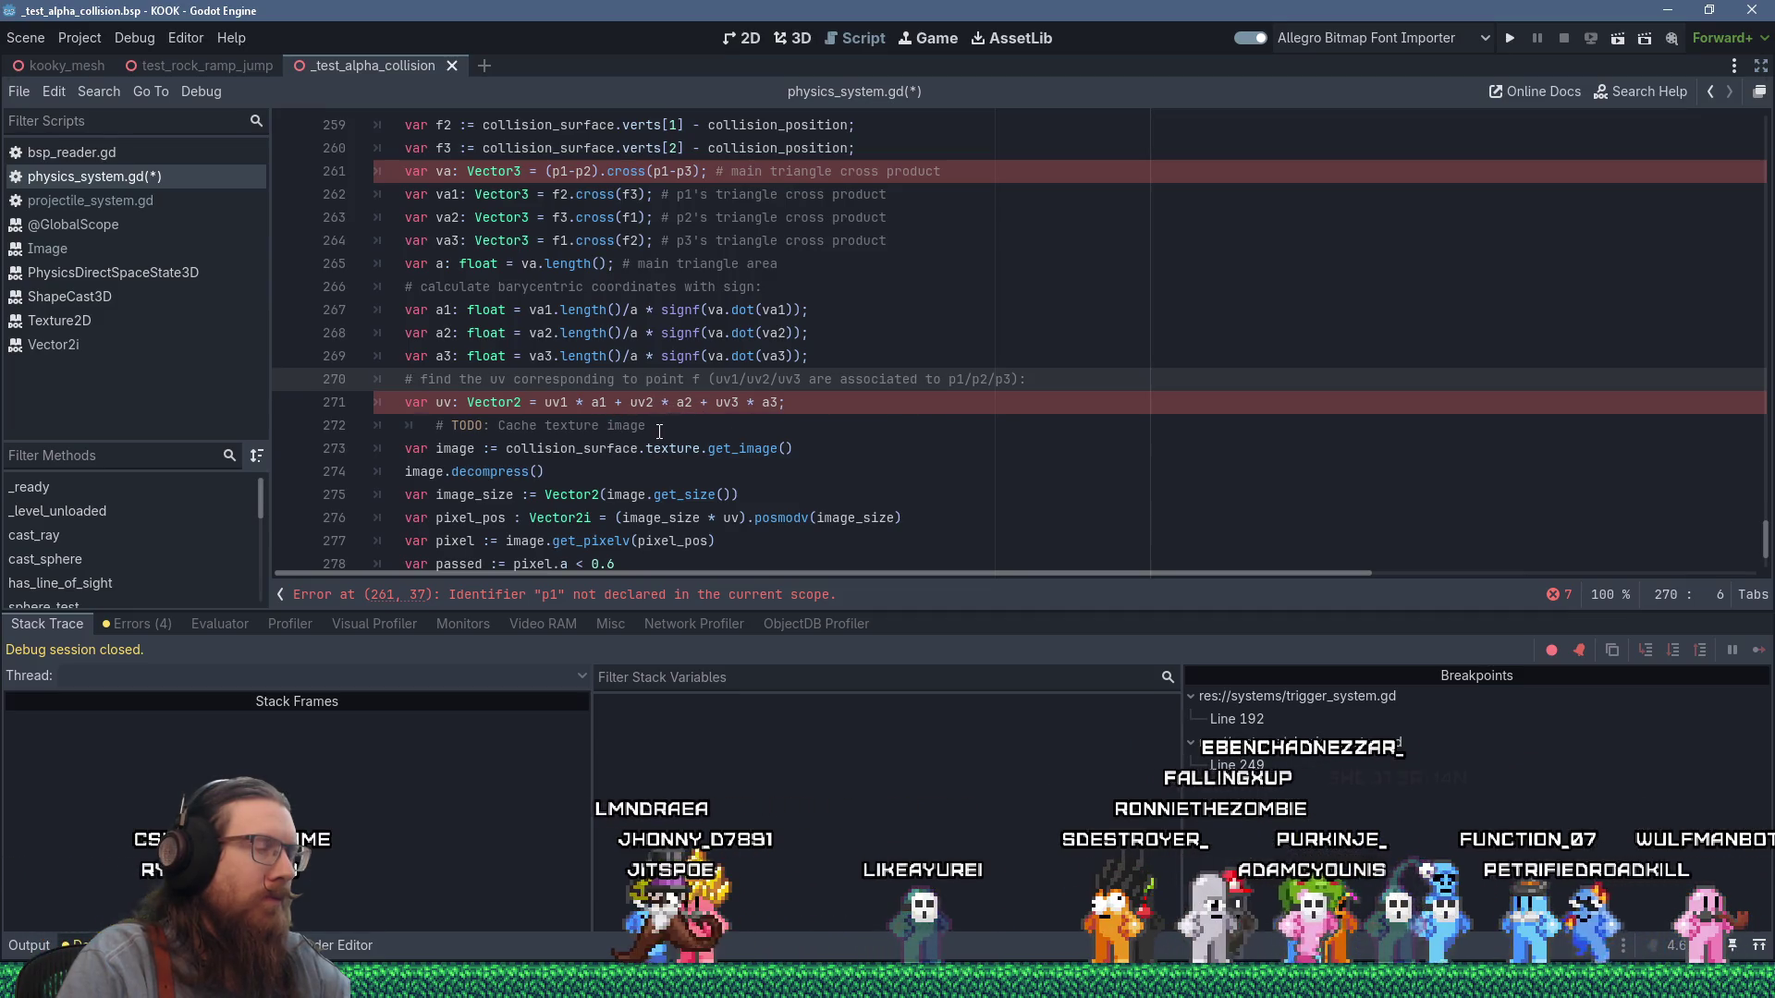
{"action": "scroll", "coordinate": [619, 400], "scroll_direction": "up", "scroll_amount": 2}
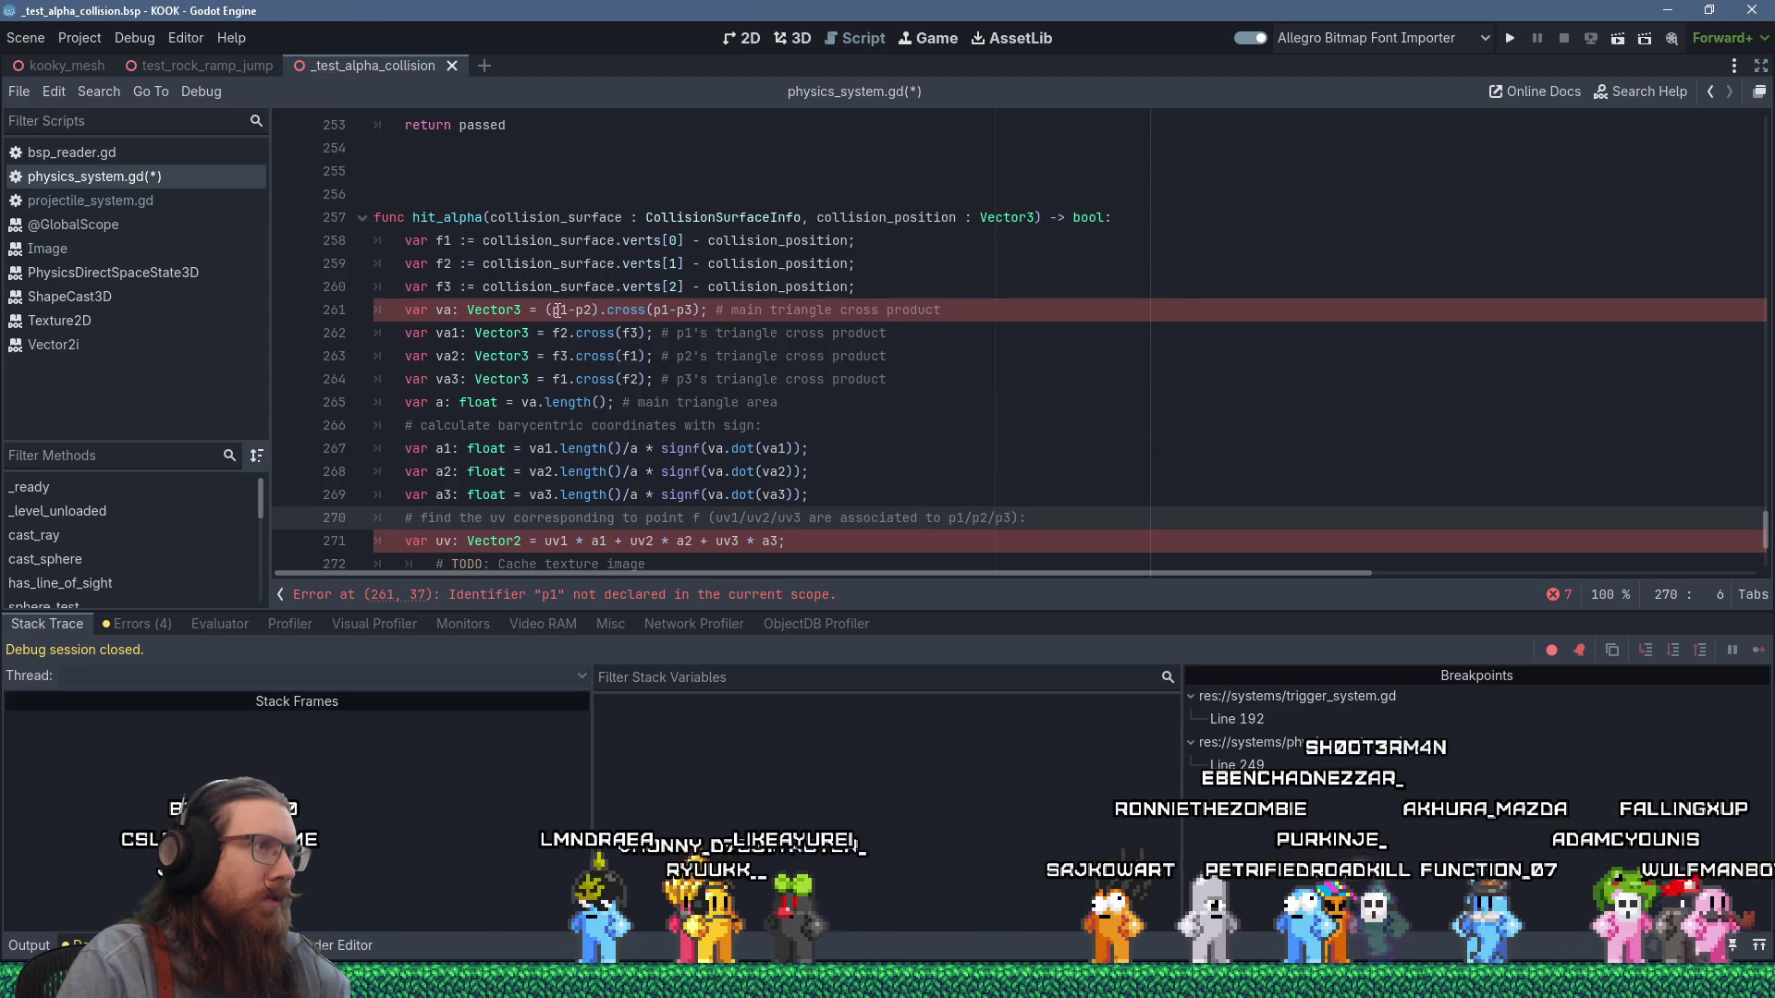
{"action": "double_click", "coordinate": [555, 310]}
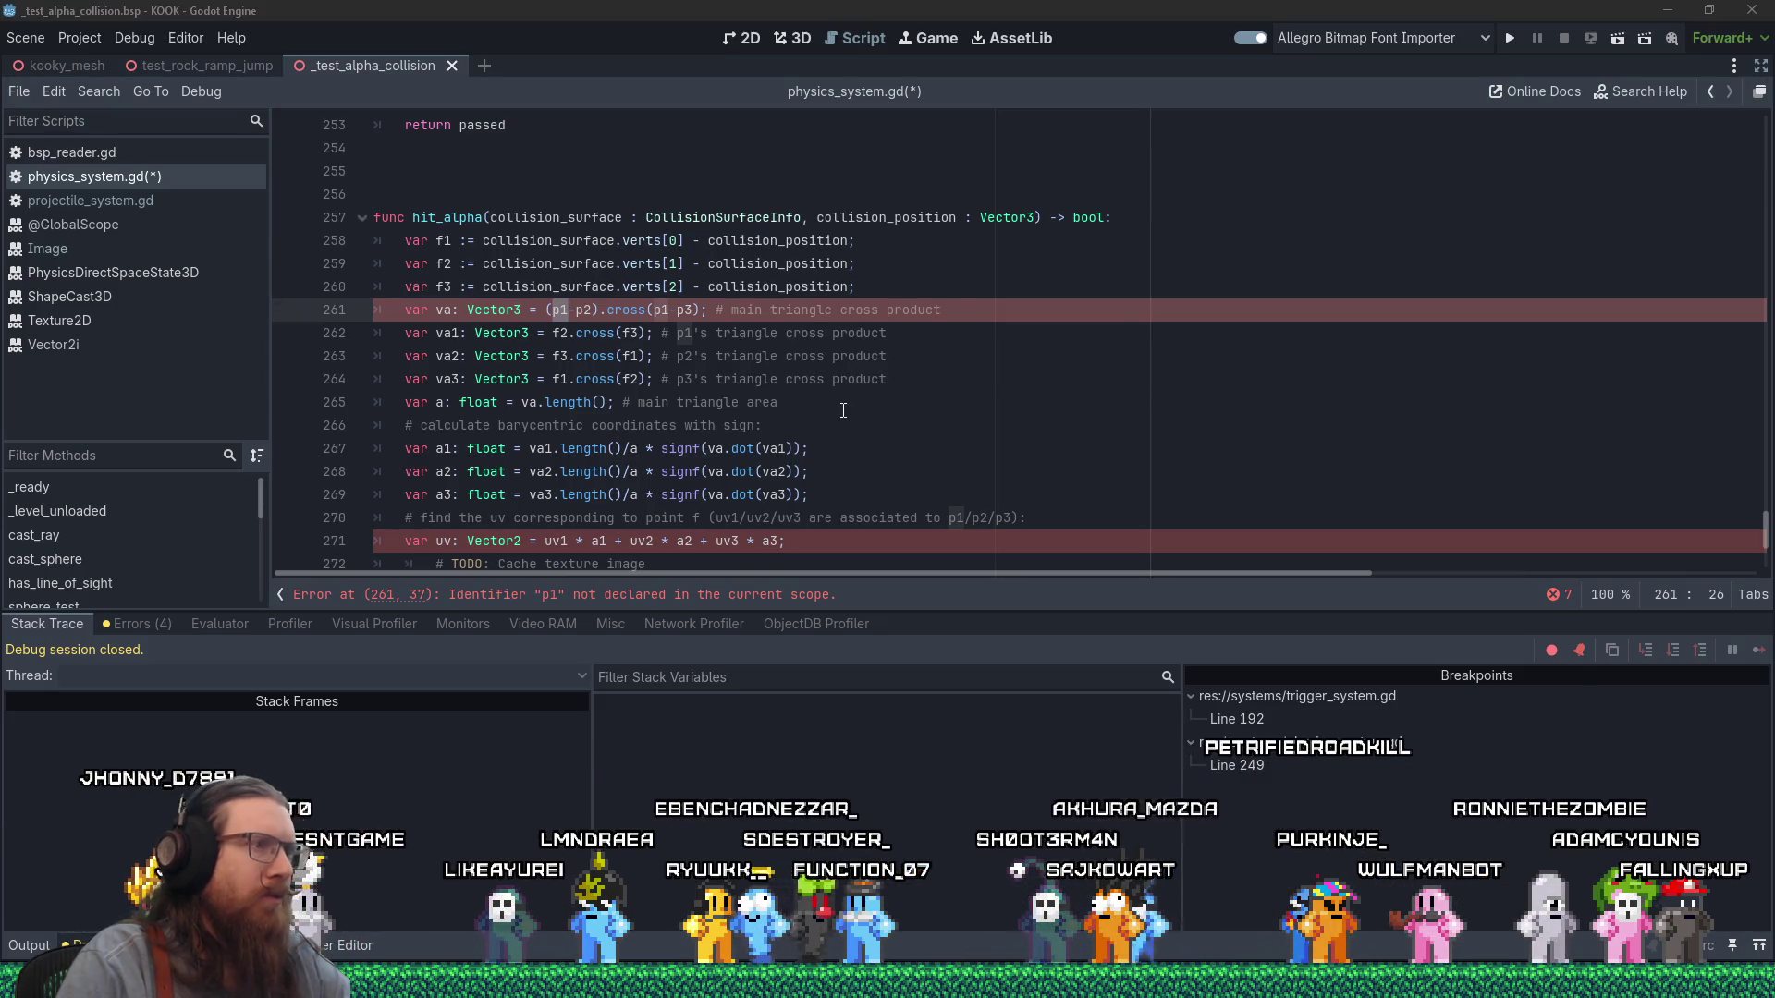
{"action": "key", "text": "alt+Tab"}
{"action": "scroll", "coordinate": [843, 410], "scroll_direction": "up", "scroll_amount": 3}
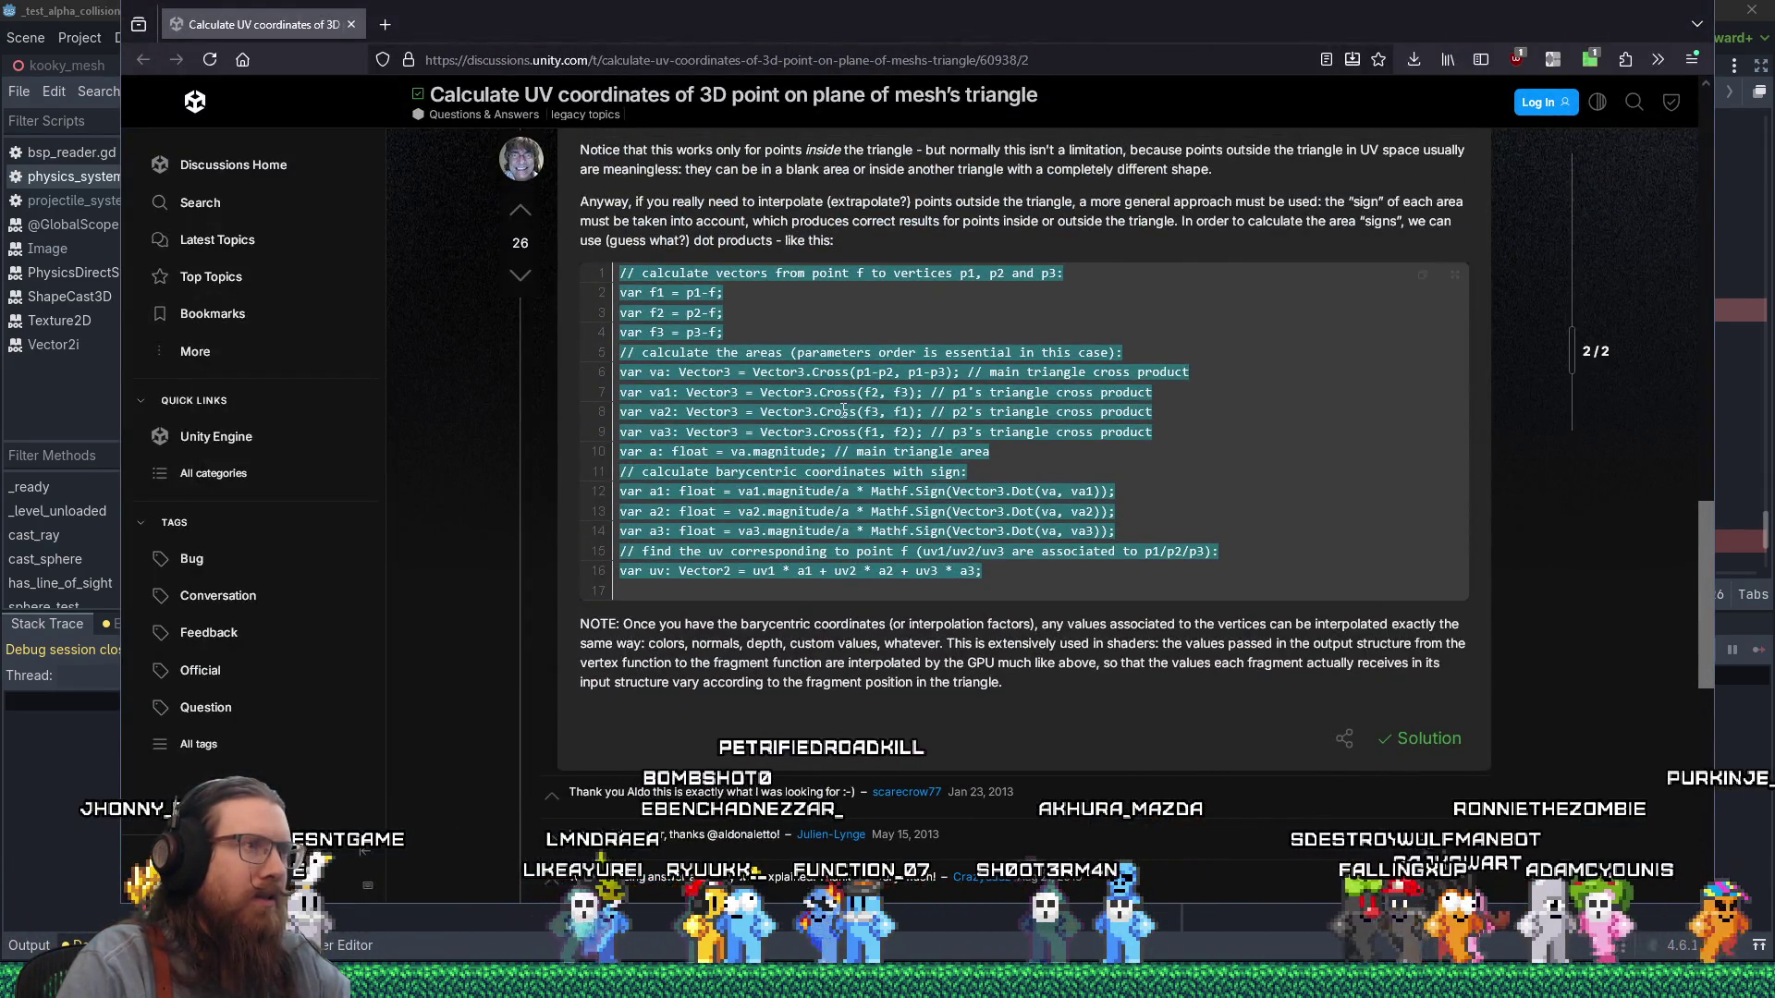
{"action": "key", "text": "alt+Tab"}
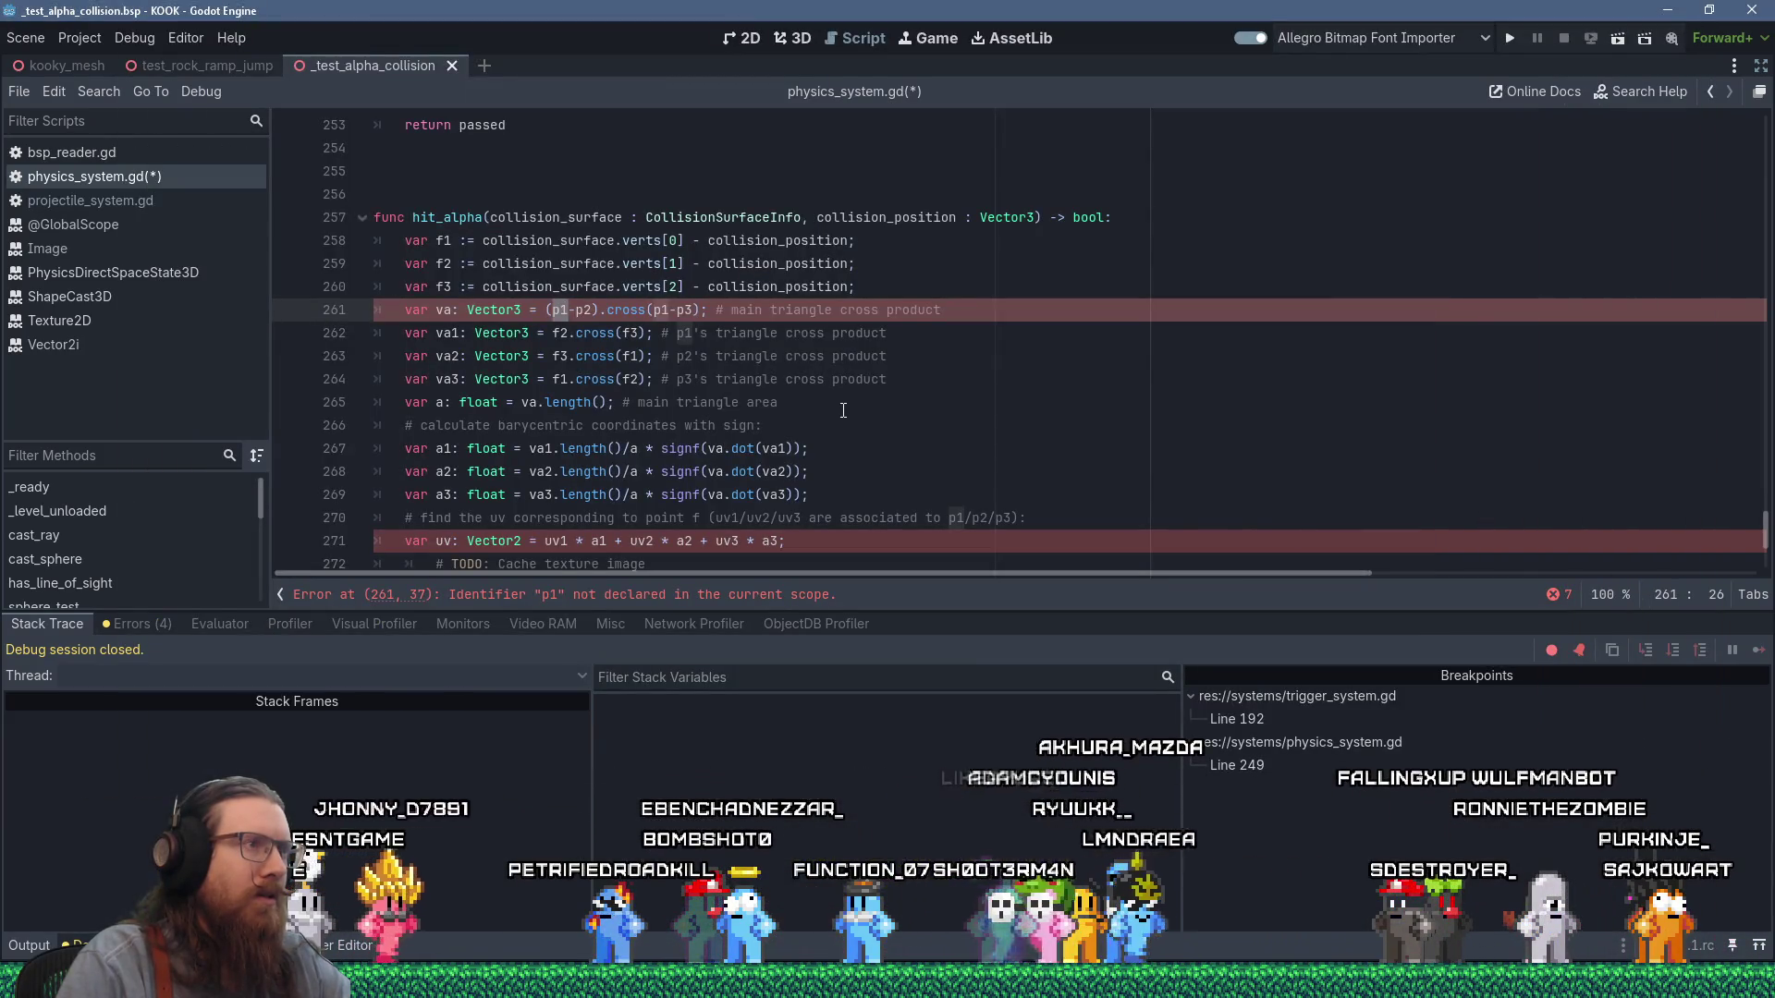
Declare var p1 := collision_surface.verts[0] at the top of hit_alpha and compute f1 from p1.
{"action": "left_click", "coordinate": [987, 273]}
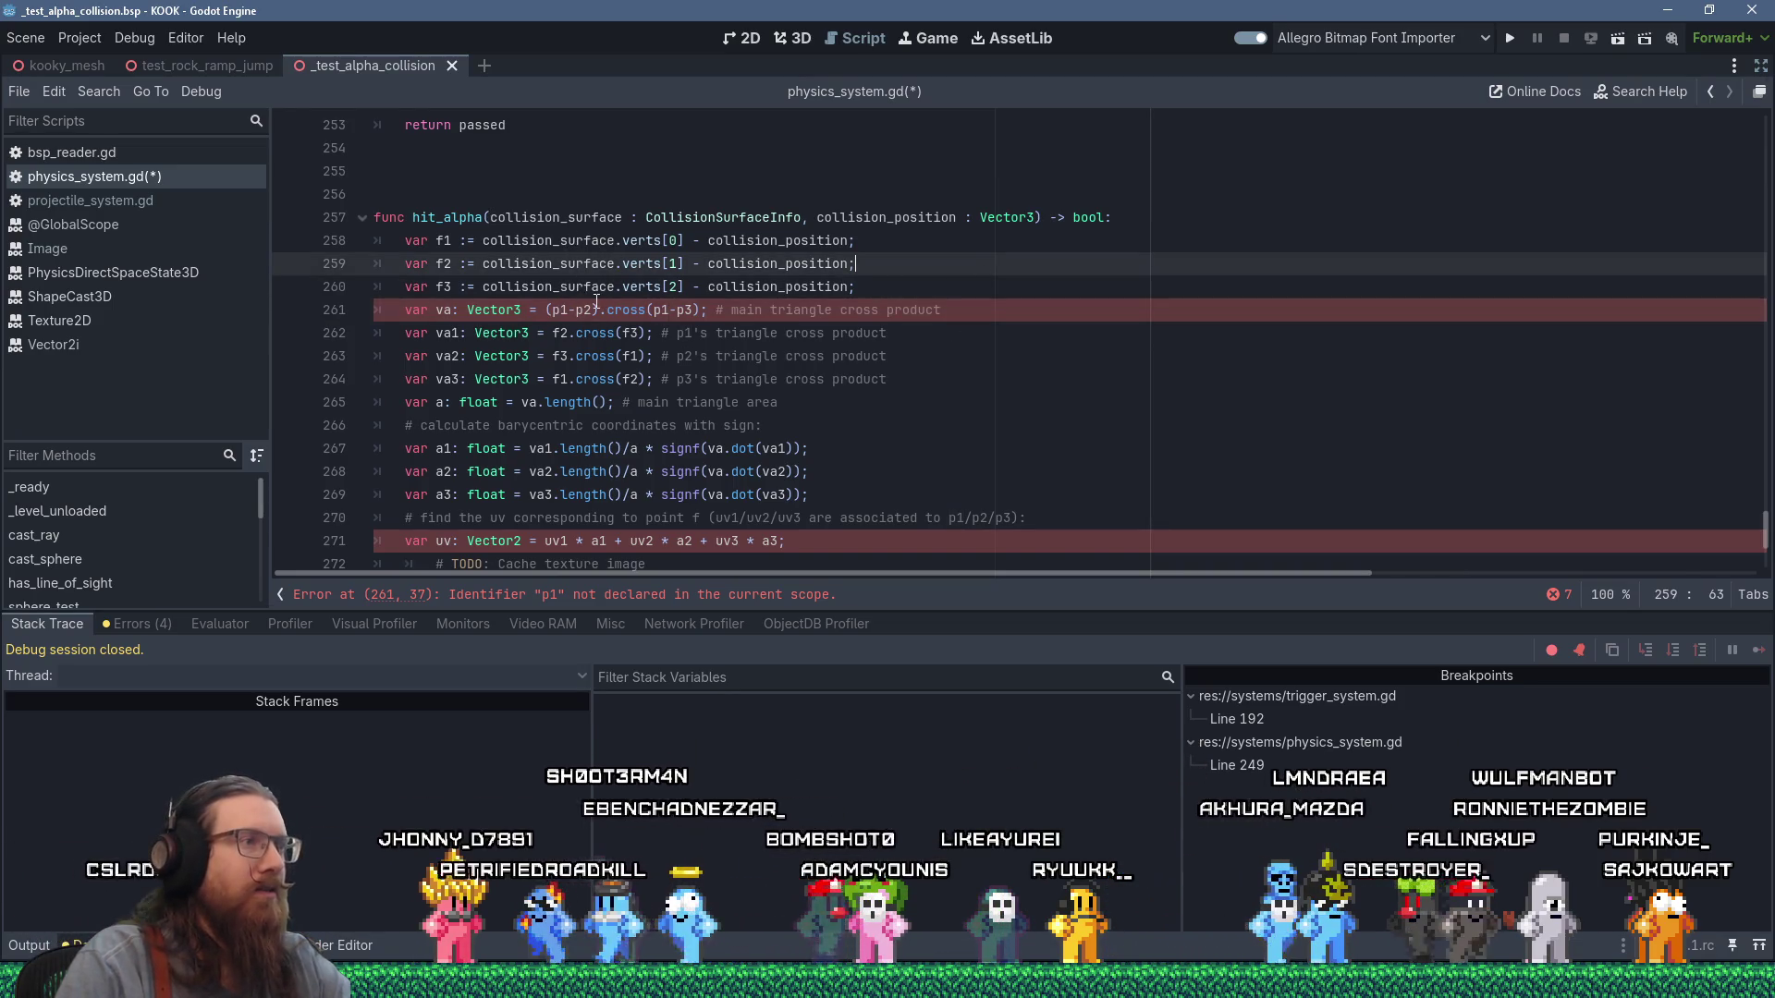
{"action": "left_click", "coordinate": [1149, 217]}
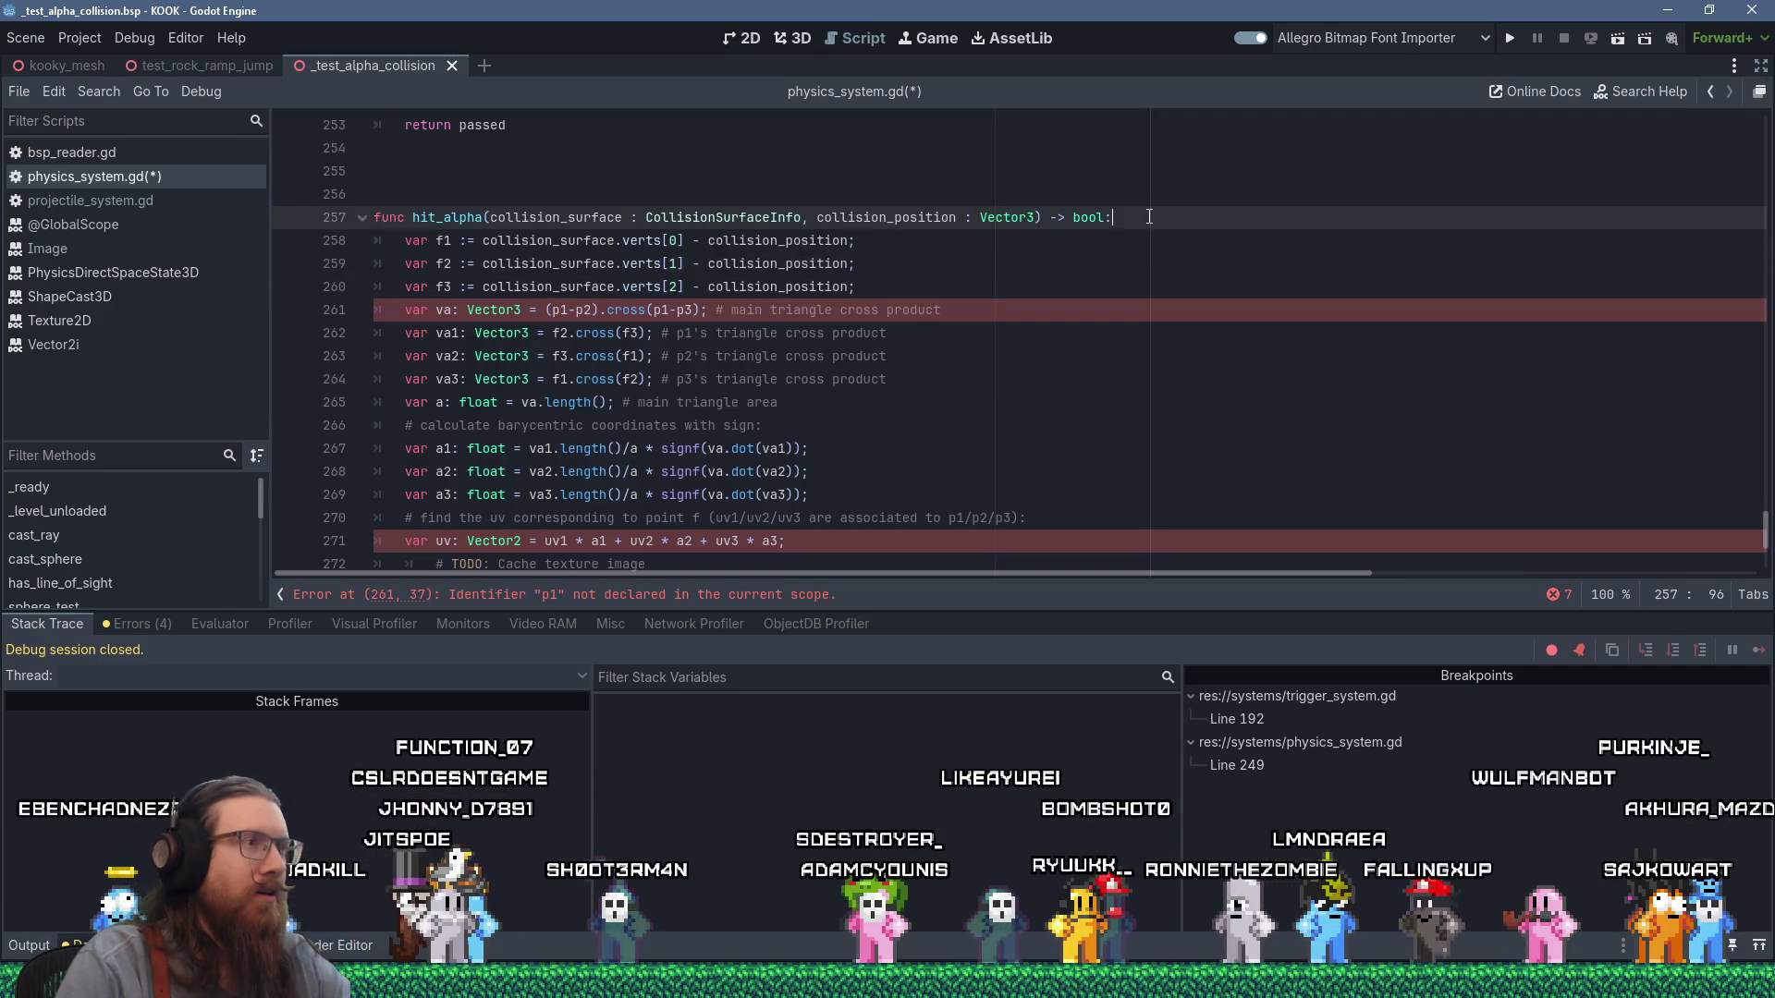
{"action": "key", "text": "Return"}
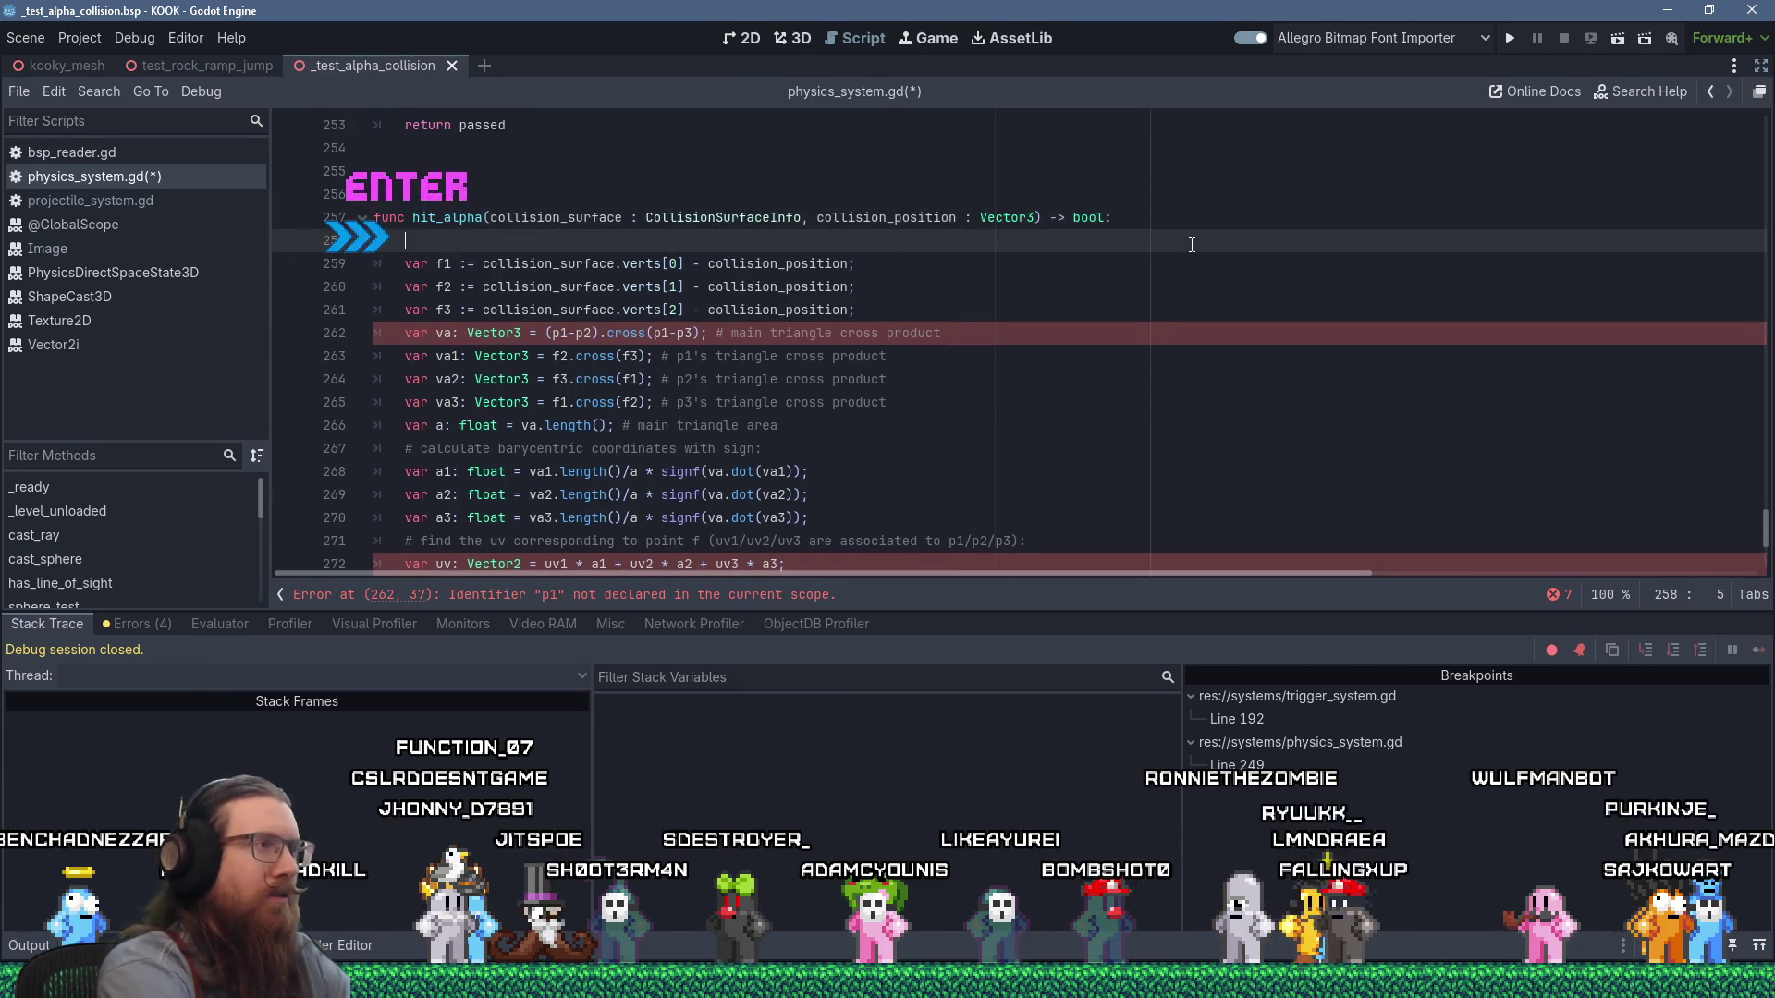
{"action": "type", "text": "var p1 :="}
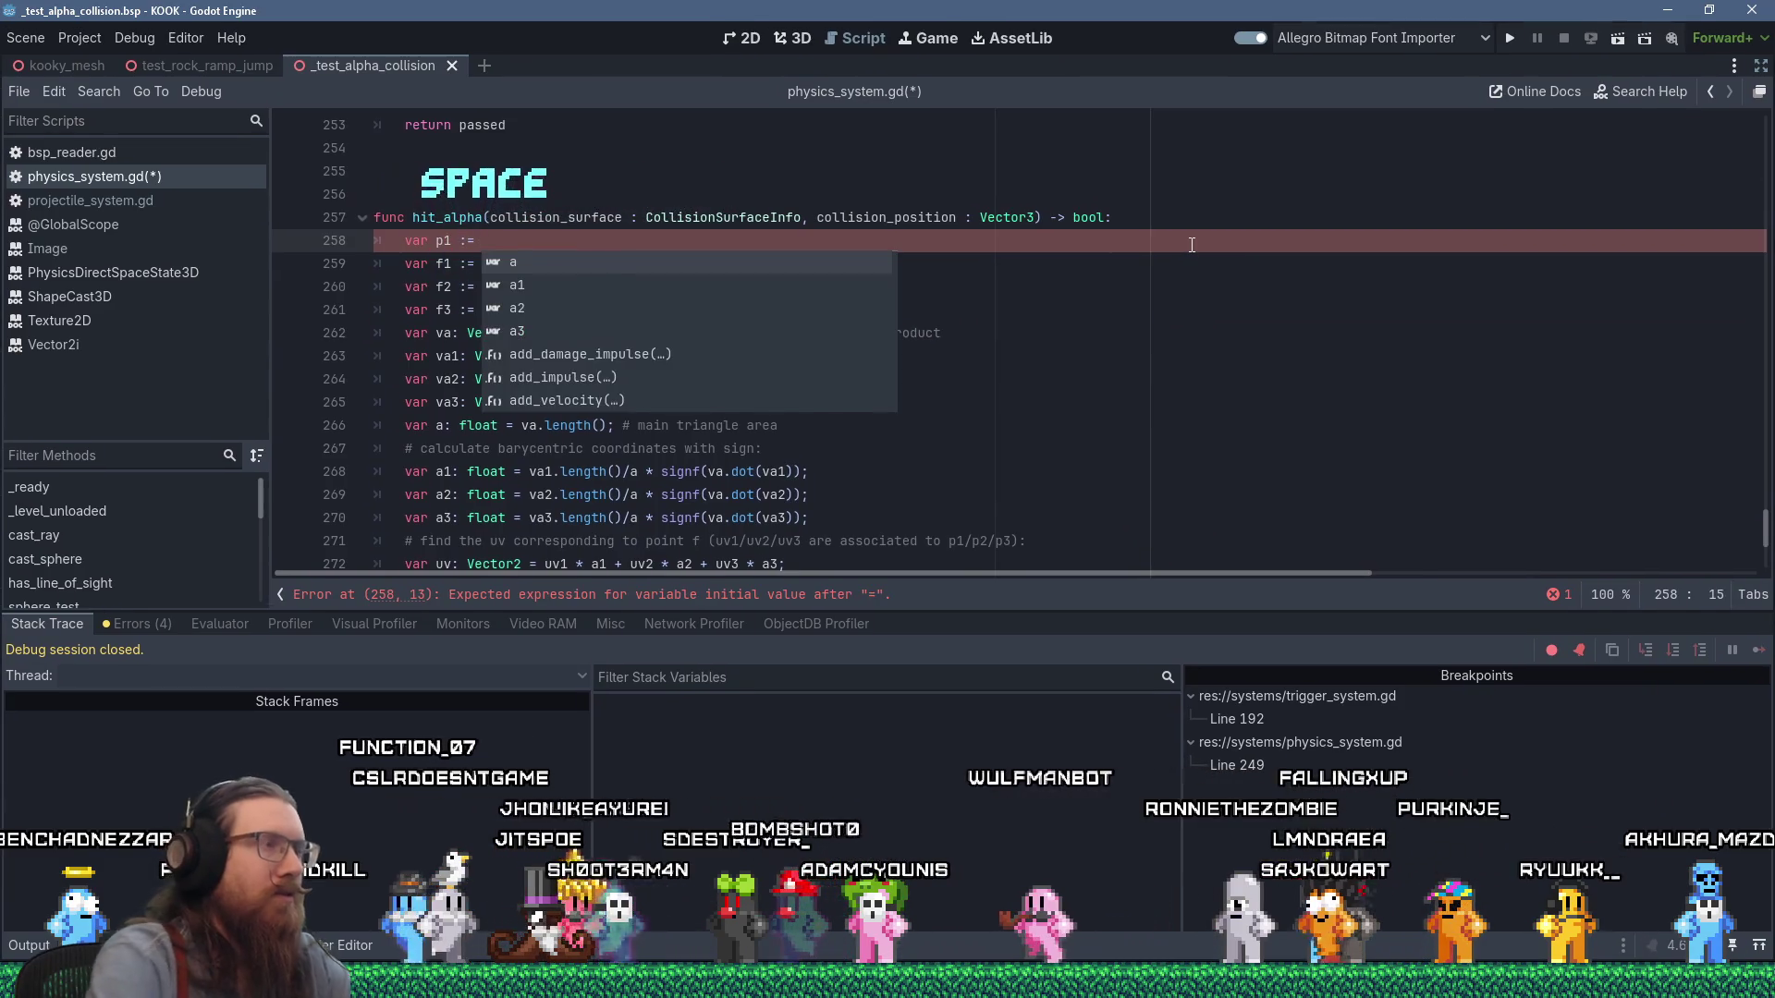
{"action": "left_click_drag", "start_coordinate": [481, 263], "coordinate": [681, 263]}
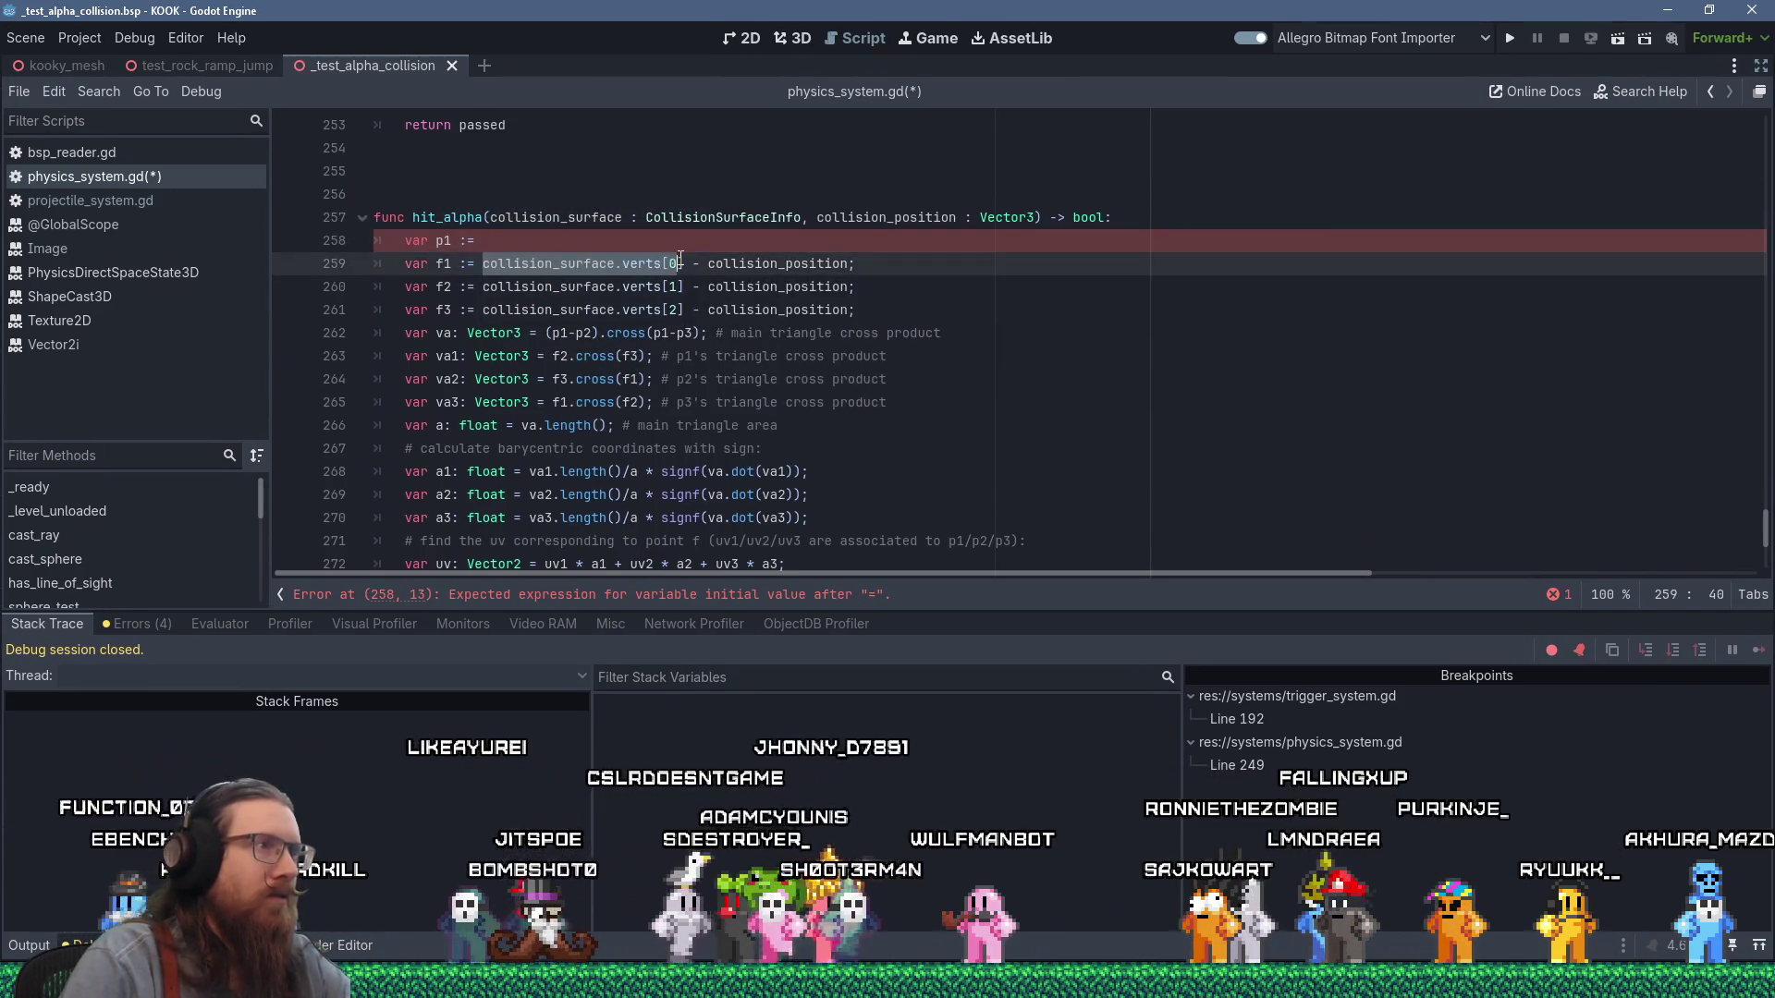
{"action": "key", "text": "shift+Delete"}
{"action": "type", "text": "p1"}
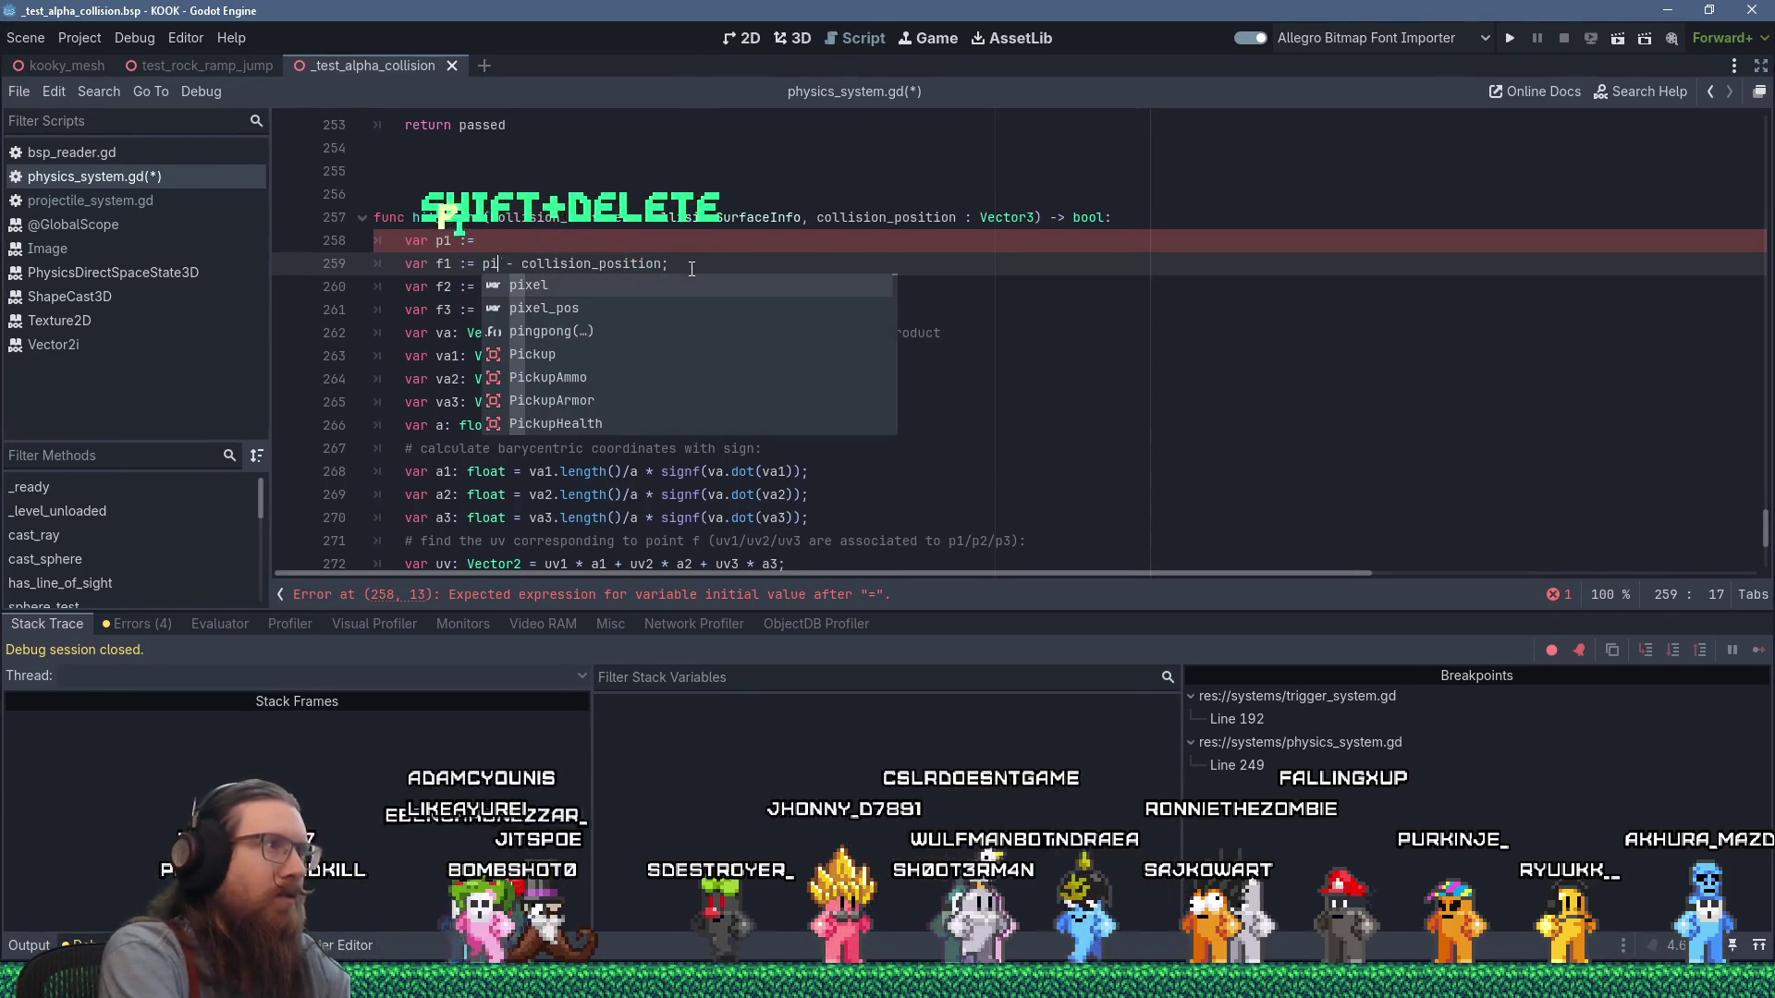
{"action": "key", "text": "Escape"}
{"action": "key", "text": "Up"}
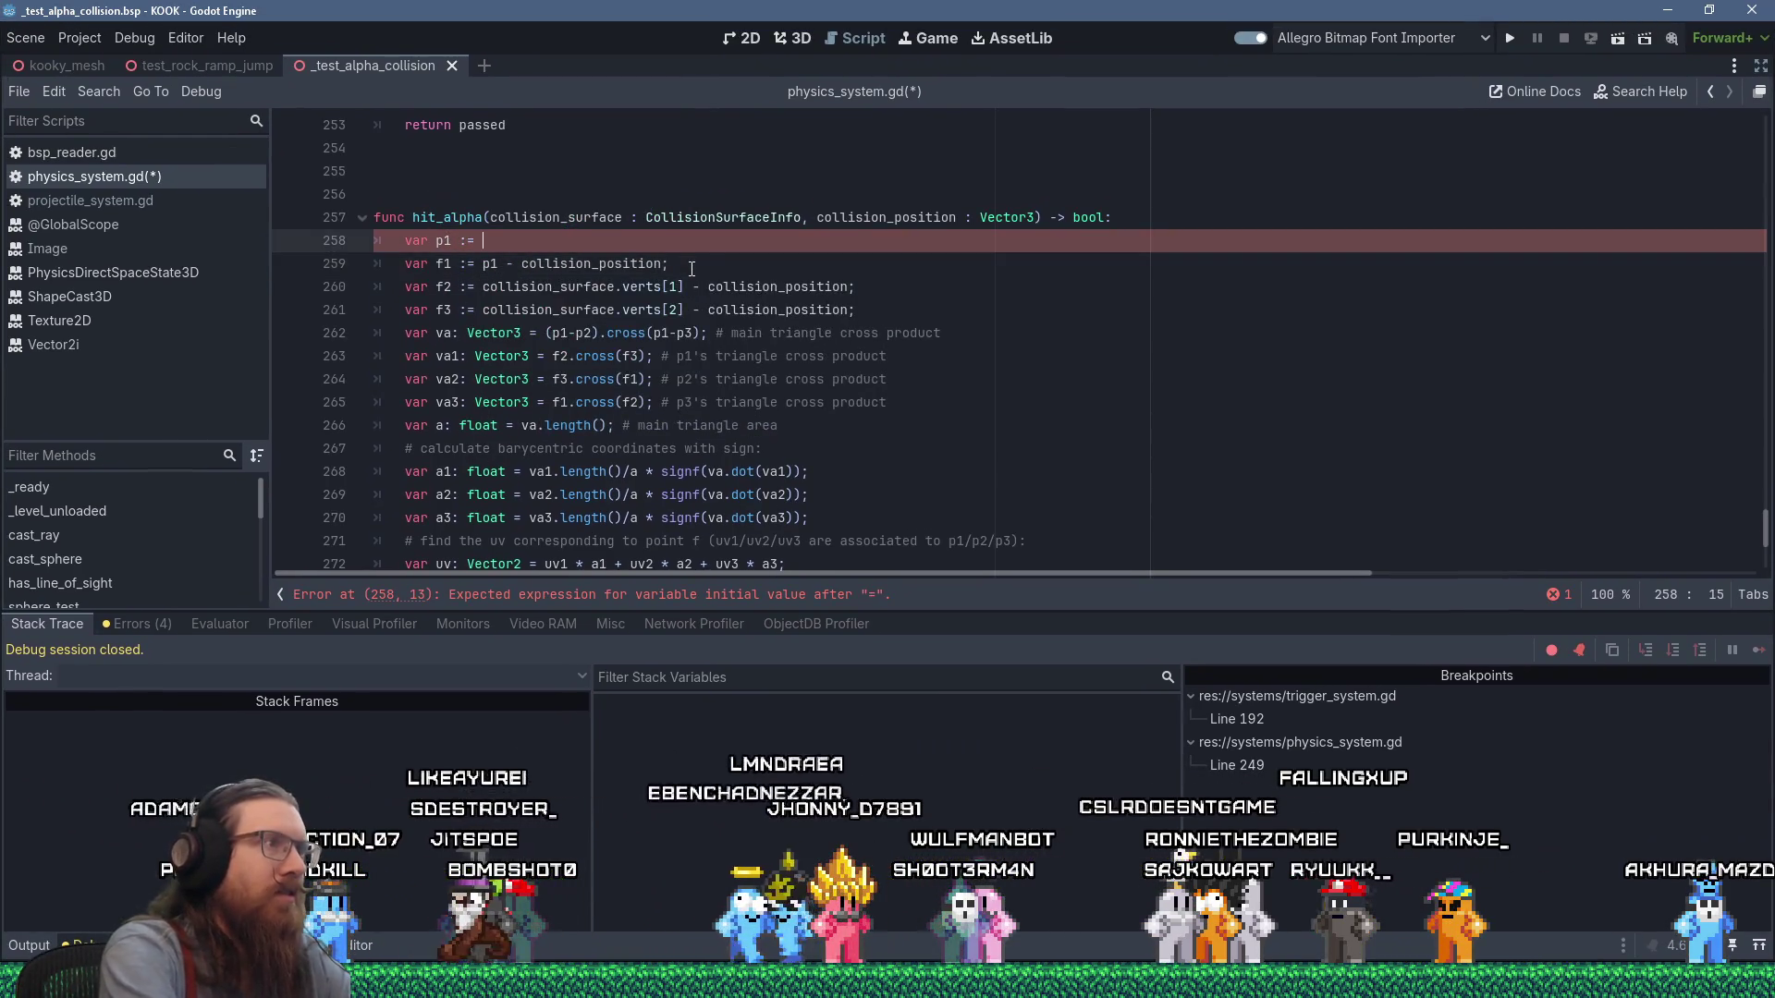
{"action": "type", "text": "collision_surface.verts[0]"}
{"action": "key", "text": "Return"}
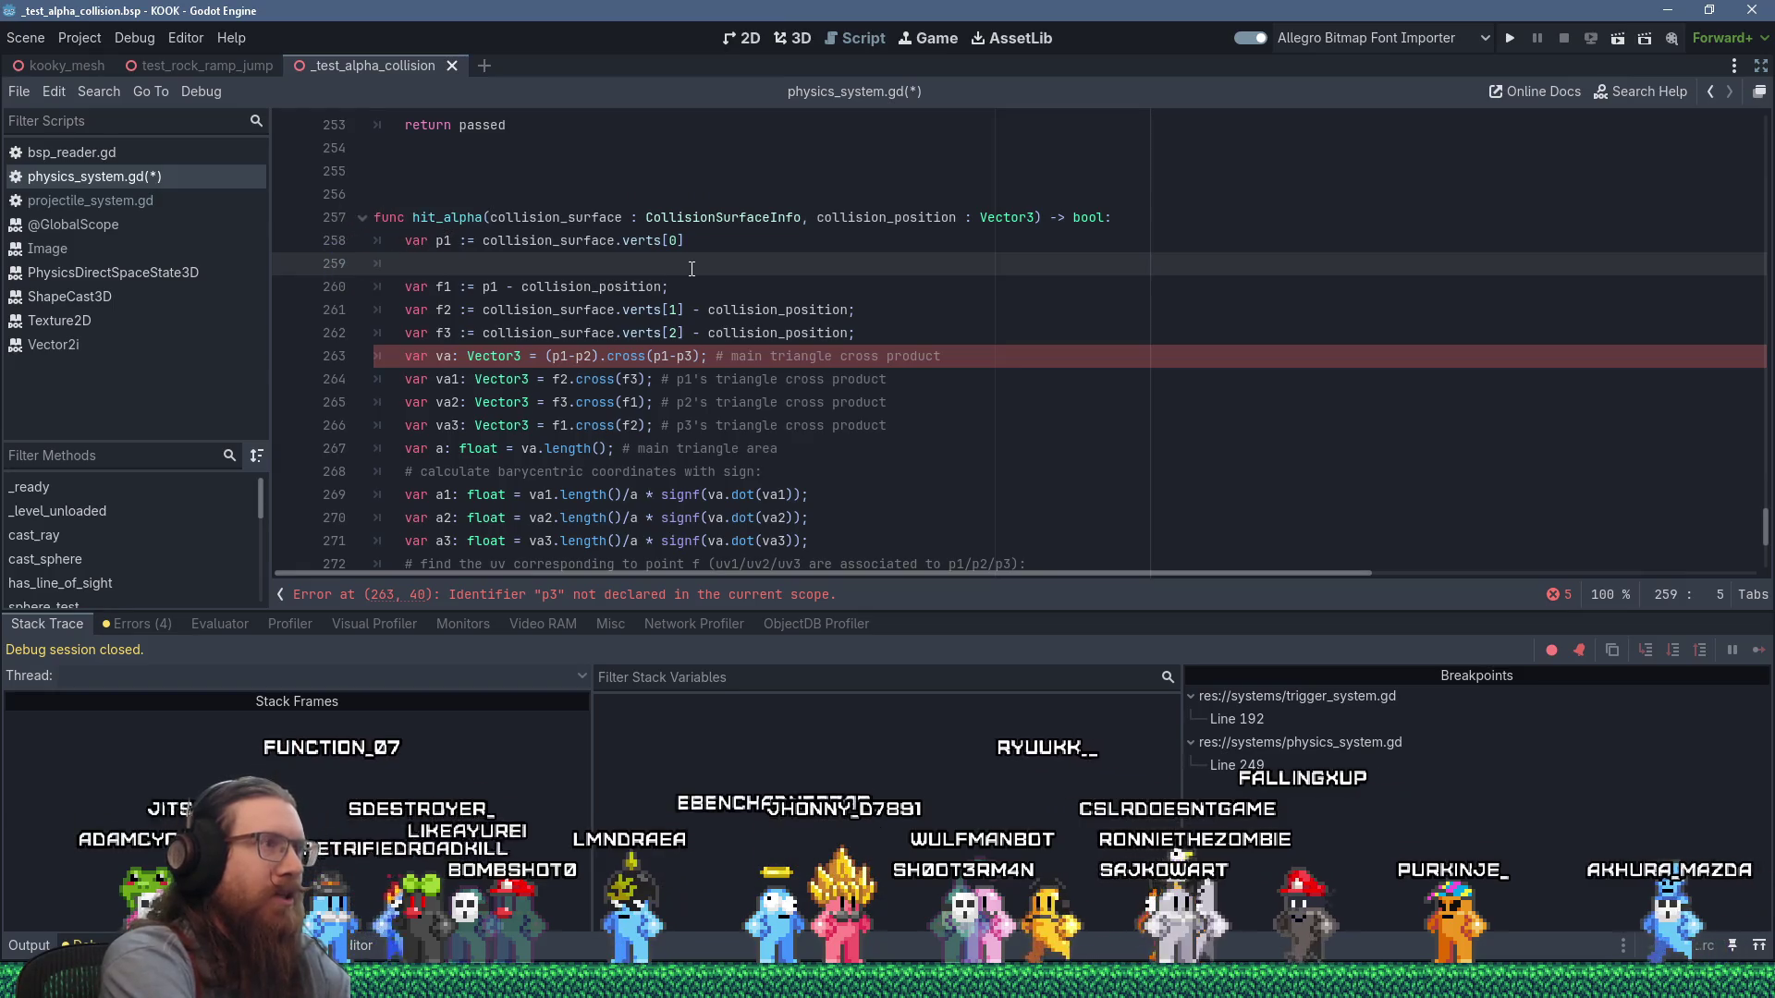
Duplicate the p1 line into p2 and p3 using verts[1] and verts[2].
{"action": "key", "text": "Up"}
{"action": "key", "text": "shift+End"}
{"action": "key", "text": "ctrl+c"}
{"action": "key", "text": "ctrl+v"}
{"action": "key", "text": "ctrl+v"}
{"action": "key", "text": "ctrl+v"}
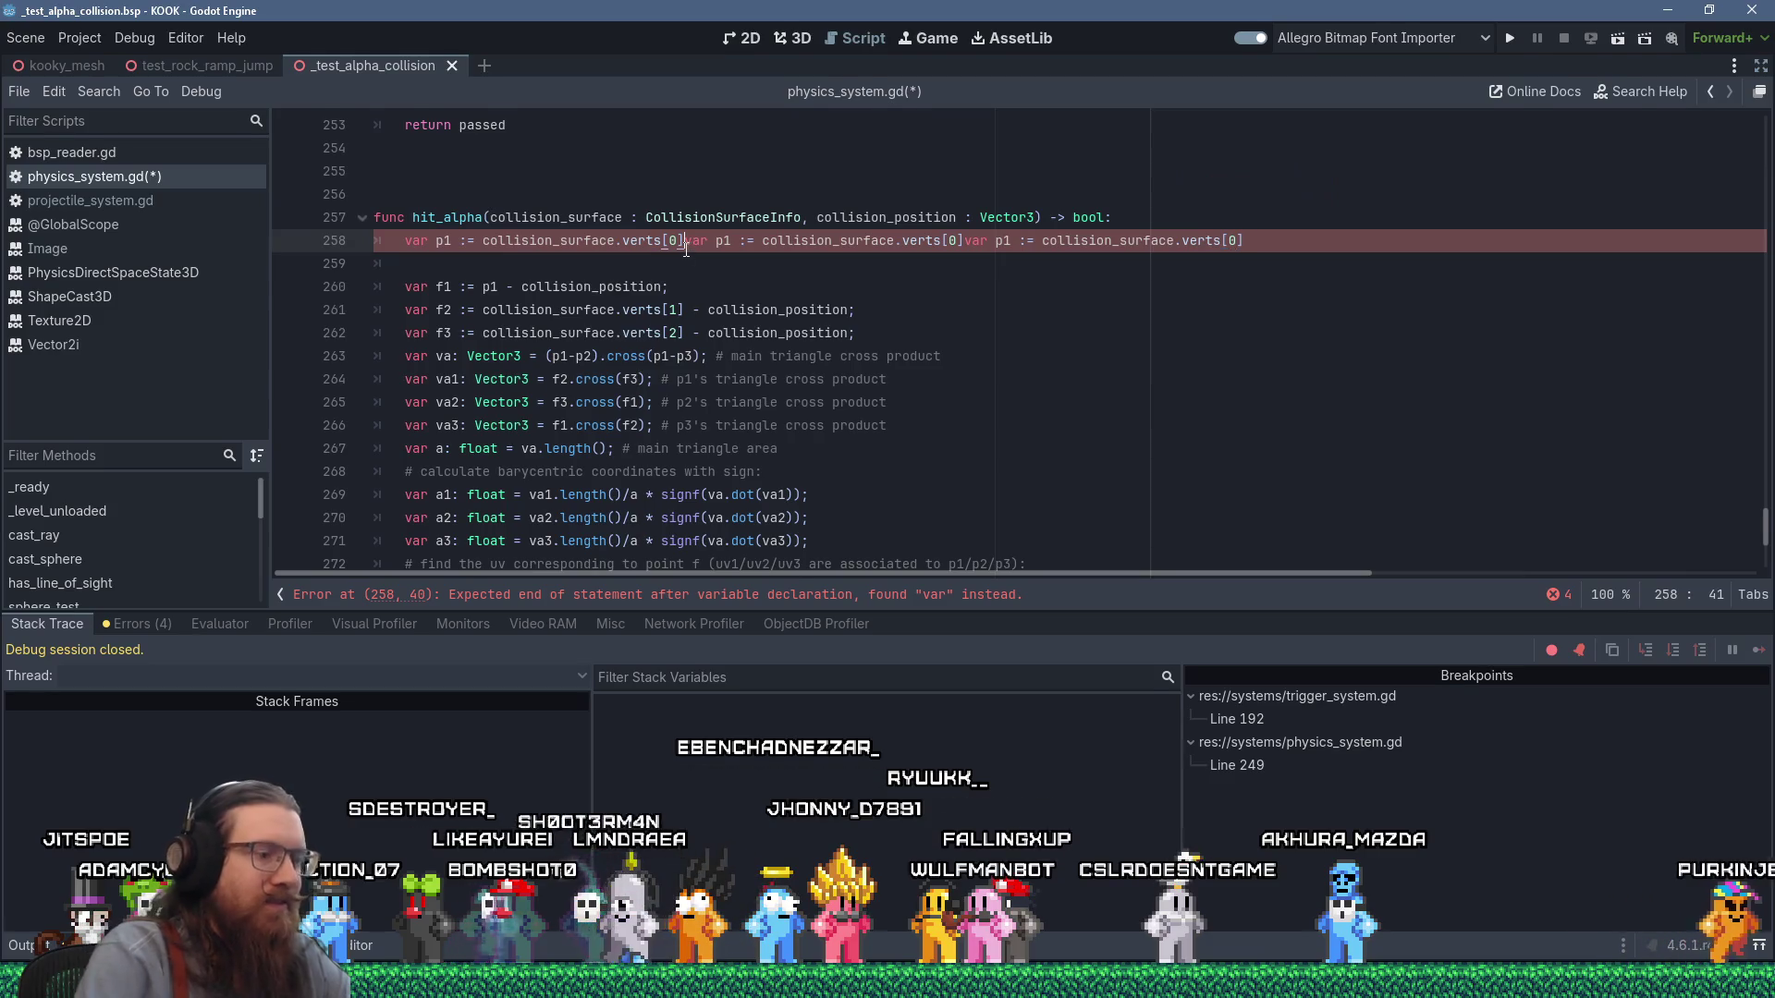
{"action": "key", "text": "Return"}
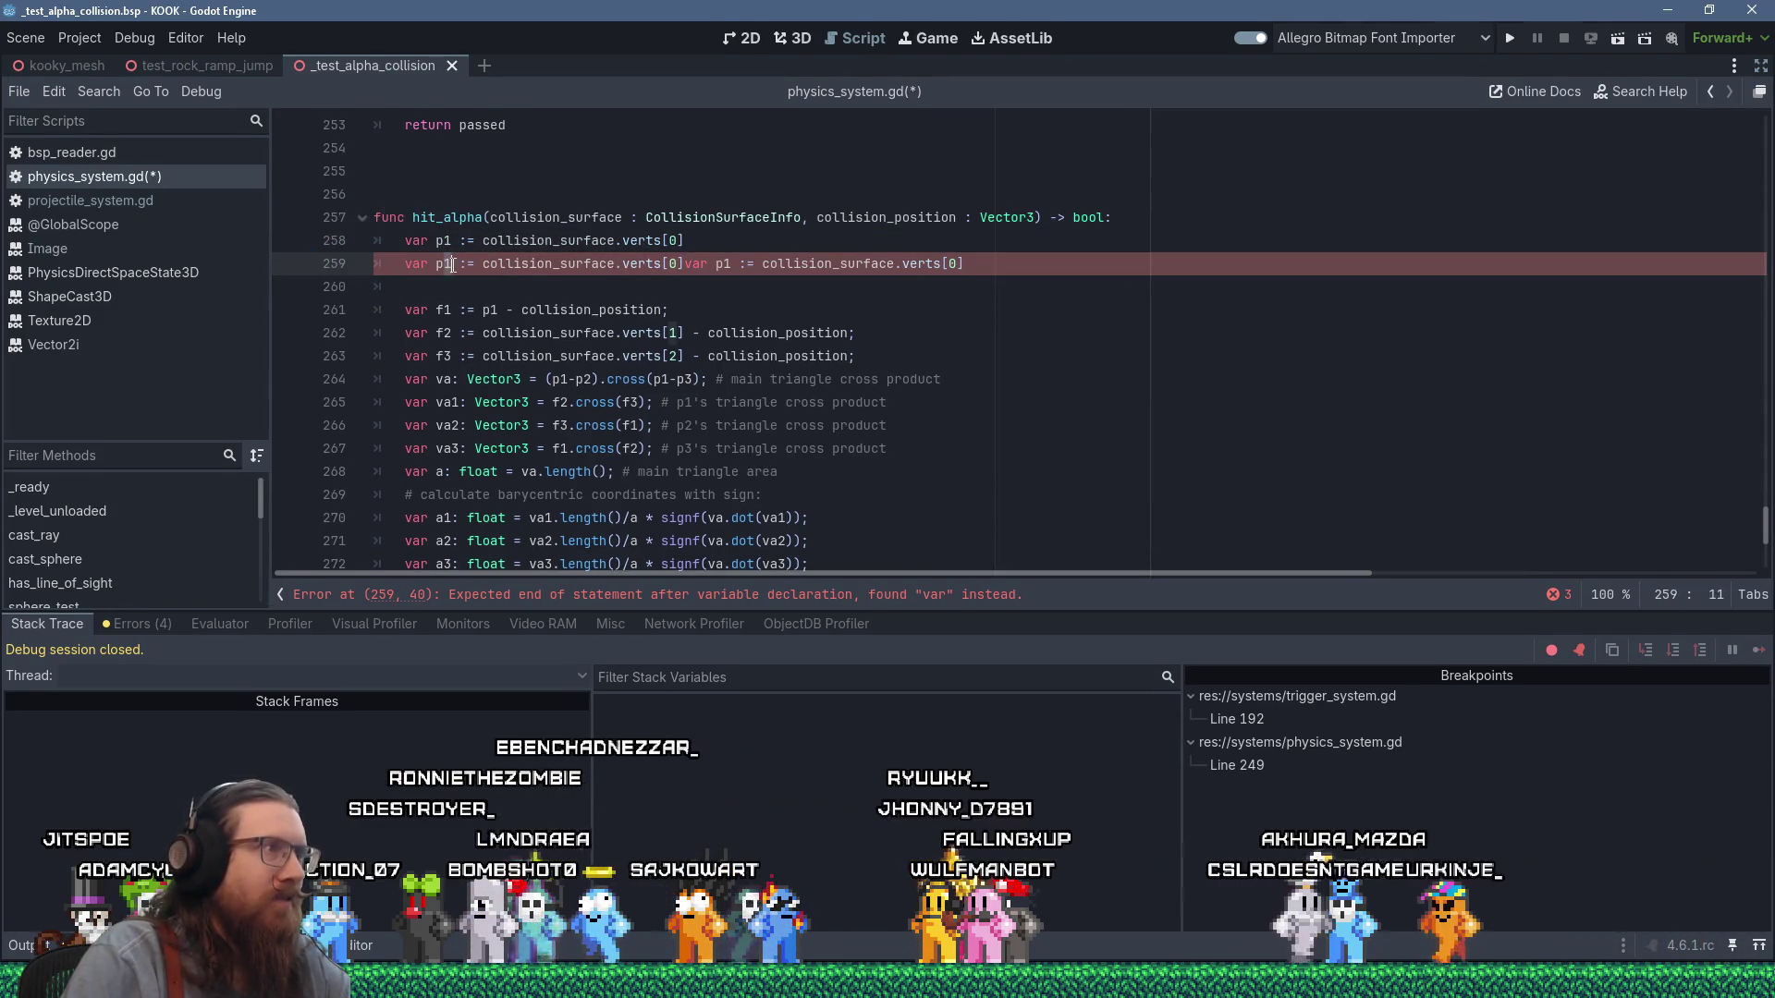
{"action": "type", "text": "2"}
{"action": "double_click", "coordinate": [674, 264]}
{"action": "type", "text": "1"}
{"action": "key", "text": "Right"}
{"action": "key", "text": "Return"}
{"action": "key", "text": "Right"}
{"action": "key", "text": "Right"}
{"action": "key", "text": "Right"}
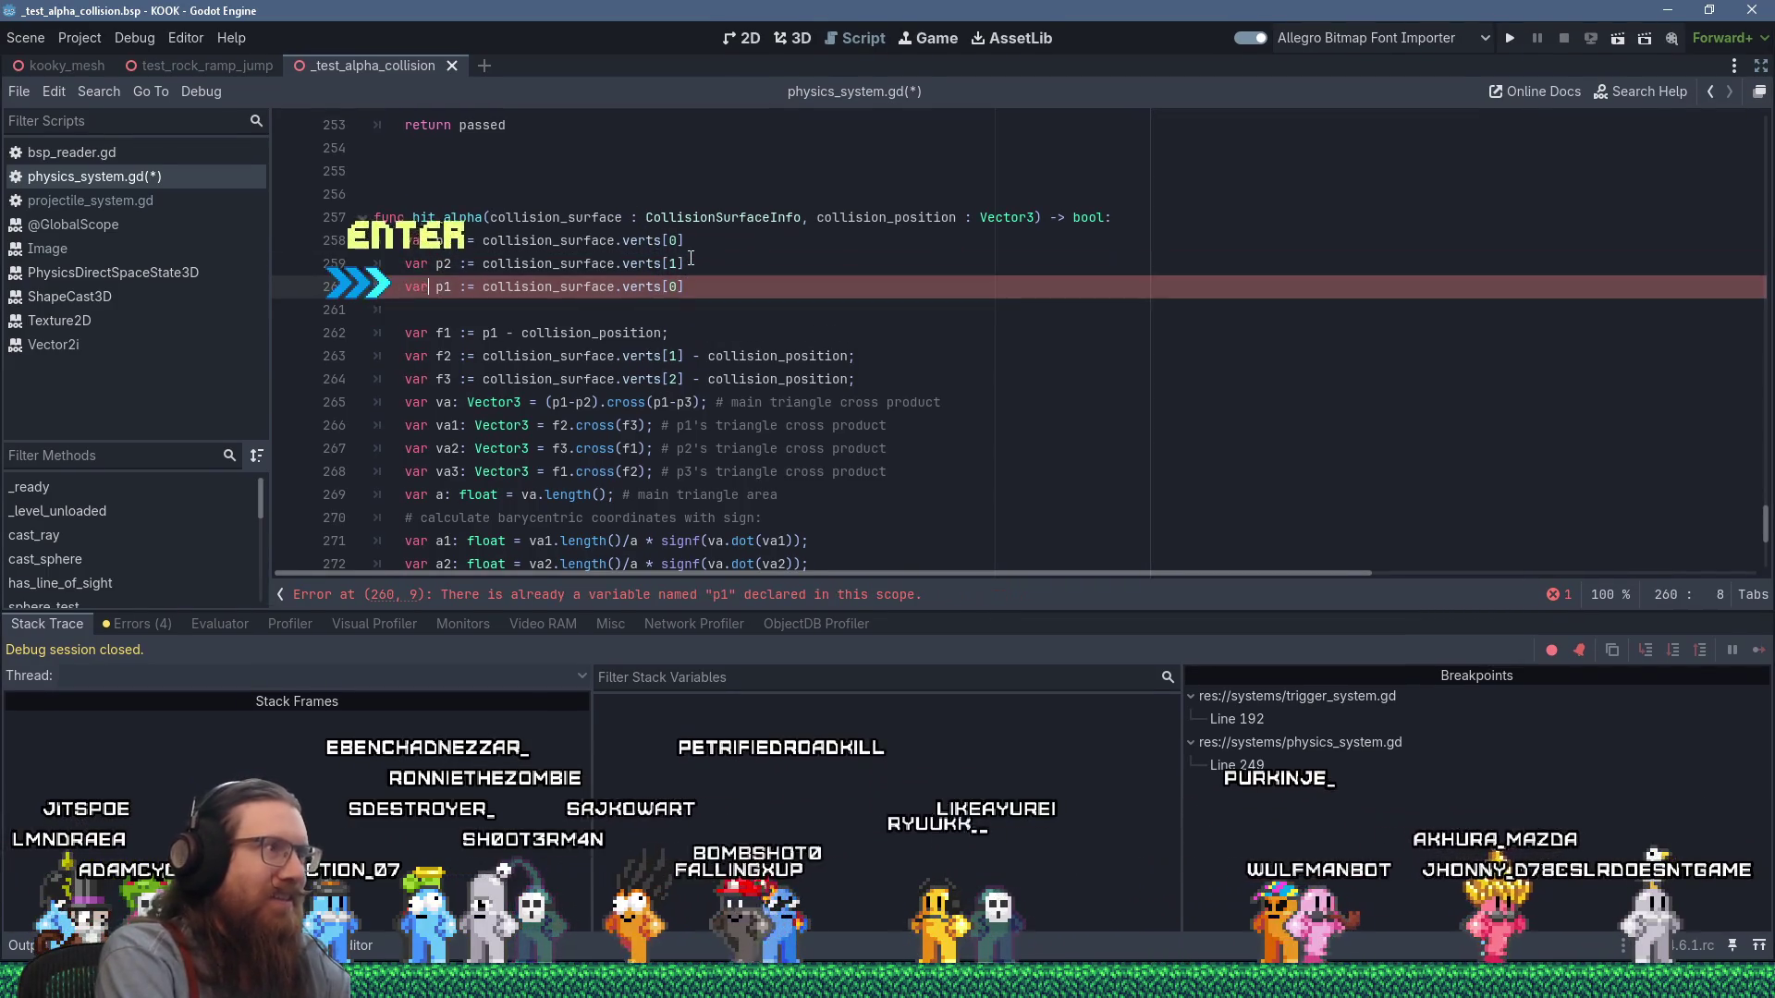
{"action": "key", "text": "Delete"}
{"action": "type", "text": "3"}
{"action": "key", "text": "End"}
{"action": "key", "text": "Left"}
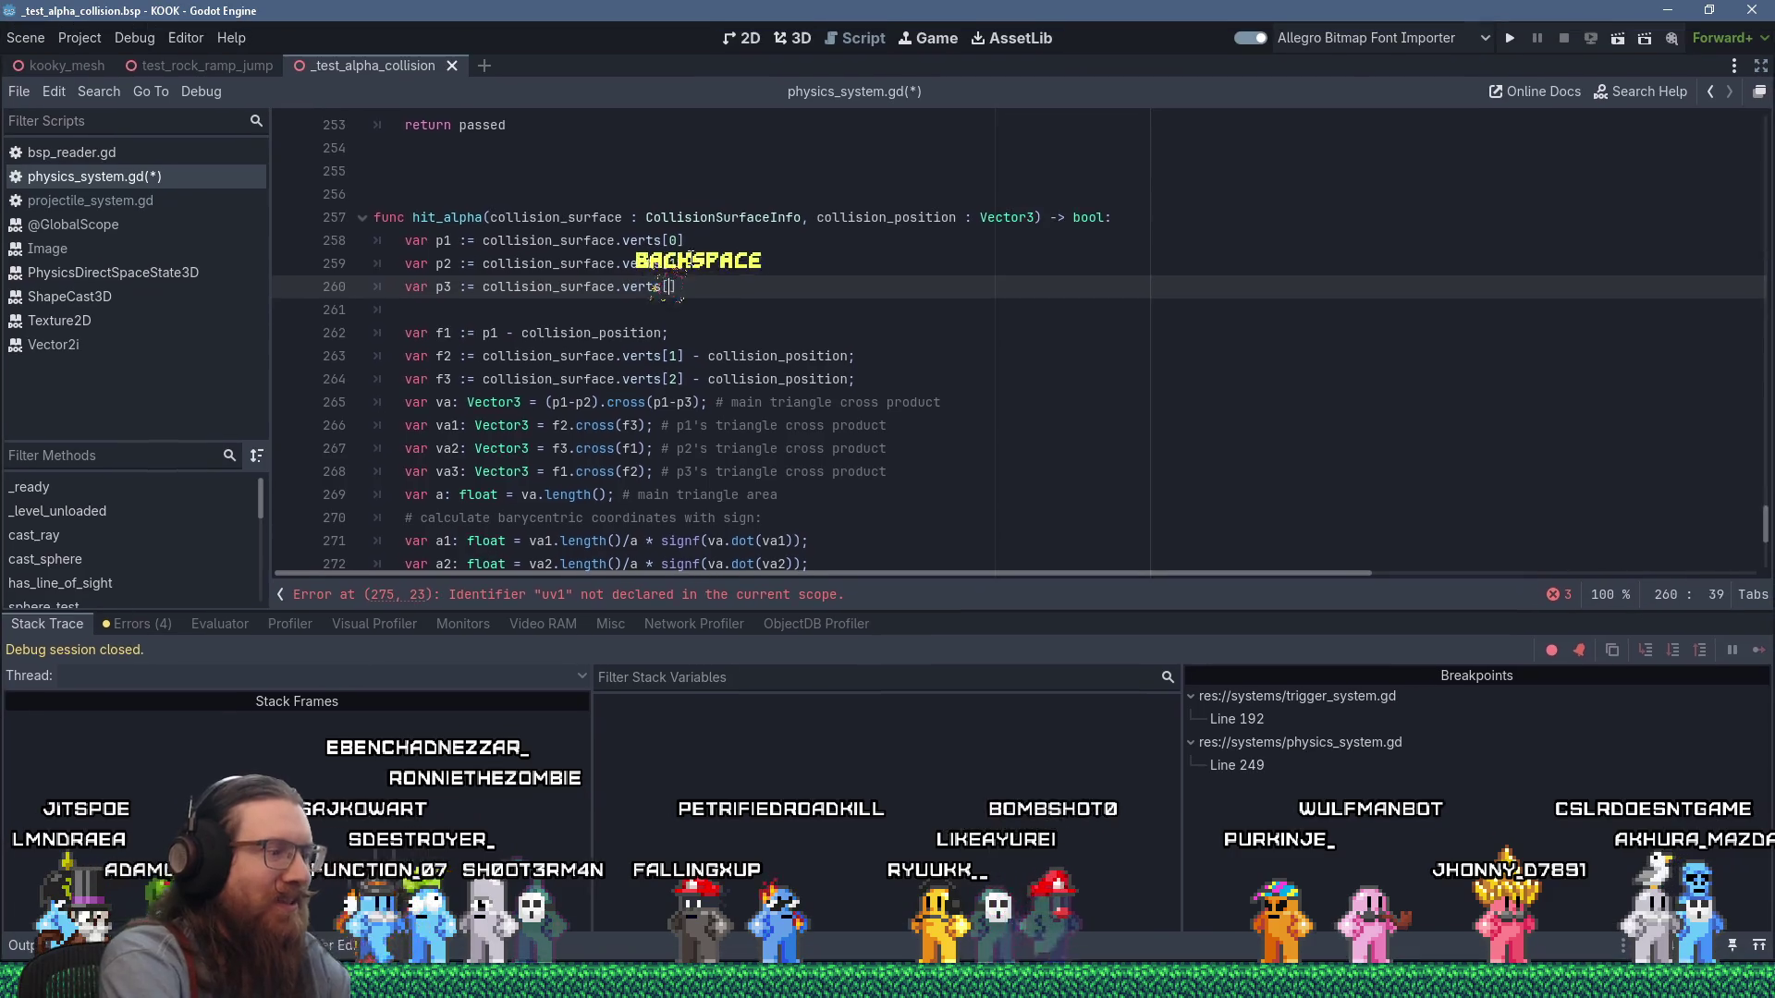
Locate the undeclared uv1 now flagged on line 275.
{"action": "key", "text": "Down"}
{"action": "key", "text": "Down"}
{"action": "scroll", "coordinate": [724, 321], "scroll_direction": "down", "scroll_amount": 2}
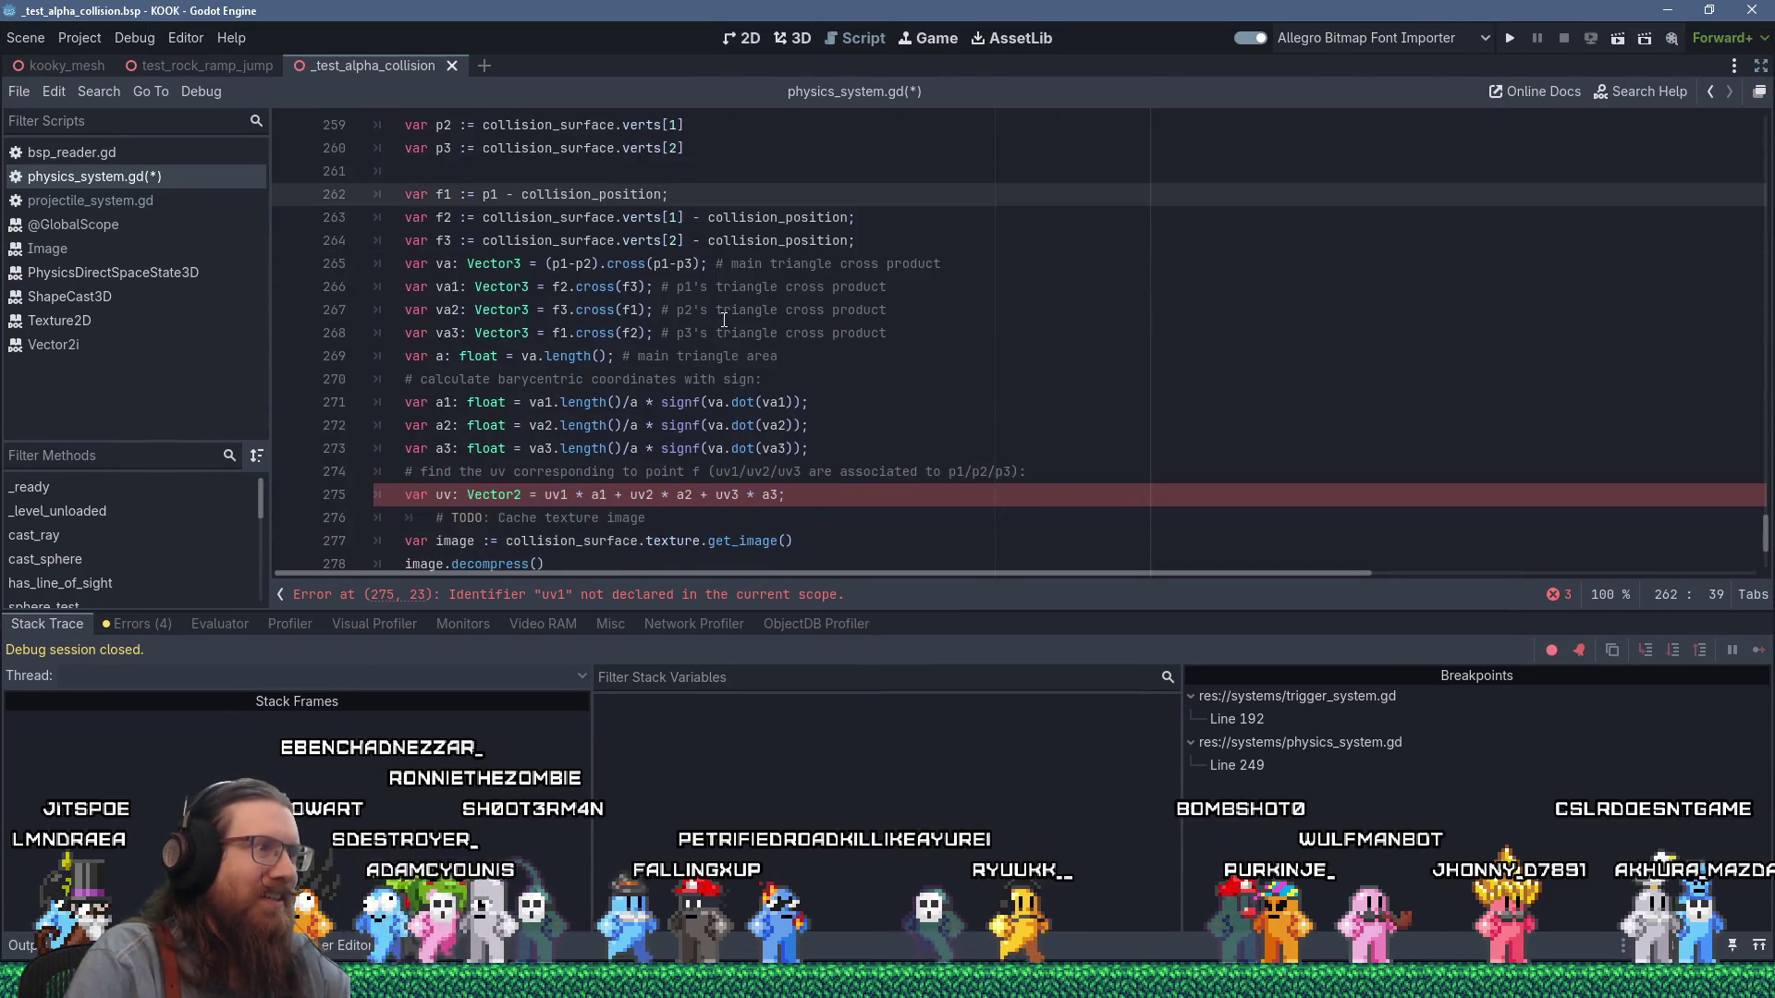
{"action": "scroll", "coordinate": [645, 566], "scroll_direction": "down", "scroll_amount": 2}
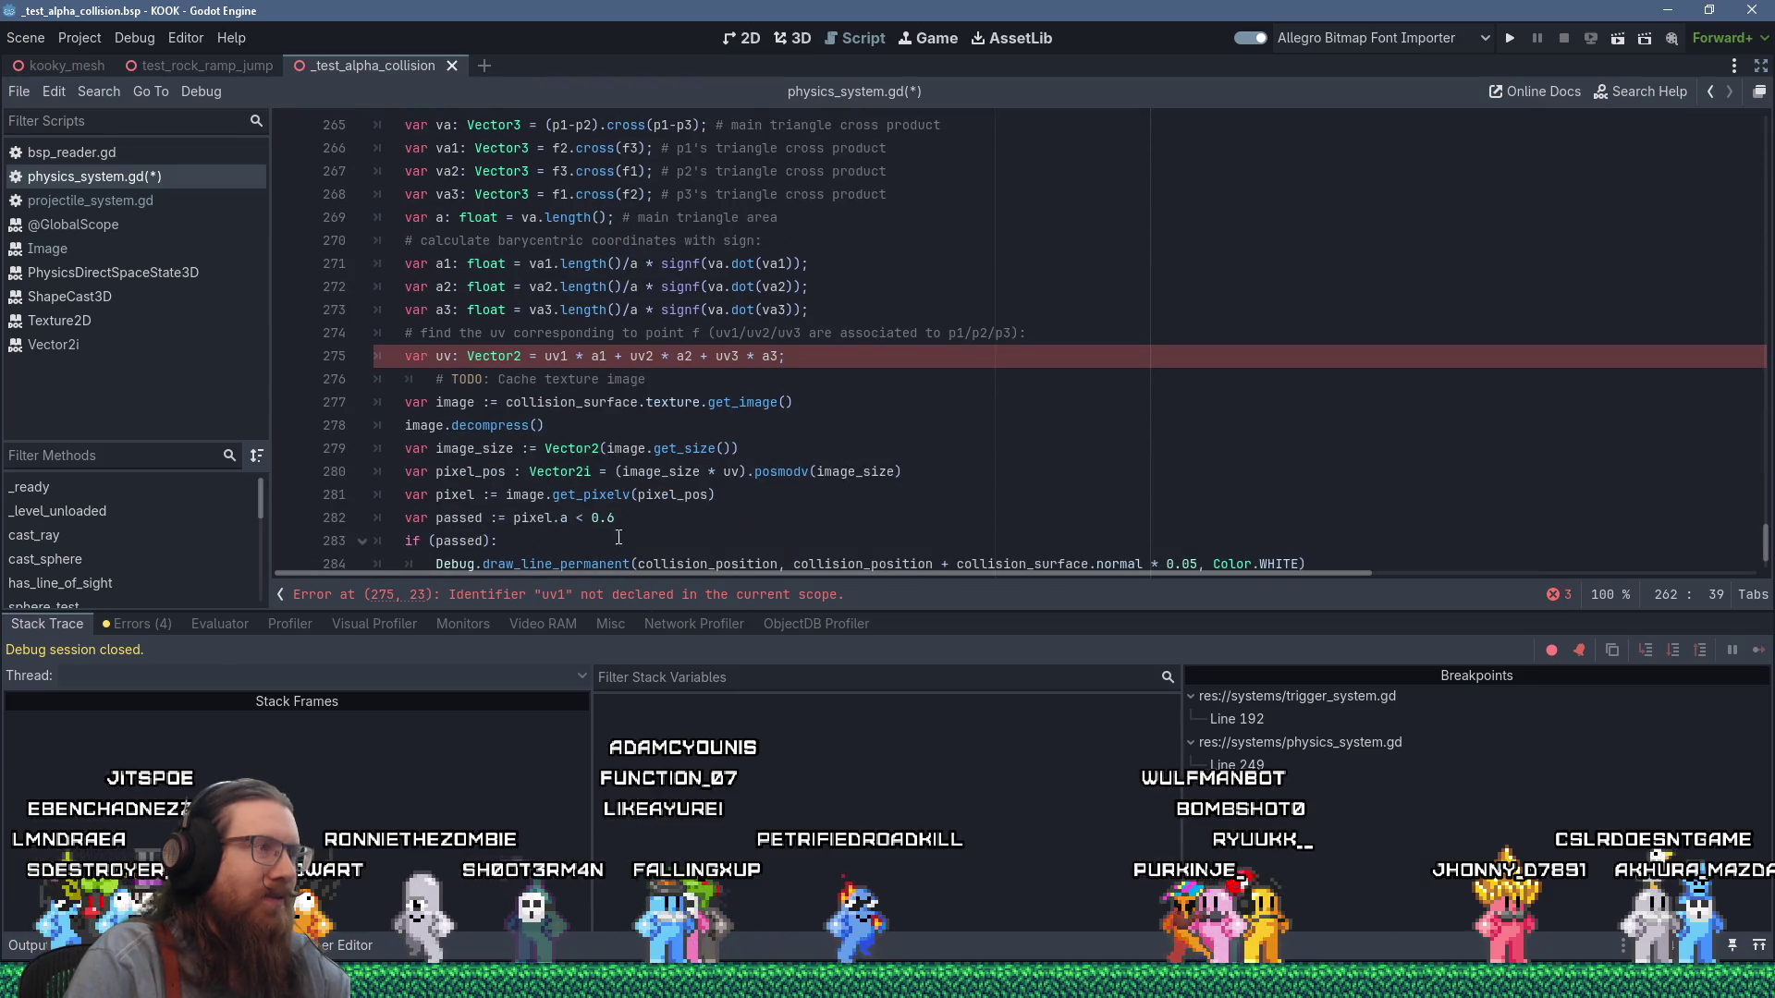
{"action": "double_click", "coordinate": [559, 363]}
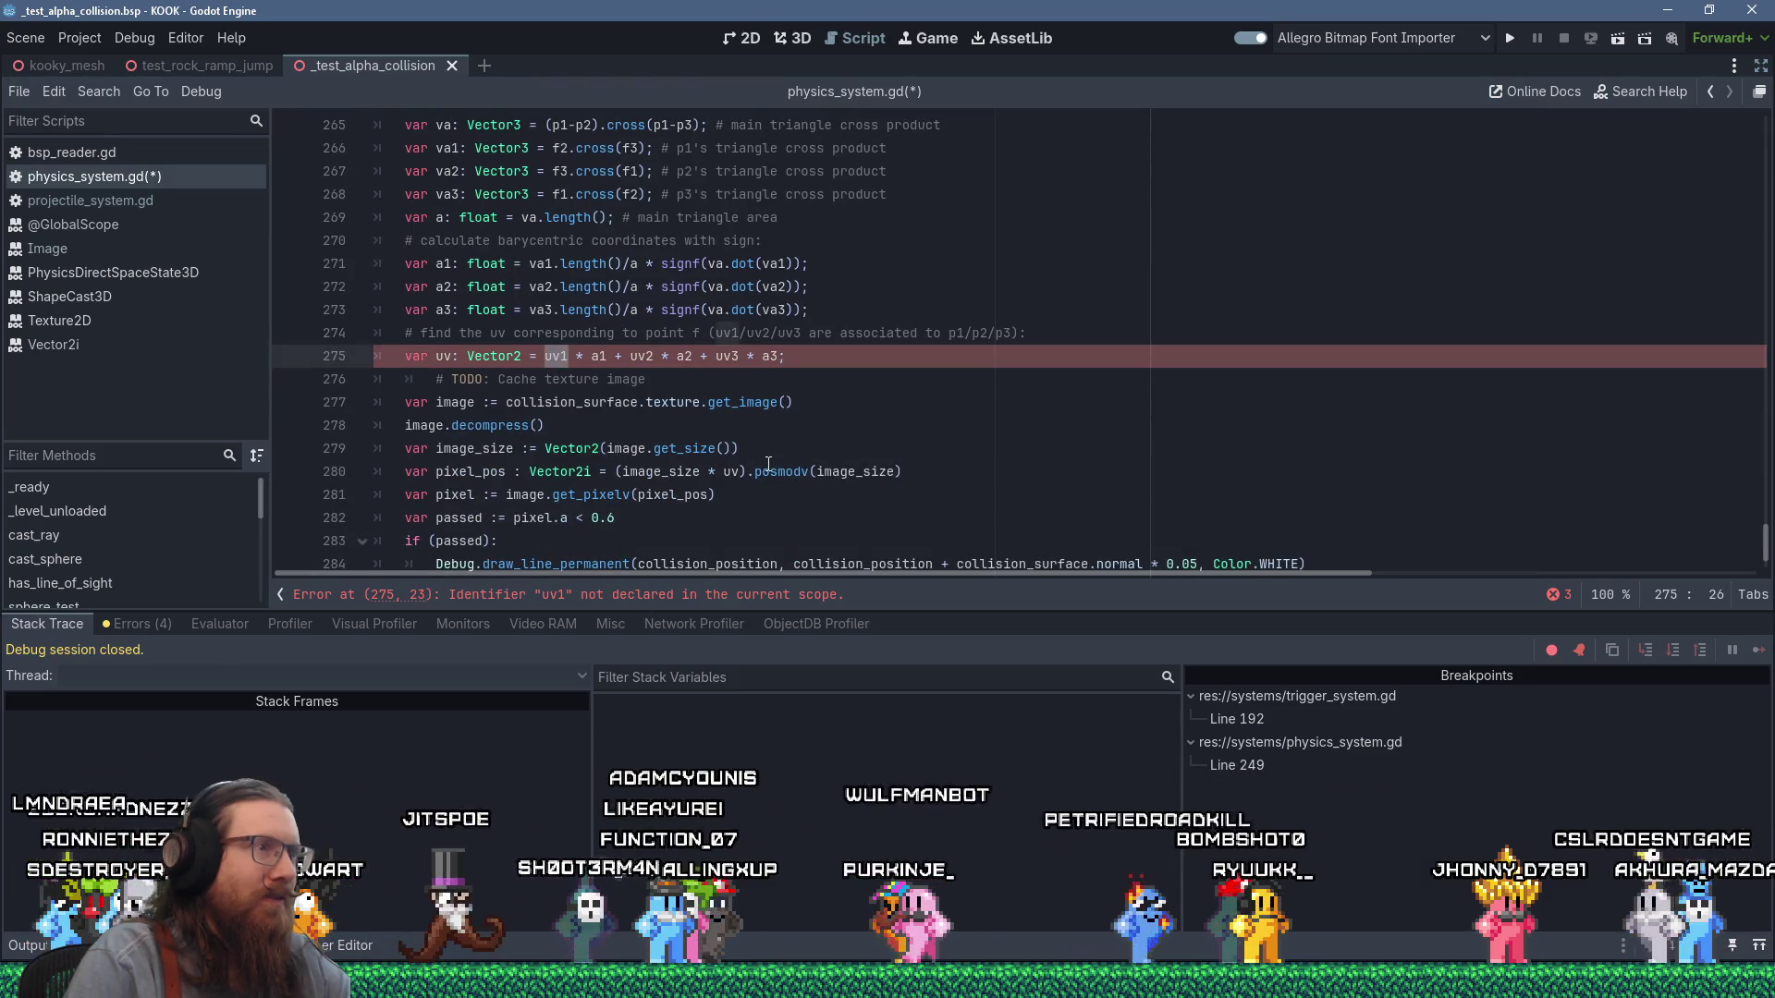
Add var uv1 := collision_surface.uvs[0] above the UV calculation.
{"action": "scroll", "coordinate": [768, 464], "scroll_direction": "up", "scroll_amount": 4}
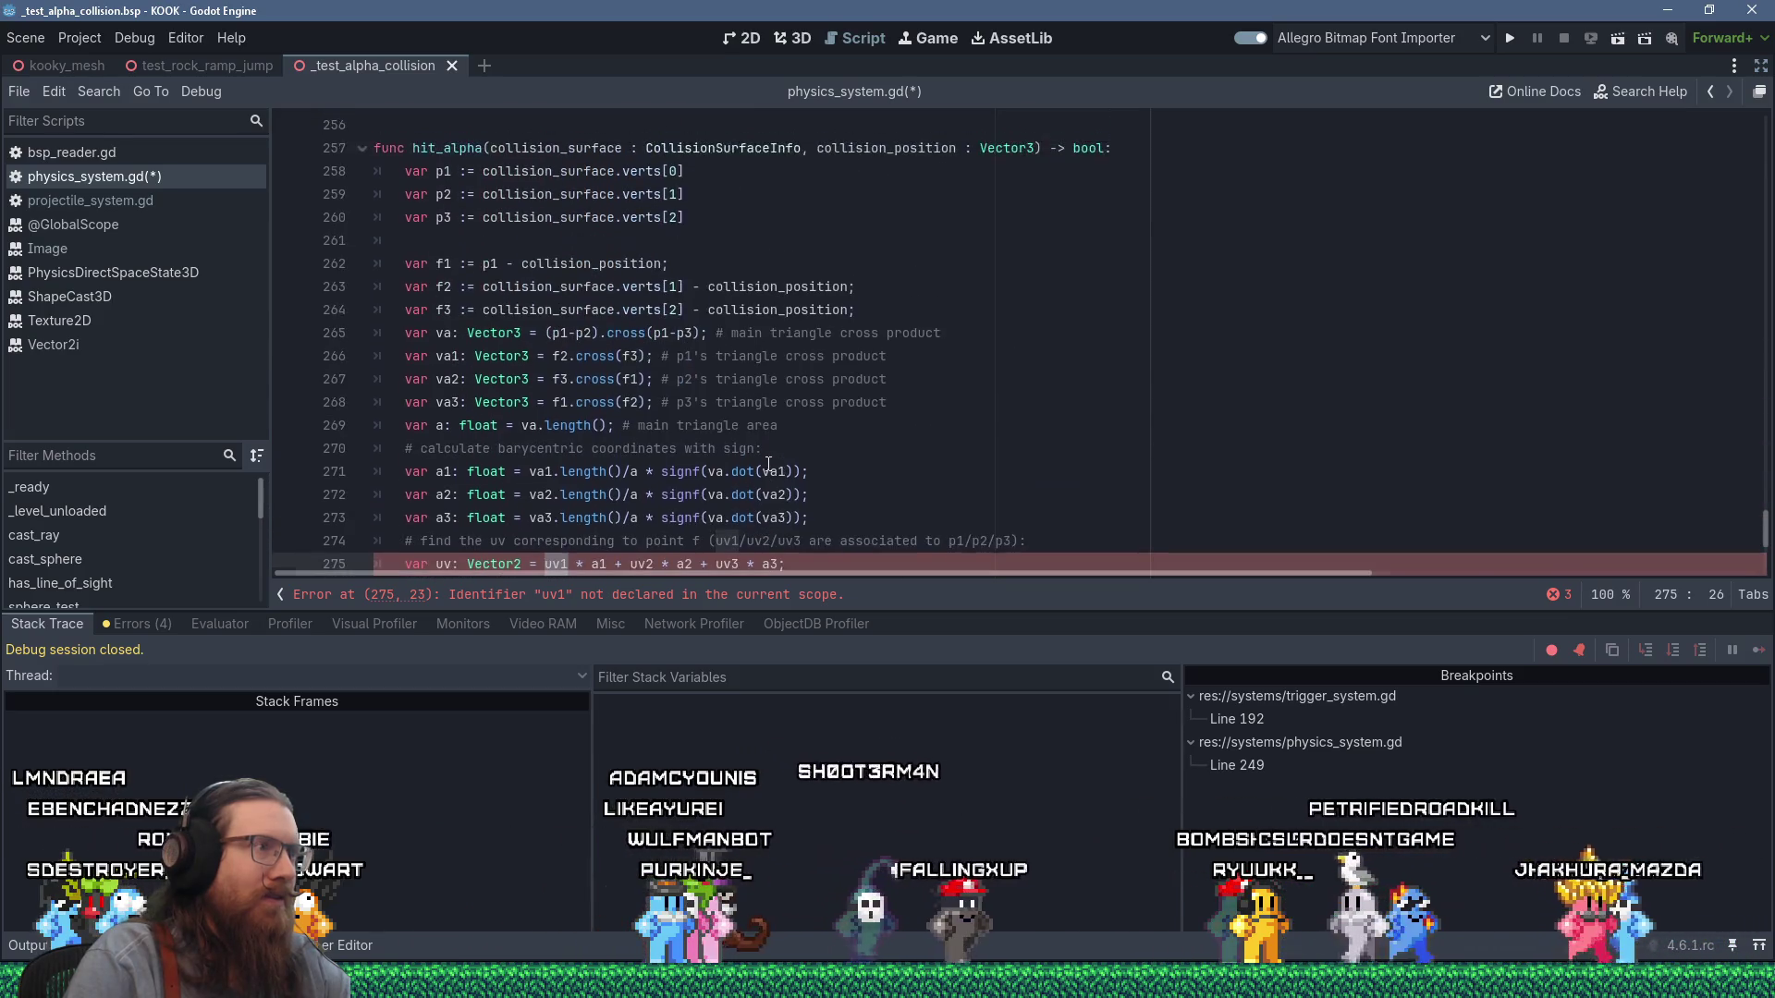
{"action": "scroll", "coordinate": [768, 464], "scroll_direction": "down", "scroll_amount": 3}
{"action": "scroll", "coordinate": [768, 464], "scroll_direction": "down", "scroll_amount": 2}
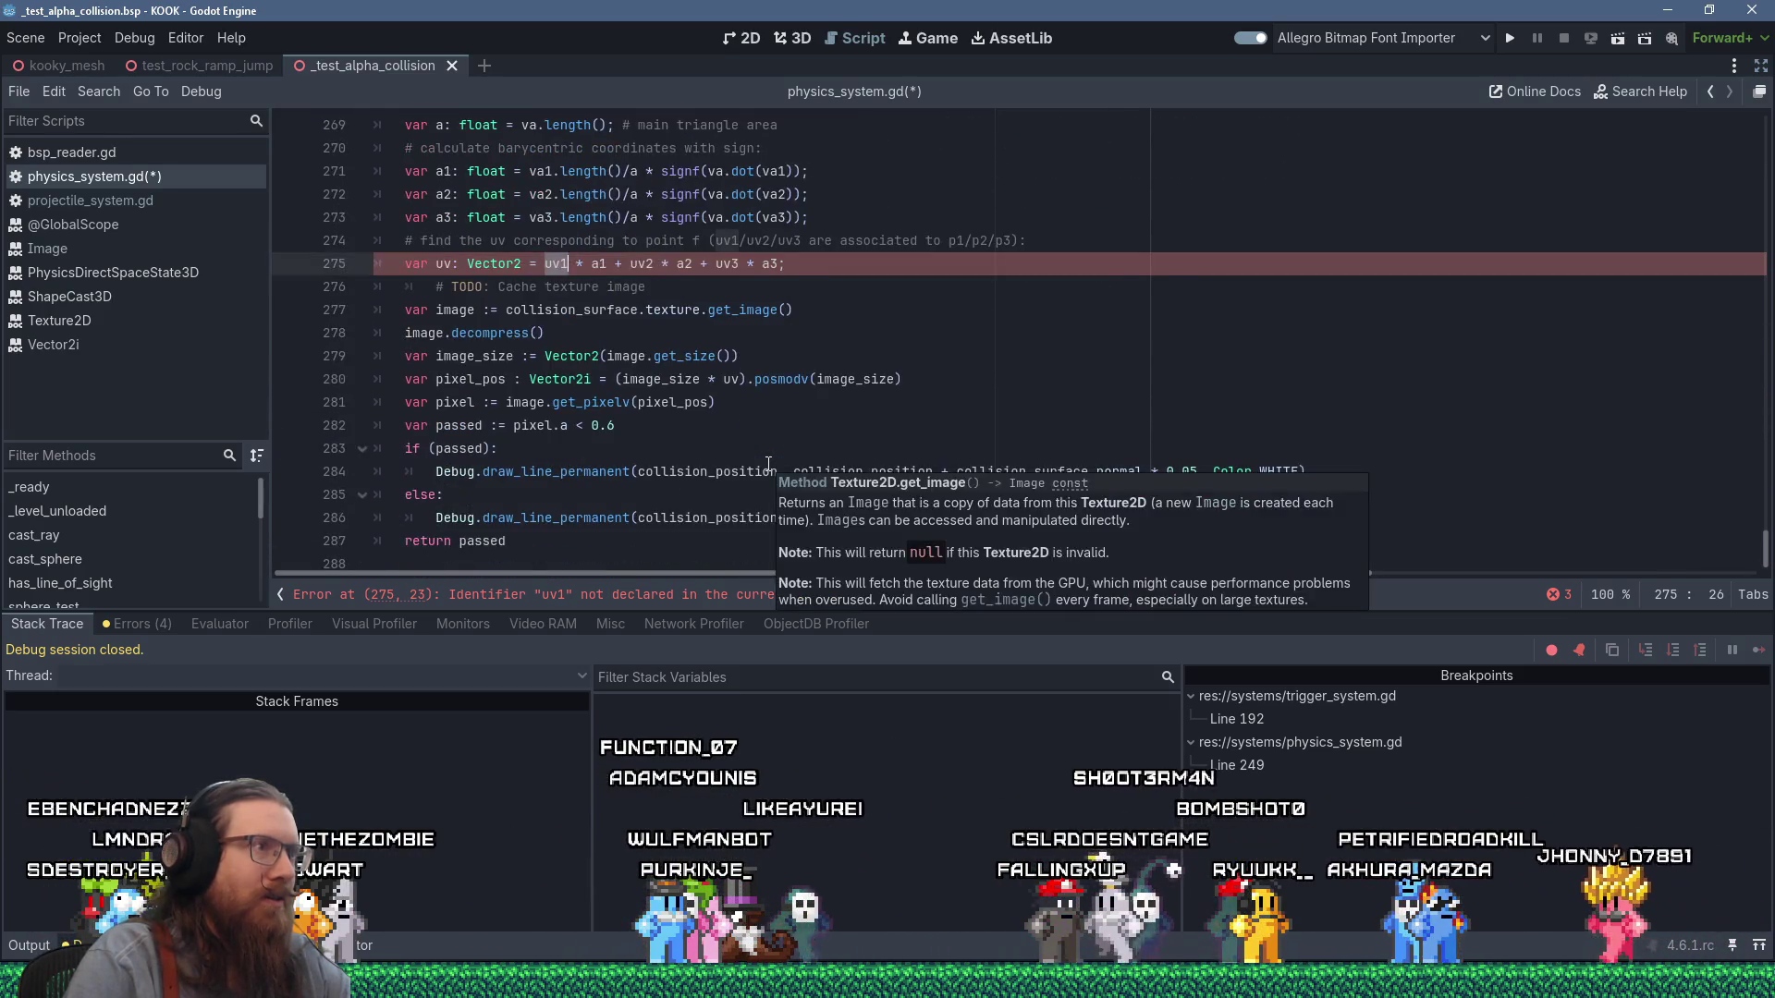
{"action": "scroll", "coordinate": [647, 388], "scroll_direction": "up", "scroll_amount": 1}
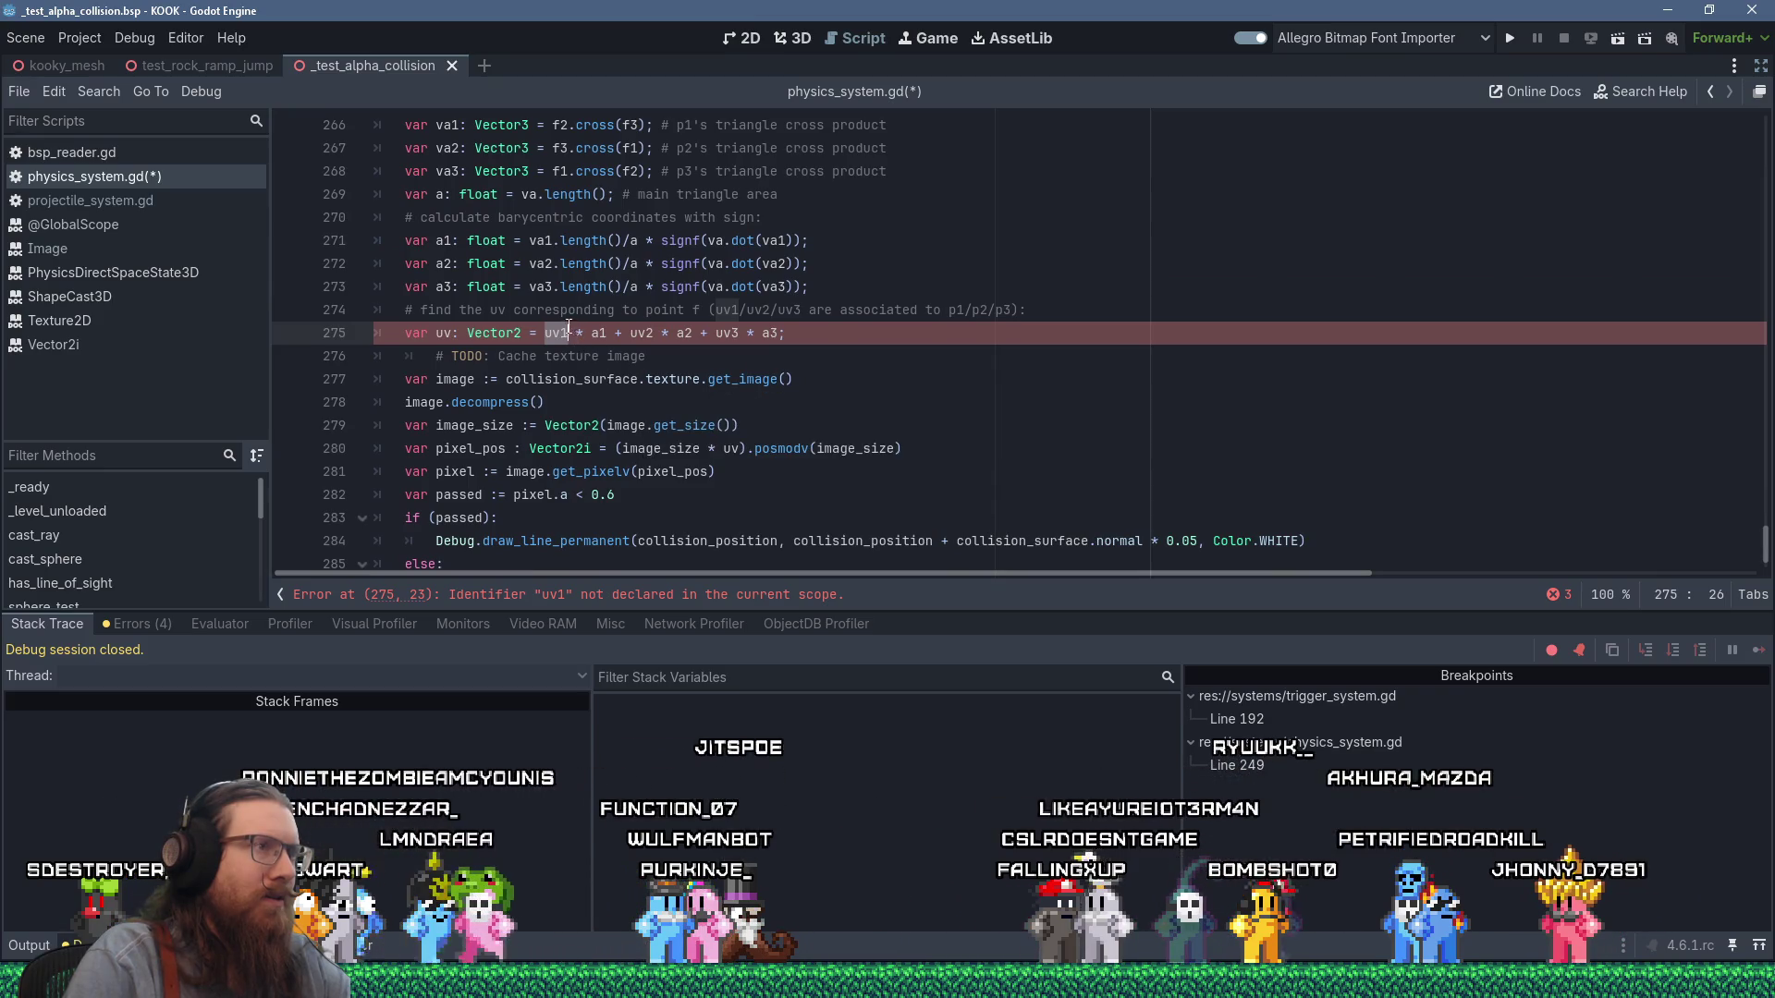
{"action": "left_click", "coordinate": [1036, 314]}
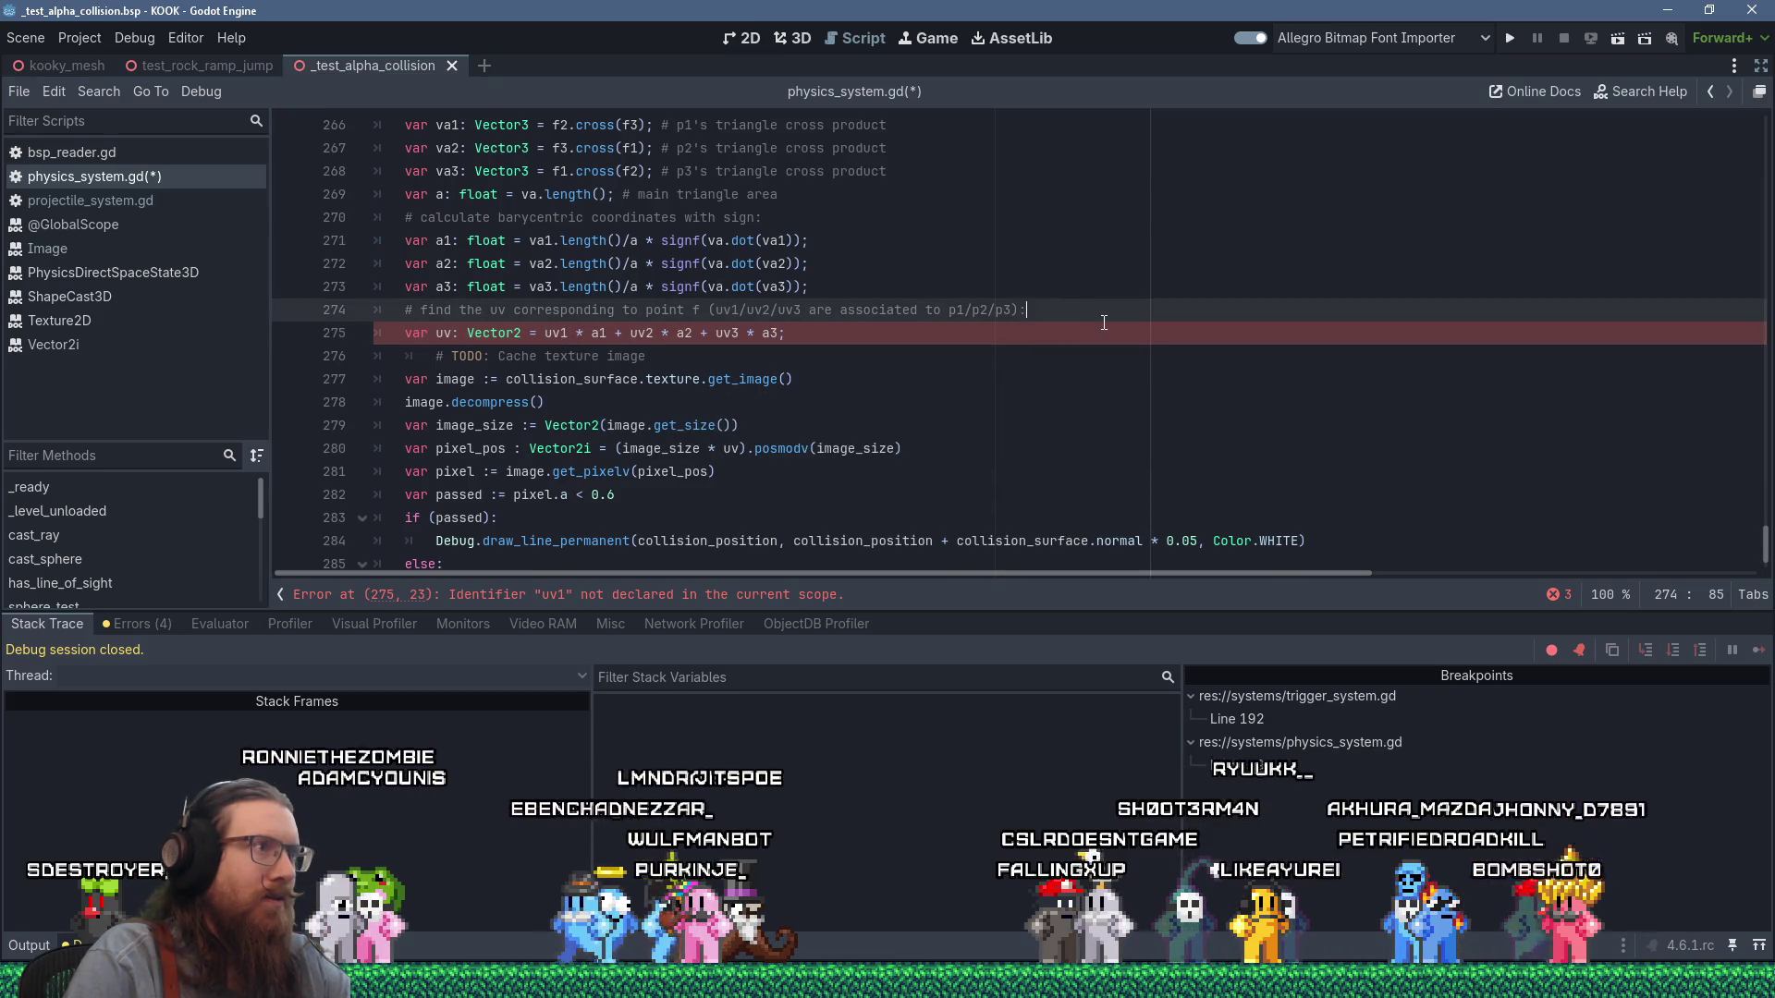
{"action": "key", "text": "Return"}
{"action": "type", "text": "va"}
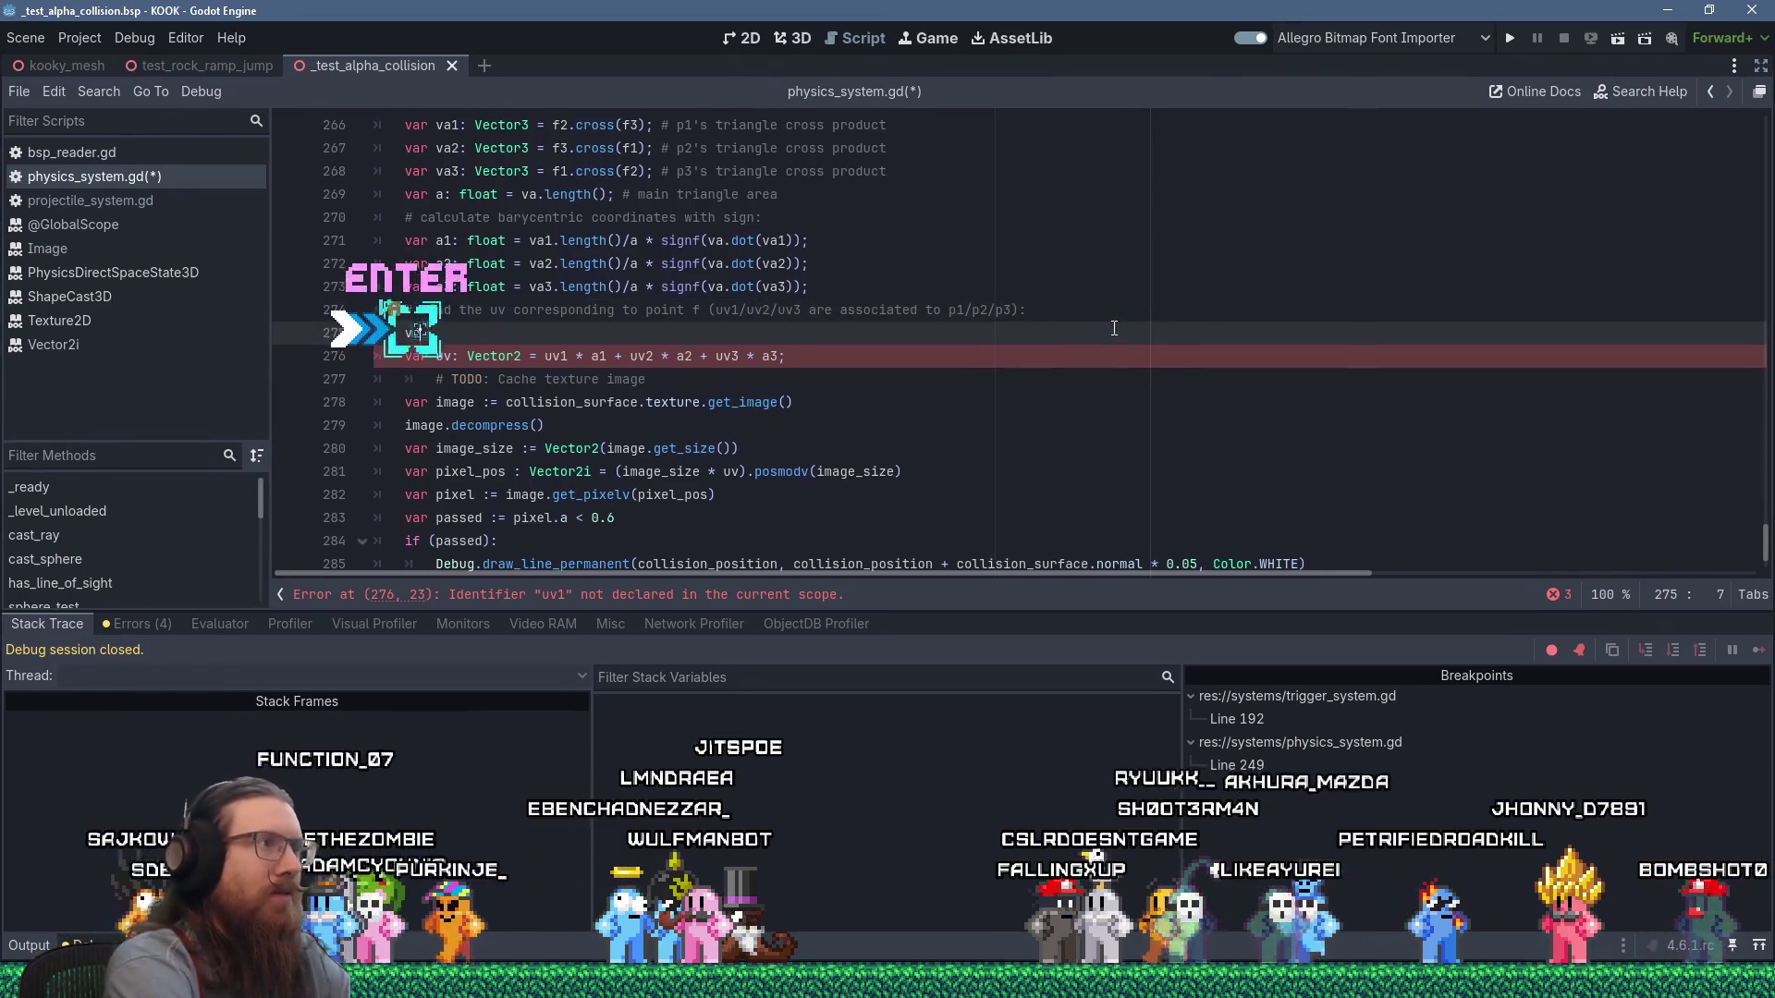
{"action": "type", "text": "r  :="}
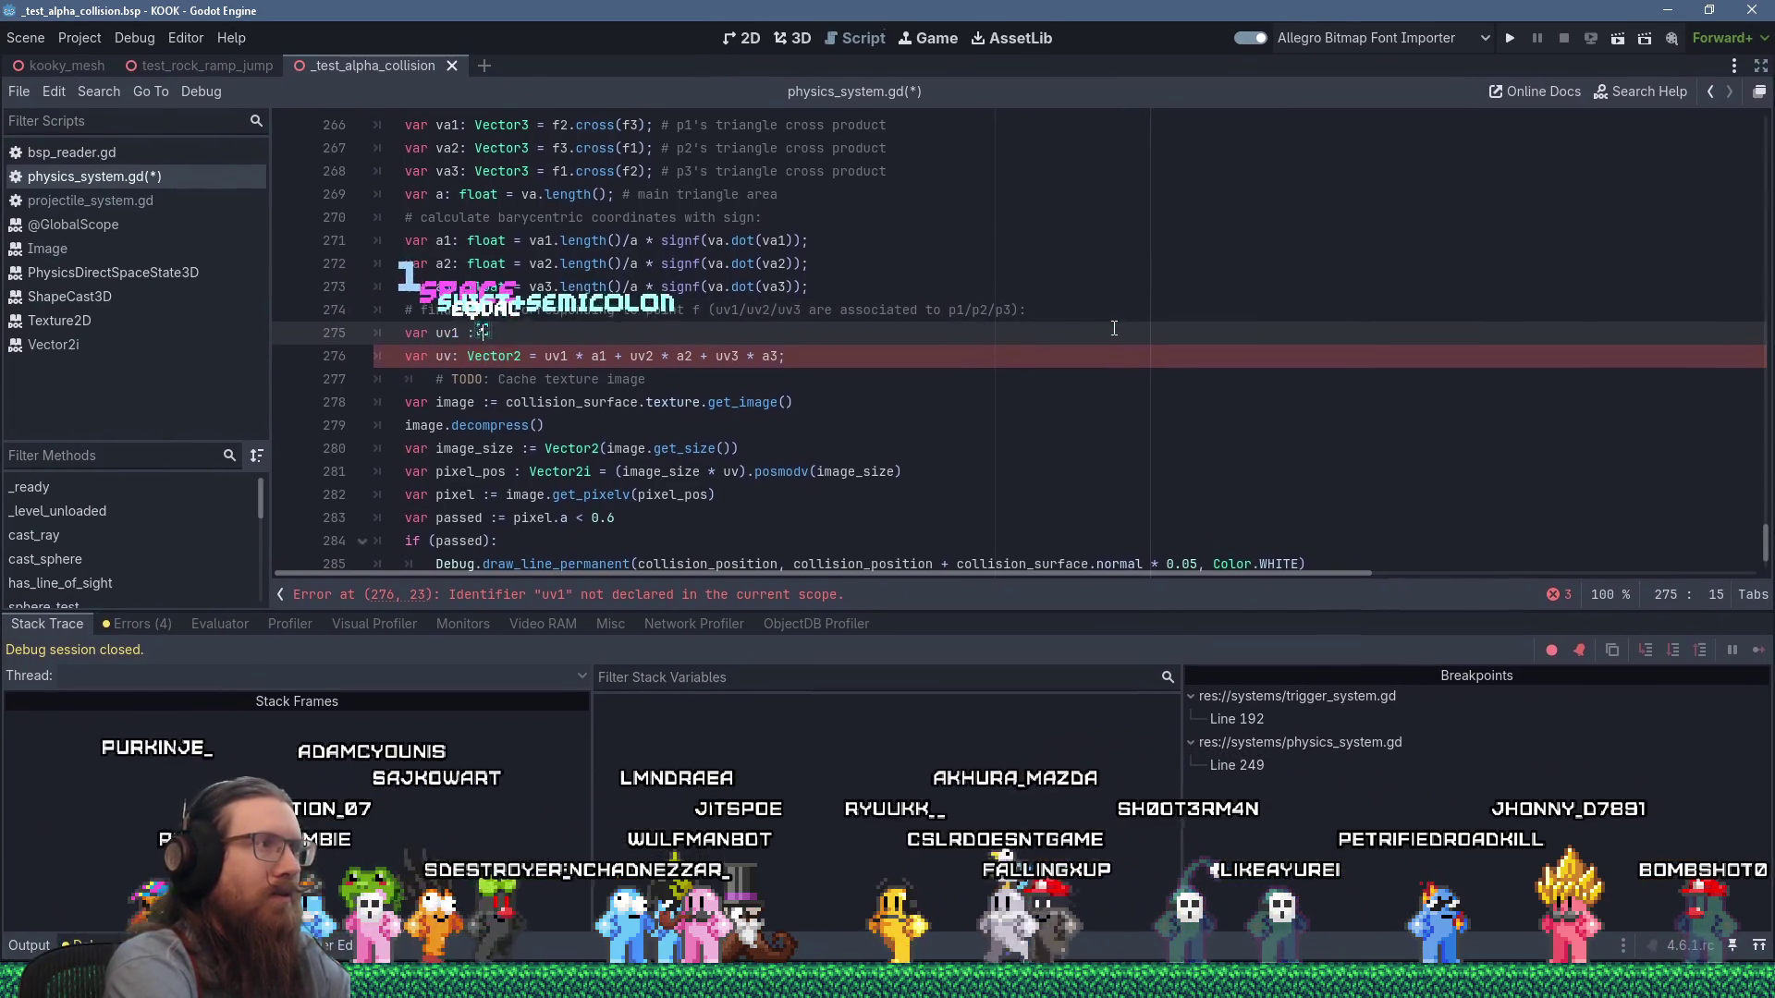
{"action": "scroll", "coordinate": [1109, 326], "scroll_direction": "up", "scroll_amount": 4}
{"action": "scroll", "coordinate": [701, 294], "scroll_direction": "up", "scroll_amount": 1}
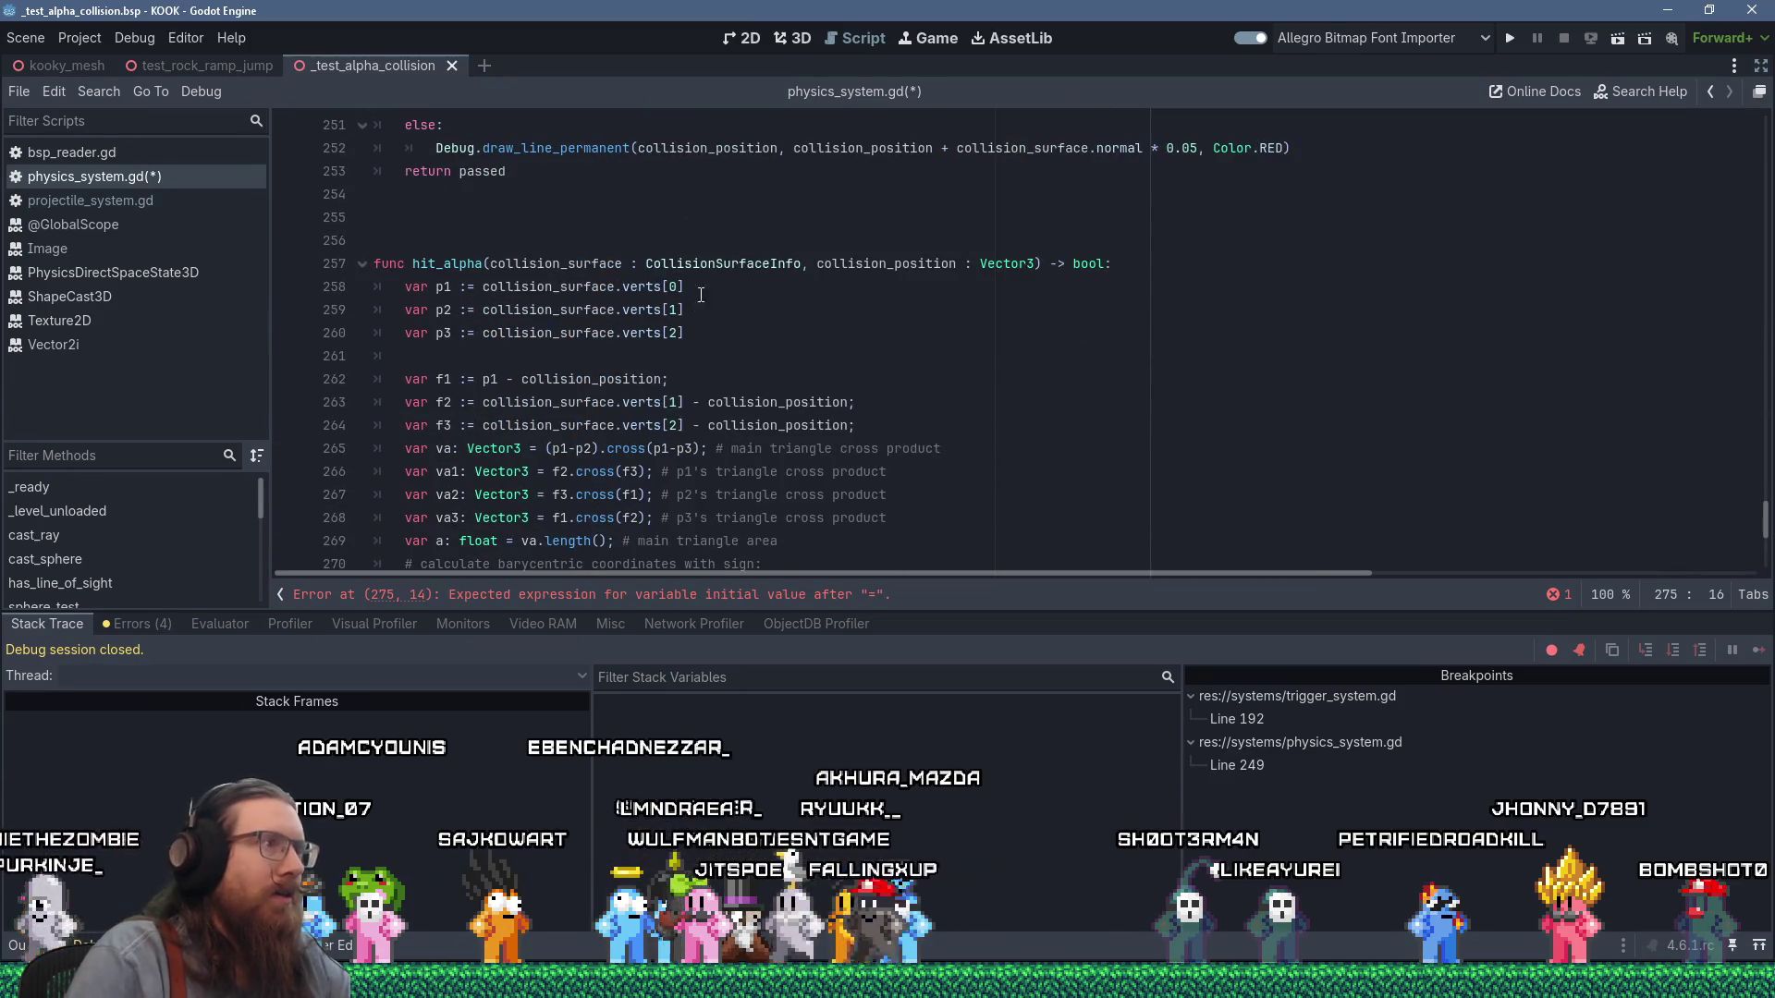
{"action": "double_click", "coordinate": [565, 288]}
{"action": "right_click", "coordinate": [564, 290]}
{"action": "left_click", "coordinate": [591, 420]}
{"action": "scroll", "coordinate": [624, 400], "scroll_direction": "down", "scroll_amount": 5}
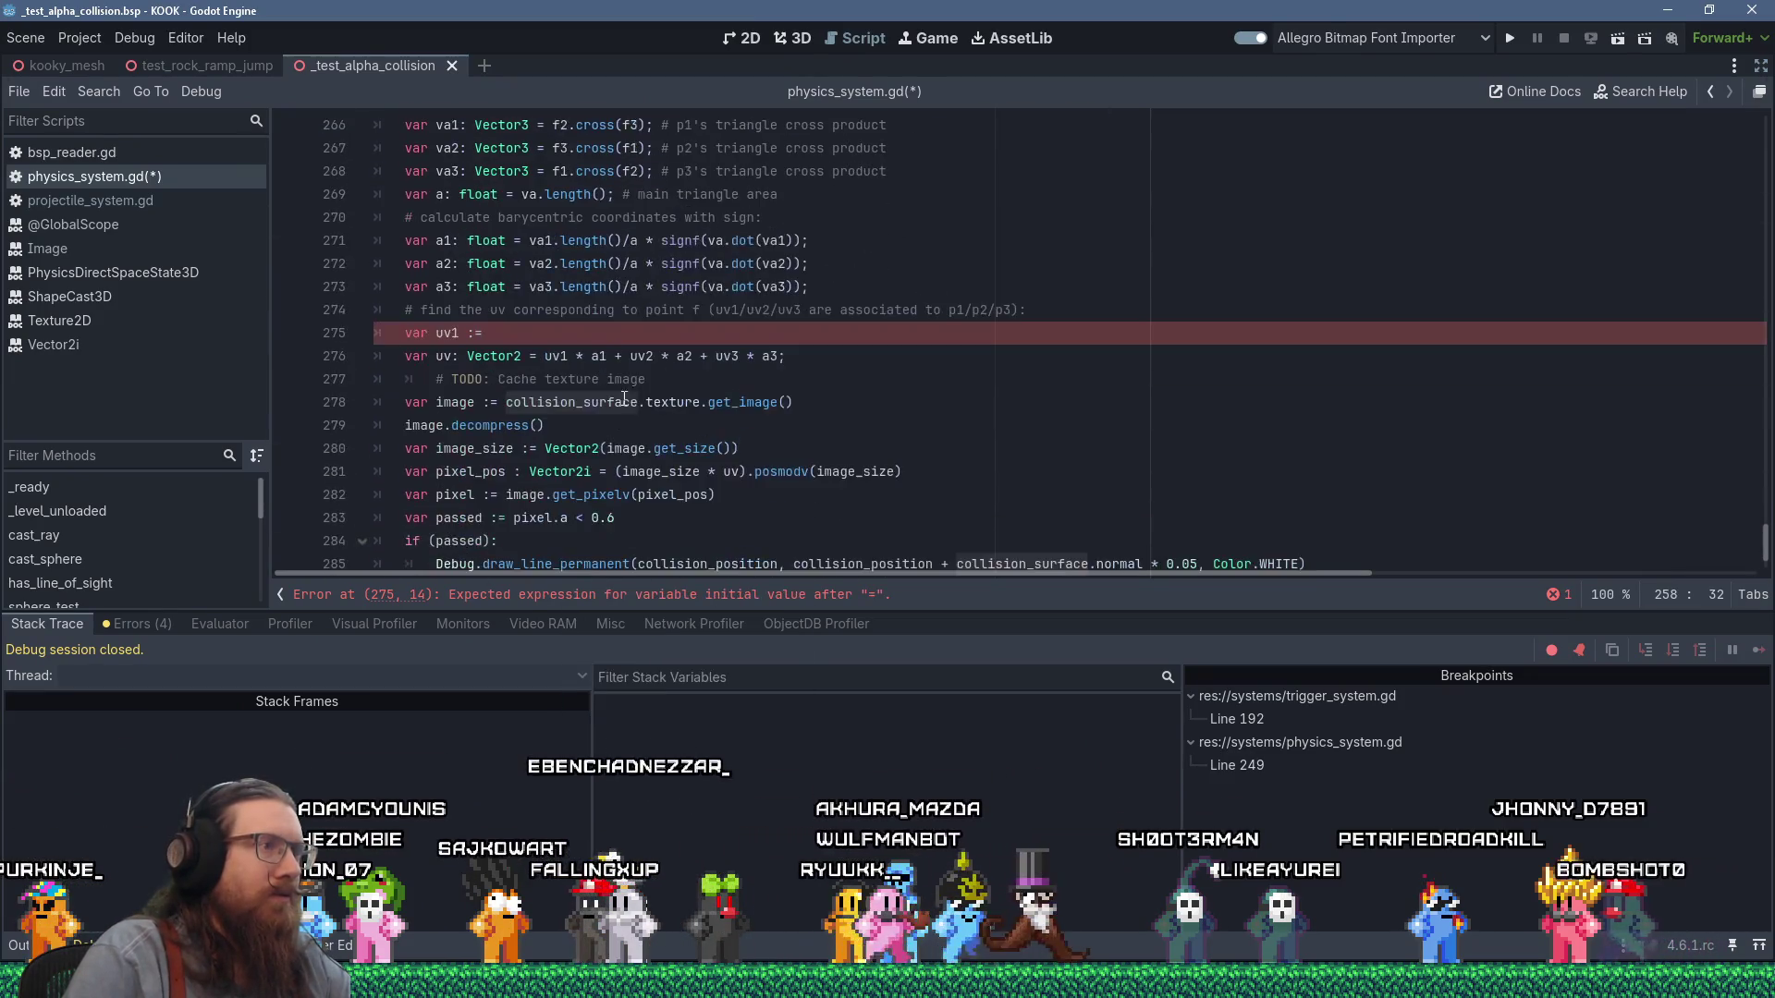
{"action": "left_click", "coordinate": [614, 333]}
{"action": "key", "text": "shift+Insert"}
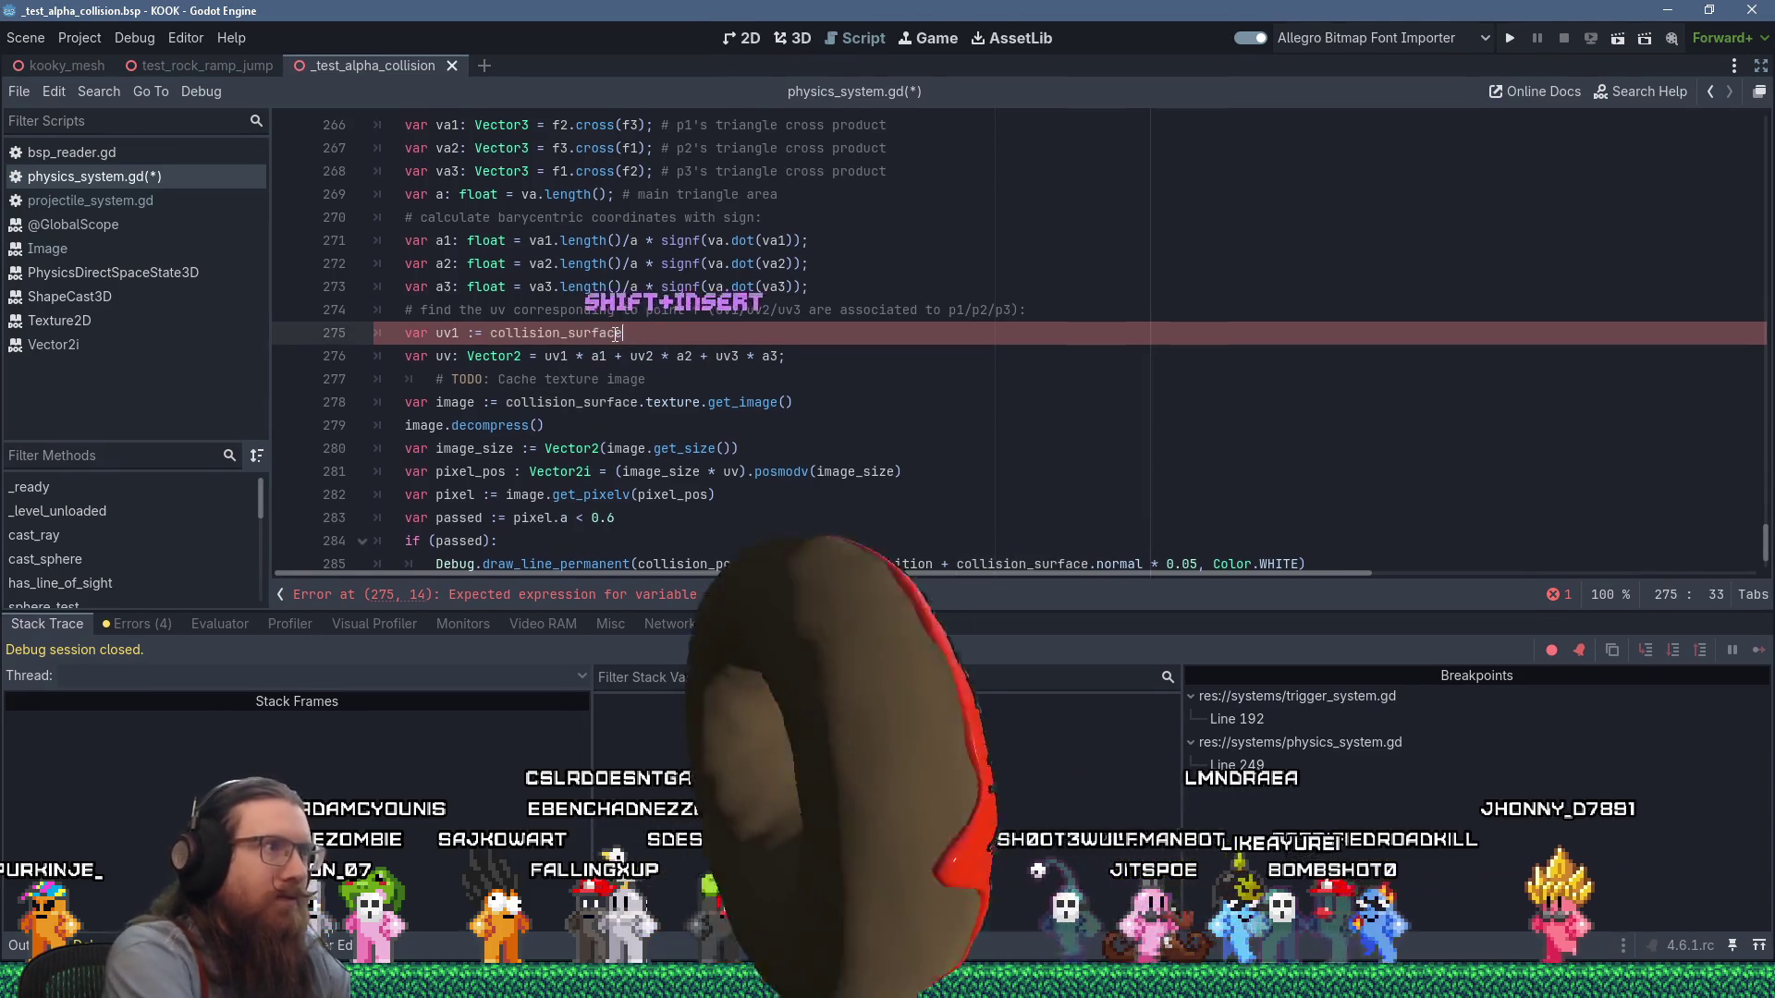
{"action": "type", "text": ".uvs"}
{"action": "type", "text": "[0]"}
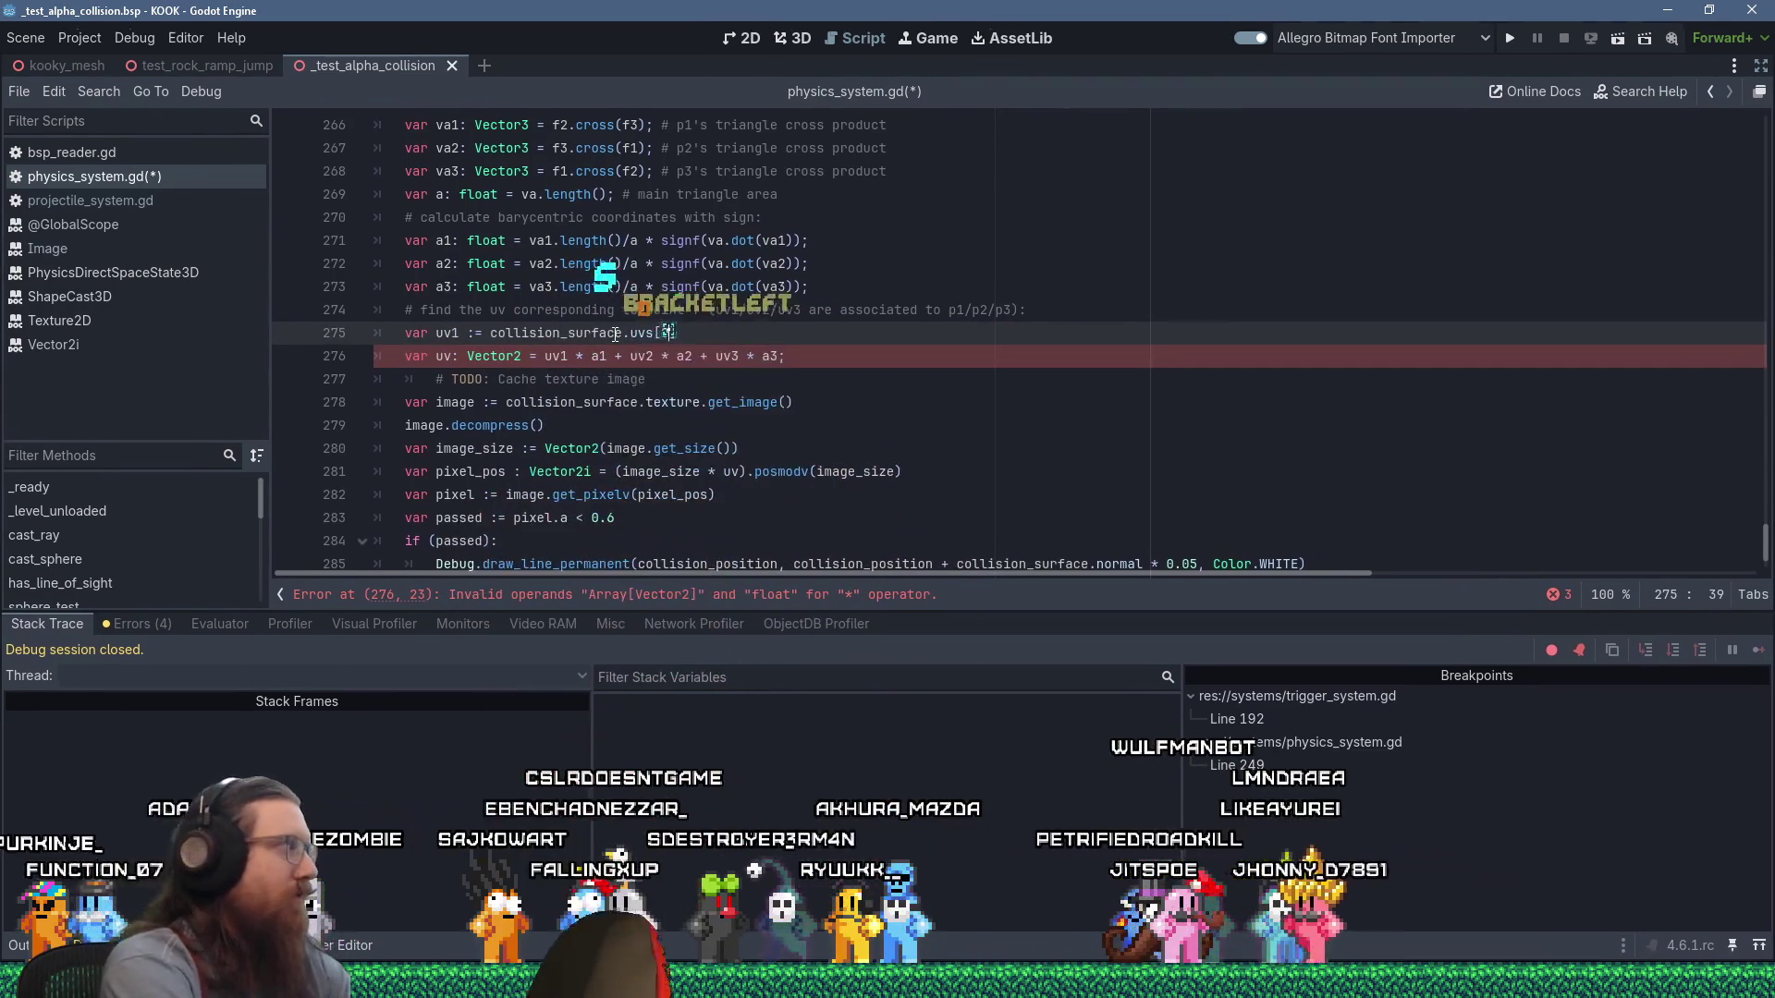
Add uv2 and uv3 from uvs[1] and uvs[2], then save and run the project.
{"action": "key", "text": "Home"}
{"action": "key", "text": "shift+Insert"}
{"action": "key", "text": "Return"}
{"action": "key", "text": "BackSpace"}
{"action": "type", "text": "1"}
{"action": "key", "text": "Delete"}
{"action": "type", "text": "2"}
{"action": "key", "text": "End"}
{"action": "key", "text": "Return"}
{"action": "key", "text": "Left"}
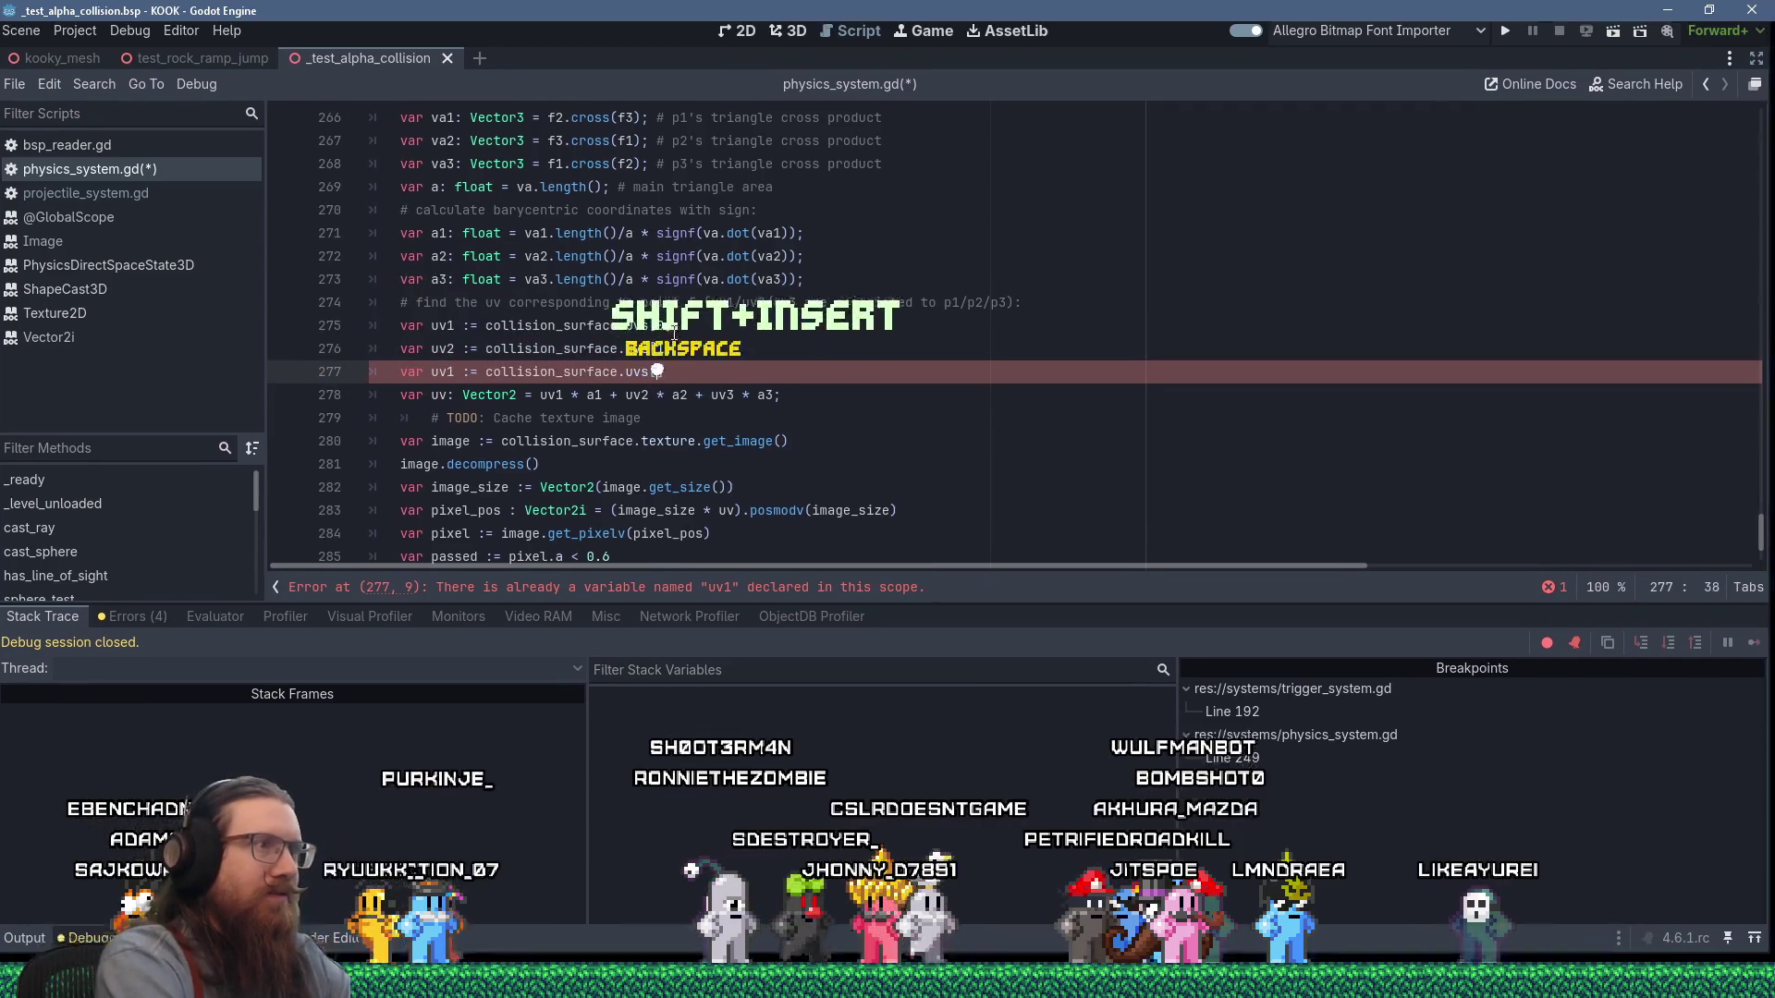
{"action": "key", "text": "BackSpace"}
{"action": "type", "text": "2"}
{"action": "key", "text": "Home"}
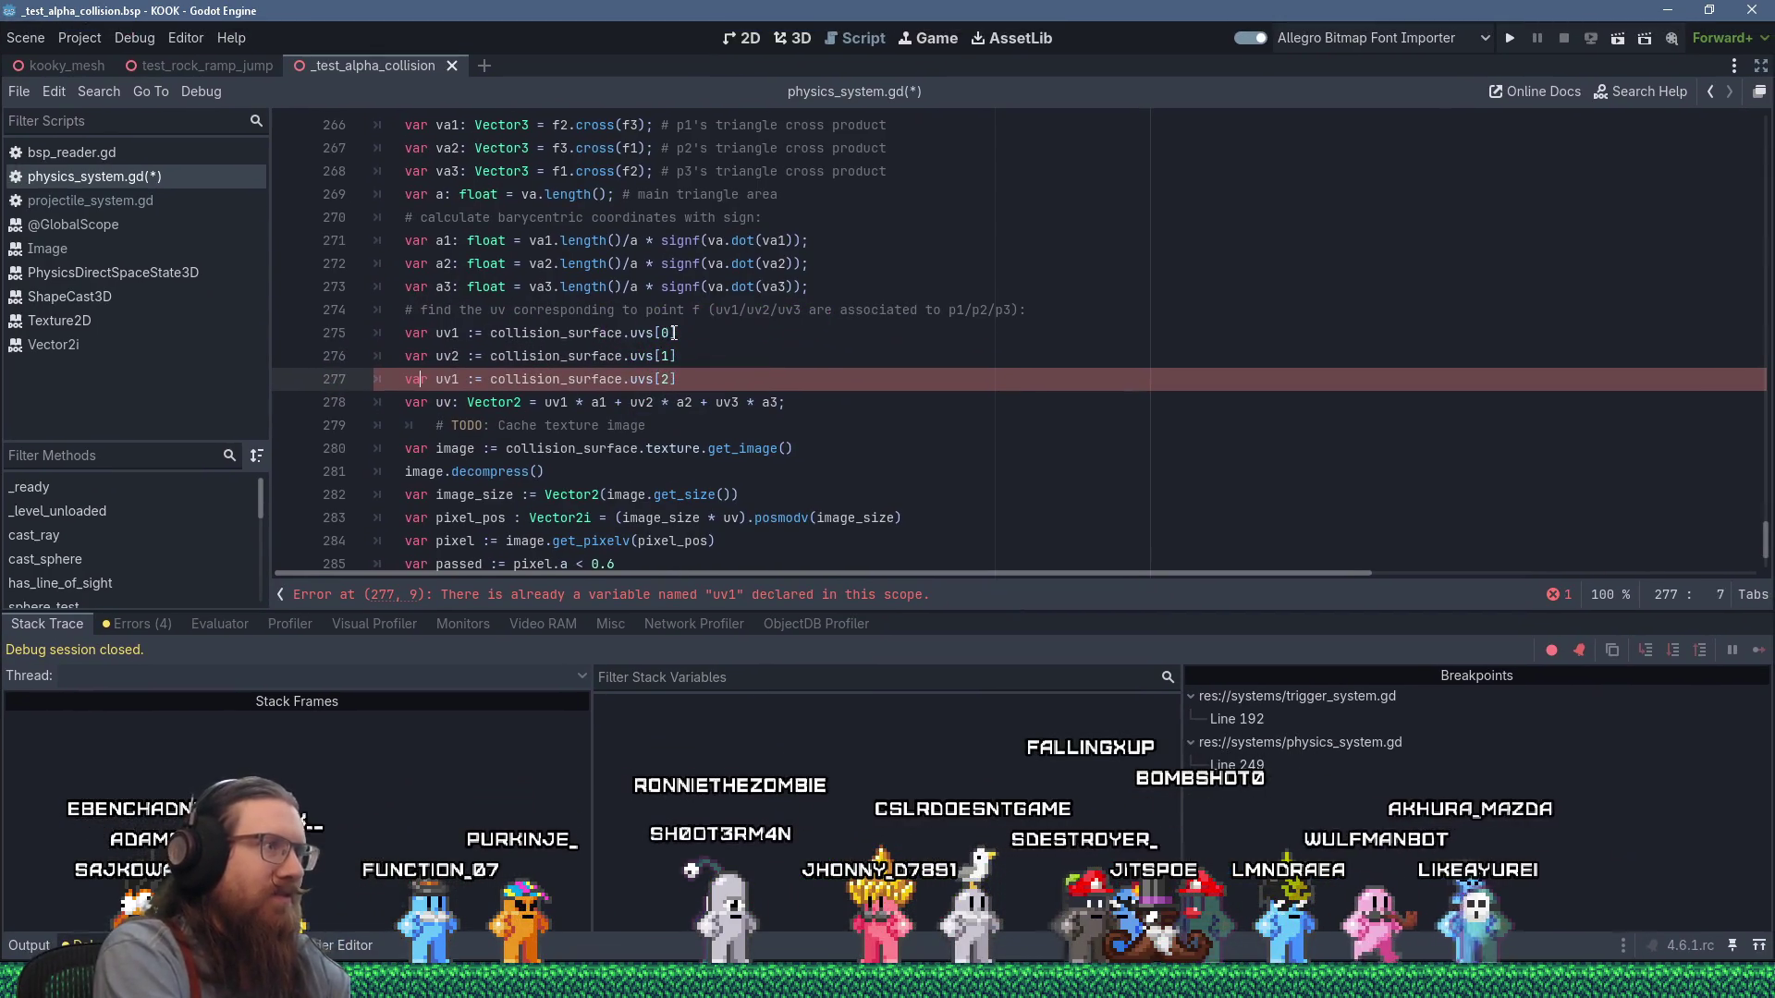
{"action": "key", "text": "Delete"}
{"action": "type", "text": "3"}
{"action": "left_click", "coordinate": [714, 309]}
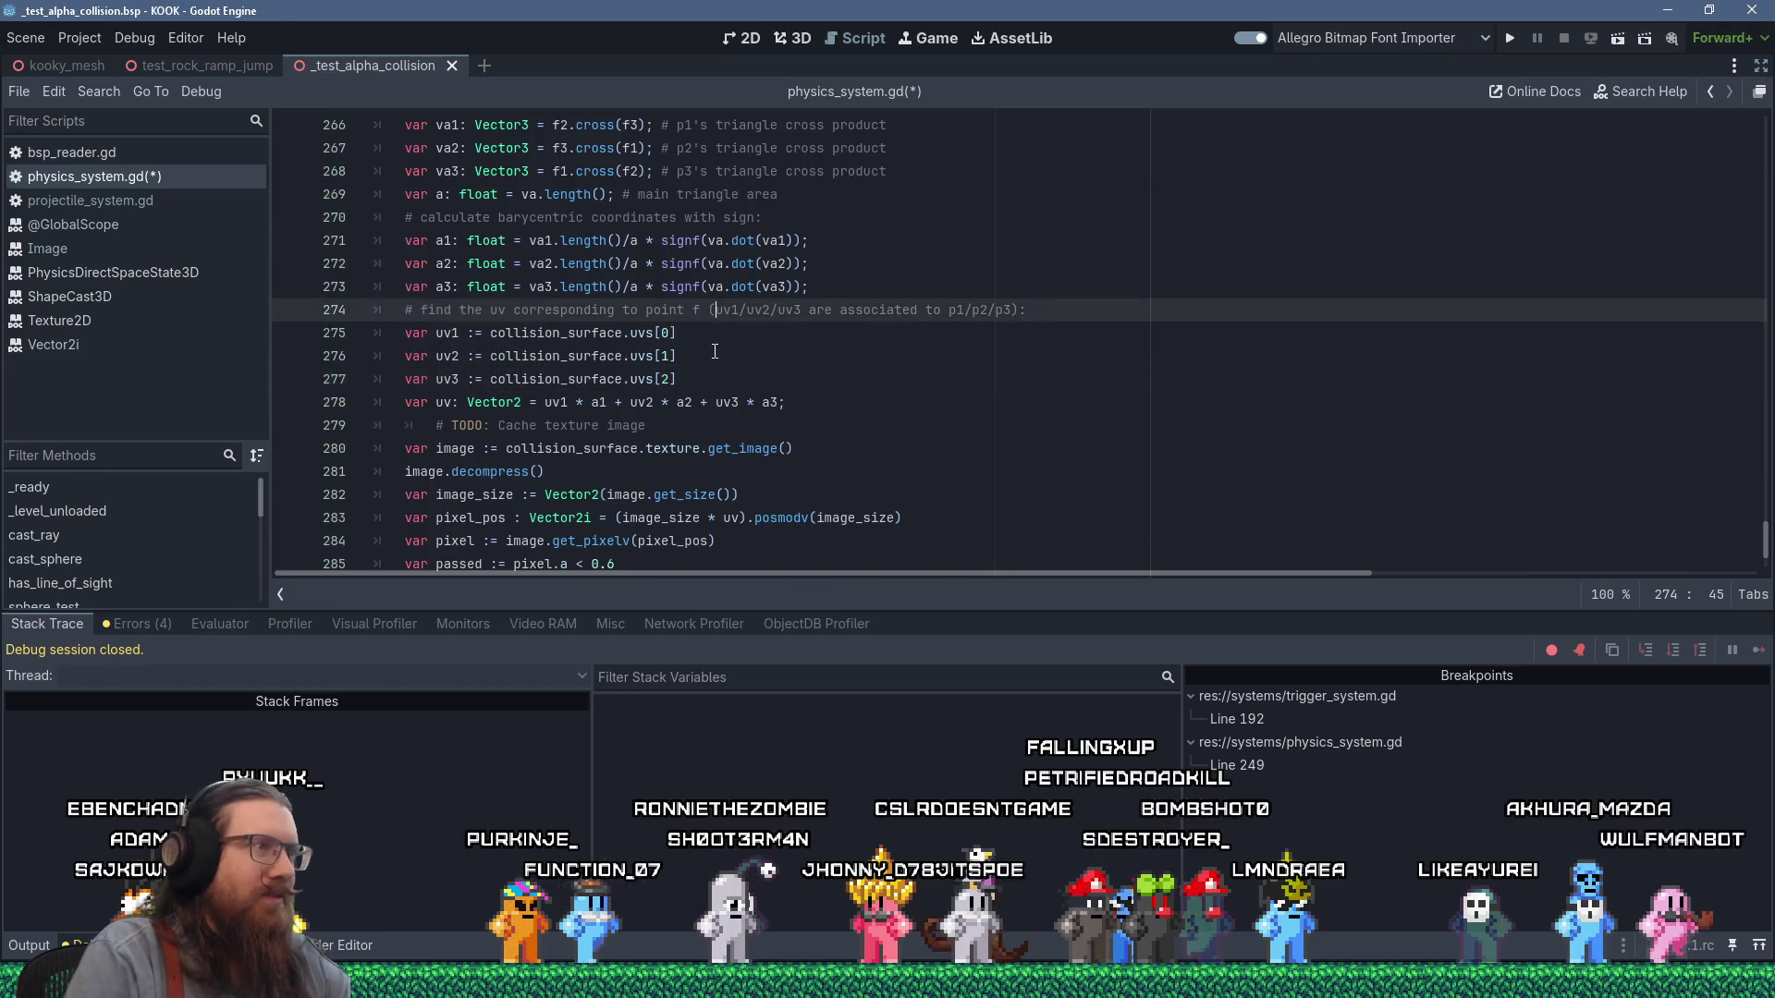
{"action": "scroll", "coordinate": [714, 351], "scroll_direction": "down", "scroll_amount": 2}
{"action": "left_click", "coordinate": [1510, 39]}
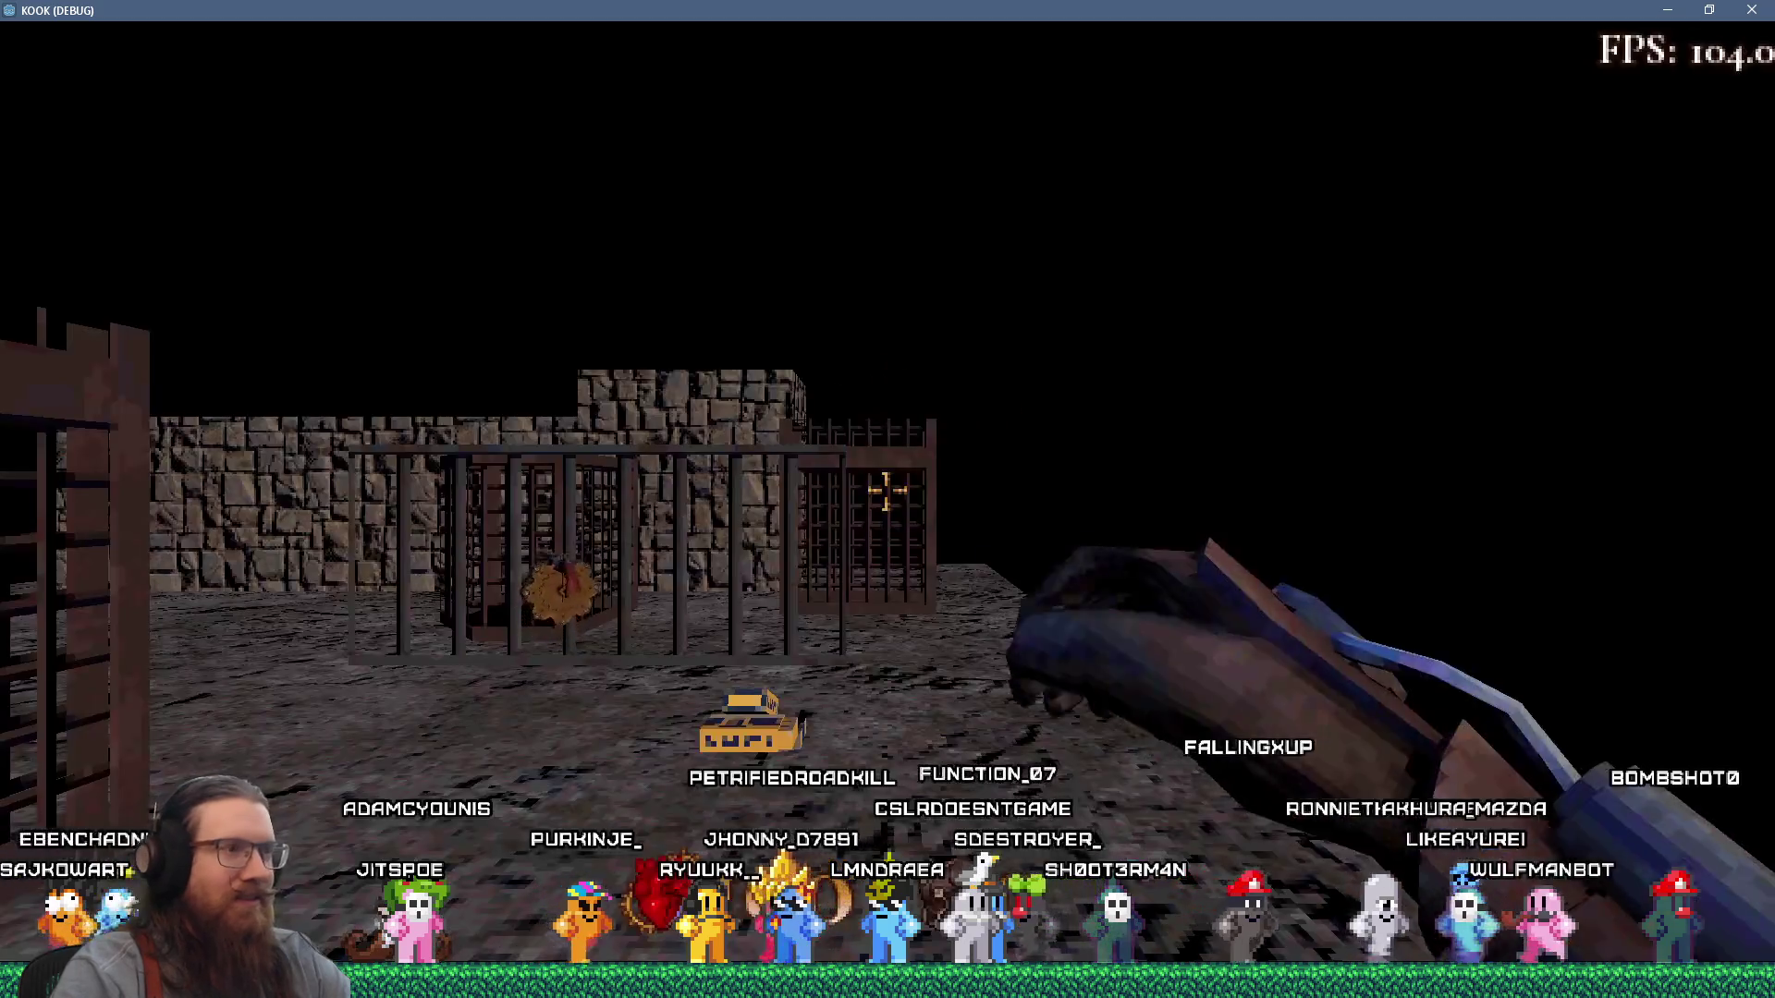
Pick up the revolver and fire a volley at the barred cages.
{"action": "key", "text": "w"}
{"action": "left_click", "coordinate": [885, 491]}
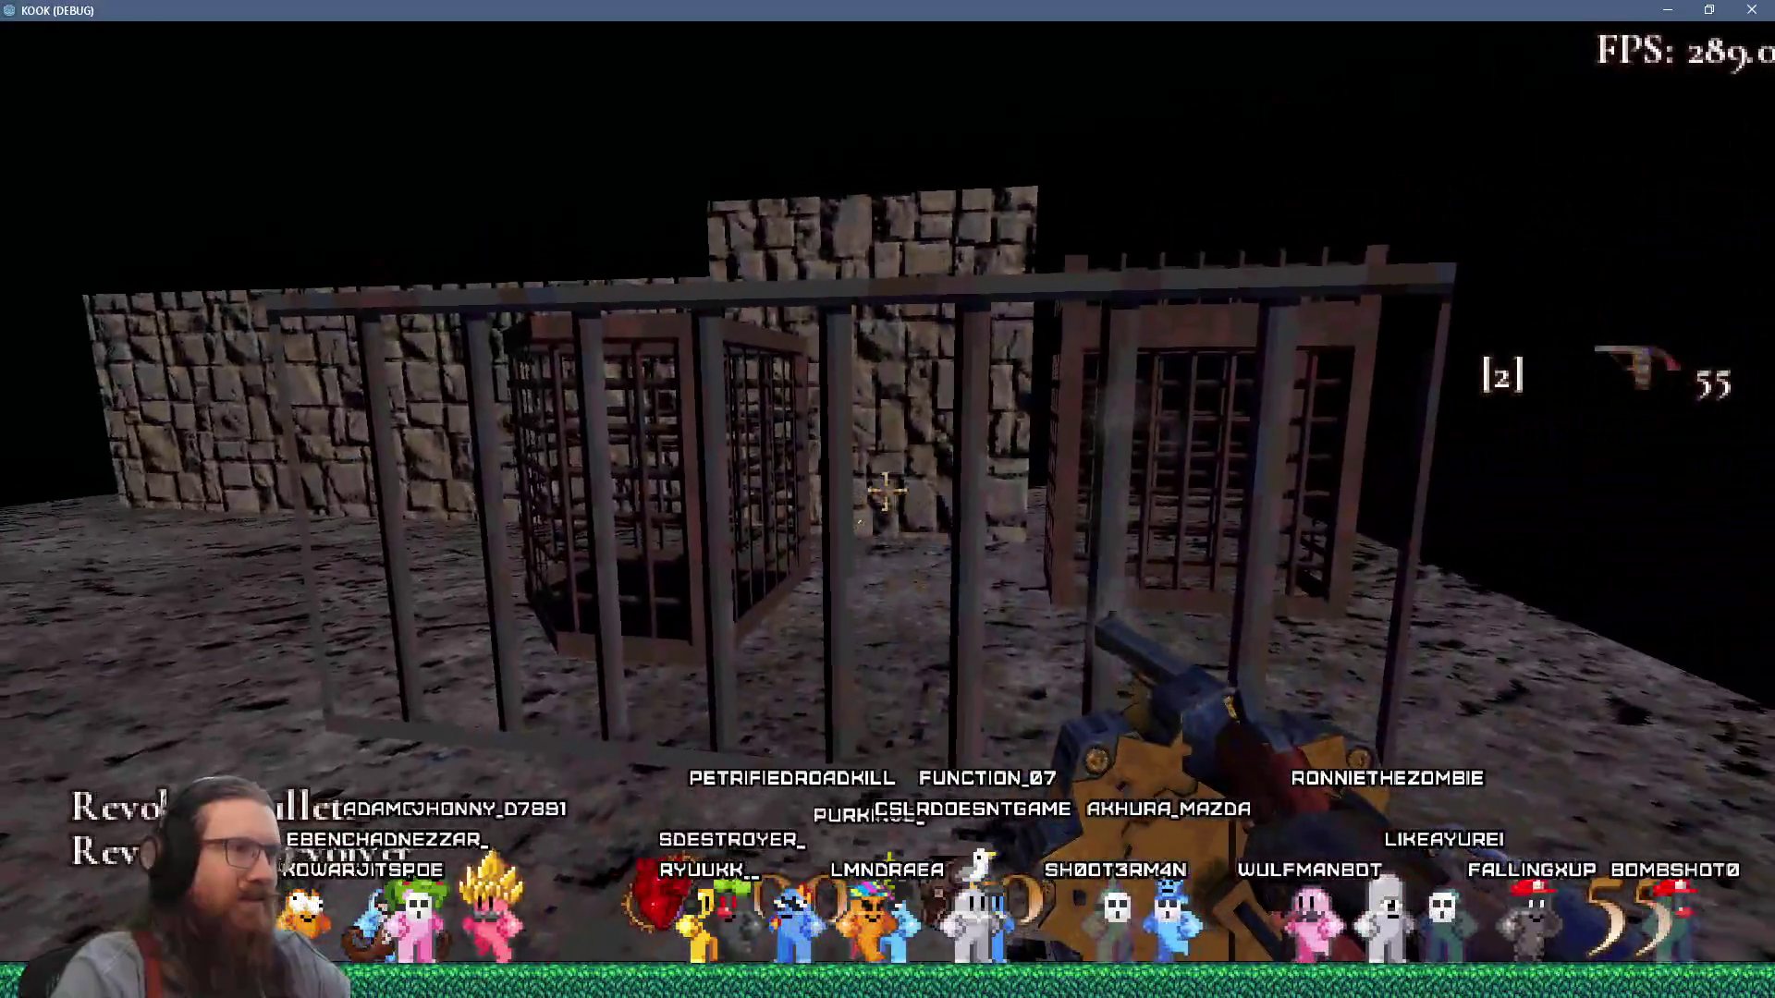
{"action": "left_click", "coordinate": [886, 491]}
{"action": "left_click", "coordinate": [886, 490]}
{"action": "left_click", "coordinate": [886, 491]}
{"action": "left_click", "coordinate": [885, 490]}
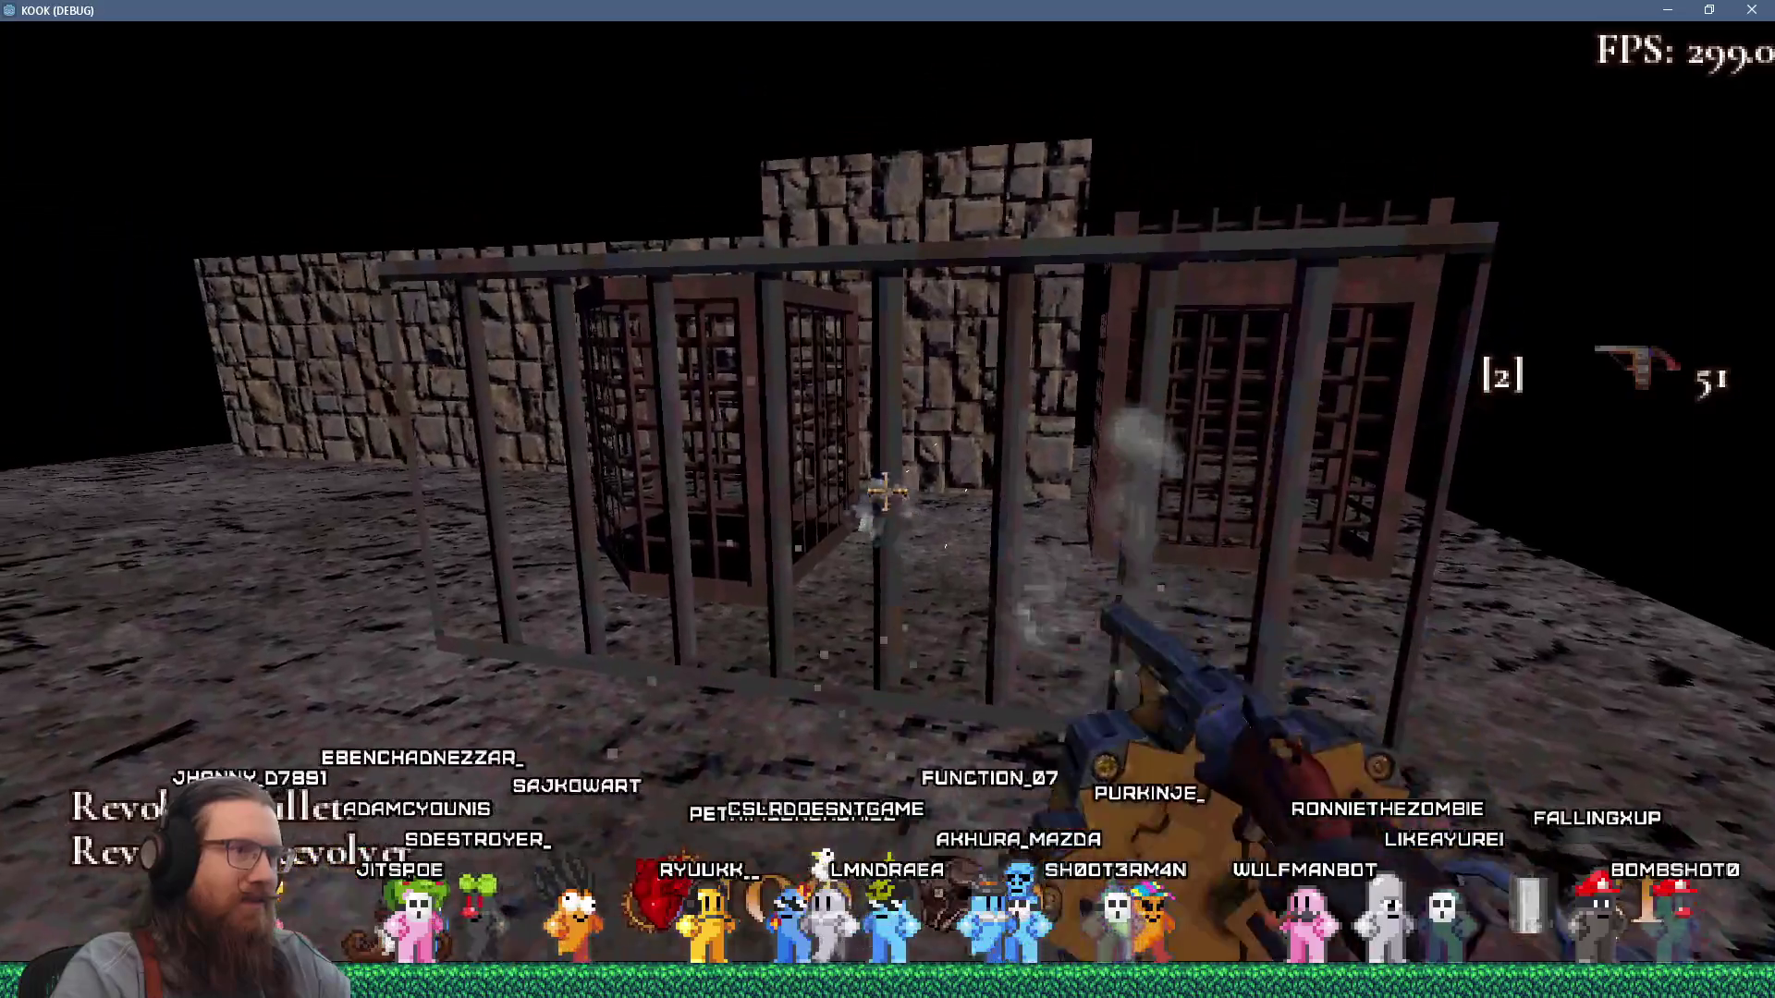
{"action": "left_click", "coordinate": [886, 491]}
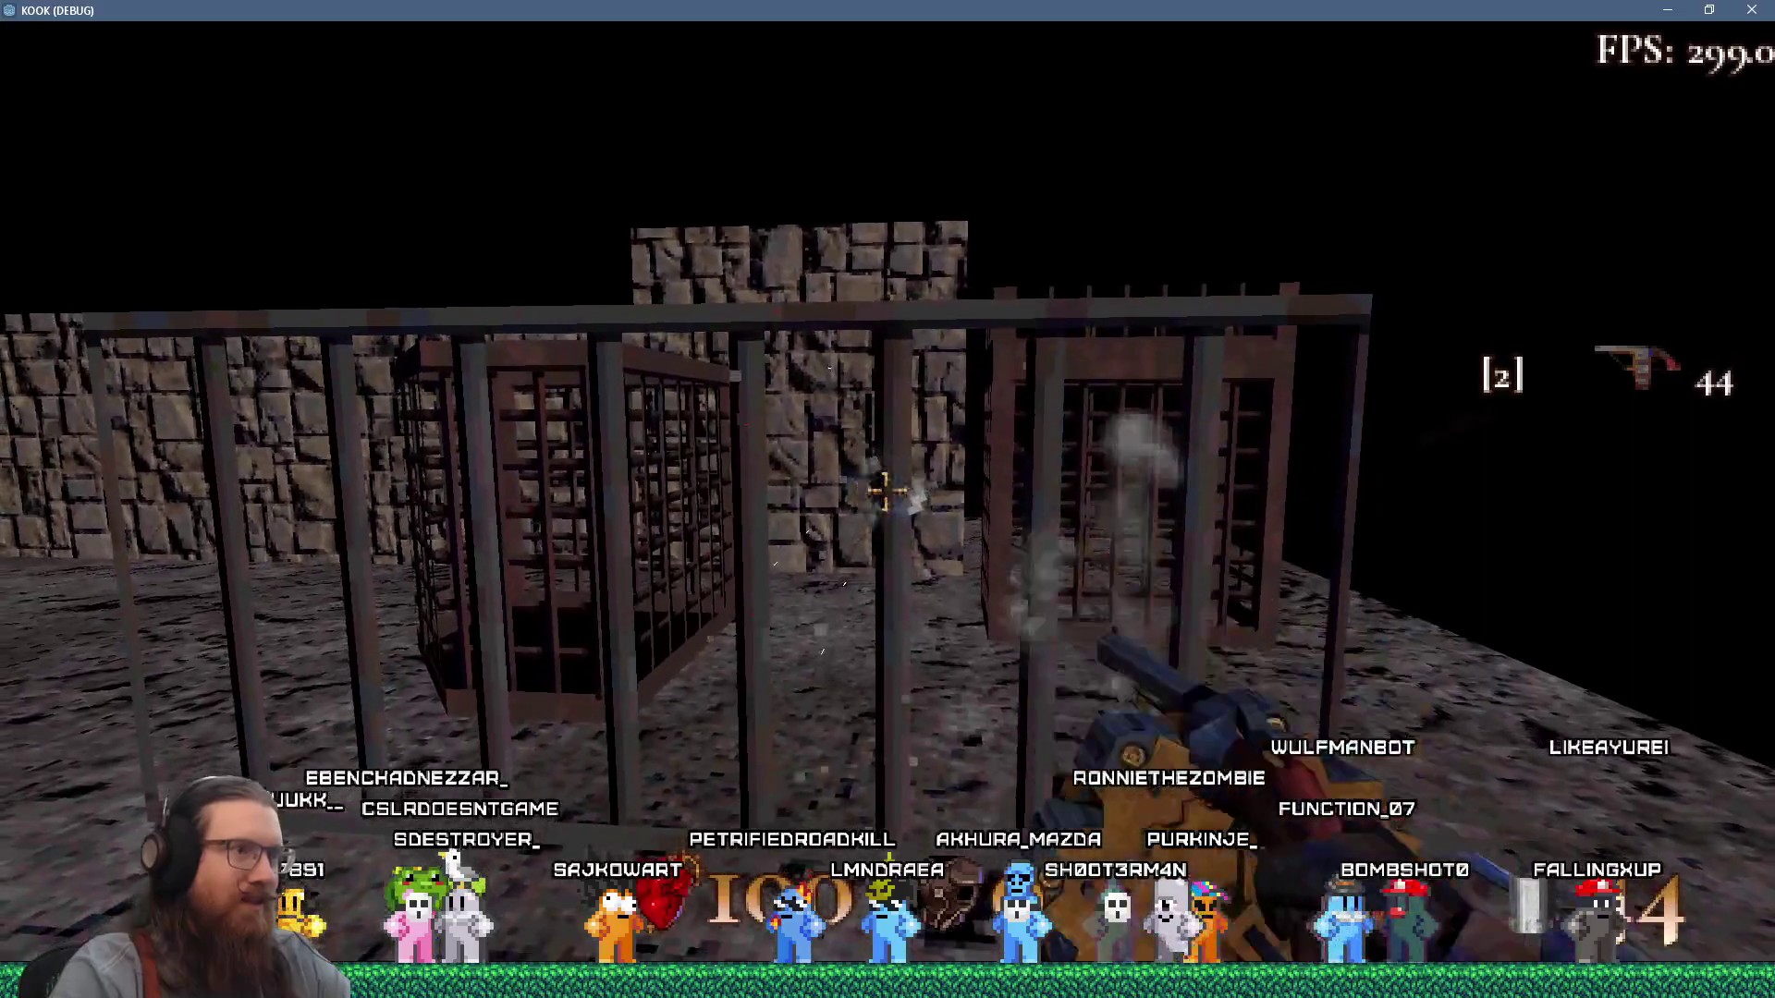
{"action": "left_click", "coordinate": [886, 491]}
{"action": "left_click", "coordinate": [886, 491]}
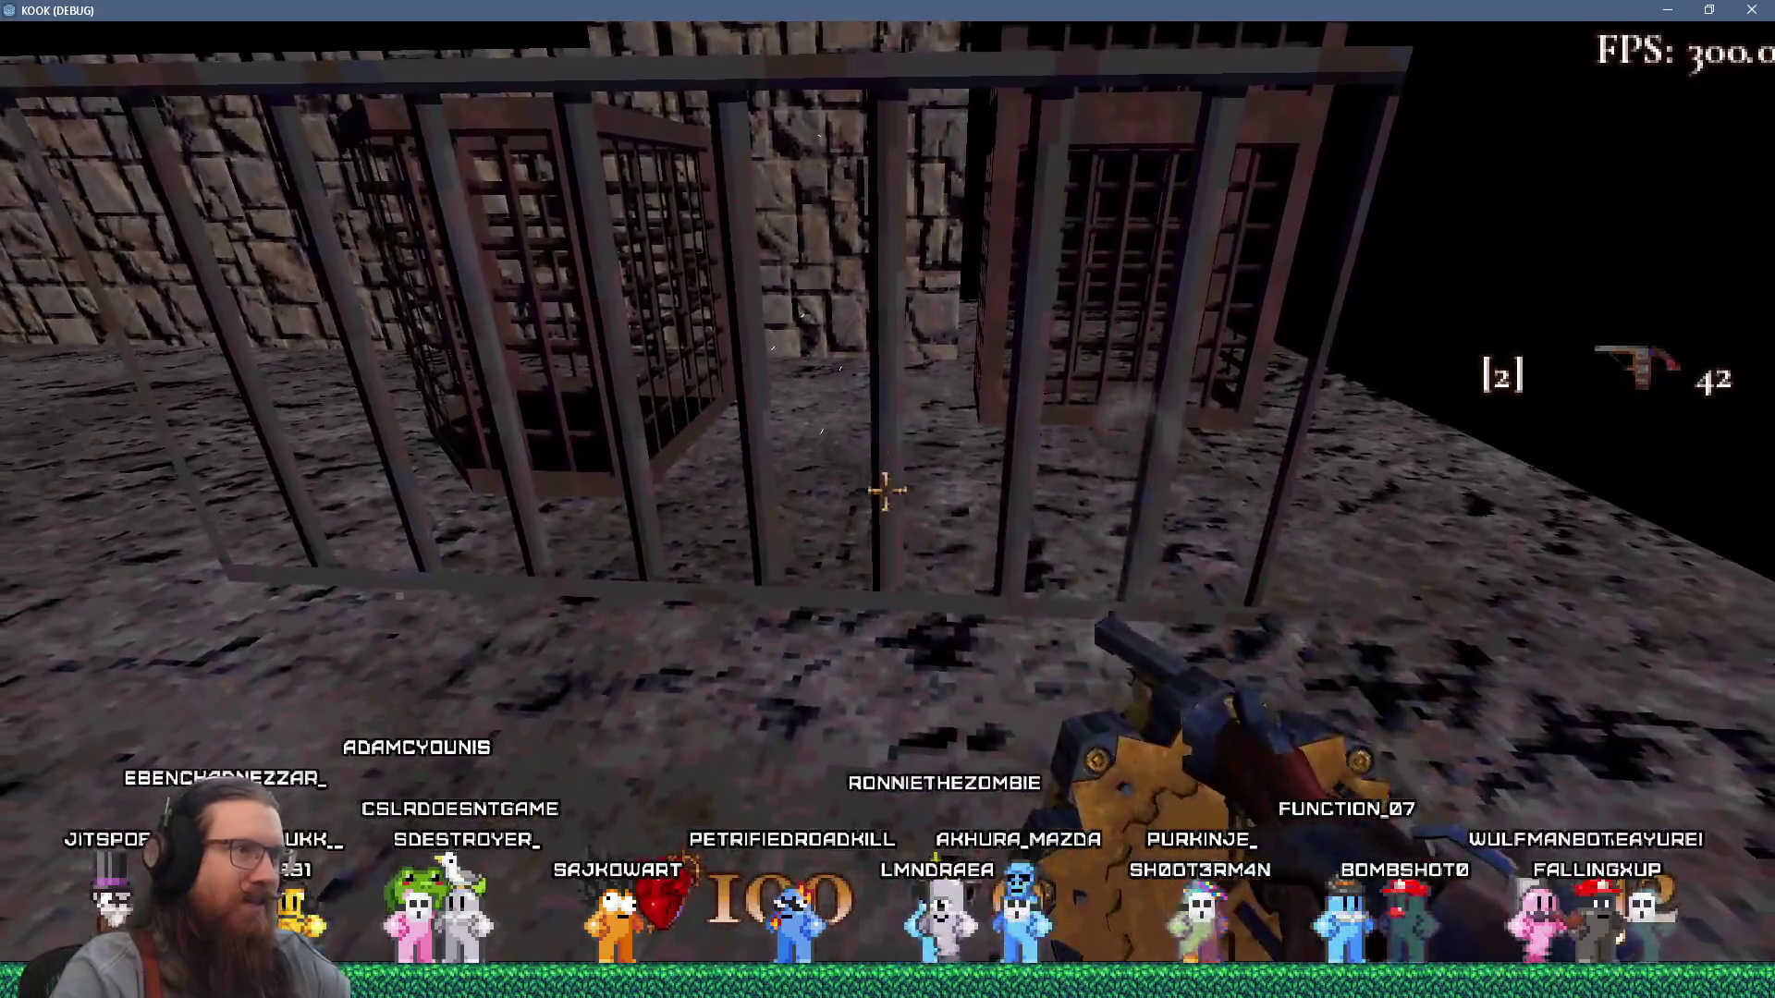
{"action": "left_click", "coordinate": [885, 491]}
{"action": "left_click", "coordinate": [886, 491]}
{"action": "left_click", "coordinate": [886, 490]}
{"action": "left_click", "coordinate": [886, 491]}
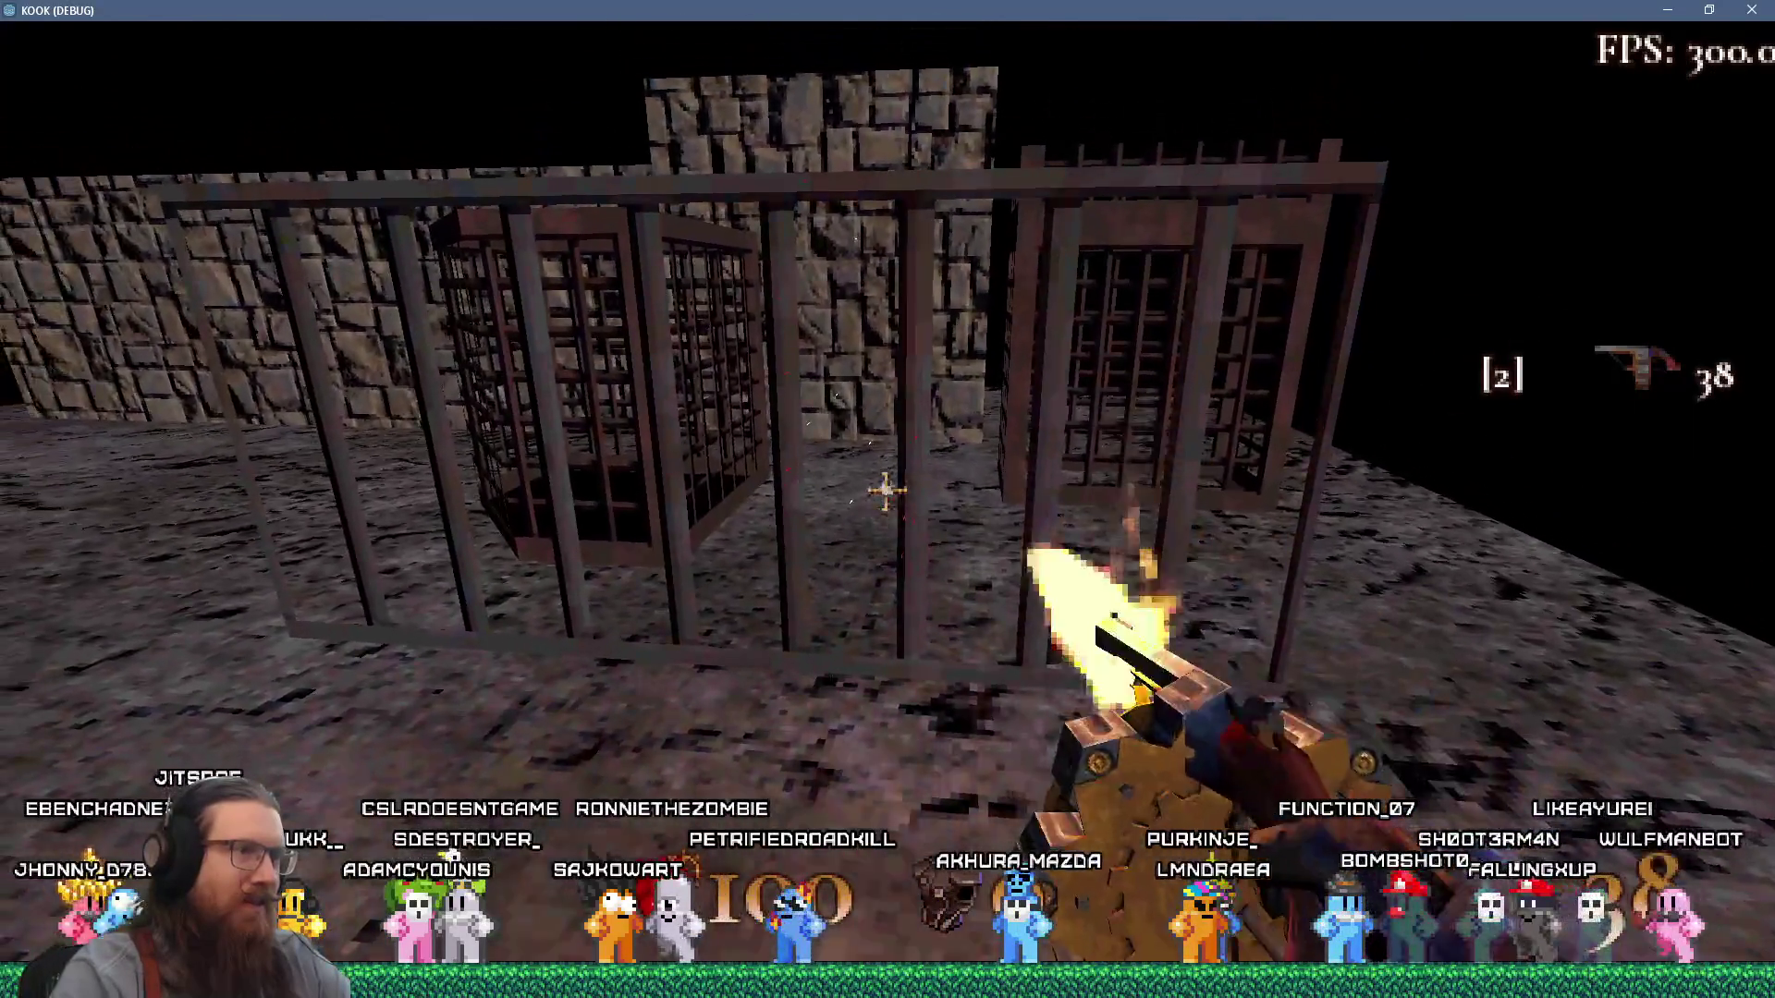
{"action": "left_click", "coordinate": [885, 491]}
{"action": "left_click", "coordinate": [885, 491]}
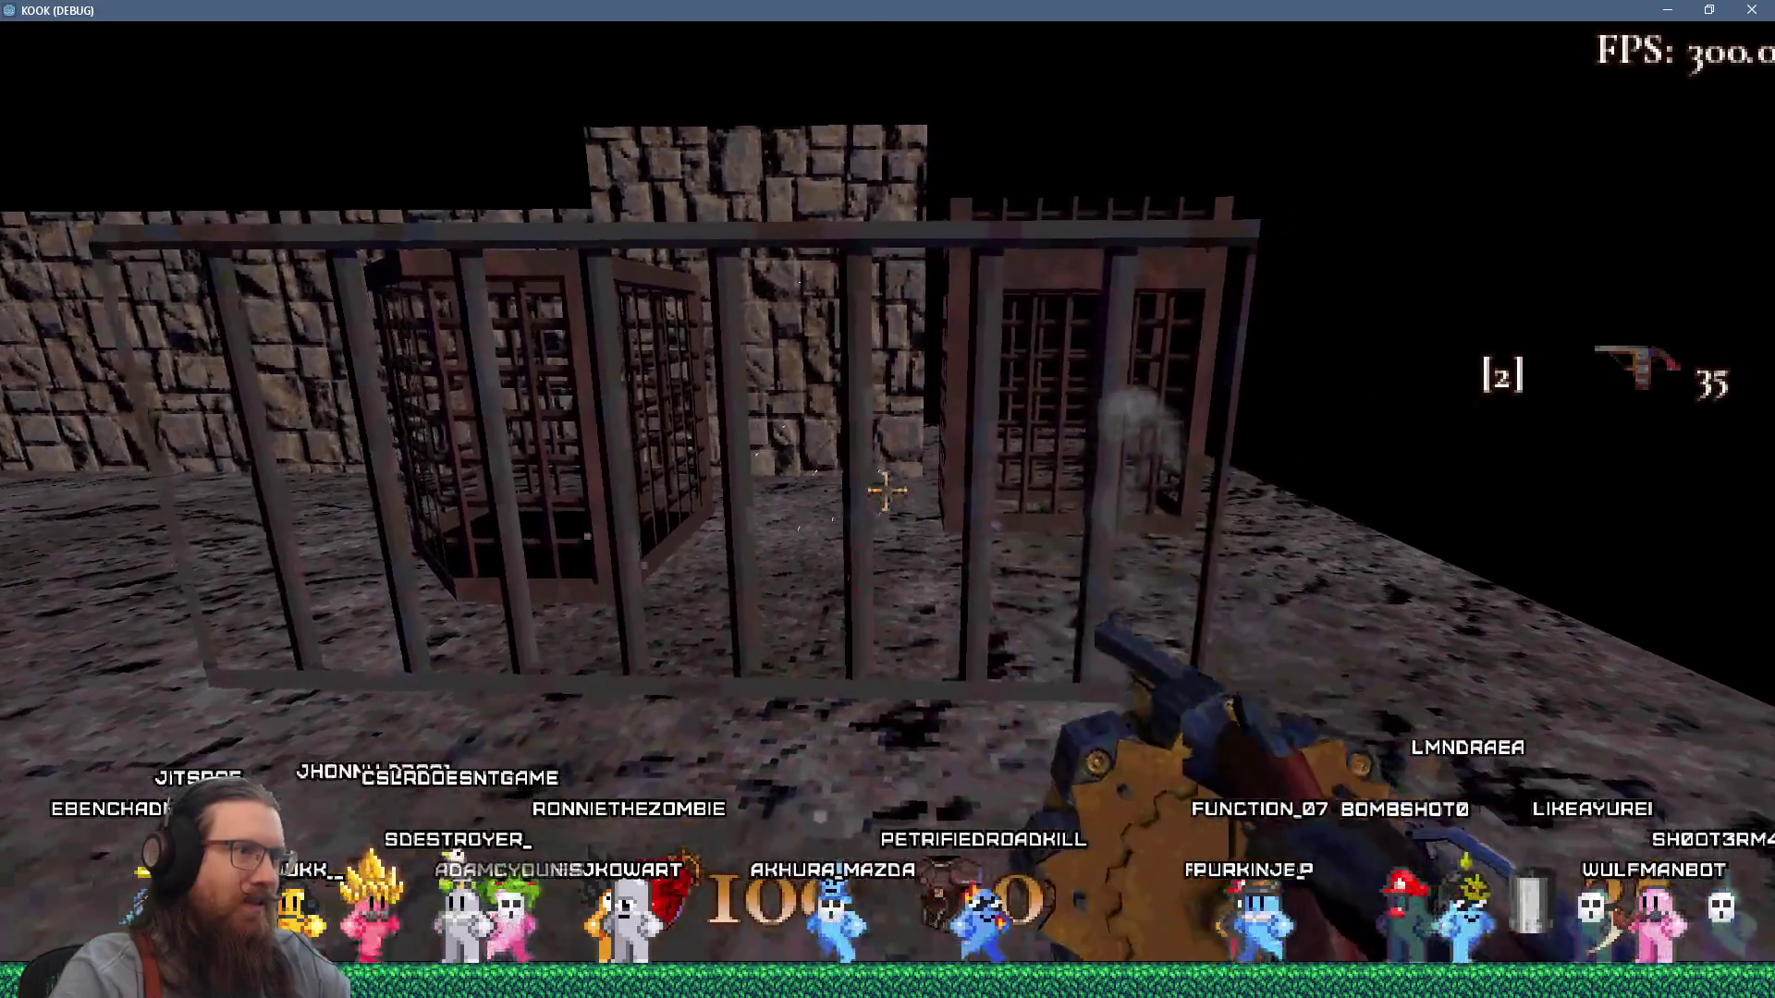
Move closer and shoot the wooden grate and cage bars until 10 rounds remain.
{"action": "key", "text": "w"}
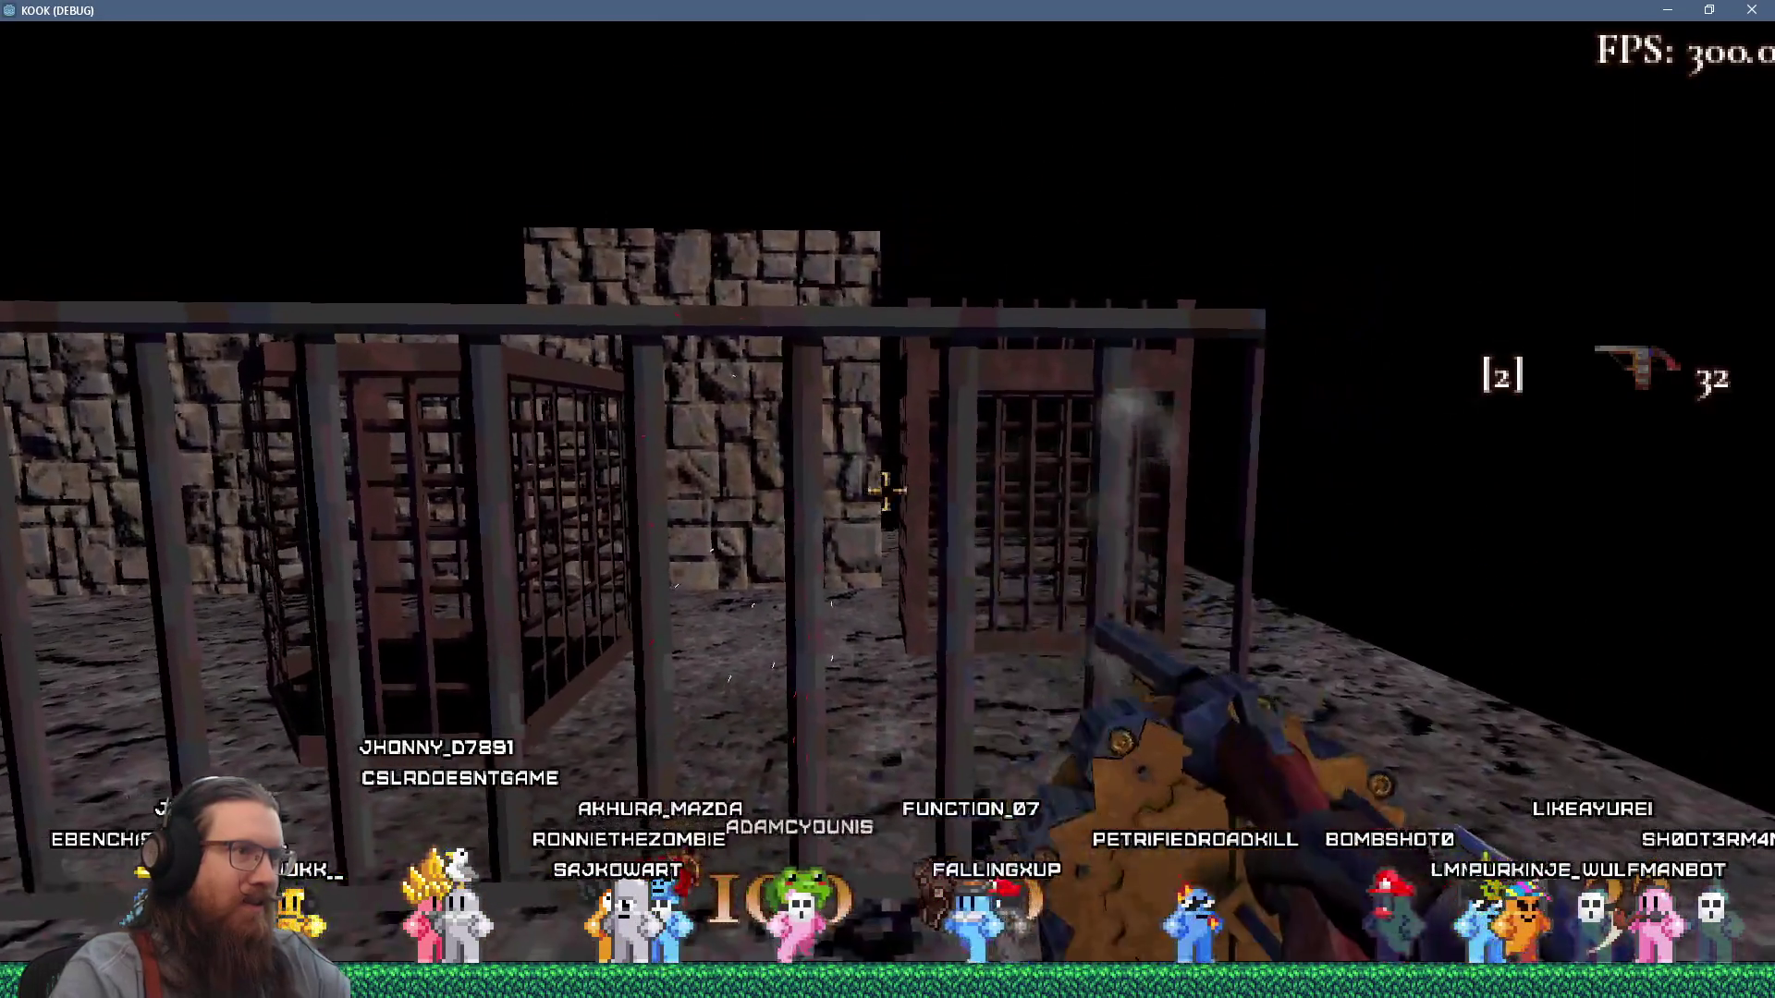
{"action": "mouse_move", "coordinate": [886, 491]}
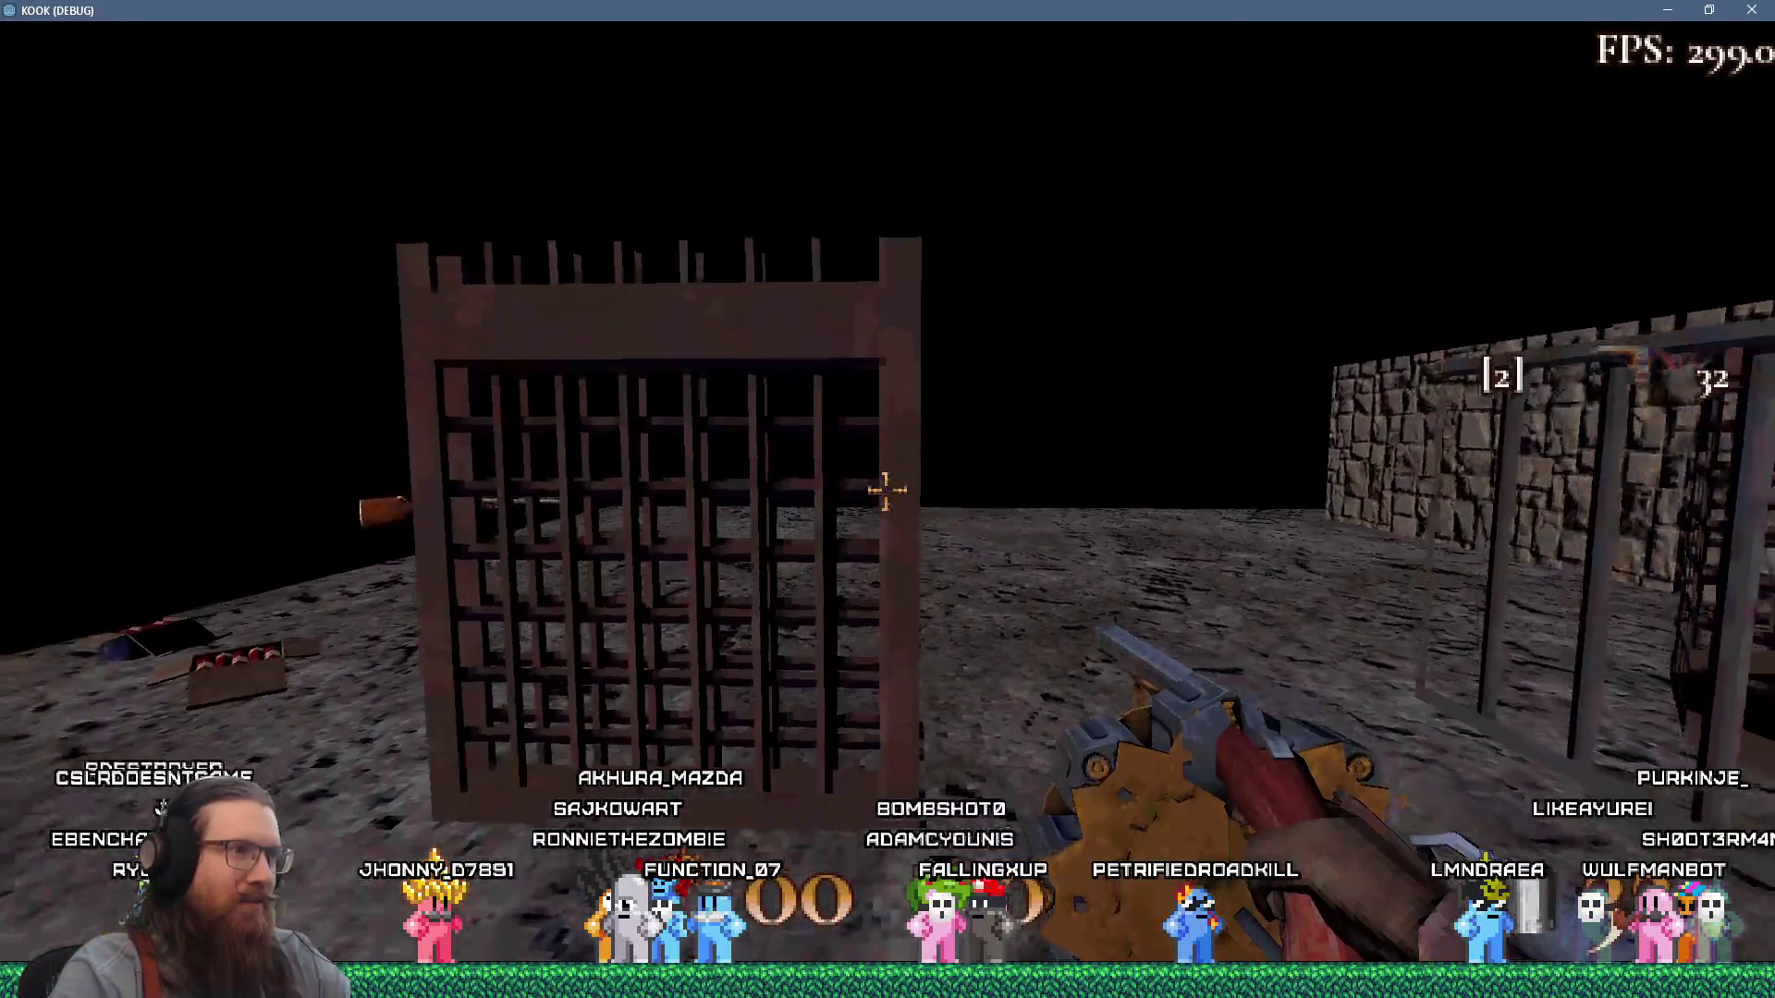
{"action": "left_click", "coordinate": [886, 491]}
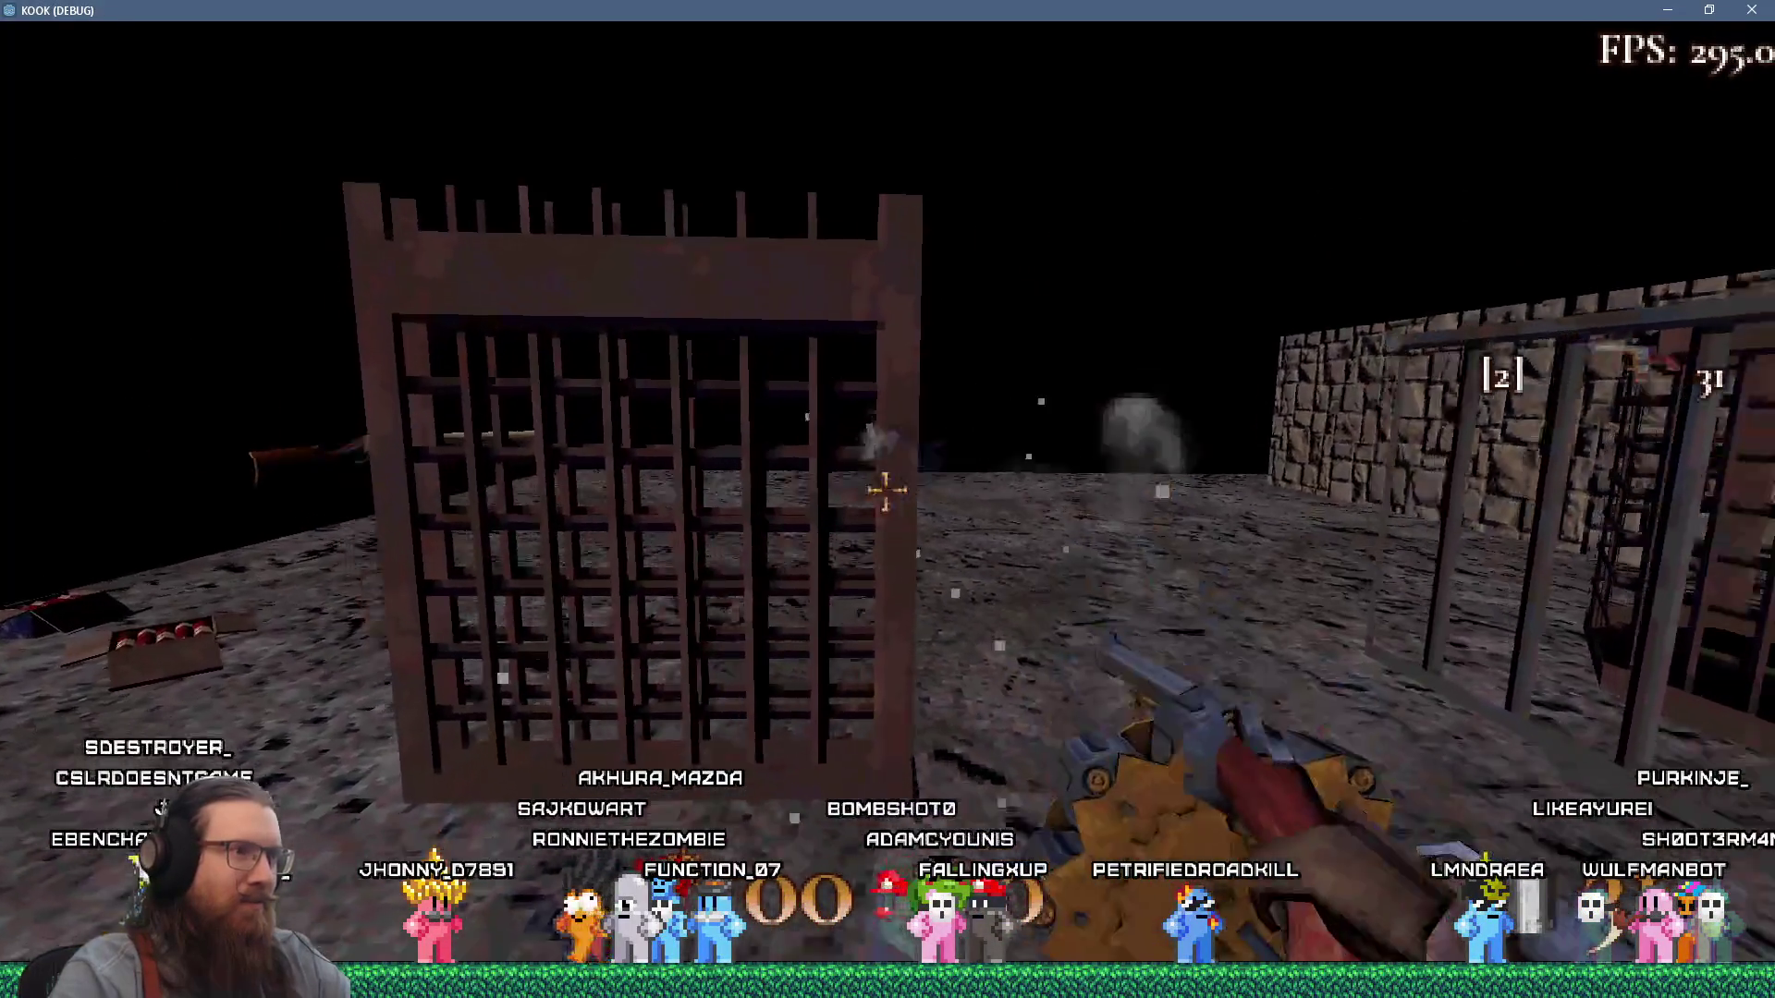
{"action": "left_click", "coordinate": [885, 491]}
{"action": "left_click", "coordinate": [886, 490]}
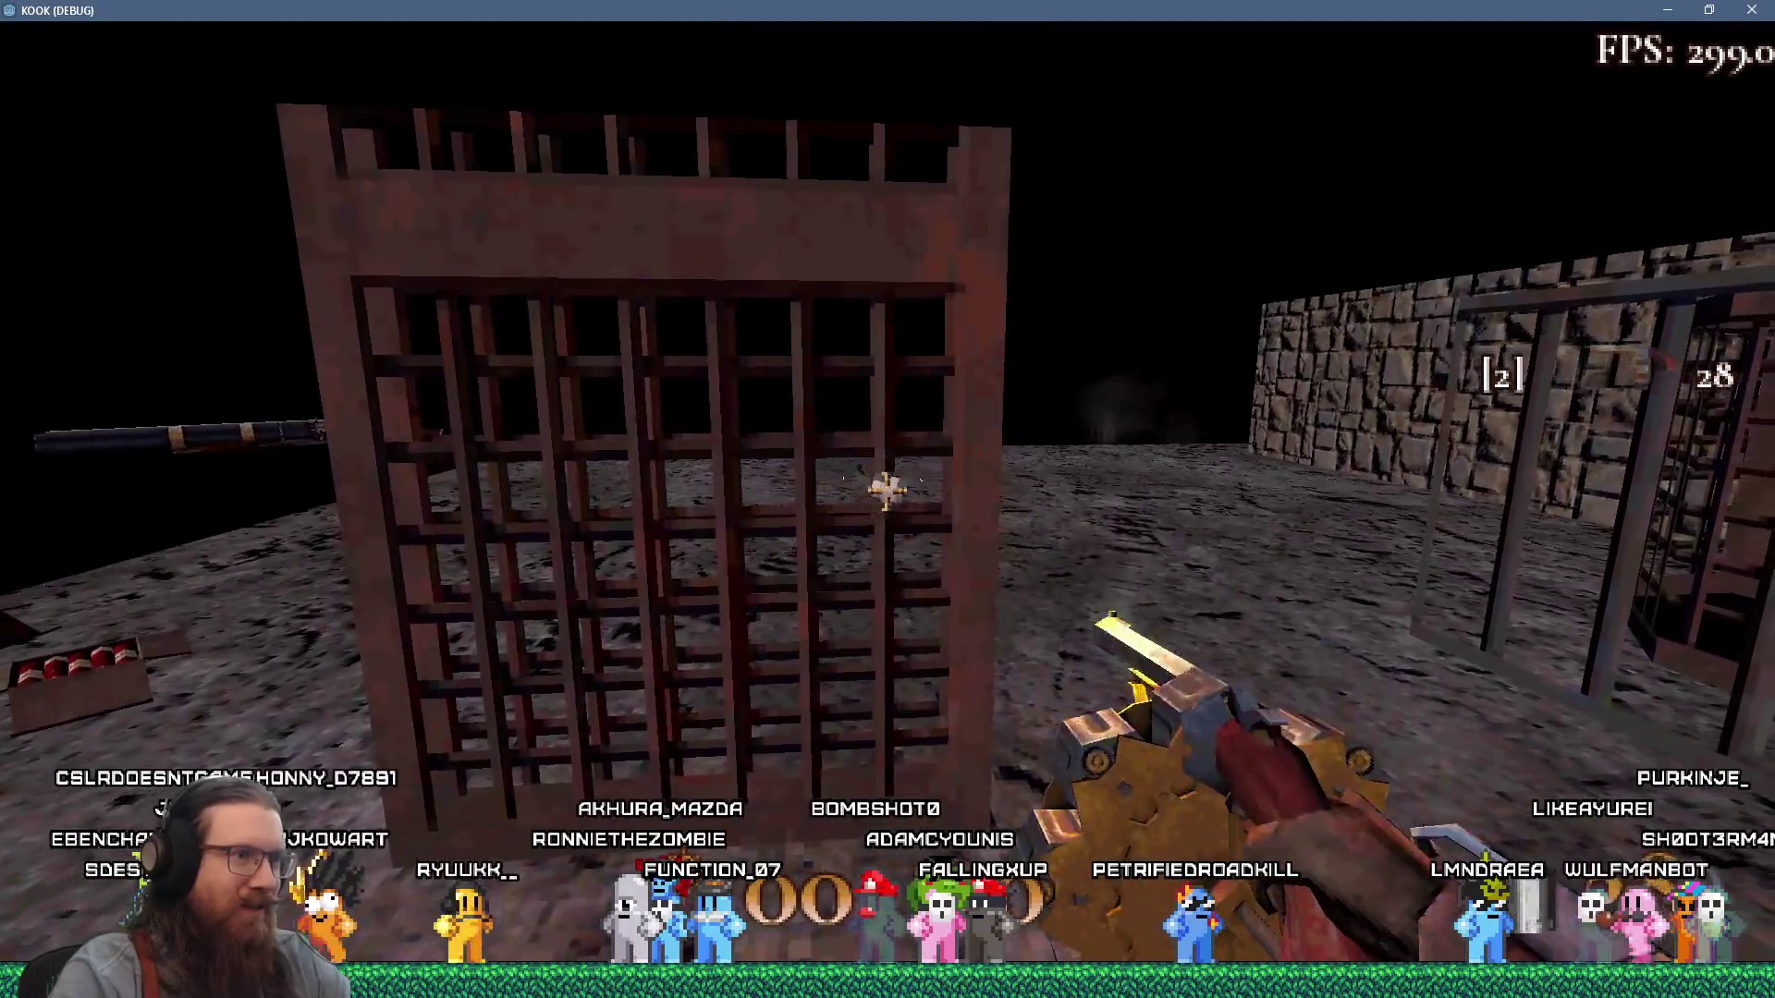
{"action": "left_click", "coordinate": [886, 491]}
{"action": "left_click", "coordinate": [885, 491]}
{"action": "left_click", "coordinate": [886, 491]}
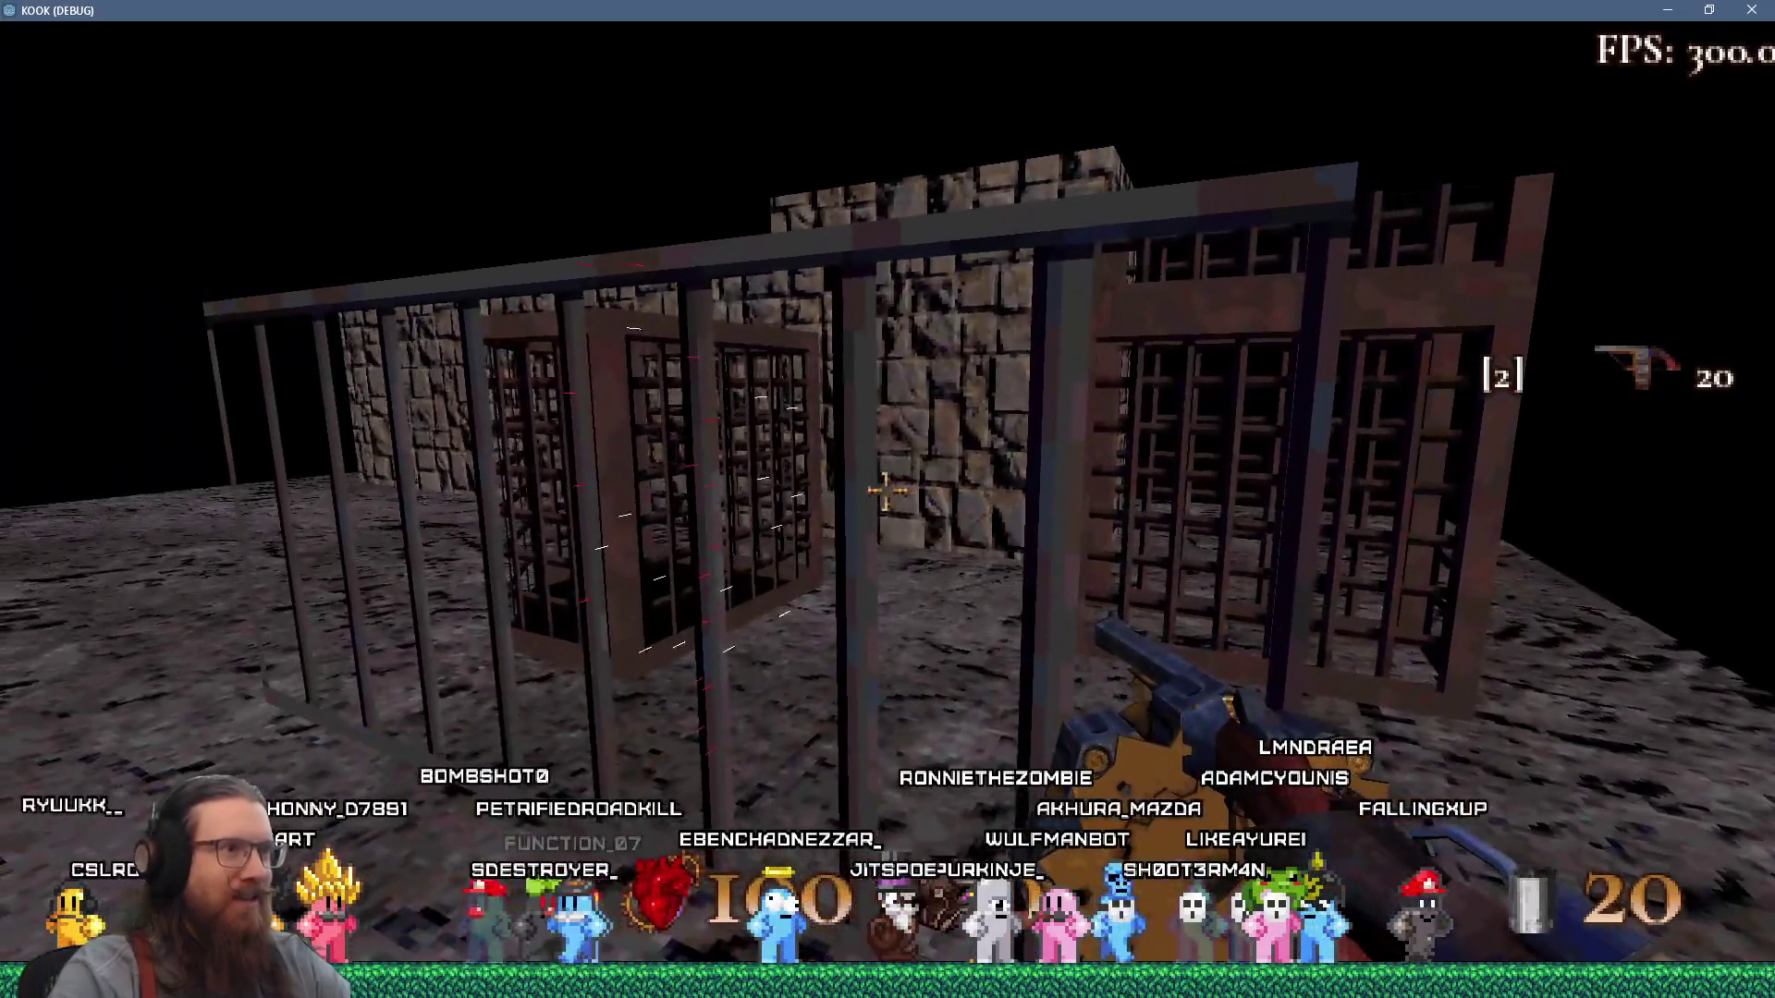
{"action": "left_click", "coordinate": [885, 491]}
{"action": "left_click", "coordinate": [885, 491]}
{"action": "left_click", "coordinate": [886, 491]}
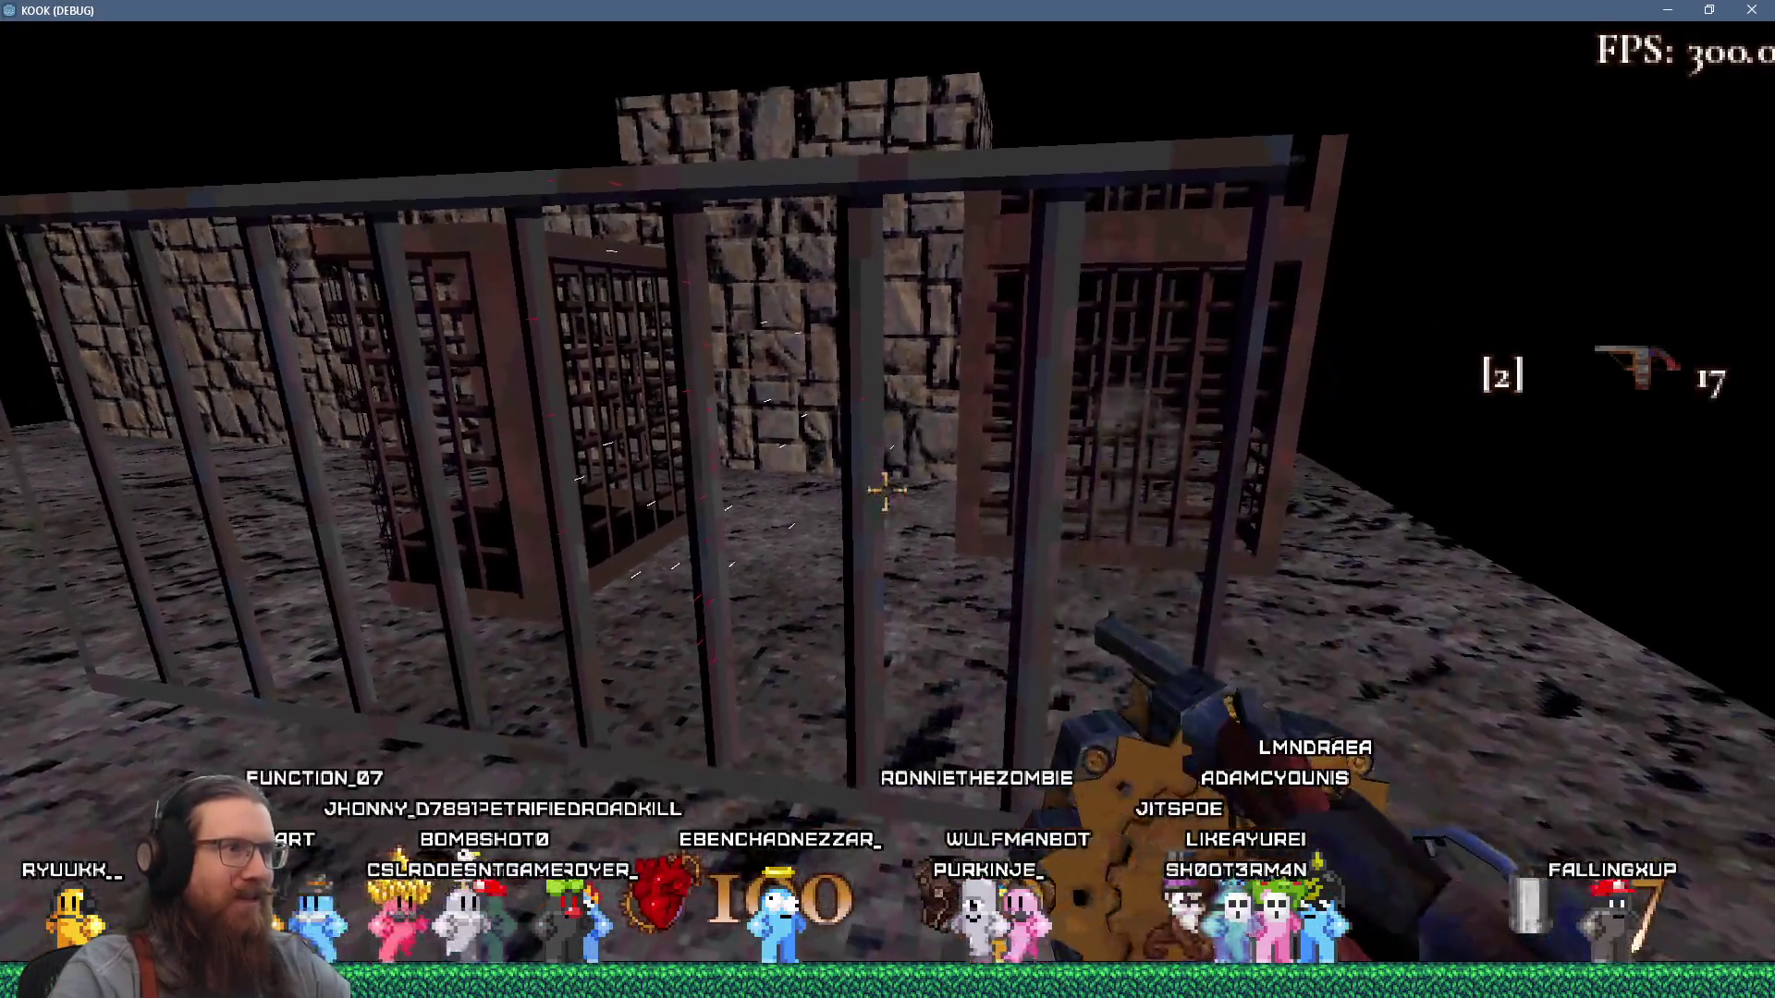
{"action": "left_click", "coordinate": [885, 490]}
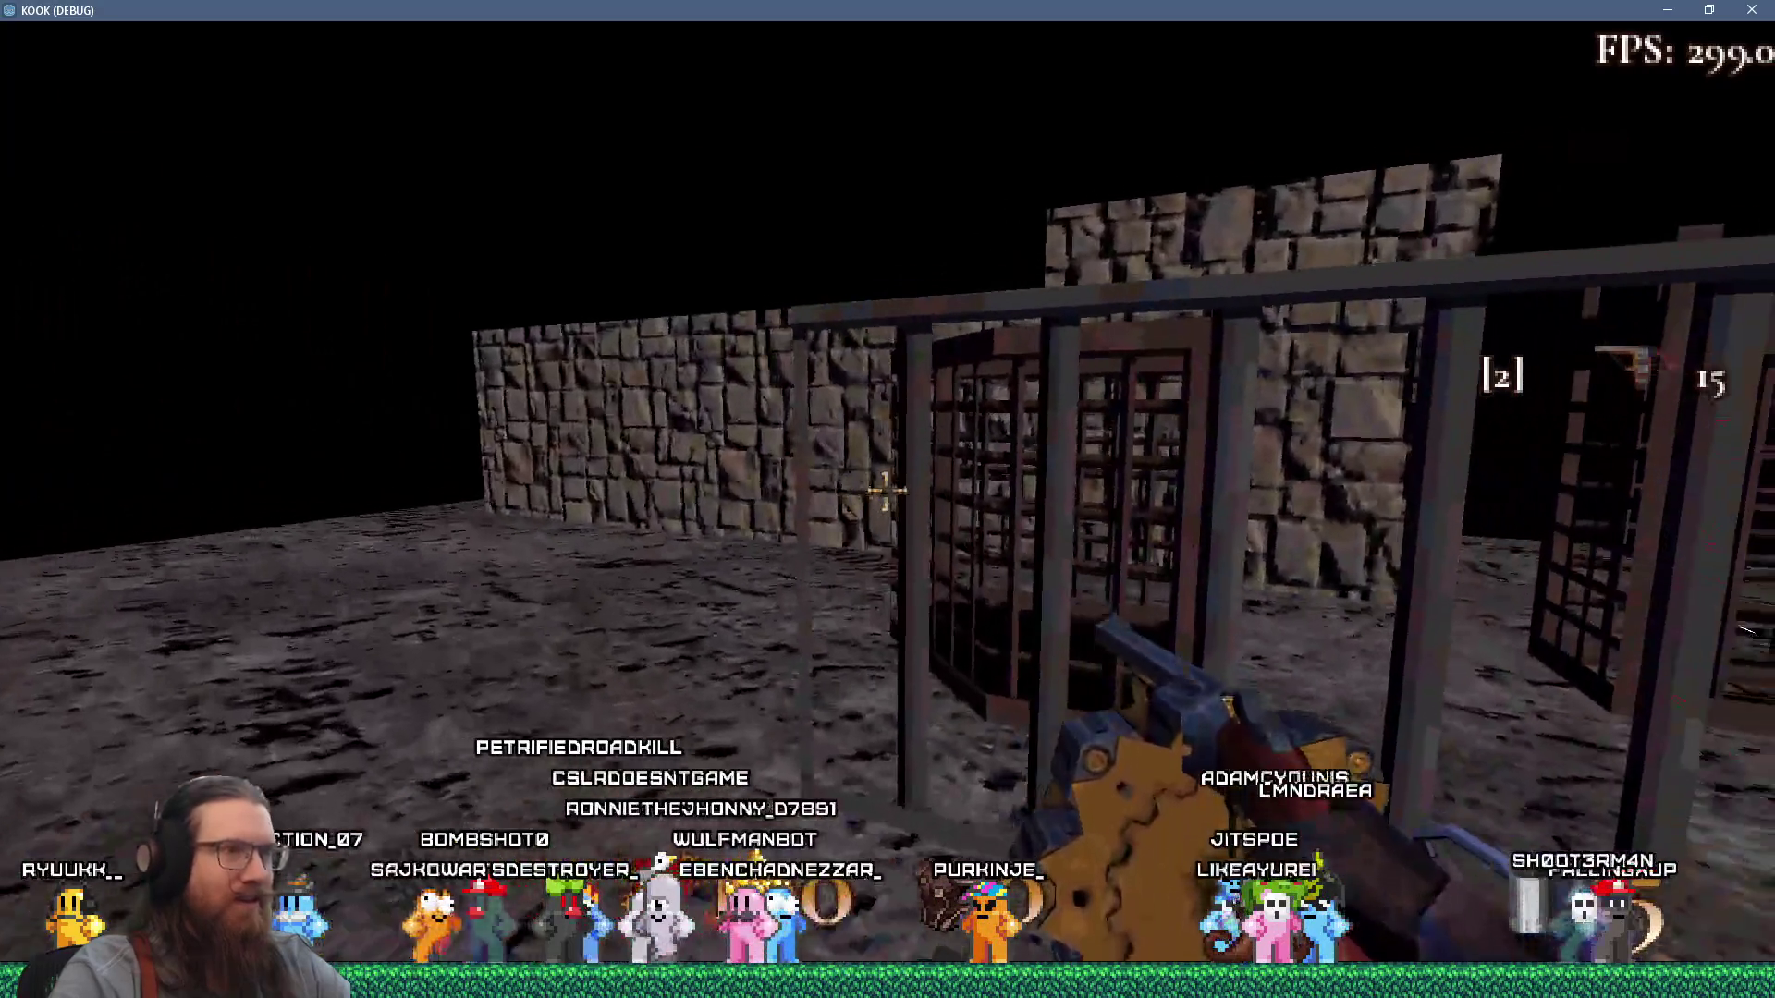
{"action": "left_click", "coordinate": [885, 491]}
{"action": "left_click", "coordinate": [886, 491]}
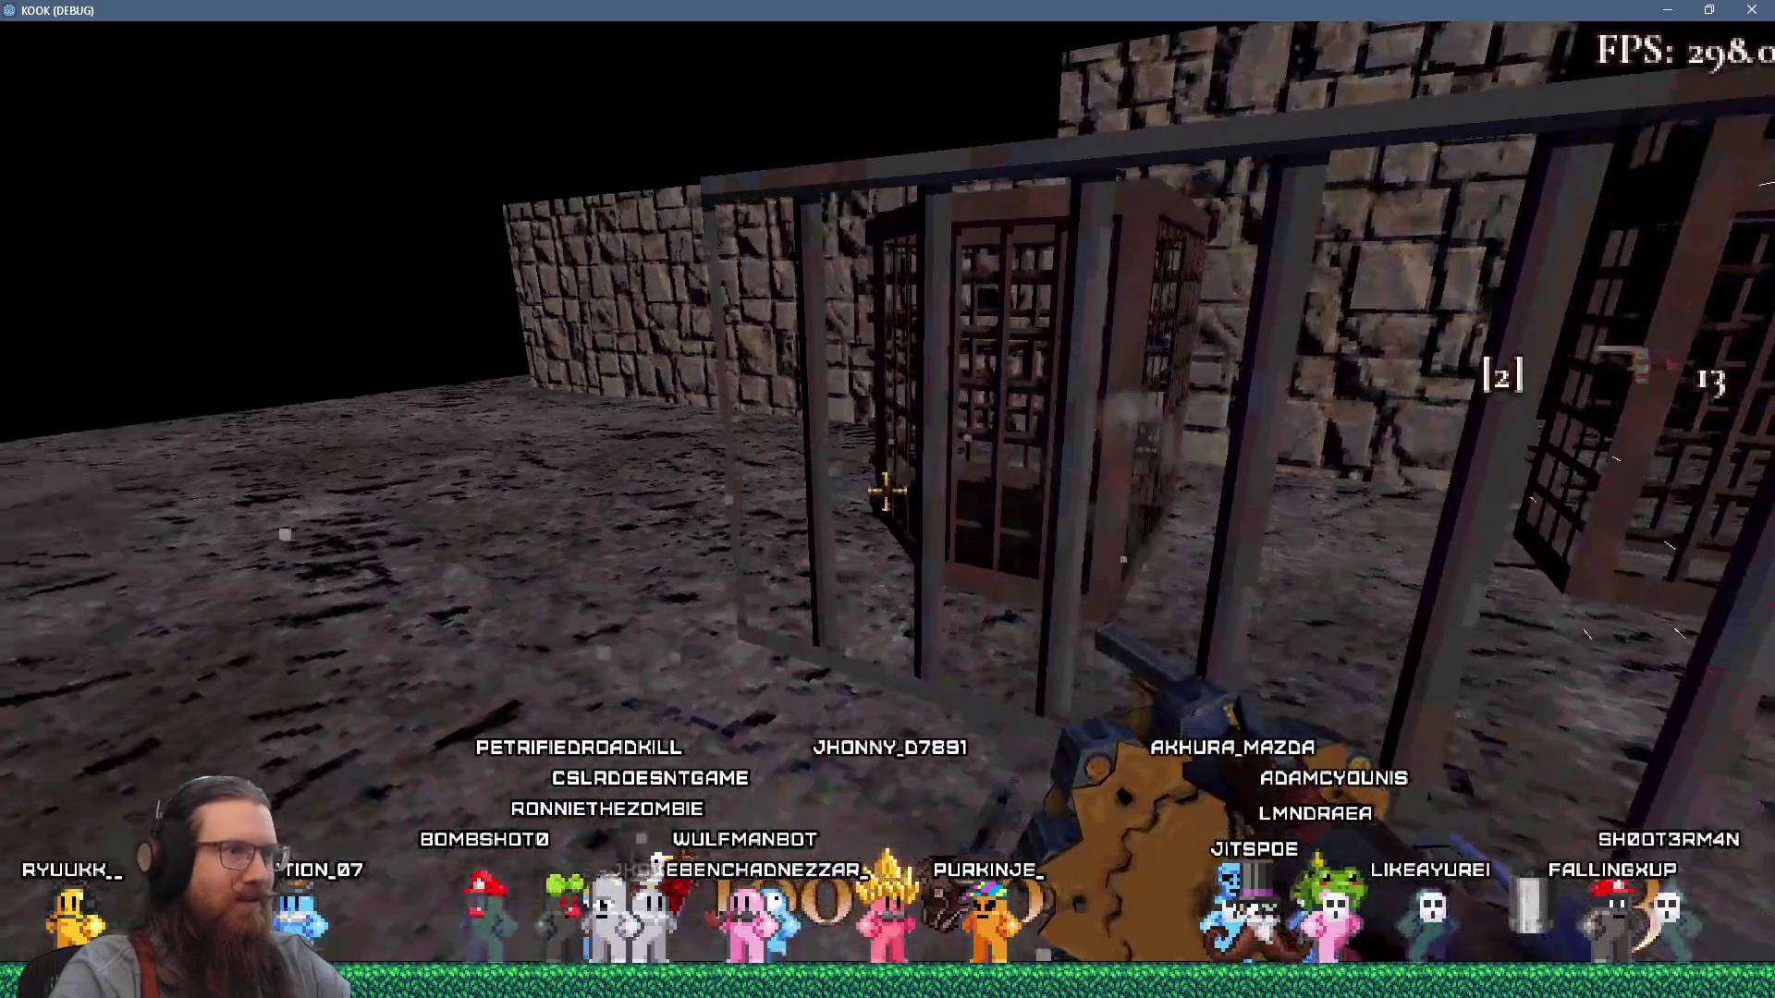
{"action": "left_click", "coordinate": [886, 491]}
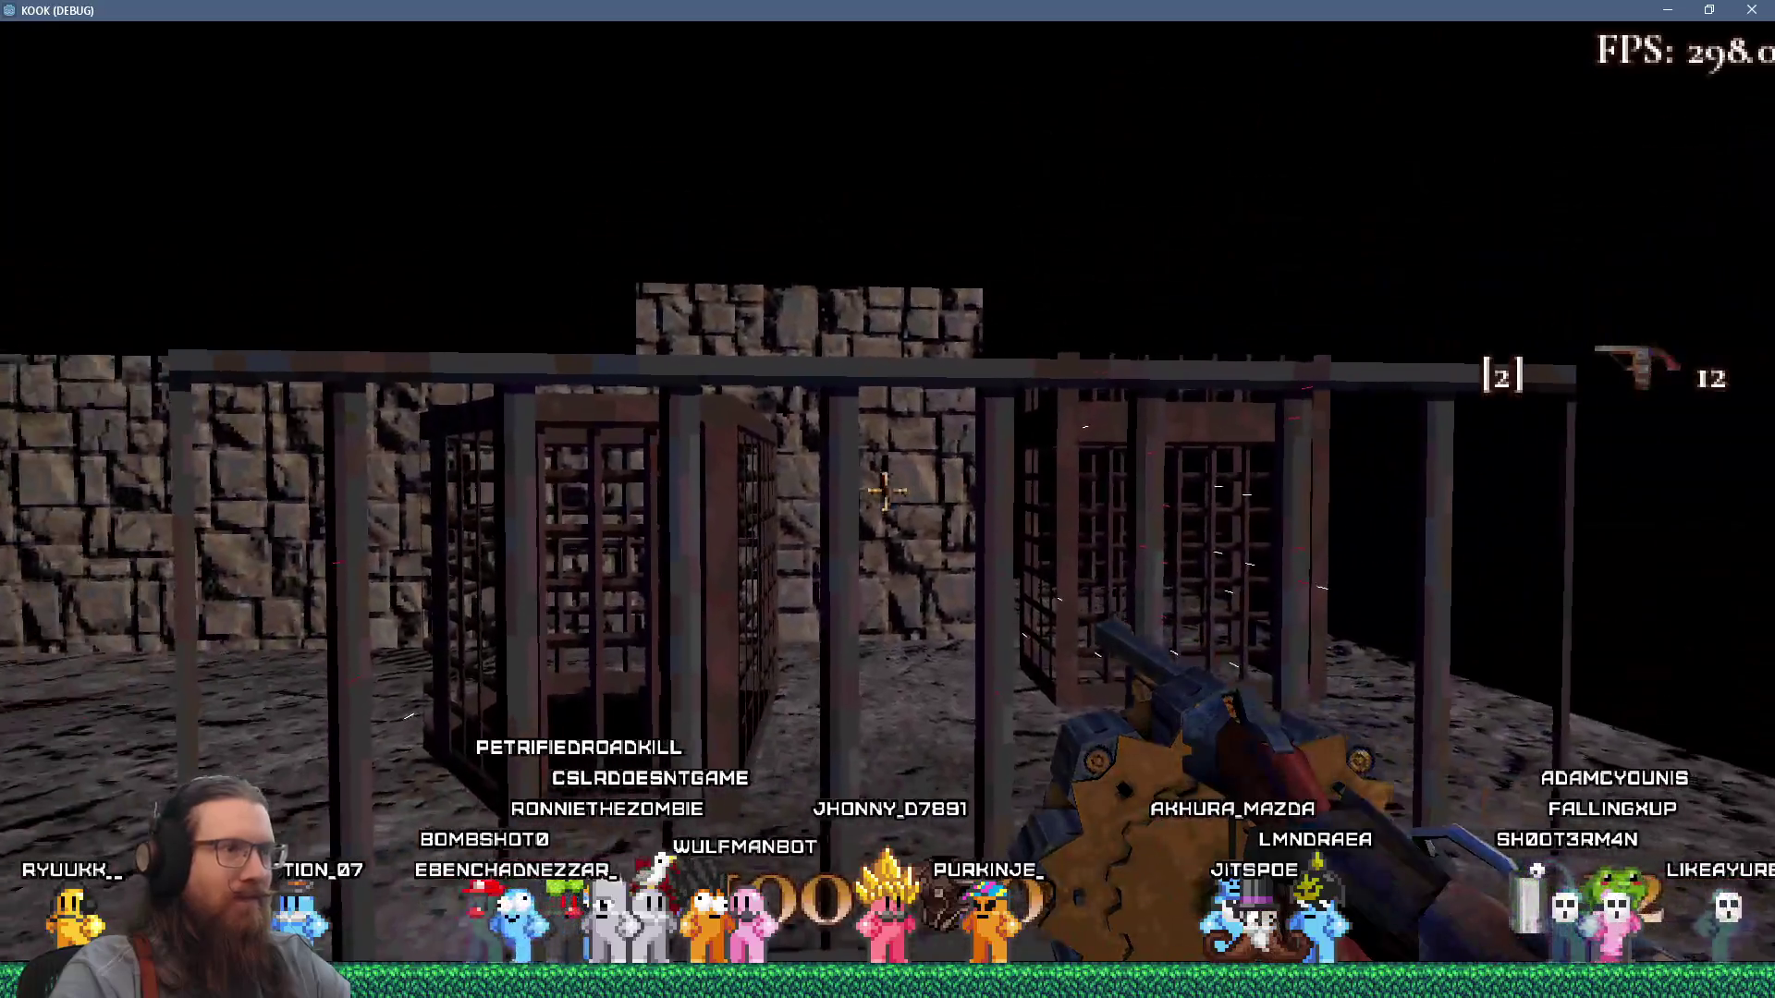
{"action": "left_click", "coordinate": [885, 491]}
{"action": "left_click", "coordinate": [886, 491]}
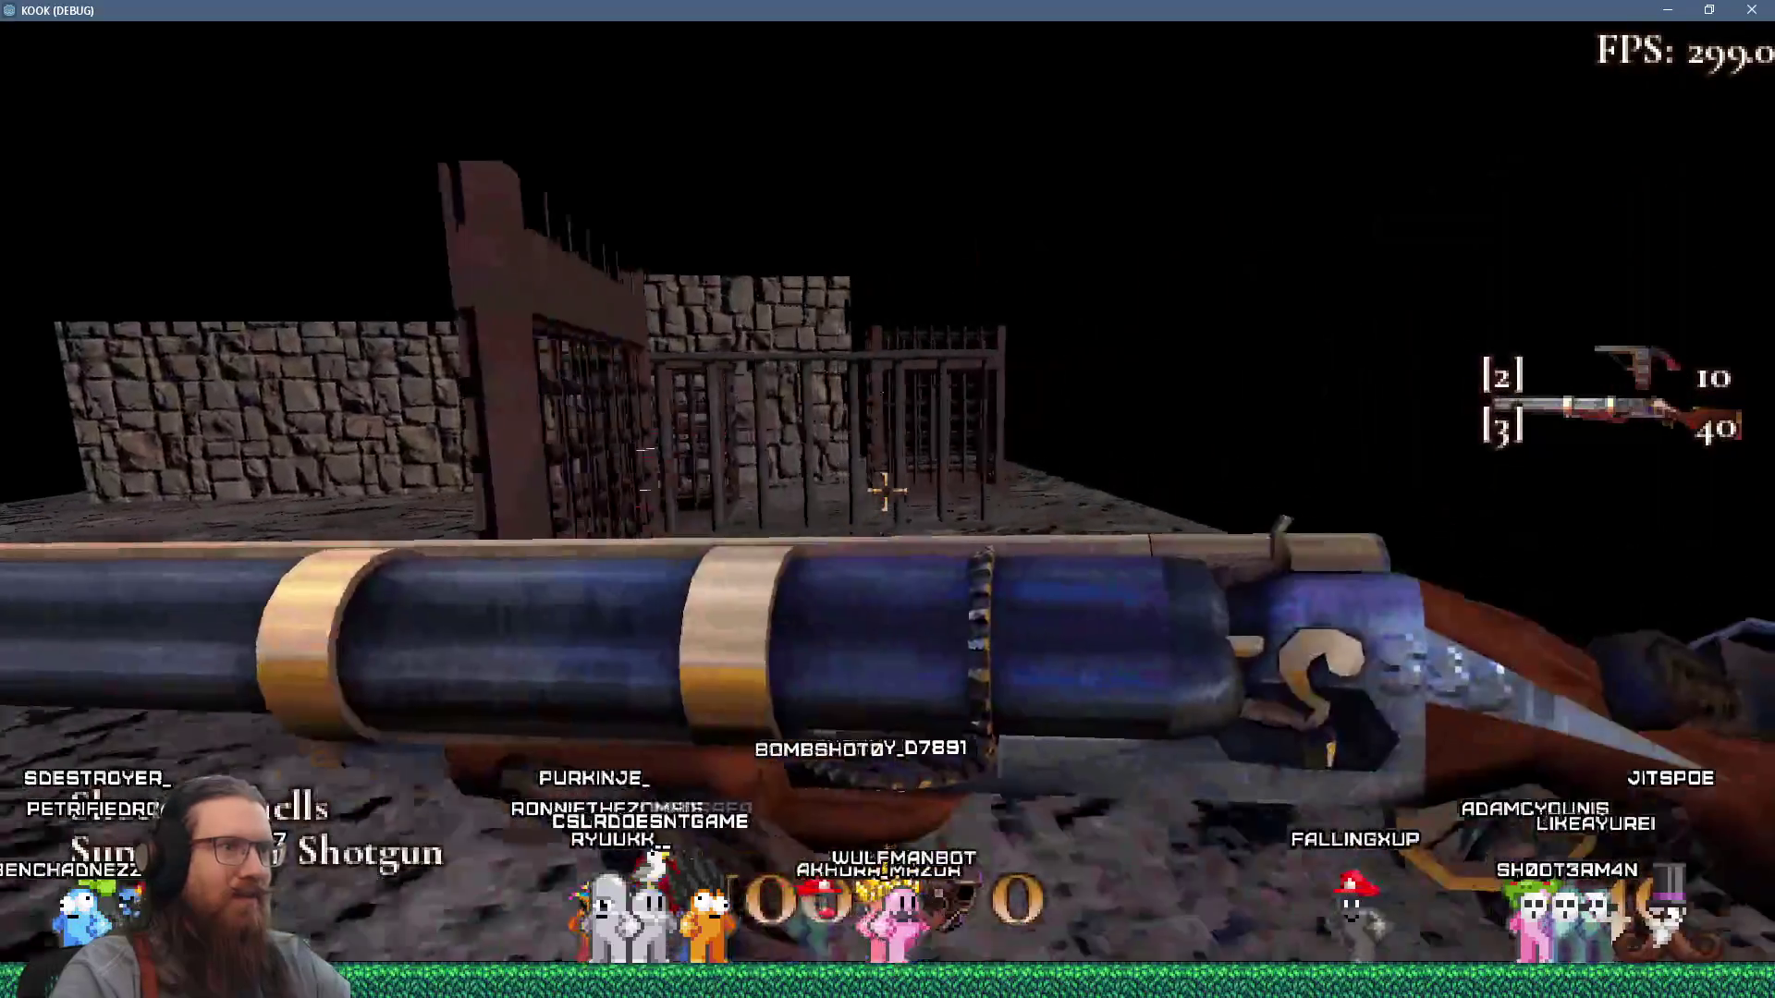
Fire the Super Shotgun repeatedly at the cages, their bars and the wooden grate.
{"action": "left_click", "coordinate": [886, 491]}
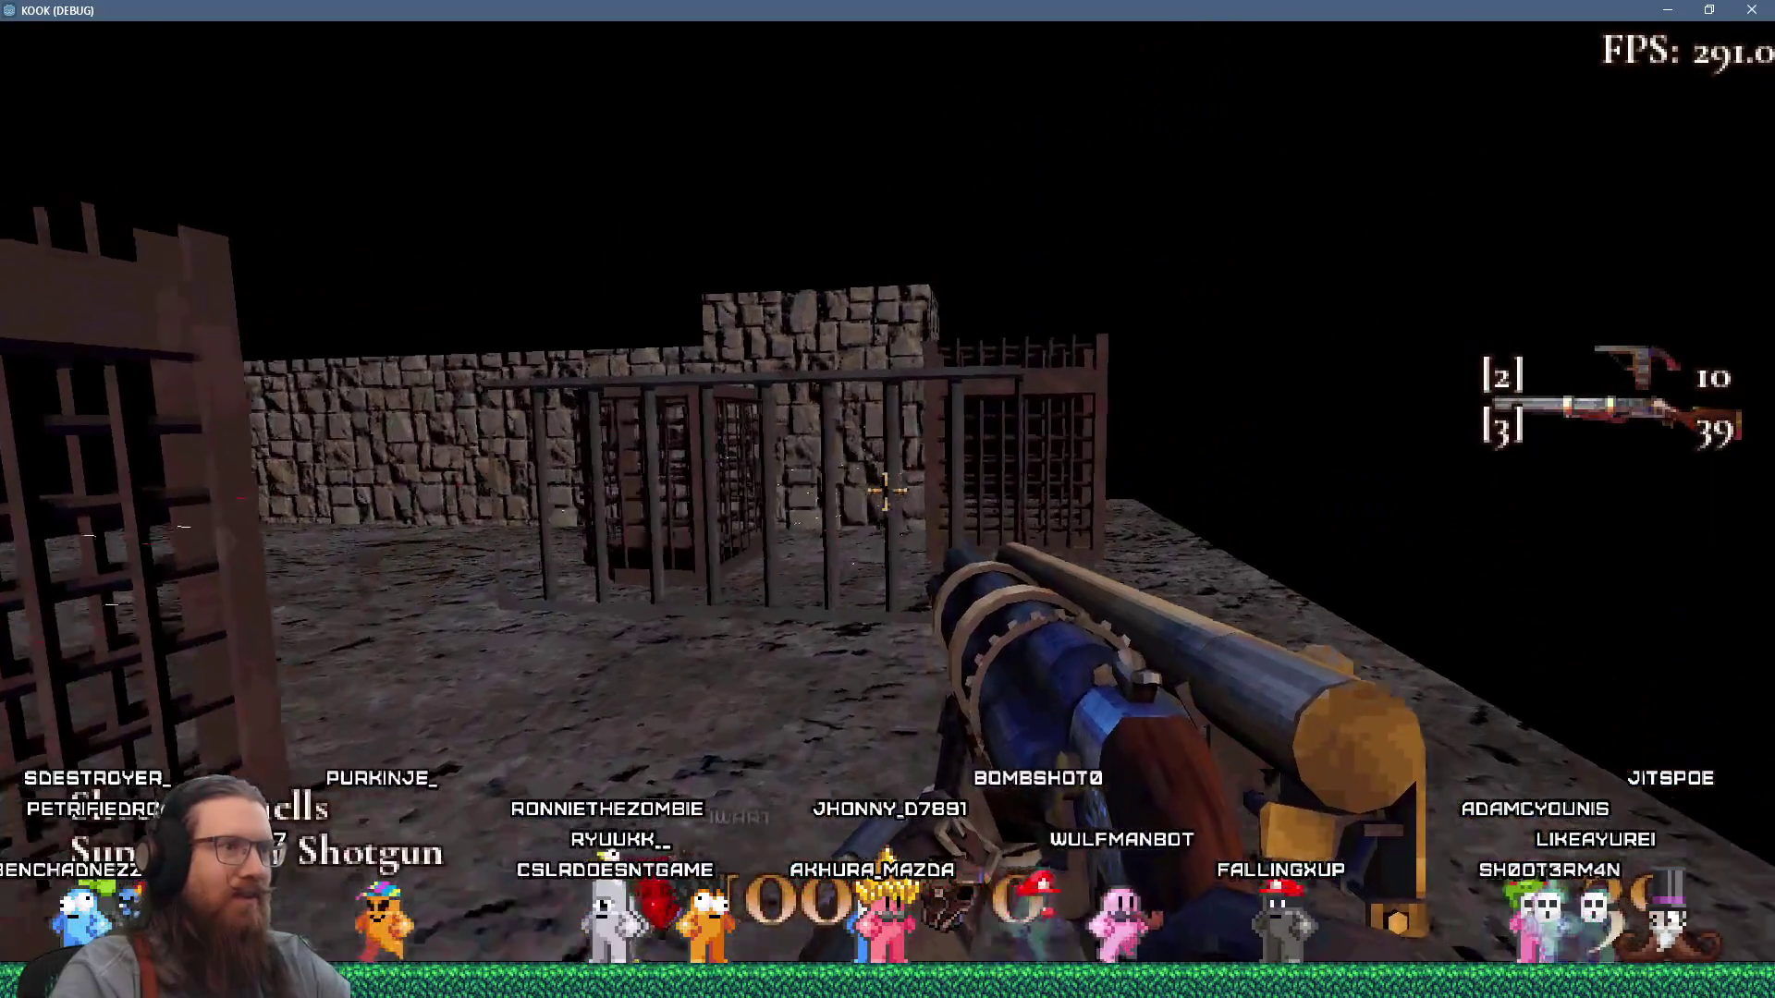
{"action": "left_click", "coordinate": [886, 490]}
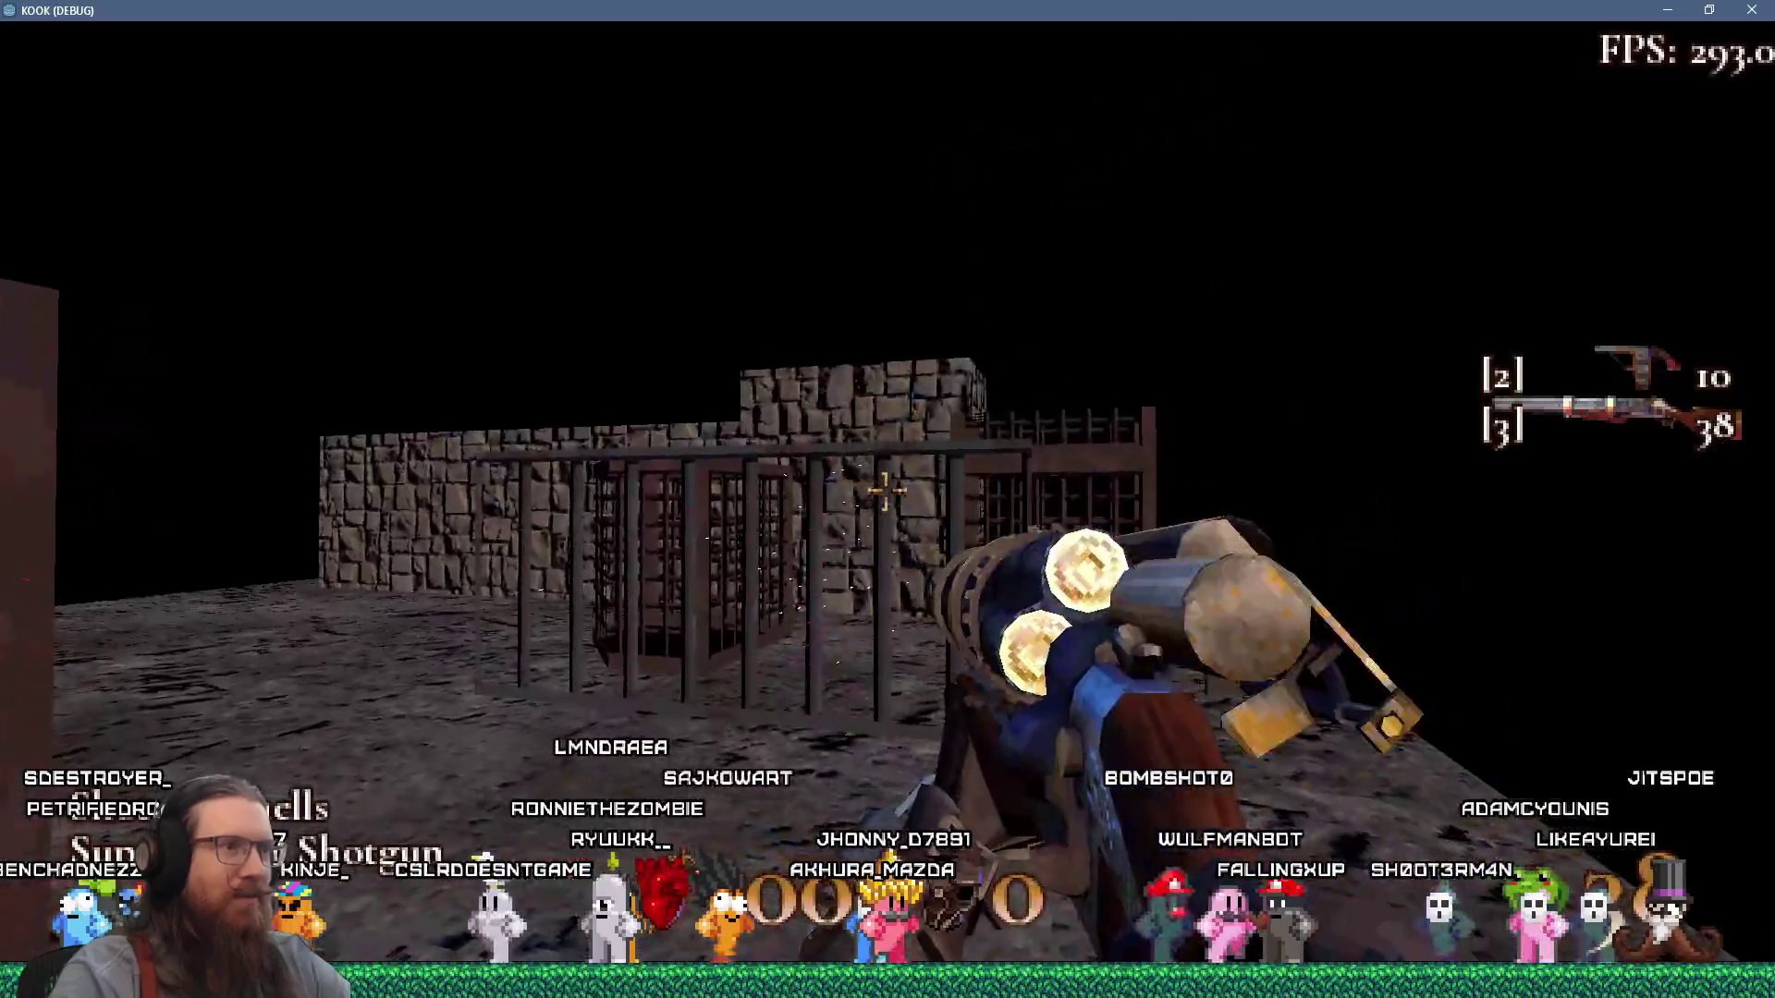
{"action": "left_click", "coordinate": [886, 491]}
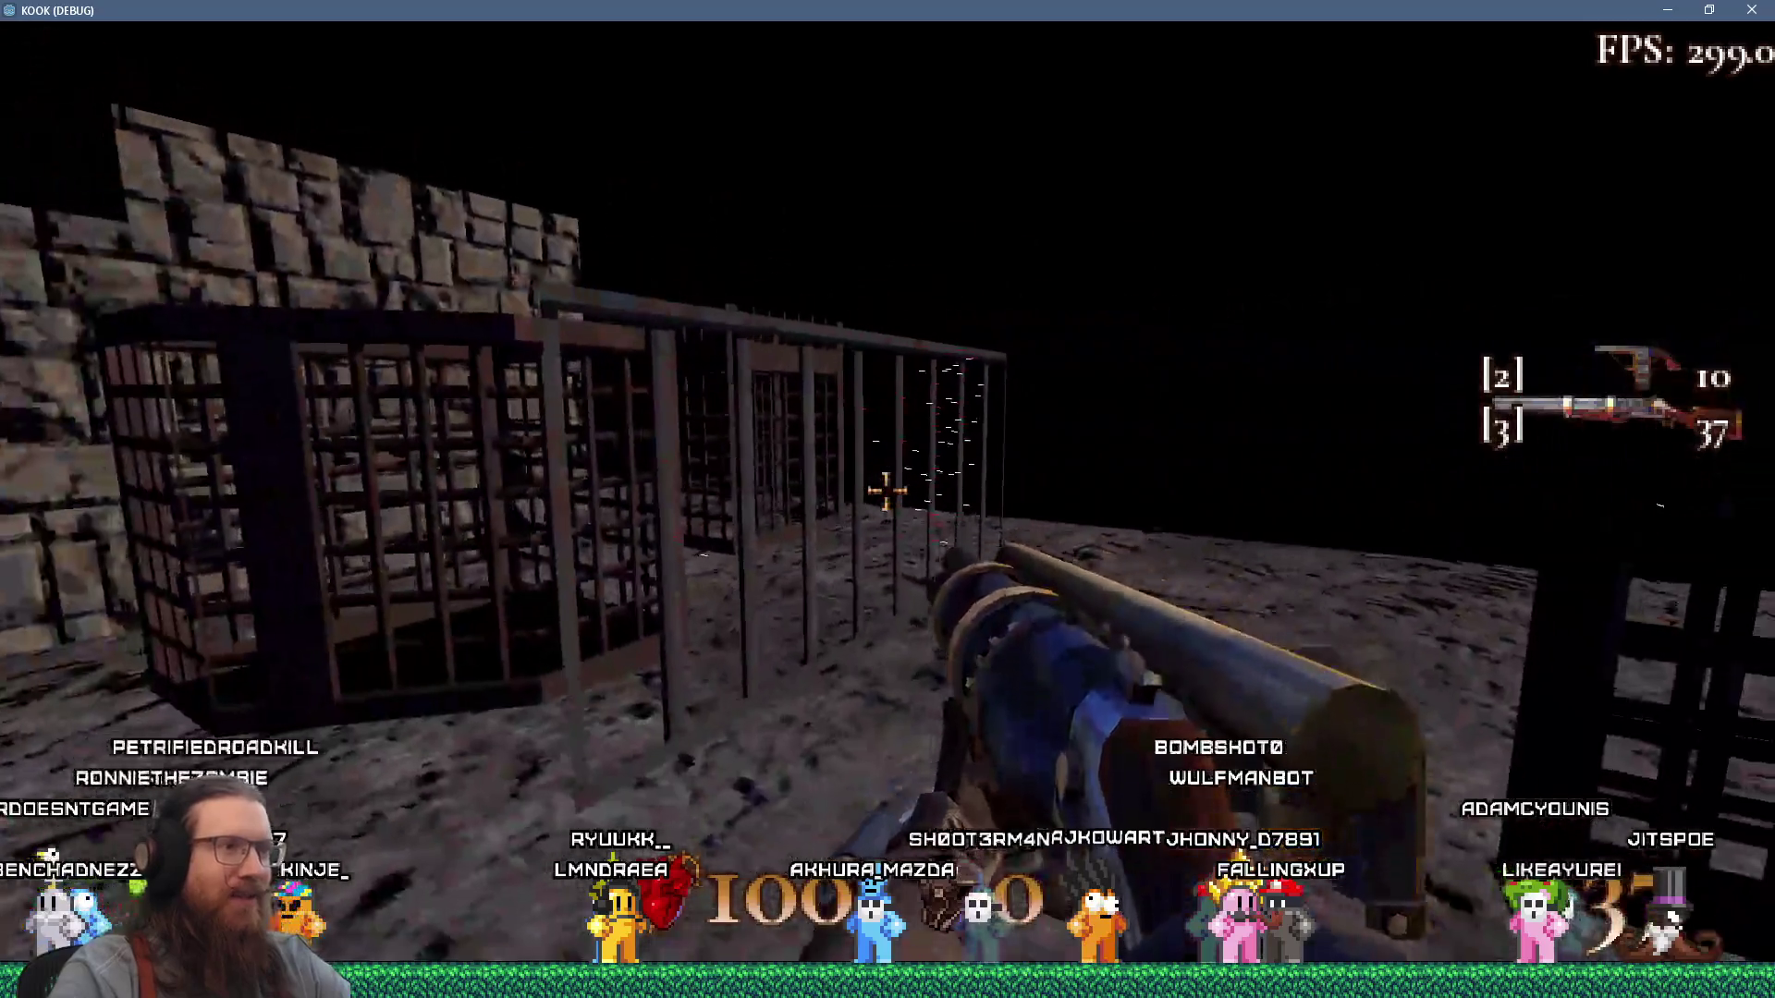
{"action": "left_click", "coordinate": [885, 491]}
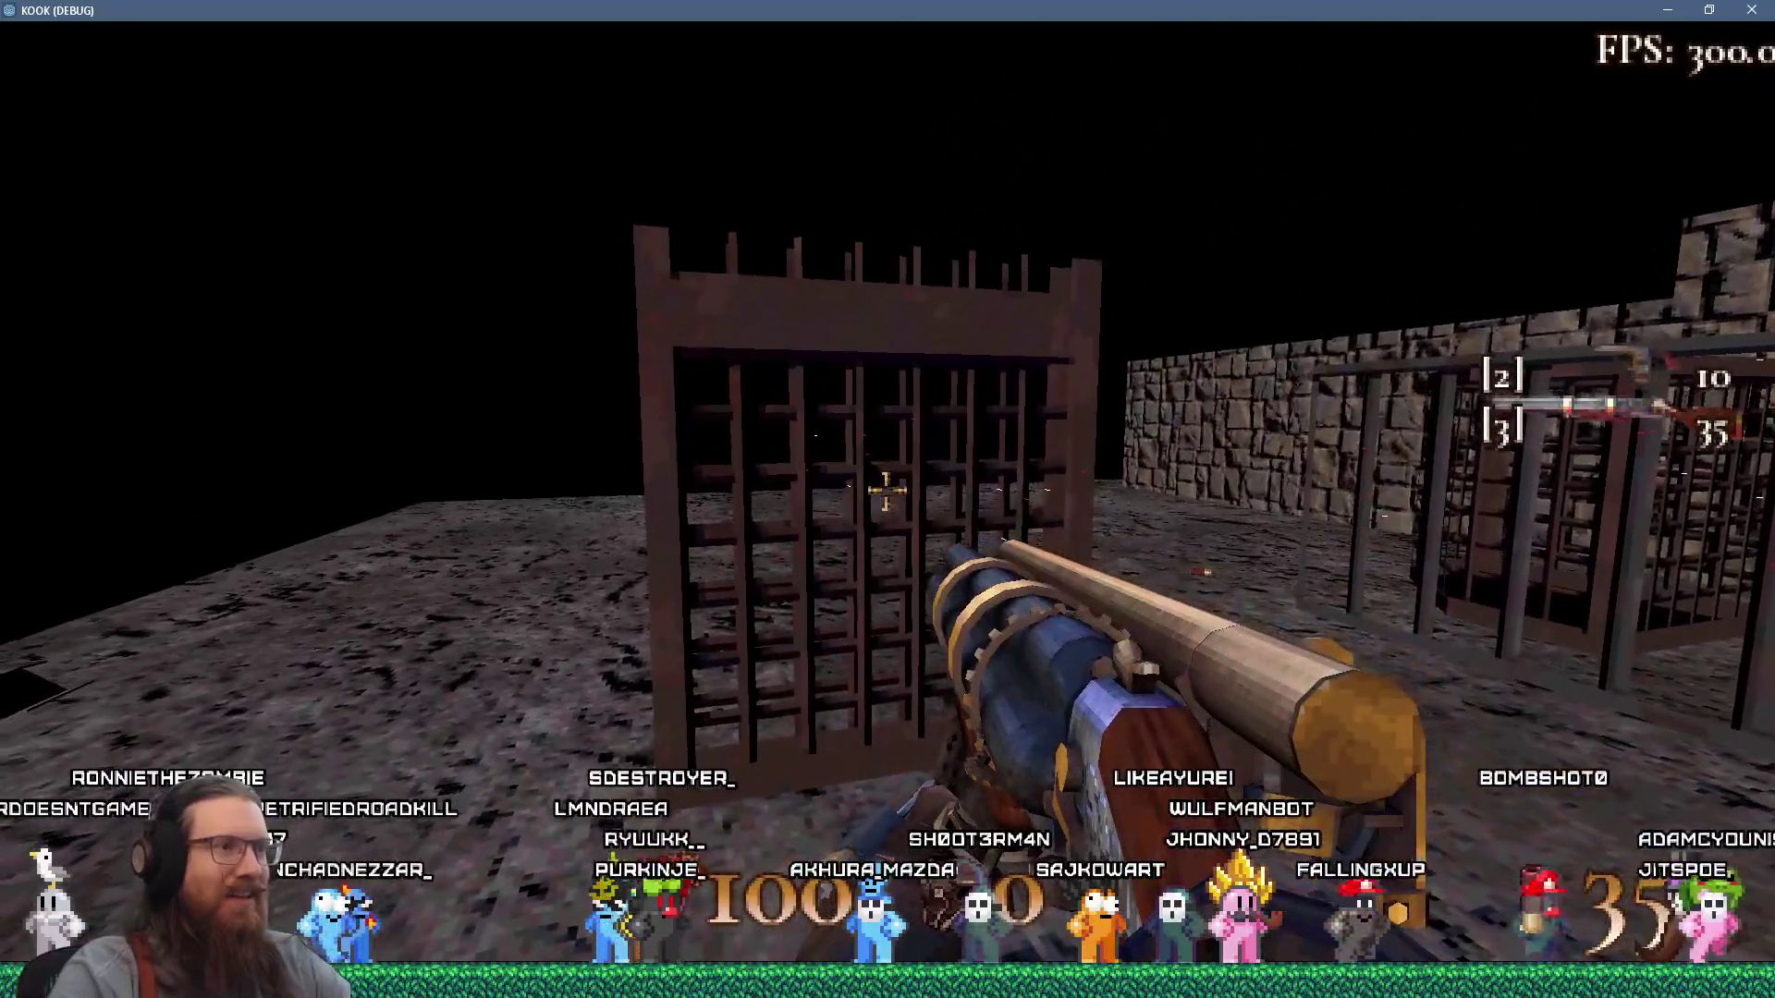
{"action": "left_click", "coordinate": [885, 491]}
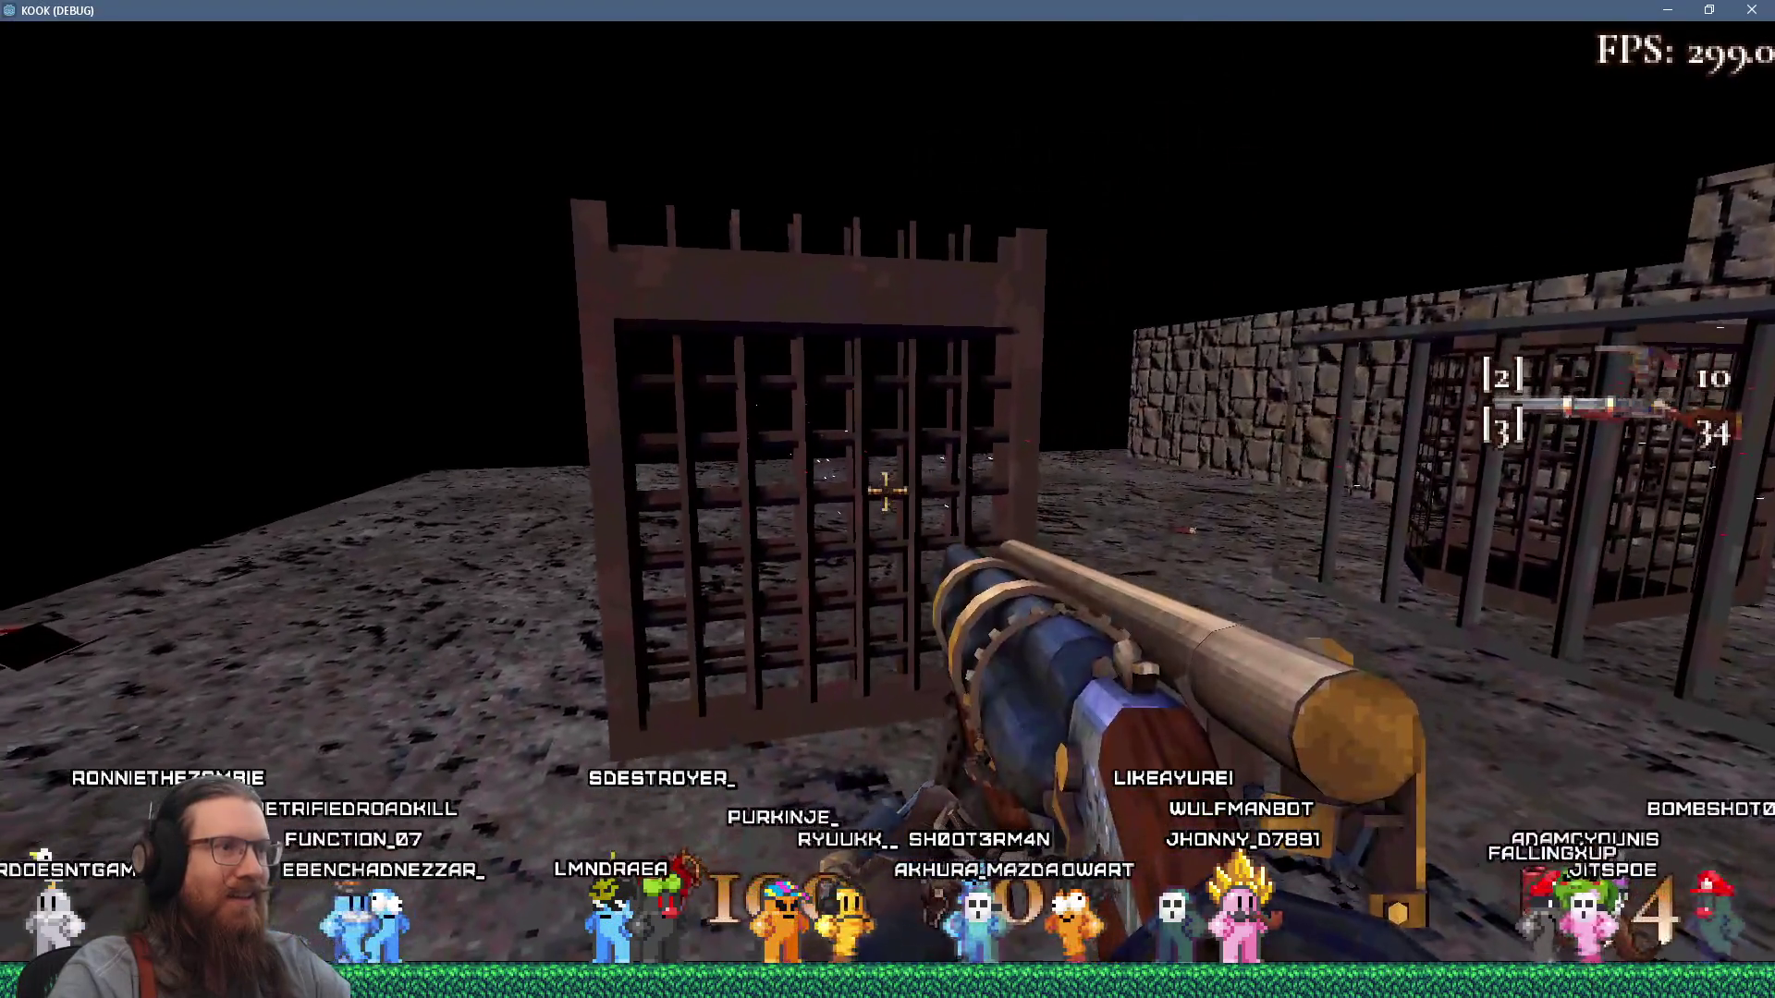
{"action": "left_click", "coordinate": [886, 490]}
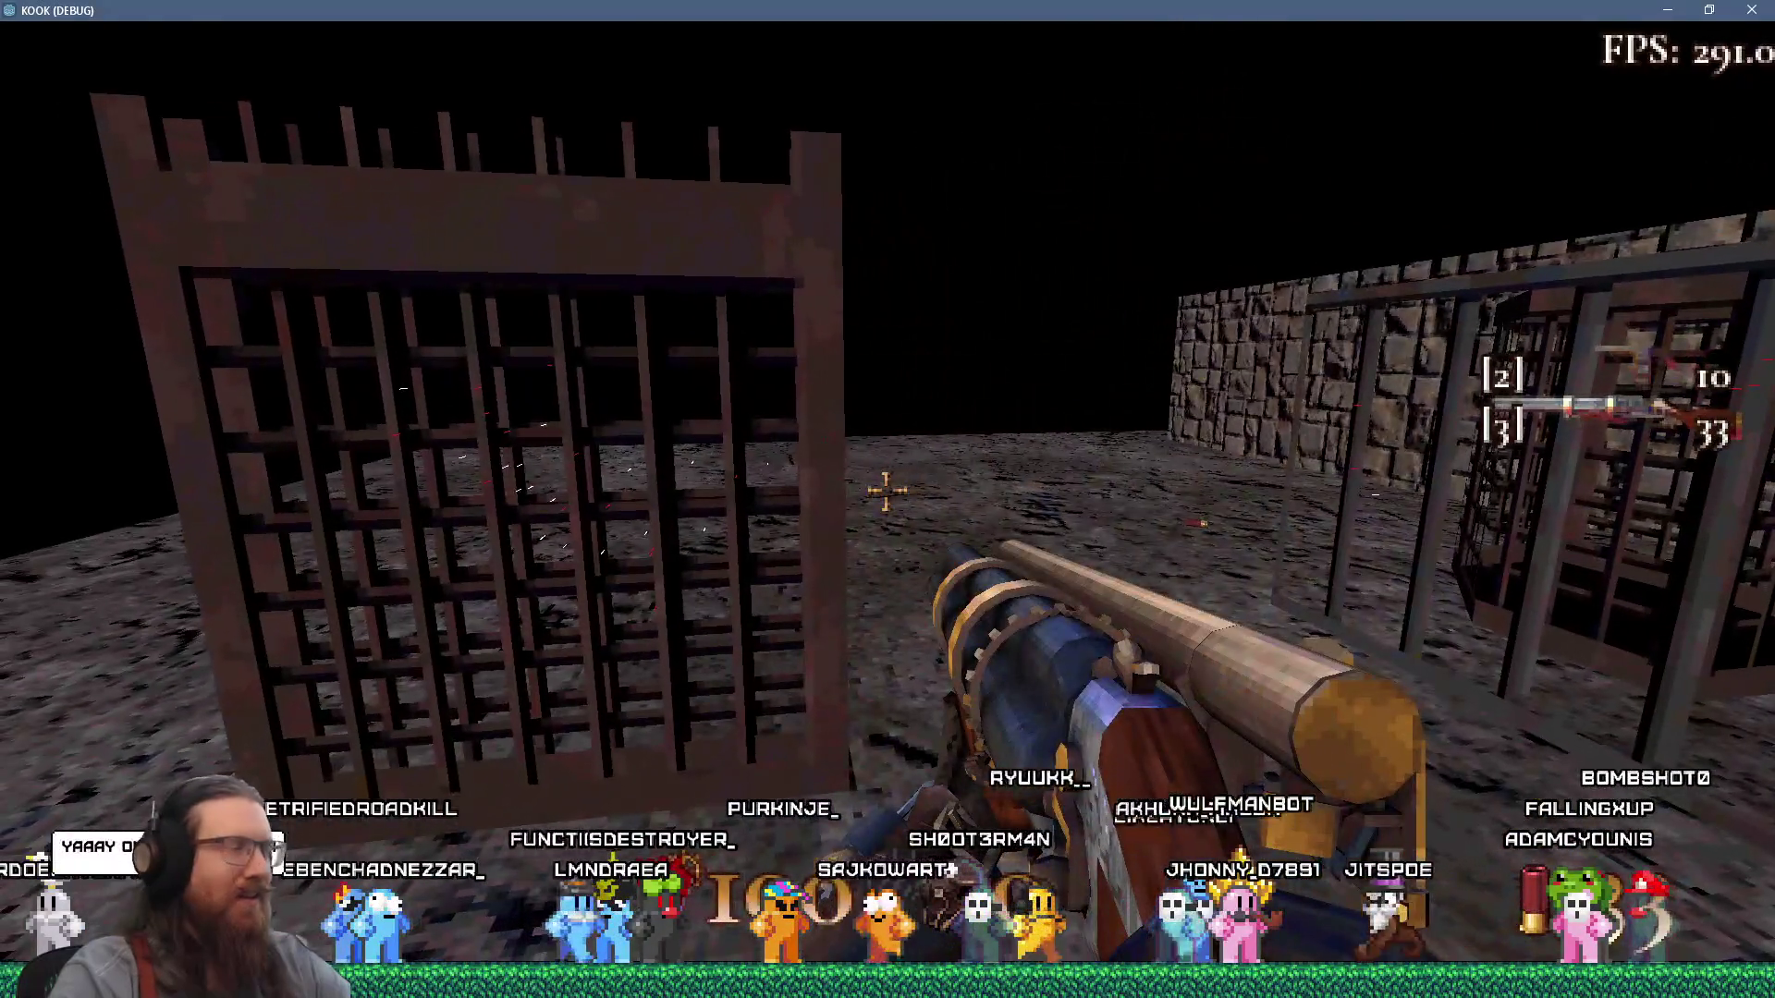
Walk around the cages from several angles, end facing the stone wall, and open the debug console.
{"action": "key", "text": "w"}
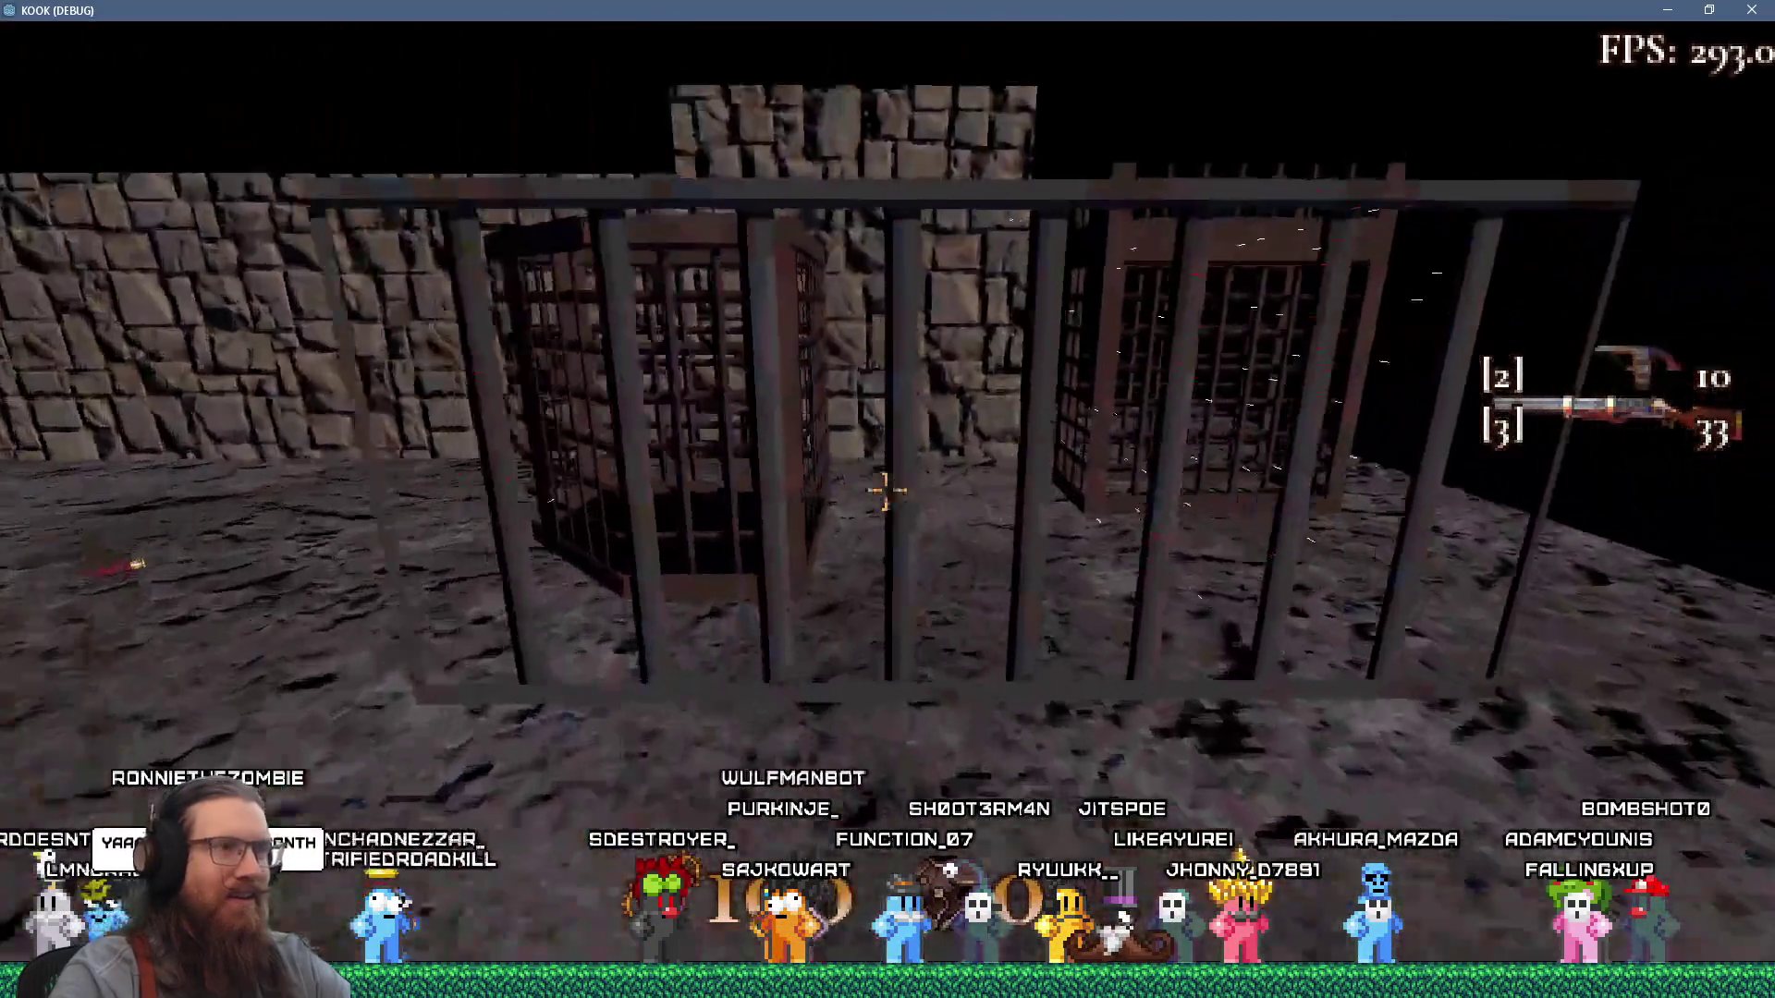
{"action": "key", "text": "s"}
{"action": "key", "text": "w"}
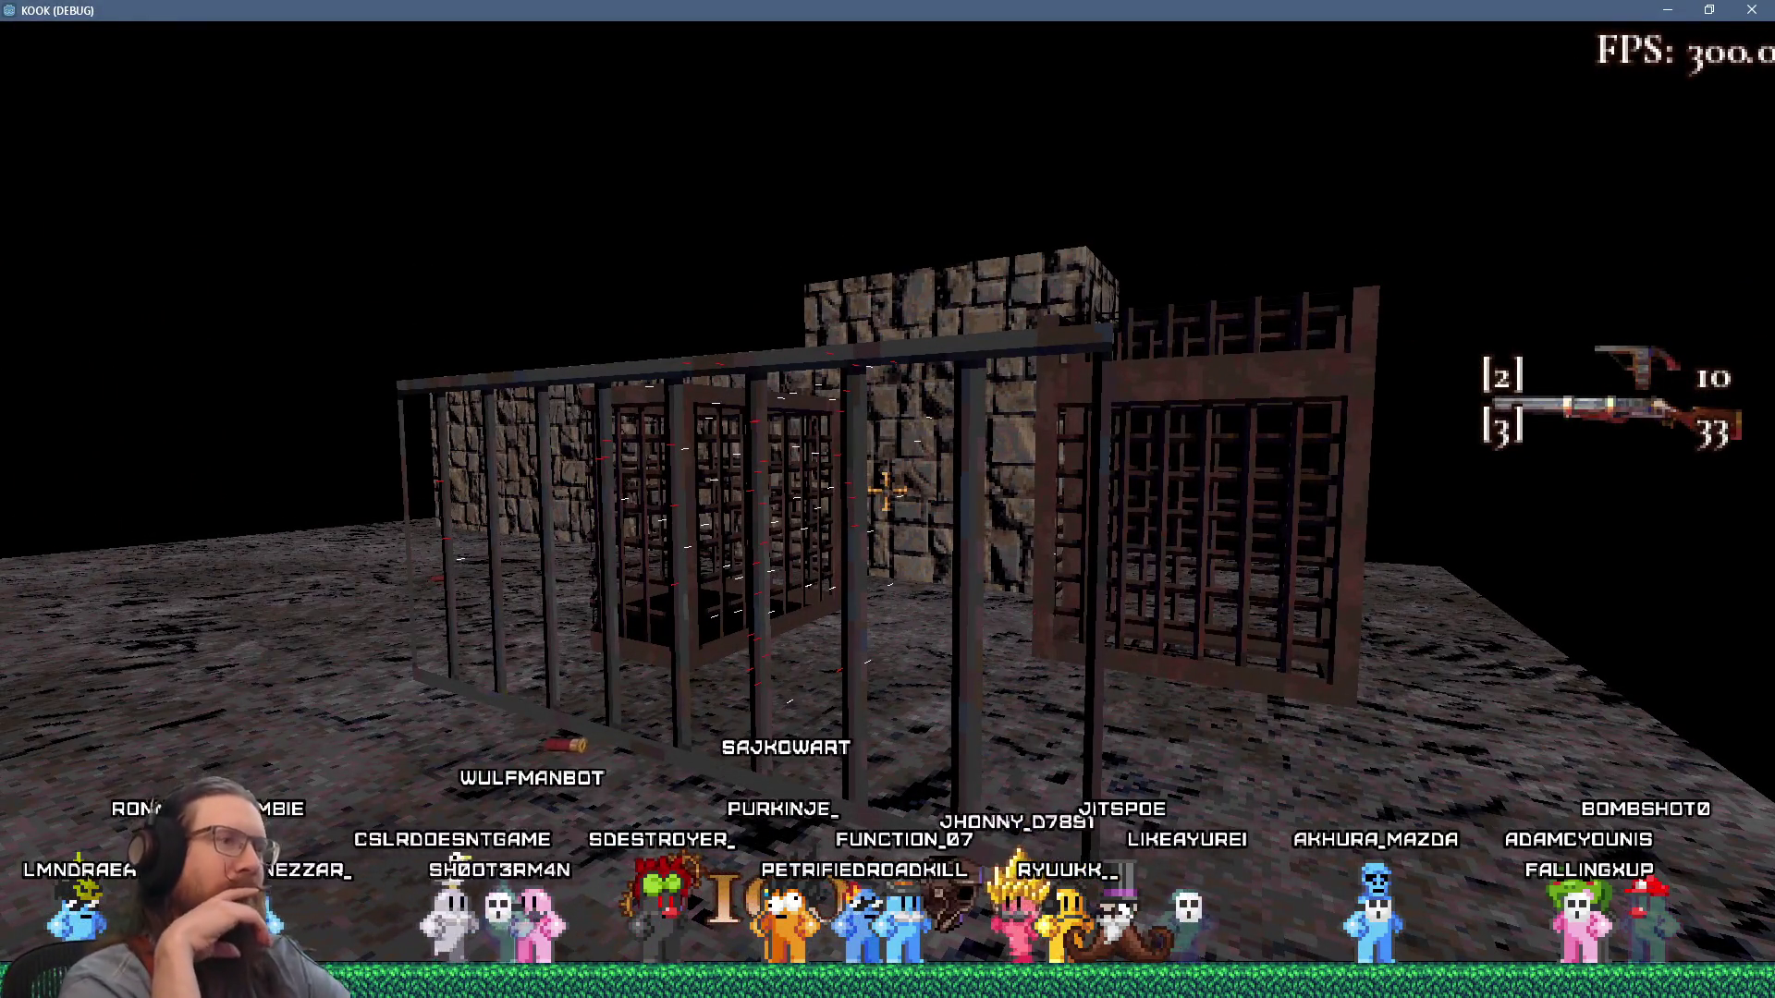
{"action": "key", "text": "a"}
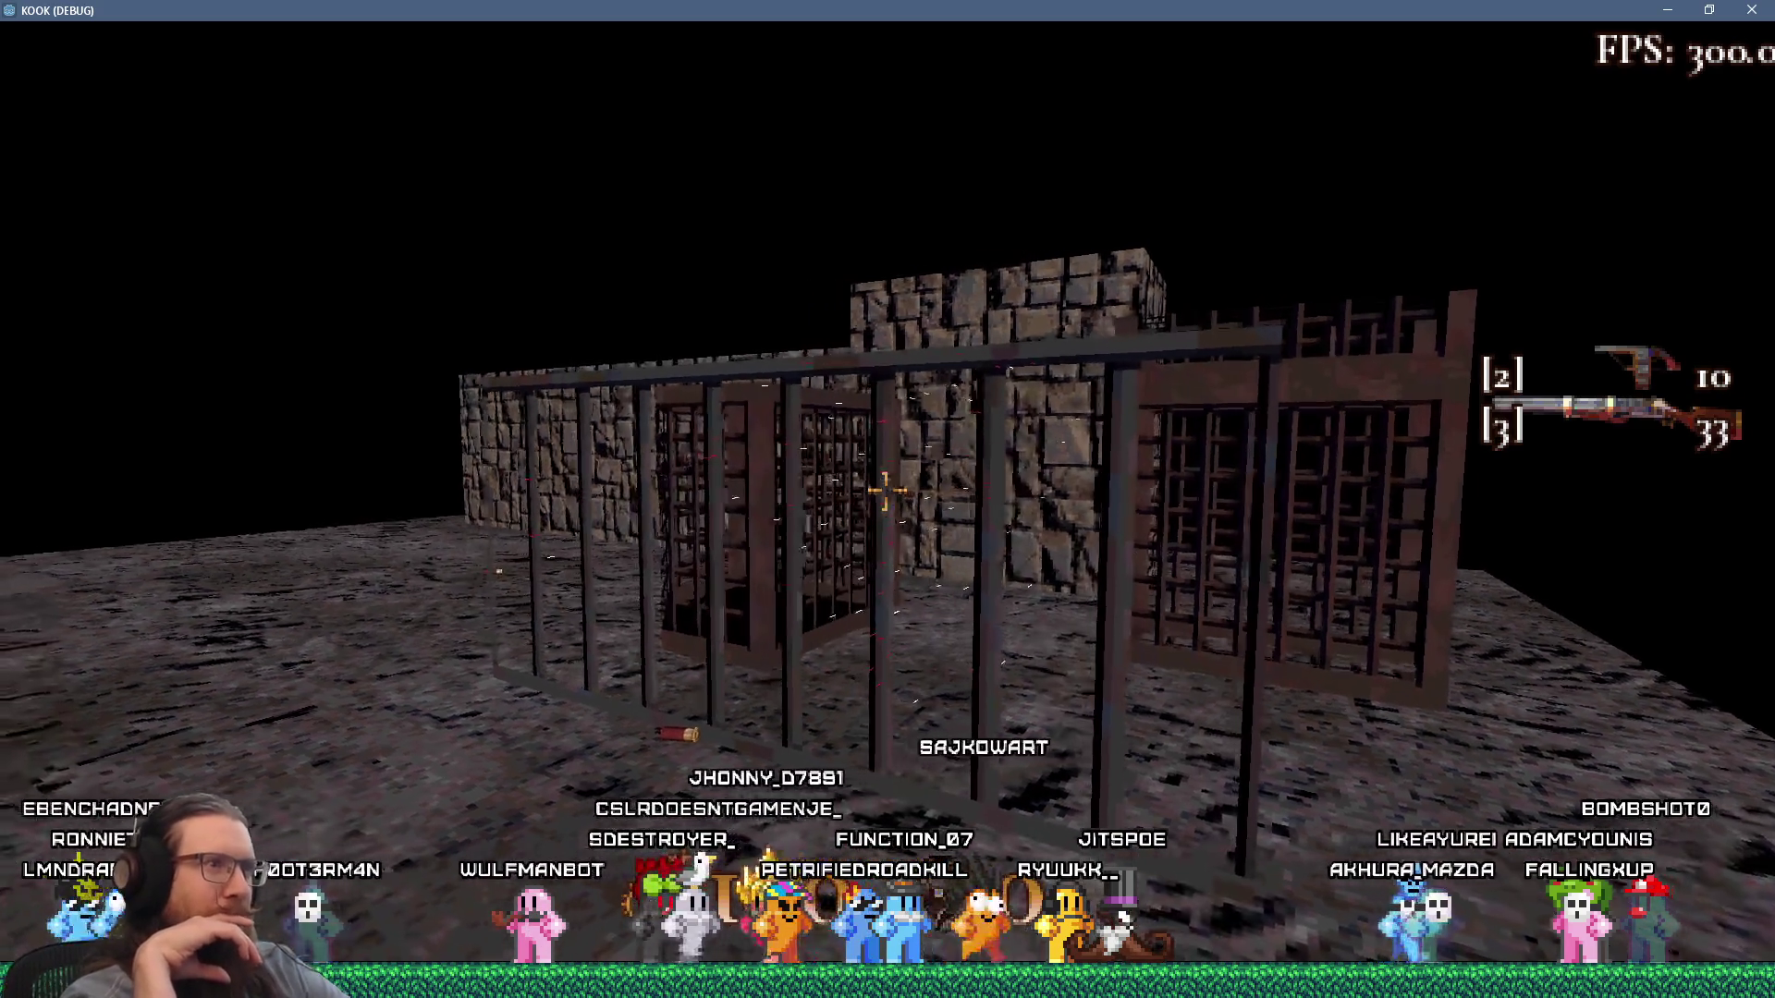
{"action": "key", "text": "s"}
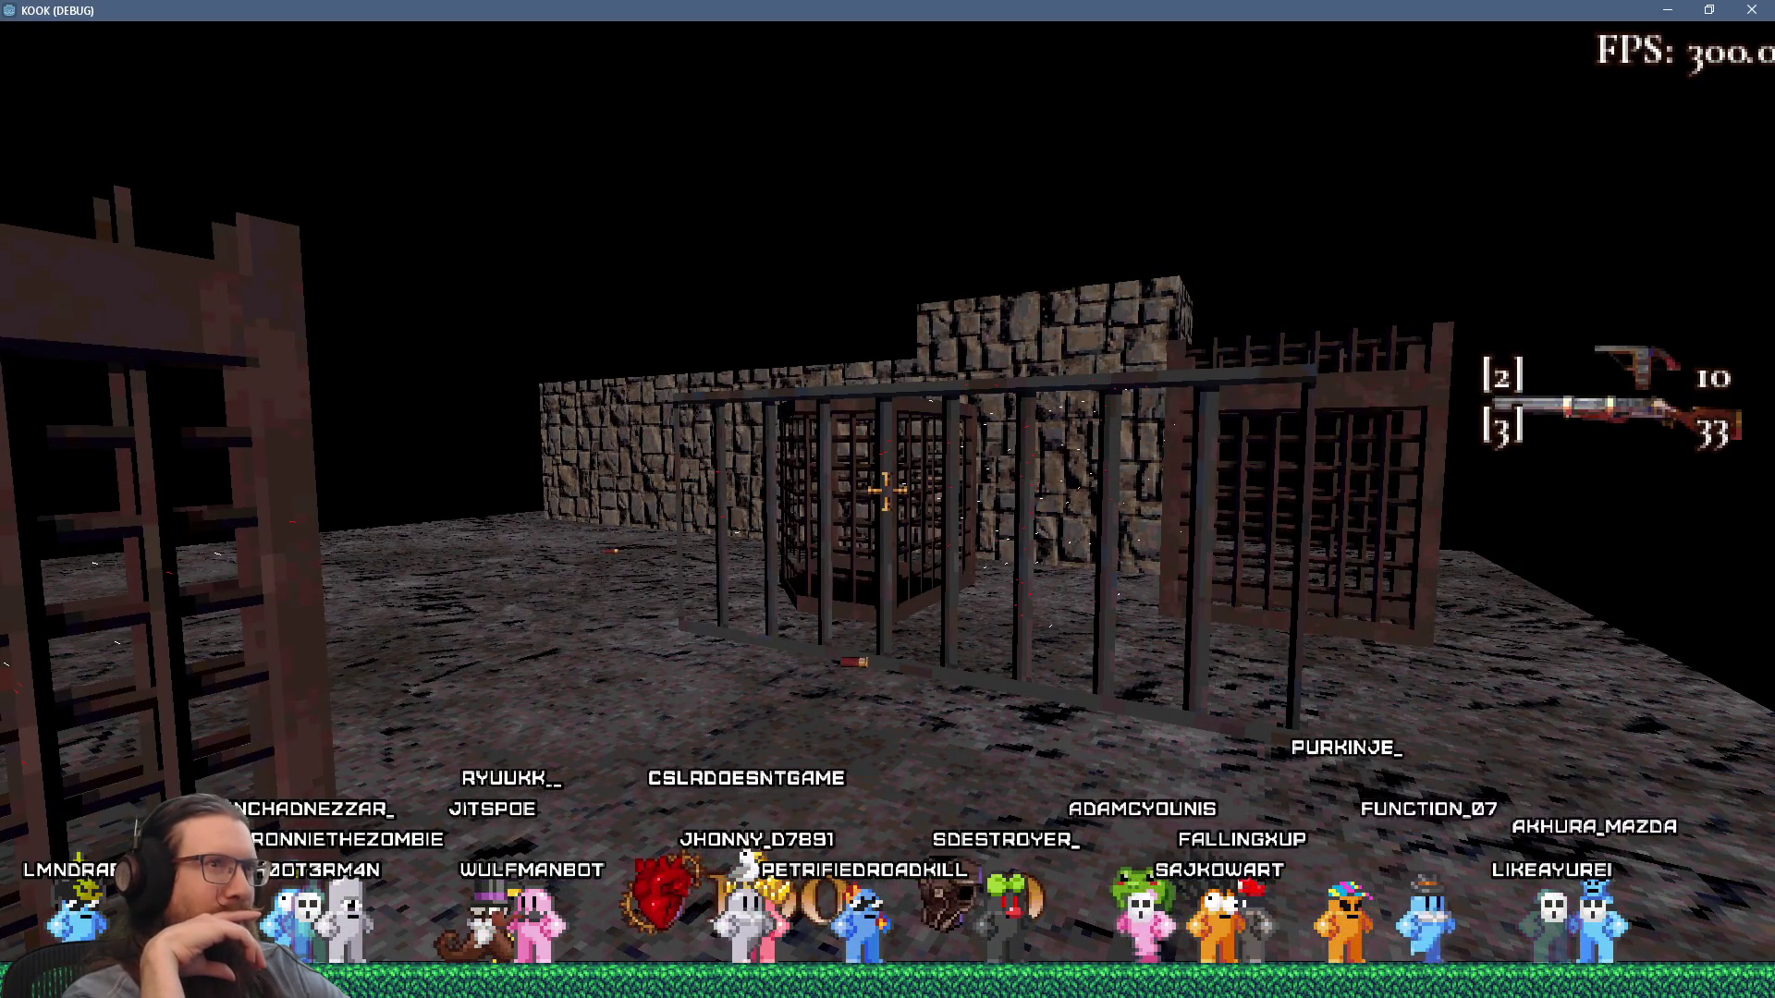
{"action": "key", "text": "w"}
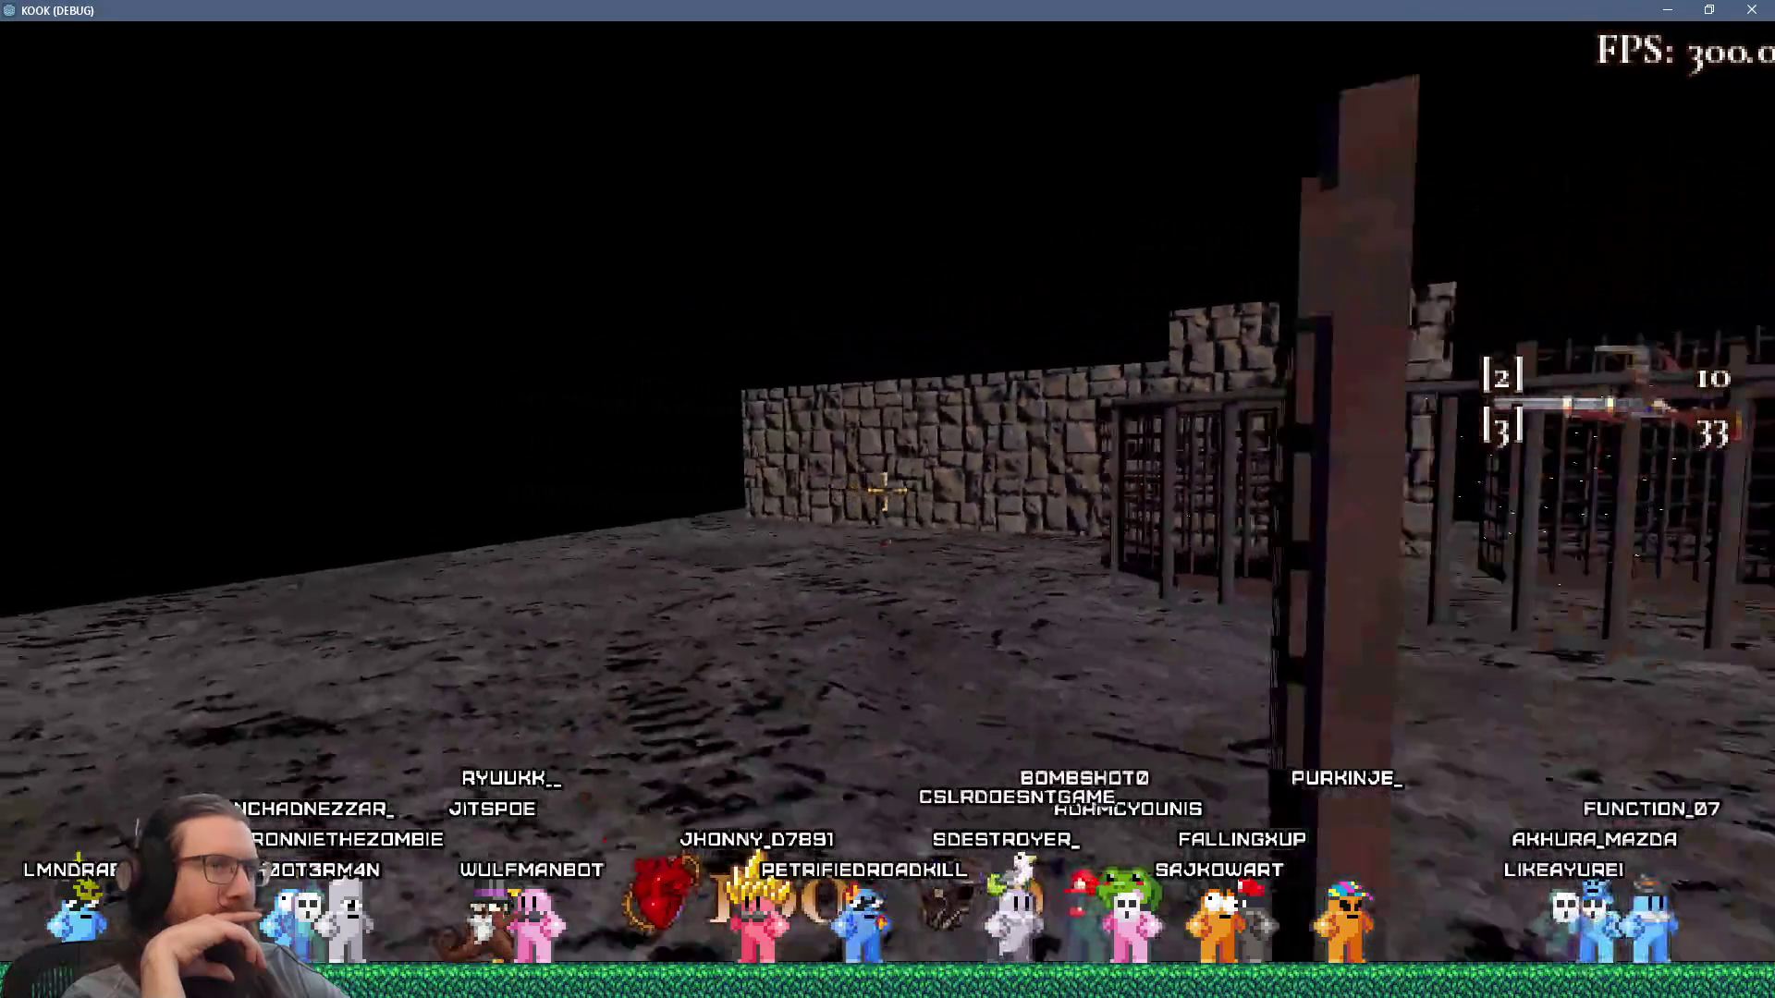
{"action": "key", "text": "w"}
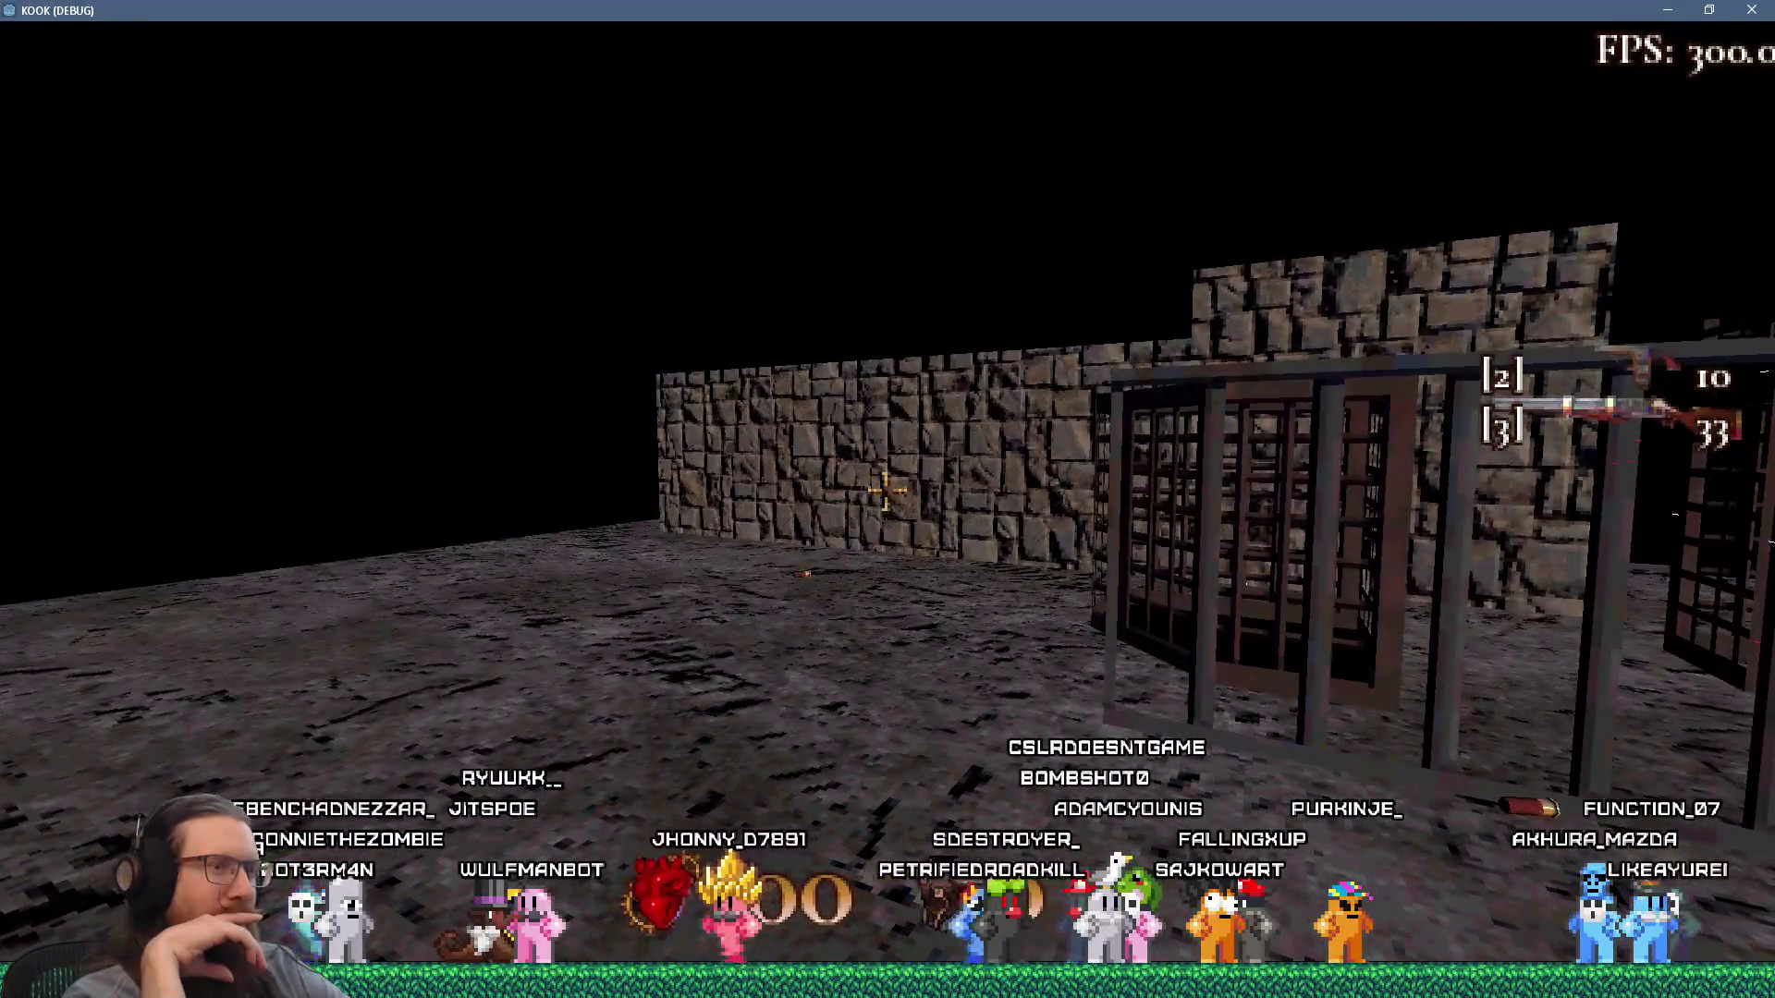
{"action": "key", "text": "grave"}
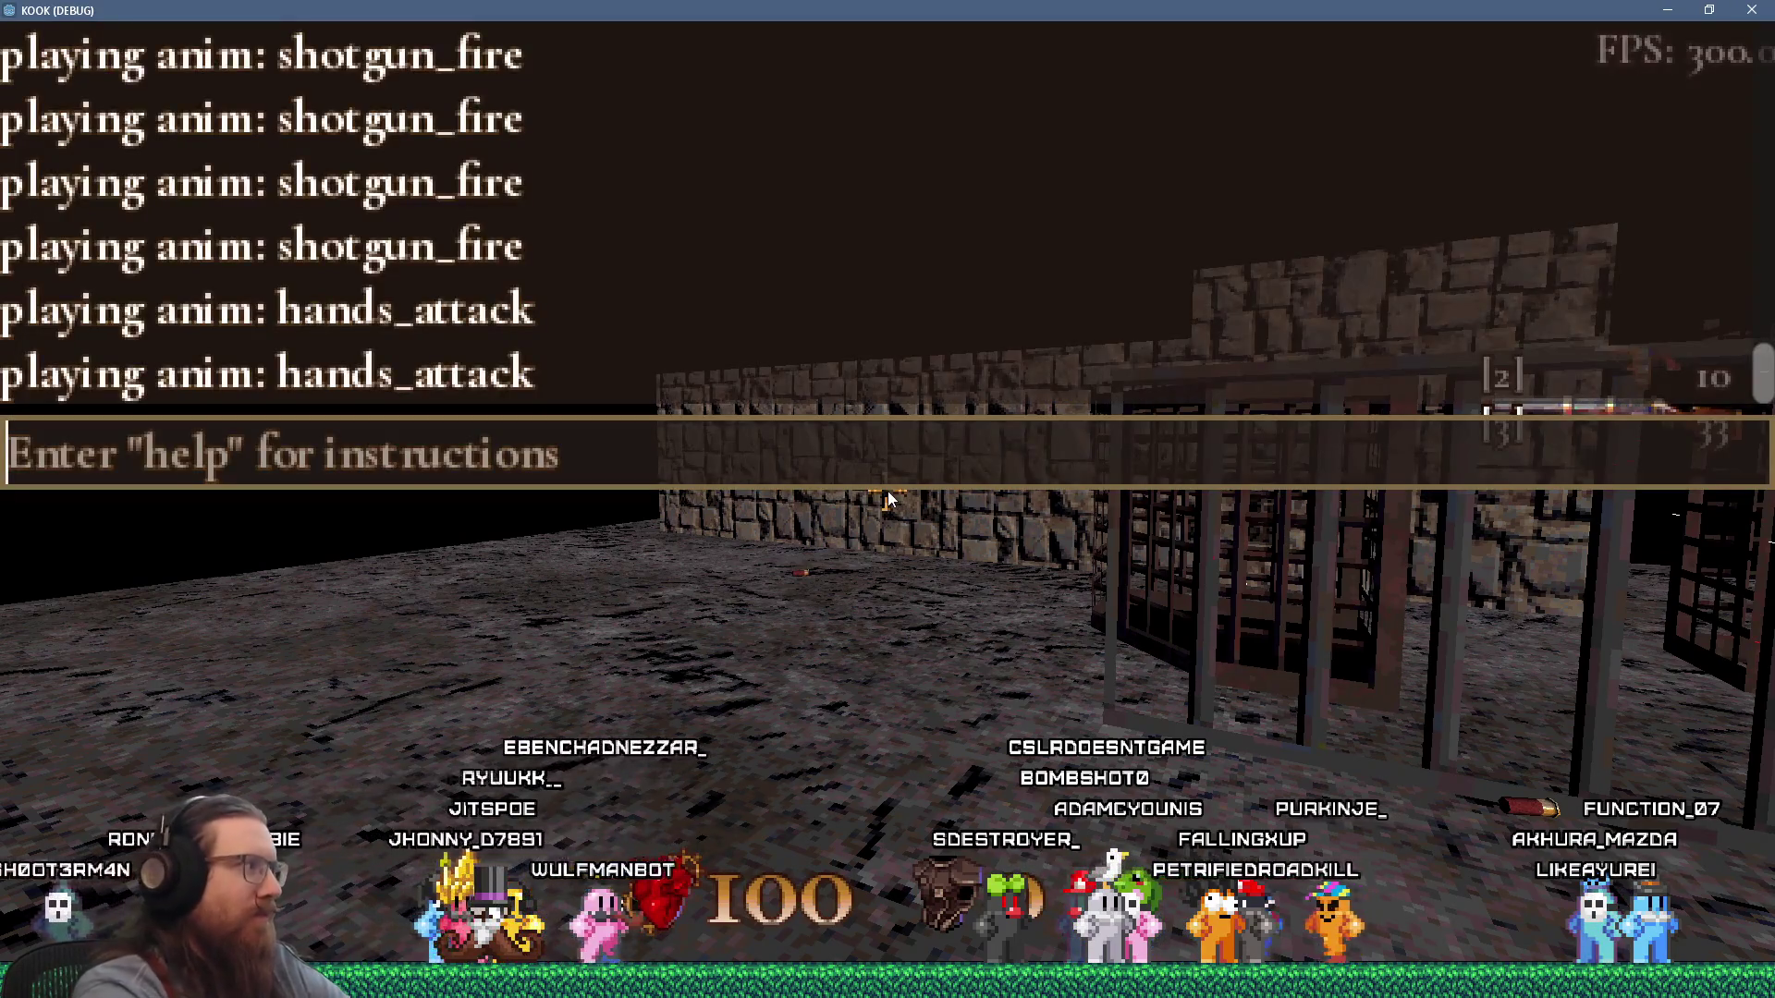
Enter 'map london3' in the debug console to load the london3 map.
{"action": "type", "text": "map london2"}
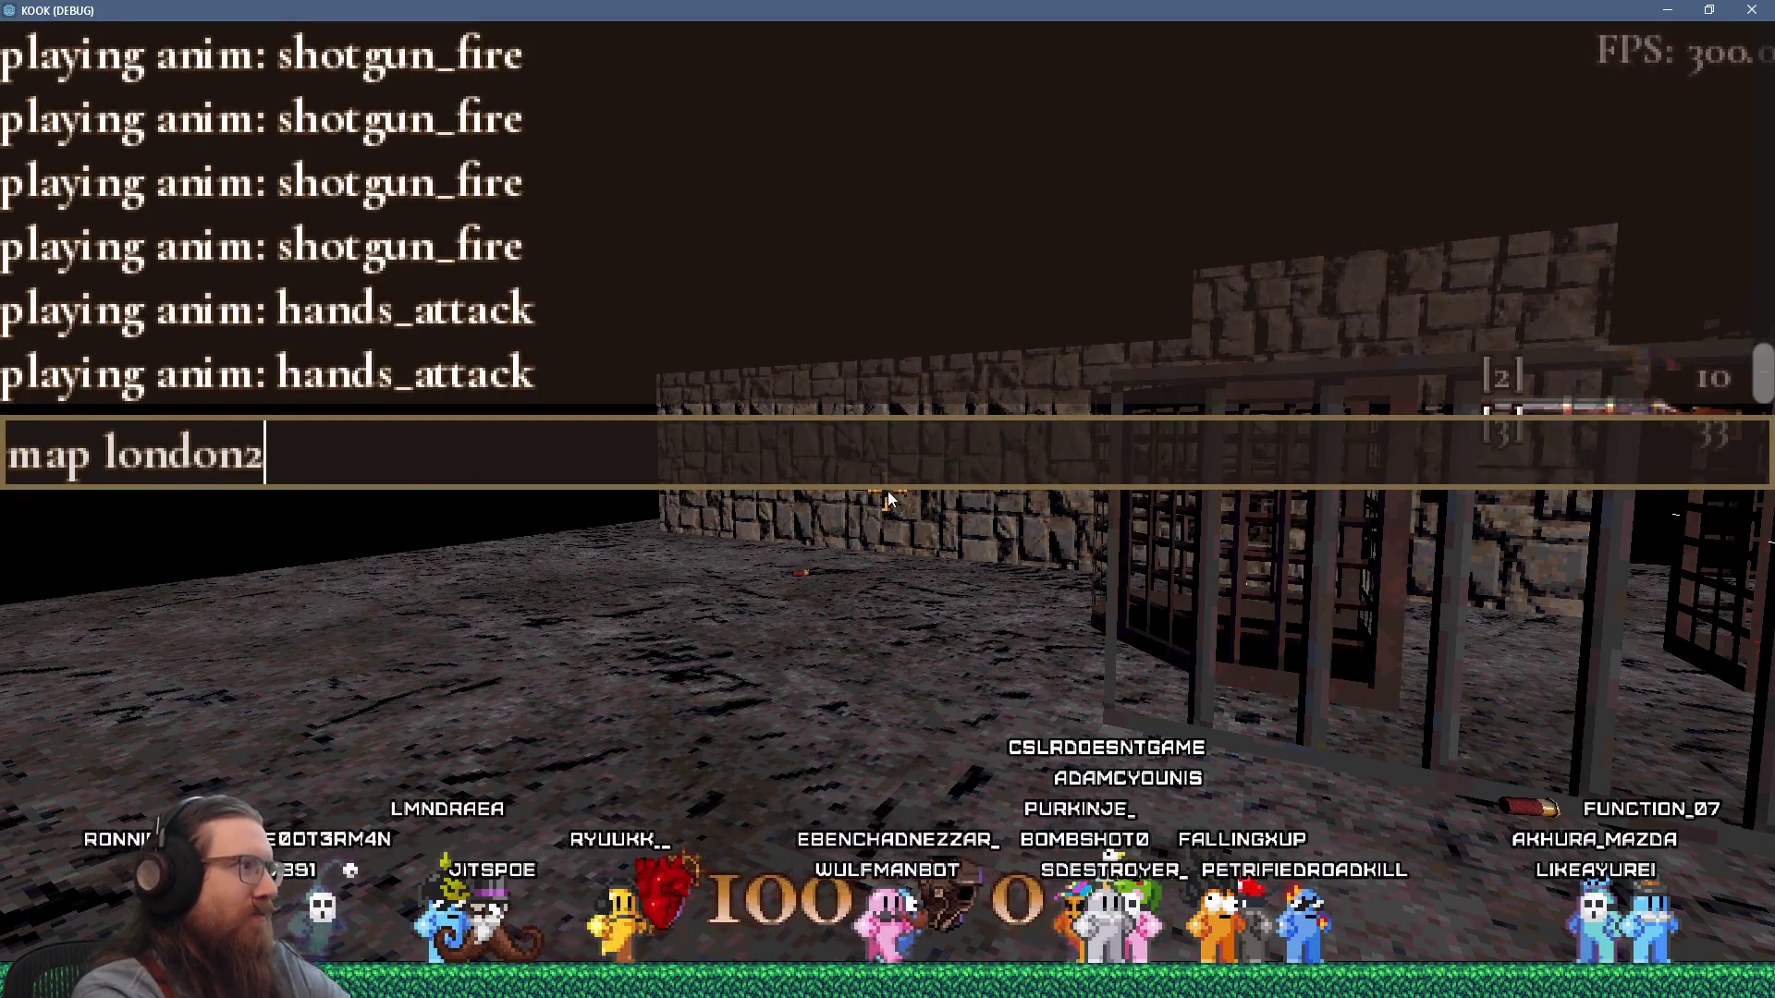
{"action": "key", "text": "BackSpace"}
{"action": "type", "text": "3"}
{"action": "key", "text": "Return"}
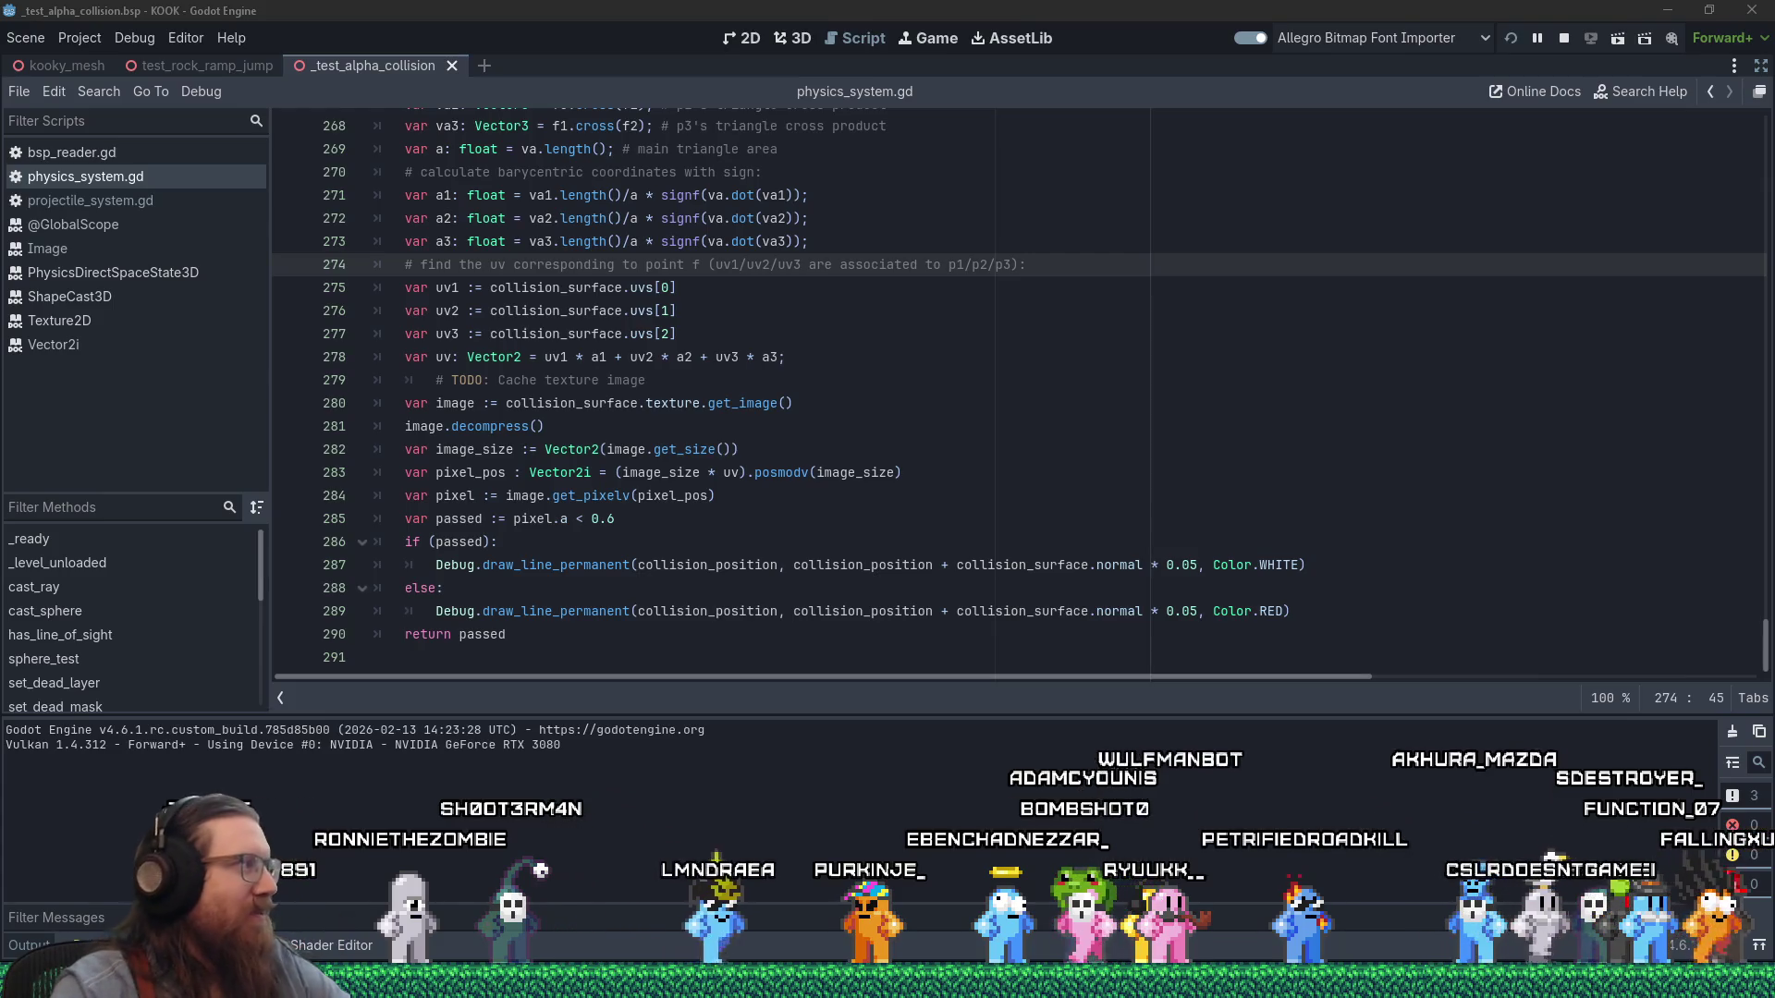
{"action": "key", "text": "alt+Tab"}
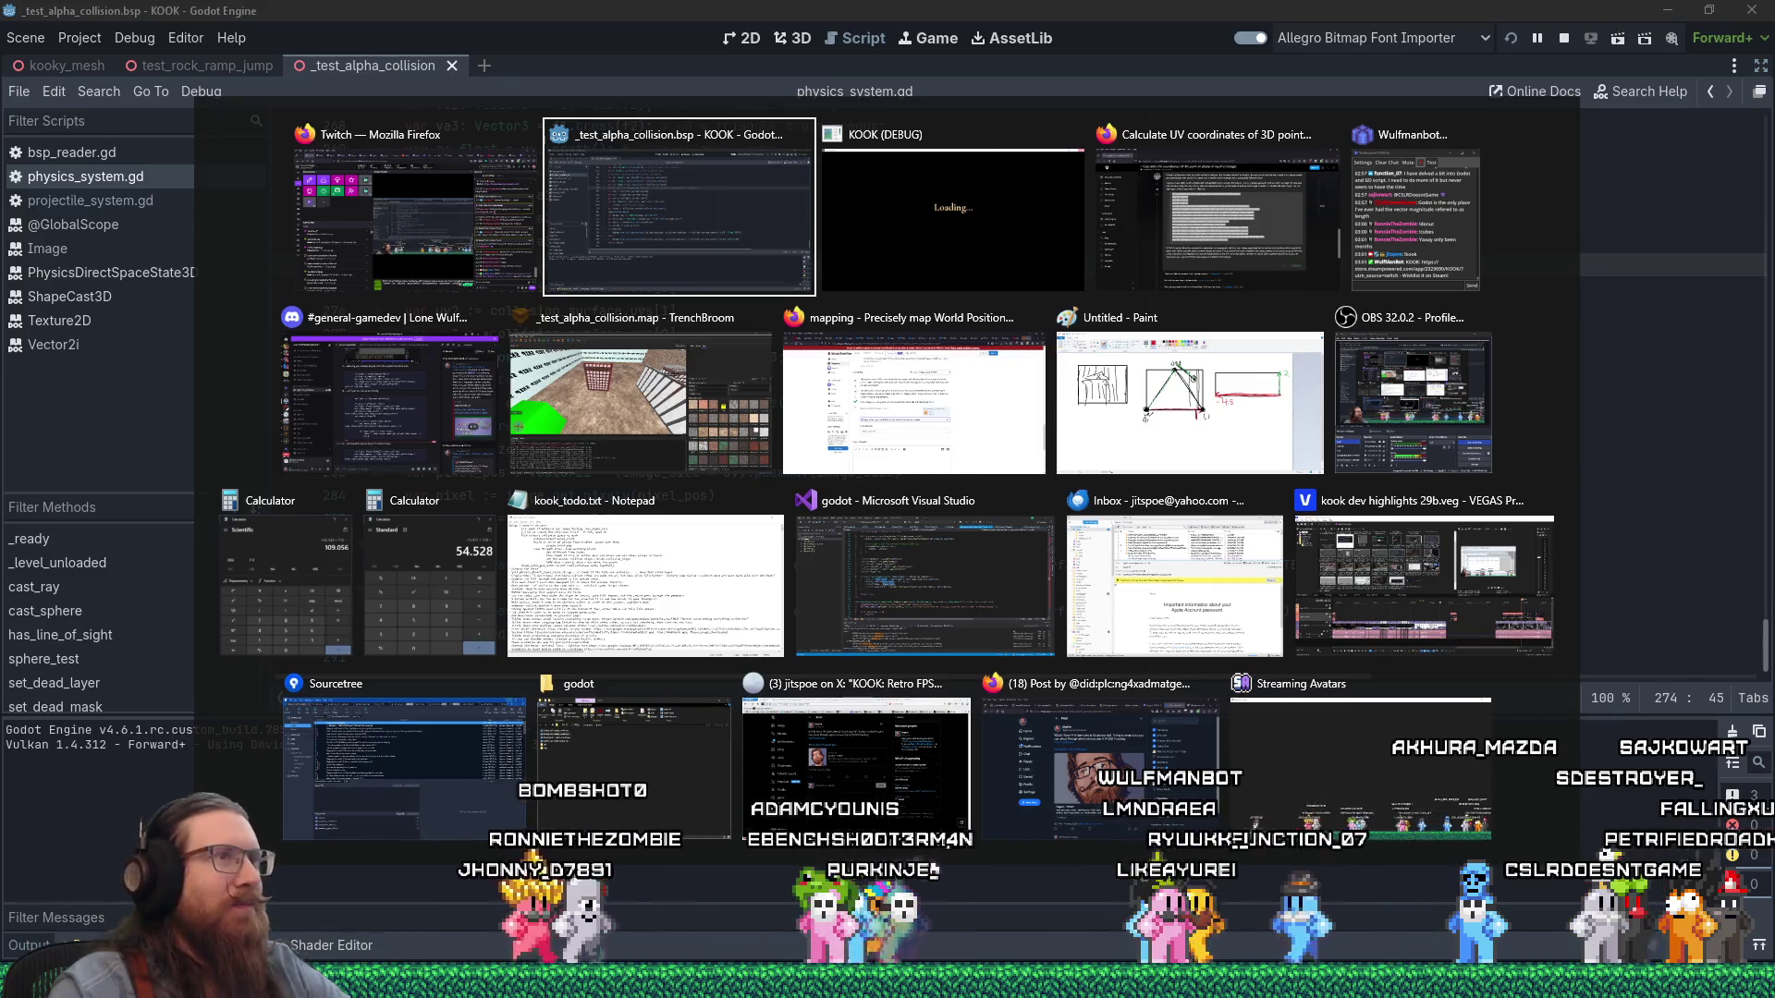
Raise the Master Volume in the game's Sound settings and resume play.
{"action": "key", "text": "alt+Tab"}
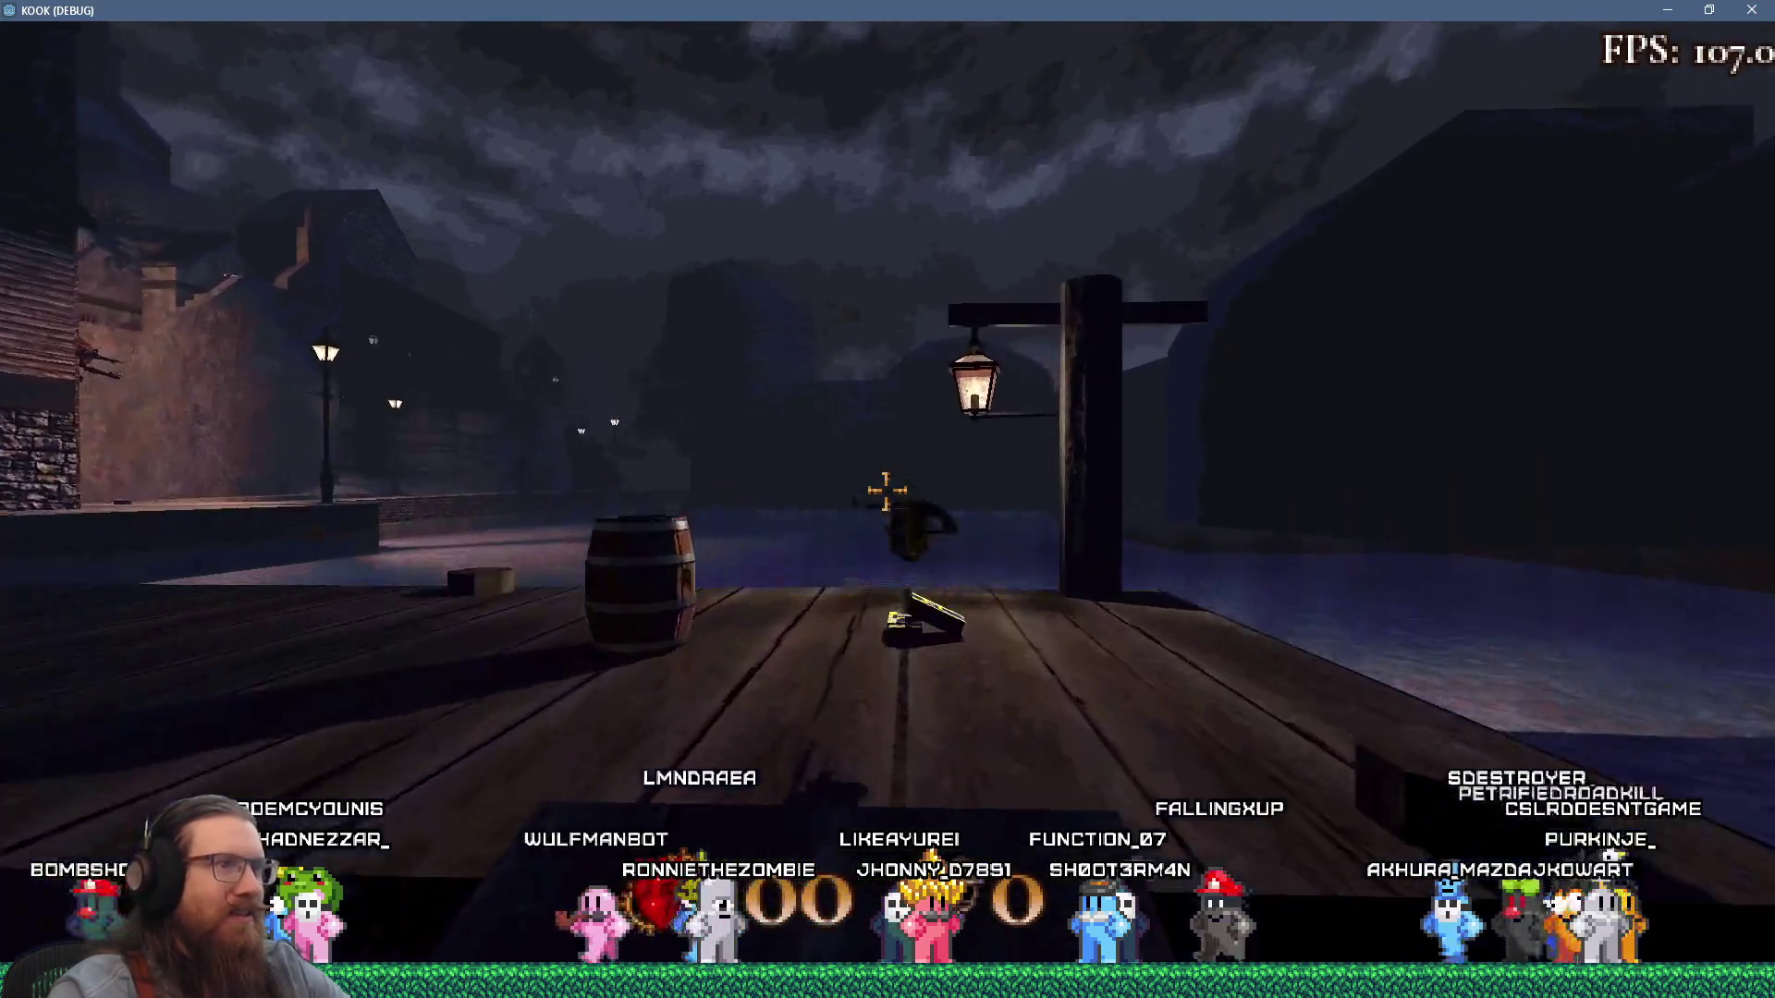
{"action": "key", "text": "Escape"}
{"action": "left_click", "coordinate": [861, 594]}
{"action": "left_click", "coordinate": [852, 379]}
{"action": "left_click", "coordinate": [836, 335]}
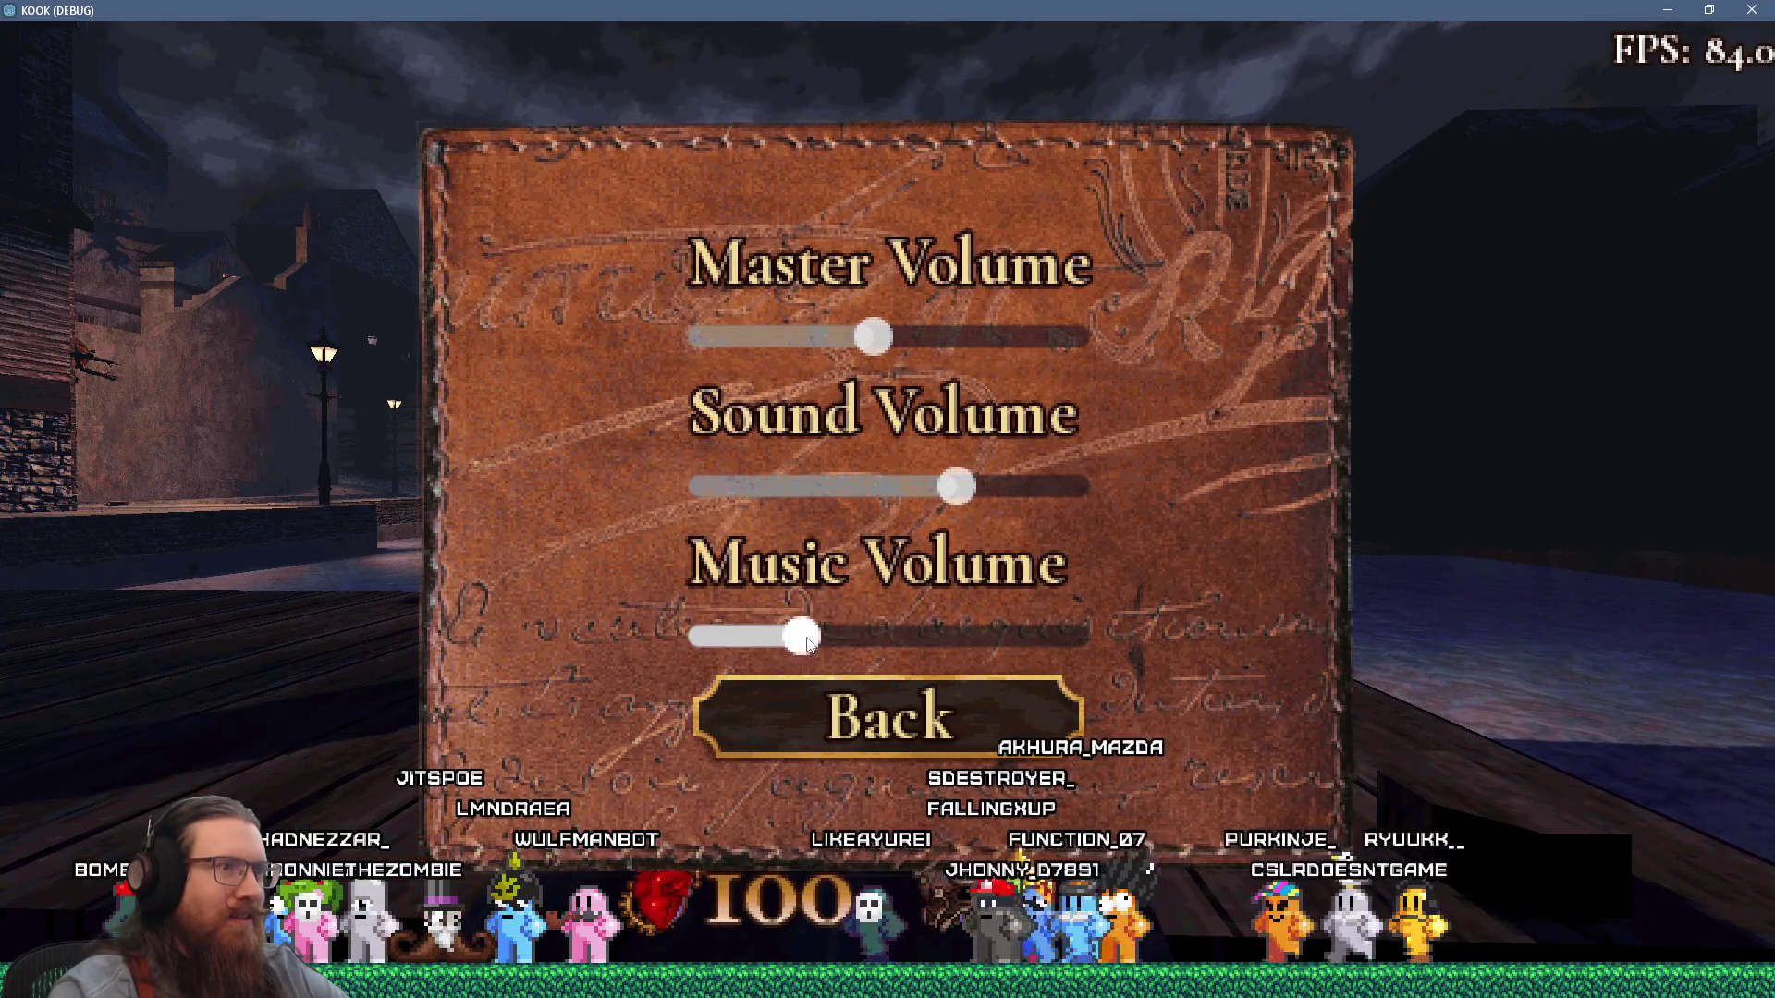
{"action": "key", "text": "Escape"}
{"action": "key", "text": "Escape"}
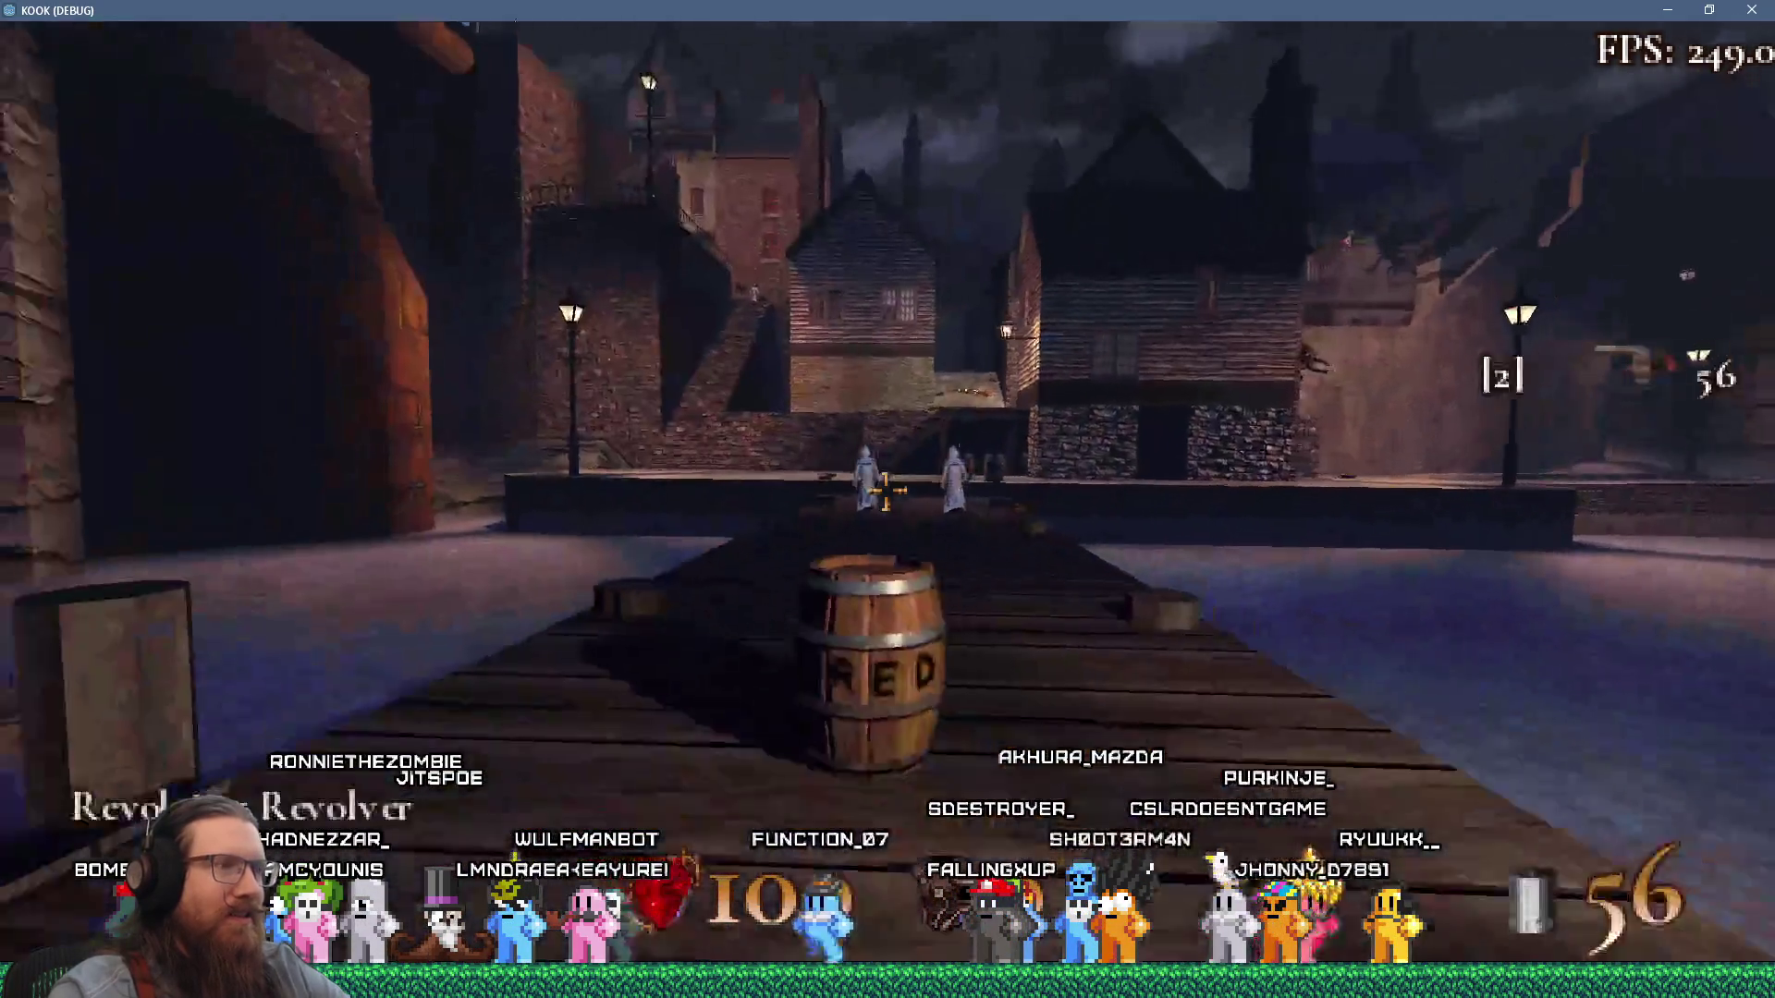
Advance along the pier firing the revolver at enemies, including the flying winged one.
{"action": "key", "text": "w"}
{"action": "left_click", "coordinate": [887, 490]}
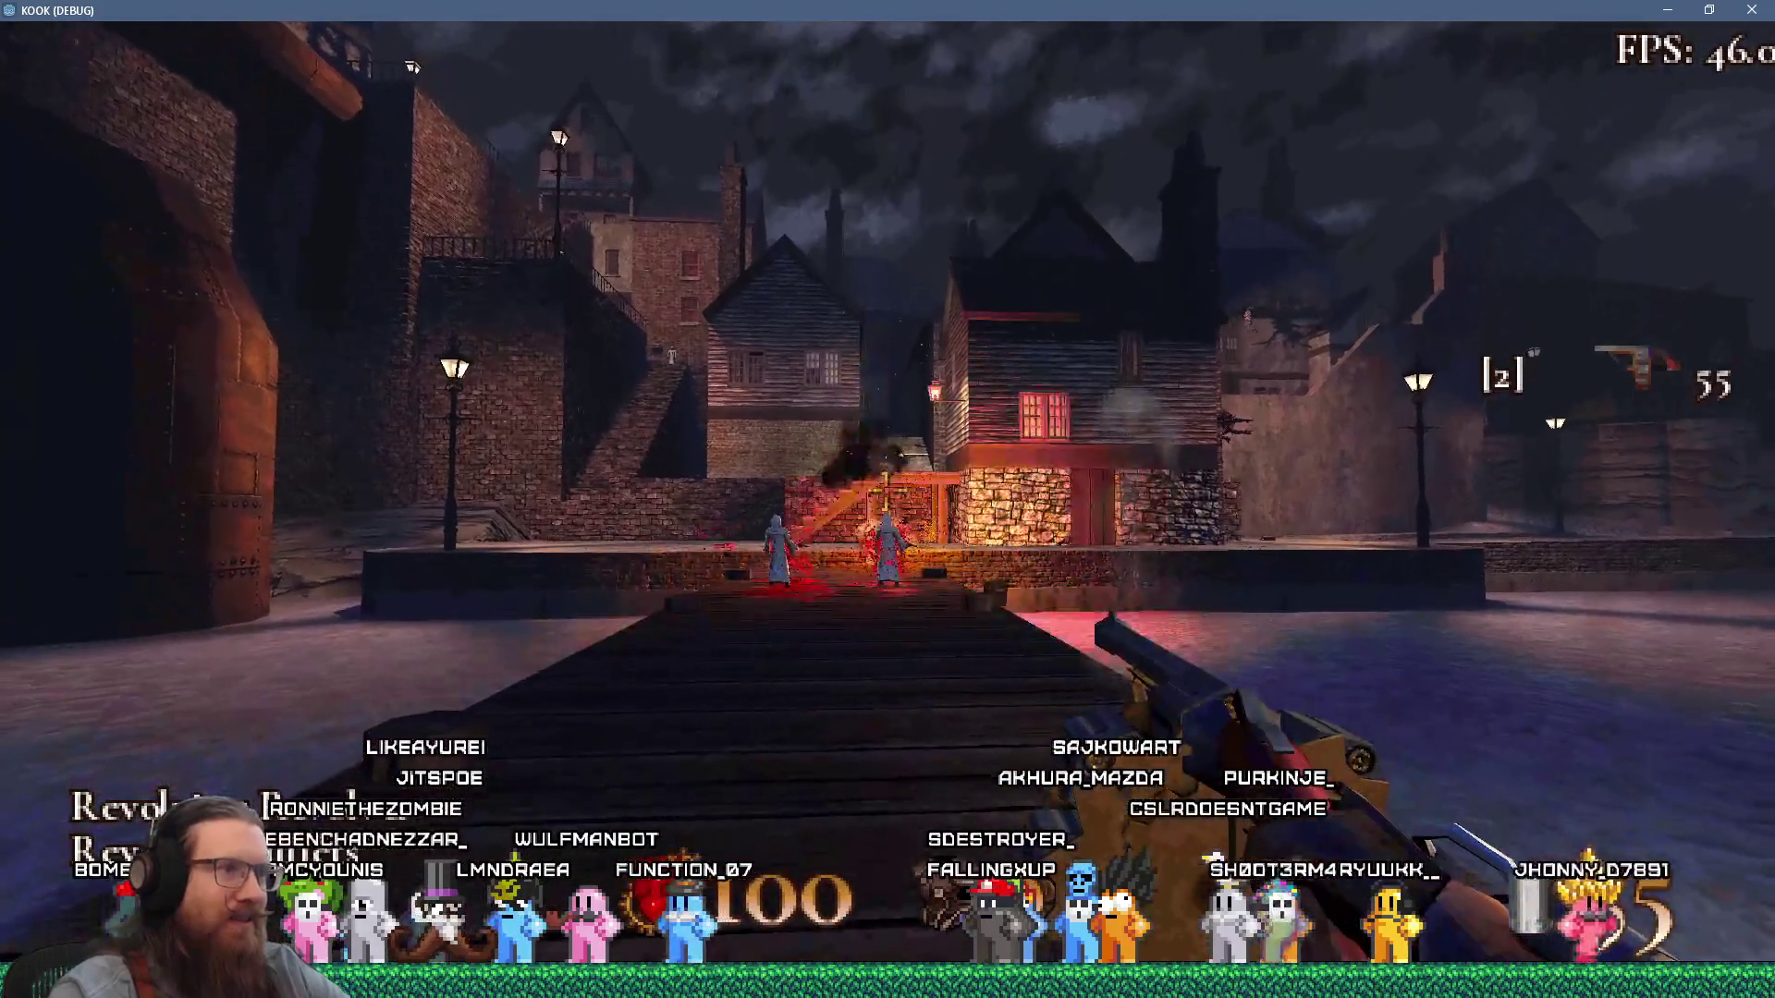
{"action": "left_click", "coordinate": [885, 490]}
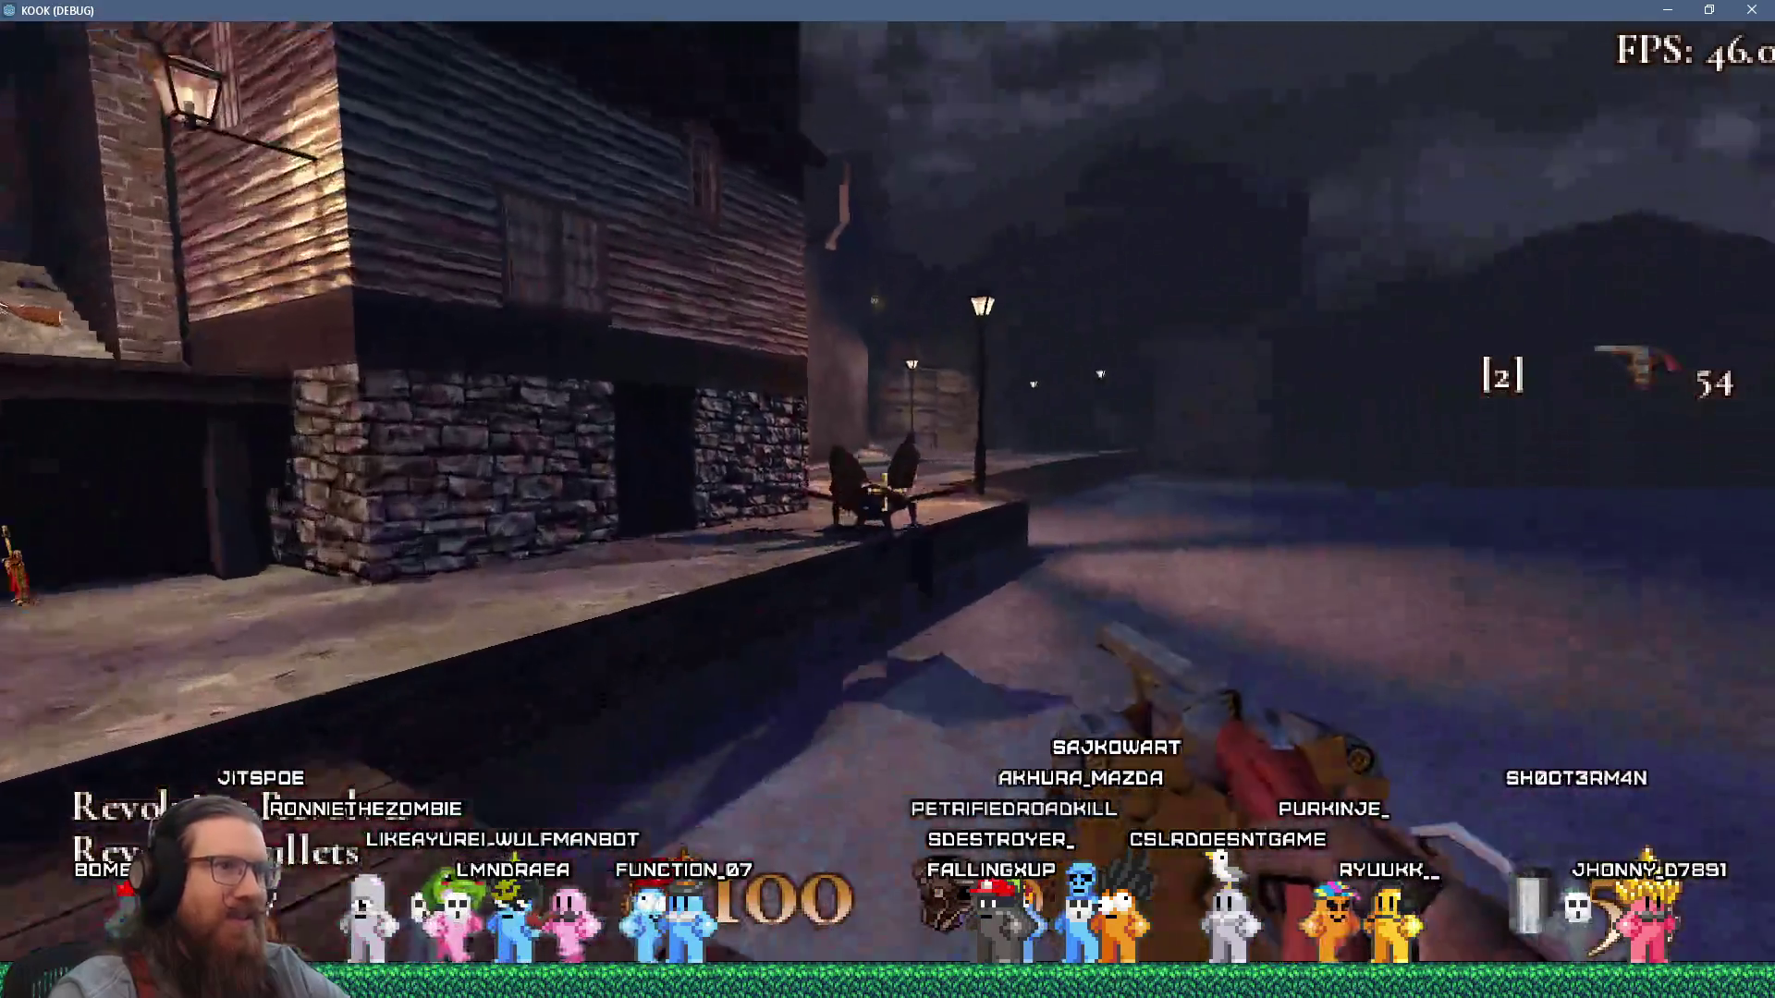
{"action": "left_click", "coordinate": [887, 490]}
{"action": "left_click", "coordinate": [888, 490]}
{"action": "left_click", "coordinate": [888, 490]}
{"action": "left_click", "coordinate": [888, 490]}
{"action": "left_click", "coordinate": [887, 490]}
{"action": "left_click", "coordinate": [888, 490]}
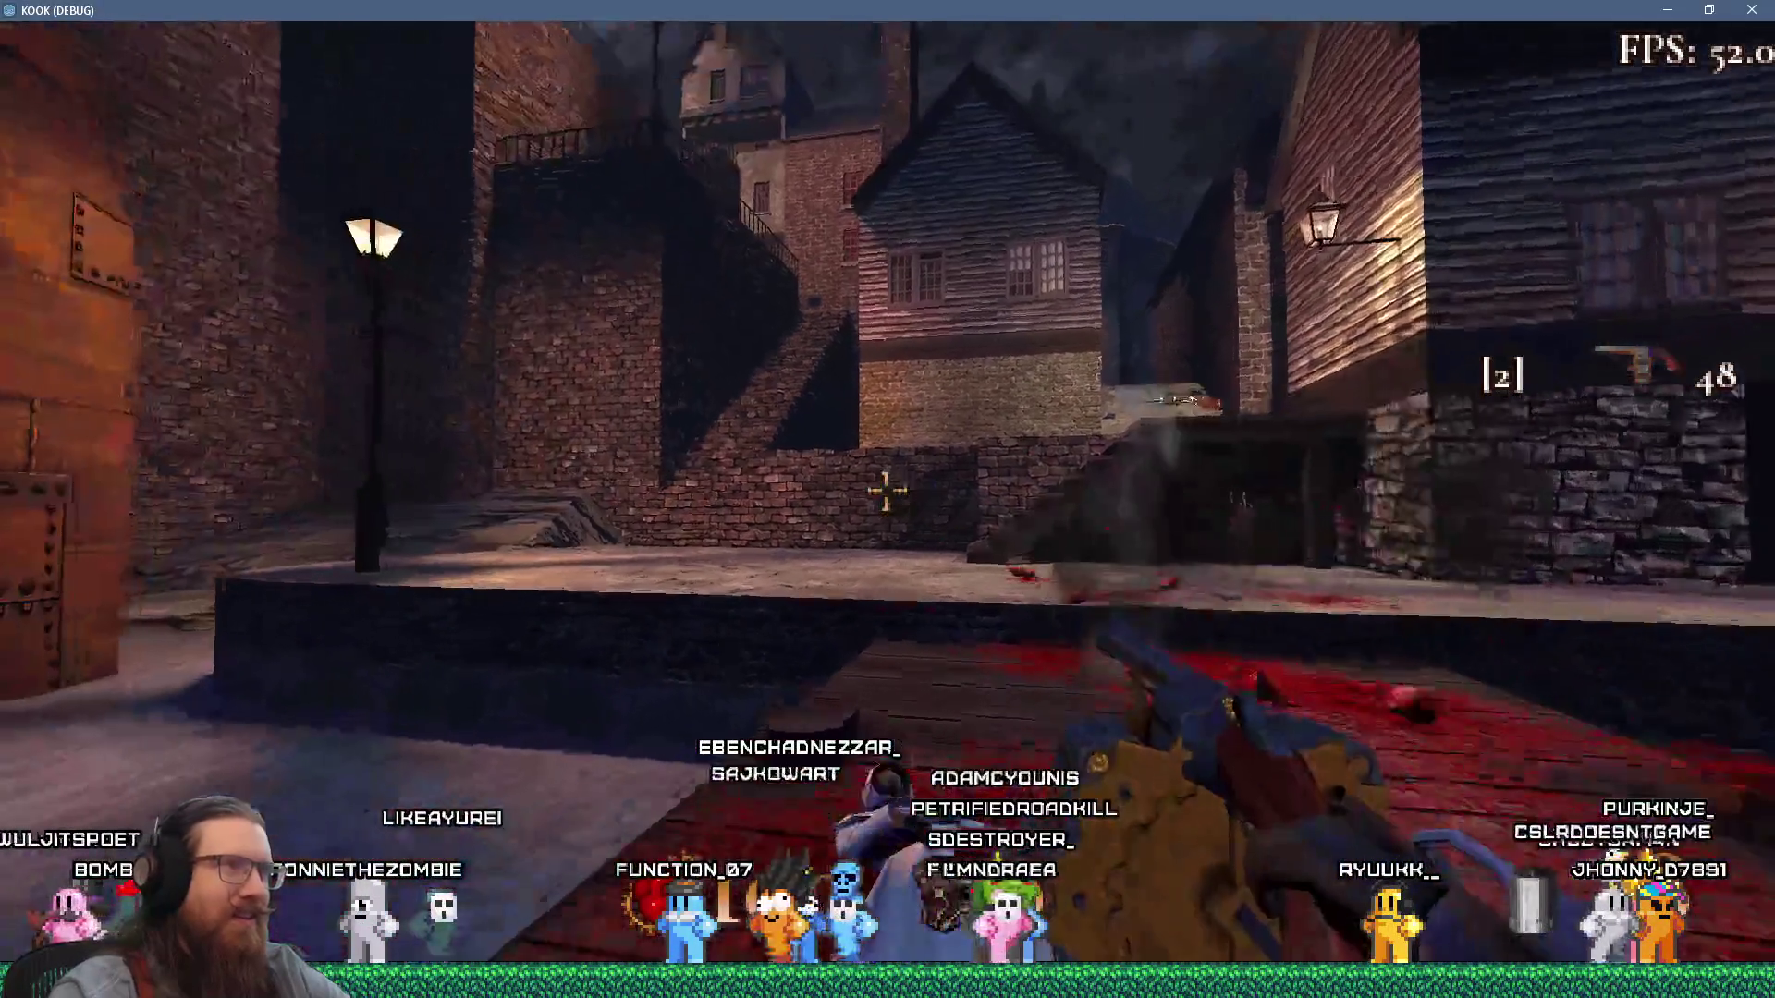
{"action": "key", "text": "w"}
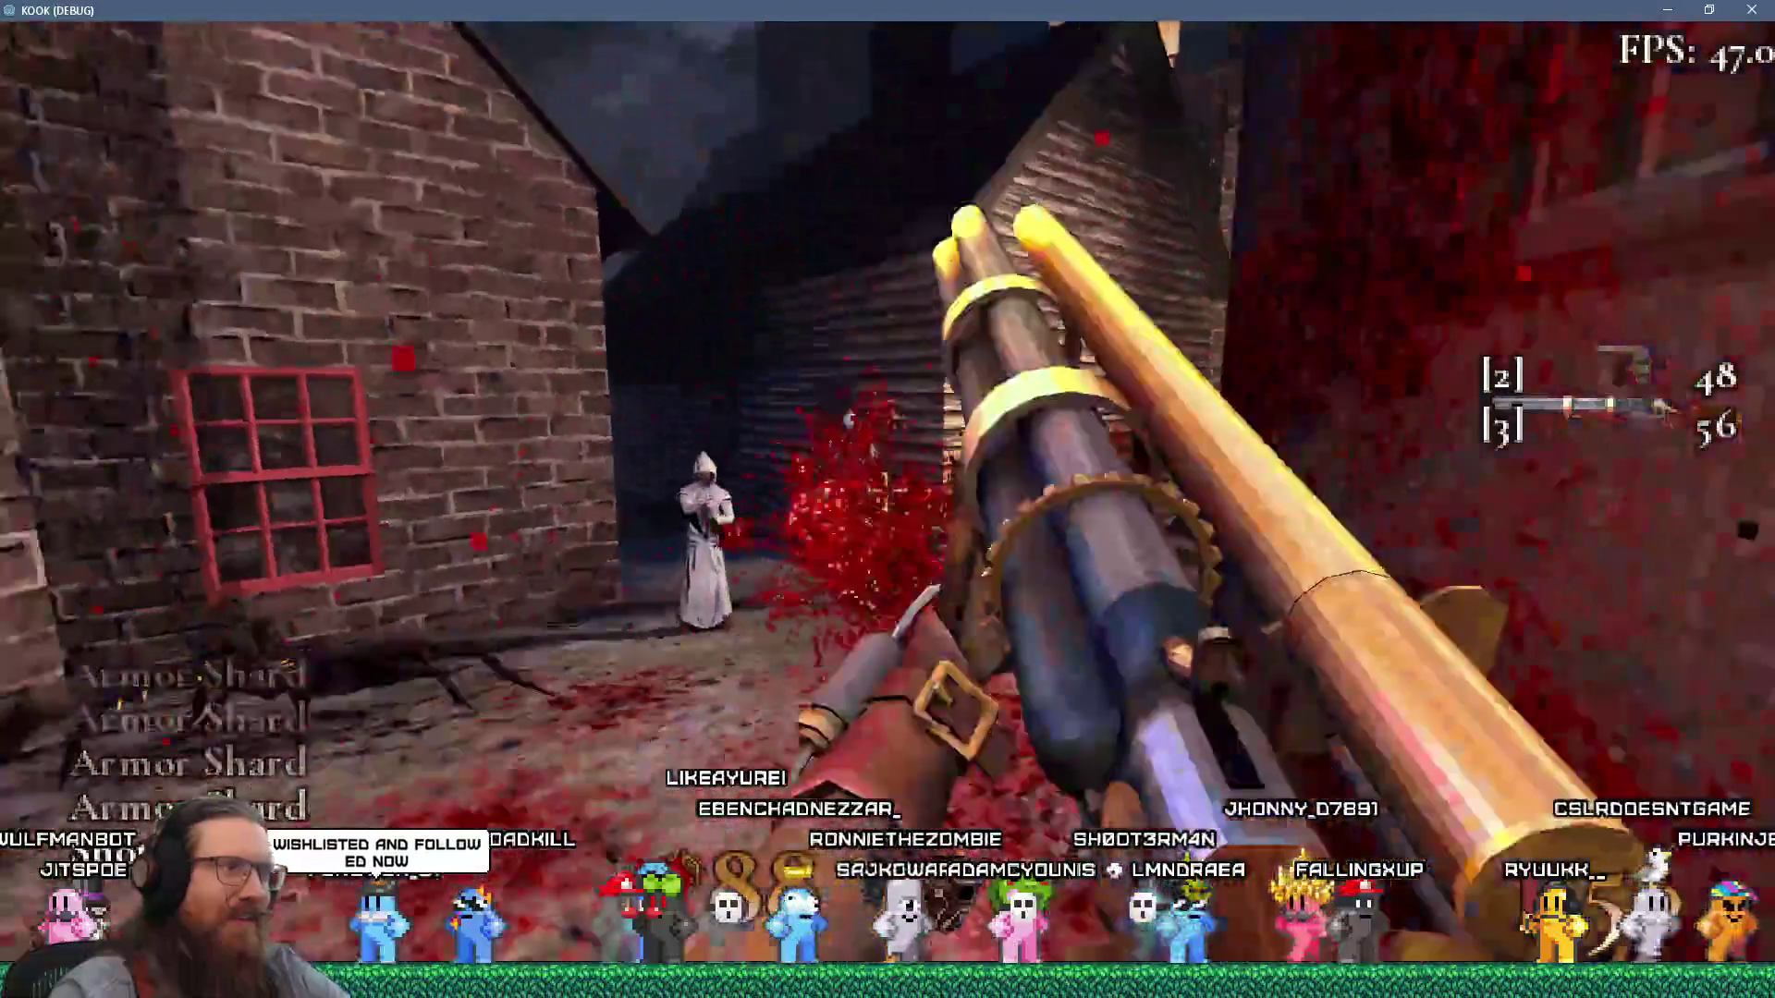
Shoot the flying enemy with the shotgun, walk into the wooden room, and open the console.
{"action": "key", "text": "r"}
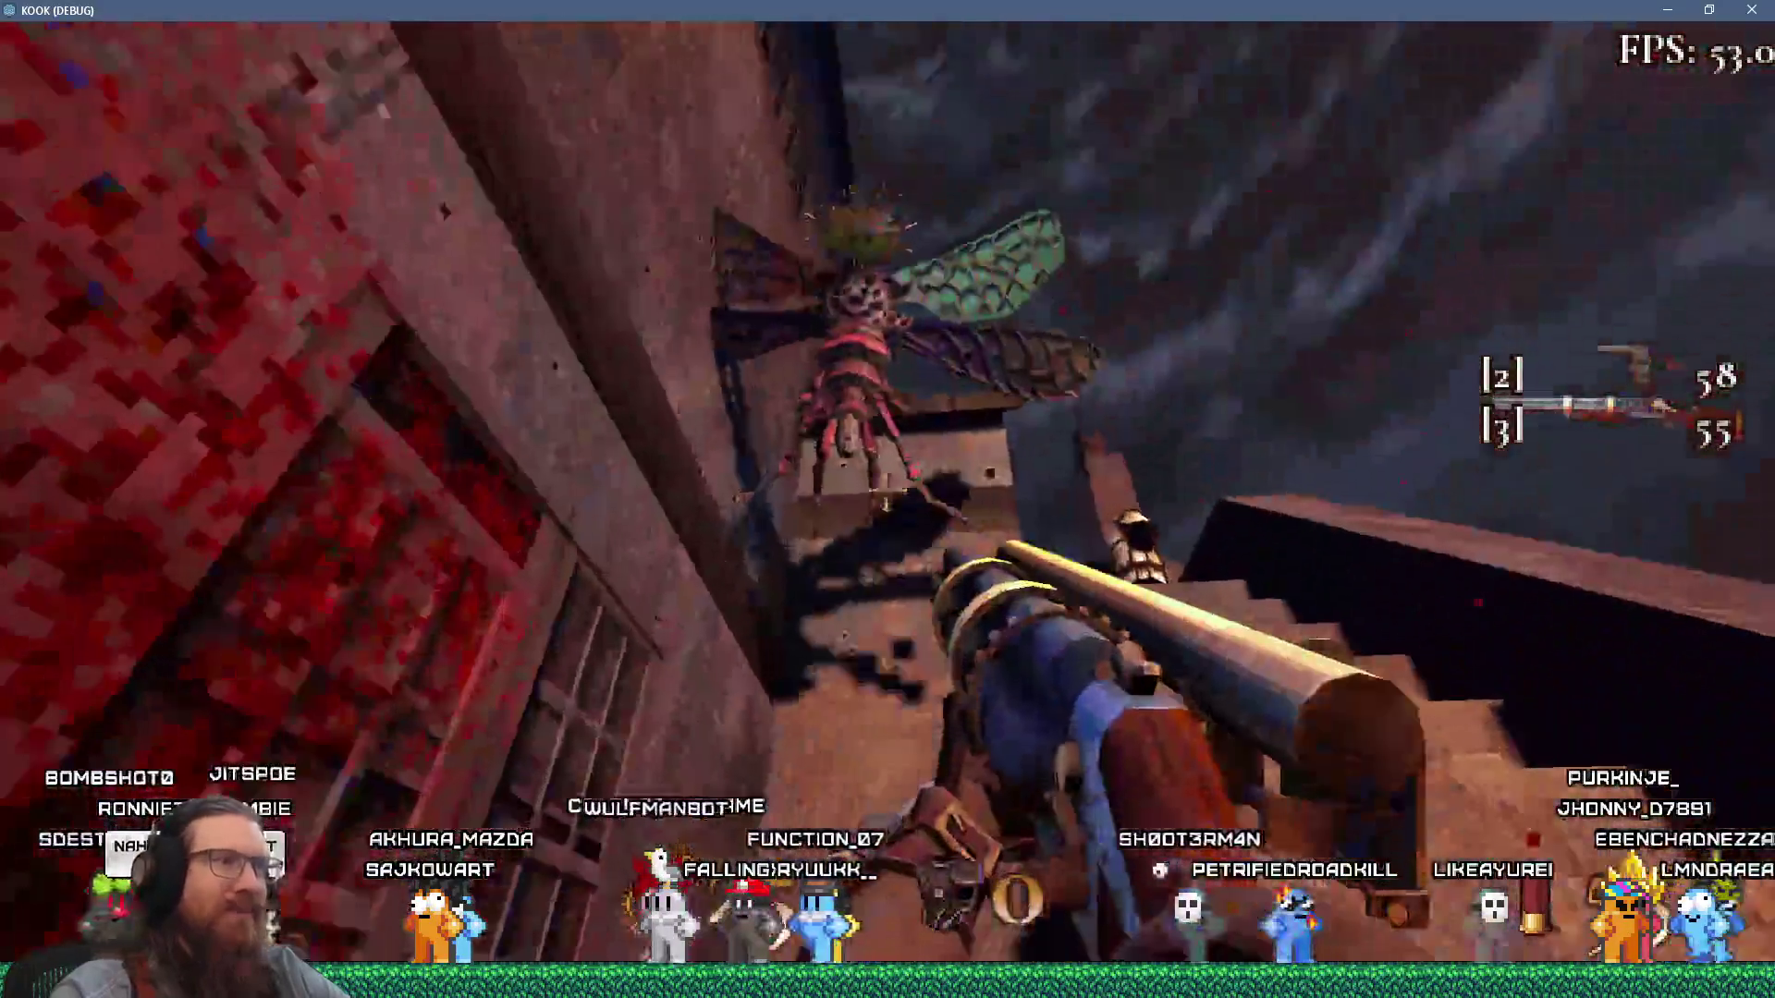
{"action": "left_click", "coordinate": [887, 499]}
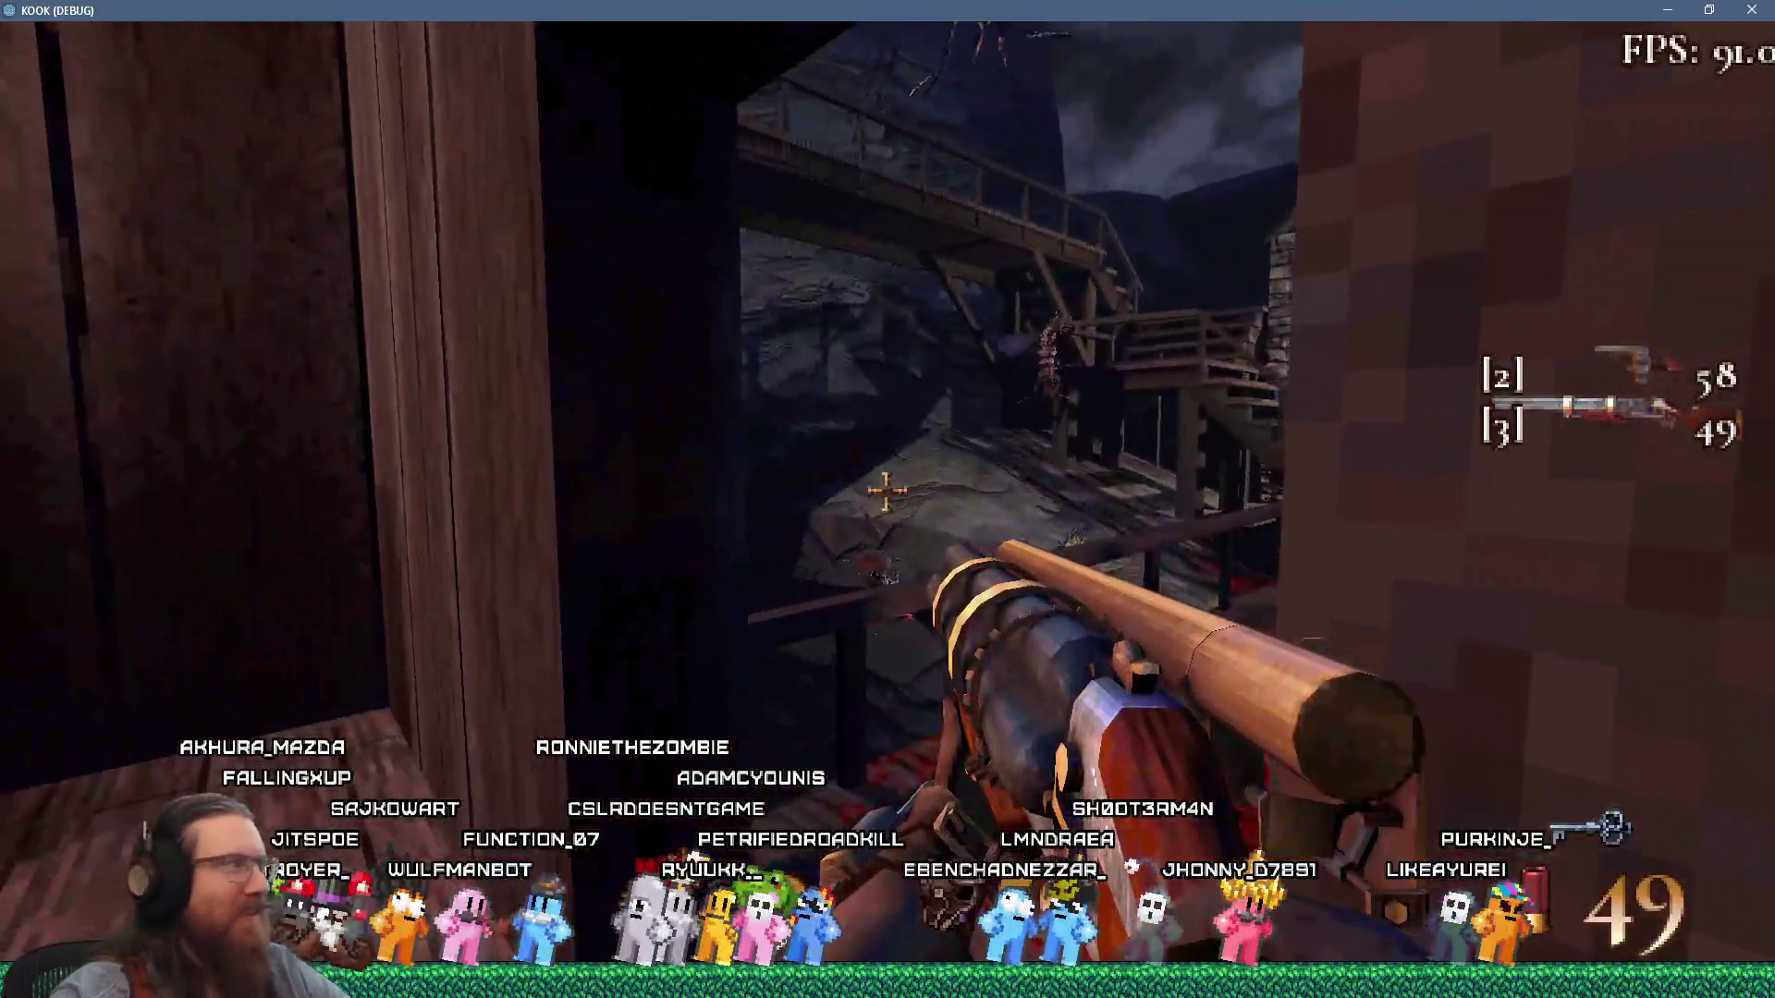
{"action": "key", "text": "s"}
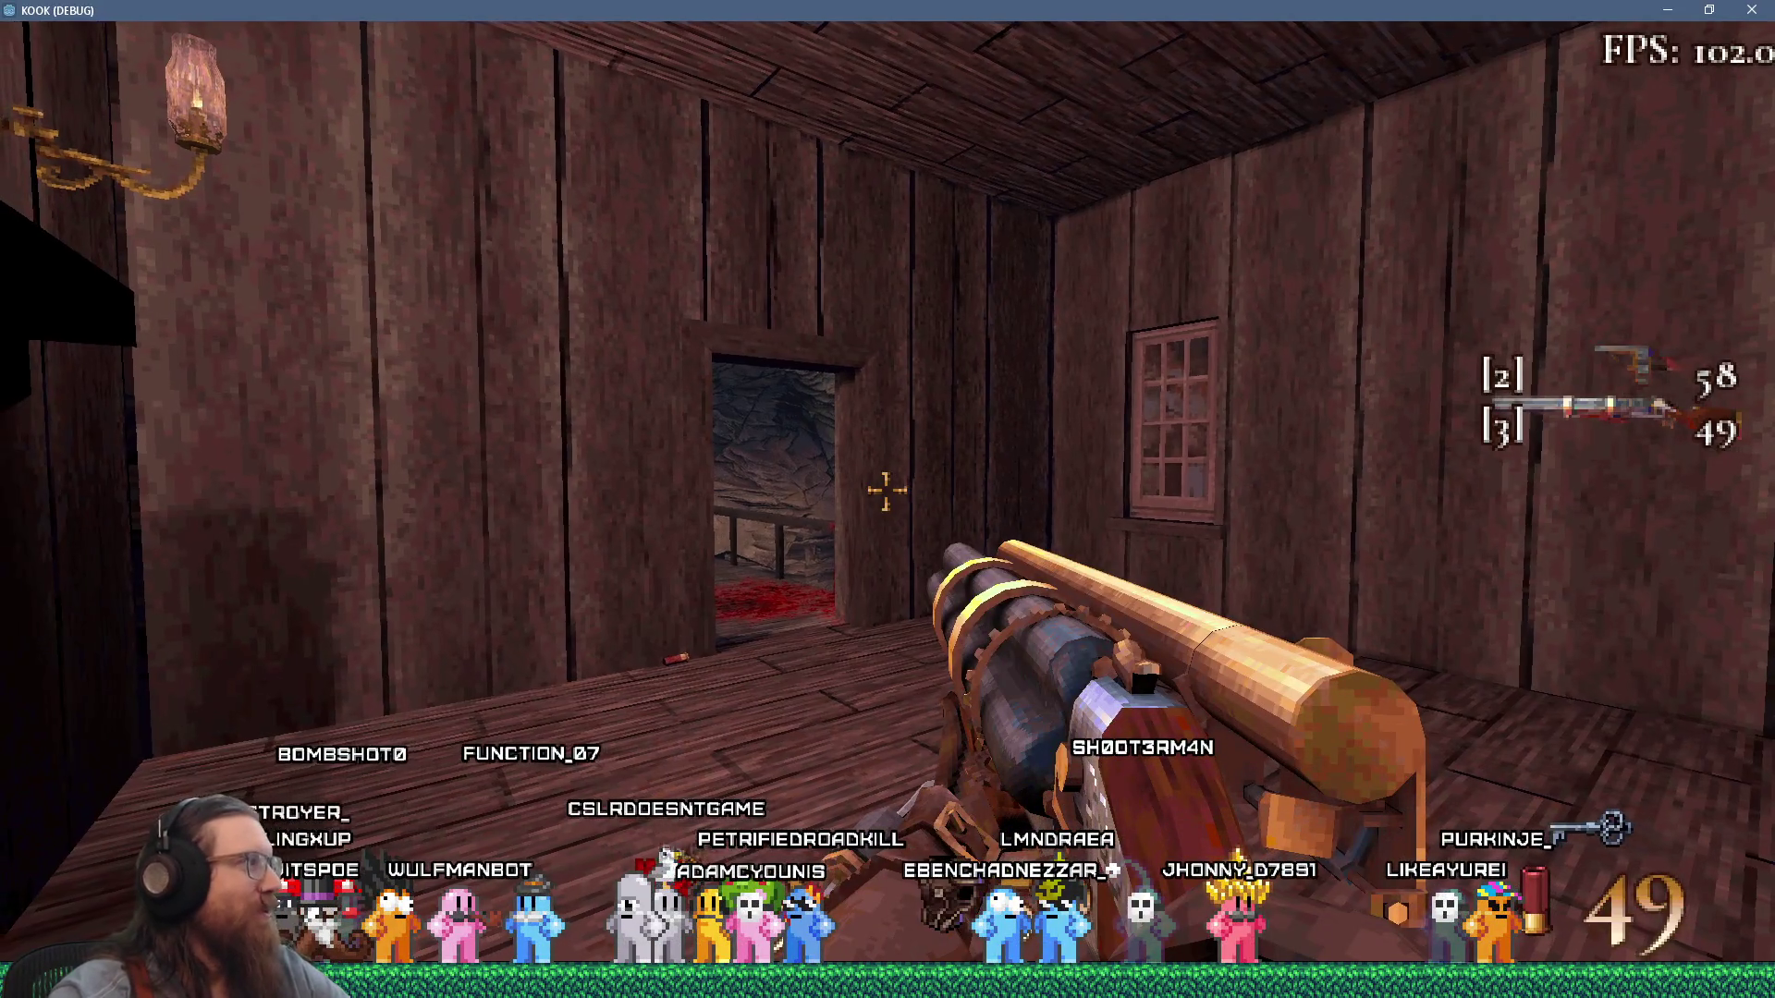
{"action": "key", "text": "w"}
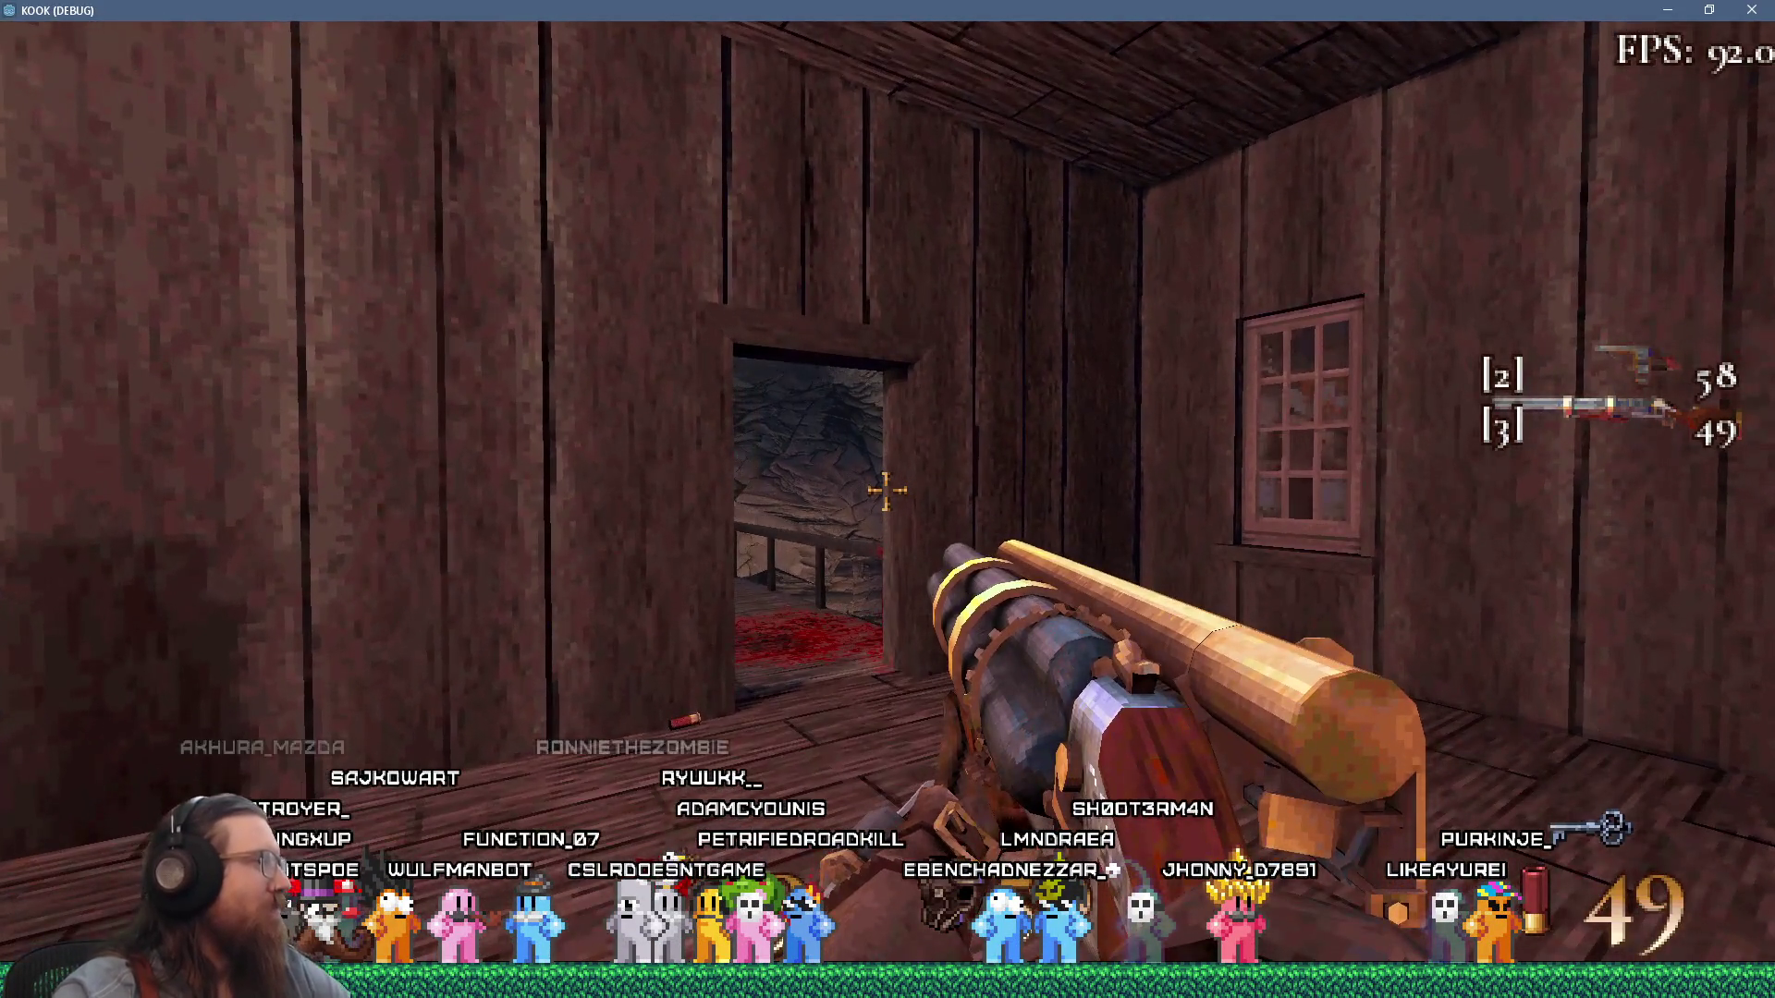
{"action": "key", "text": "a"}
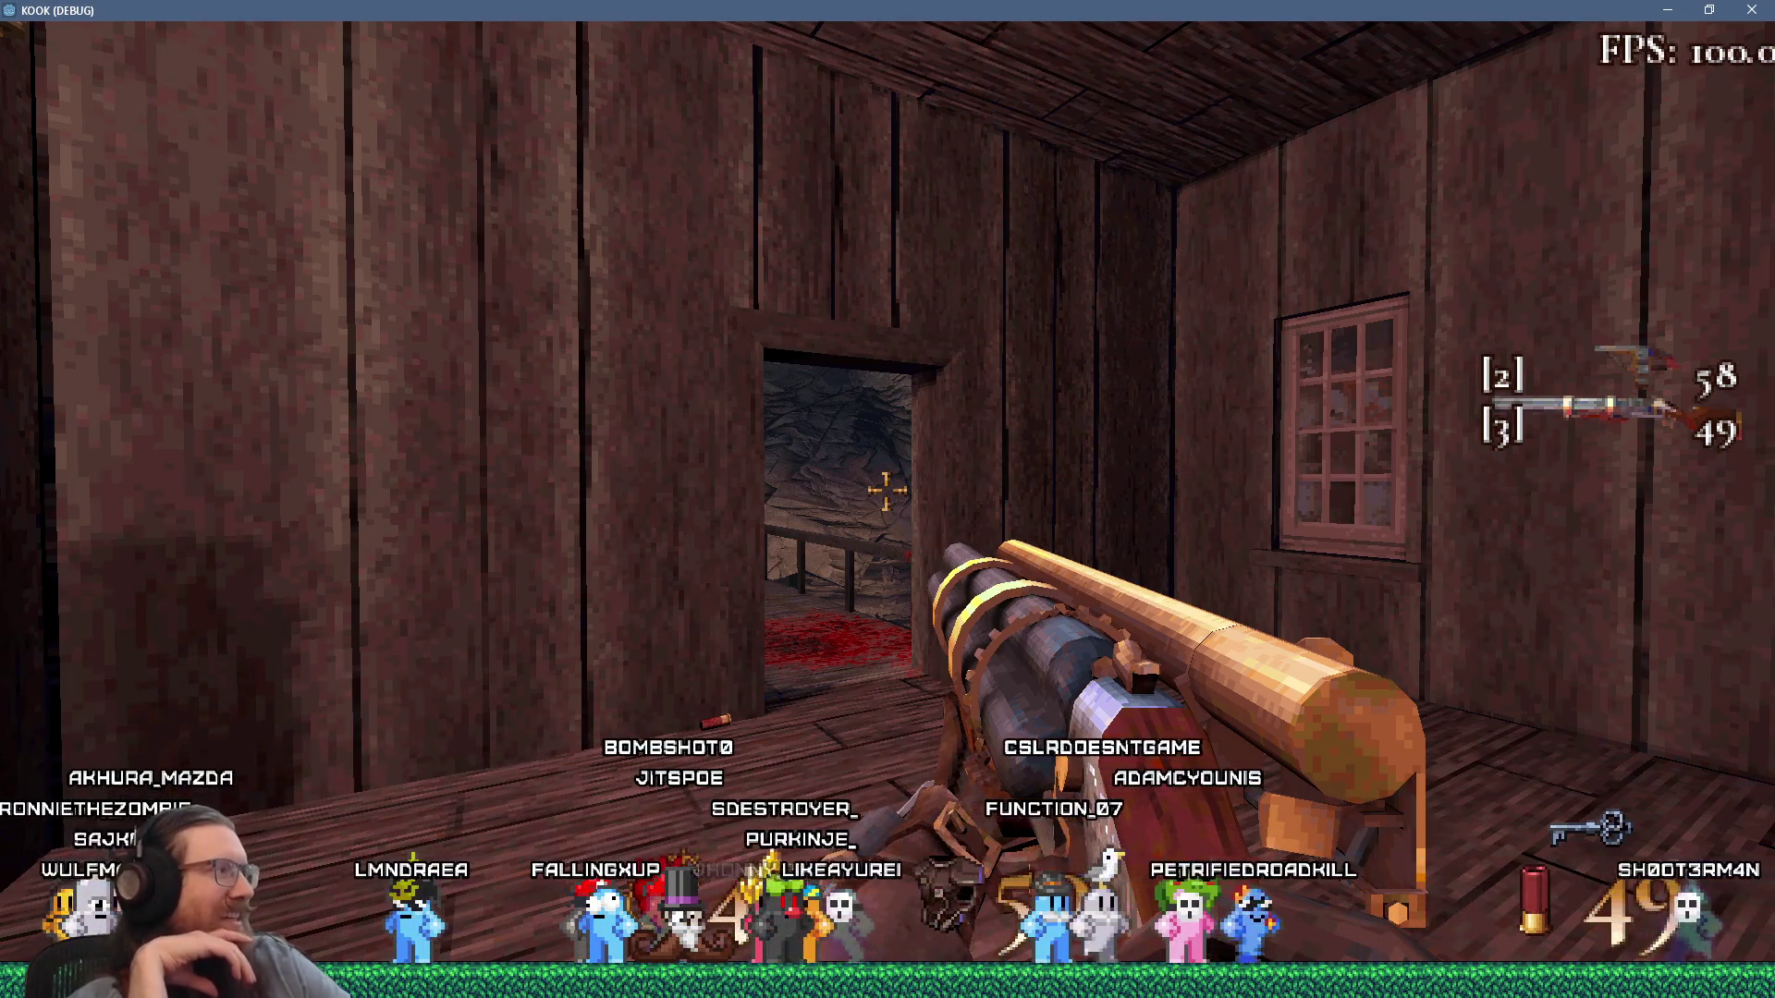
{"action": "key", "text": "grave"}
Run 'map london1_cat_test', which breaks on a null-value error at animation_system.gd line 66.
{"action": "type", "text": "map london1_cat_test"}
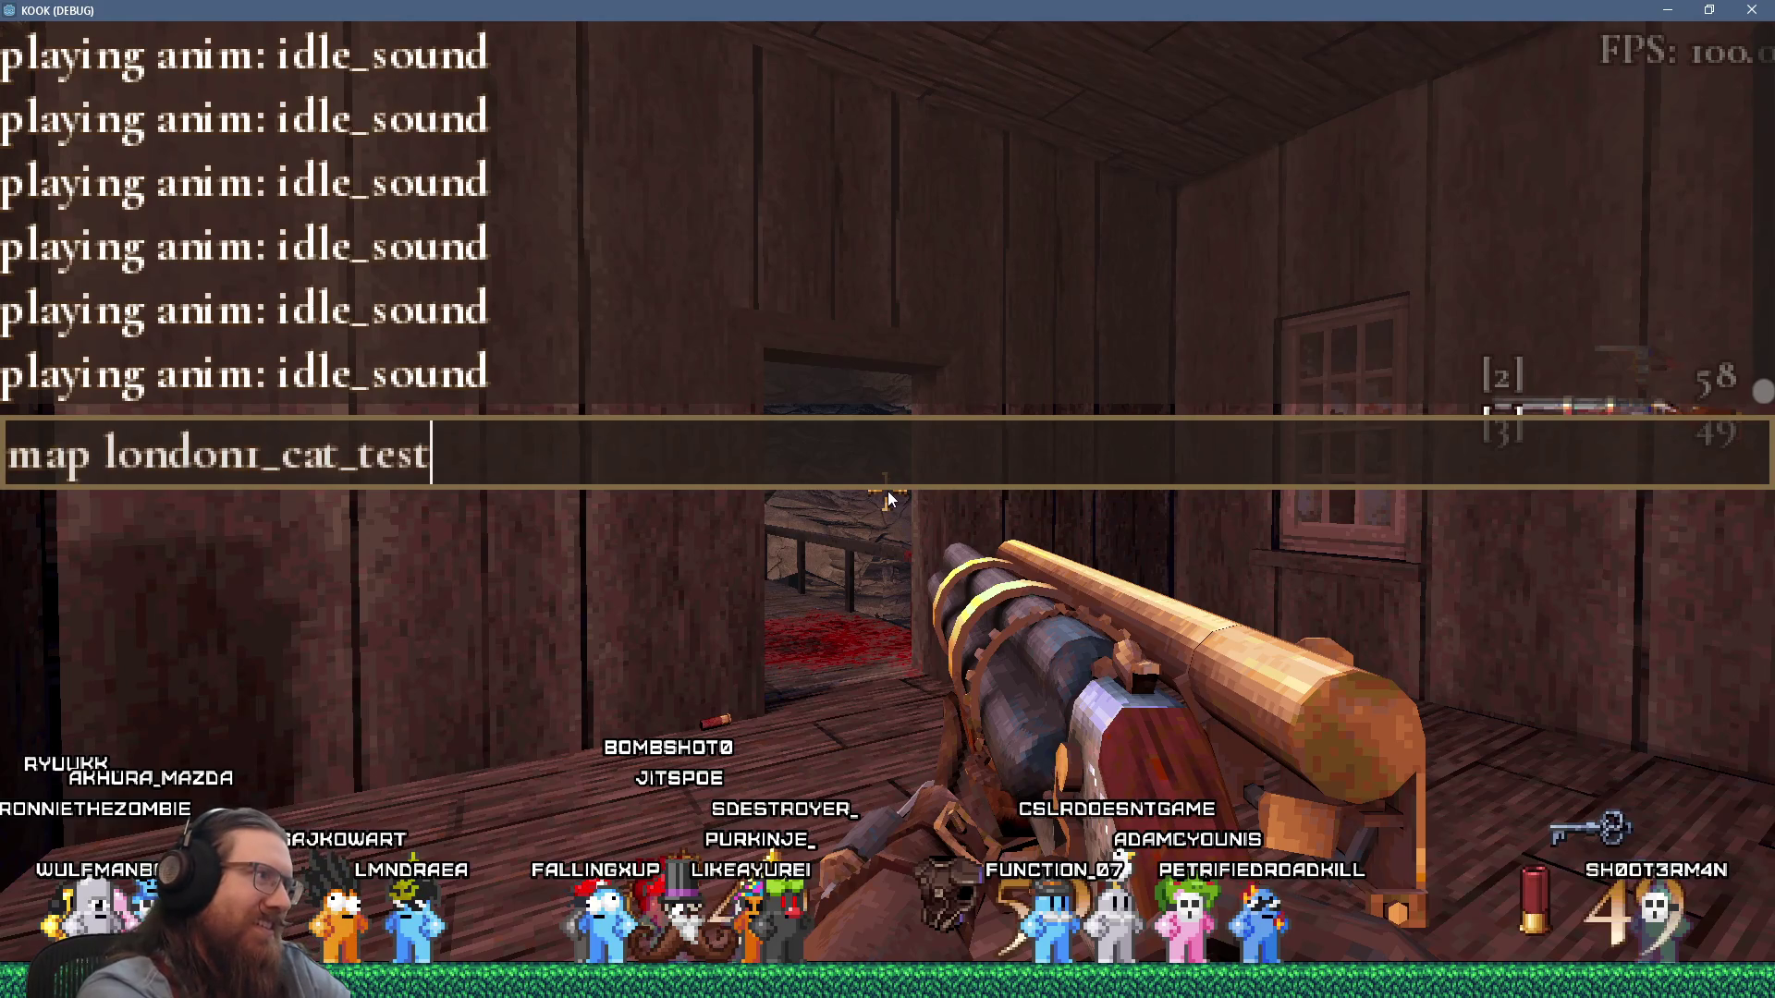
{"action": "key", "text": "Return"}
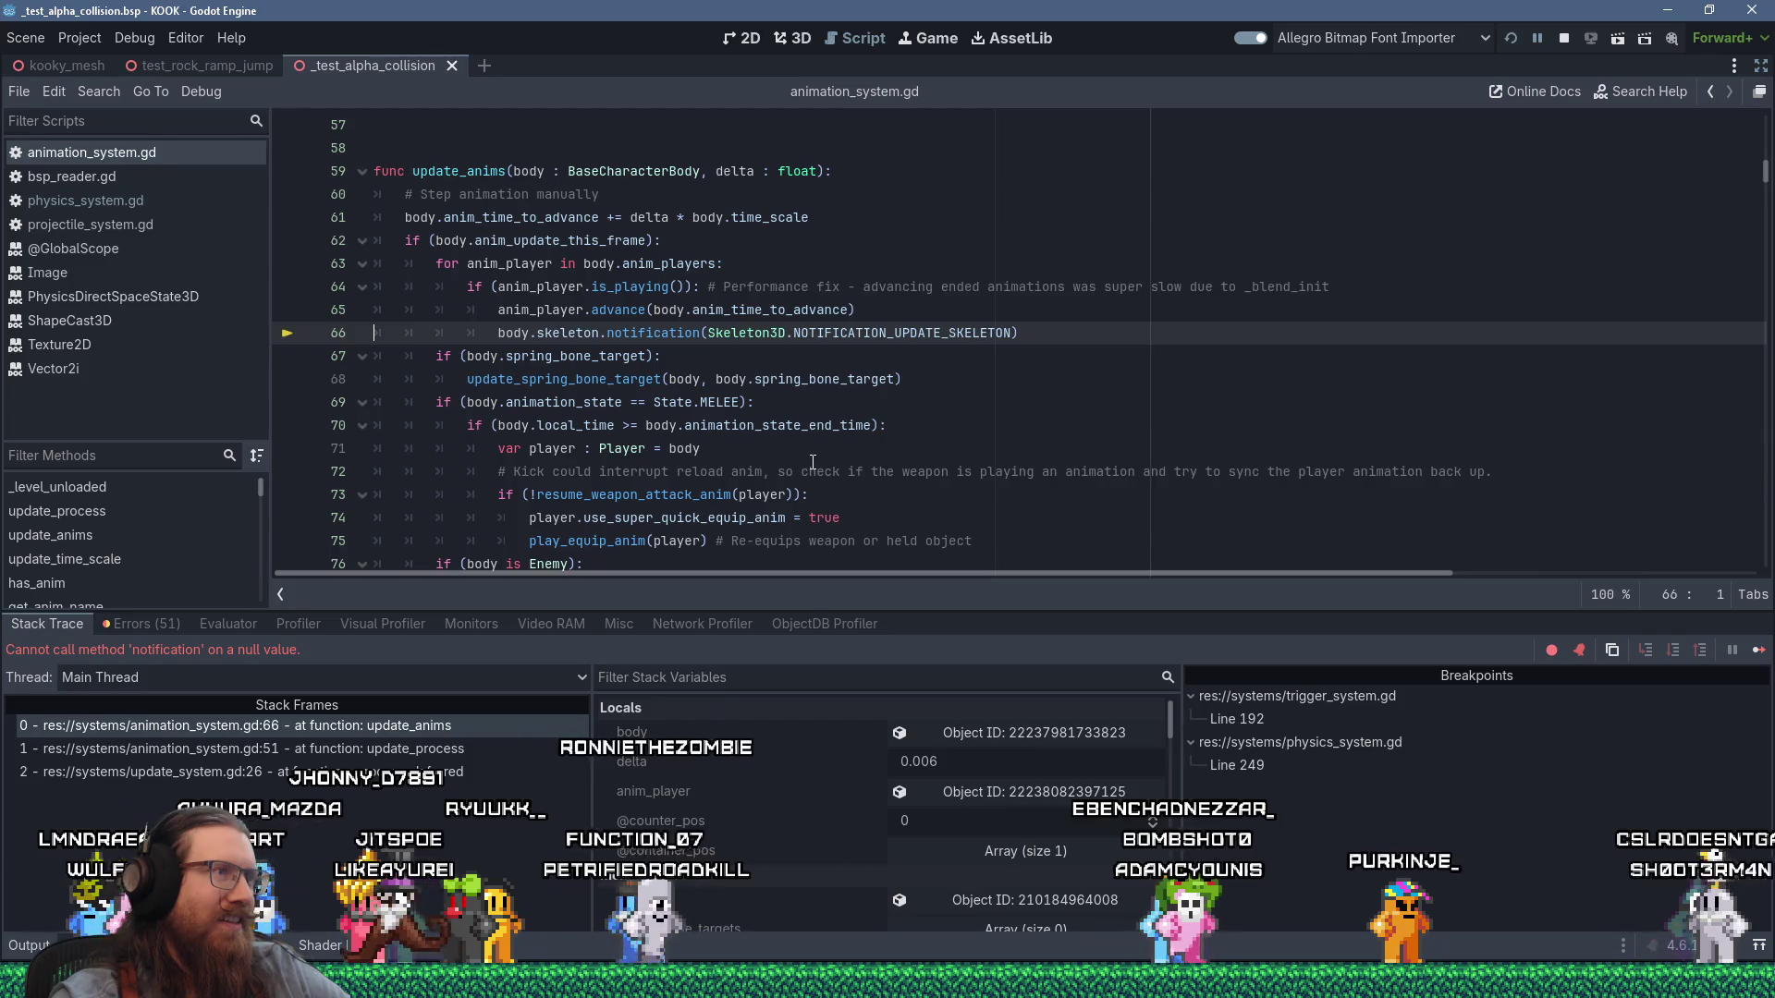
{"action": "scroll", "coordinate": [812, 461], "scroll_direction": "up", "scroll_amount": 2}
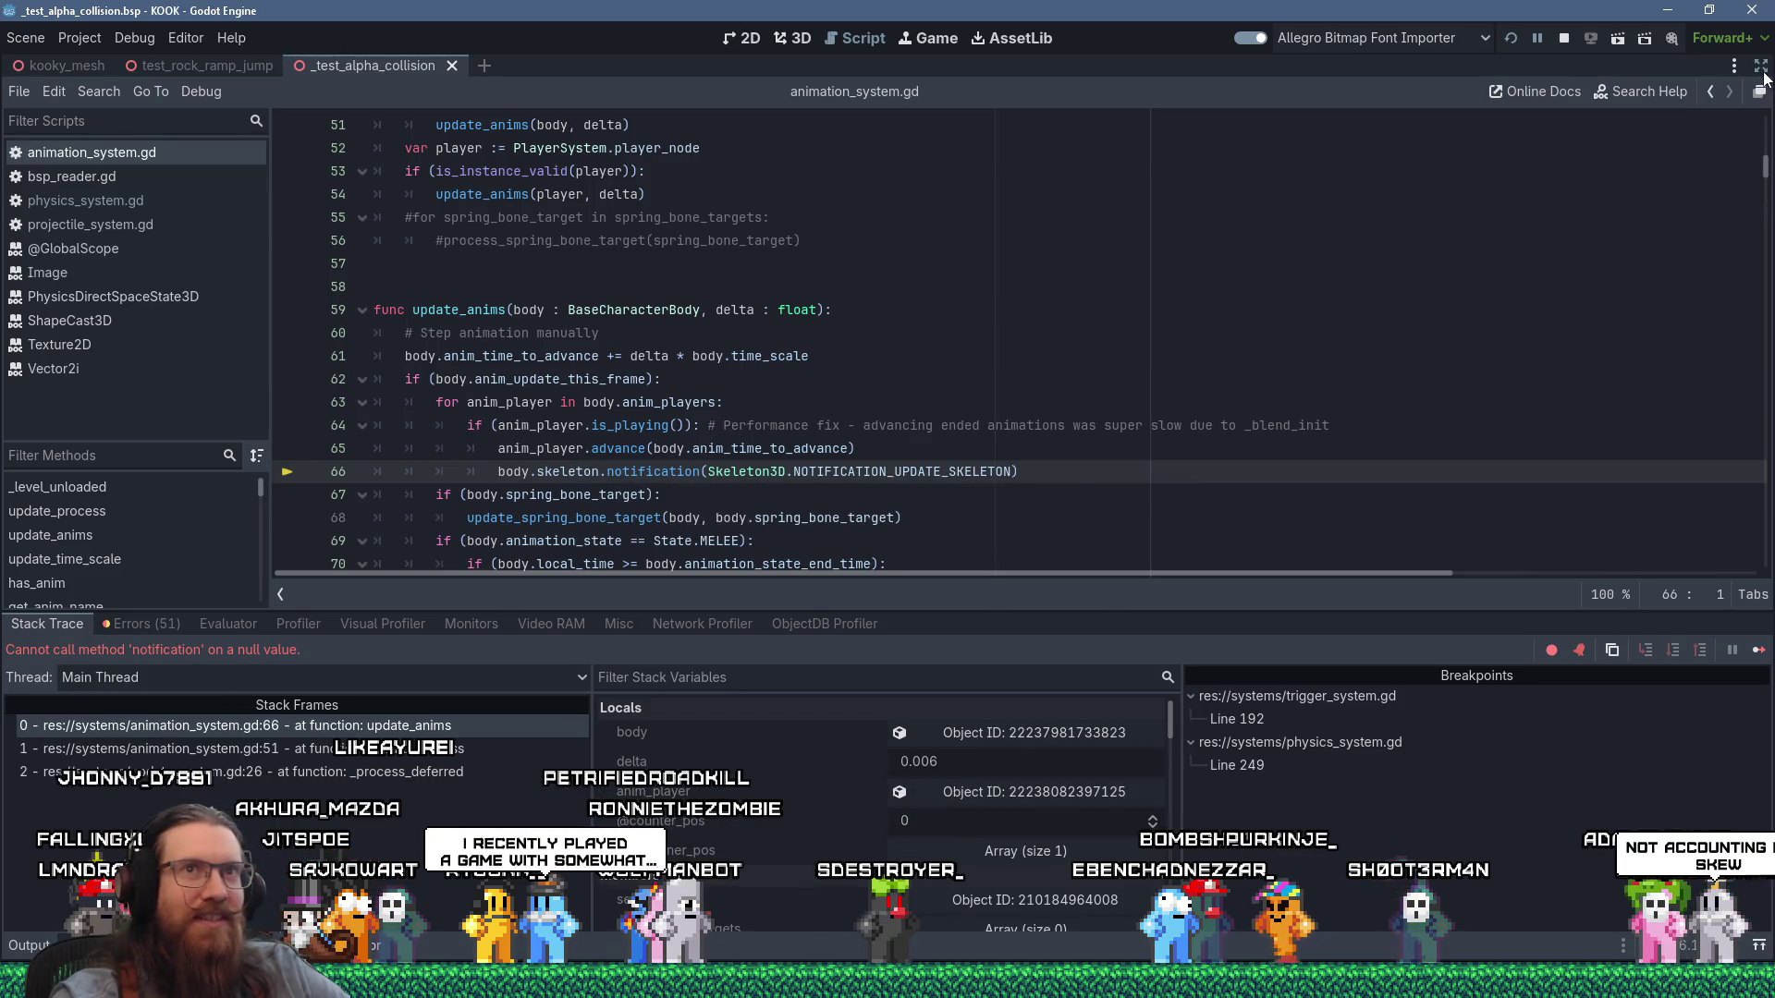
Restore the editor panels and open cat.tscn found by filtering the files for 'cat.tsc'.
{"action": "key", "text": "ctrl+shift+F11"}
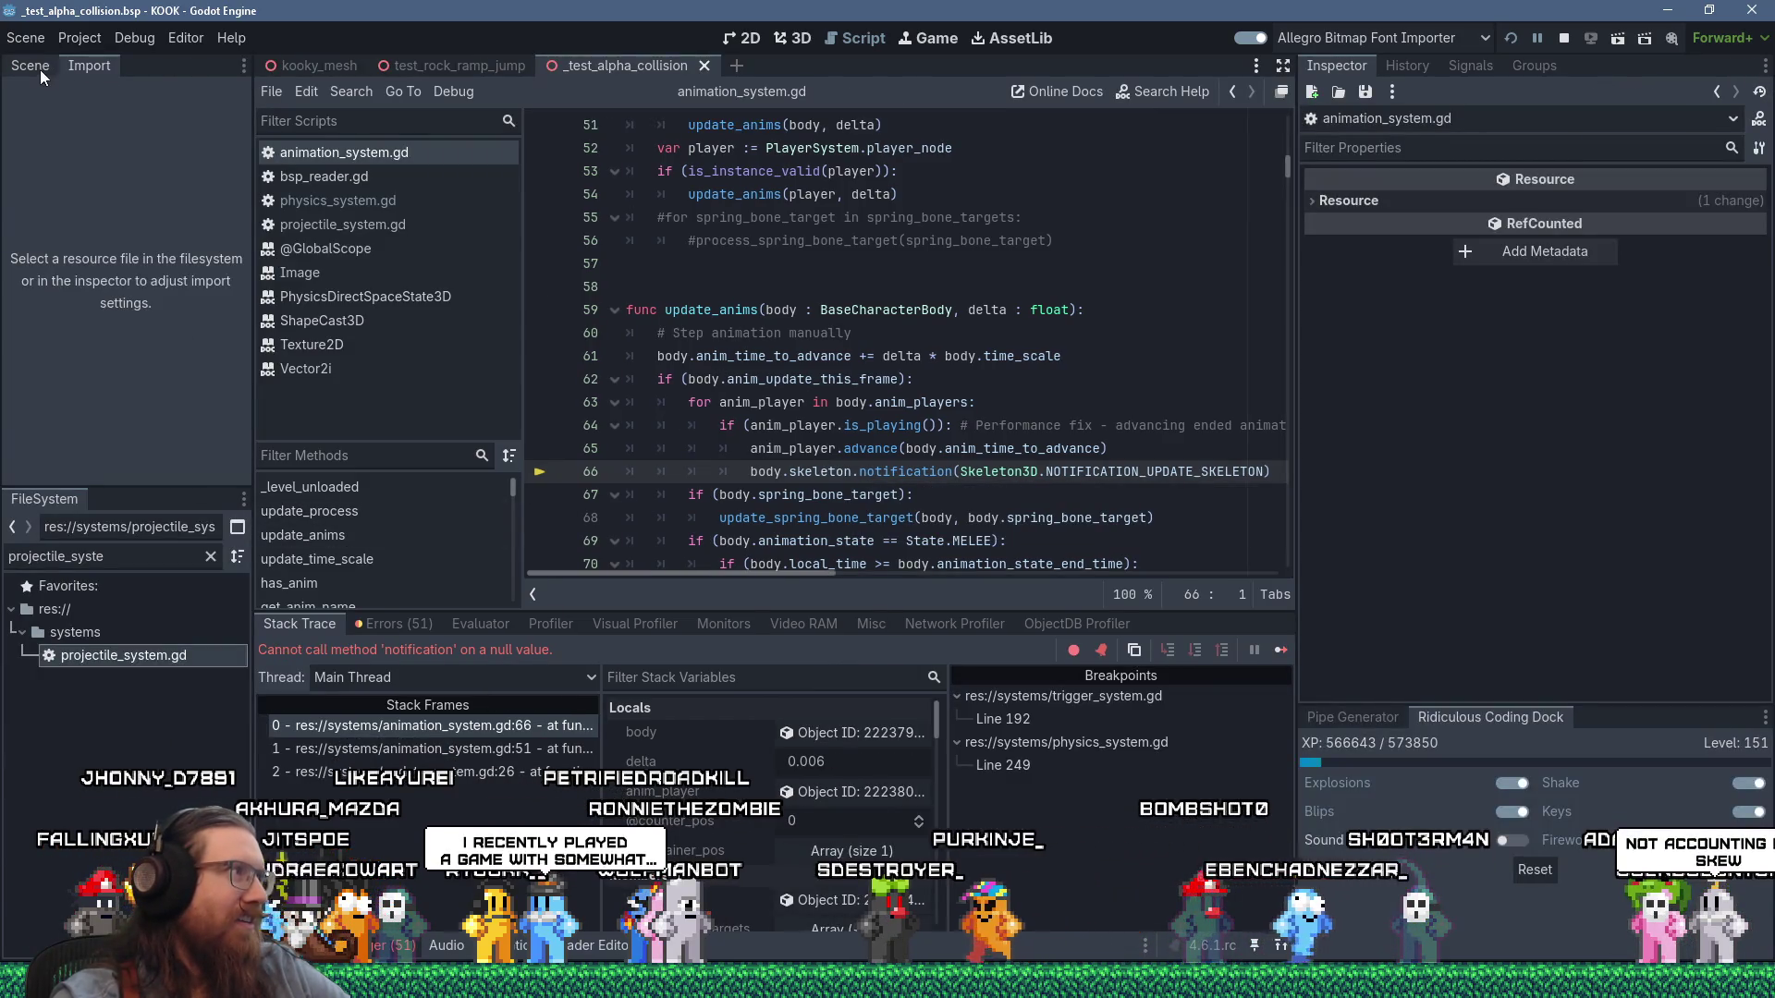
{"action": "left_click", "coordinate": [37, 67]}
{"action": "left_click", "coordinate": [211, 556]}
{"action": "type", "text": "cat.tsc"}
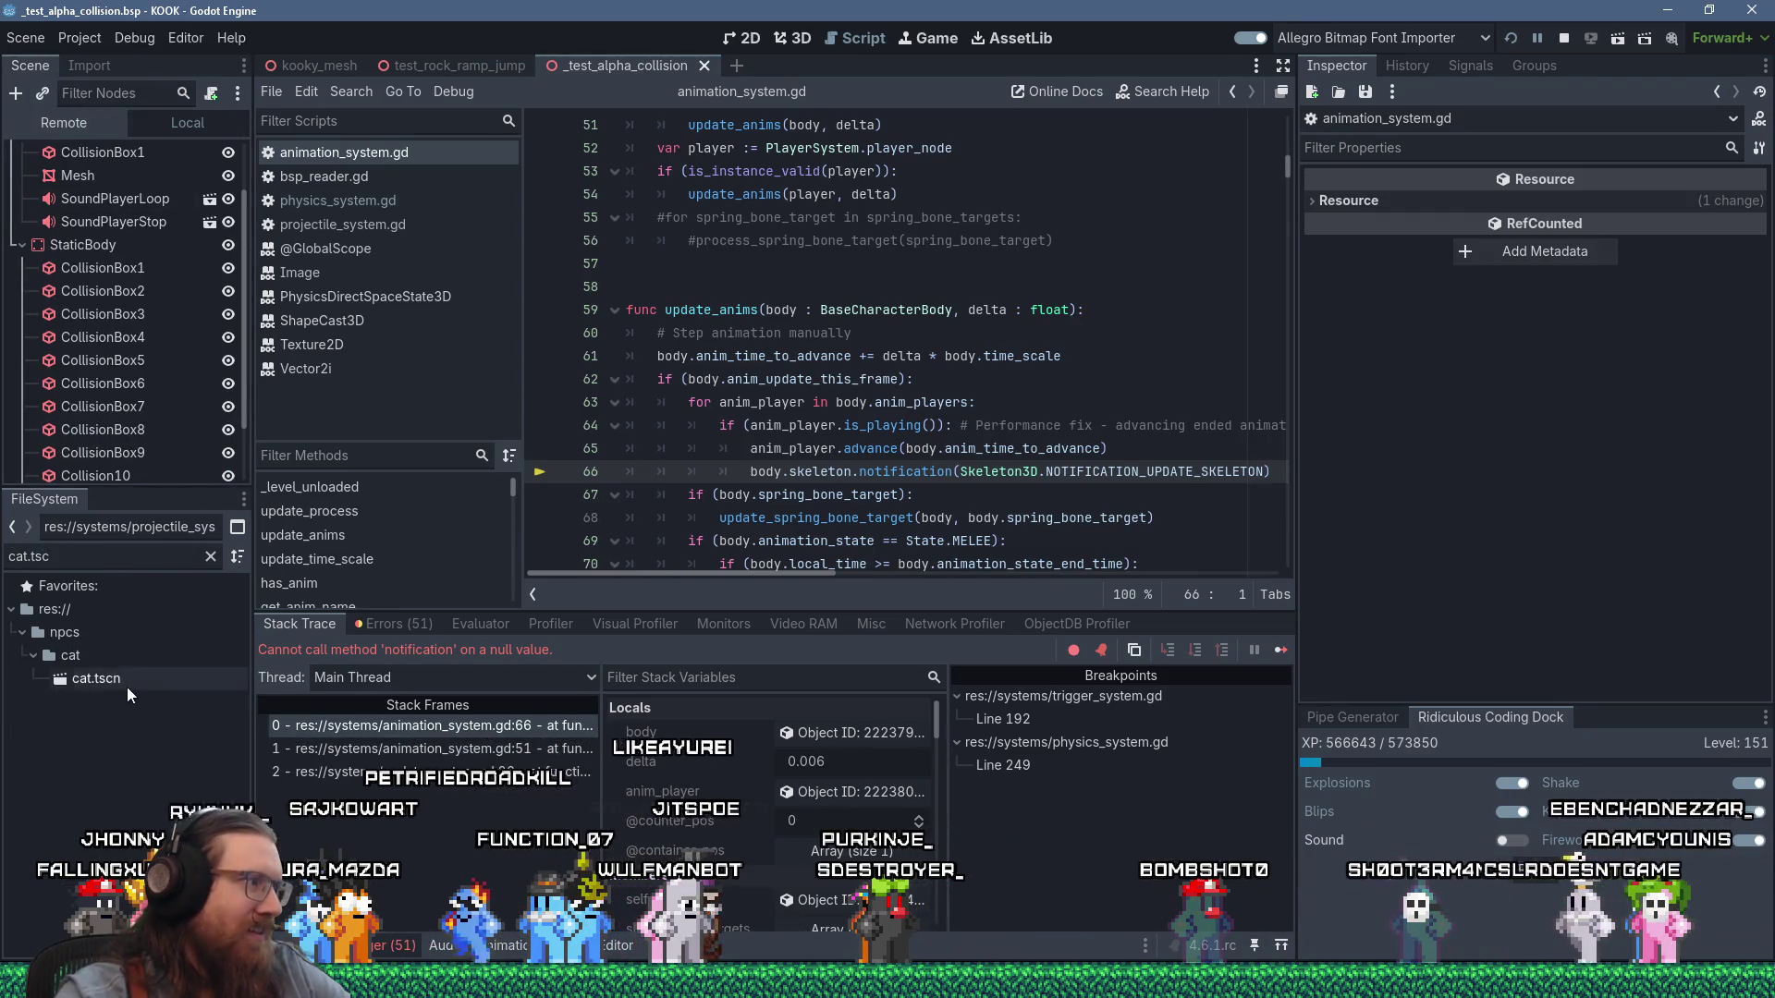
{"action": "left_click", "coordinate": [124, 685]}
{"action": "double_click", "coordinate": [124, 685]}
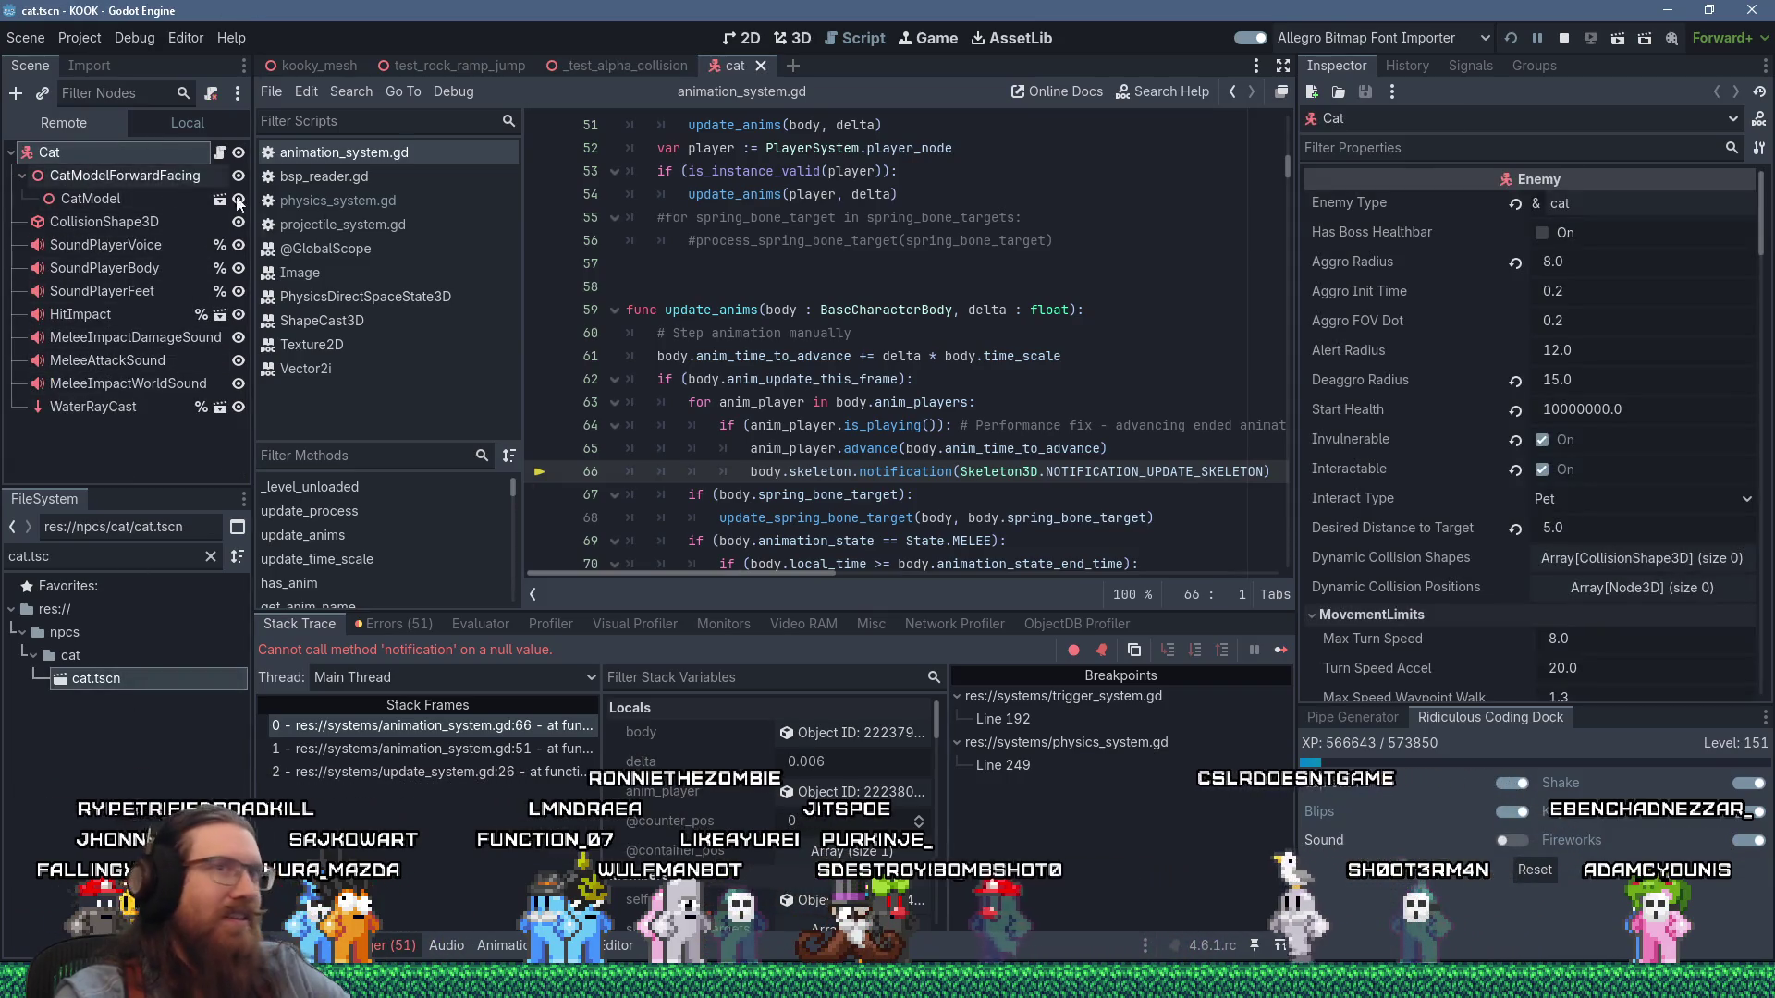
Filter the Cat's Inspector for 'skel' and check the Skeleton node picker, which has no usable node.
{"action": "left_click", "coordinate": [1510, 150]}
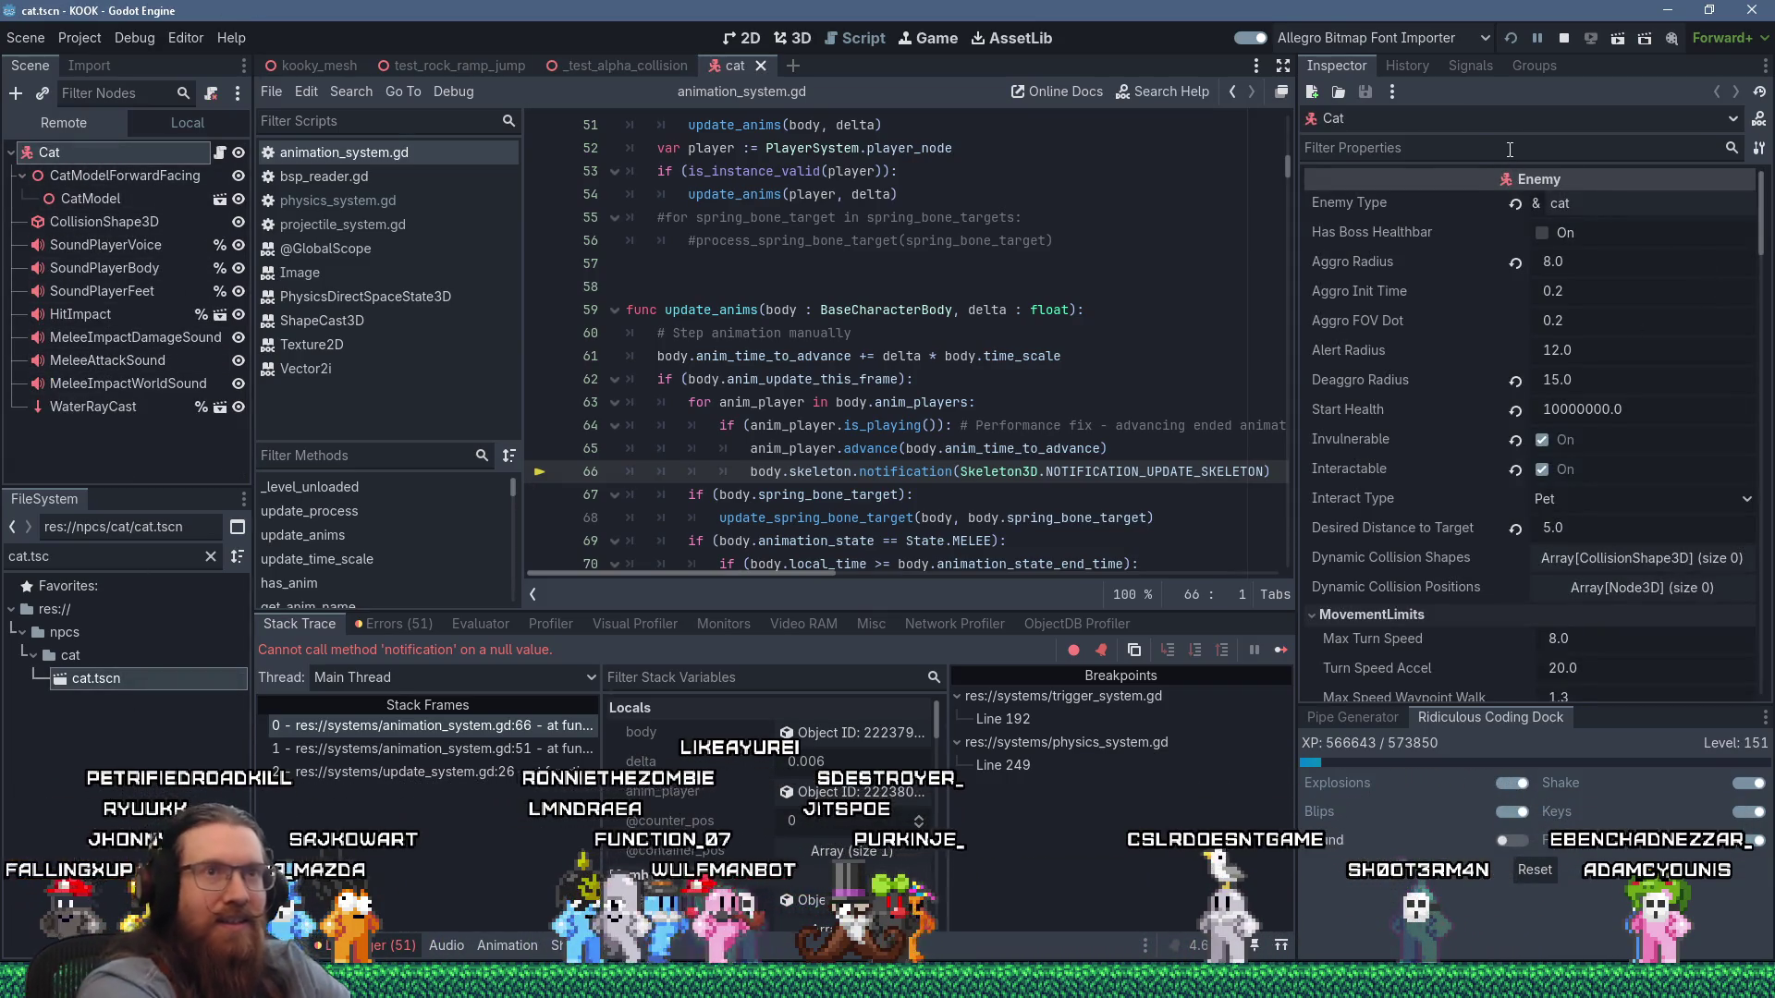
{"action": "type", "text": "-"}
{"action": "key", "text": "BackSpace"}
{"action": "type", "text": "skel"}
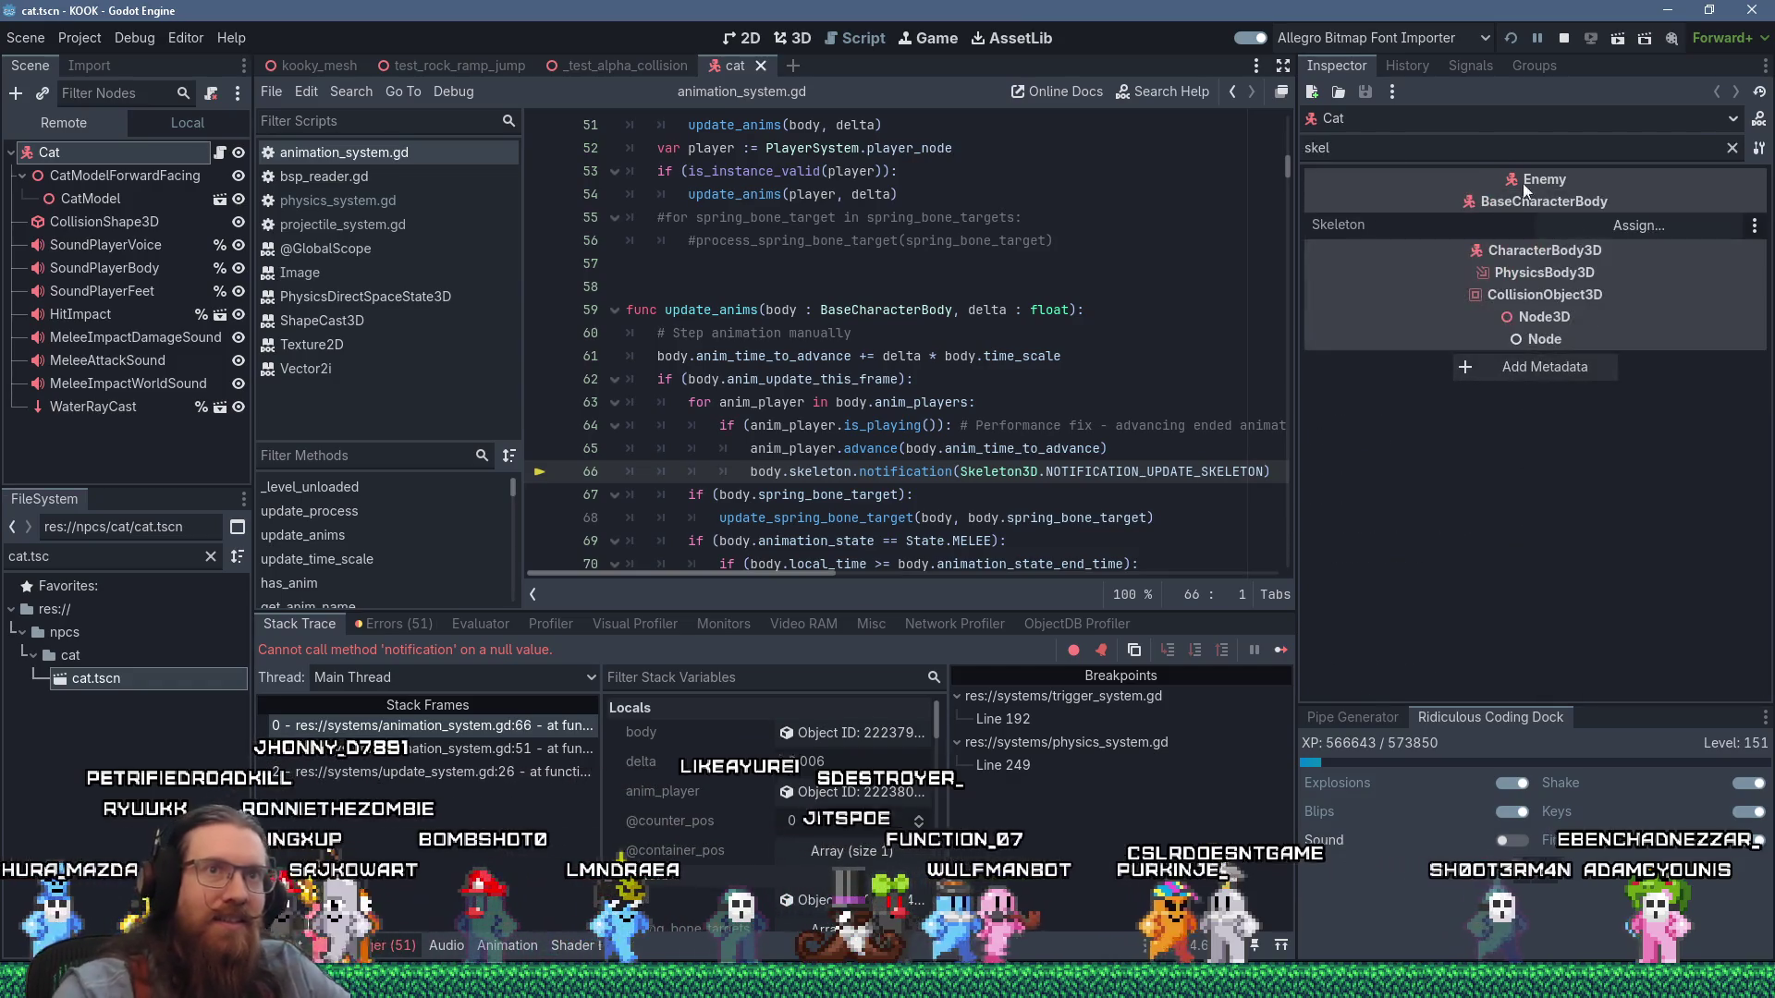
{"action": "left_click", "coordinate": [1661, 226]}
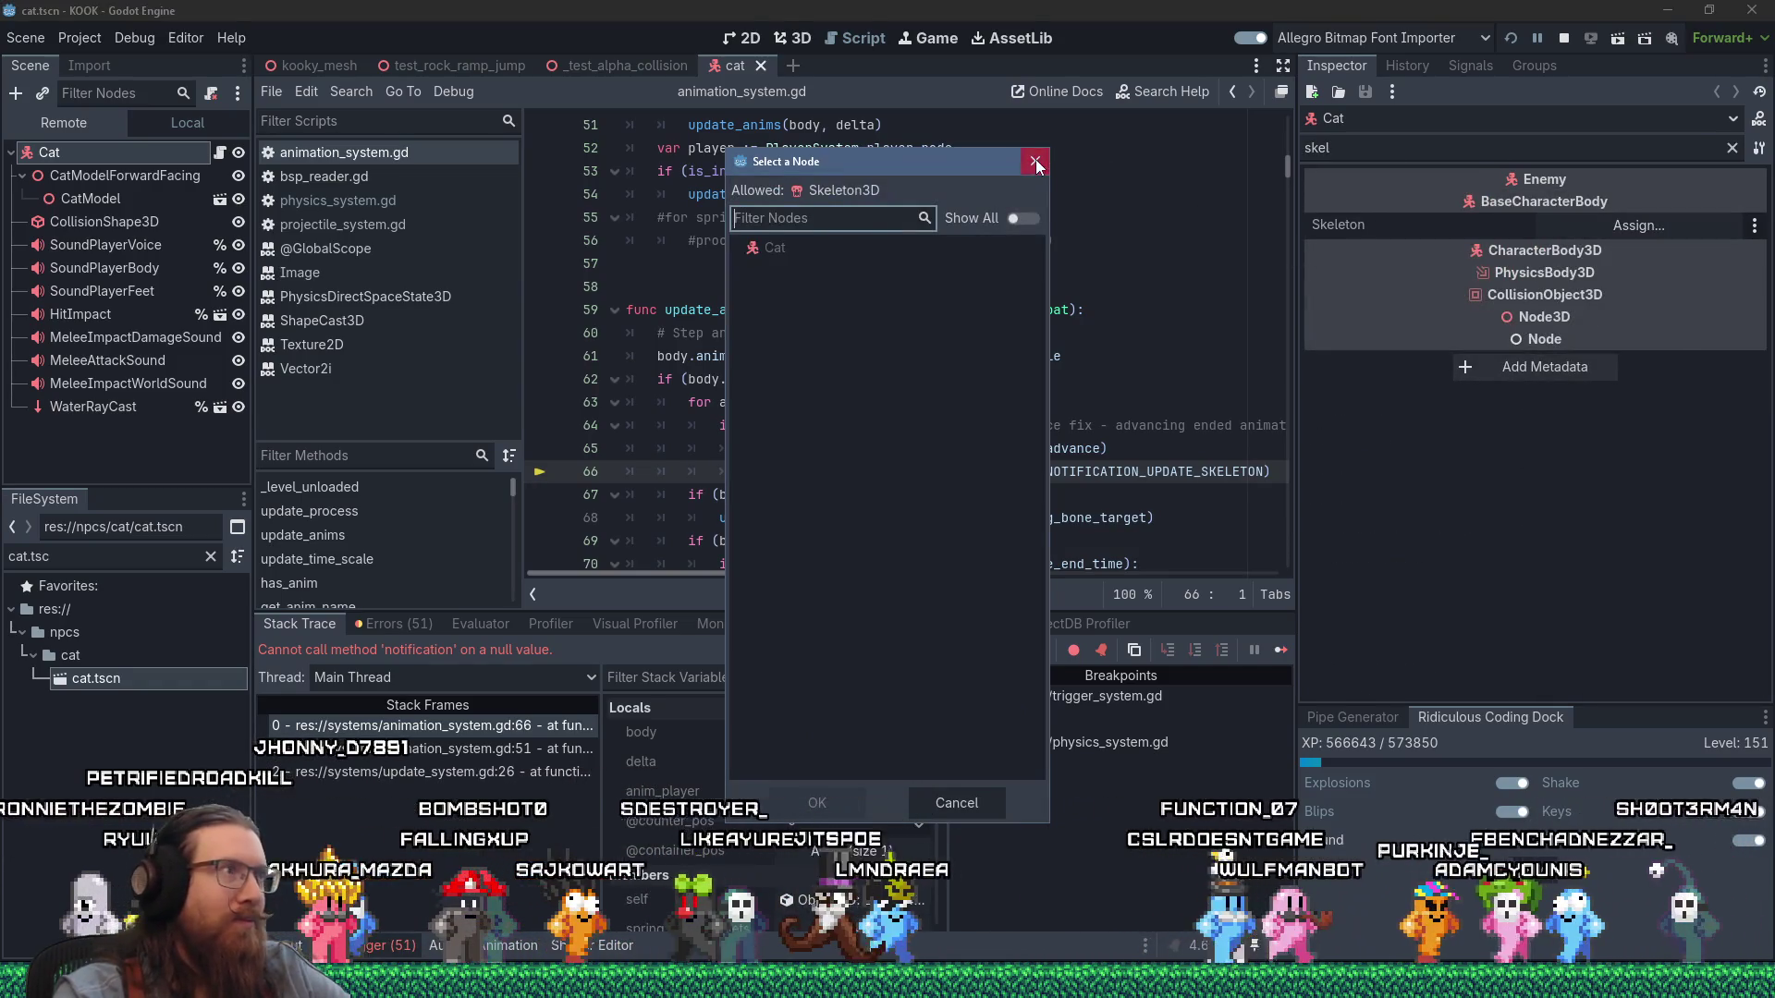
{"action": "left_click", "coordinate": [1038, 158]}
Enable Editable Children on CatModel and assign Skeleton3D as the Cat's Skeleton.
{"action": "right_click", "coordinate": [112, 196]}
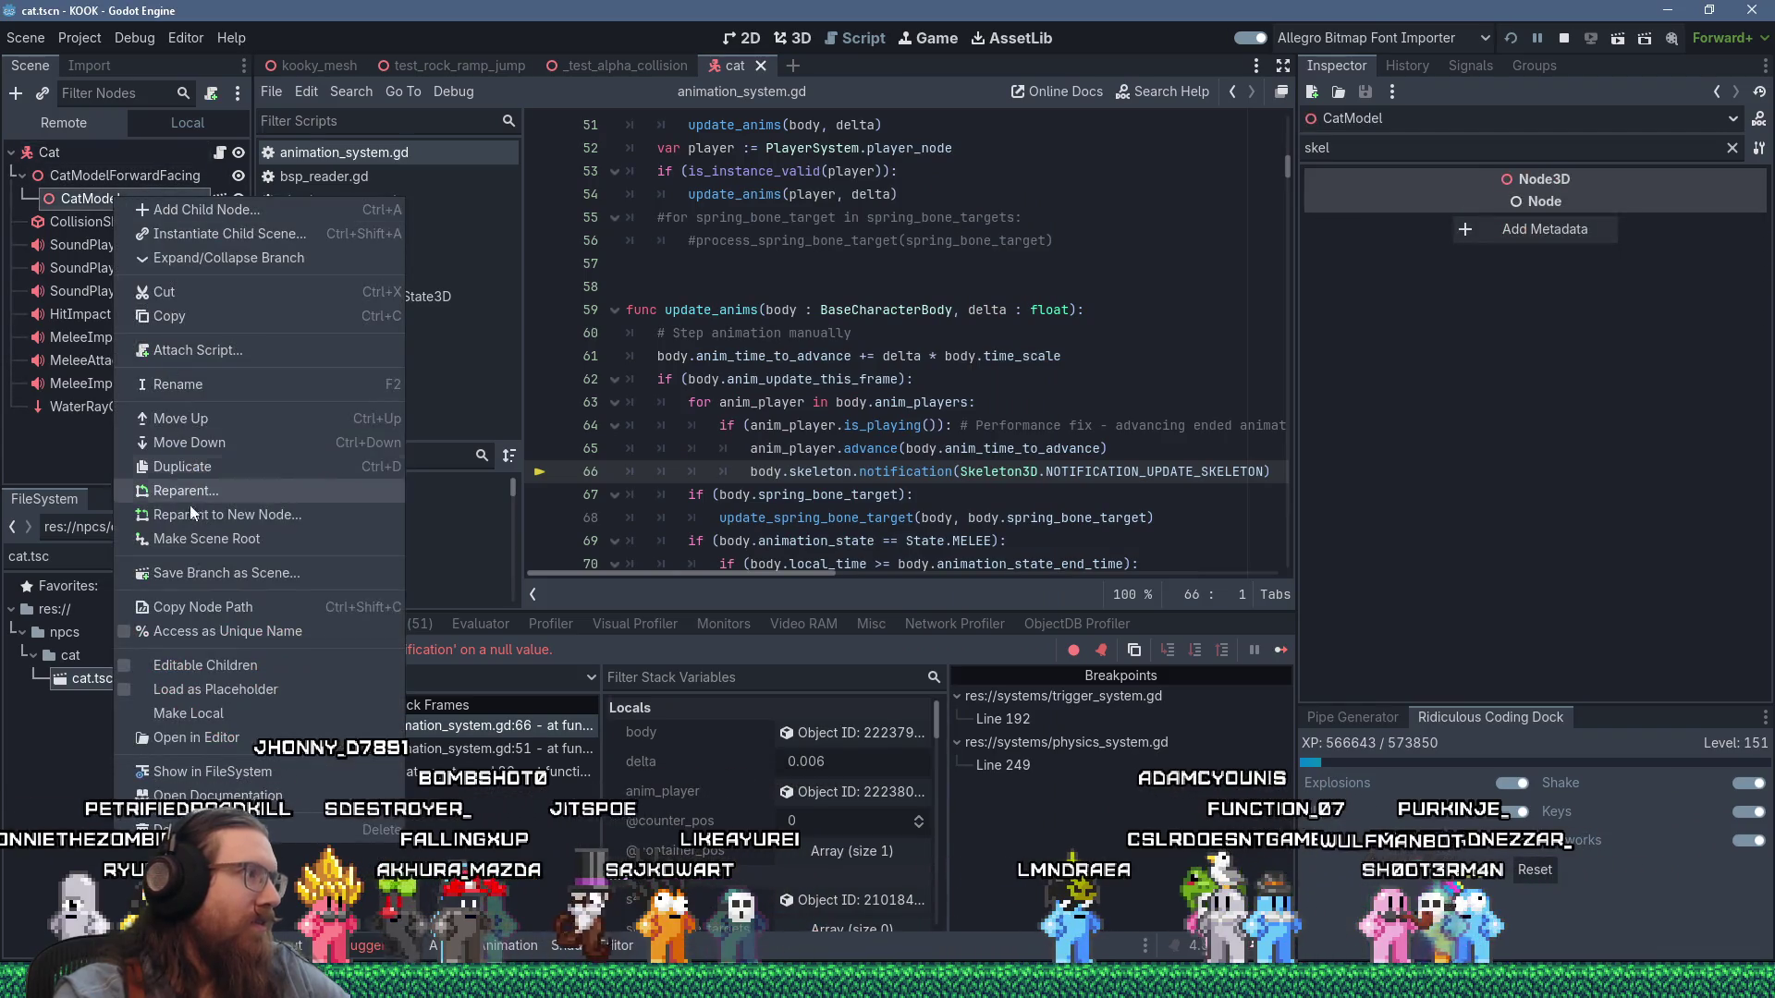
{"action": "left_click", "coordinate": [189, 663]}
{"action": "left_click", "coordinate": [42, 154]}
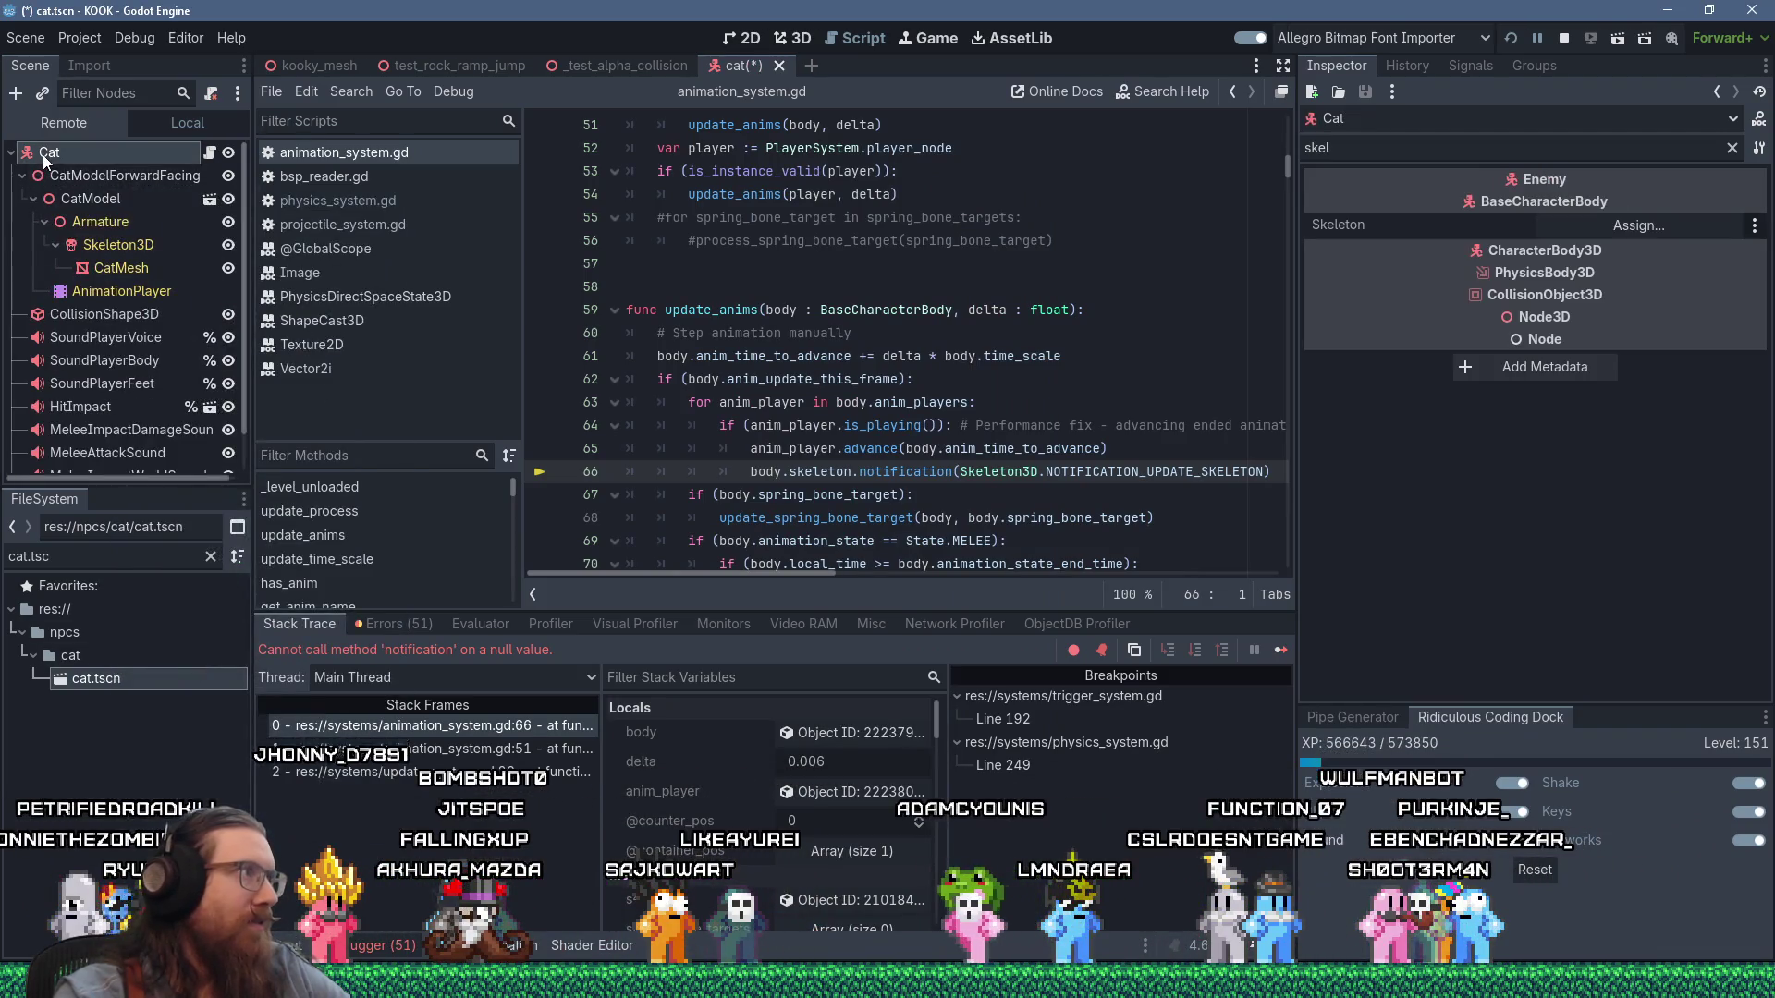
{"action": "left_click", "coordinate": [1632, 222]}
{"action": "left_click", "coordinate": [904, 337]}
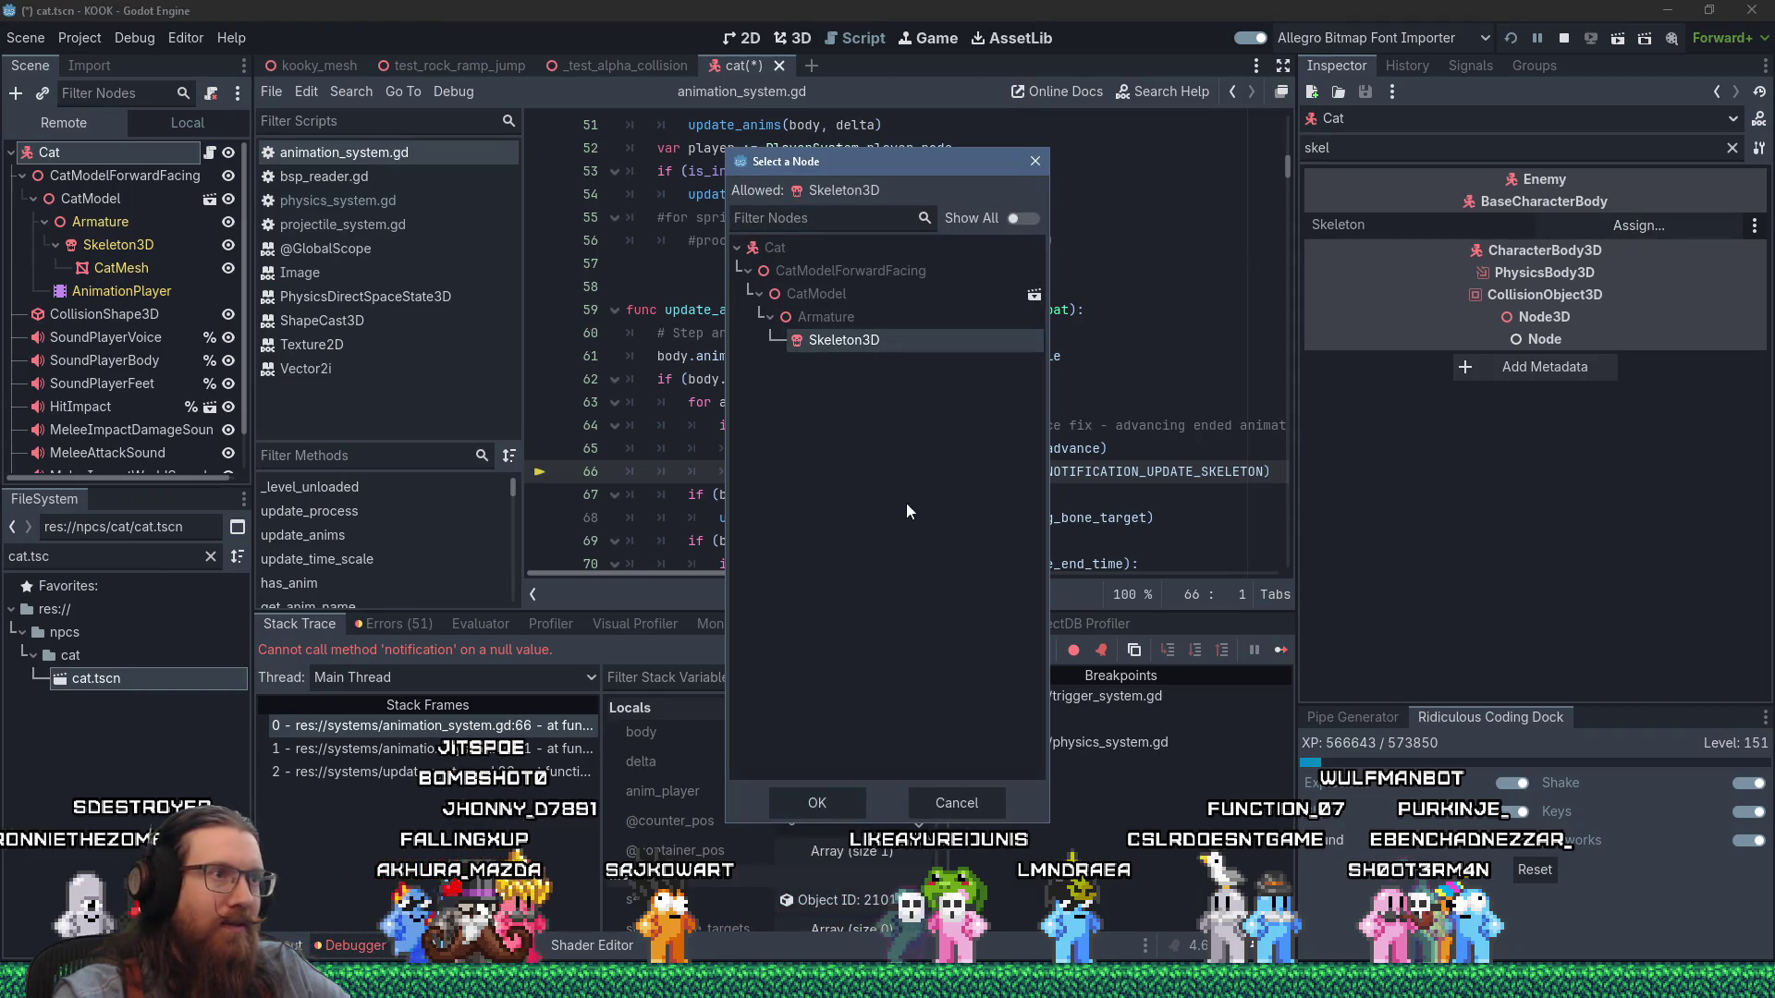
{"action": "left_click", "coordinate": [851, 800]}
Turn CatModel's Editable Children off again, then save the scene and run the game.
{"action": "right_click", "coordinate": [90, 200]}
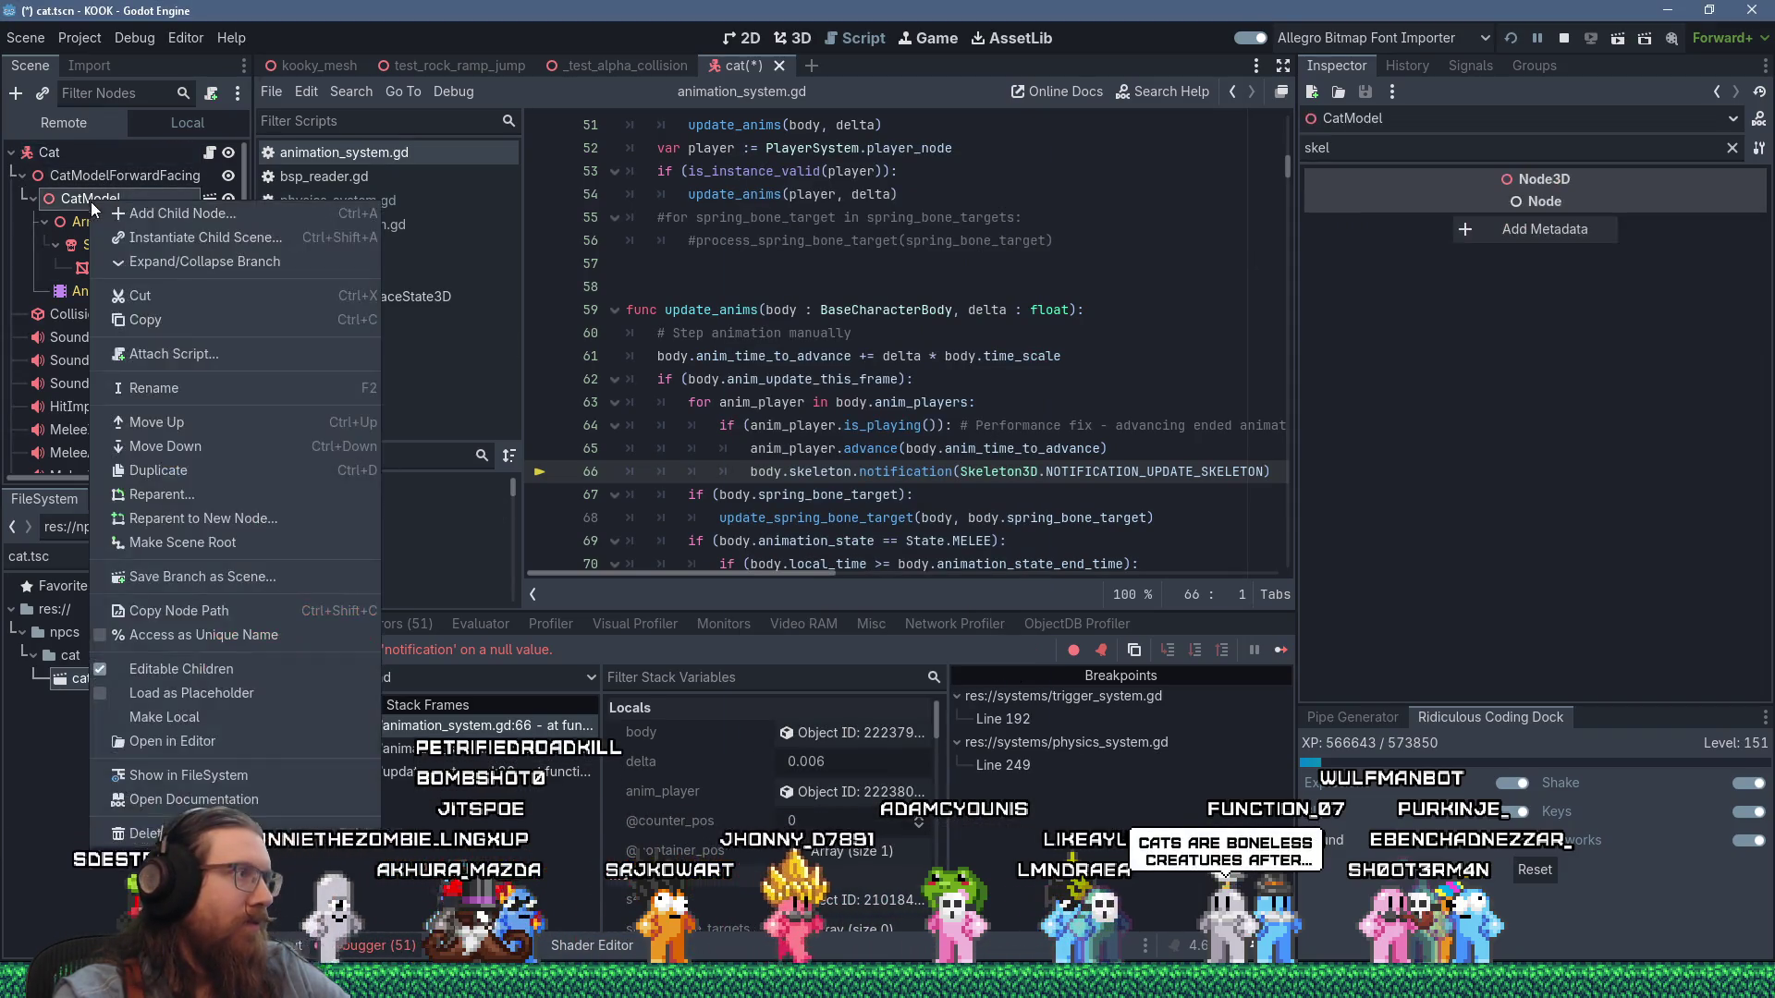
{"action": "left_click", "coordinate": [161, 669]}
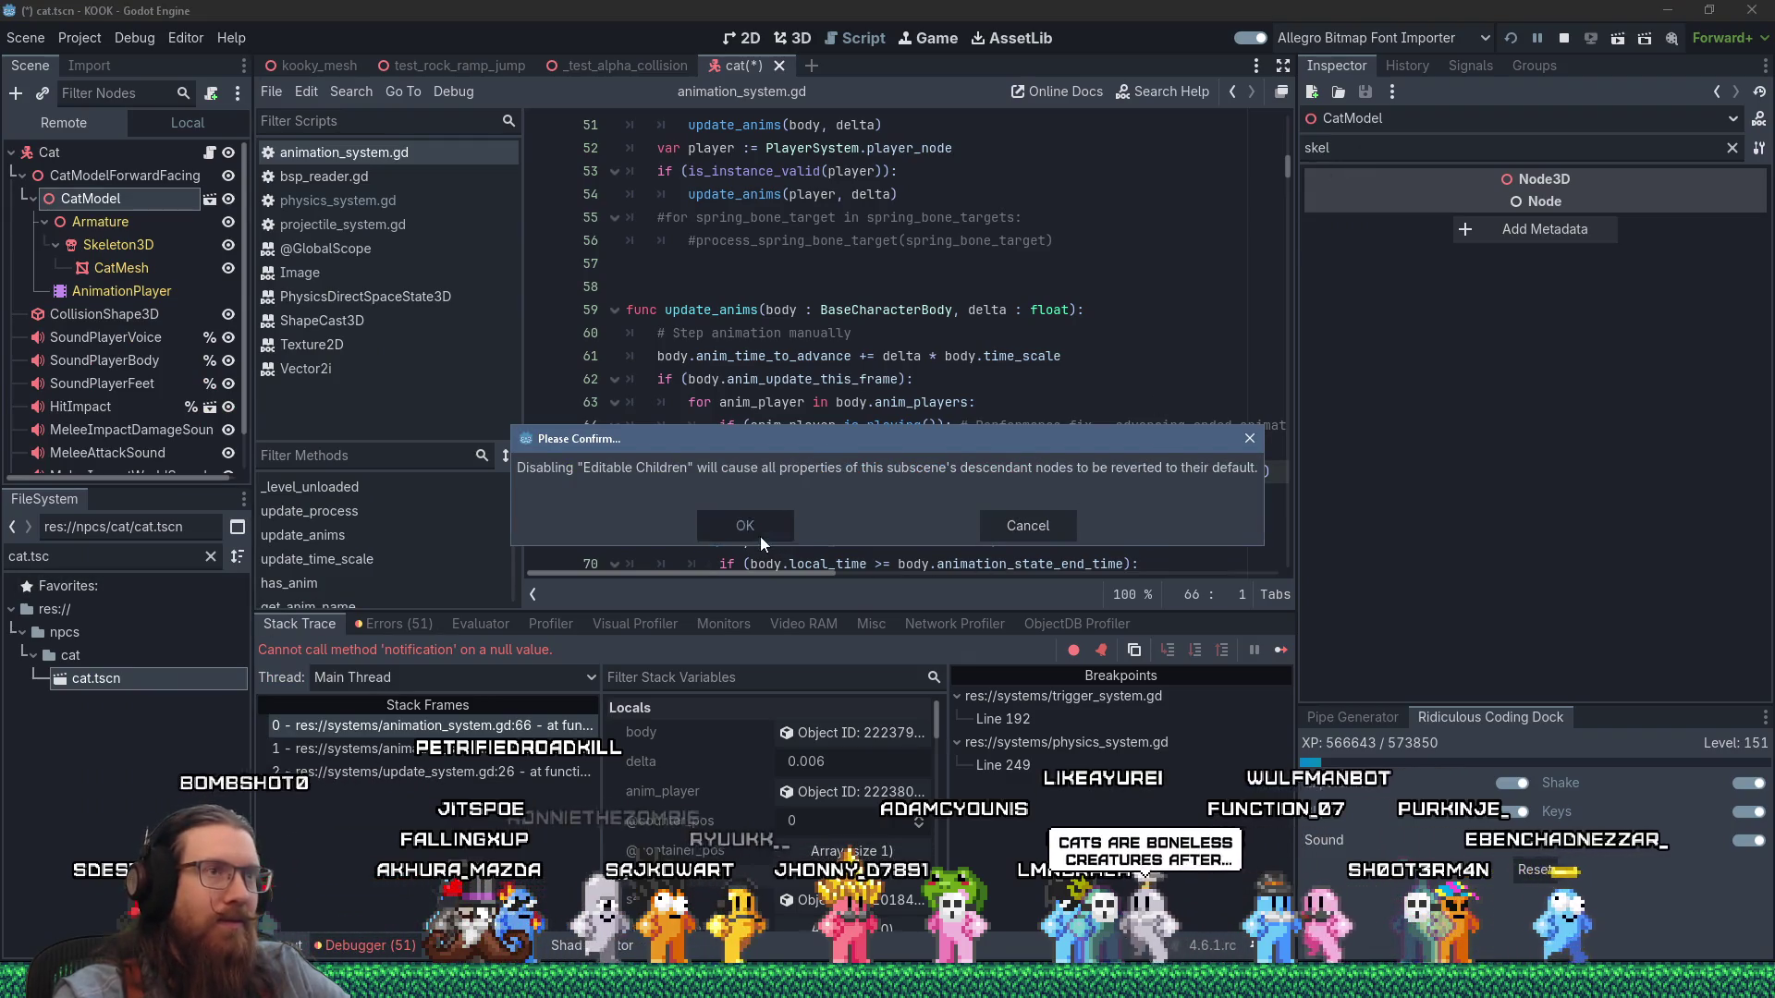
{"action": "left_click", "coordinate": [740, 521]}
{"action": "left_click", "coordinate": [1510, 38]}
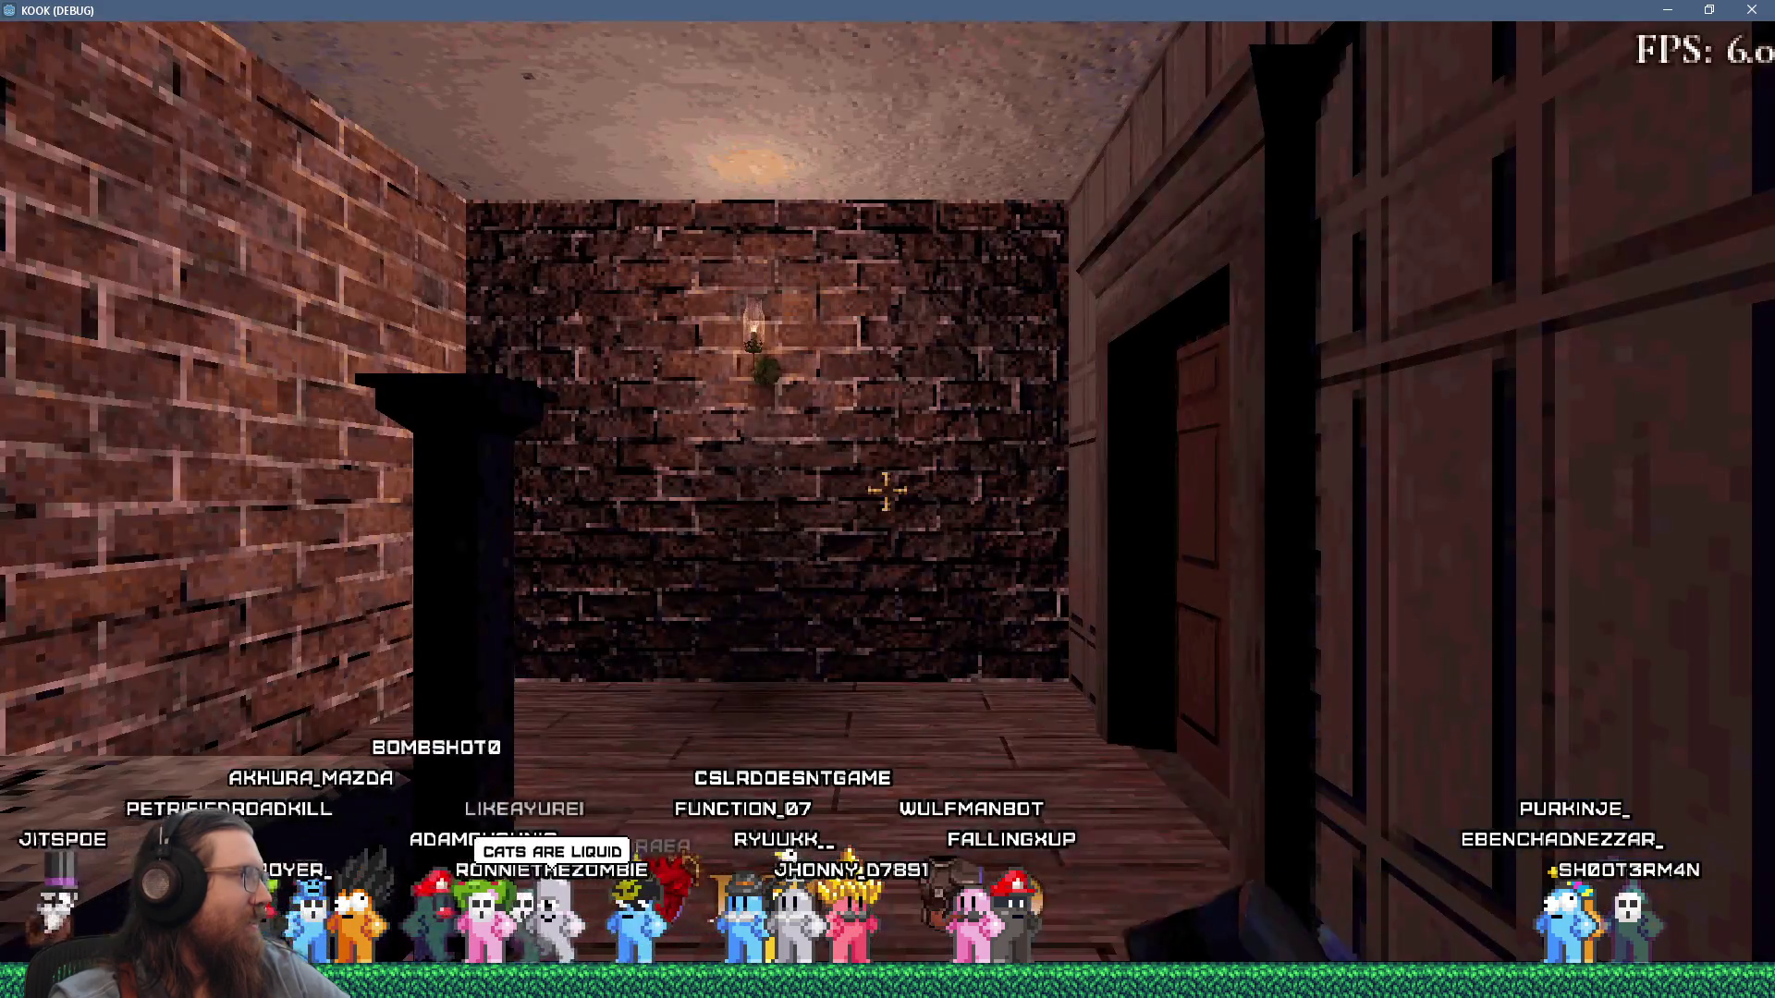
Kick the door open, walk to the cat, switch to the revolver and pet the cat.
{"action": "key", "text": "w"}
{"action": "left_click", "coordinate": [885, 491]}
{"action": "key", "text": "w"}
{"action": "key", "text": "2"}
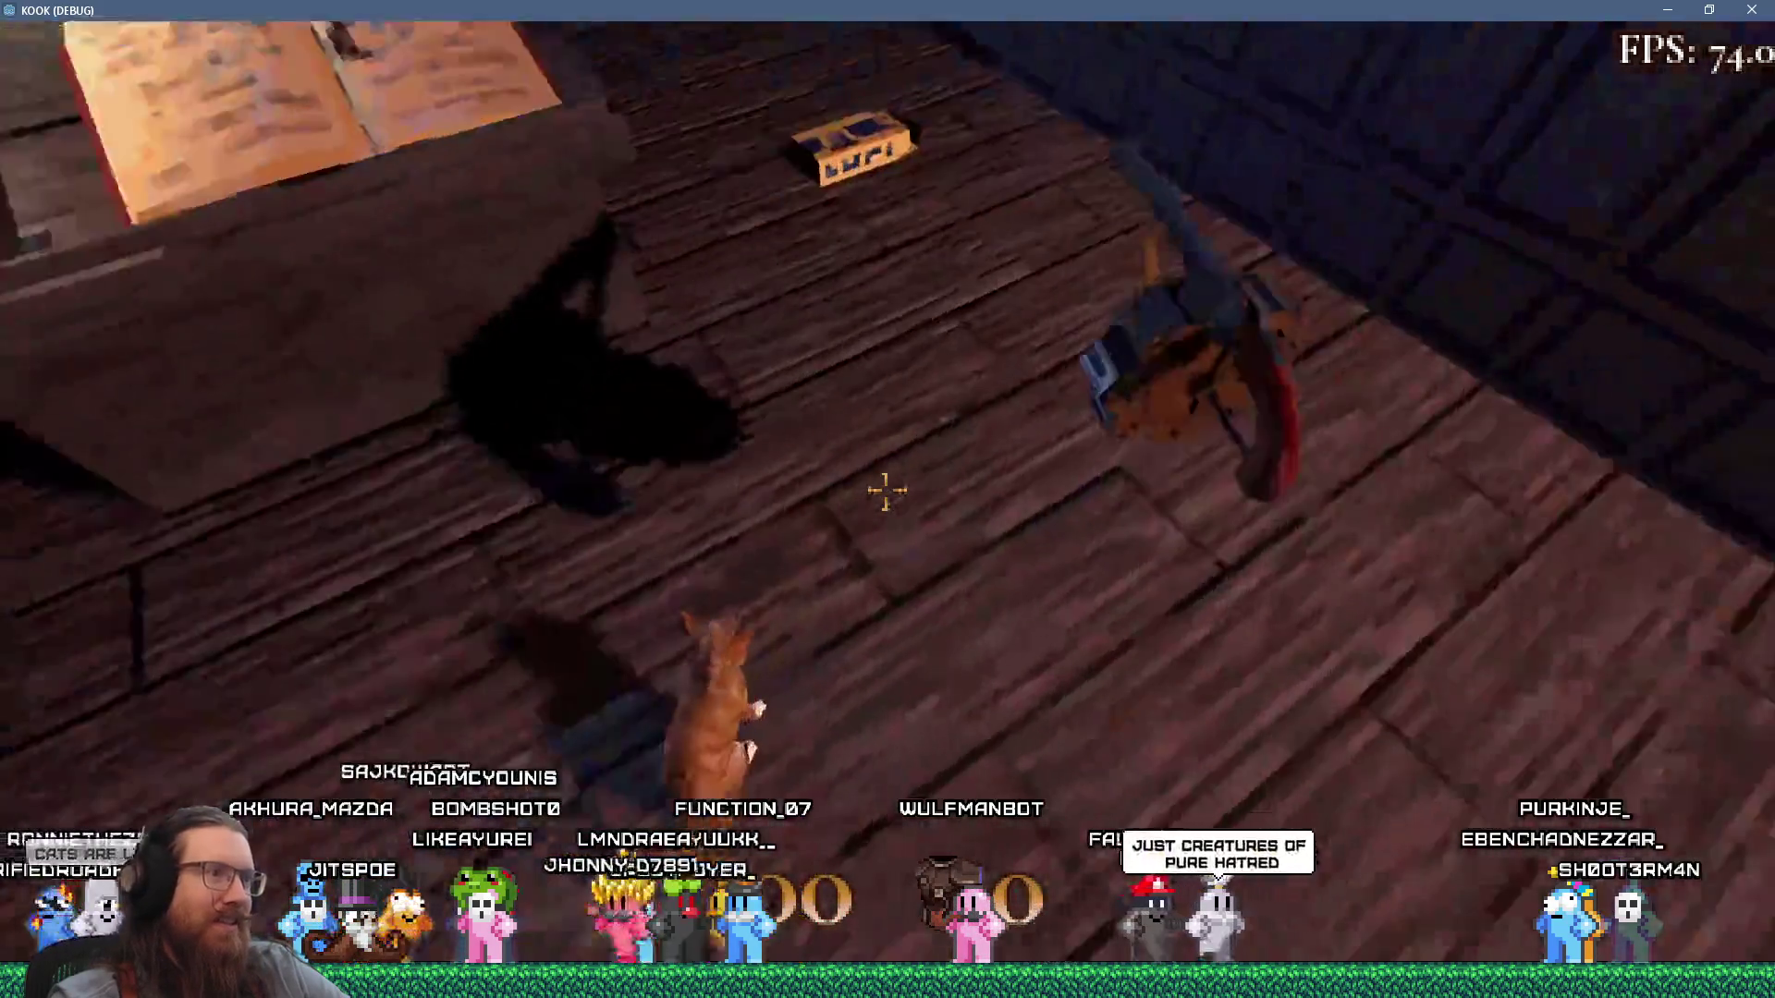
{"action": "key", "text": "period"}
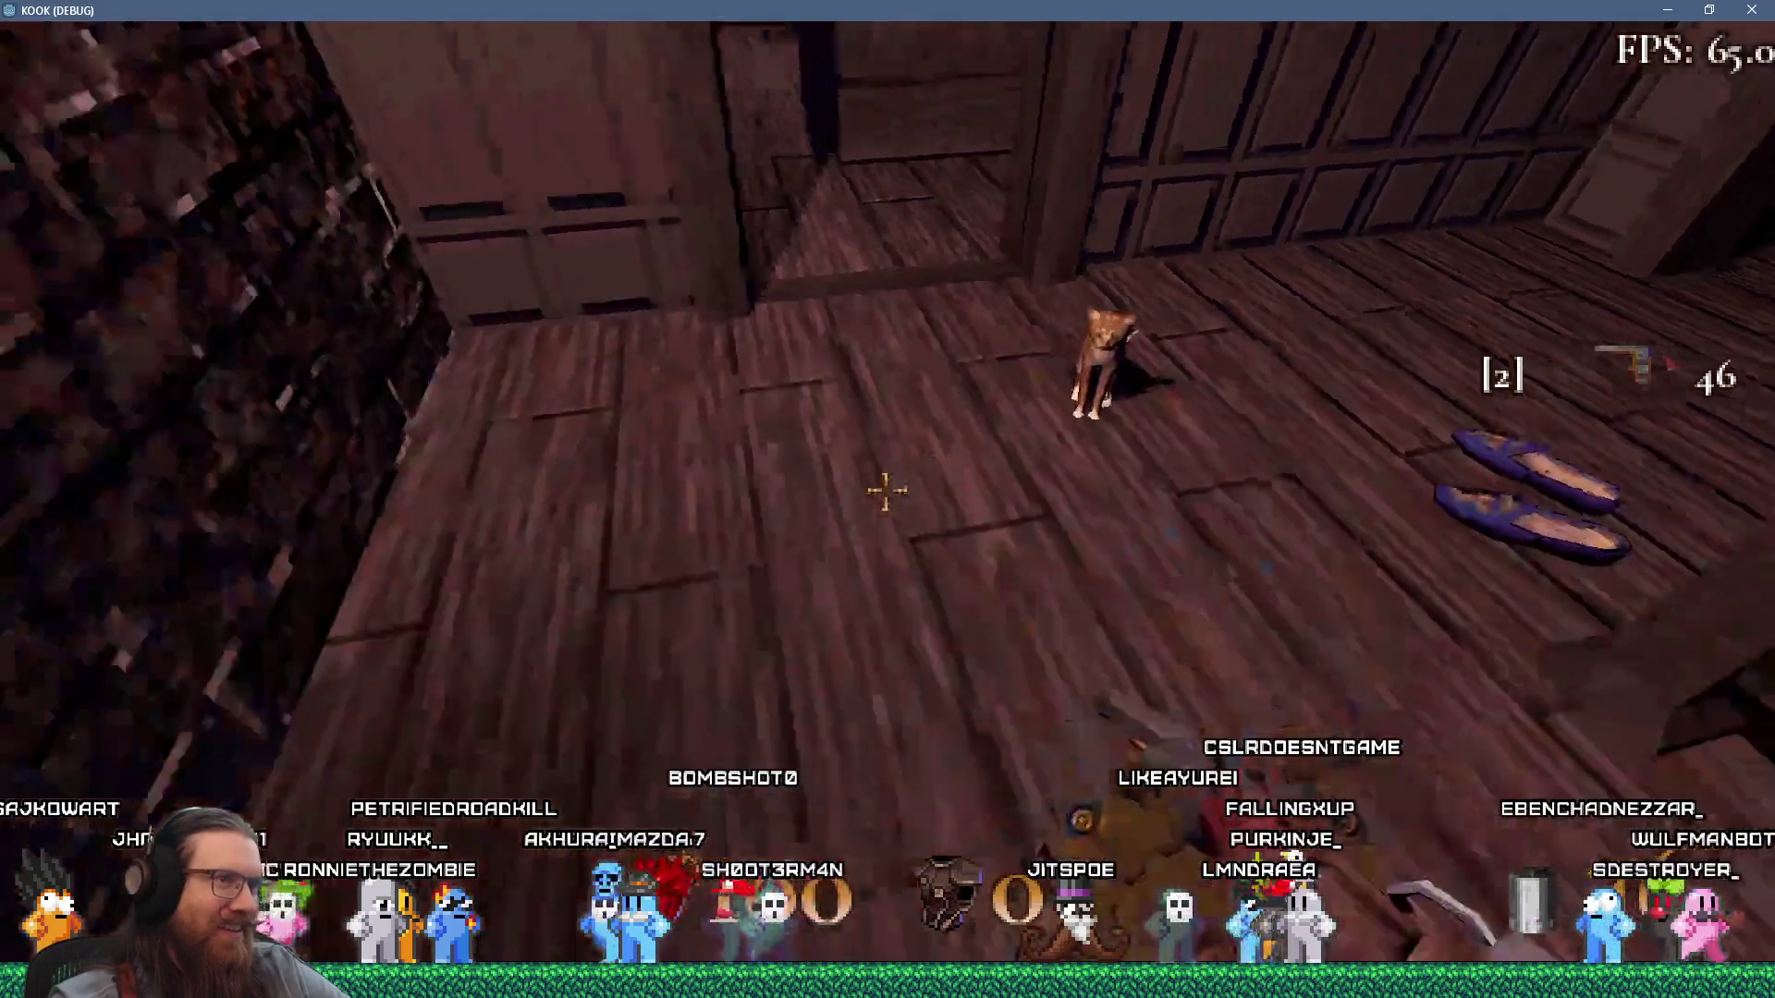
Back away from the box, walk to the doorway, and return to the cat's room.
{"action": "key", "text": "s"}
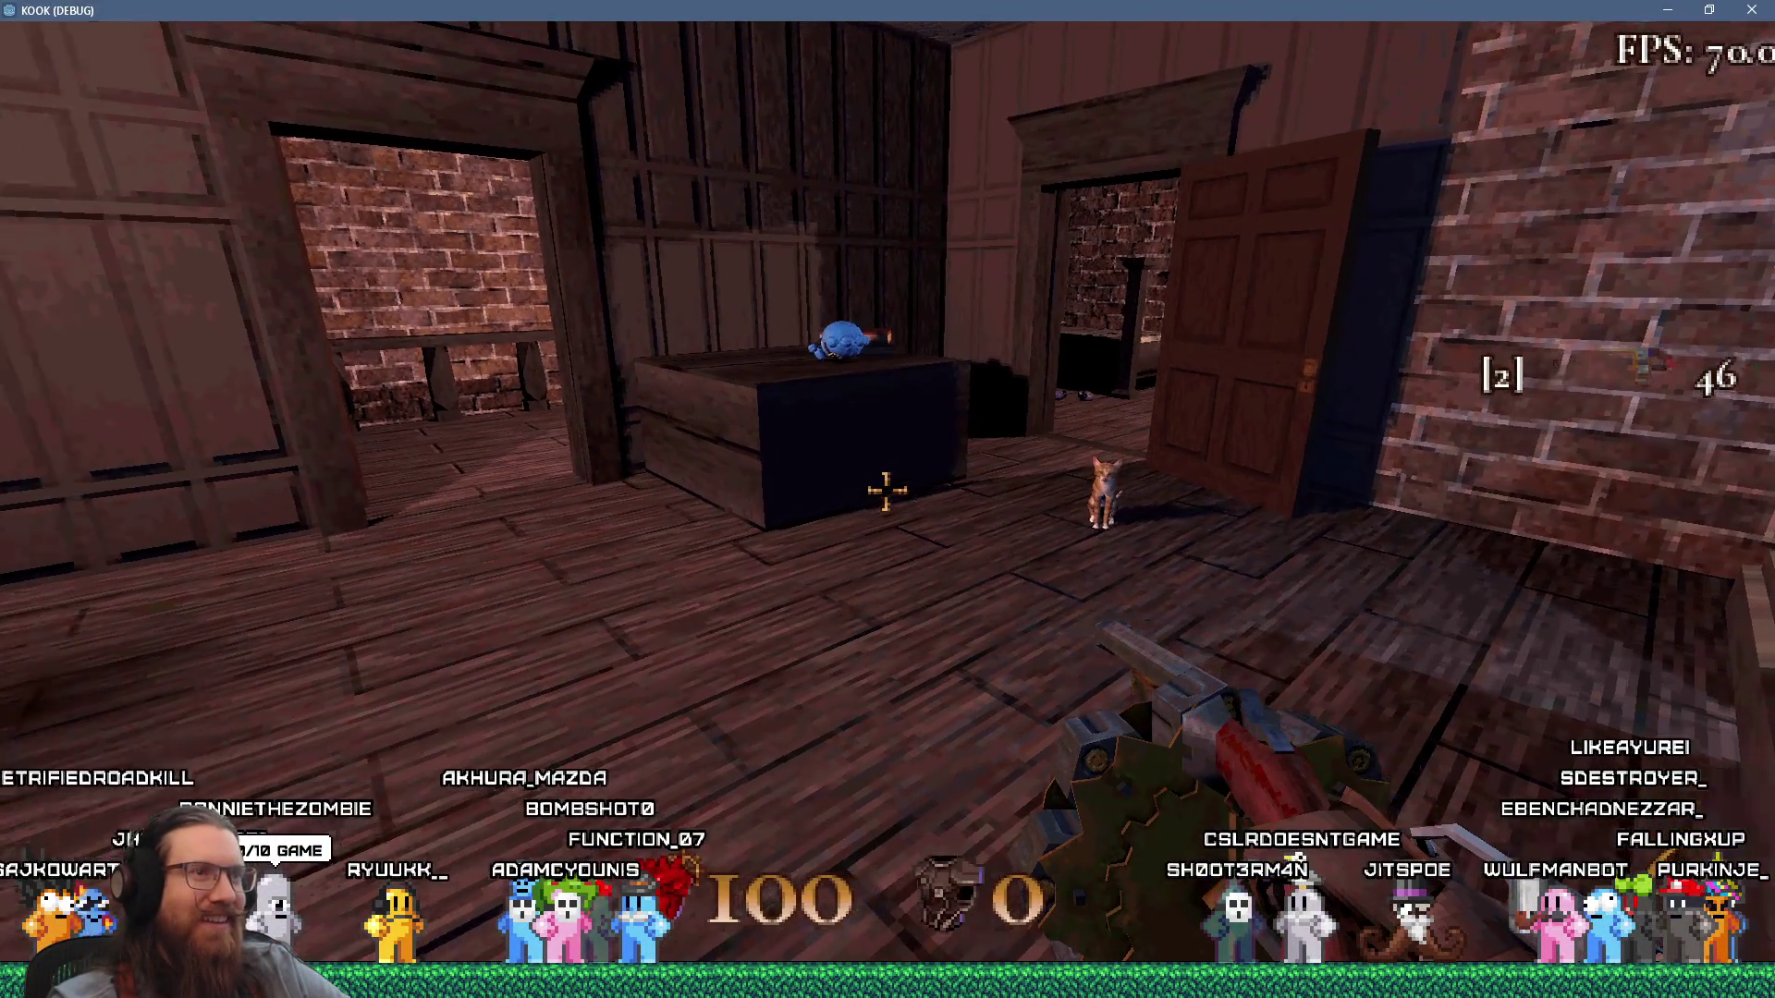
{"action": "mouse_move", "coordinate": [885, 490]}
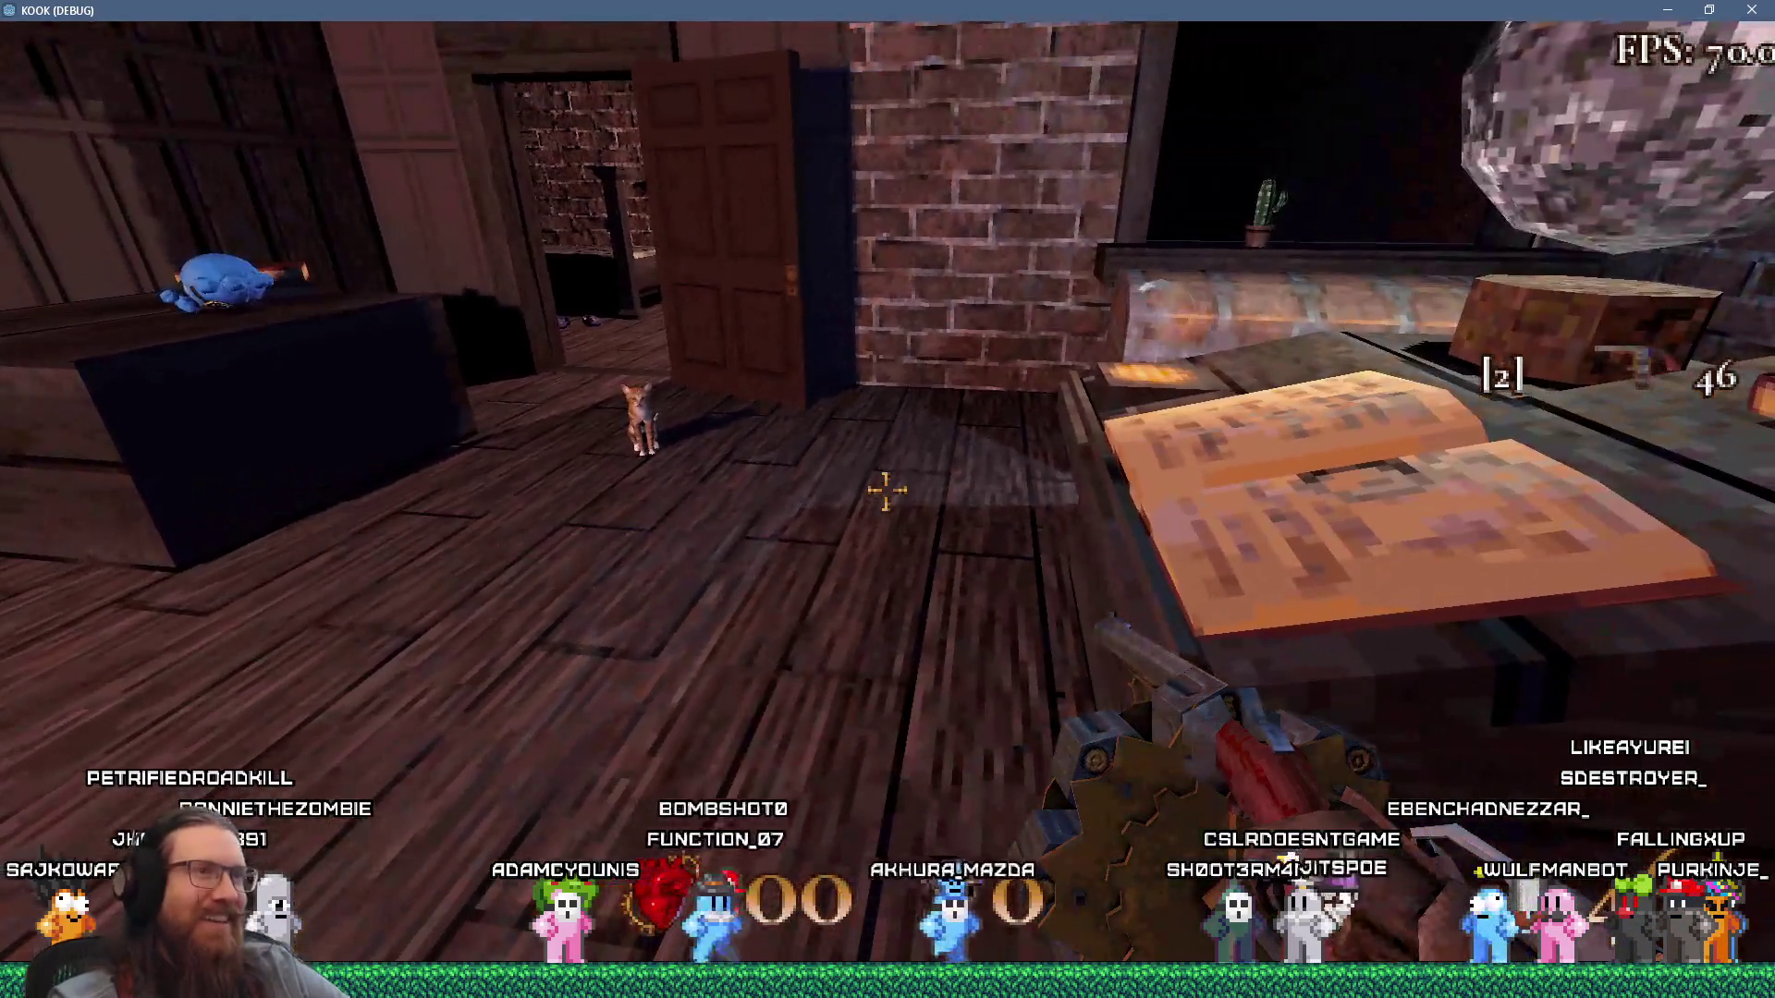
{"action": "key", "text": "w"}
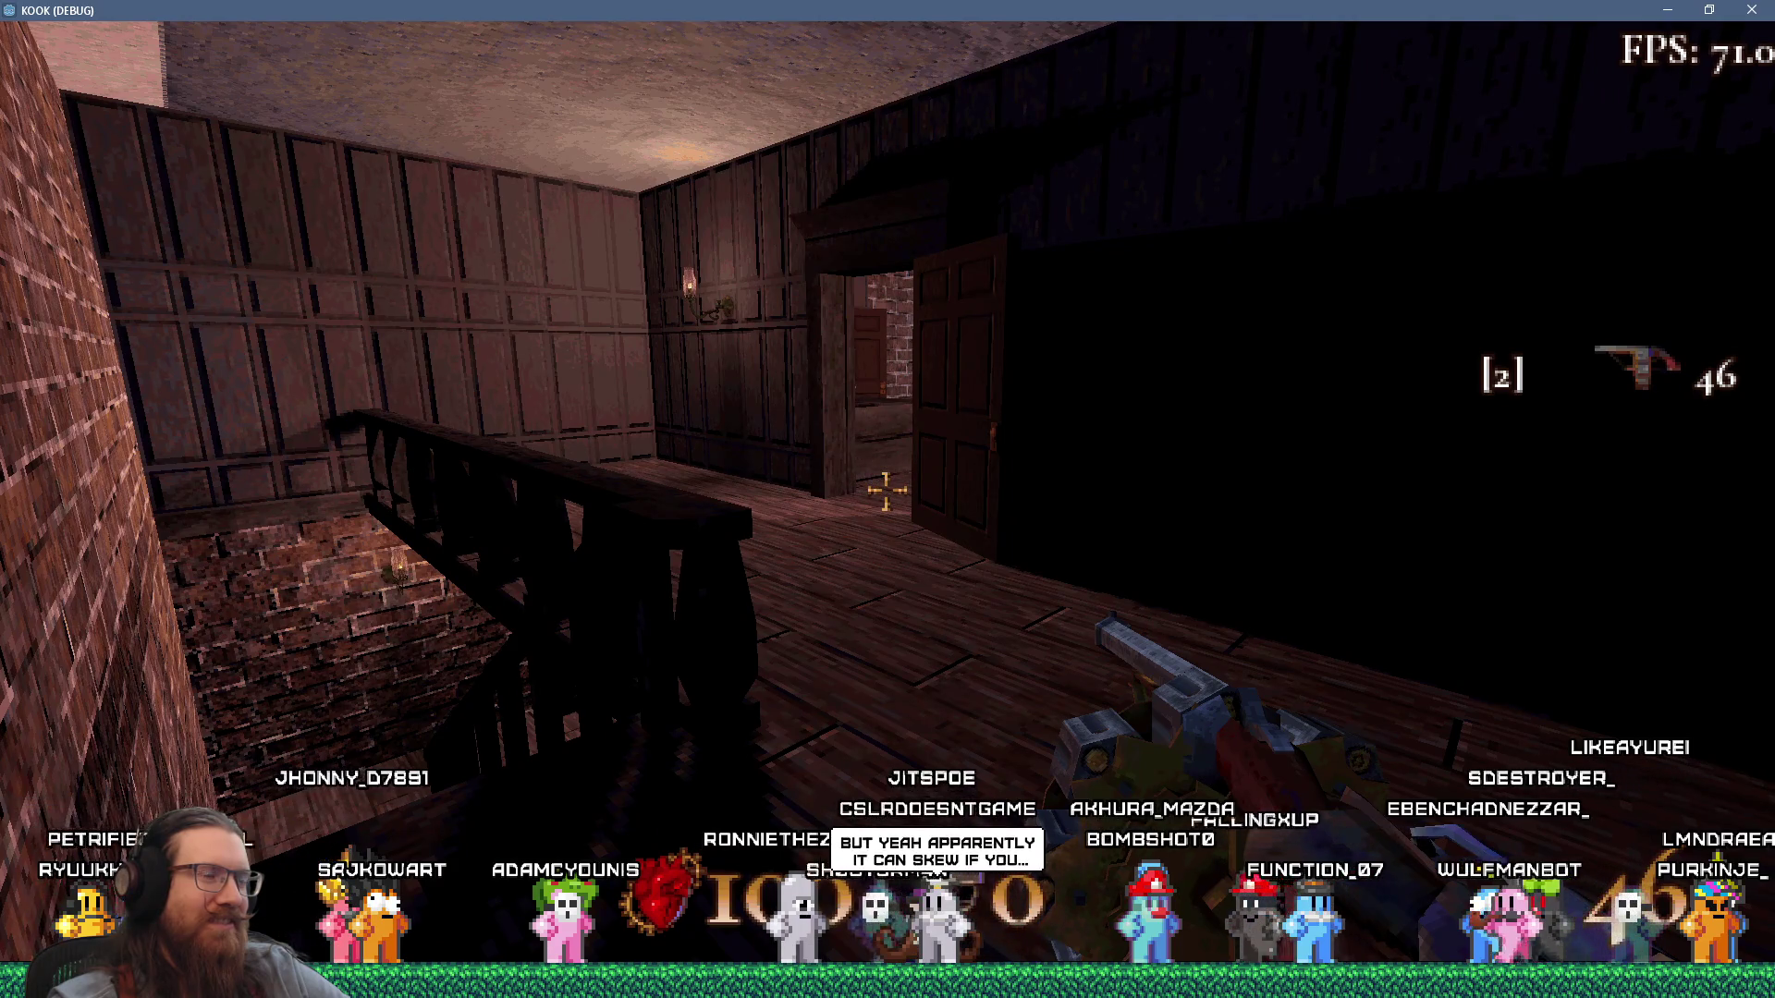
{"action": "key", "text": "w"}
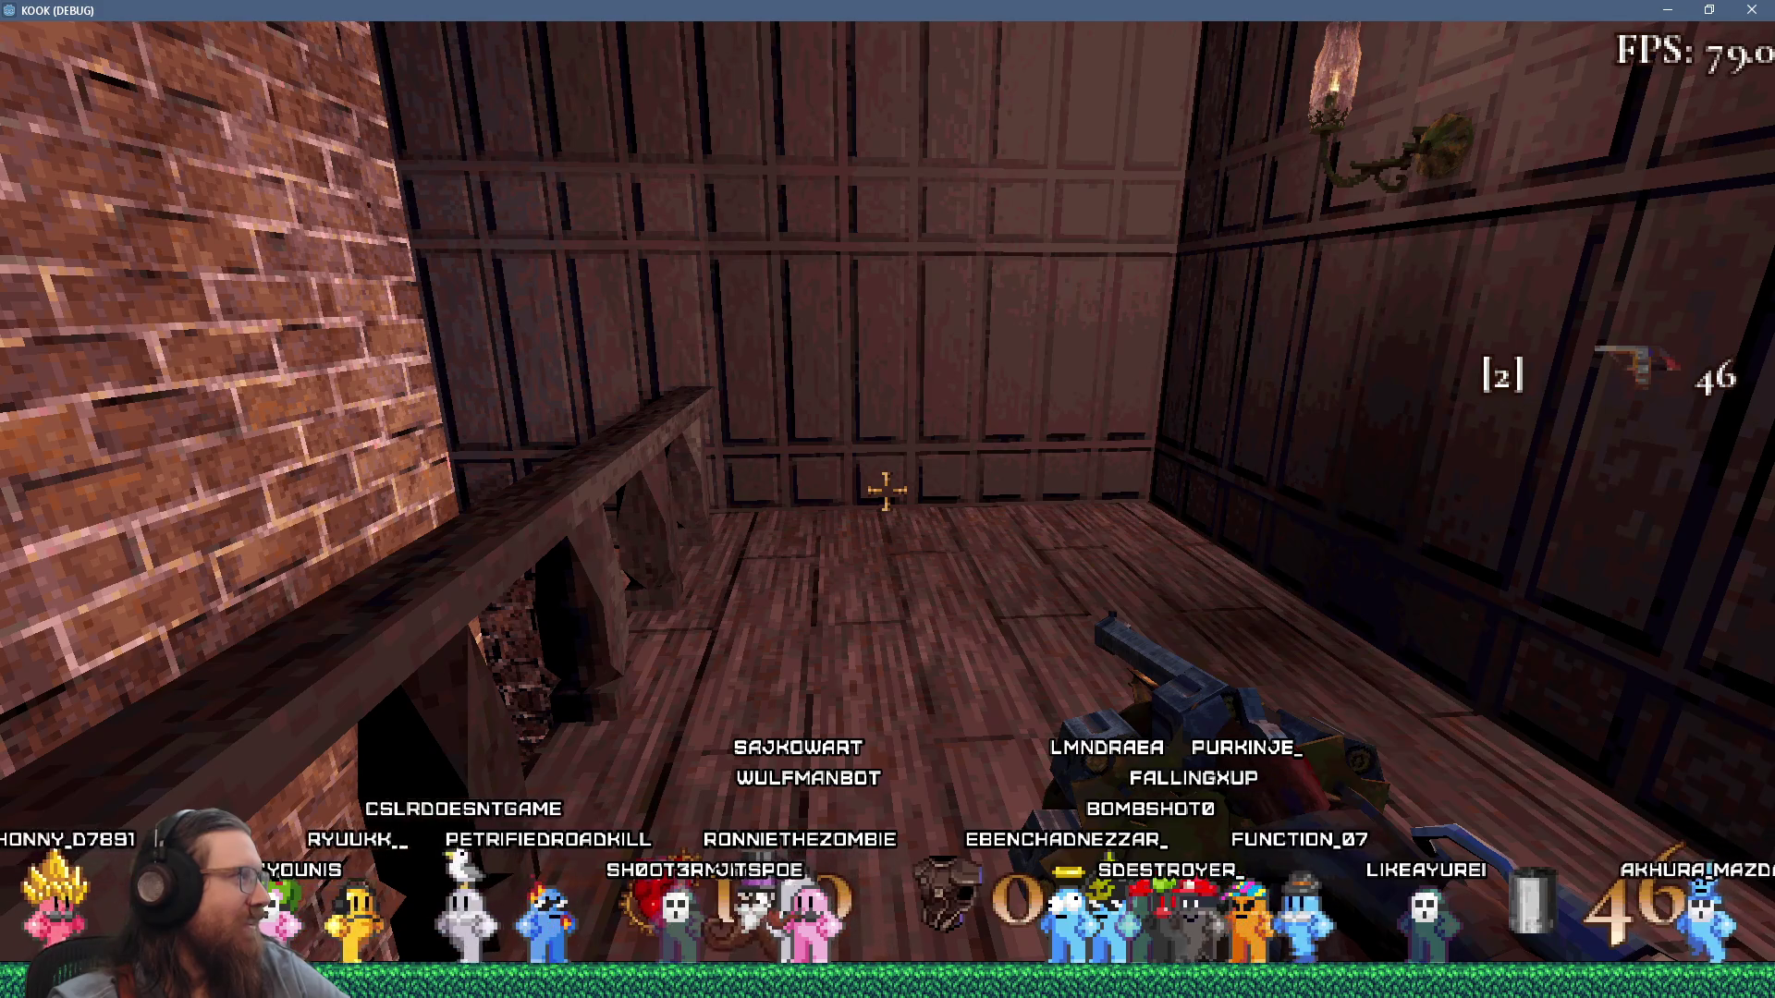
{"action": "key", "text": "w"}
{"action": "key", "text": "w"}
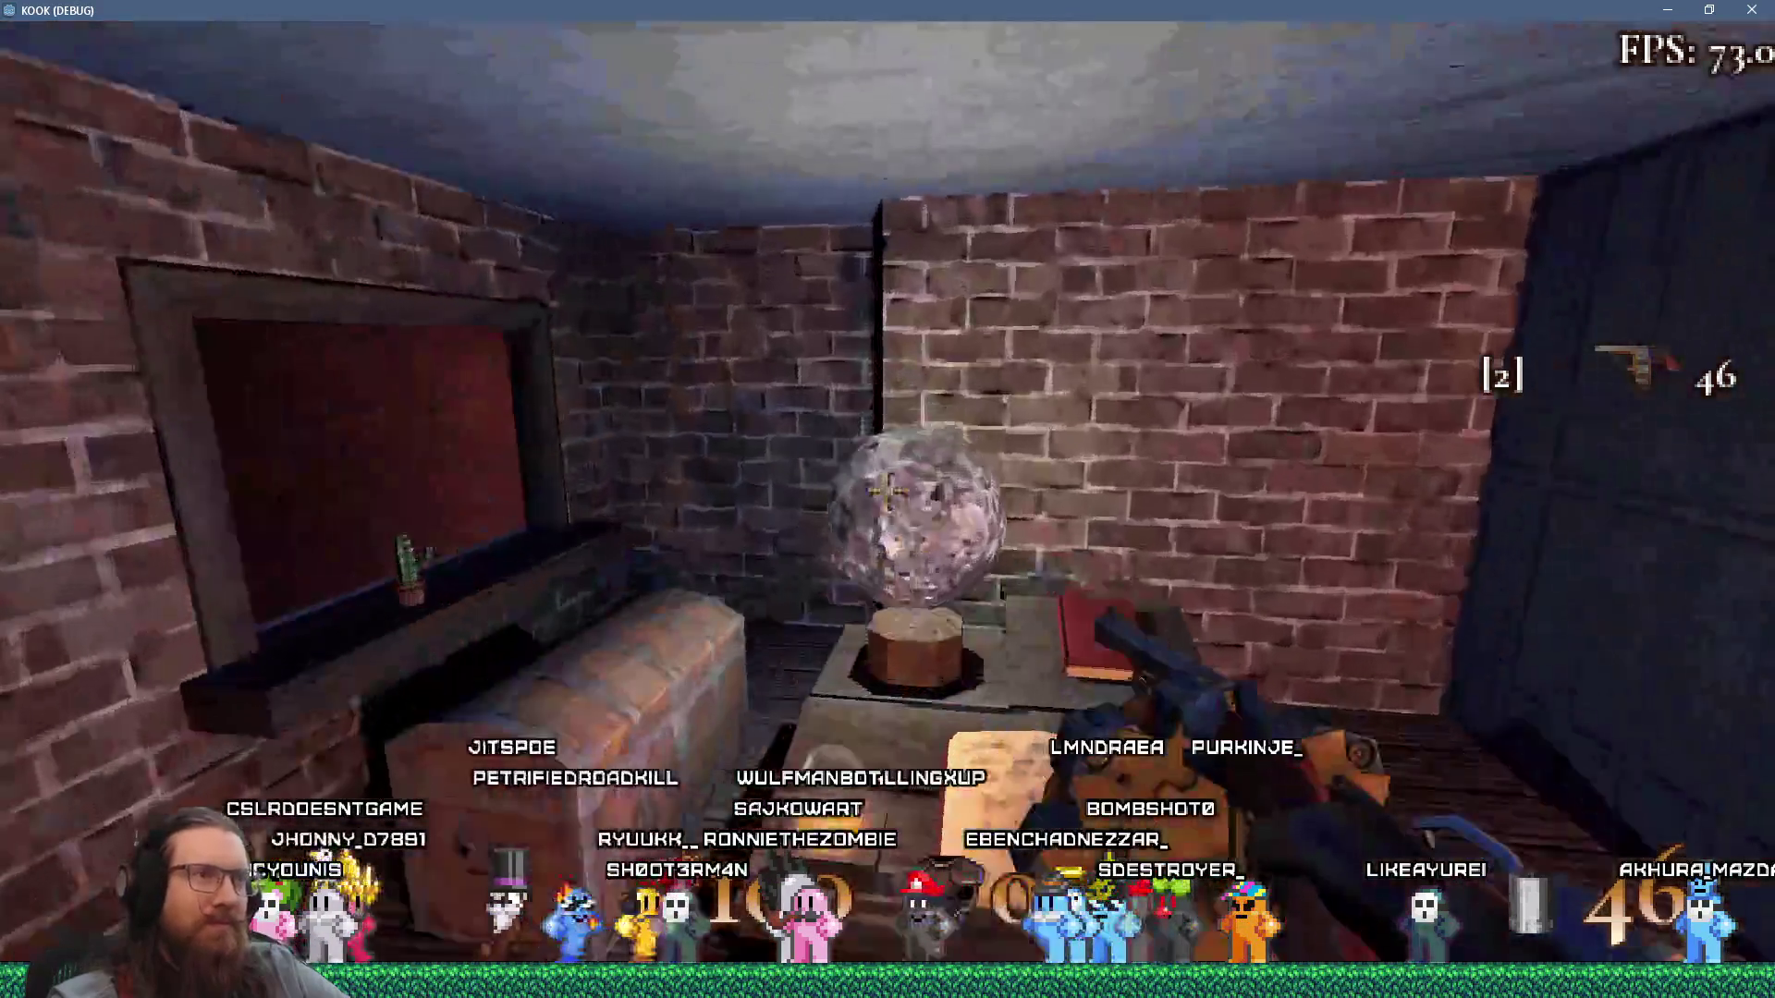
Close the game with the 'quit' console command and return to the editor.
{"action": "key", "text": "grave"}
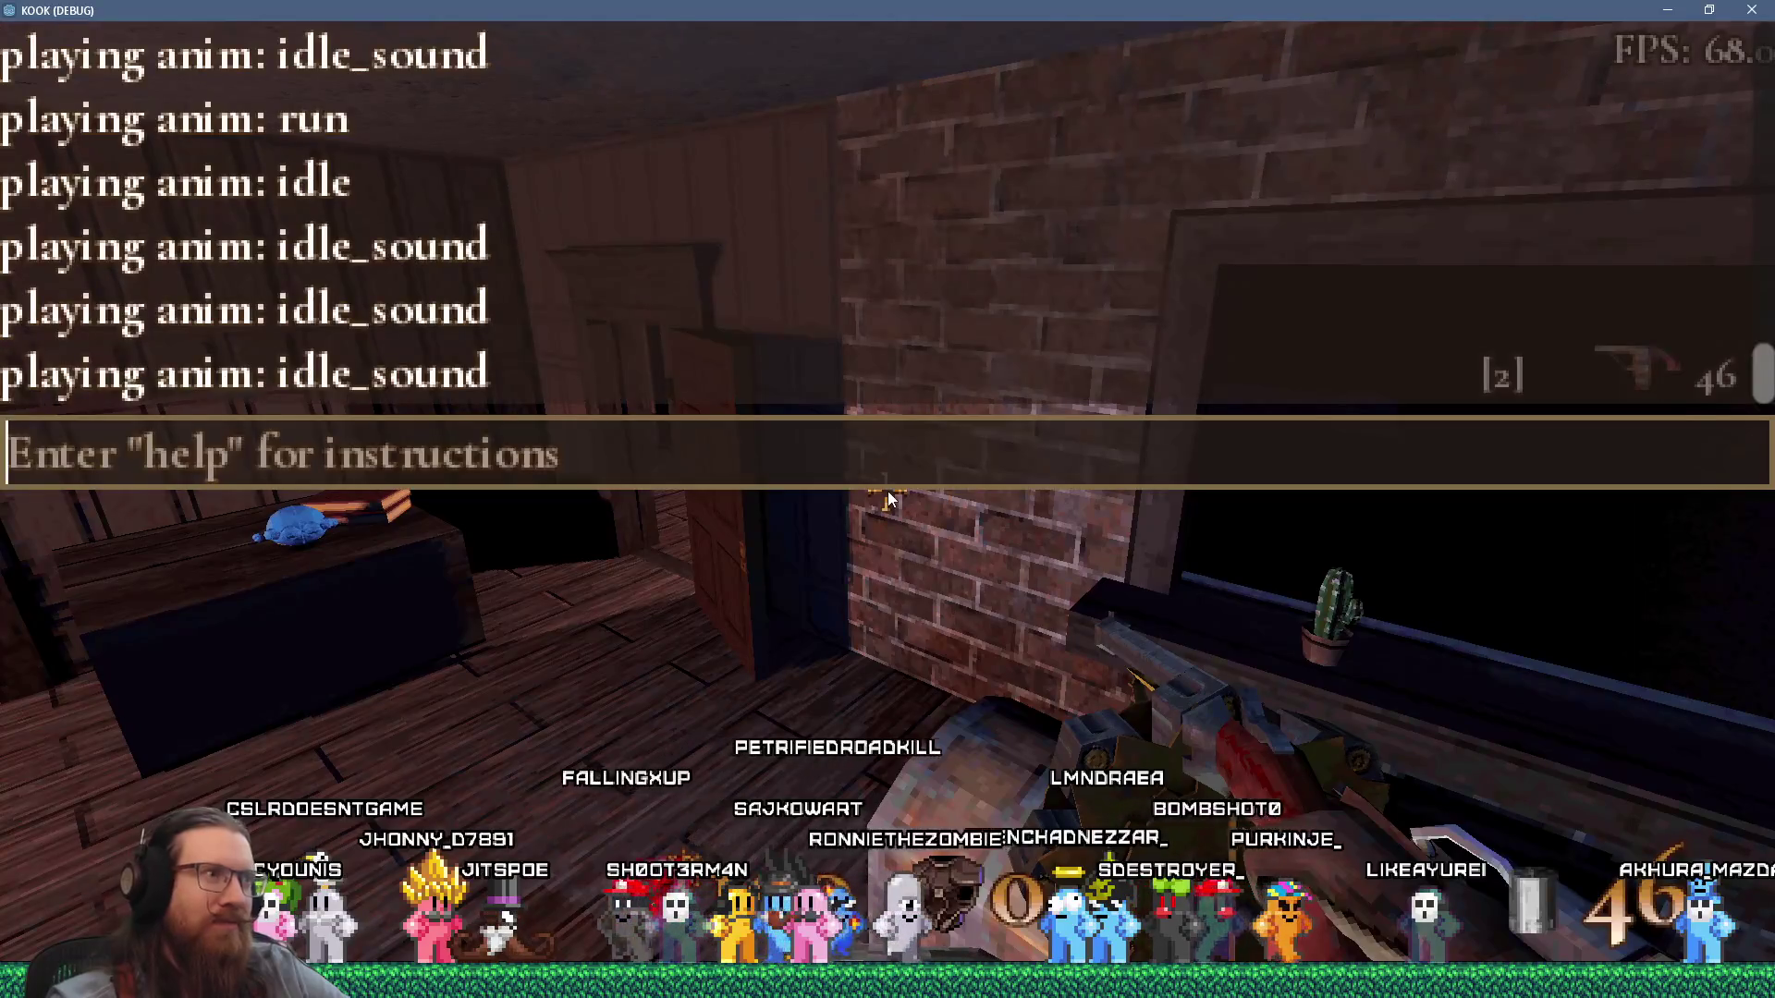
{"action": "type", "text": "quit"}
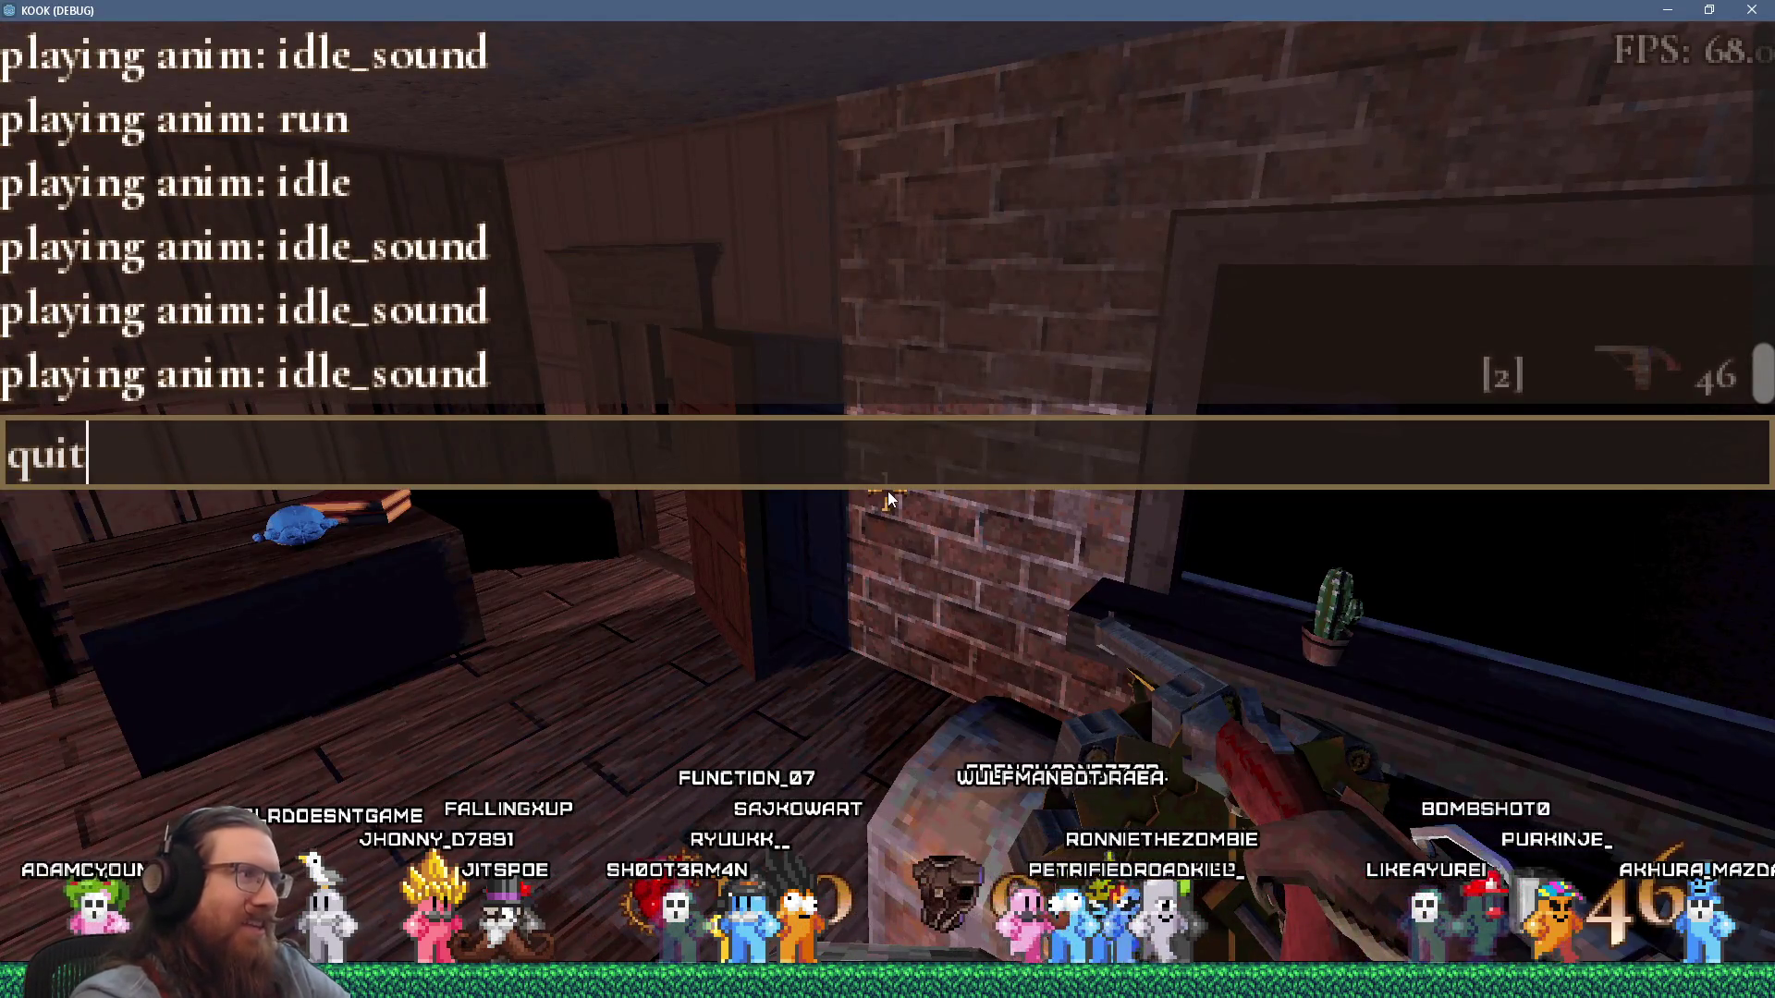
{"action": "key", "text": "Return"}
{"action": "key", "text": "alt+Tab"}
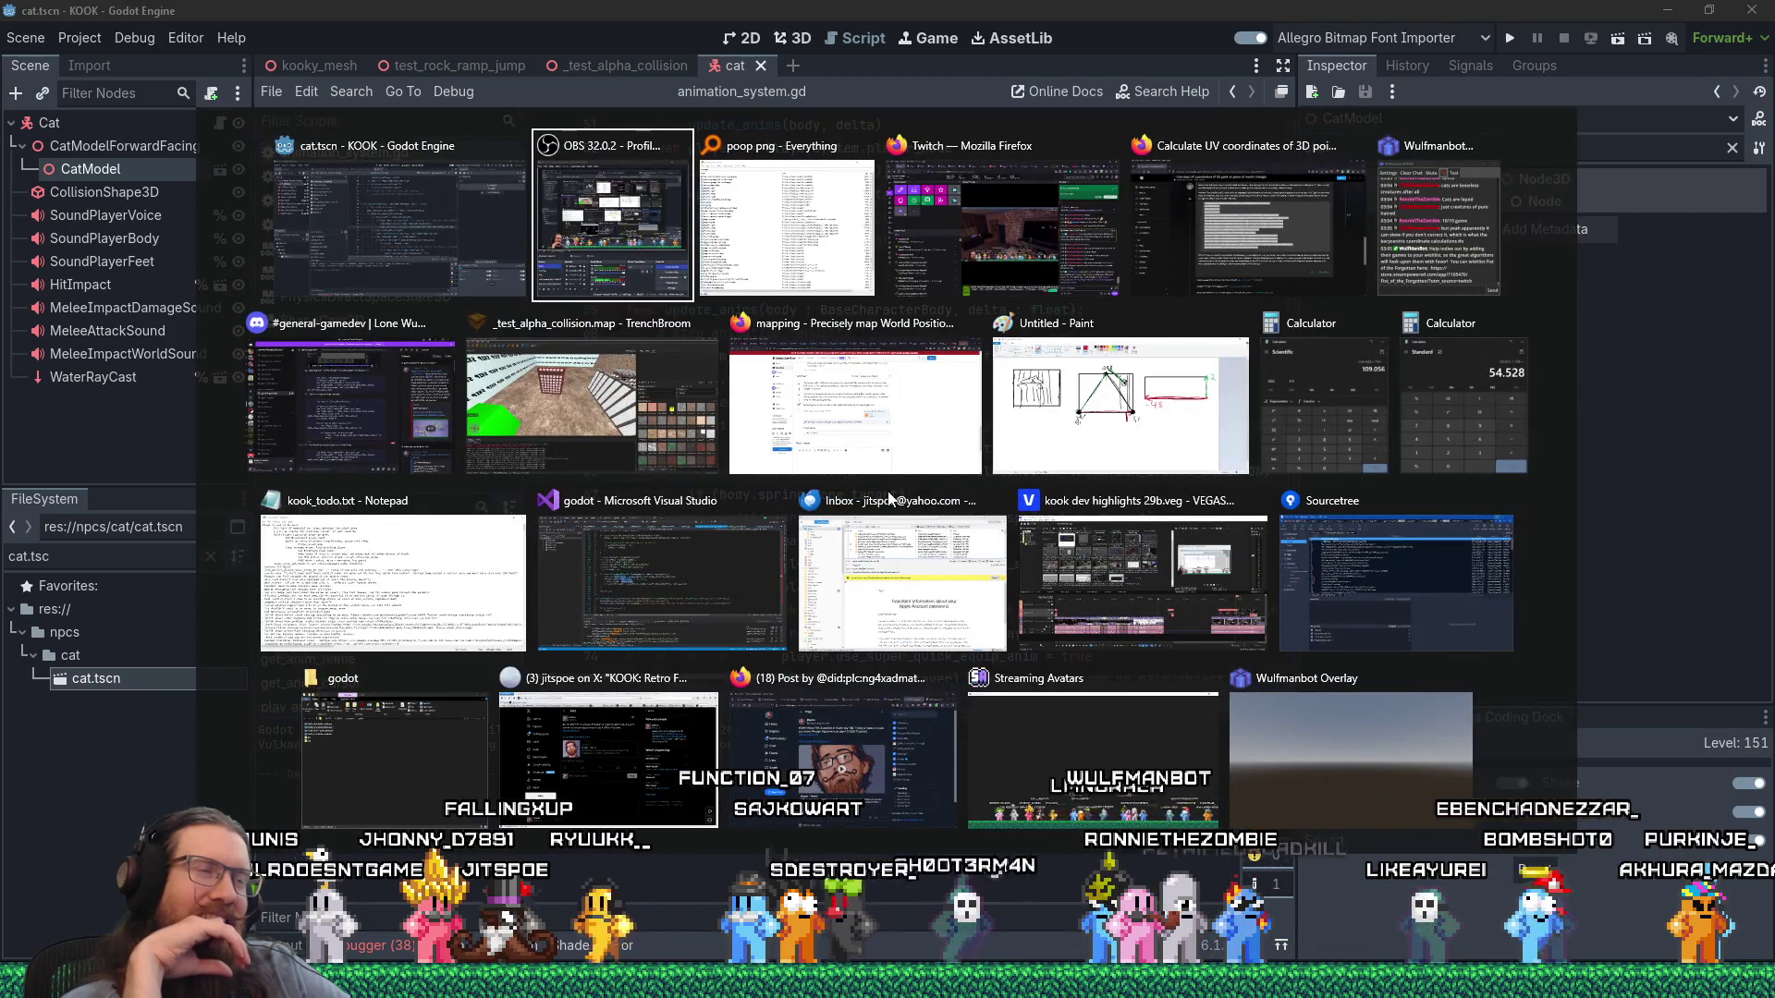
Review the Paint UV triangle sketch with its corner coordinates, then bring TrenchBroom forward.
{"action": "key", "text": "alt+shift+Tab"}
{"action": "key", "text": "alt+Tab"}
{"action": "key", "text": "alt+Tab"}
{"action": "key", "text": "alt+Tab"}
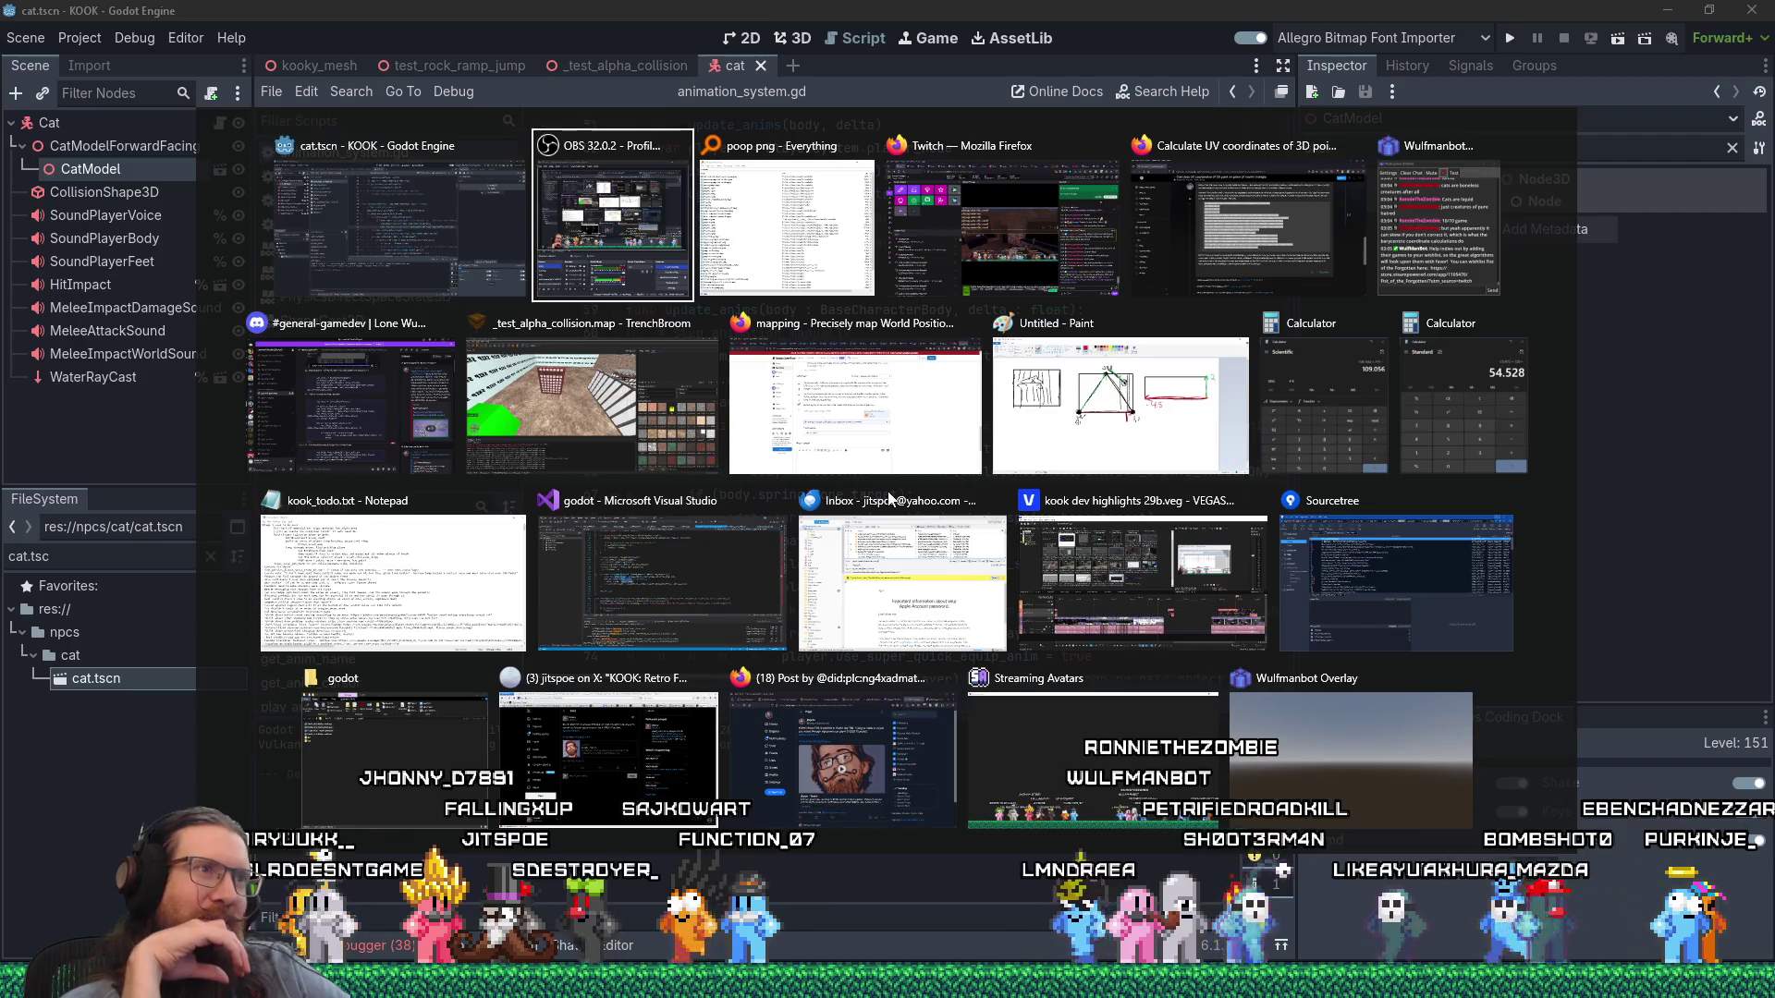
{"action": "key", "text": "alt+Tab"}
{"action": "key", "text": "alt+Tab"}
{"action": "key", "text": "alt+Tab"}
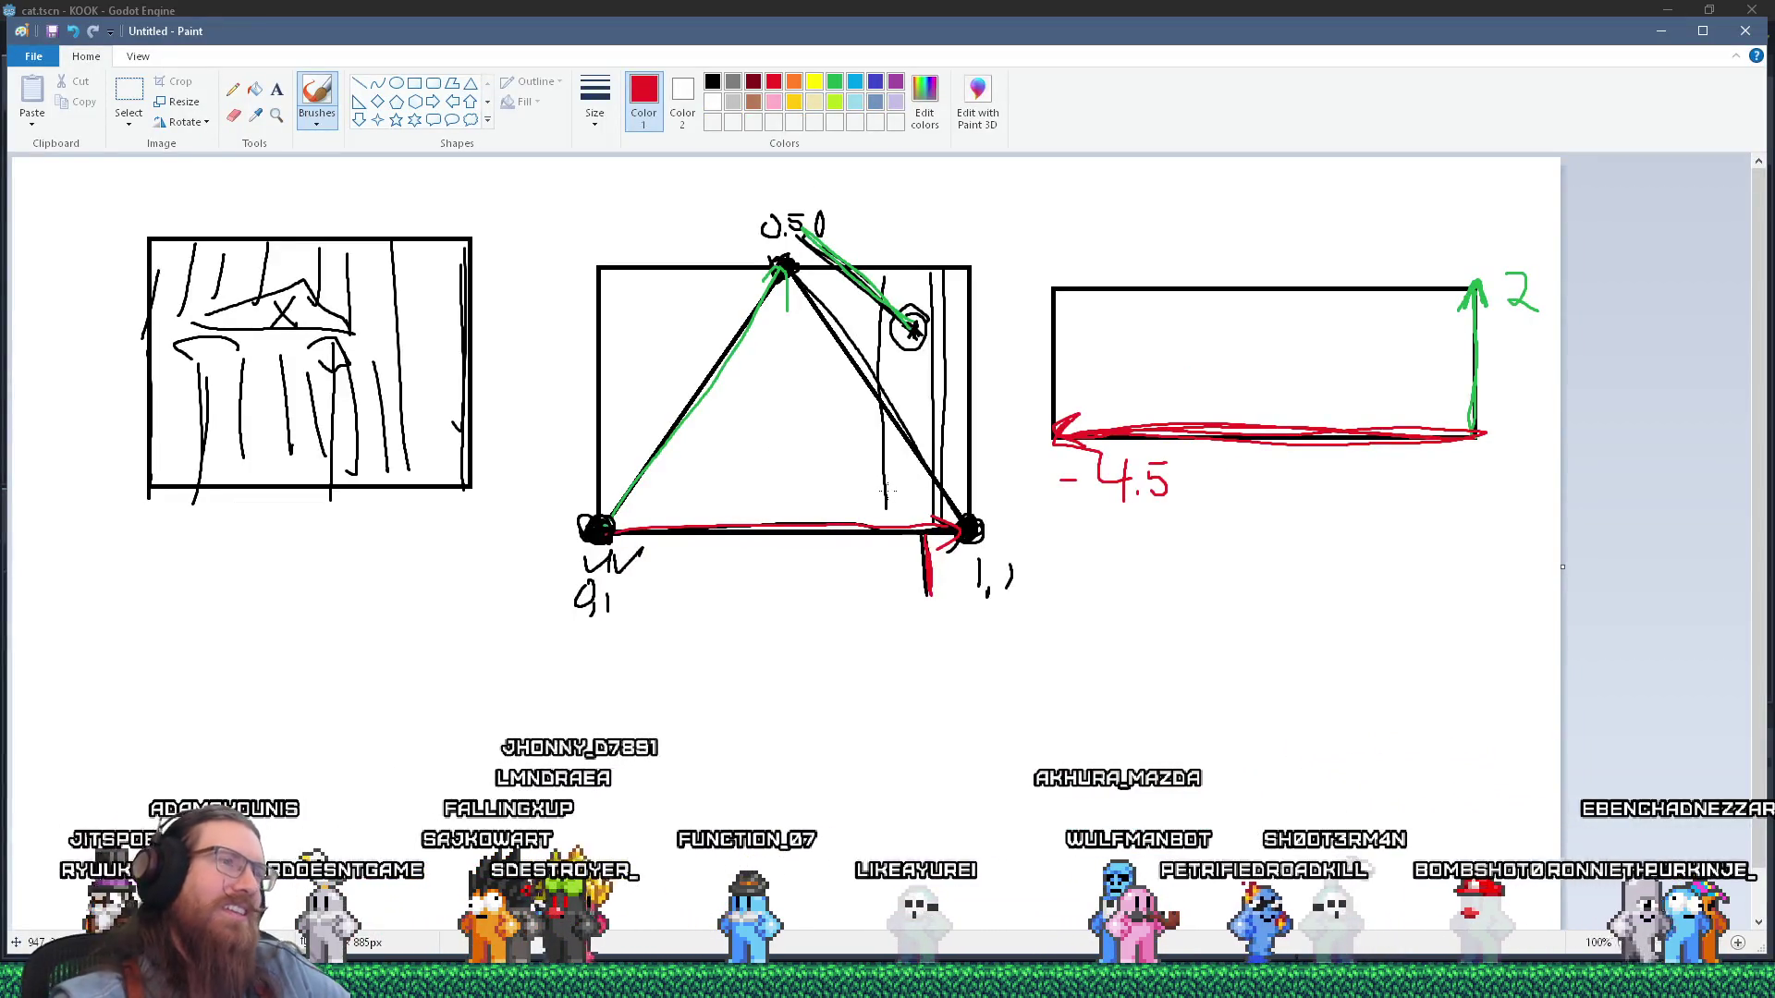
{"action": "key", "text": "alt+Tab"}
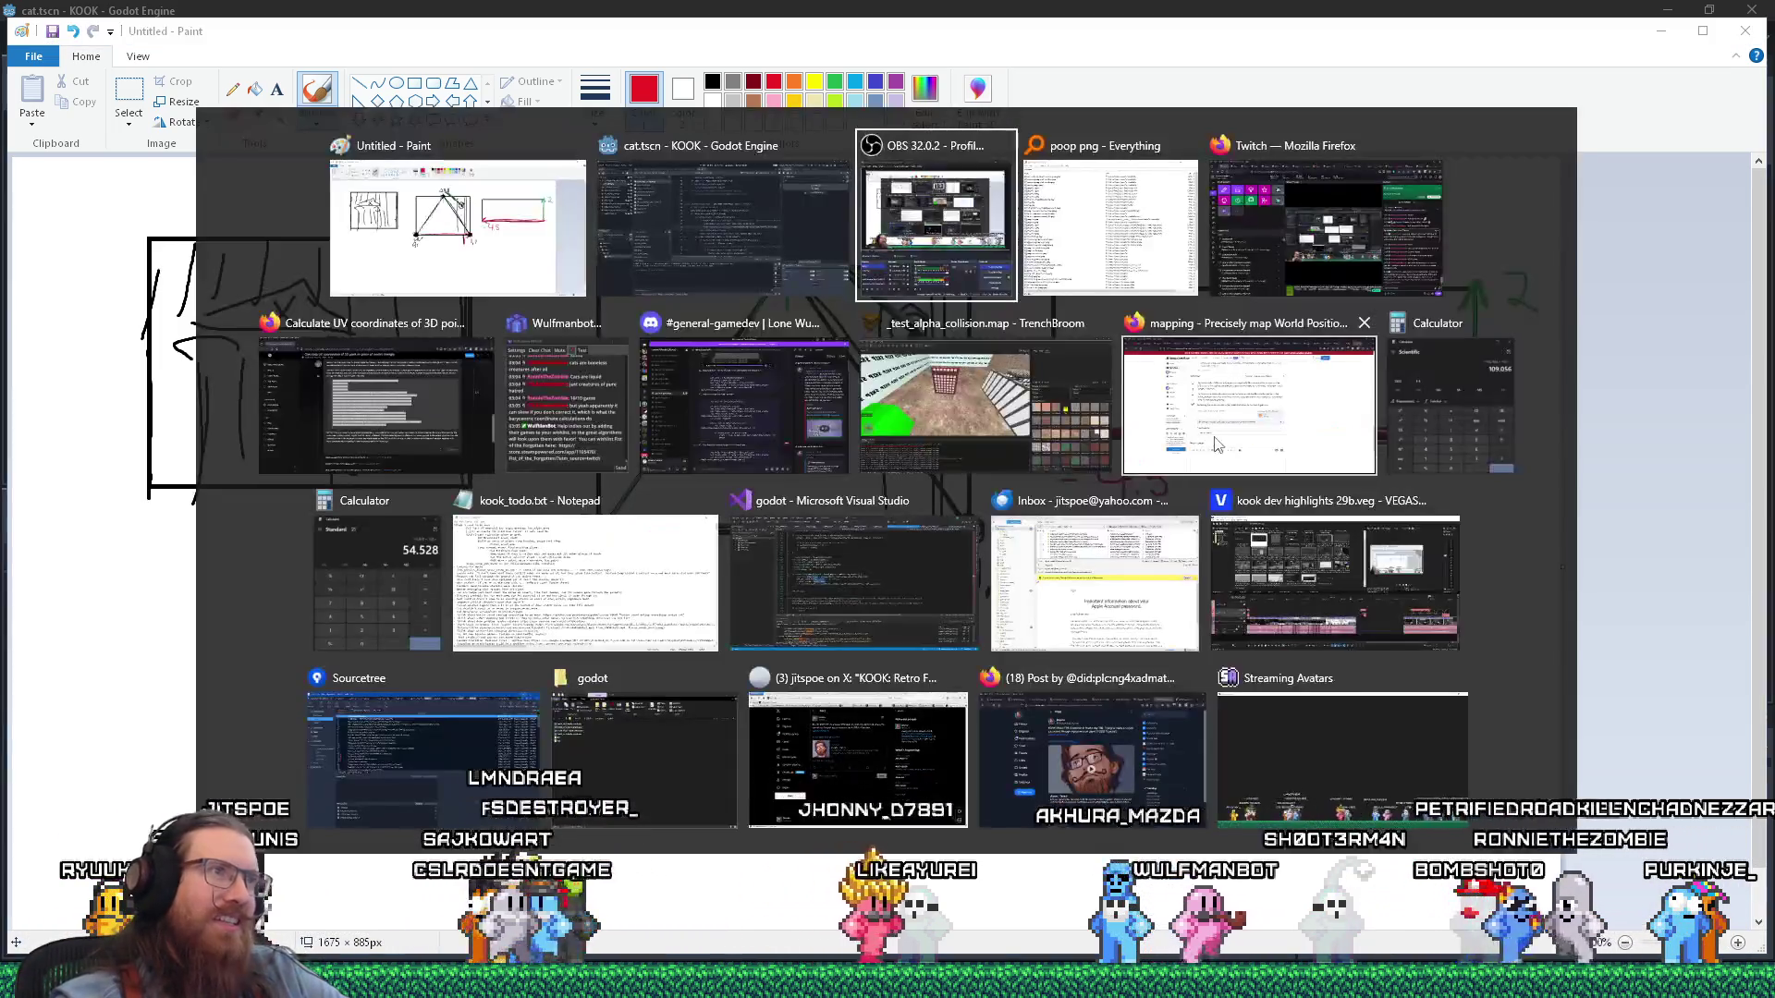
{"action": "left_click", "coordinate": [935, 404]}
Orbit and zoom the 3D view to inspect the metal_grate1_r grate and func_detail_fence.
{"action": "mouse_move", "coordinate": [936, 404]}
{"action": "left_mouse_down"}
{"action": "mouse_move", "coordinate": [804, 356]}
{"action": "mouse_move", "coordinate": [852, 347]}
{"action": "mouse_move", "coordinate": [710, 451]}
{"action": "left_mouse_up"}
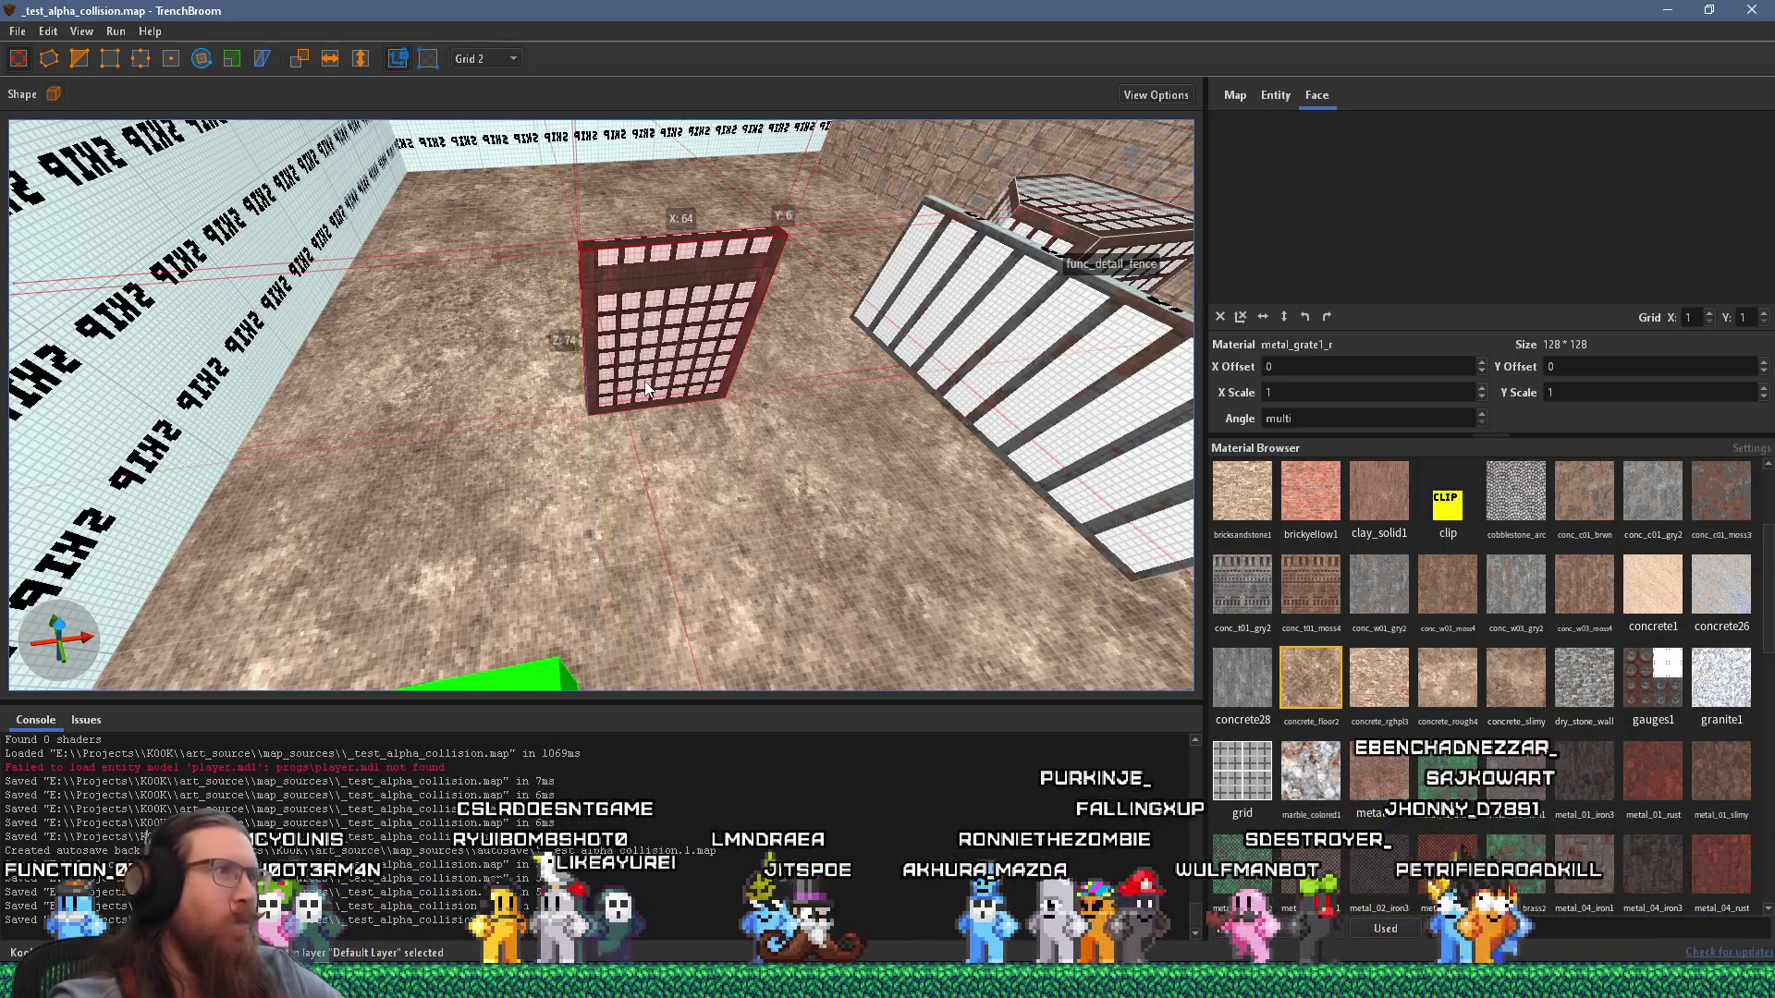
{"action": "scroll", "coordinate": [647, 388], "scroll_direction": "down", "scroll_amount": 5}
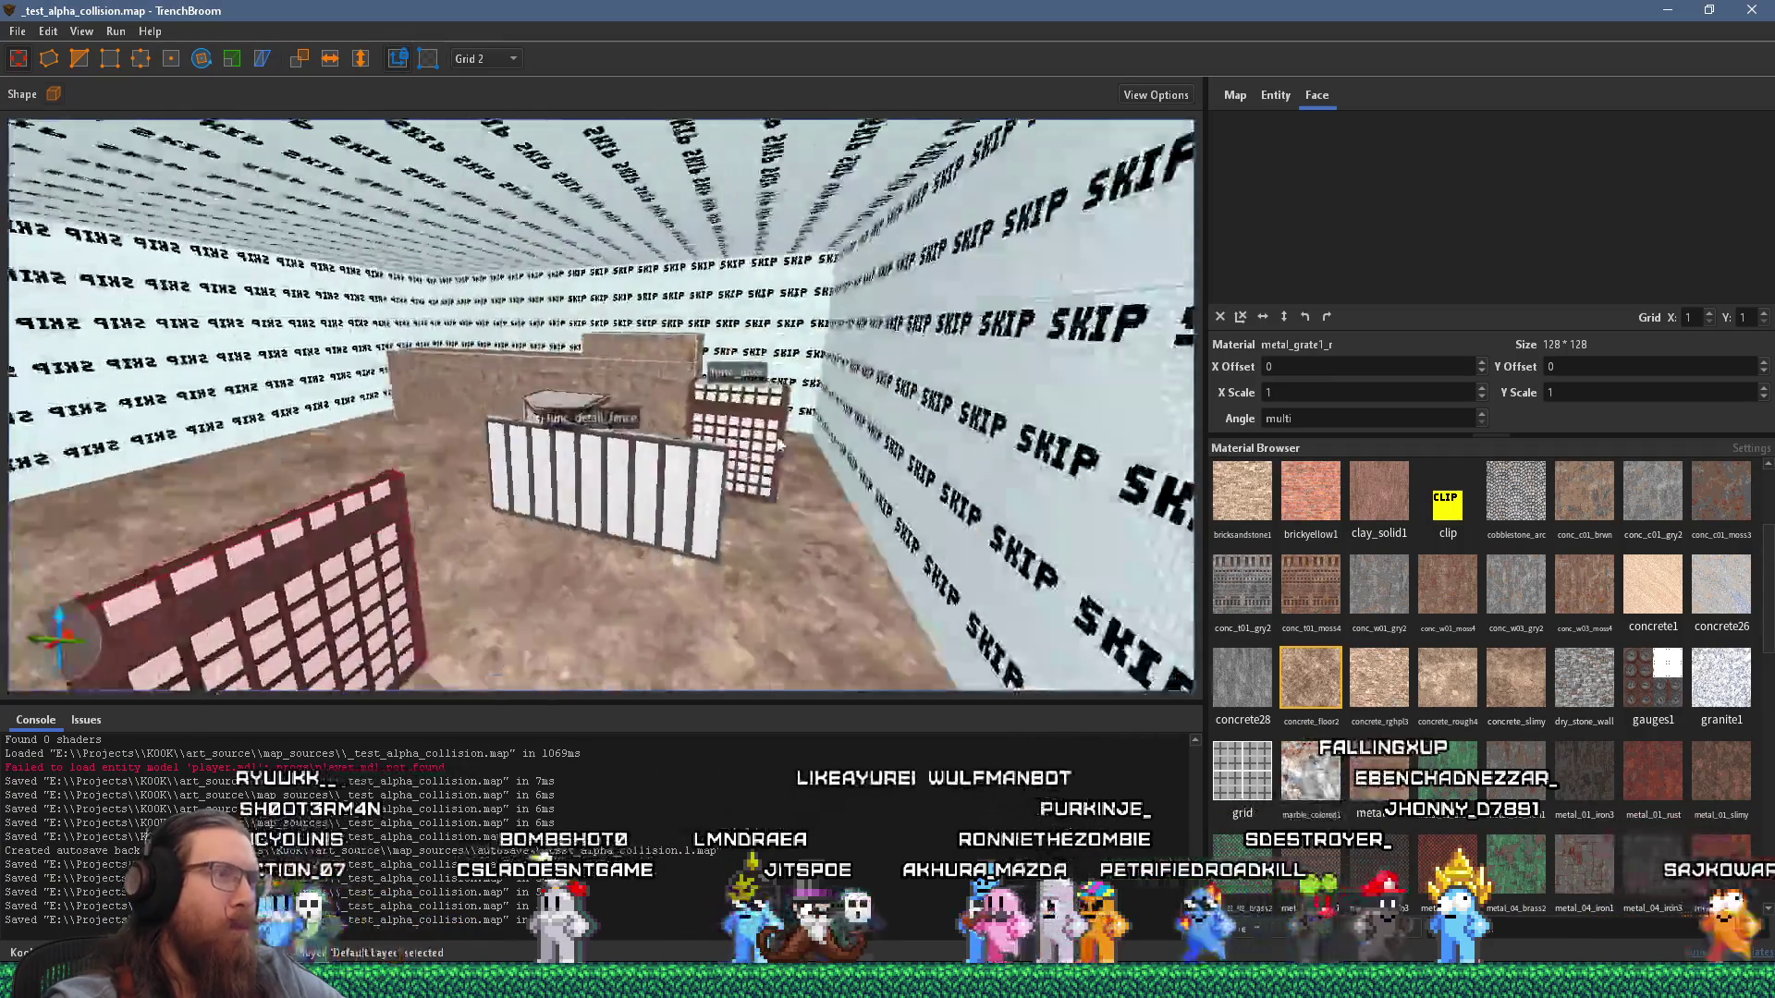
{"action": "scroll", "coordinate": [618, 437], "scroll_direction": "up", "scroll_amount": 5}
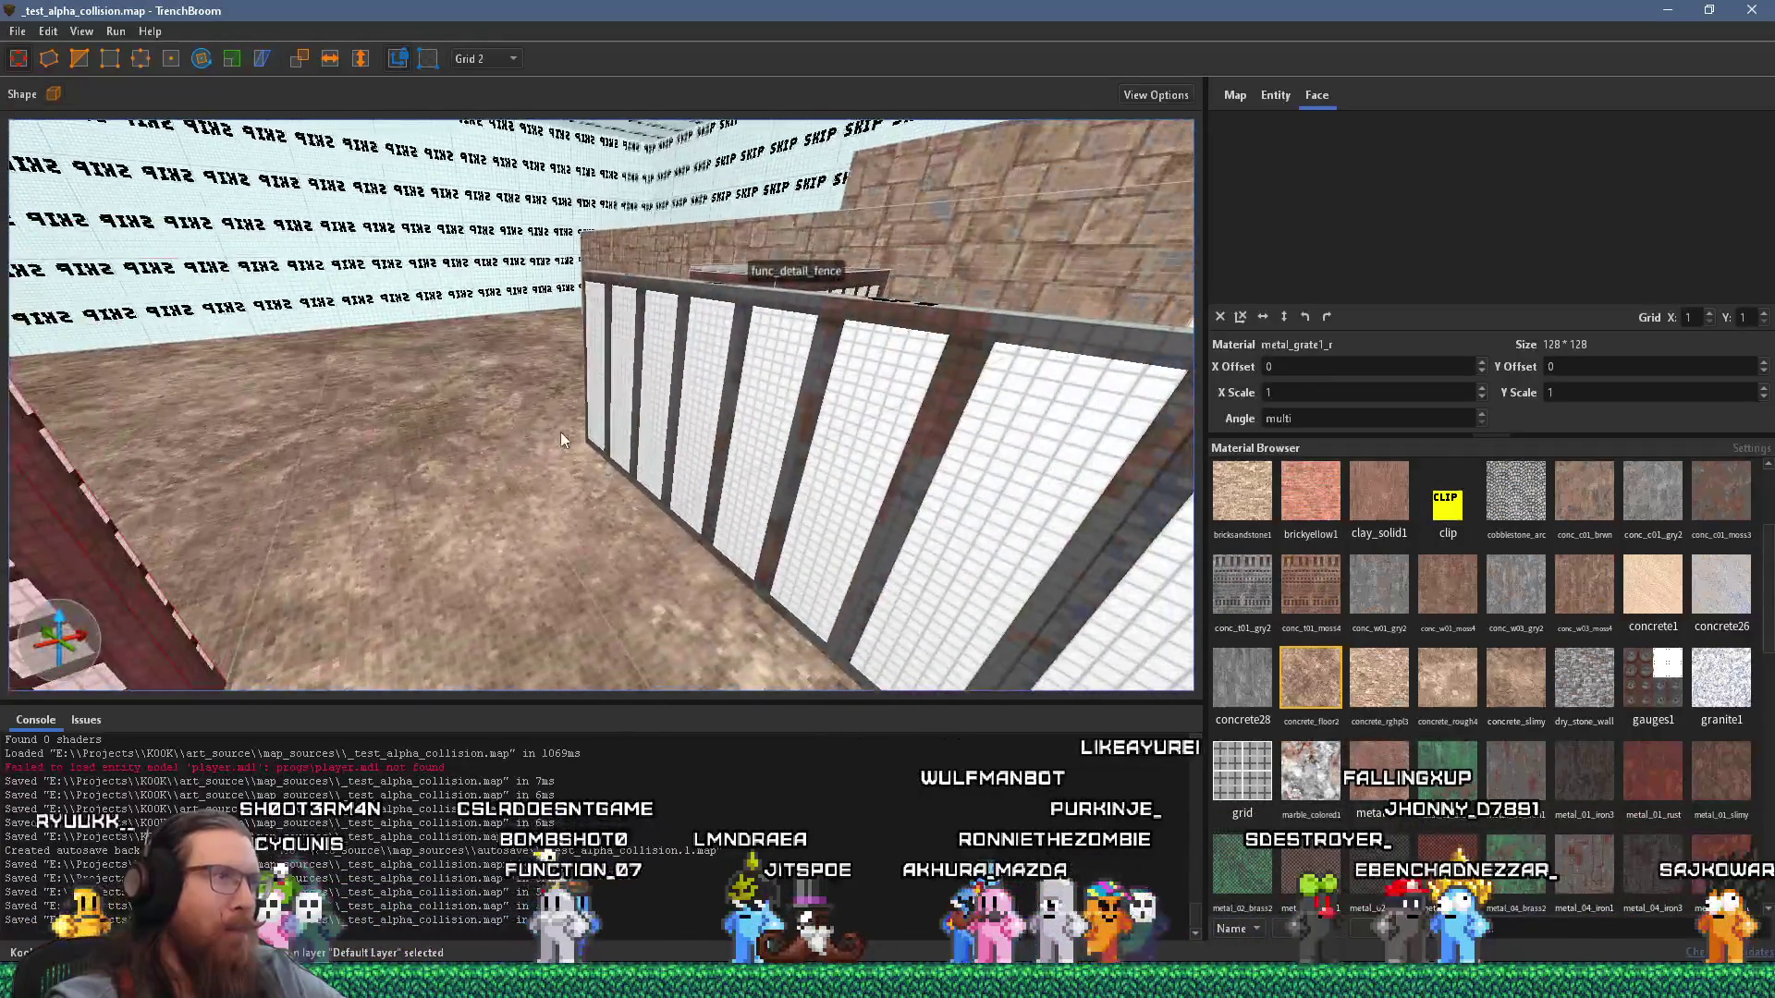
{"action": "scroll", "coordinate": [562, 441], "scroll_direction": "up", "scroll_amount": 5}
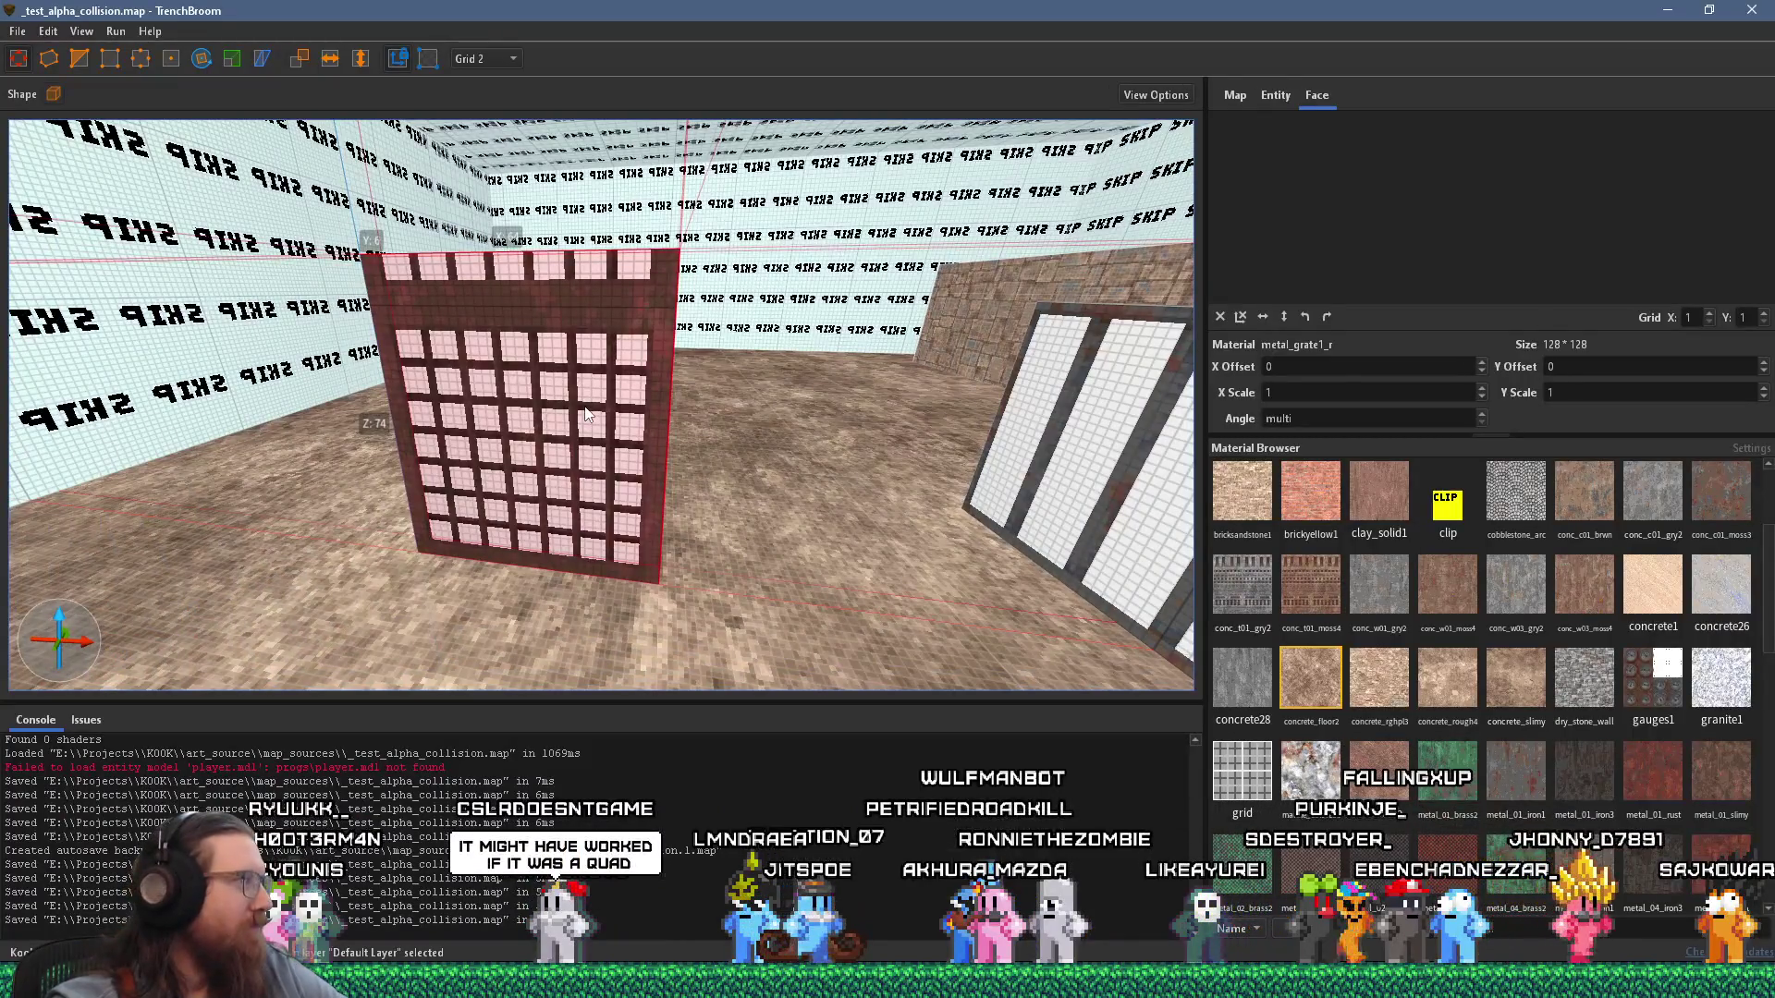